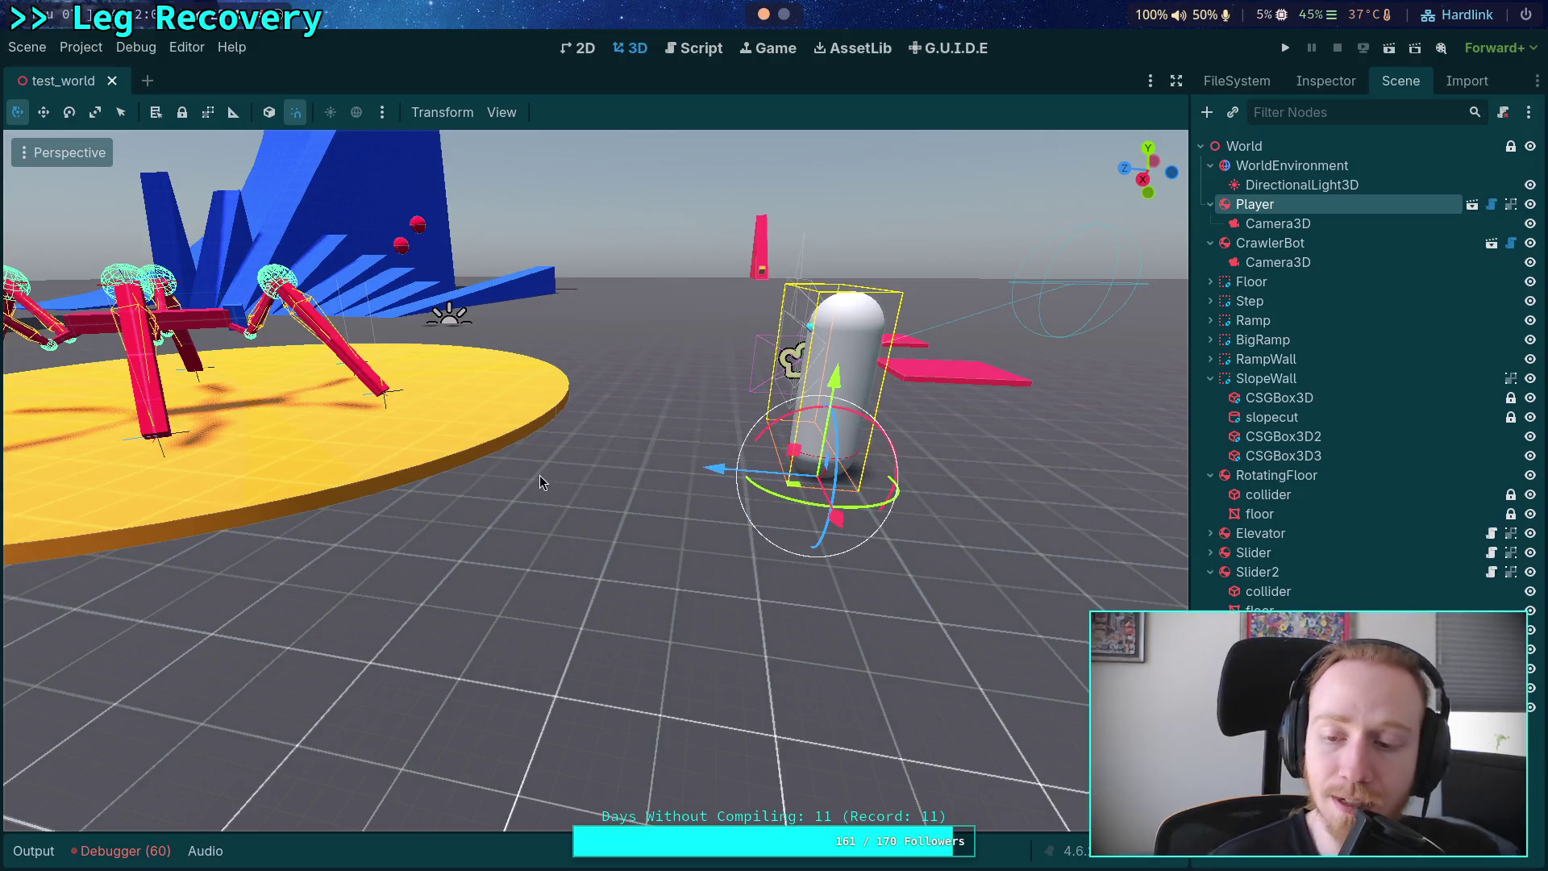
Step: Collapse Slider2, RotatingFloor and SlopeWall in the Scene dock, then move to the empty desktop
{"action": "left_click", "coordinate": [1210, 572]}
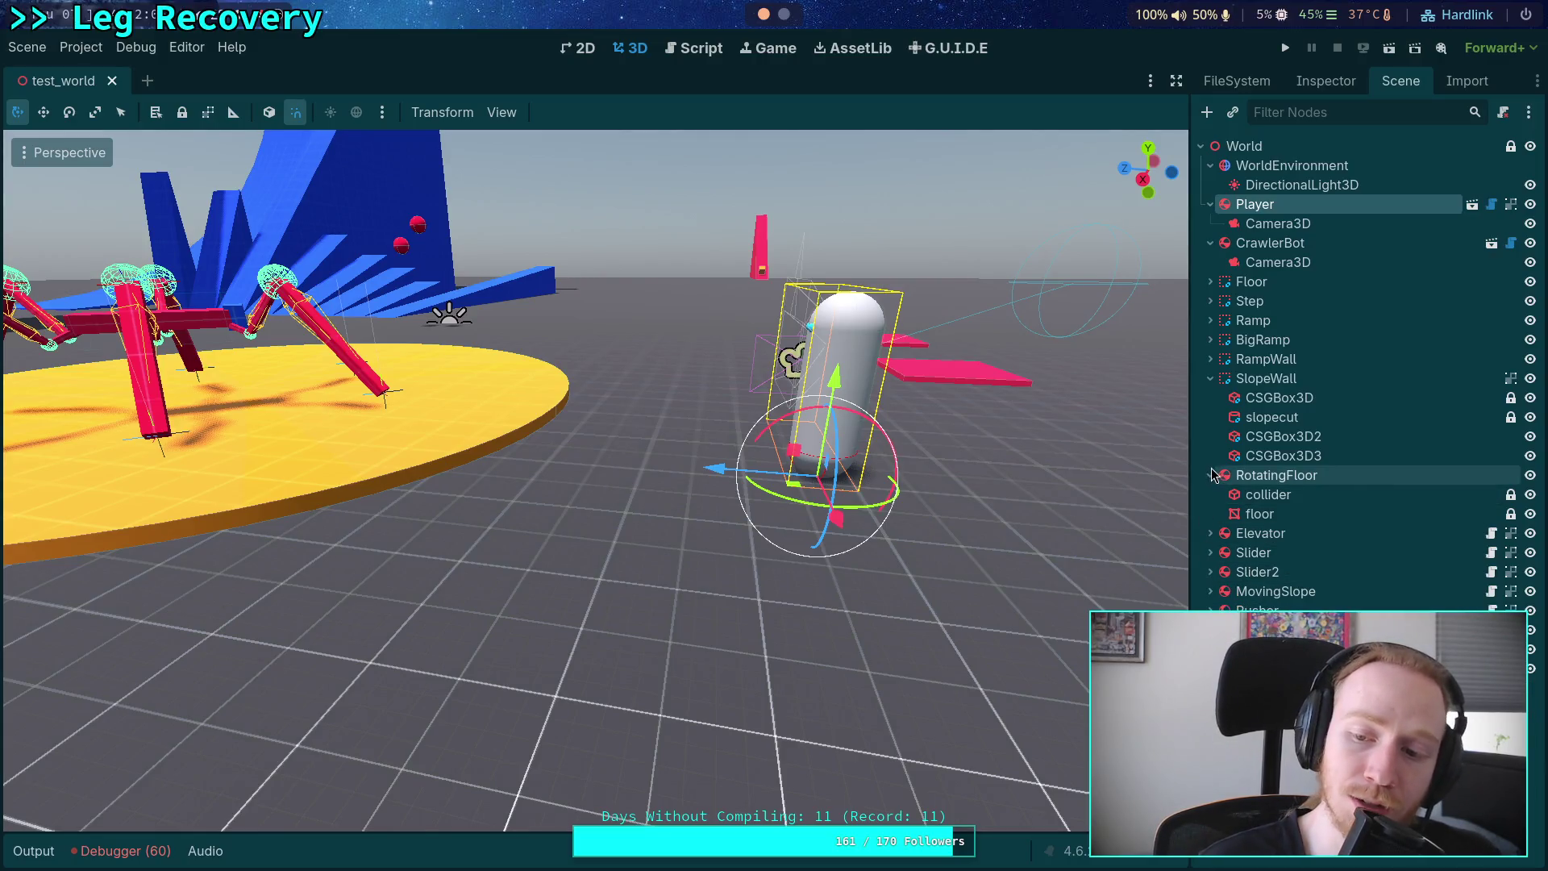
{"action": "left_click", "coordinate": [1211, 475]}
{"action": "left_click", "coordinate": [1211, 378]}
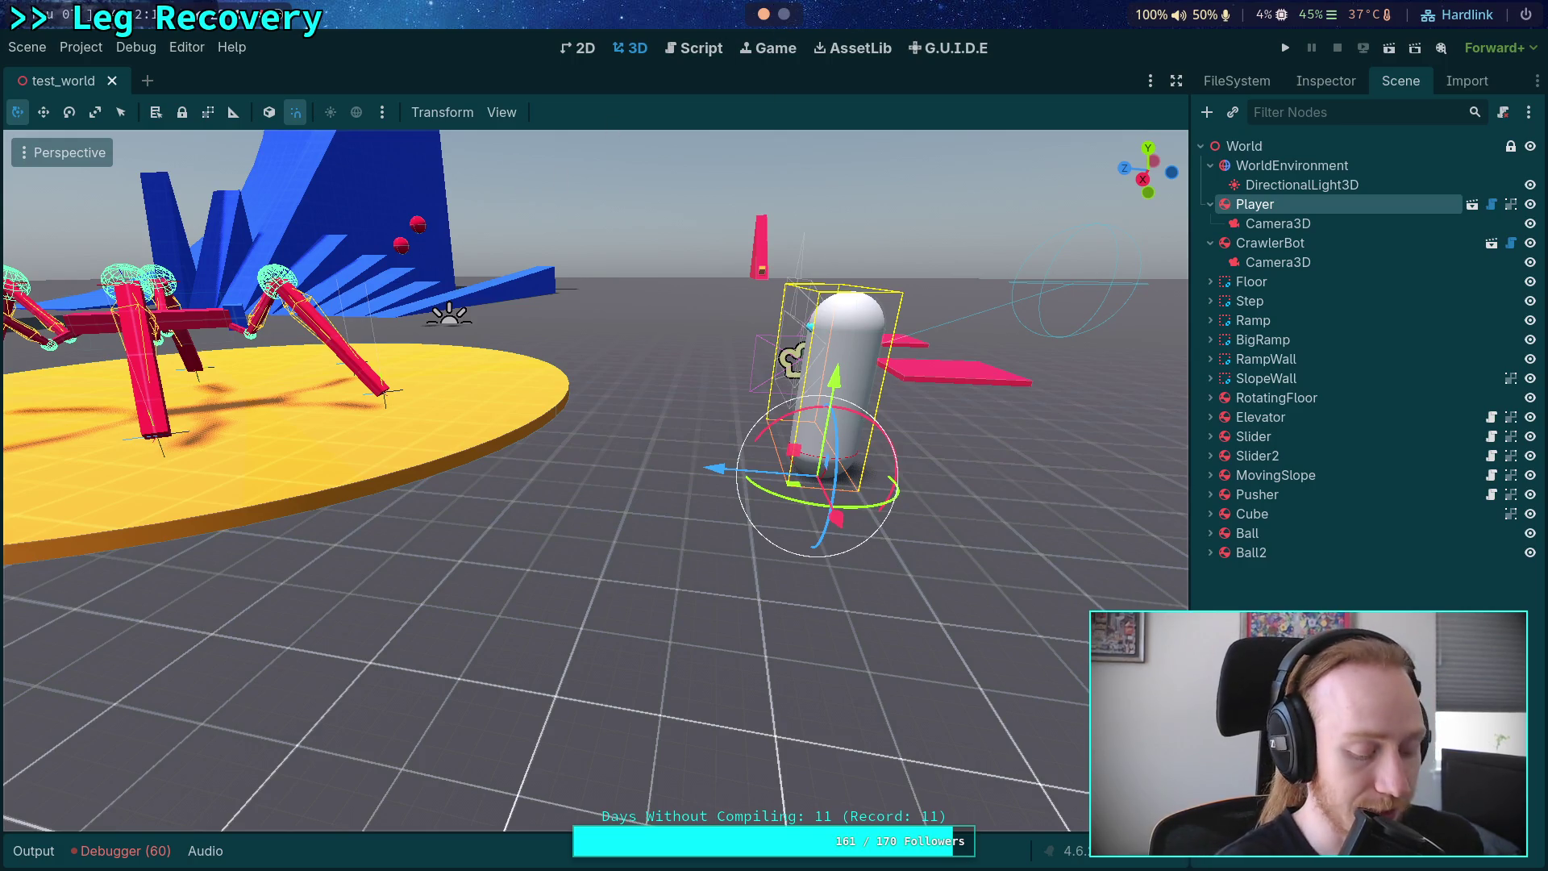
{"action": "key", "text": "super+2"}
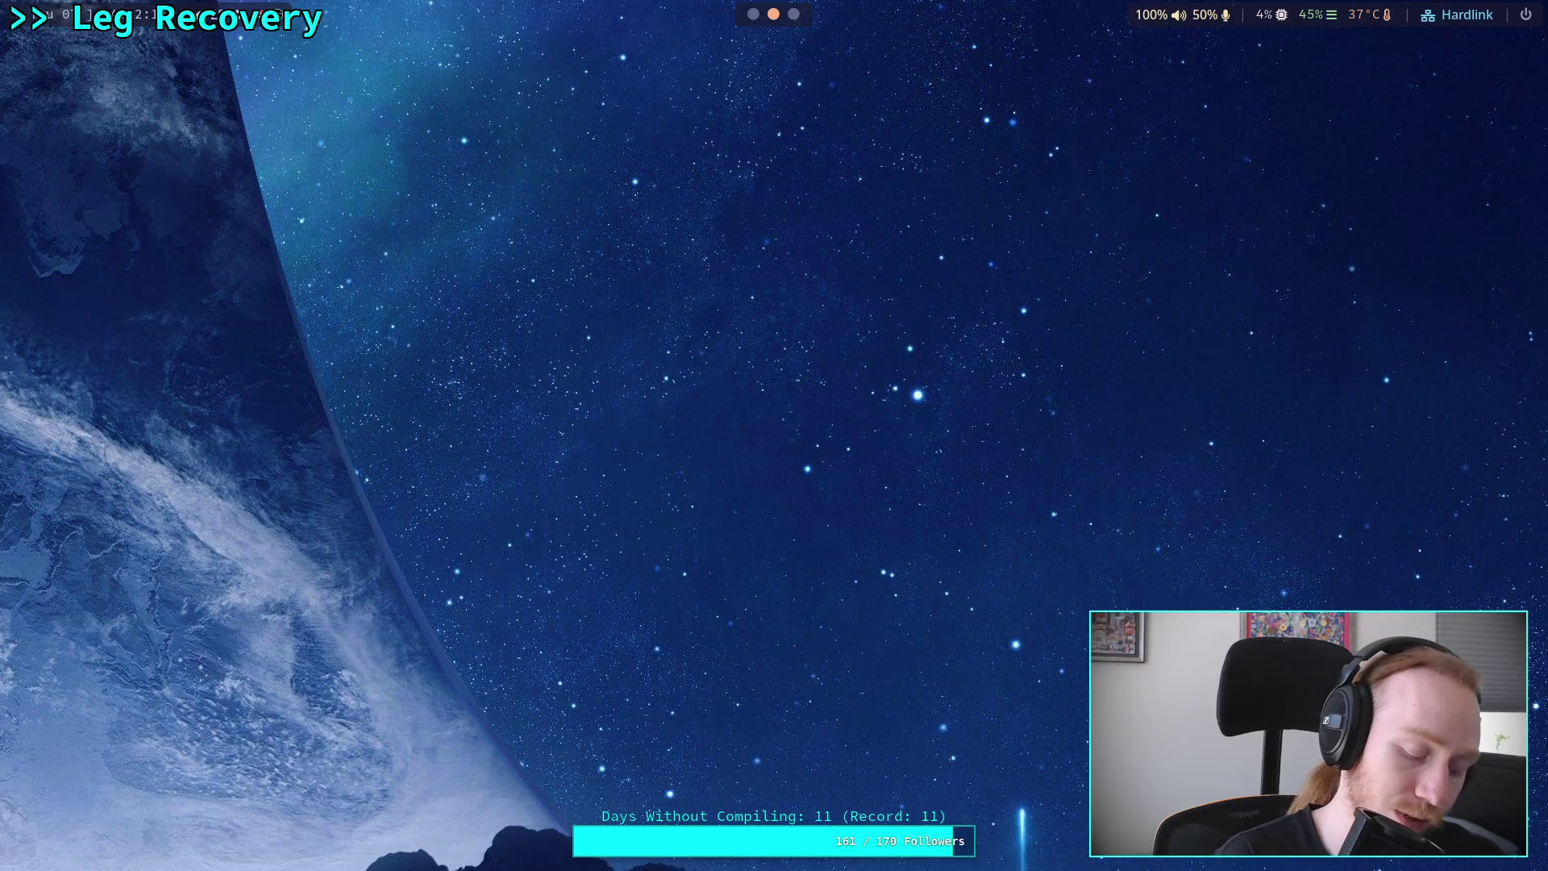
Step: Open a terminal and run 'code planet-game' to start the project session
{"action": "key", "text": "super+Return"}
{"action": "type", "text": "code "}
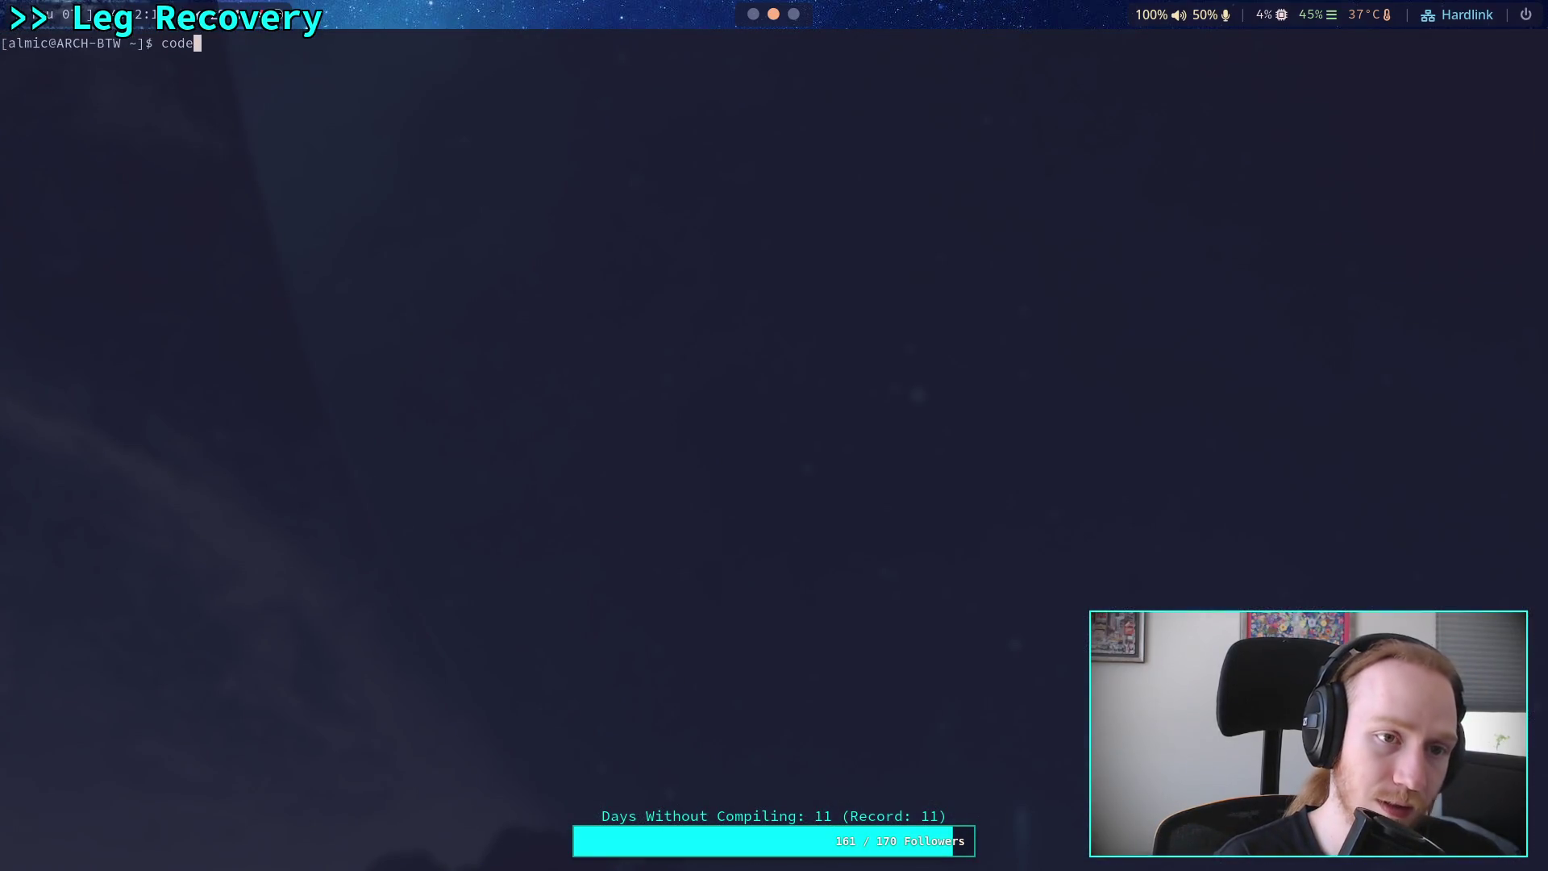
{"action": "type", "text": "planet-game"}
{"action": "key", "text": "Return"}
Step: Run git status after correcting the 'gut' typo, then run git diff
{"action": "type", "text": "gut status"}
{"action": "key", "text": "Return"}
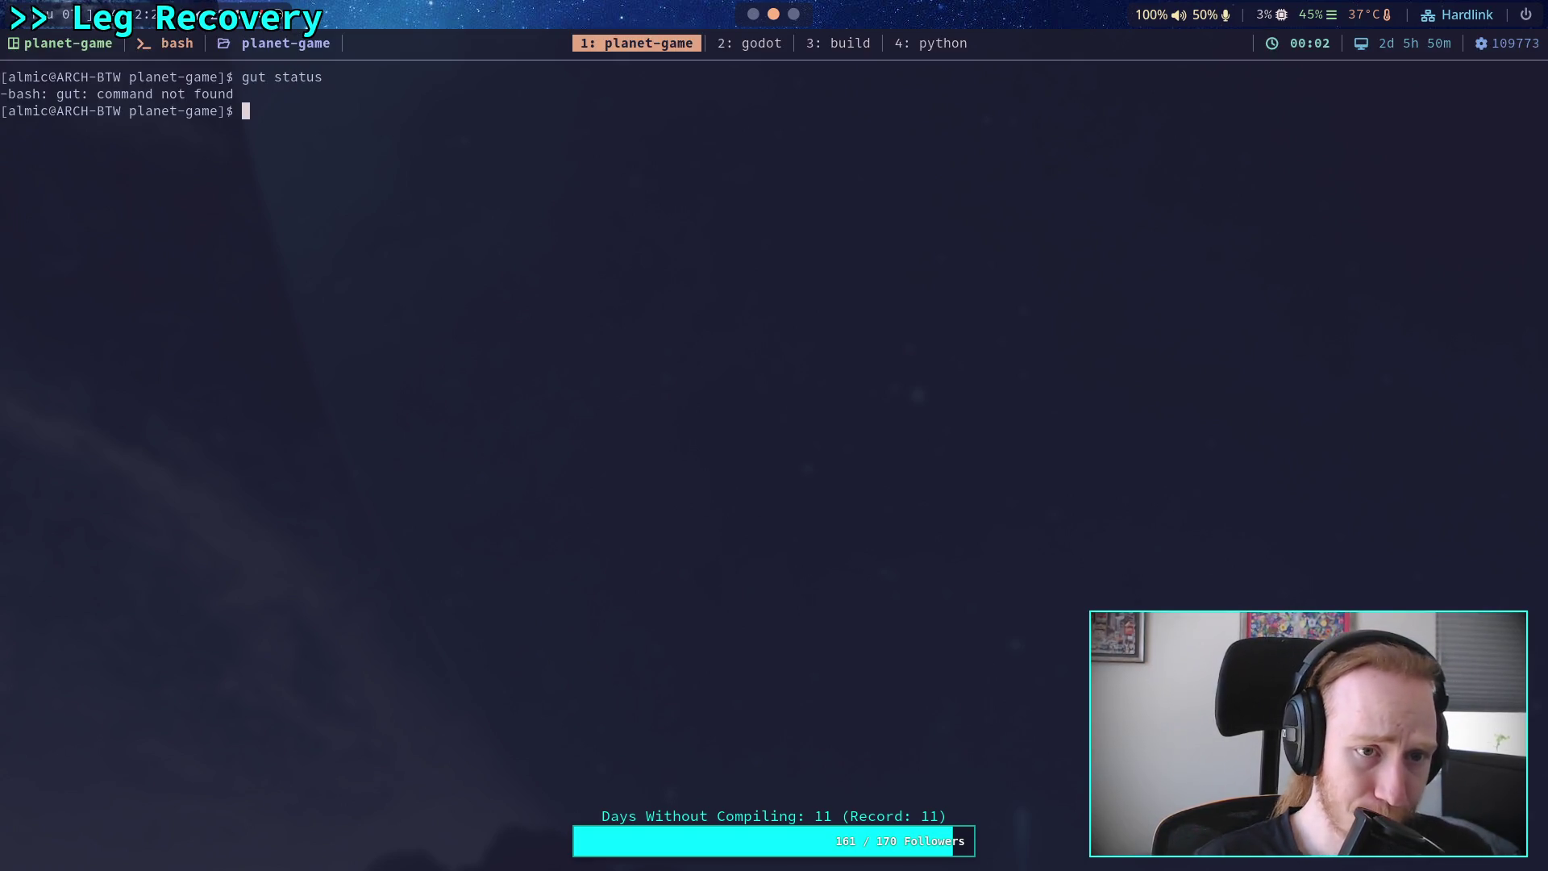
{"action": "type", "text": "git status"}
{"action": "key", "text": "Return"}
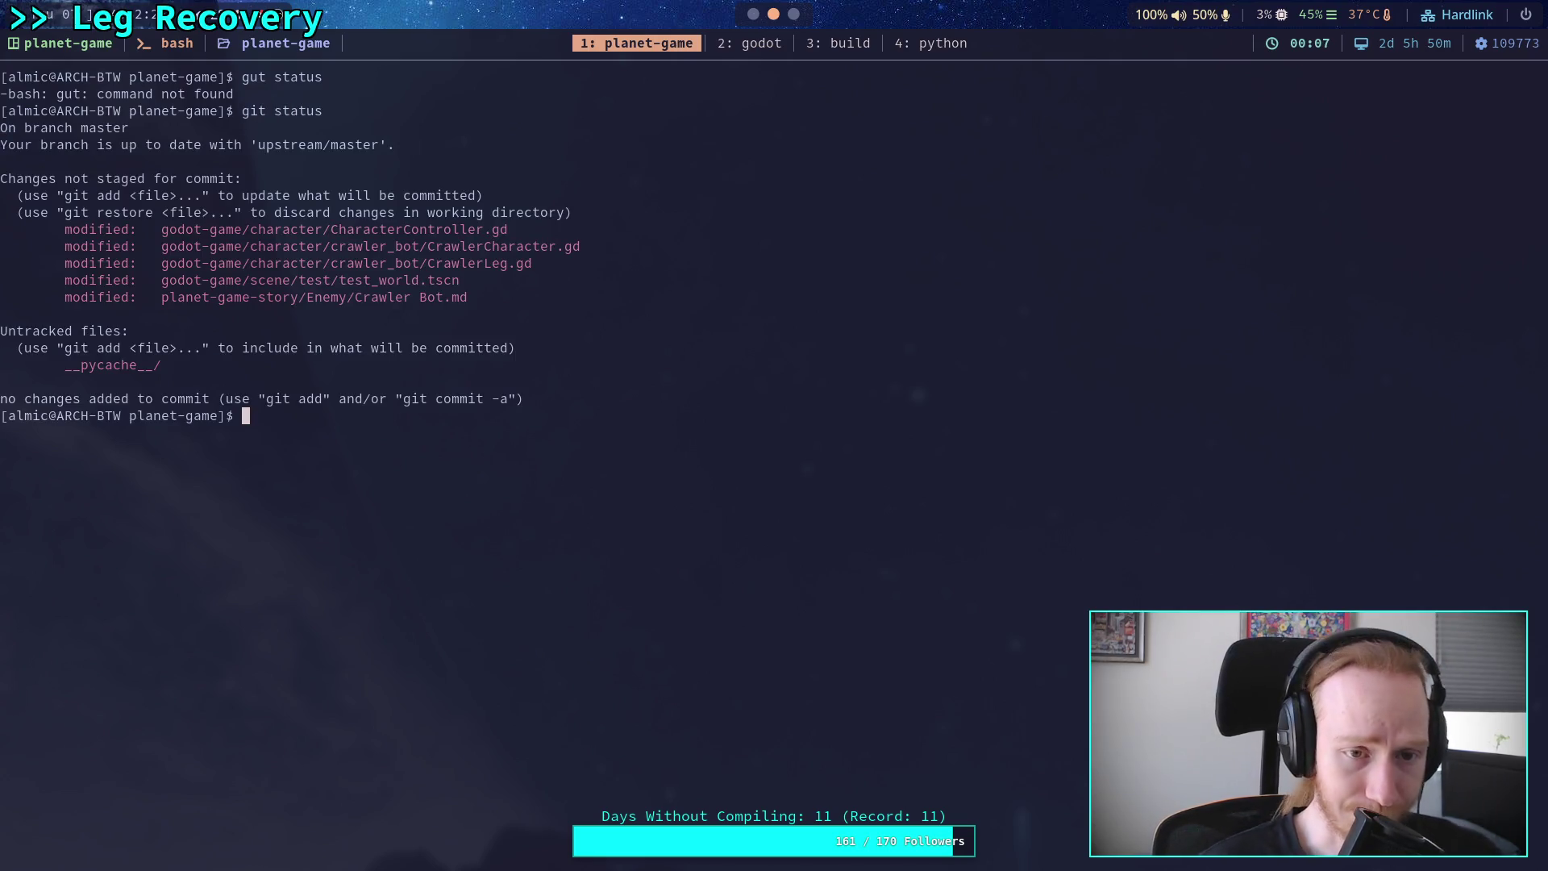
{"action": "type", "text": "git "}
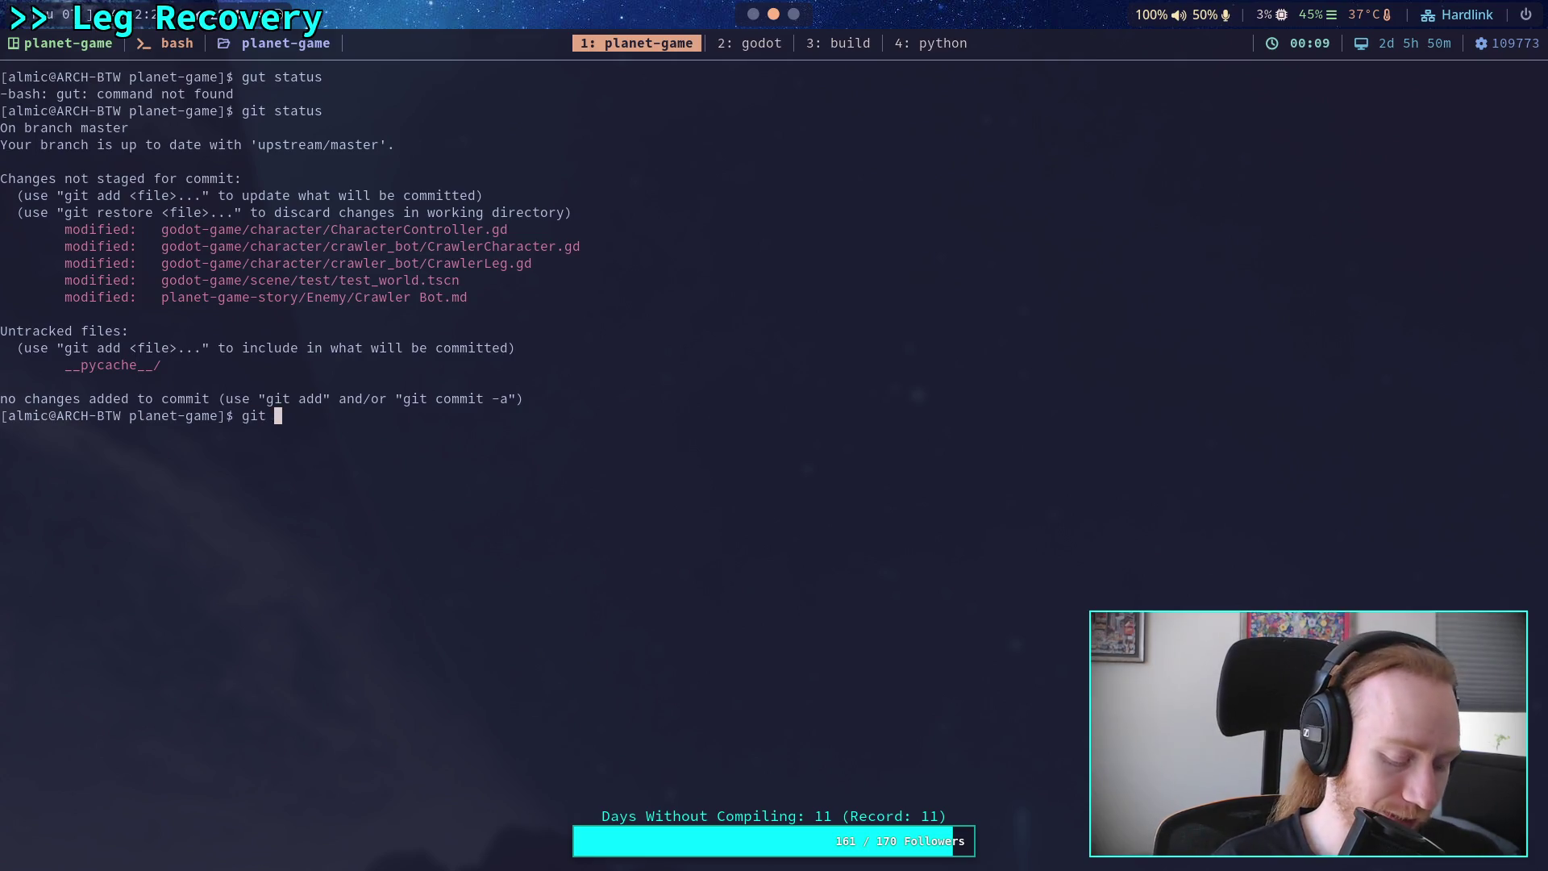
{"action": "type", "text": "diff"}
{"action": "key", "text": "Return"}
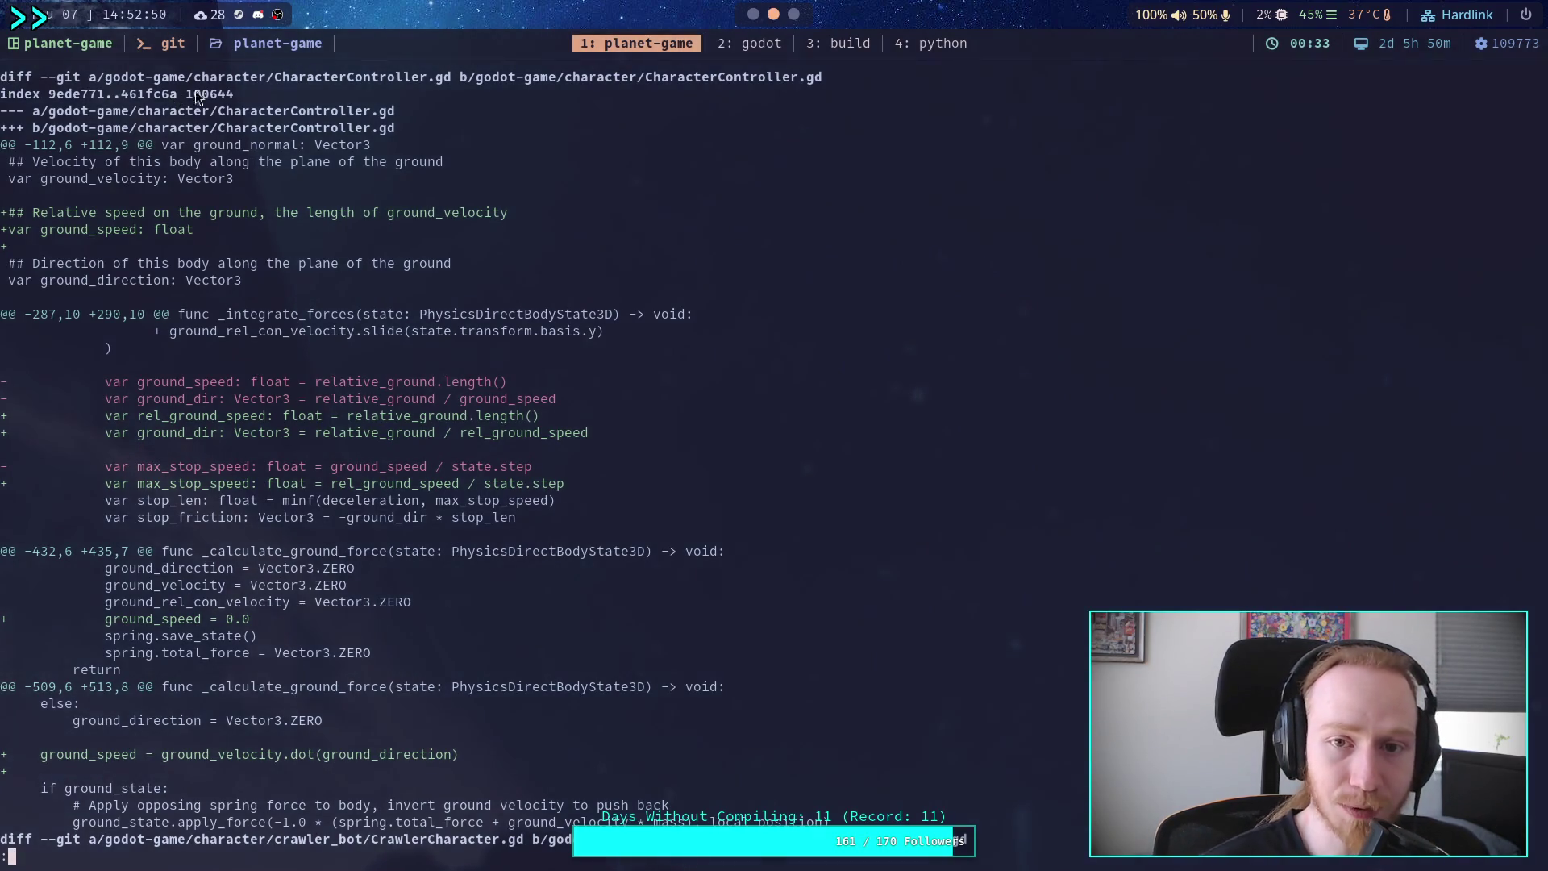
Step: After reading the CharacterController.gd diff, return to the Godot editor's test_world scene
{"action": "key", "text": "super+2"}
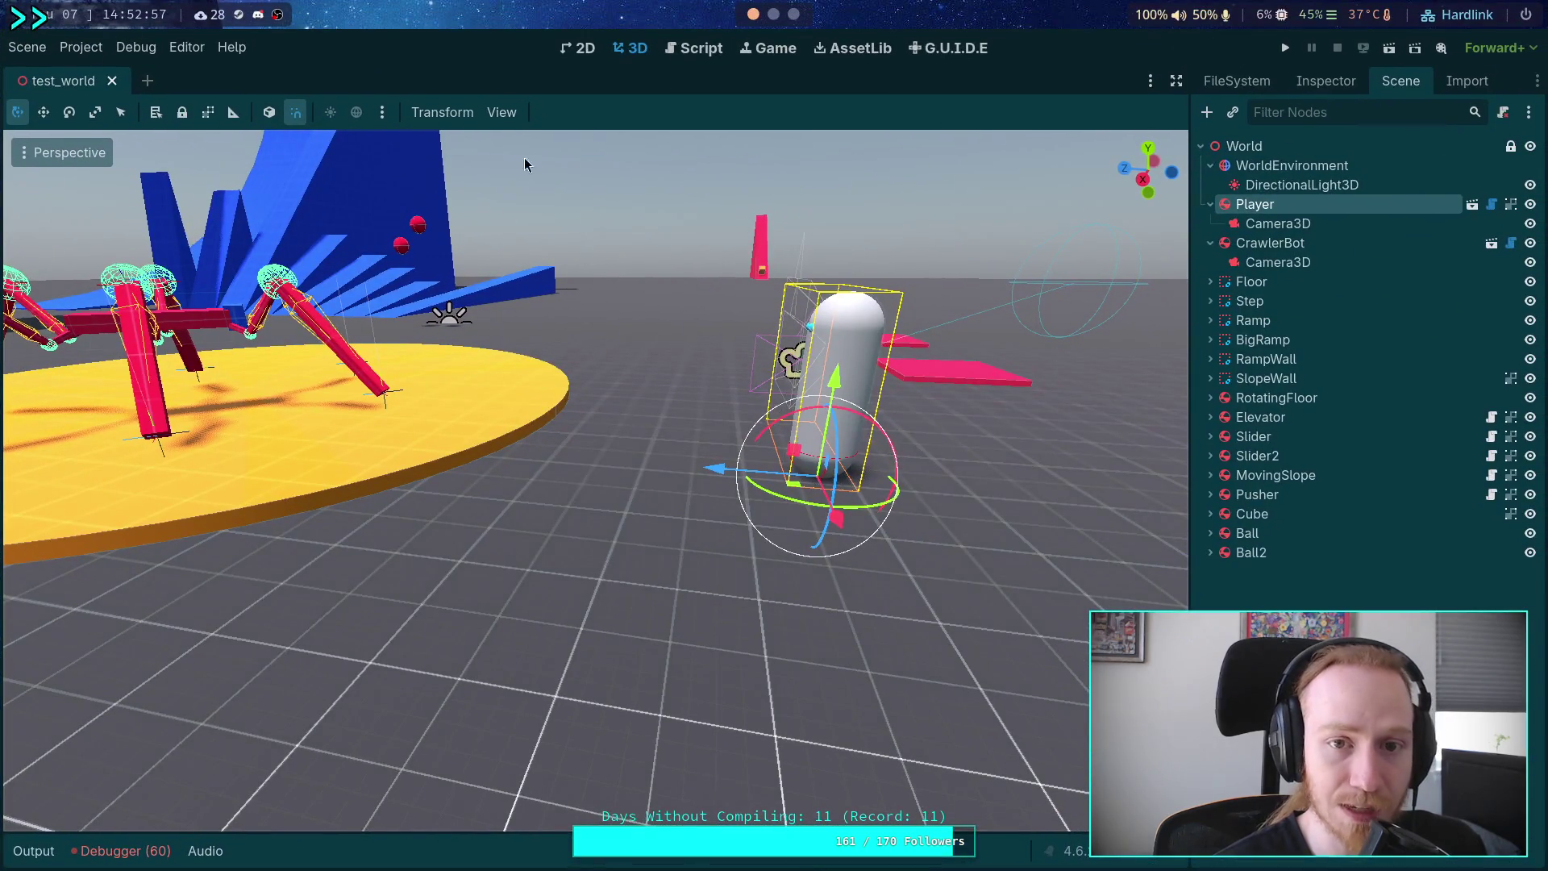
Step: Glance at the Script, 2D and 3D views of test_world, then return to the diff terminal
{"action": "left_click", "coordinate": [680, 51]}
{"action": "left_click", "coordinate": [582, 49]}
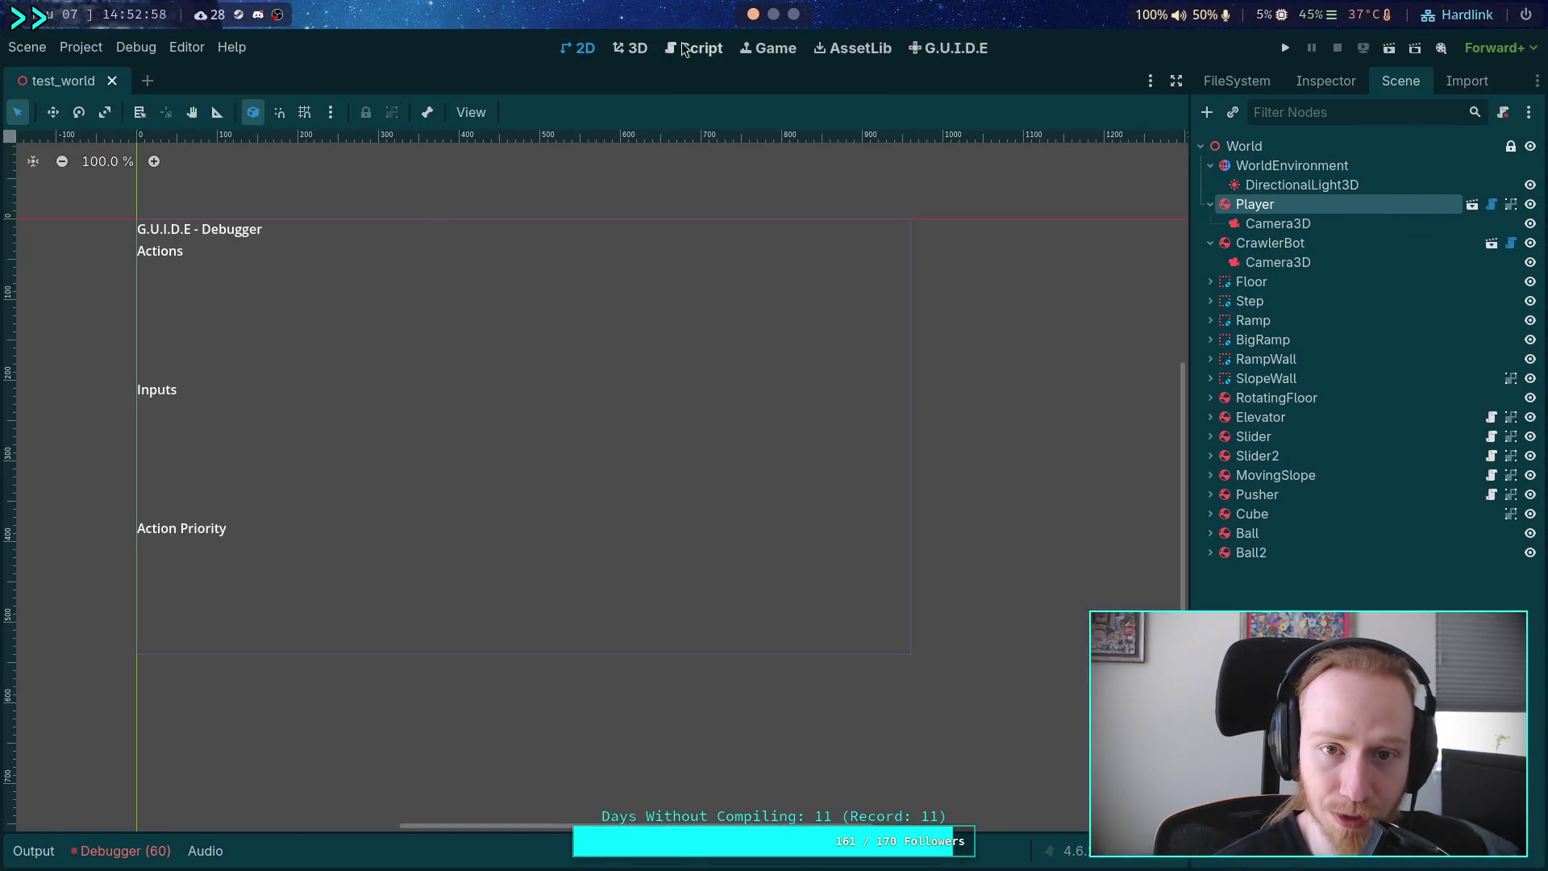
{"action": "left_click", "coordinate": [633, 48]}
{"action": "left_click", "coordinate": [776, 16]}
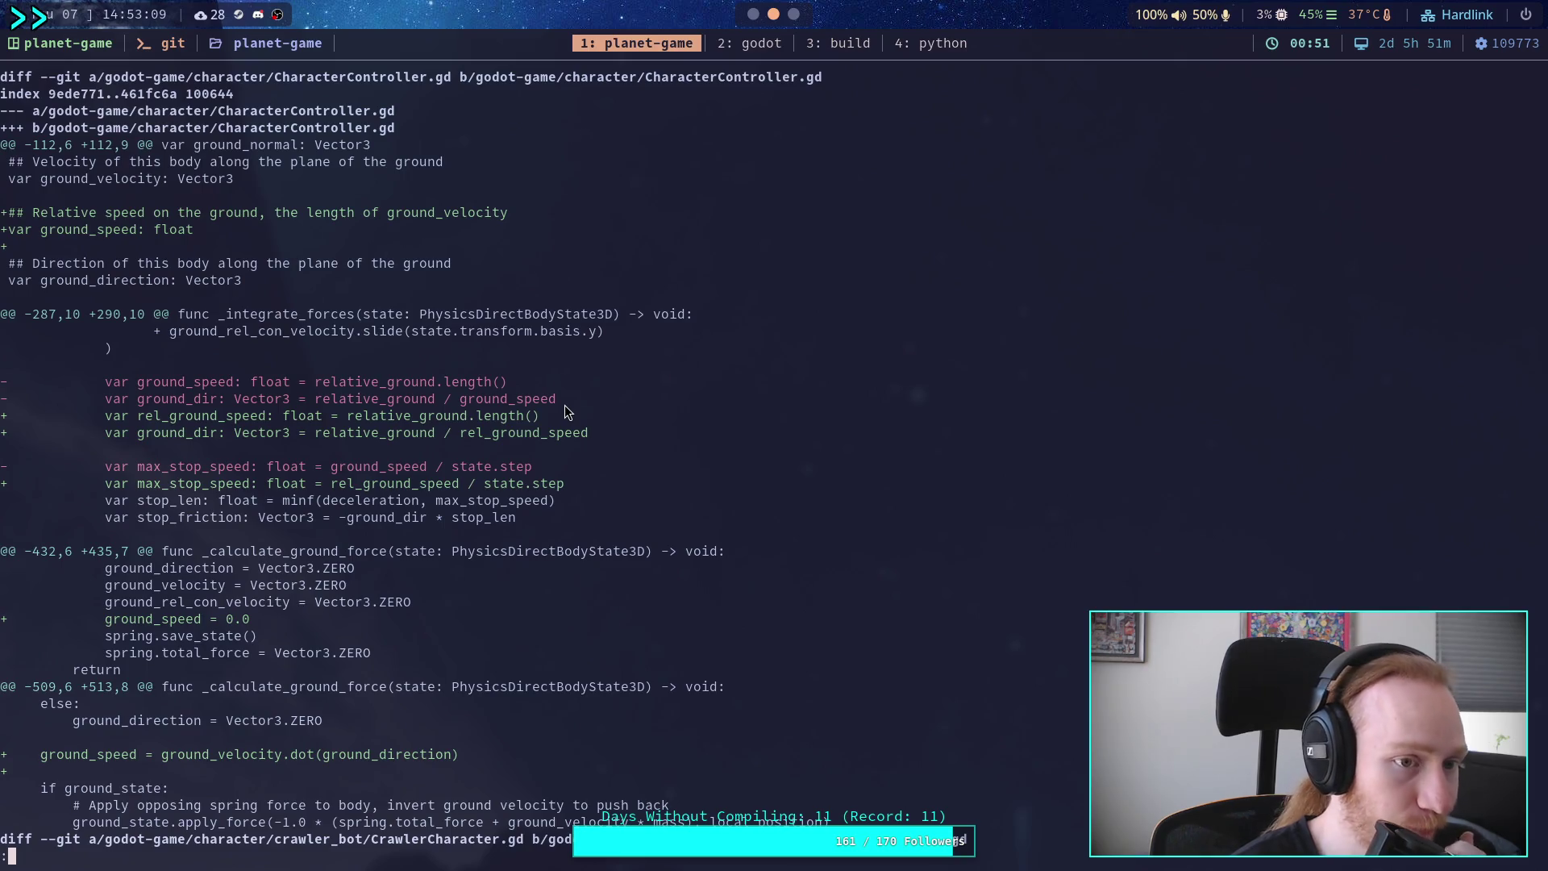
Step: Scroll past CharacterController.gd into CrawlerCharacter.gd's leg velocity gathering loop
{"action": "key", "text": "Down"}
{"action": "key", "text": "Down"}
{"action": "key", "text": "Down"}
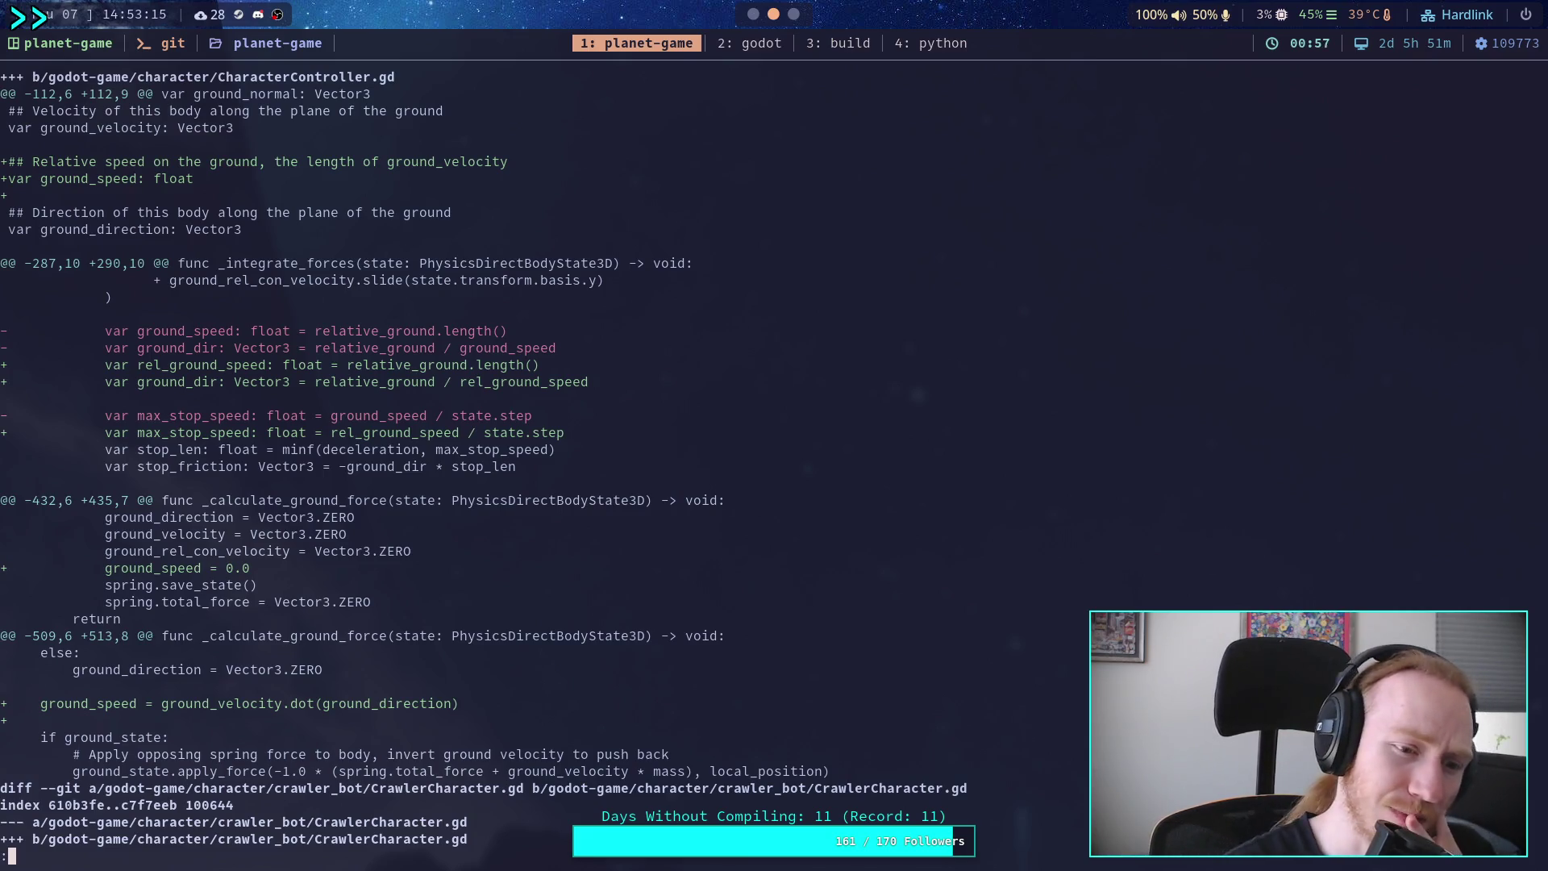
{"action": "key", "text": "Down"}
{"action": "key", "text": "Down"}
{"action": "key", "text": "Down"}
{"action": "key", "text": "Down"}
{"action": "key", "text": "Down"}
{"action": "key", "text": "Down"}
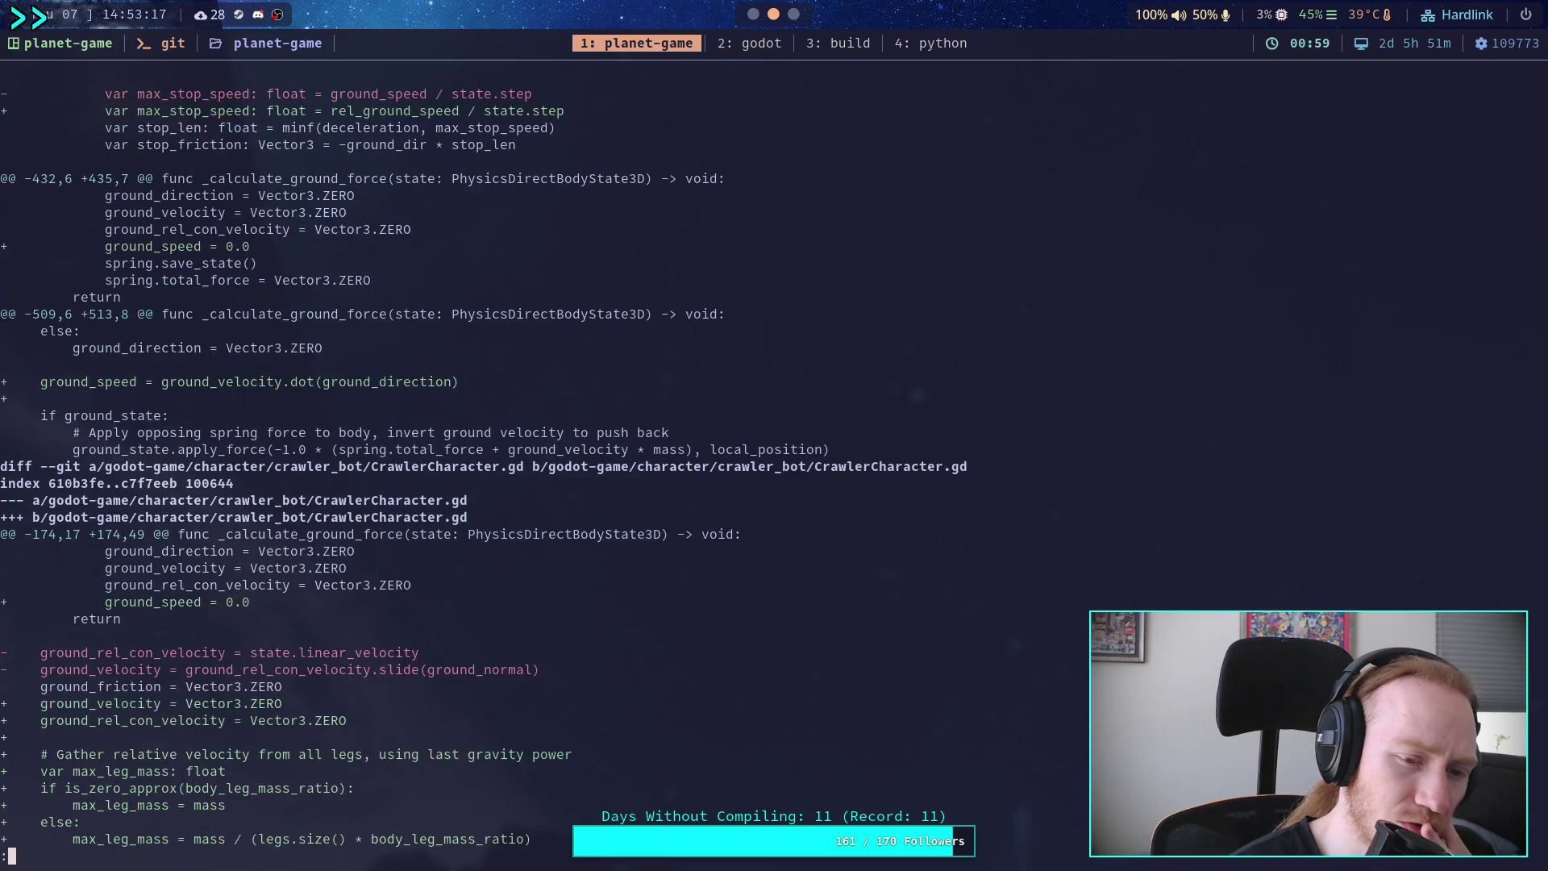
{"action": "key", "text": "Down"}
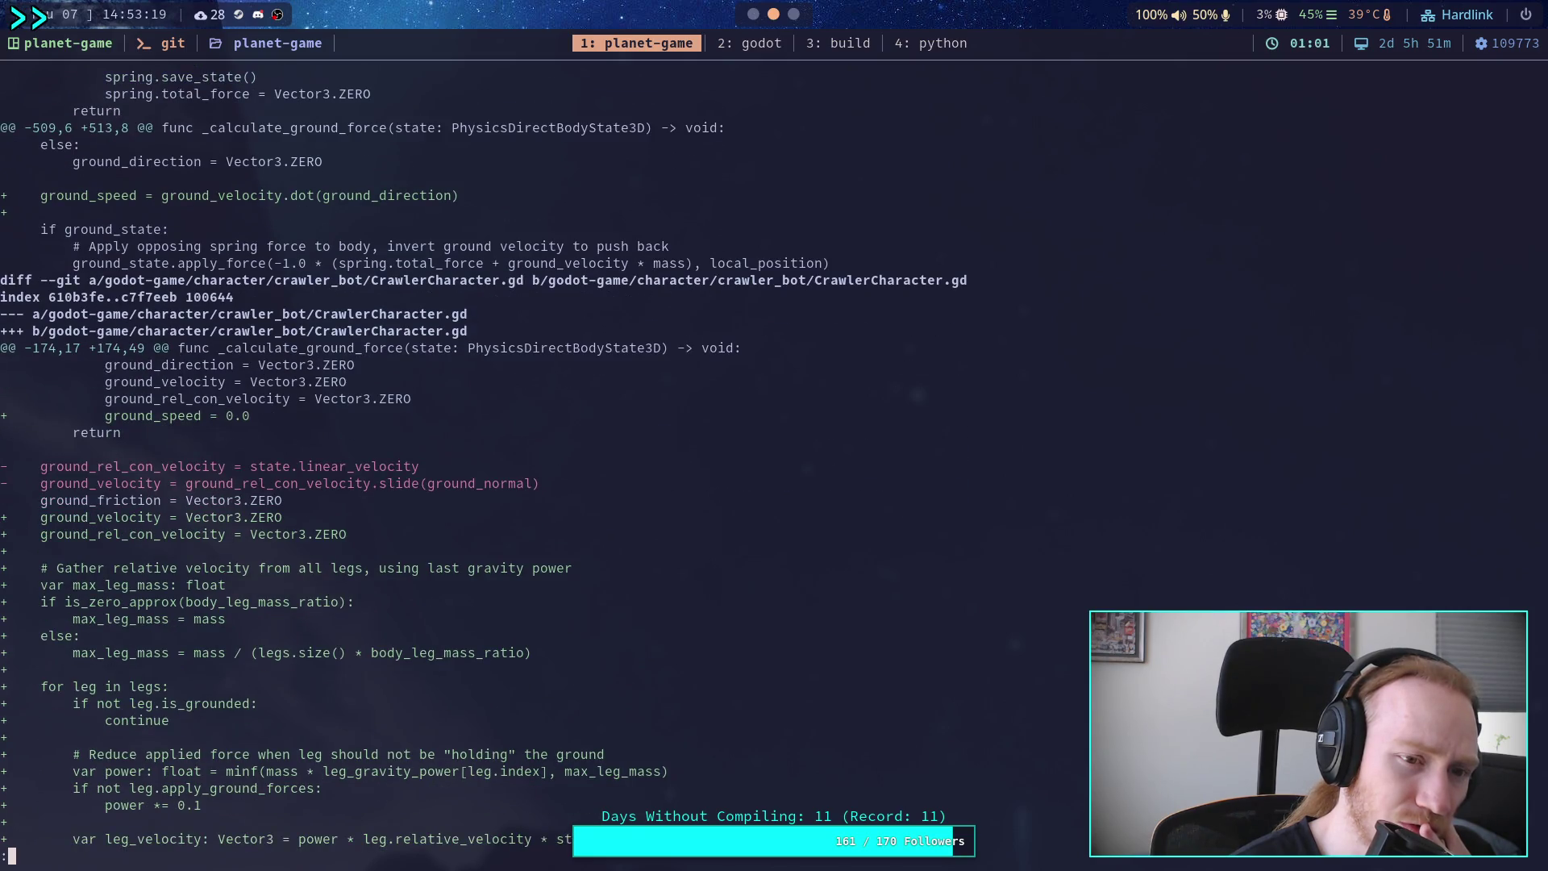
{"action": "key", "text": "Down"}
{"action": "key", "text": "Down"}
{"action": "key", "text": "Down"}
{"action": "key", "text": "Up"}
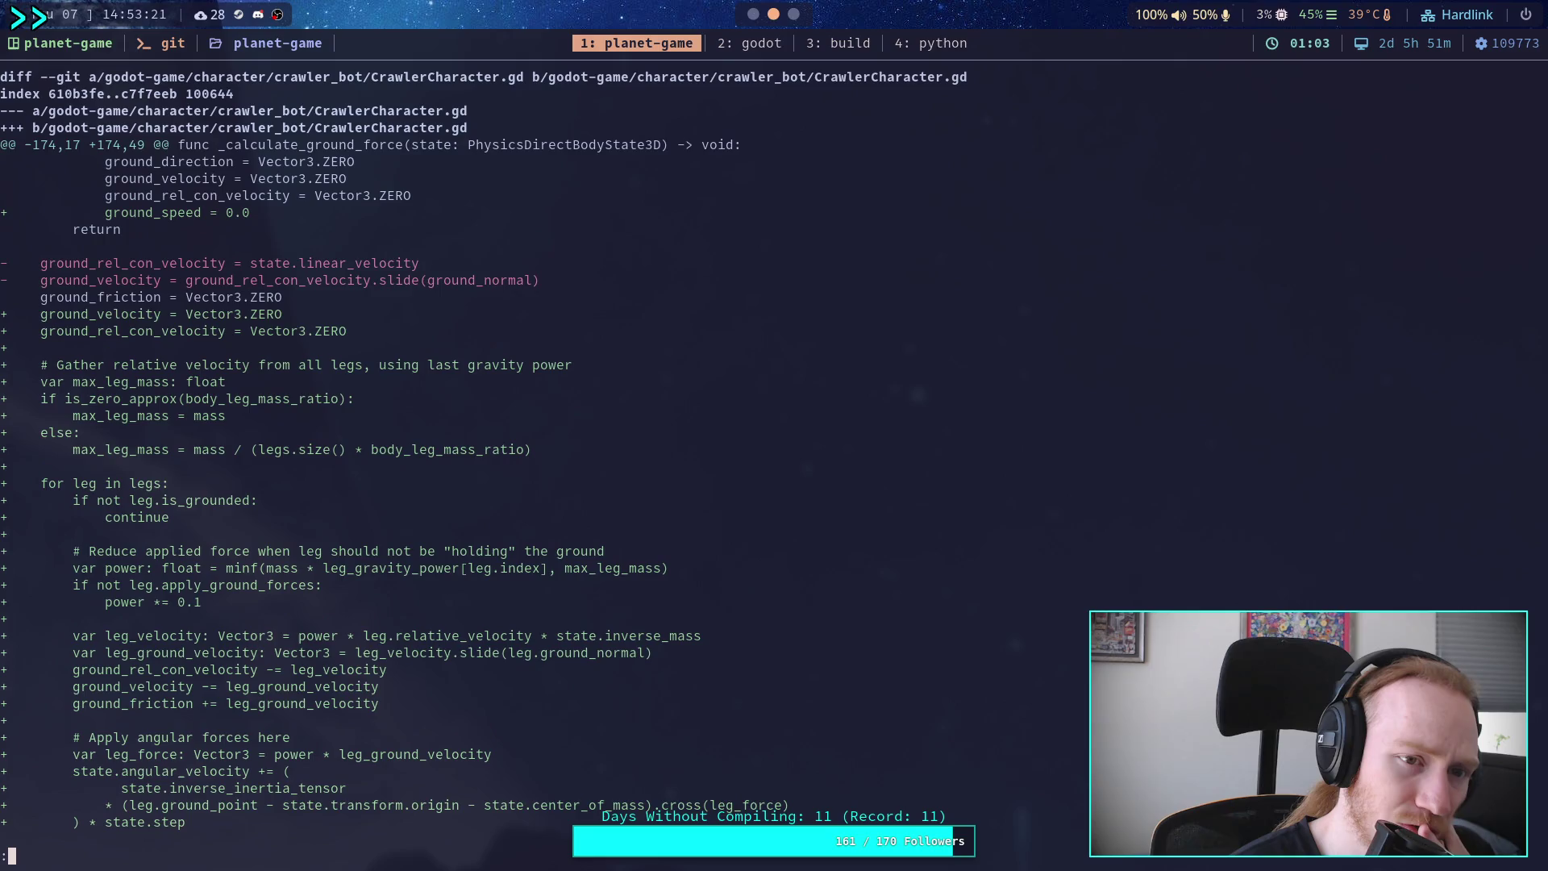
{"action": "key", "text": "Up"}
{"action": "key", "text": "Up"}
{"action": "key", "text": "Up"}
{"action": "key", "text": "Up"}
{"action": "key", "text": "Up"}
{"action": "key", "text": "Up"}
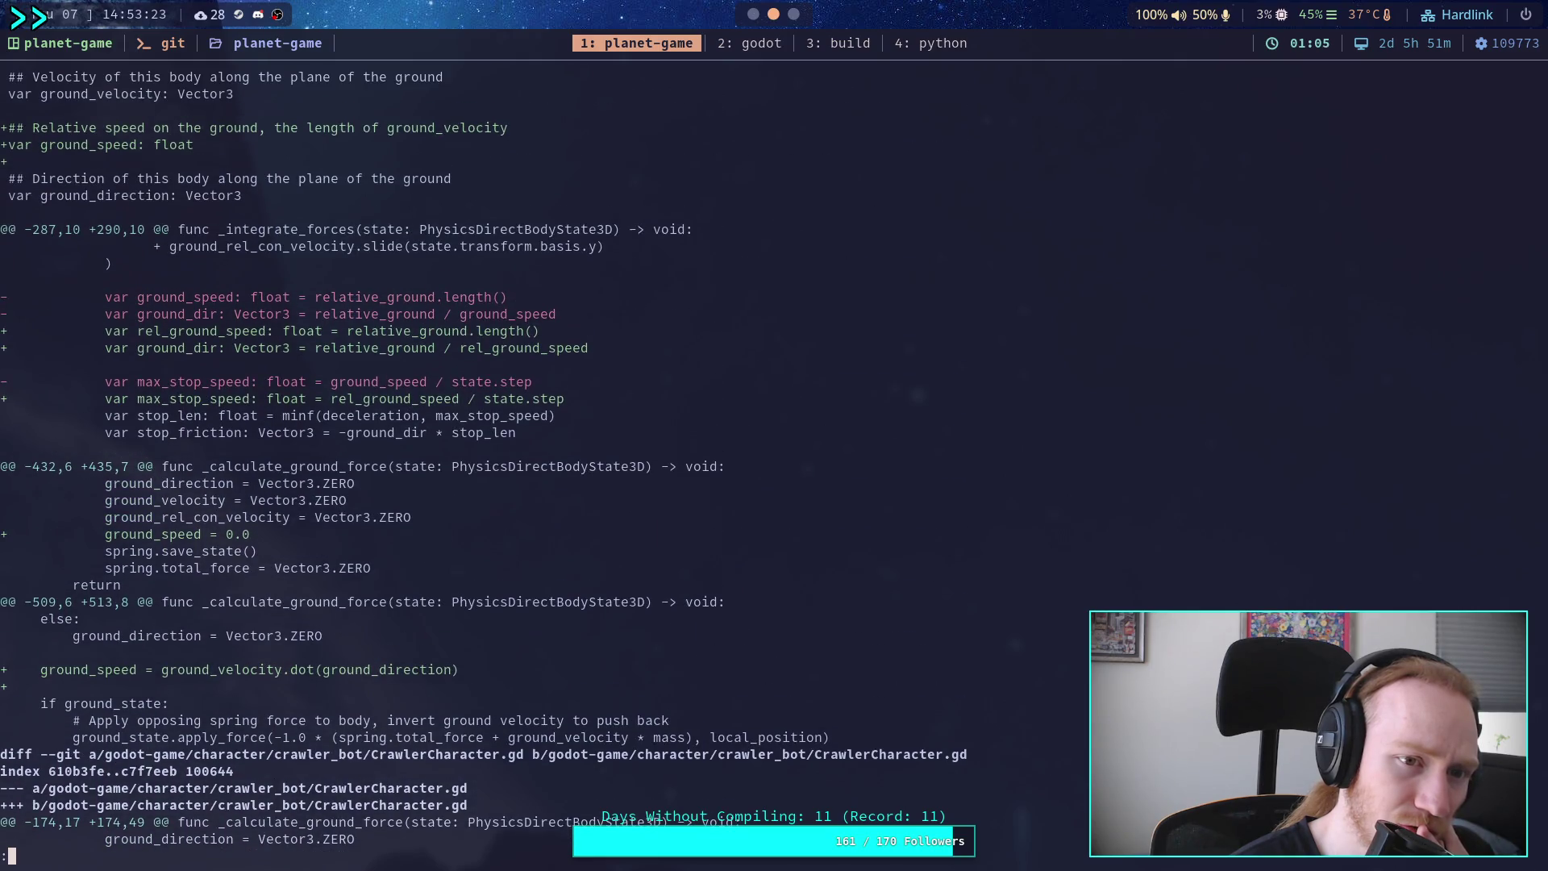
{"action": "key", "text": "Down"}
{"action": "key", "text": "Down"}
{"action": "key", "text": "Down"}
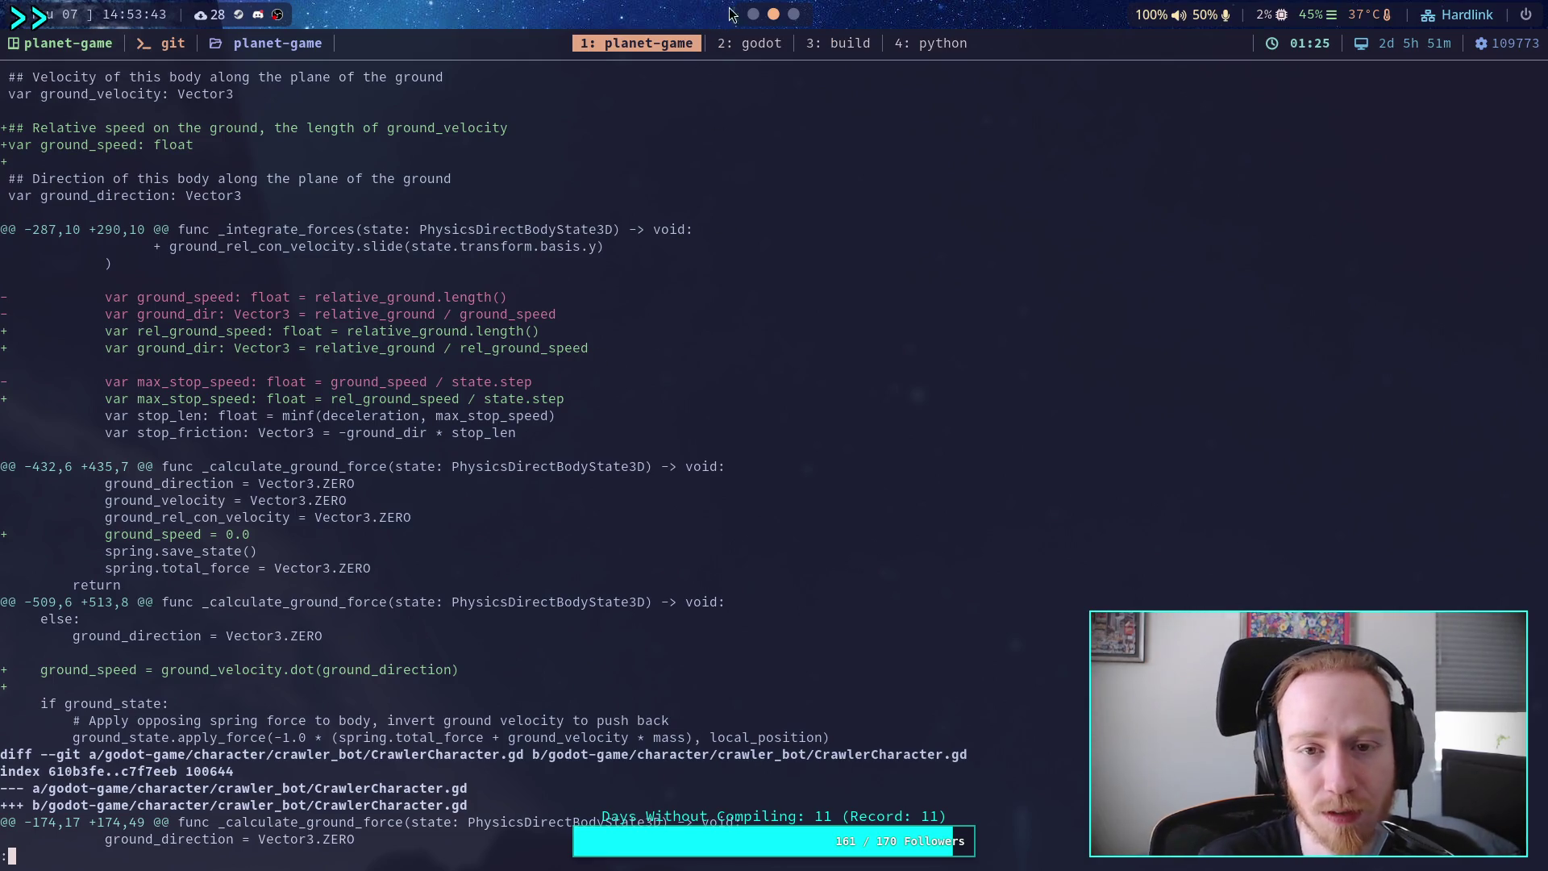
Step: Read CrawlerCharacter.gd's angular-forces block down to the CrawlerLeg.gd header and back
{"action": "key", "text": "j"}
{"action": "key", "text": "j"}
{"action": "key", "text": "j"}
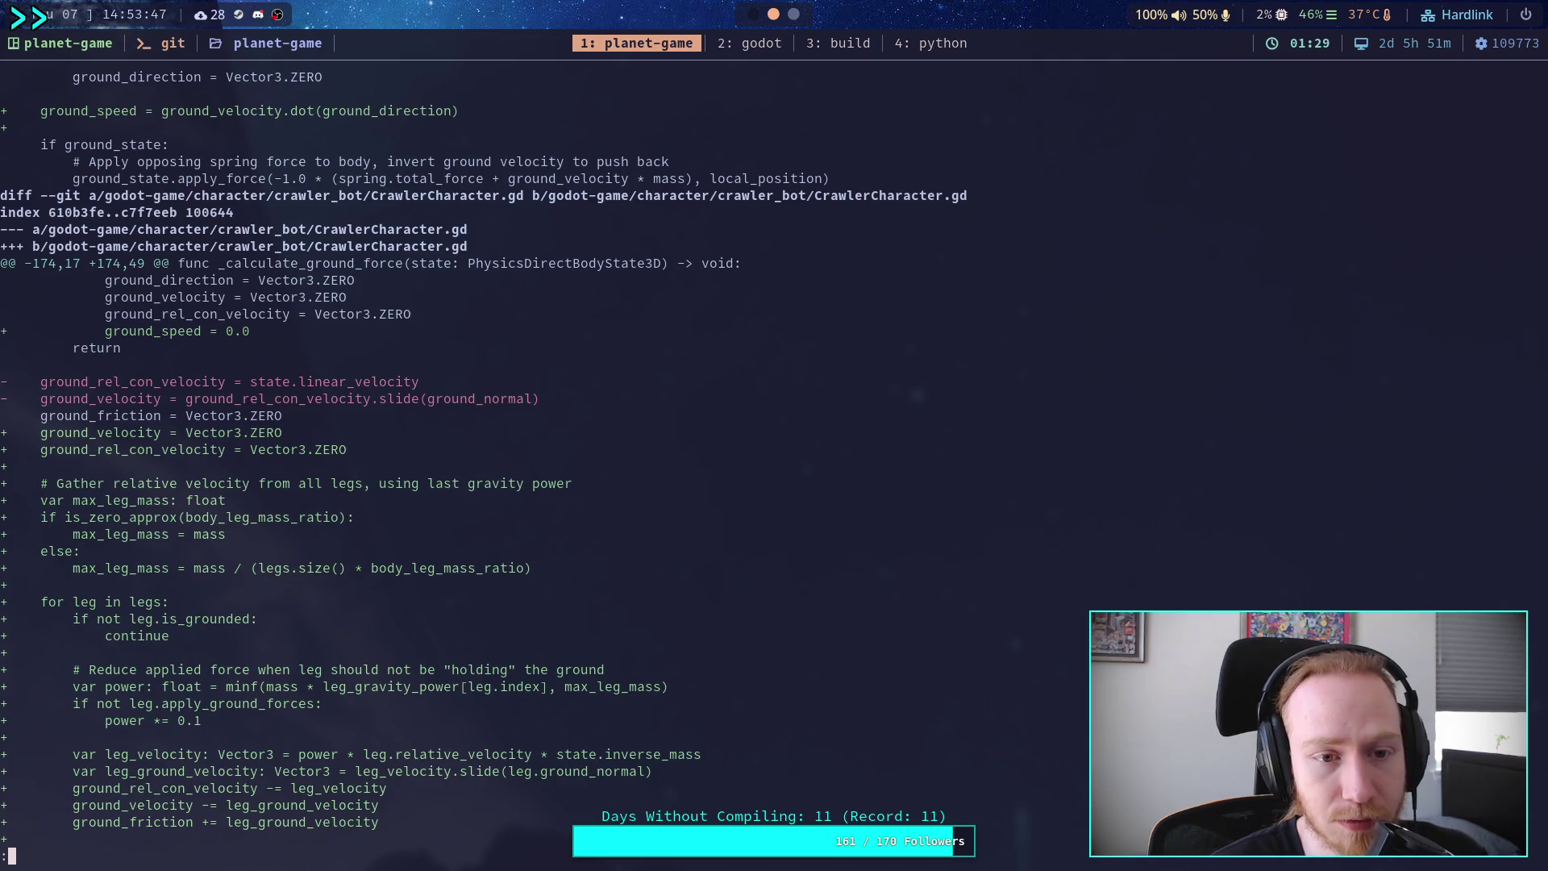
{"action": "key", "text": "j"}
{"action": "key", "text": "j"}
{"action": "key", "text": "j"}
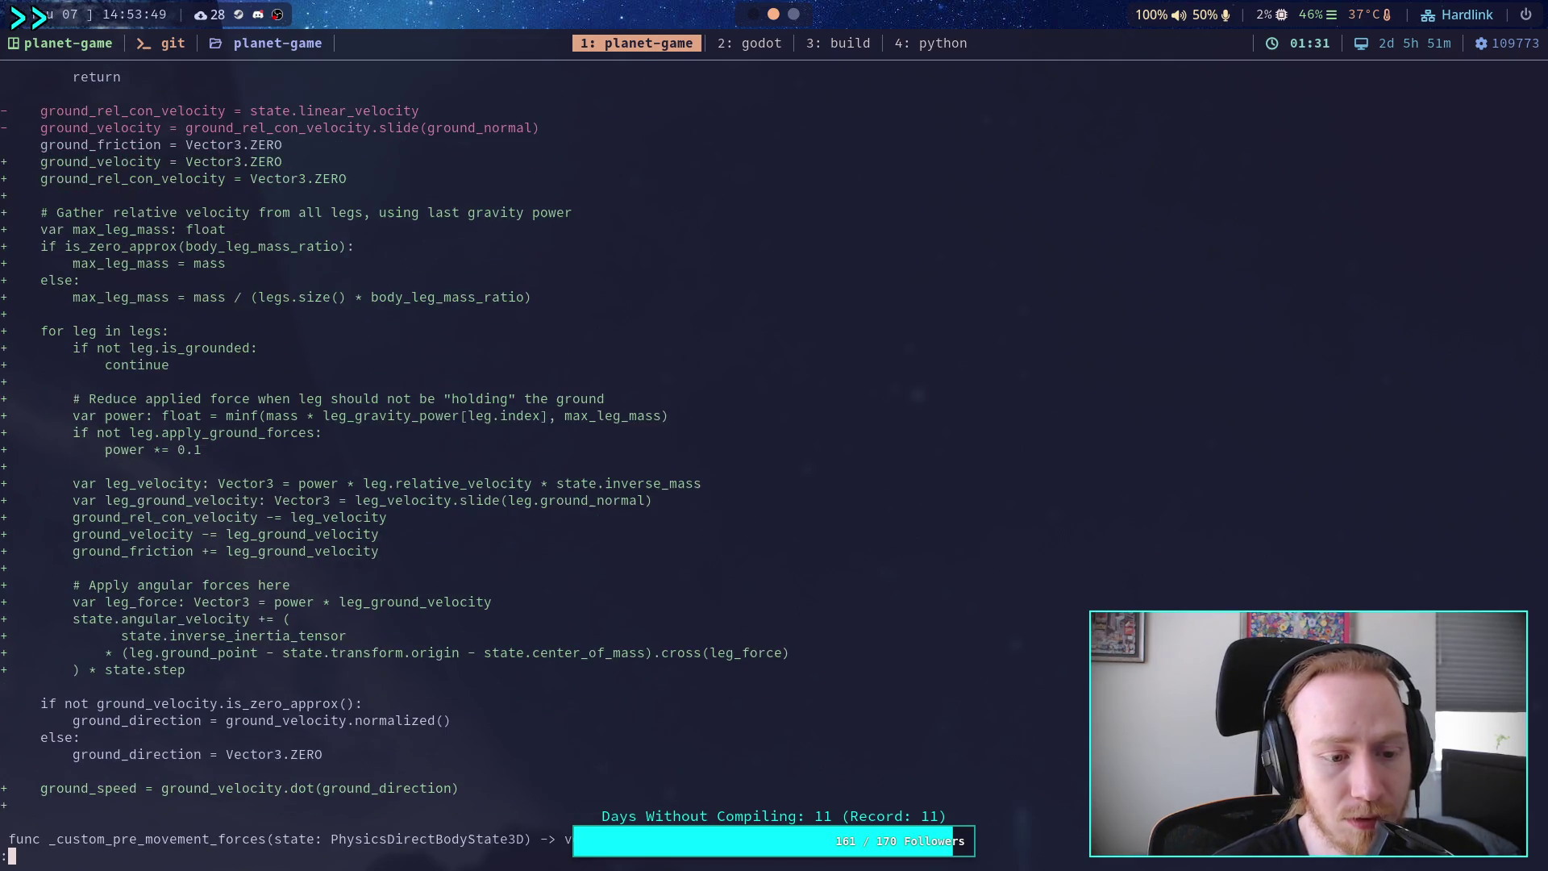
{"action": "key", "text": "j"}
{"action": "key", "text": "j"}
{"action": "key", "text": "j"}
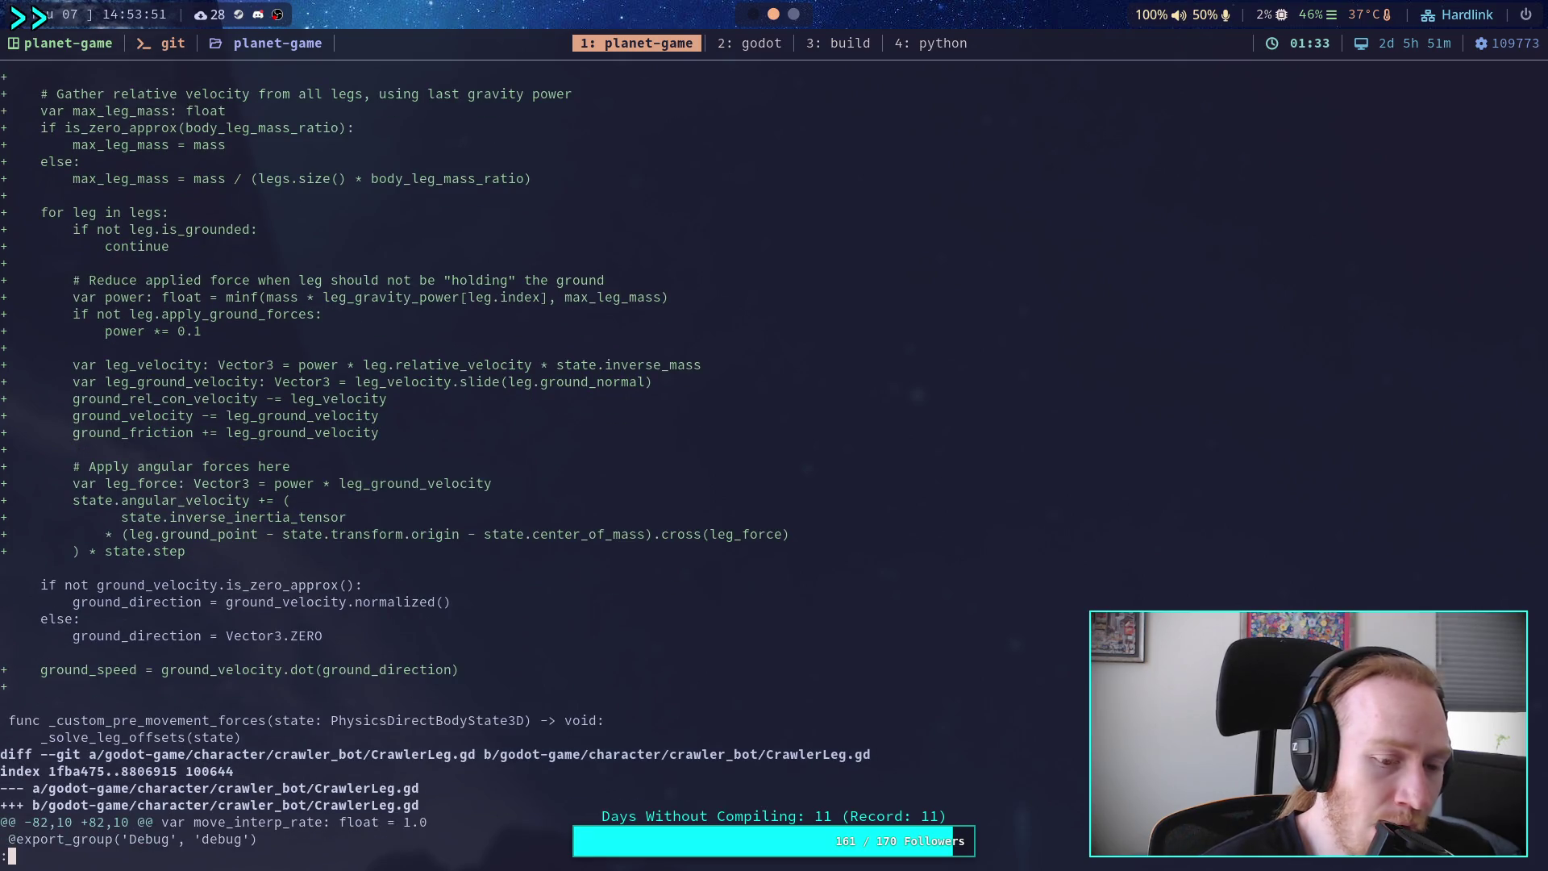
{"action": "key", "text": "k"}
{"action": "key", "text": "k"}
{"action": "key", "text": "k"}
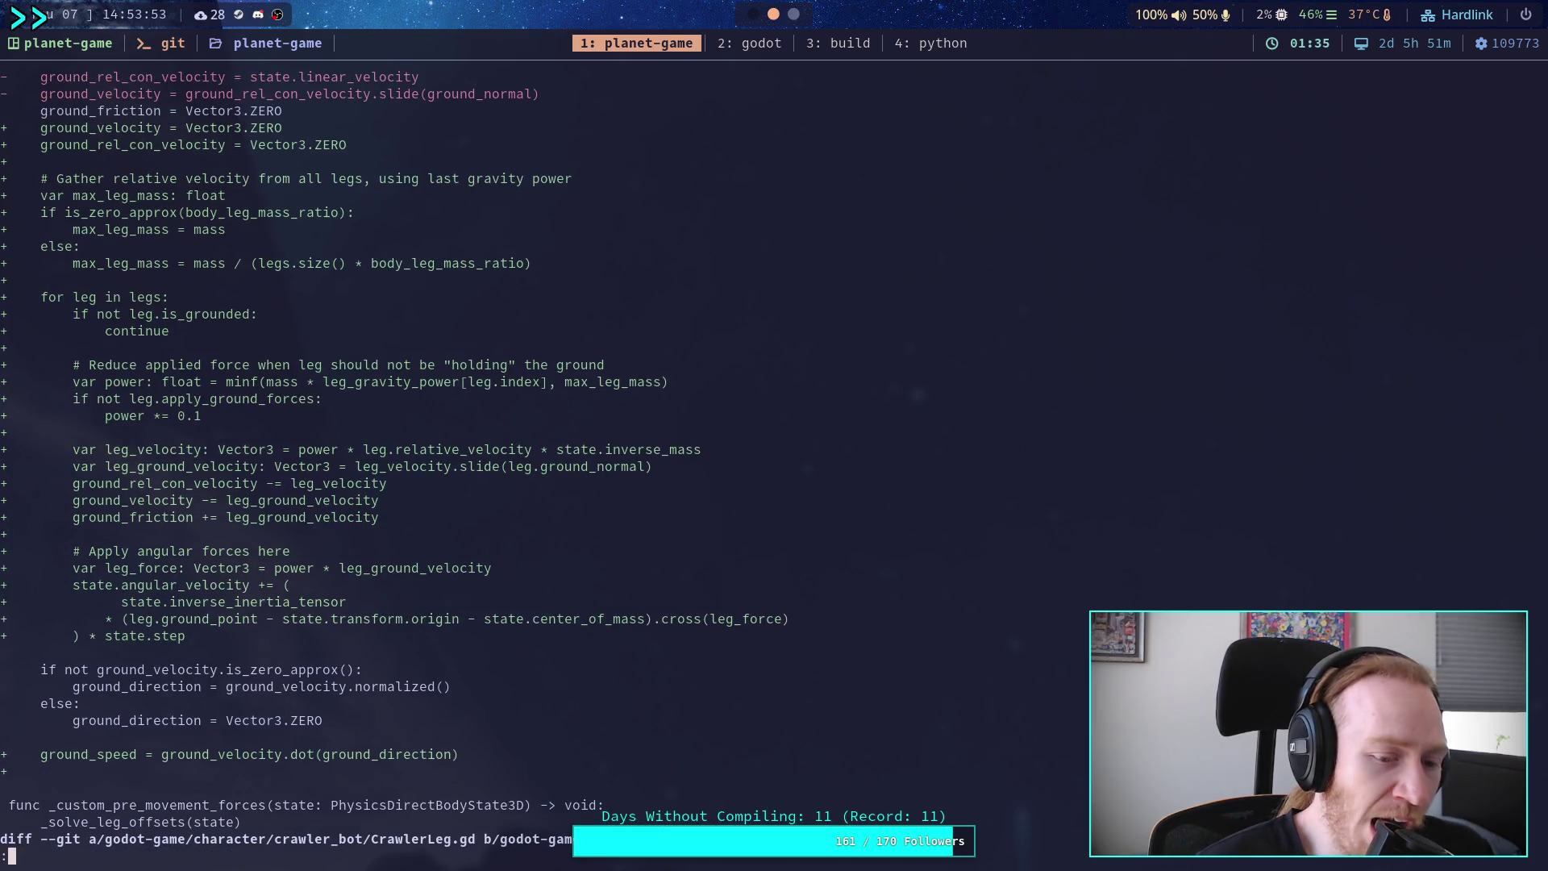
{"action": "key", "text": "k"}
{"action": "key", "text": "k"}
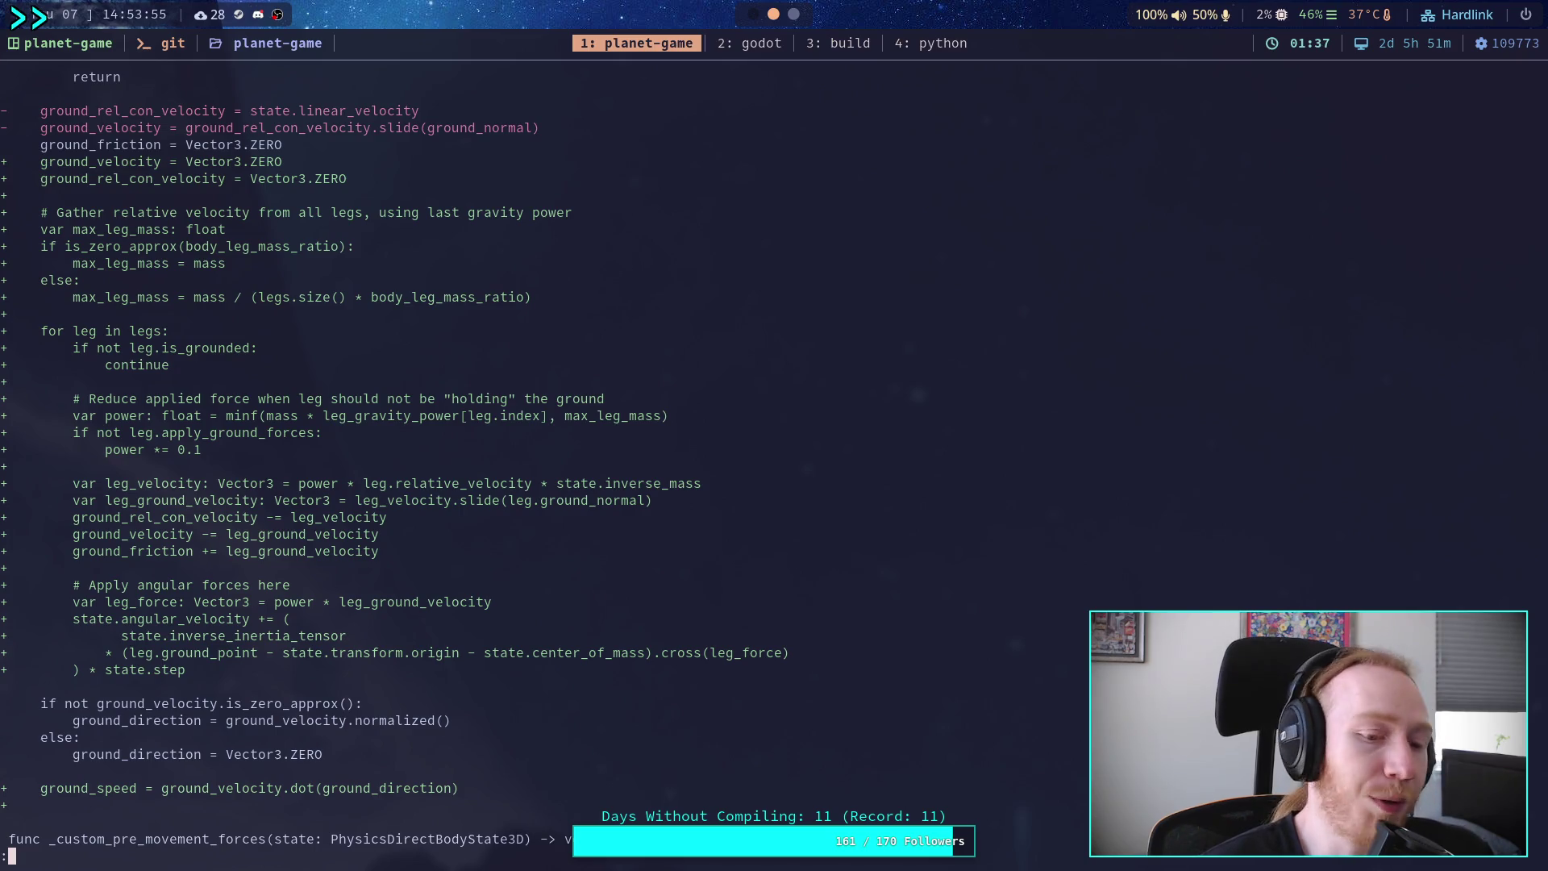
{"action": "key", "text": "k"}
{"action": "key", "text": "k"}
{"action": "key", "text": "k"}
{"action": "key", "text": "k"}
{"action": "key", "text": "k"}
{"action": "key", "text": "k"}
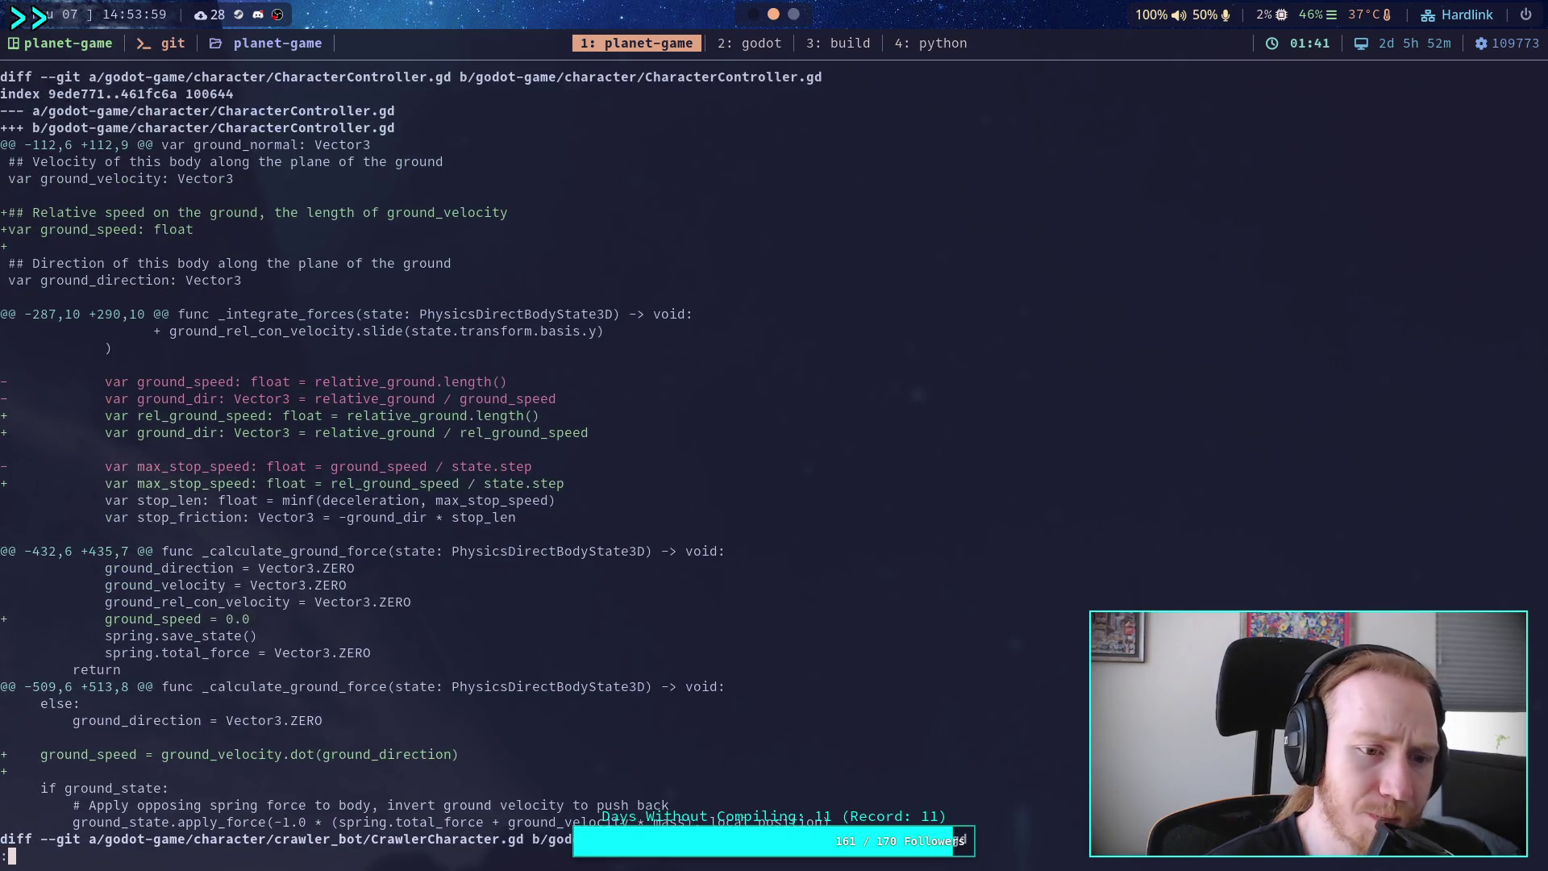
Step: Read CrawlerLeg.gd's debug flag and ground contact position changes, then return to Godot
{"action": "key", "text": "j"}
{"action": "key", "text": "j"}
{"action": "key", "text": "j"}
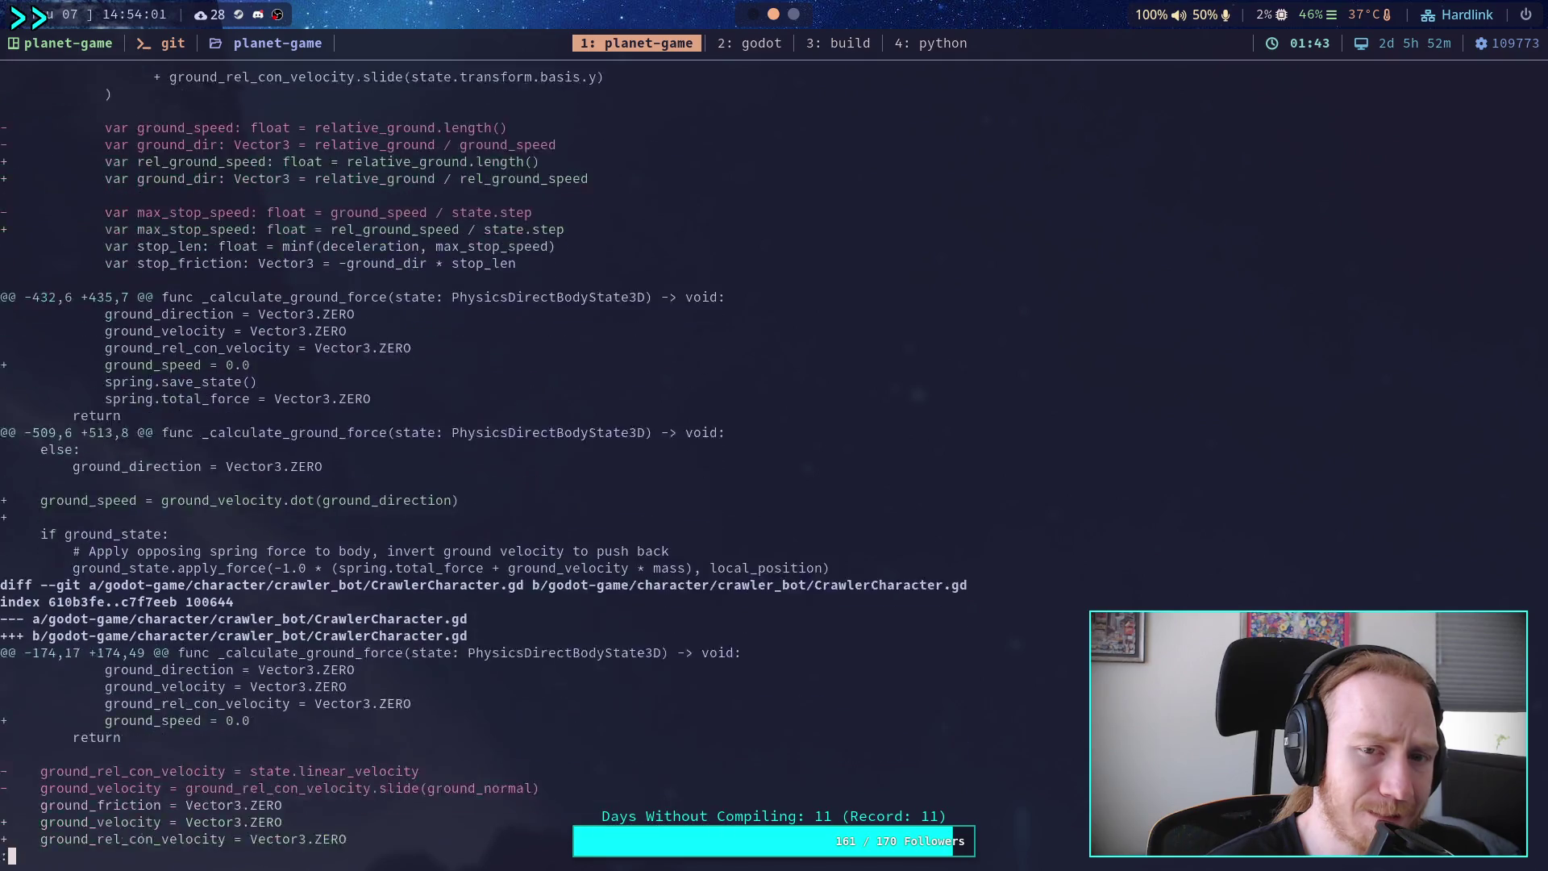
{"action": "key", "text": "j"}
{"action": "key", "text": "j"}
{"action": "key", "text": "j"}
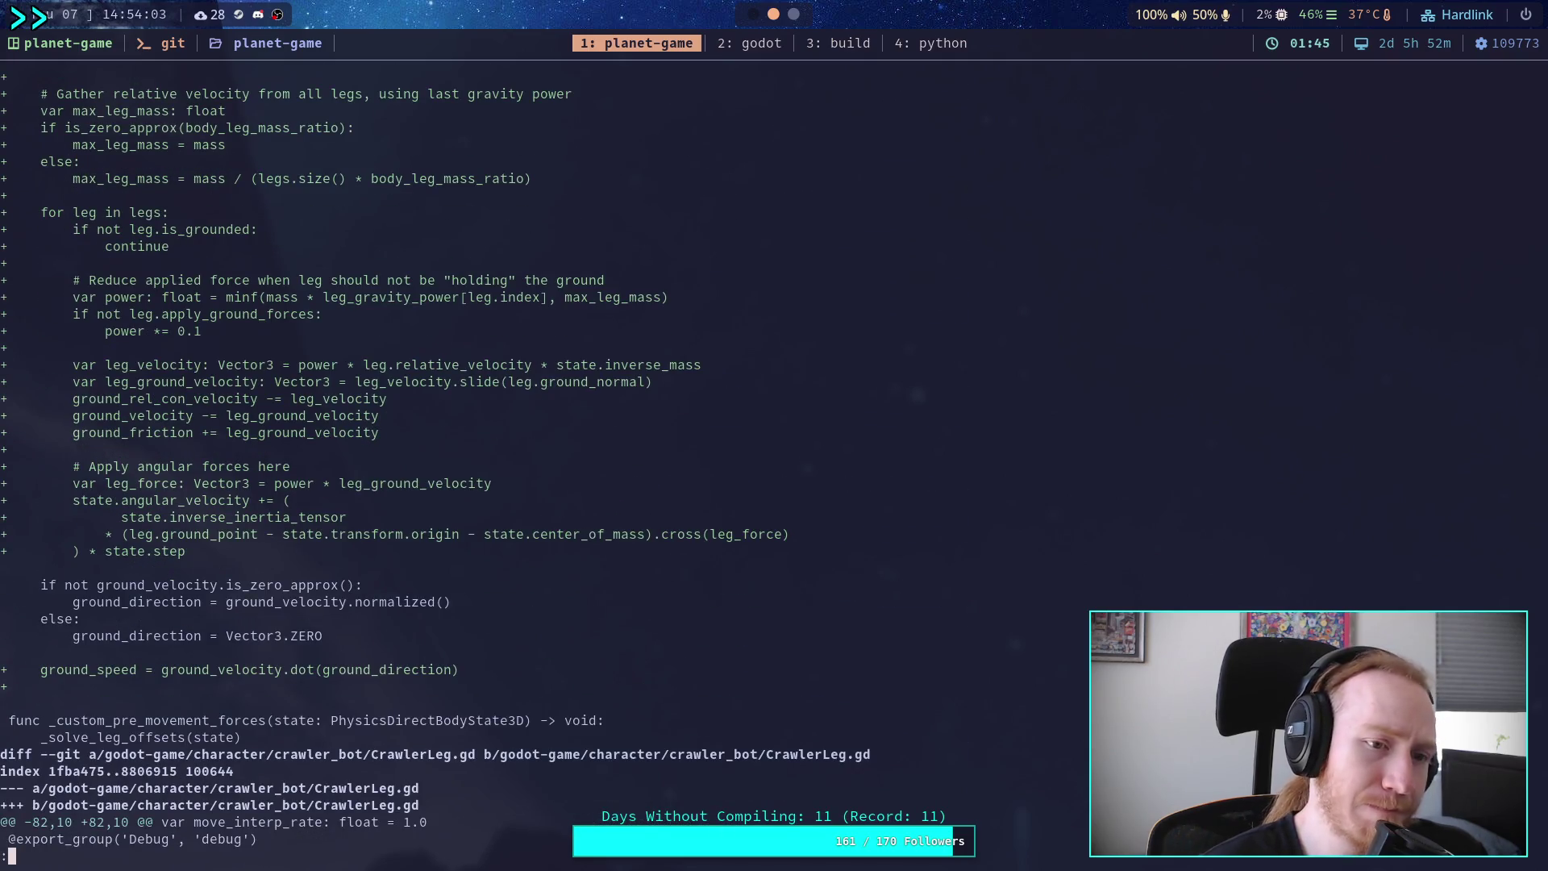
{"action": "key", "text": "k"}
{"action": "key", "text": "k"}
{"action": "key", "text": "j"}
{"action": "key", "text": "j"}
{"action": "key", "text": "j"}
{"action": "key", "text": "j"}
{"action": "key", "text": "j"}
{"action": "key", "text": "j"}
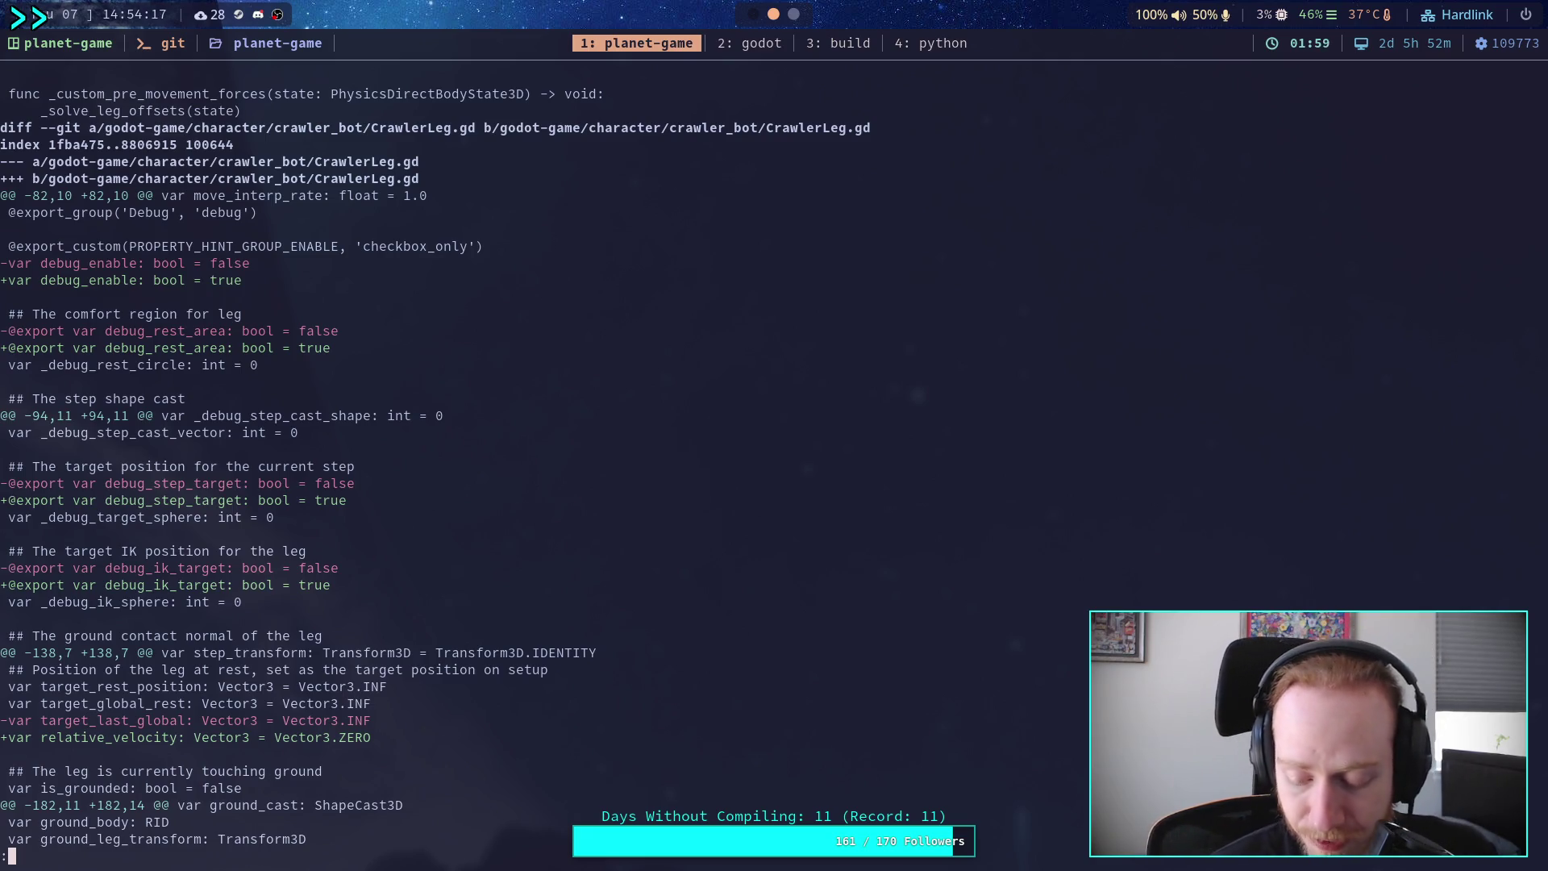
{"action": "key", "text": "j"}
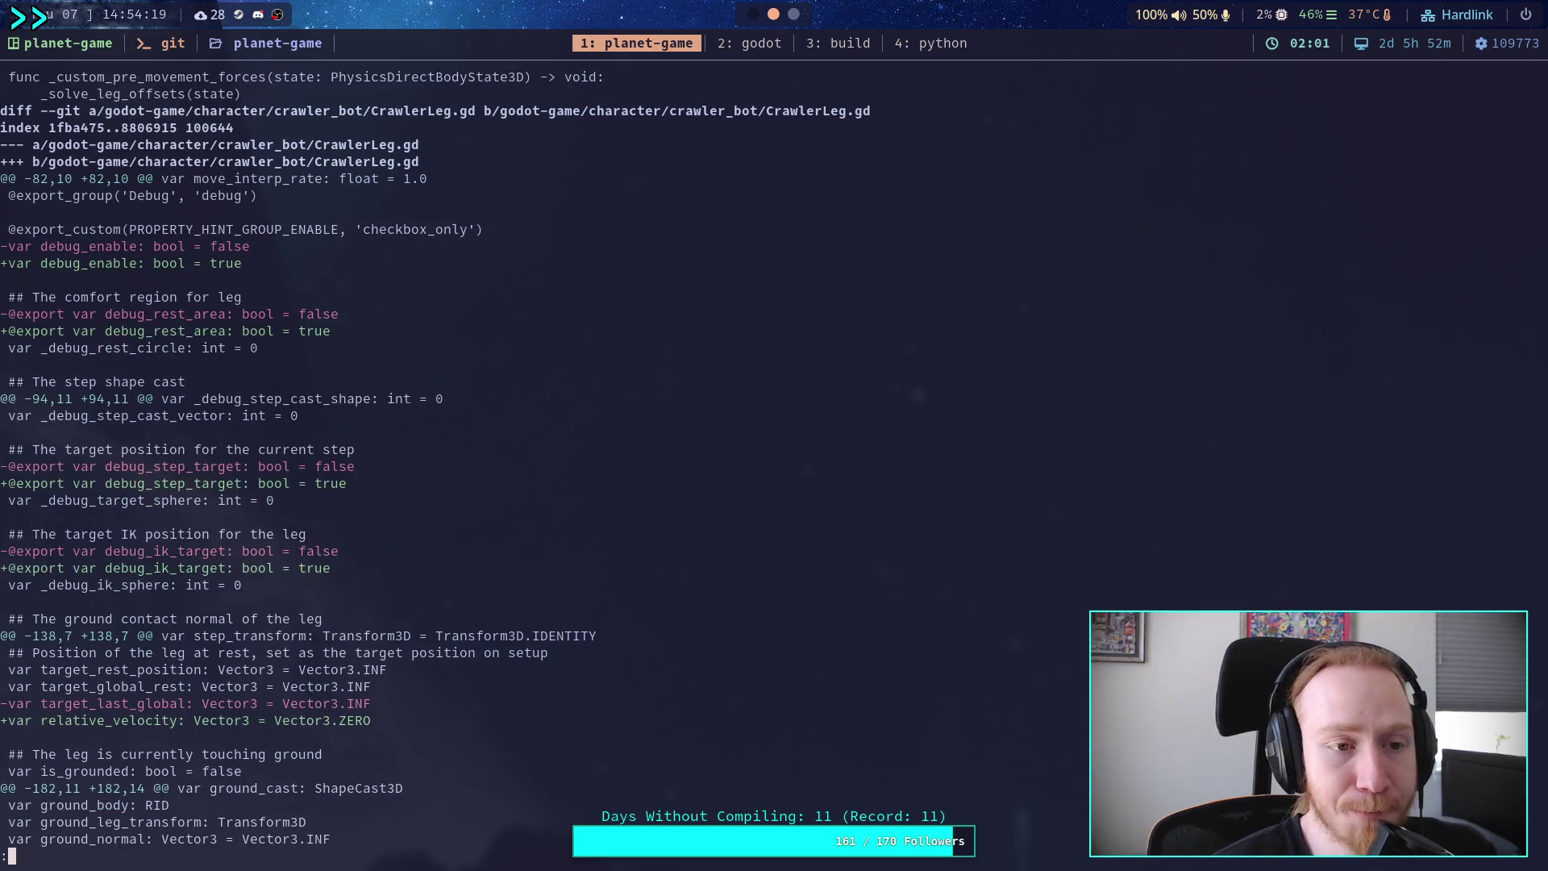
{"action": "key", "text": "j"}
{"action": "key", "text": "j"}
{"action": "key", "text": "j"}
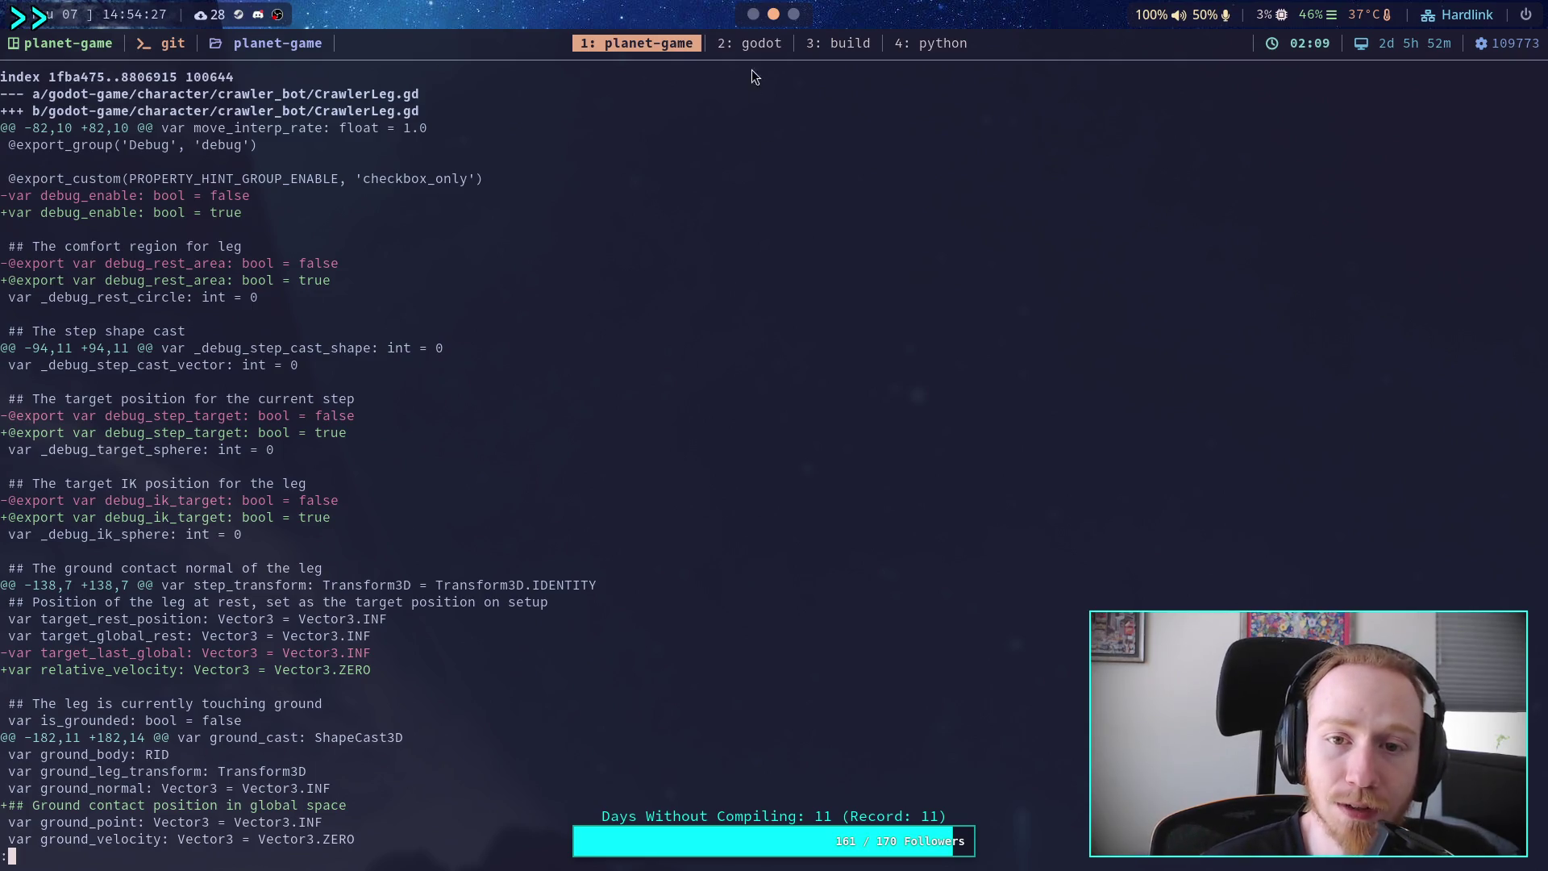
{"action": "left_click", "coordinate": [753, 14]}
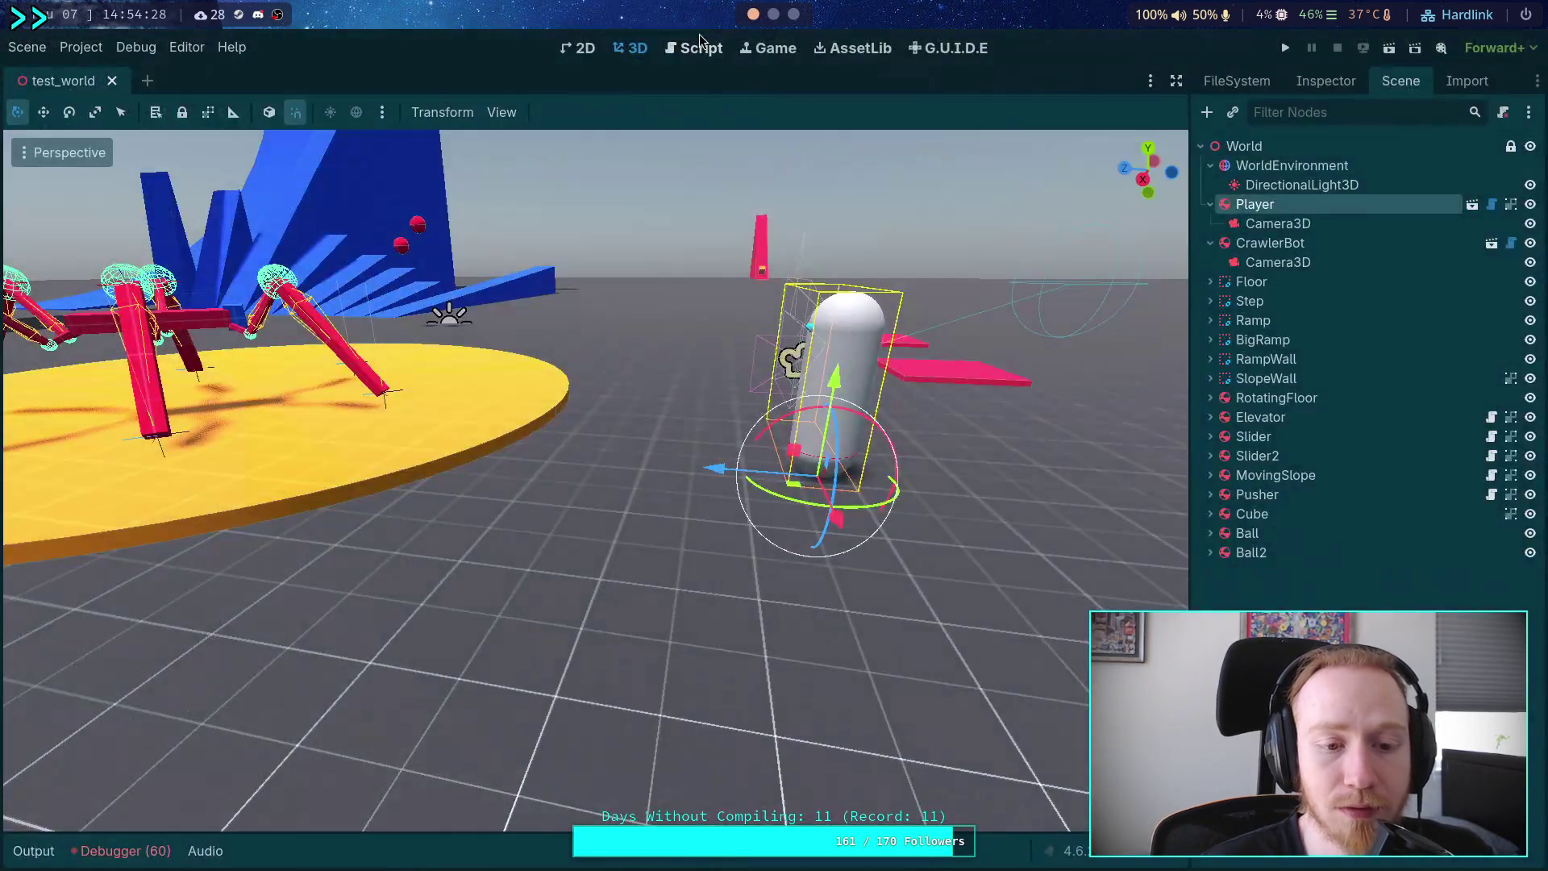
Step: Select CrawlerBot and open CrawlerLeg.gd in the Script editor, scrolling to its debug options
{"action": "left_click", "coordinate": [1361, 248]}
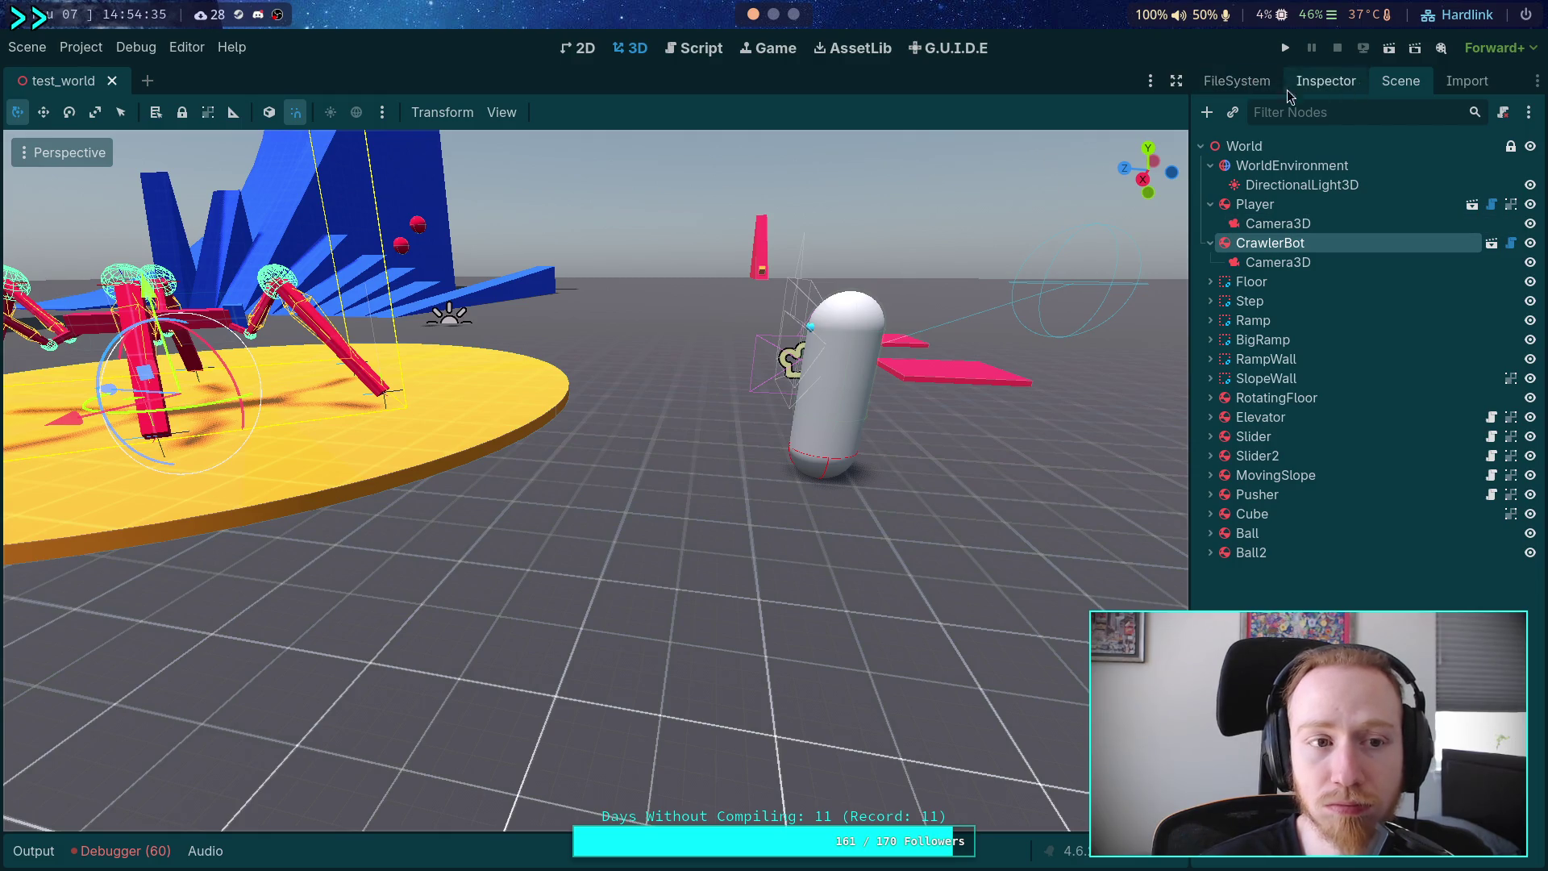
{"action": "left_click", "coordinate": [689, 50]}
{"action": "left_click", "coordinate": [76, 189]}
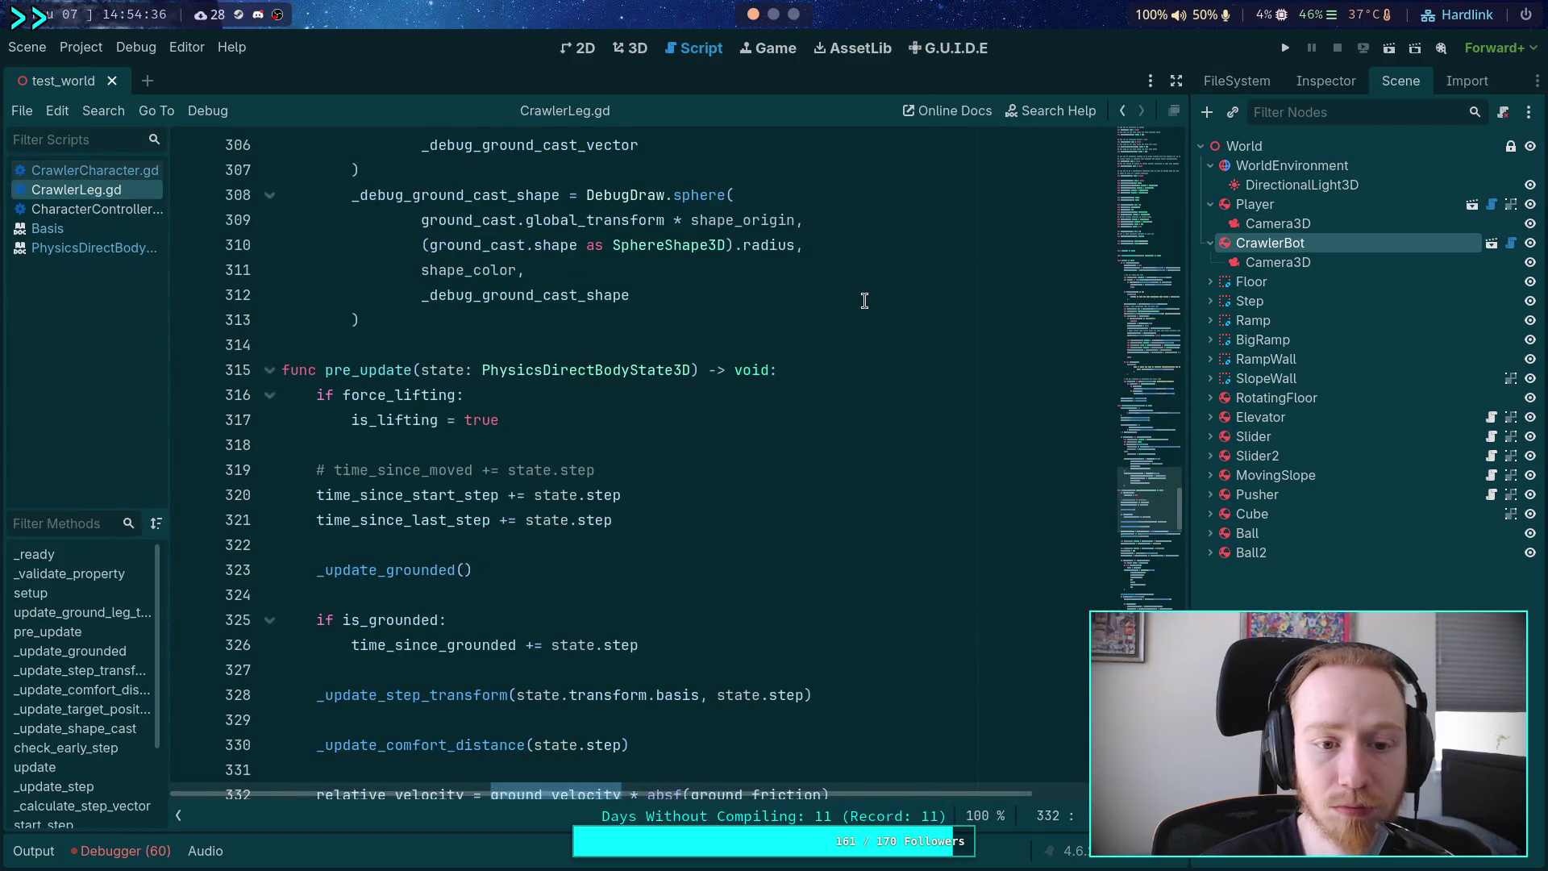
{"action": "left_click", "coordinate": [1134, 411]}
{"action": "left_click_drag", "start_coordinate": [1134, 412], "coordinate": [1128, 161]}
{"action": "scroll", "coordinate": [484, 466], "scroll_direction": "down", "scroll_amount": 15}
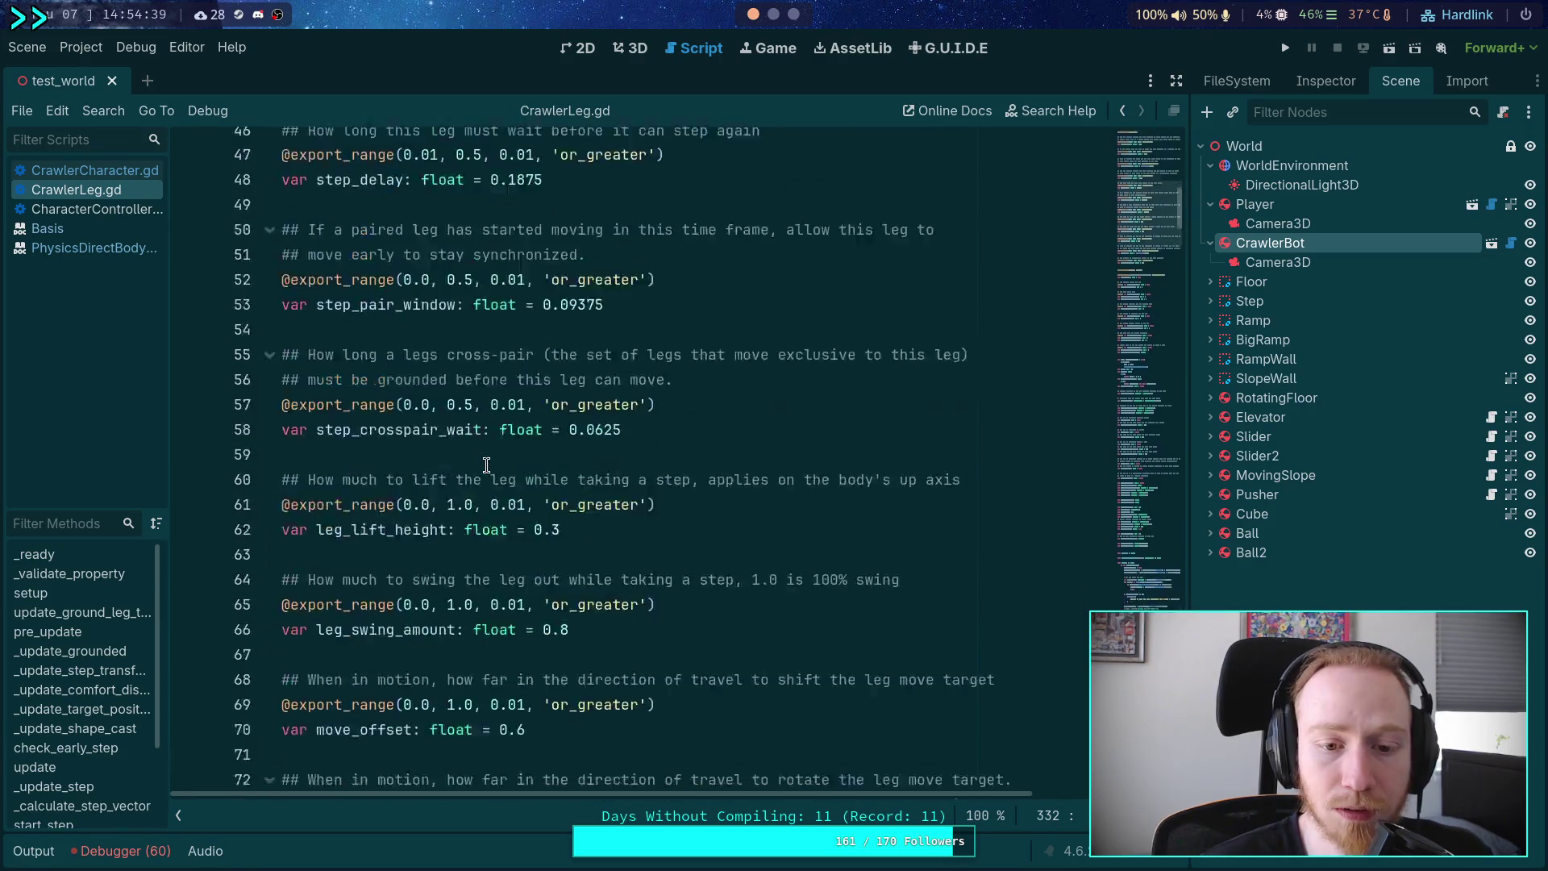
{"action": "scroll", "coordinate": [486, 466], "scroll_direction": "down", "scroll_amount": 3}
Step: Set debug_enable, debug_rest_area, debug_step_target and debug_ik_target to false, then return to the terminal
{"action": "double_click", "coordinate": [512, 370]}
{"action": "type", "text": "false"}
{"action": "double_click", "coordinate": [594, 438]}
{"action": "type", "text": "false"}
{"action": "scroll", "coordinate": [637, 436], "scroll_direction": "down", "scroll_amount": 3}
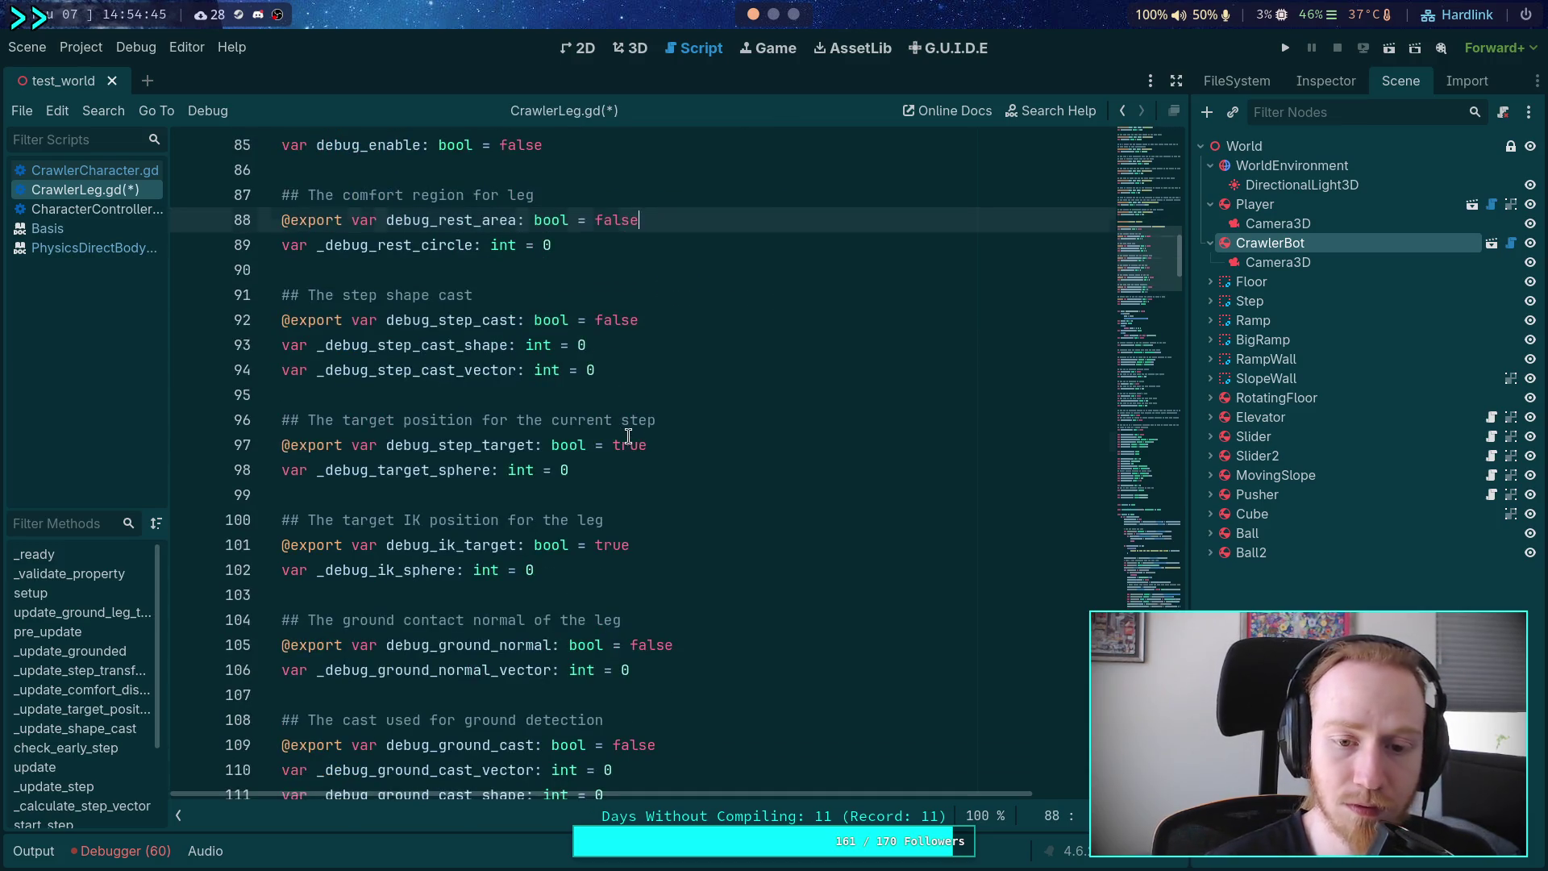
{"action": "double_click", "coordinate": [628, 436]}
{"action": "type", "text": "false"}
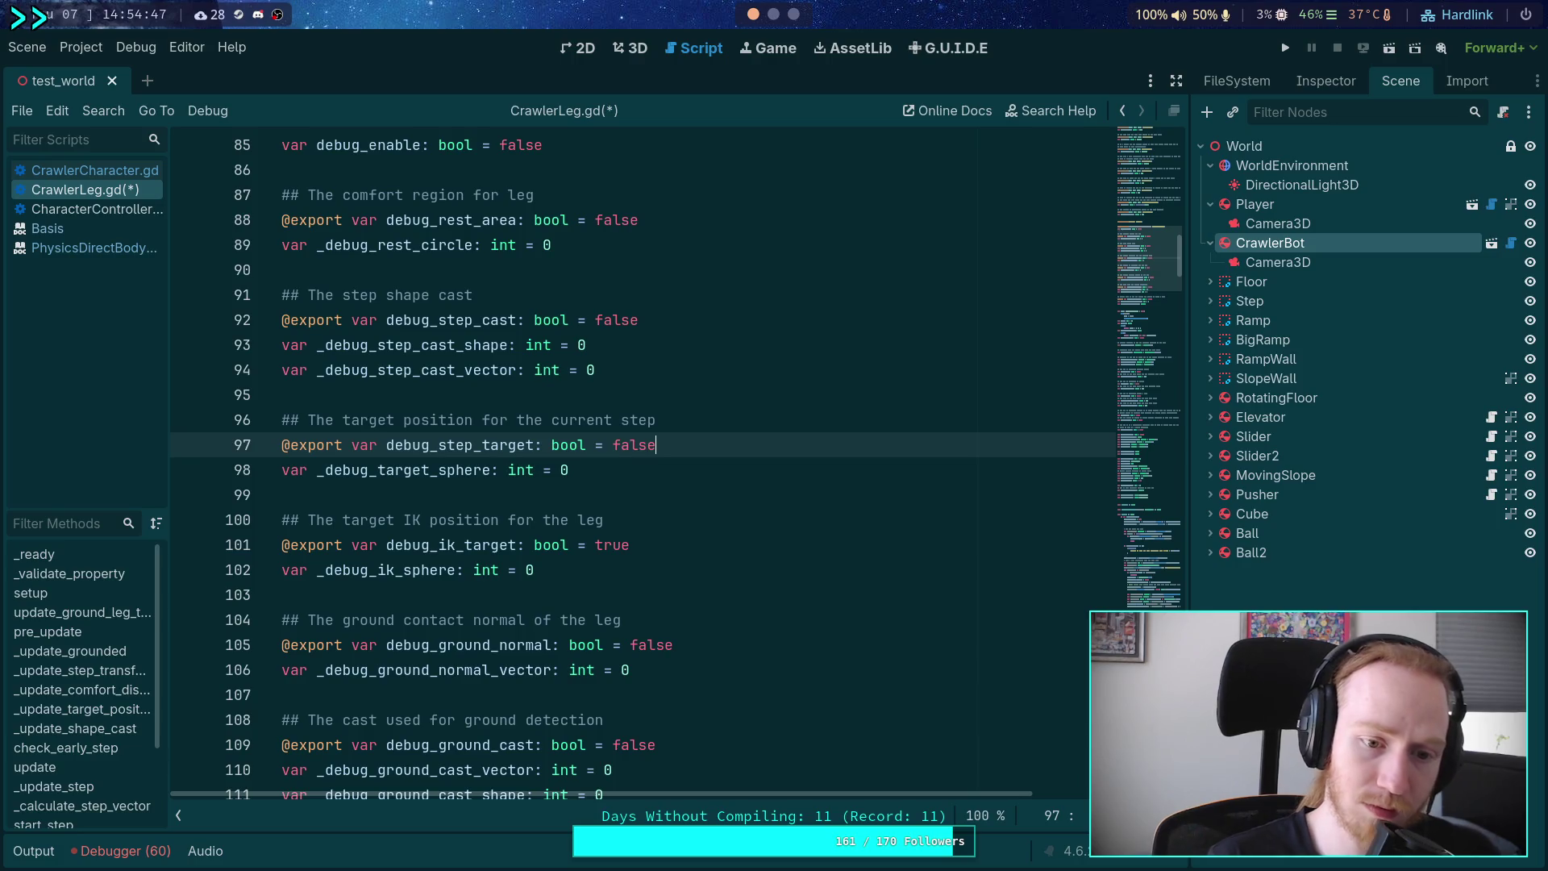
{"action": "double_click", "coordinate": [612, 545]}
{"action": "type", "text": "false"}
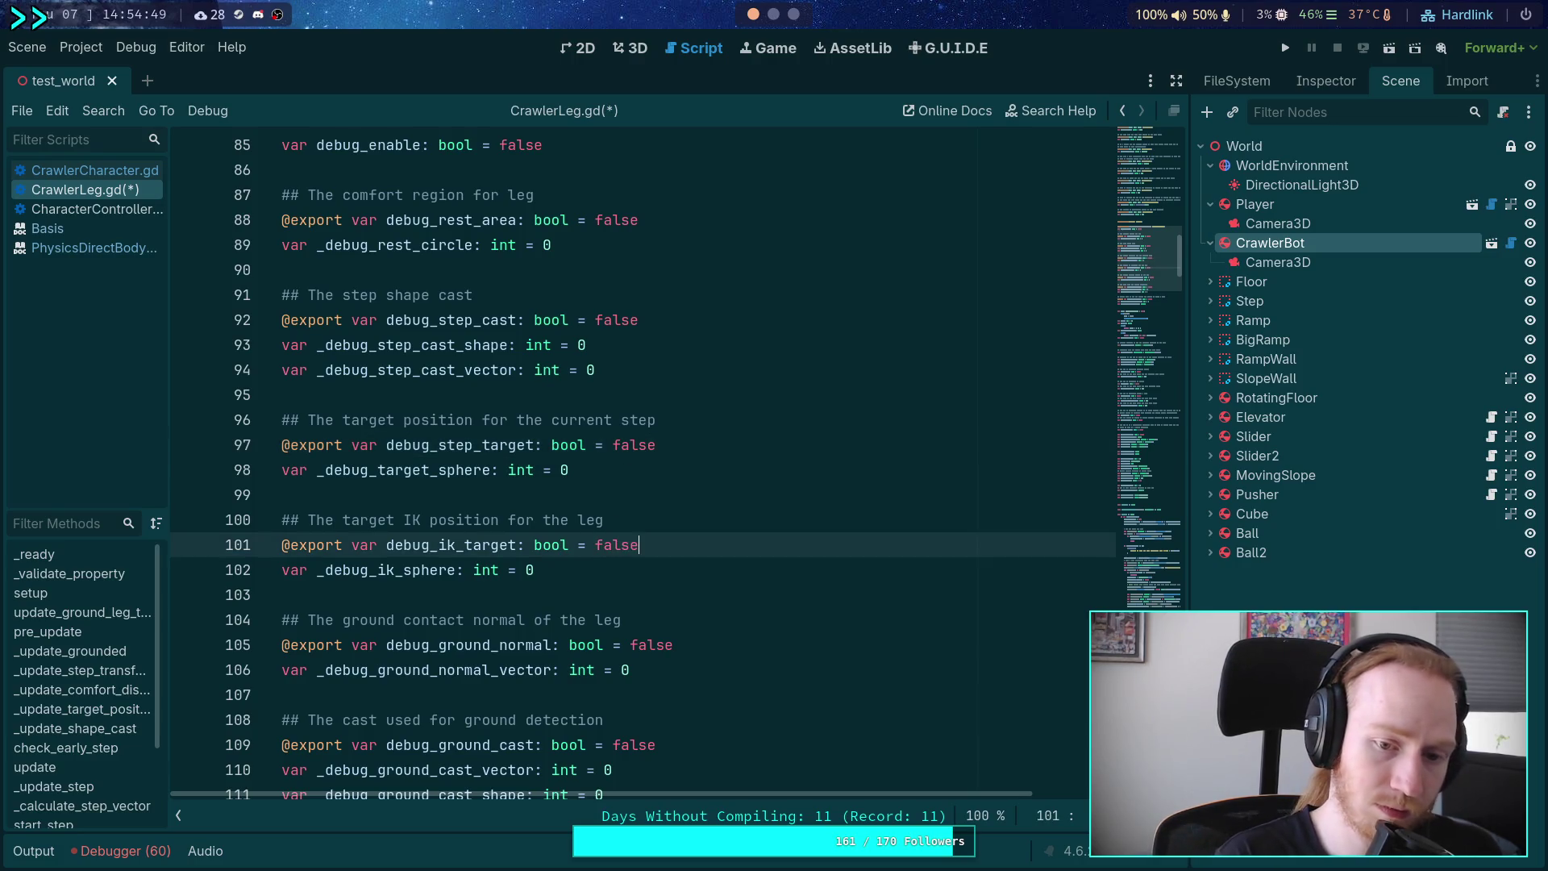
{"action": "left_click", "coordinate": [773, 16]}
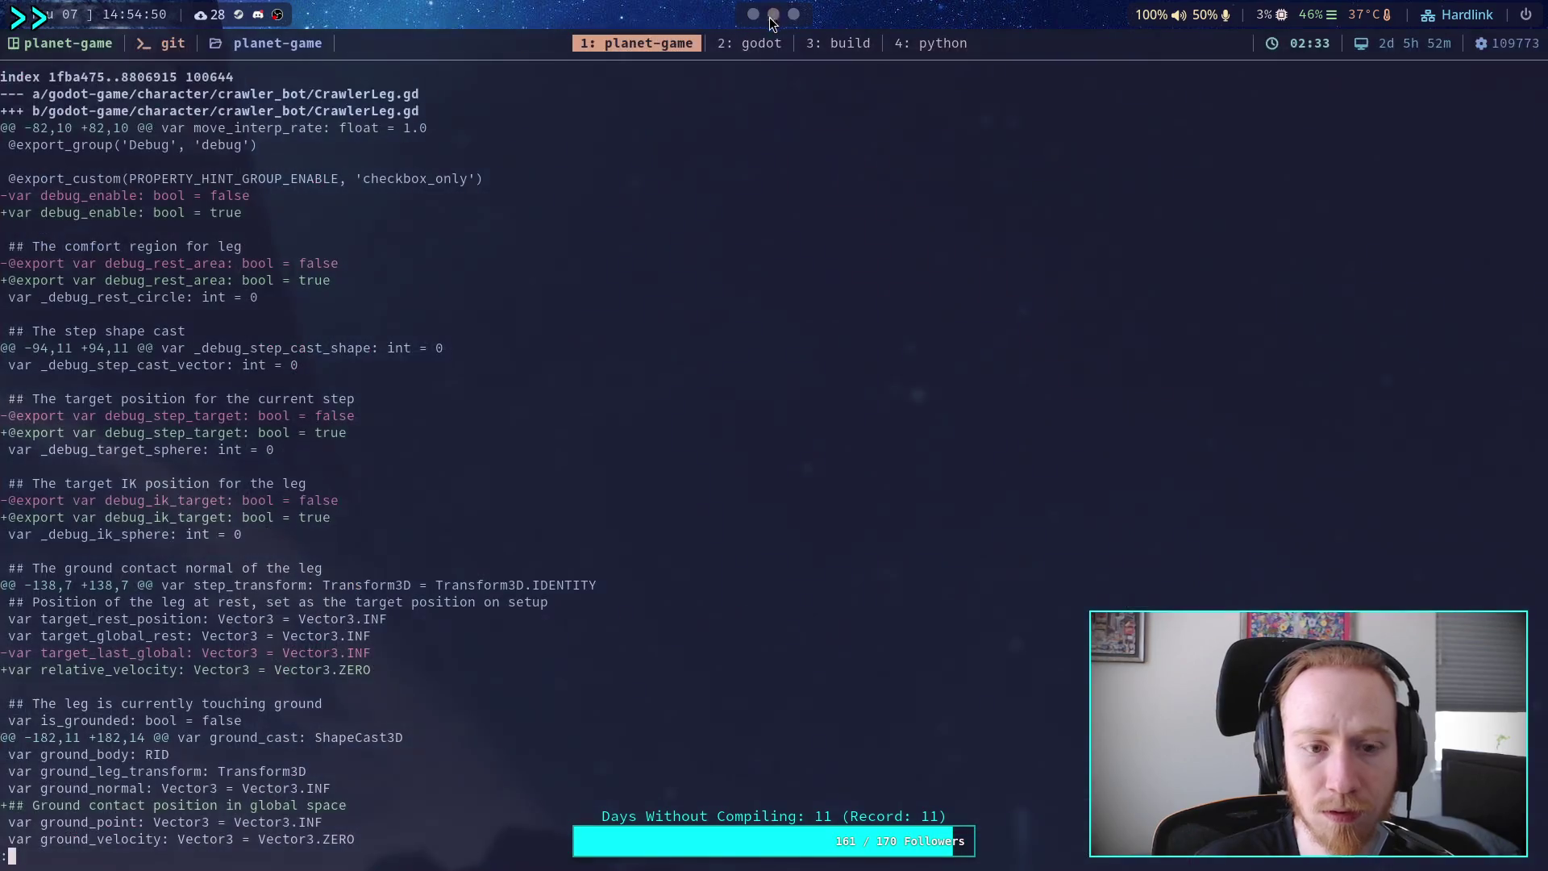
Step: Rerun git diff, then git restore godot-game/character/CharacterController.gd
{"action": "type", "text": "qgit diff"}
{"action": "key", "text": "Return"}
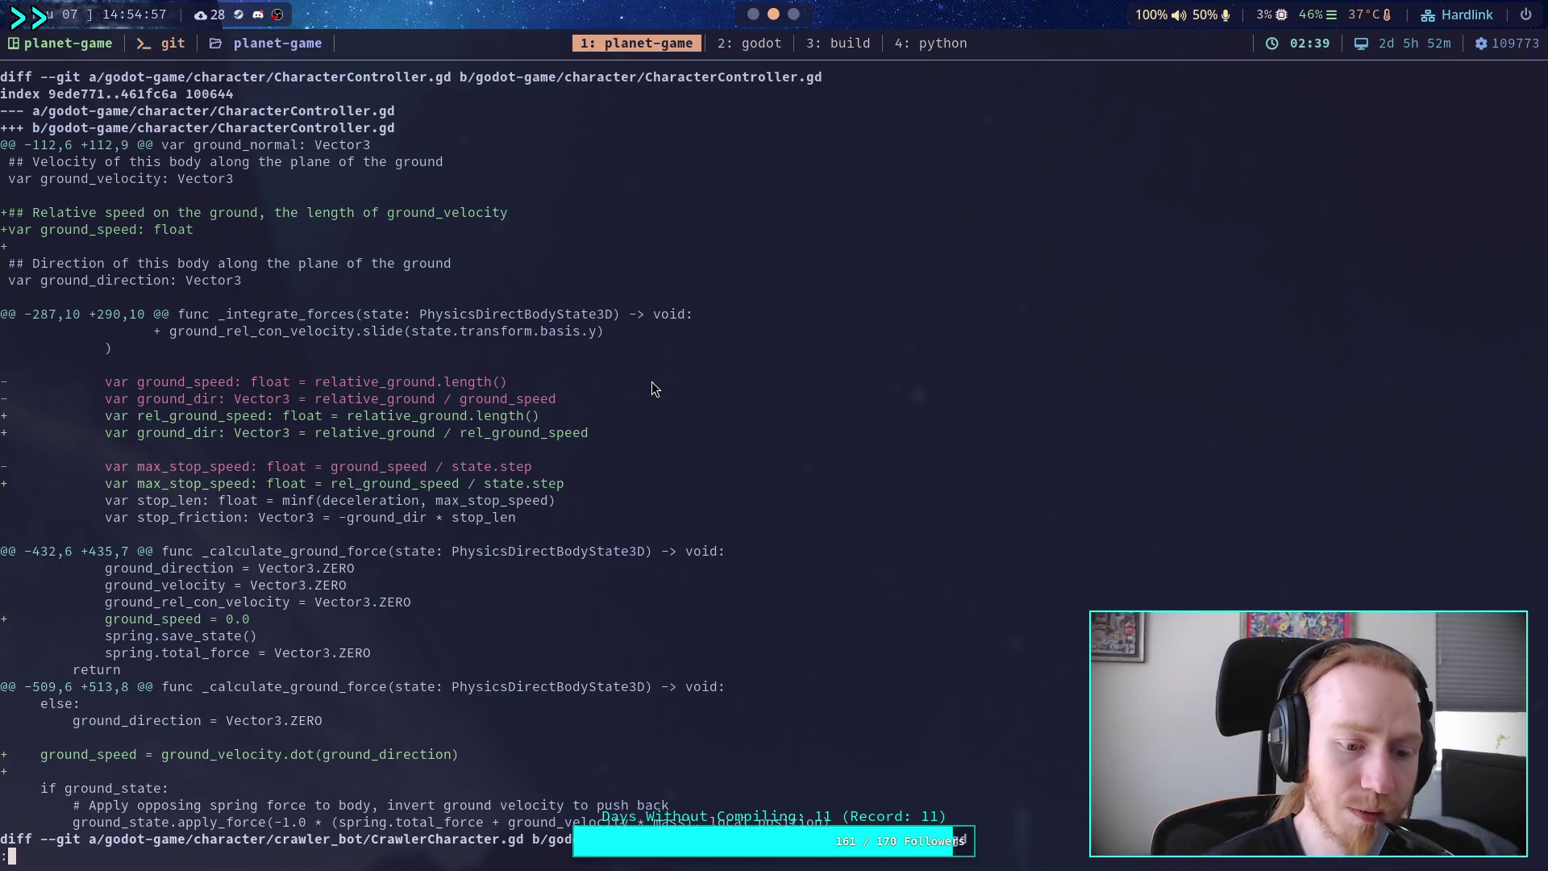
{"action": "type", "text": "q"}
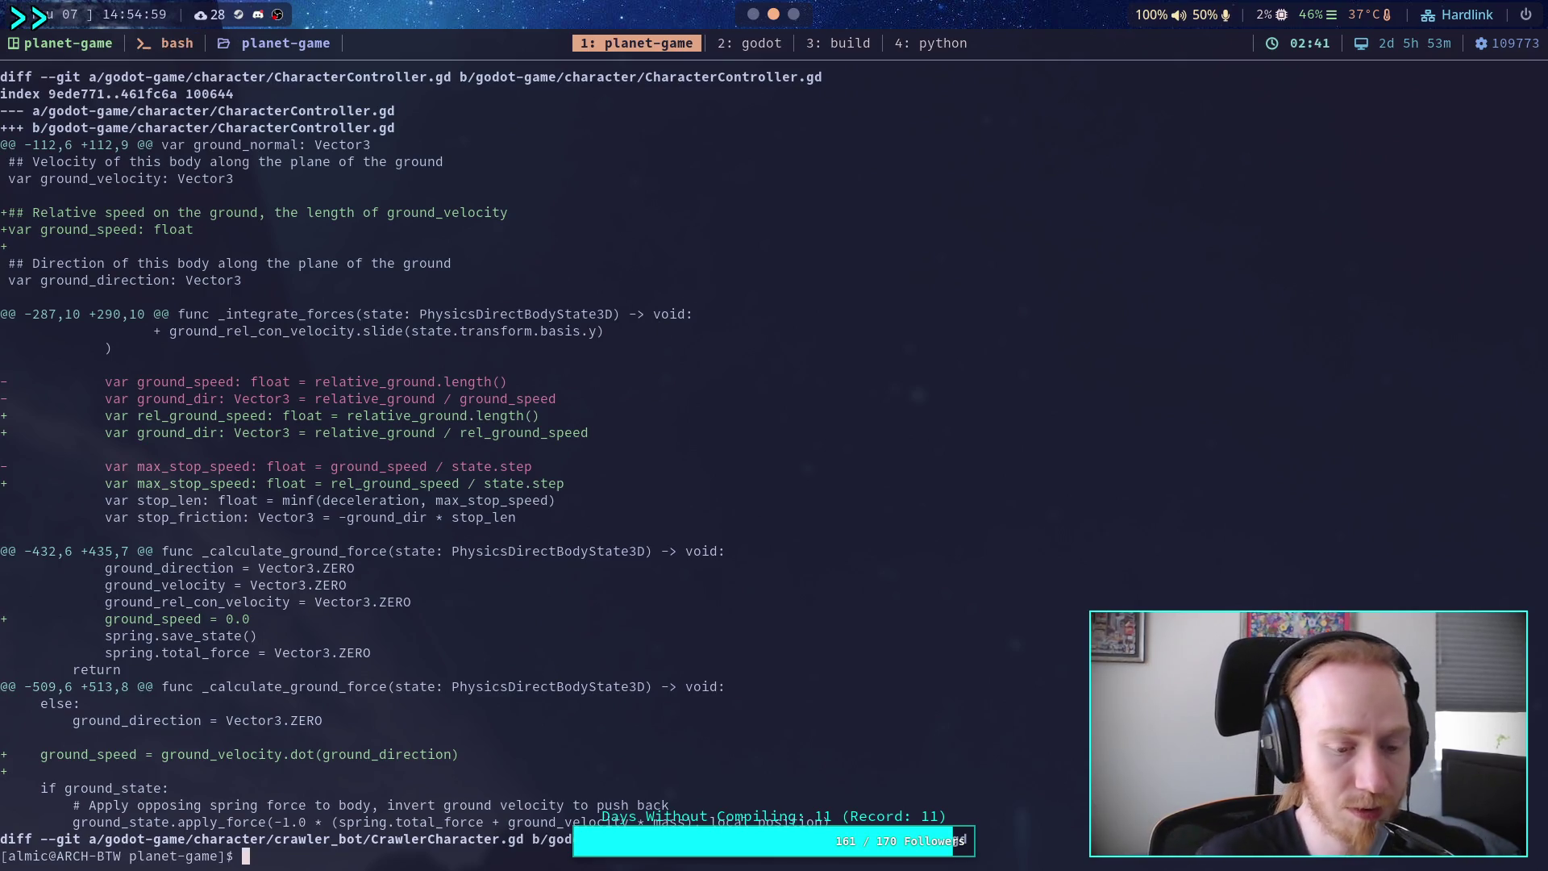
{"action": "type", "text": "git restore "}
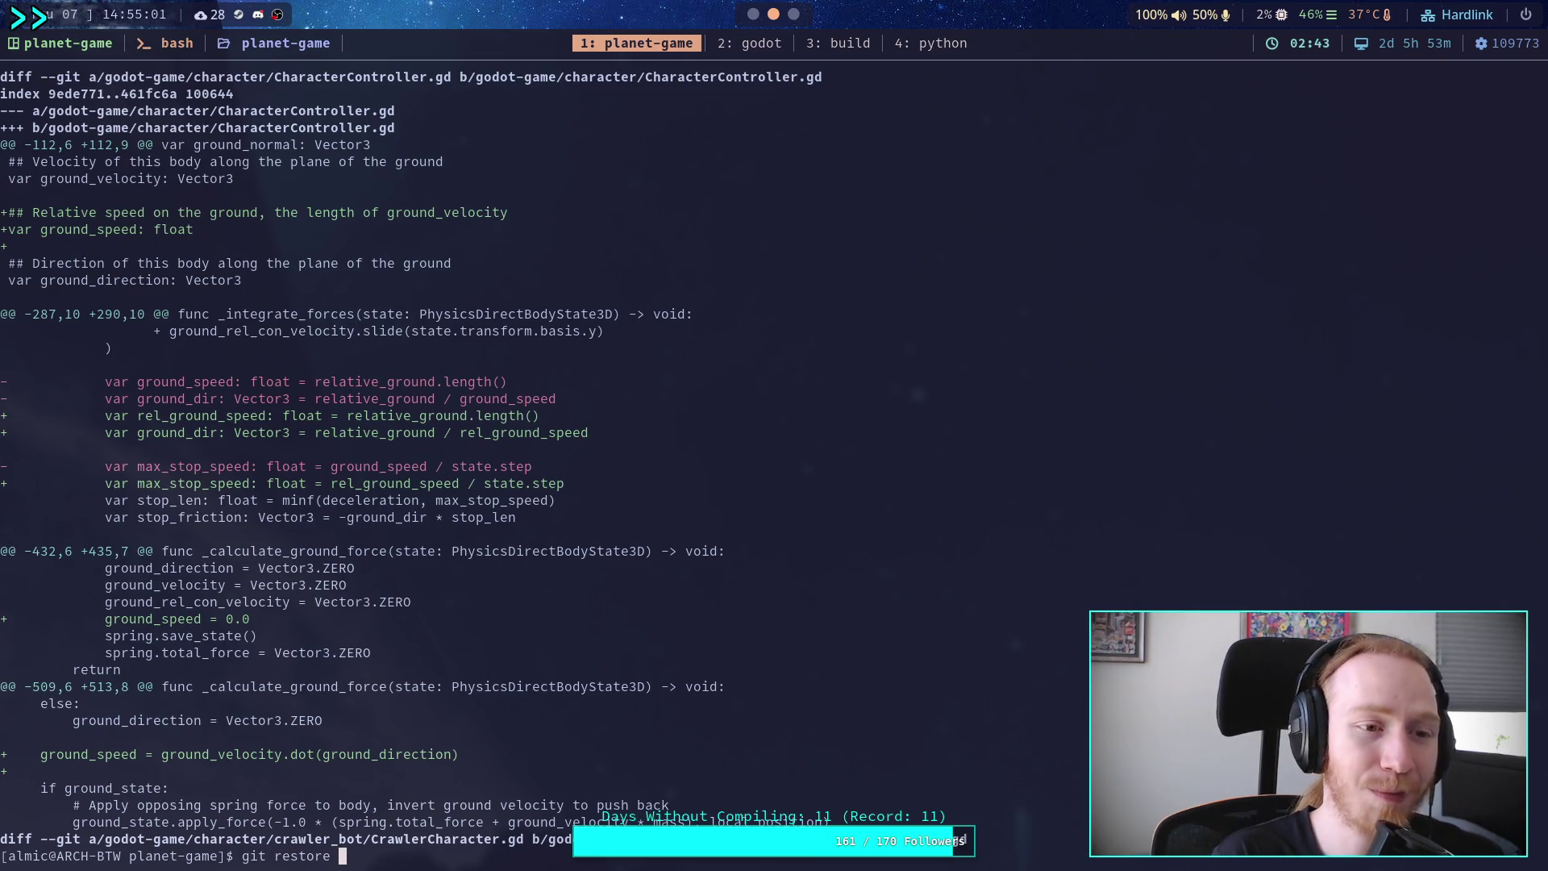
{"action": "type", "text": "go"}
{"action": "key", "text": "Tab"}
{"action": "type", "text": "c"}
{"action": "key", "text": "Tab"}
{"action": "type", "text": "Ch"}
{"action": "key", "text": "Tab"}
{"action": "key", "text": "BackSpace"}
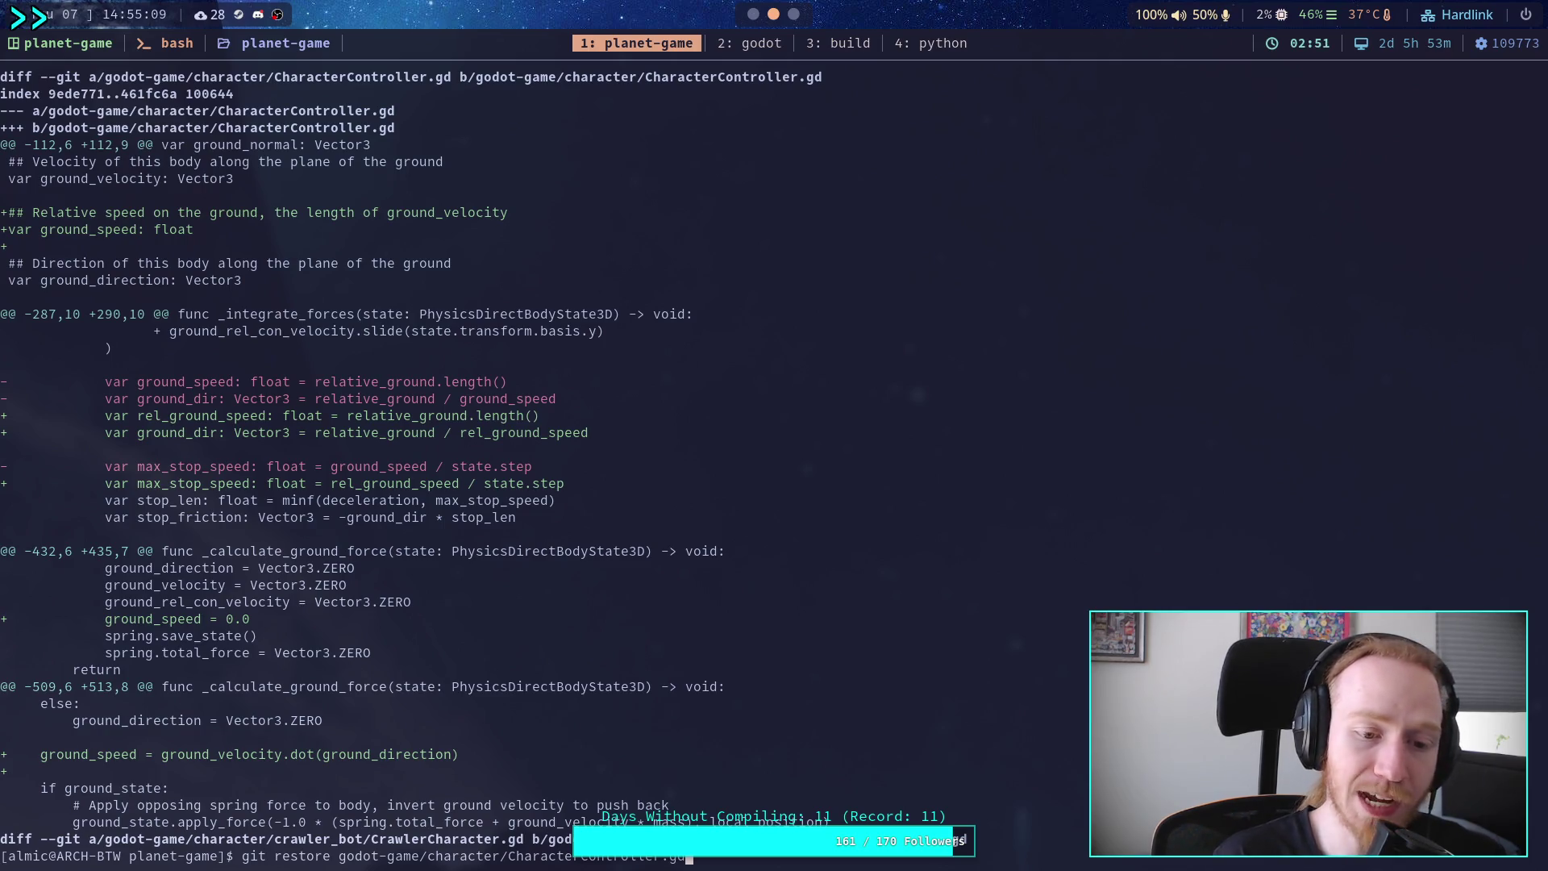
{"action": "key", "text": "Return"}
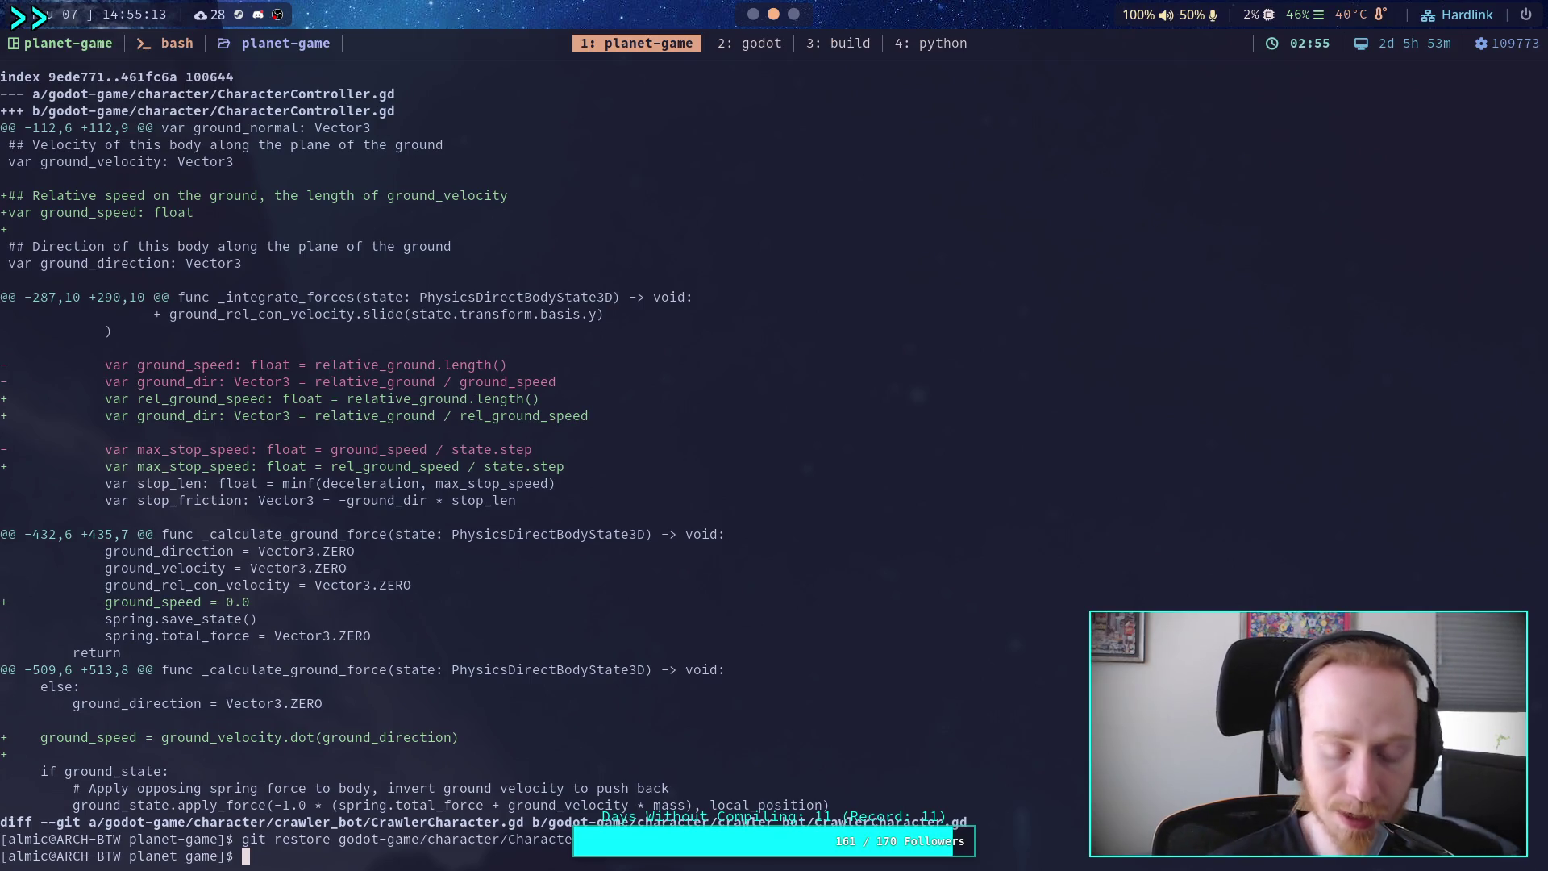
Step: Rerun git diff to review the remaining CrawlerCharacter.gd changes
{"action": "type", "text": "git statu"}
{"action": "key", "text": "BackSpace"}
{"action": "key", "text": "BackSpace"}
{"action": "key", "text": "BackSpace"}
{"action": "type", "text": "diff"}
{"action": "key", "text": "Return"}
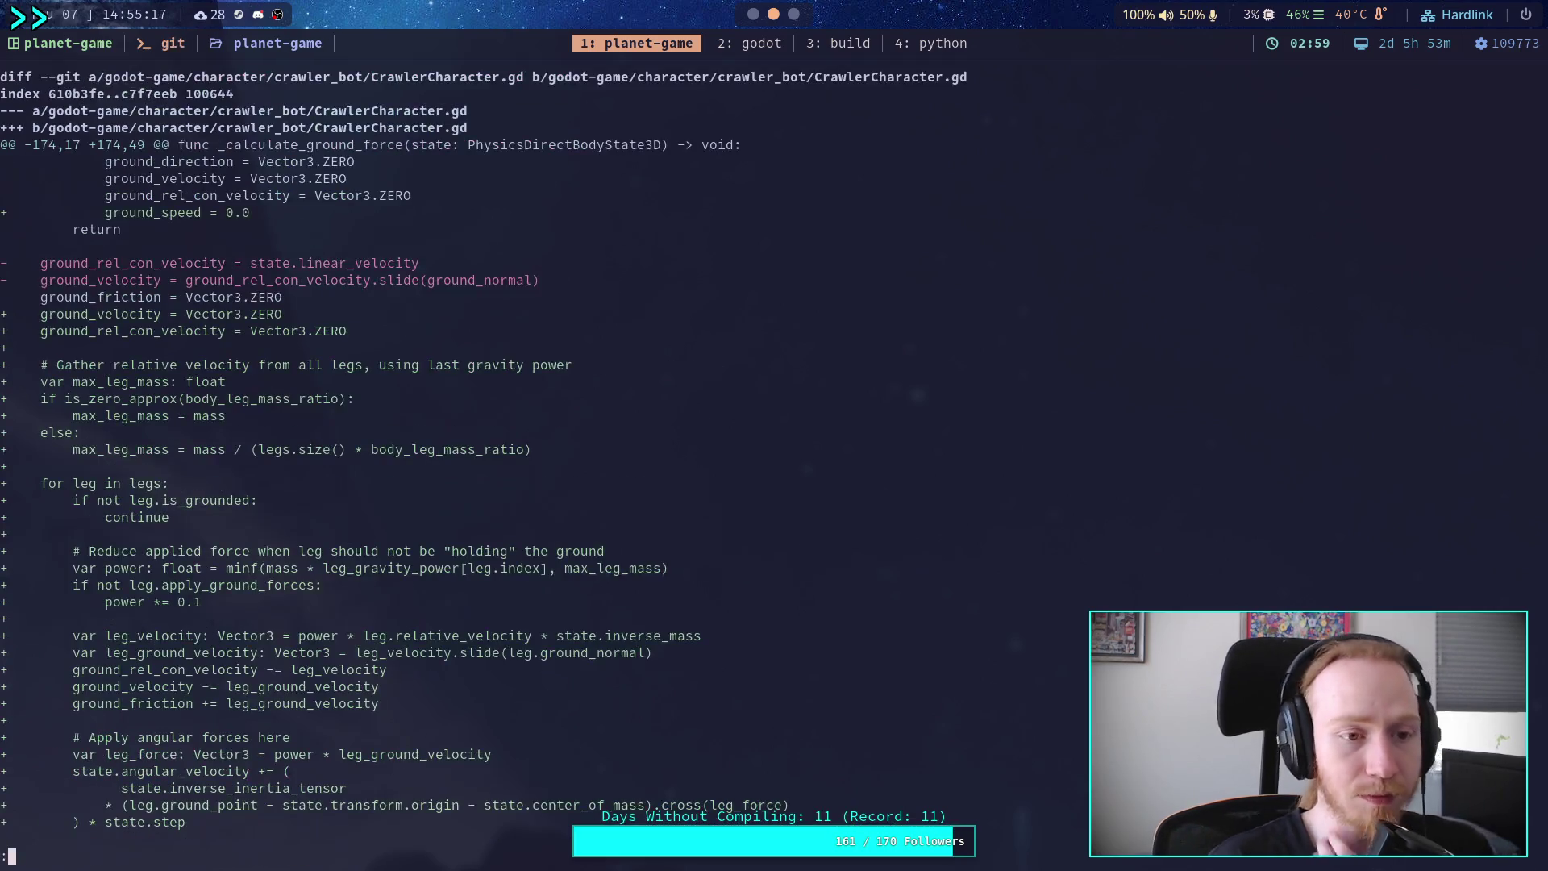
{"action": "key", "text": "j"}
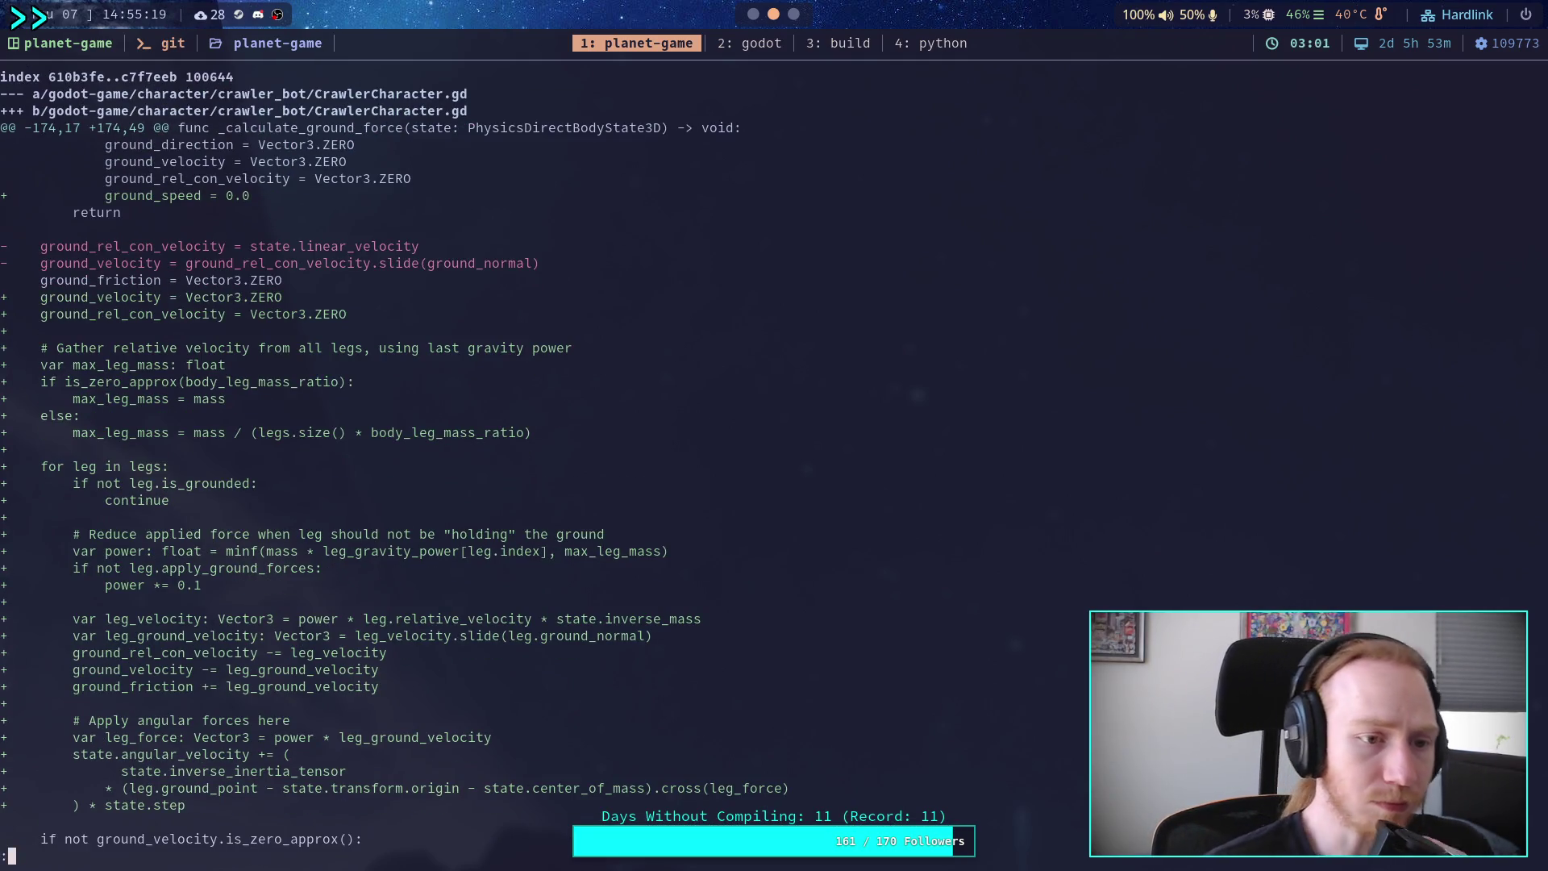
Step: Open CrawlerCharacter.gd in Godot and delete the ground_speed = 0.0 line at 177
{"action": "key", "text": "super+1"}
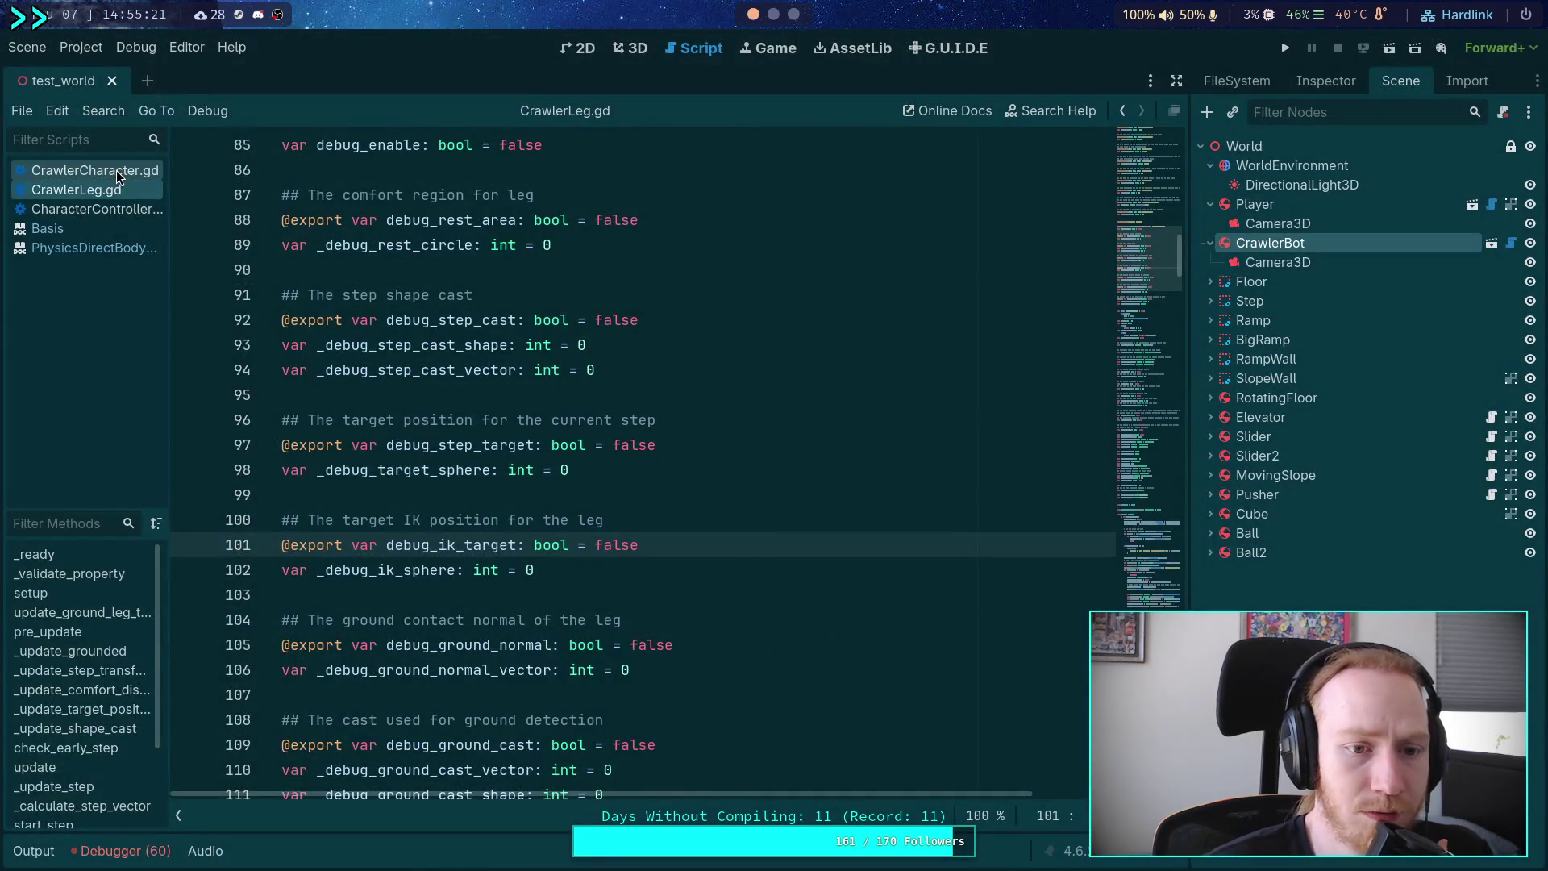
{"action": "left_click", "coordinate": [116, 172]}
{"action": "left_click", "coordinate": [772, 15]}
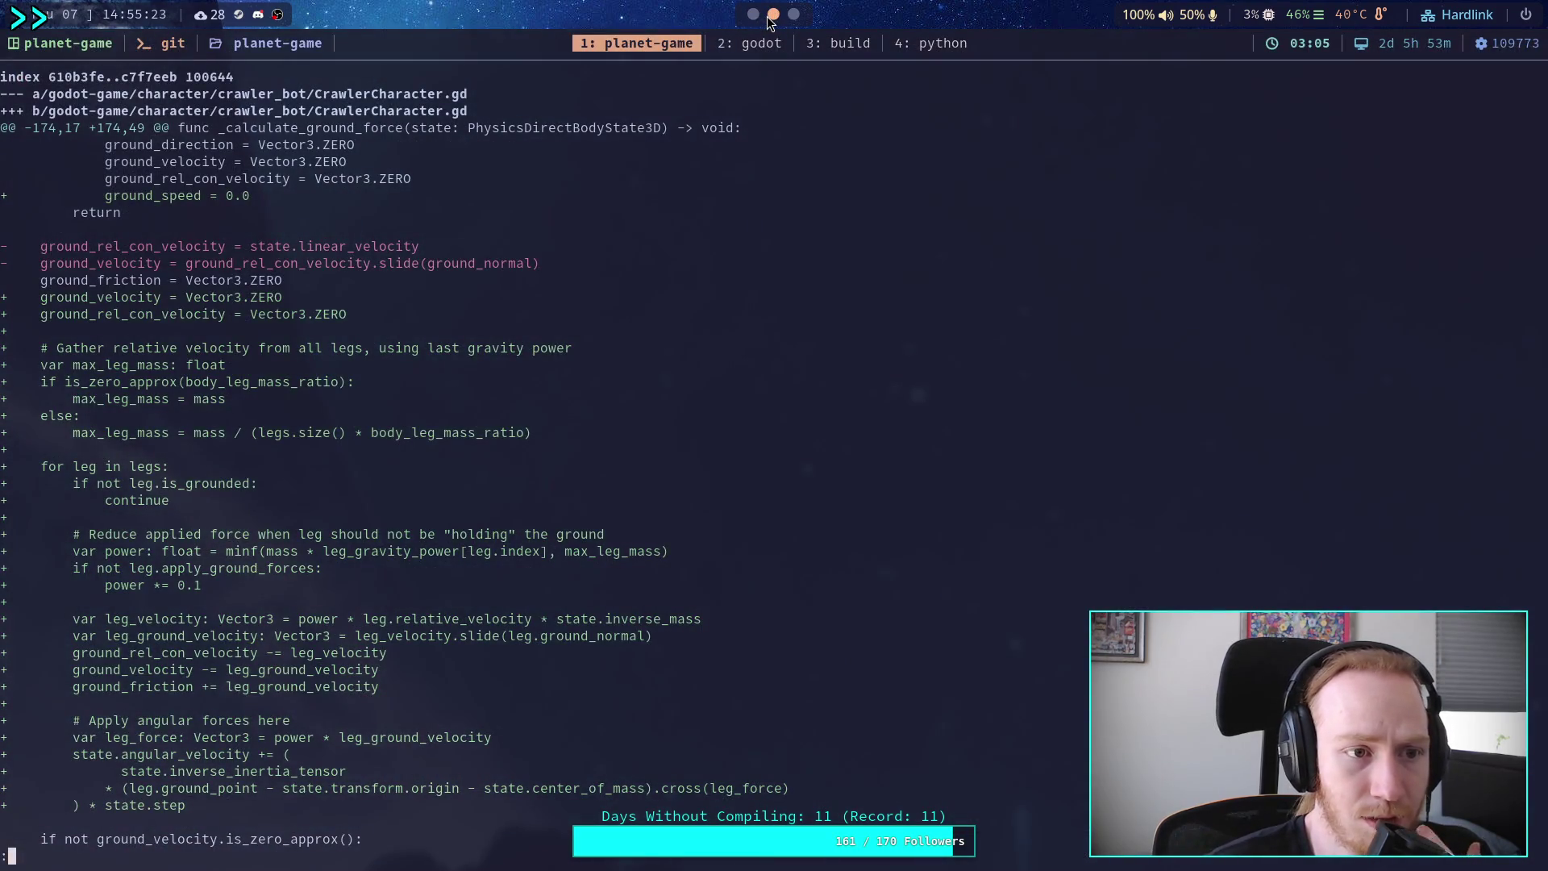
{"action": "scroll", "coordinate": [923, 387], "scroll_direction": "up", "scroll_amount": 10}
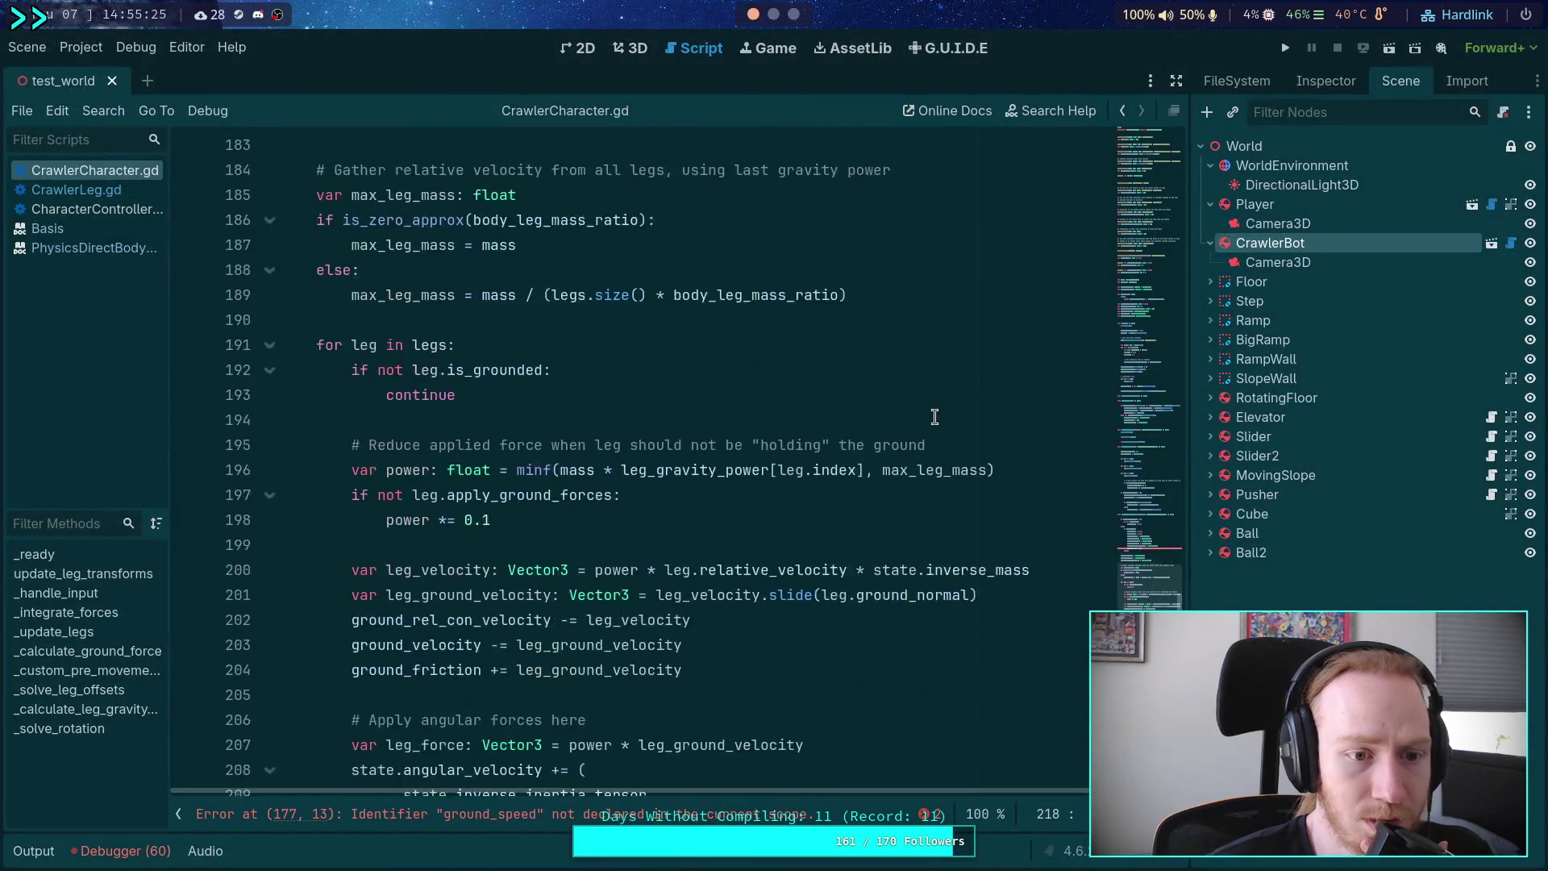
{"action": "left_click", "coordinate": [234, 519]}
{"action": "key", "text": "BackSpace"}
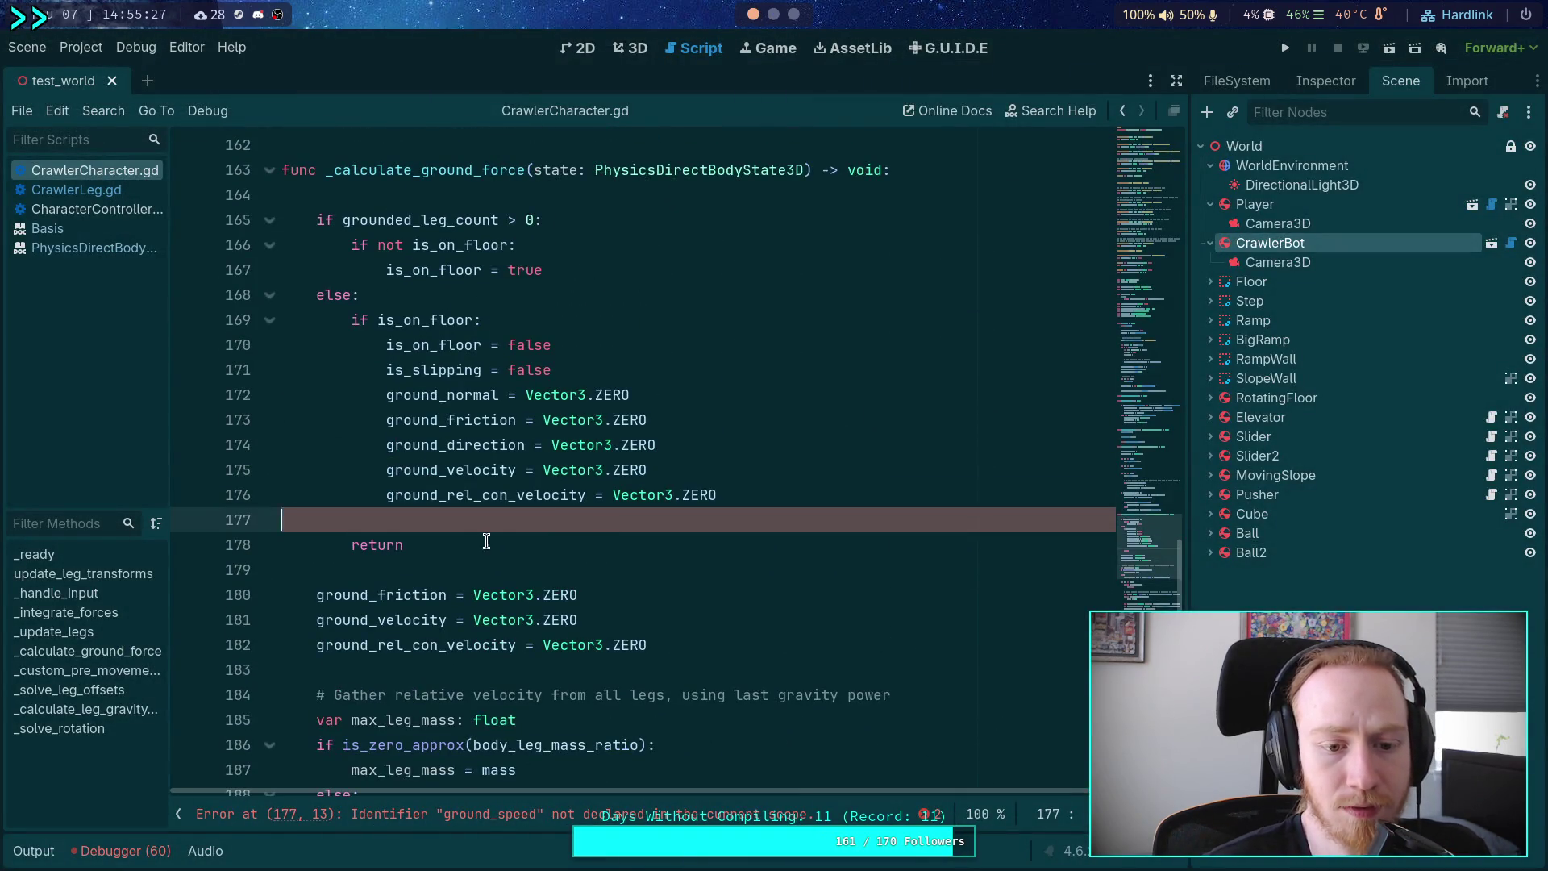
{"action": "key", "text": "BackSpace"}
Step: Delete the ground_speed dot-product assignment near line 217
{"action": "scroll", "coordinate": [886, 536], "scroll_direction": "down", "scroll_amount": 10}
{"action": "scroll", "coordinate": [888, 536], "scroll_direction": "down", "scroll_amount": 4}
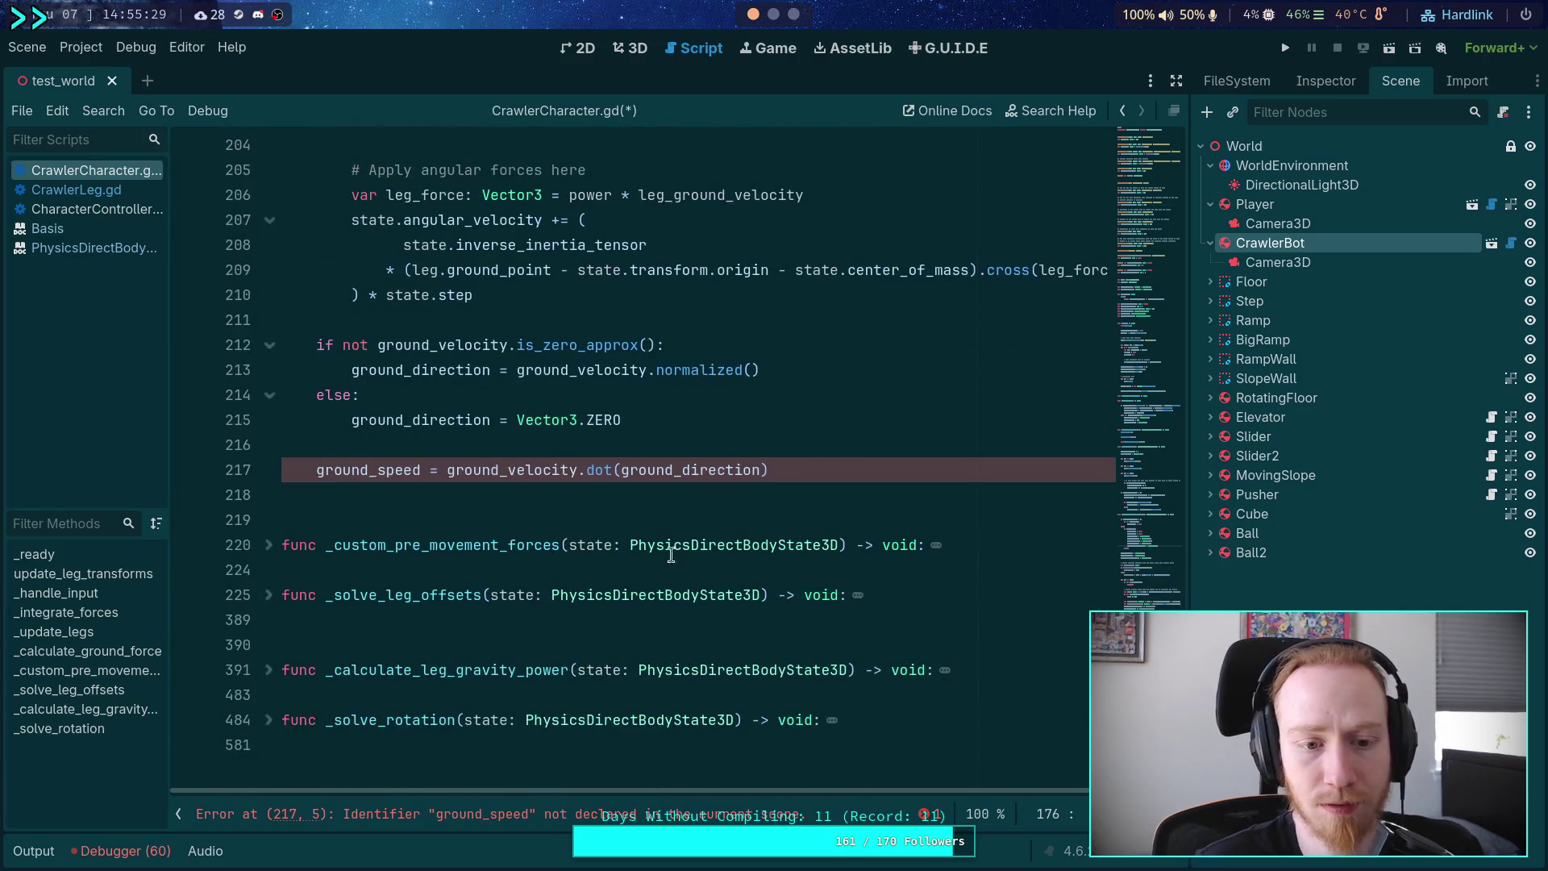
{"action": "left_click_drag", "start_coordinate": [852, 466], "coordinate": [842, 447]}
{"action": "key", "text": "BackSpace"}
{"action": "key", "text": "BackSpace"}
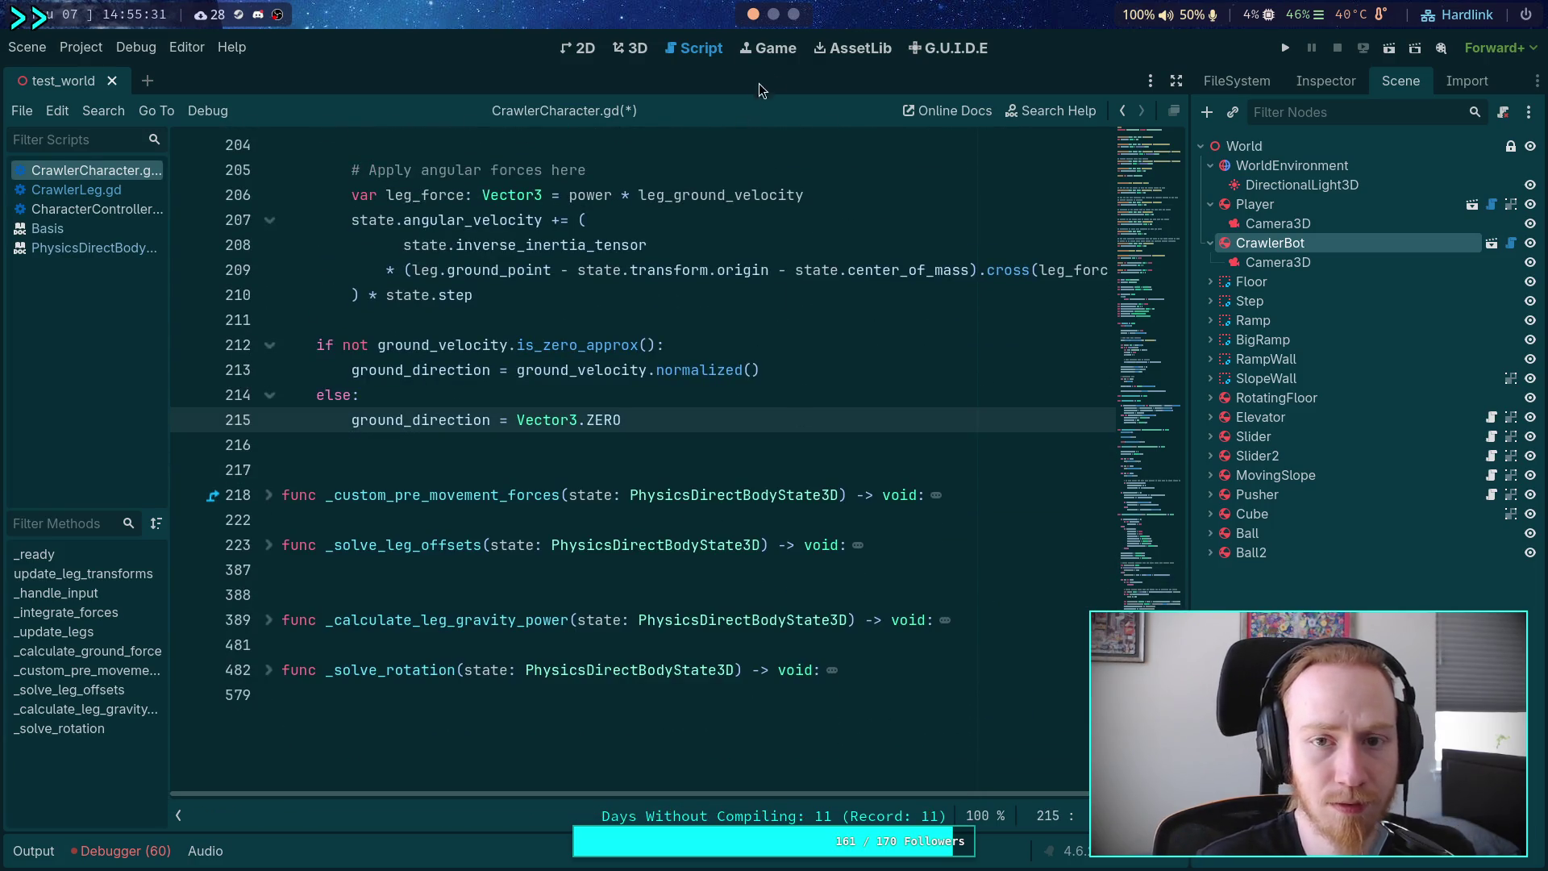
{"action": "key", "text": "super+1"}
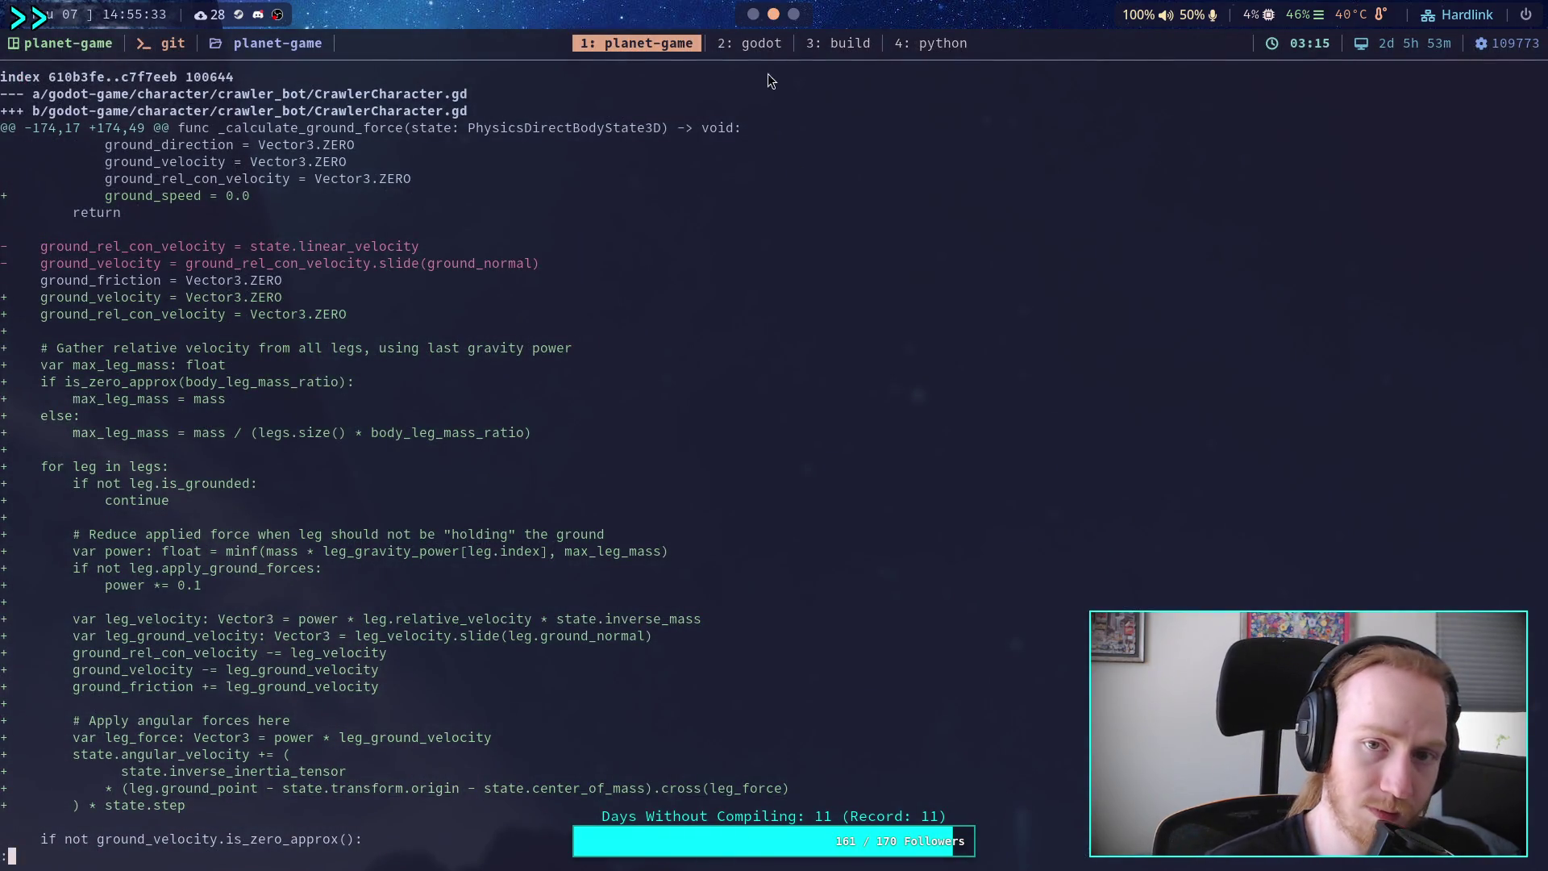
Step: Quit the outdated diff and rerun git diff to reach the CrawlerLeg.gd changes
{"action": "left_click", "coordinate": [755, 14]}
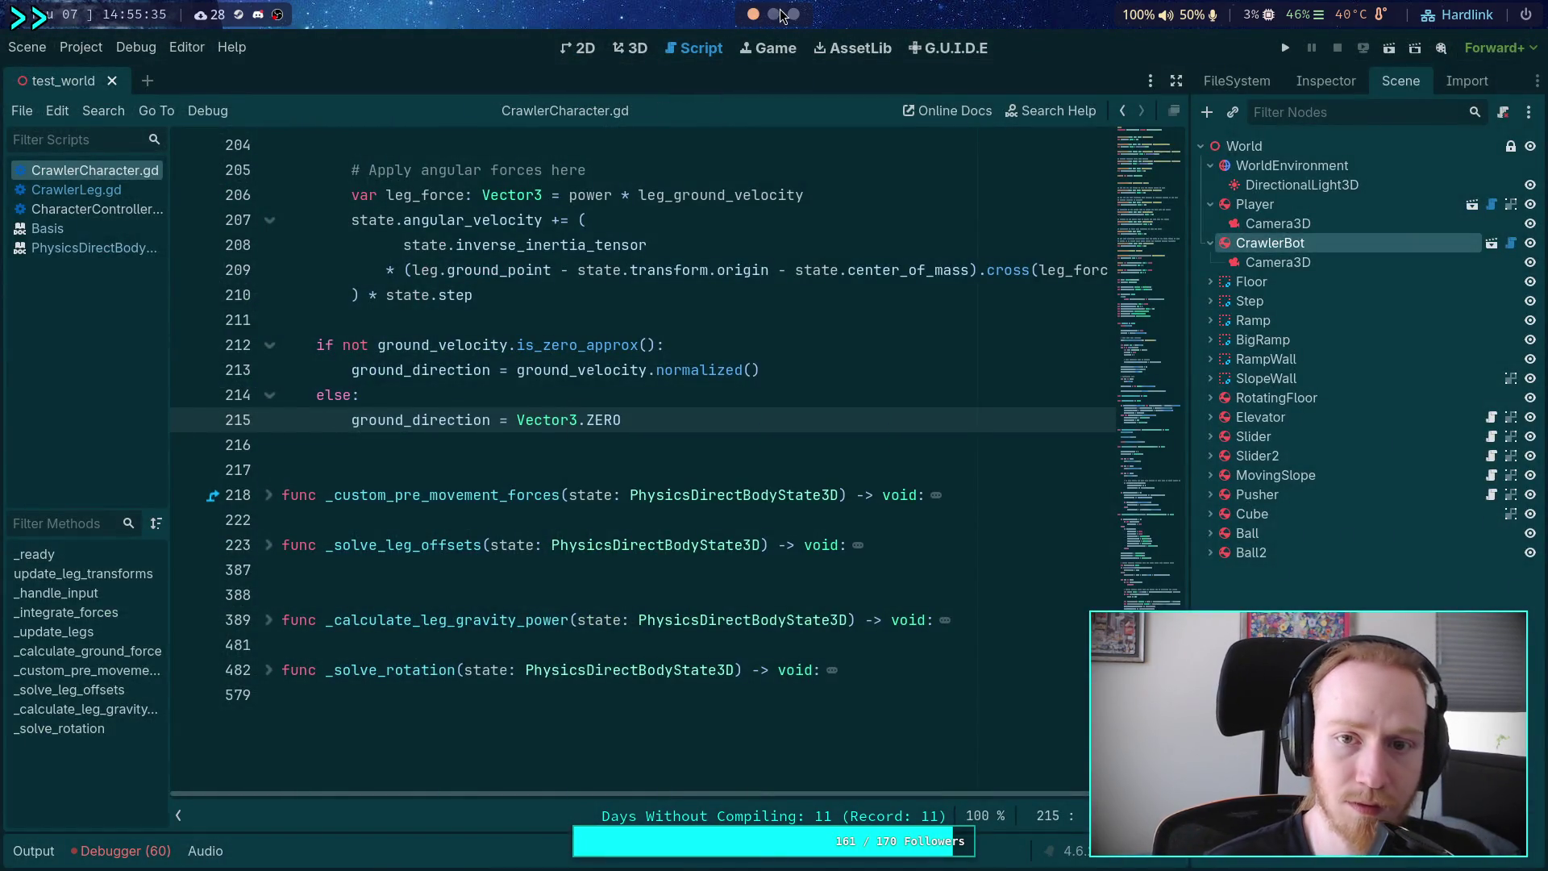
{"action": "key", "text": "super+2"}
{"action": "key", "text": "q"}
{"action": "key", "text": "Up"}
{"action": "key", "text": "Return"}
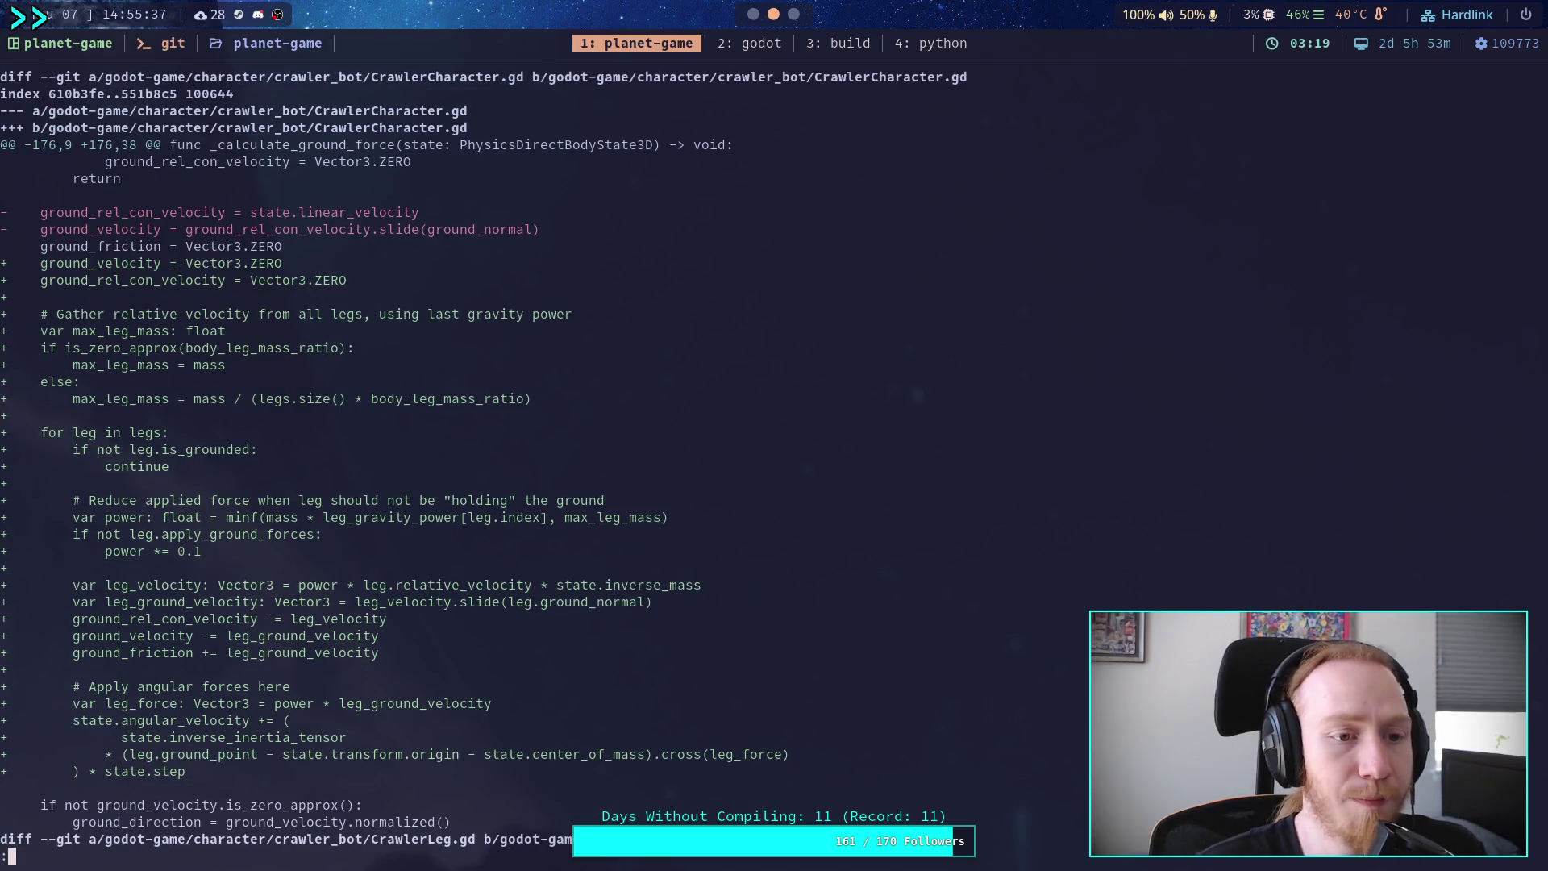
{"action": "key", "text": "Down"}
{"action": "key", "text": "Down"}
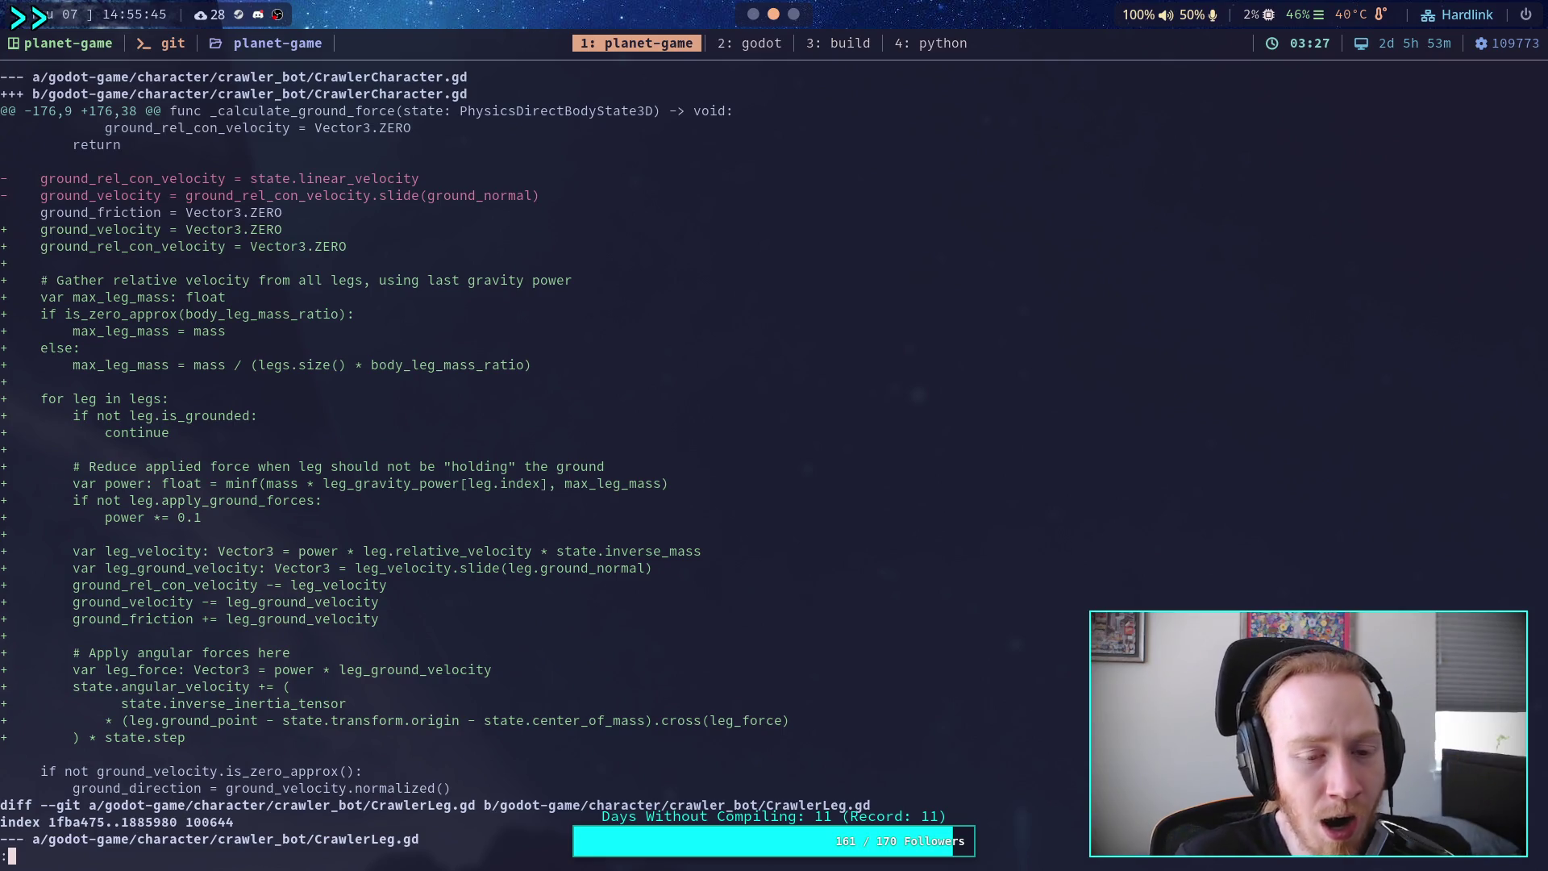
Step: Read CrawlerLeg.gd's ground_friction and relative_velocity changes, then return to CrawlerCharacter.gd in Godot
{"action": "key", "text": "j"}
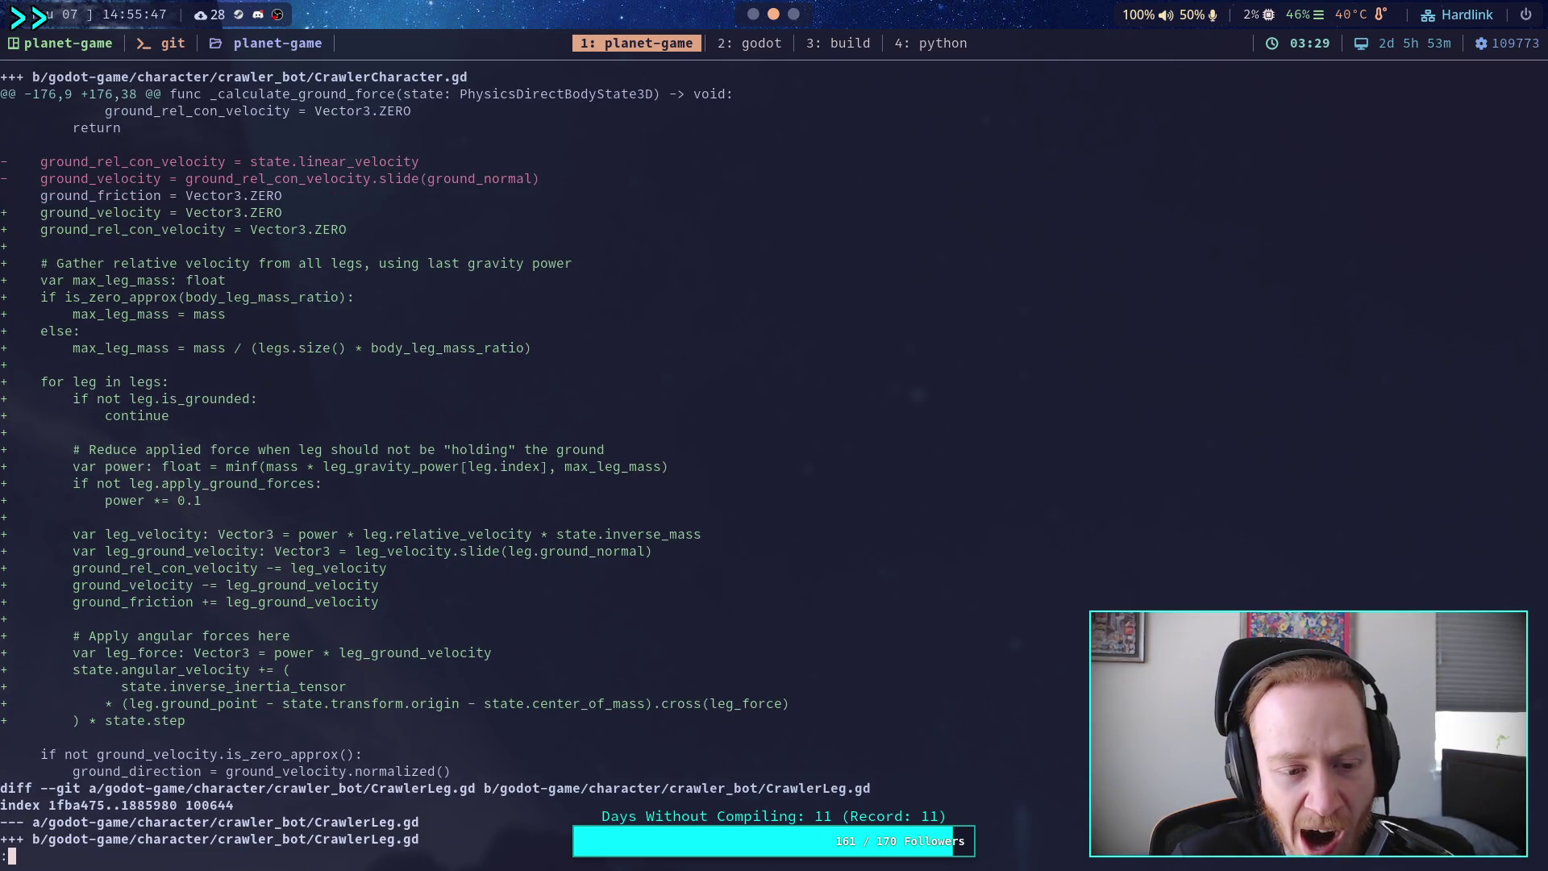
{"action": "key", "text": "j"}
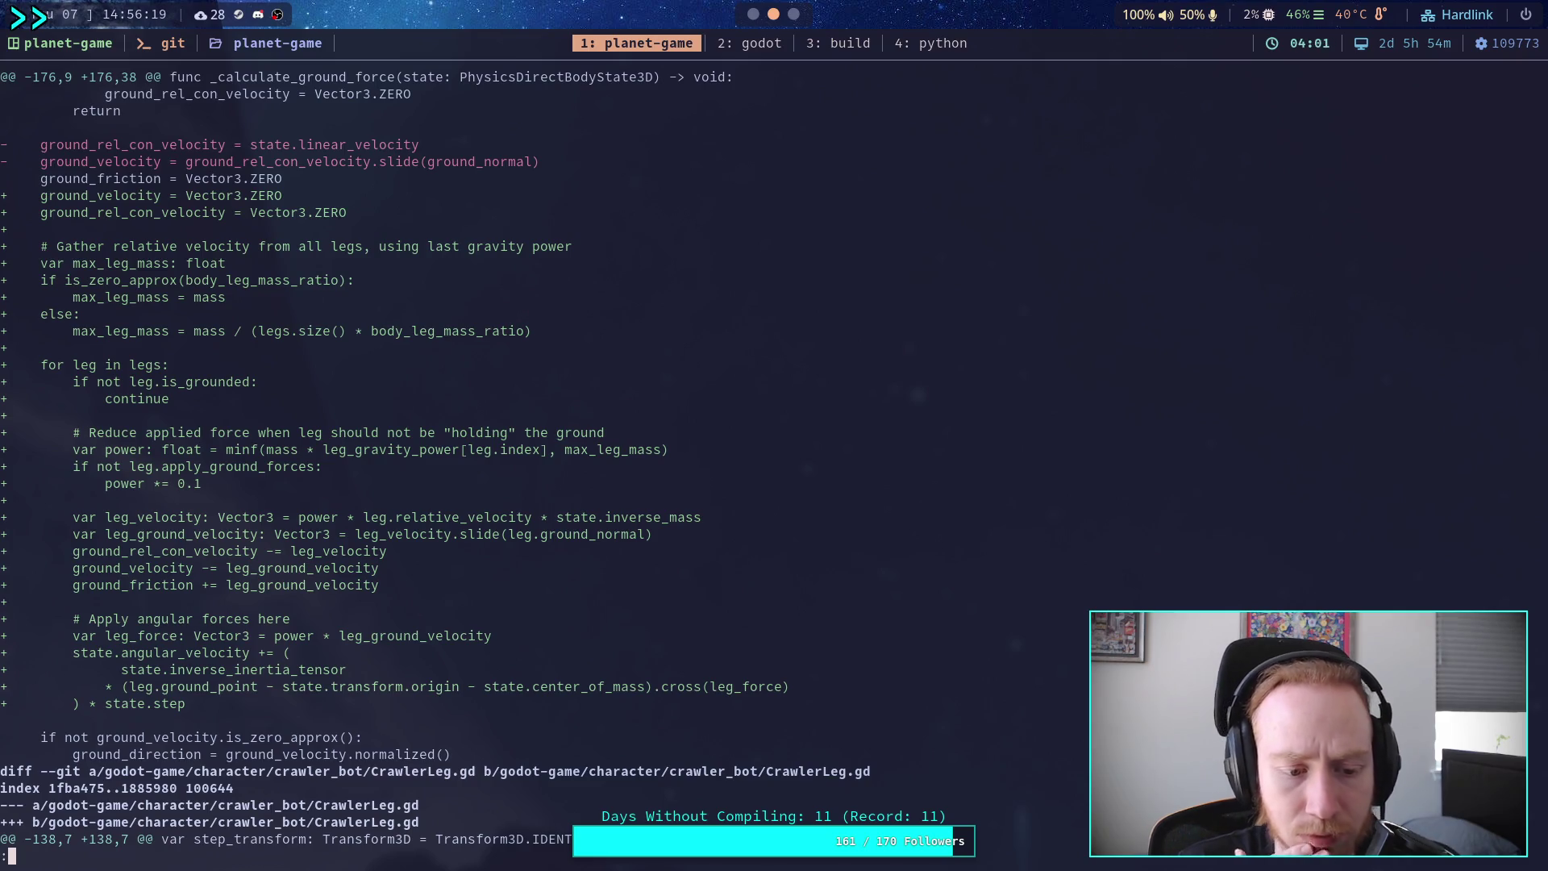
{"action": "scroll", "coordinate": [600, 463], "scroll_direction": "down", "scroll_amount": 10}
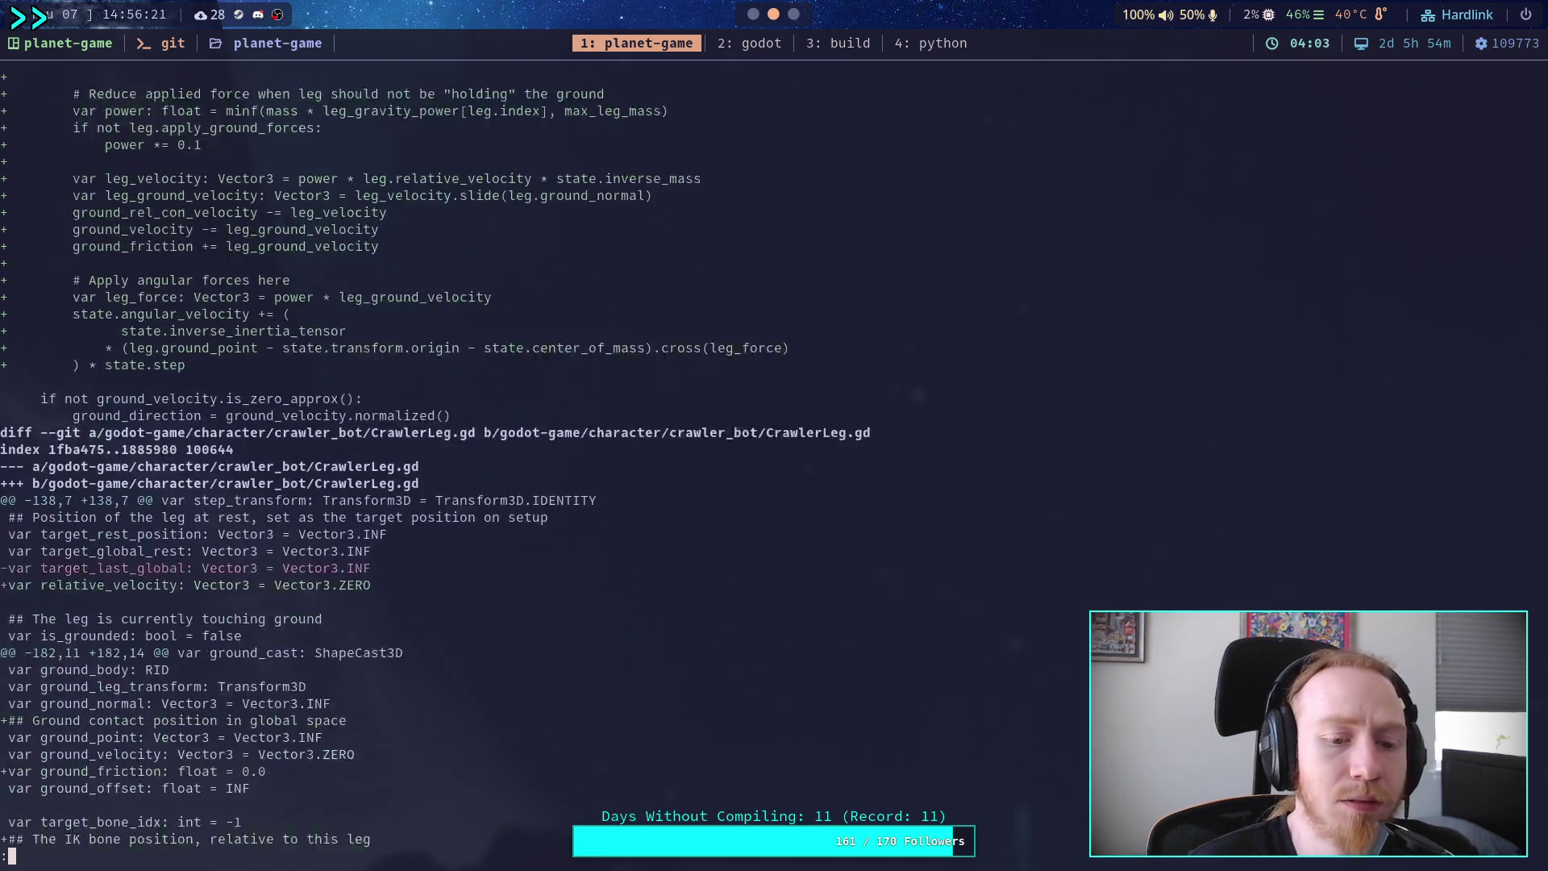
{"action": "scroll", "coordinate": [600, 463], "scroll_direction": "down", "scroll_amount": 2}
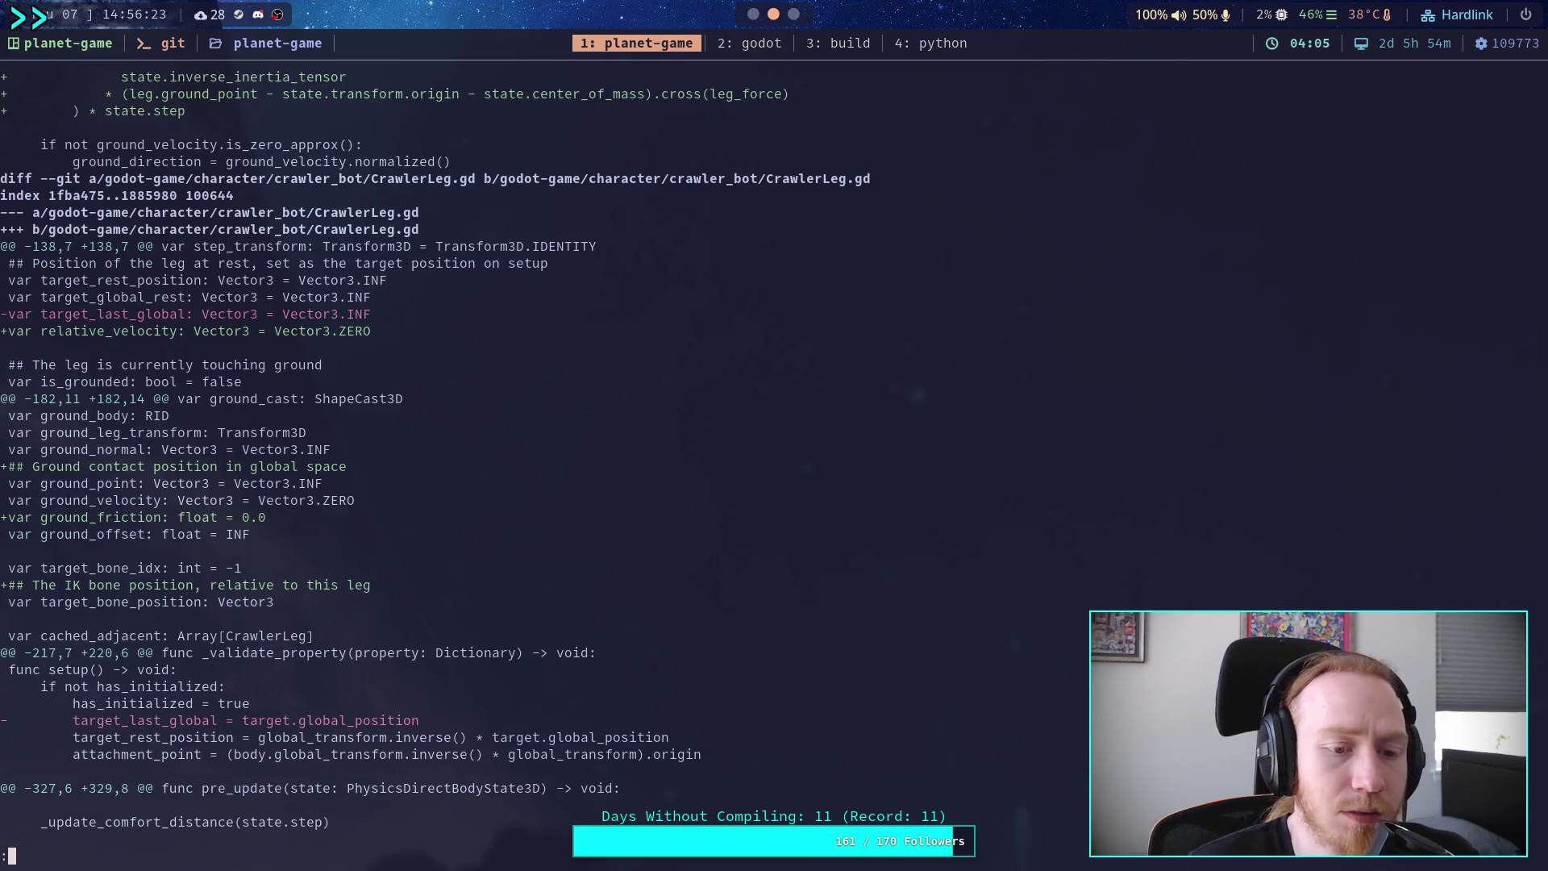
{"action": "scroll", "coordinate": [600, 463], "scroll_direction": "down", "scroll_amount": 2}
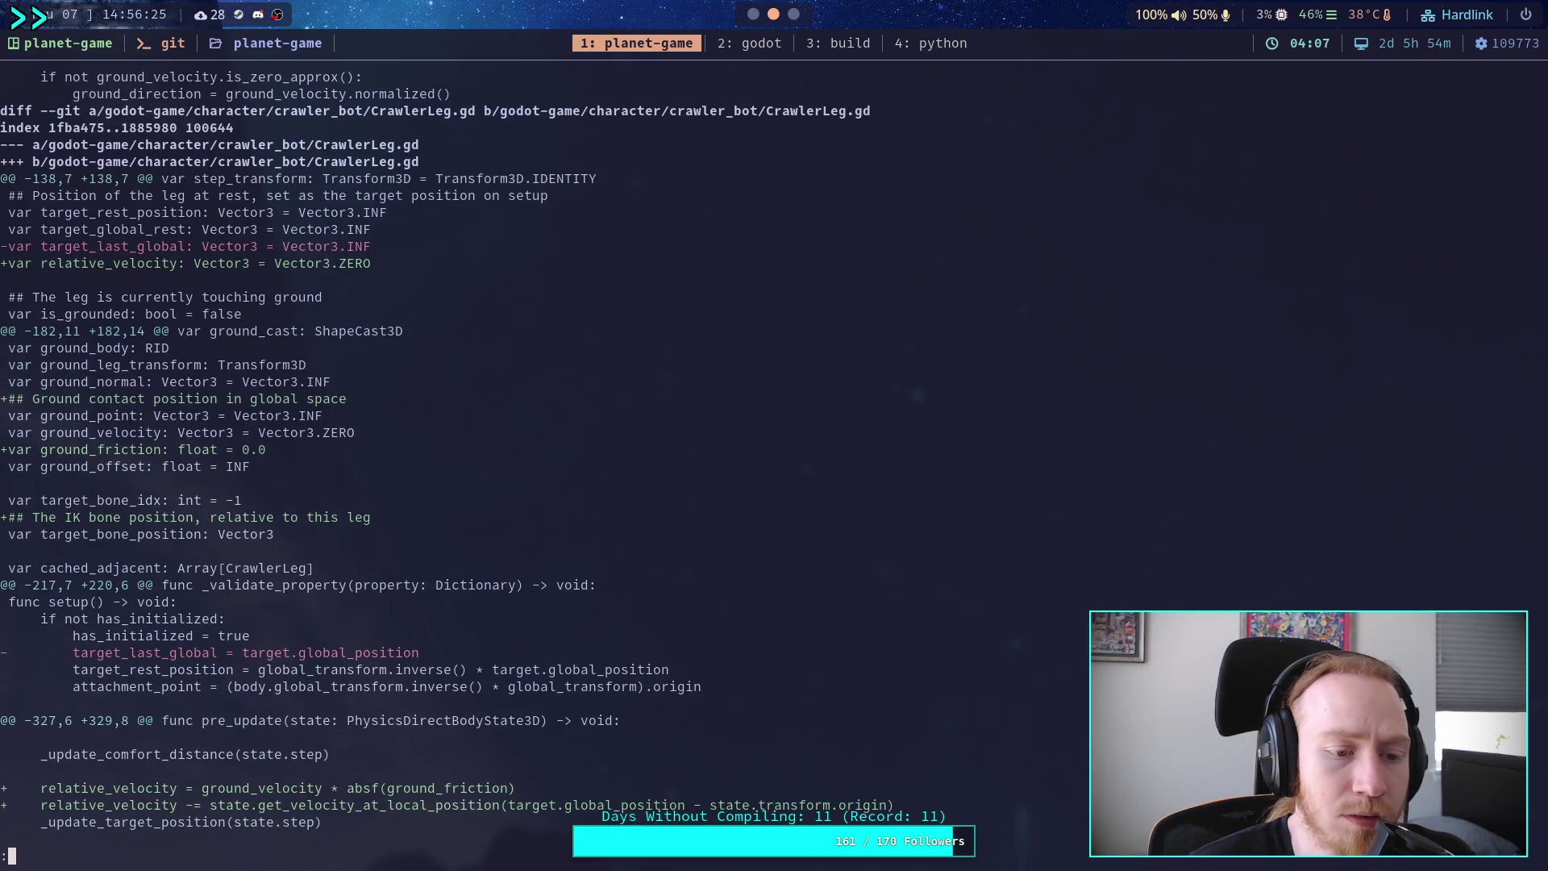
{"action": "scroll", "coordinate": [600, 463], "scroll_direction": "down", "scroll_amount": 3}
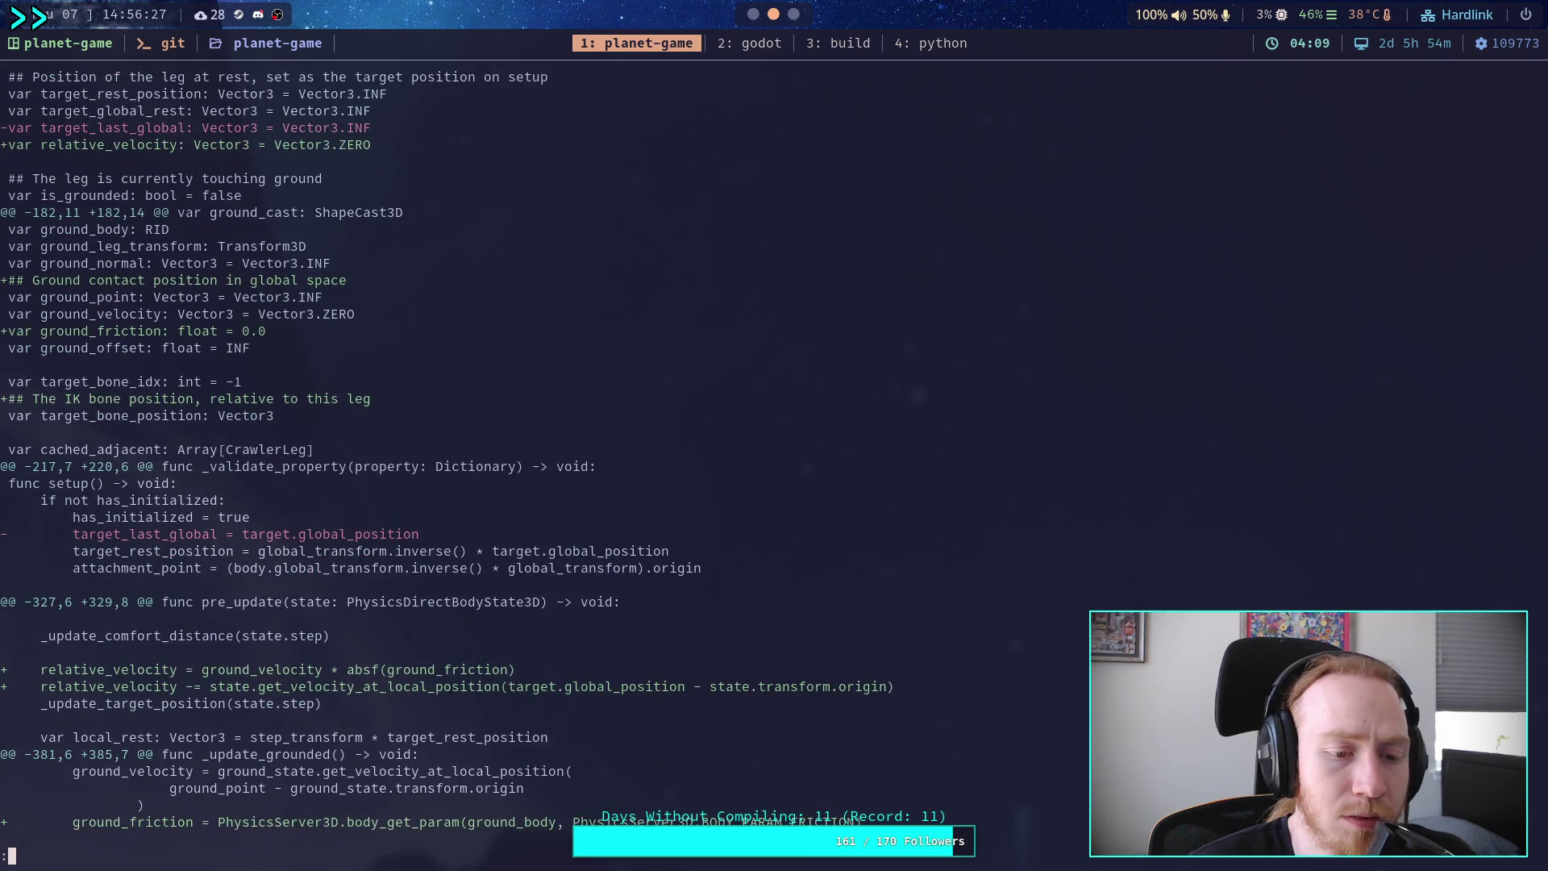
{"action": "scroll", "coordinate": [786, 100], "scroll_direction": "down", "scroll_amount": 3}
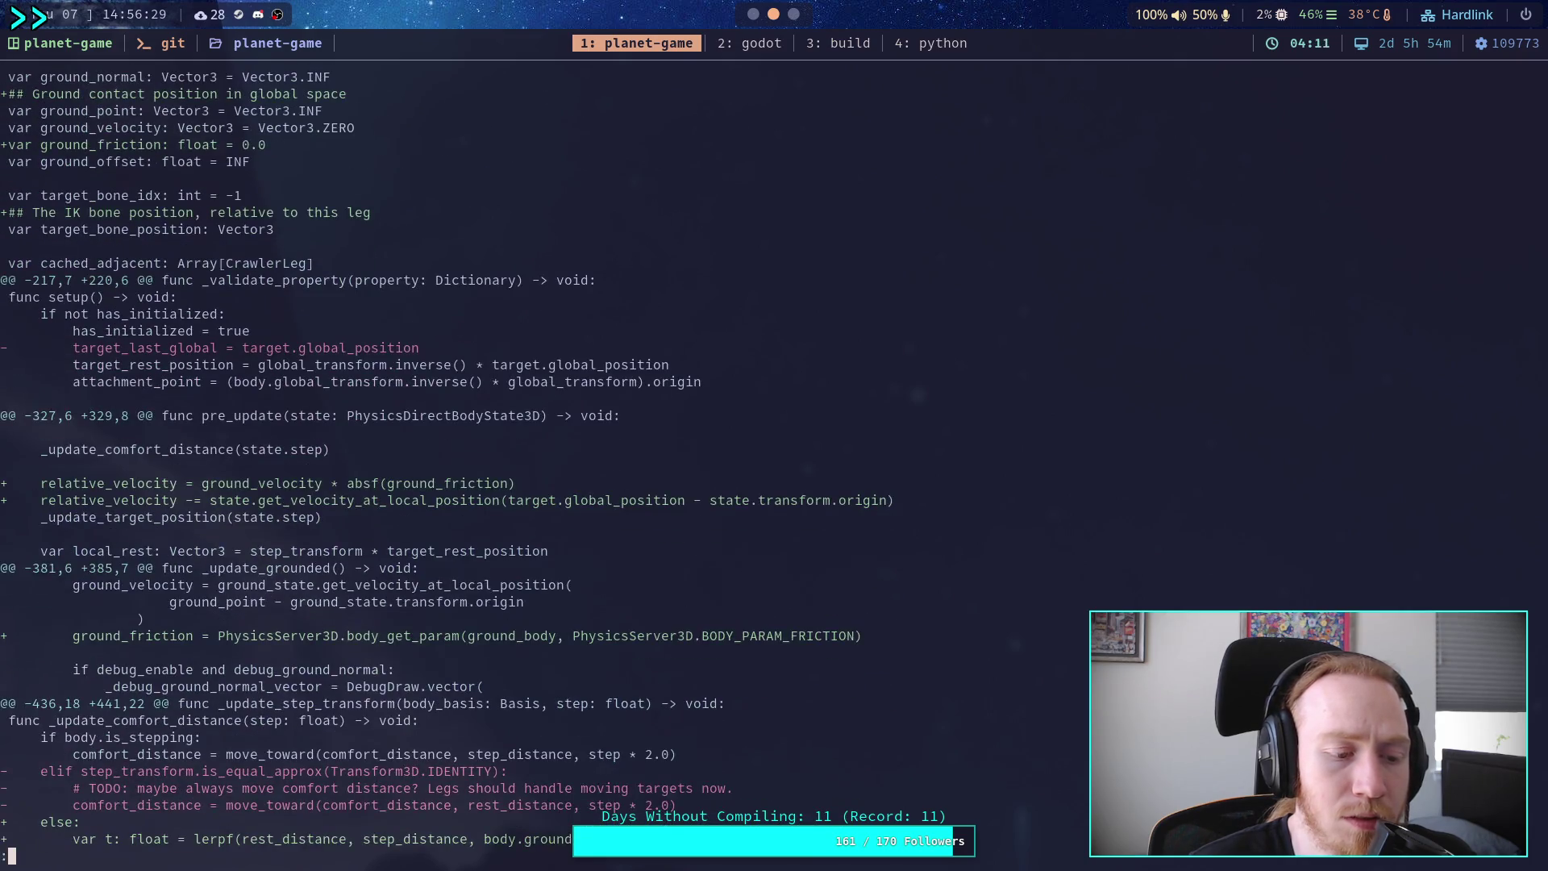
{"action": "left_click", "coordinate": [753, 14]}
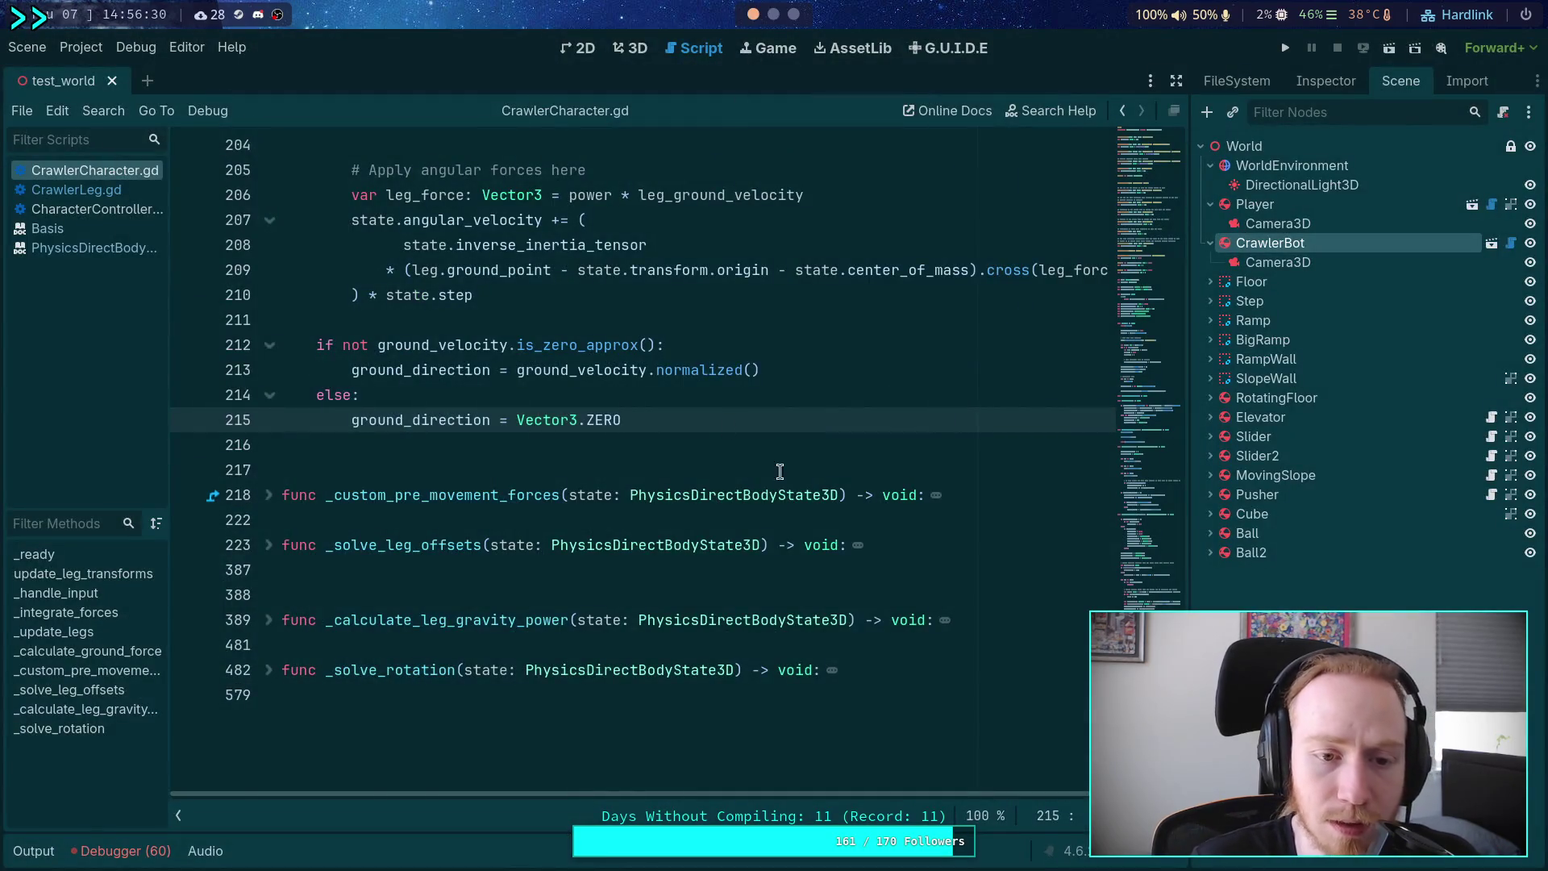
Step: Search for 'avg_' and delete the 'grounded_leg_avg_displacement /= grounded_leg_count' line 155
{"action": "scroll", "coordinate": [563, 501], "scroll_direction": "up", "scroll_amount": 6}
{"action": "scroll", "coordinate": [545, 469], "scroll_direction": "up", "scroll_amount": 3}
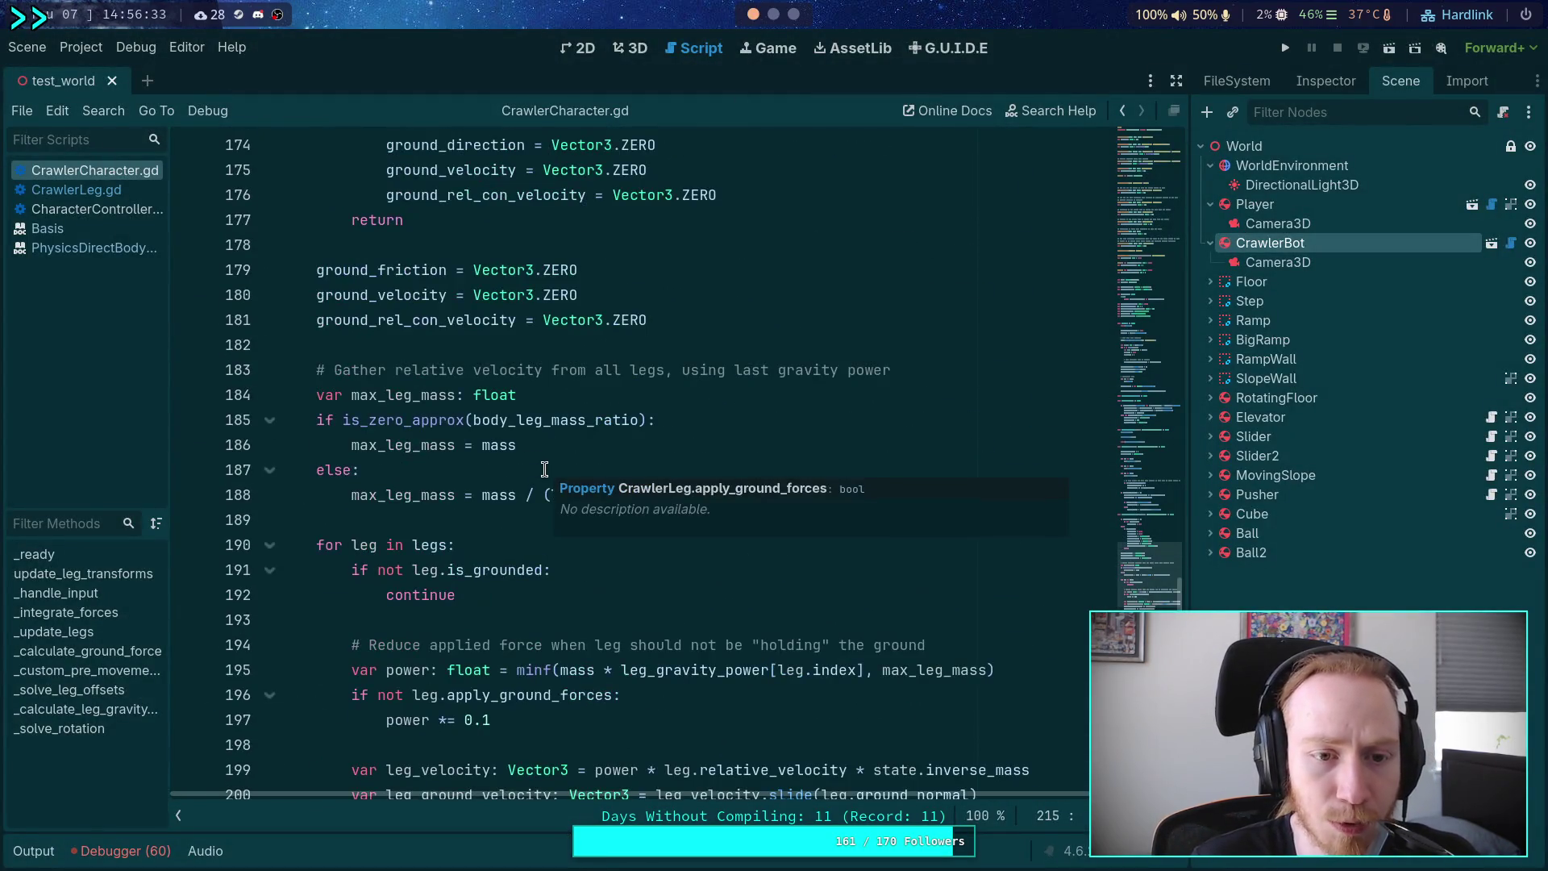
{"action": "scroll", "coordinate": [545, 470], "scroll_direction": "up", "scroll_amount": 1}
{"action": "key", "text": "ctrl+f"}
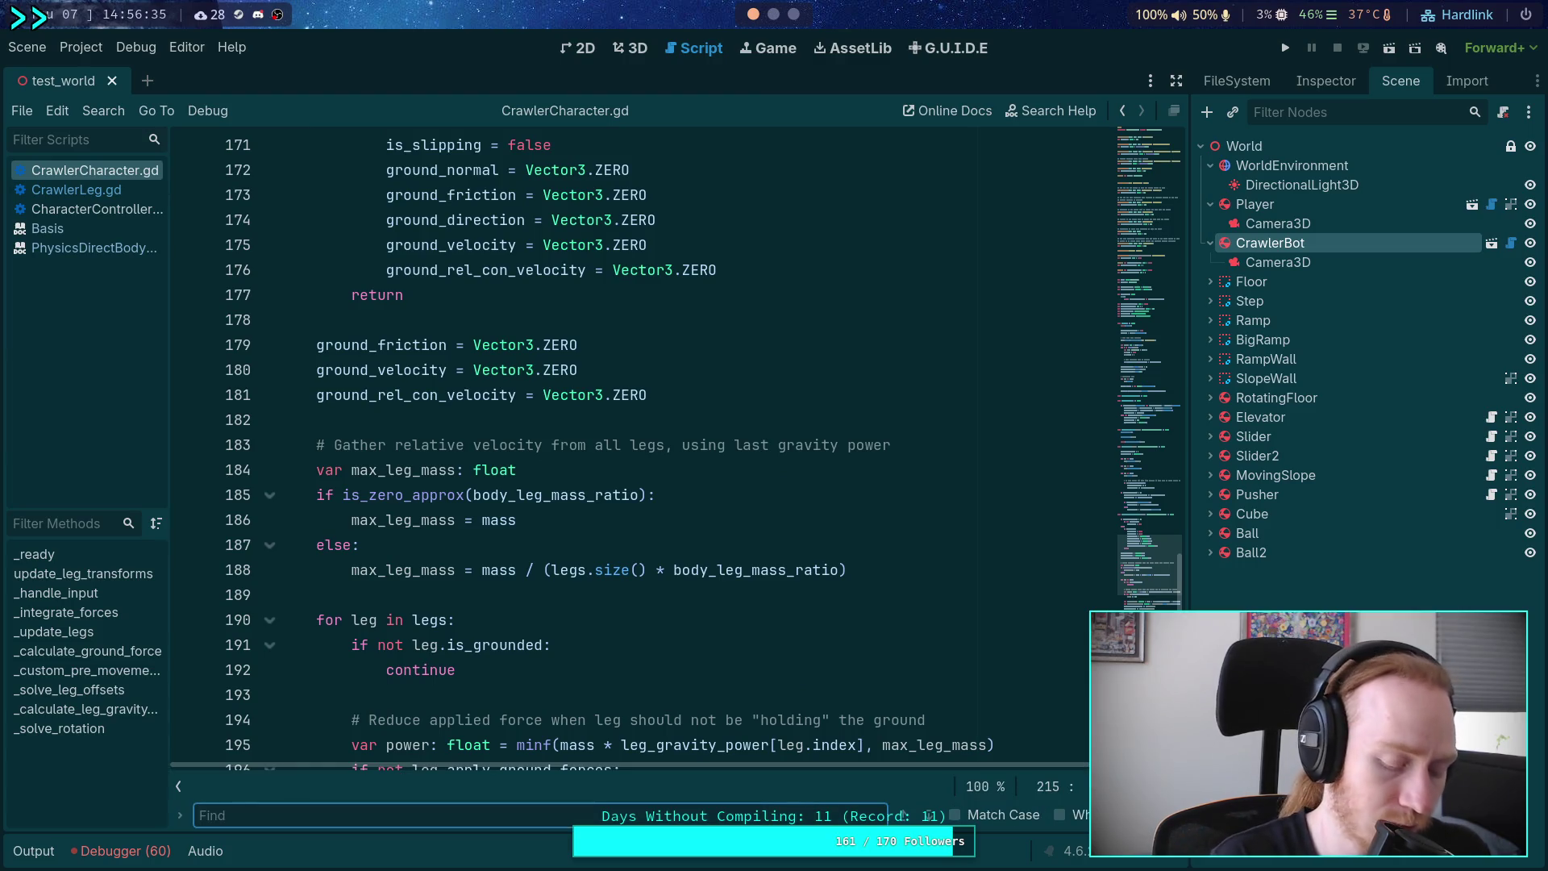
{"action": "type", "text": "avg_"}
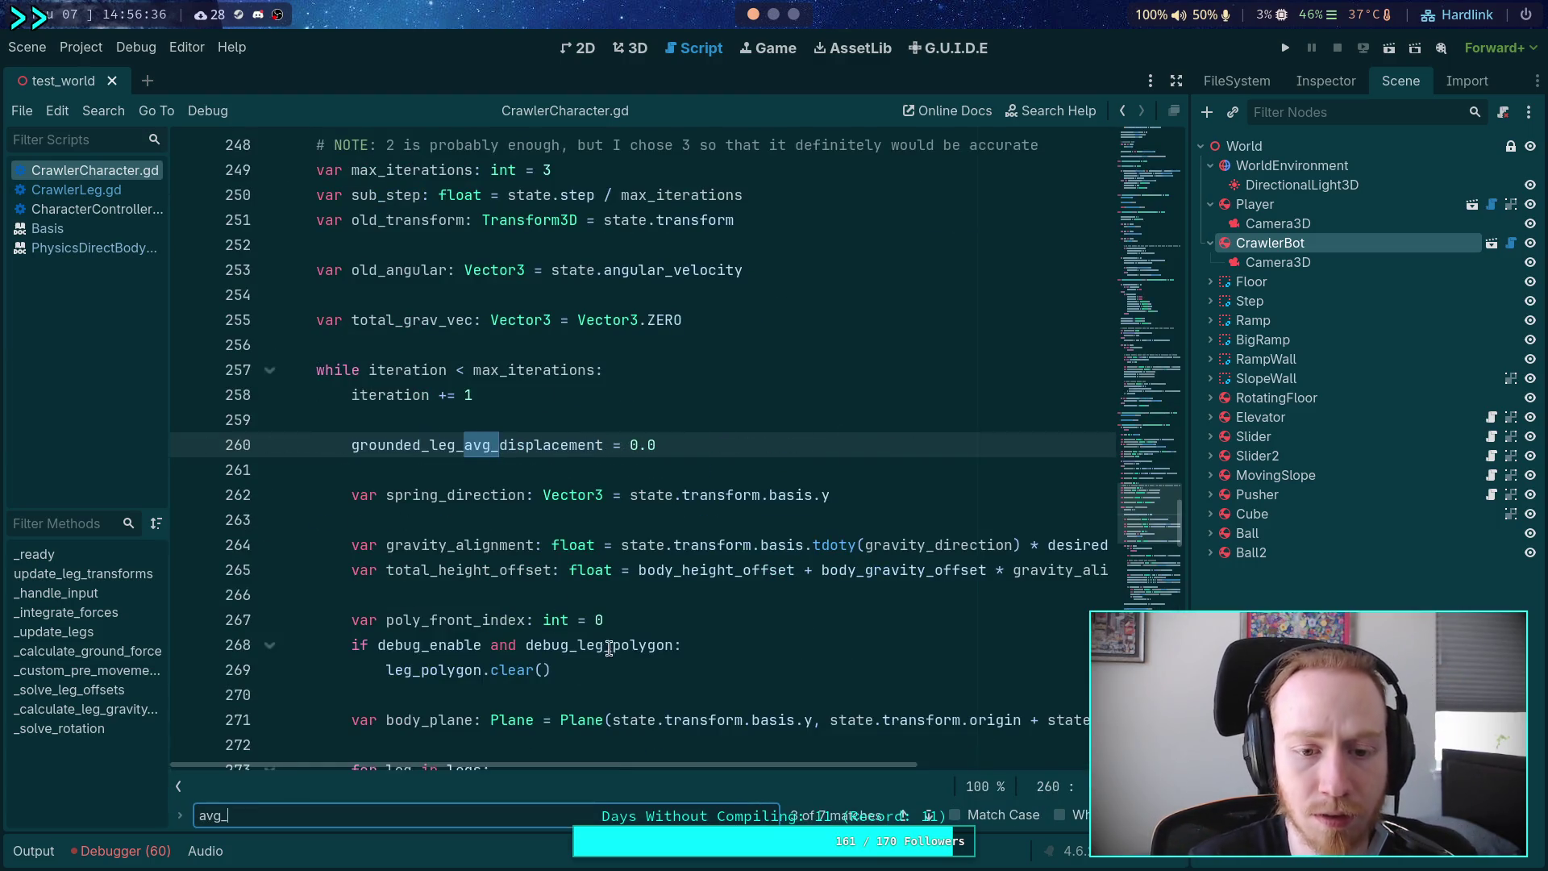
{"action": "left_click", "coordinate": [904, 816]}
{"action": "left_click", "coordinate": [525, 419]}
{"action": "double_click", "coordinate": [508, 445]}
{"action": "scroll", "coordinate": [474, 593], "scroll_direction": "up", "scroll_amount": 4}
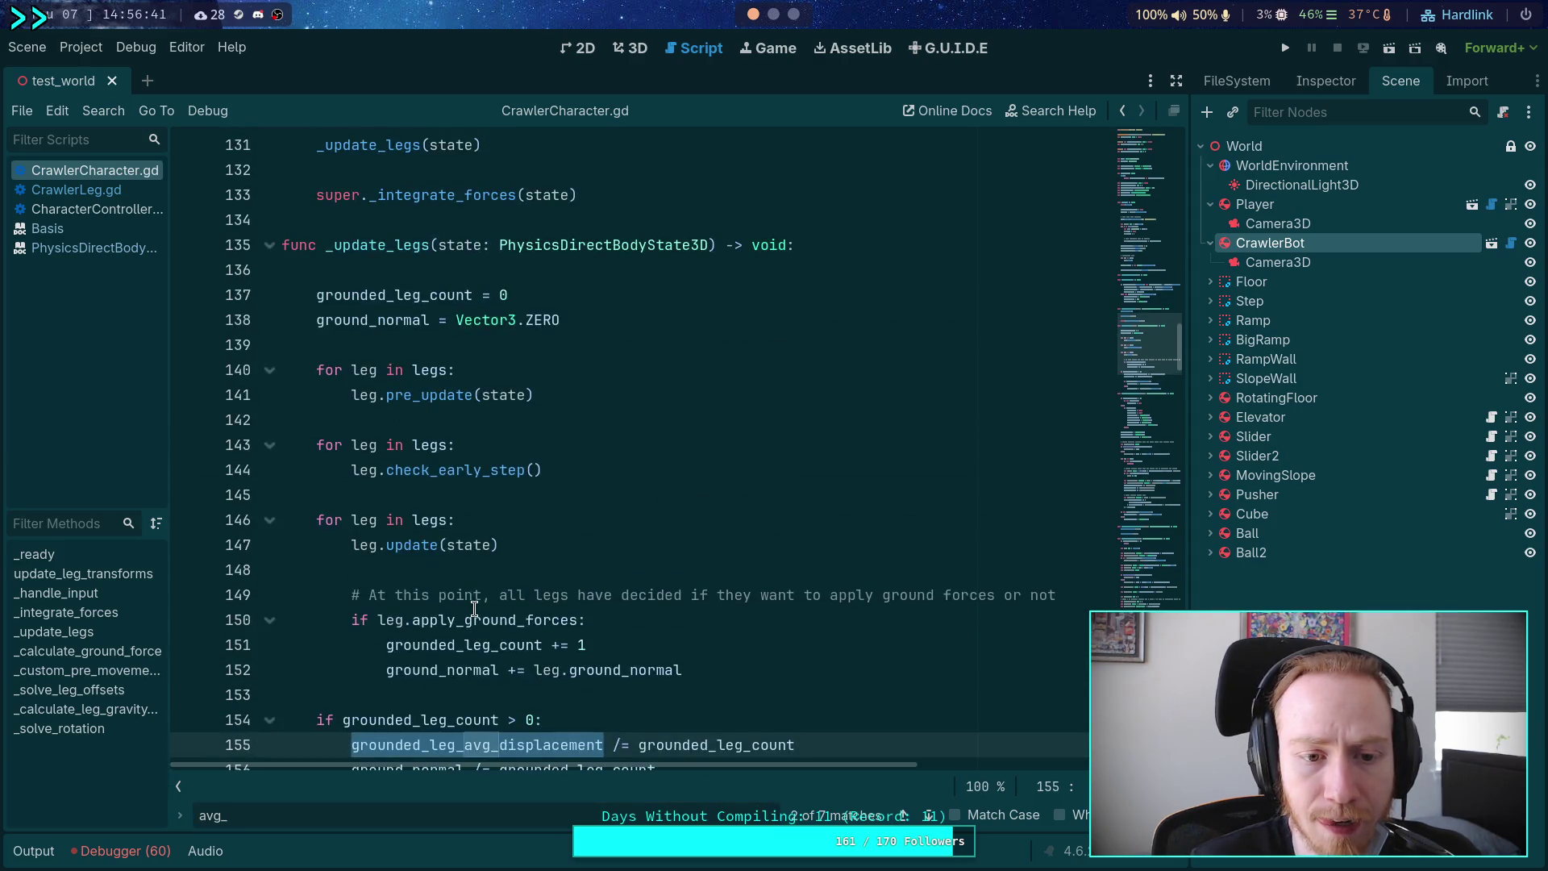
{"action": "scroll", "coordinate": [319, 579], "scroll_direction": "down", "scroll_amount": 2}
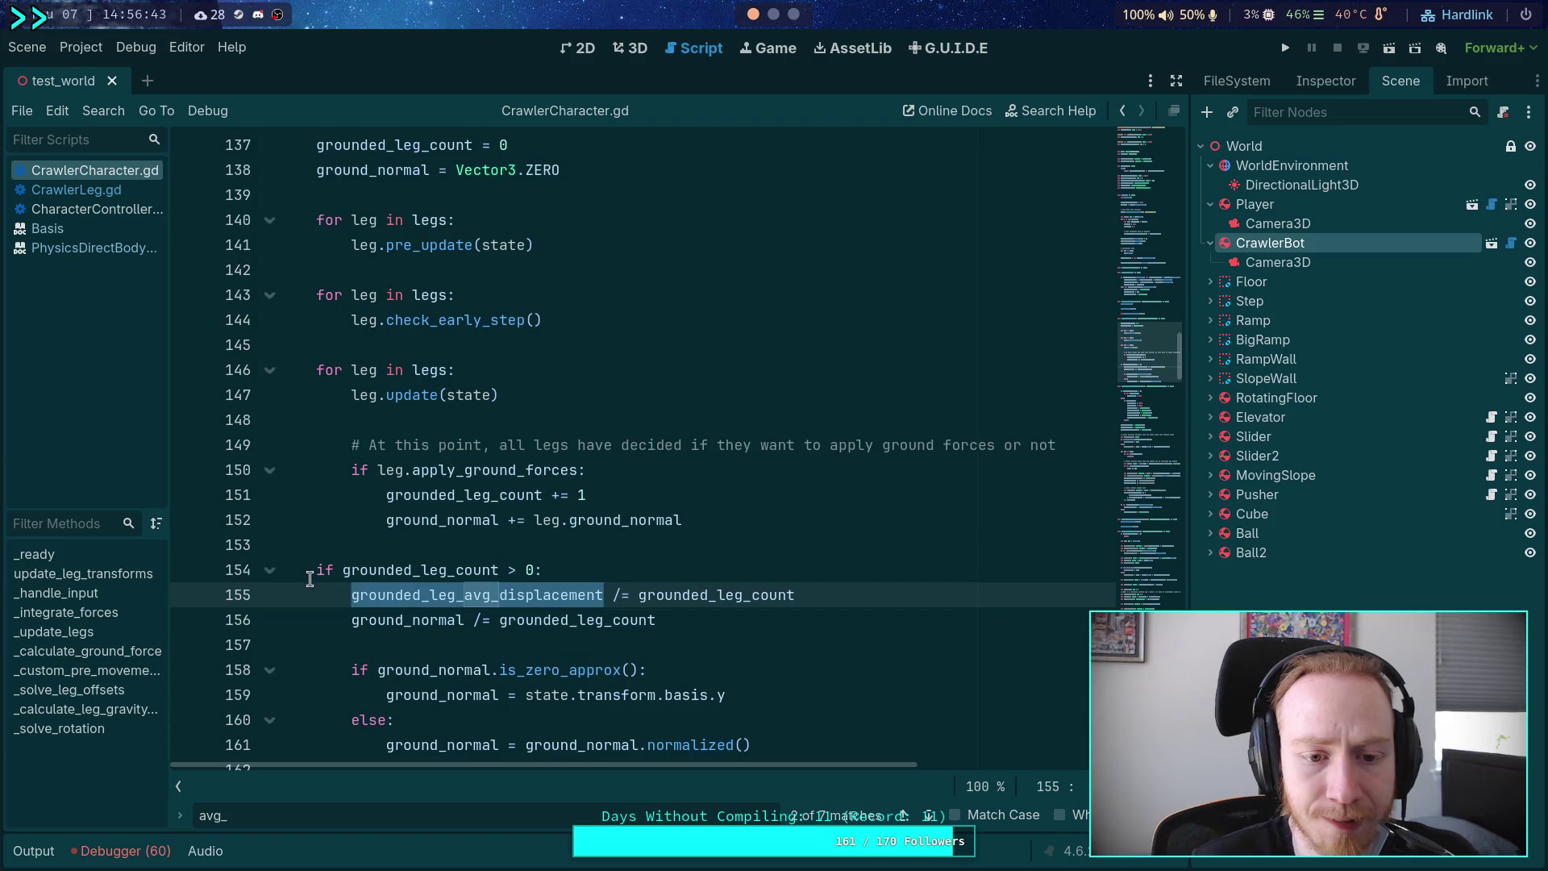
{"action": "double_click", "coordinate": [432, 520]}
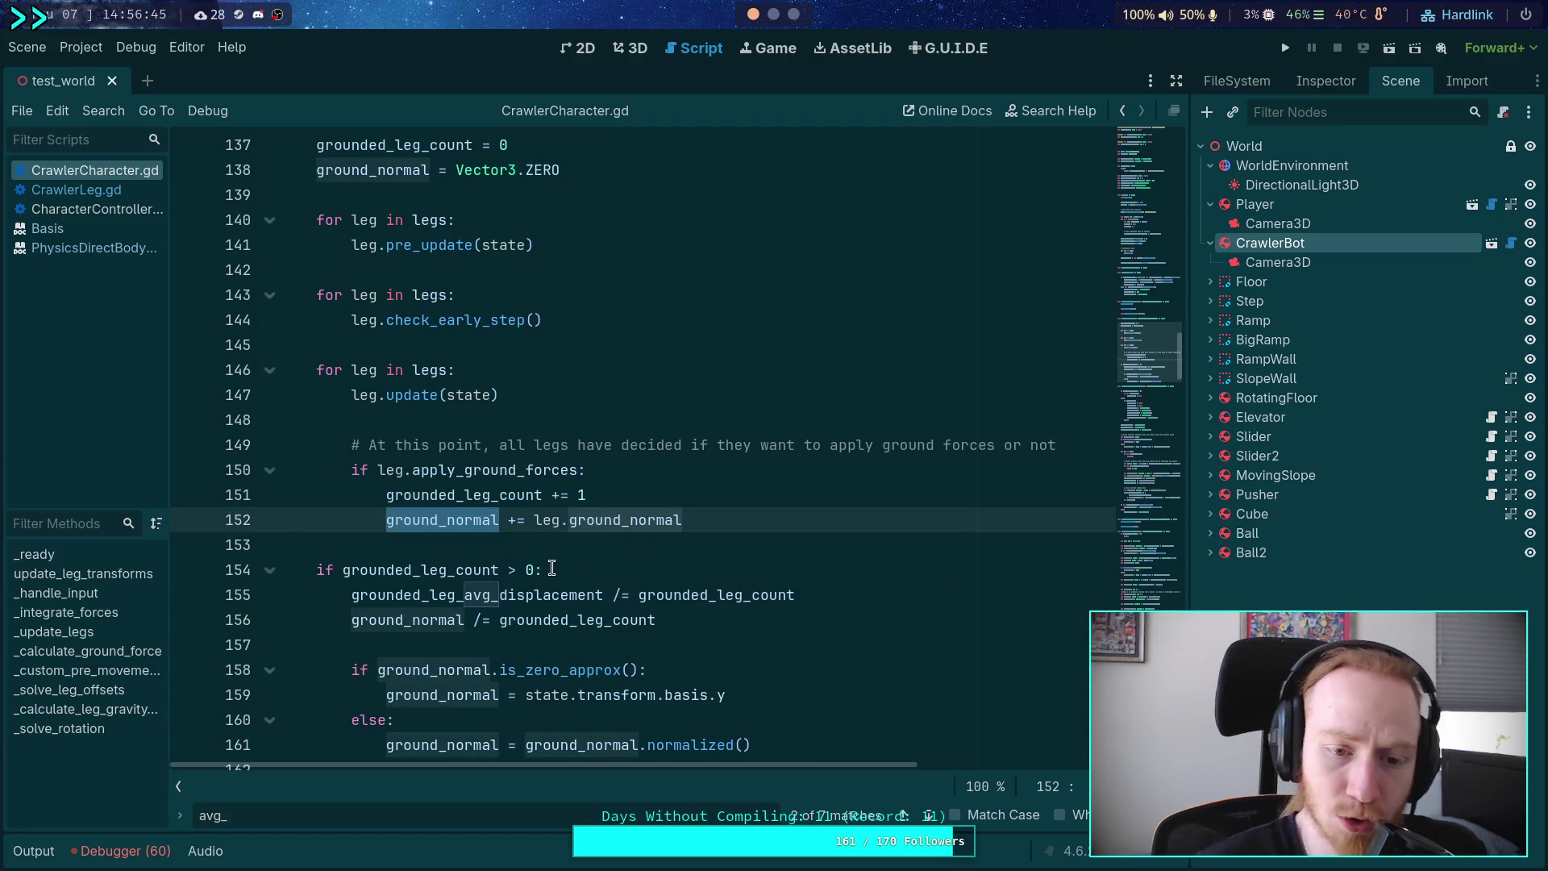
{"action": "double_click", "coordinate": [524, 596]}
{"action": "left_click", "coordinate": [869, 594]}
{"action": "key", "text": "ctrl+shift+k"}
Step: Search 'grounded_leg_avg_displacement' and remove the ' = 0.0' default from its line 76 declaration
{"action": "key", "text": "BackSpace"}
{"action": "key", "text": "BackSpace"}
{"action": "key", "text": "BackSpace"}
{"action": "type", "text": "rou"}
{"action": "key", "text": "BackSpace"}
{"action": "key", "text": "BackSpace"}
{"action": "key", "text": "BackSpace"}
{"action": "type", "text": "groun"}
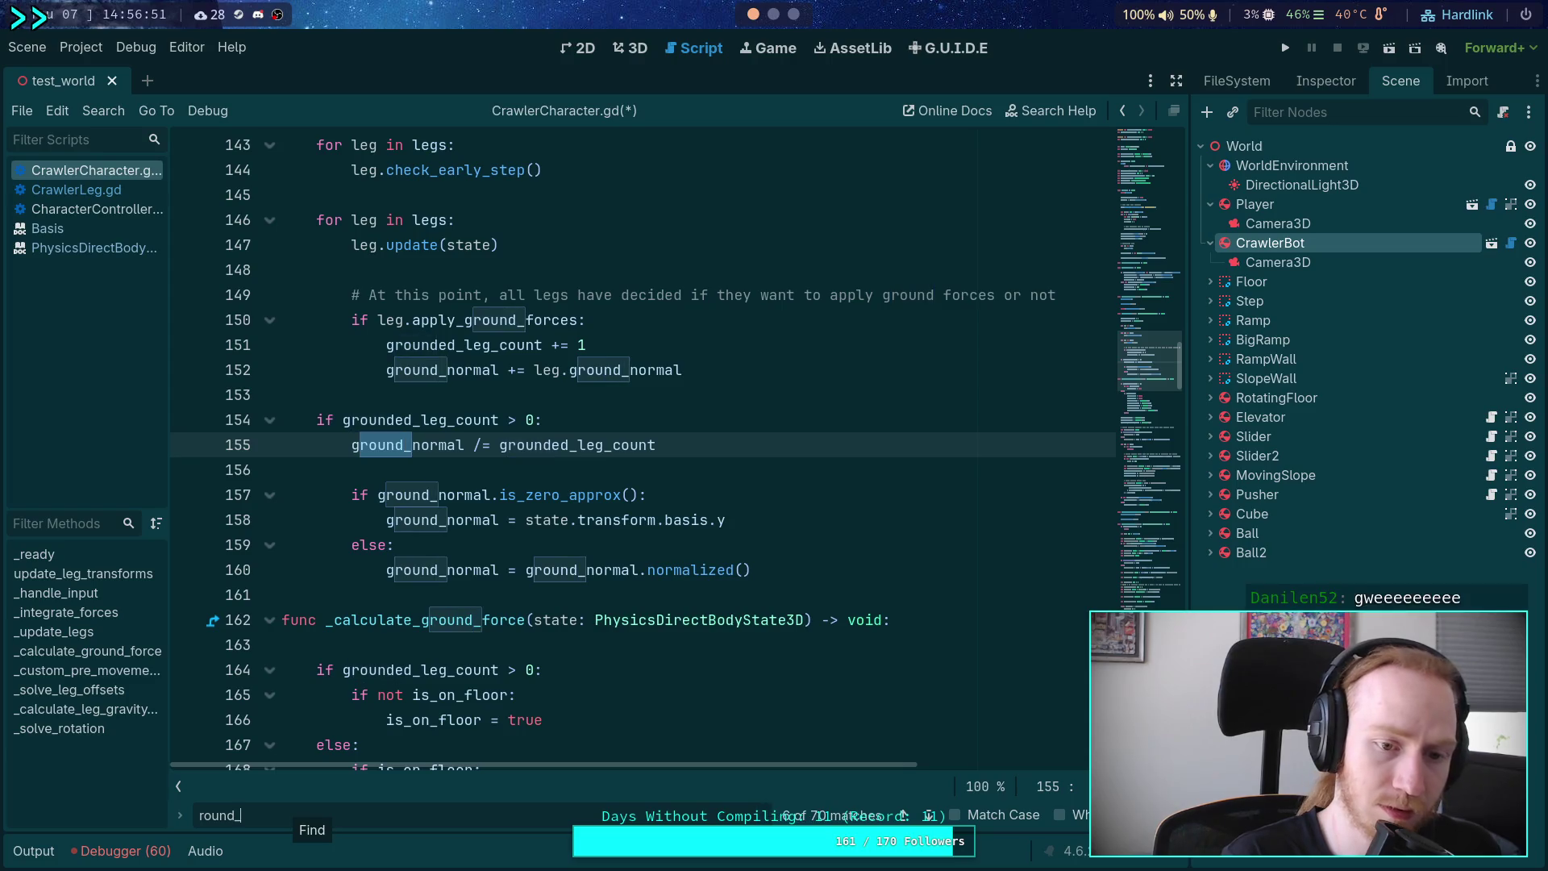
{"action": "type", "text": "d_leg_e"}
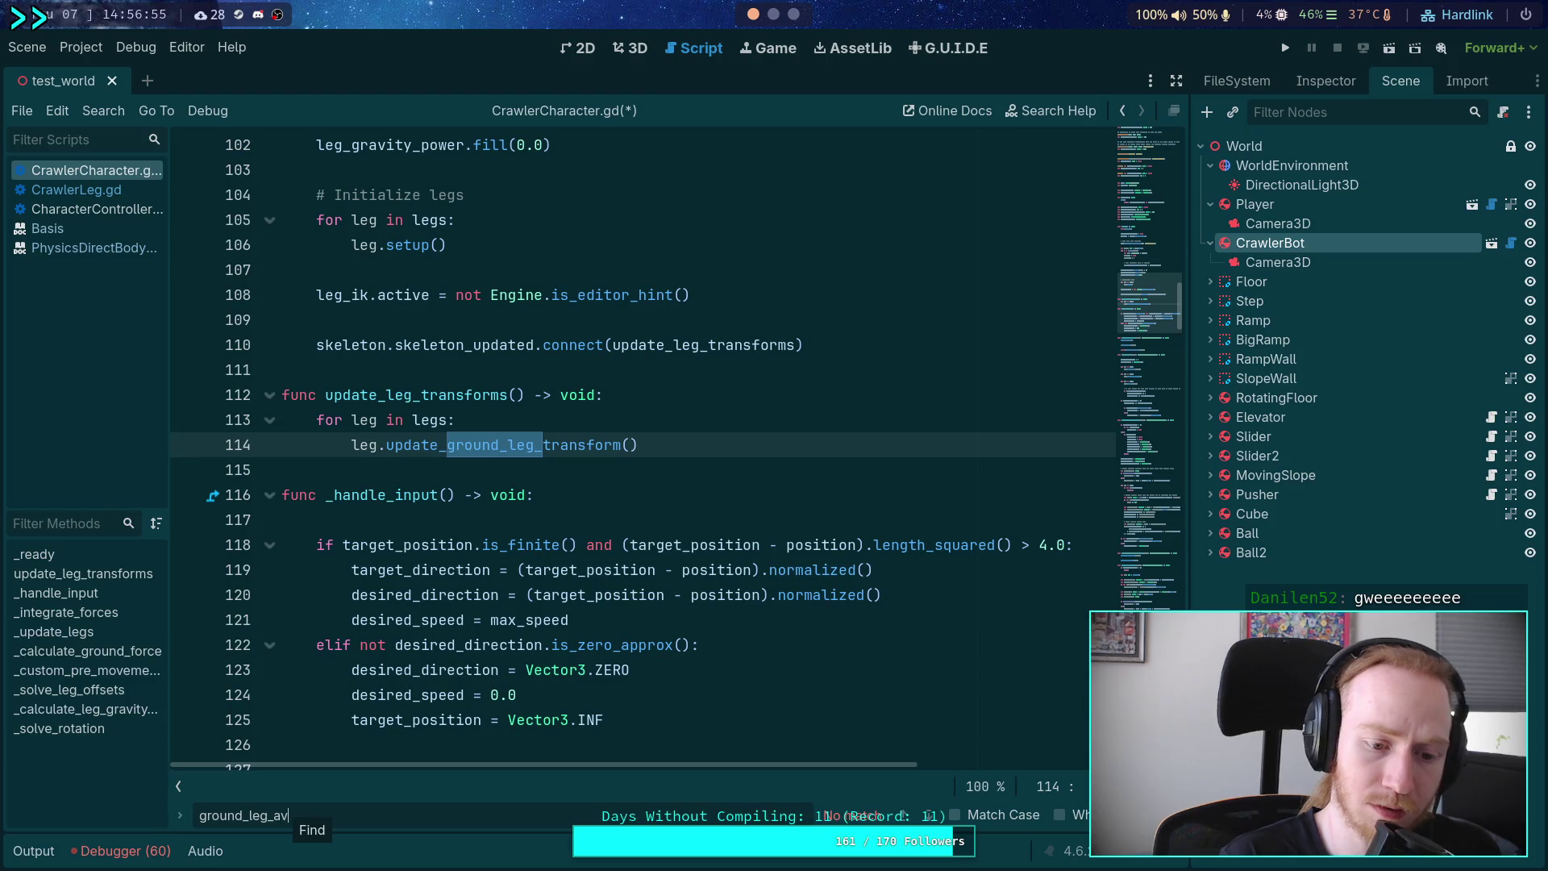
{"action": "key", "text": "BackSpace"}
{"action": "key", "text": "BackSpace"}
{"action": "key", "text": "BackSpace"}
{"action": "type", "text": "av"}
{"action": "key", "text": "BackSpace"}
{"action": "key", "text": "BackSpace"}
{"action": "key", "text": "BackSpace"}
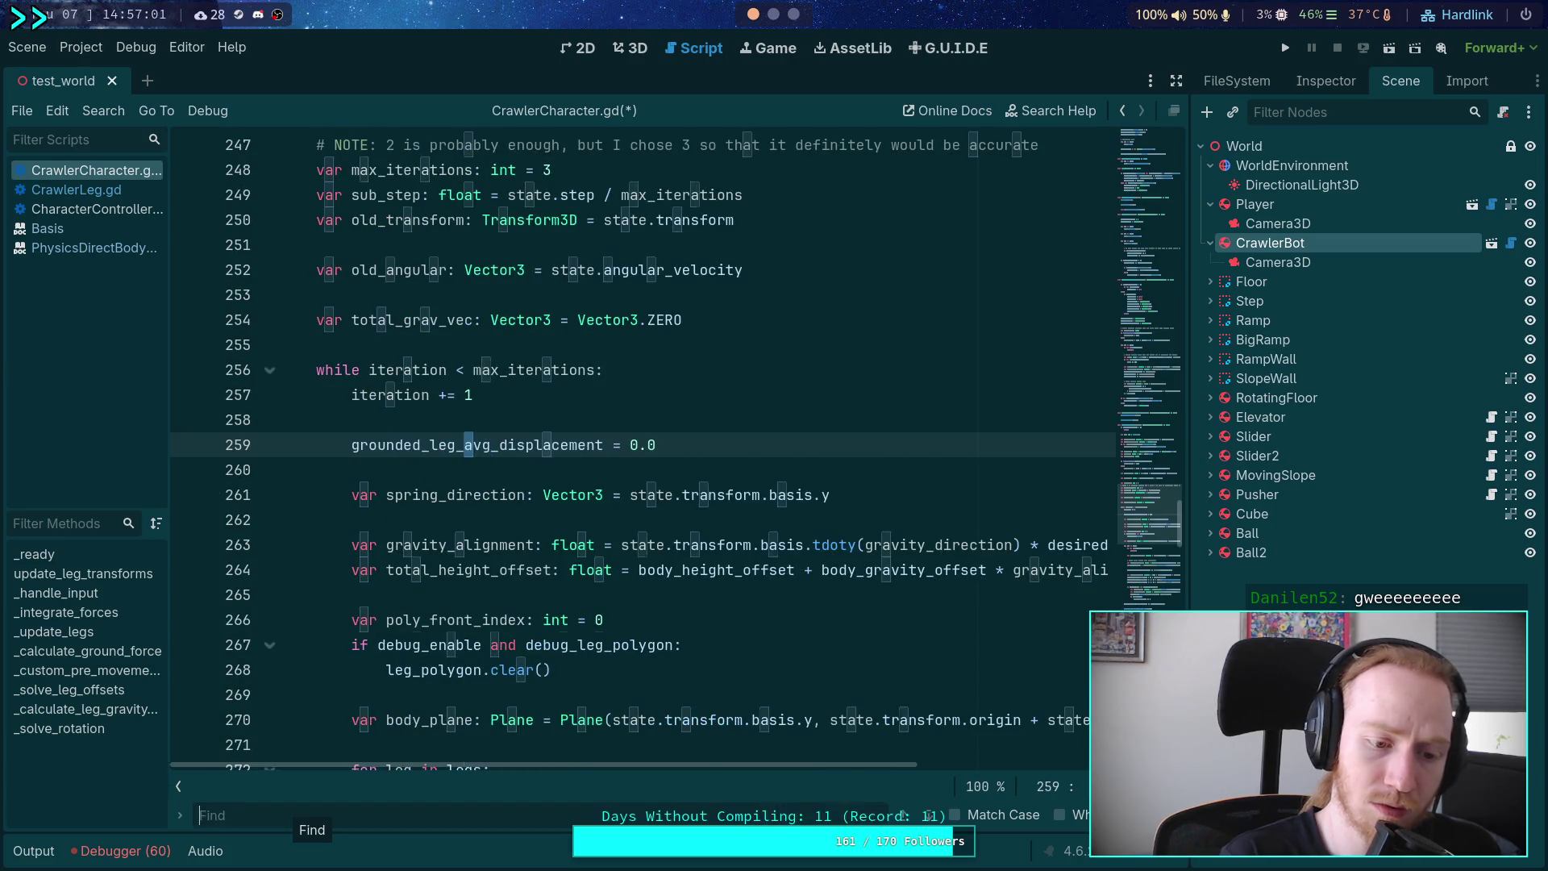
{"action": "type", "text": "grounded_leg_avg_displacement"}
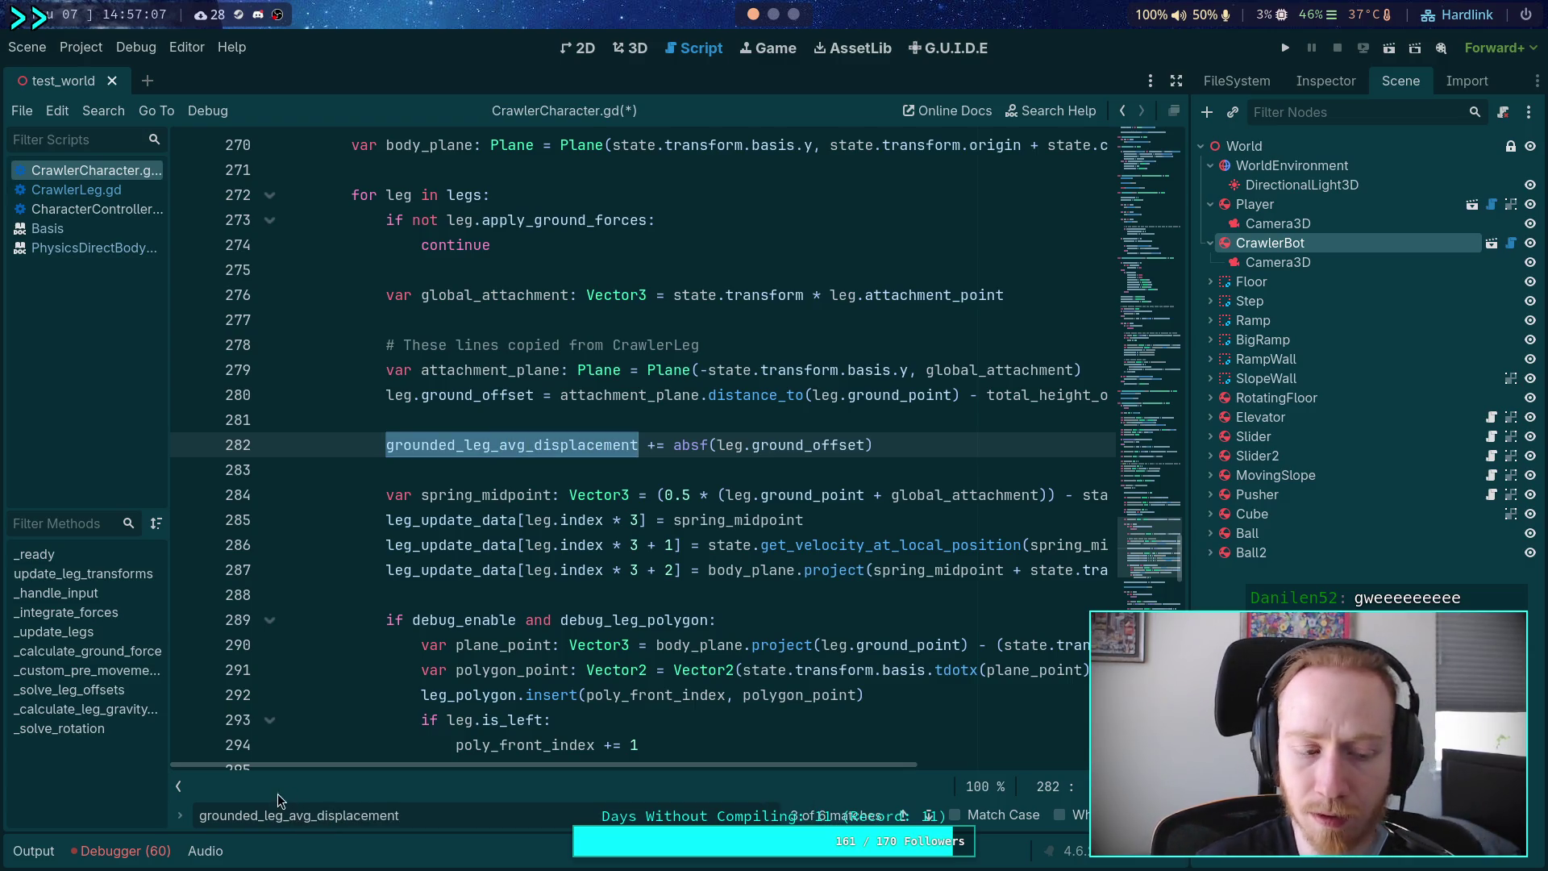
{"action": "left_click", "coordinate": [903, 815]}
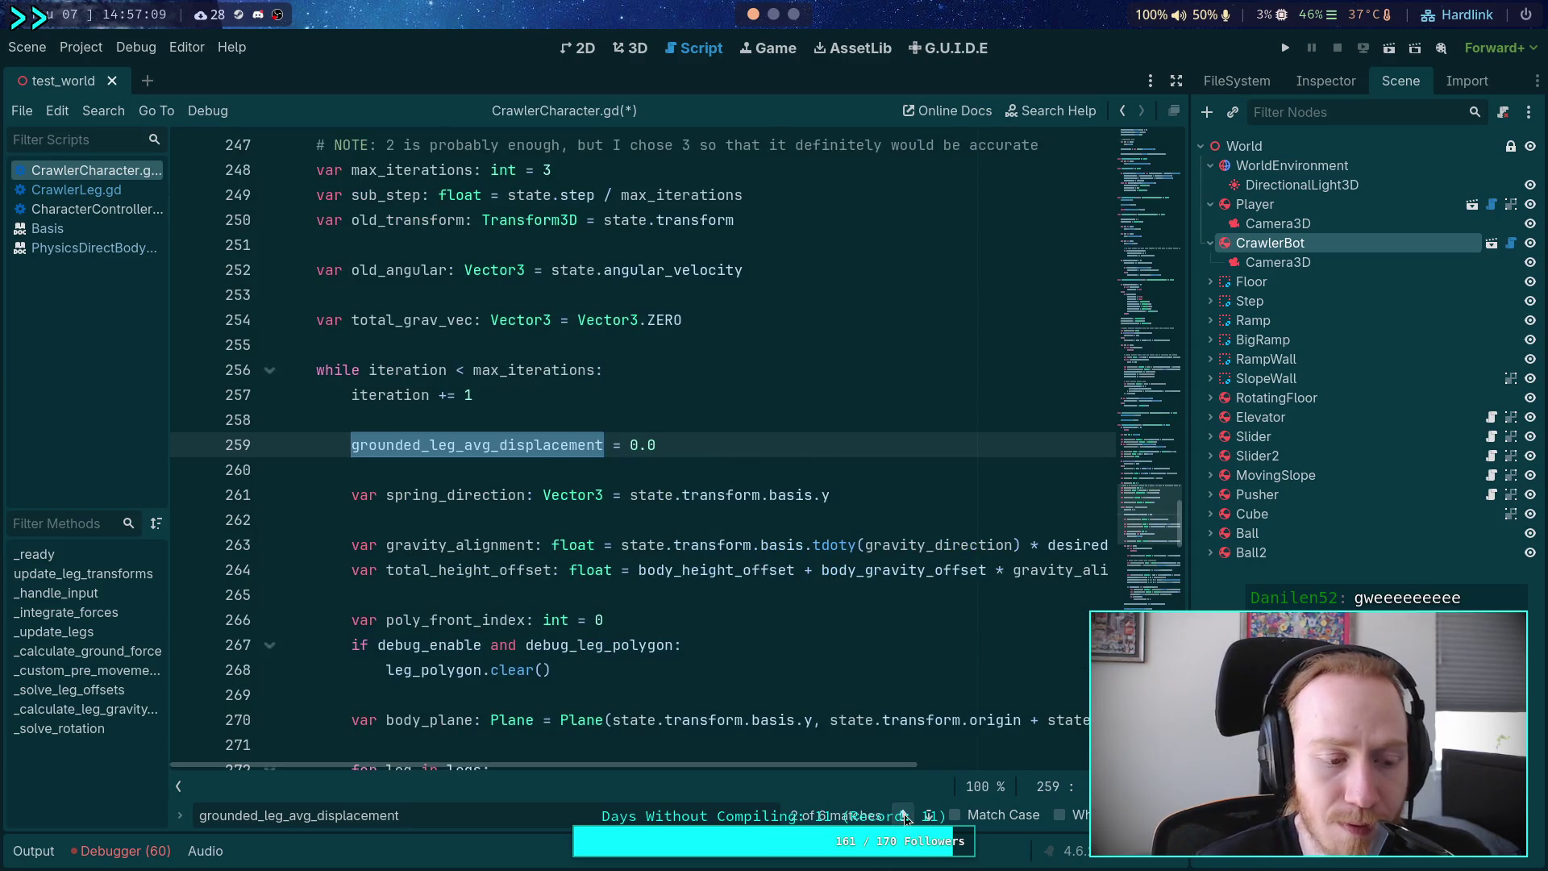
{"action": "left_click", "coordinate": [904, 815]}
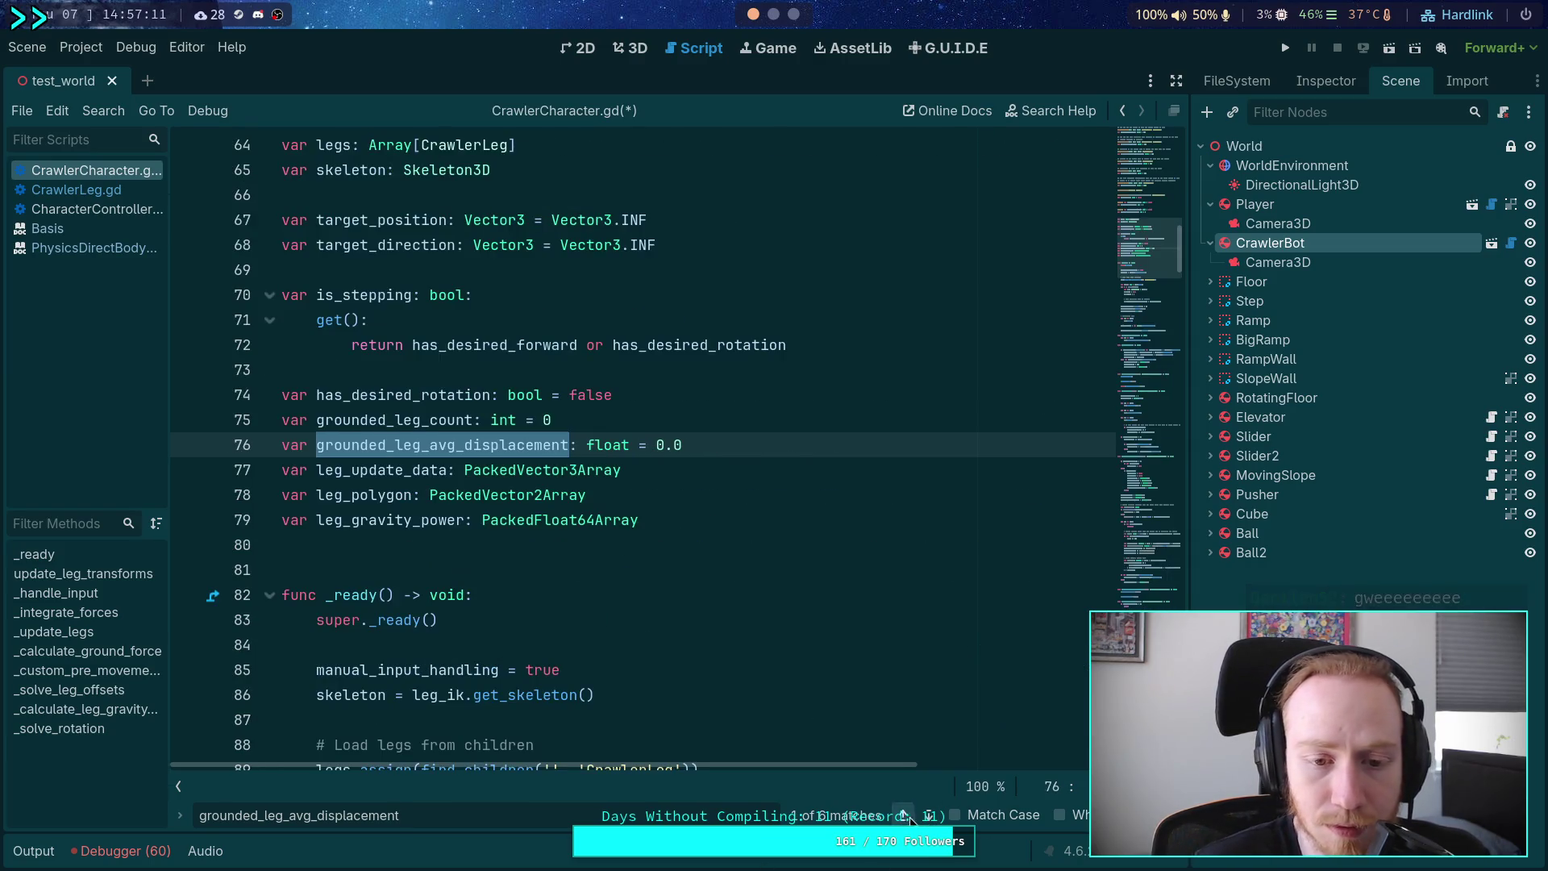
{"action": "left_click_drag", "start_coordinate": [635, 445], "coordinate": [816, 445]}
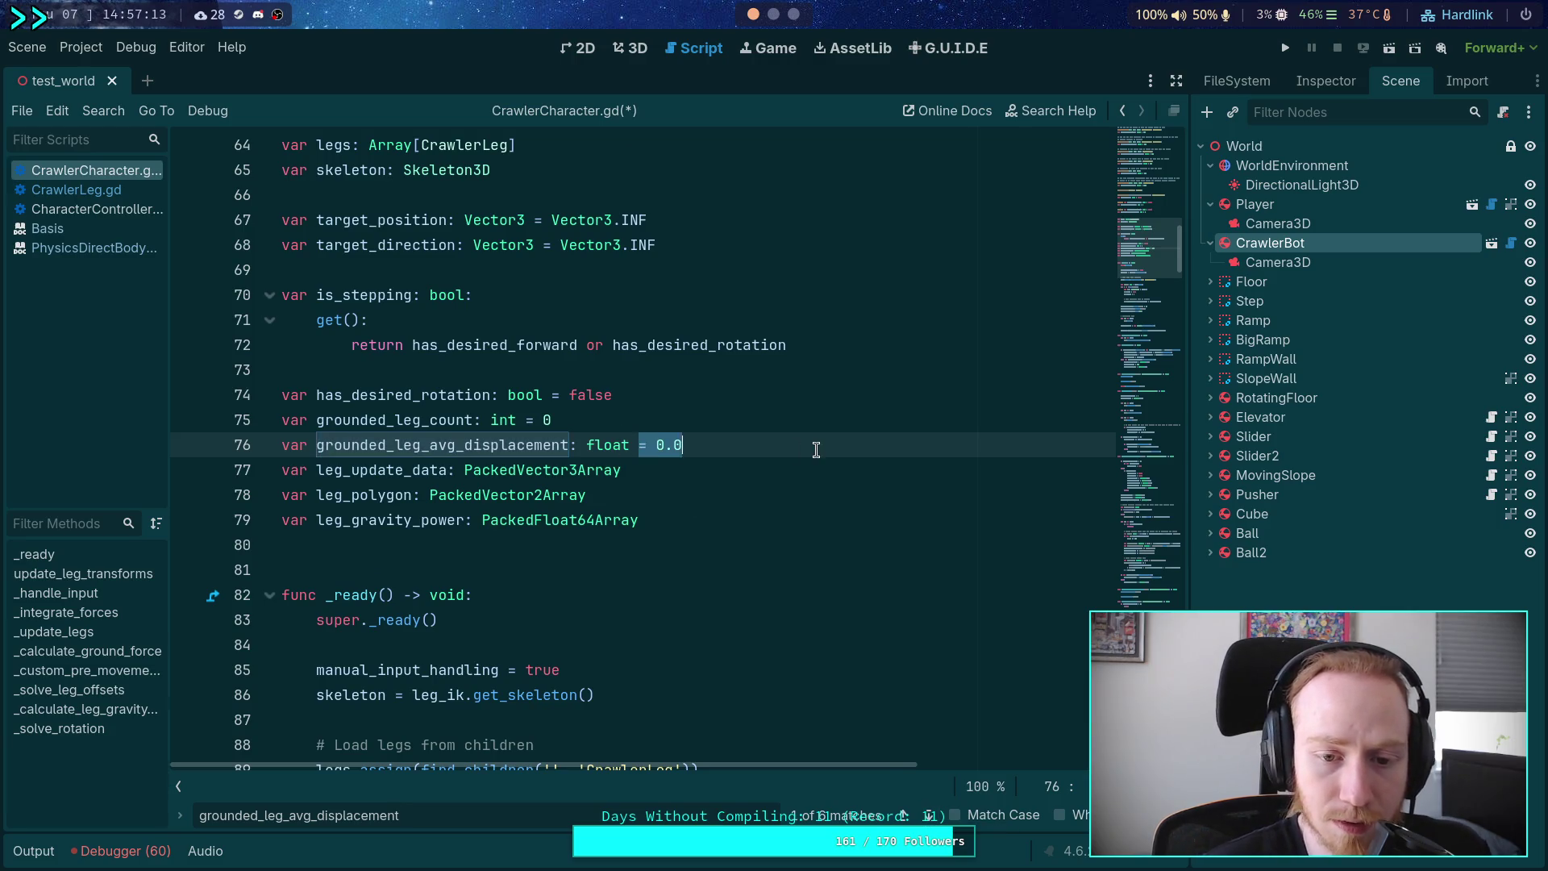
{"action": "key", "text": "BackSpace"}
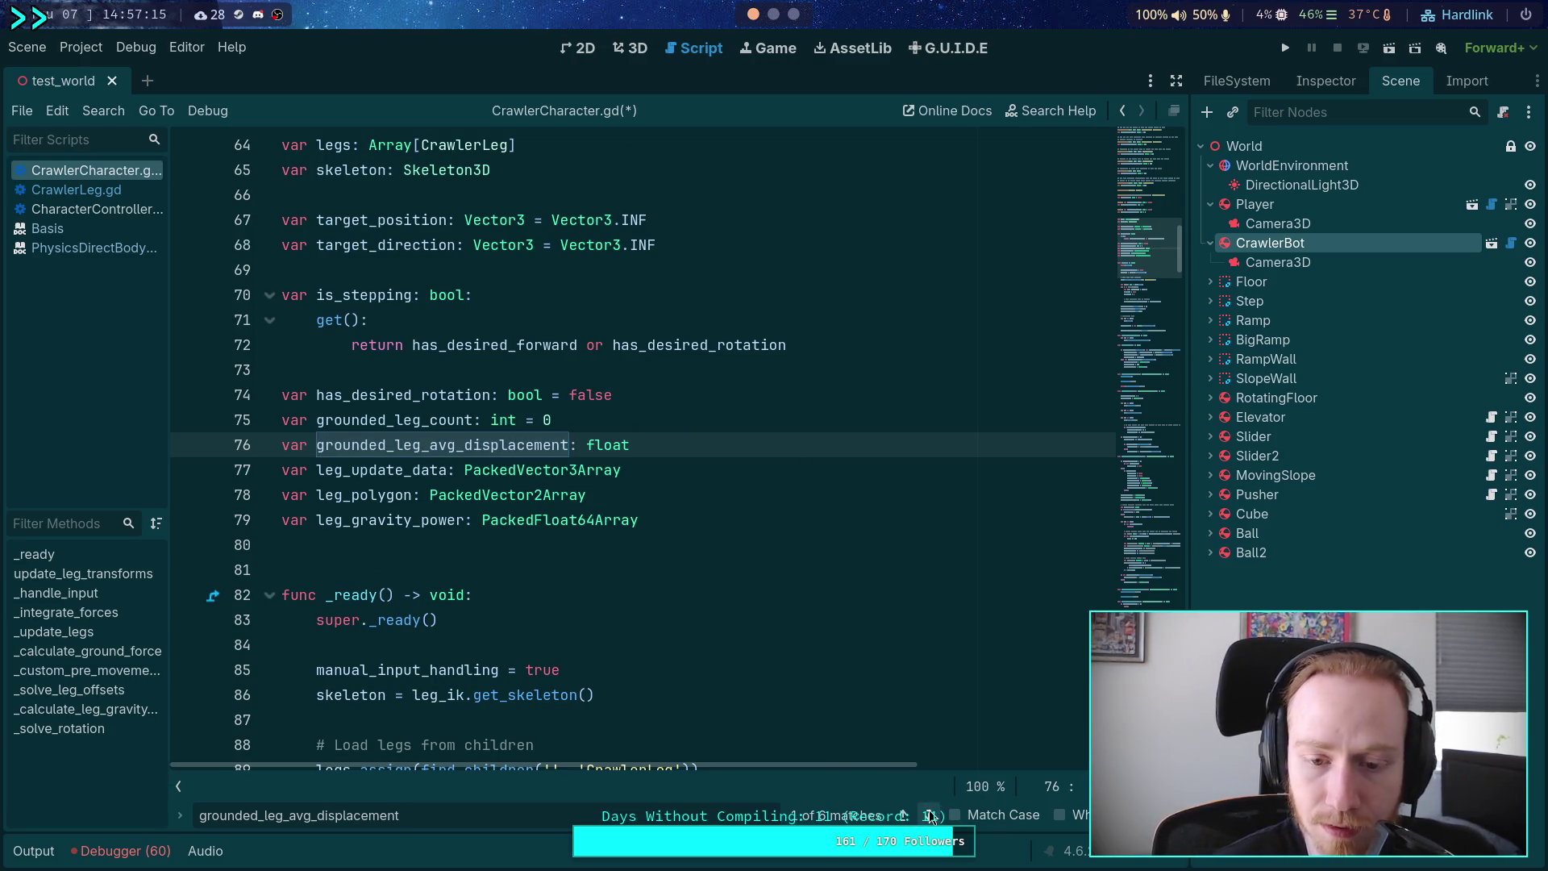
Step: Check the remaining matches on lines 259–363, close the search and save the script
{"action": "left_click", "coordinate": [932, 815]}
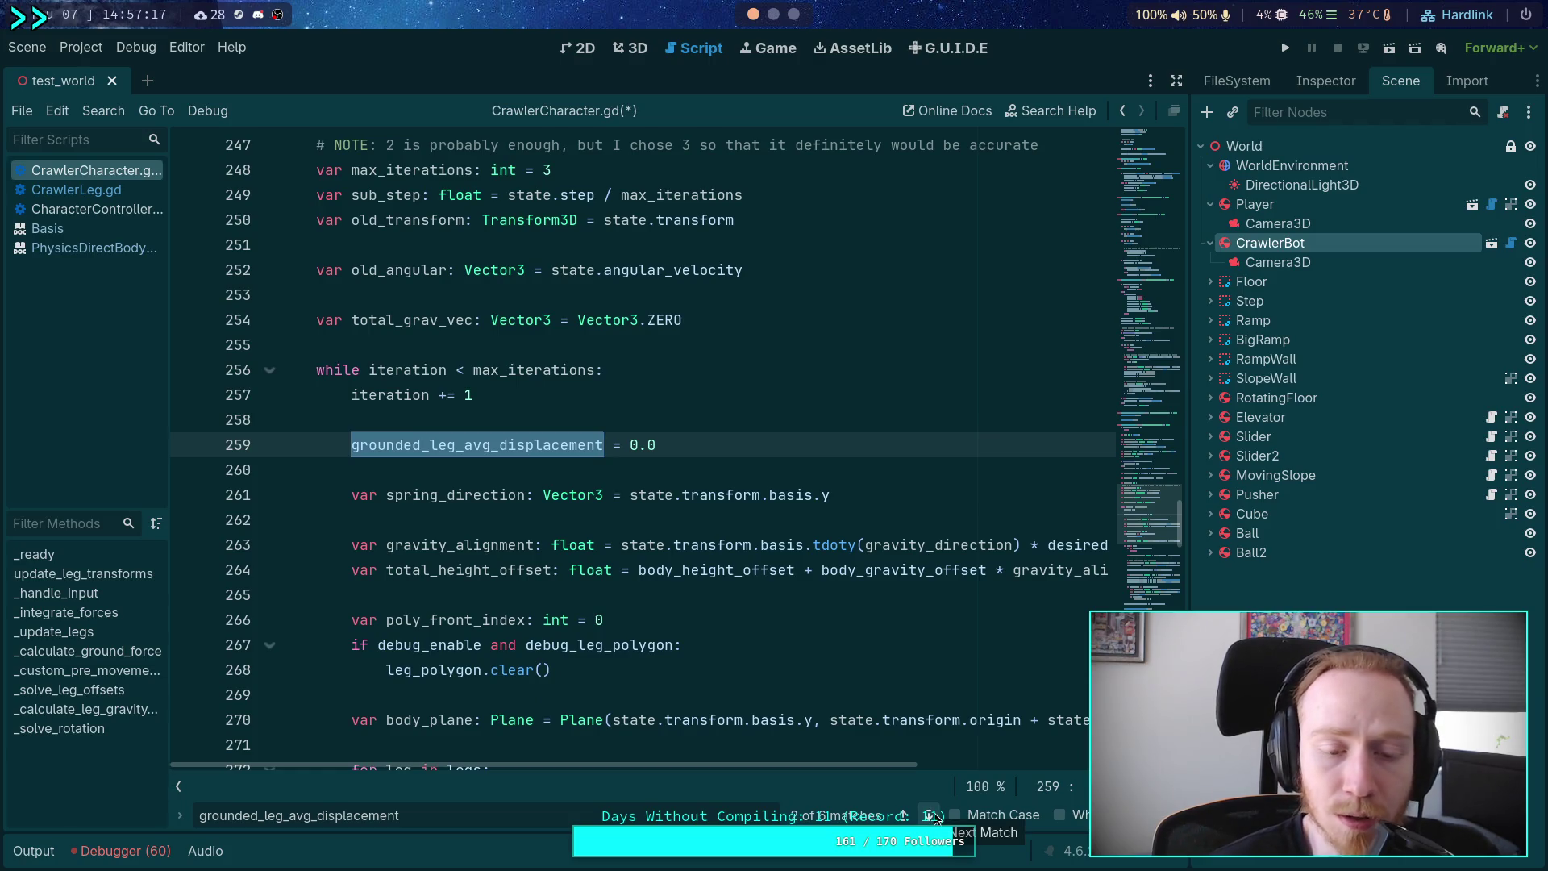
{"action": "left_click", "coordinate": [932, 815]}
{"action": "left_click", "coordinate": [931, 815]}
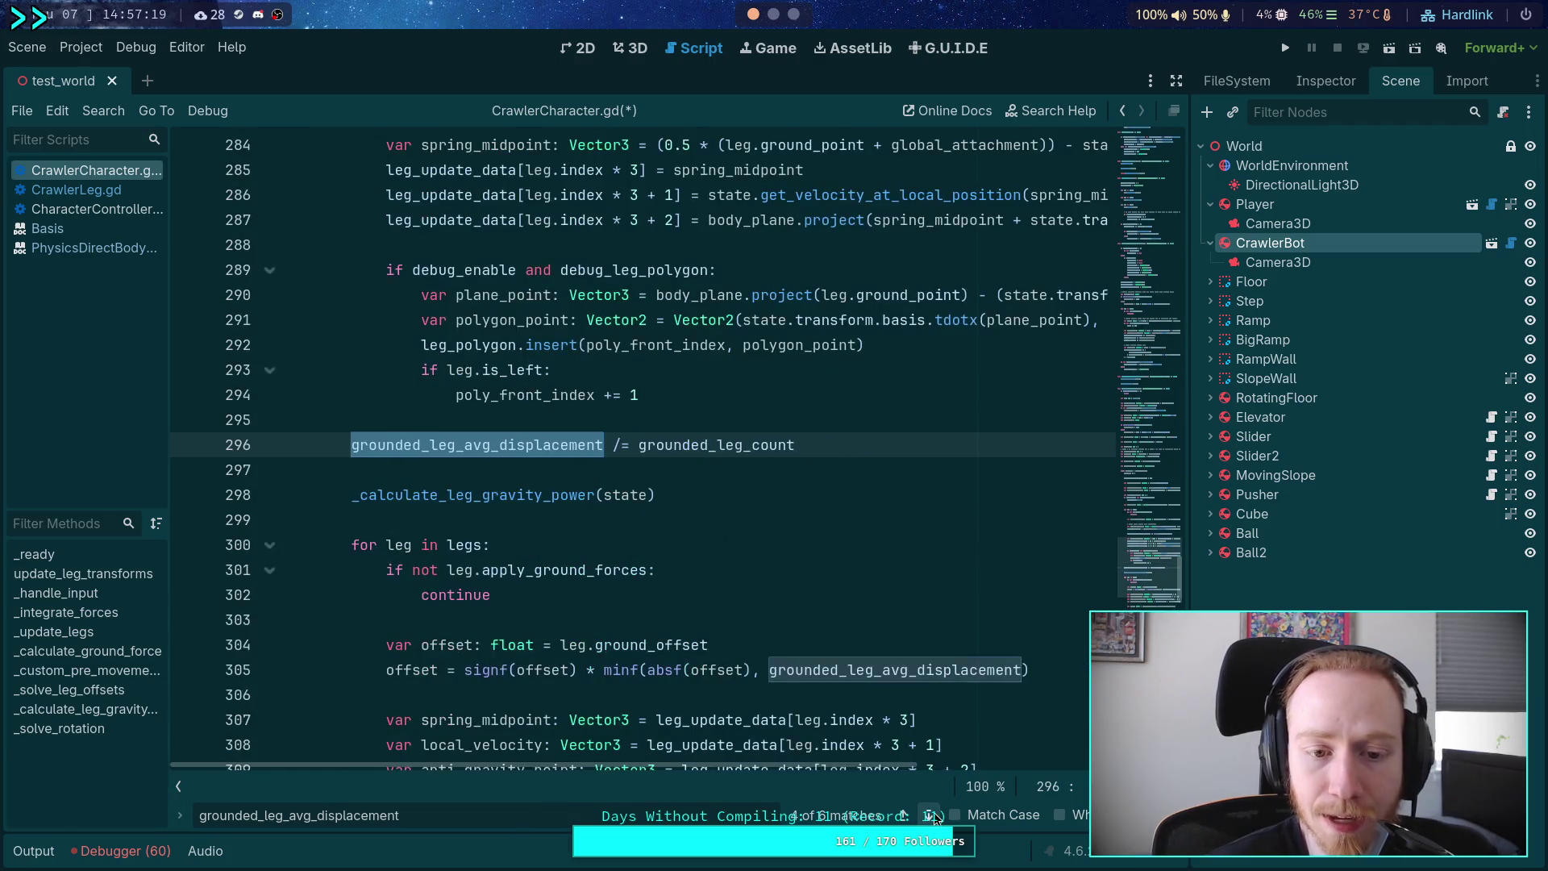
{"action": "left_click", "coordinate": [932, 816]}
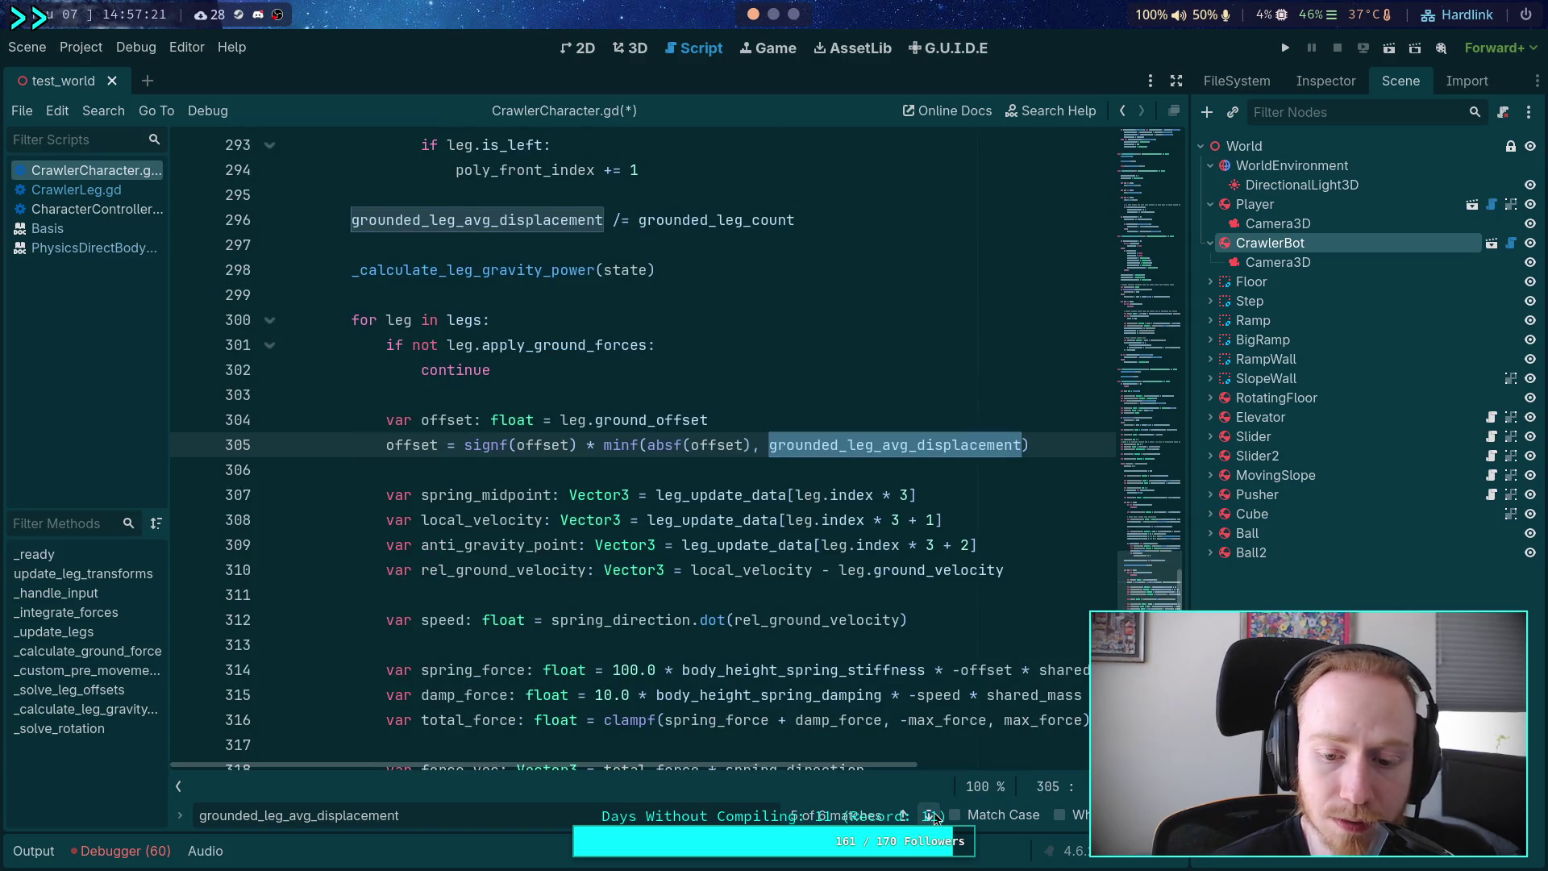
{"action": "left_click", "coordinate": [931, 815]}
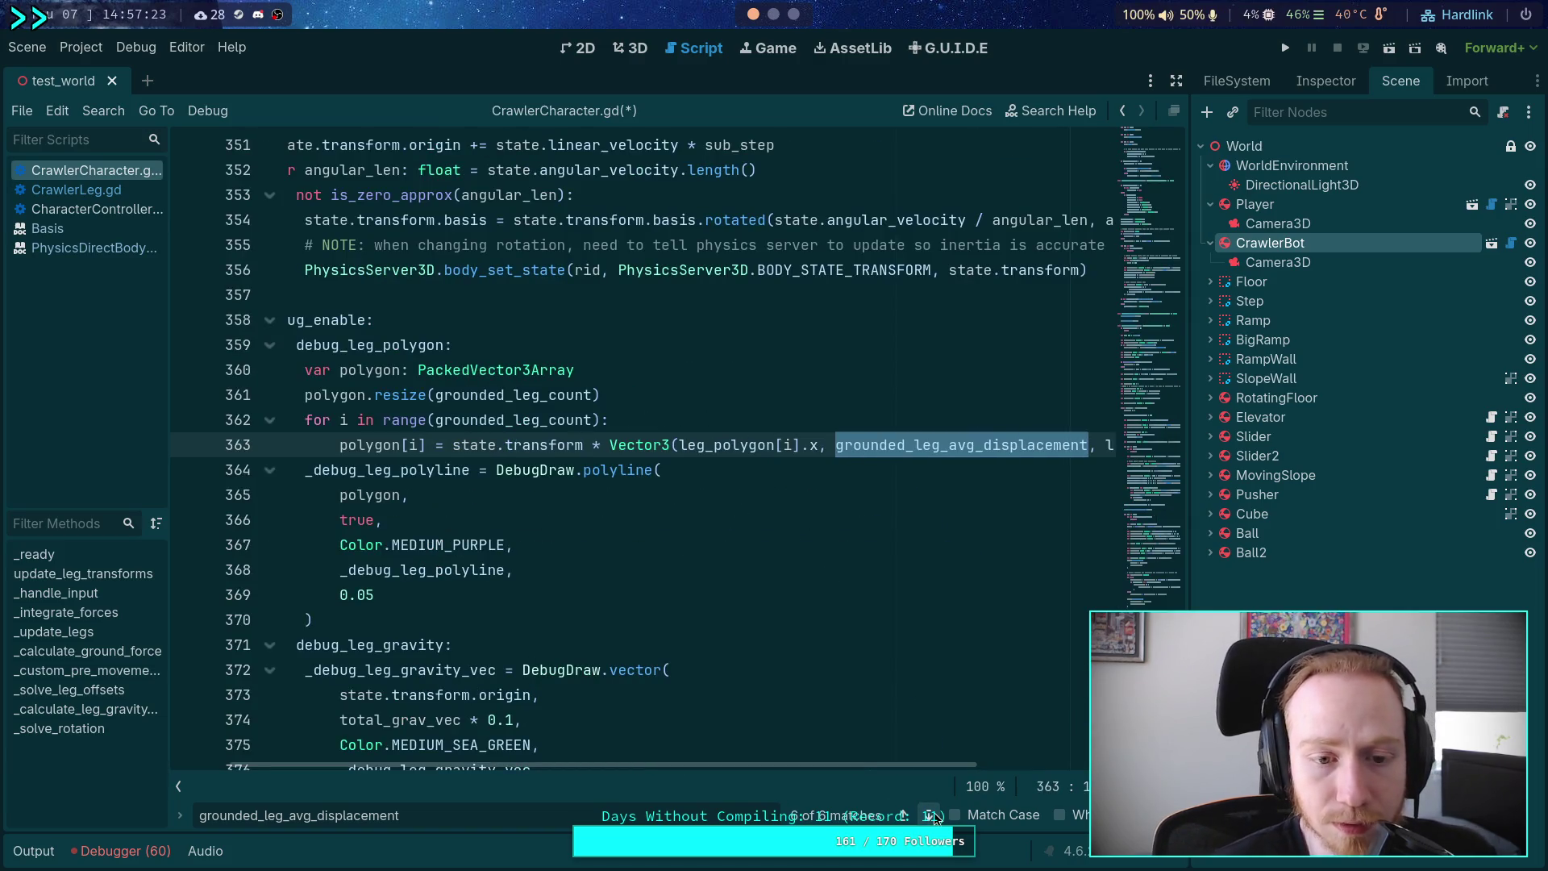
{"action": "left_click", "coordinate": [931, 815]}
{"action": "key", "text": "Escape"}
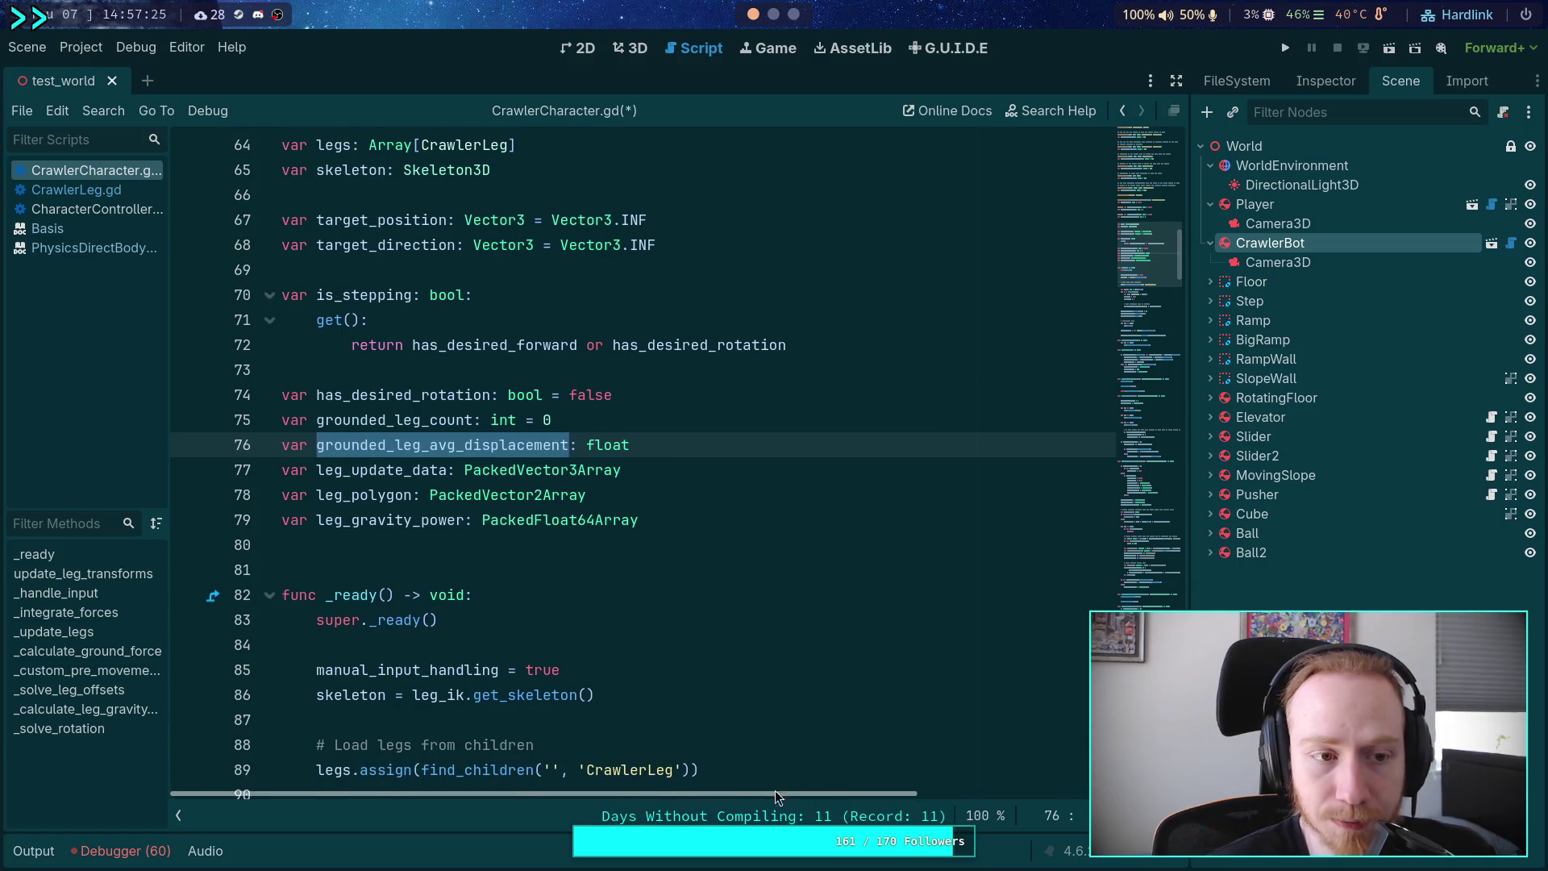
{"action": "key", "text": "ctrl+s"}
{"action": "key", "text": "super+1"}
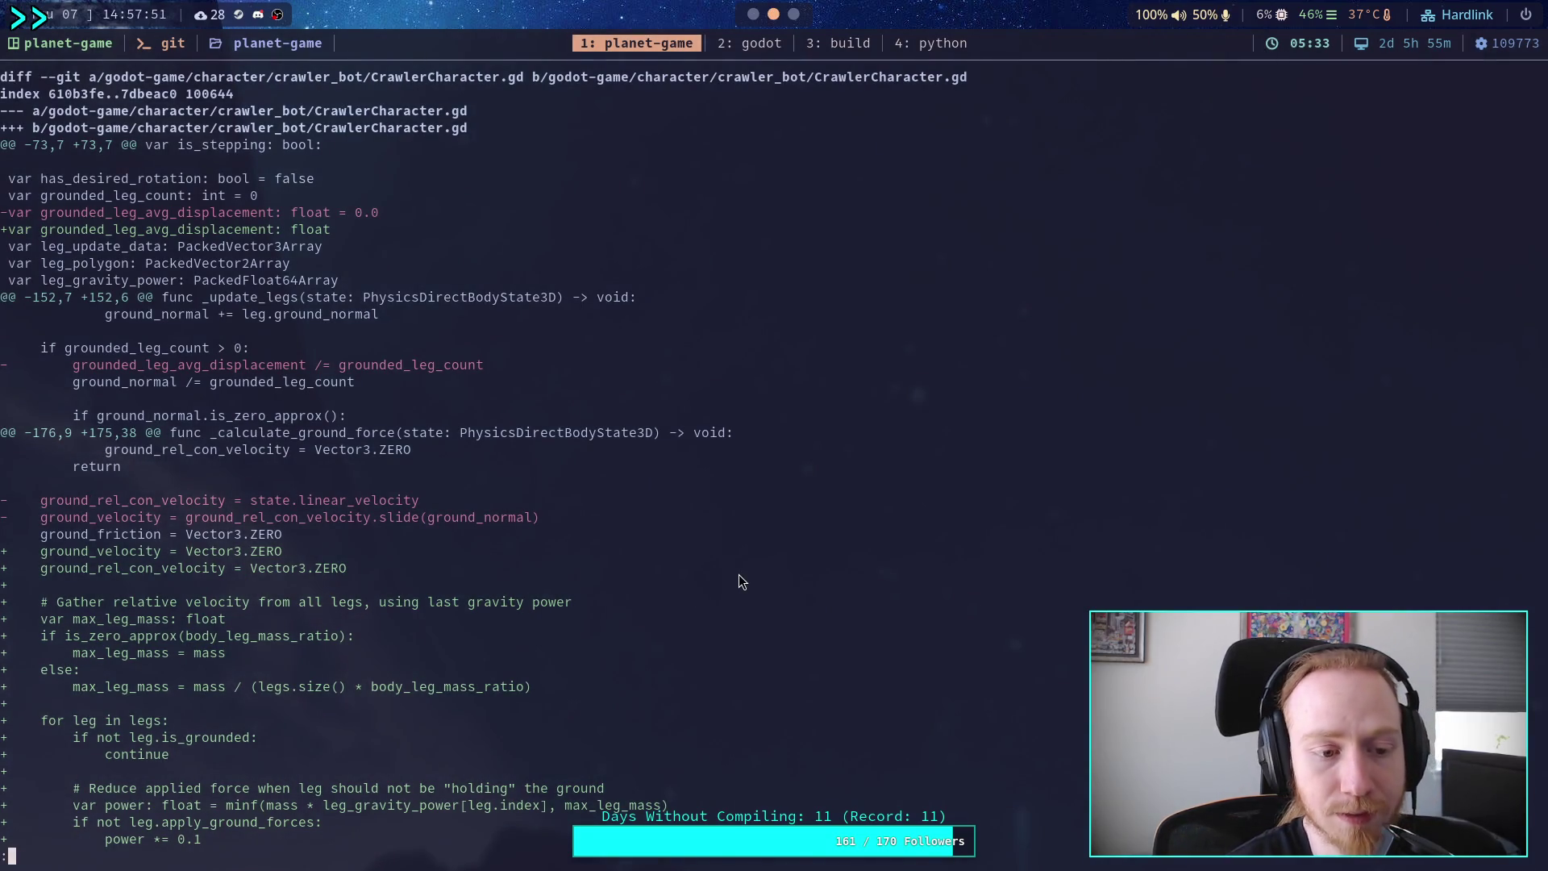
Step: Advance the CrawlerCharacter.gd diff line by line to read the ground force changes
{"action": "key", "text": "j"}
{"action": "key", "text": "j"}
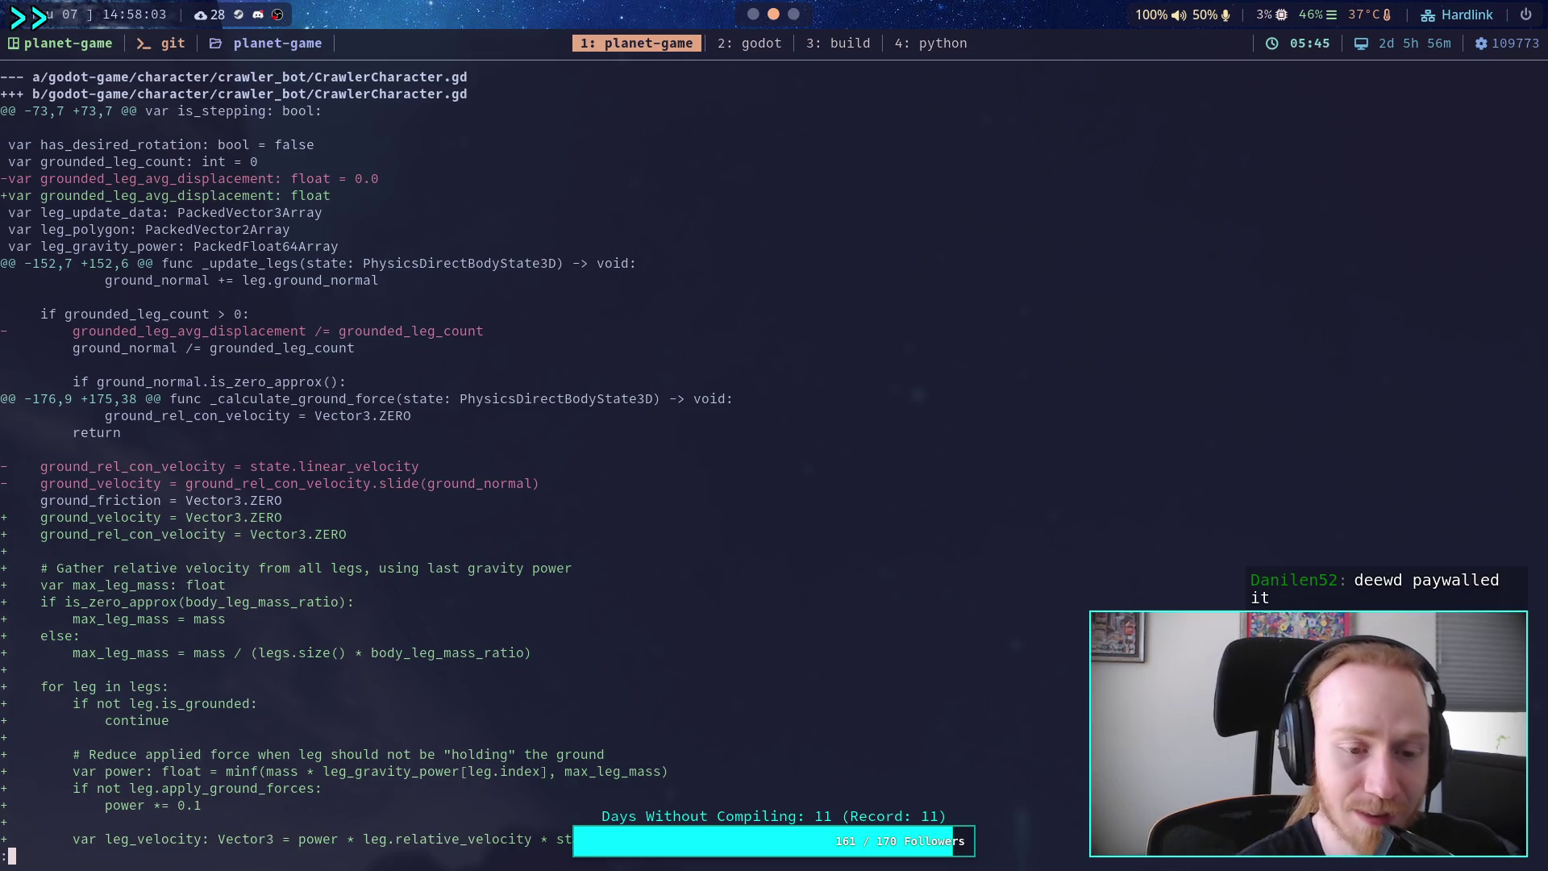
{"action": "key", "text": "j"}
{"action": "key", "text": "j"}
{"action": "key", "text": "j"}
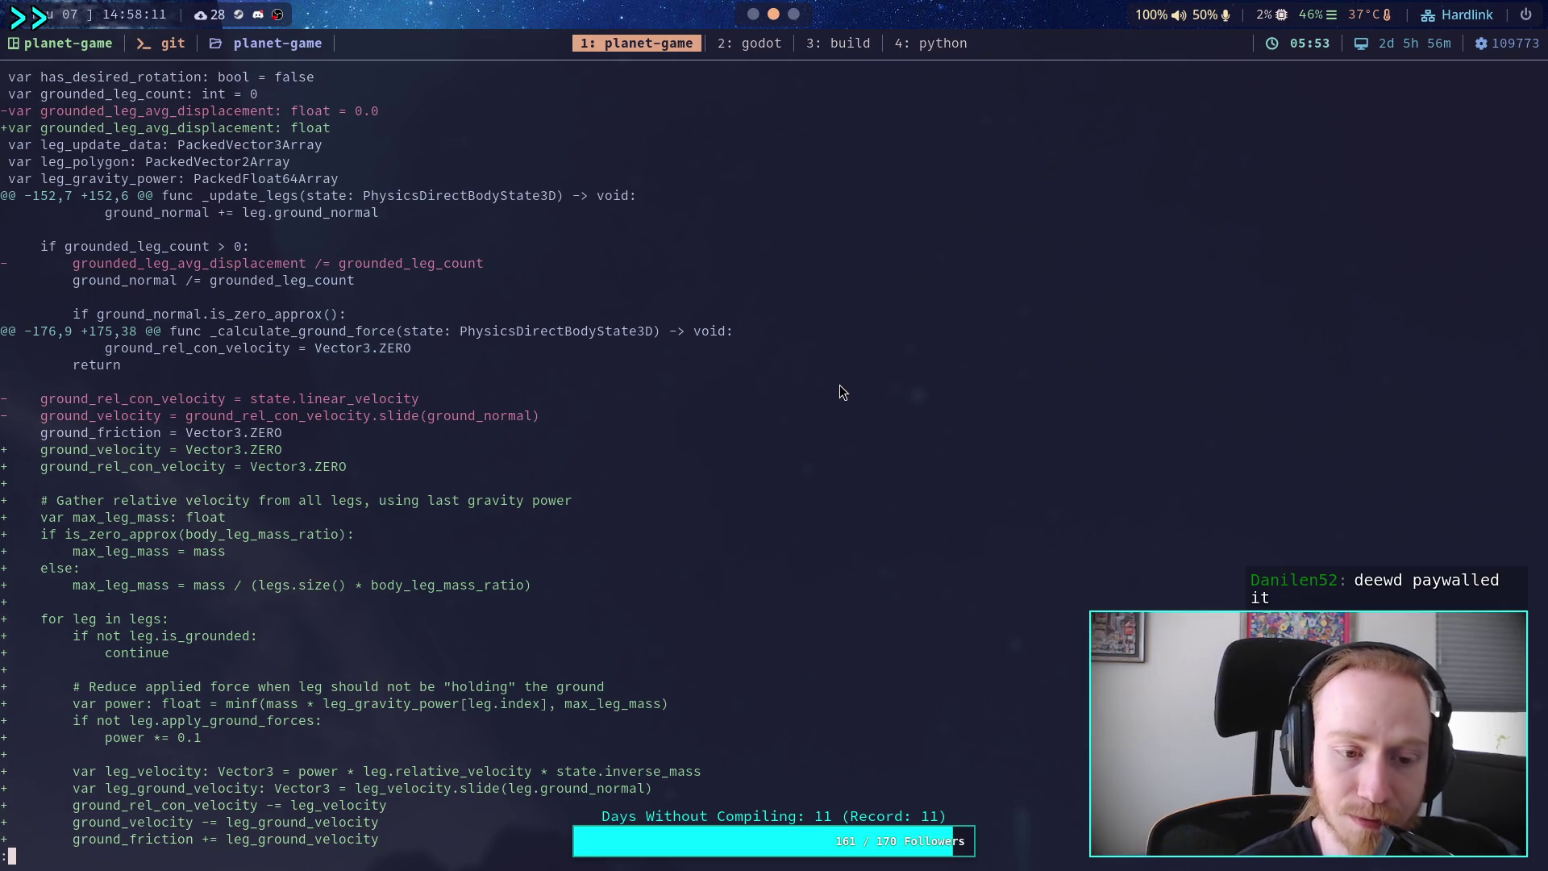
{"action": "left_click", "coordinate": [794, 14]}
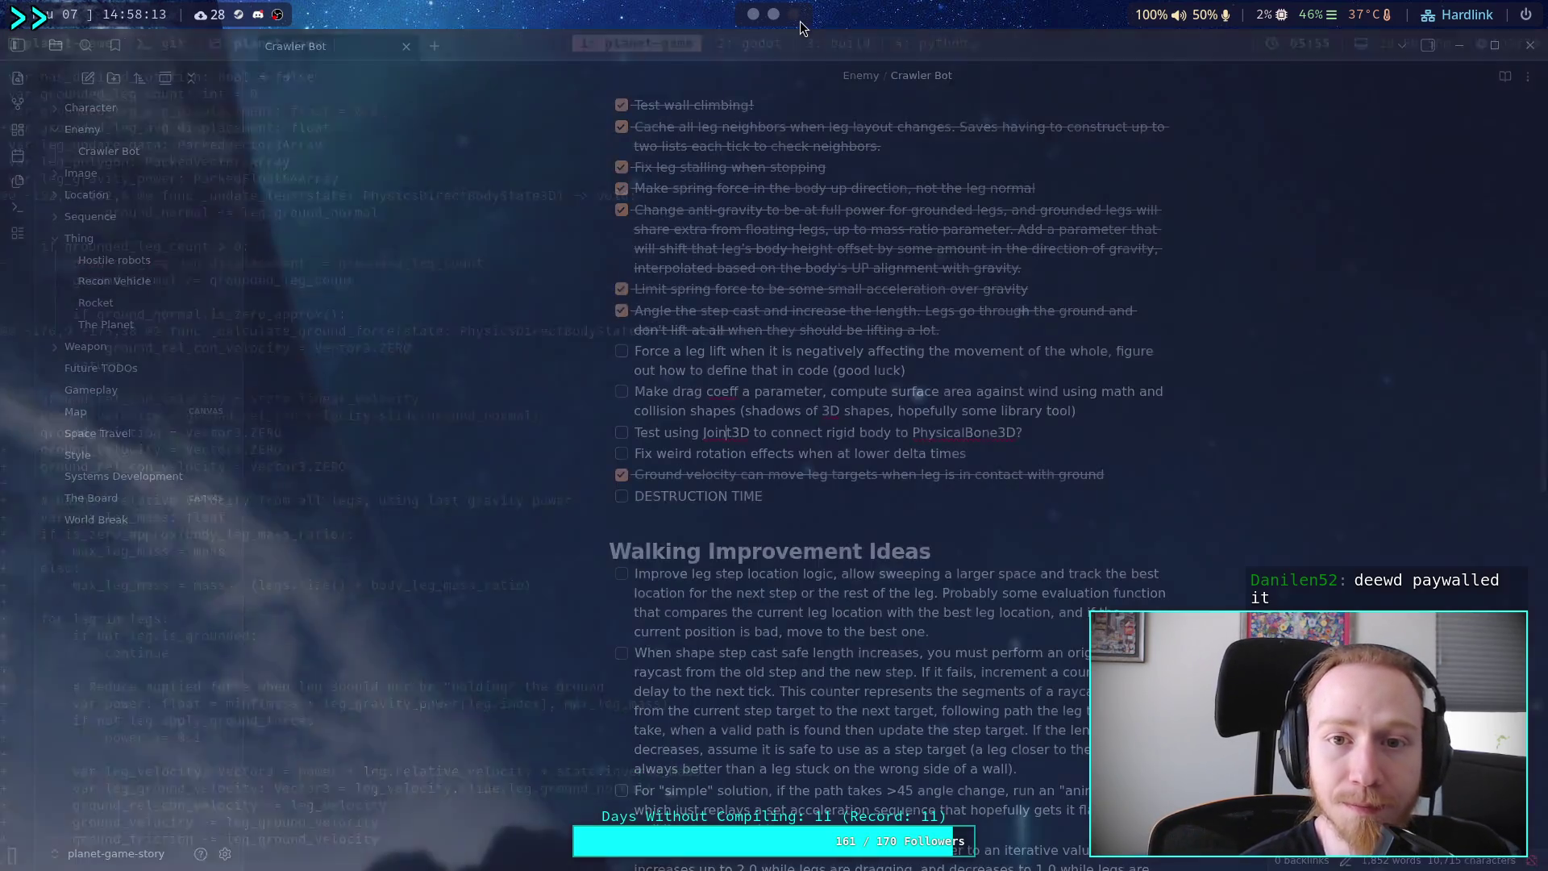
Step: Open the CrawlerBot scene in the 3D view and select its CCDIK3D node
{"action": "left_click", "coordinate": [773, 14]}
{"action": "left_click", "coordinate": [755, 13]}
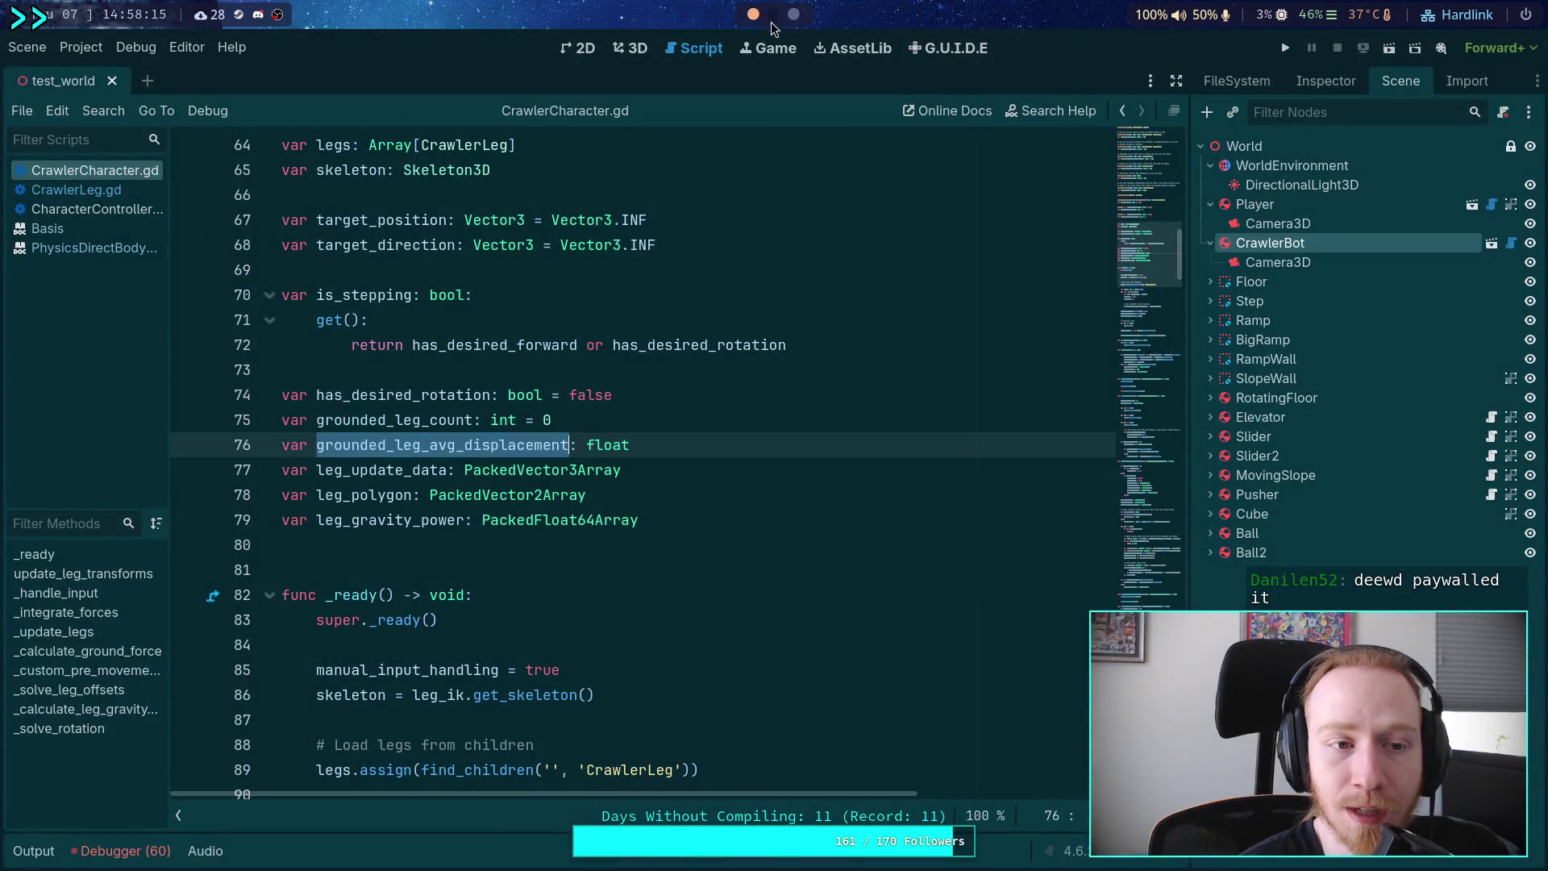
{"action": "left_click", "coordinate": [628, 52]}
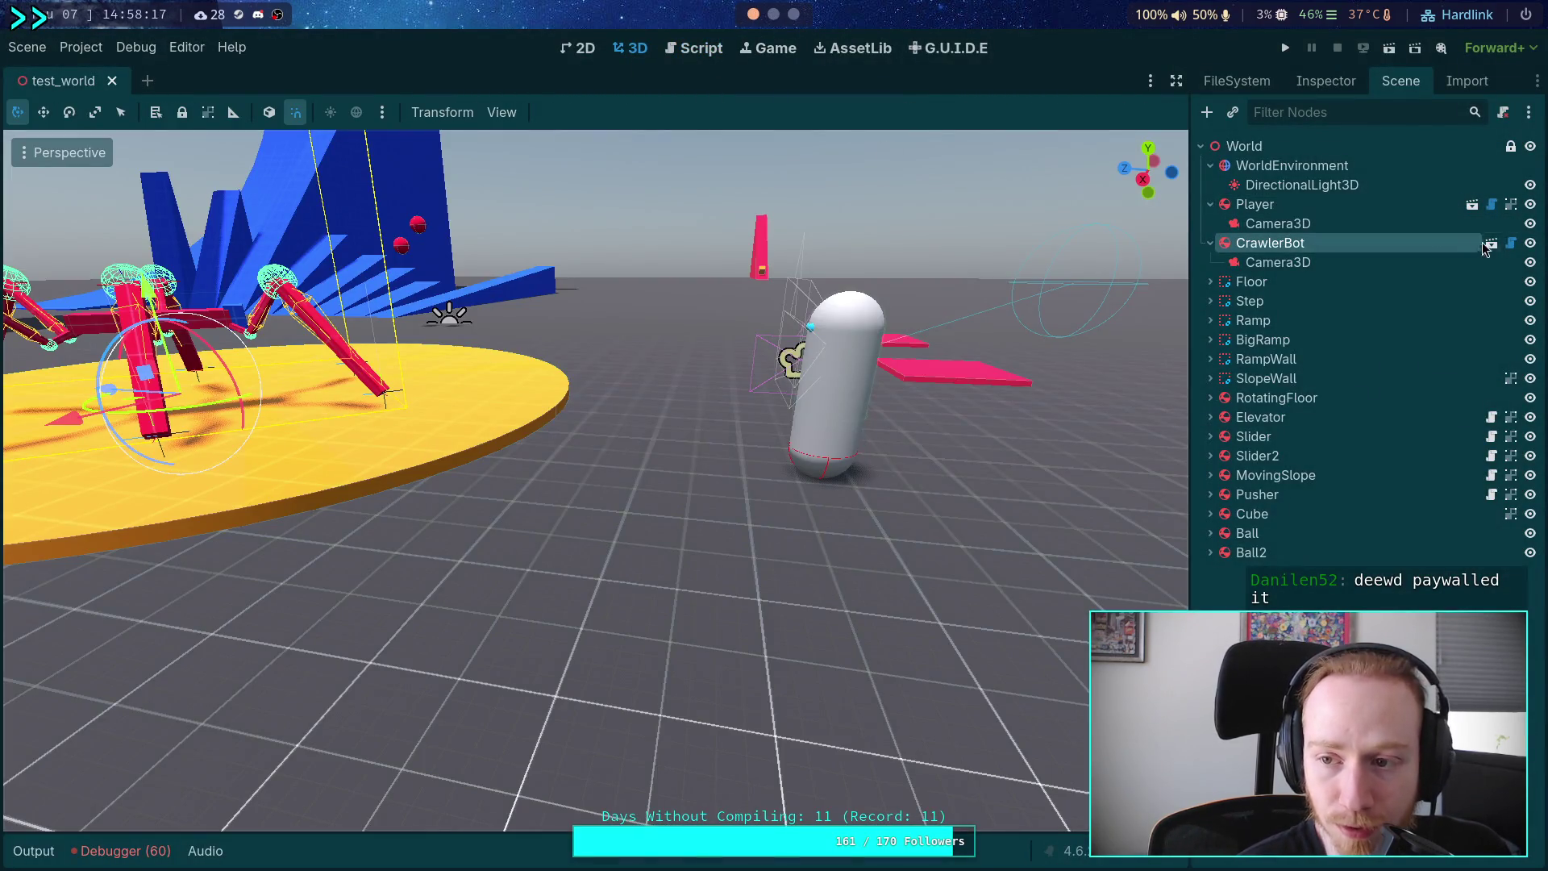
{"action": "left_click", "coordinate": [1492, 243]}
{"action": "scroll", "coordinate": [789, 347], "scroll_direction": "down", "scroll_amount": 5}
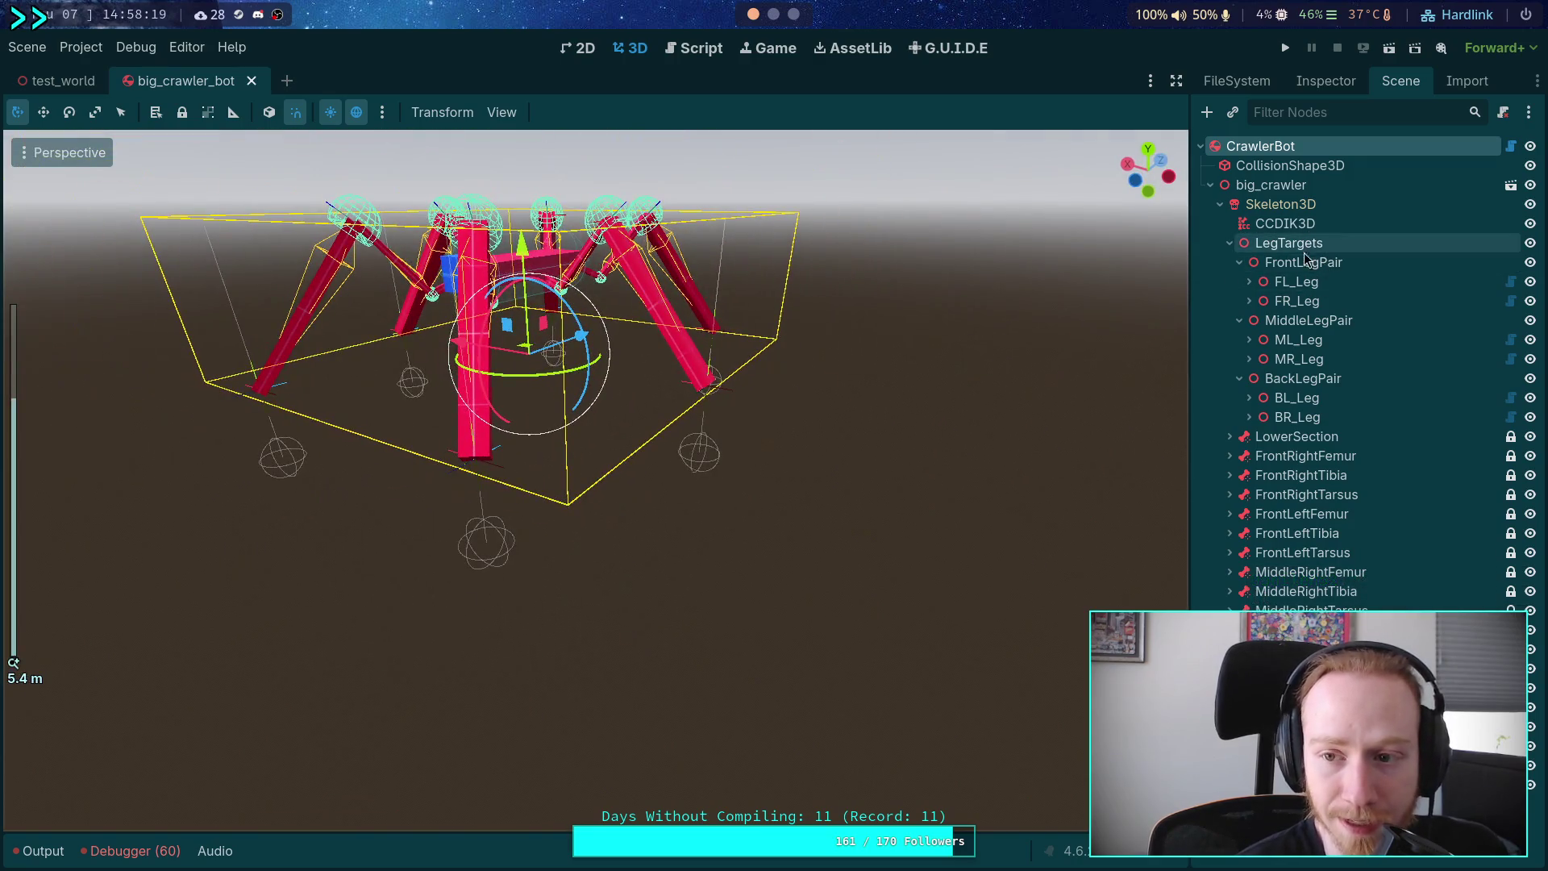
{"action": "left_click", "coordinate": [1285, 223]}
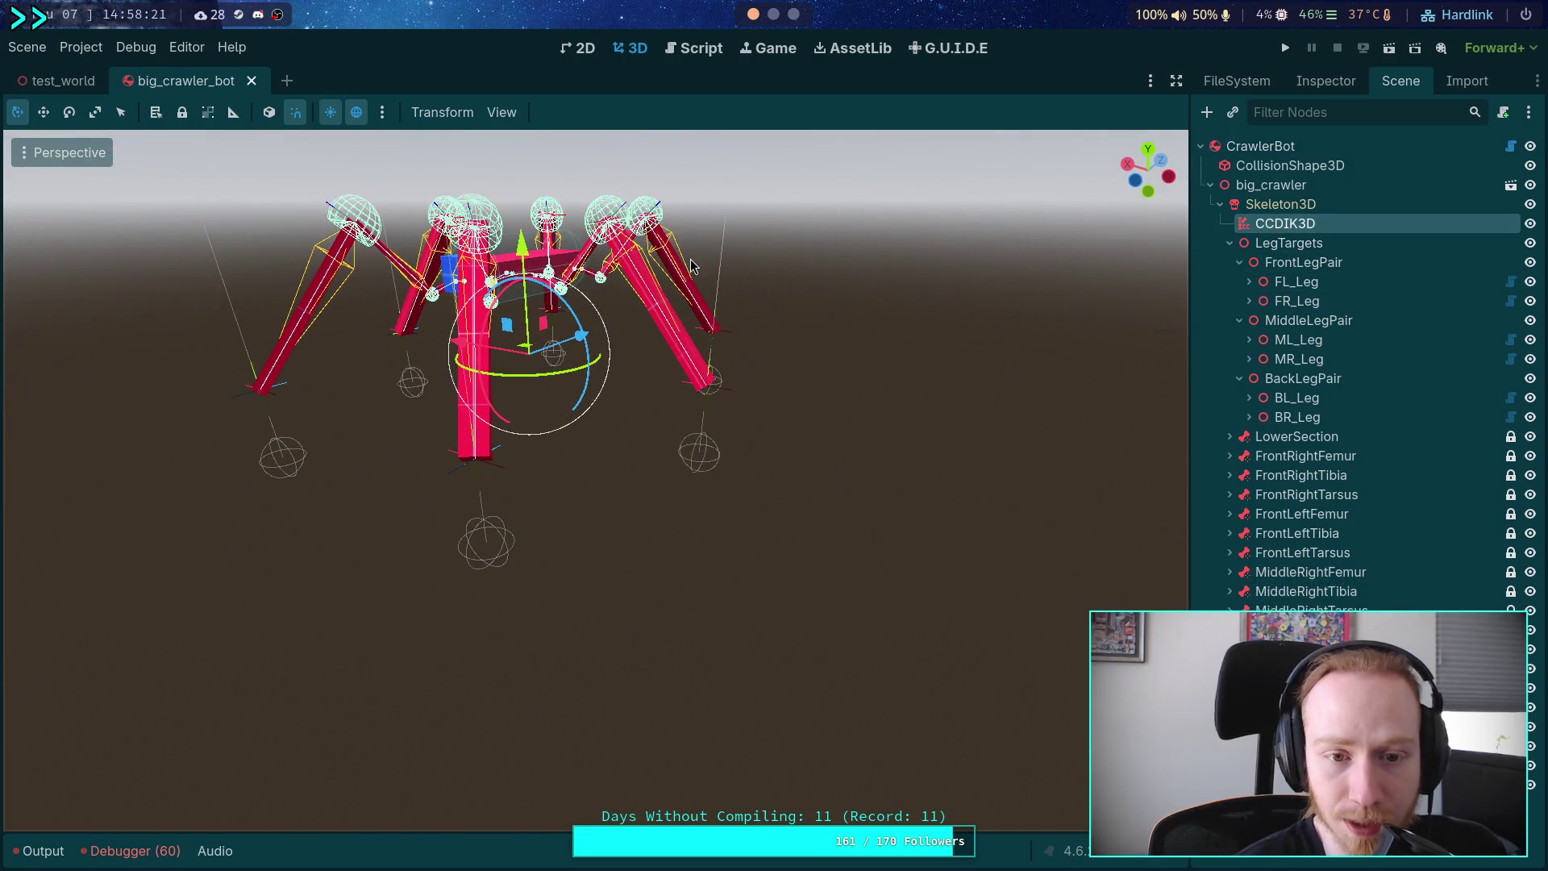
{"action": "left_click_drag", "start_coordinate": [771, 239], "coordinate": [678, 302]}
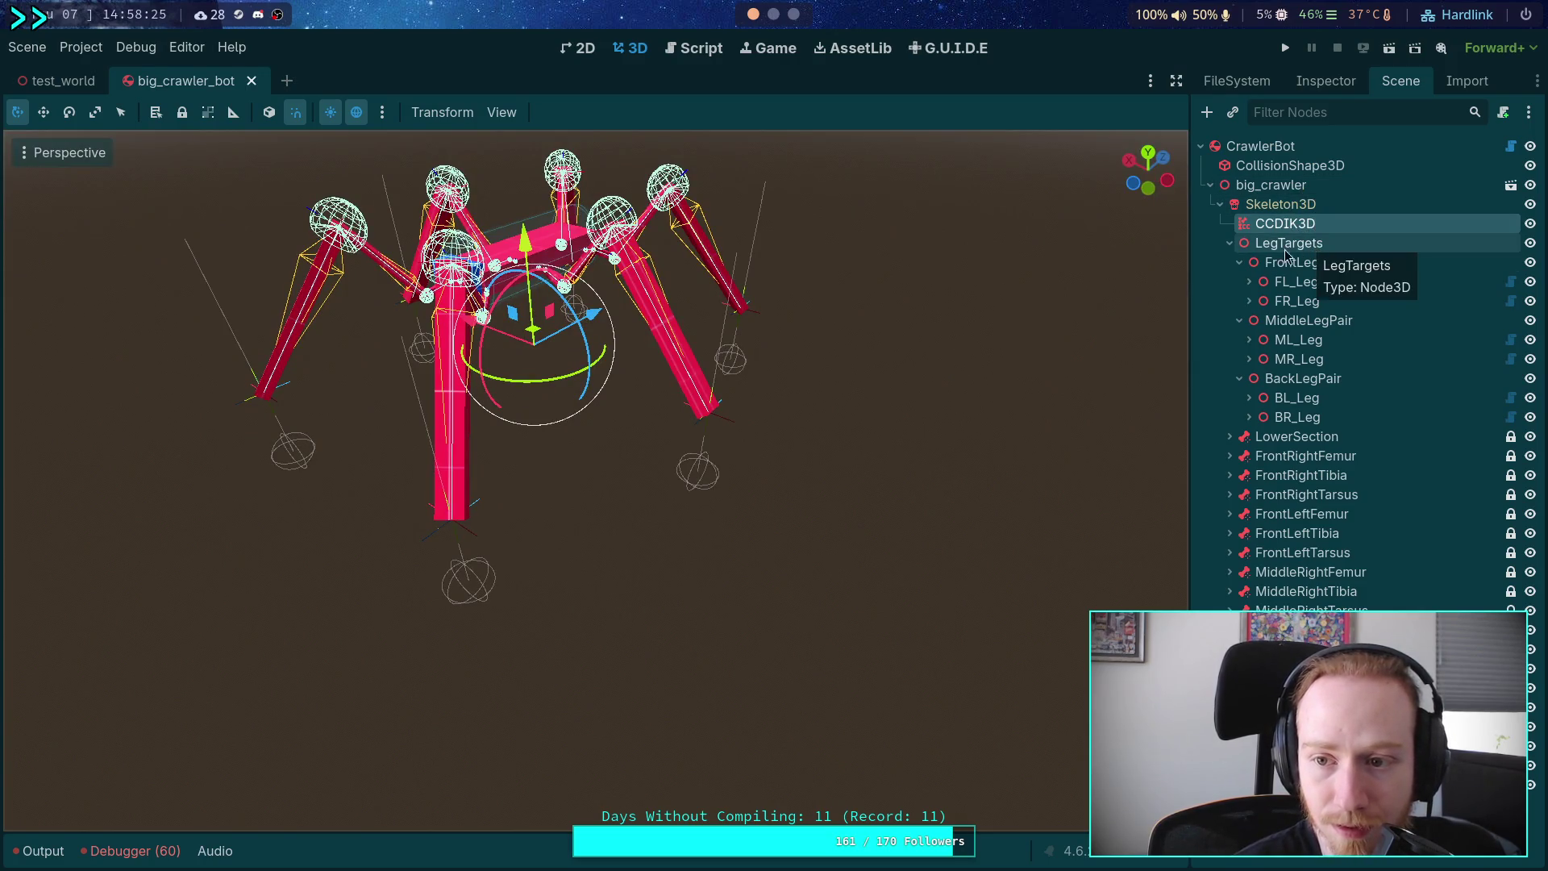
{"action": "left_click", "coordinate": [1325, 81]}
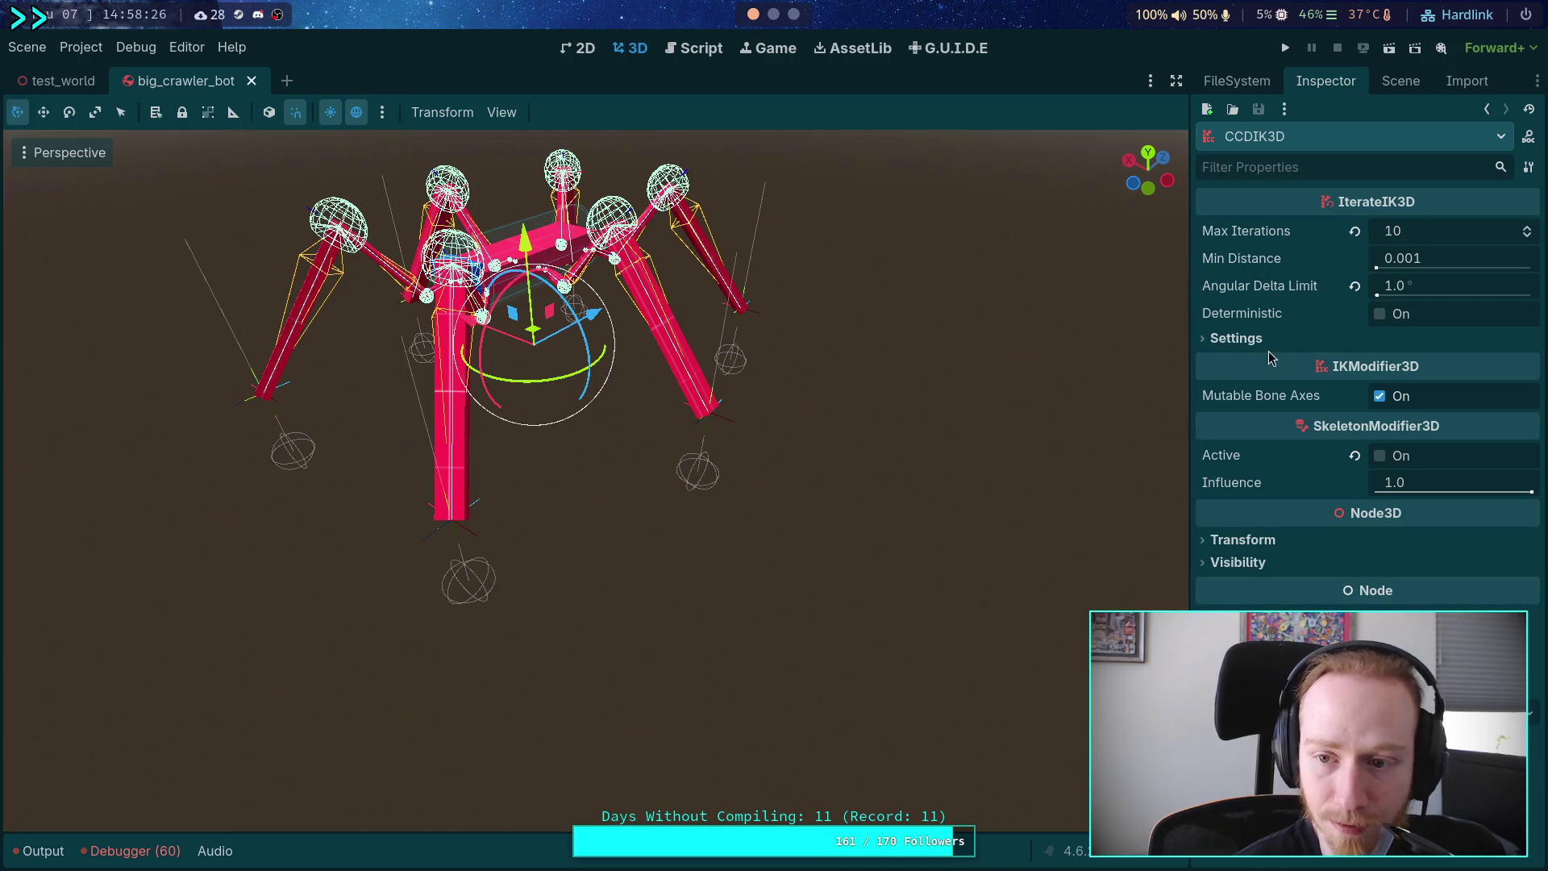
Step: Expand the CCDIK3D chain settings to show the front-left leg's joint limits
{"action": "scroll", "coordinate": [1293, 346], "scroll_direction": "down", "scroll_amount": 3}
{"action": "left_click_drag", "start_coordinate": [1188, 364], "coordinate": [1107, 375]}
{"action": "scroll", "coordinate": [1213, 373], "scroll_direction": "up", "scroll_amount": 3}
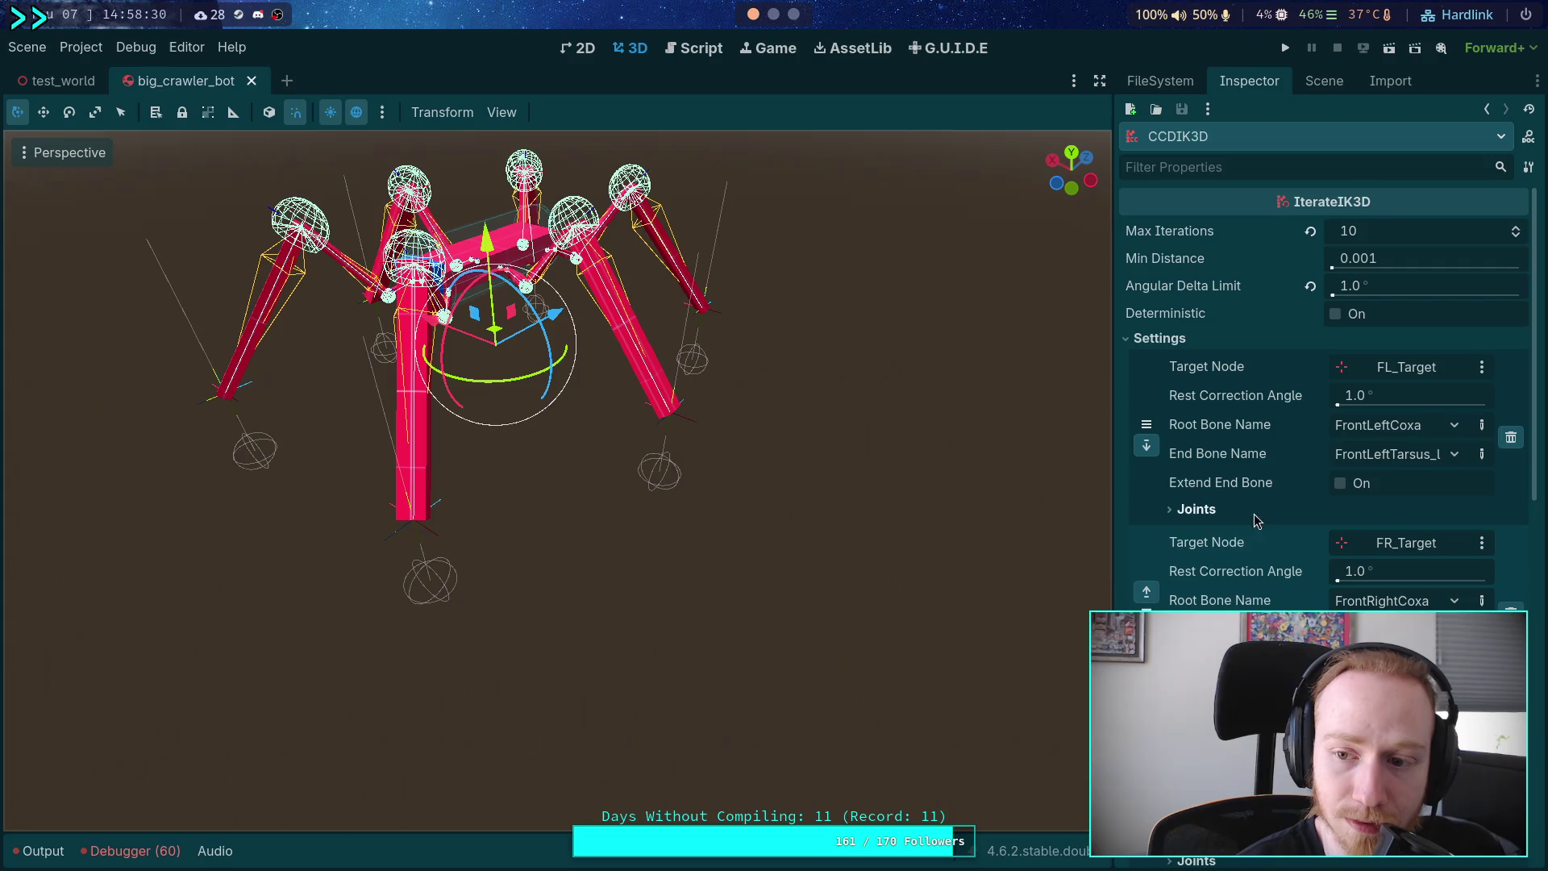
{"action": "left_click", "coordinate": [1212, 513]}
{"action": "left_click", "coordinate": [1195, 509]}
{"action": "left_click_drag", "start_coordinate": [1115, 462], "coordinate": [1036, 462]}
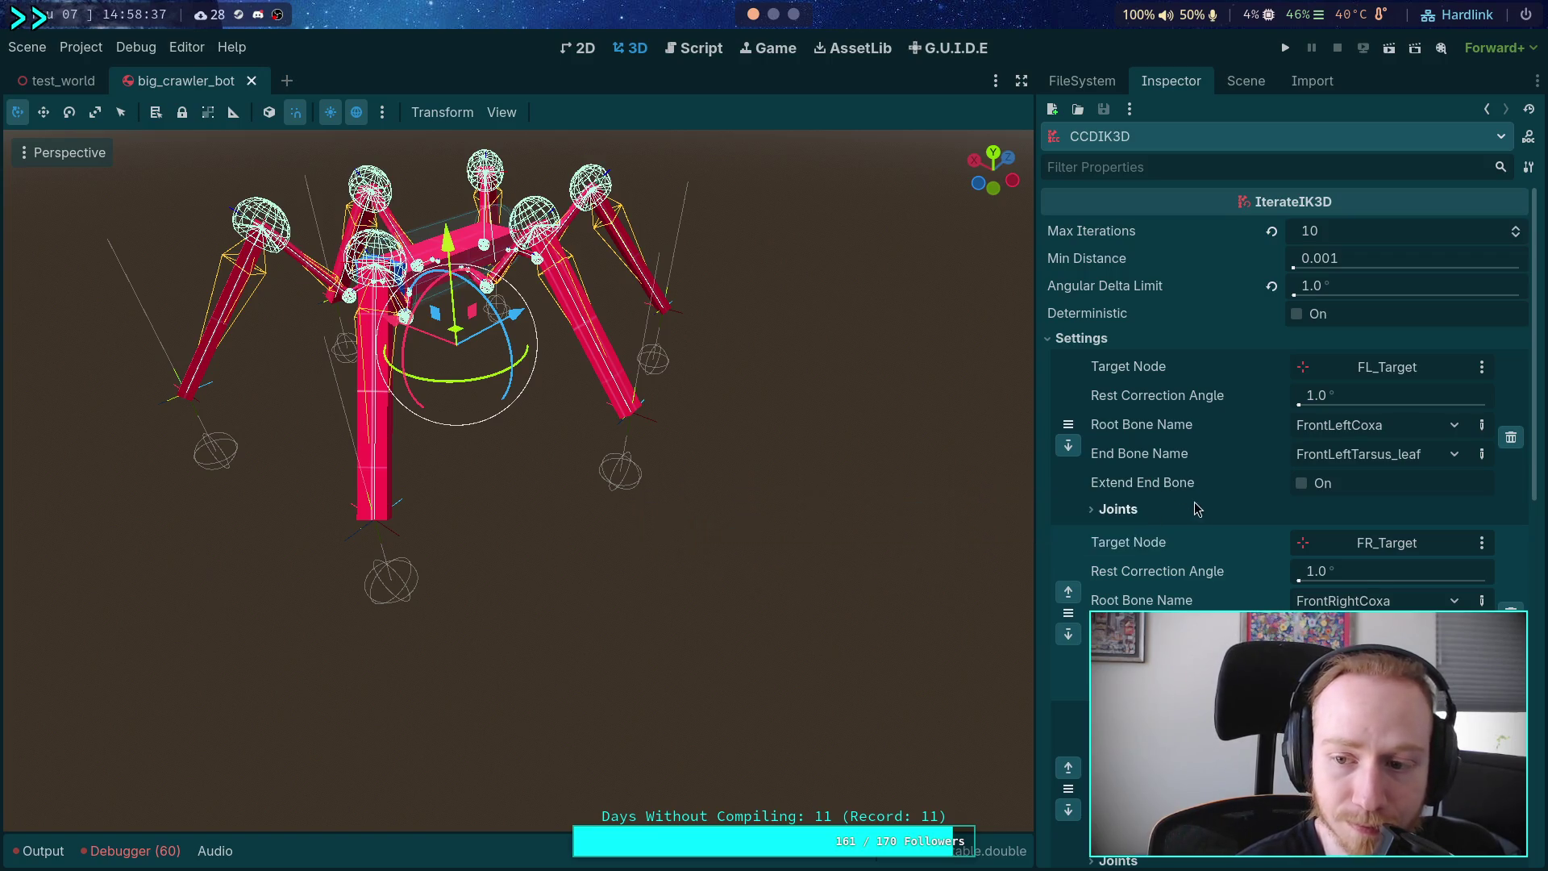
{"action": "left_click", "coordinate": [1149, 506]}
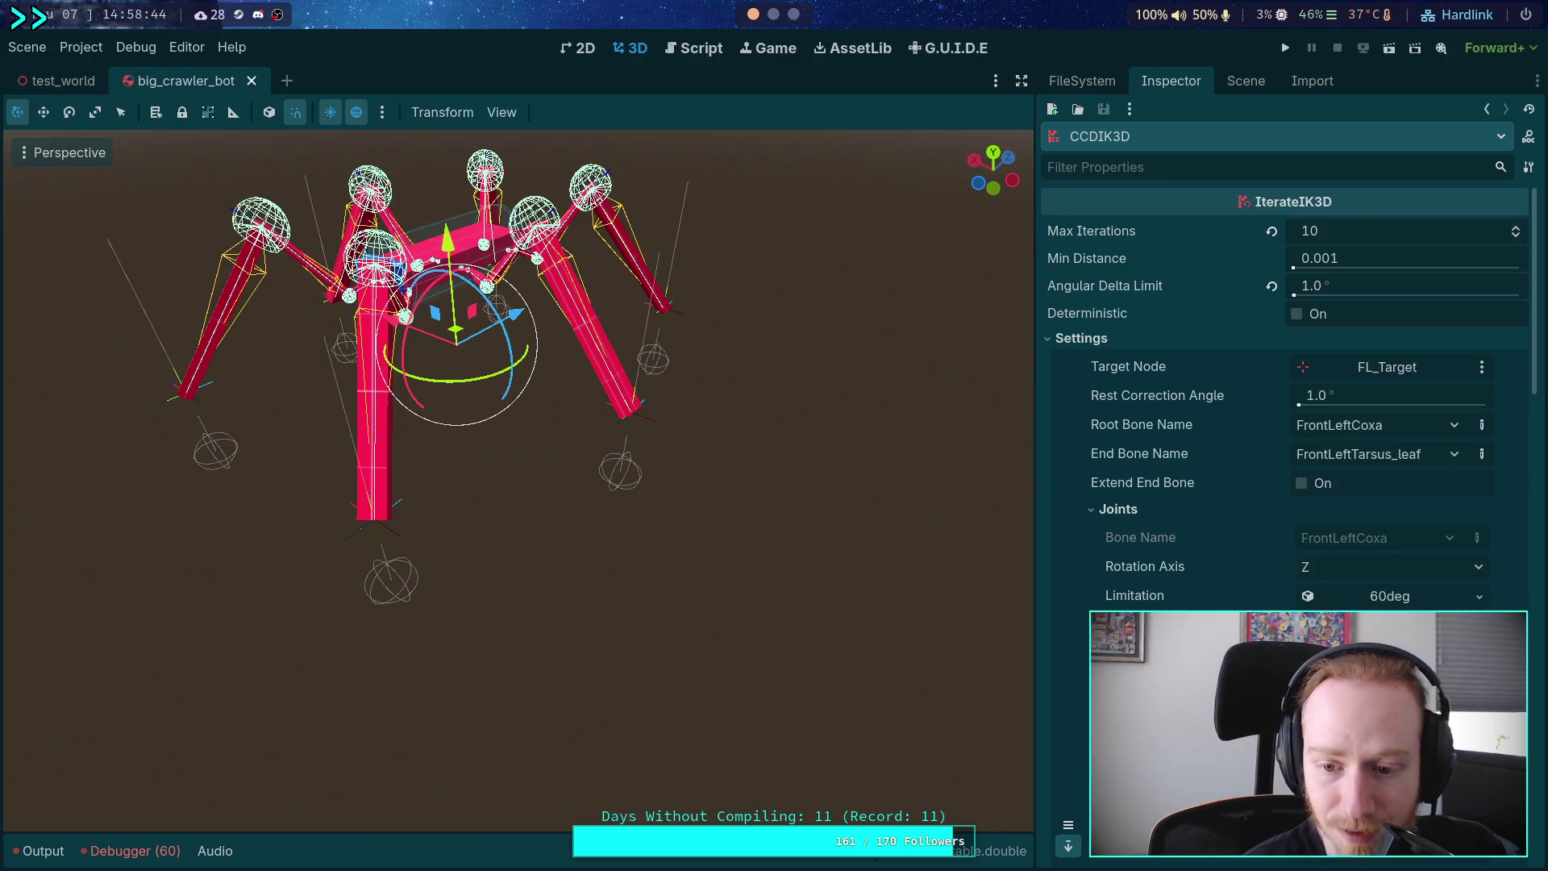
Step: Review the joint limits, collapse the IK settings and close the big_crawler_bot scene
{"action": "scroll", "coordinate": [1129, 577], "scroll_direction": "down", "scroll_amount": 3}
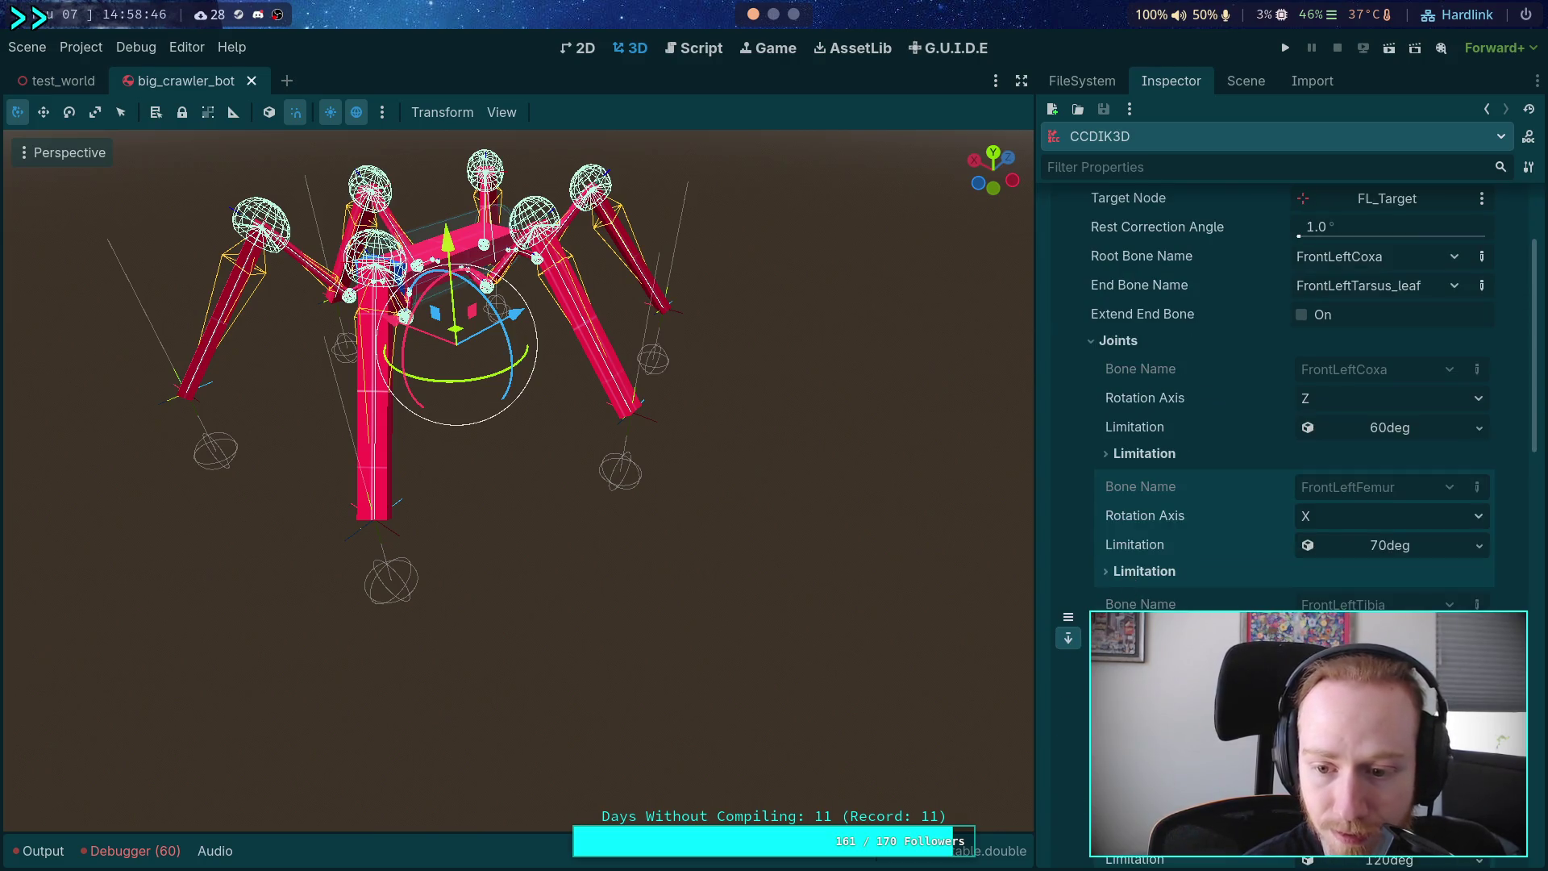
{"action": "scroll", "coordinate": [1291, 484], "scroll_direction": "down", "scroll_amount": 3}
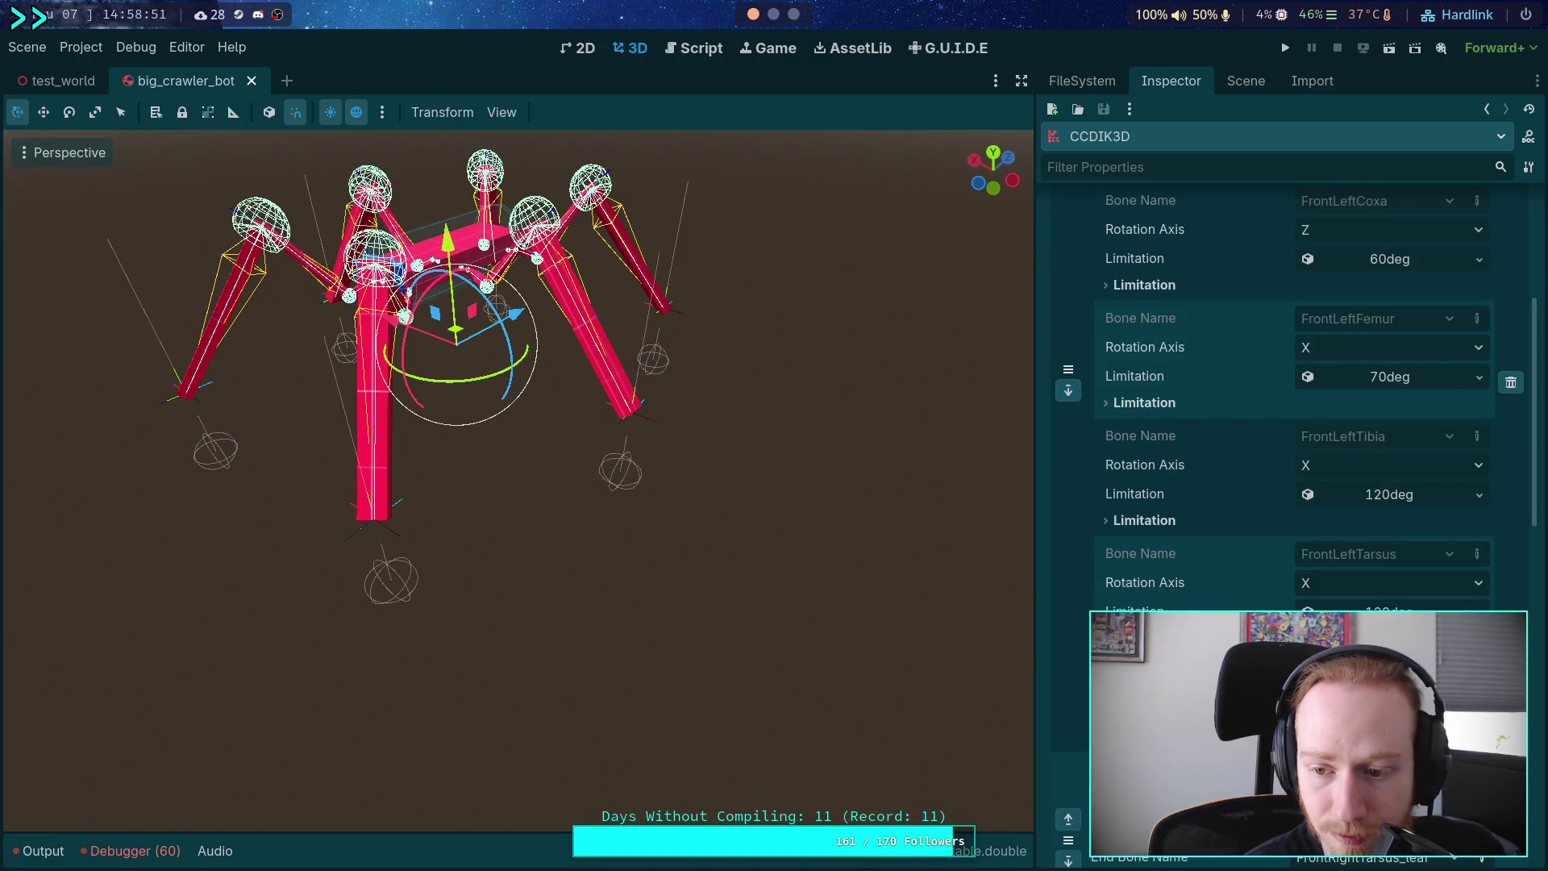
{"action": "scroll", "coordinate": [1126, 499], "scroll_direction": "up", "scroll_amount": 6}
{"action": "scroll", "coordinate": [1126, 484], "scroll_direction": "down", "scroll_amount": 3}
{"action": "scroll", "coordinate": [1105, 419], "scroll_direction": "up", "scroll_amount": 3}
{"action": "left_click", "coordinate": [1081, 339]}
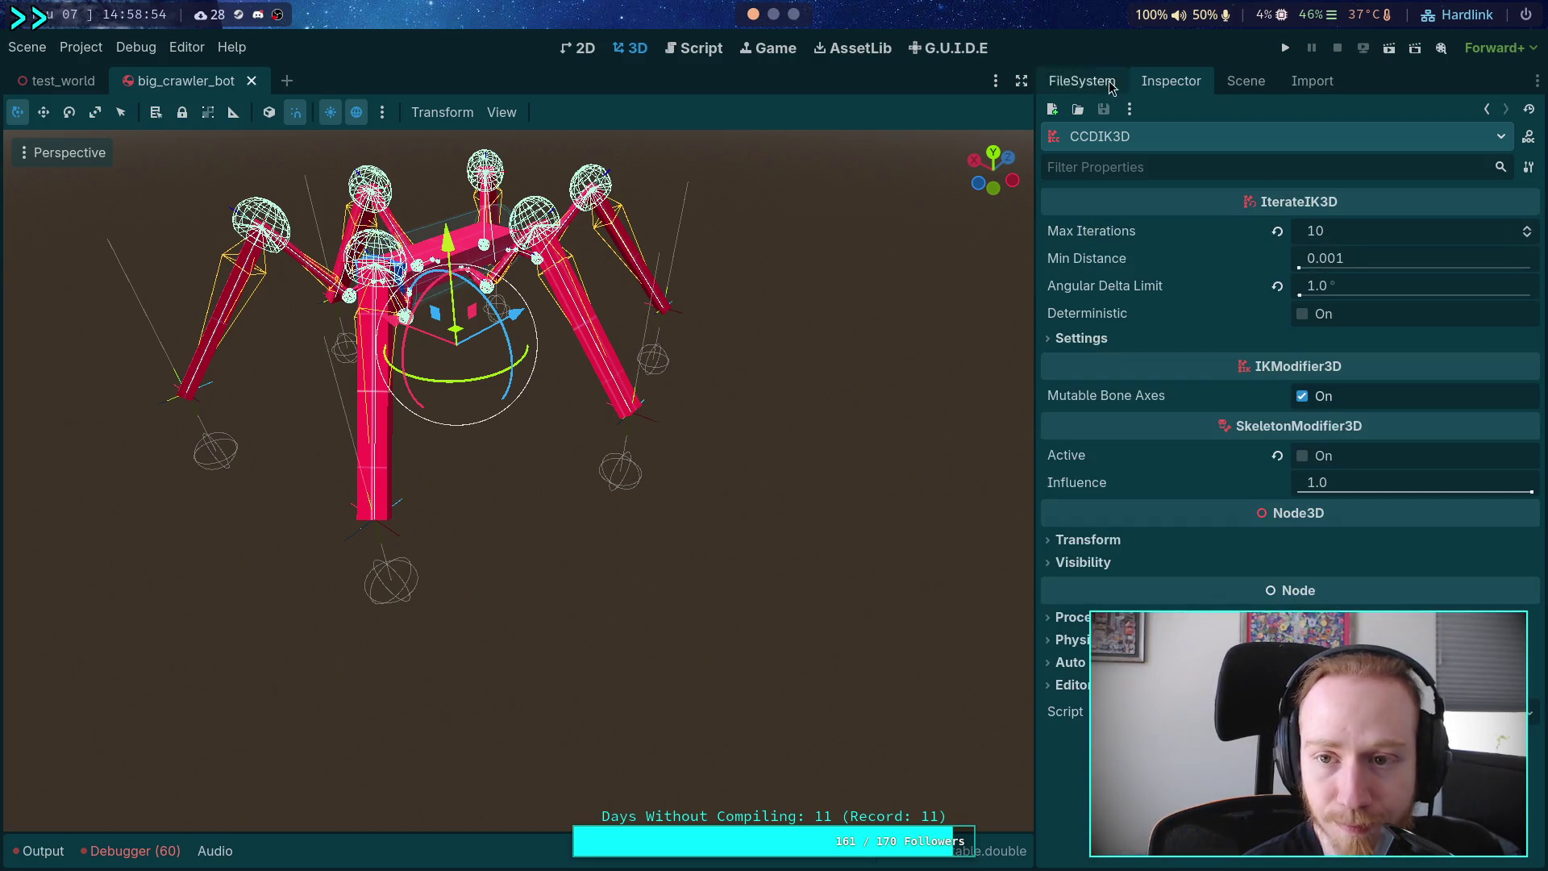
{"action": "left_click", "coordinate": [251, 80]}
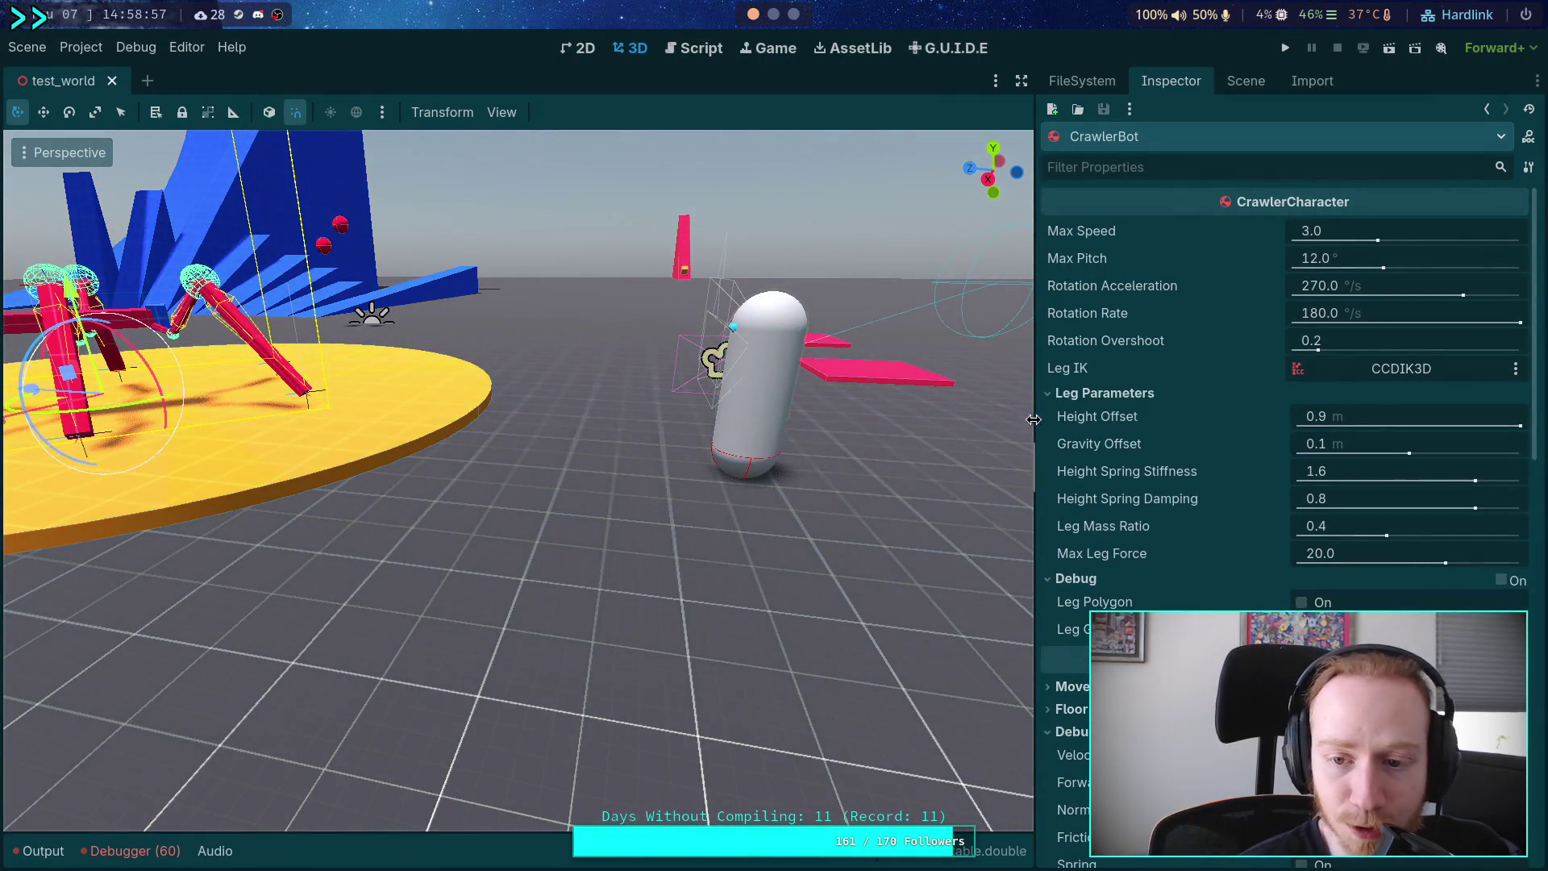
{"action": "left_click_drag", "start_coordinate": [1037, 426], "coordinate": [1201, 431]}
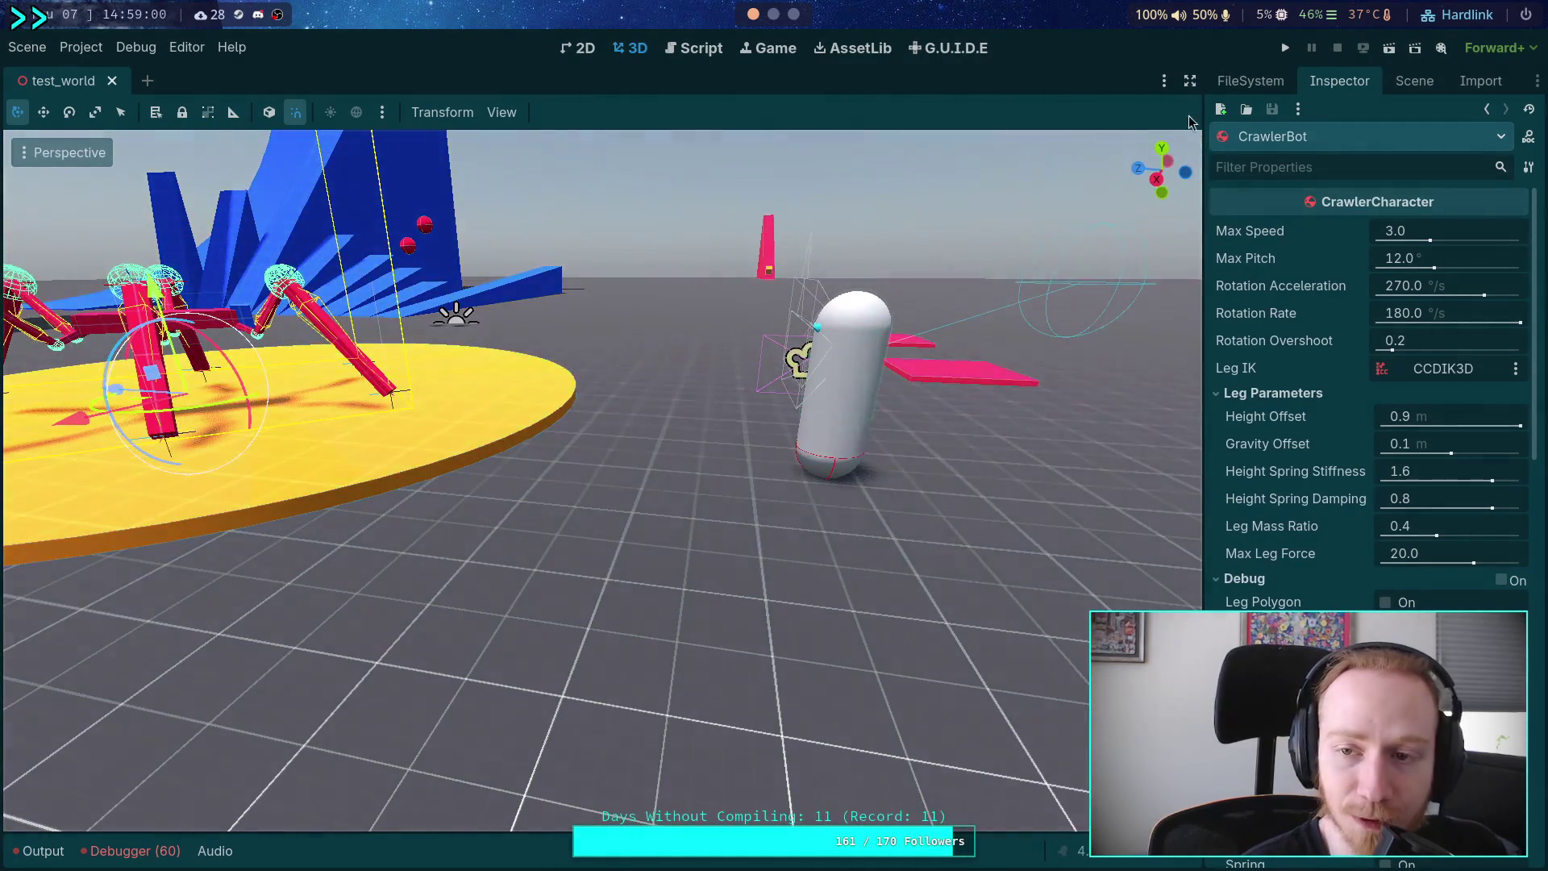
Step: Quit the pager, rerun 'git diff' and page from the top through the CrawlerLeg.gd hunks
{"action": "left_click", "coordinate": [773, 14]}
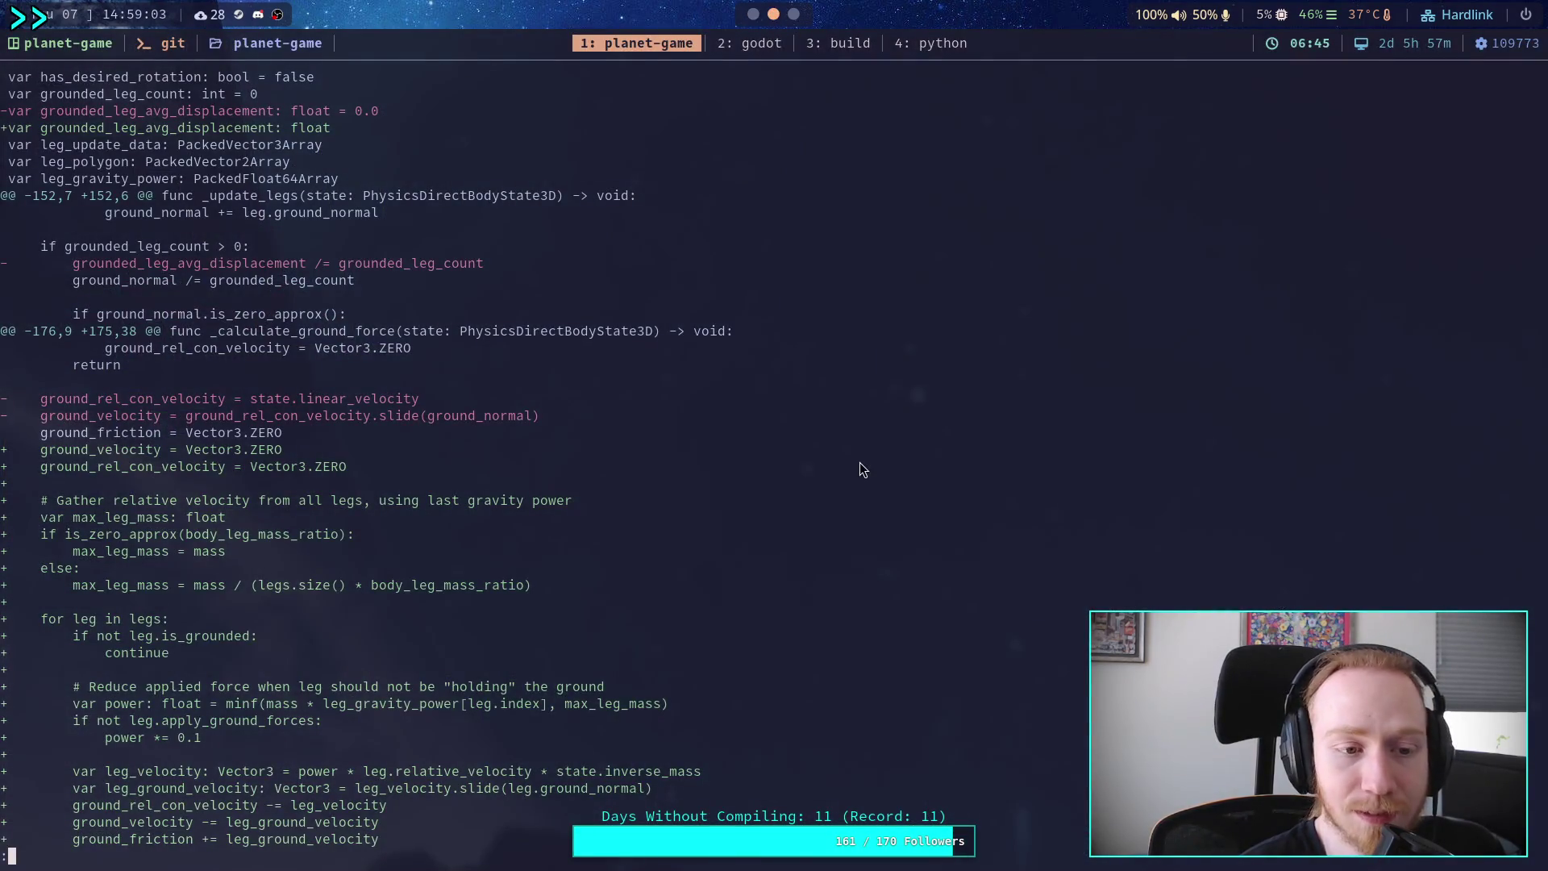
{"action": "key", "text": "Down"}
{"action": "key", "text": "Down"}
{"action": "key", "text": "Down"}
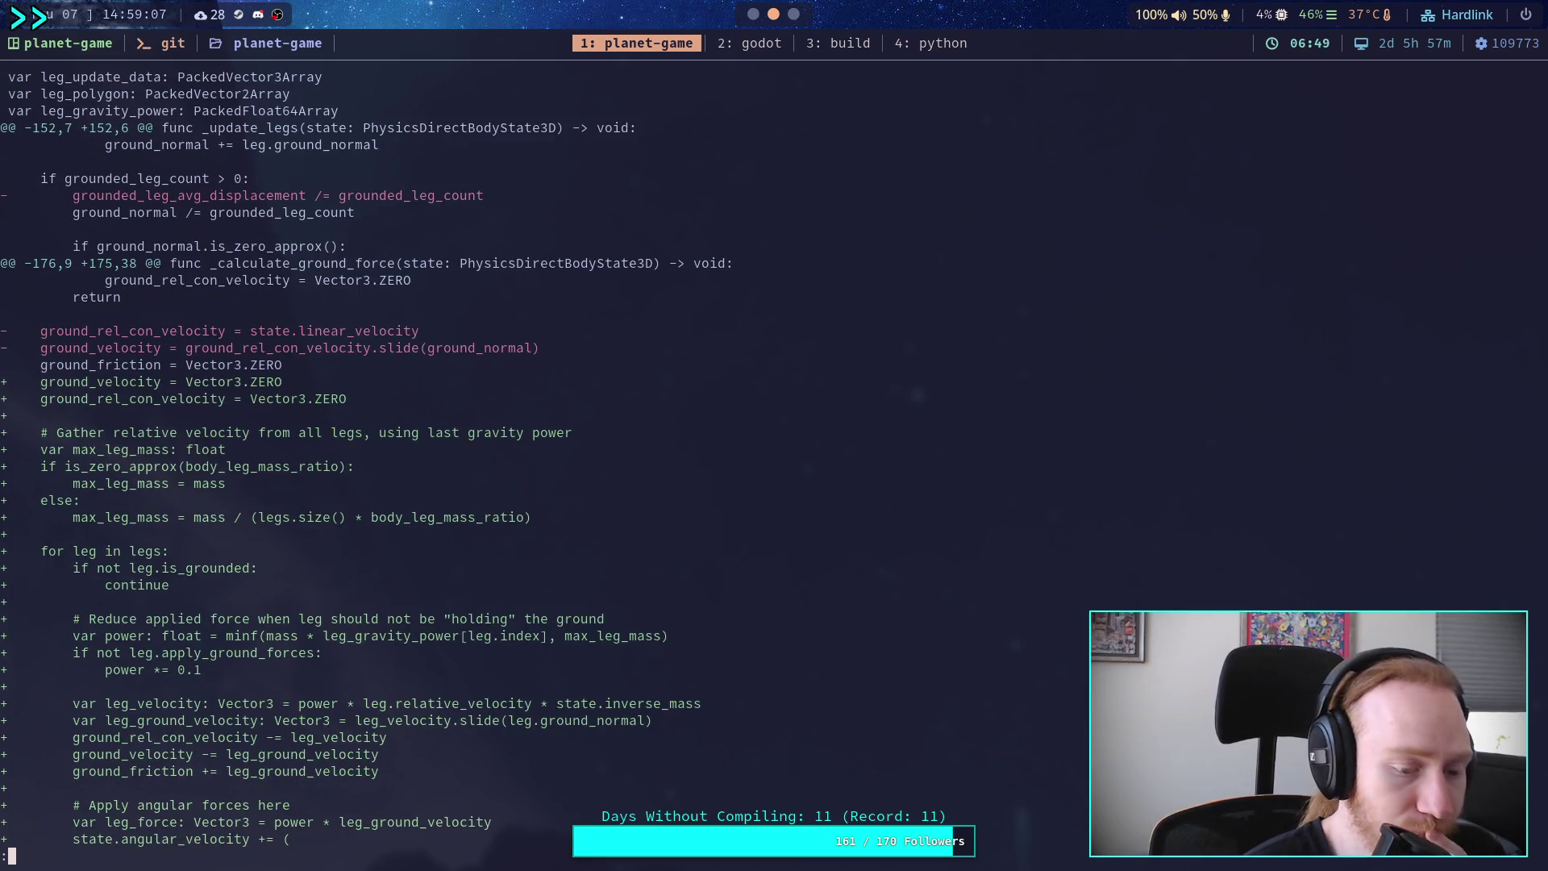
{"action": "type", "text": "qgit diff"}
{"action": "key", "text": "Return"}
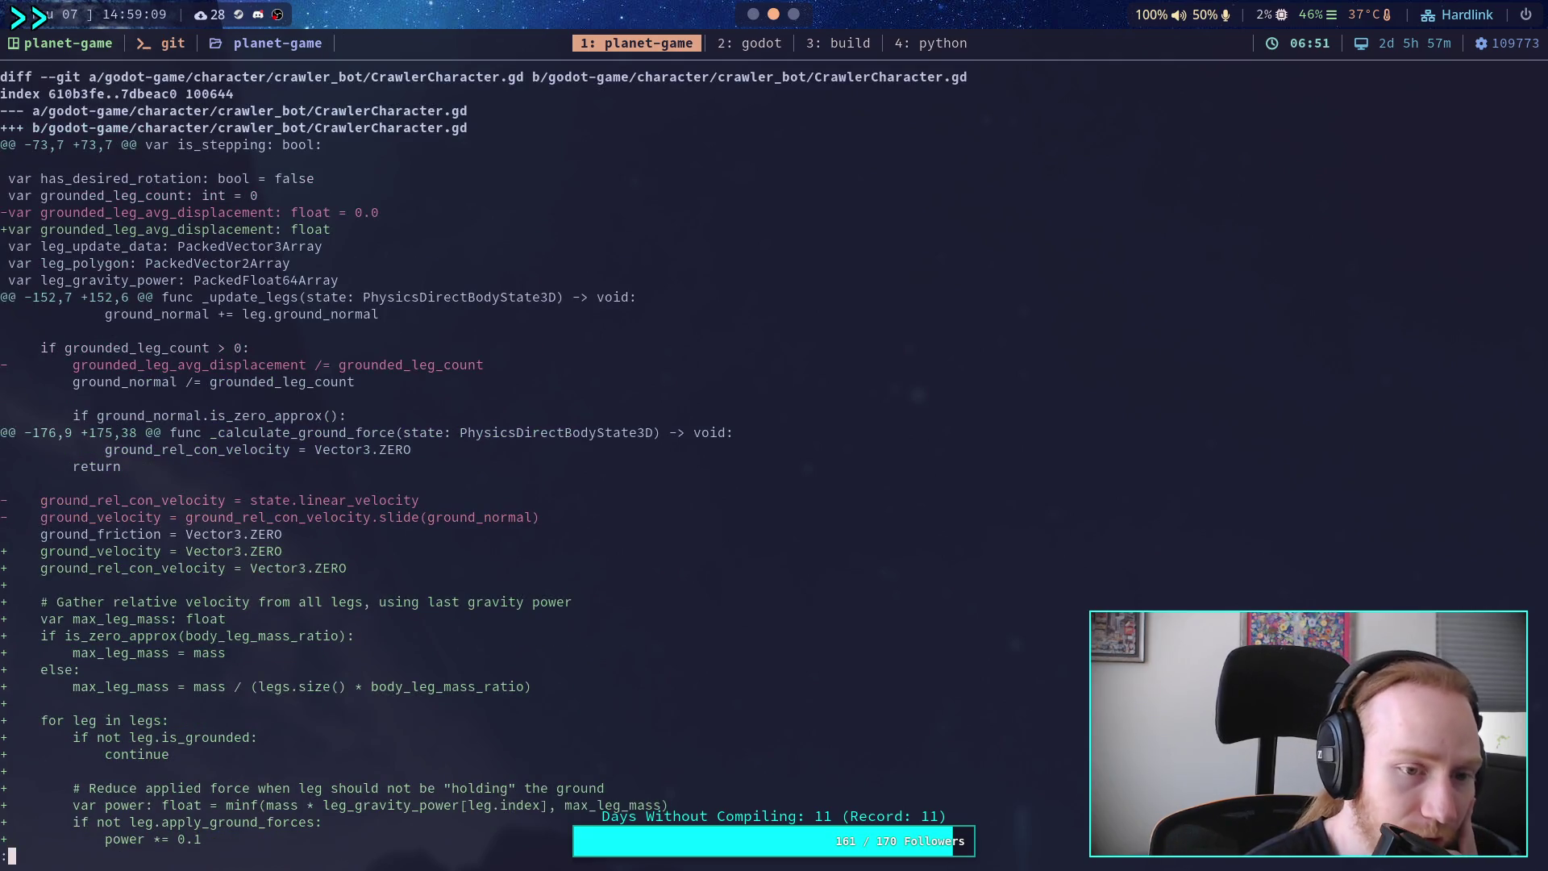
{"action": "key", "text": "Down"}
{"action": "key", "text": "Down"}
{"action": "key", "text": "Down"}
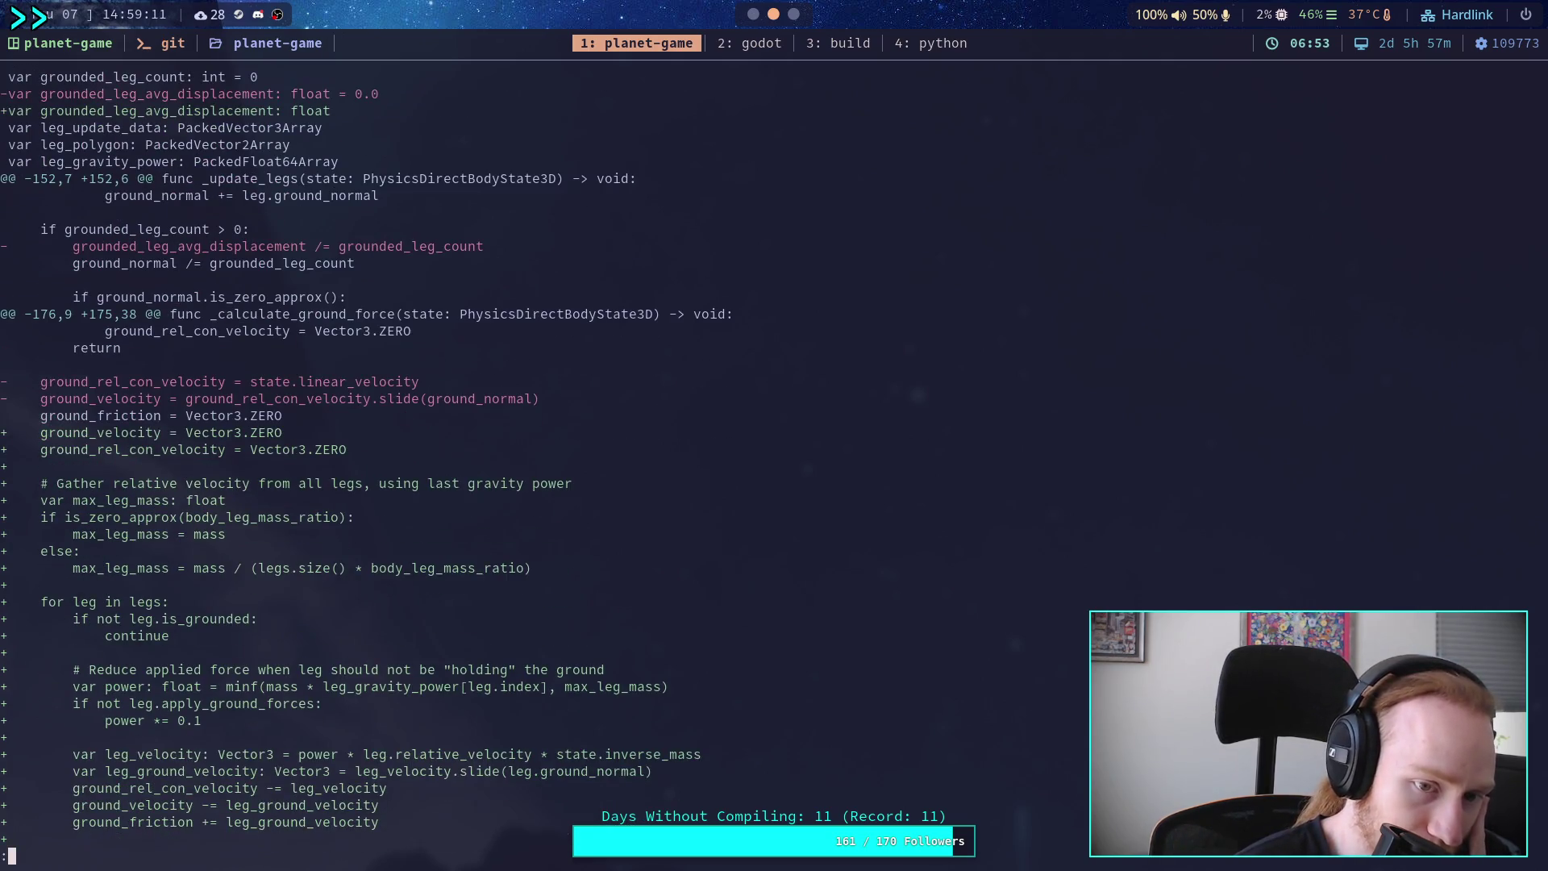
{"action": "key", "text": "Down"}
{"action": "key", "text": "Down"}
{"action": "key", "text": "Down"}
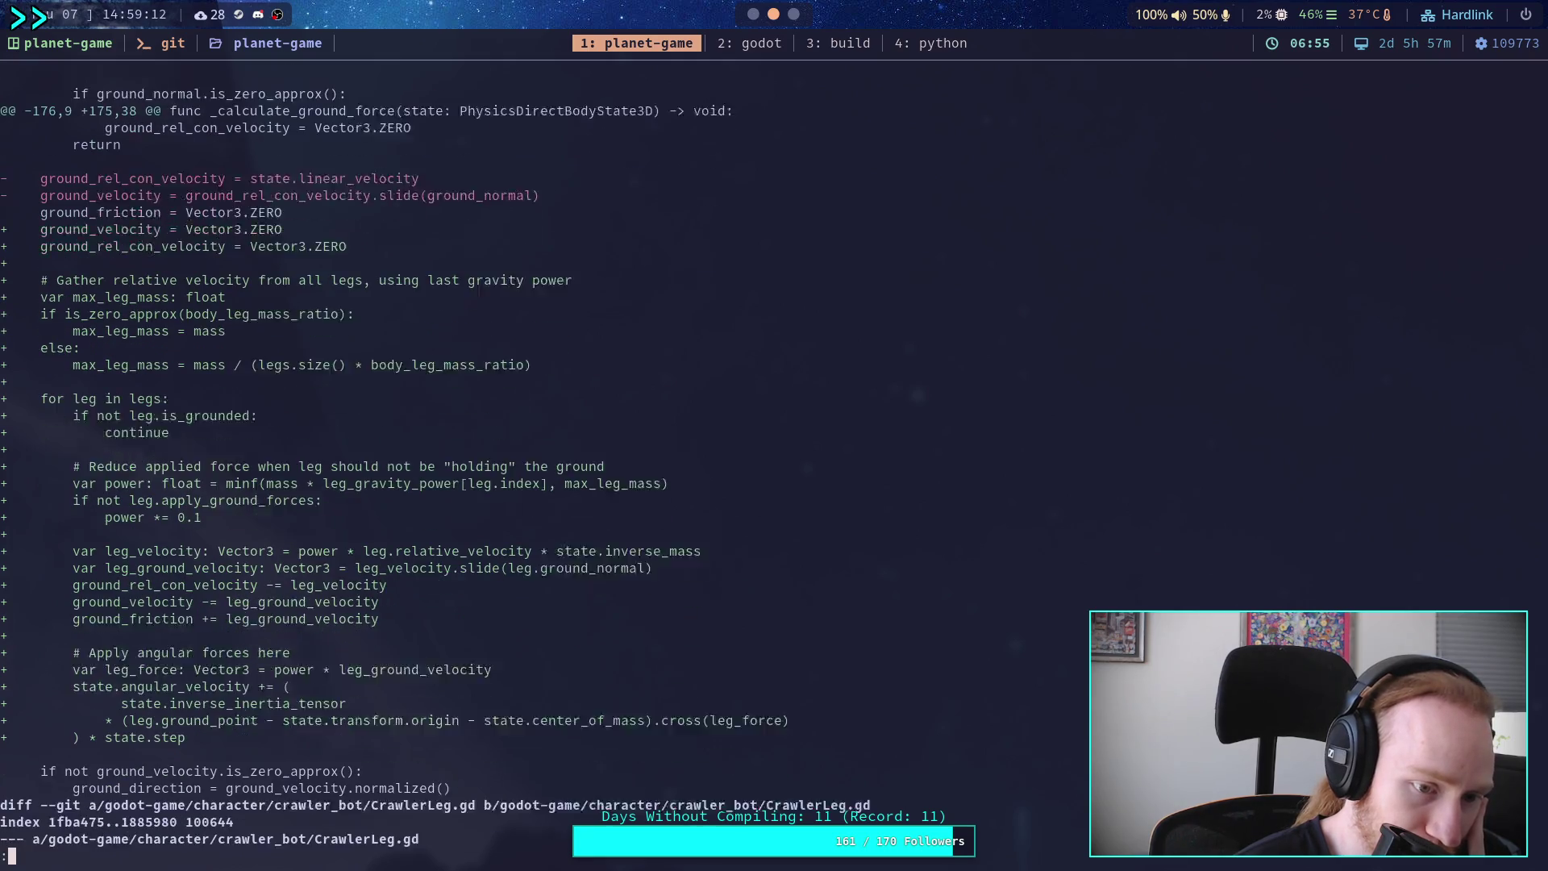
{"action": "key", "text": "Down"}
{"action": "key", "text": "Down"}
{"action": "key", "text": "Down"}
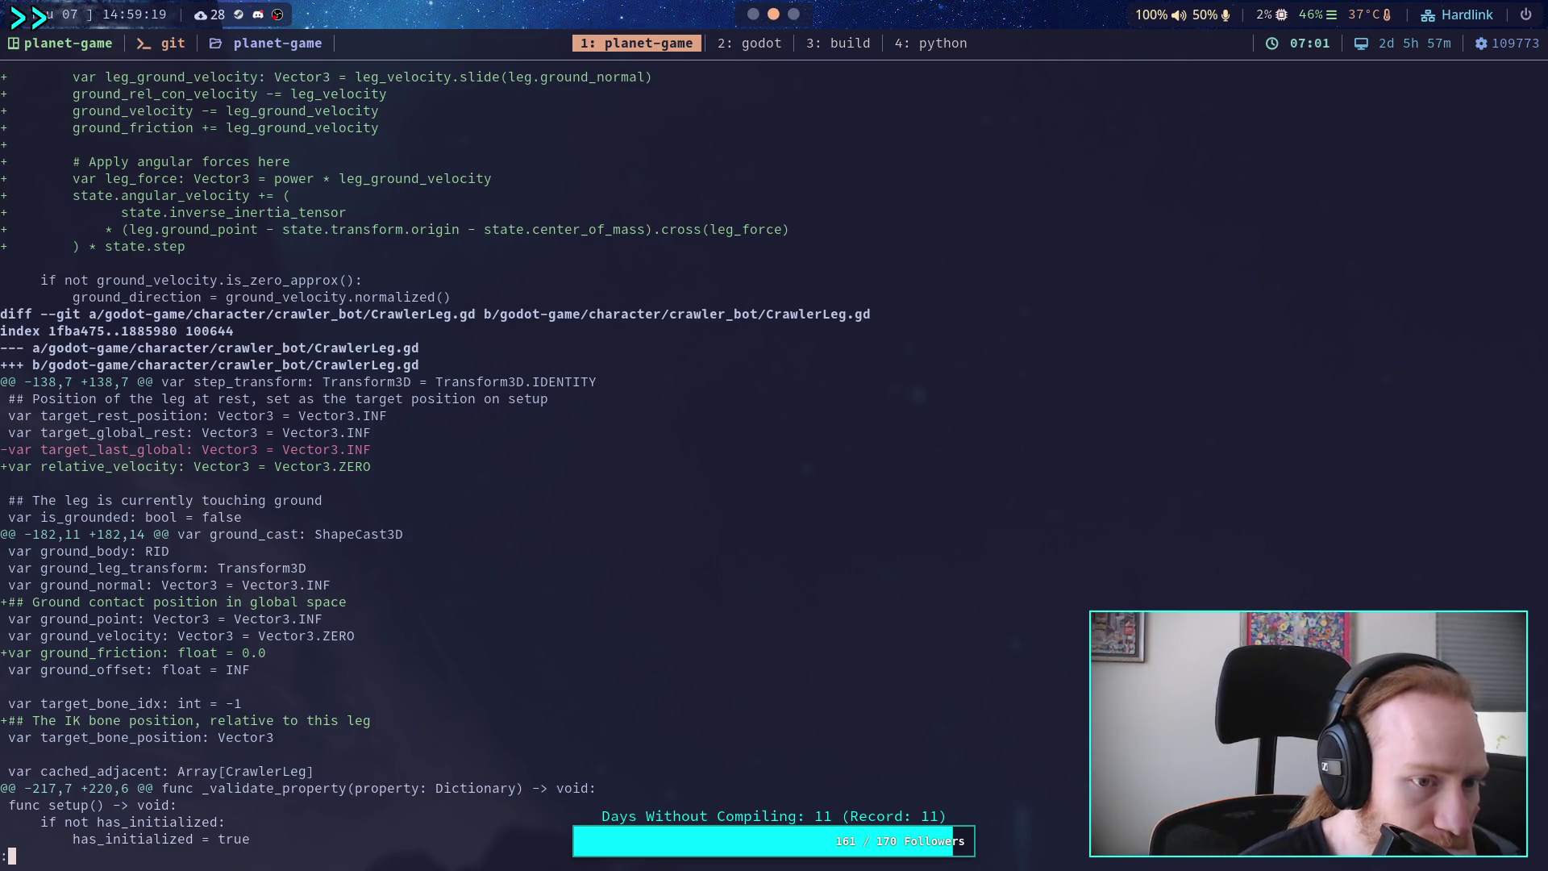
{"action": "key", "text": "Down"}
{"action": "key", "text": "Down"}
{"action": "key", "text": "Down"}
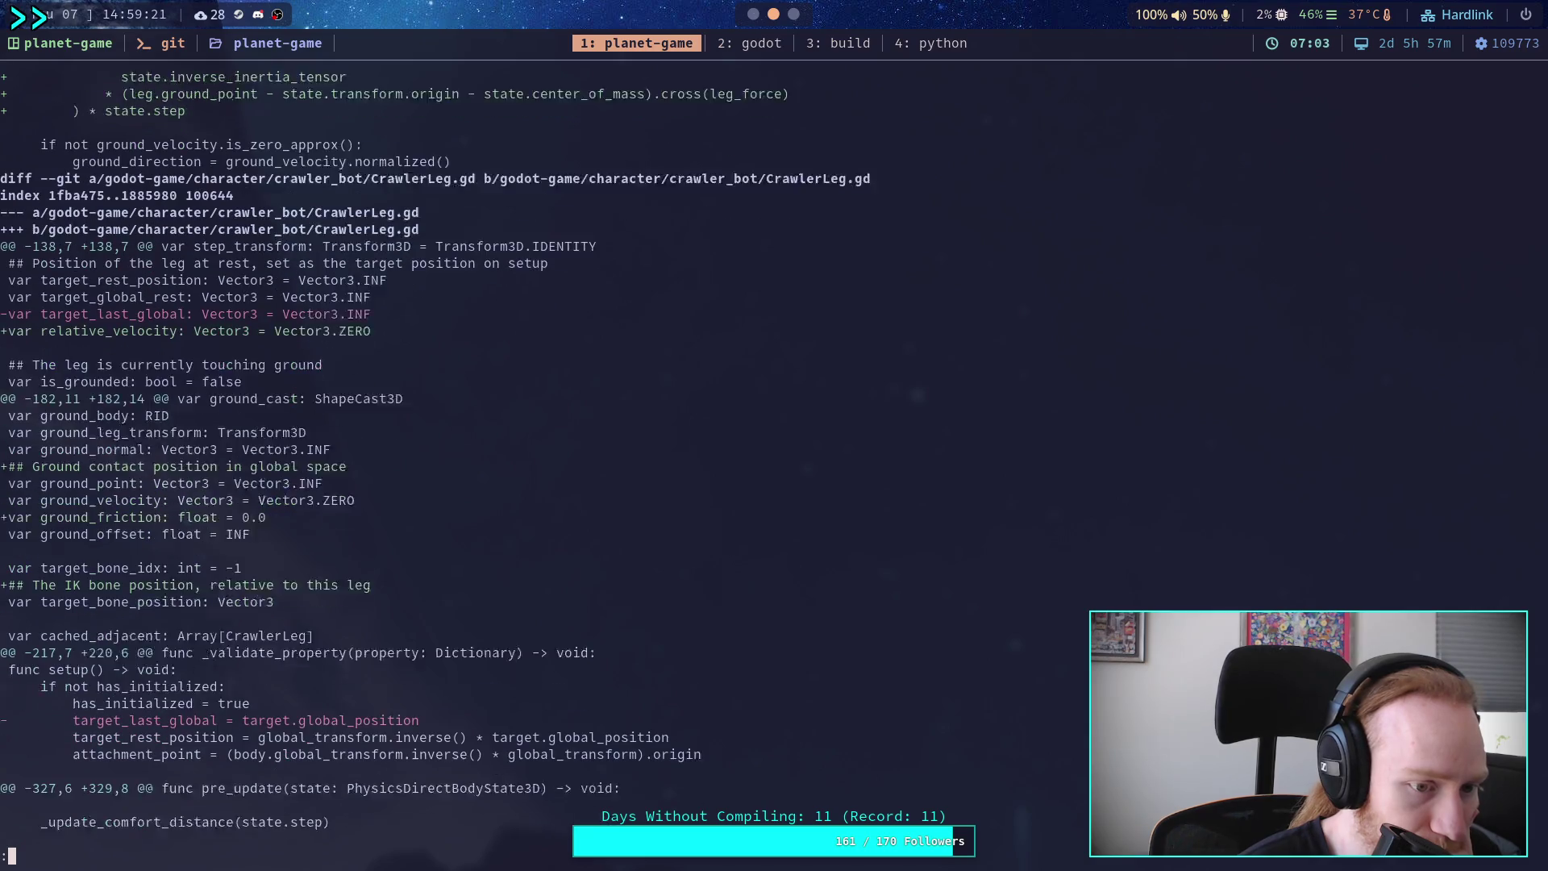
{"action": "key", "text": "Down"}
{"action": "key", "text": "Down"}
{"action": "key", "text": "Down"}
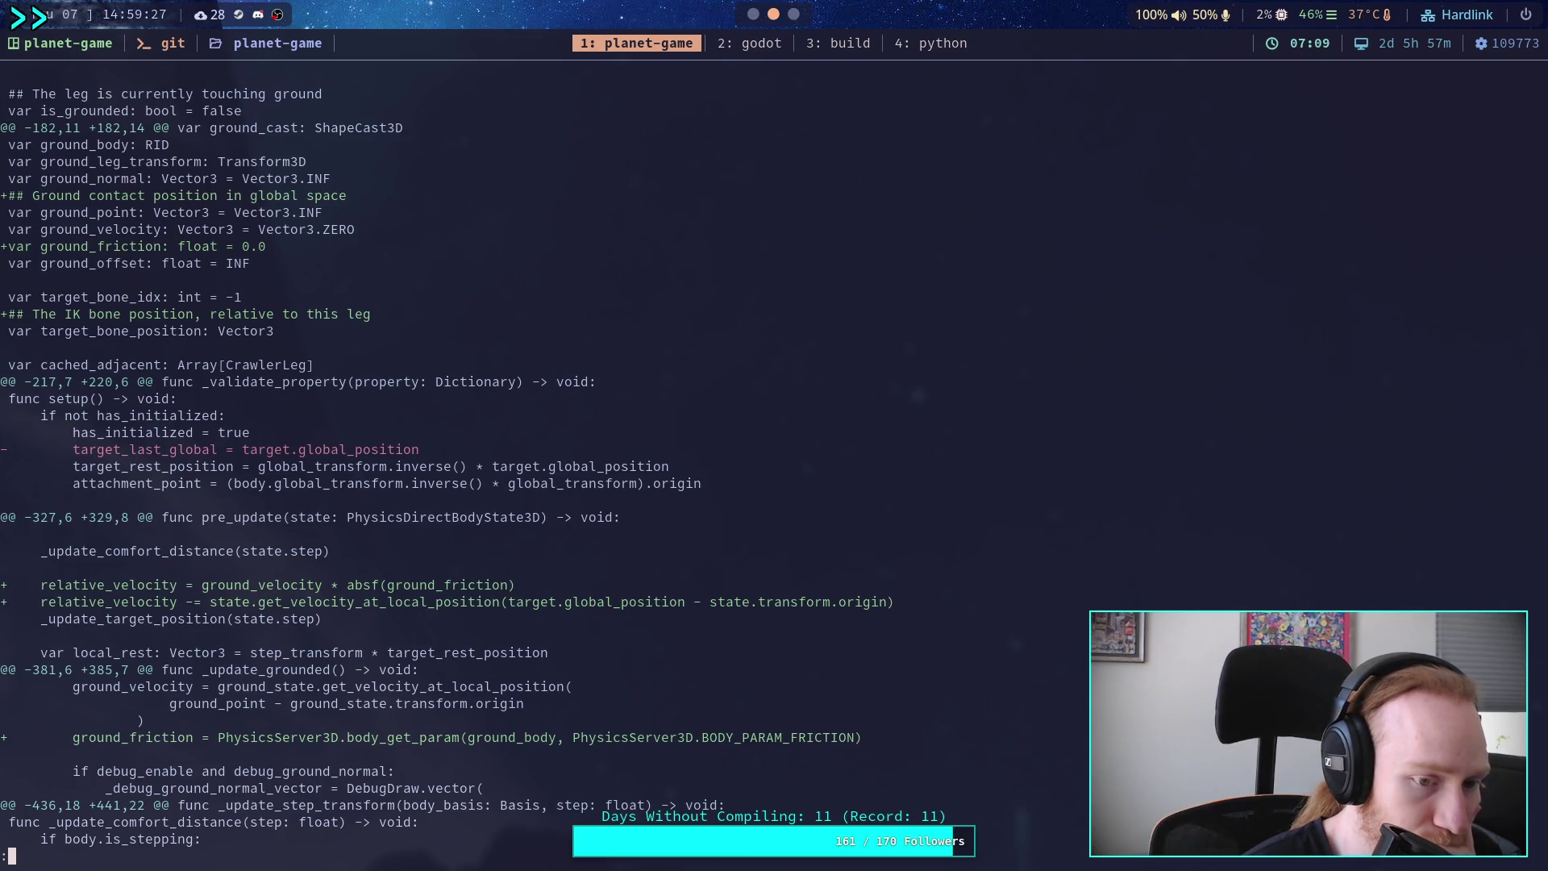
{"action": "key", "text": "Down"}
{"action": "key", "text": "Down"}
{"action": "key", "text": "Down"}
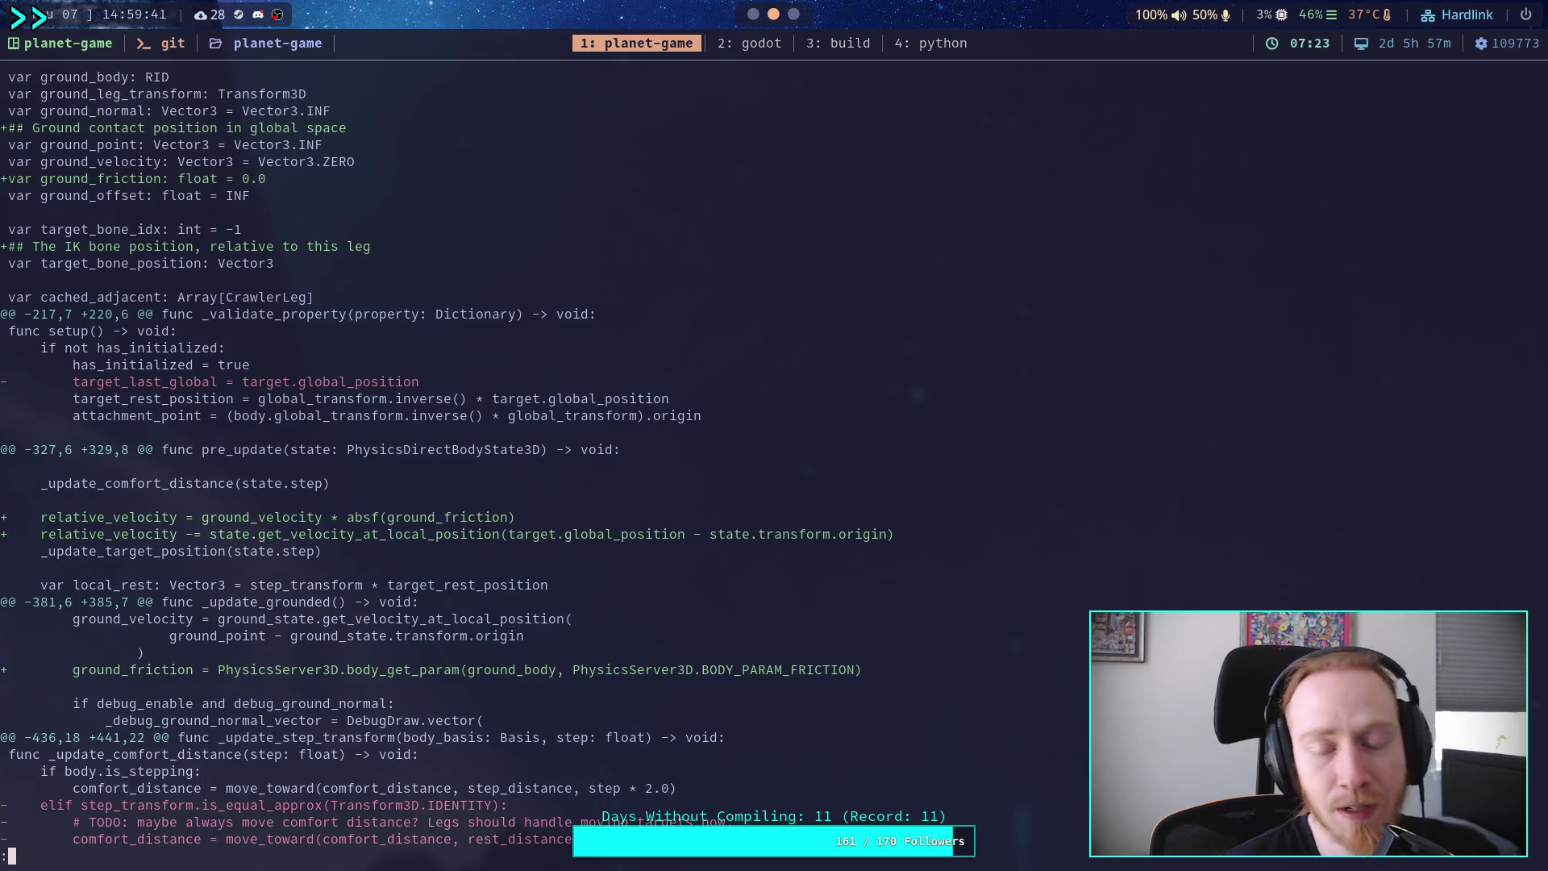
{"action": "left_click", "coordinate": [754, 16]}
Step: Open CrawlerCharacter.gd, peek inside _calculate_leg_gravity_power and fold the debug_enable block
{"action": "left_click", "coordinate": [693, 48]}
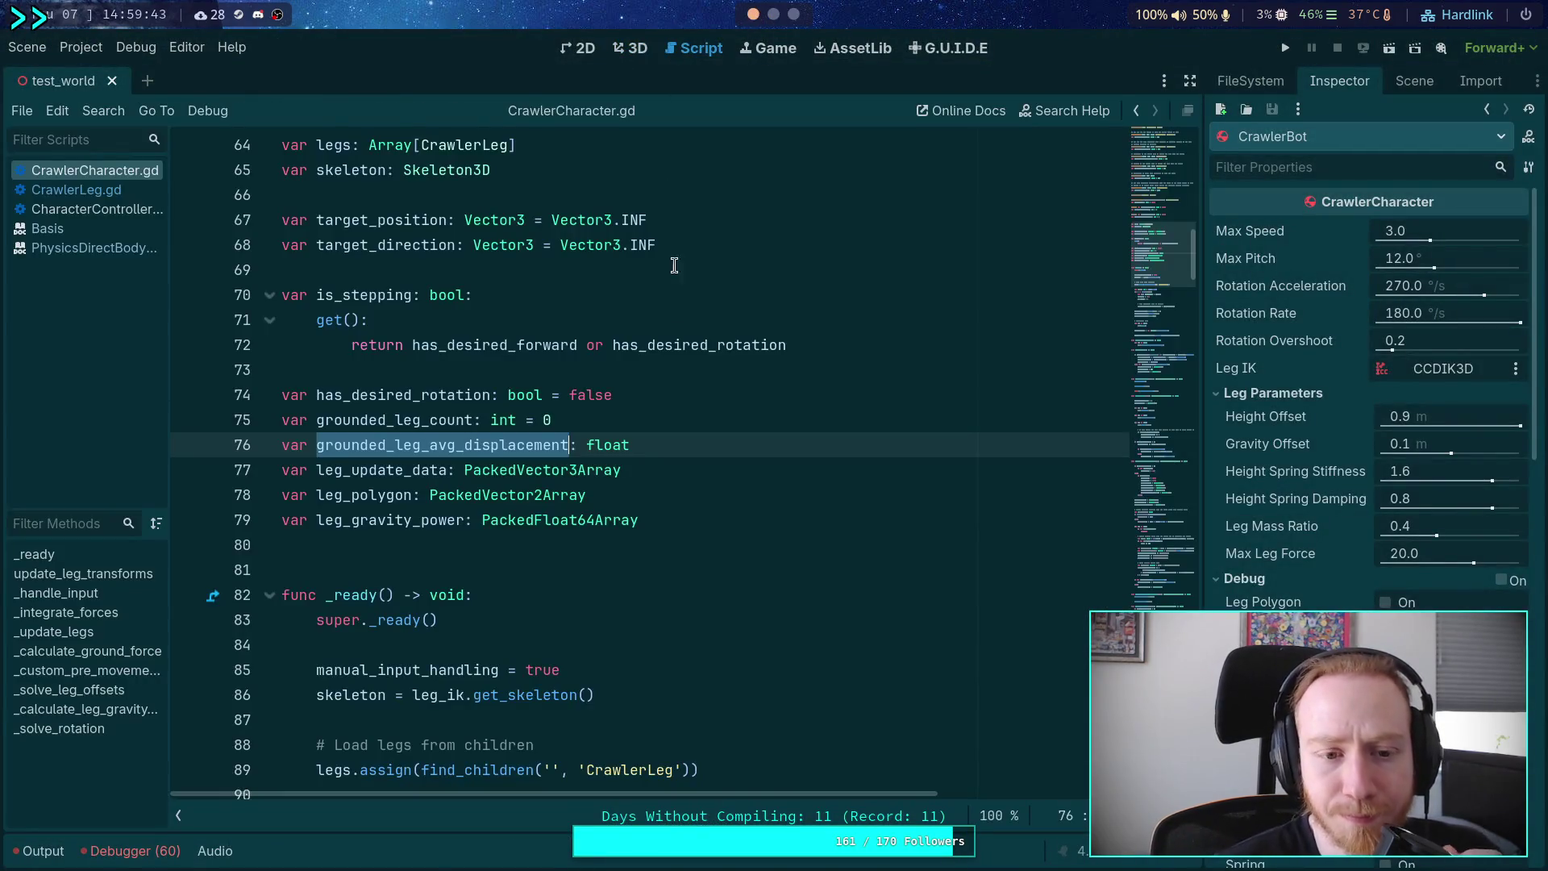
{"action": "scroll", "coordinate": [564, 460], "scroll_direction": "down", "scroll_amount": 20}
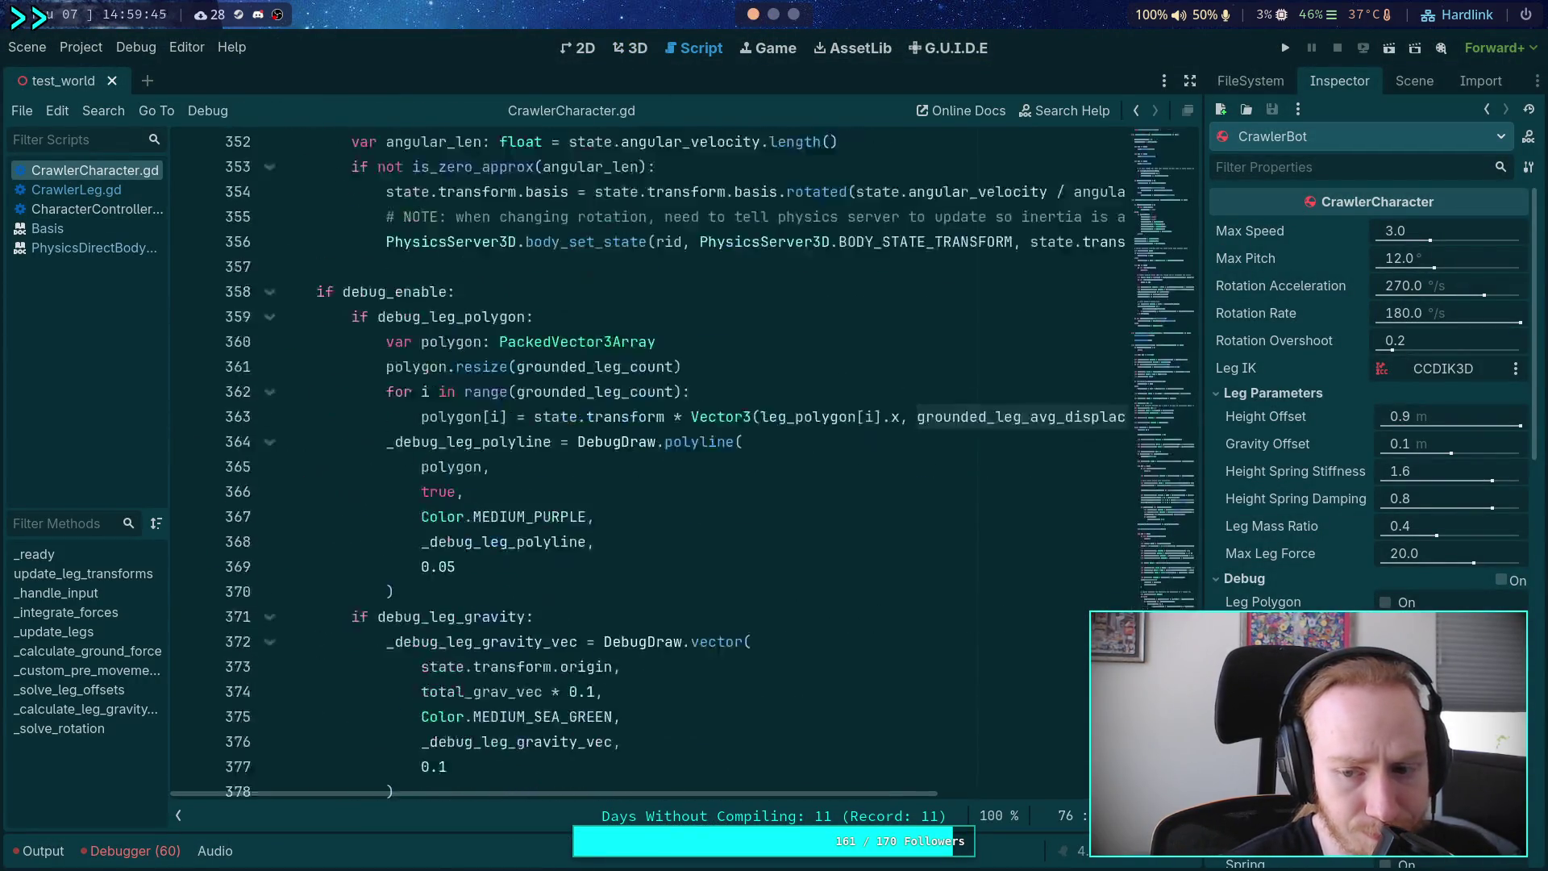
{"action": "scroll", "coordinate": [645, 459], "scroll_direction": "up", "scroll_amount": 10}
{"action": "scroll", "coordinate": [645, 460], "scroll_direction": "down", "scroll_amount": 8}
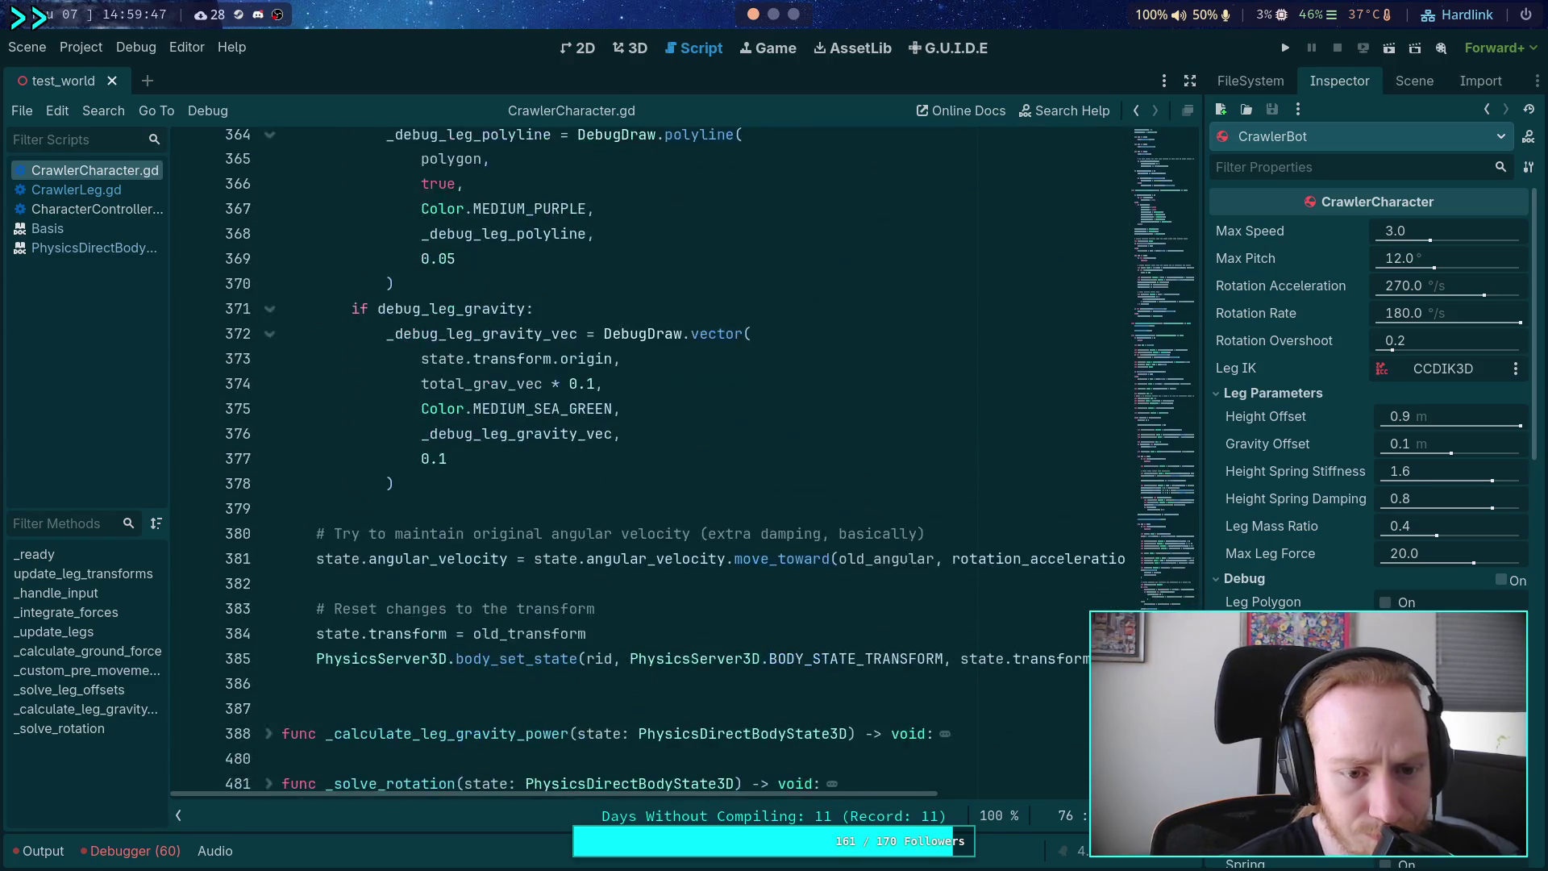
{"action": "scroll", "coordinate": [645, 460], "scroll_direction": "up", "scroll_amount": 8}
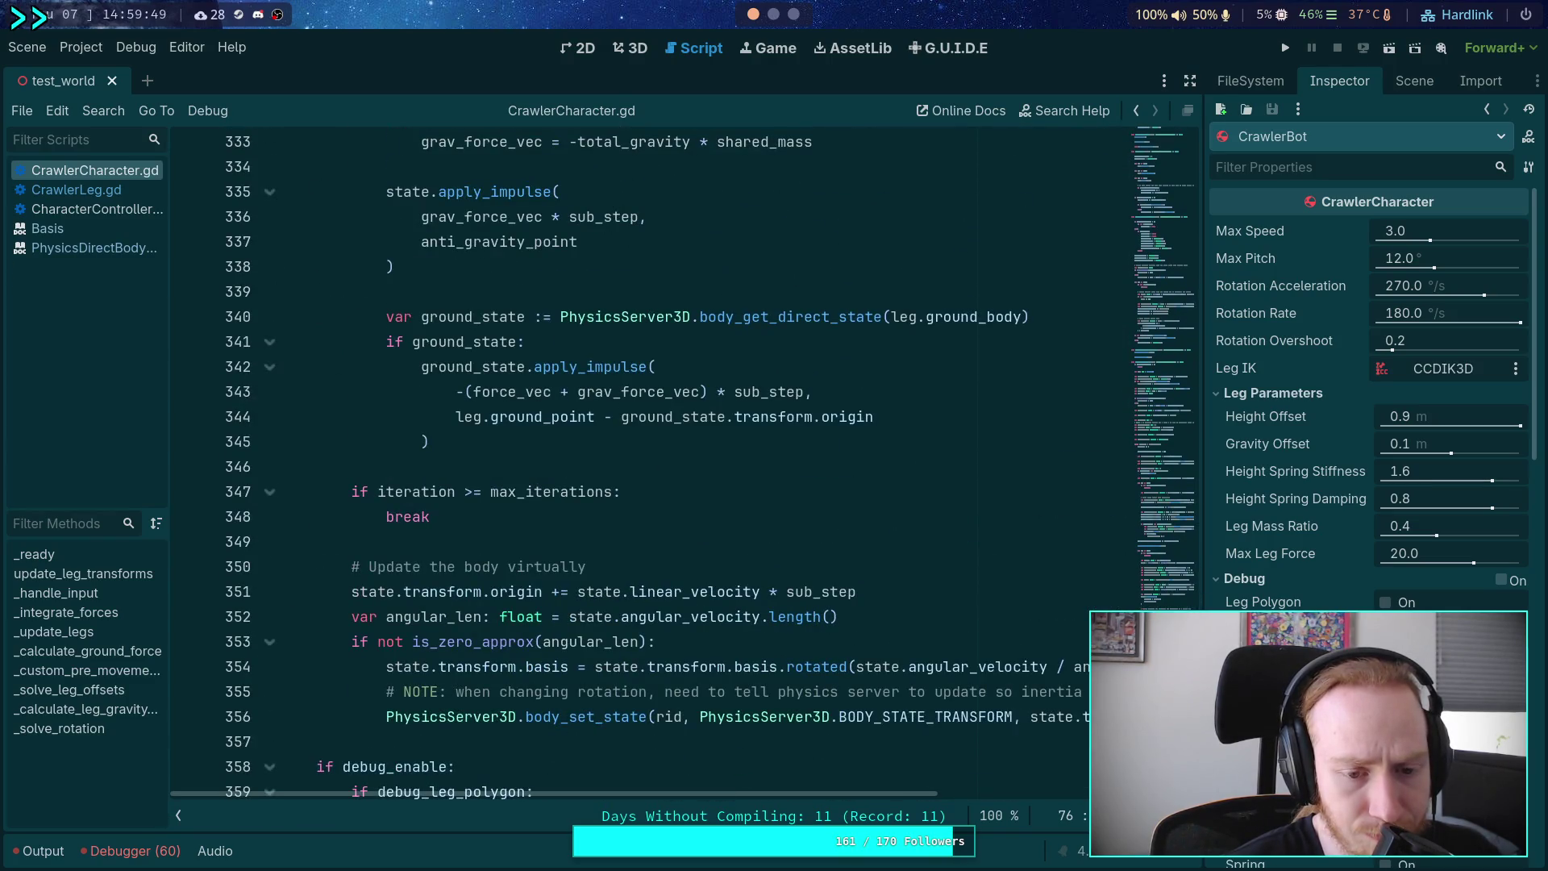
{"action": "scroll", "coordinate": [1140, 606], "scroll_direction": "up", "scroll_amount": 15}
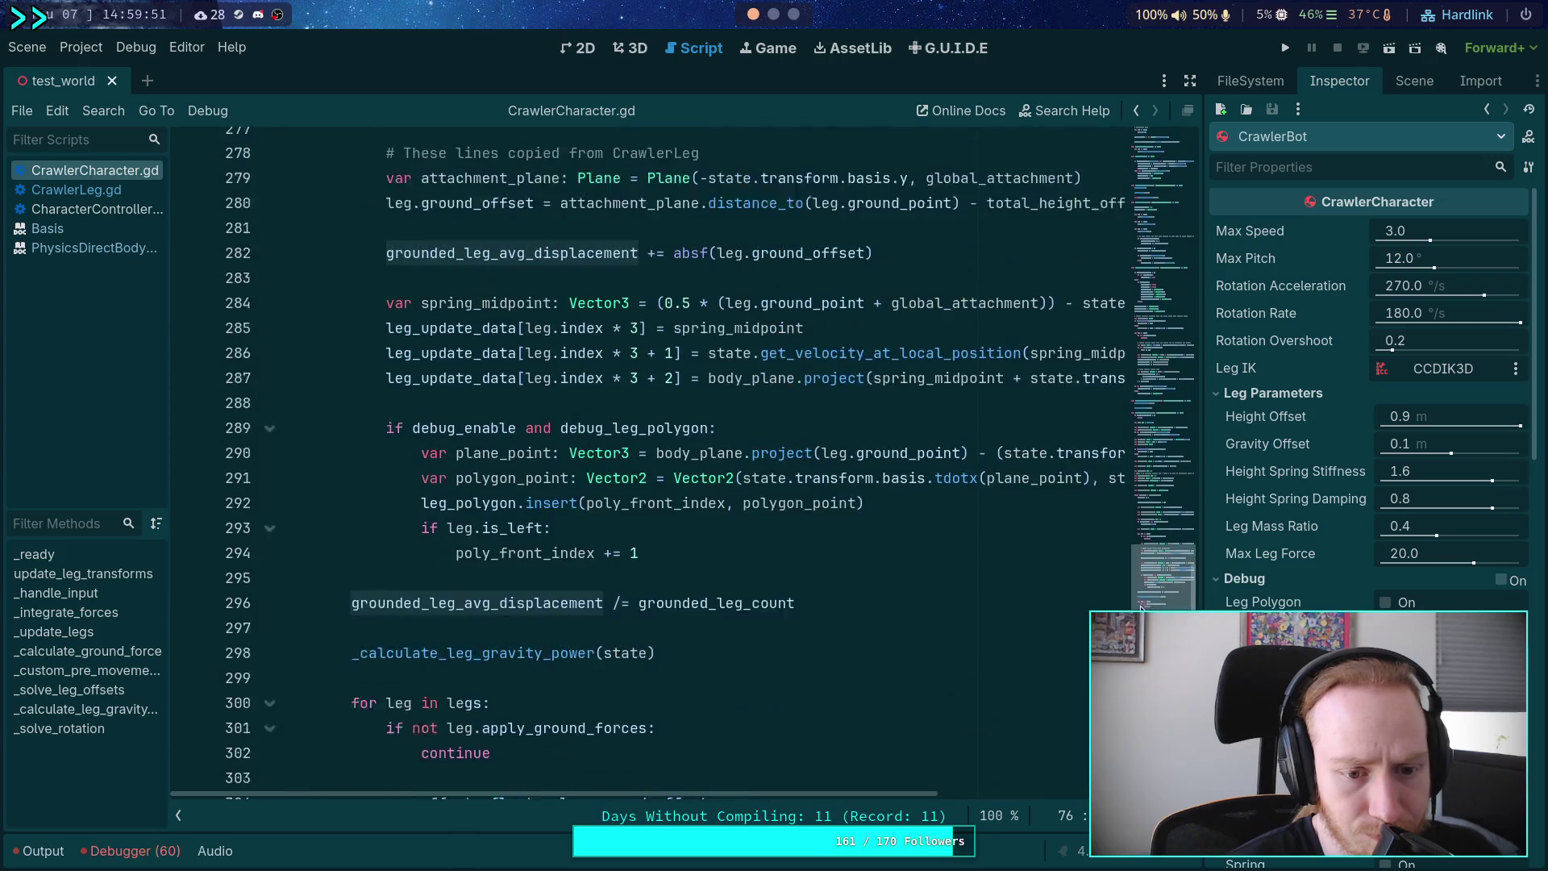
{"action": "scroll", "coordinate": [1141, 606], "scroll_direction": "up", "scroll_amount": 8}
{"action": "scroll", "coordinate": [1128, 562], "scroll_direction": "down", "scroll_amount": 9}
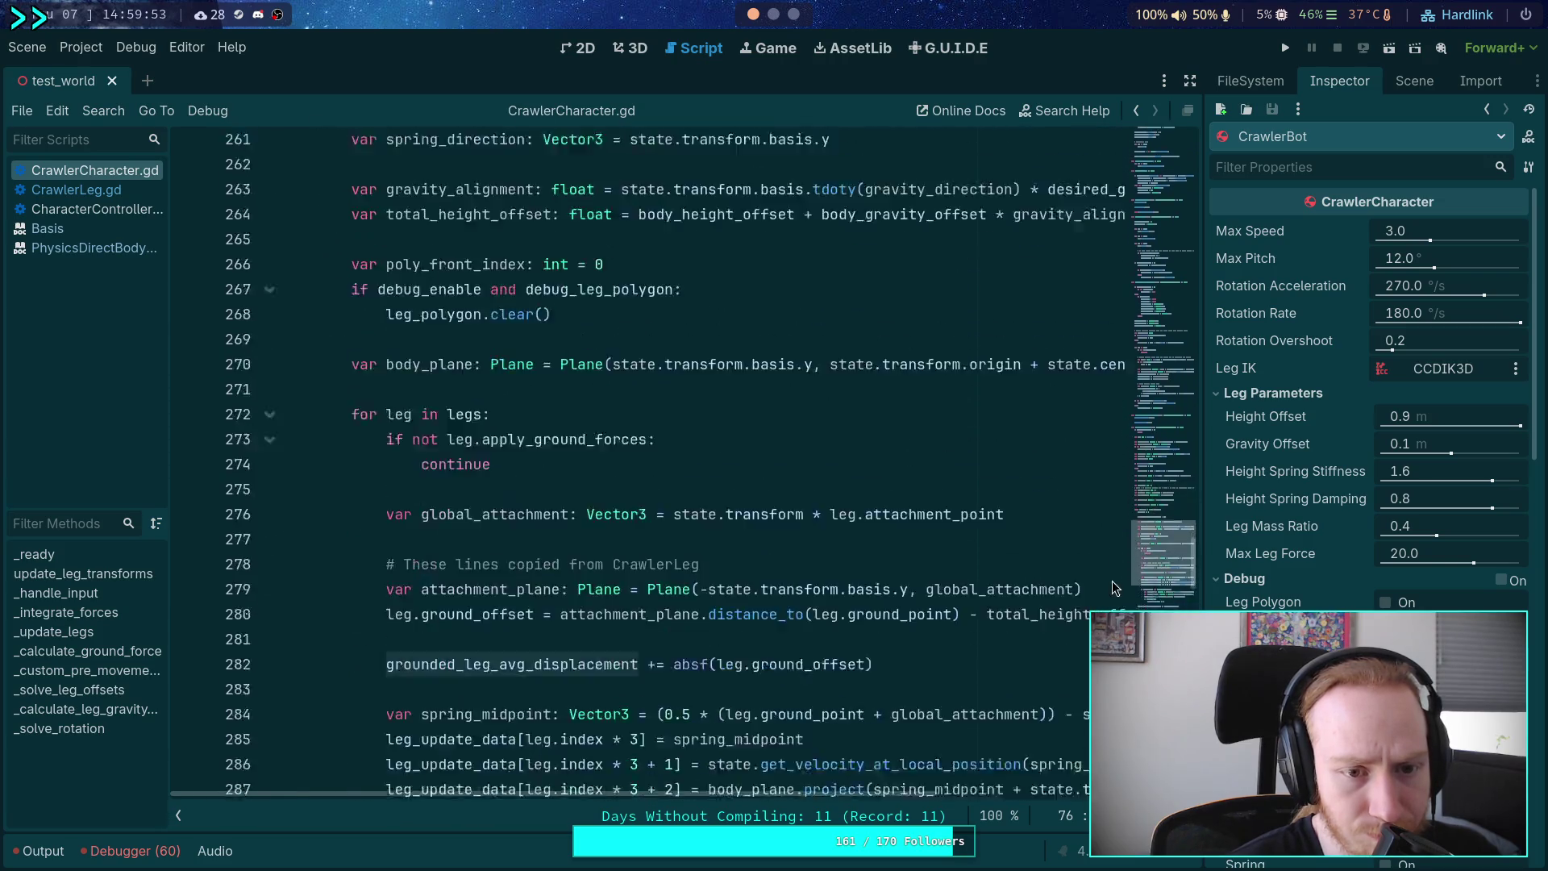
{"action": "scroll", "coordinate": [766, 532], "scroll_direction": "down", "scroll_amount": 8}
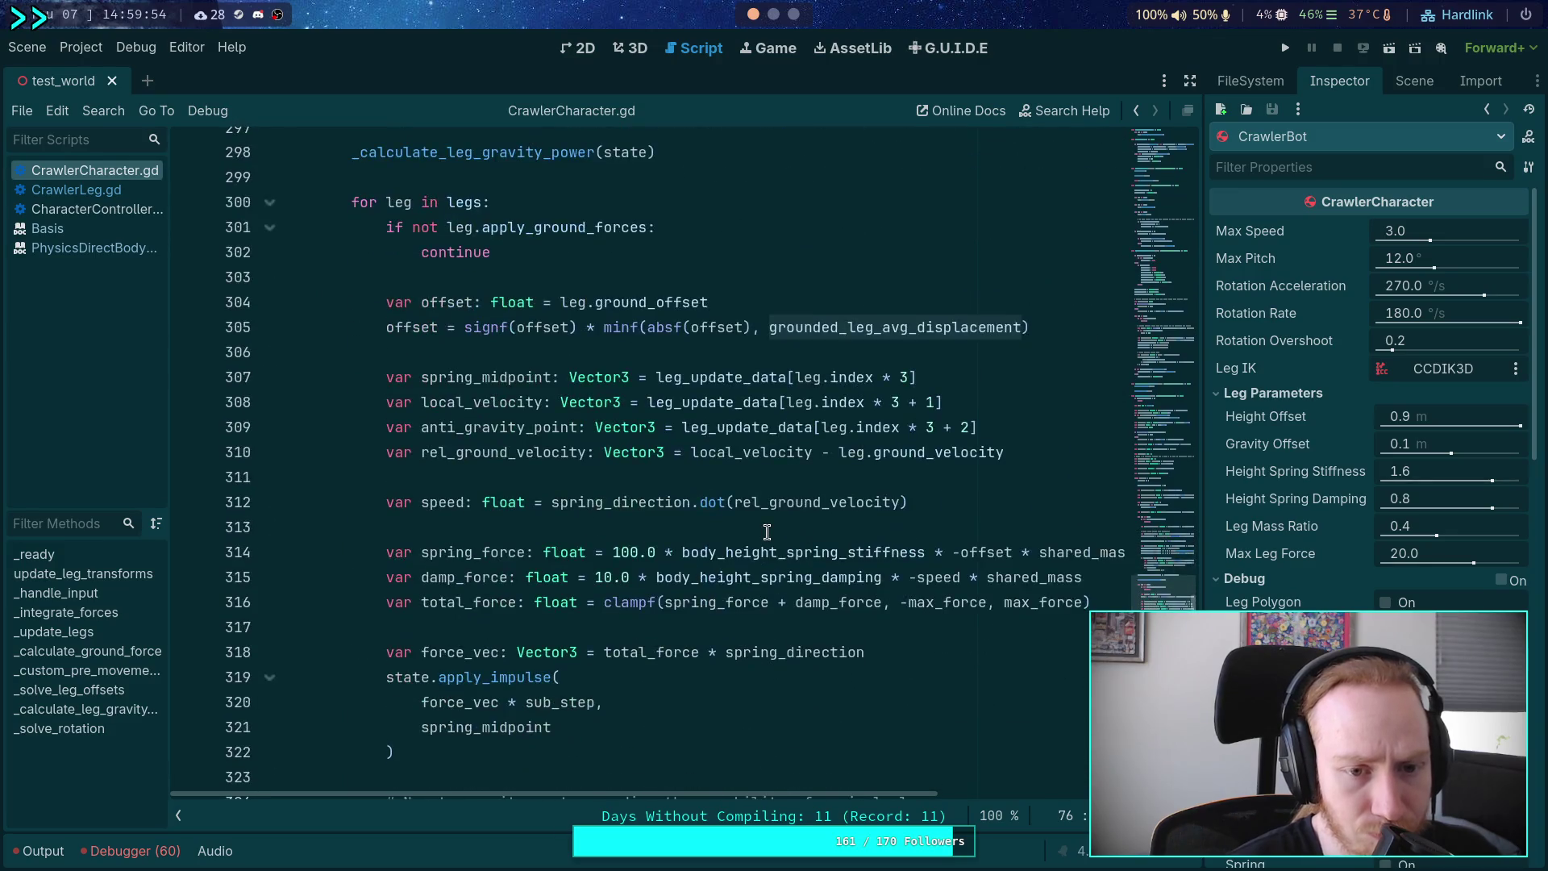
{"action": "scroll", "coordinate": [767, 532], "scroll_direction": "down", "scroll_amount": 11}
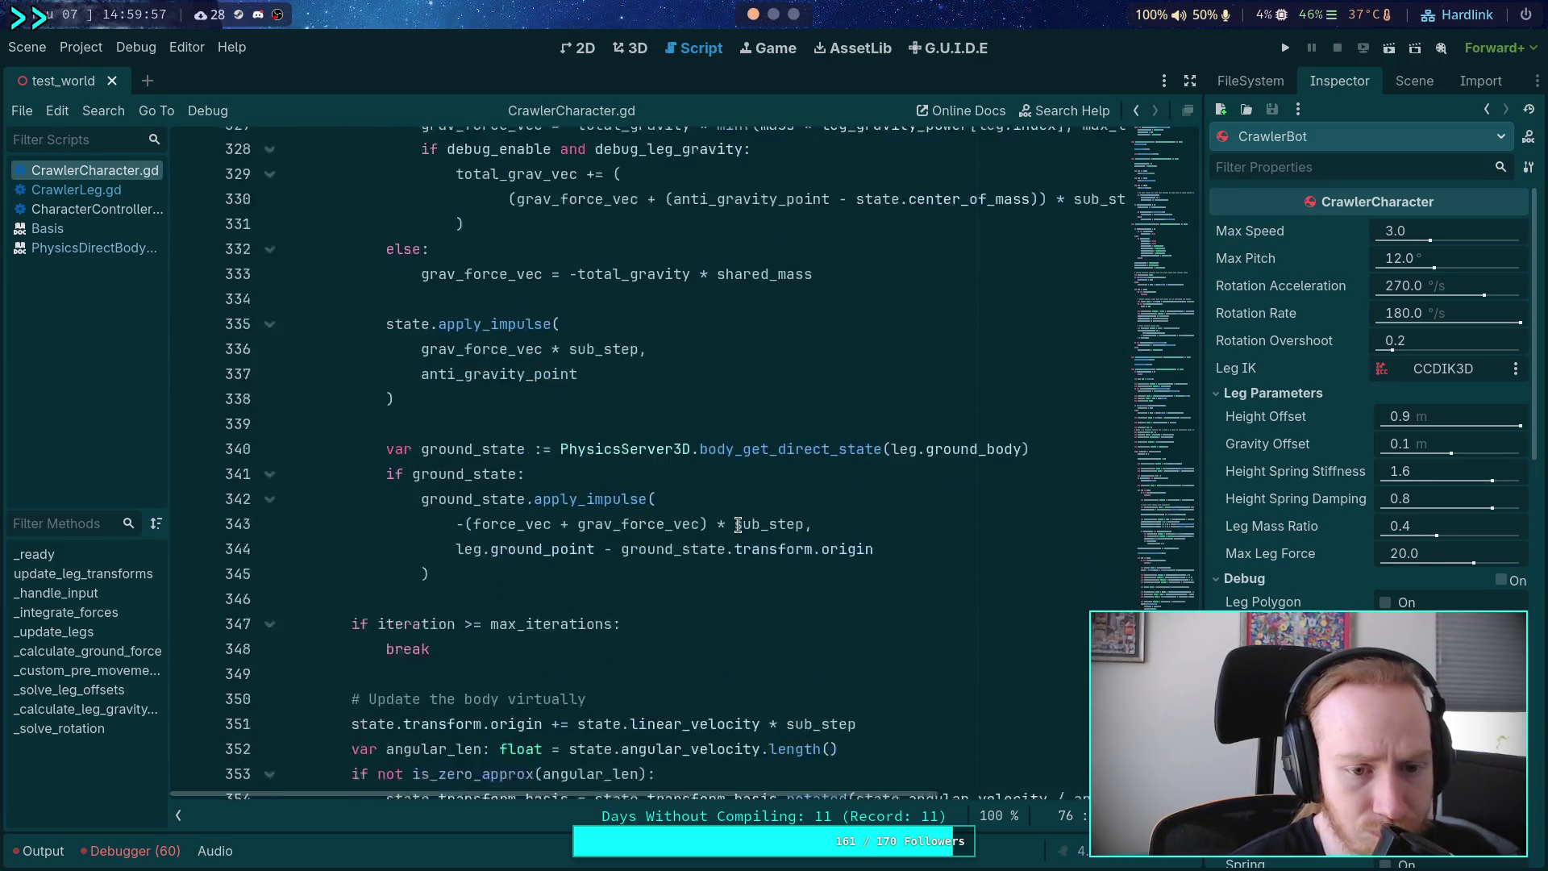
{"action": "scroll", "coordinate": [844, 550], "scroll_direction": "down", "scroll_amount": 10}
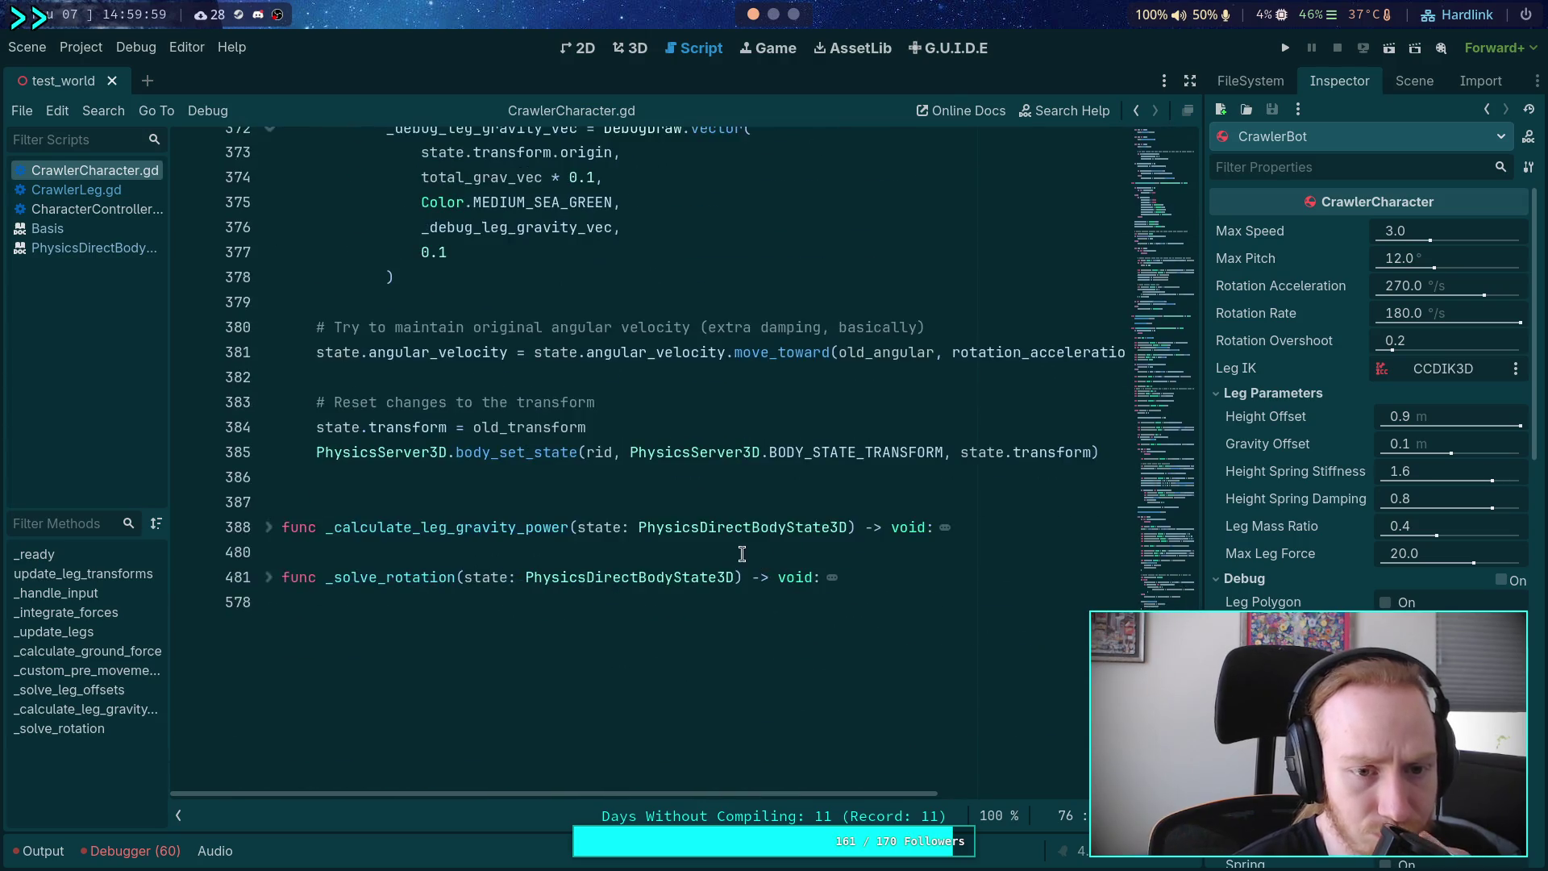
{"action": "left_click", "coordinate": [270, 602]}
{"action": "left_click", "coordinate": [270, 602]}
{"action": "scroll", "coordinate": [316, 584], "scroll_direction": "up", "scroll_amount": 9}
{"action": "left_click", "coordinate": [269, 453]}
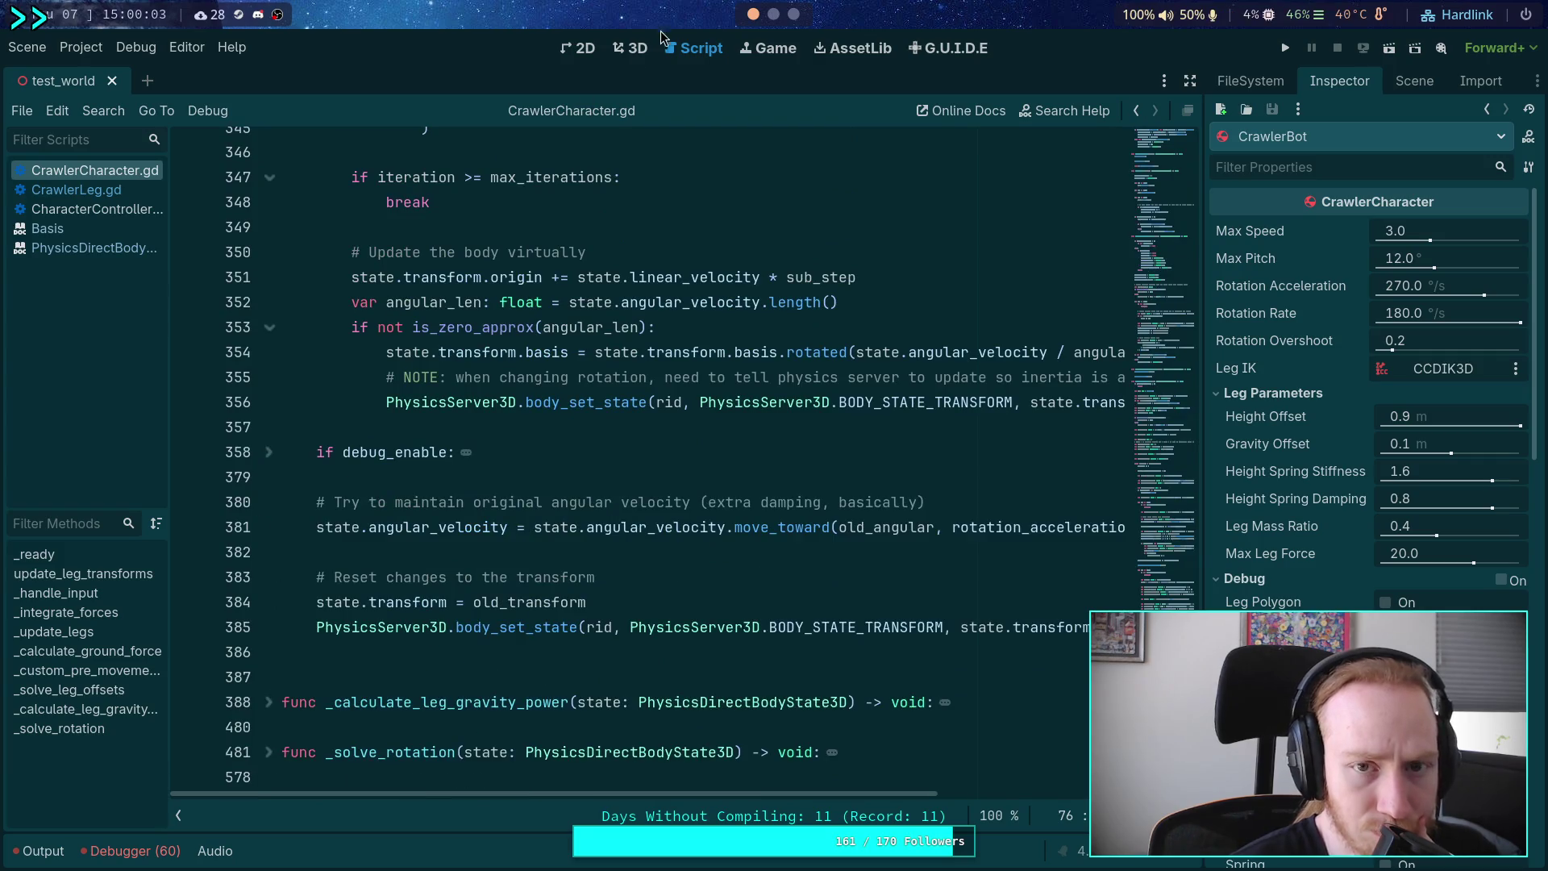
Step: Compare the terminal's git diff with the script code in the editor
{"action": "left_click", "coordinate": [773, 14]}
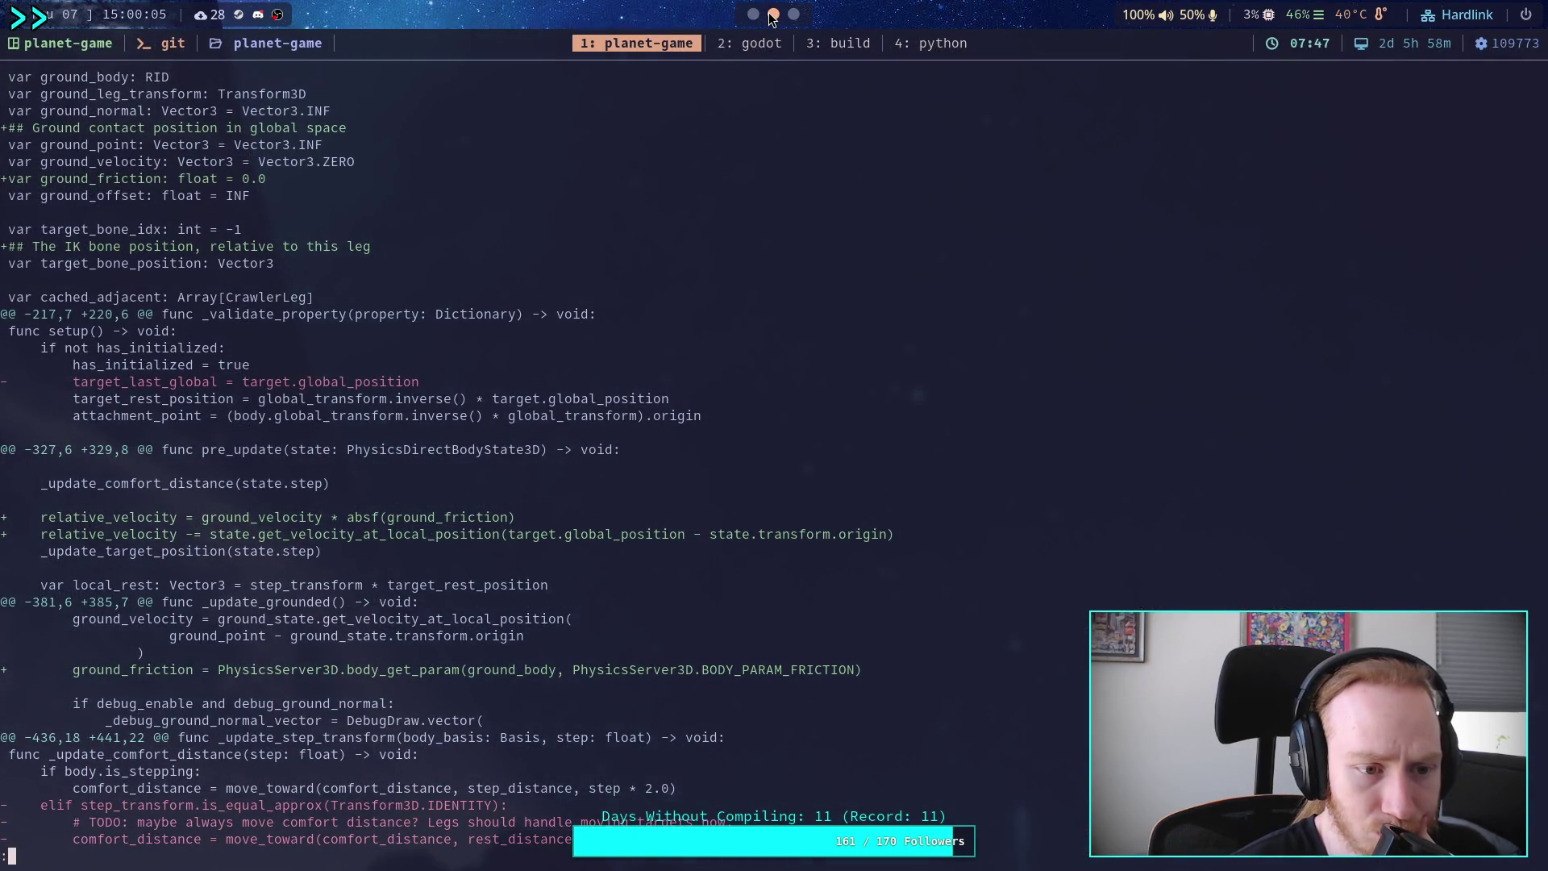
{"action": "scroll", "coordinate": [477, 343], "scroll_direction": "up", "scroll_amount": 15}
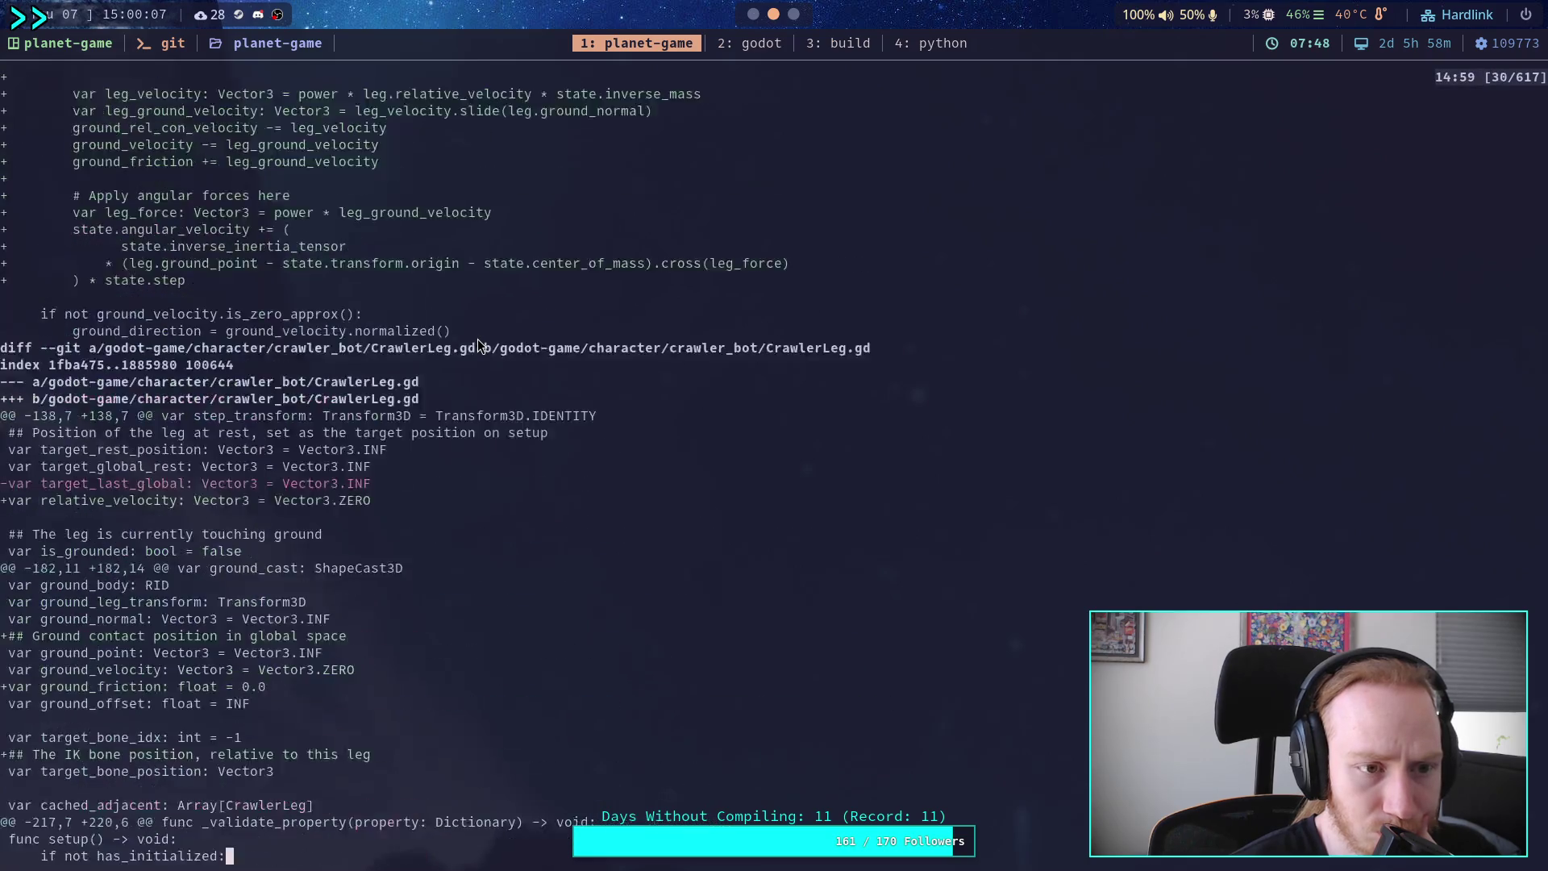
{"action": "scroll", "coordinate": [477, 339], "scroll_direction": "up", "scroll_amount": 4}
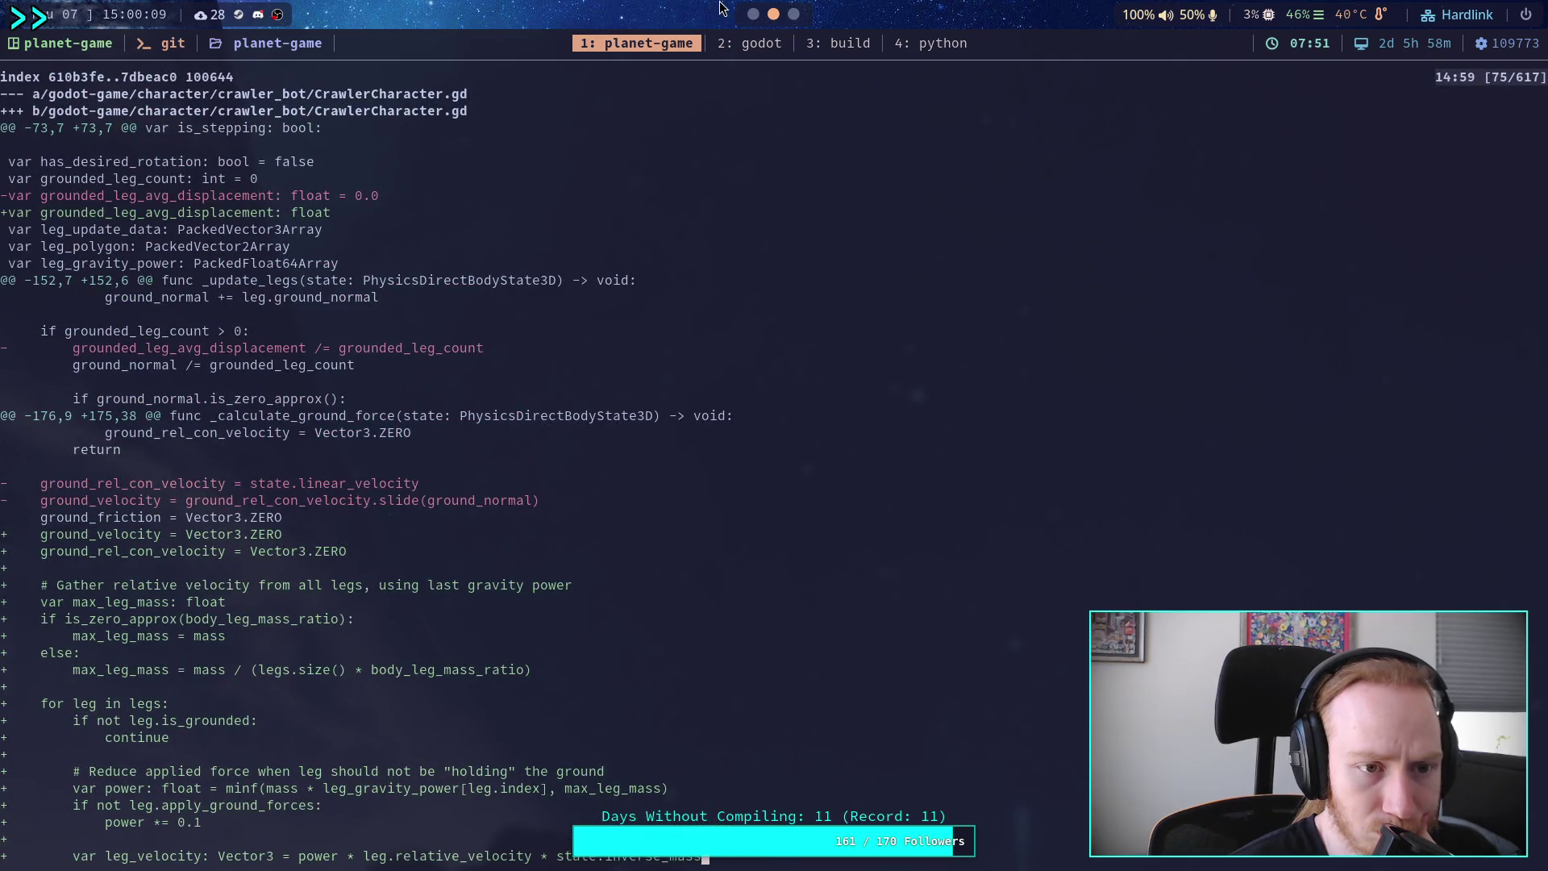
{"action": "left_click", "coordinate": [753, 14]}
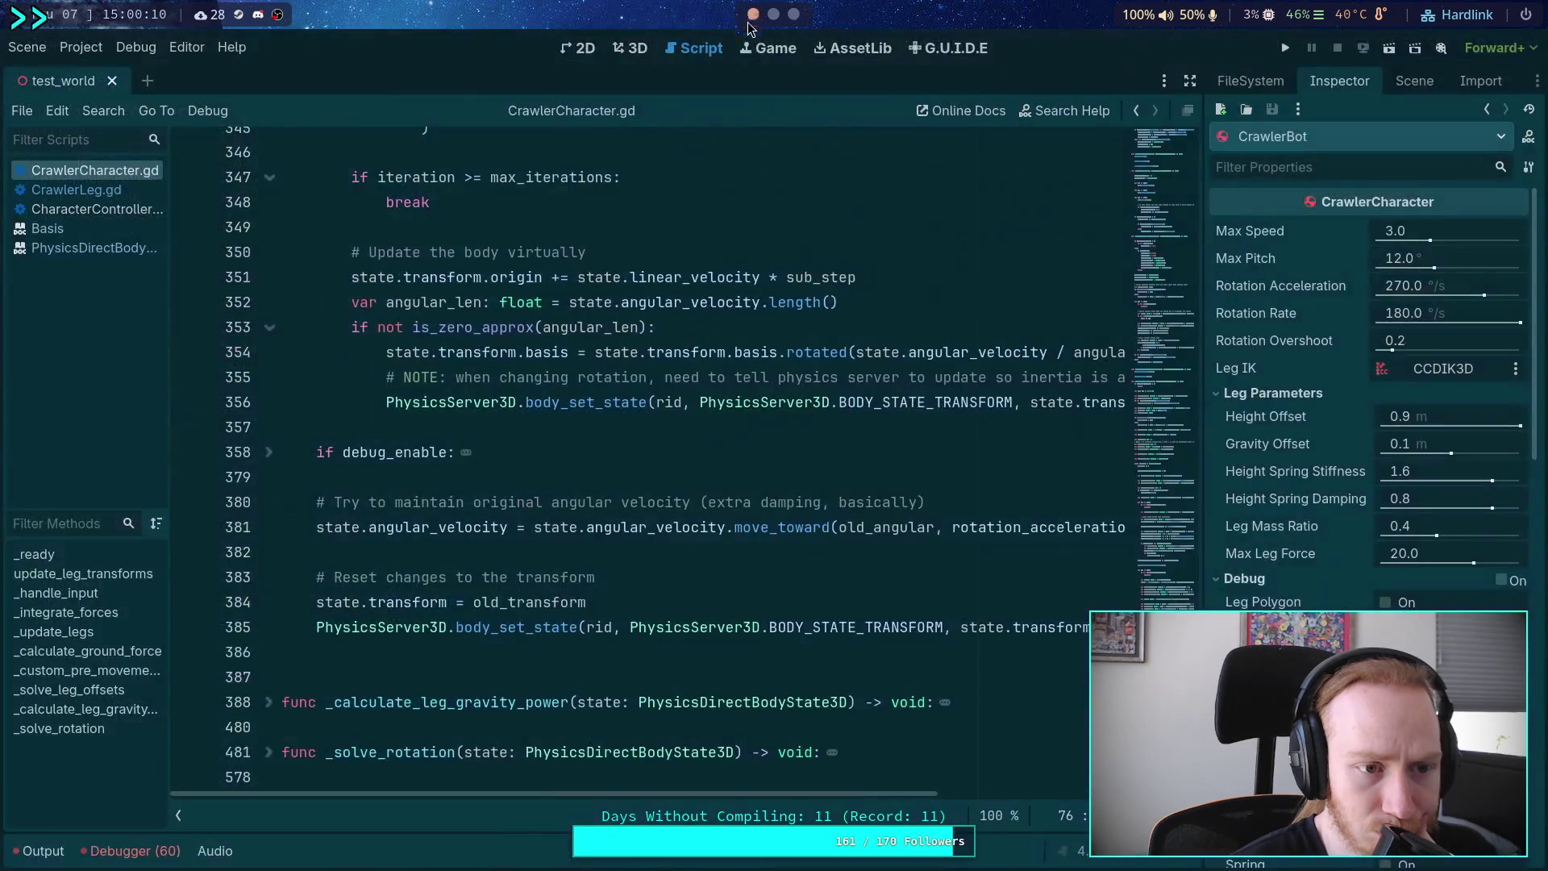
{"action": "scroll", "coordinate": [774, 503], "scroll_direction": "up", "scroll_amount": 20}
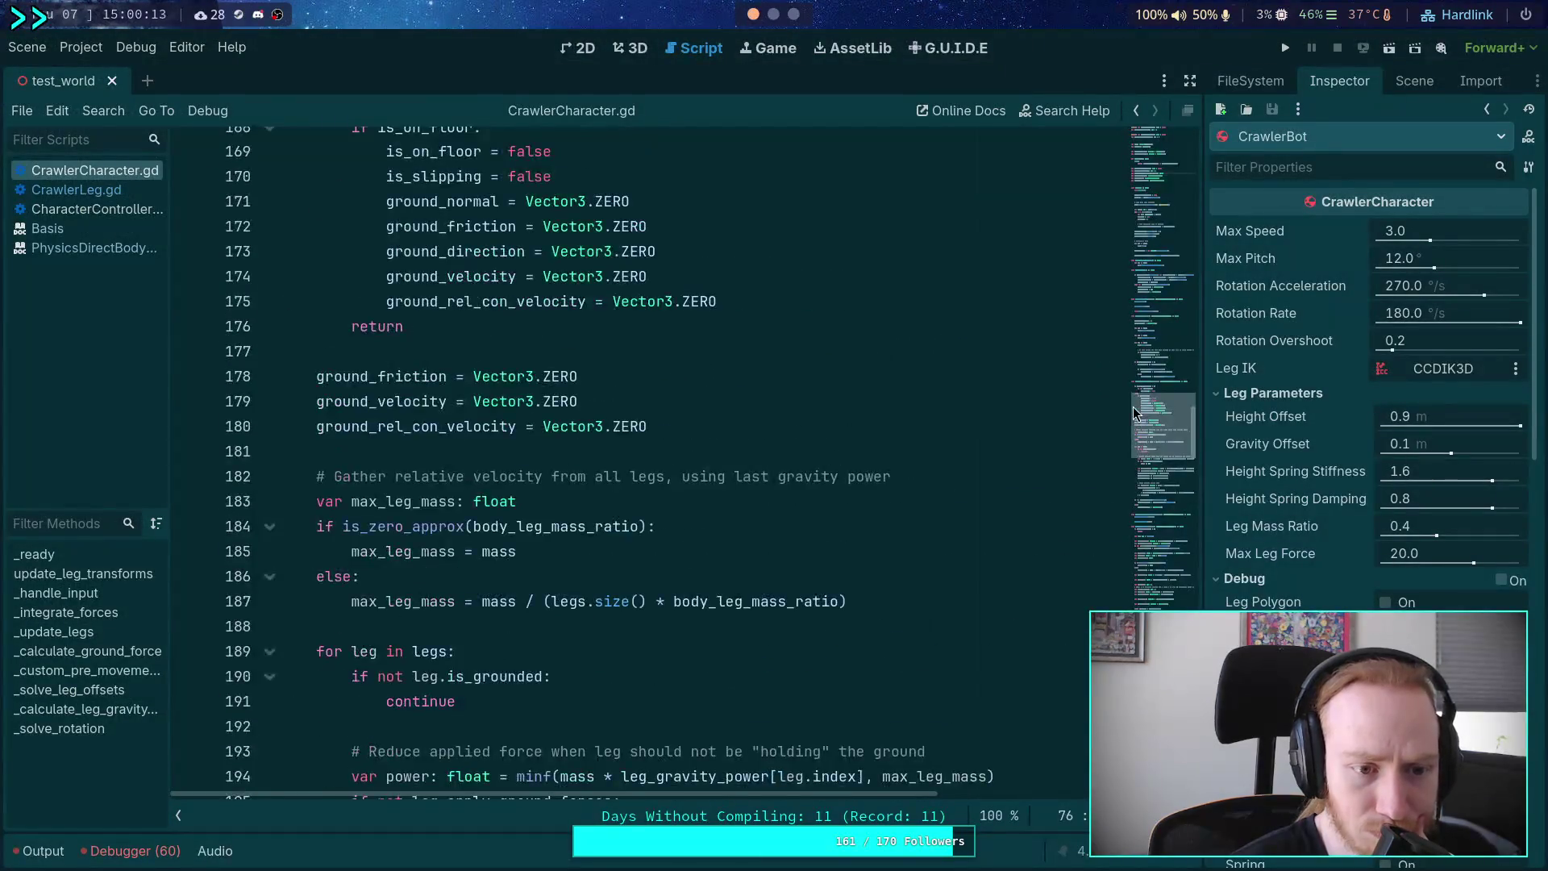
{"action": "scroll", "coordinate": [773, 503], "scroll_direction": "up", "scroll_amount": 3}
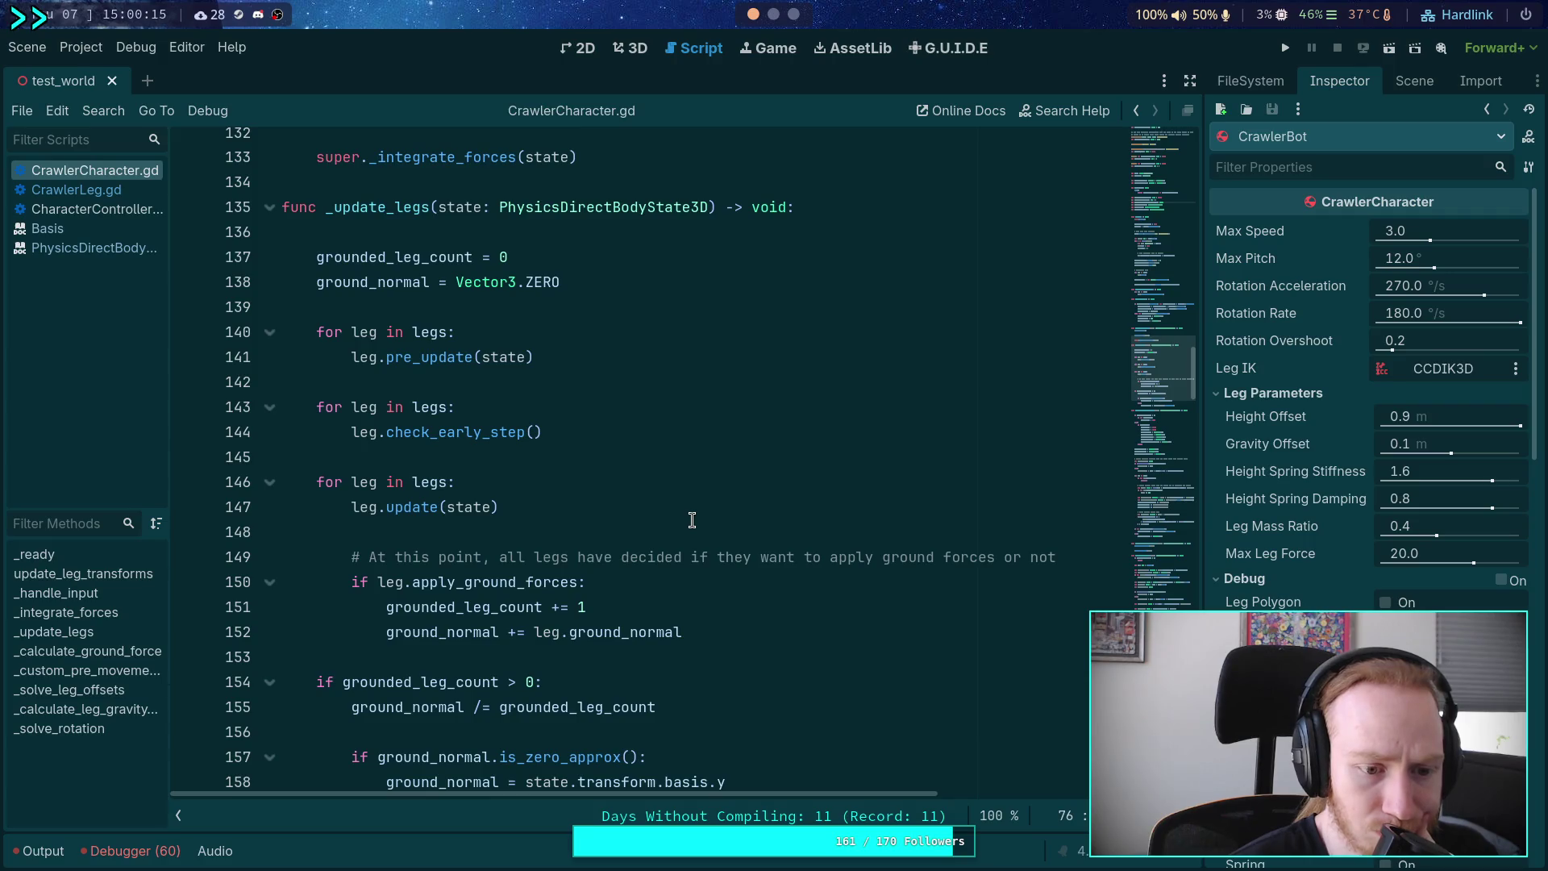
{"action": "scroll", "coordinate": [692, 520], "scroll_direction": "down", "scroll_amount": 2}
{"action": "scroll", "coordinate": [634, 484], "scroll_direction": "down", "scroll_amount": 5}
{"action": "scroll", "coordinate": [634, 483], "scroll_direction": "down", "scroll_amount": 11}
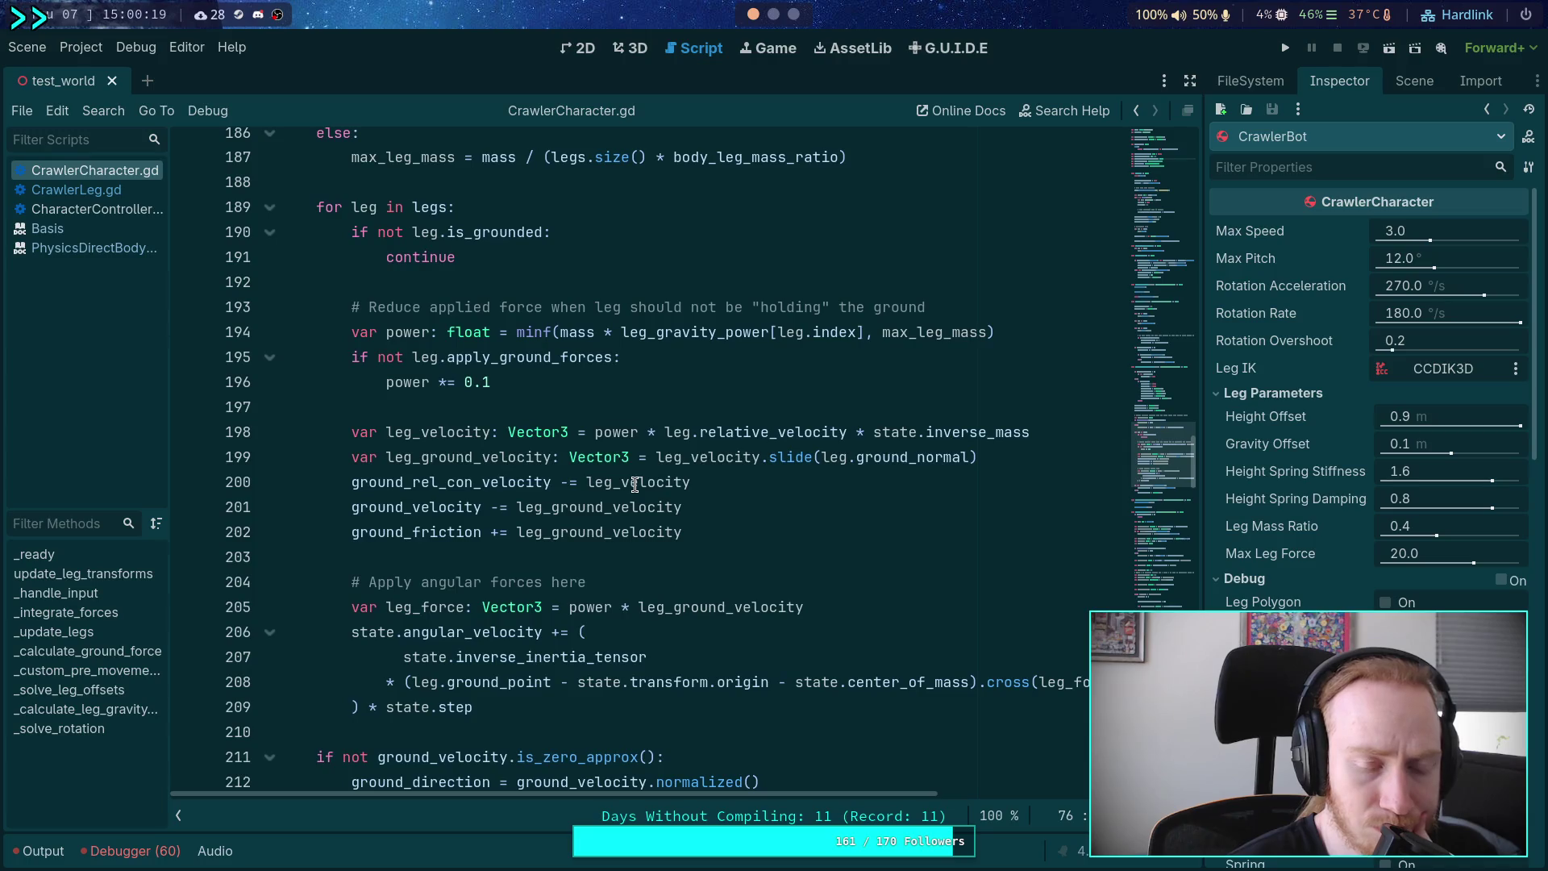
{"action": "scroll", "coordinate": [634, 484], "scroll_direction": "down", "scroll_amount": 1}
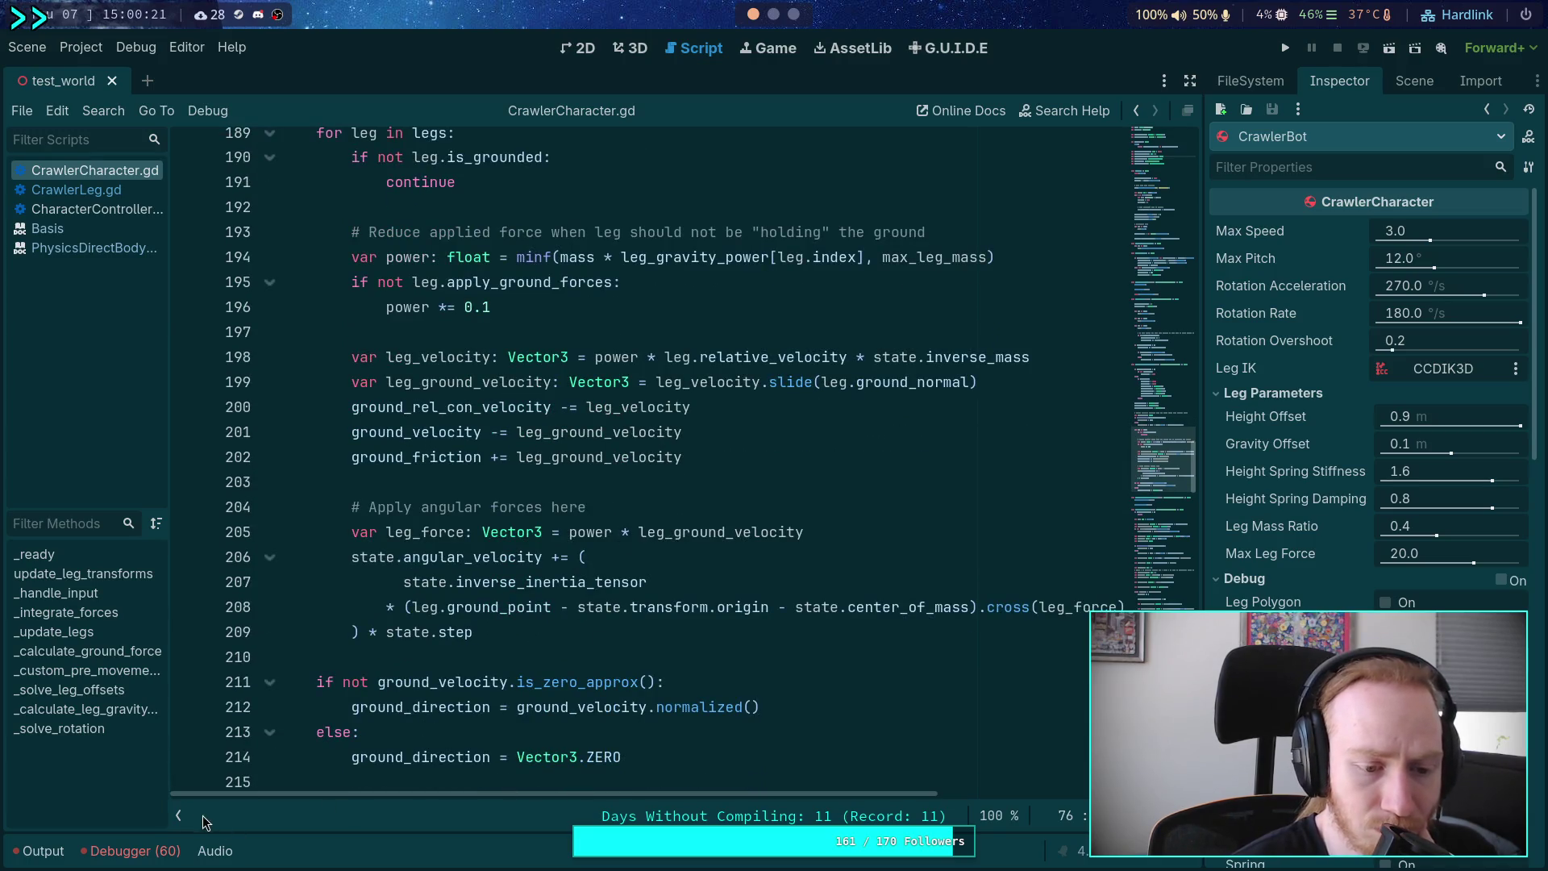
Step: Hide the script and method lists and highlight every use of leg_force
{"action": "left_click", "coordinate": [178, 816]}
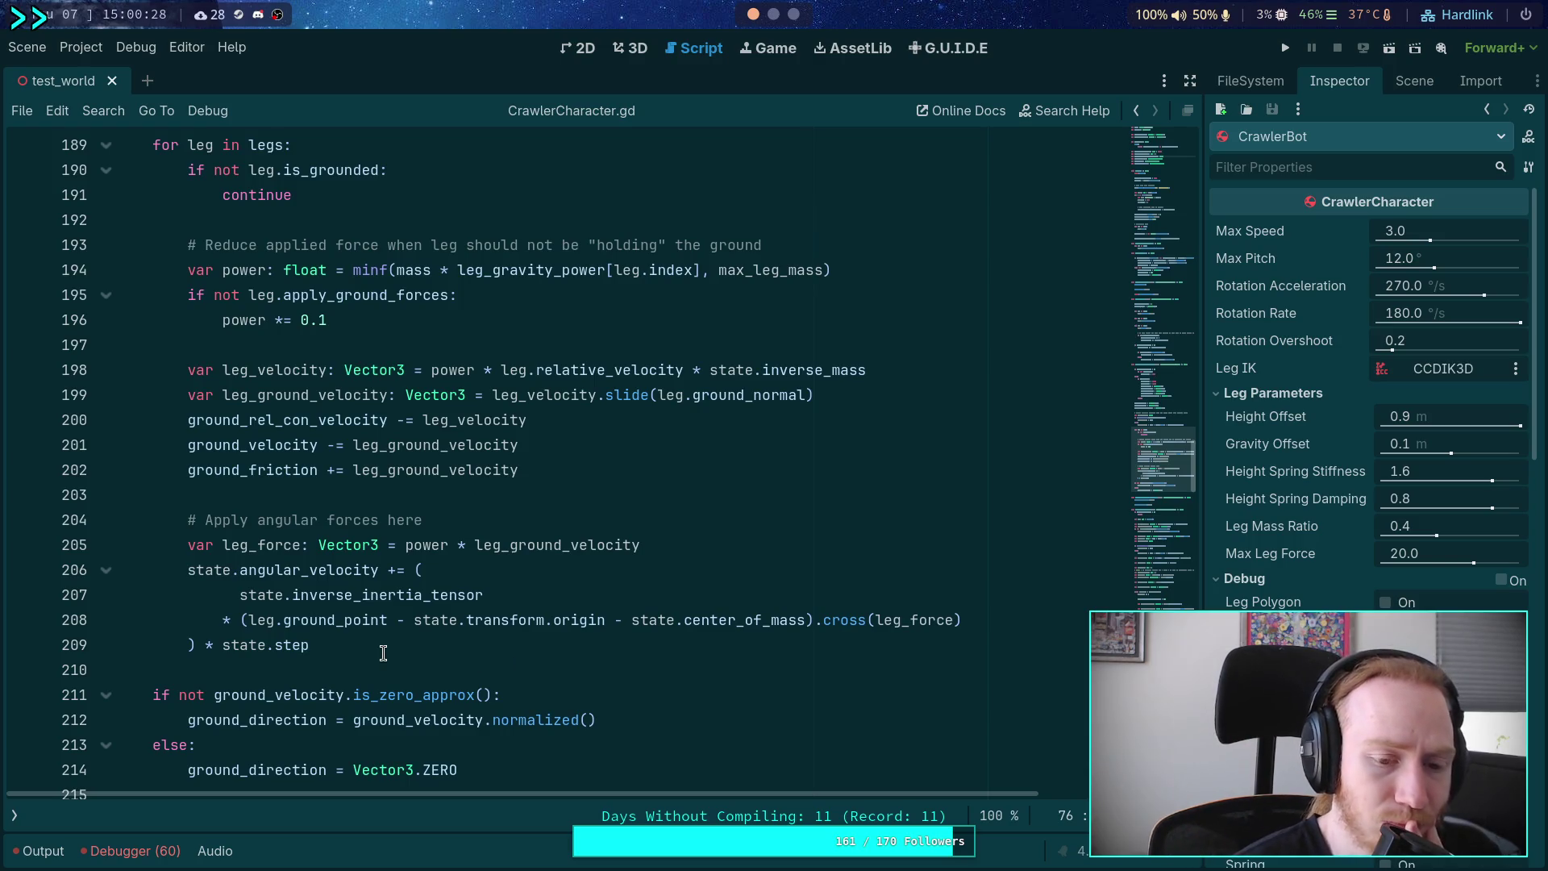
{"action": "mouse_move", "coordinate": [340, 626]}
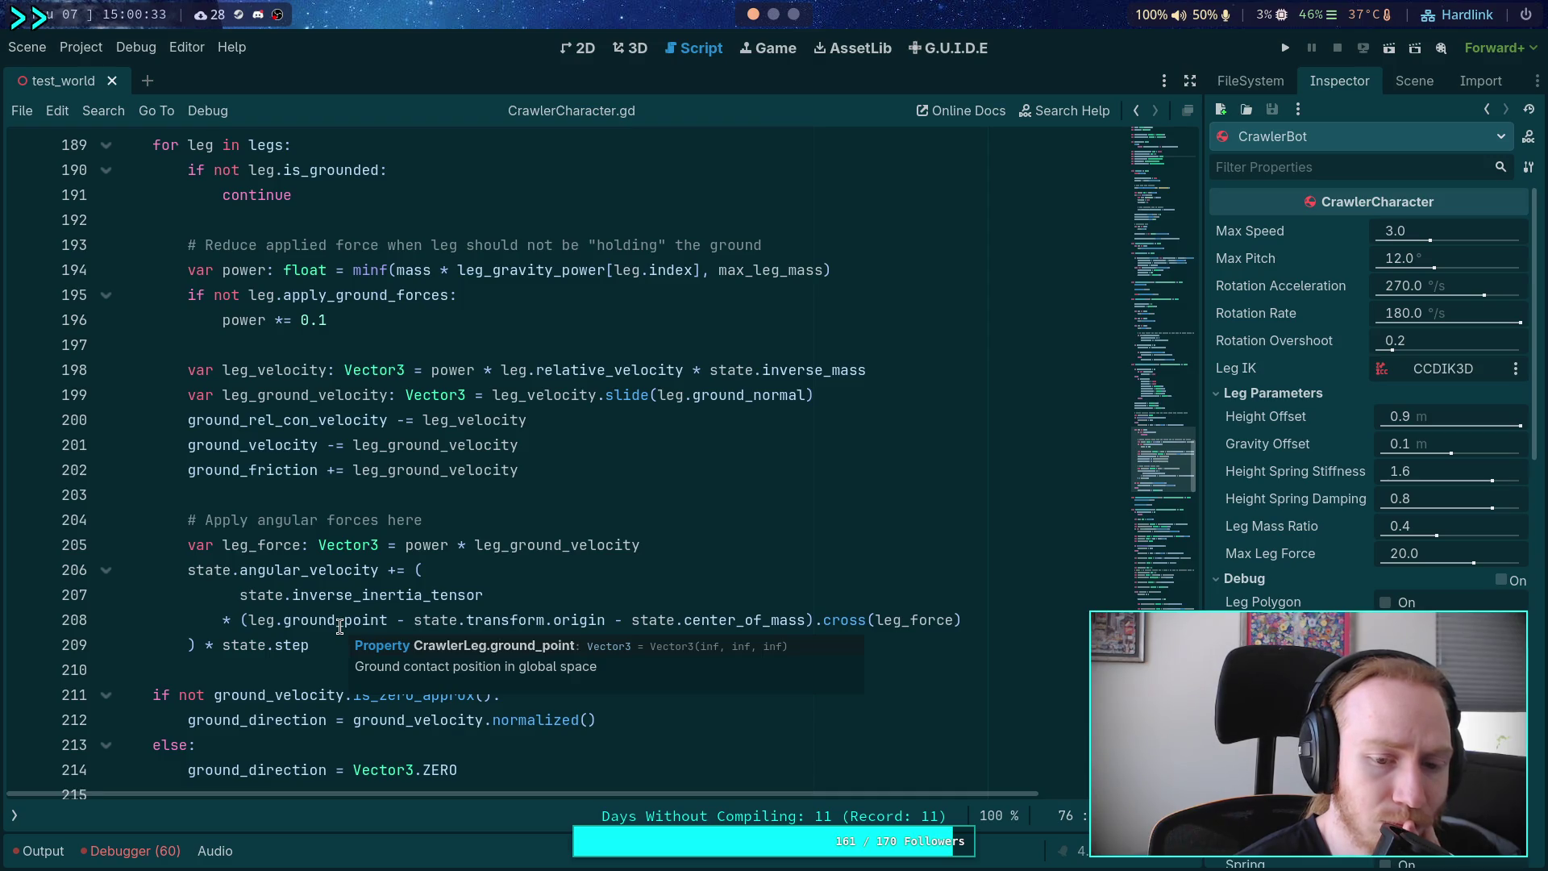
{"action": "double_click", "coordinate": [928, 623]}
{"action": "double_click", "coordinate": [279, 545]}
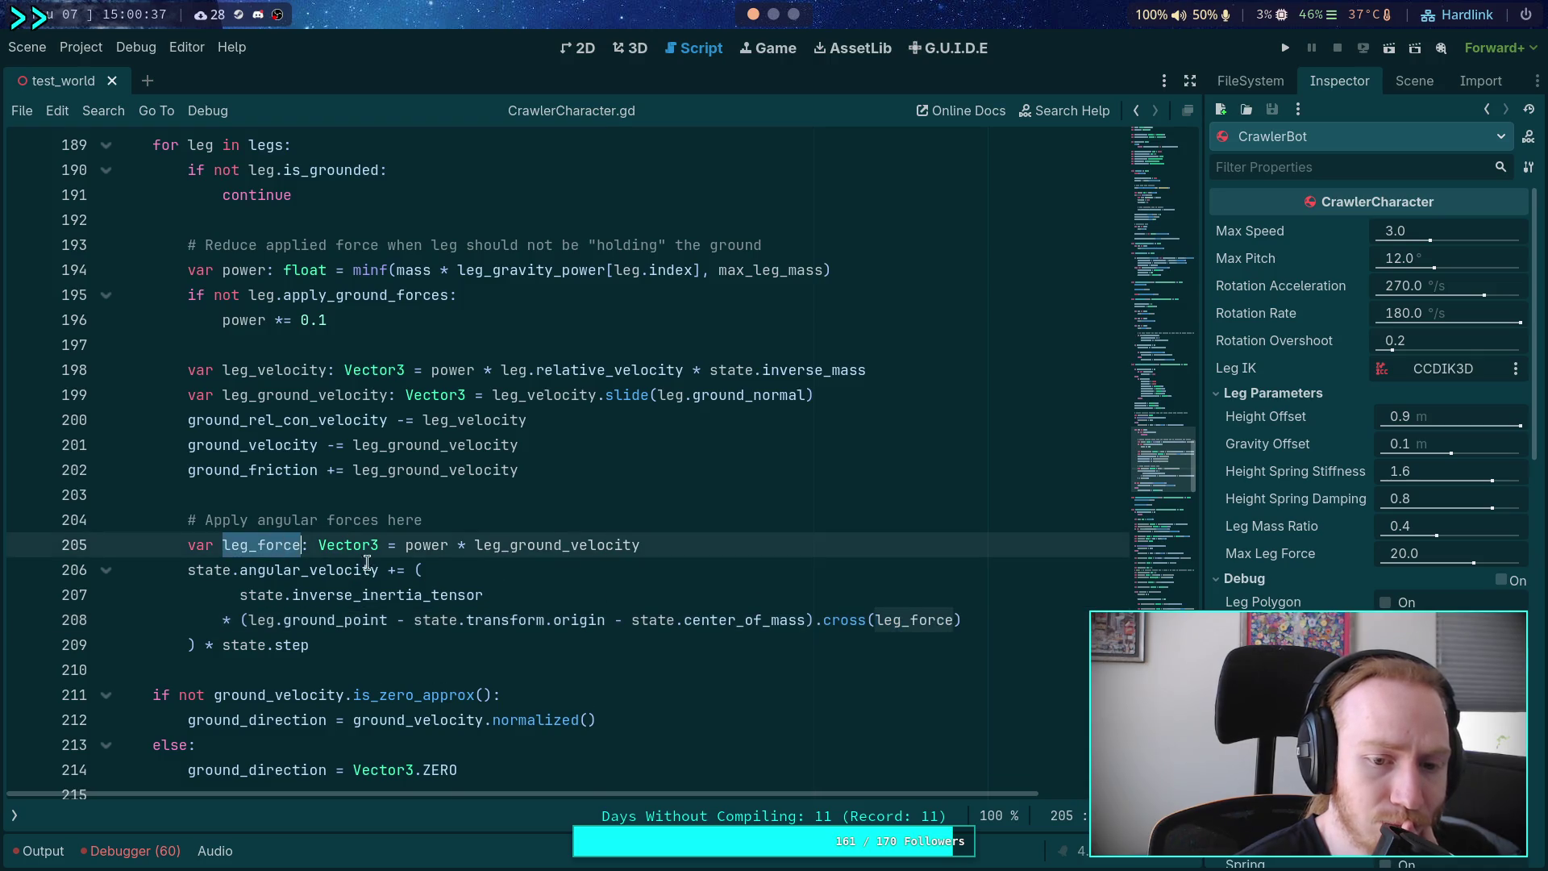
{"action": "scroll", "coordinate": [494, 582], "scroll_direction": "up", "scroll_amount": 1}
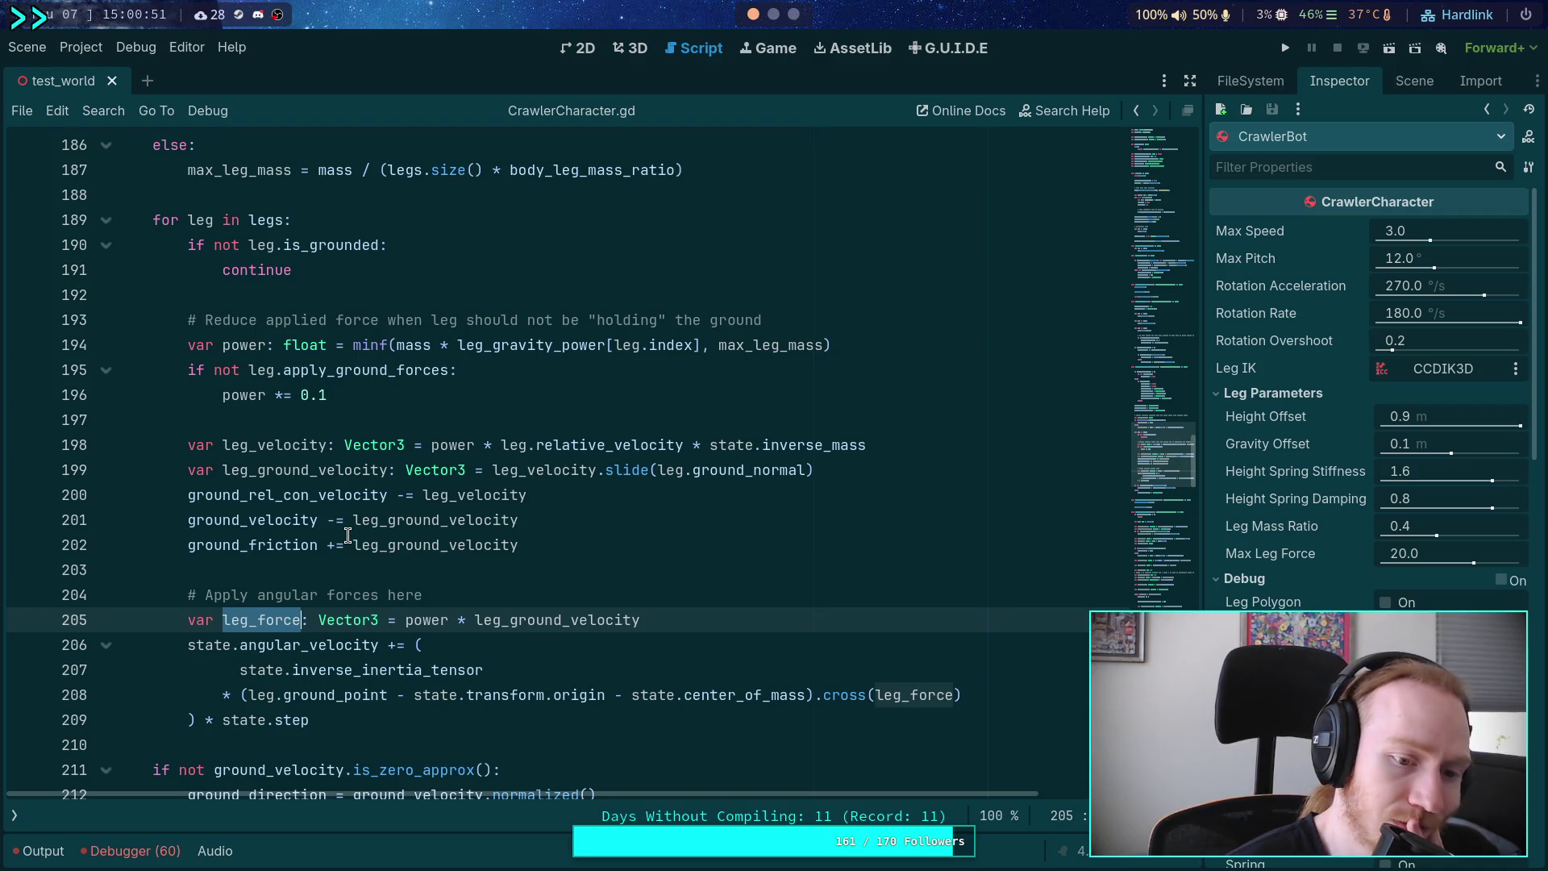
{"action": "scroll", "coordinate": [347, 535], "scroll_direction": "down", "scroll_amount": 9}
{"action": "scroll", "coordinate": [347, 536], "scroll_direction": "down", "scroll_amount": 15}
{"action": "scroll", "coordinate": [347, 535], "scroll_direction": "down", "scroll_amount": 11}
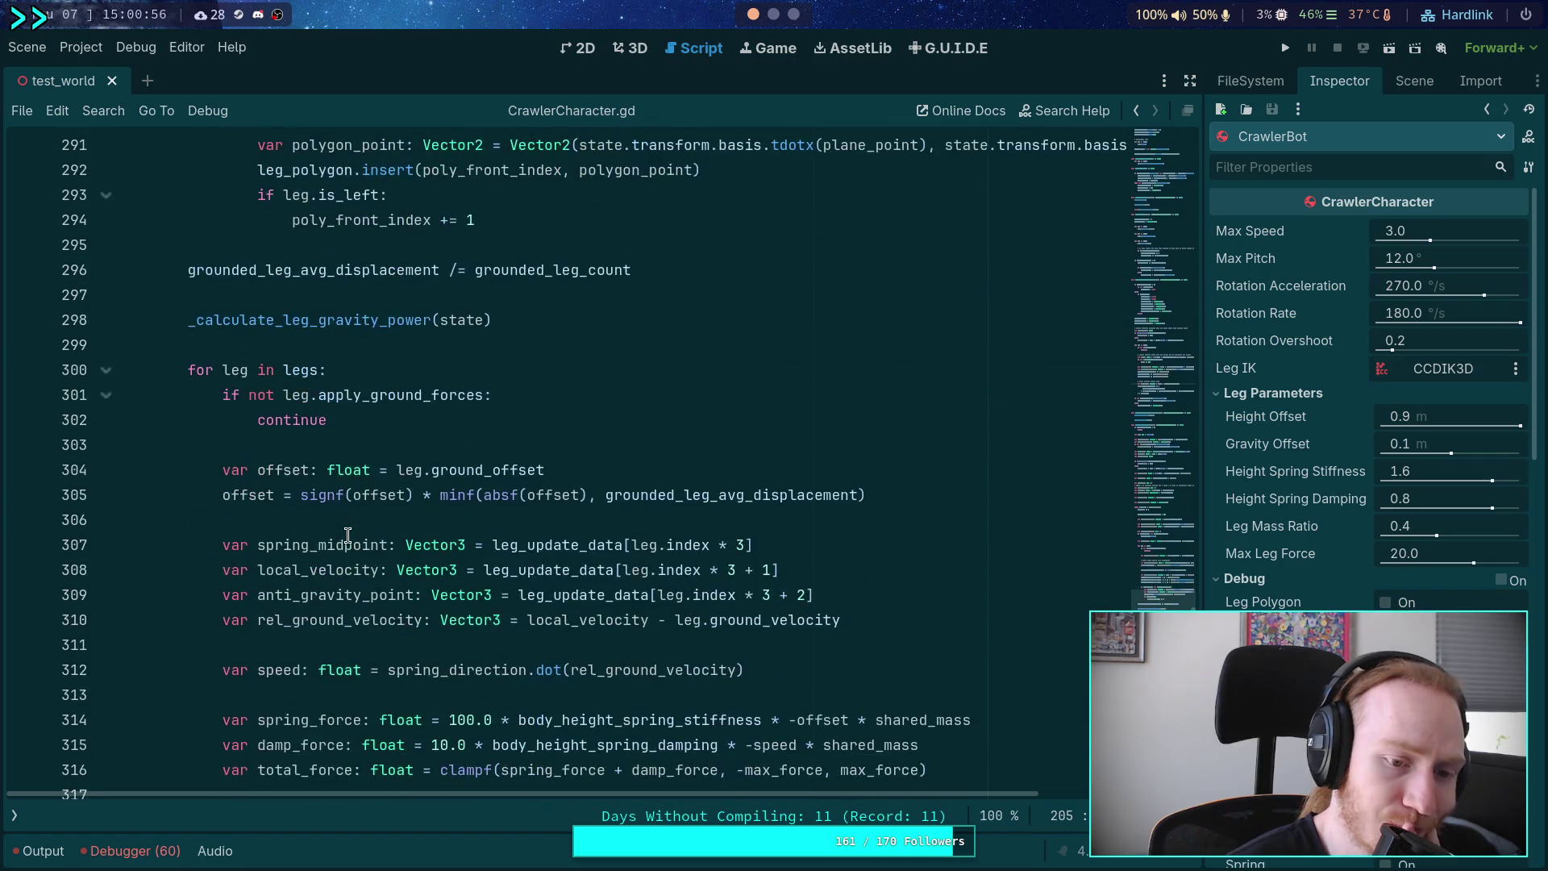
{"action": "scroll", "coordinate": [347, 536], "scroll_direction": "down", "scroll_amount": 3}
{"action": "scroll", "coordinate": [347, 535], "scroll_direction": "down", "scroll_amount": 4}
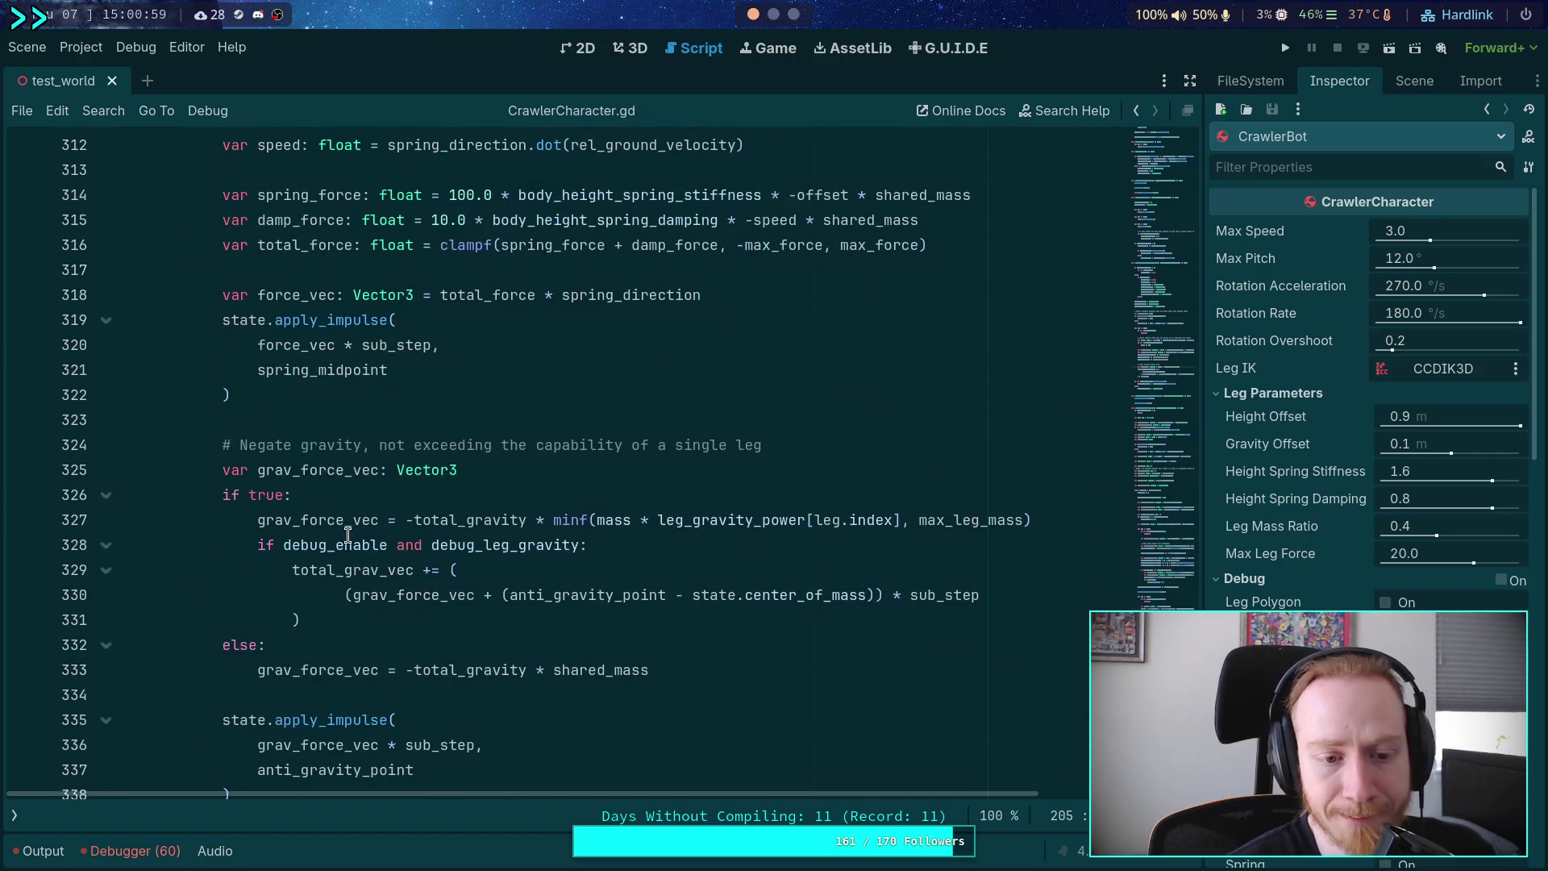
{"action": "scroll", "coordinate": [347, 535], "scroll_direction": "down", "scroll_amount": 2}
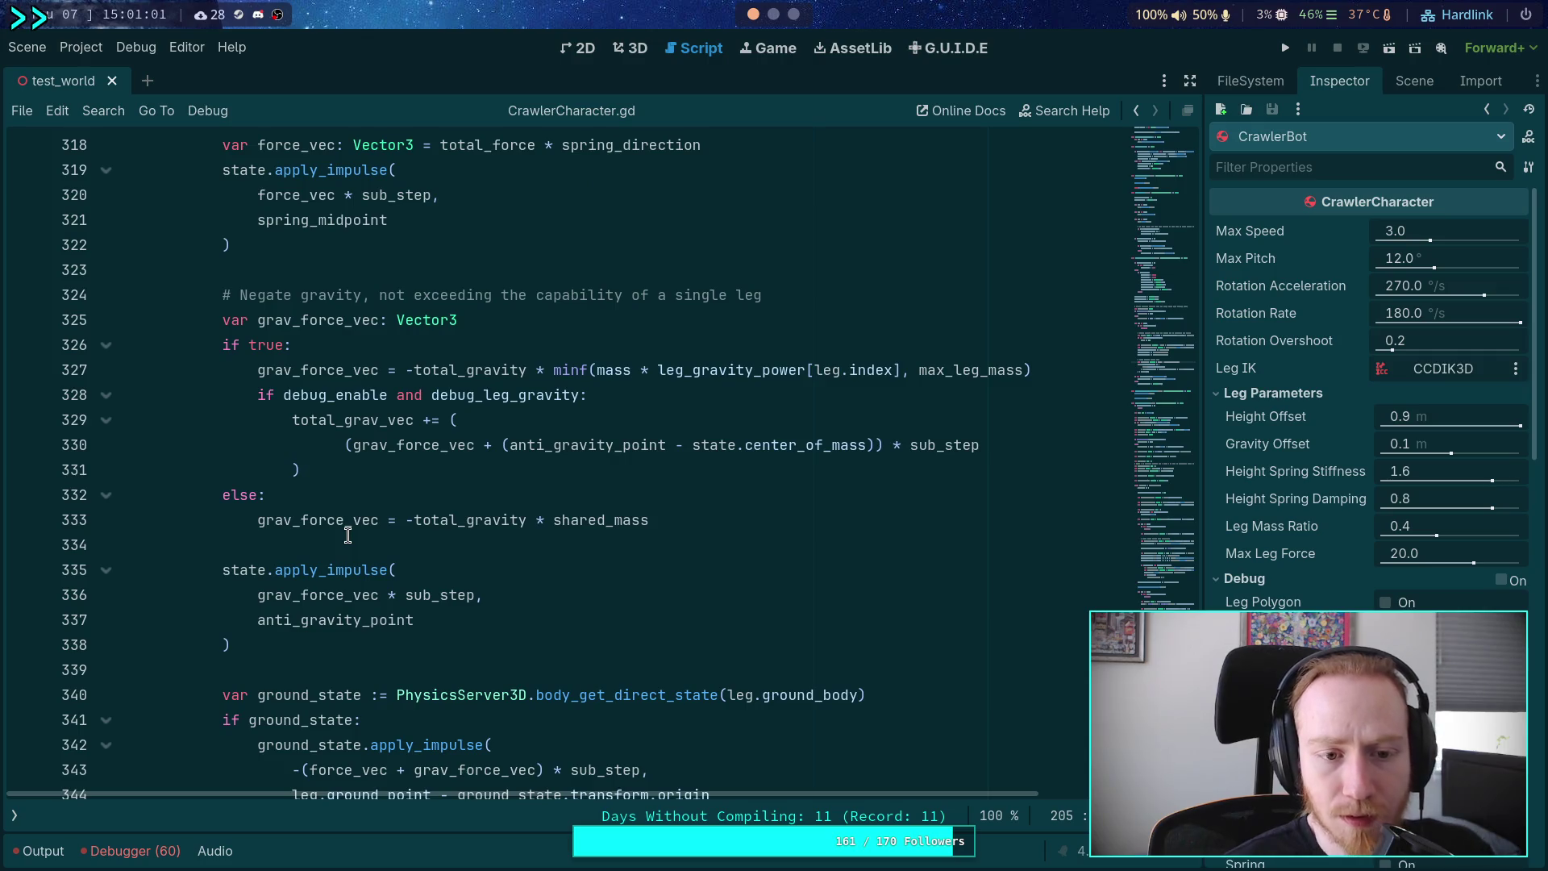
{"action": "double_click", "coordinate": [299, 621]}
{"action": "scroll", "coordinate": [312, 590], "scroll_direction": "up", "scroll_amount": 2}
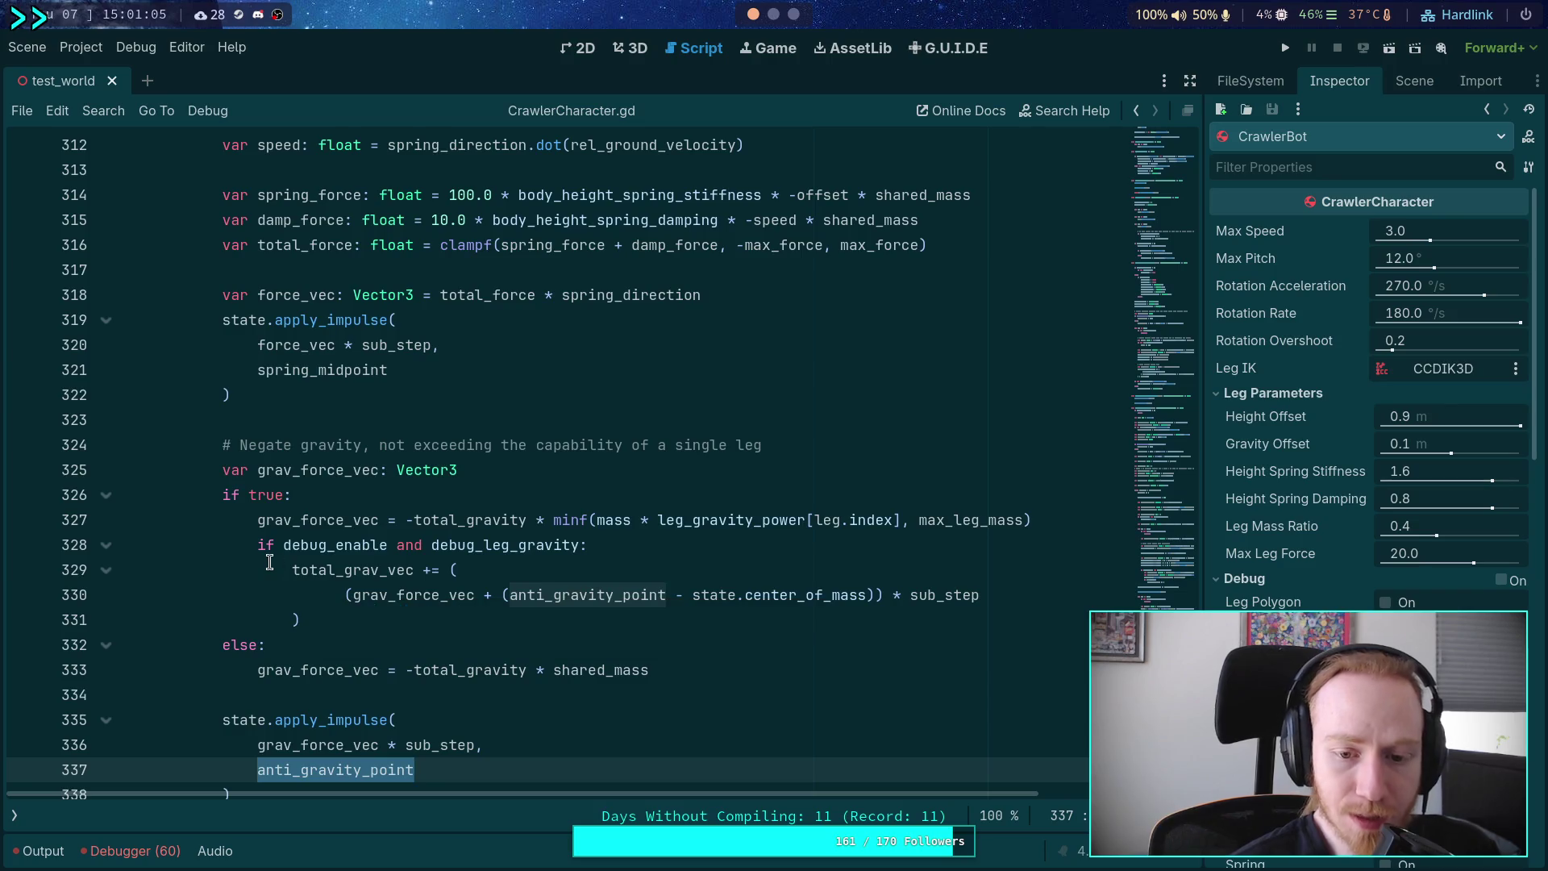
{"action": "scroll", "coordinate": [221, 540], "scroll_direction": "down", "scroll_amount": 2}
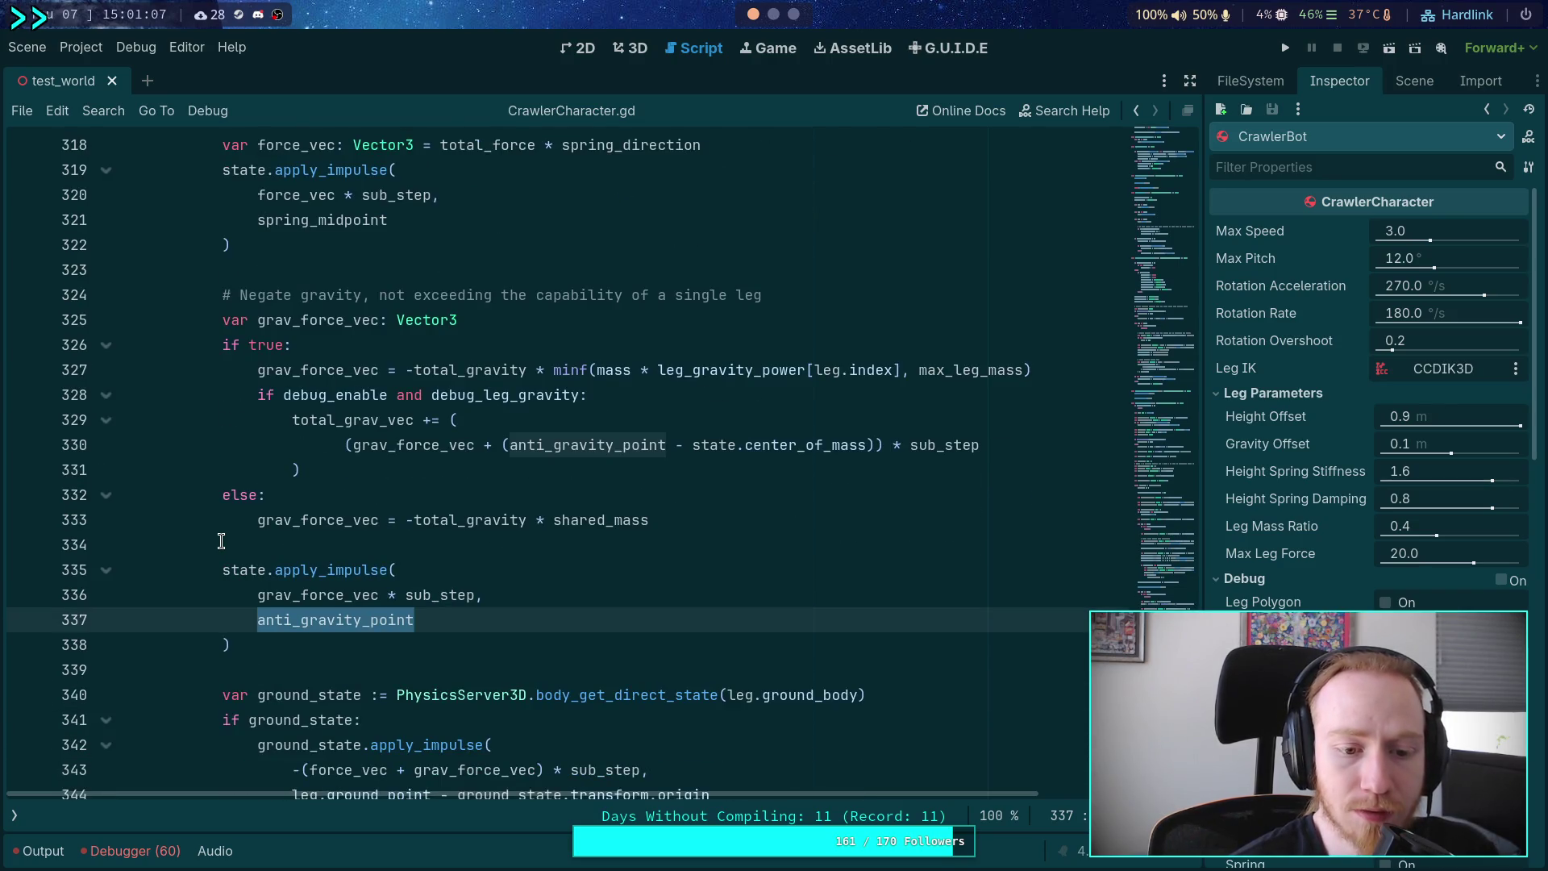
{"action": "scroll", "coordinate": [221, 541], "scroll_direction": "down", "scroll_amount": 3}
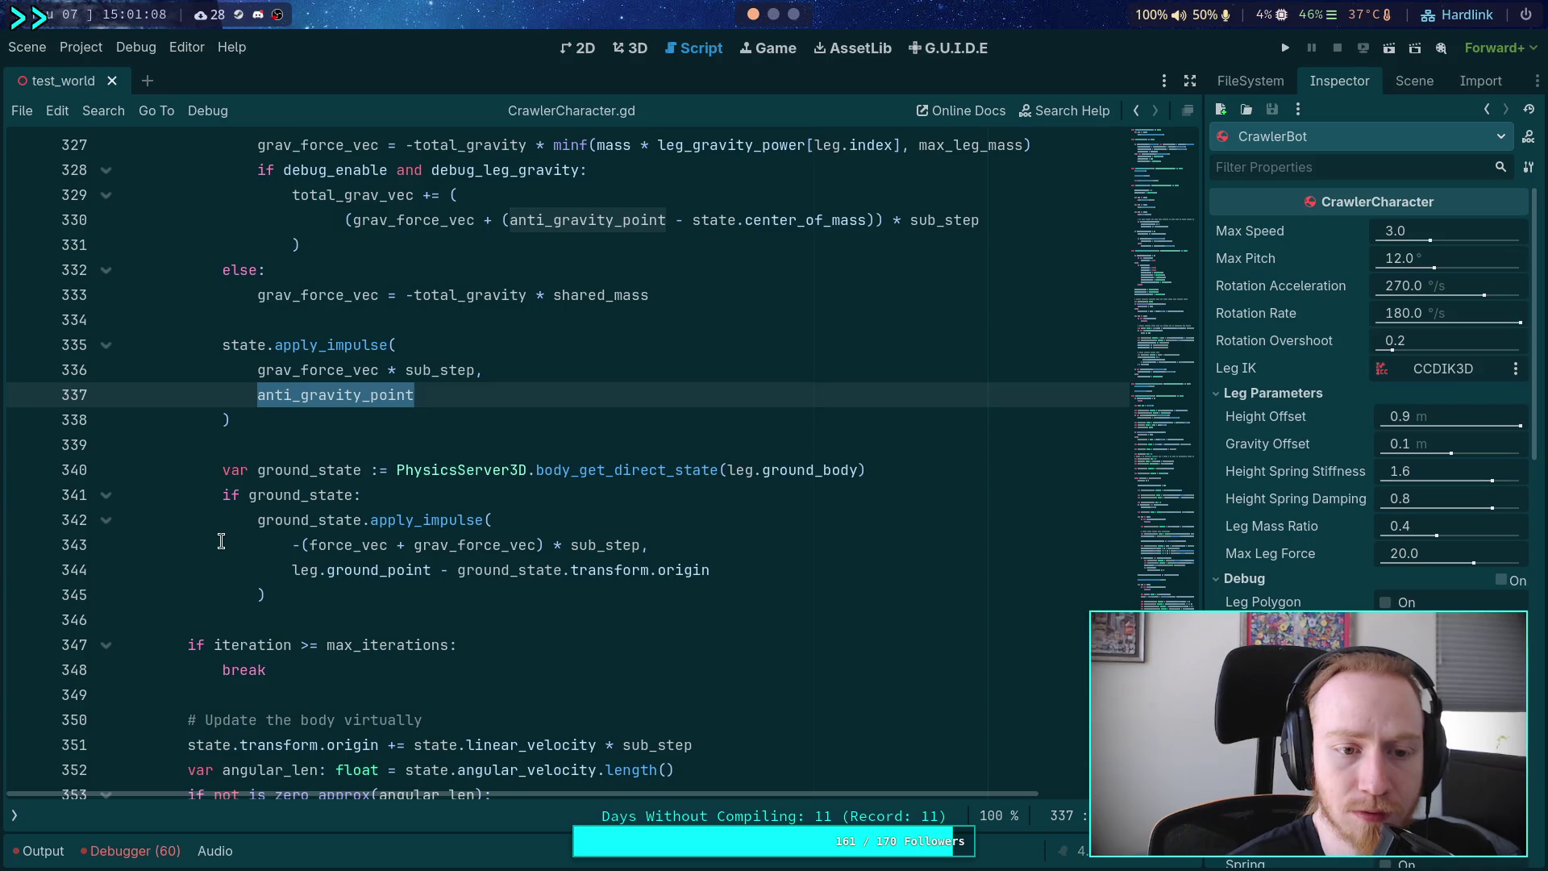
{"action": "scroll", "coordinate": [221, 540], "scroll_direction": "up", "scroll_amount": 4}
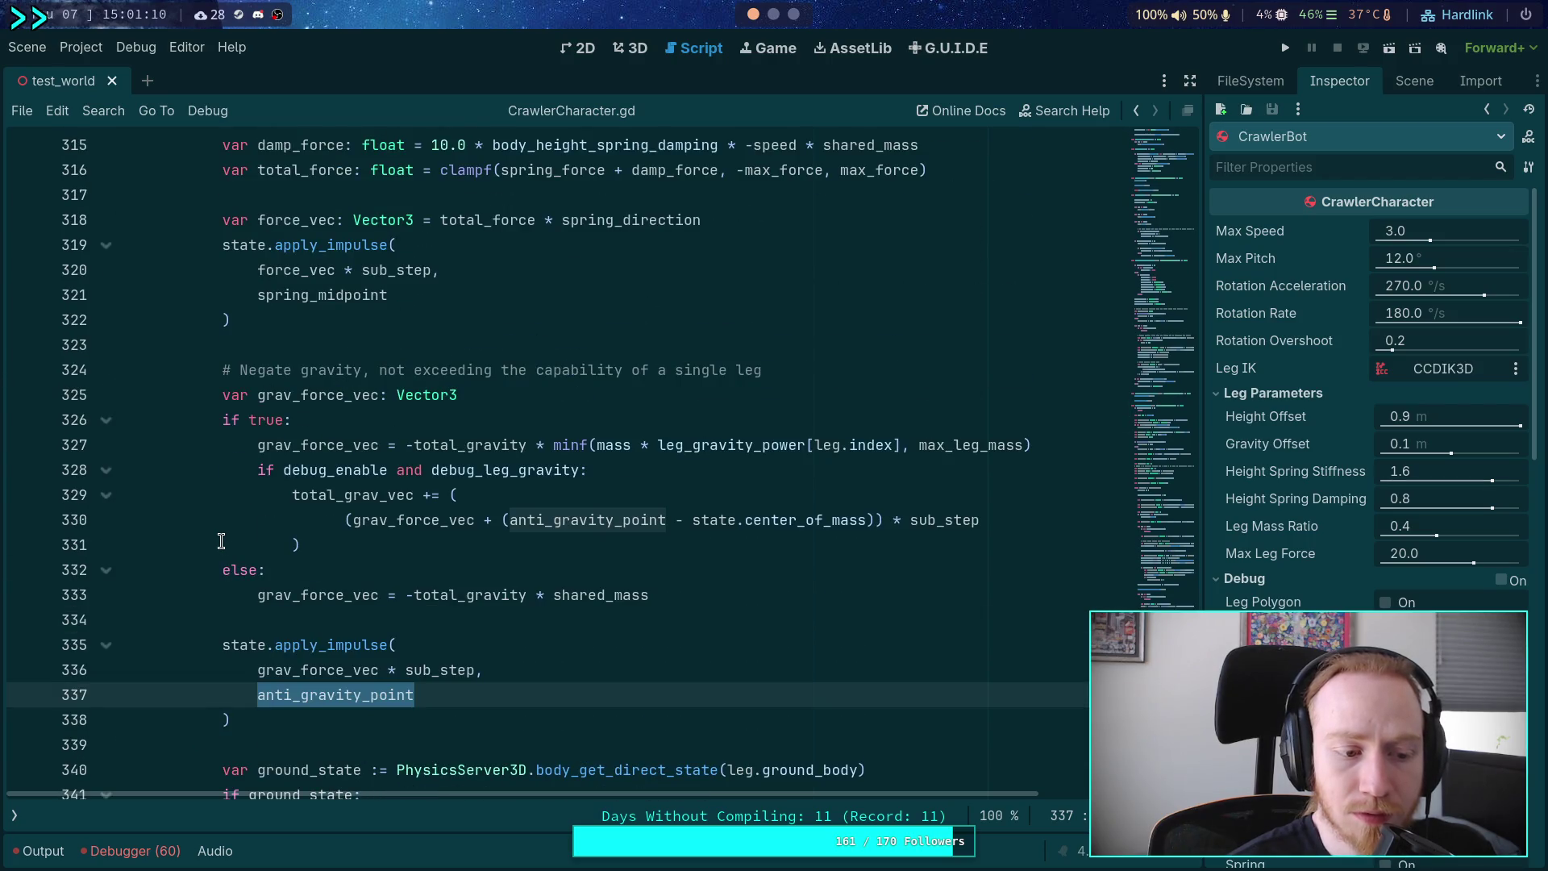
{"action": "scroll", "coordinate": [221, 541], "scroll_direction": "up", "scroll_amount": 9}
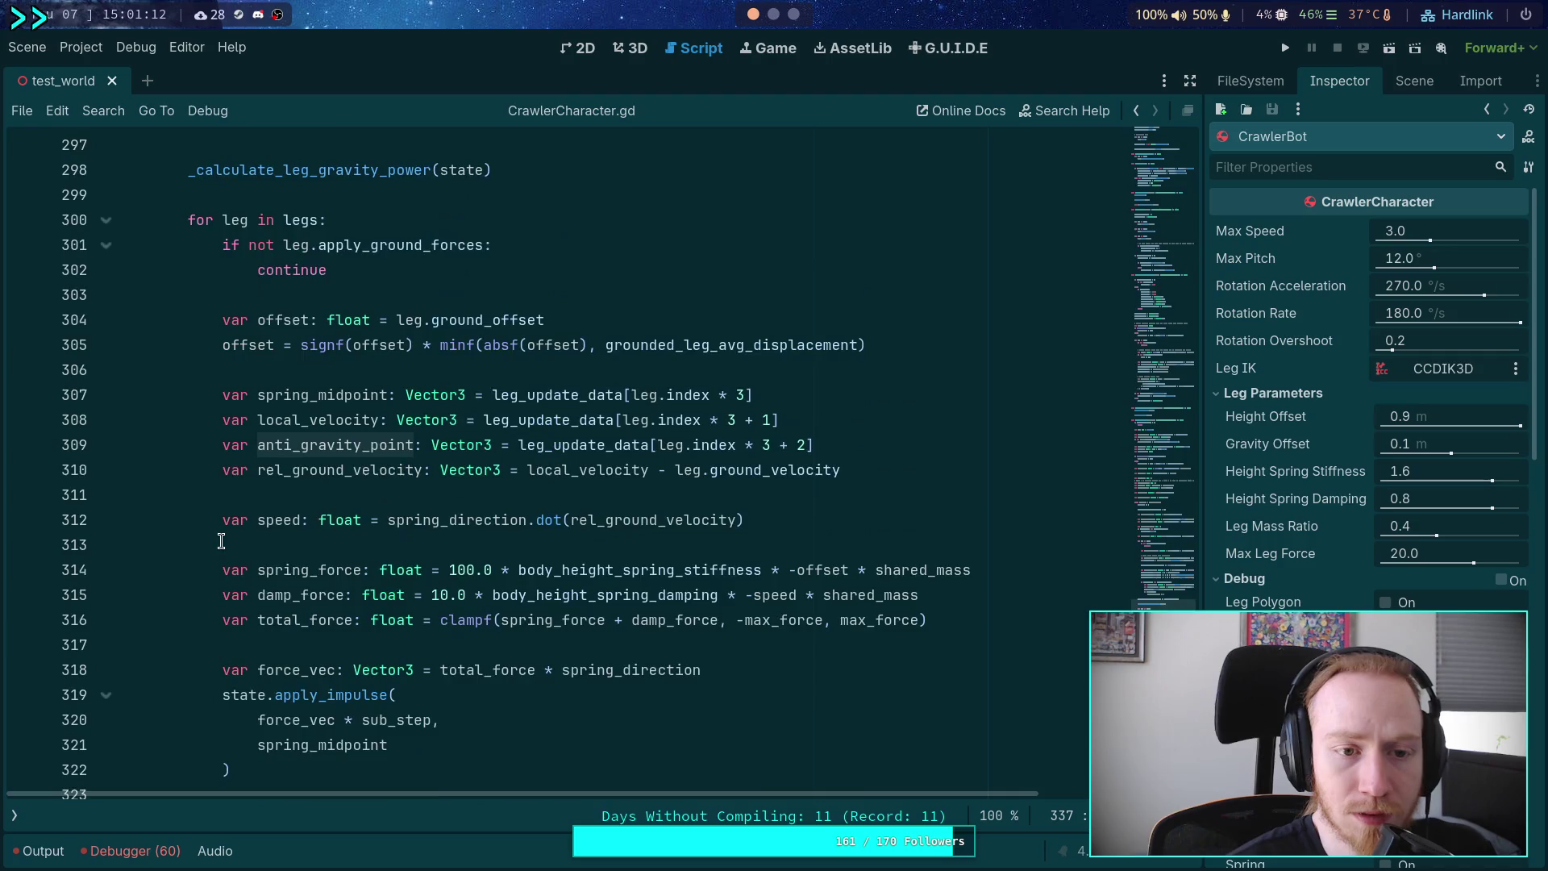
{"action": "scroll", "coordinate": [221, 540], "scroll_direction": "down", "scroll_amount": 2}
{"action": "scroll", "coordinate": [221, 541], "scroll_direction": "down", "scroll_amount": 11}
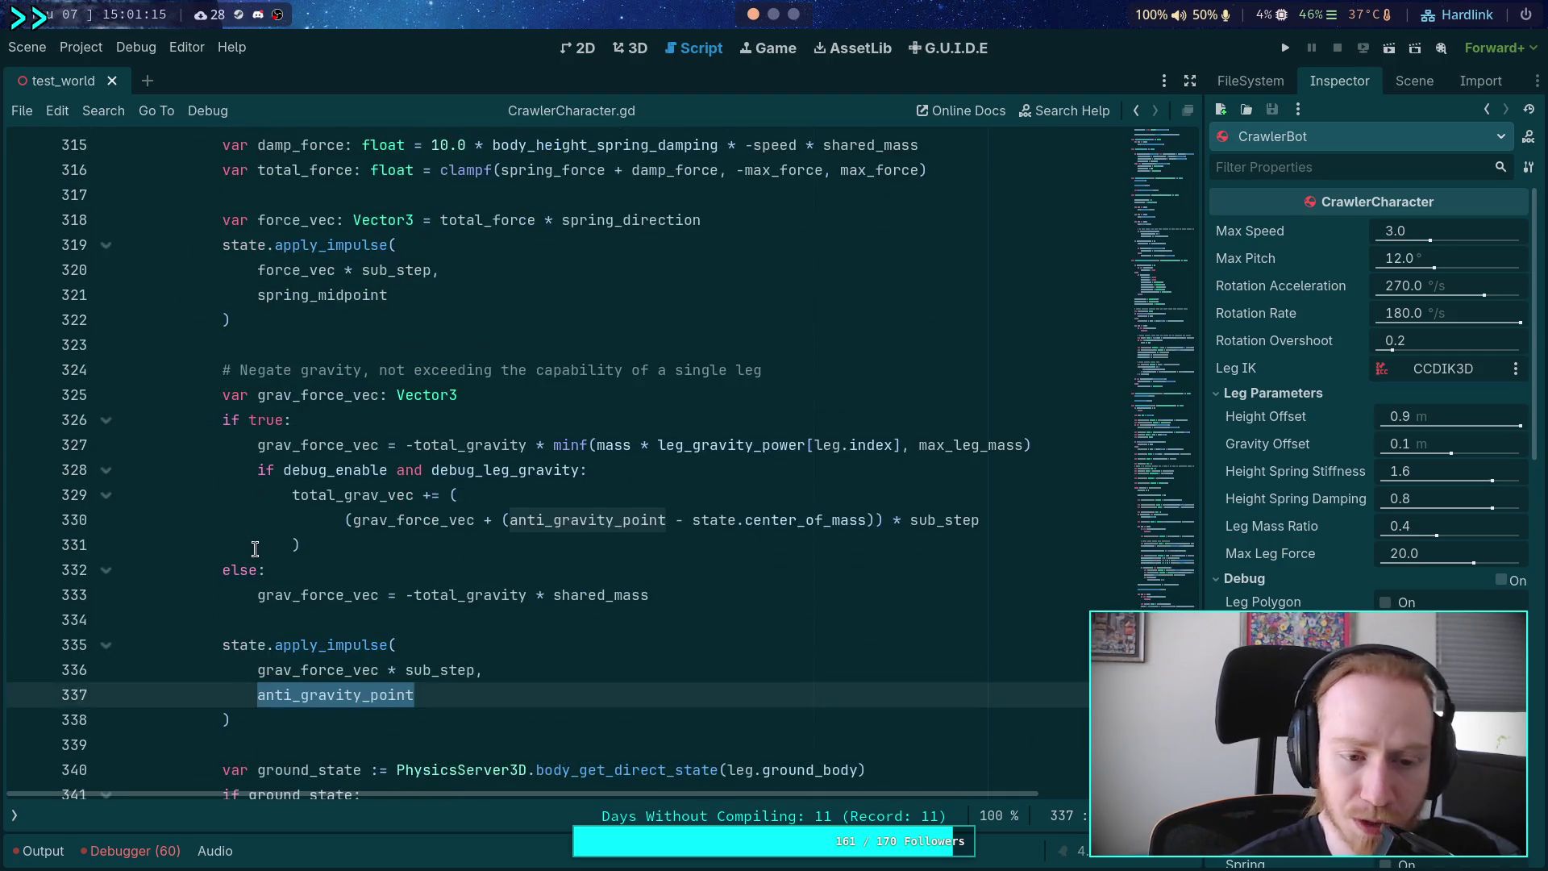
{"action": "scroll", "coordinate": [254, 548], "scroll_direction": "down", "scroll_amount": 7}
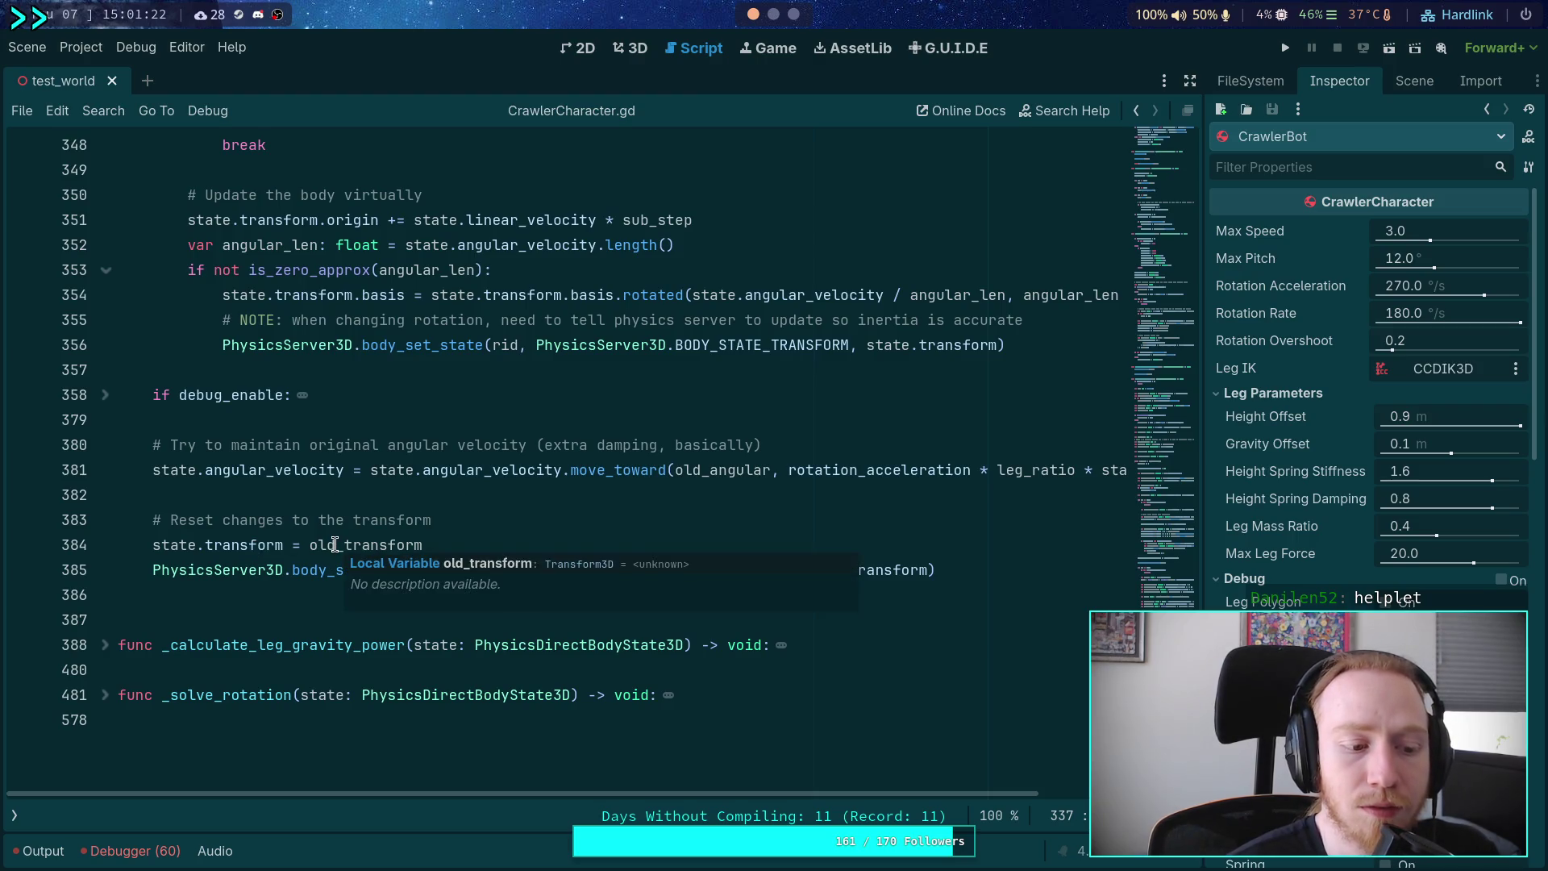
{"action": "scroll", "coordinate": [299, 535], "scroll_direction": "up", "scroll_amount": 3}
{"action": "scroll", "coordinate": [299, 535], "scroll_direction": "up", "scroll_amount": 10}
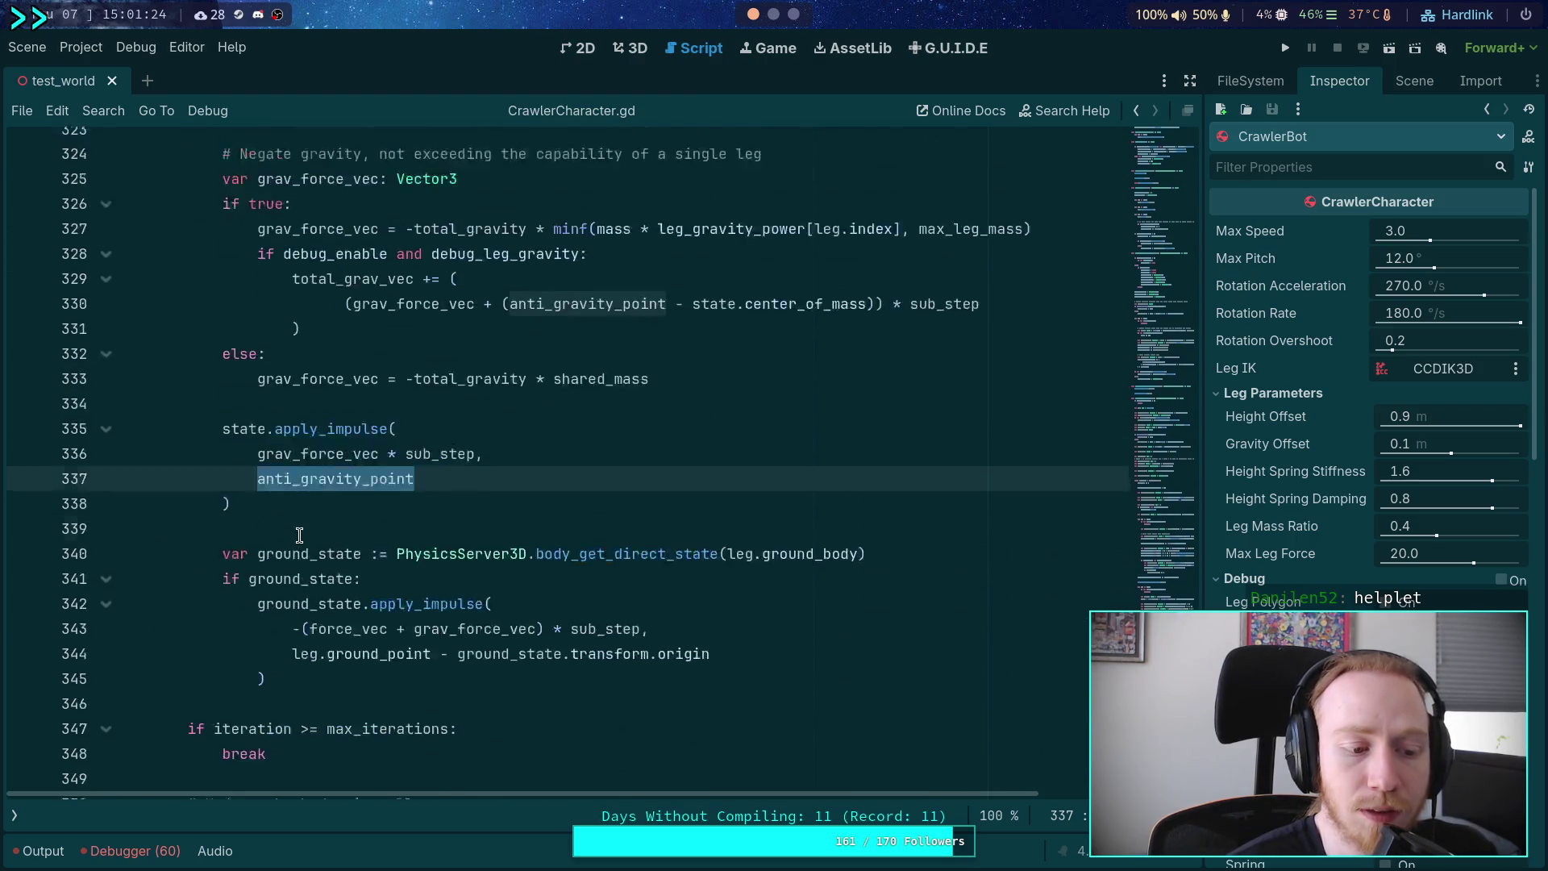
{"action": "scroll", "coordinate": [299, 535], "scroll_direction": "up", "scroll_amount": 4}
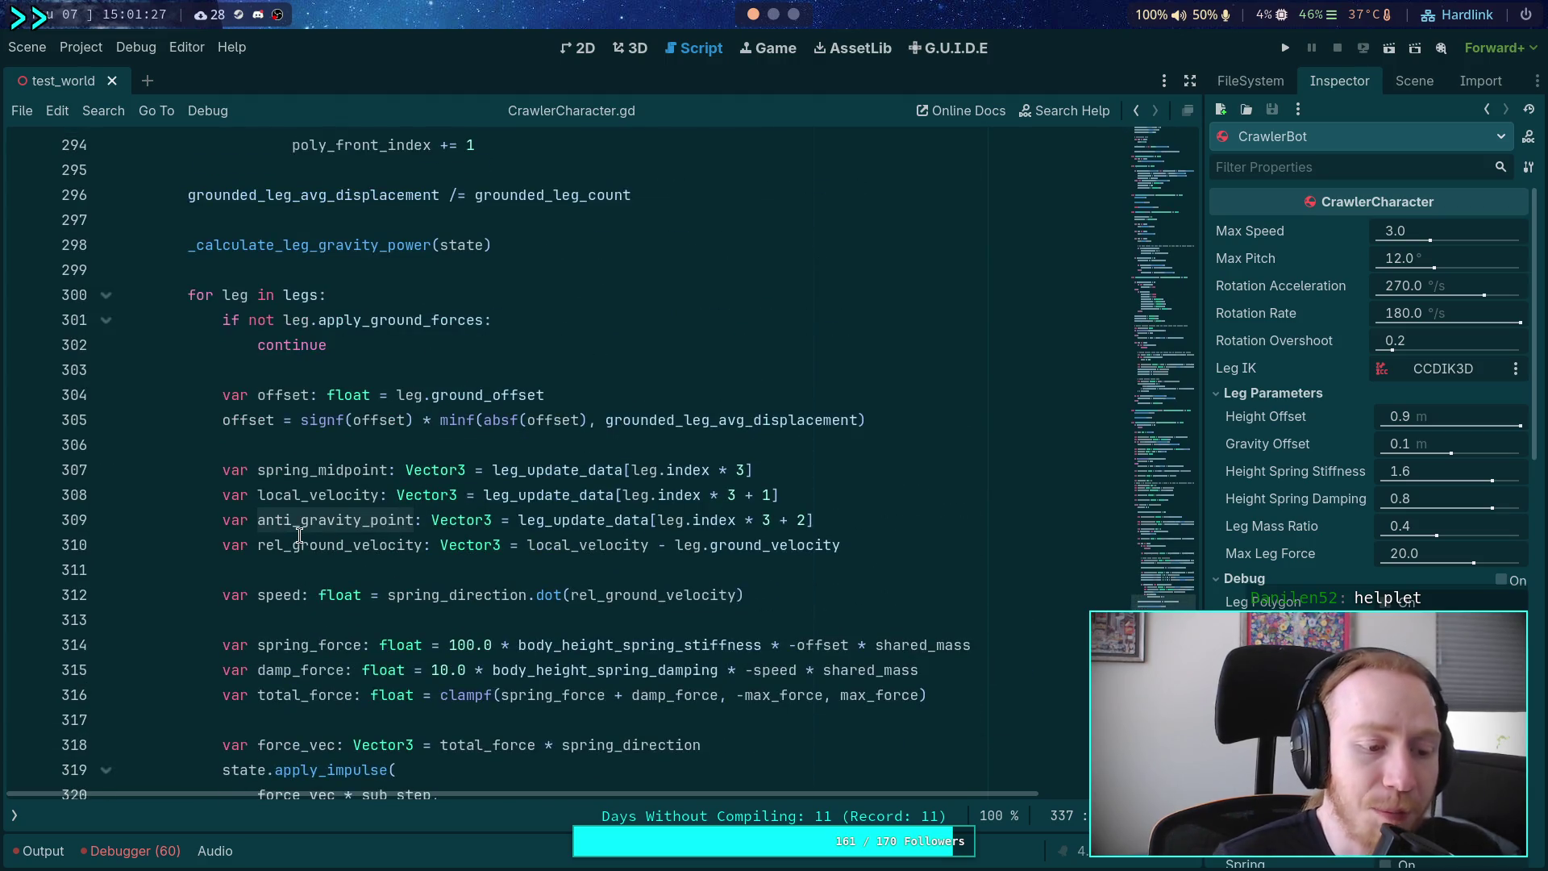
{"action": "left_click", "coordinate": [439, 445]}
{"action": "scroll", "coordinate": [438, 446], "scroll_direction": "up", "scroll_amount": 6}
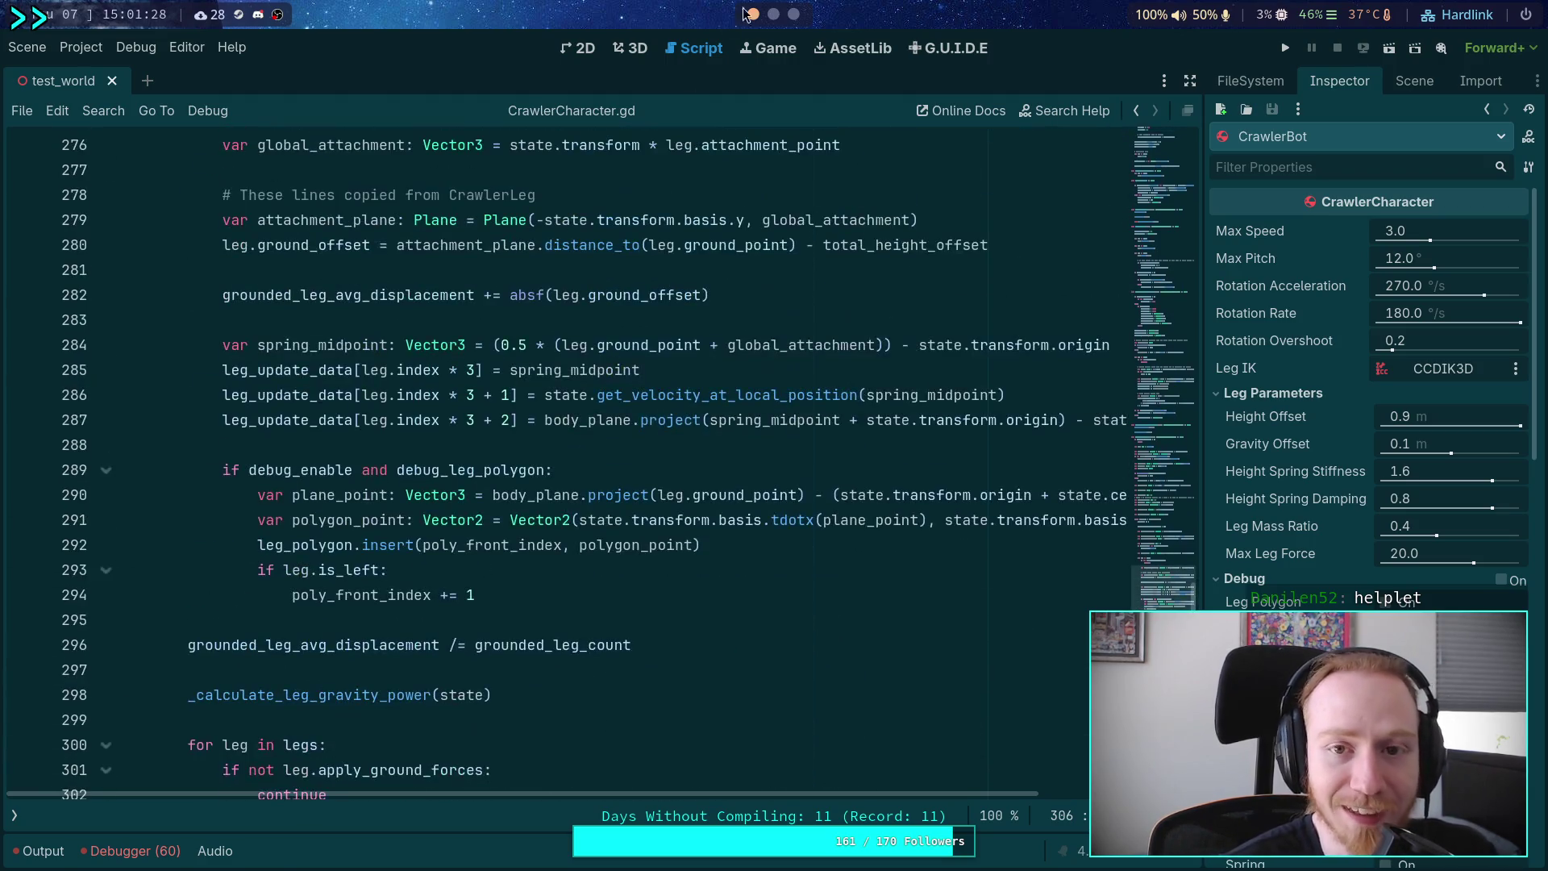
{"action": "scroll", "coordinate": [619, 336], "scroll_direction": "up", "scroll_amount": 3}
Step: Scroll the git diff through CrawlerLeg.gd's target-position rewrite
{"action": "left_click", "coordinate": [771, 16]}
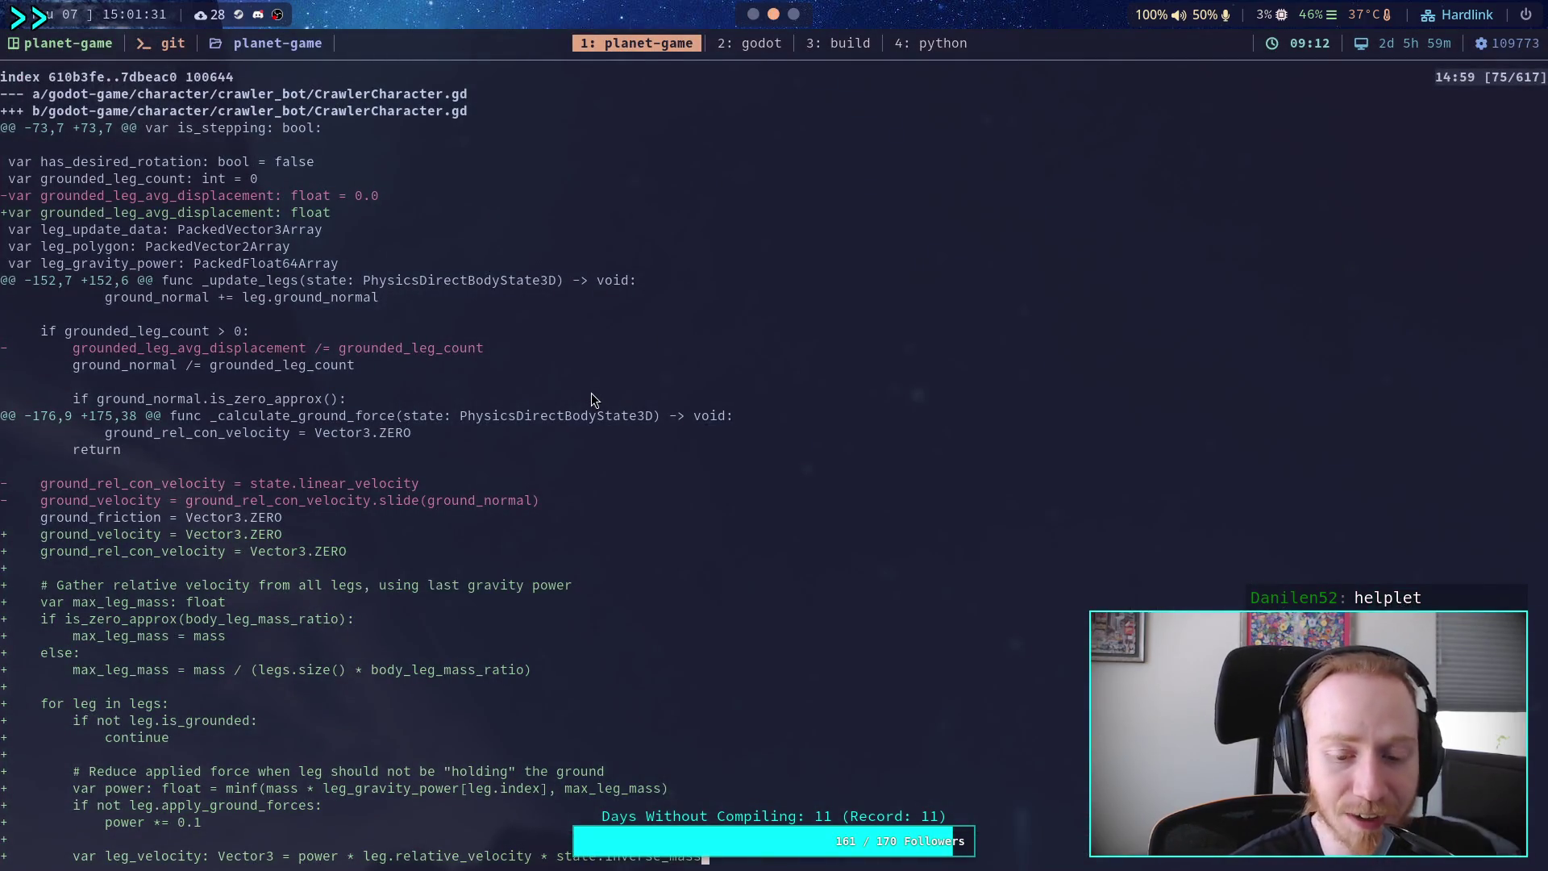
{"action": "scroll", "coordinate": [594, 399], "scroll_direction": "down", "scroll_amount": 2}
{"action": "scroll", "coordinate": [594, 399], "scroll_direction": "down", "scroll_amount": 4}
{"action": "scroll", "coordinate": [594, 399], "scroll_direction": "down", "scroll_amount": 8}
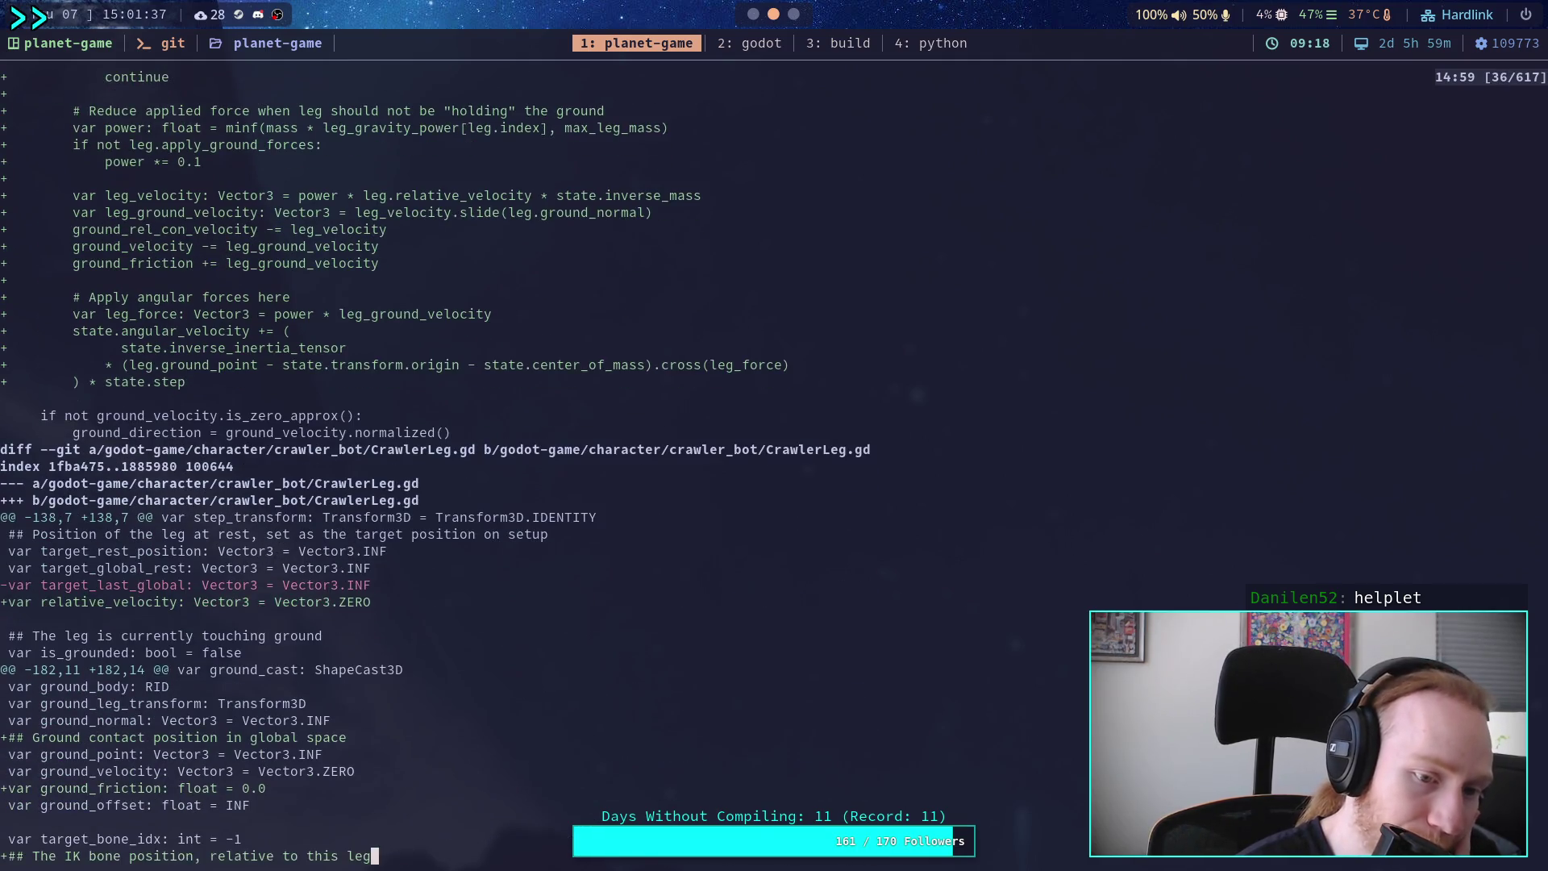
{"action": "scroll", "coordinate": [581, 467], "scroll_direction": "down", "scroll_amount": 3}
{"action": "scroll", "coordinate": [581, 467], "scroll_direction": "down", "scroll_amount": 3}
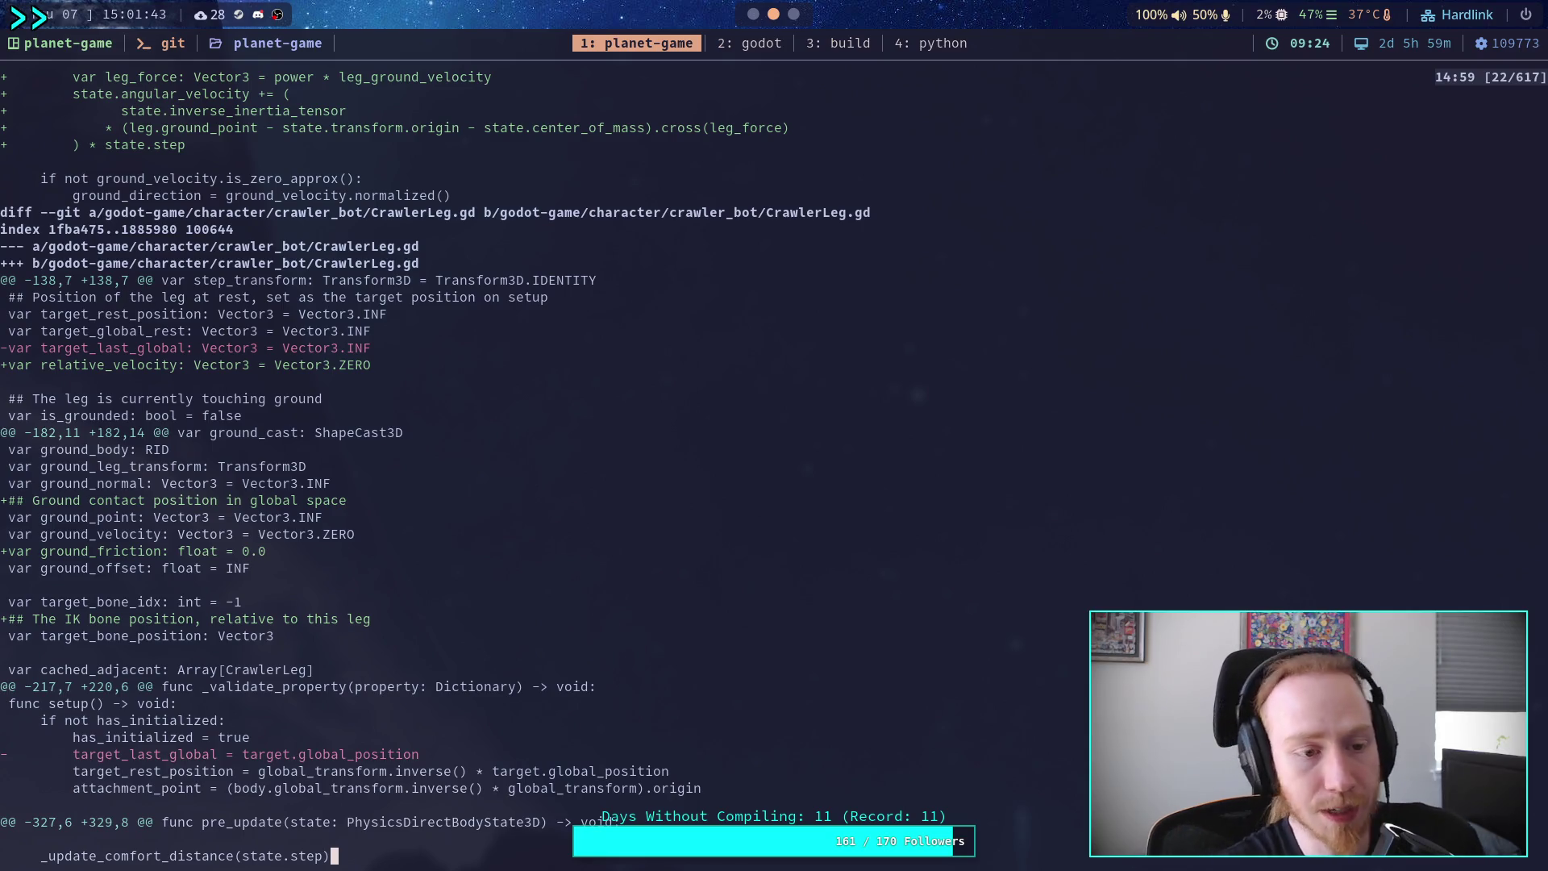
{"action": "scroll", "coordinate": [582, 468], "scroll_direction": "down", "scroll_amount": 6}
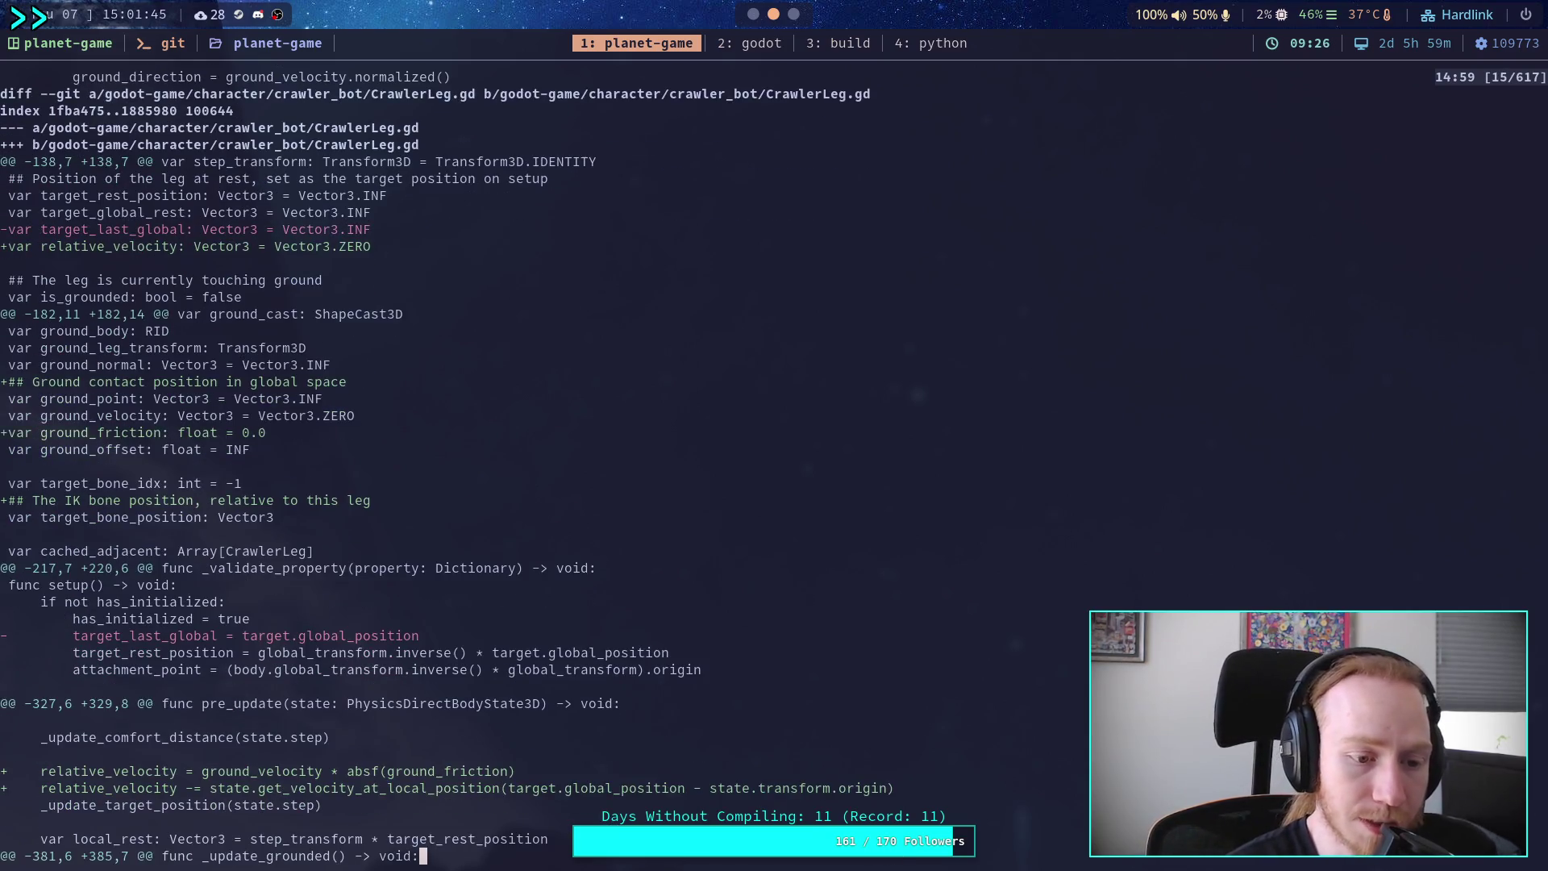
{"action": "scroll", "coordinate": [582, 467], "scroll_direction": "down", "scroll_amount": 1}
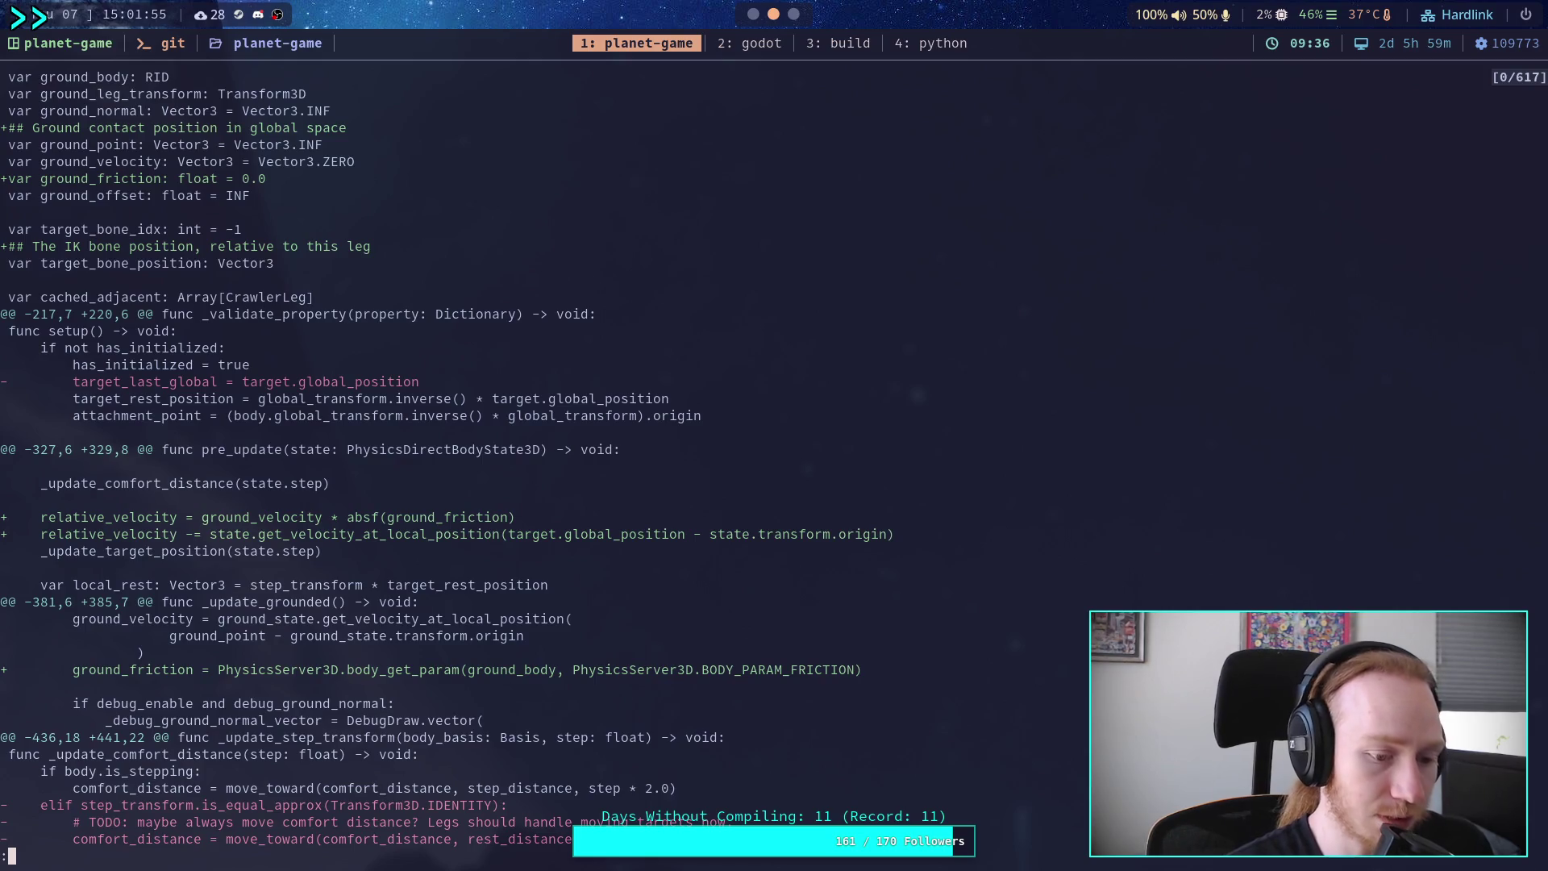
Step: Step down to the test_world.tscn header adding a PhysicsMaterial and 20×20×0.1 BoxShape3D
{"action": "key", "text": "j"}
{"action": "key", "text": "j"}
{"action": "key", "text": "j"}
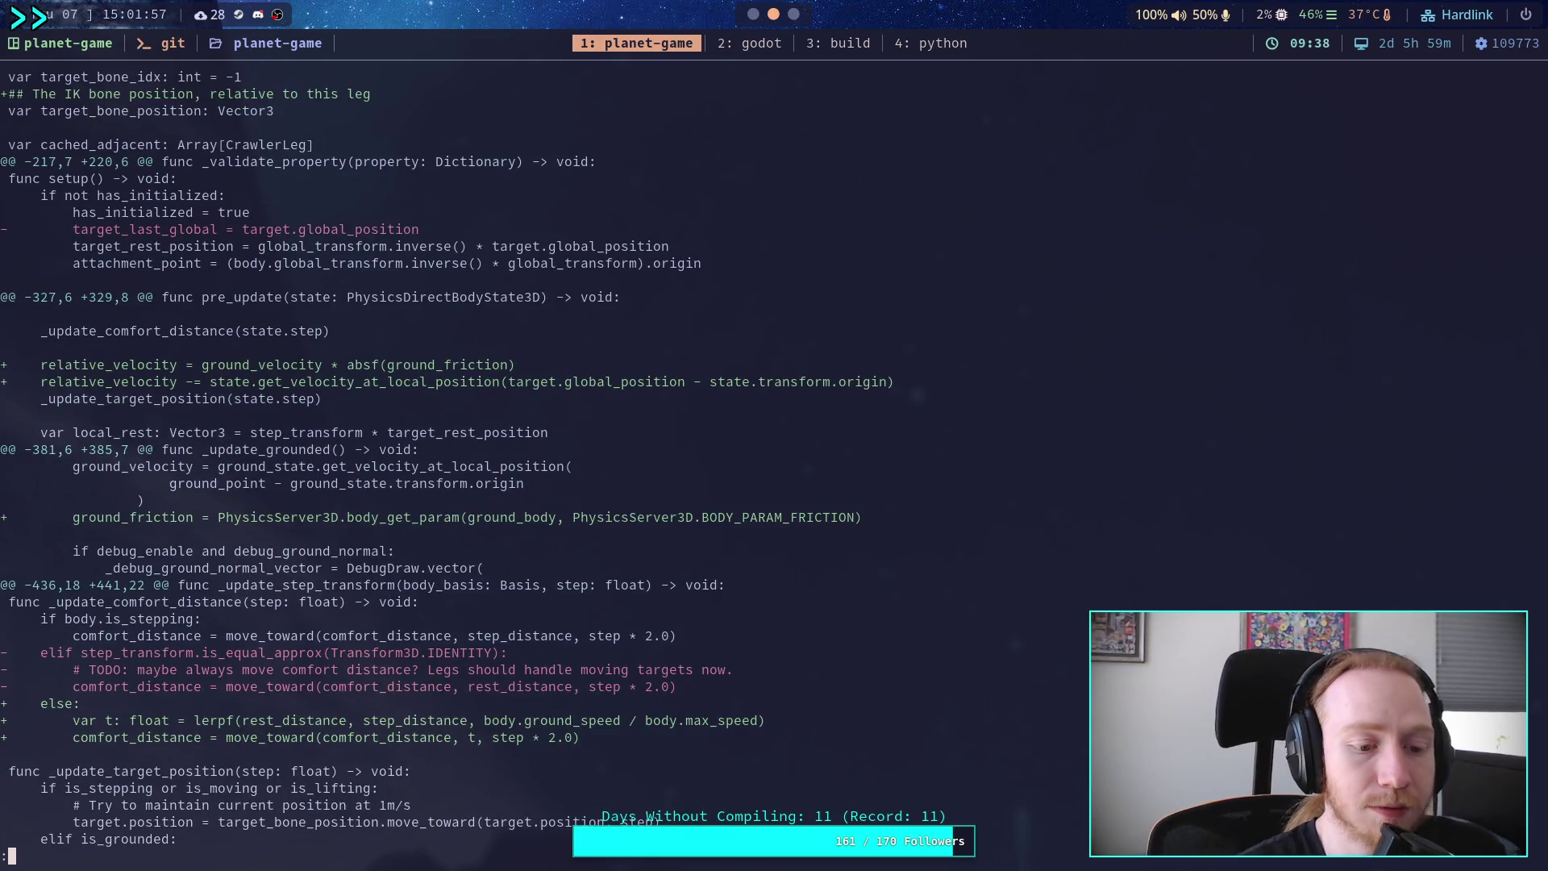
{"action": "key", "text": "j"}
{"action": "key", "text": "j"}
{"action": "key", "text": "j"}
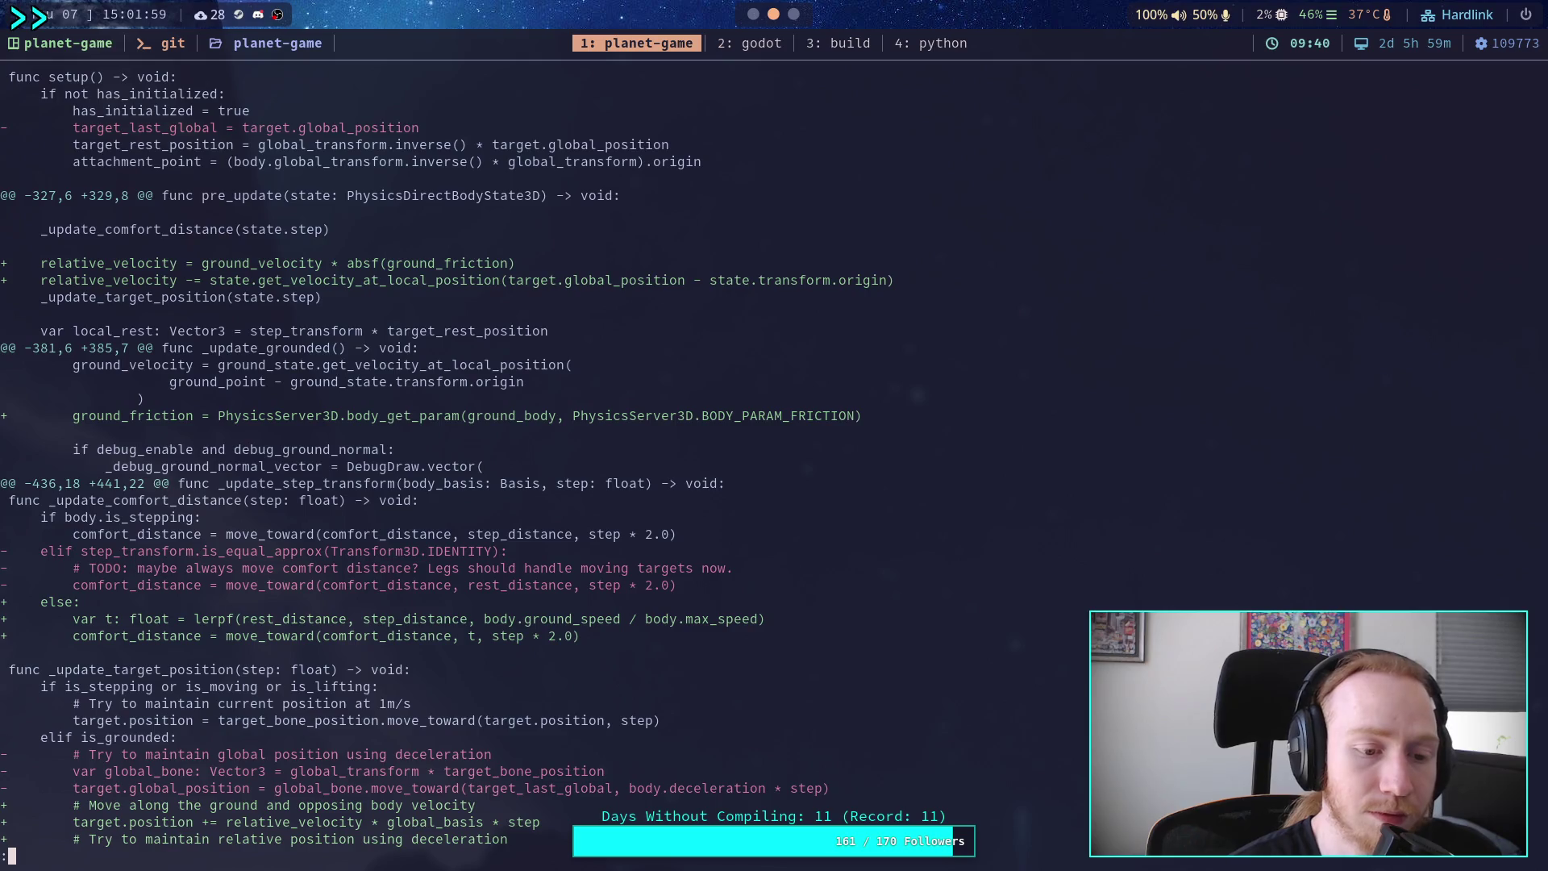
{"action": "key", "text": "j"}
{"action": "key", "text": "j"}
{"action": "key", "text": "j"}
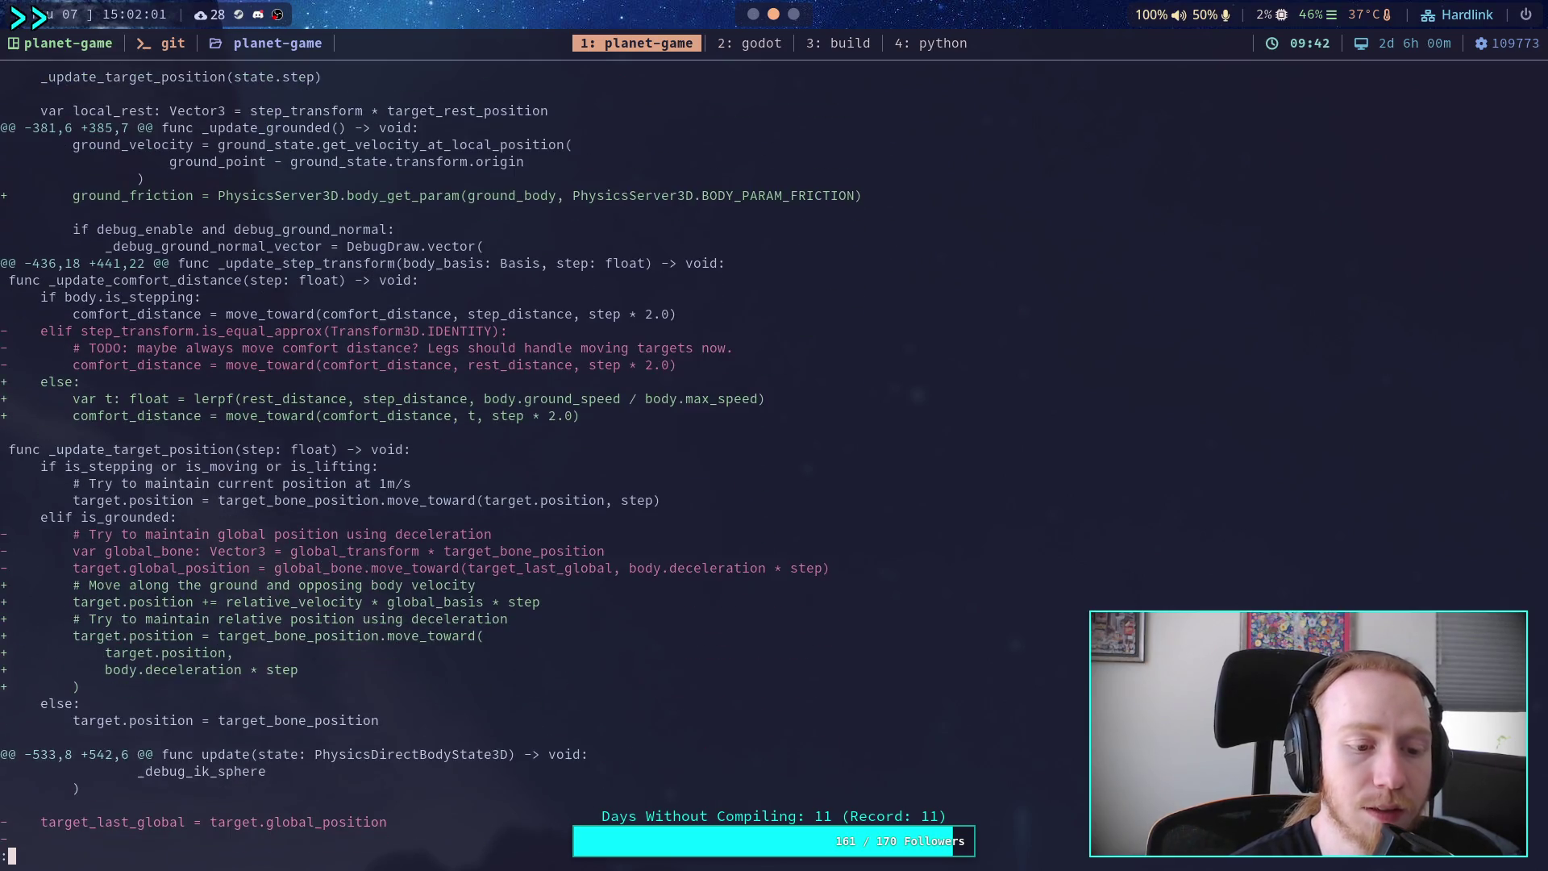
{"action": "key", "text": "j"}
{"action": "key", "text": "j"}
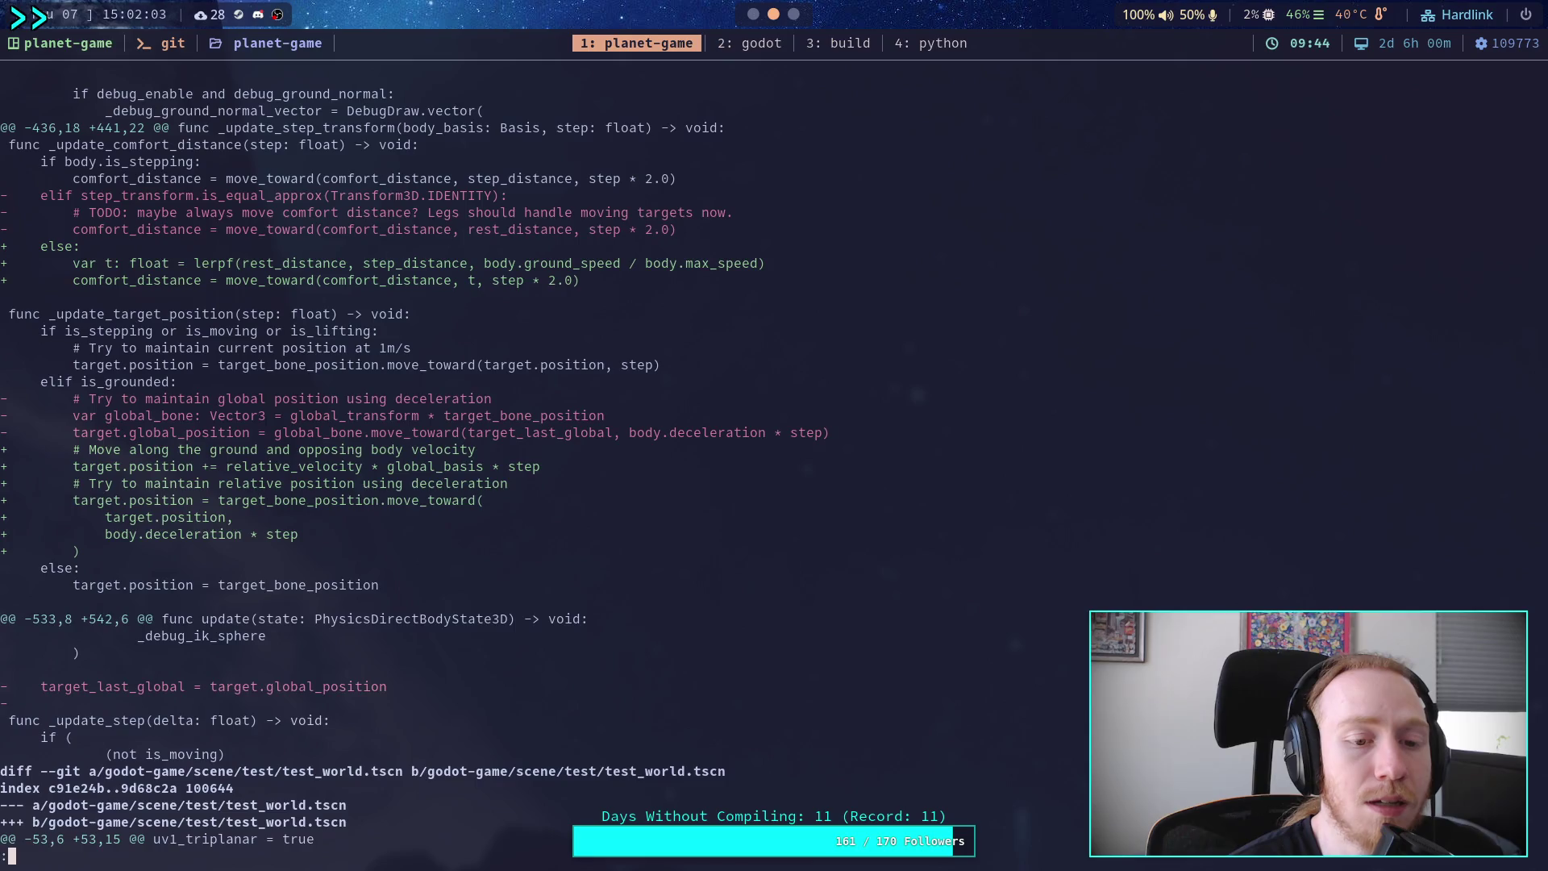
{"action": "key", "text": "j"}
{"action": "scroll", "coordinate": [415, 452], "scroll_direction": "down", "scroll_amount": 6}
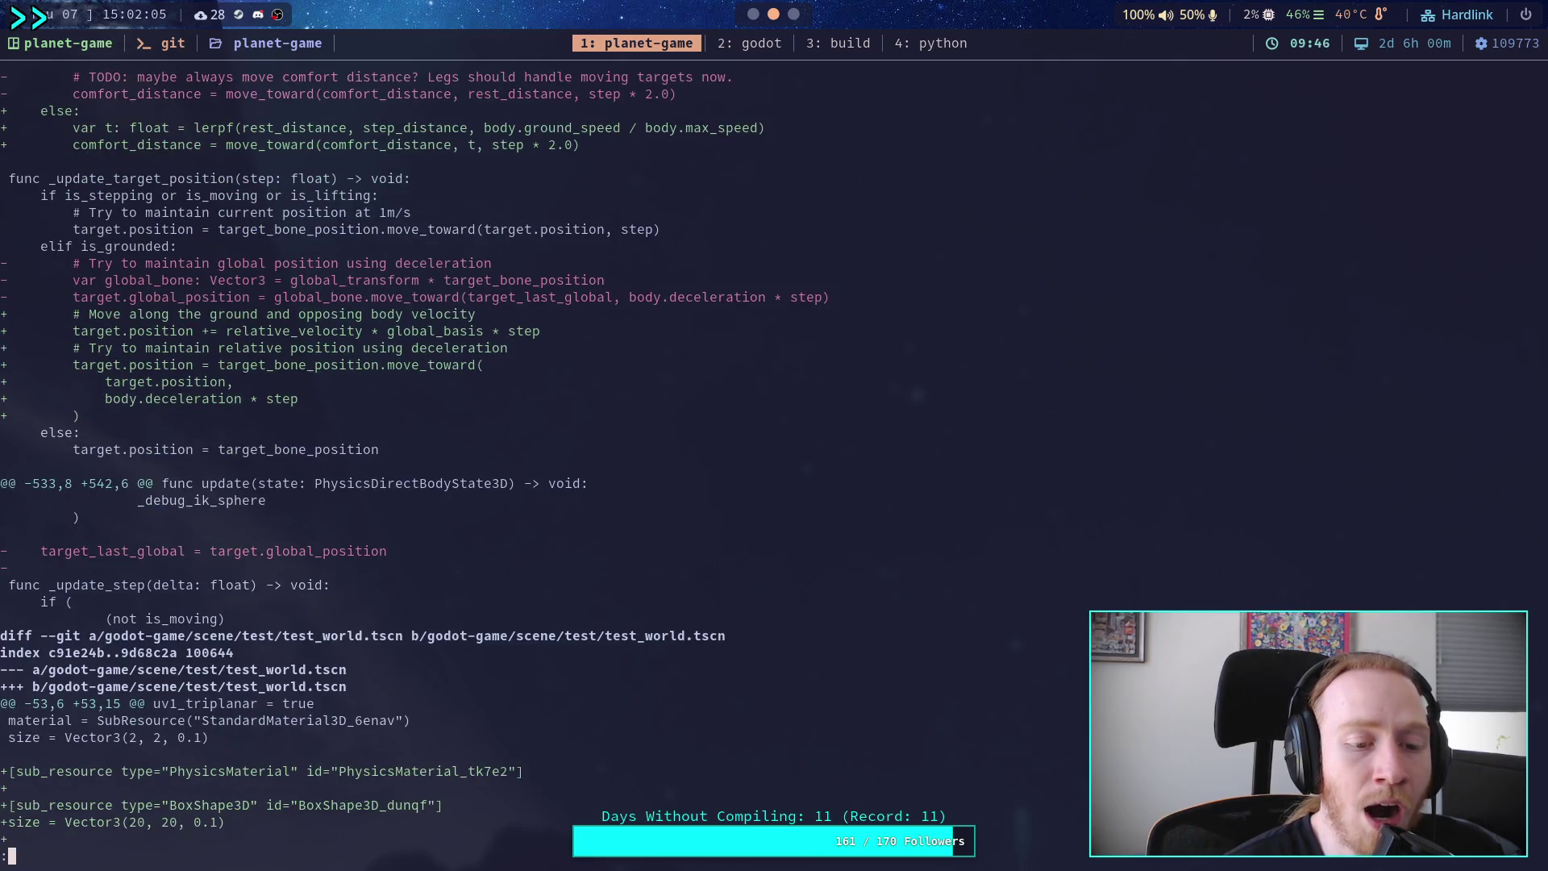
Step: Scroll to test_world.tscn's CrawlerBot instance, its 40° Camera3D and the Floor node
{"action": "scroll", "coordinate": [415, 451], "scroll_direction": "down", "scroll_amount": 4}
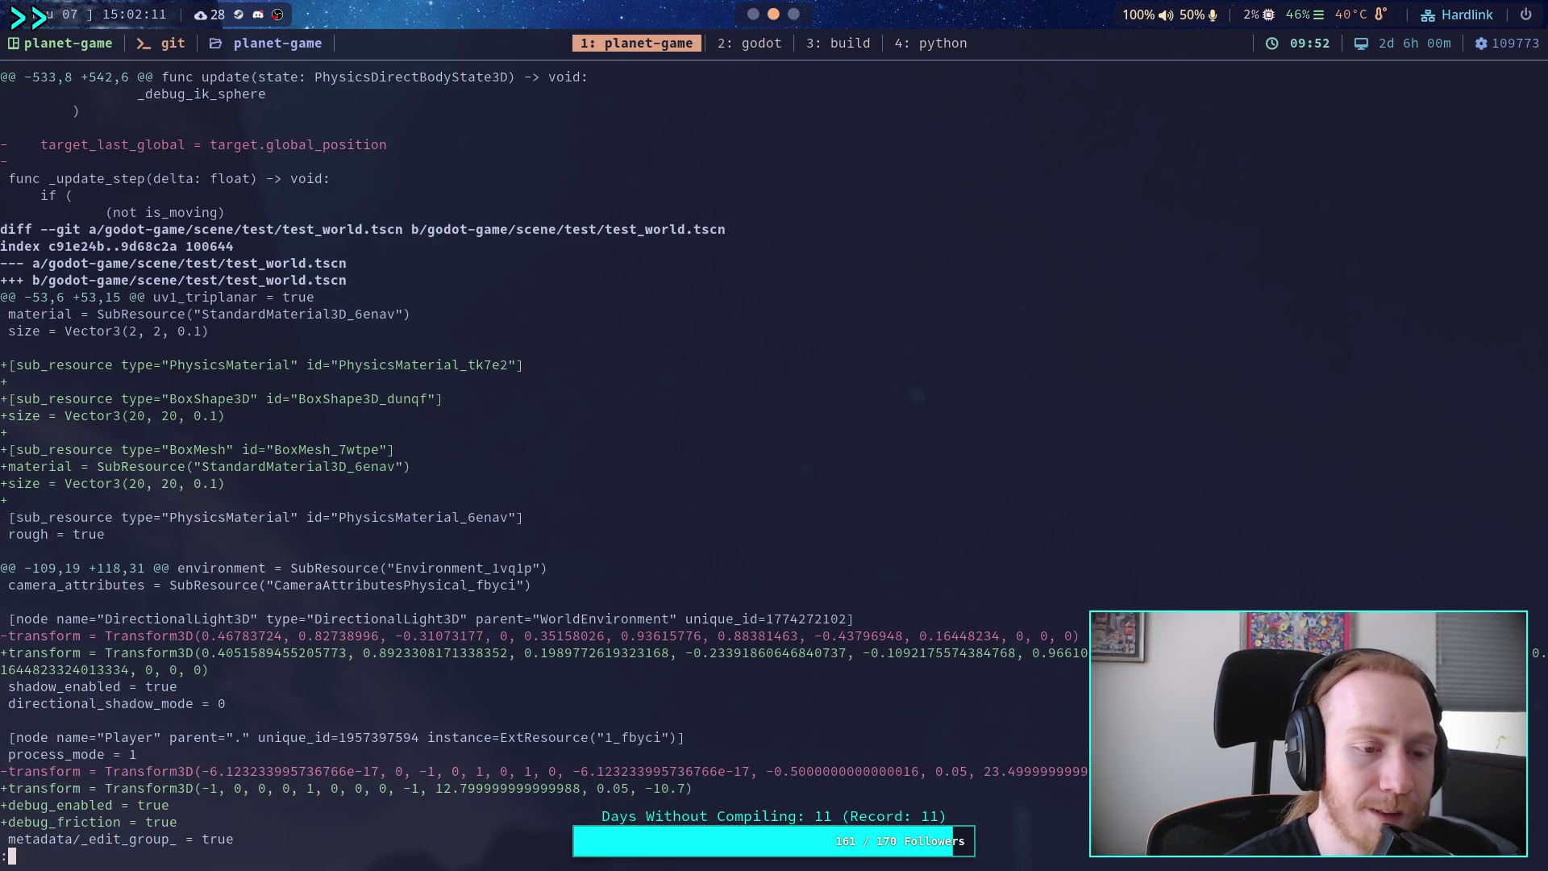
{"action": "scroll", "coordinate": [772, 458], "scroll_direction": "down", "scroll_amount": 5}
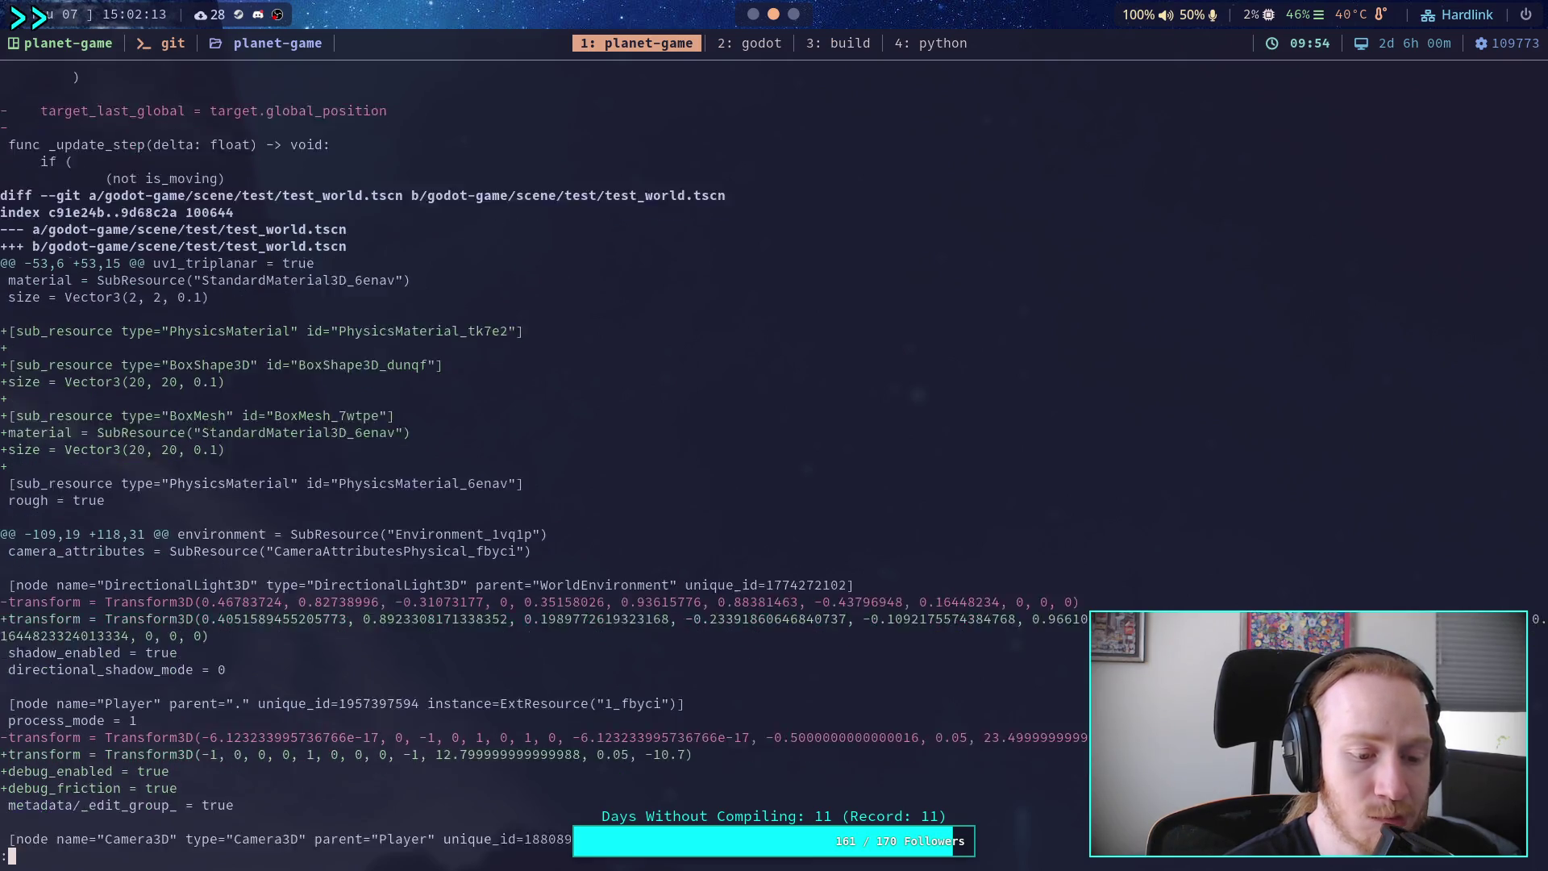
{"action": "scroll", "coordinate": [772, 458], "scroll_direction": "down", "scroll_amount": 3}
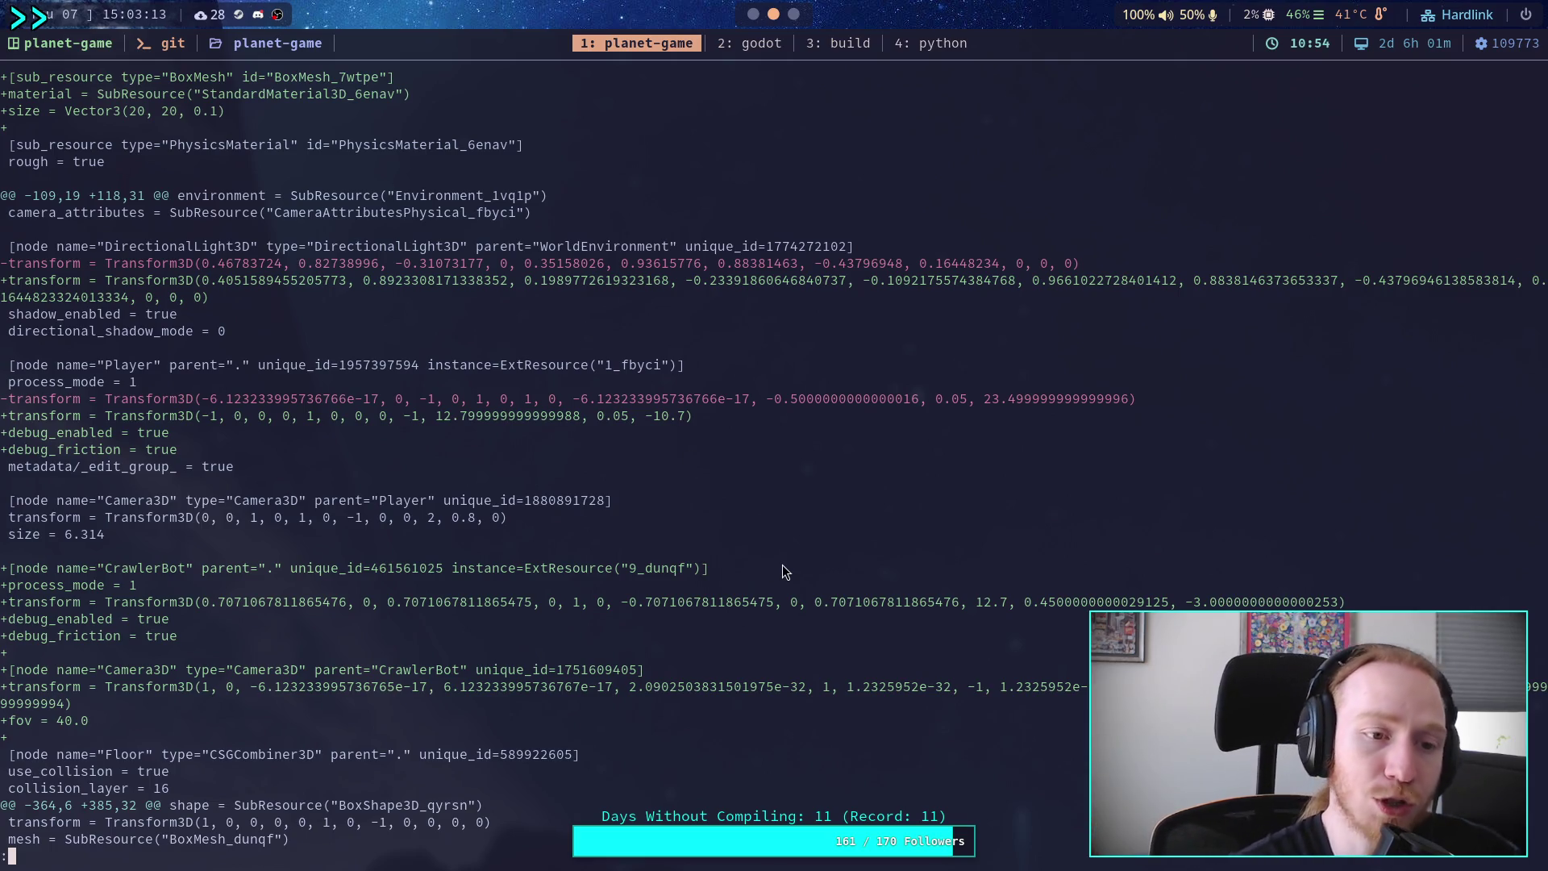
Step: Read past the Slider2 changes and the Crawler Bot.md checklist to the diff's end
{"action": "key", "text": "j"}
{"action": "key", "text": "j"}
{"action": "key", "text": "j"}
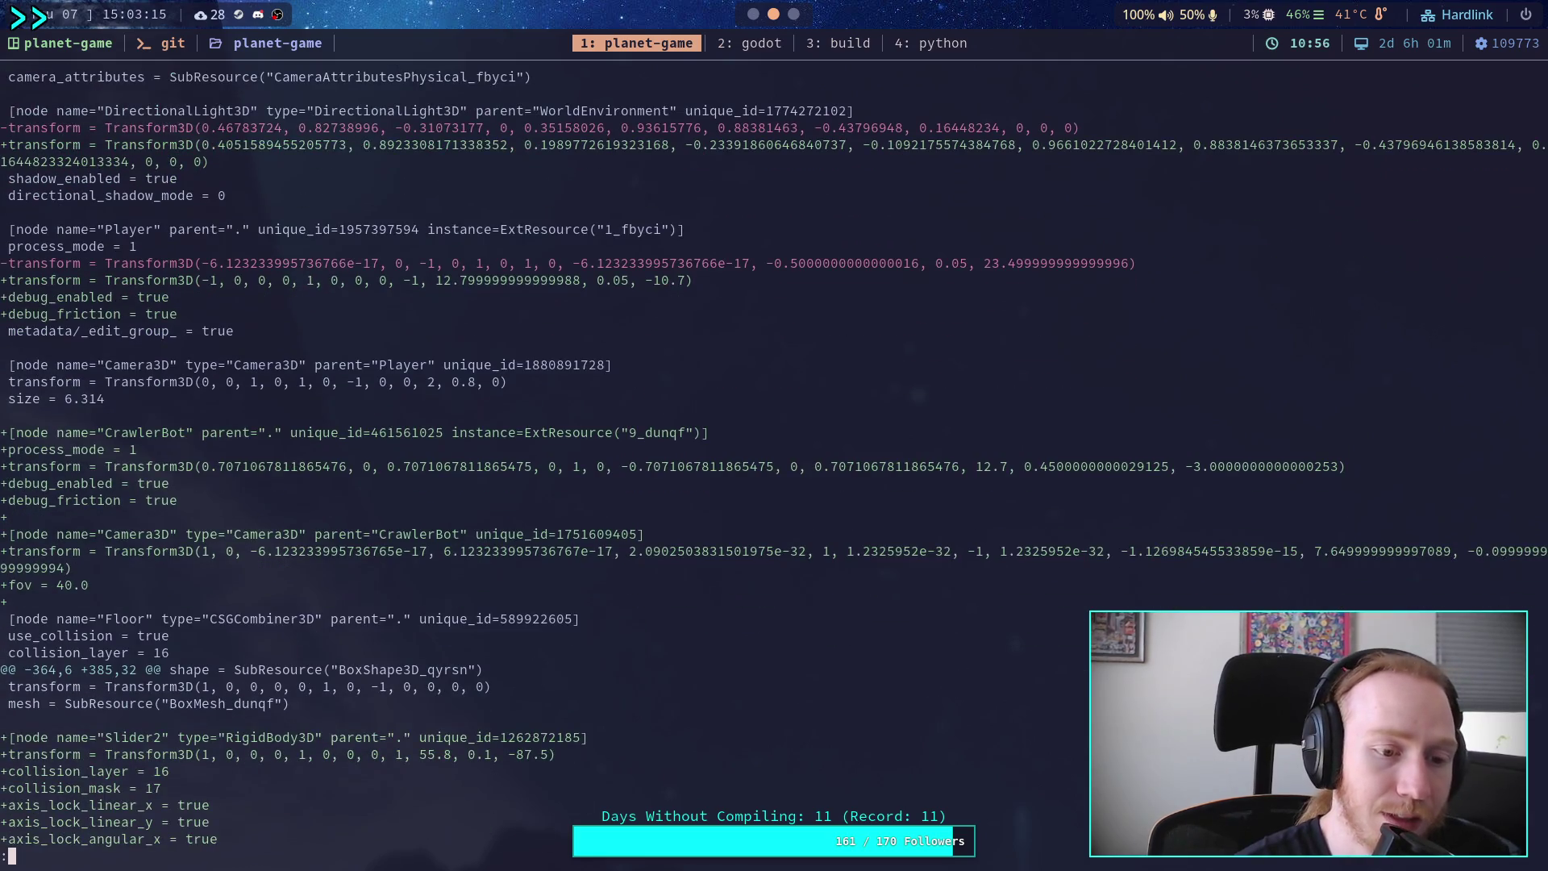
{"action": "key", "text": "k"}
{"action": "key", "text": "k"}
{"action": "key", "text": "k"}
{"action": "key", "text": "j"}
{"action": "key", "text": "j"}
{"action": "key", "text": "j"}
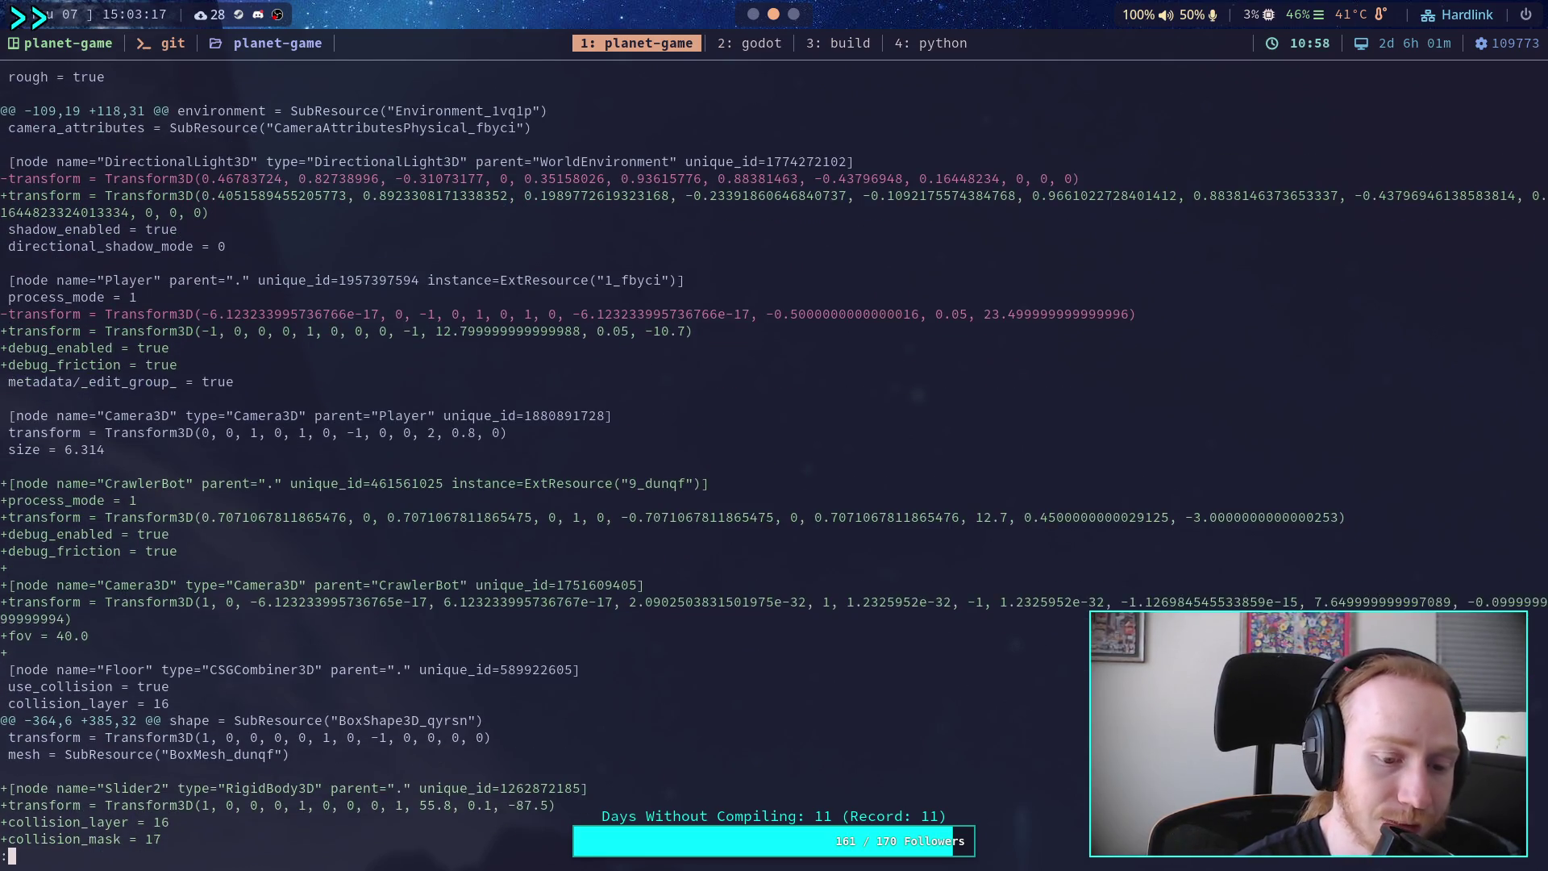
{"action": "key", "text": "j"}
{"action": "key", "text": "j"}
{"action": "key", "text": "j"}
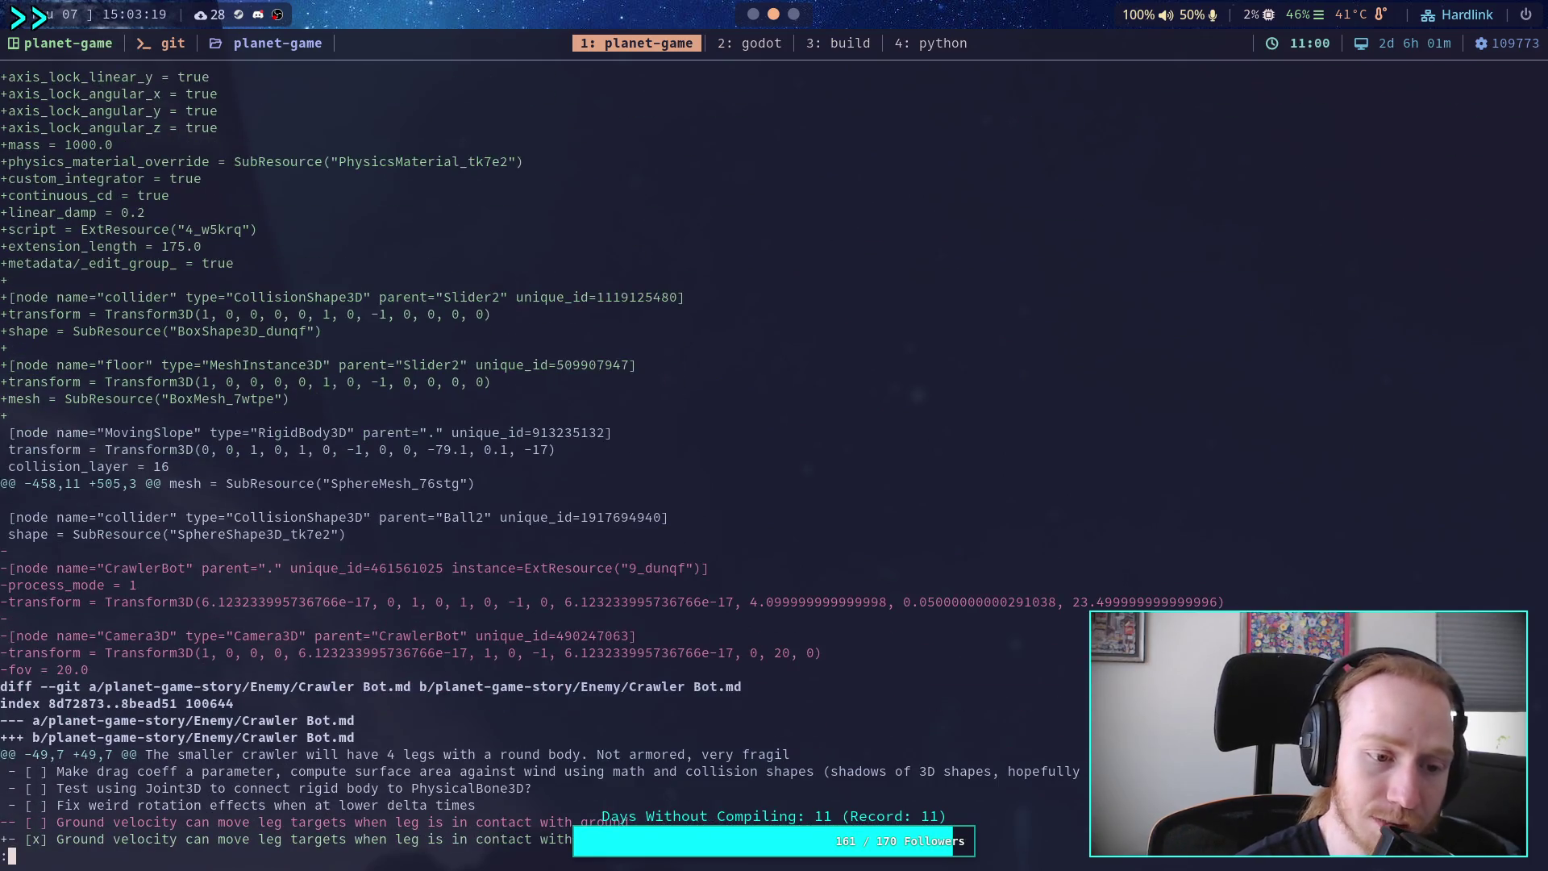
{"action": "key", "text": "j"}
{"action": "key", "text": "j"}
{"action": "key", "text": "j"}
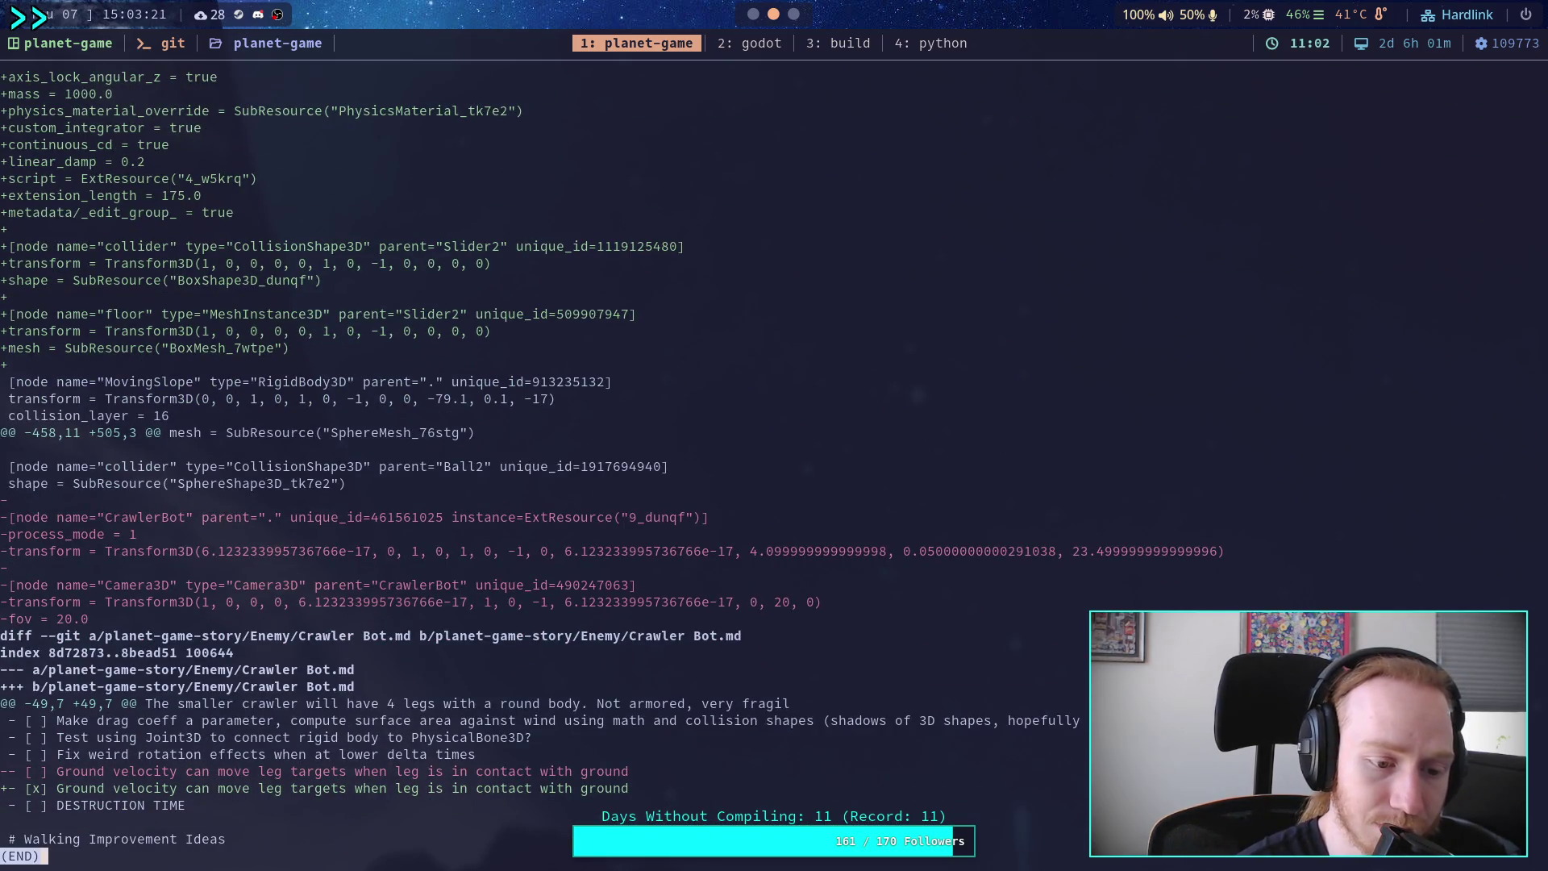
Step: Move back up through test_world.tscn's Player and CrawlerBot blocks to the leg pre_update hunks
{"action": "key", "text": "k"}
{"action": "key", "text": "k"}
{"action": "key", "text": "k"}
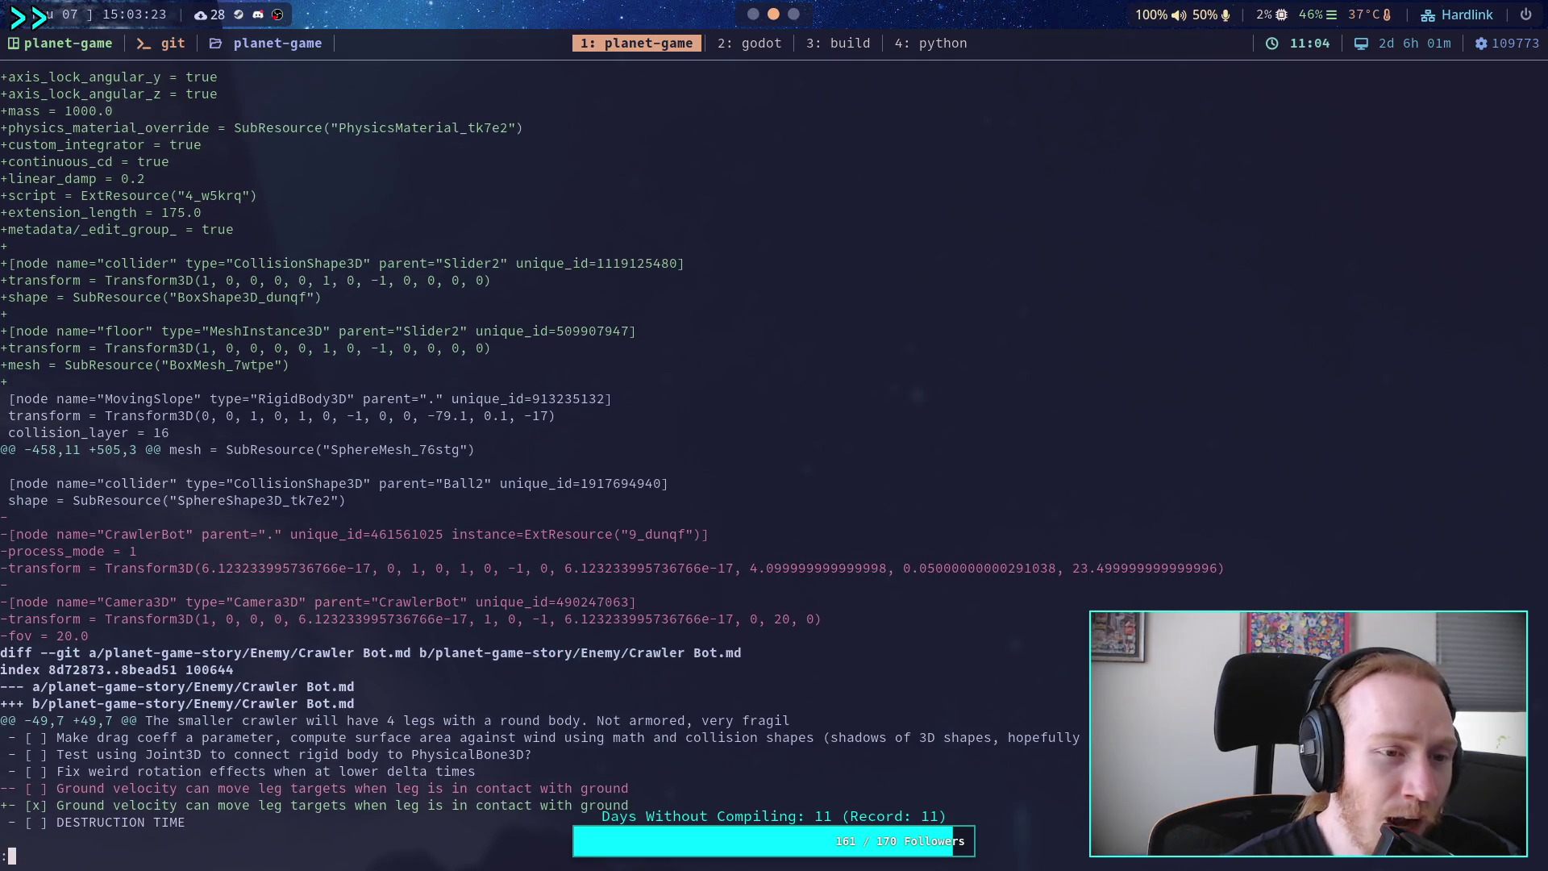
{"action": "key", "text": "k"}
{"action": "key", "text": "k"}
{"action": "key", "text": "k"}
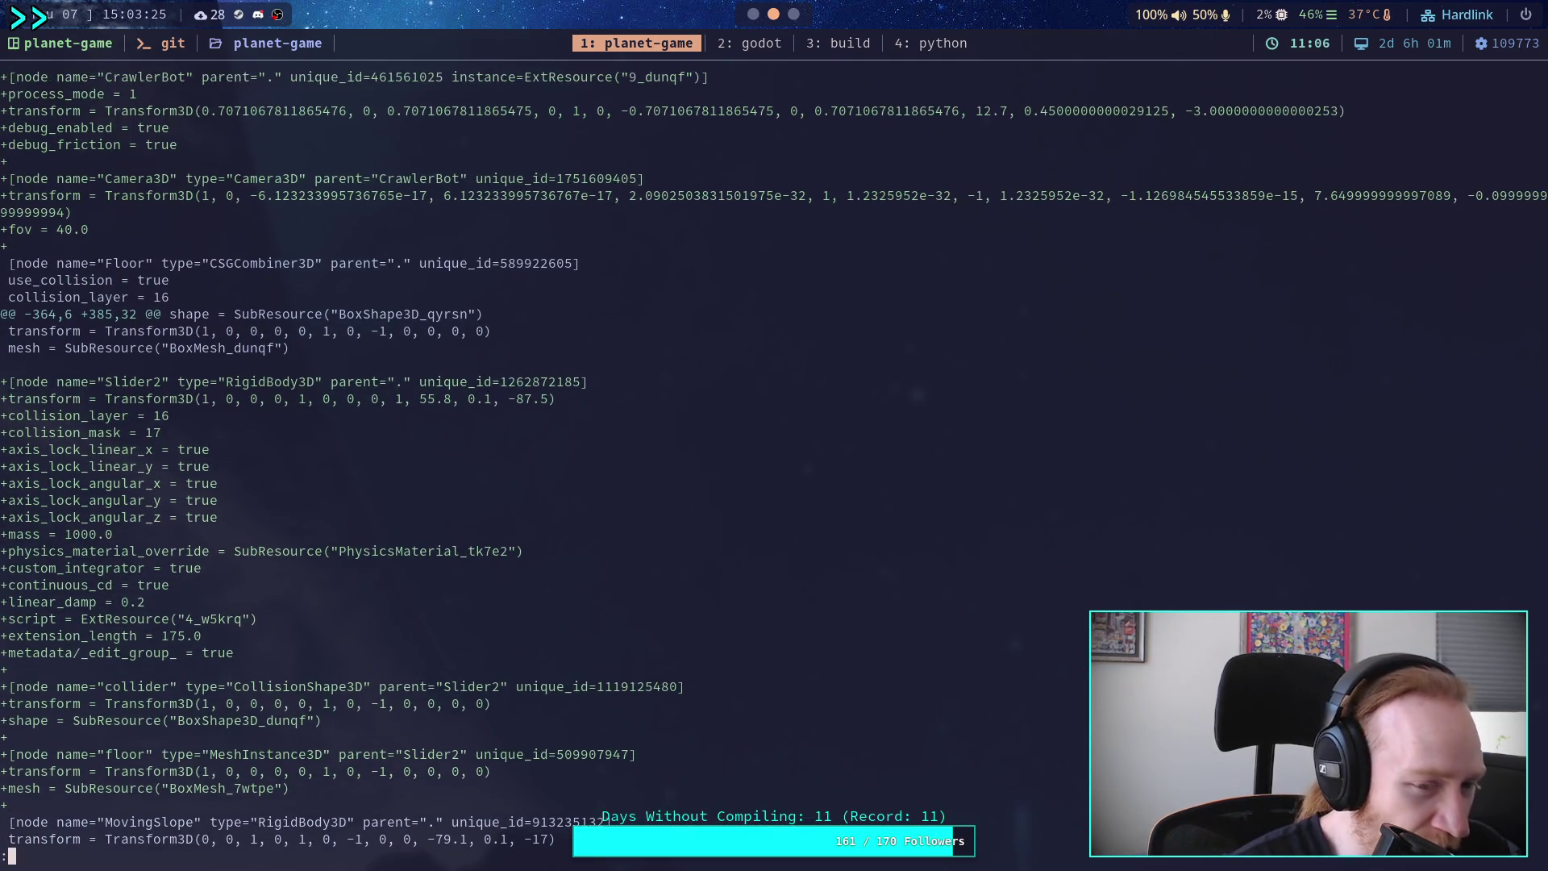
{"action": "key", "text": "k"}
{"action": "key", "text": "k"}
{"action": "key", "text": "k"}
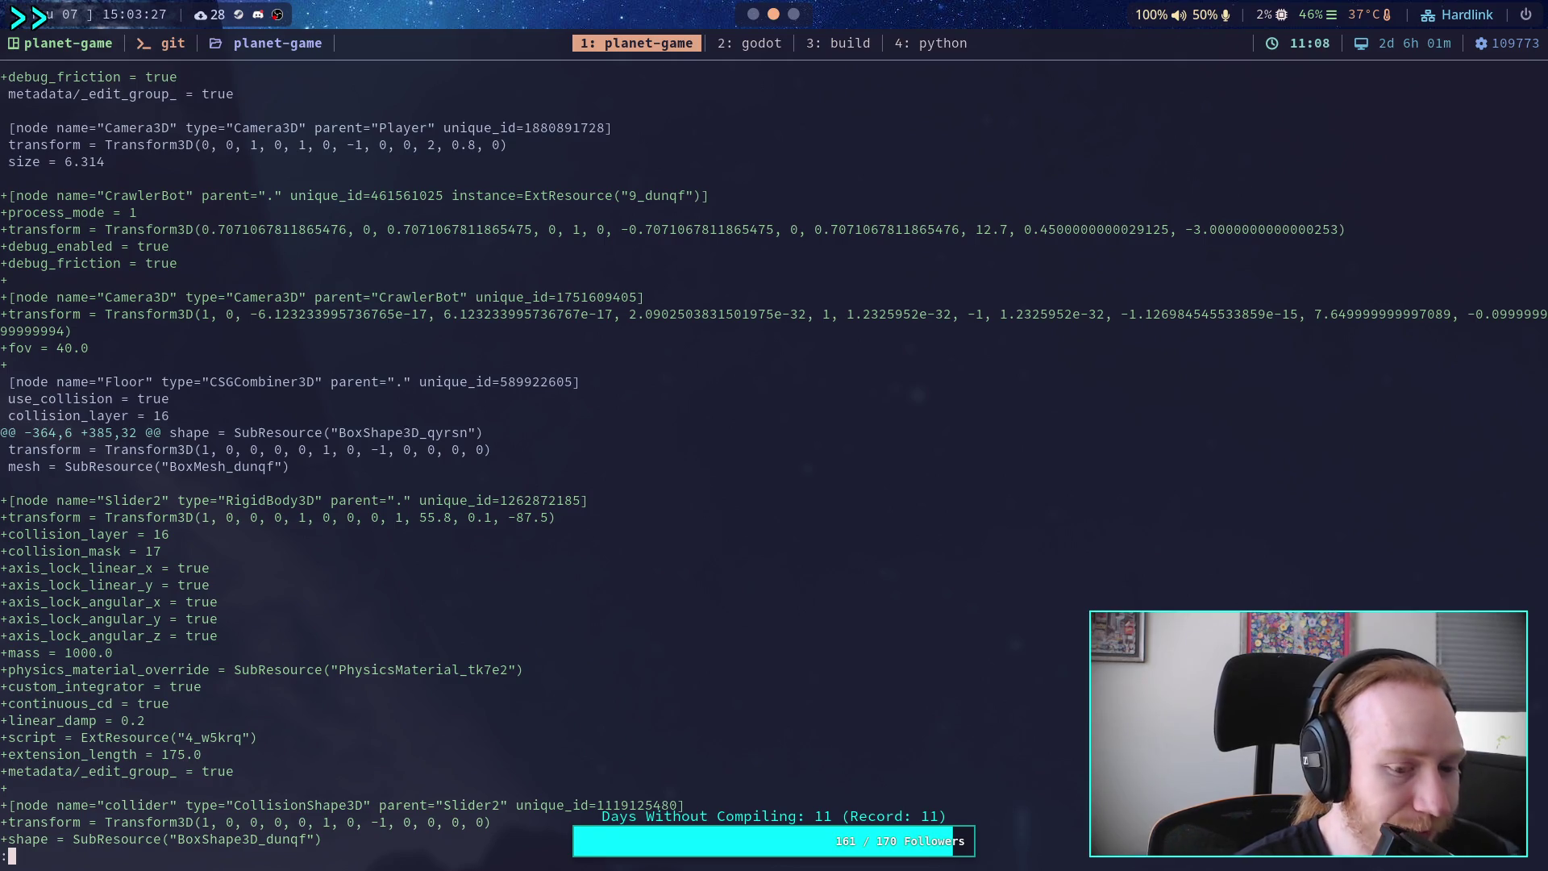
{"action": "key", "text": "k"}
{"action": "key", "text": "k"}
{"action": "key", "text": "k"}
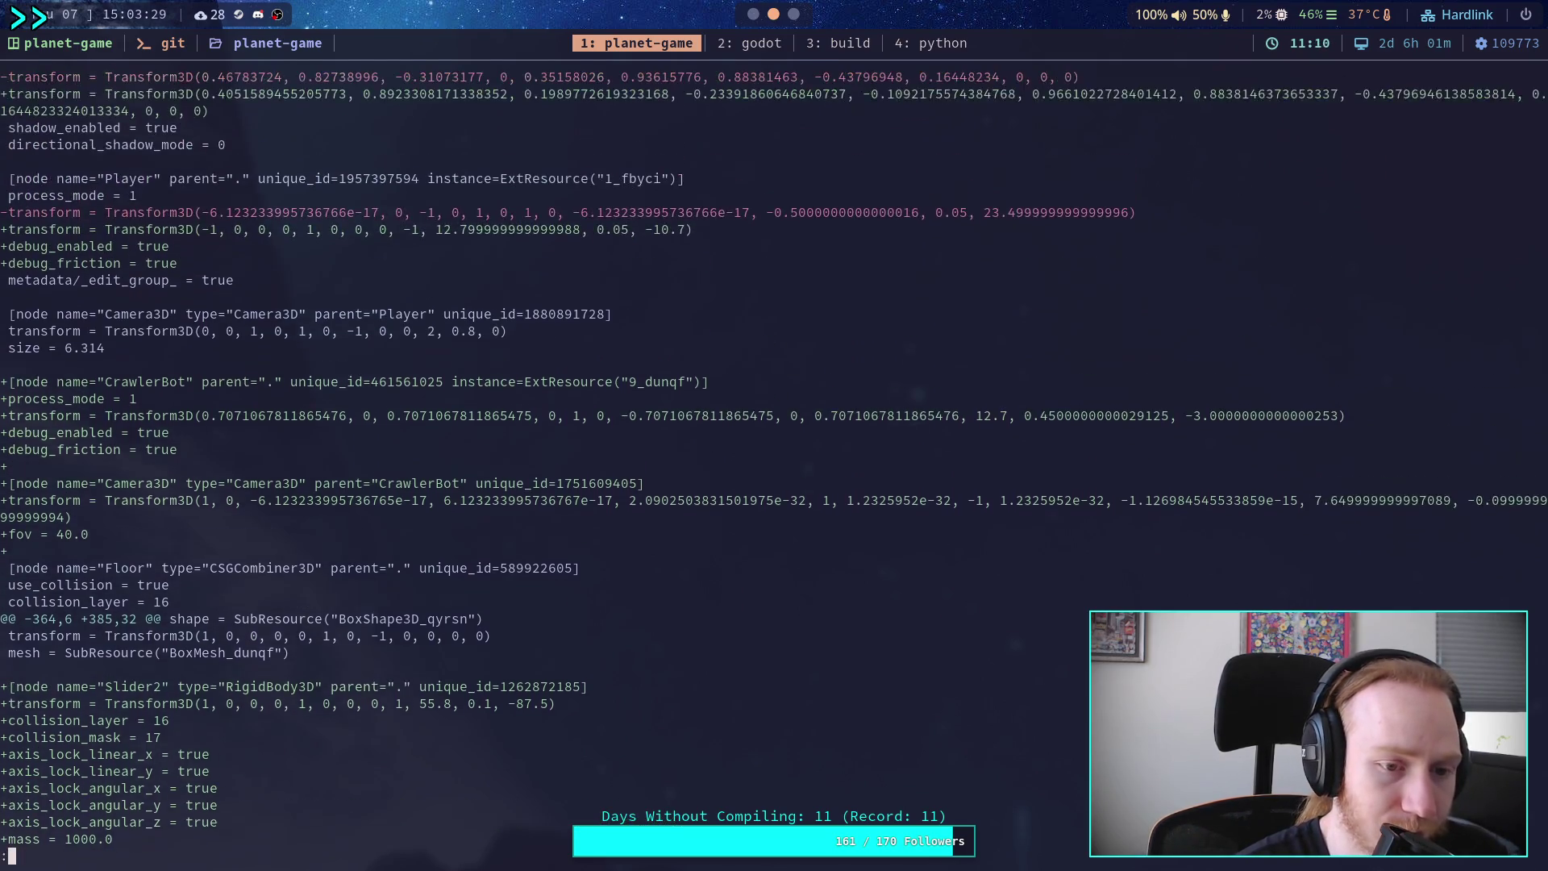
{"action": "key", "text": "k"}
{"action": "key", "text": "k"}
{"action": "key", "text": "k"}
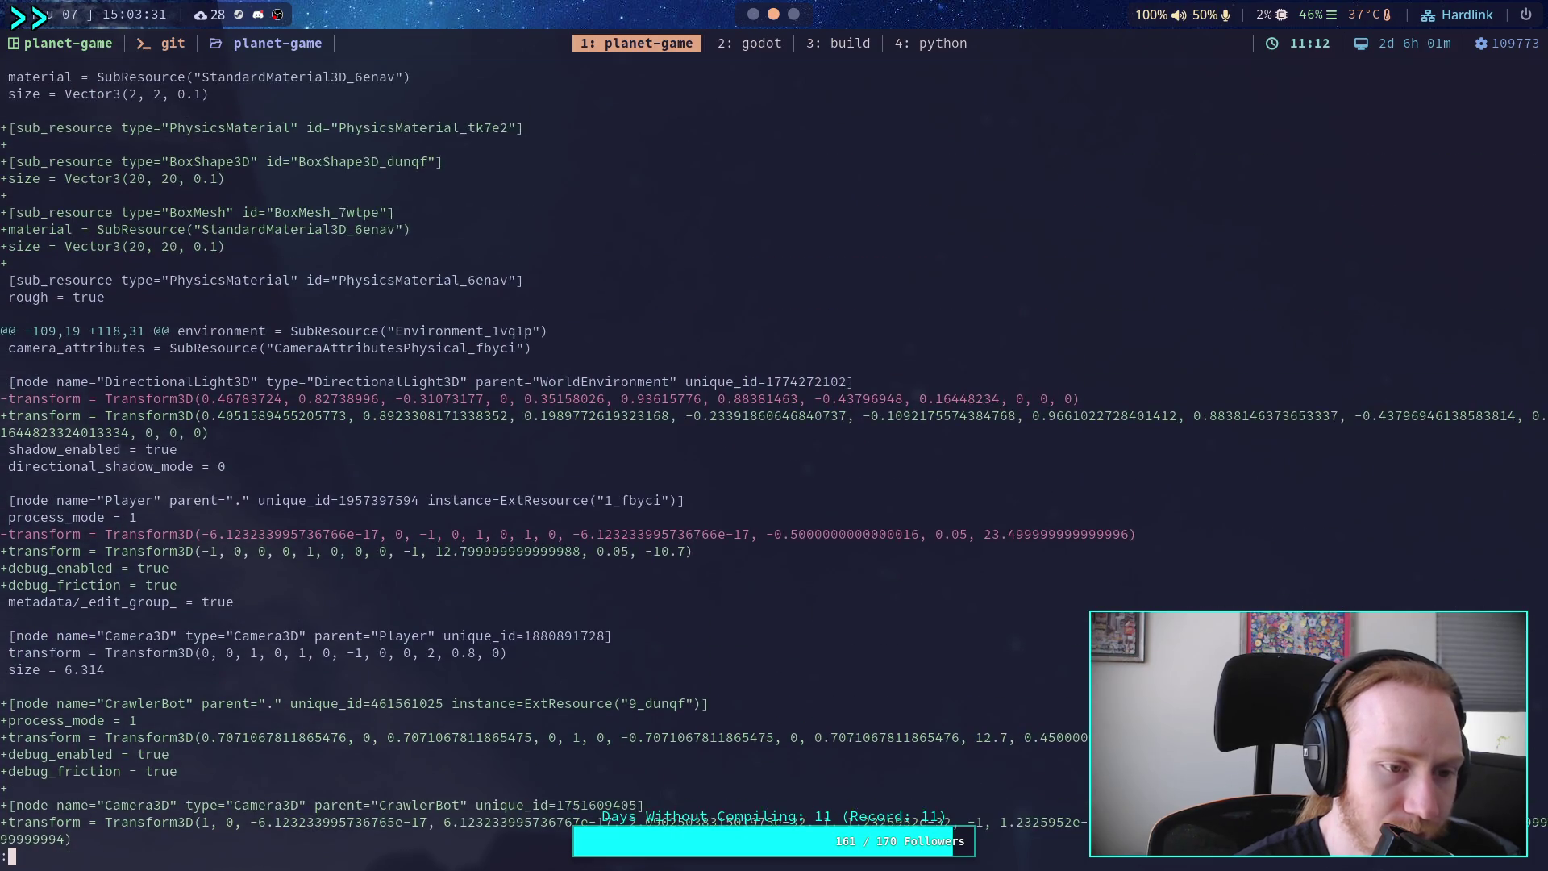
{"action": "key", "text": "k"}
{"action": "key", "text": "k"}
{"action": "key", "text": "k"}
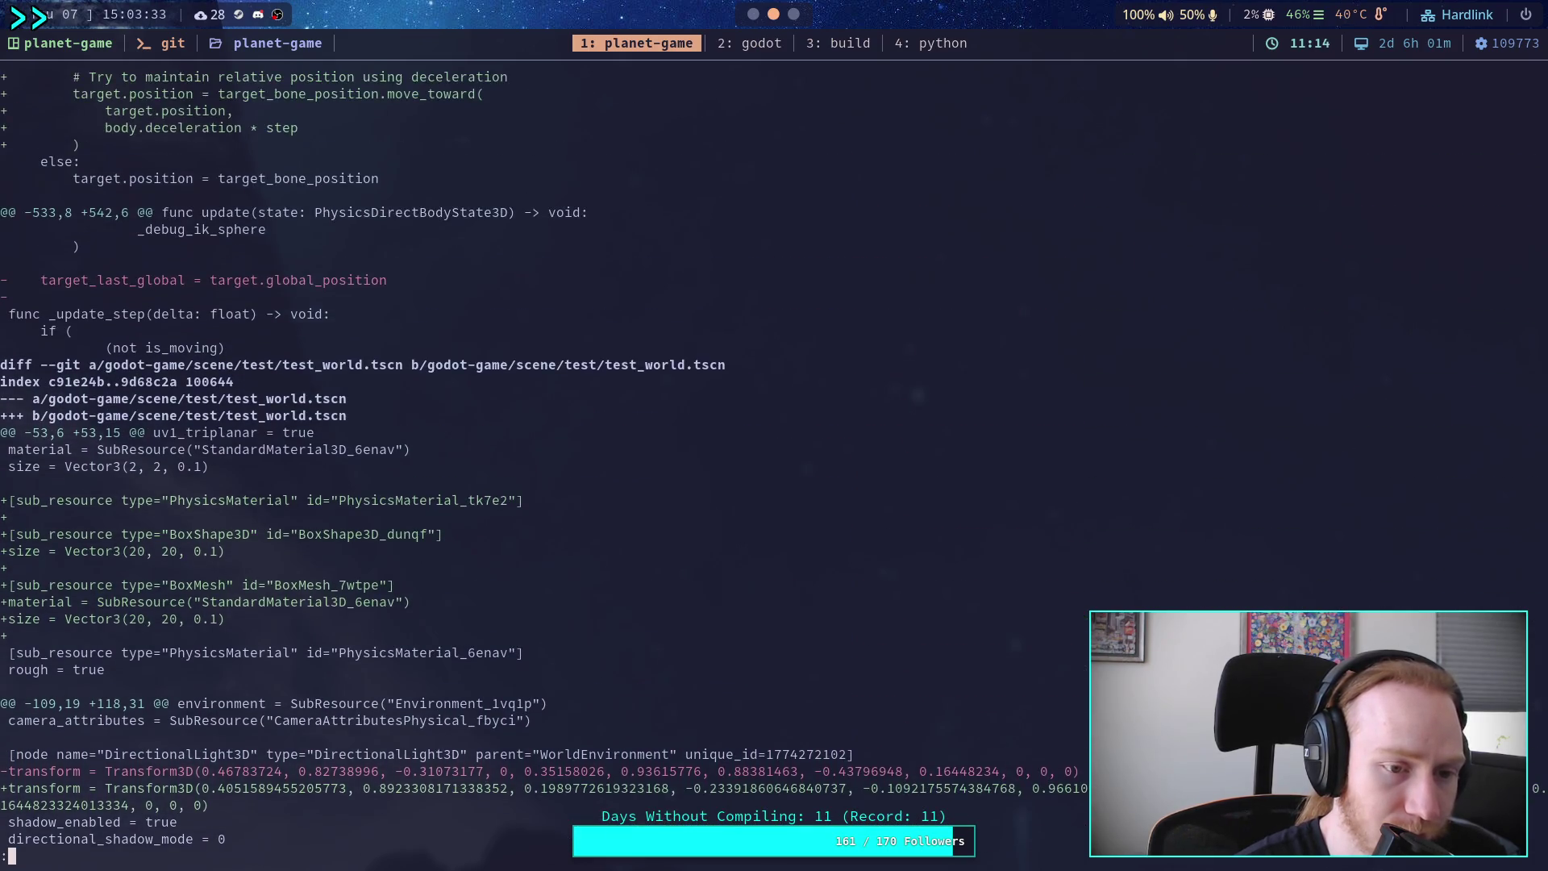
{"action": "key", "text": "k"}
{"action": "key", "text": "k"}
{"action": "key", "text": "k"}
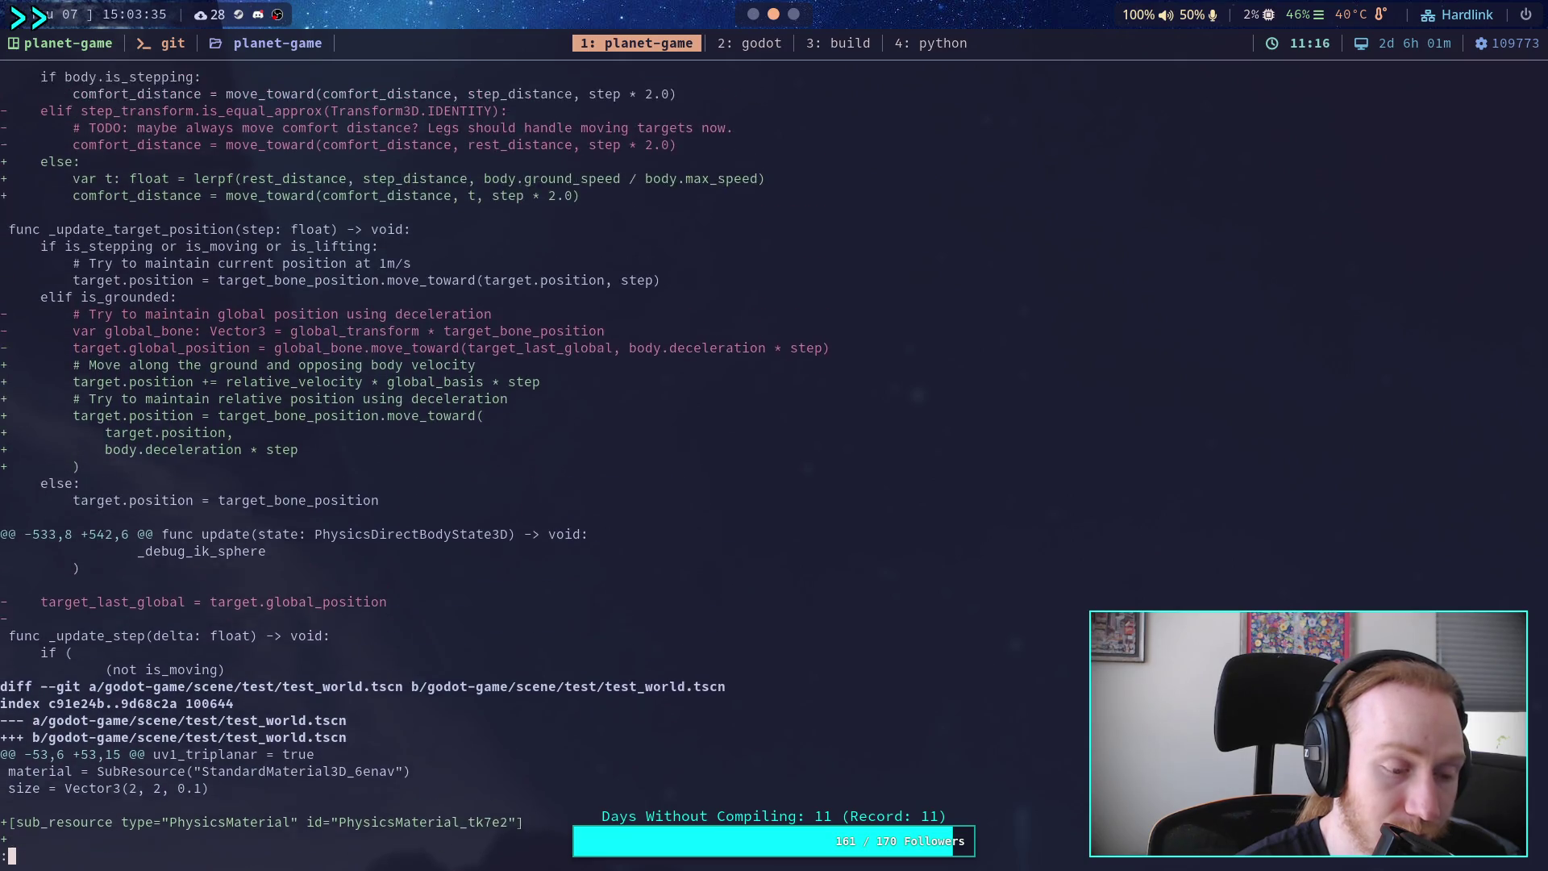
{"action": "key", "text": "k"}
{"action": "key", "text": "k"}
{"action": "key", "text": "k"}
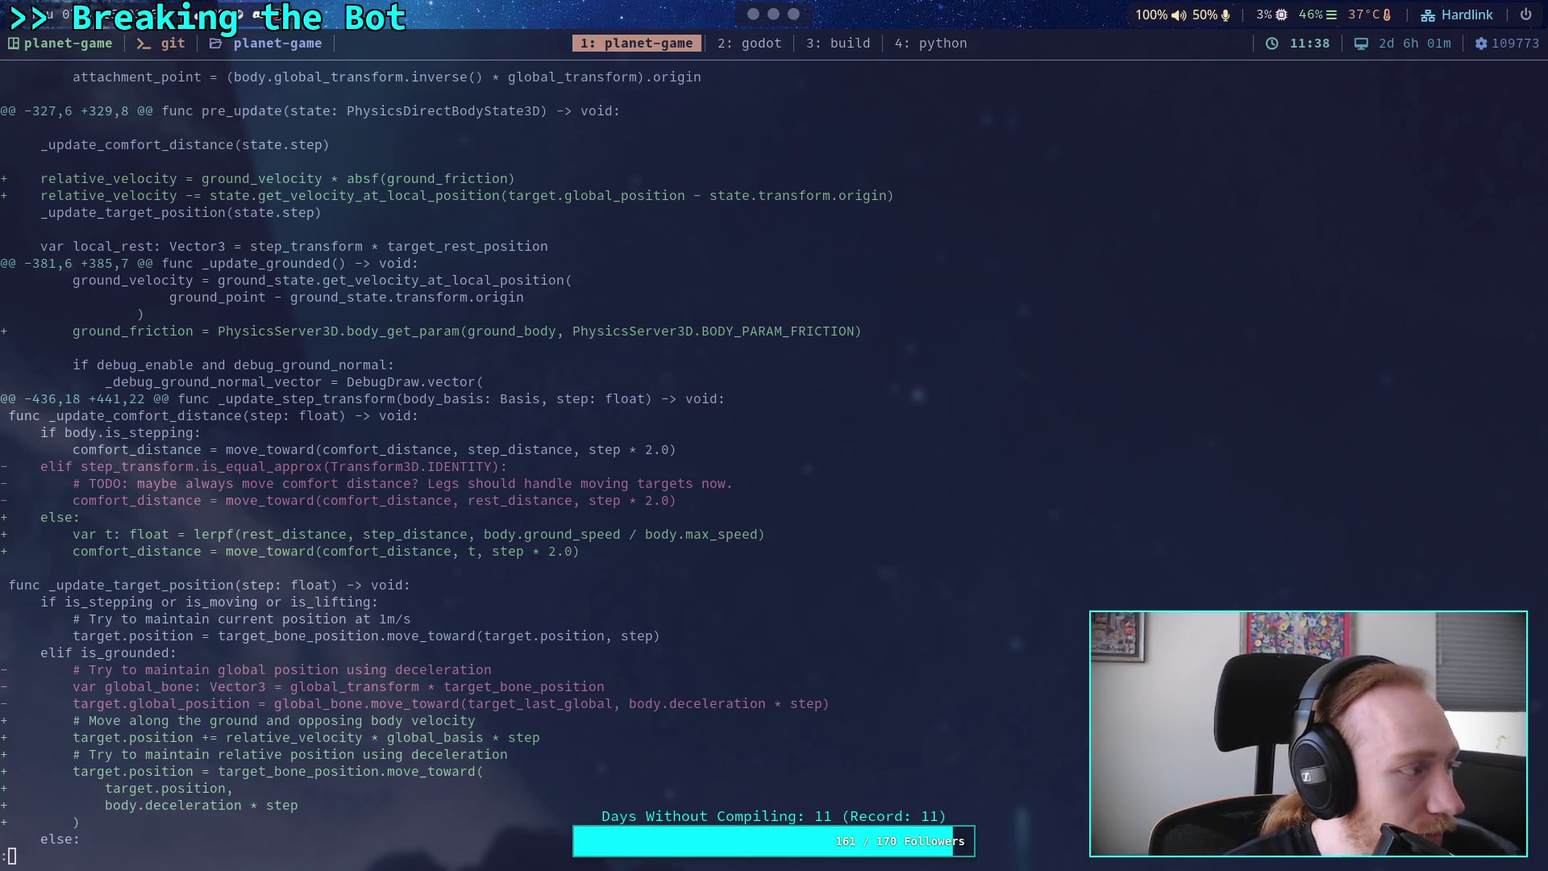
Step: Scroll further up to the start of the CrawlerLeg.gd changes
{"action": "scroll", "coordinate": [583, 463], "scroll_direction": "up", "scroll_amount": 4}
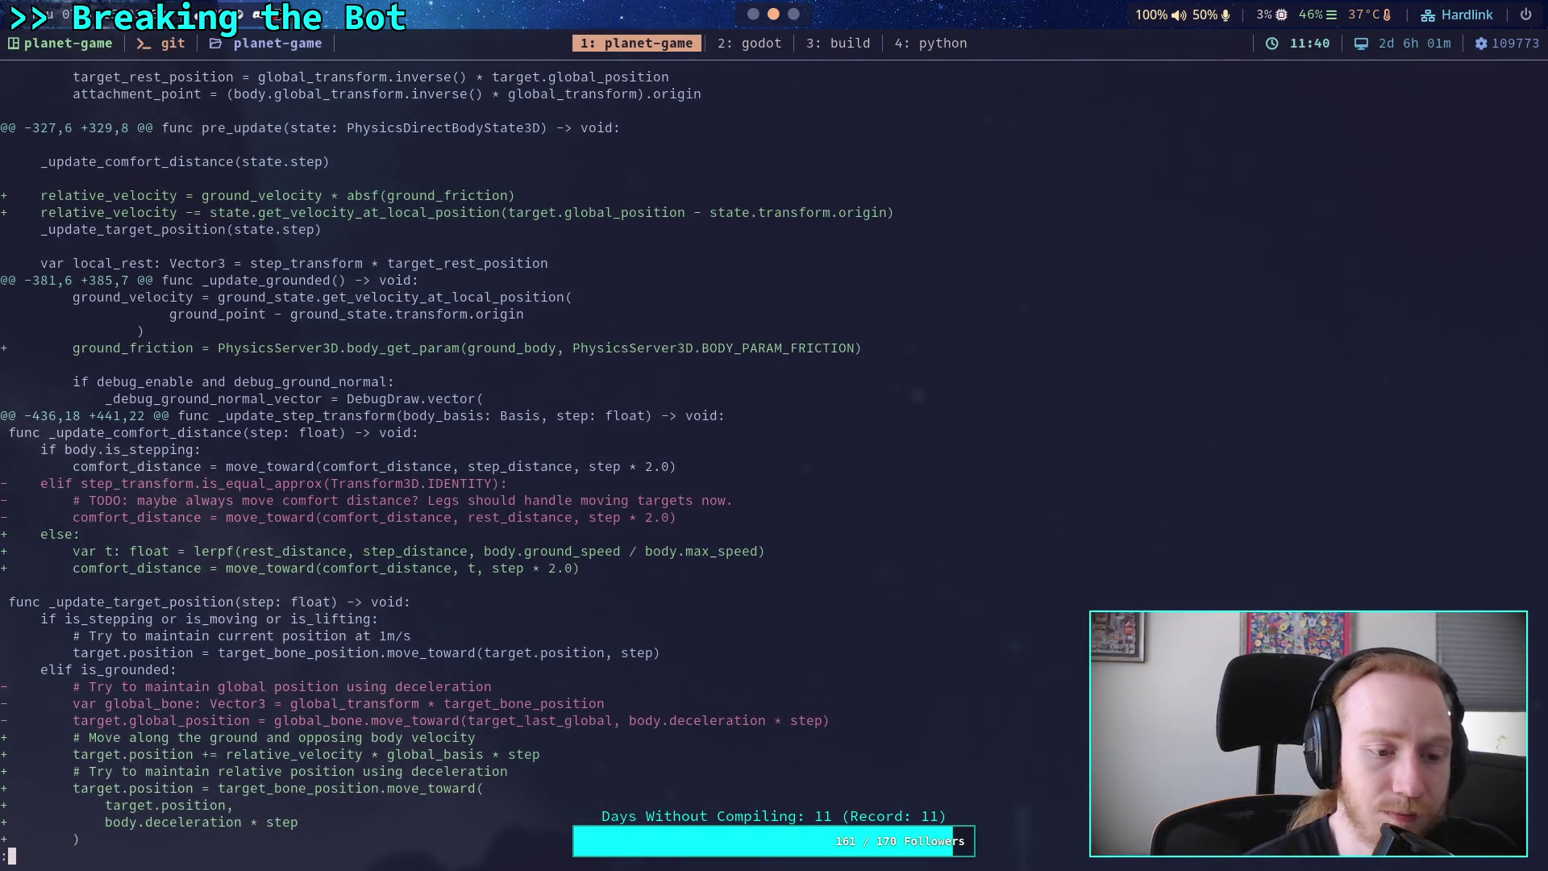
{"action": "scroll", "coordinate": [583, 463], "scroll_direction": "up", "scroll_amount": 5}
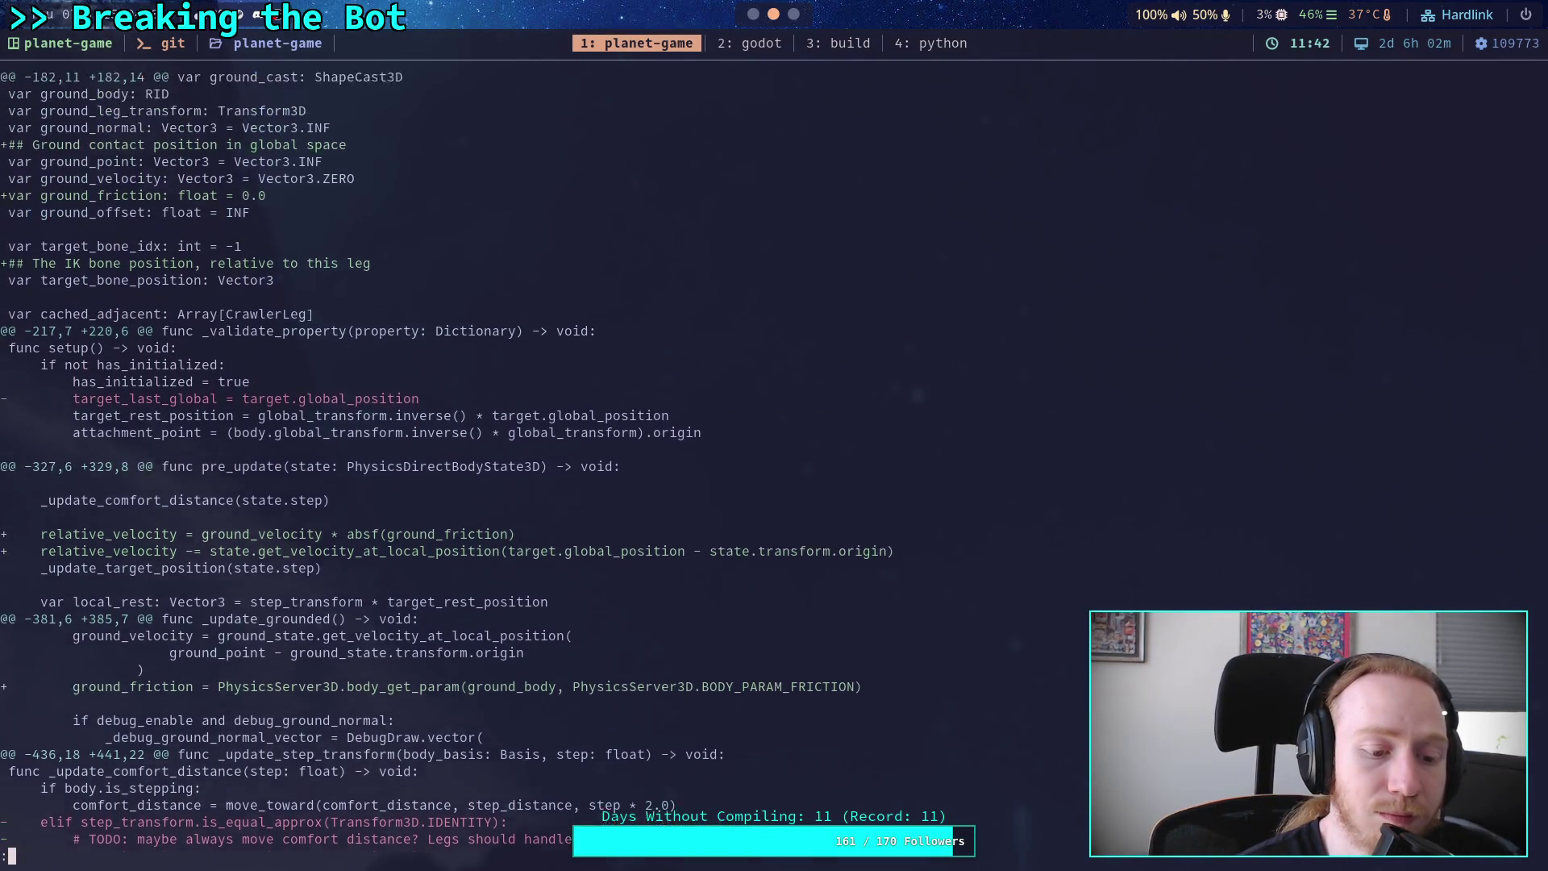
{"action": "scroll", "coordinate": [583, 462], "scroll_direction": "up", "scroll_amount": 6}
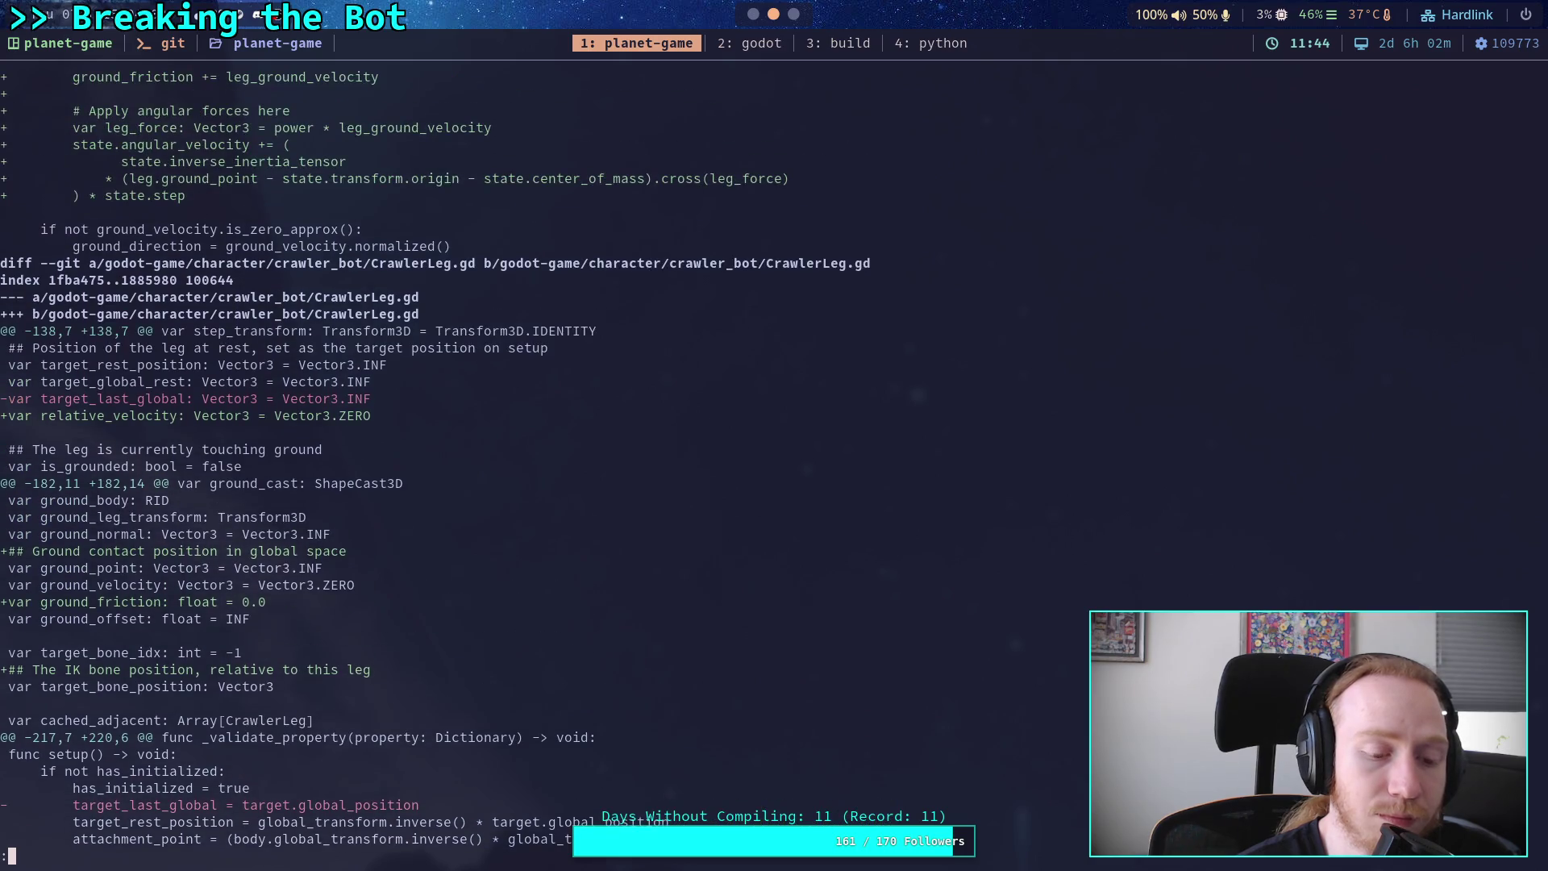
{"action": "scroll", "coordinate": [583, 463], "scroll_direction": "up", "scroll_amount": 10}
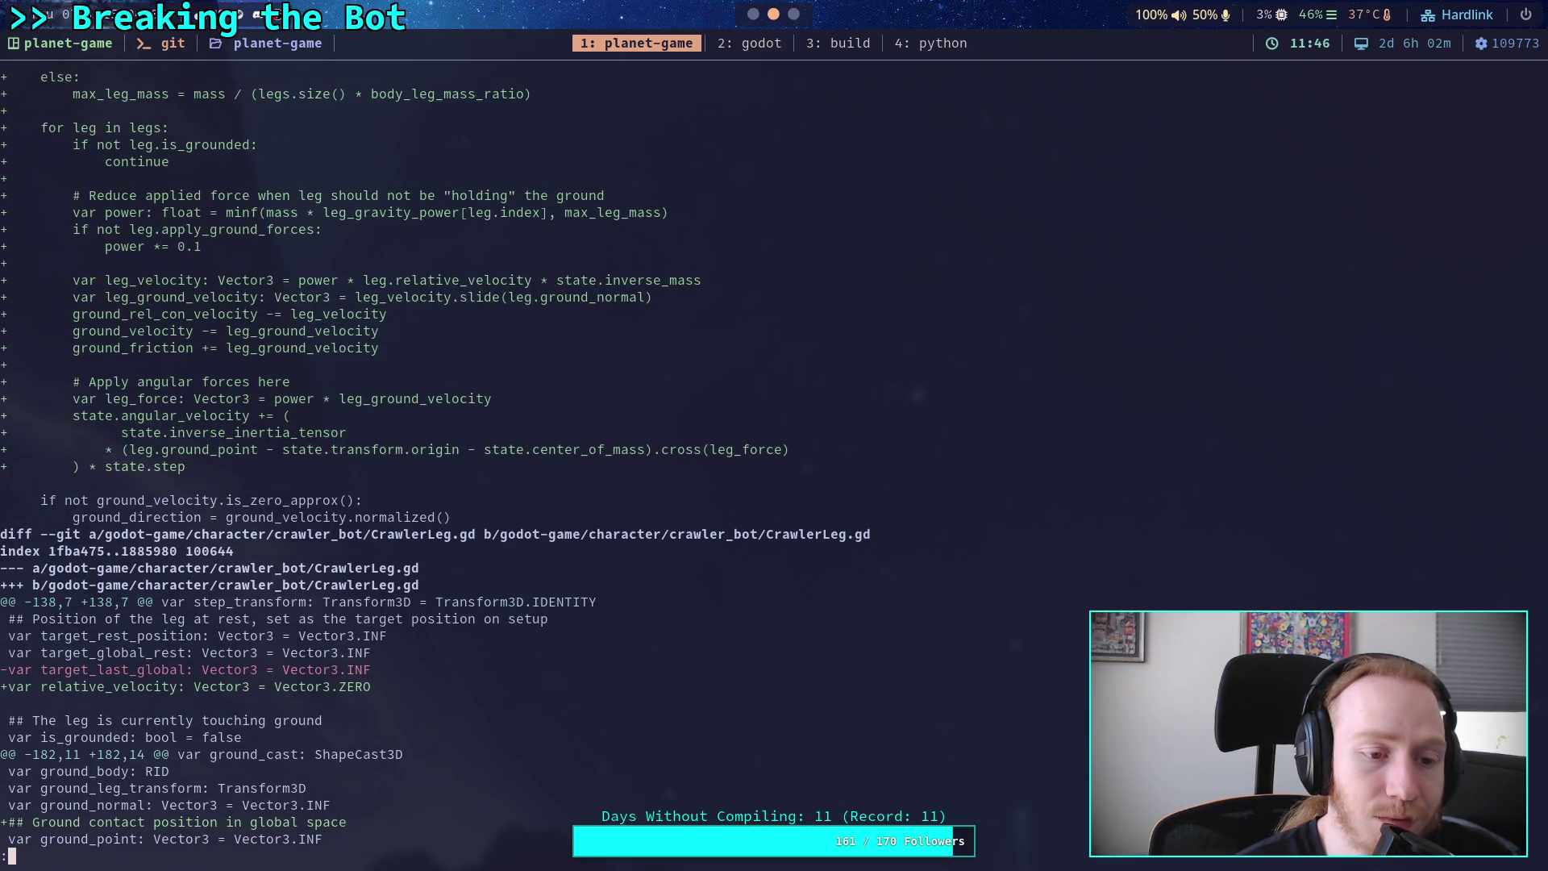
{"action": "scroll", "coordinate": [583, 463], "scroll_direction": "up", "scroll_amount": 1}
Step: Check git status, stage godot-game/ and planet-game-story/, and run git commit
{"action": "type", "text": "qgit status"}
{"action": "key", "text": "Return"}
{"action": "type", "text": "git add godot-game/"}
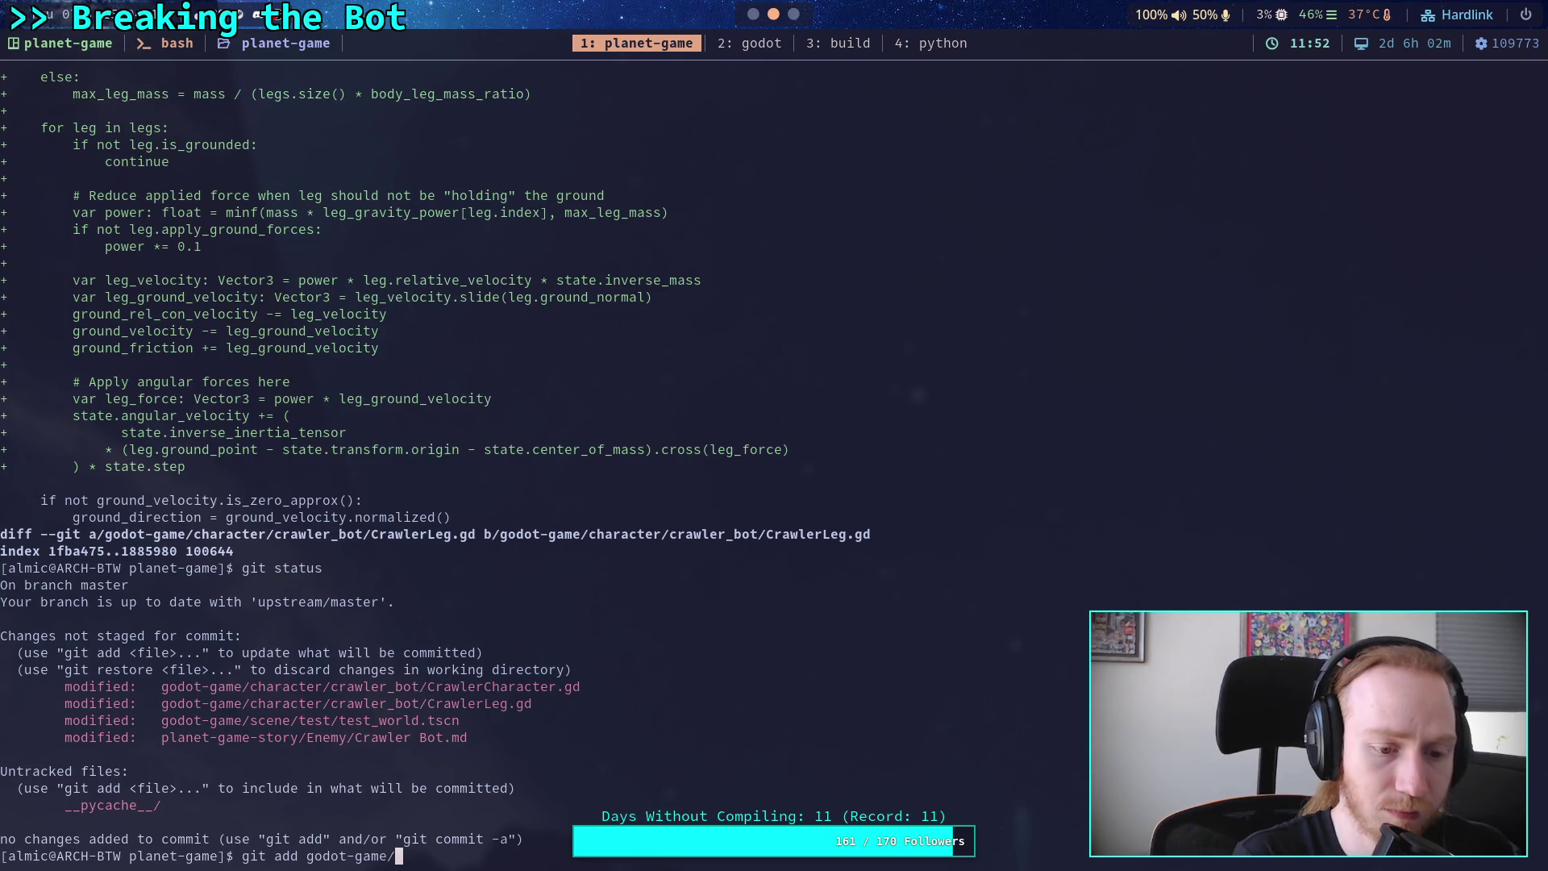
{"action": "key", "text": "Return"}
{"action": "type", "text": "g"}
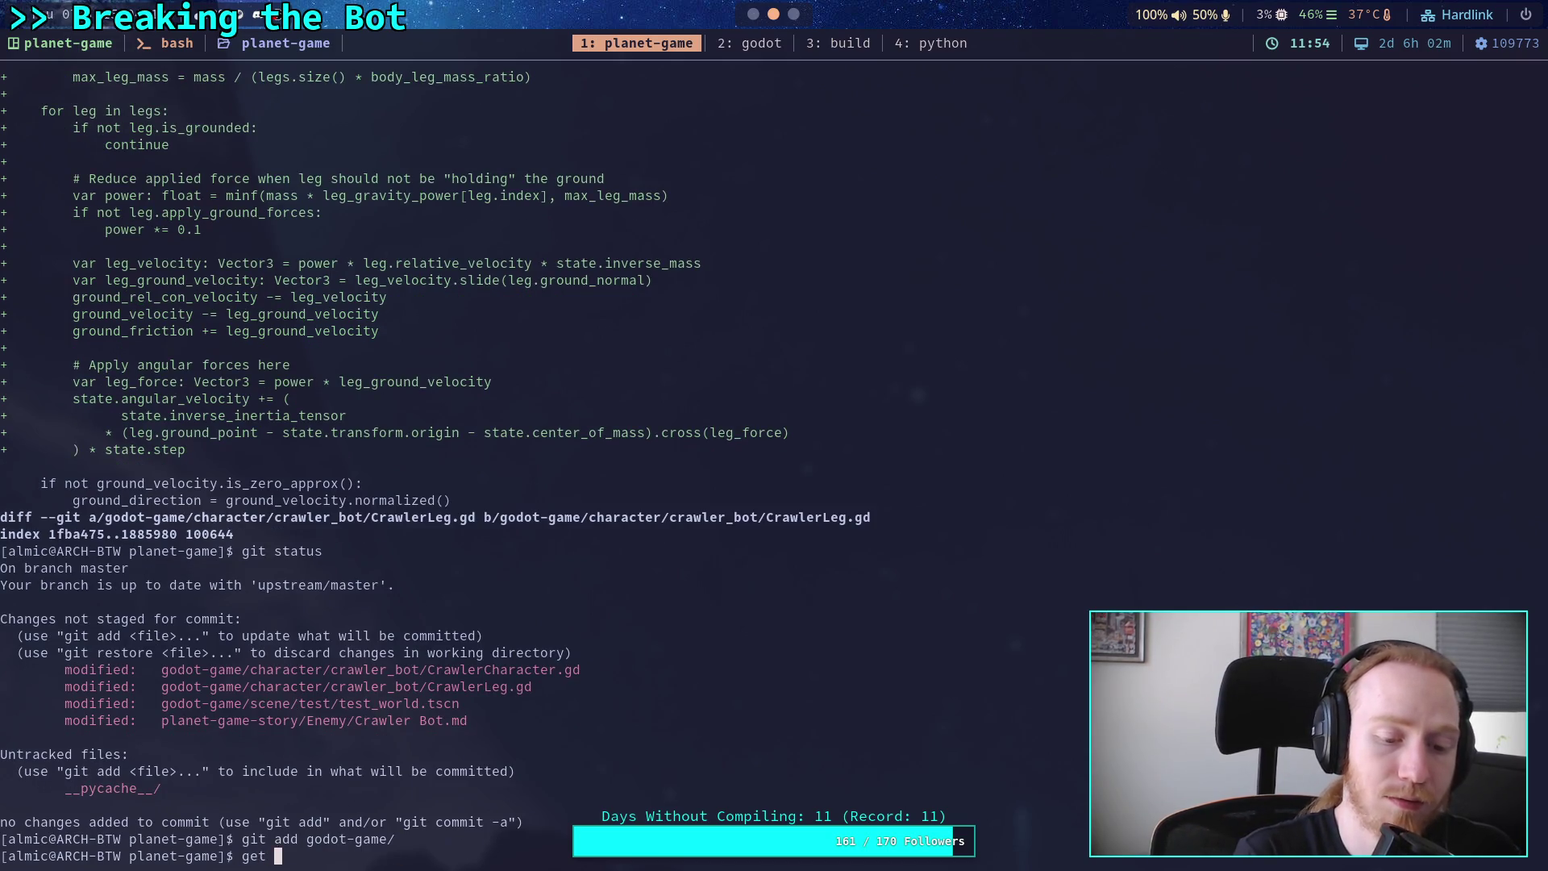
{"action": "type", "text": "it add plan"}
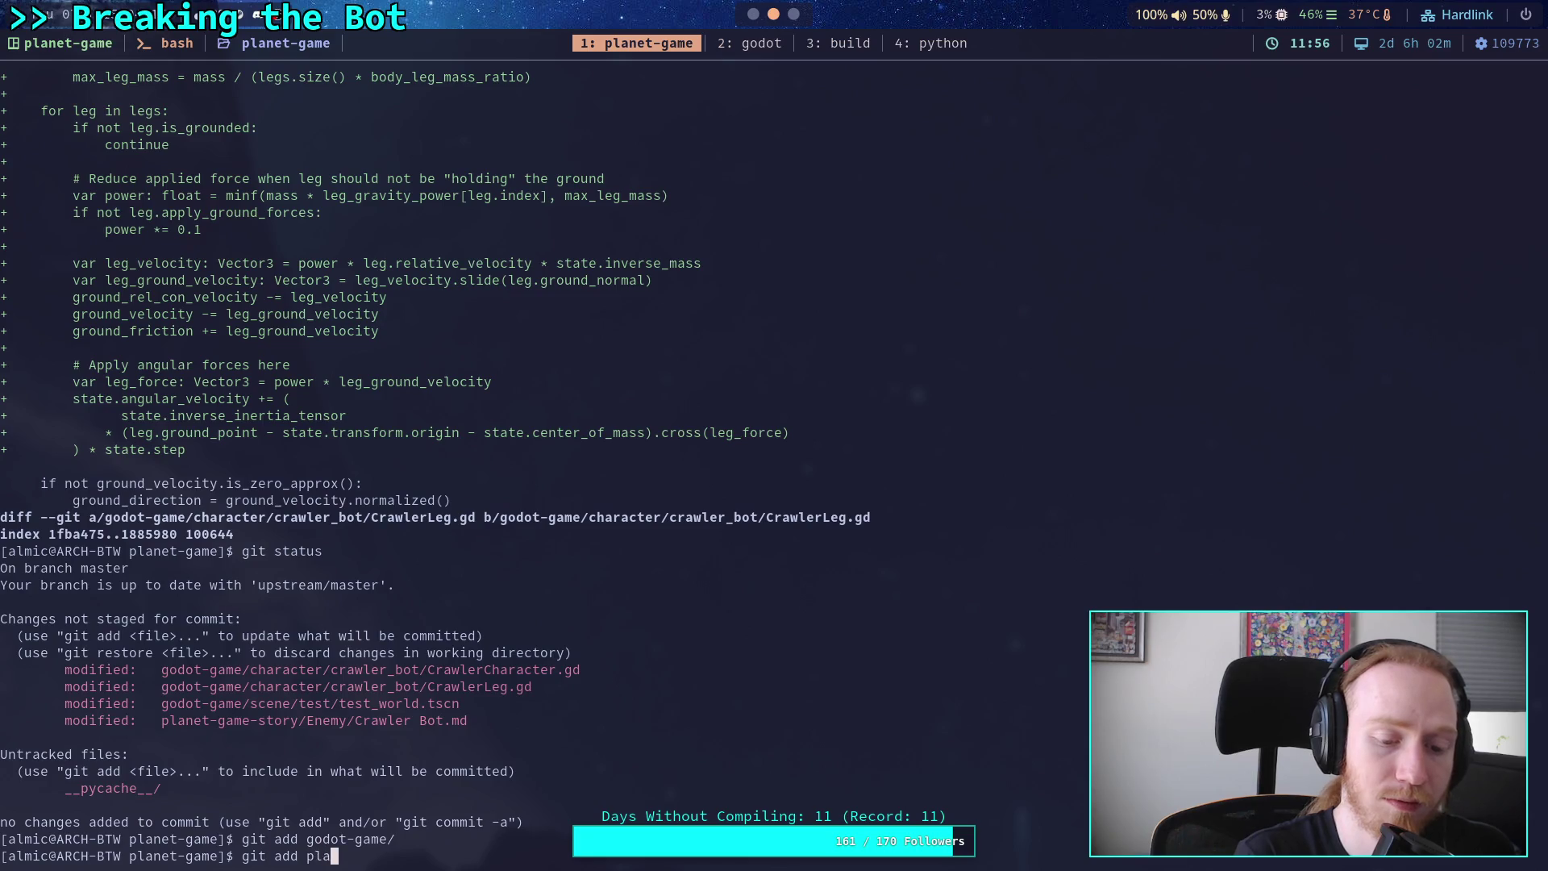
{"action": "key", "text": "Tab"}
{"action": "key", "text": "Return"}
{"action": "type", "text": "git commit"}
{"action": "key", "text": "Return"}
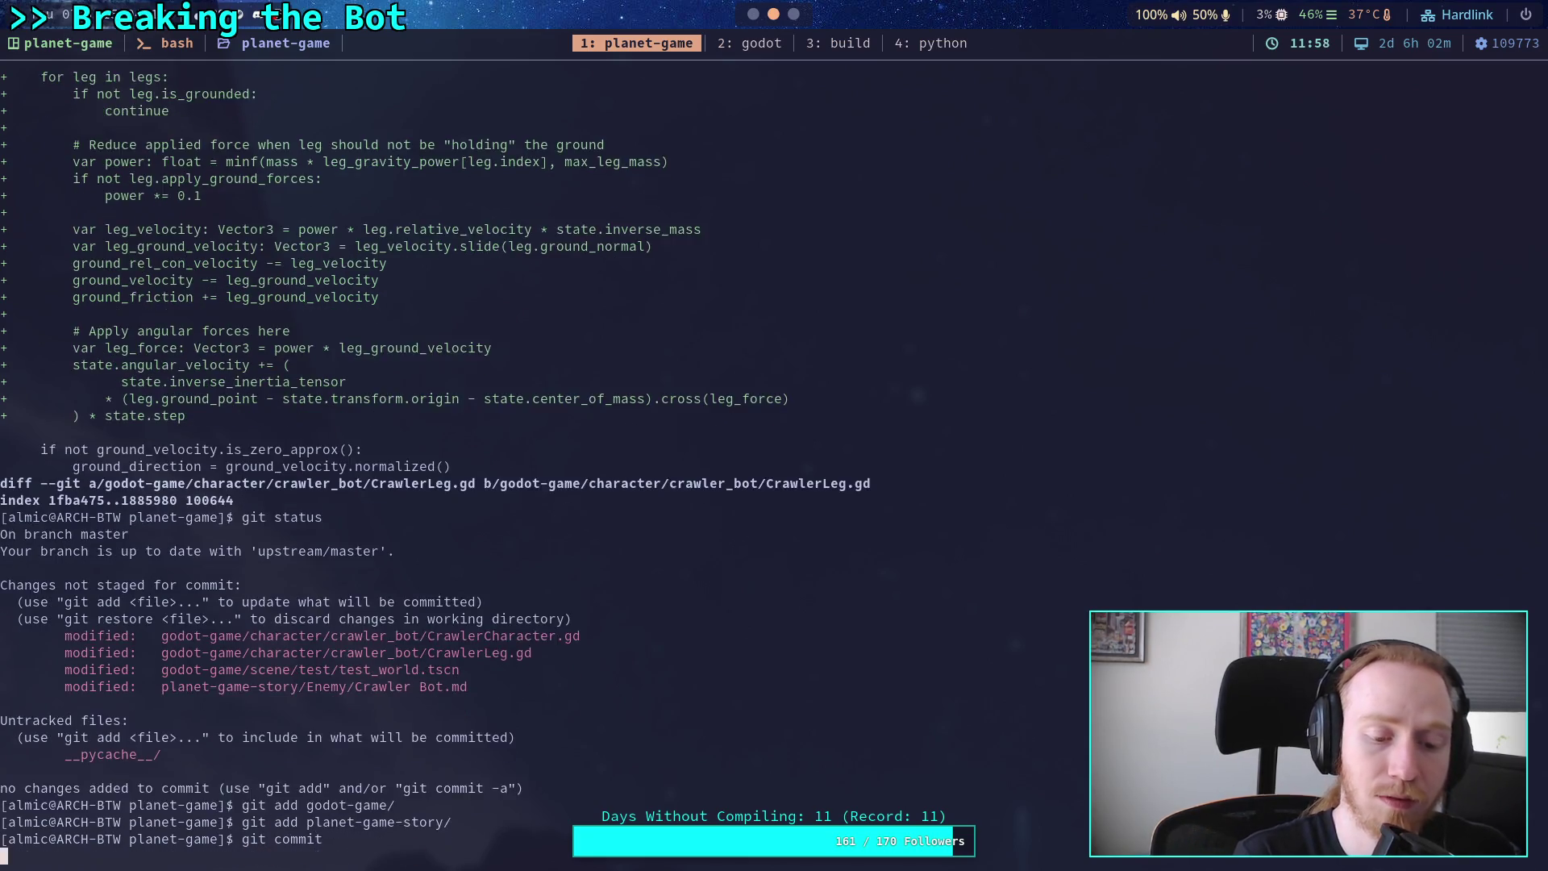
Step: Write the commit subject 'Work on reactive leg physics'
{"action": "type", "text": "OWork on "}
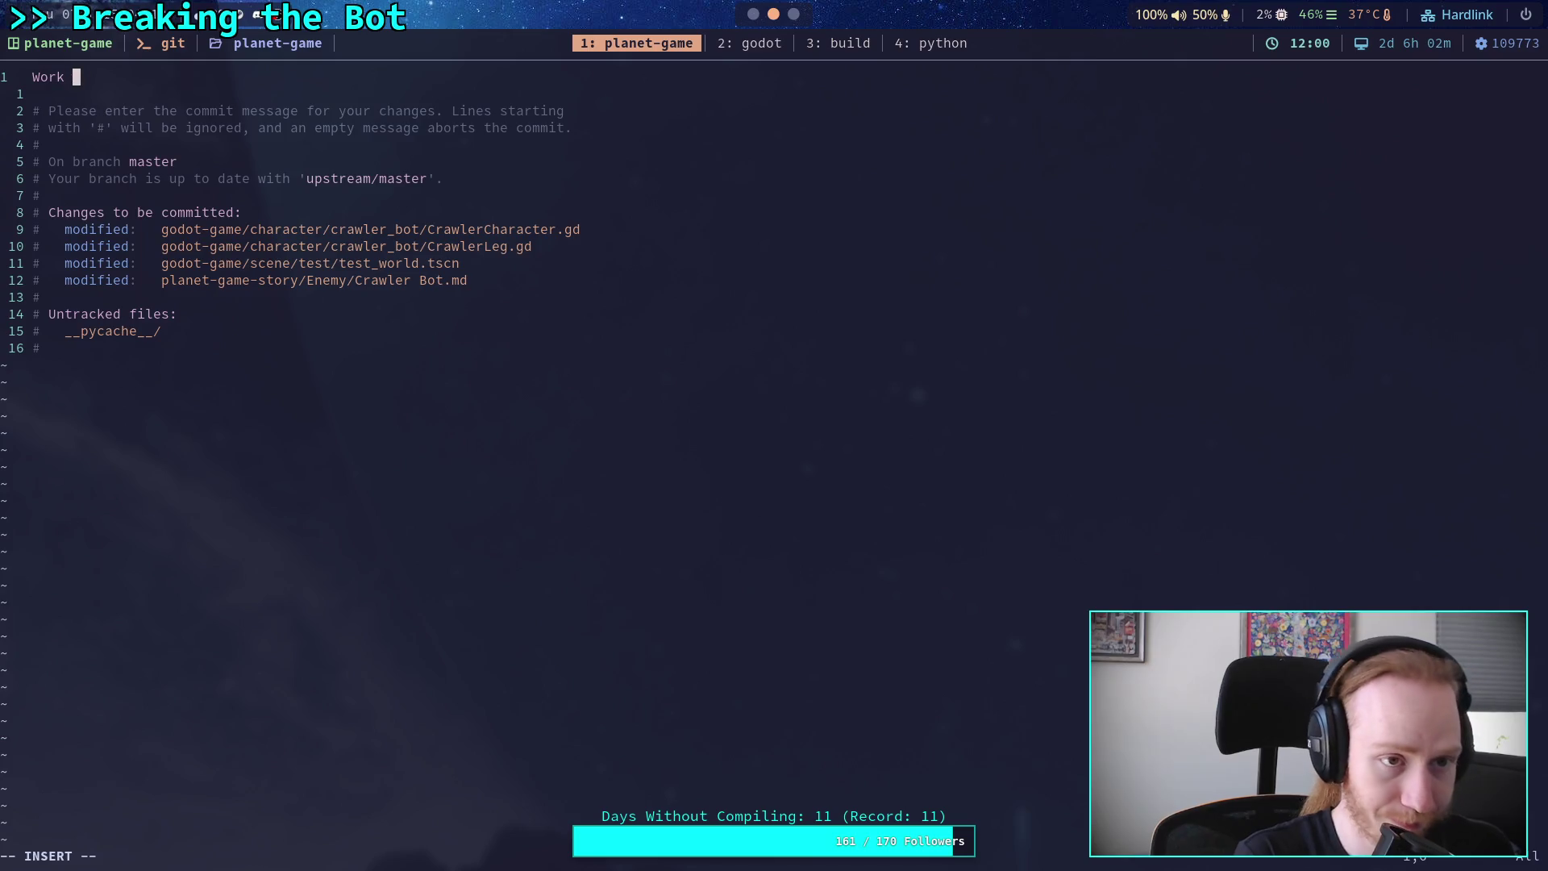
{"action": "type", "text": "reatv"}
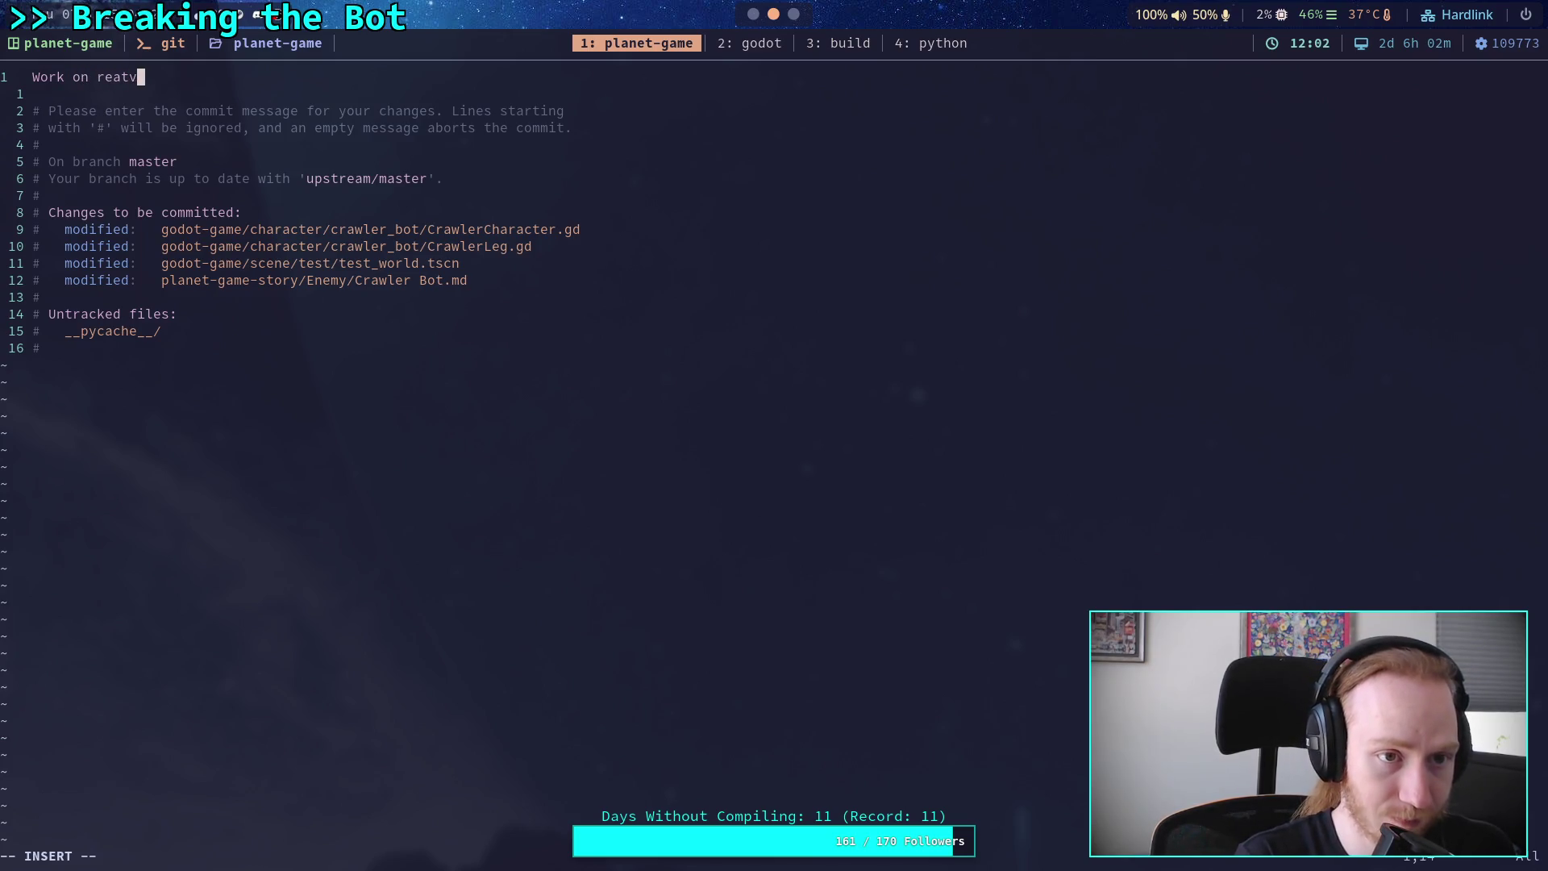
{"action": "key", "text": "BackSpace"}
{"action": "key", "text": "BackSpace"}
{"action": "type", "text": "reactive legs"}
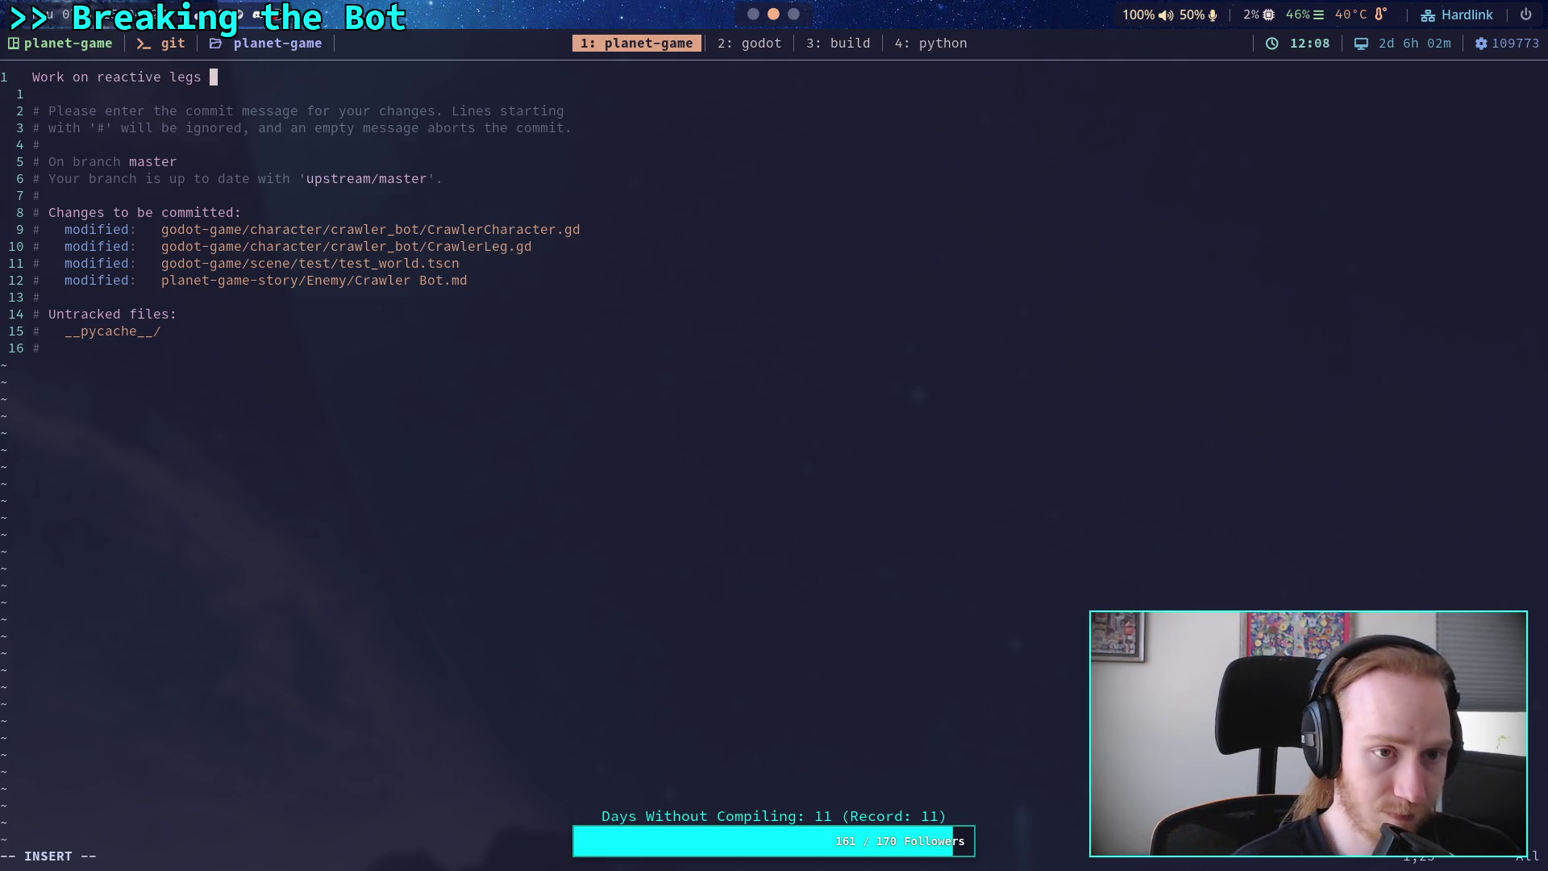
{"action": "key", "text": "BackSpace"}
{"action": "key", "text": "BackSpace"}
{"action": "type", "text": "physics"}
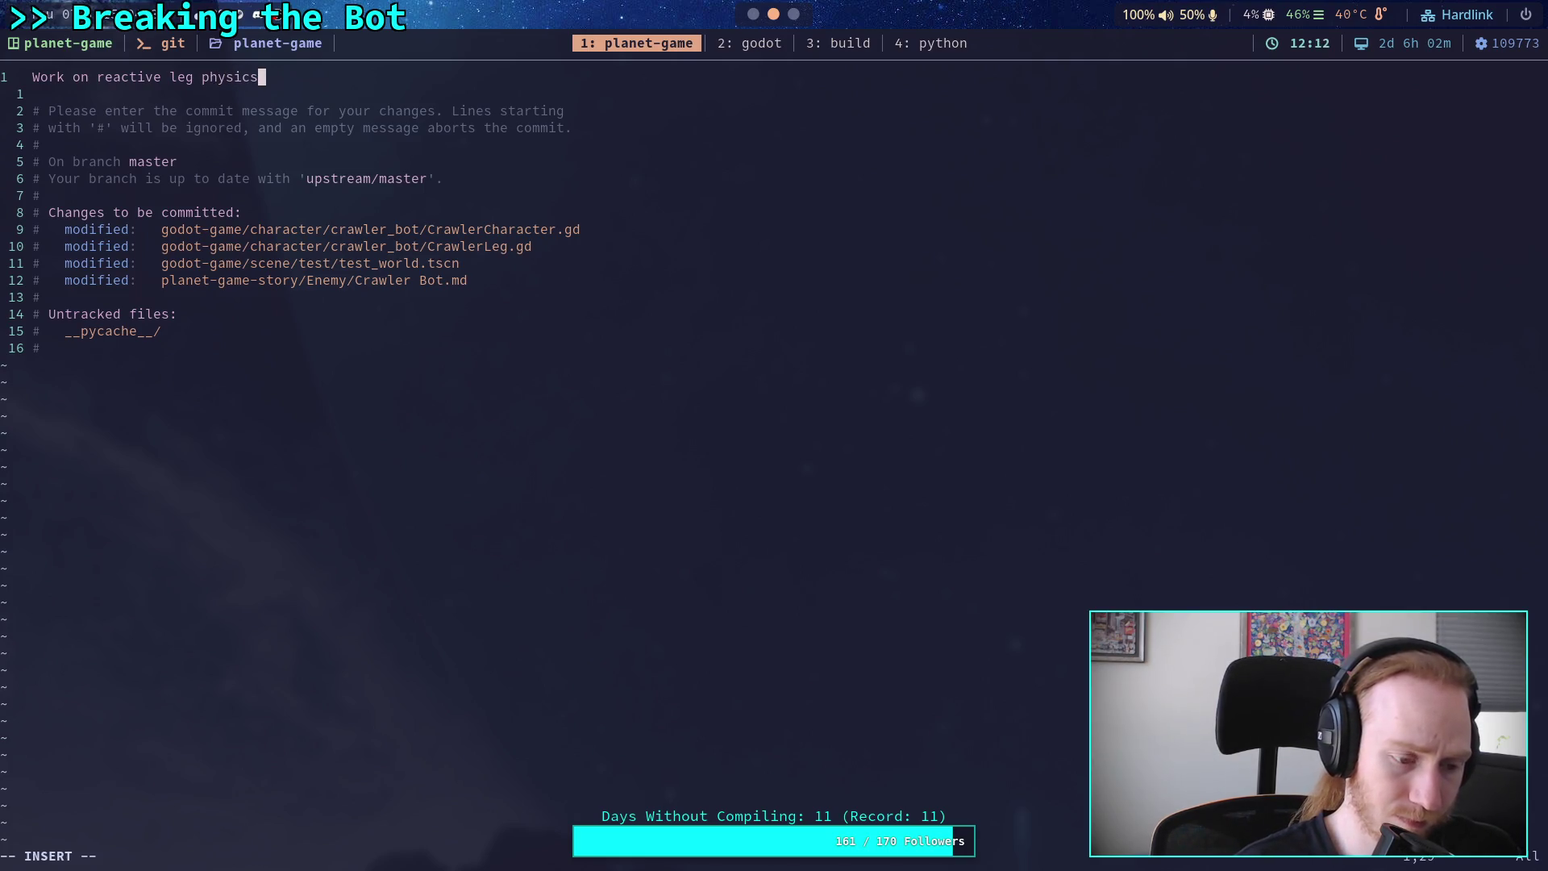
Step: Add the bullet '- Crawler legs now affected by moving objects they collide with'
{"action": "key", "text": "Return"}
{"action": "key", "text": "Return"}
{"action": "type", "text": "- Crawler is no"}
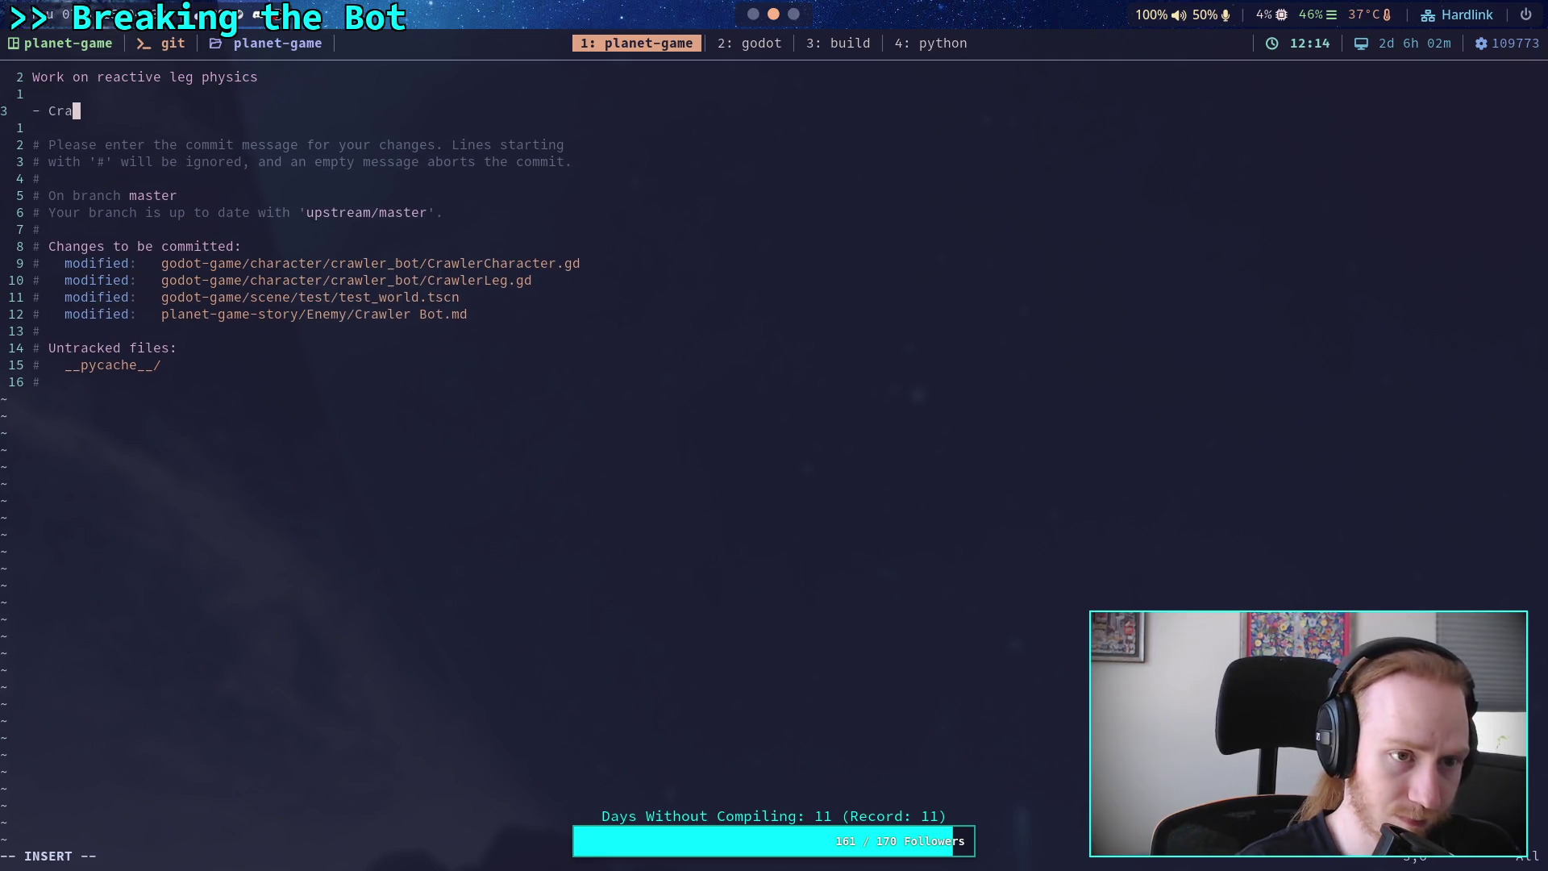
{"action": "type", "text": "w pr"}
{"action": "key", "text": "BackSpace"}
{"action": "key", "text": "BackSpace"}
{"action": "key", "text": "ctrl+w"}
{"action": "key", "text": "ctrl+w"}
{"action": "type", "text": "legs now affect"}
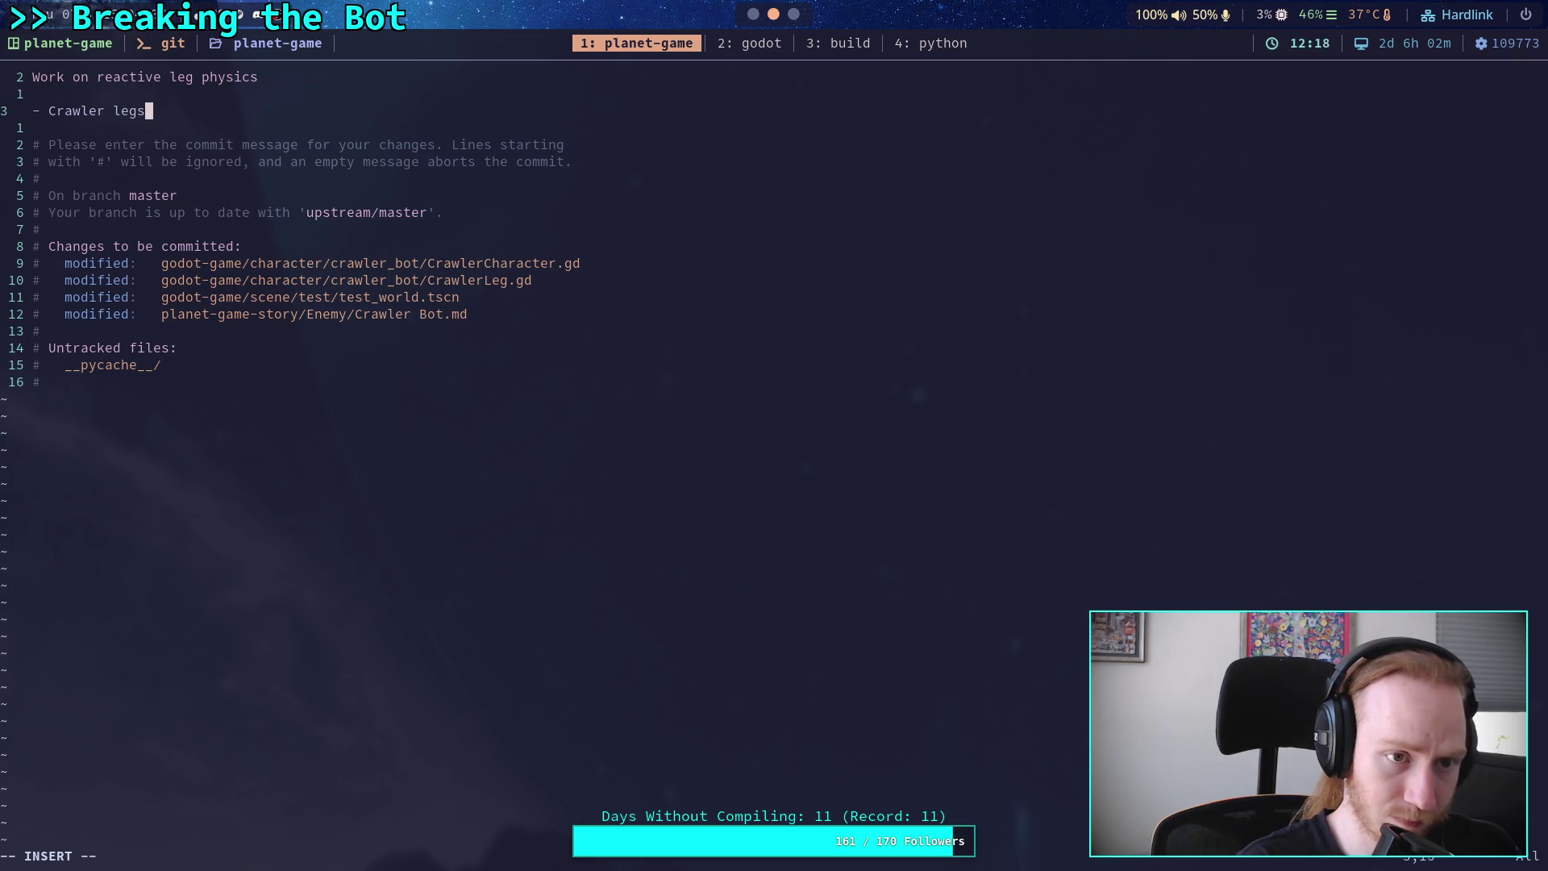
{"action": "type", "text": "ed by moving objects"}
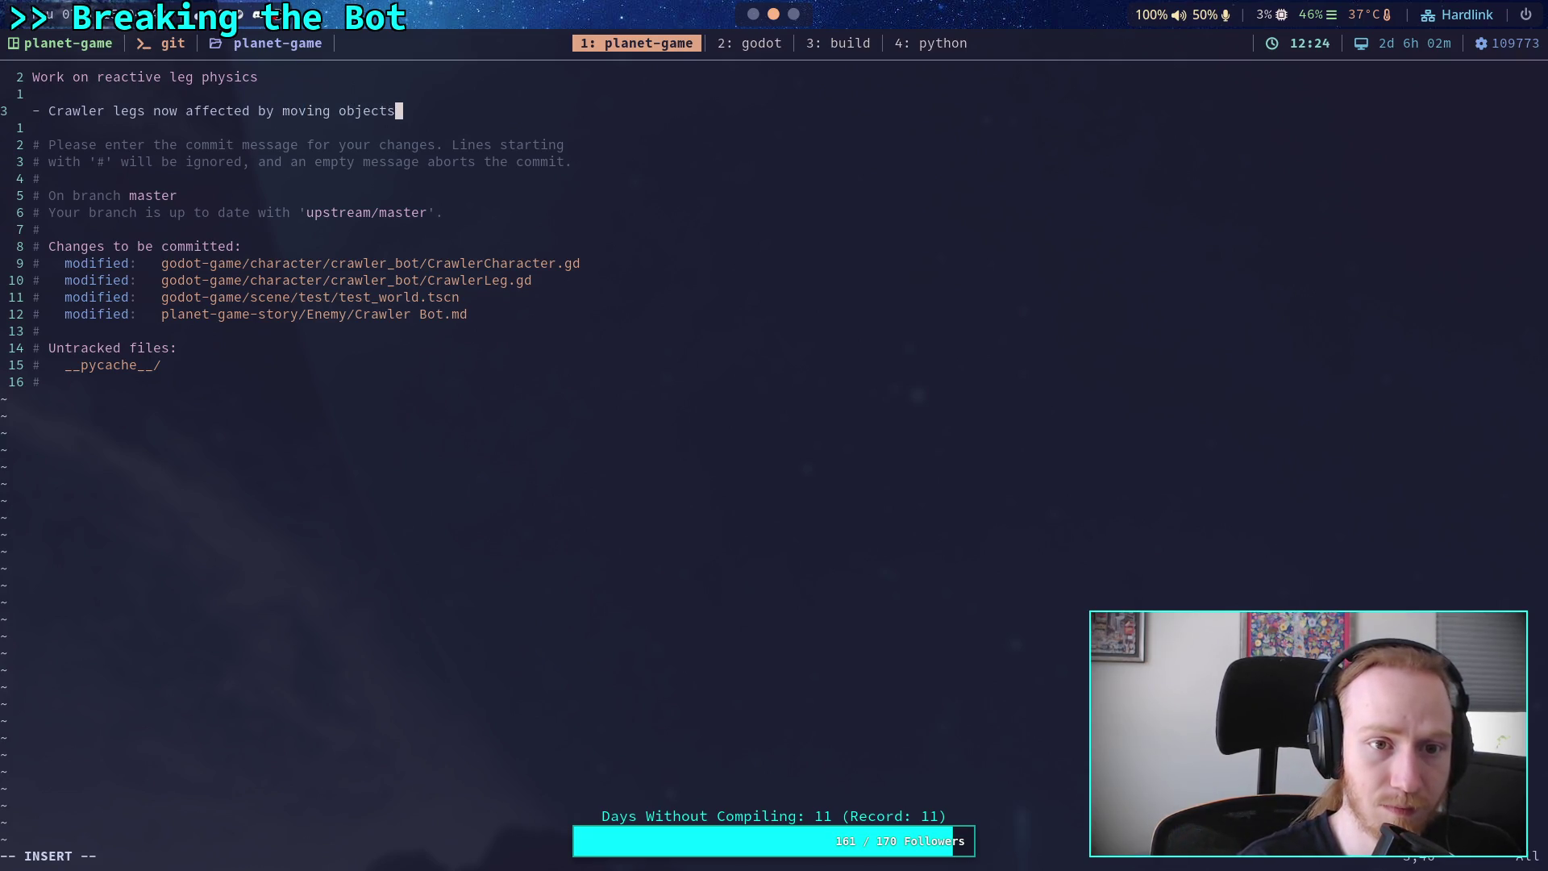
{"action": "type", "text": " they collide"}
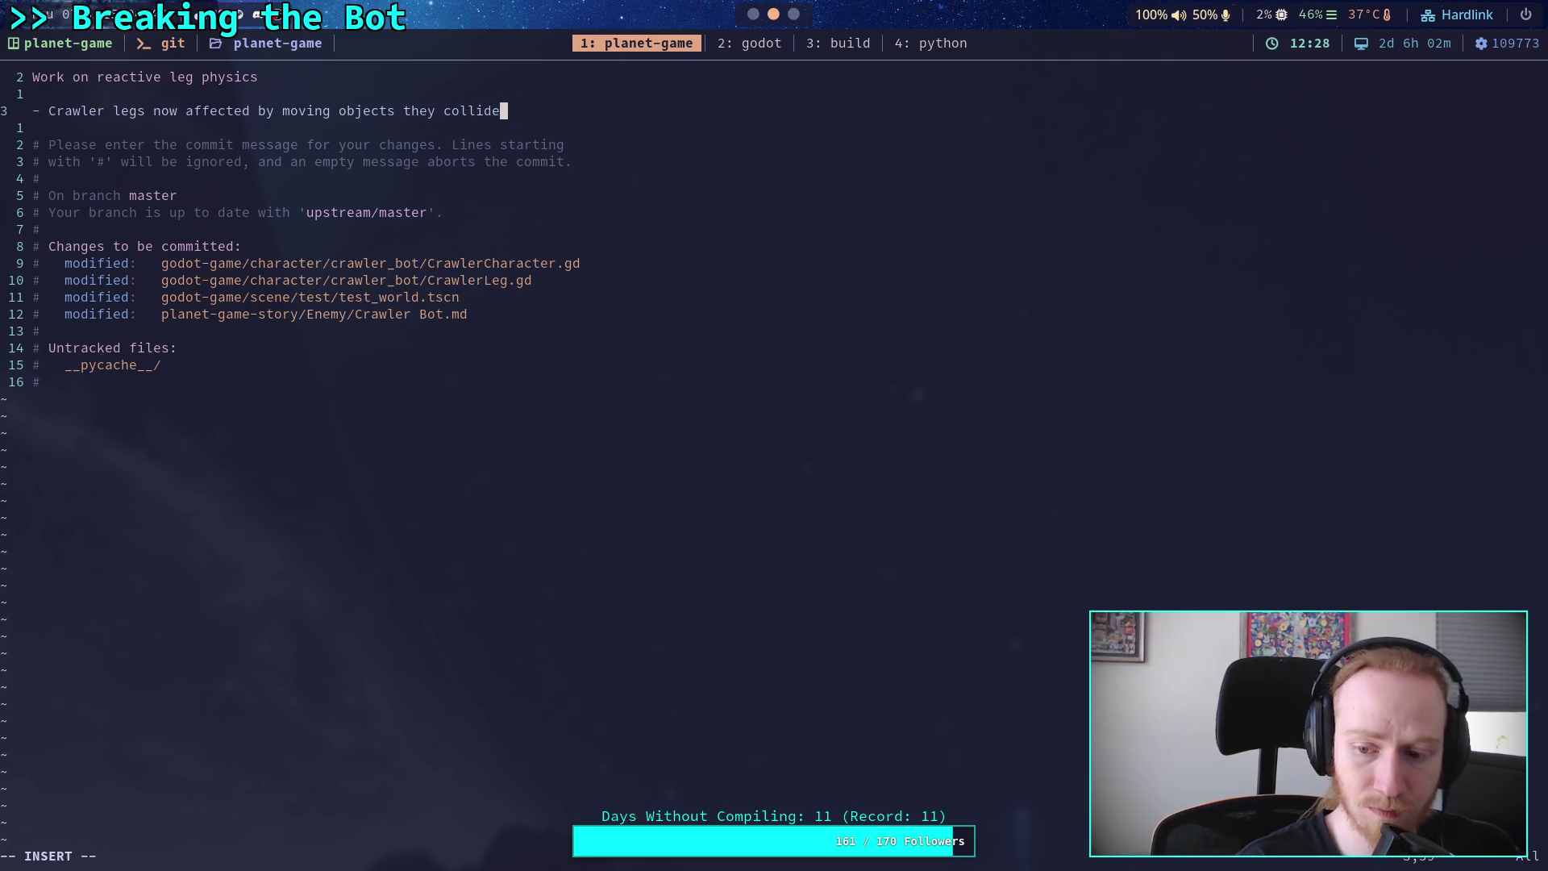
{"action": "key", "text": "Return"}
{"action": "type", "text": "wit"}
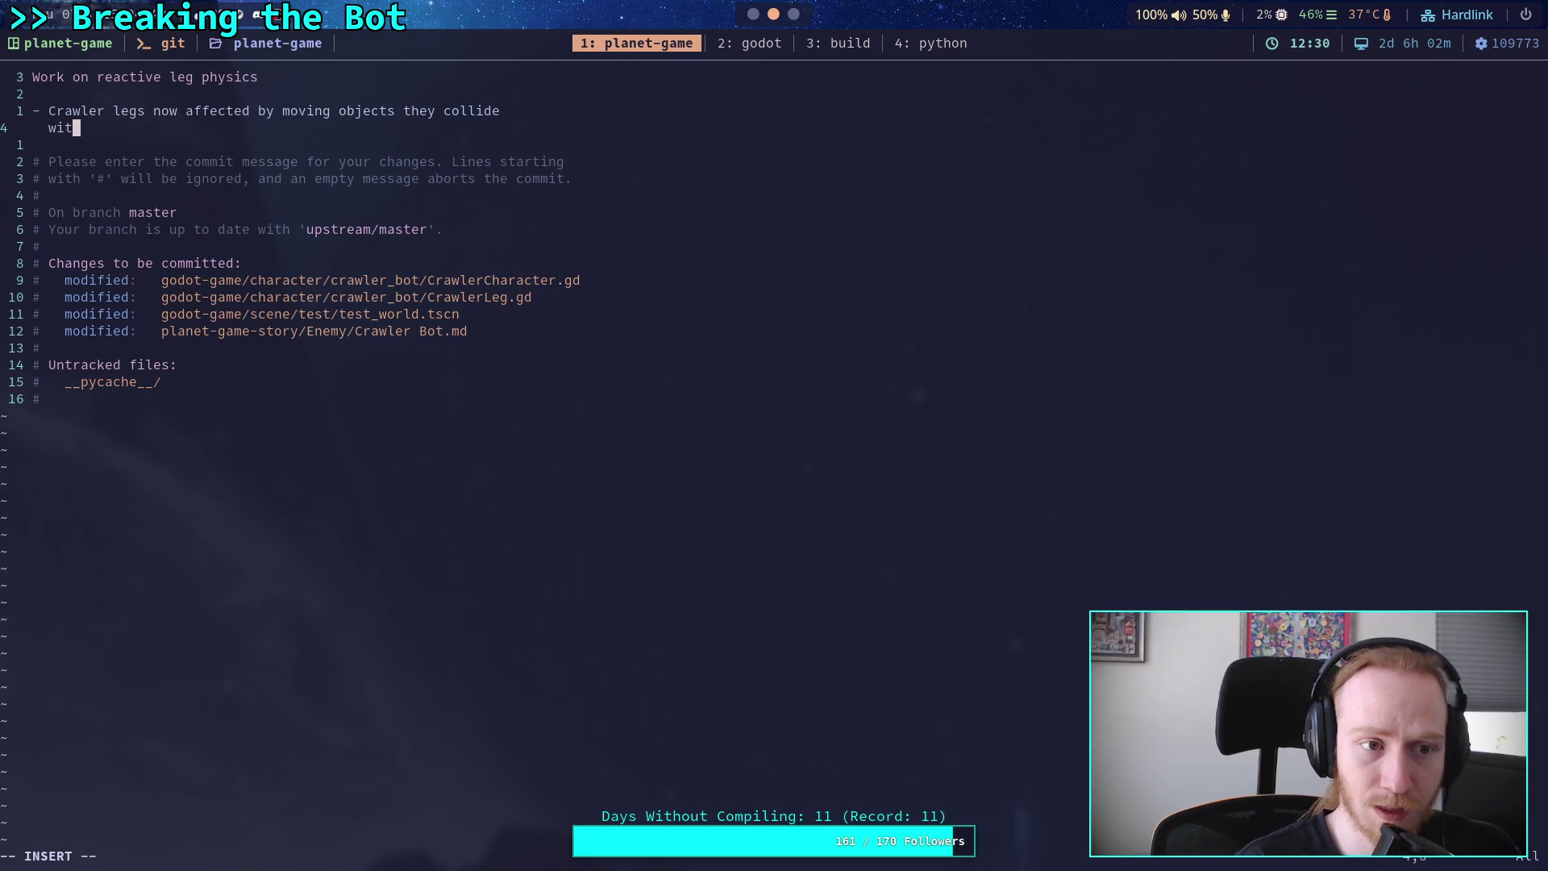
{"action": "type", "text": "h"}
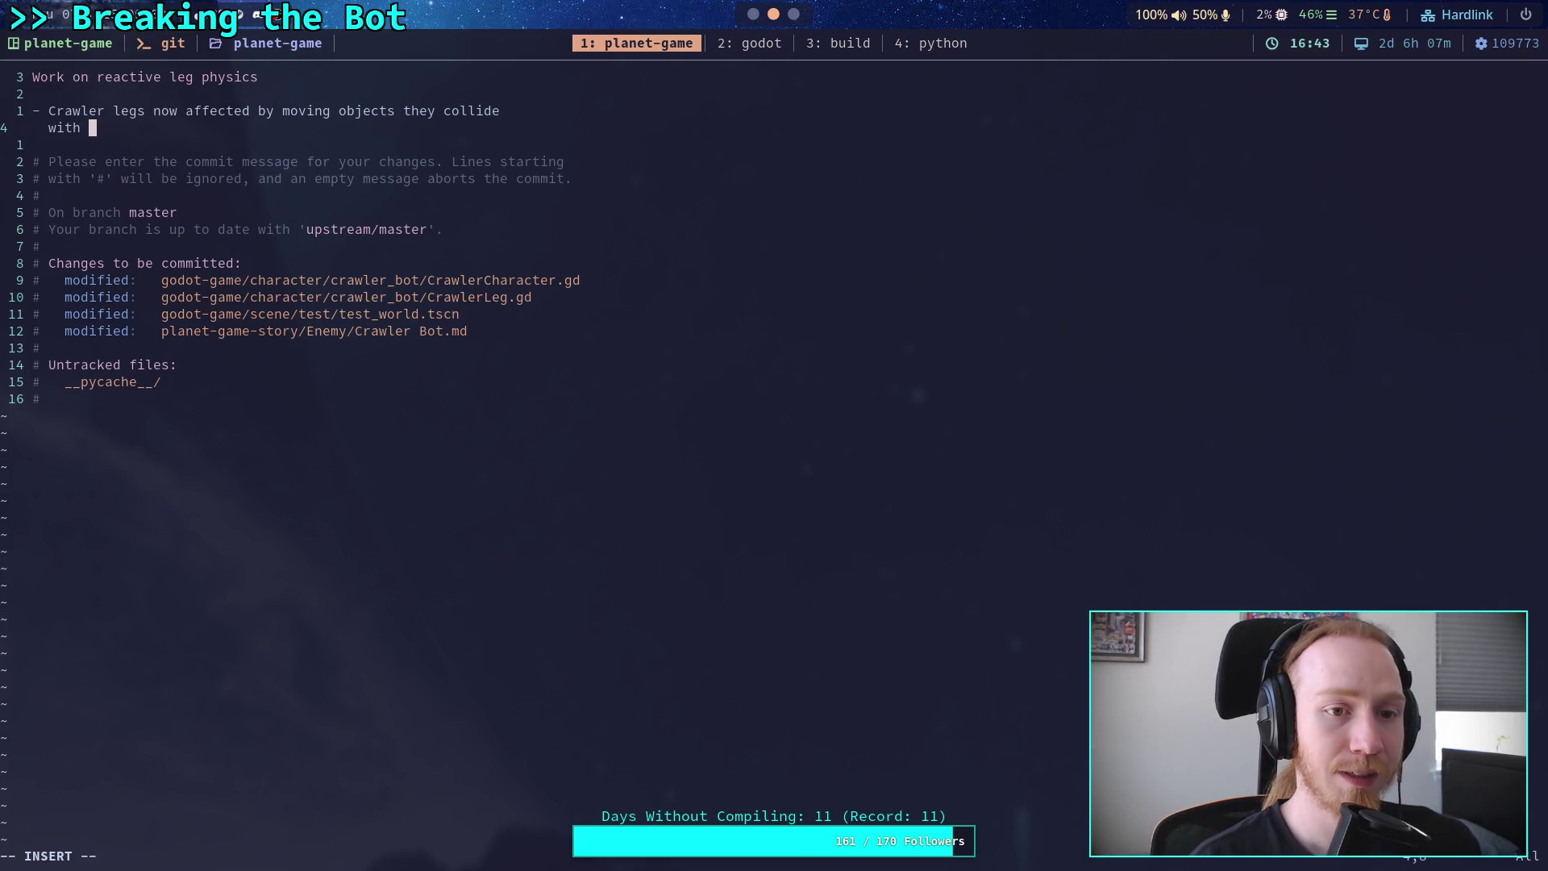
Step: Append ', not complete, has problems on rotating surfaces' to the message and save it with :wq
{"action": "key", "text": "BackSpace"}
{"action": "key", "text": "Escape"}
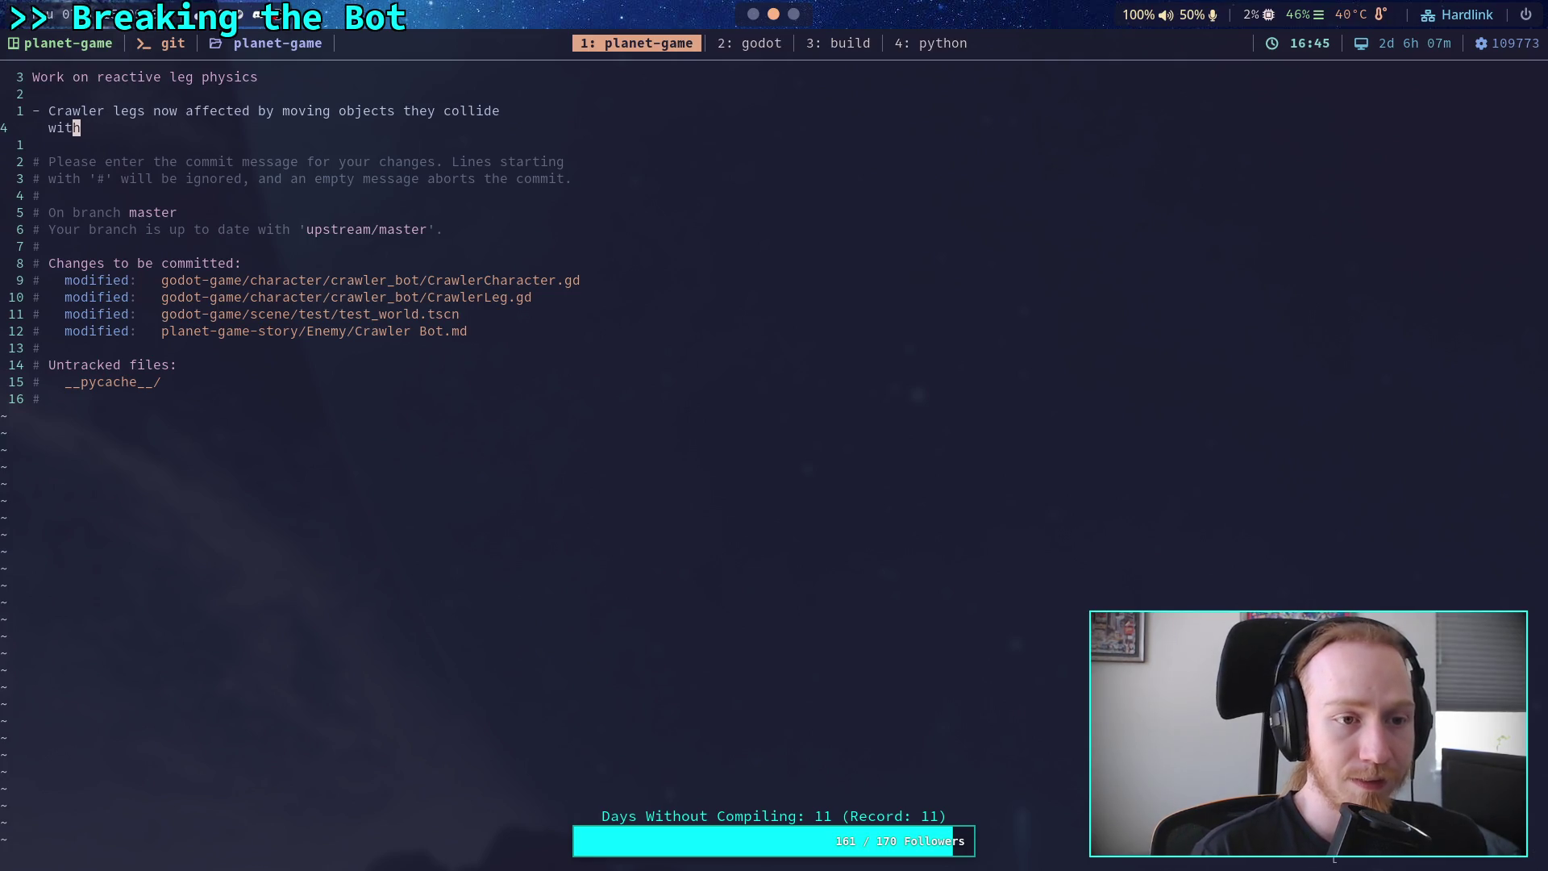
{"action": "type", "text": "a, not ge"}
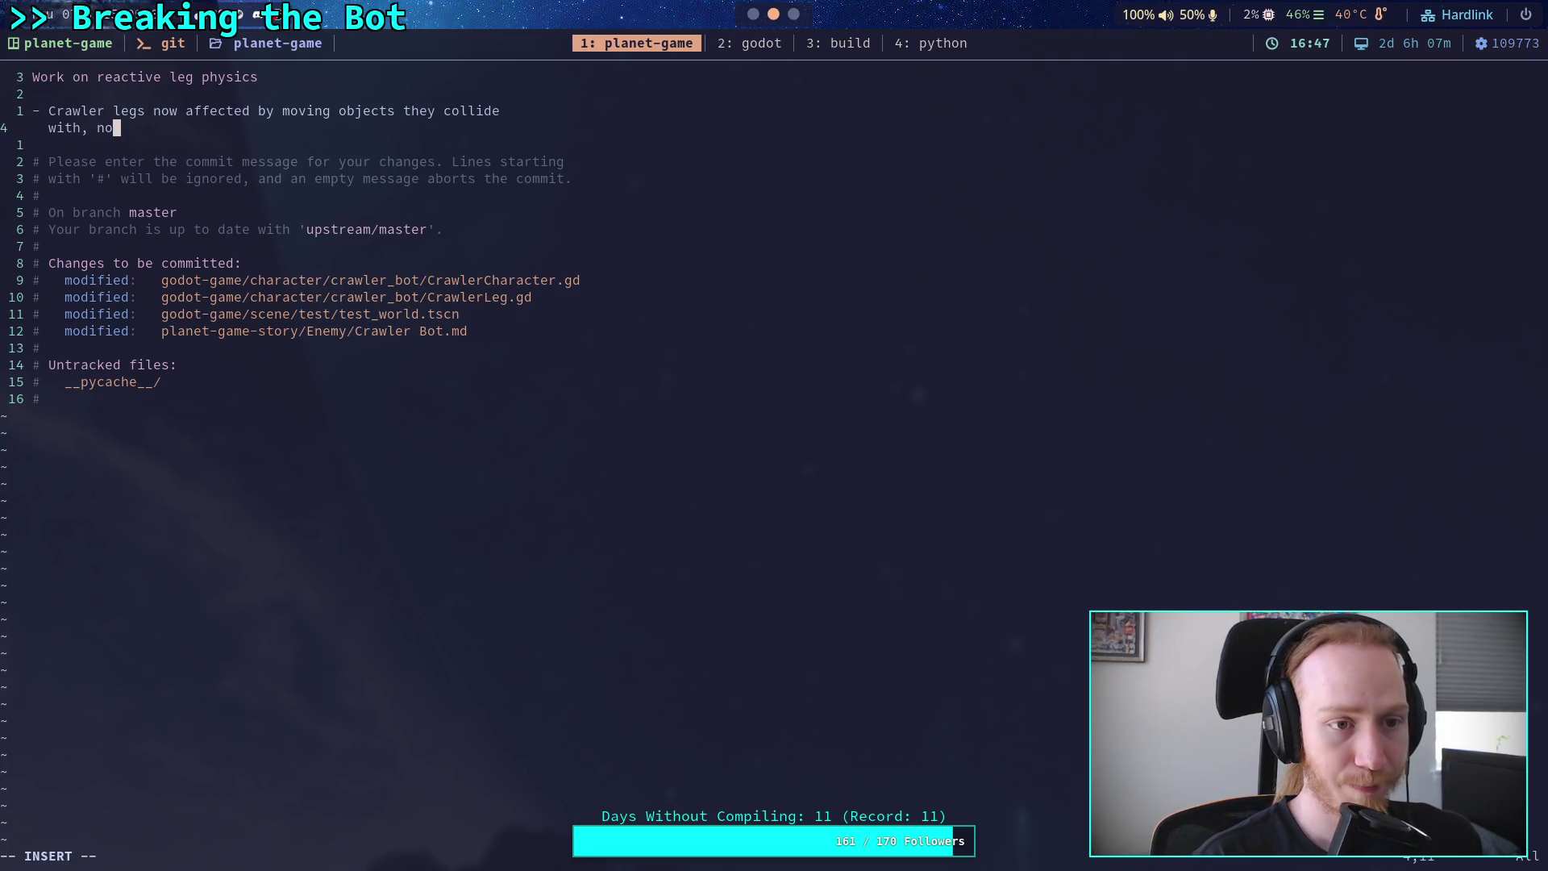
{"action": "key", "text": "BackSpace"}
{"action": "key", "text": "BackSpace"}
{"action": "type", "text": "complete,"}
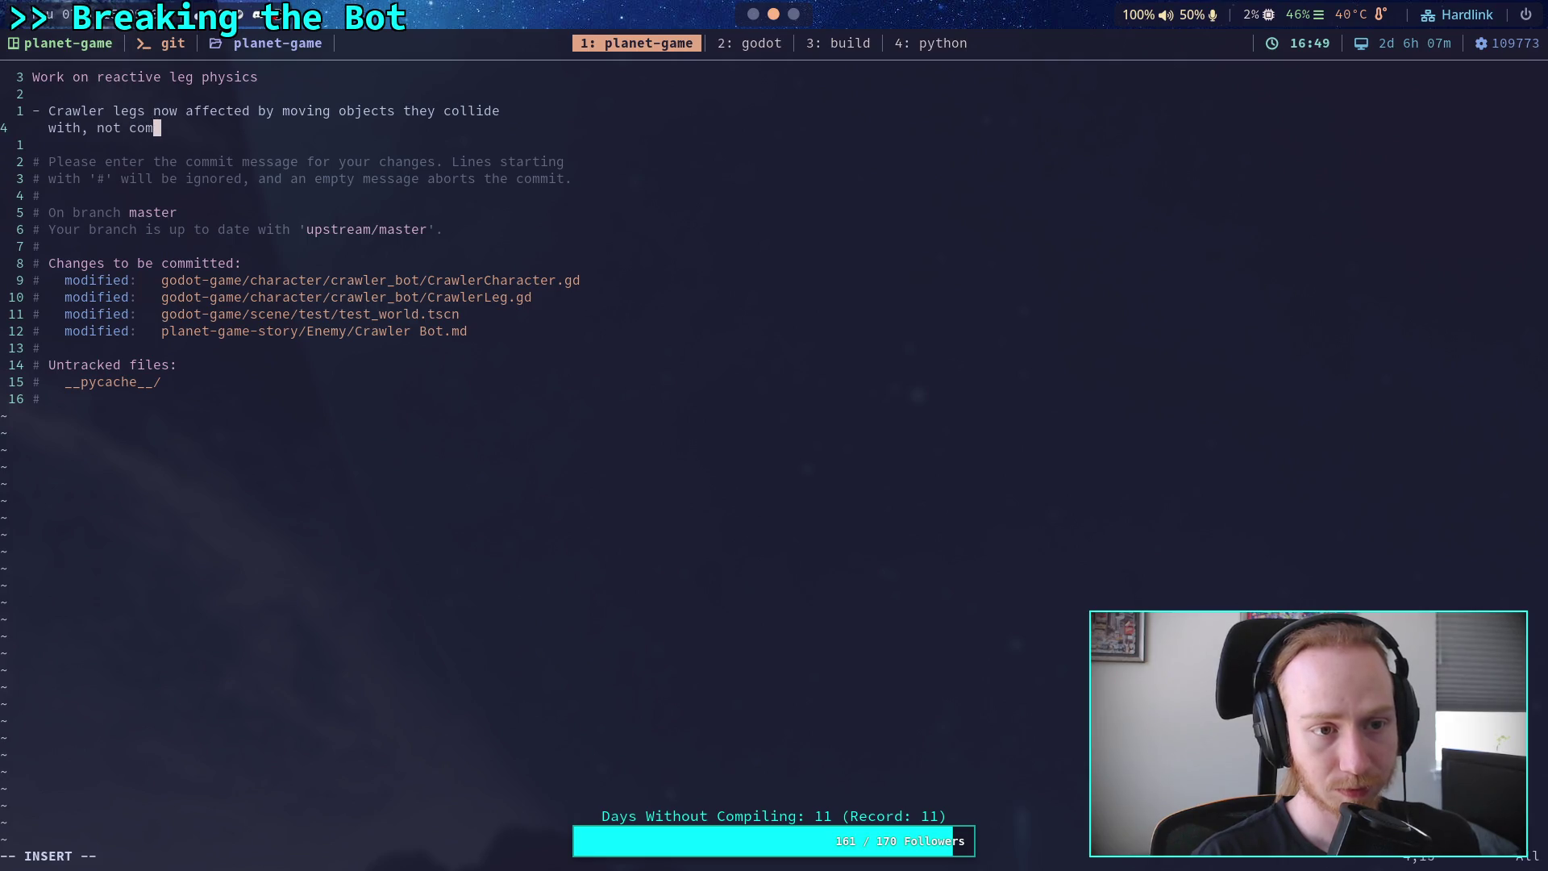
{"action": "type", "text": " has pr"}
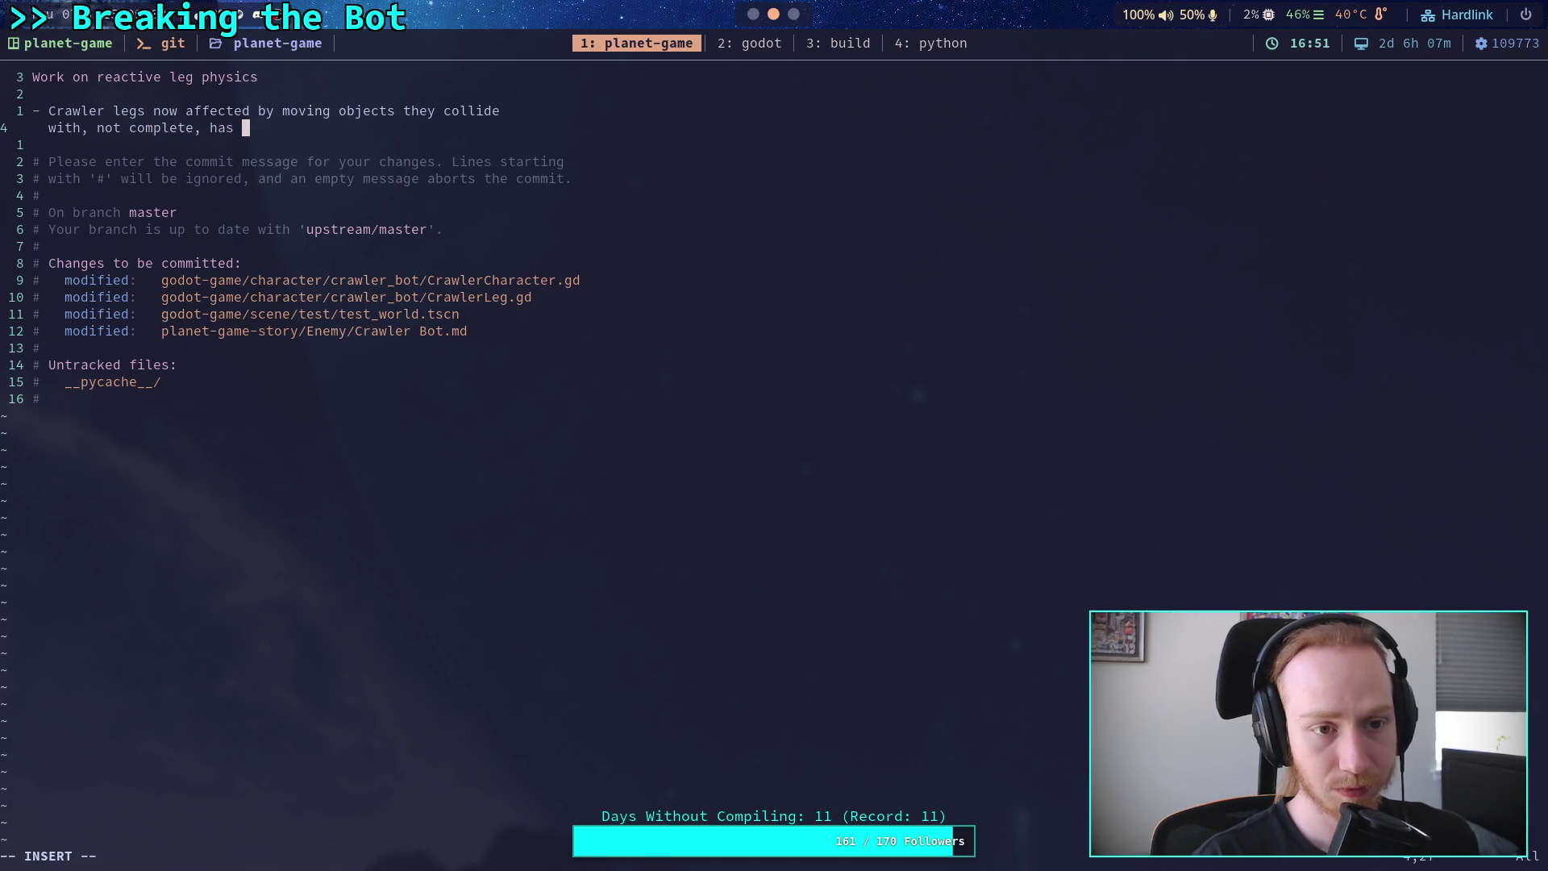
{"action": "type", "text": "oblems on "}
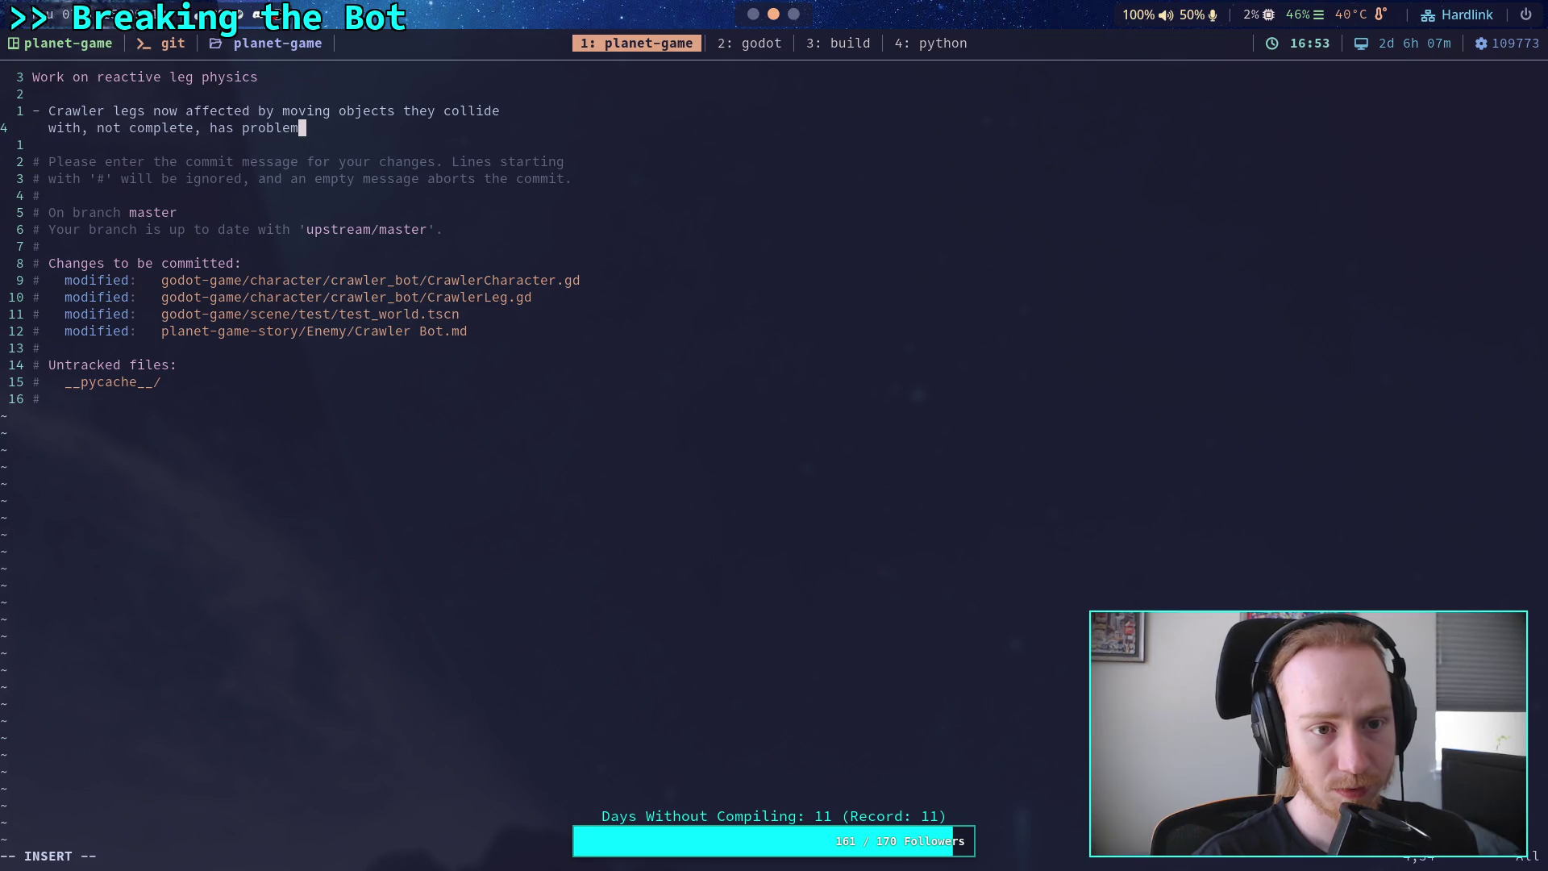
{"action": "type", "text": "rotating surfact"}
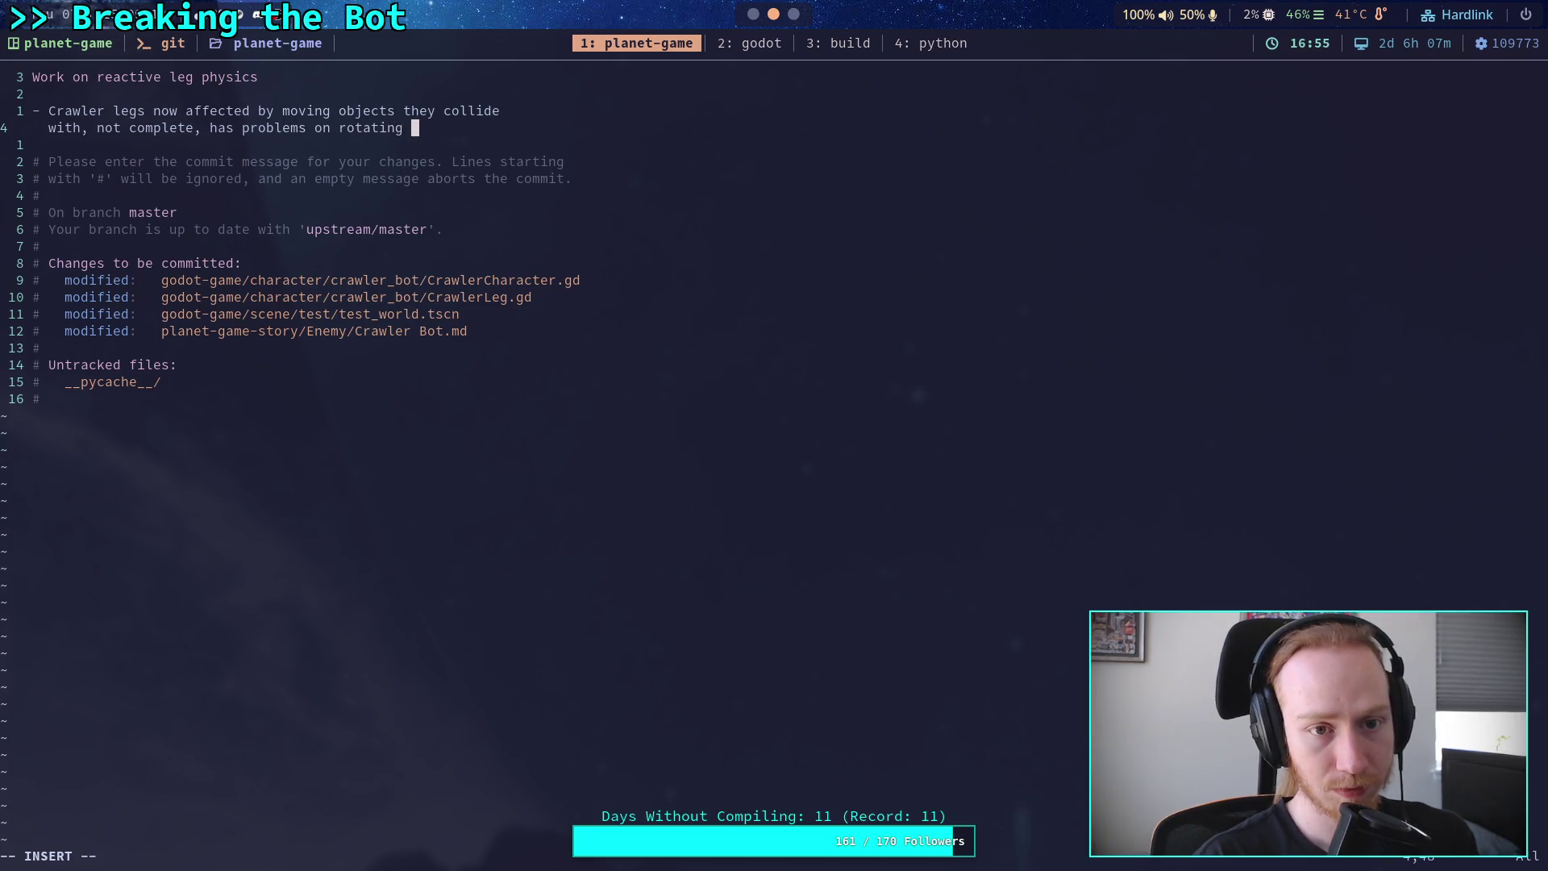
{"action": "type", "text": "surface"}
{"action": "key", "text": "Escape"}
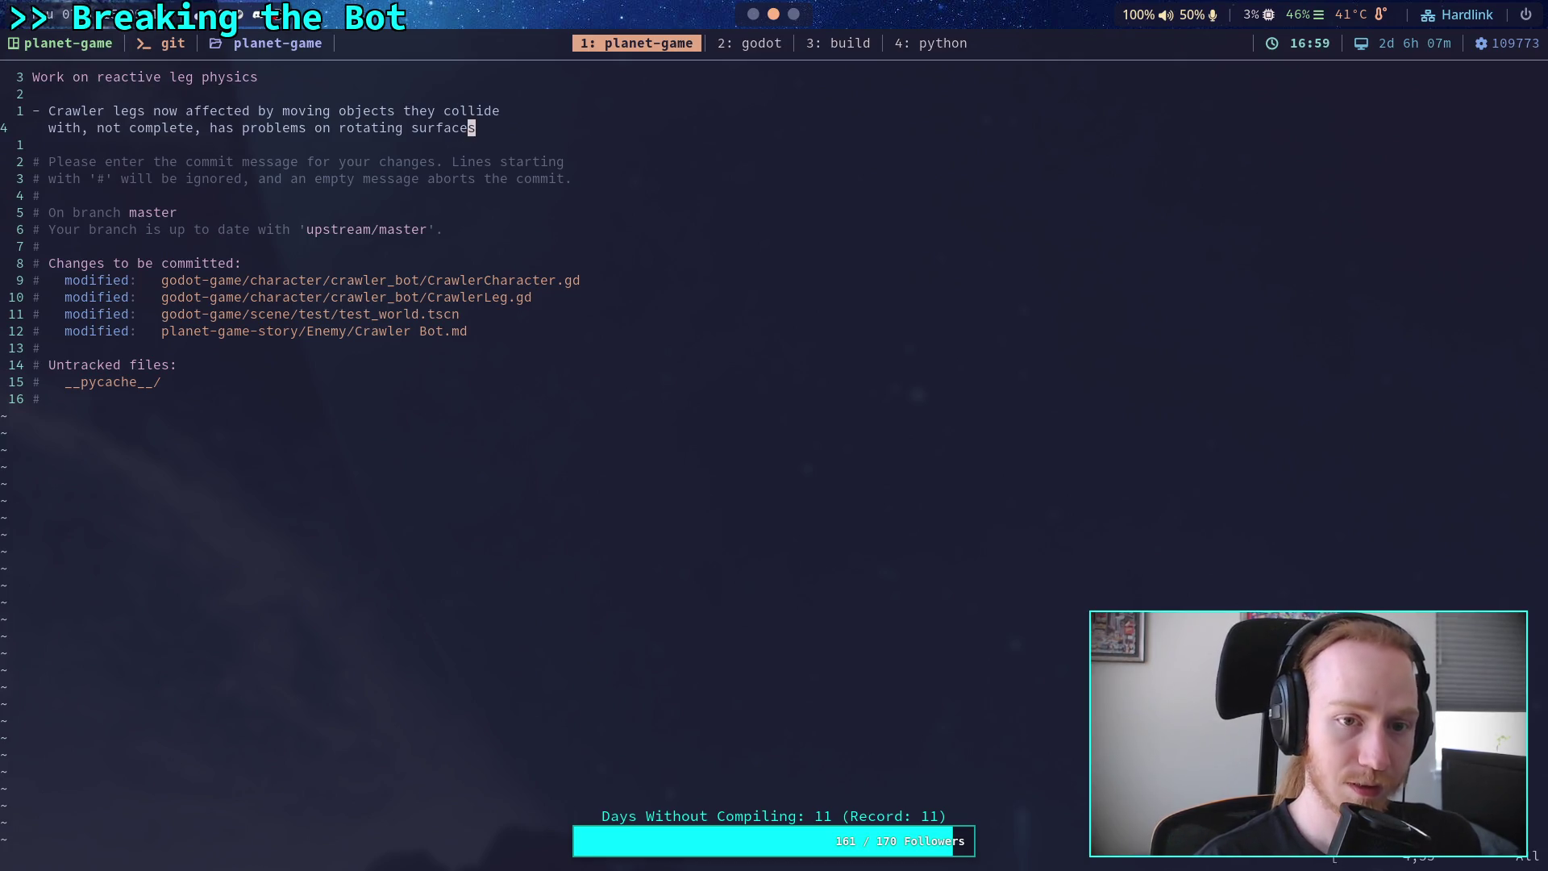
{"action": "type", "text": ":wq"}
{"action": "key", "text": "Return"}
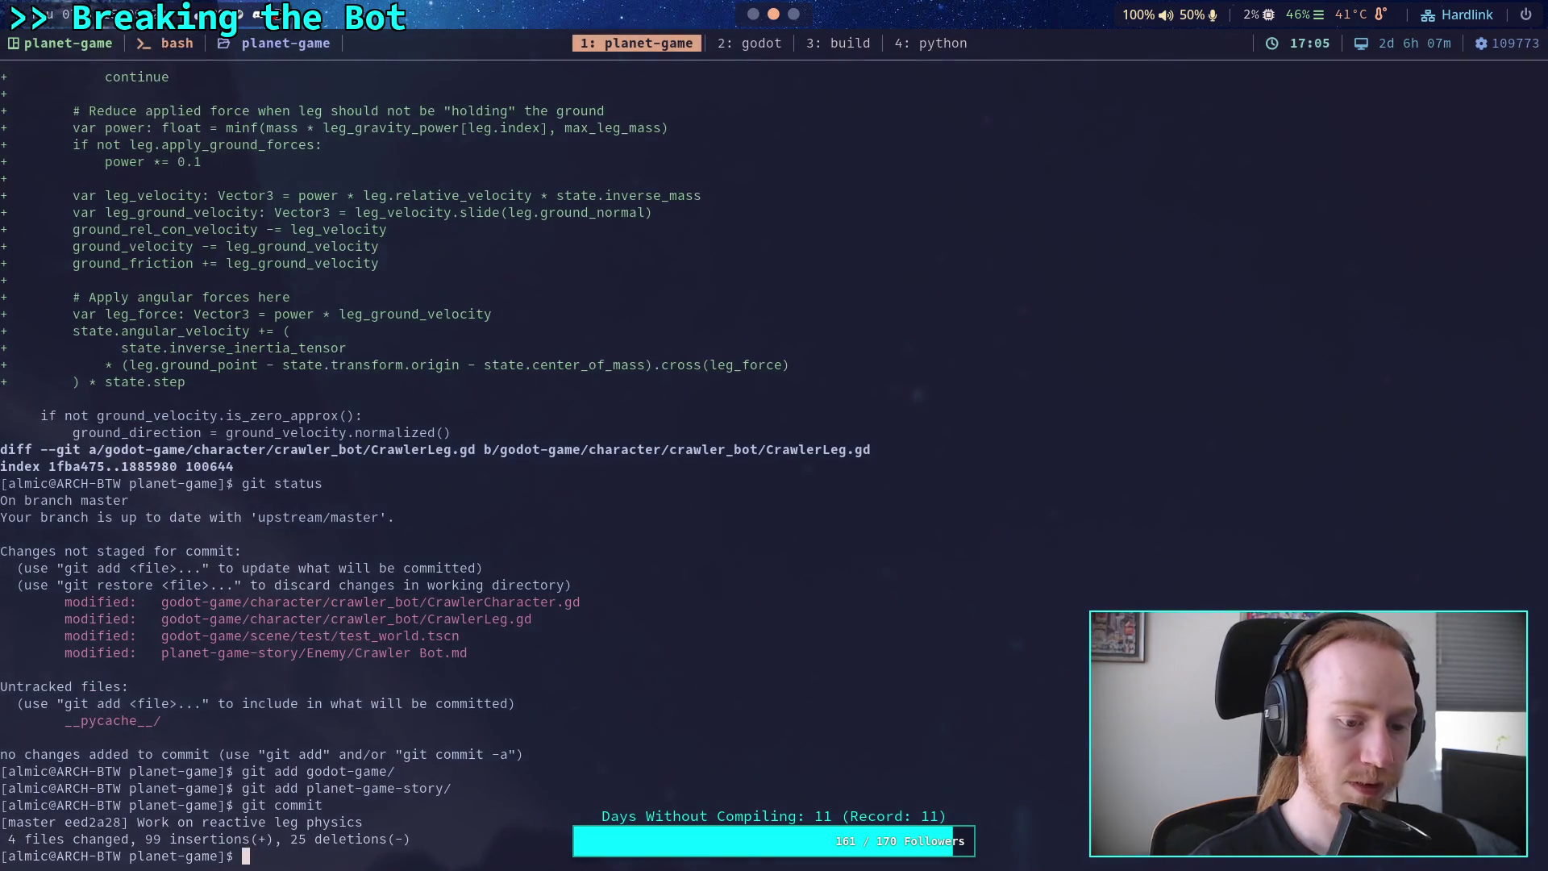
Step: Begin a 'git' command at the new shell prompt, correcting the 'gut' typo
{"action": "type", "text": "gut"}
{"action": "key", "text": "BackSpace"}
{"action": "key", "text": "BackSpace"}
{"action": "key", "text": "BackSpace"}
{"action": "type", "text": "it"}
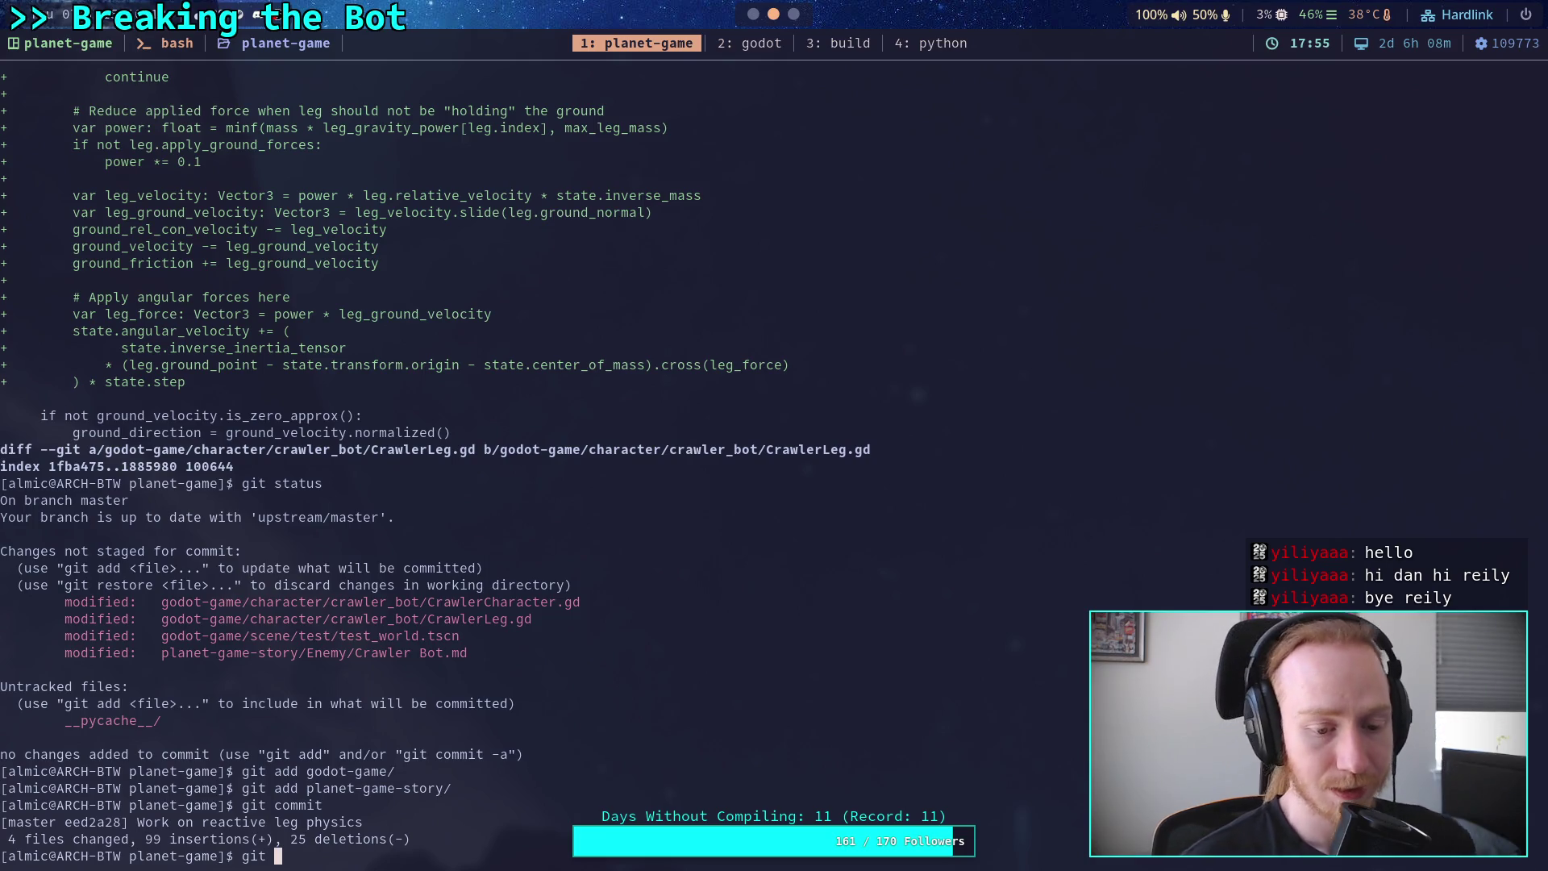
Step: Push the new commit to GitHub and check the repository status
{"action": "type", "text": "push"}
{"action": "key", "text": "Return"}
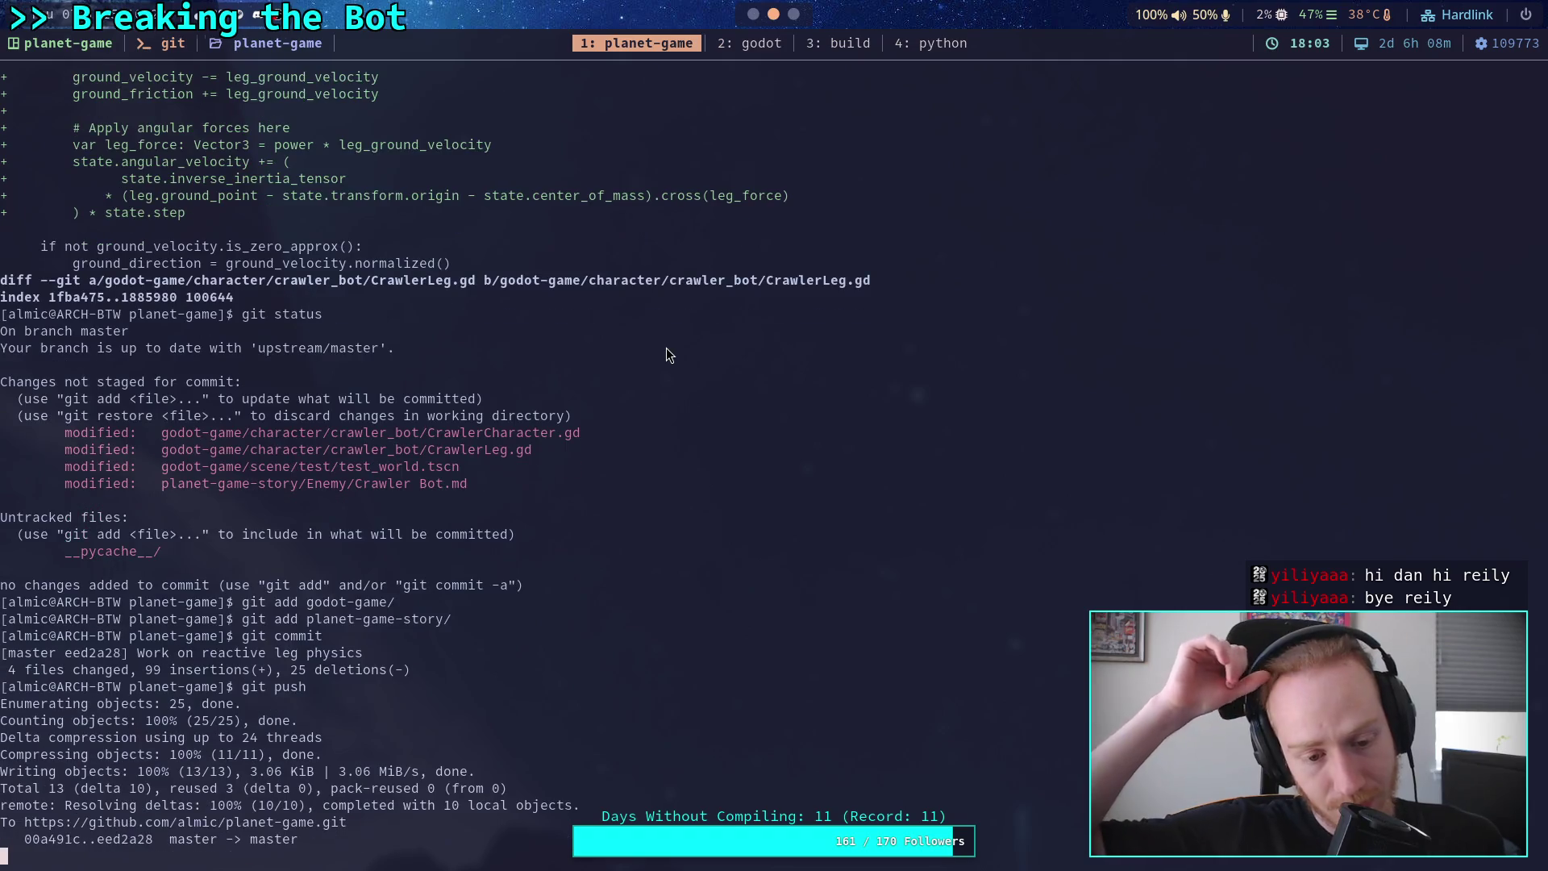
{"action": "type", "text": "git st"}
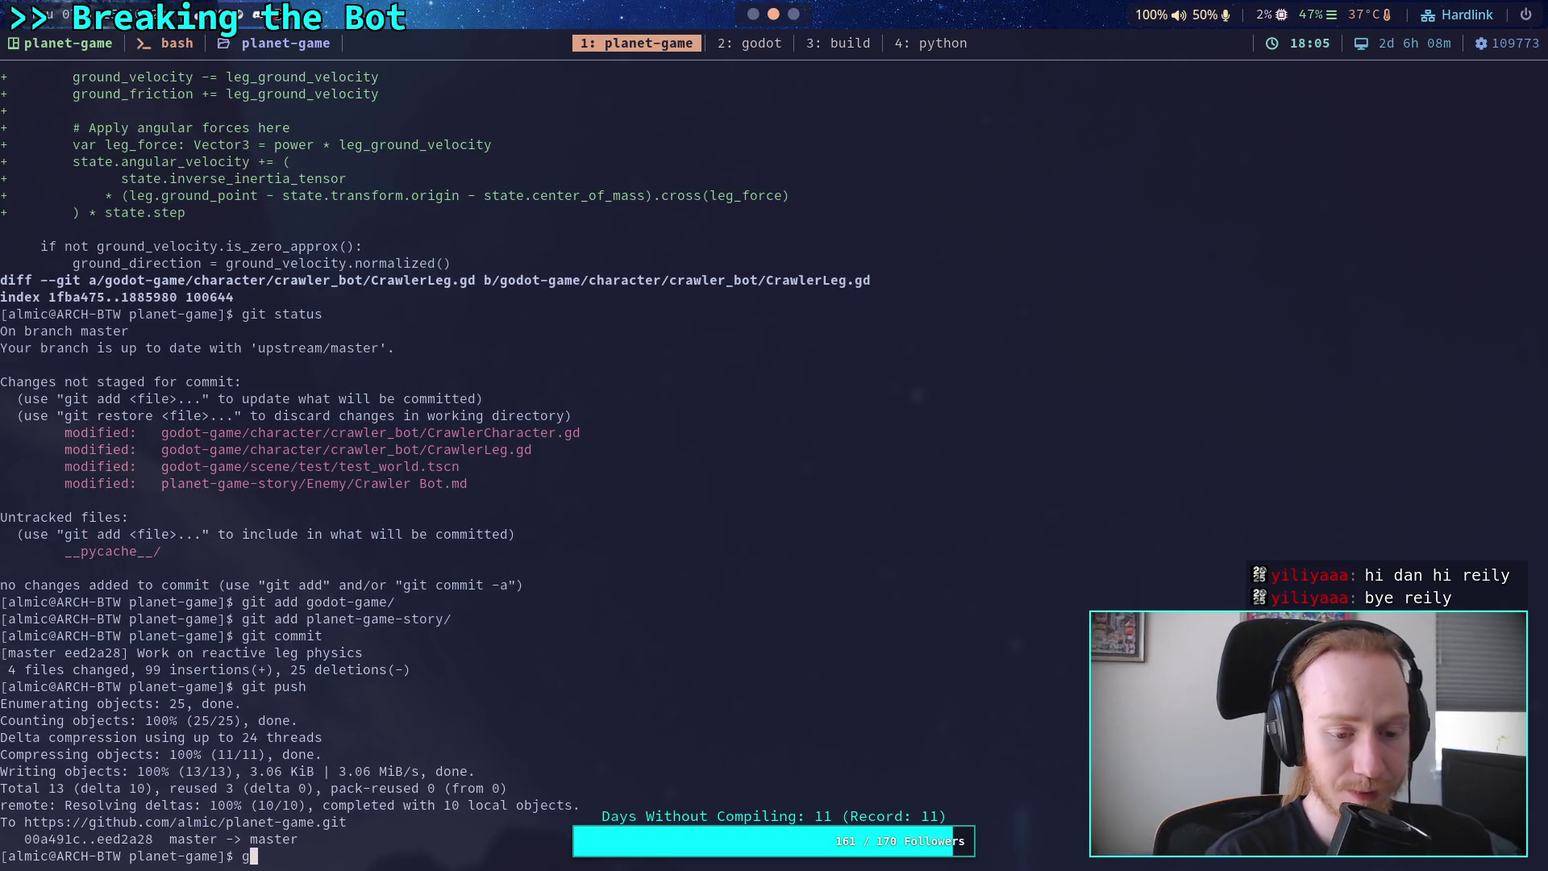
{"action": "type", "text": "atus"}
{"action": "key", "text": "Return"}
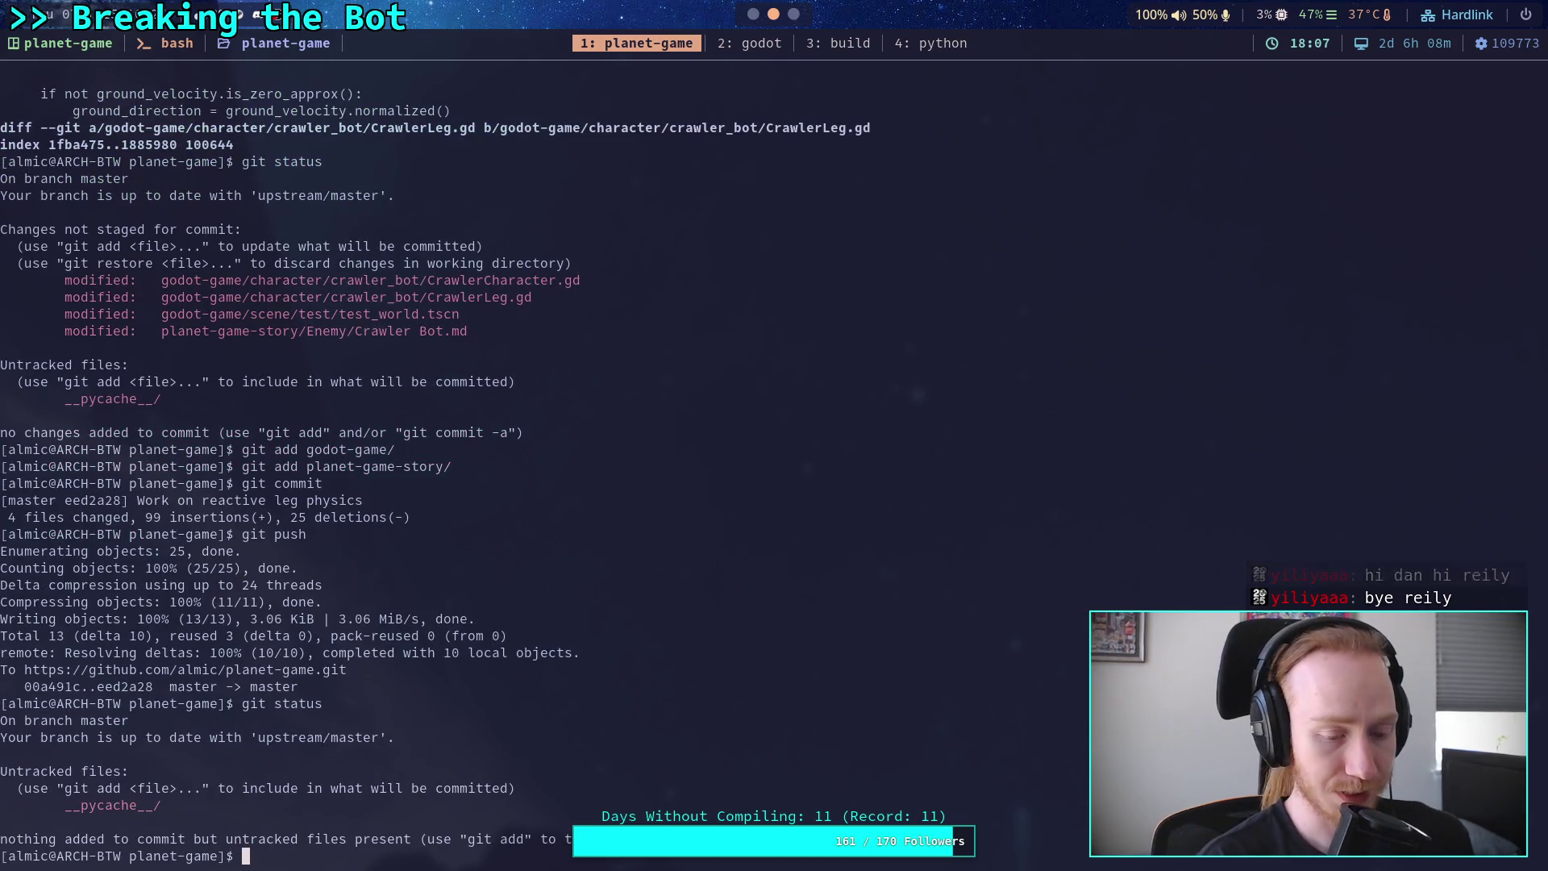
Step: Stage everything with git add ., then unstage the stray __pycache__ file with git restore --staged
{"action": "type", "text": "git add ."}
{"action": "key", "text": "Return"}
{"action": "type", "text": "git status"}
{"action": "key", "text": "Return"}
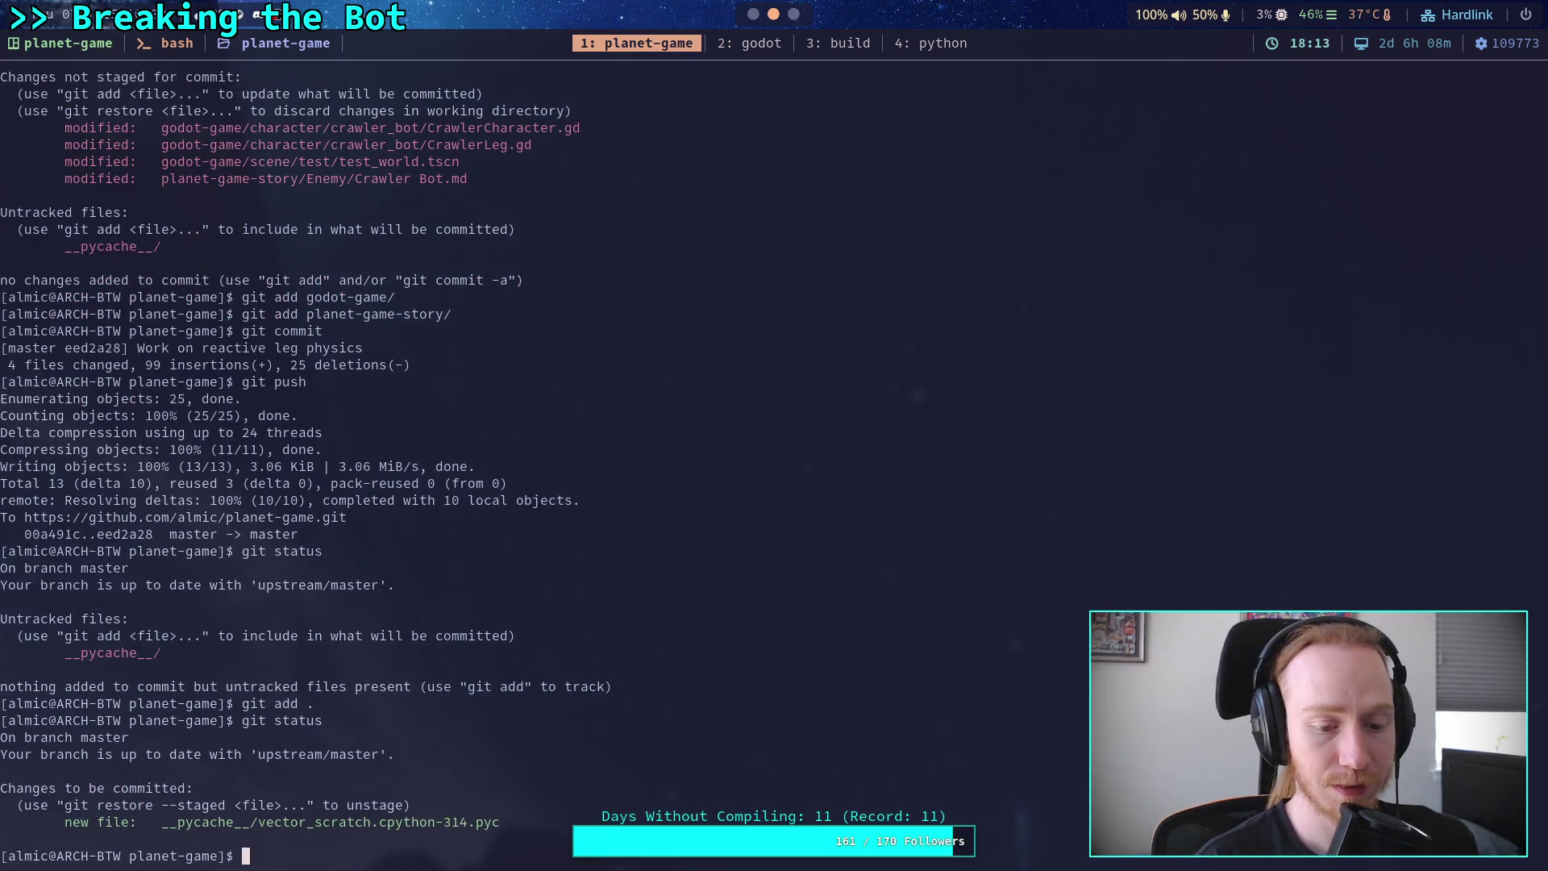
{"action": "type", "text": "g"}
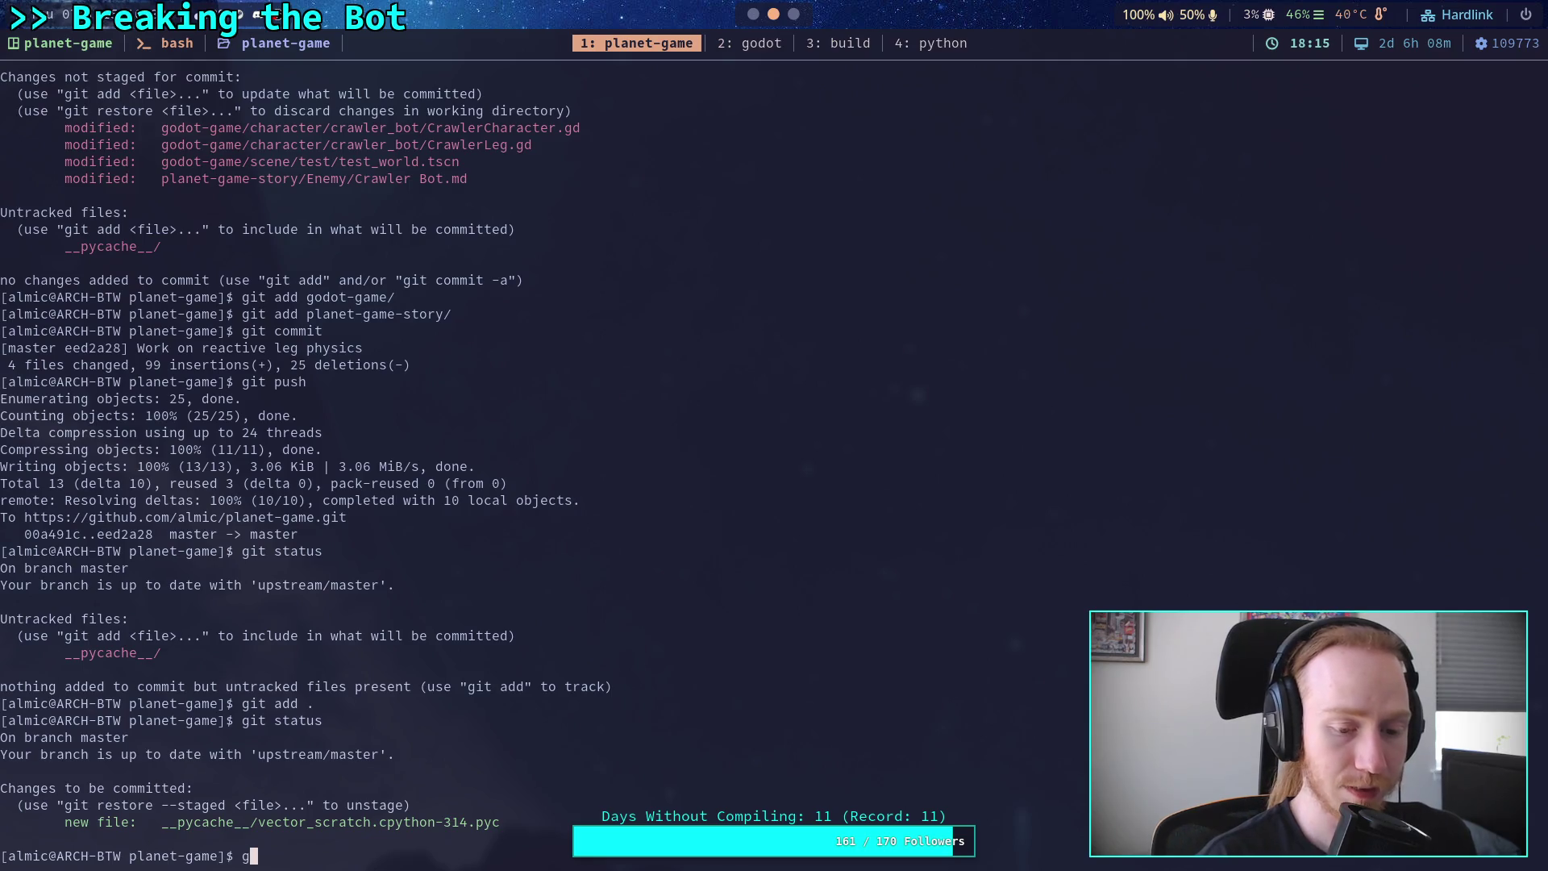
{"action": "type", "text": "it restore --st"}
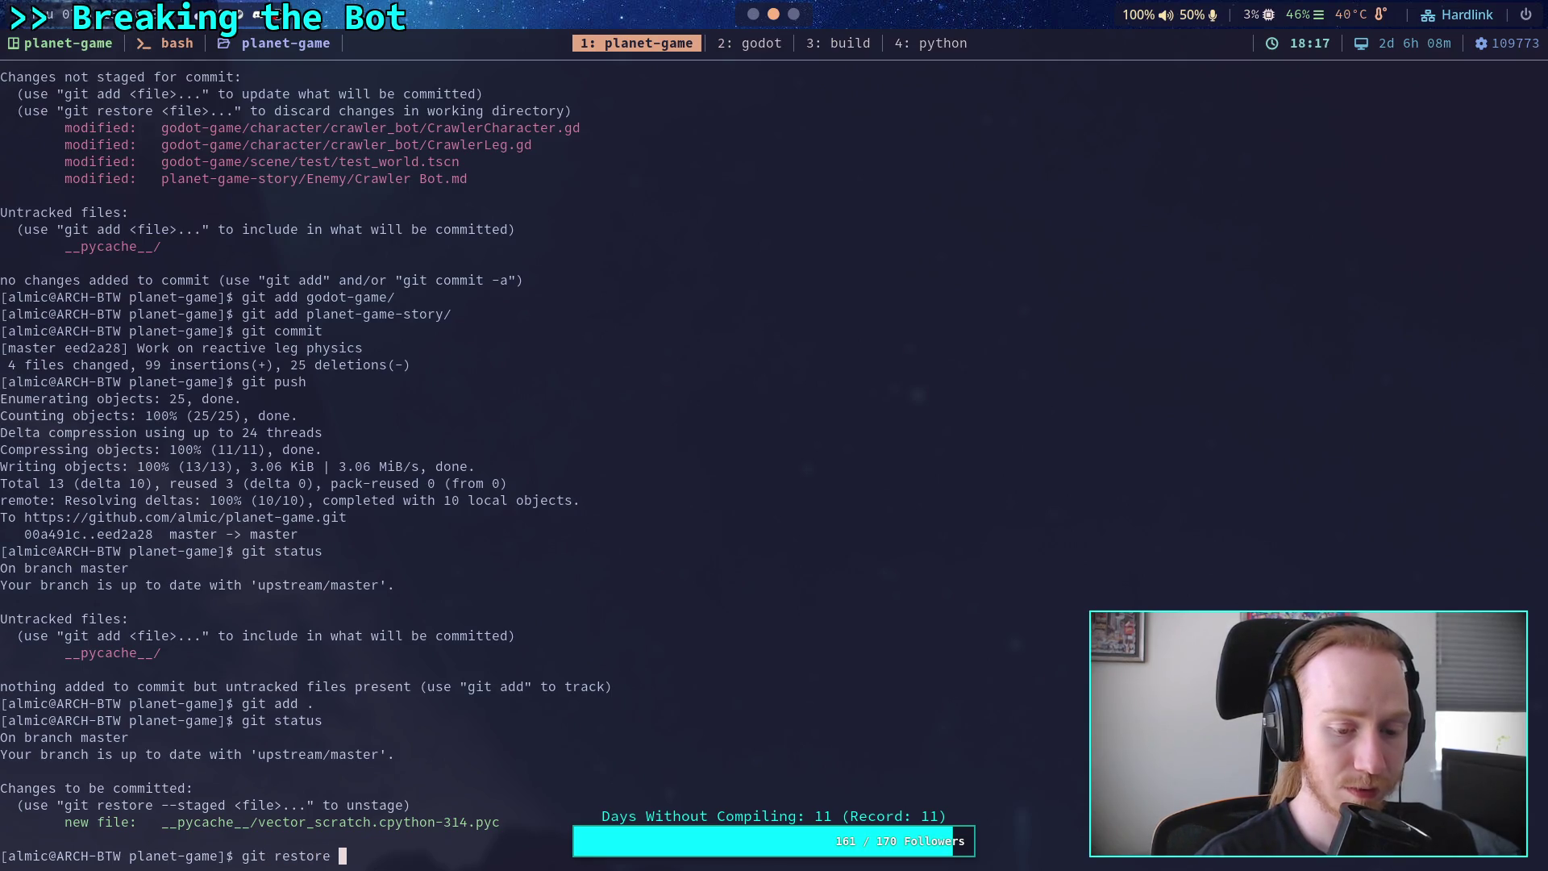
{"action": "type", "text": "aged ."}
{"action": "key", "text": "Return"}
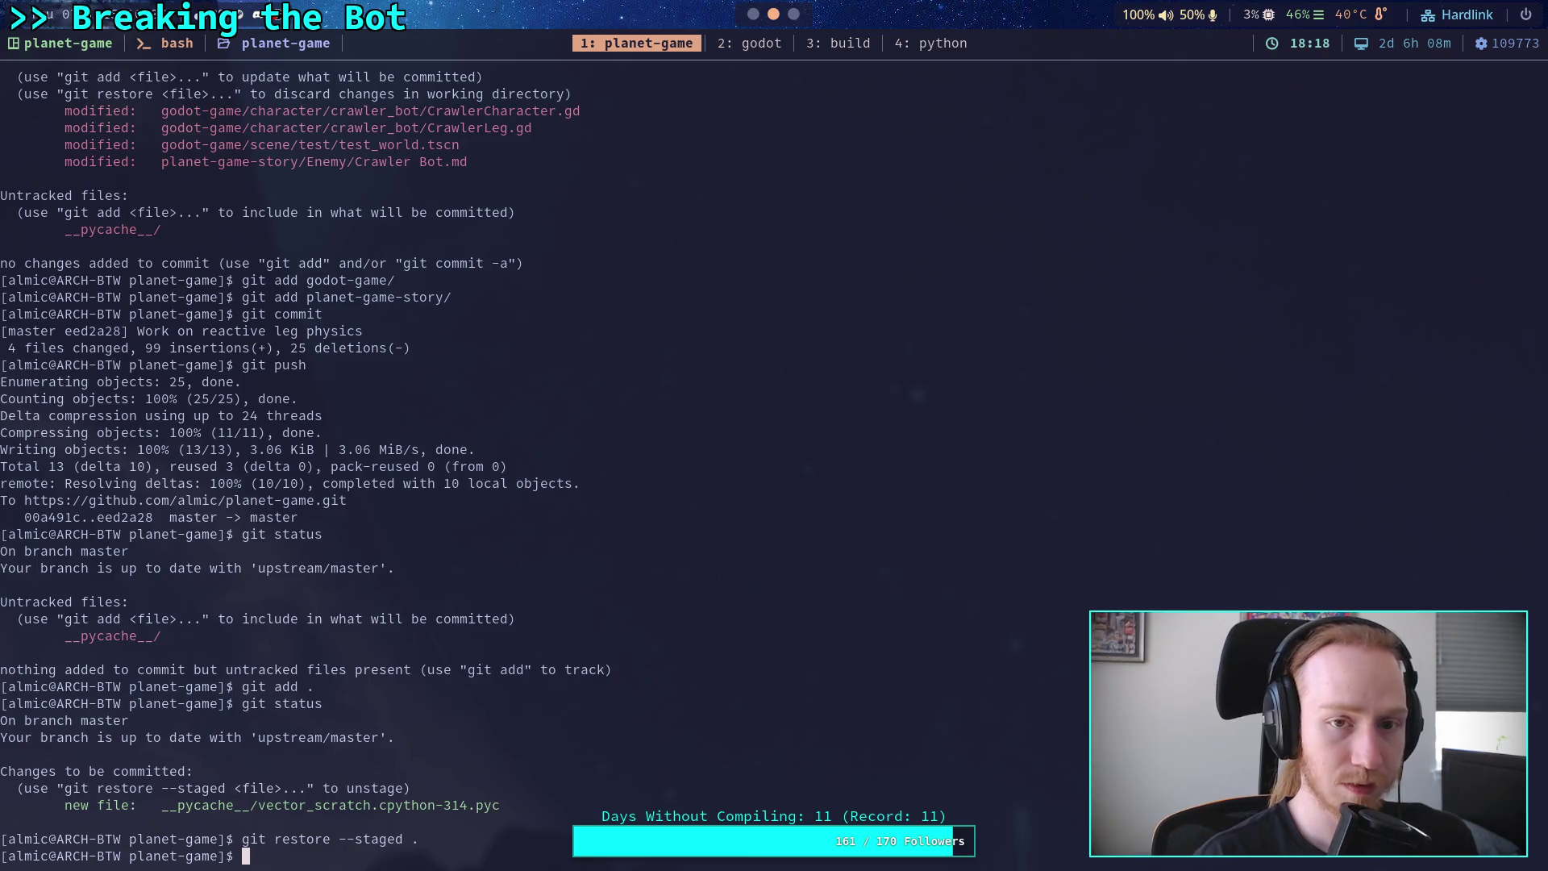
{"action": "type", "text": "n ."}
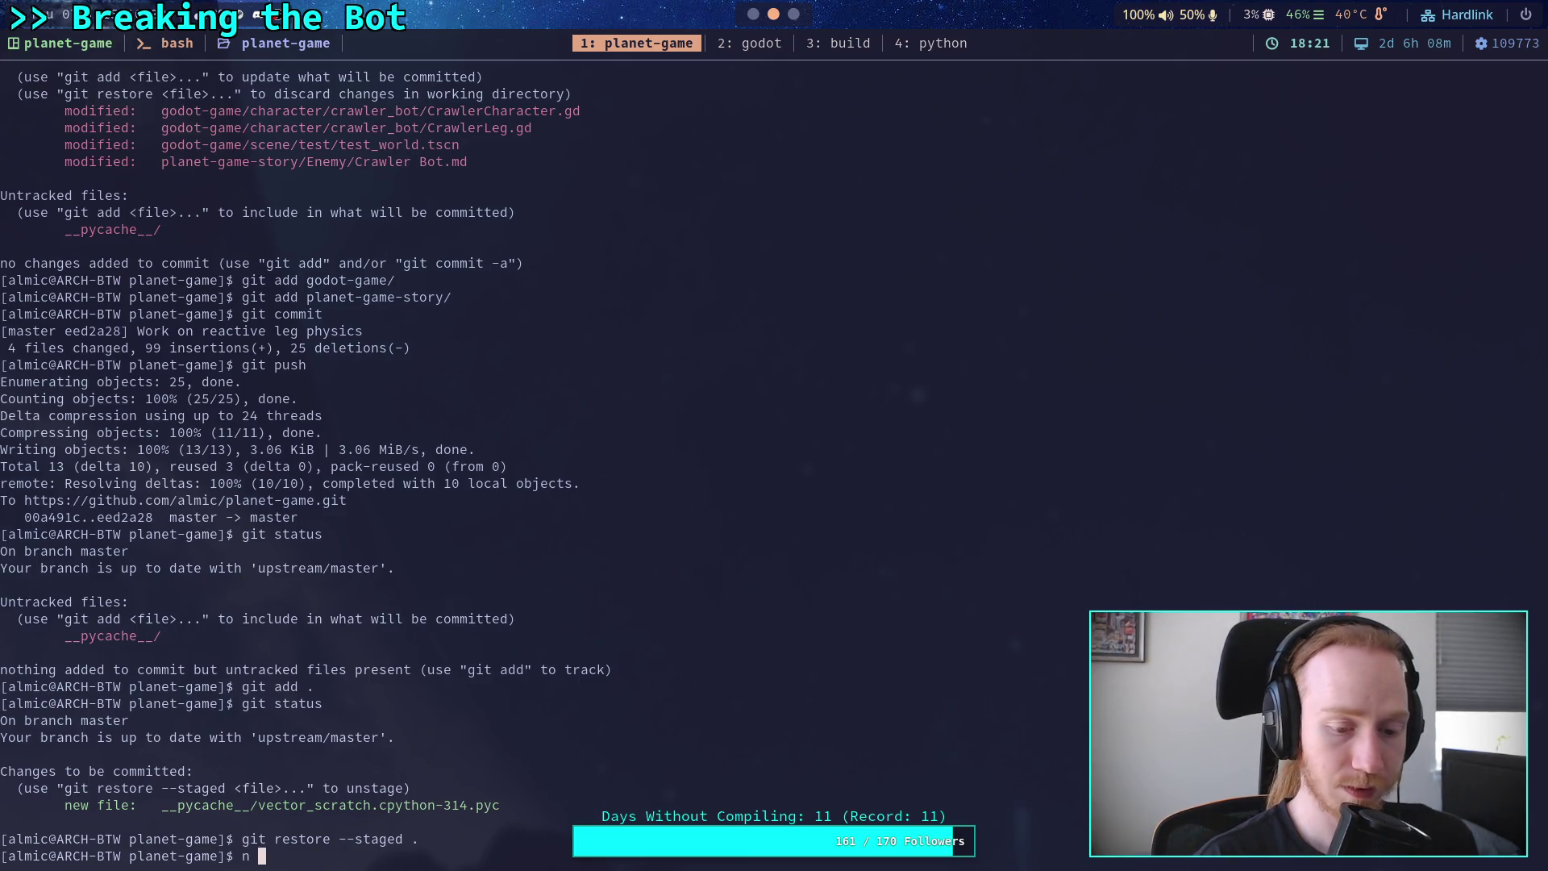
{"action": "type", "text": "giti"}
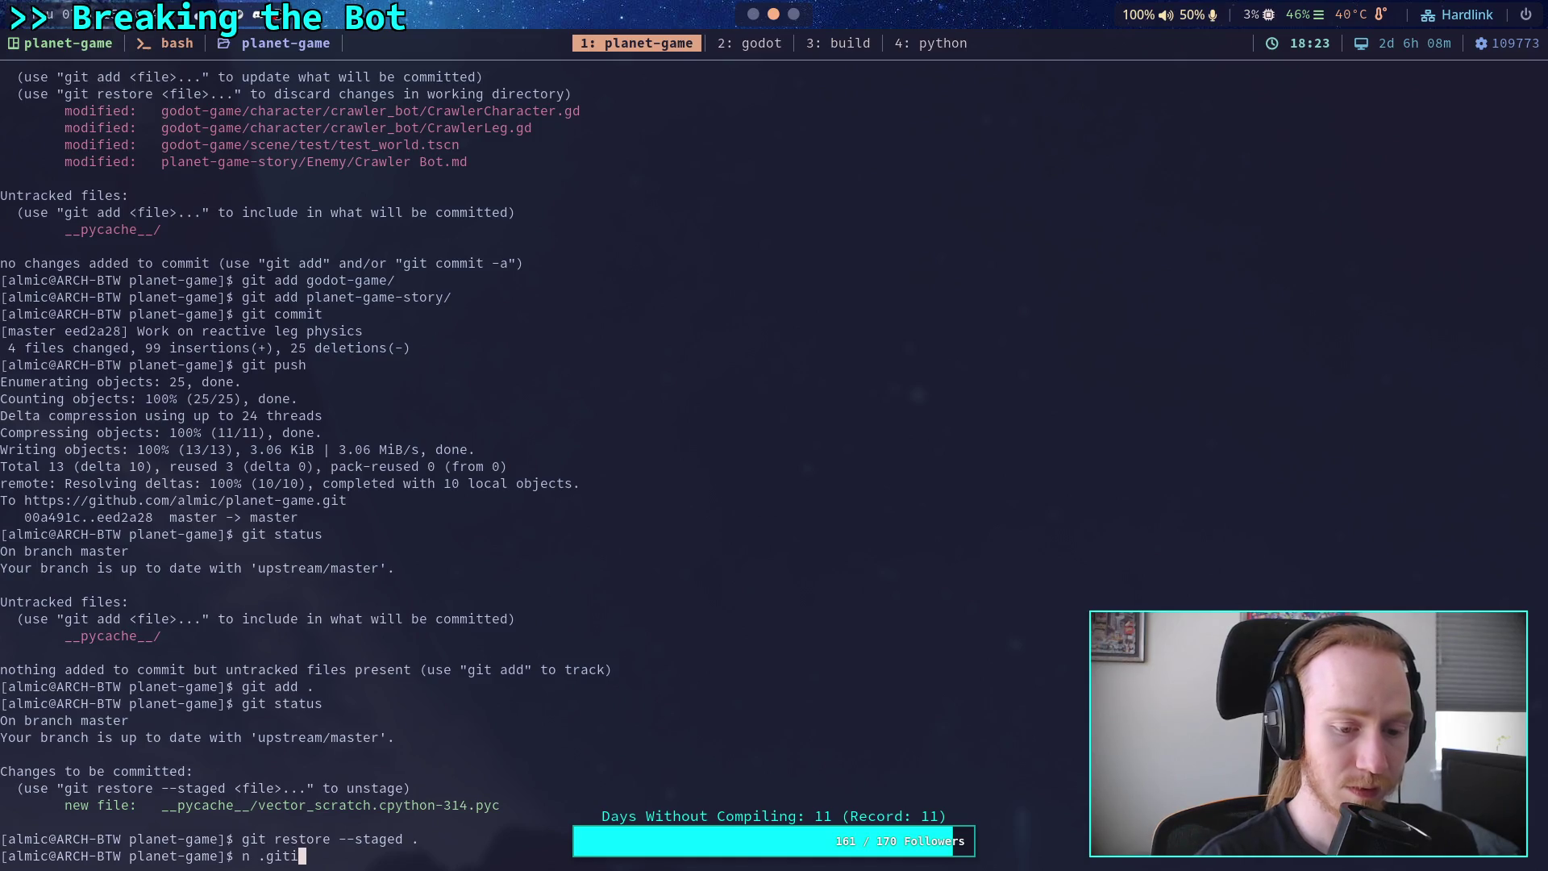
{"action": "key", "text": "Tab"}
Step: Add a __pycache__/ line above the existing .gitignore patterns and save the file
{"action": "key", "text": "Return"}
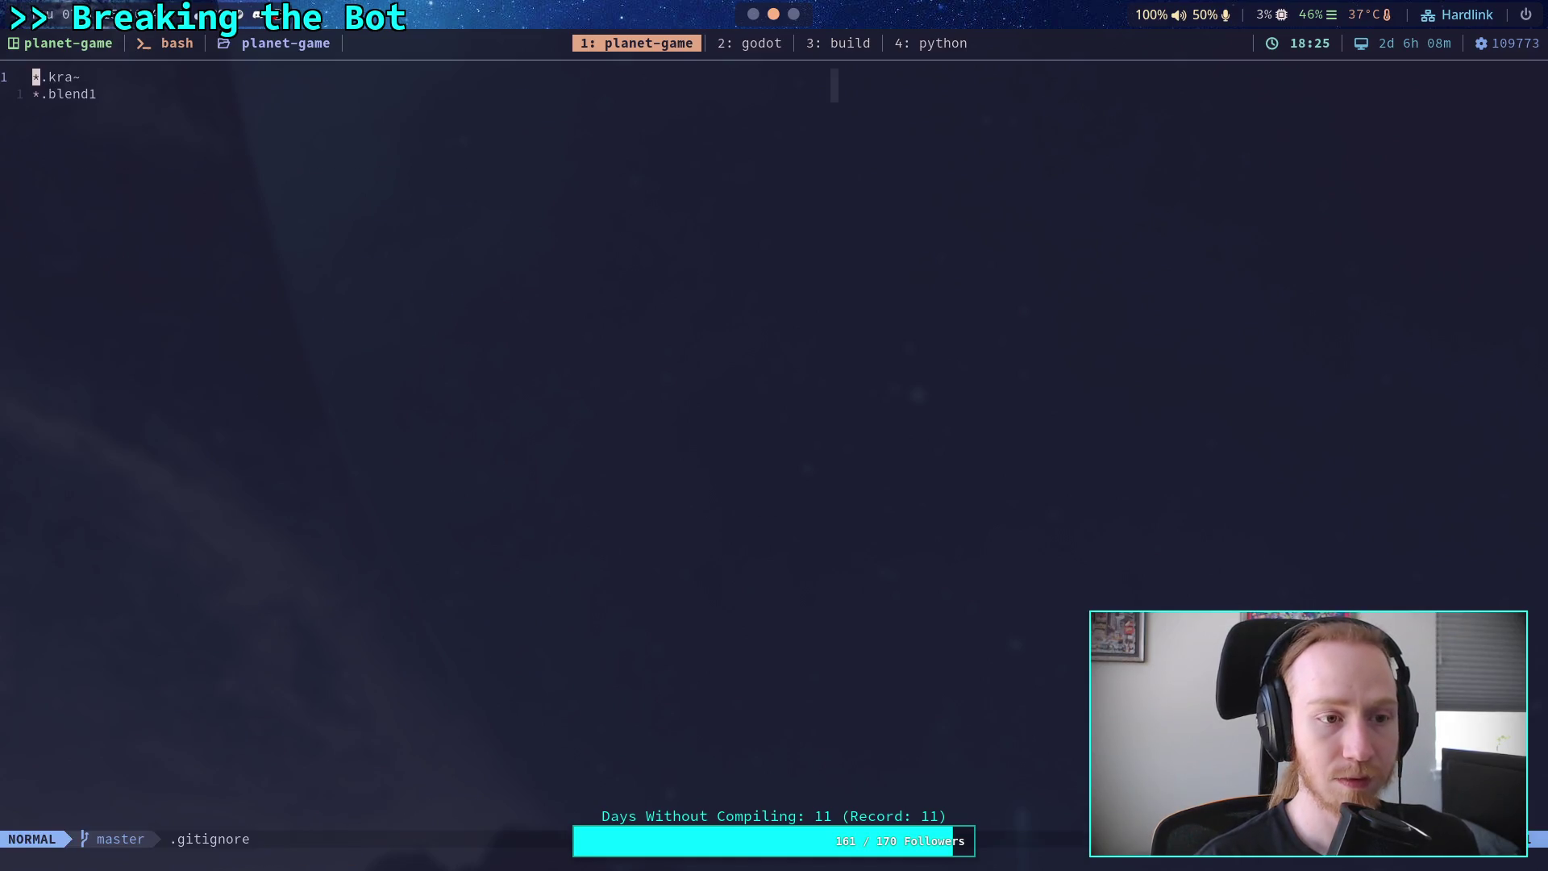
{"action": "key", "text": "O"}
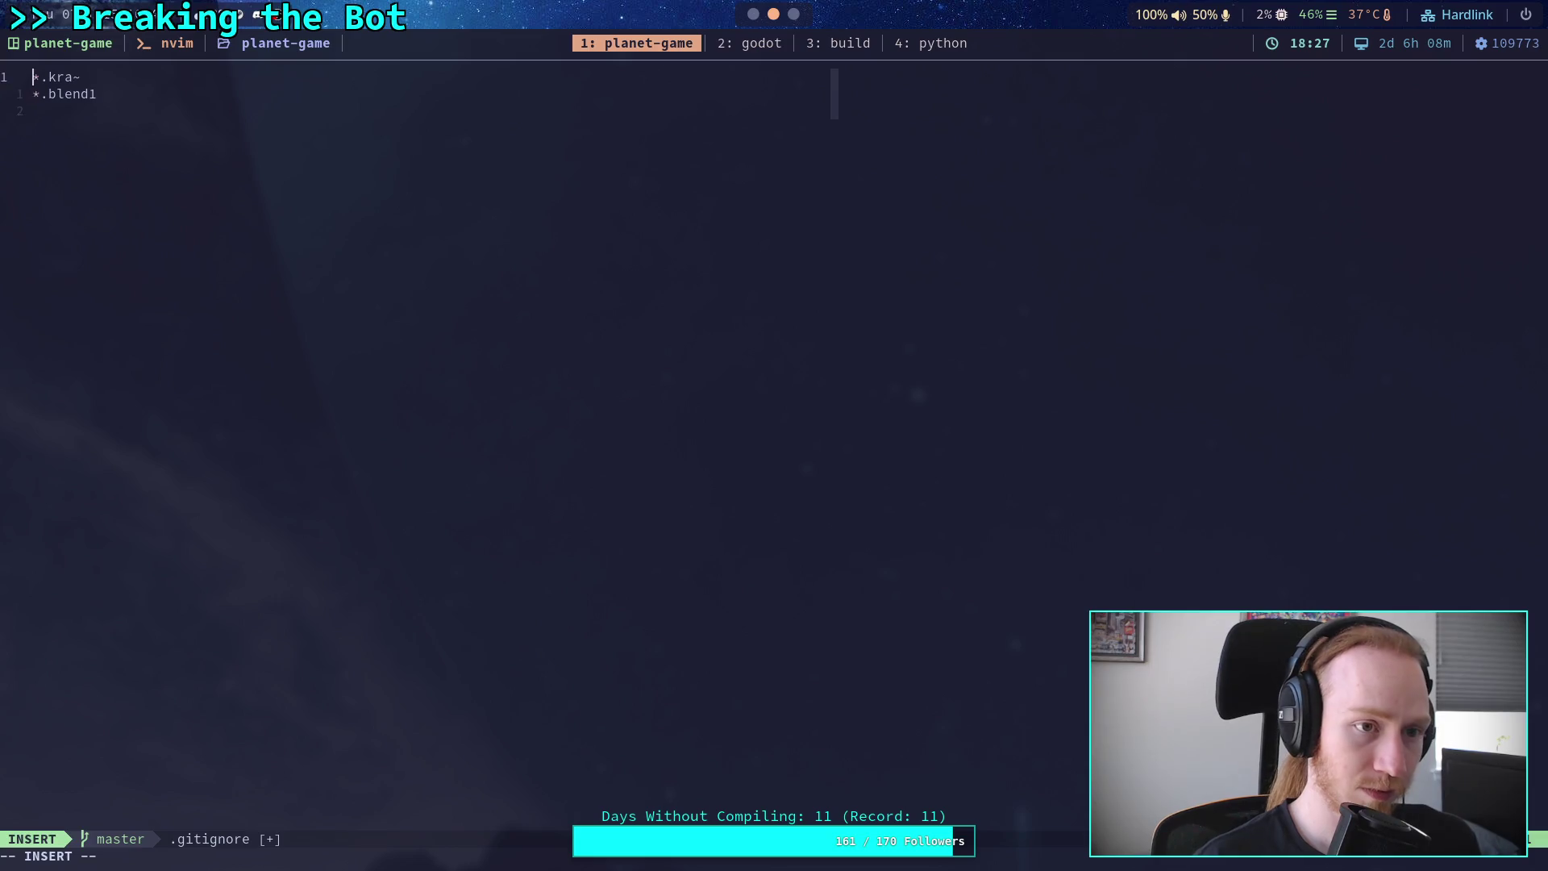
{"action": "key", "text": "Return"}
{"action": "key", "text": "Up"}
{"action": "type", "text": "__py"}
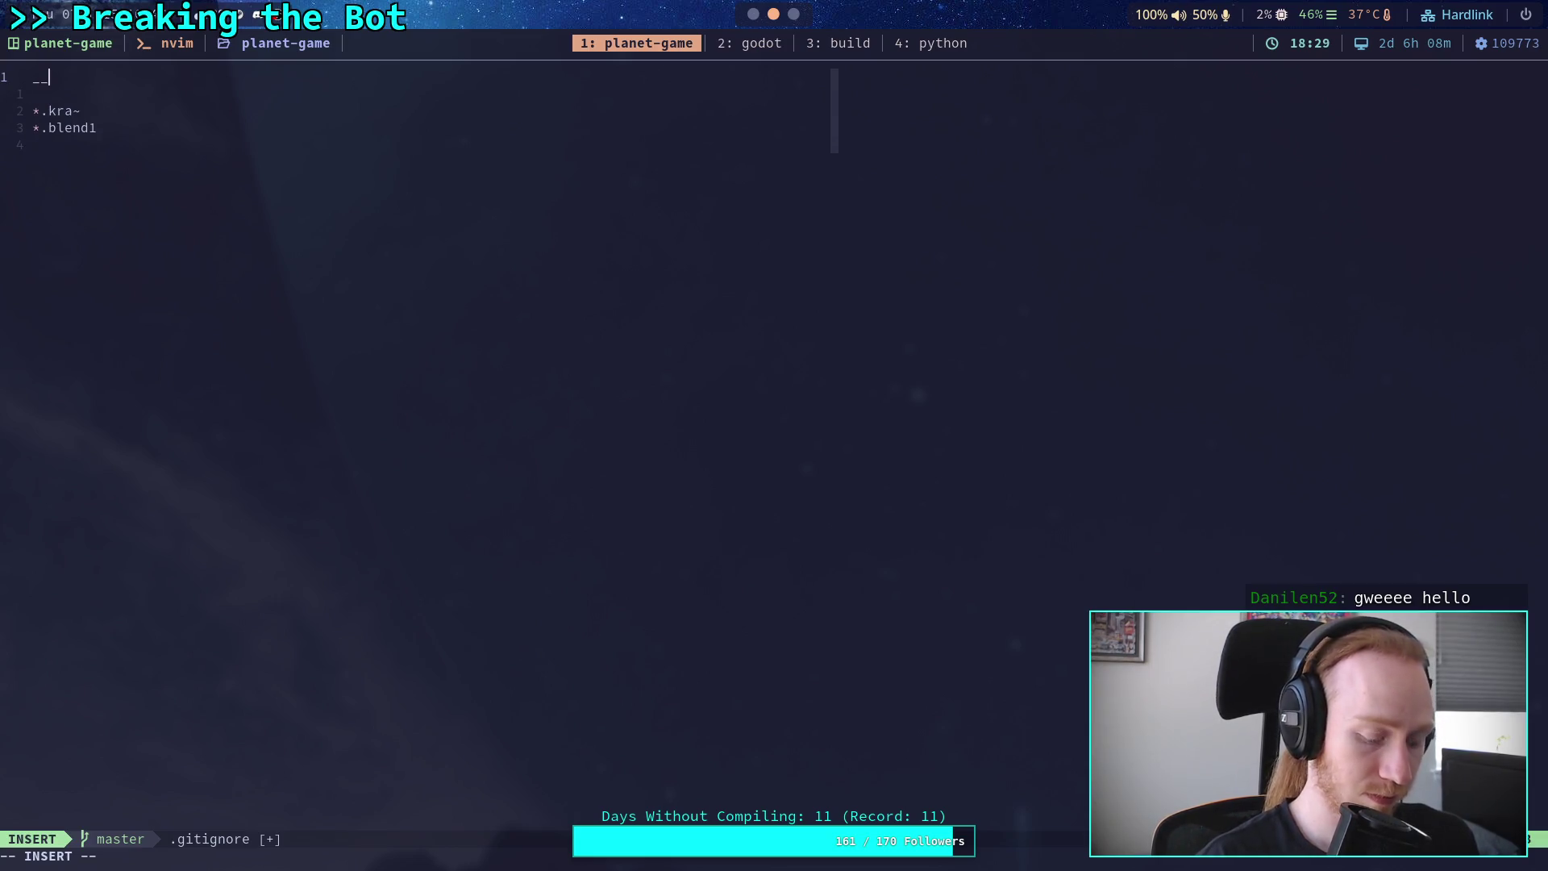
{"action": "type", "text": "cache__"}
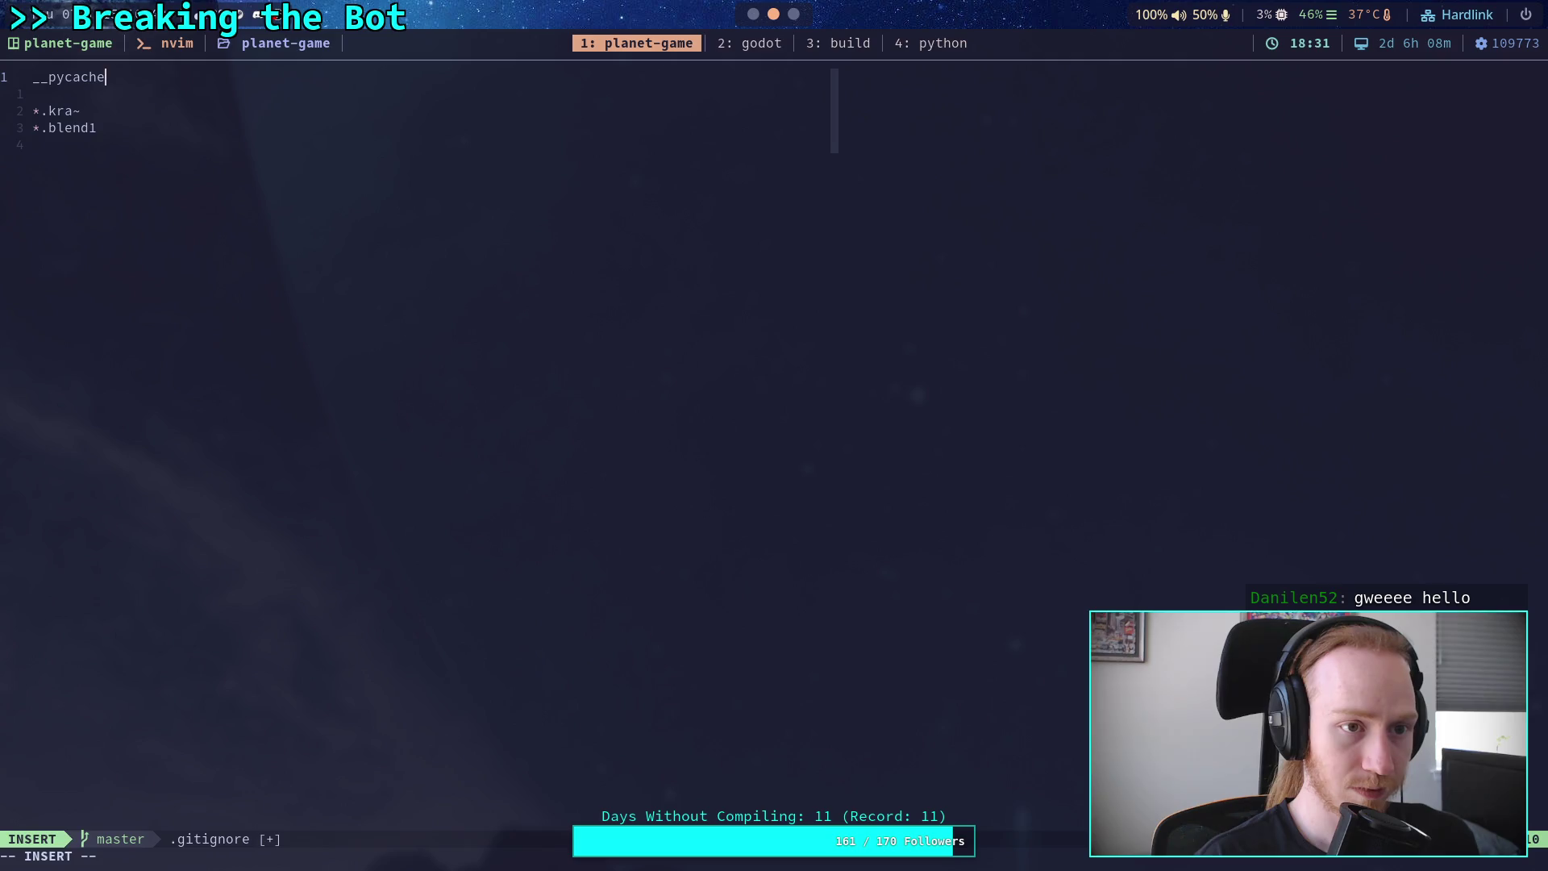
{"action": "type", "text": "/"}
{"action": "key", "text": "Escape"}
{"action": "type", "text": ":w"}
{"action": "key", "text": "Return"}
{"action": "type", "text": ":q"}
{"action": "key", "text": "Return"}
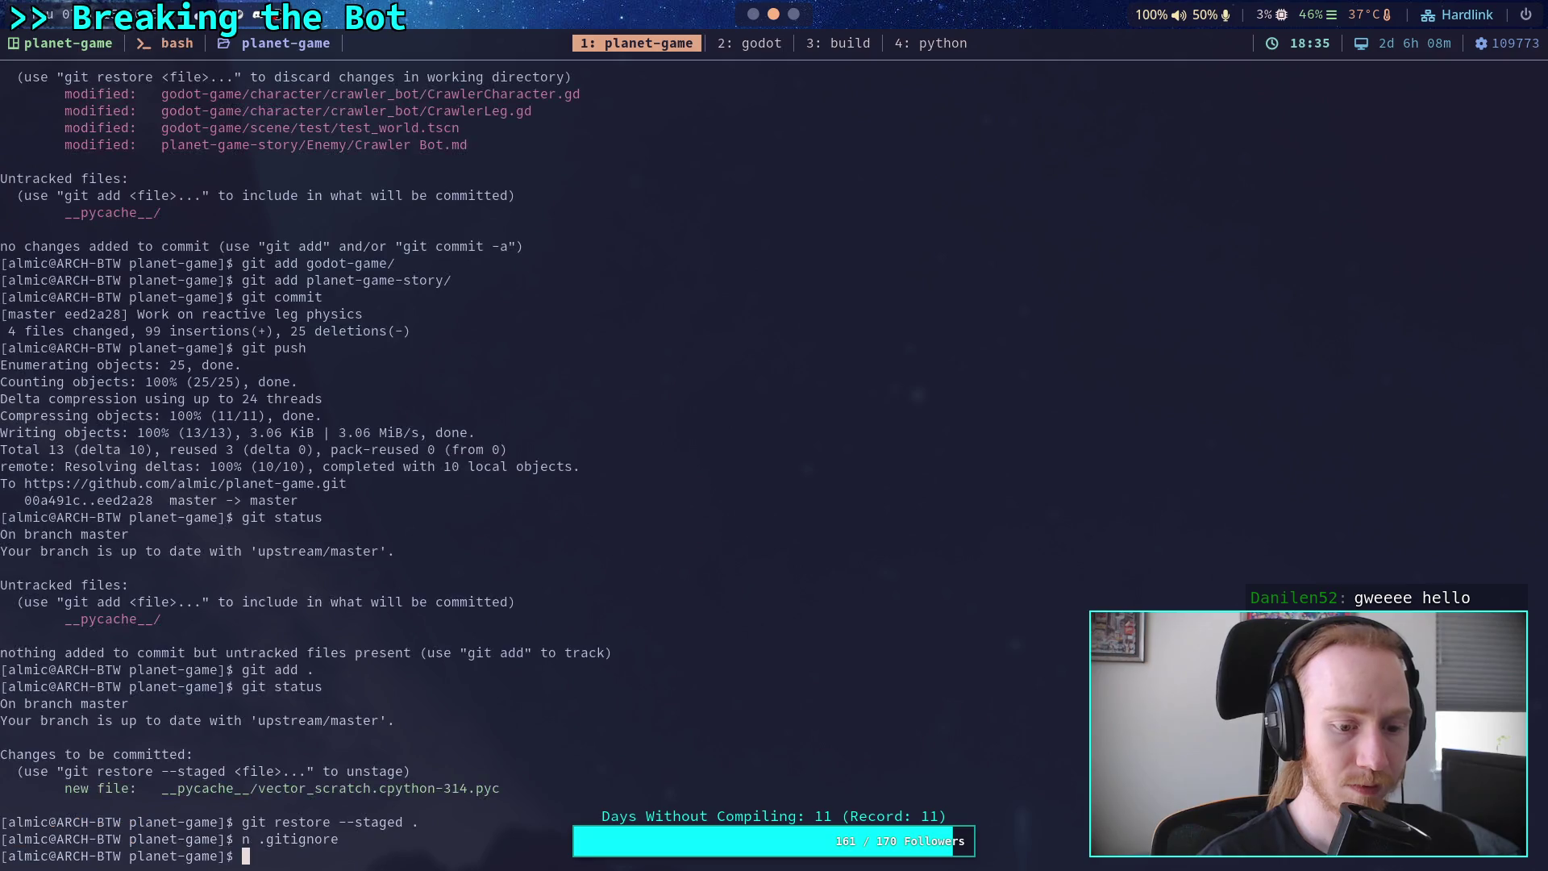
Step: Check git status and stage the .gitignore change with git add
{"action": "type", "text": "i"}
{"action": "key", "text": "BackSpace"}
{"action": "type", "text": "git status"}
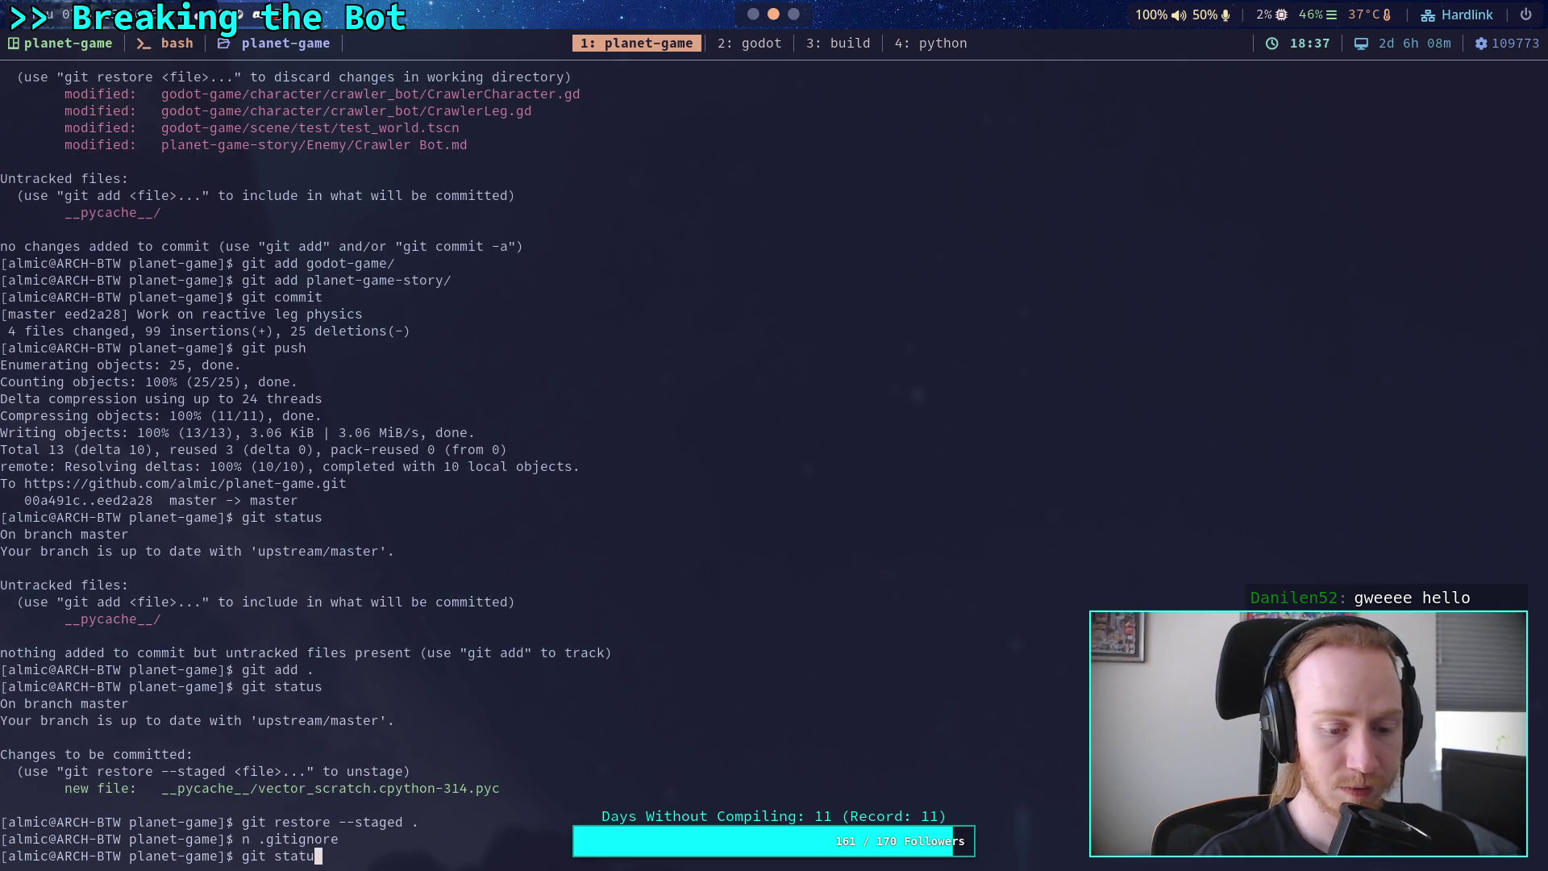
{"action": "key", "text": "Return"}
{"action": "type", "text": "git add ."}
{"action": "key", "text": "Return"}
Step: Commit with the message 'Ignore pycache folder'
{"action": "type", "text": "git commit"}
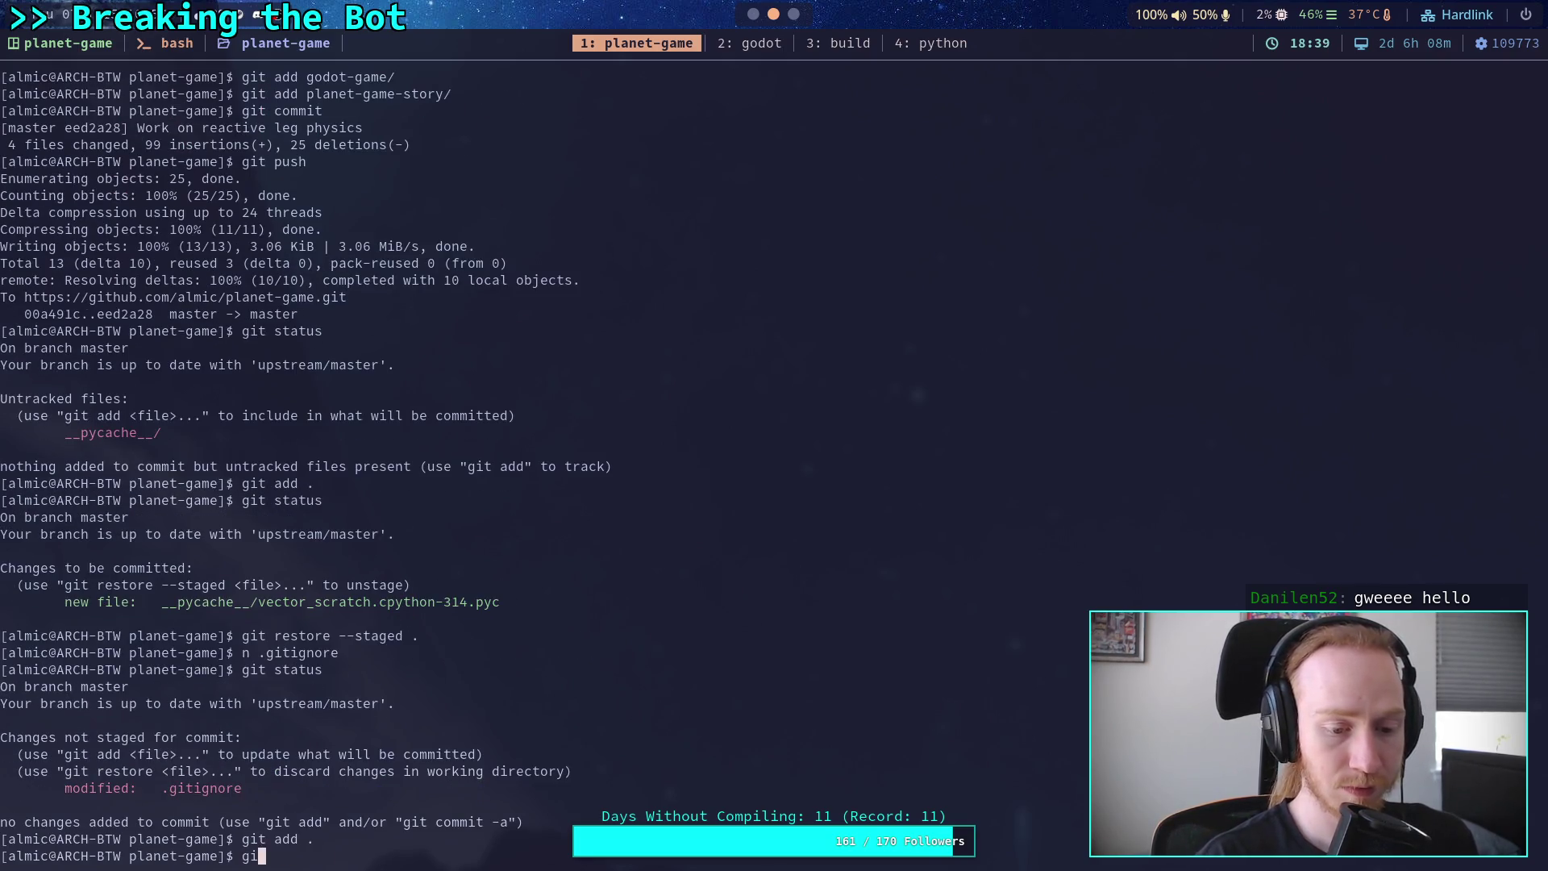
{"action": "key", "text": "Return"}
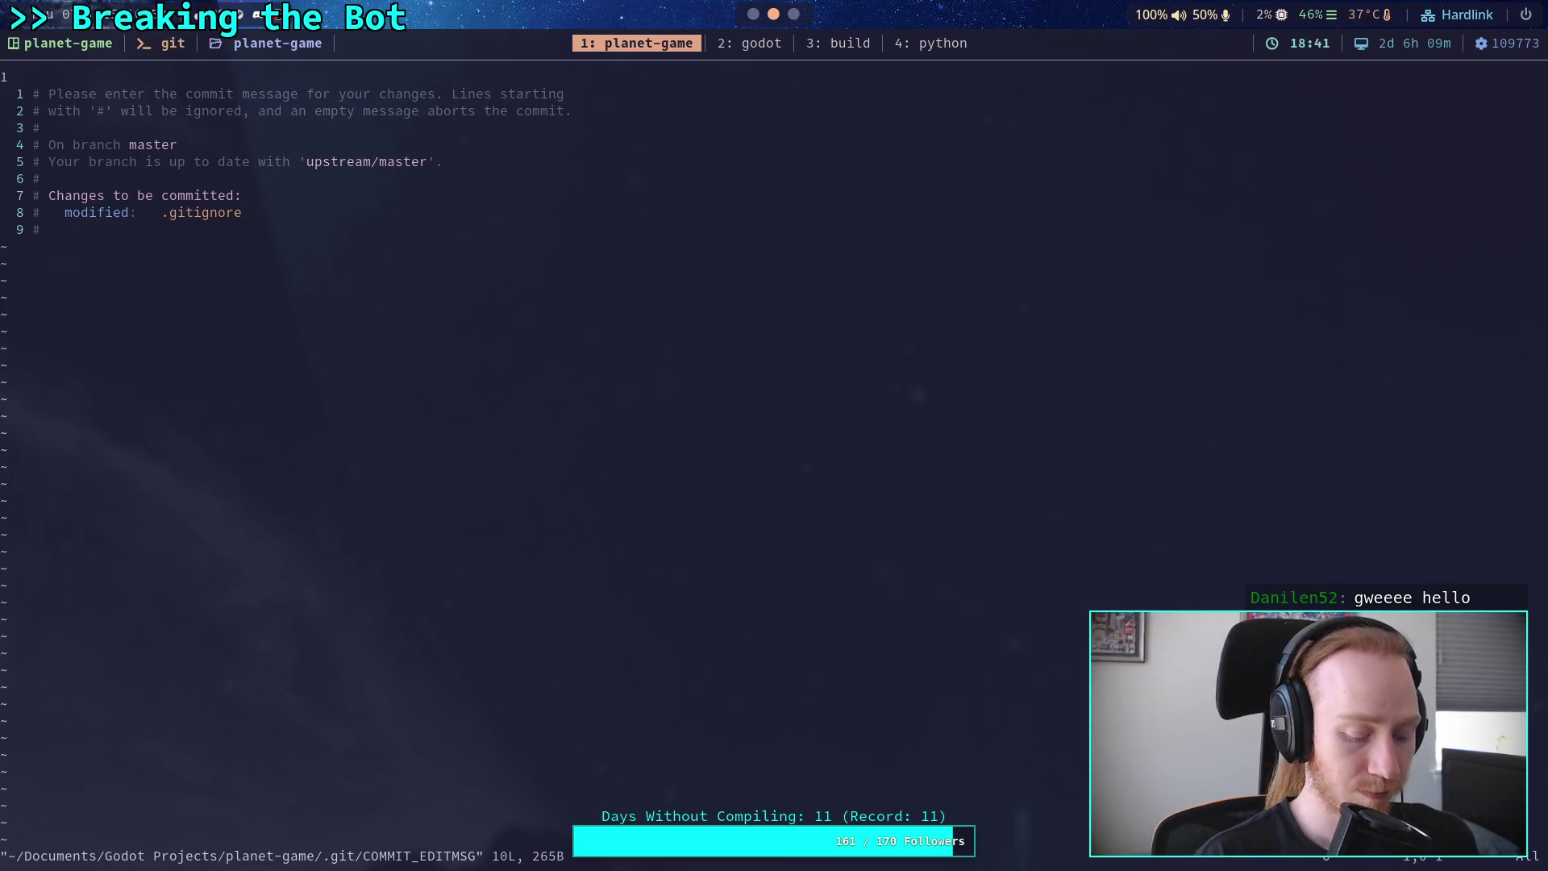
{"action": "type", "text": "iIgnore py"}
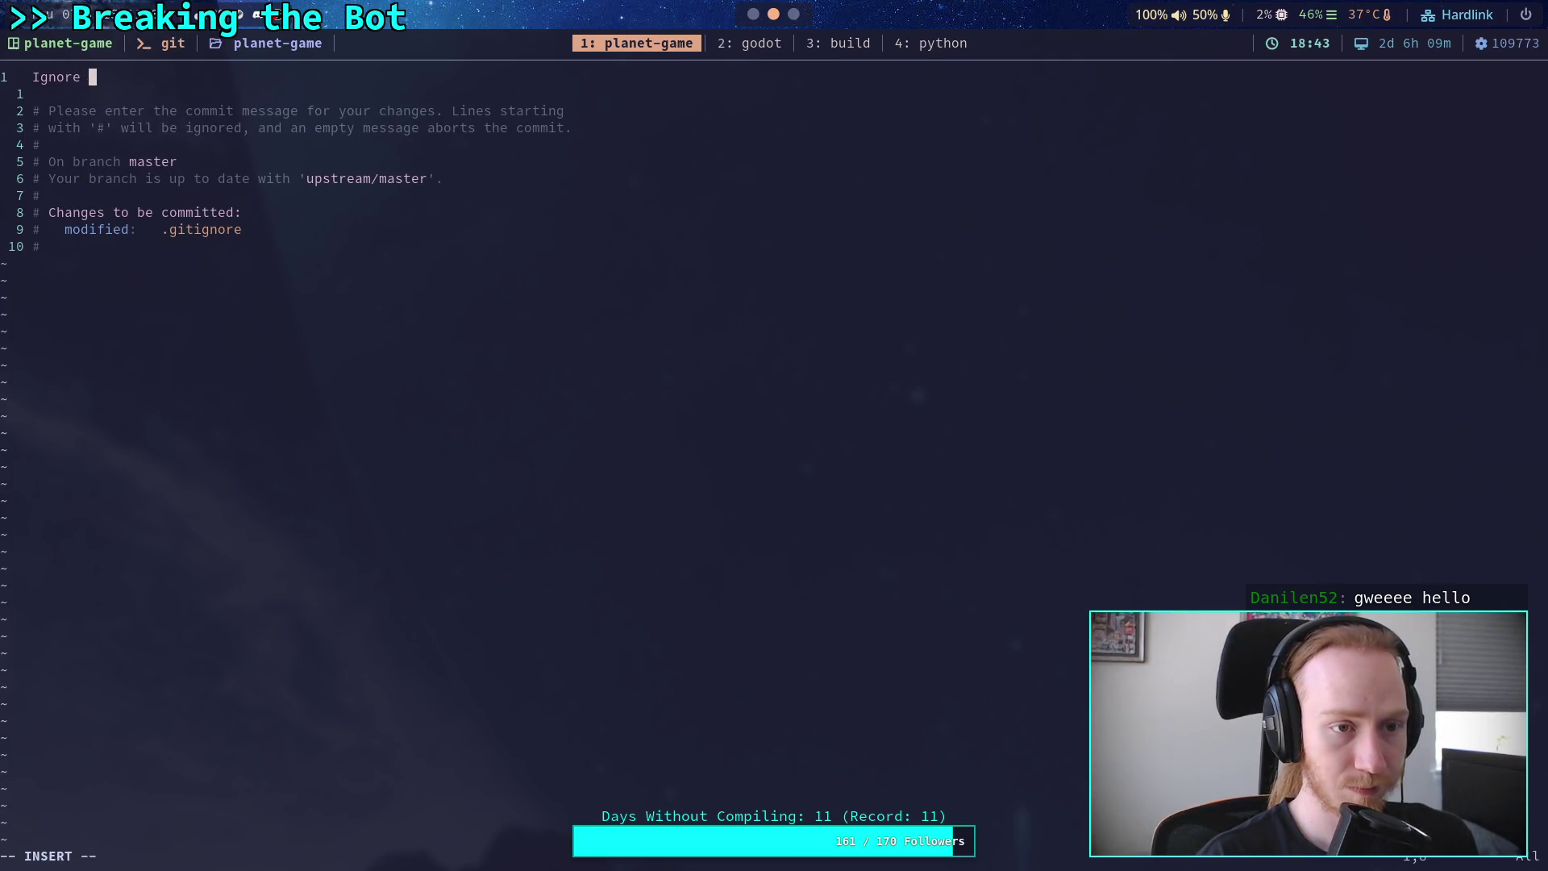
{"action": "type", "text": "cache "}
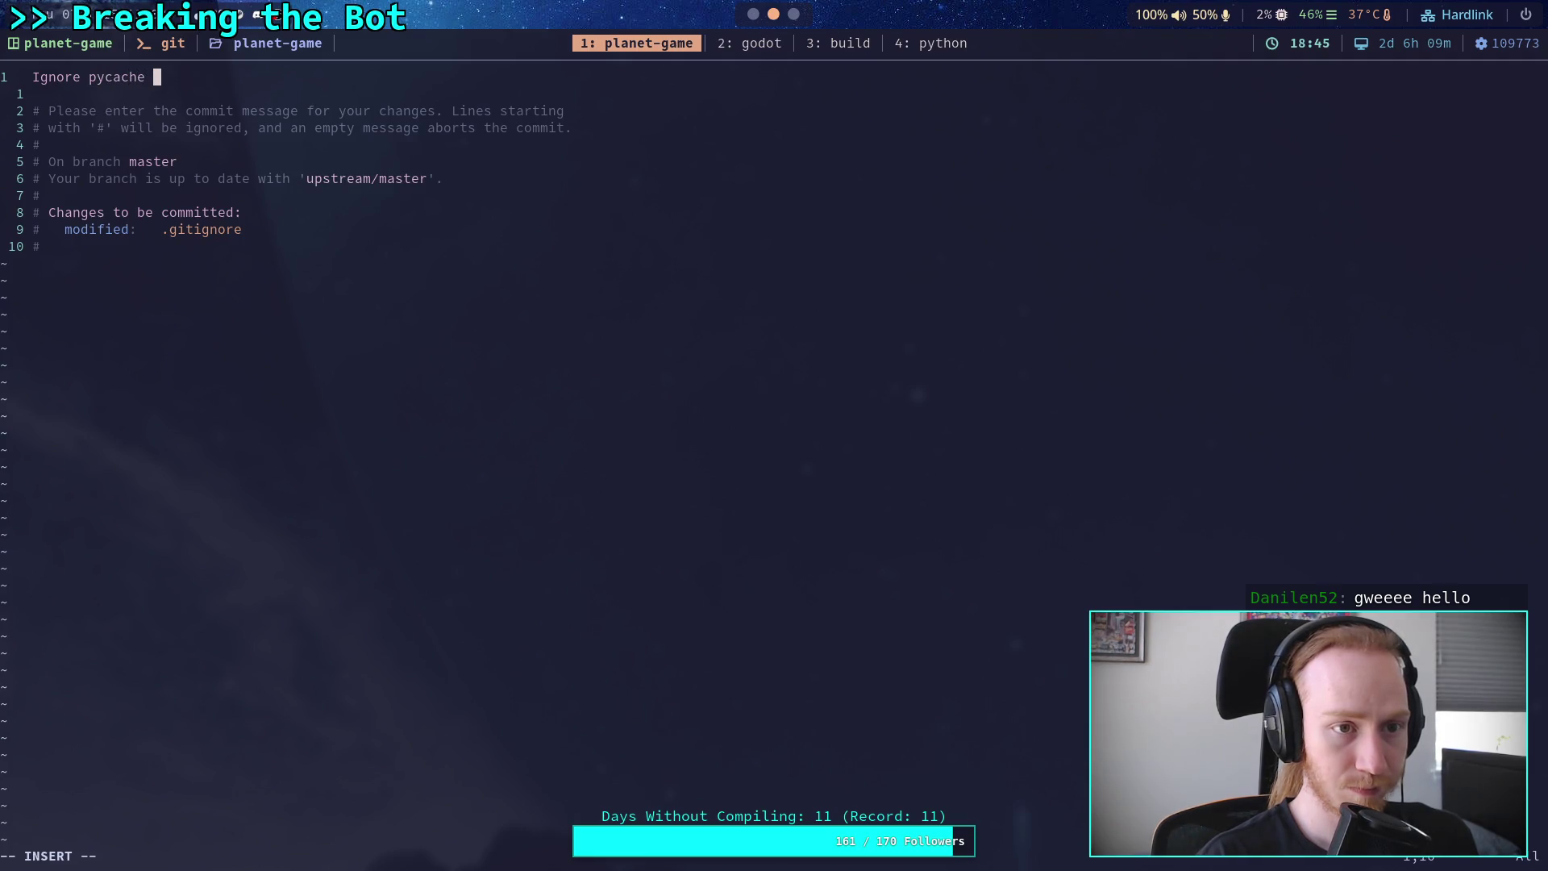
{"action": "type", "text": "folder"}
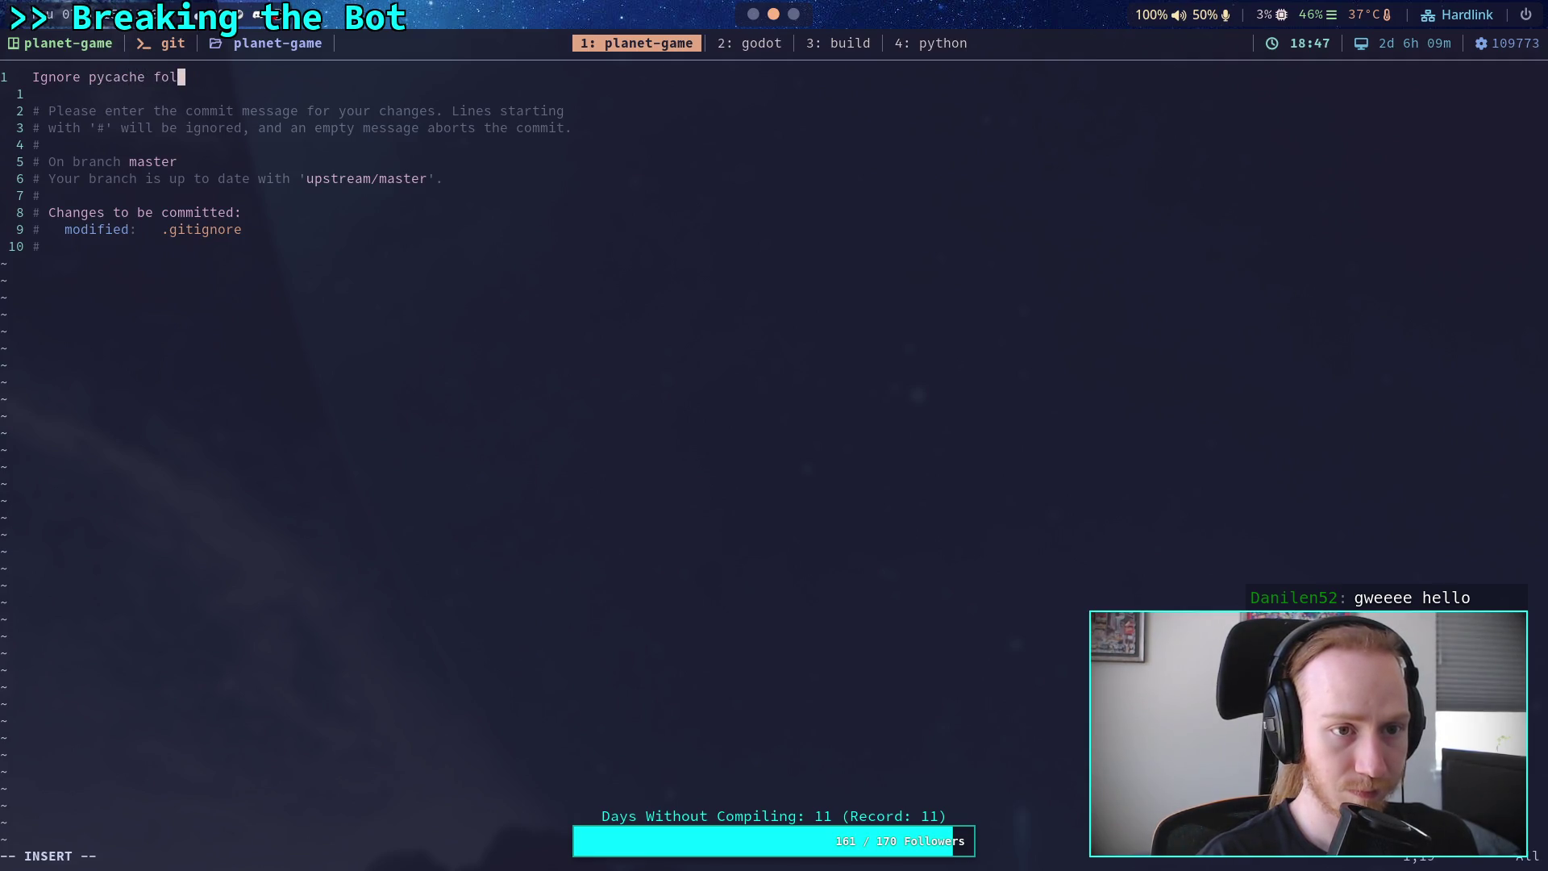
{"action": "key", "text": "Escape"}
{"action": "type", "text": ":wq"}
{"action": "key", "text": "Return"}
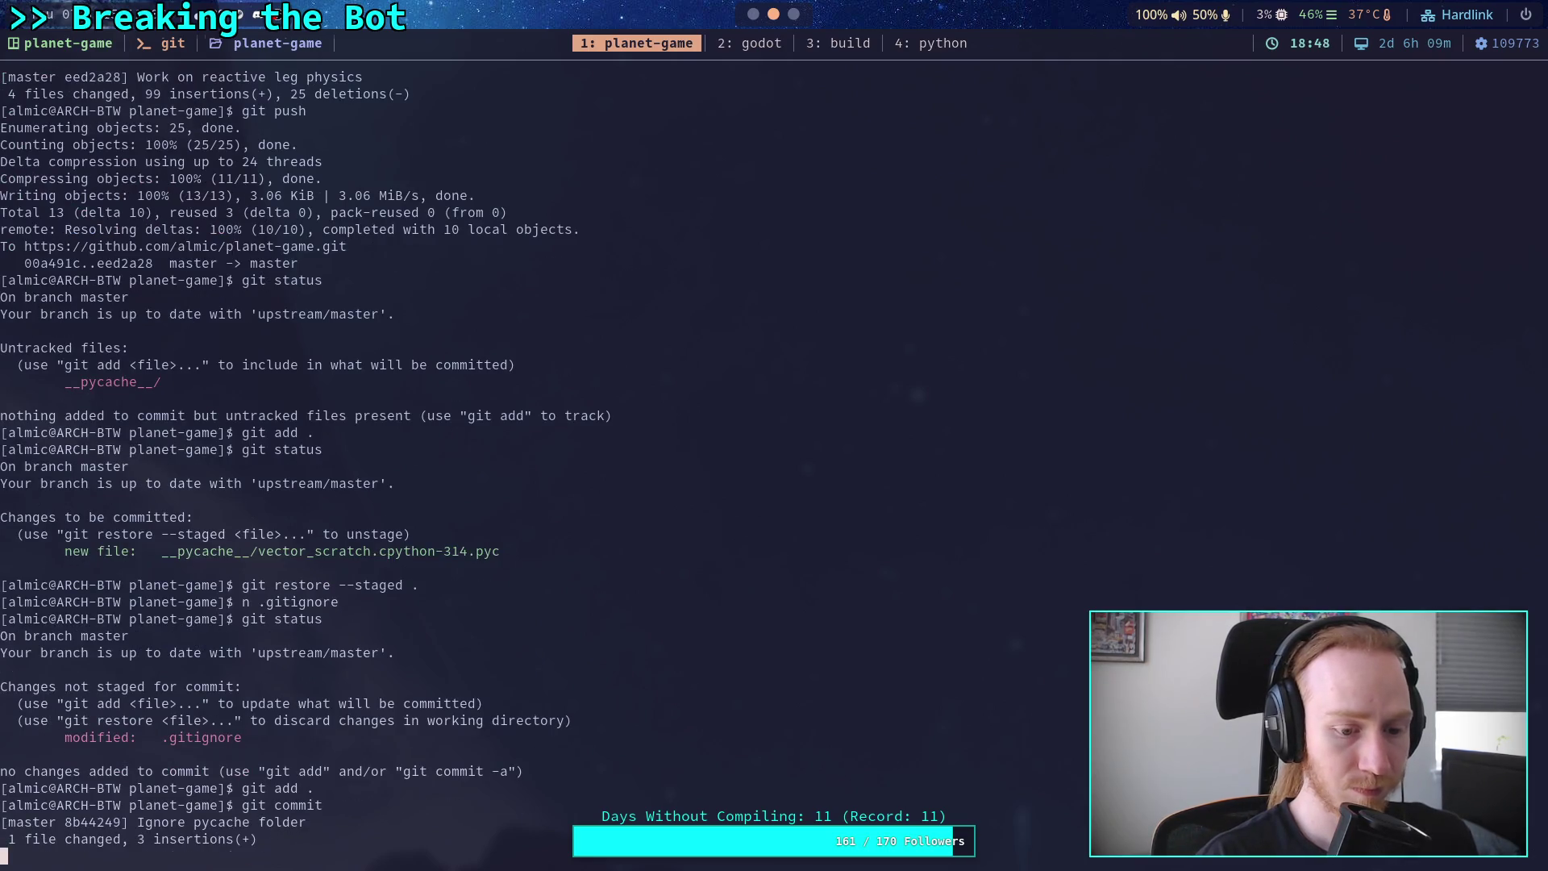
Step: Push the commit to GitHub, running git push again to confirm, then return to Godot
{"action": "type", "text": "git push"}
{"action": "key", "text": "Return"}
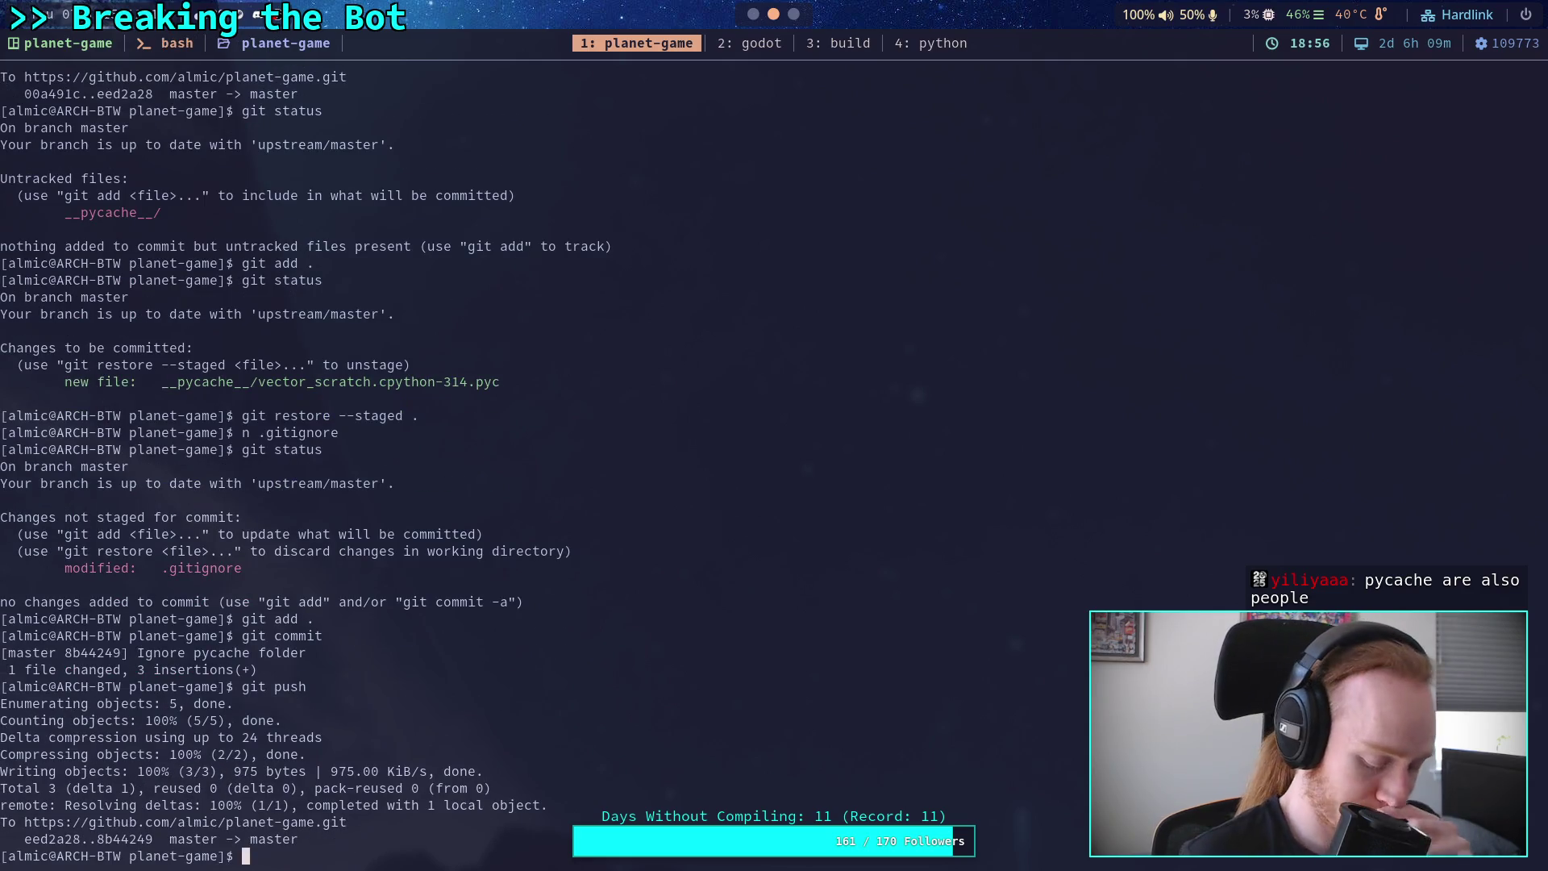
{"action": "type", "text": "git p"}
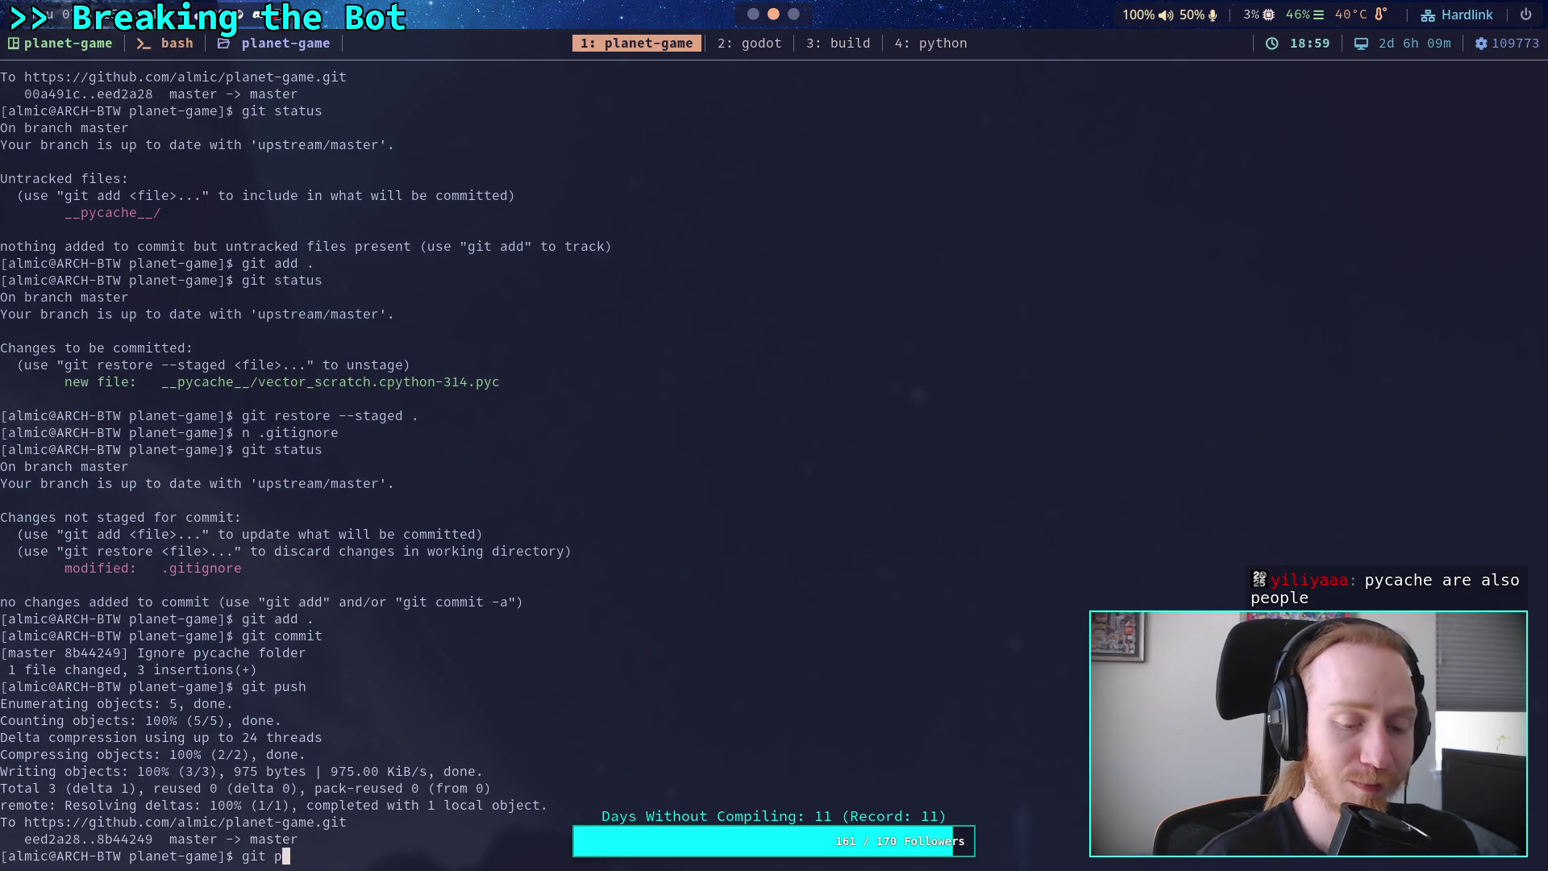
{"action": "type", "text": "ush"}
{"action": "key", "text": "Return"}
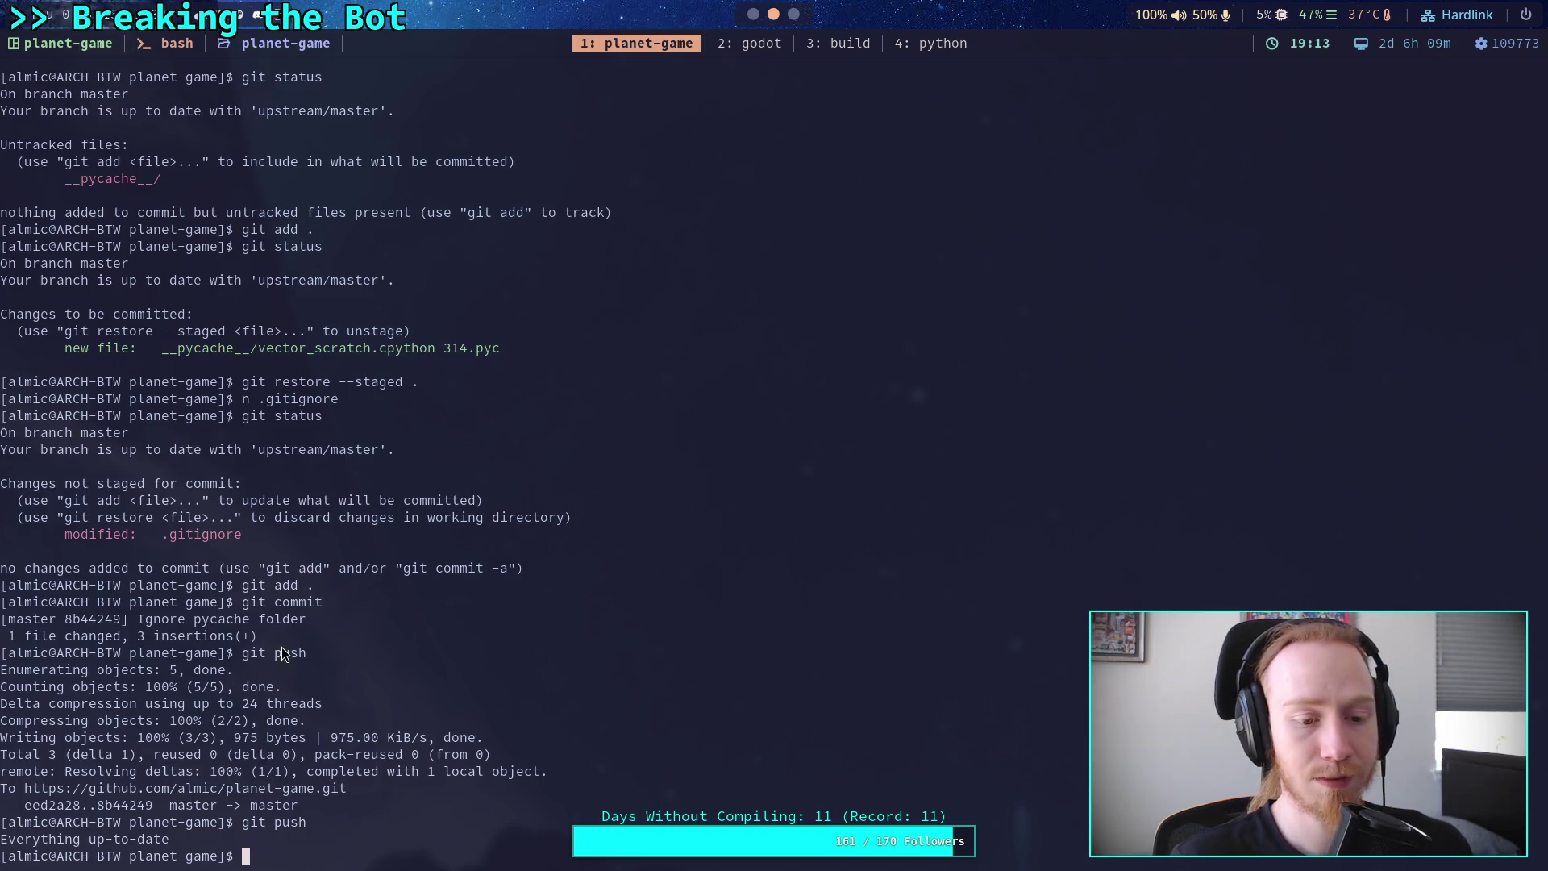
{"action": "left_click", "coordinate": [753, 13]}
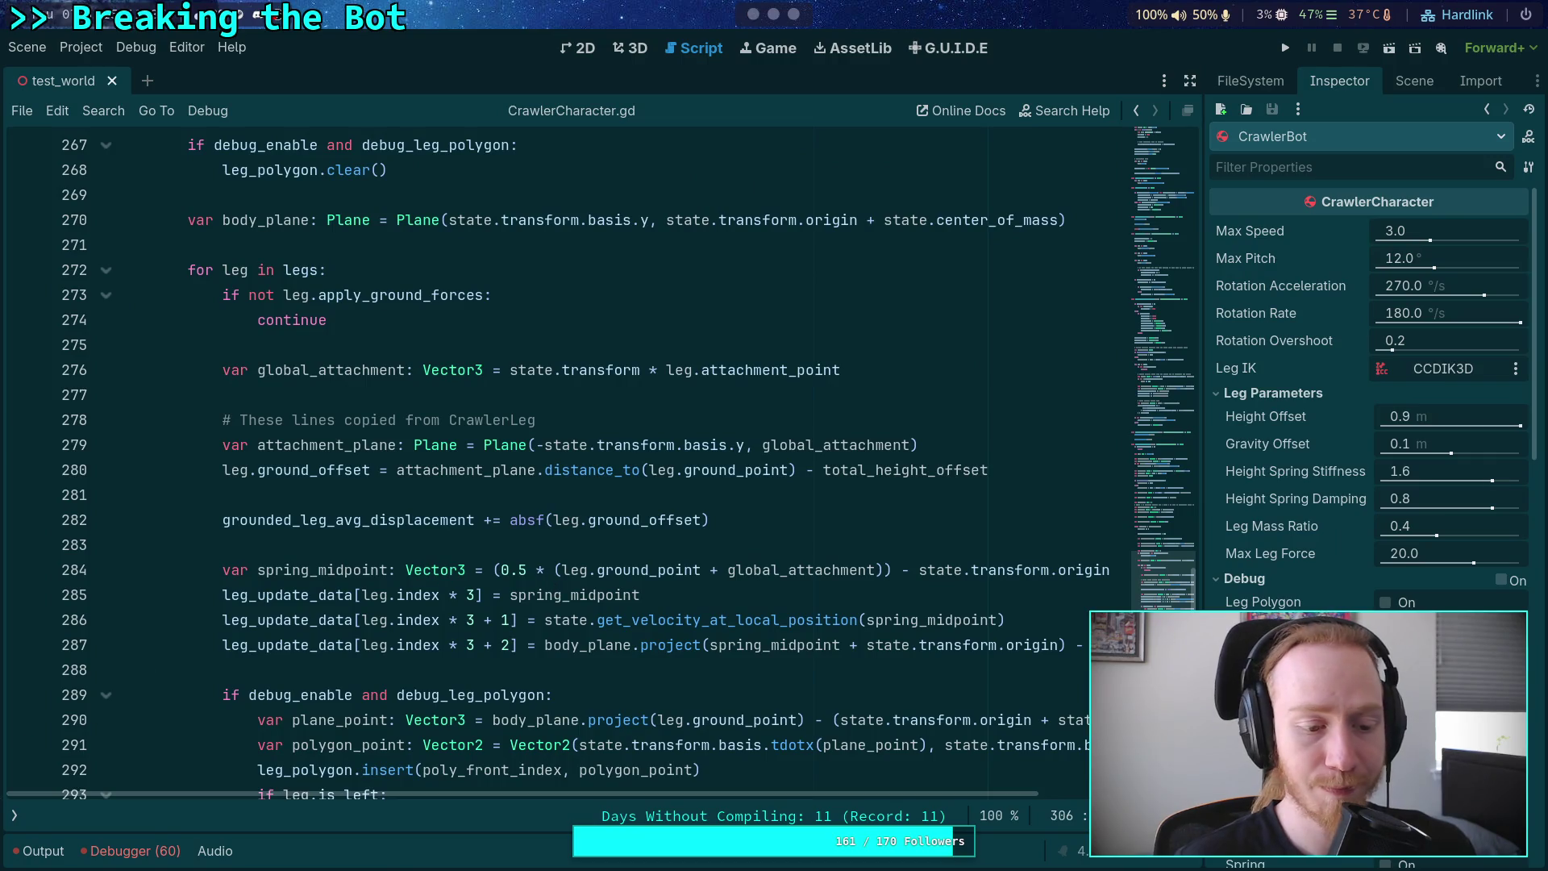
Step: Close all open scripts and docs from the script list
{"action": "left_click", "coordinate": [14, 815]}
{"action": "right_click", "coordinate": [93, 250]}
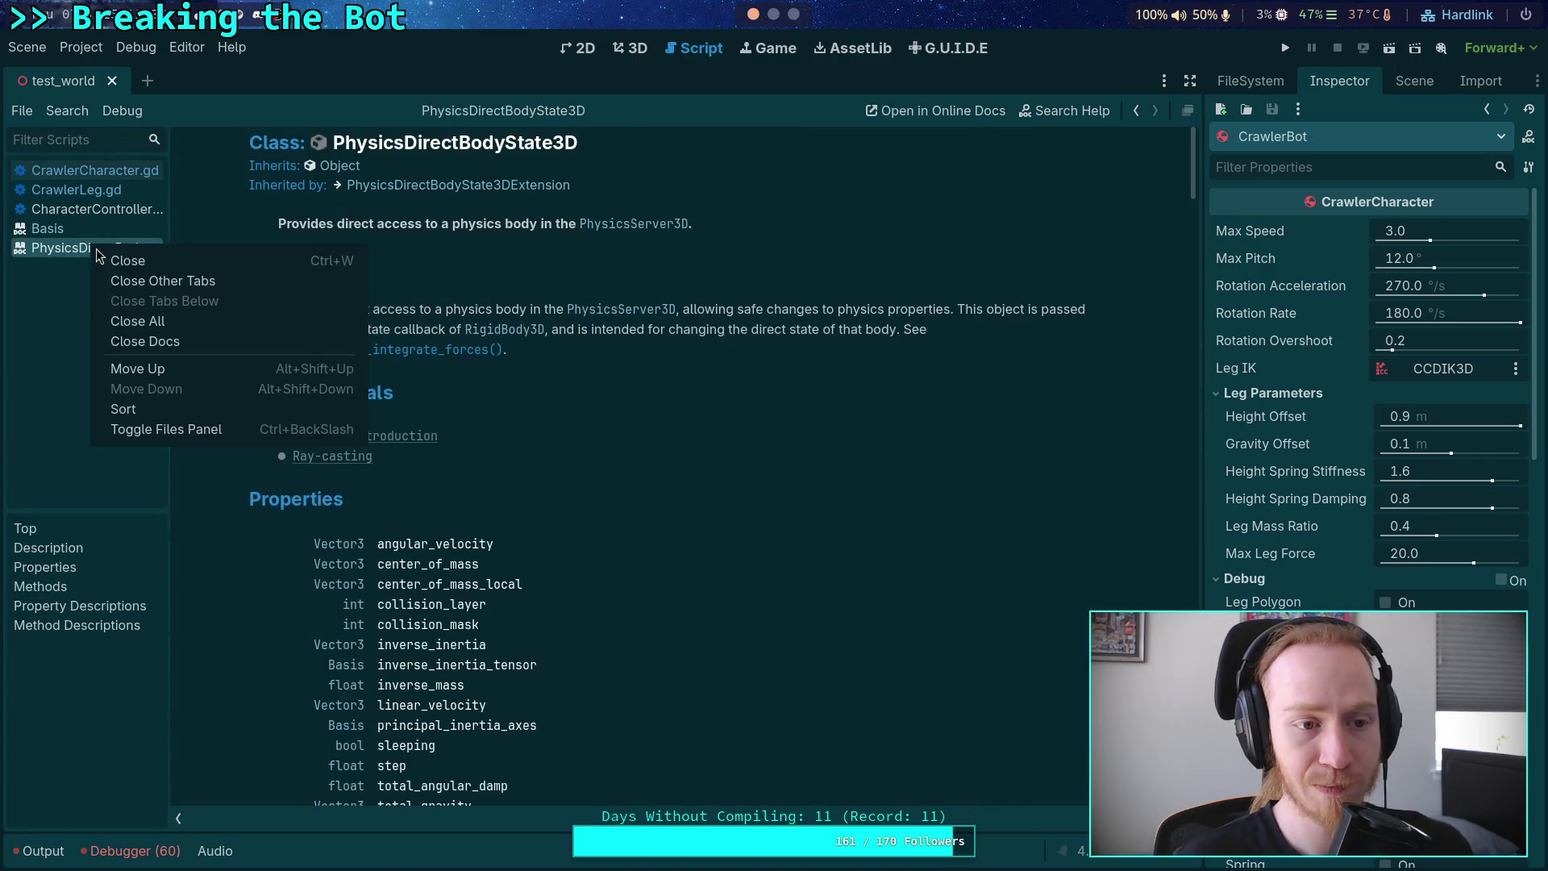
{"action": "left_click", "coordinate": [171, 322]}
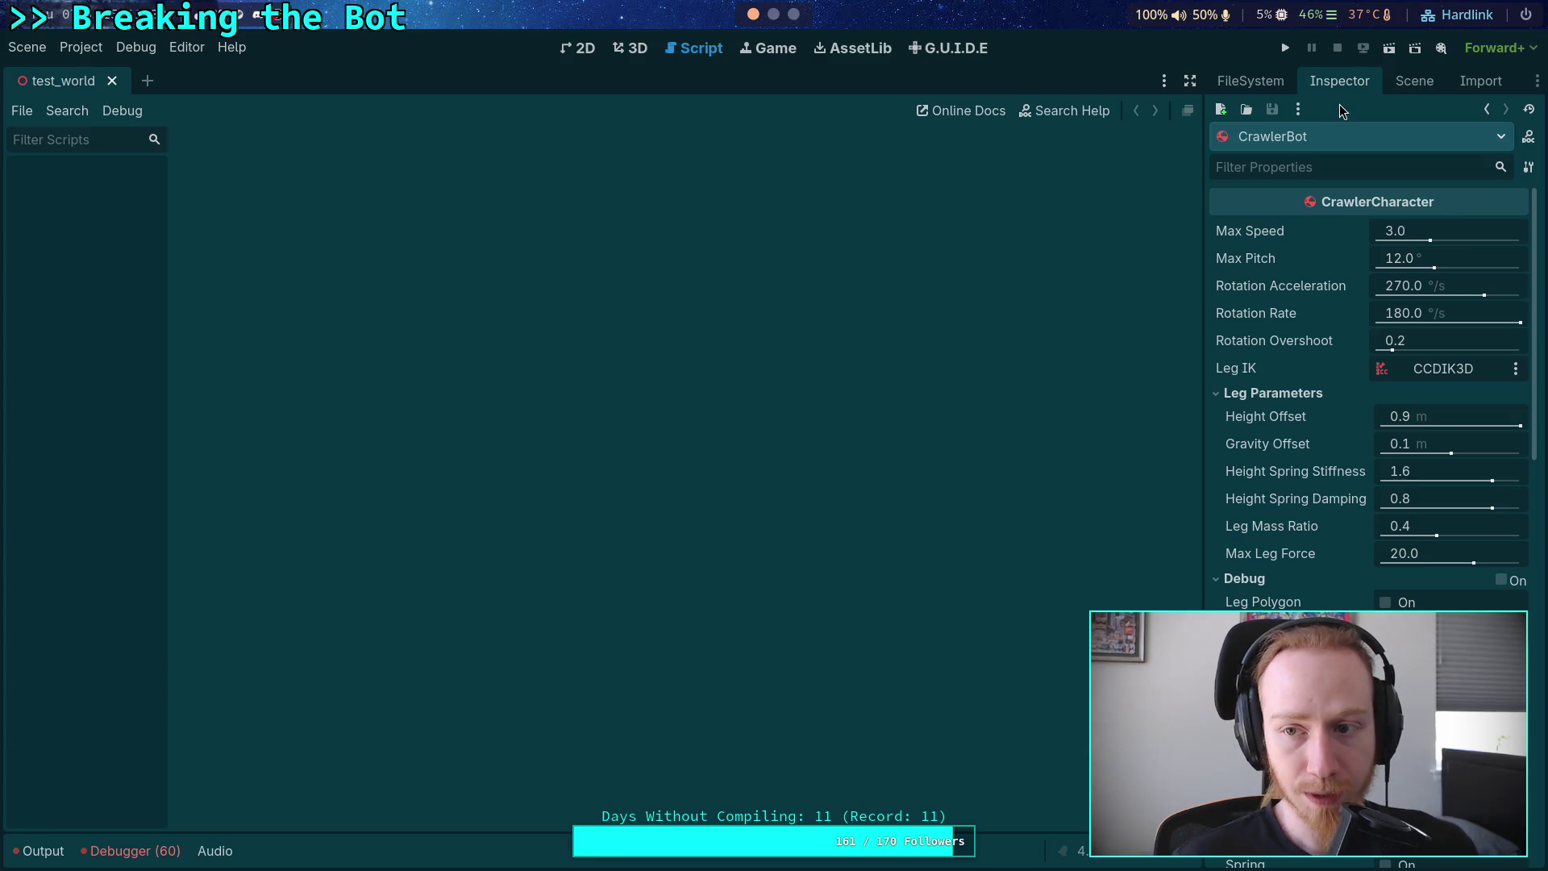
Step: Open the big_crawler_bot scene in the 3D view, framed on the whole bot
{"action": "left_click", "coordinate": [1415, 80]}
{"action": "left_click", "coordinate": [1491, 246]}
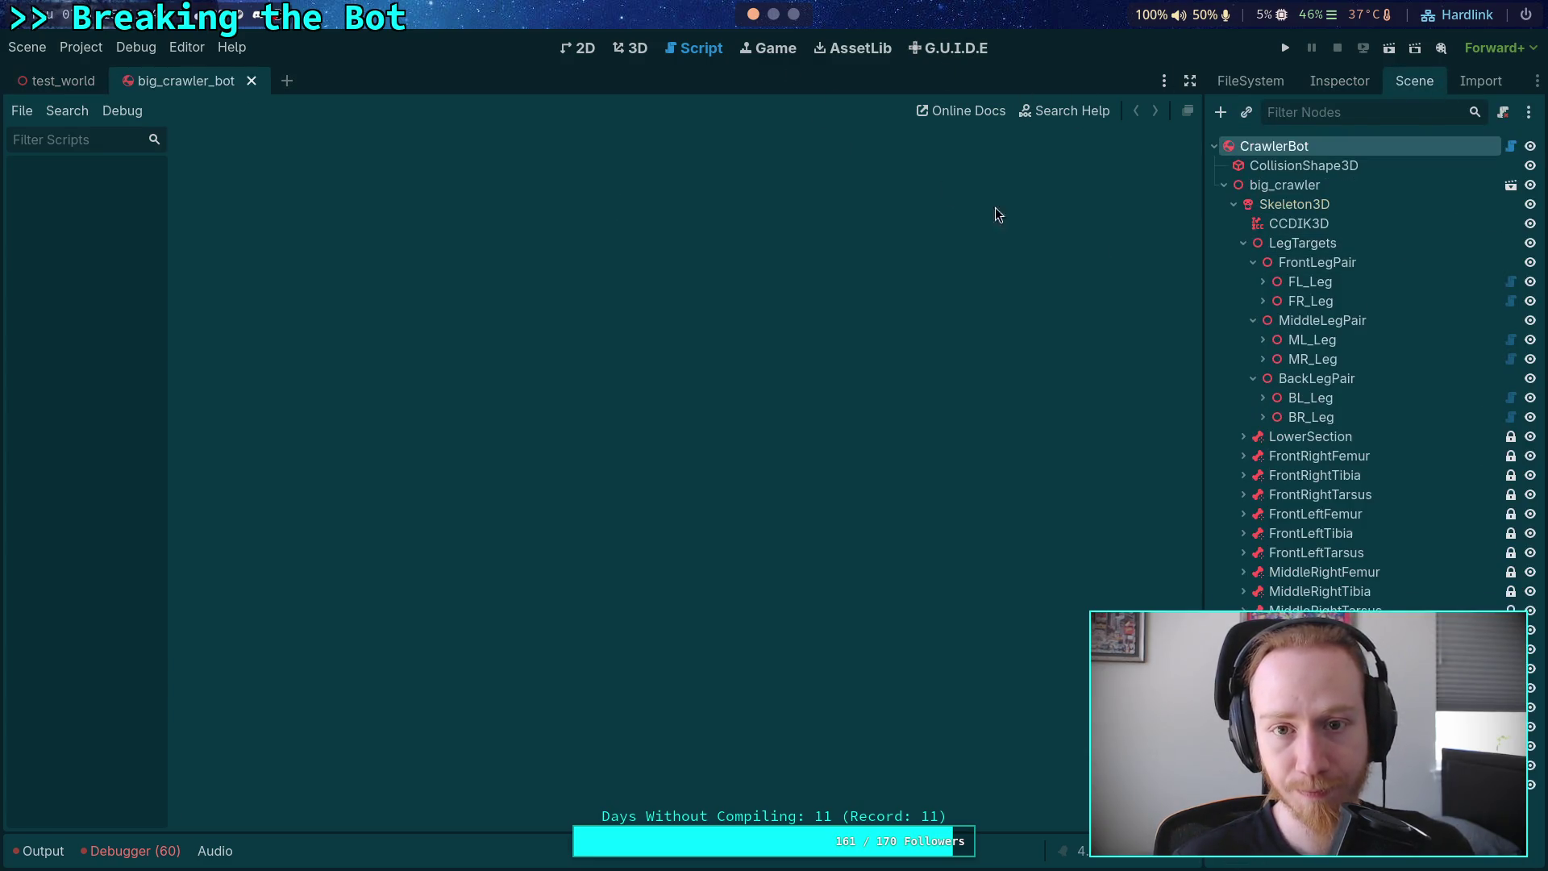
{"action": "left_click", "coordinate": [633, 49]}
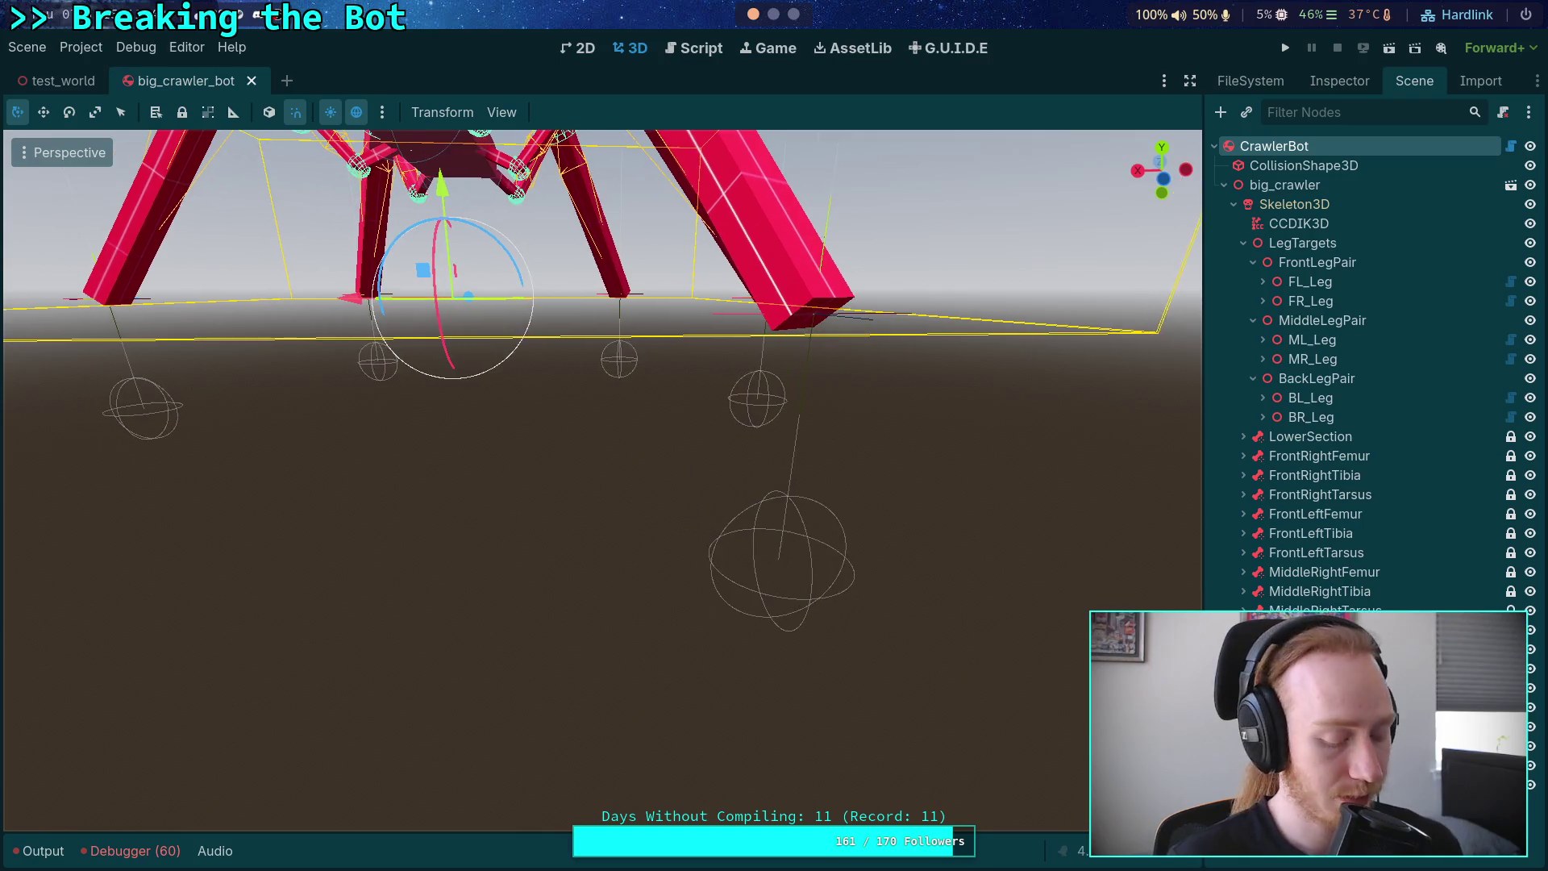
{"action": "key", "text": "f"}
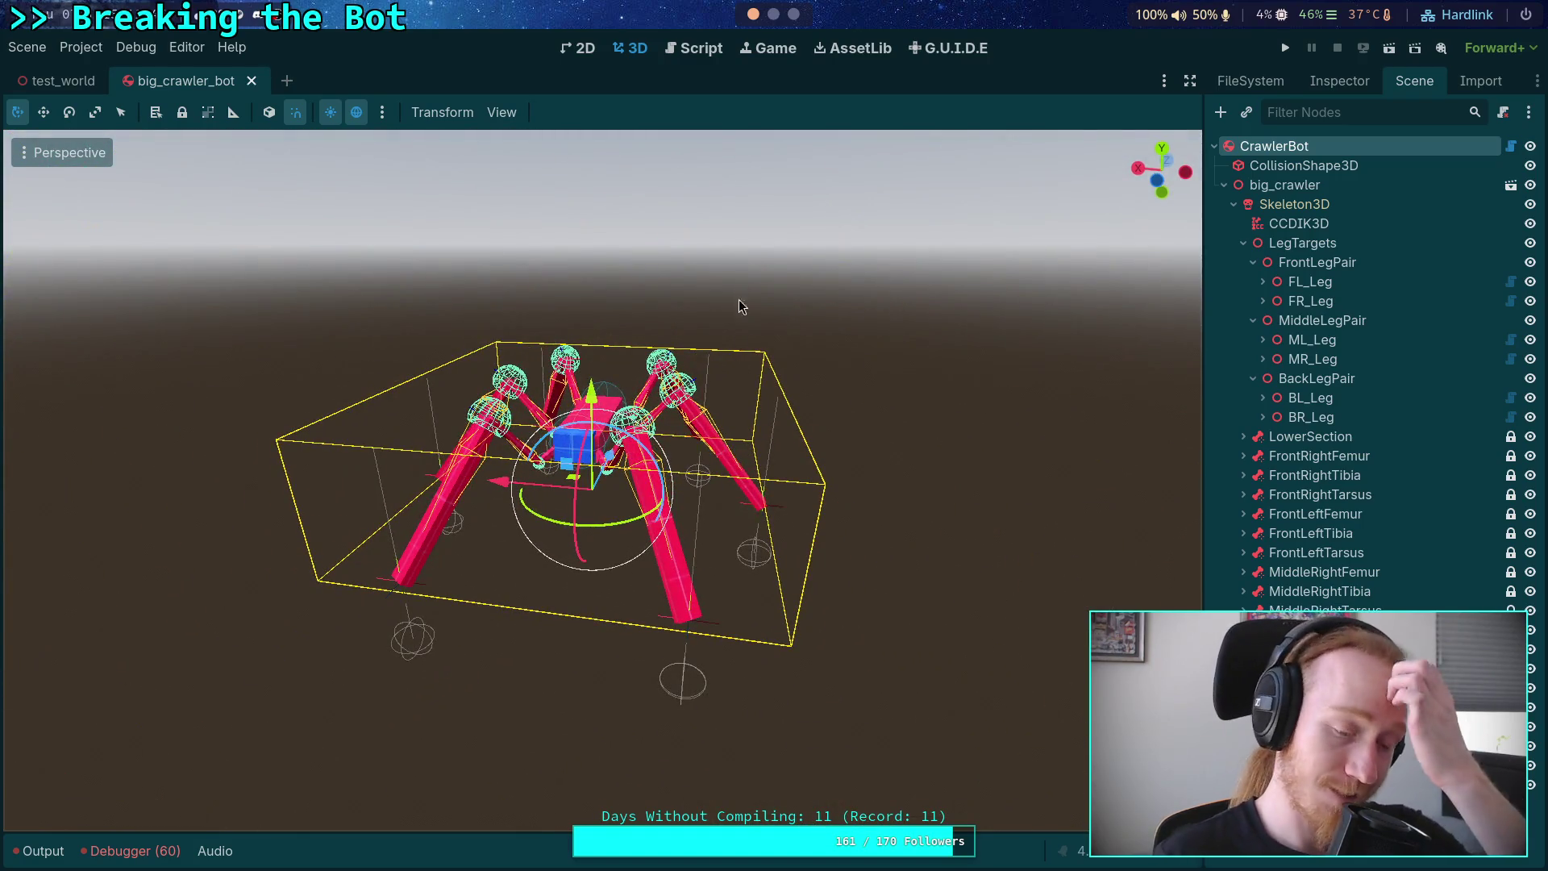
{"action": "scroll", "coordinate": [792, 14], "scroll_direction": "down", "scroll_amount": 1}
{"action": "scroll", "coordinate": [792, 14], "scroll_direction": "down", "scroll_amount": 2}
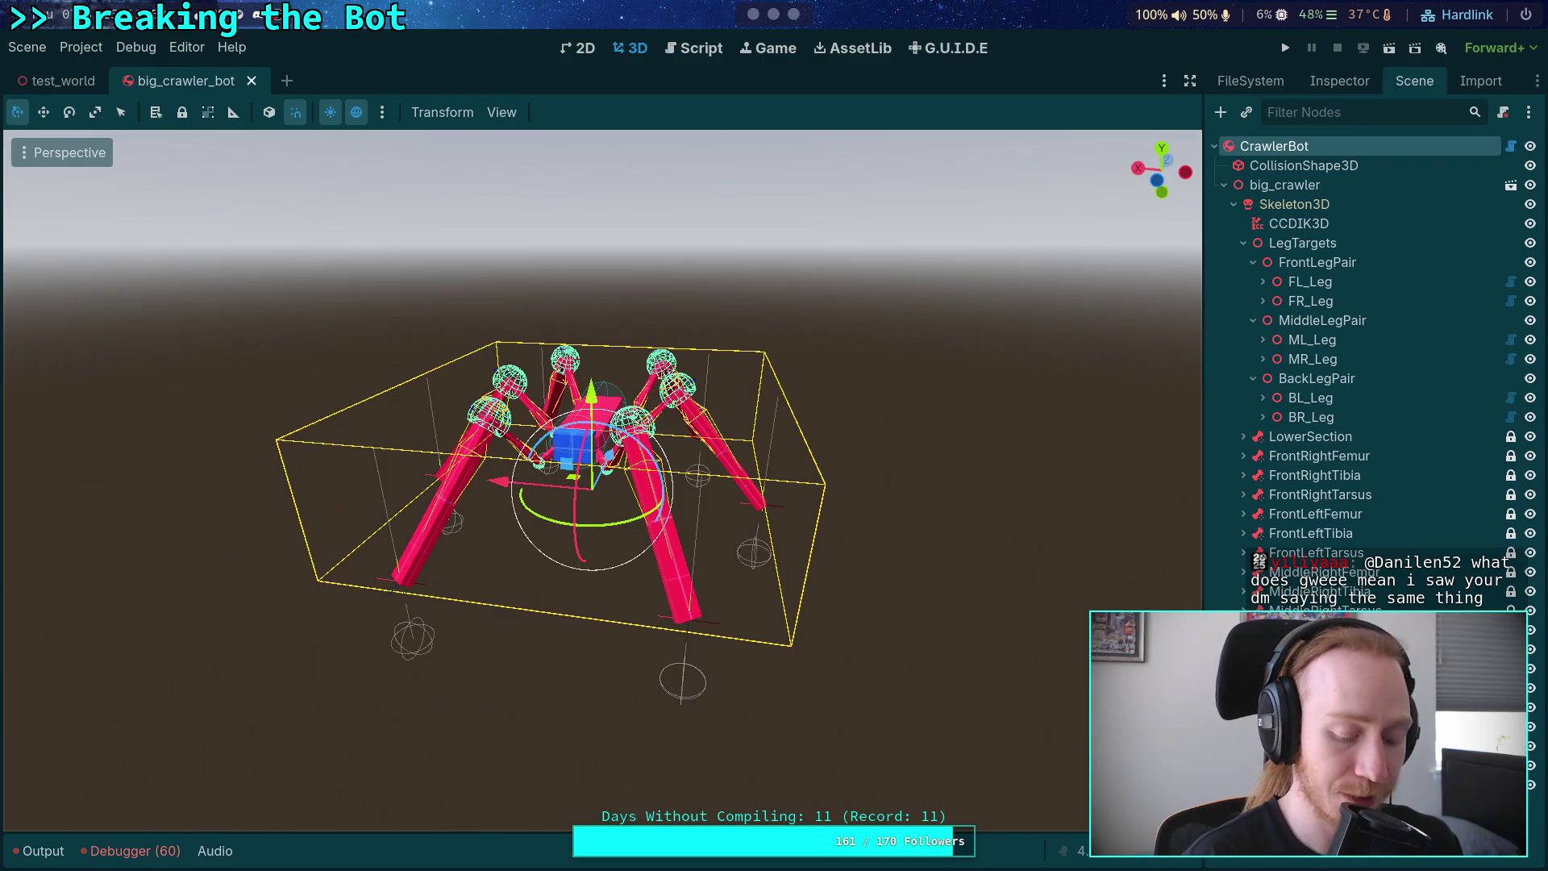
{"action": "key", "text": "super+4"}
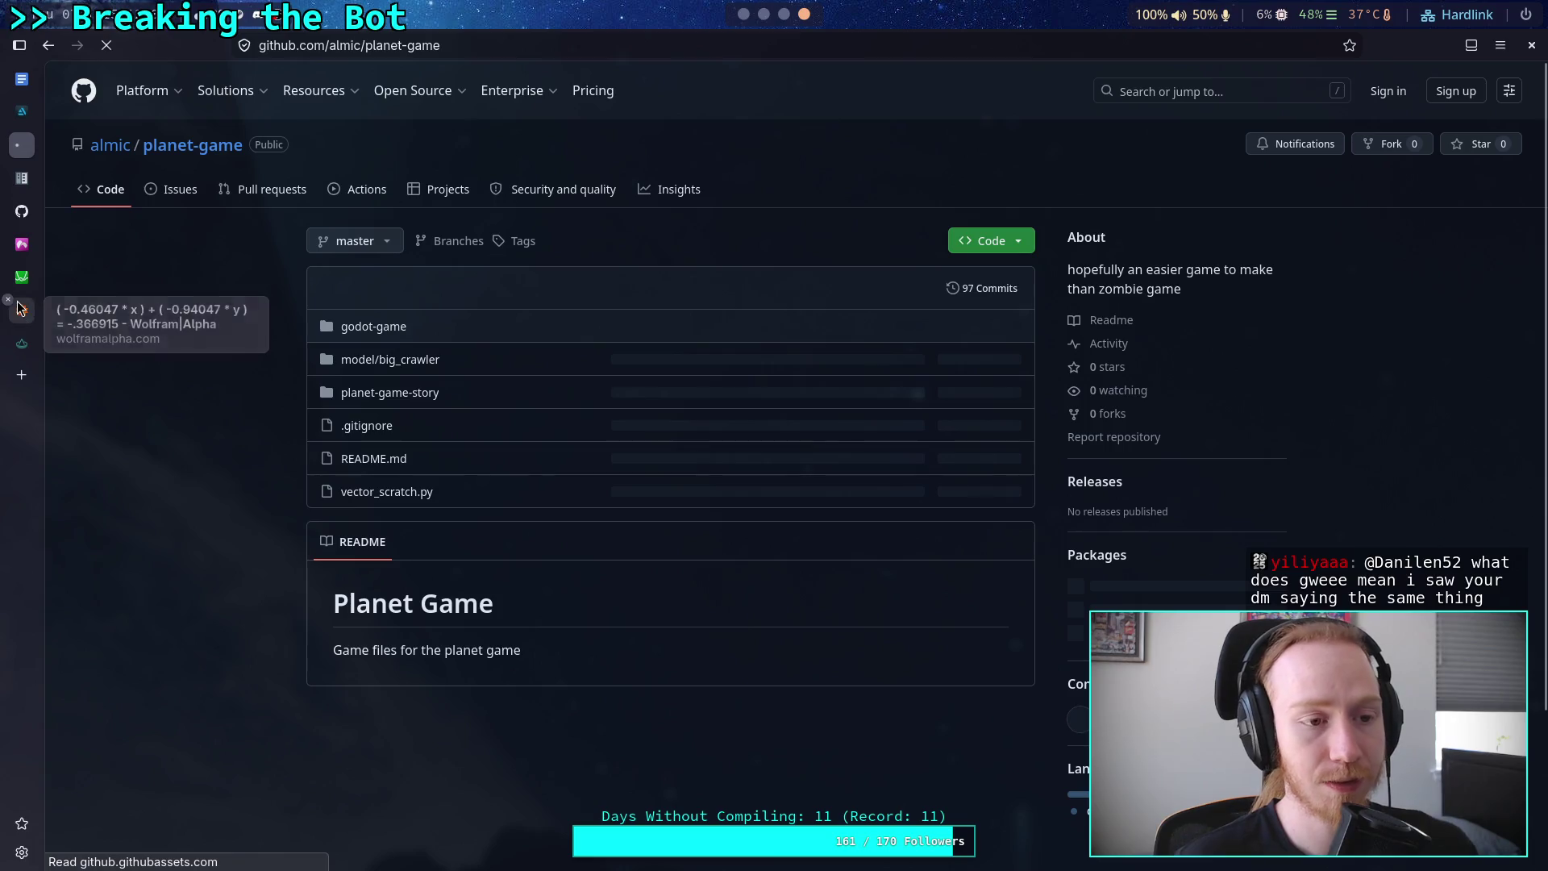
Step: Close both Desmos tabs, the physics question tab and the Wolfram|Alpha tab, then open a blank tab
{"action": "left_click", "coordinate": [7, 267]}
{"action": "left_click", "coordinate": [8, 234]}
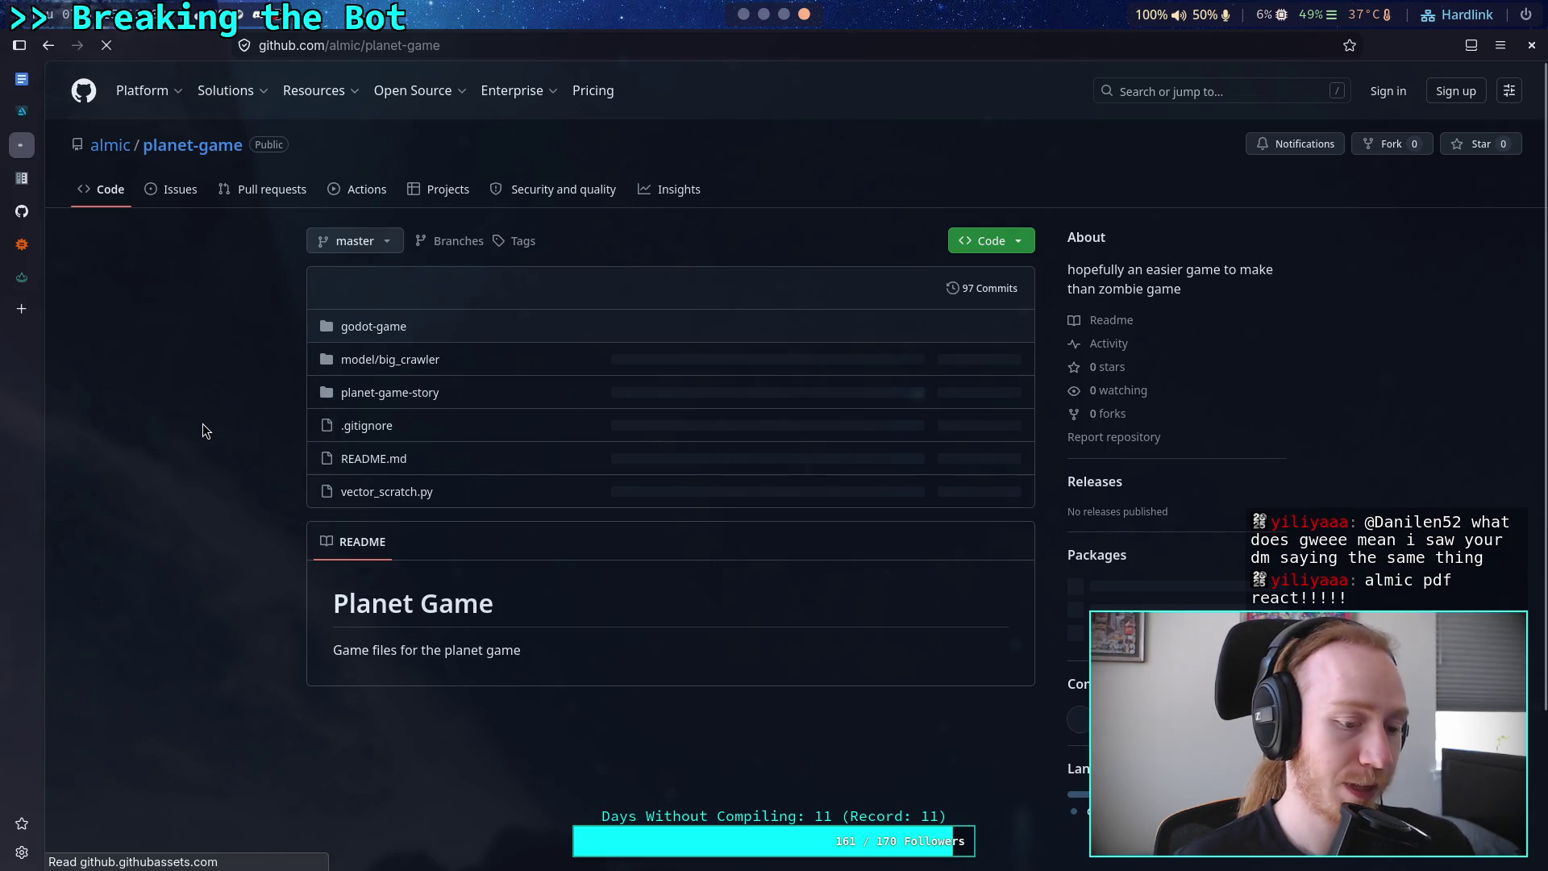
{"action": "key", "text": "alt+Left"}
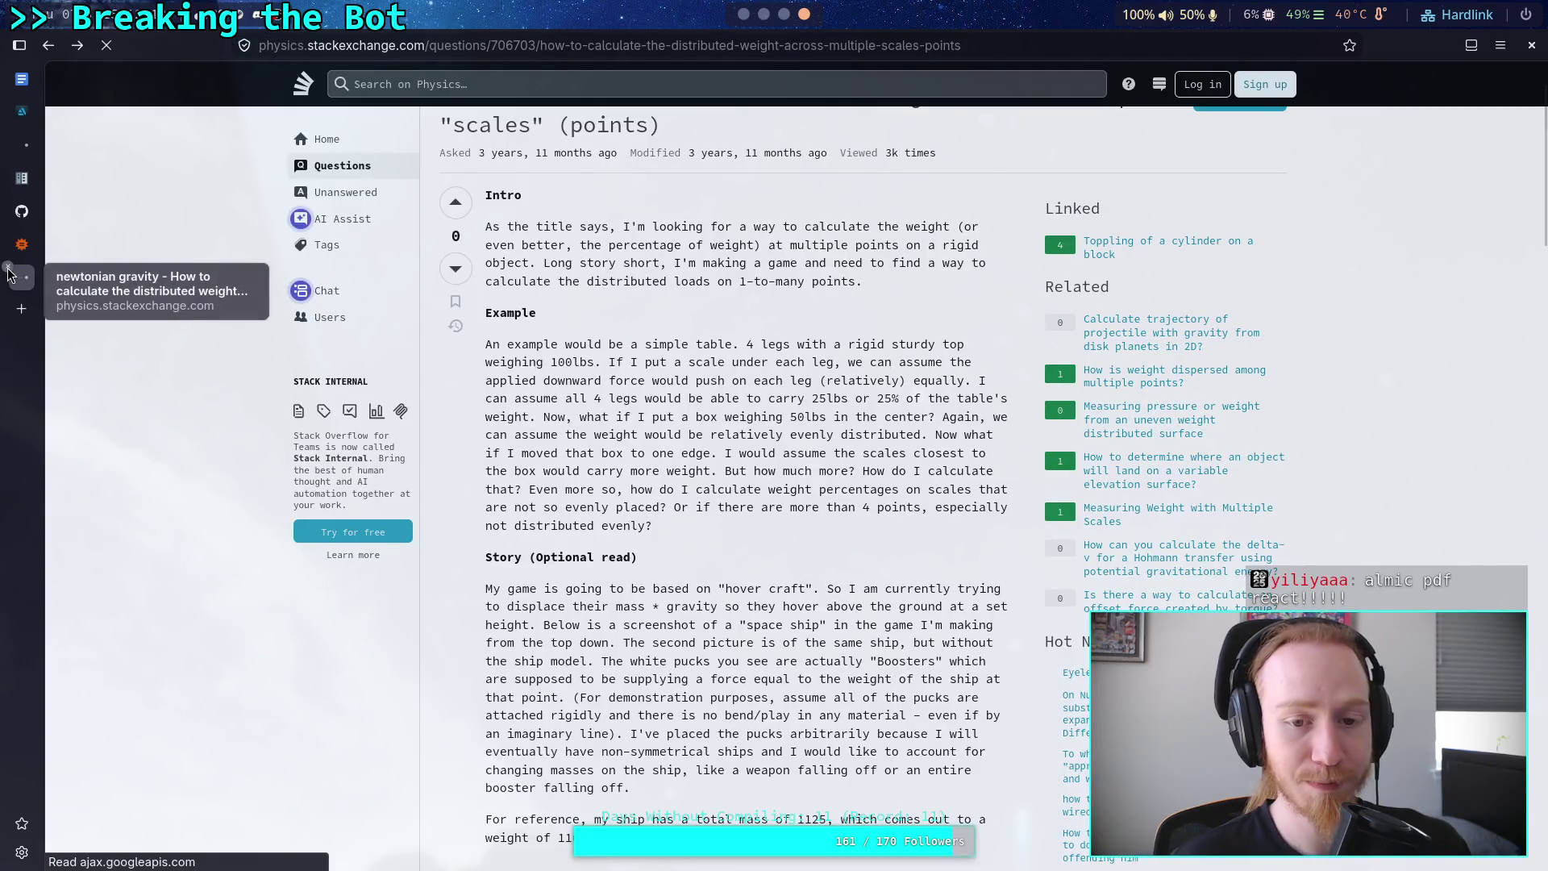
{"action": "left_click", "coordinate": [7, 267]}
{"action": "left_click", "coordinate": [7, 233]}
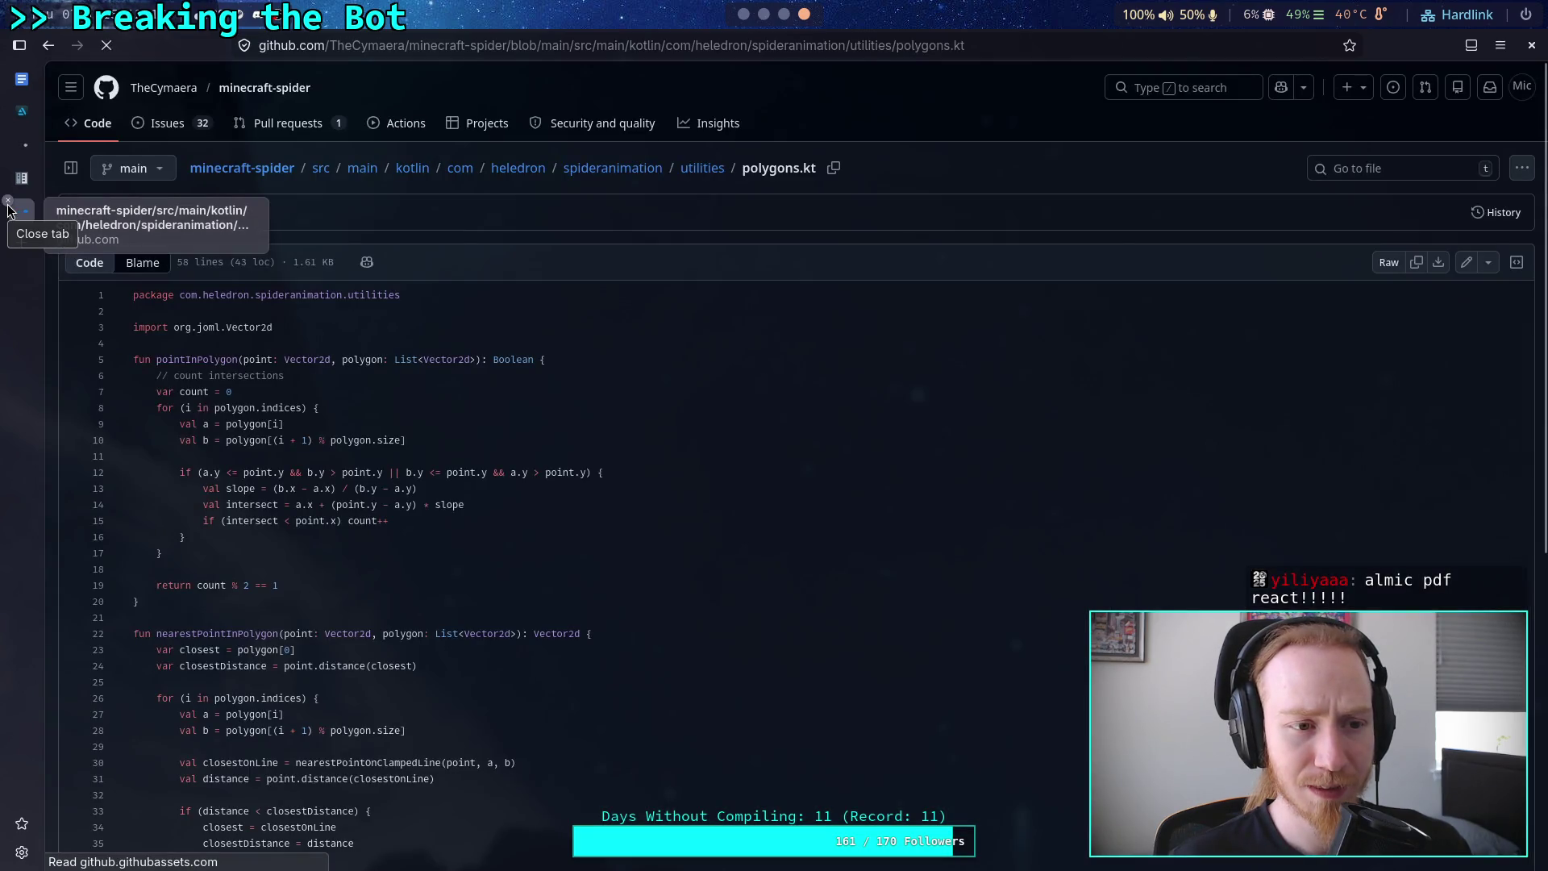
{"action": "key", "text": "ctrl+t"}
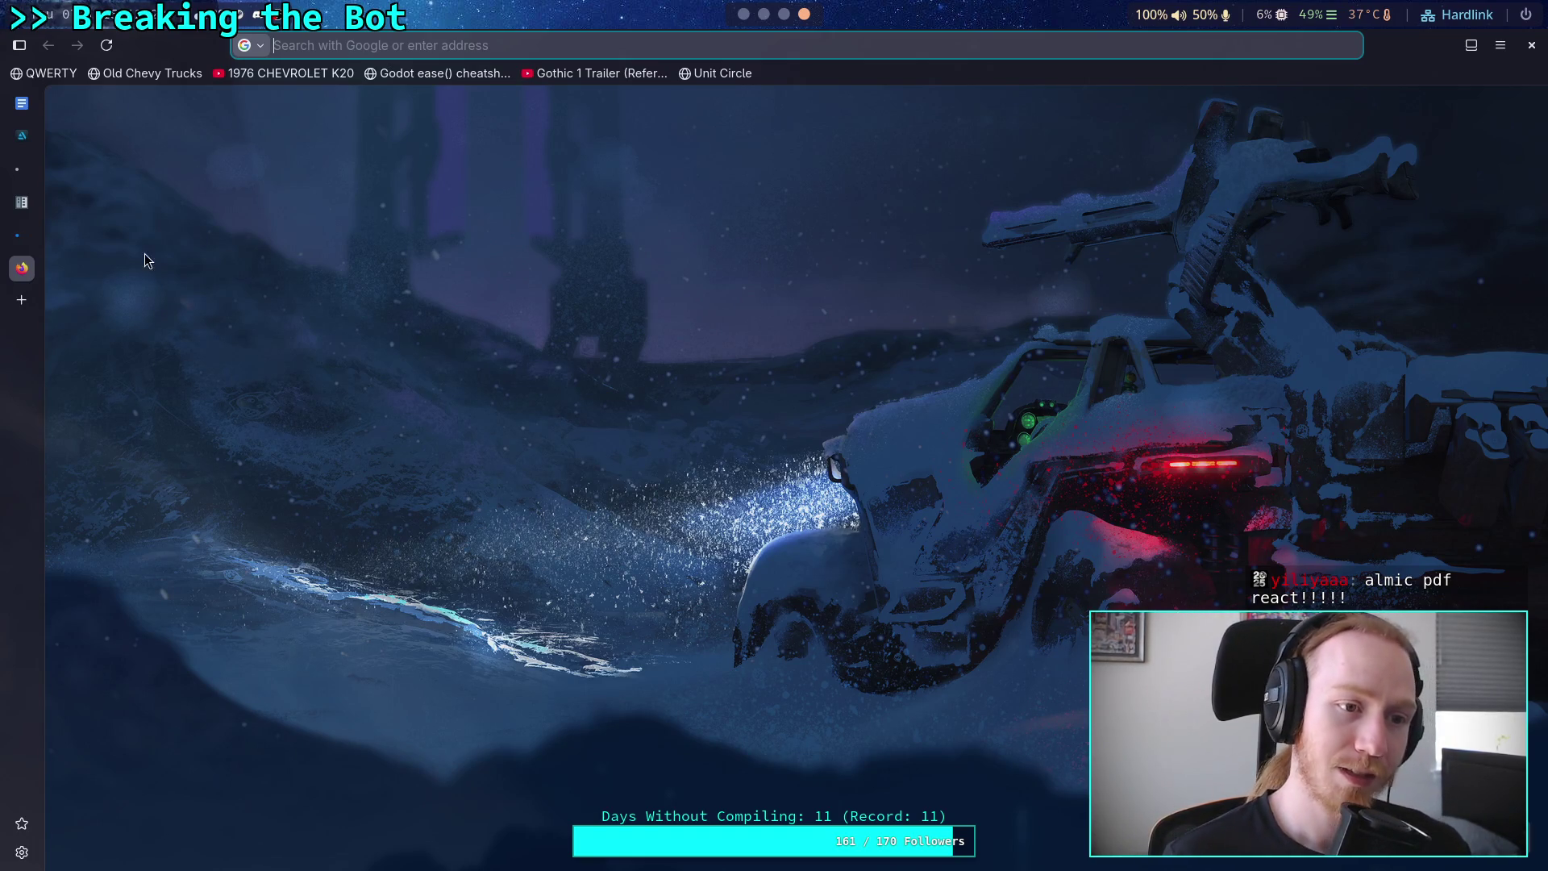
Step: Go to youtube.com and search for 'godot destructible objects'
{"action": "mouse_move", "coordinate": [22, 181]}
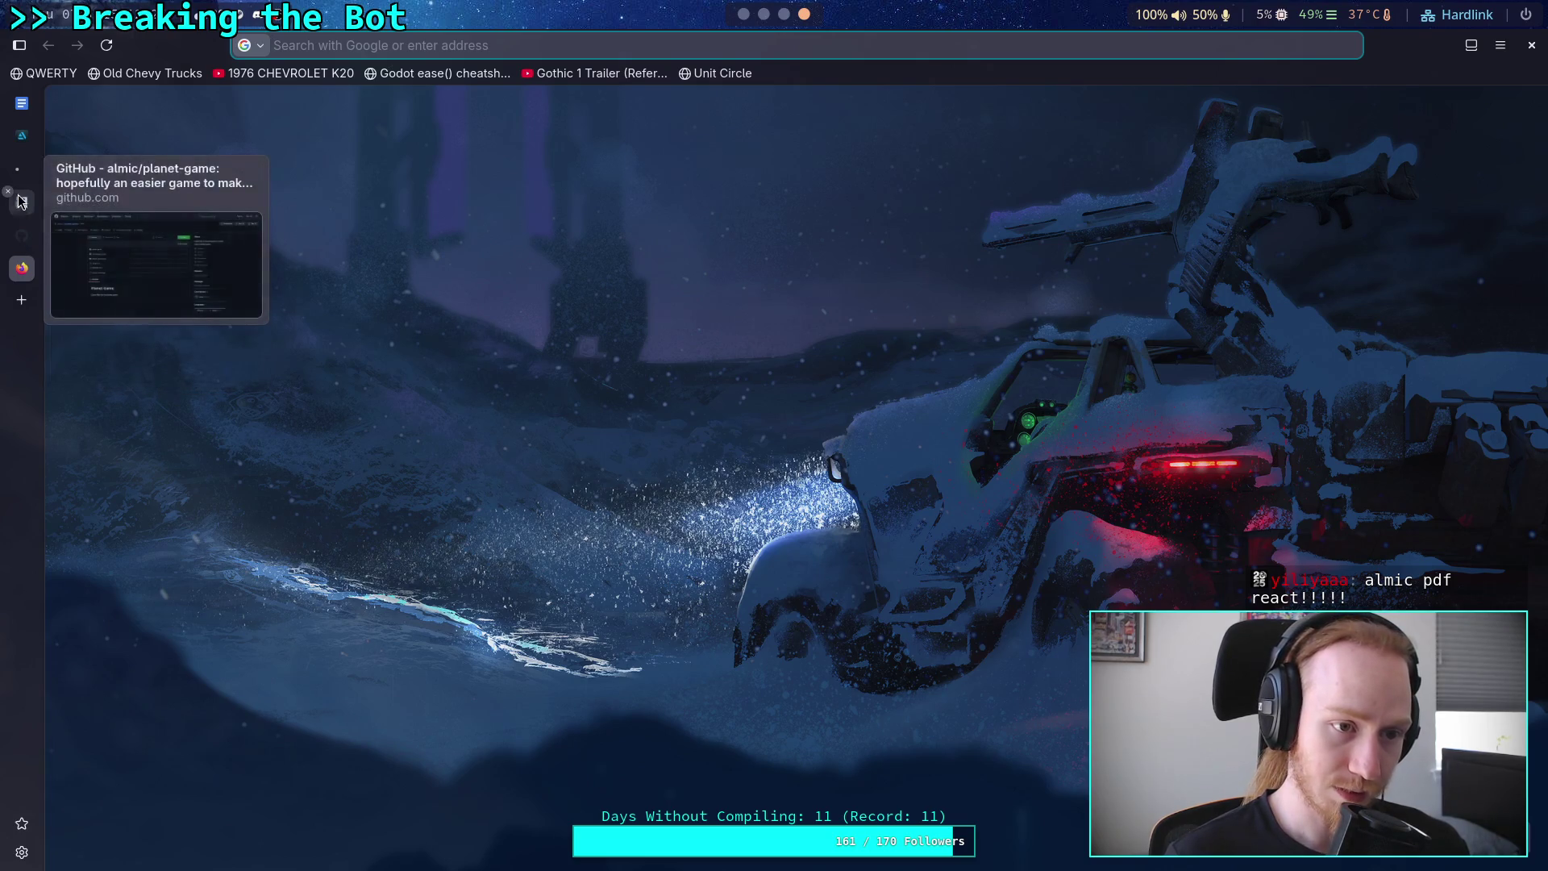
{"action": "type", "text": "youtube"}
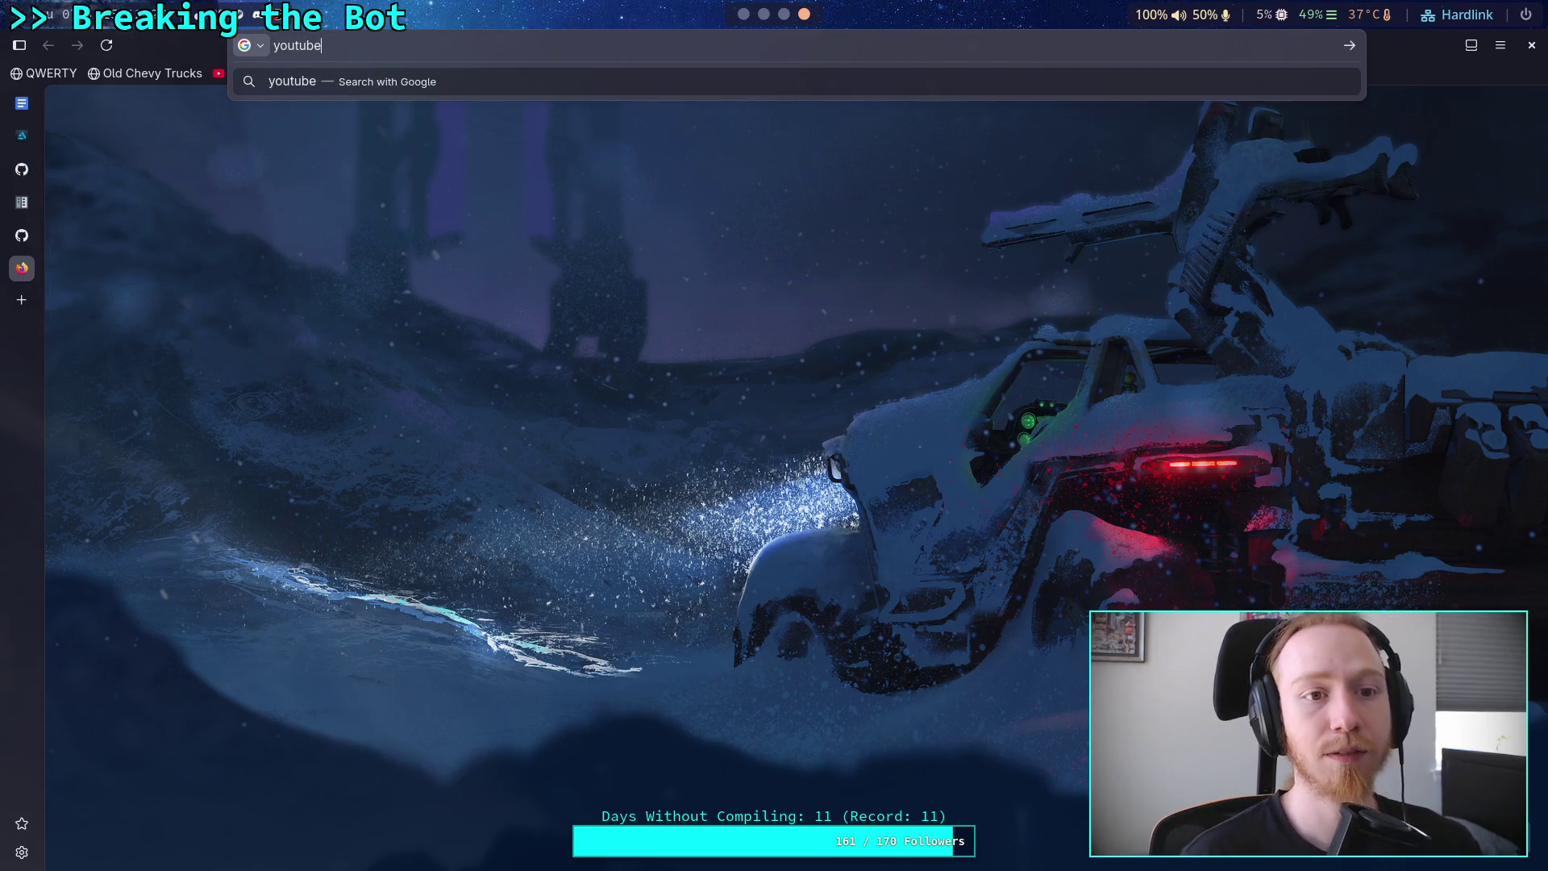
{"action": "type", "text": ".com"}
{"action": "key", "text": "Return"}
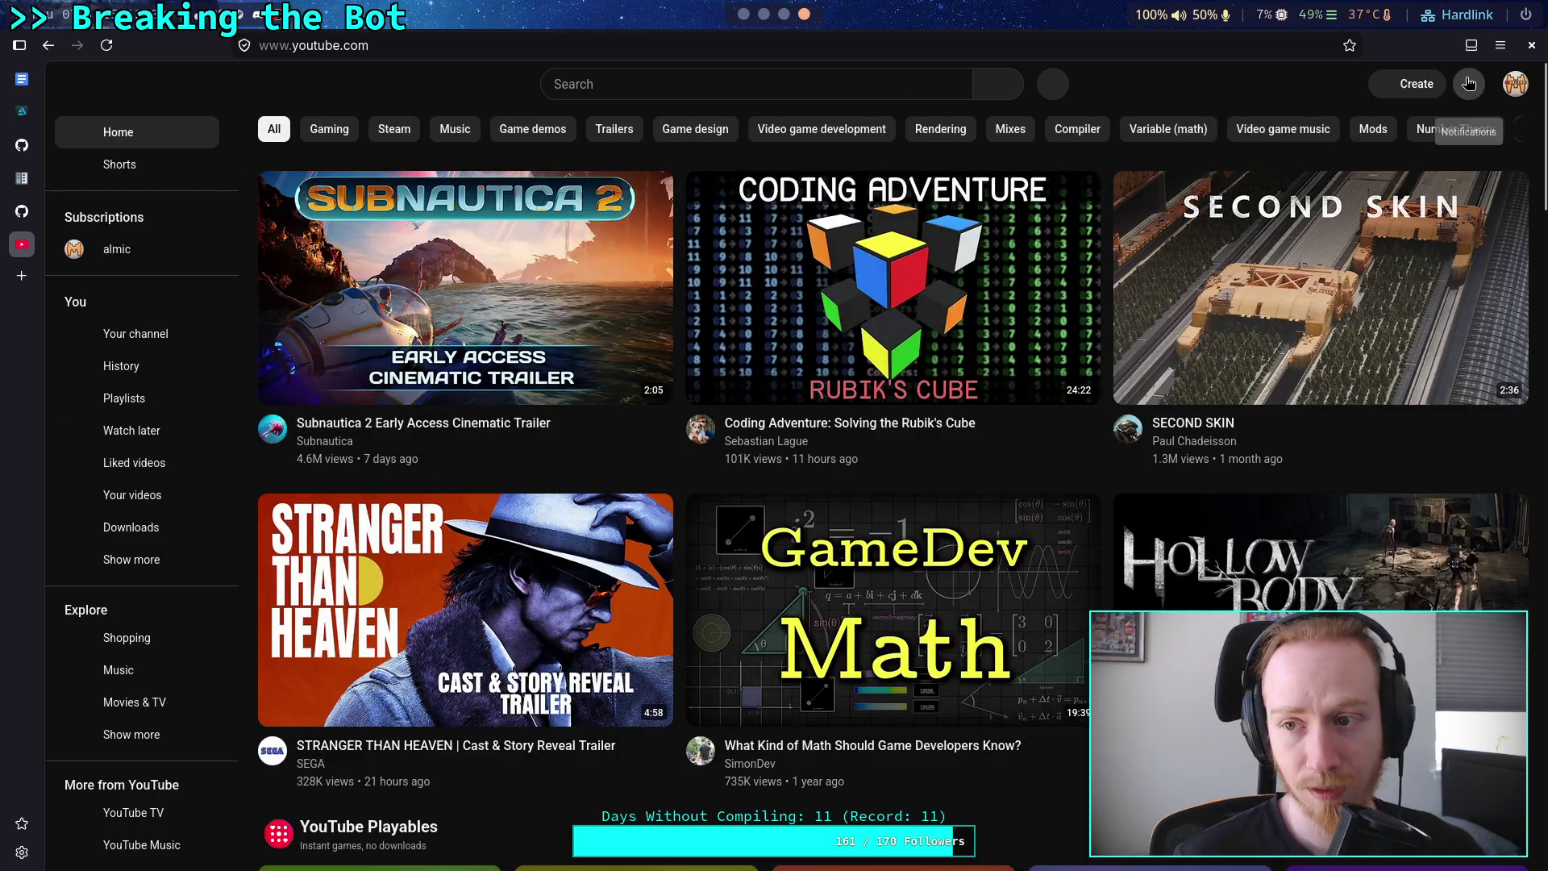
{"action": "left_click", "coordinate": [731, 87]}
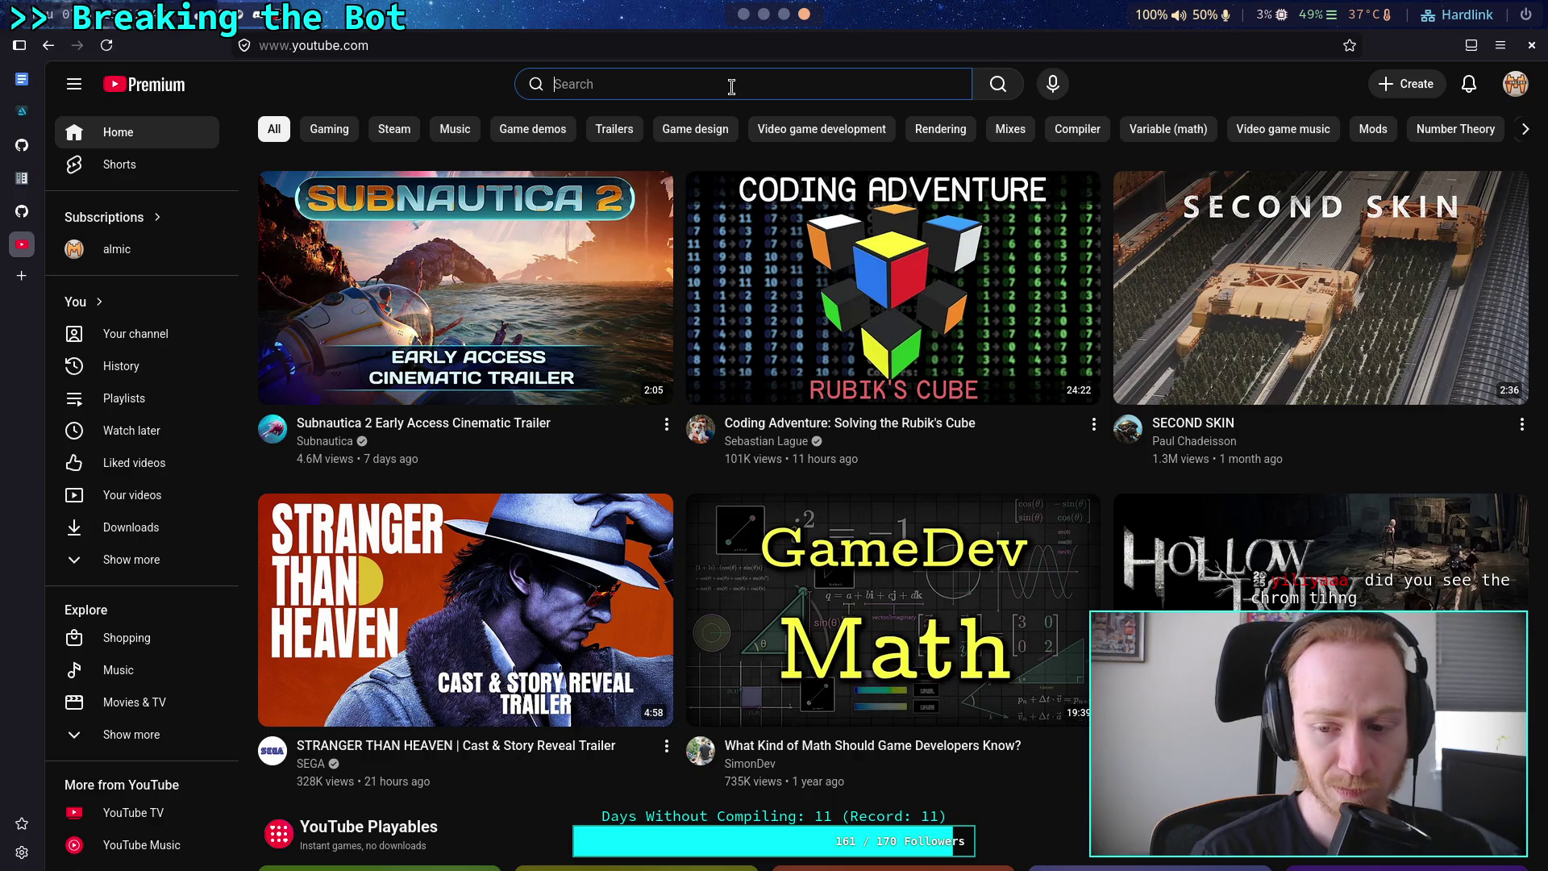
{"action": "type", "text": "godot"}
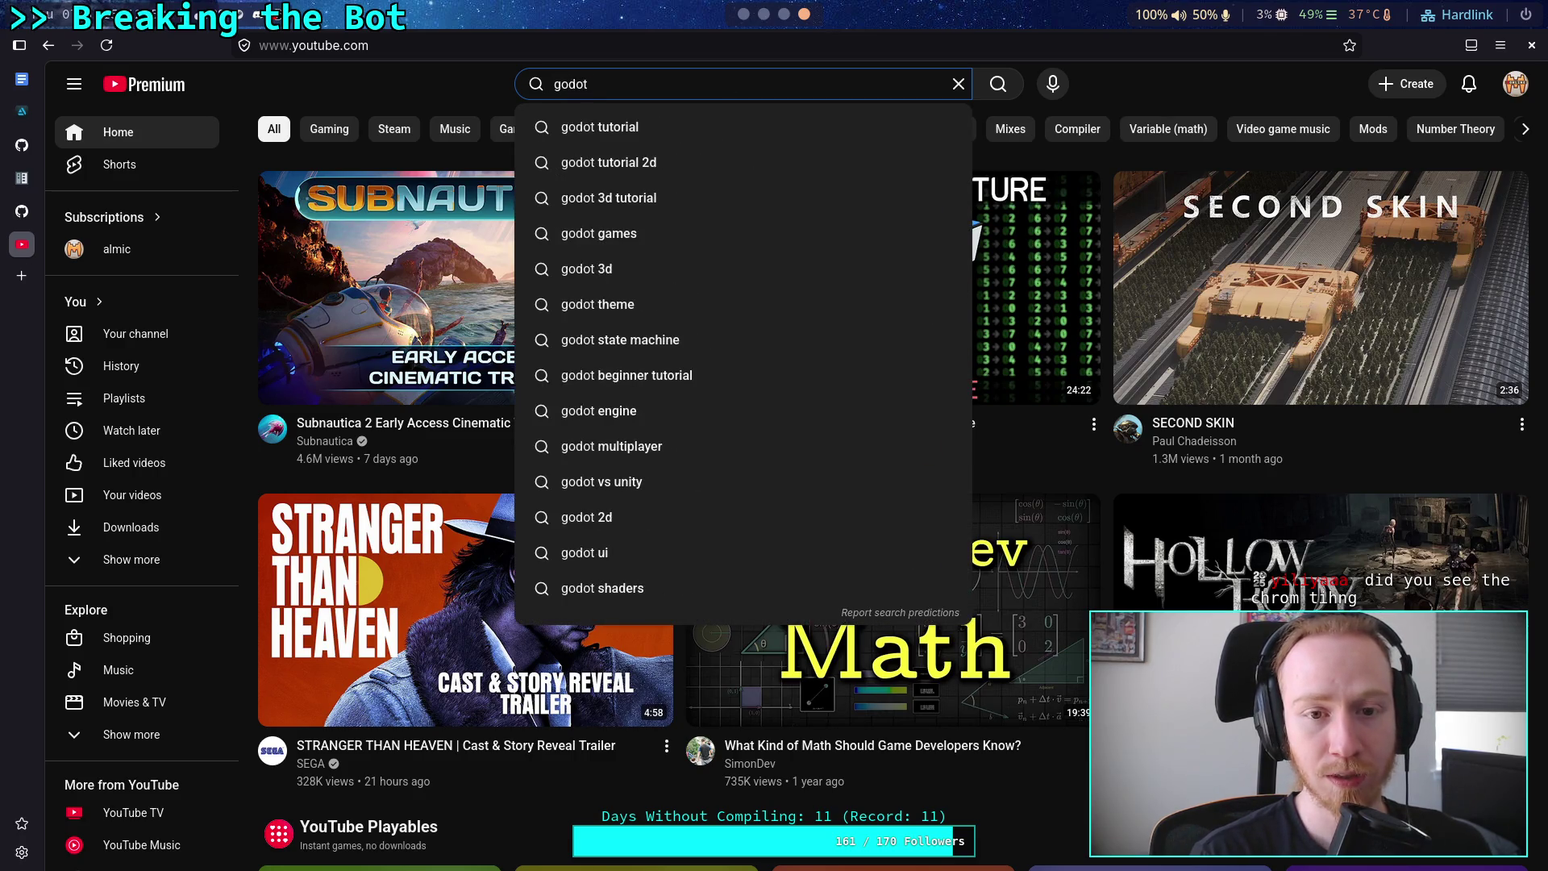
{"action": "type", "text": " destr"}
{"action": "key", "text": "Down"}
{"action": "key", "text": "Down"}
{"action": "key", "text": "Down"}
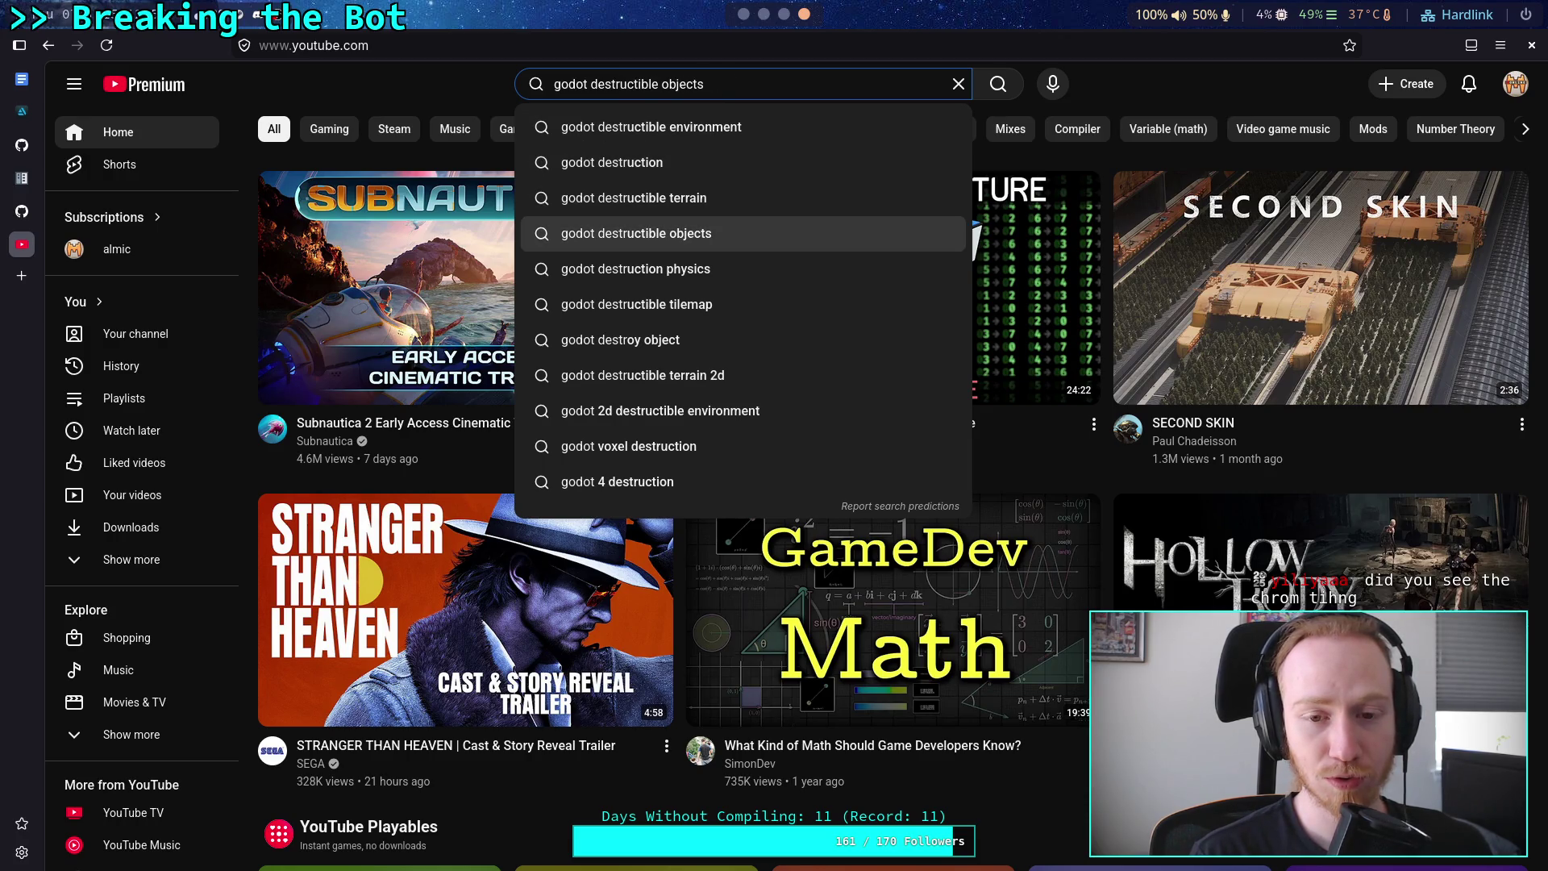
{"action": "key", "text": "Return"}
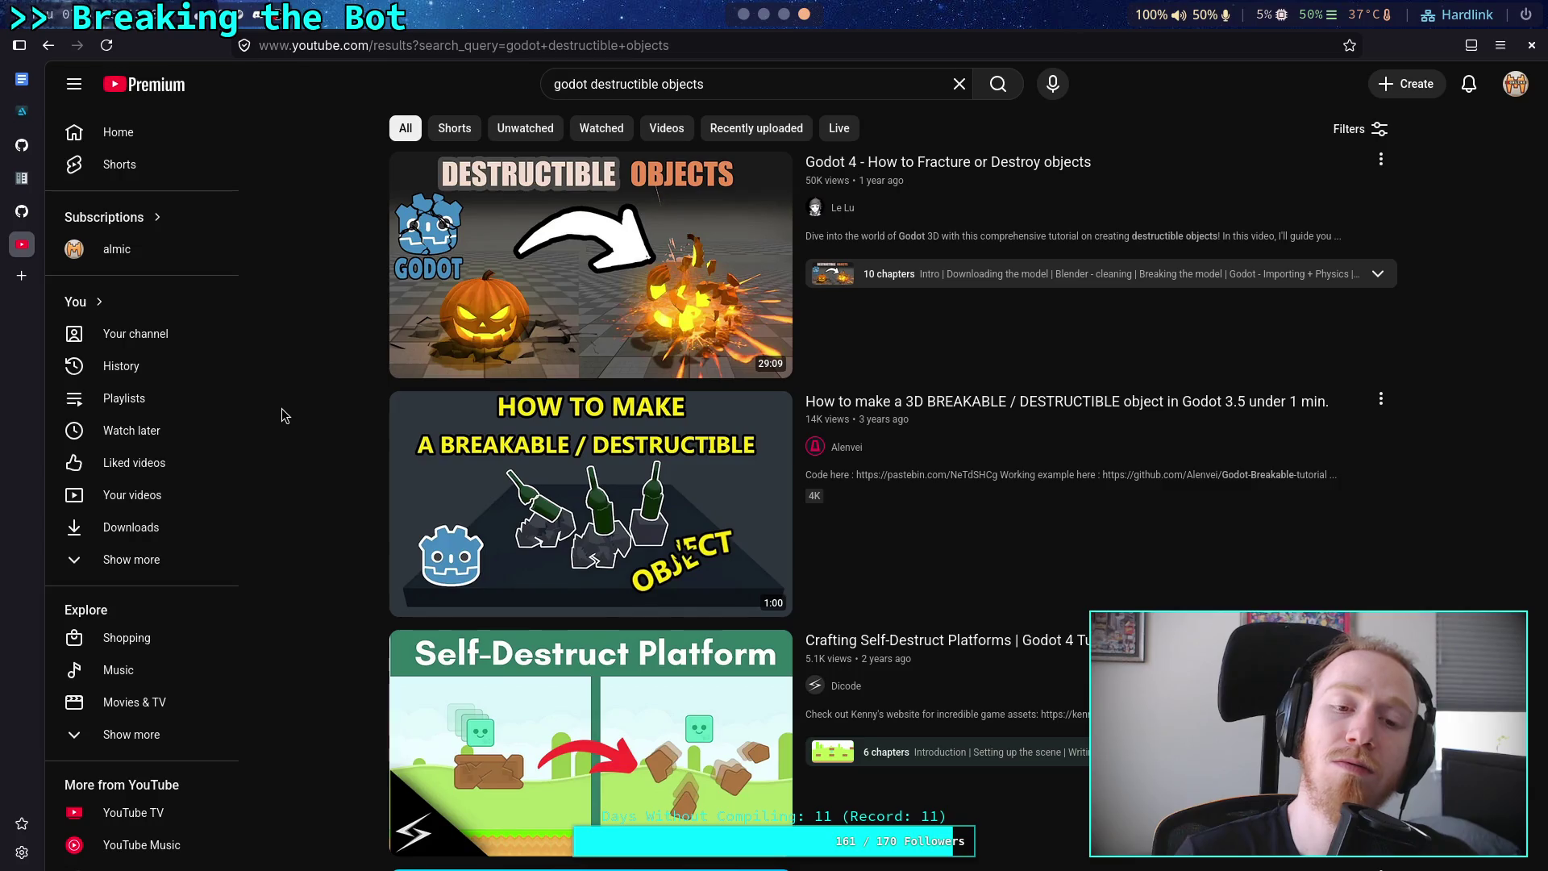
Step: Browse further down the 'godot destructible objects' tutorial results, then return to the Godot editor
{"action": "scroll", "coordinate": [282, 416], "scroll_direction": "down", "scroll_amount": 8}
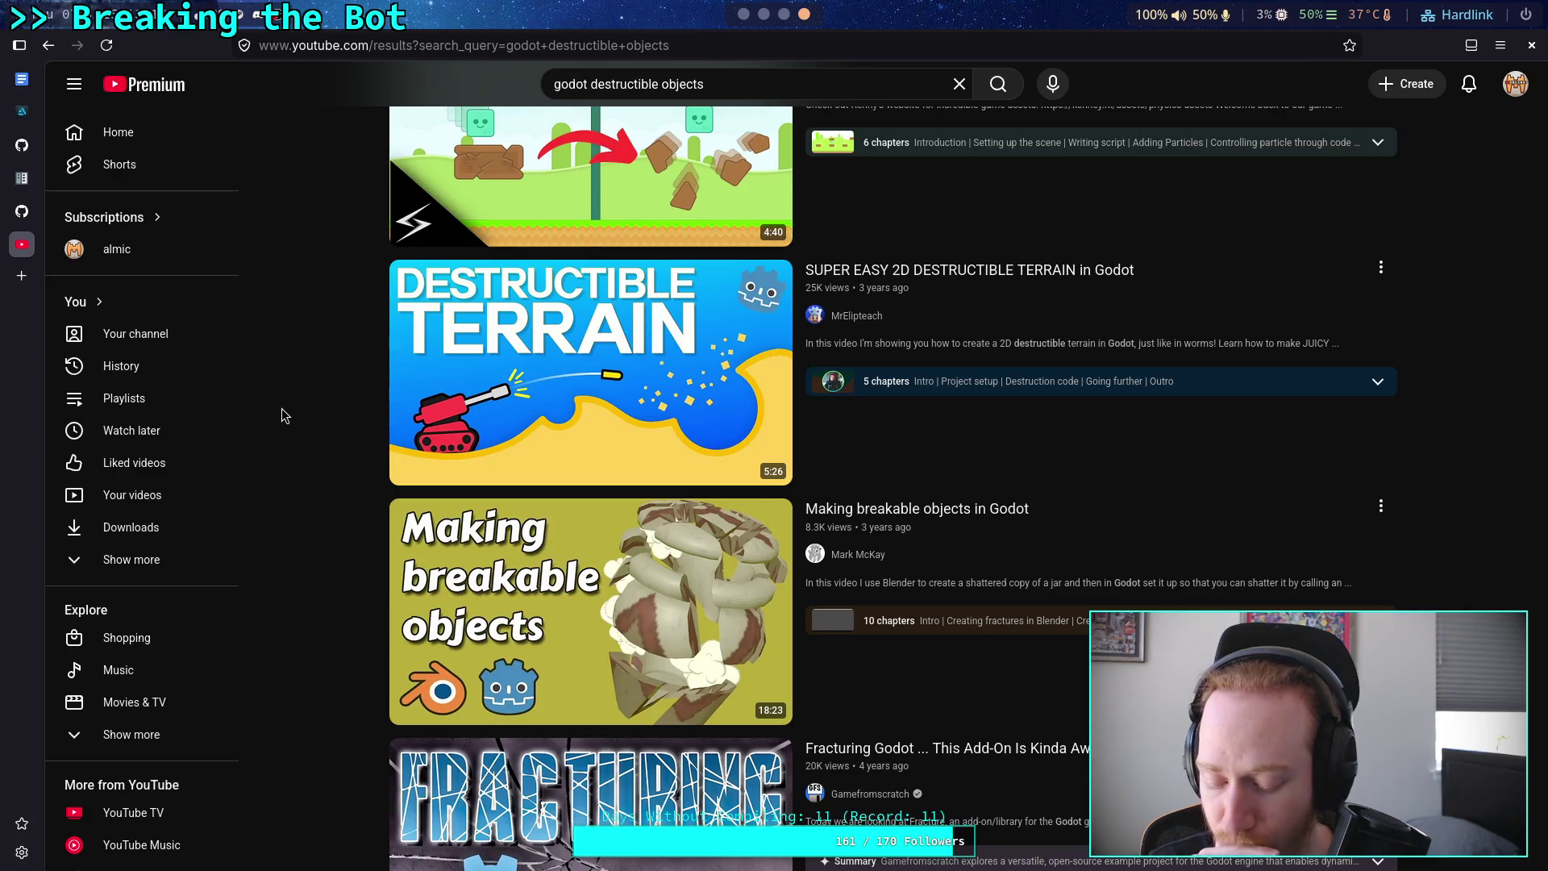
{"action": "scroll", "coordinate": [281, 416], "scroll_direction": "down", "scroll_amount": 1}
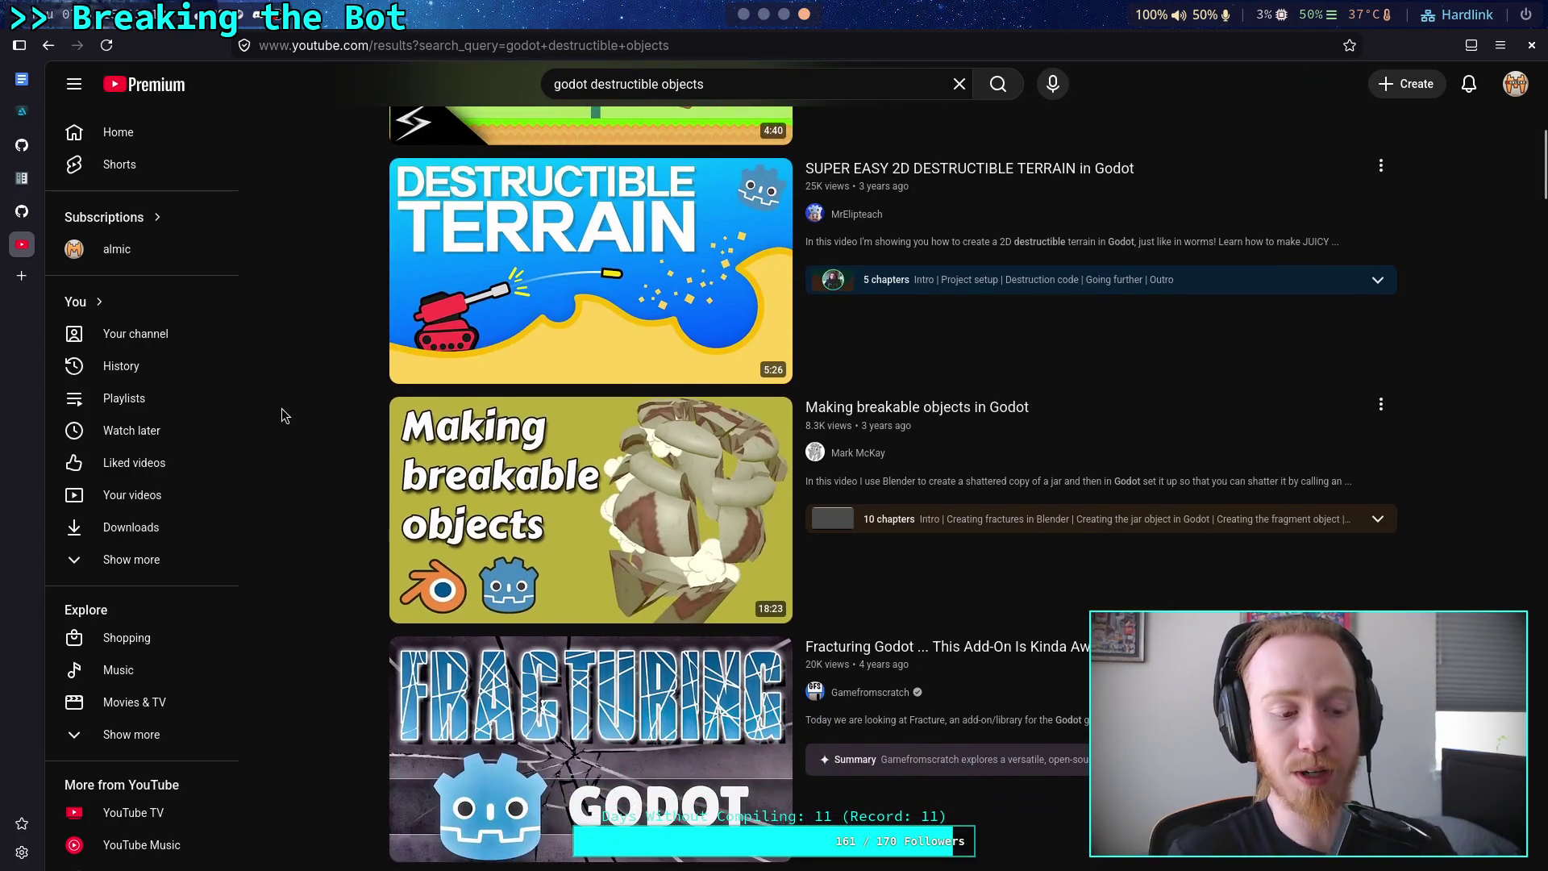
{"action": "scroll", "coordinate": [282, 416], "scroll_direction": "down", "scroll_amount": 3}
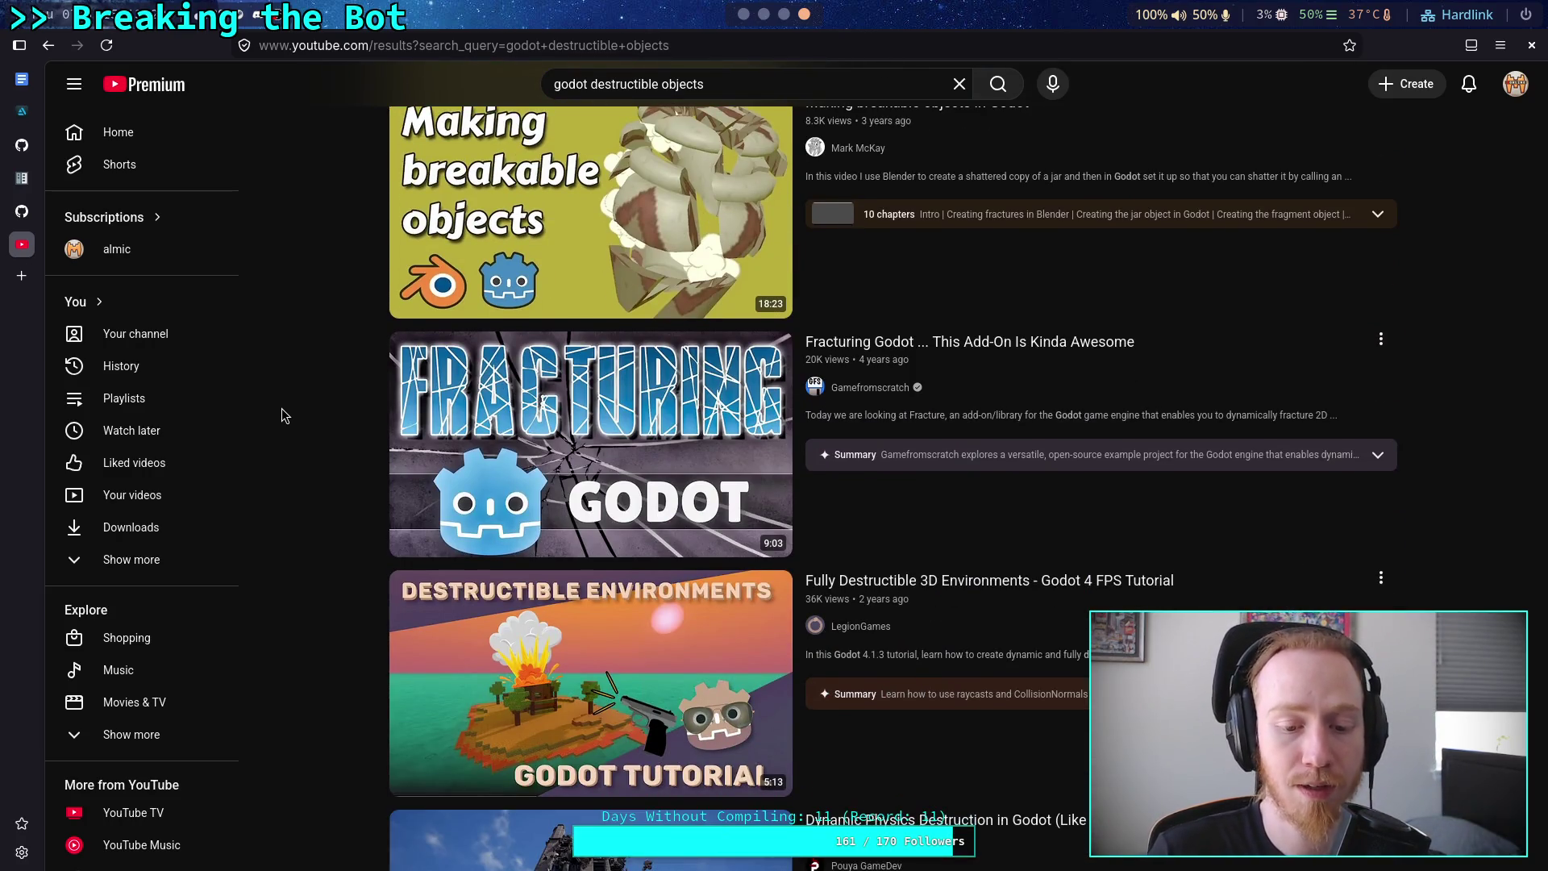
{"action": "scroll", "coordinate": [282, 416], "scroll_direction": "down", "scroll_amount": 3}
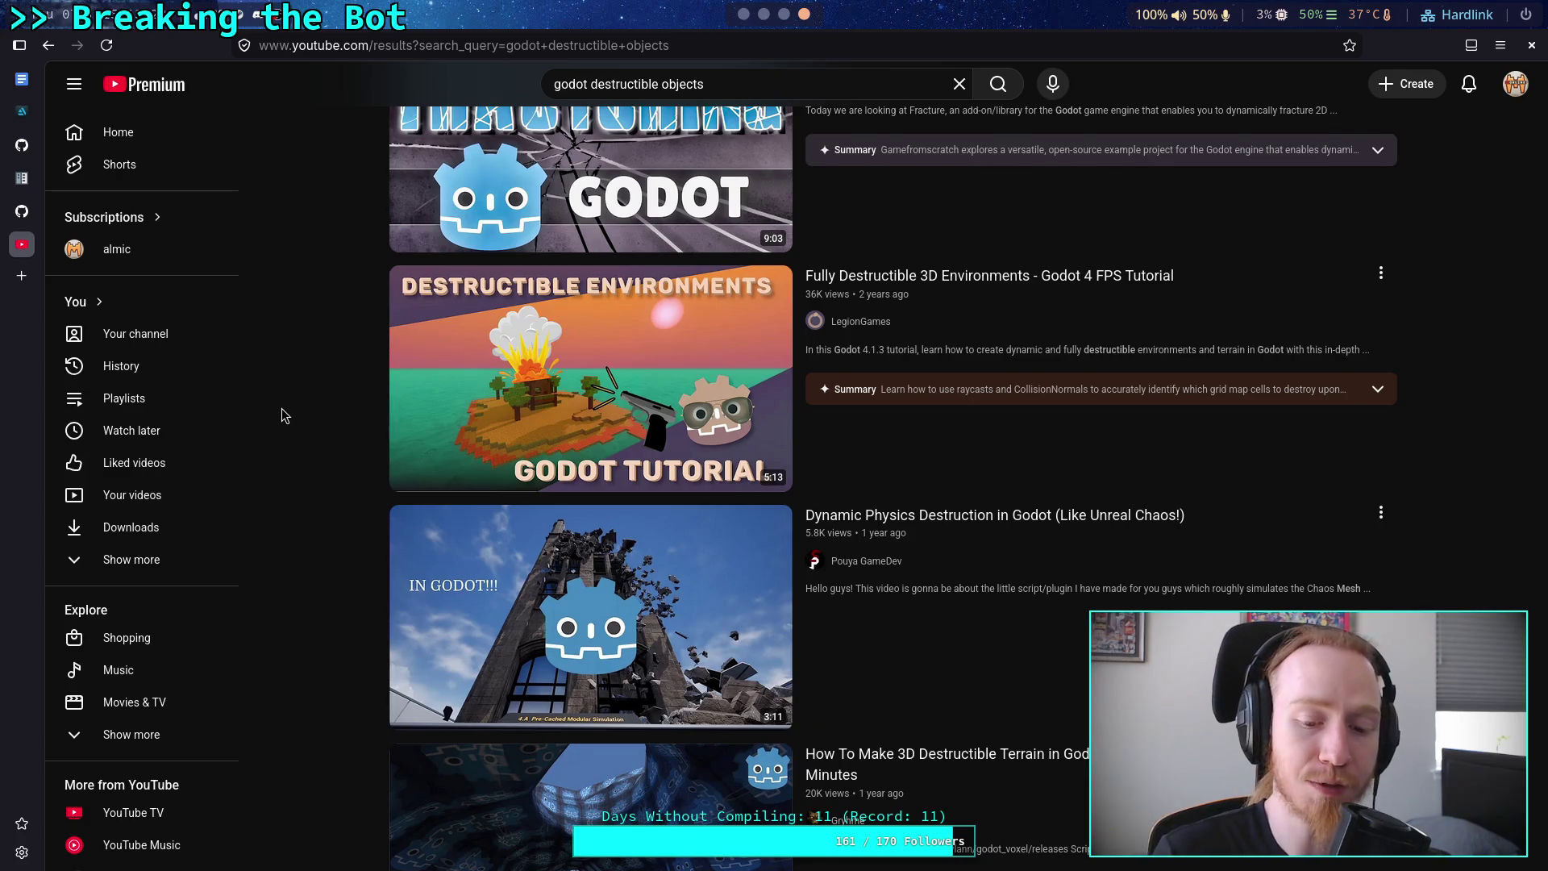
{"action": "scroll", "coordinate": [281, 415], "scroll_direction": "down", "scroll_amount": 3}
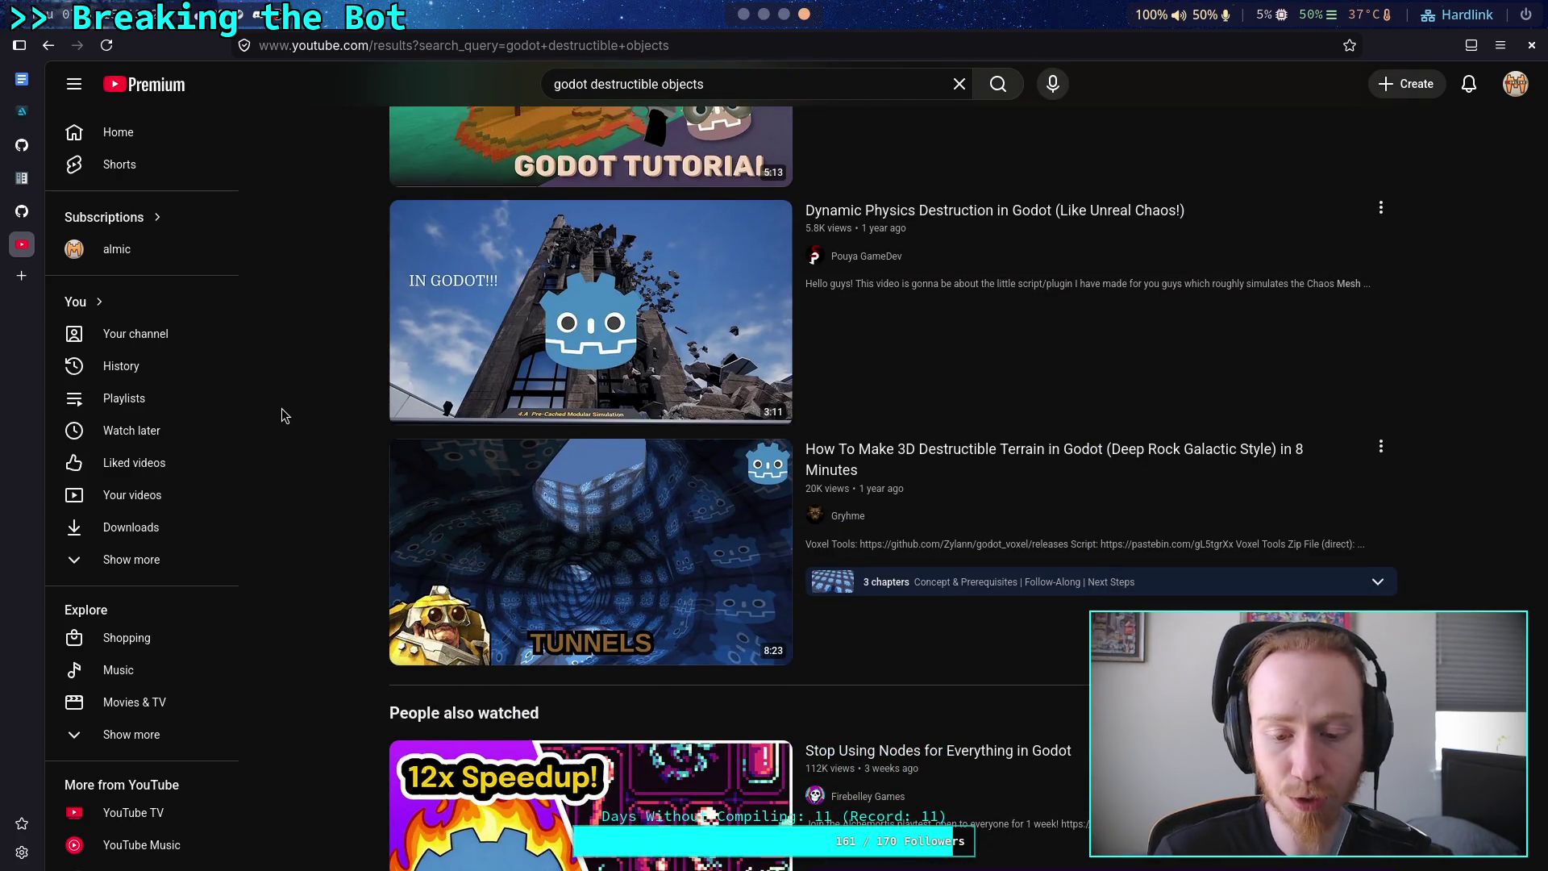
{"action": "scroll", "coordinate": [283, 415], "scroll_direction": "down", "scroll_amount": 4}
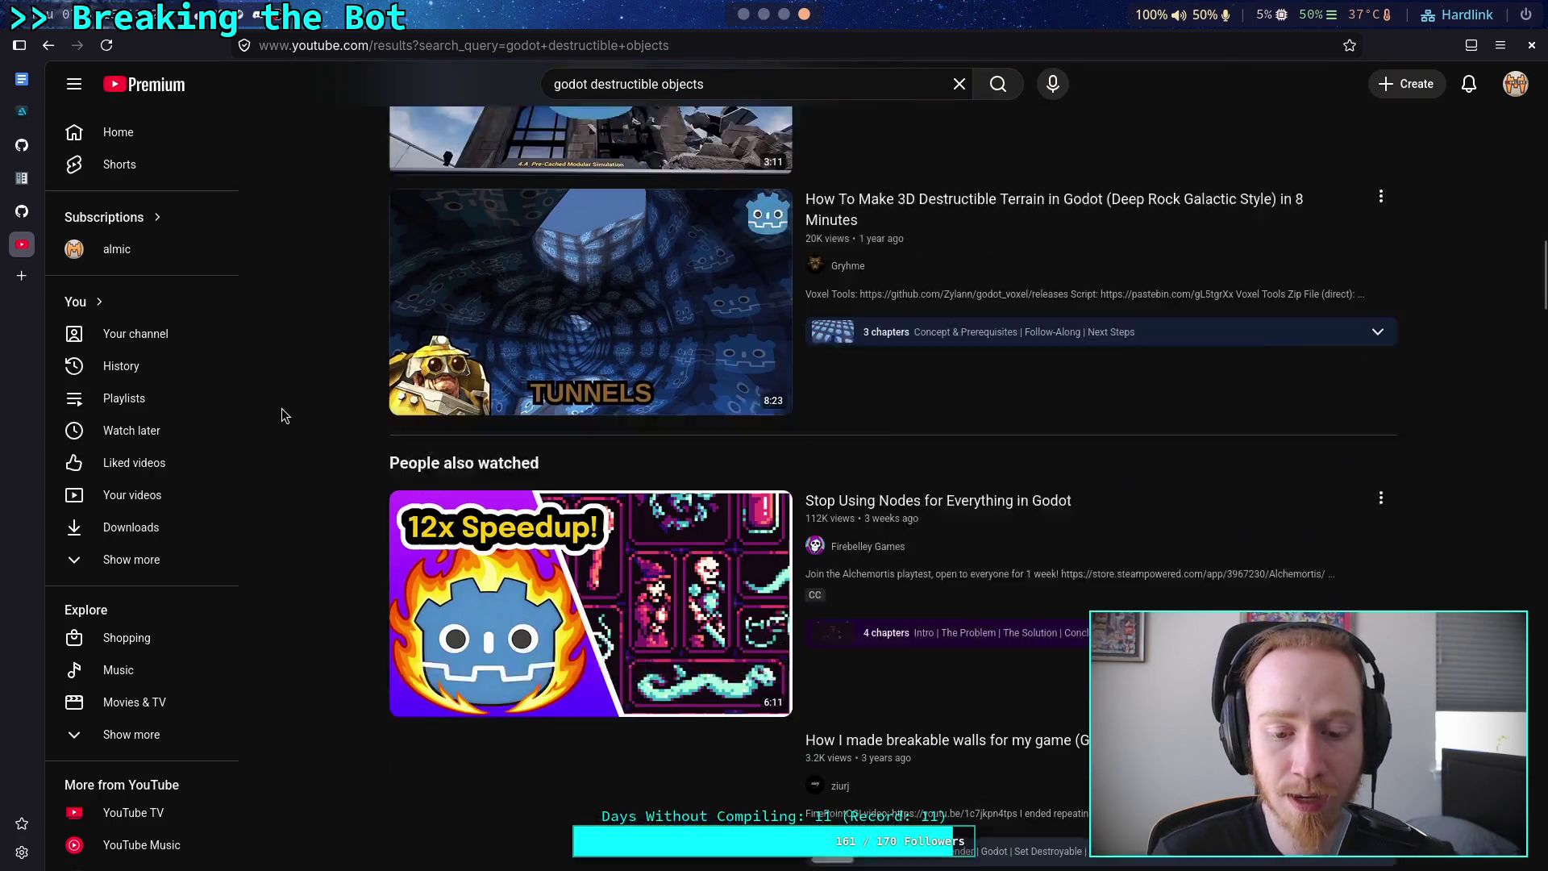
{"action": "scroll", "coordinate": [282, 416], "scroll_direction": "down", "scroll_amount": 2}
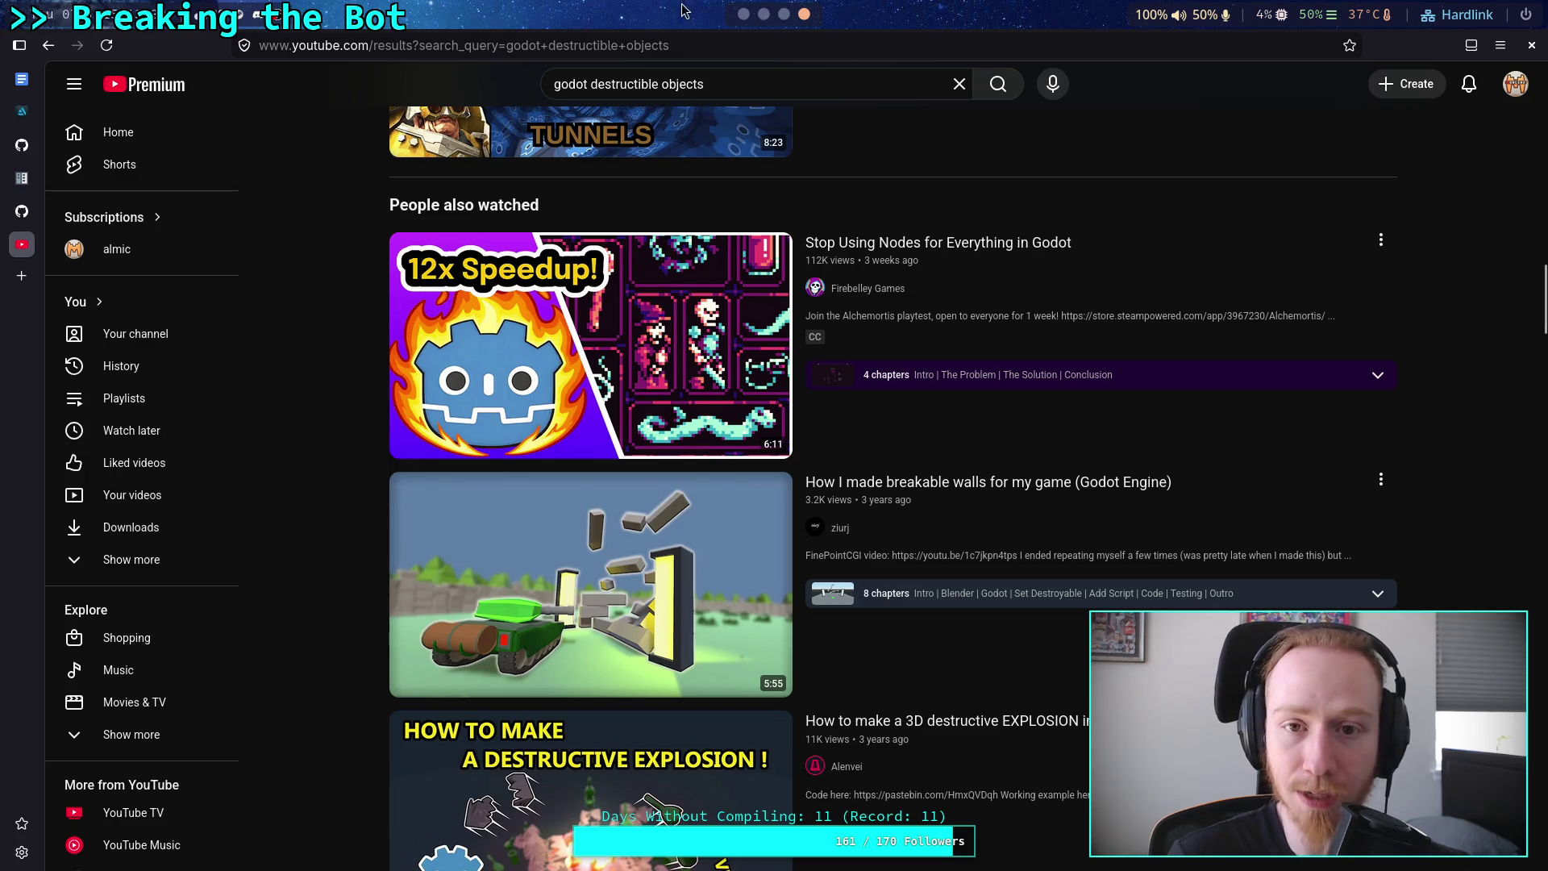
{"action": "key", "text": "super+1"}
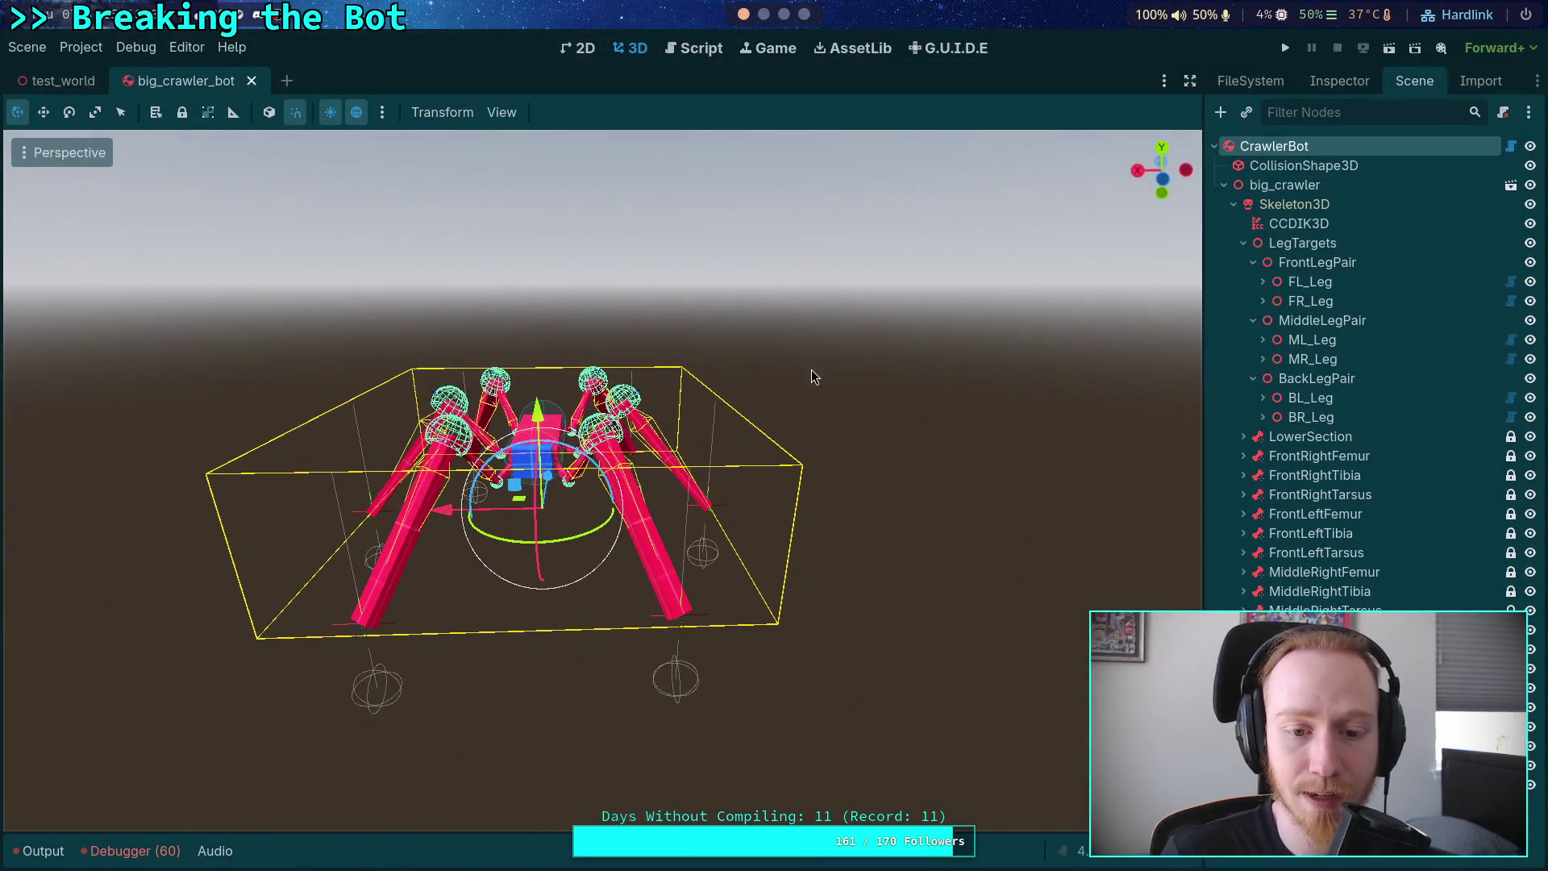
Step: Orbit above the crawler bot and briefly hide LowerSection, restoring it and FrontRightTibia
{"action": "scroll", "coordinate": [774, 401], "scroll_direction": "up", "scroll_amount": 5}
{"action": "scroll", "coordinate": [746, 400], "scroll_direction": "down", "scroll_amount": 5}
{"action": "left_click_drag", "start_coordinate": [746, 399], "coordinate": [695, 470]}
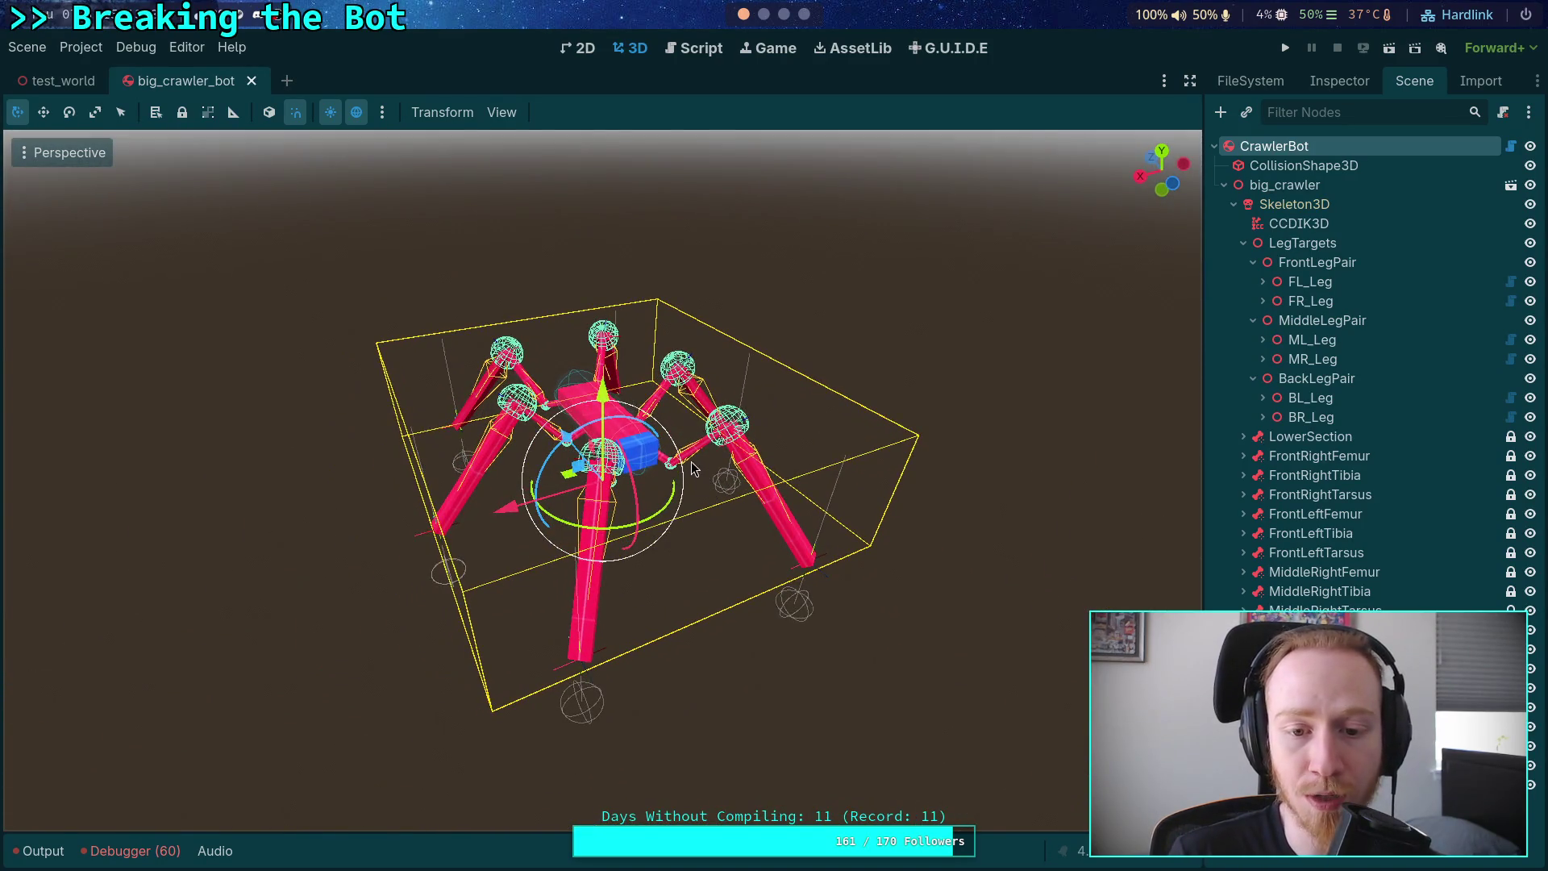
{"action": "left_click_drag", "start_coordinate": [867, 479], "coordinate": [810, 492]}
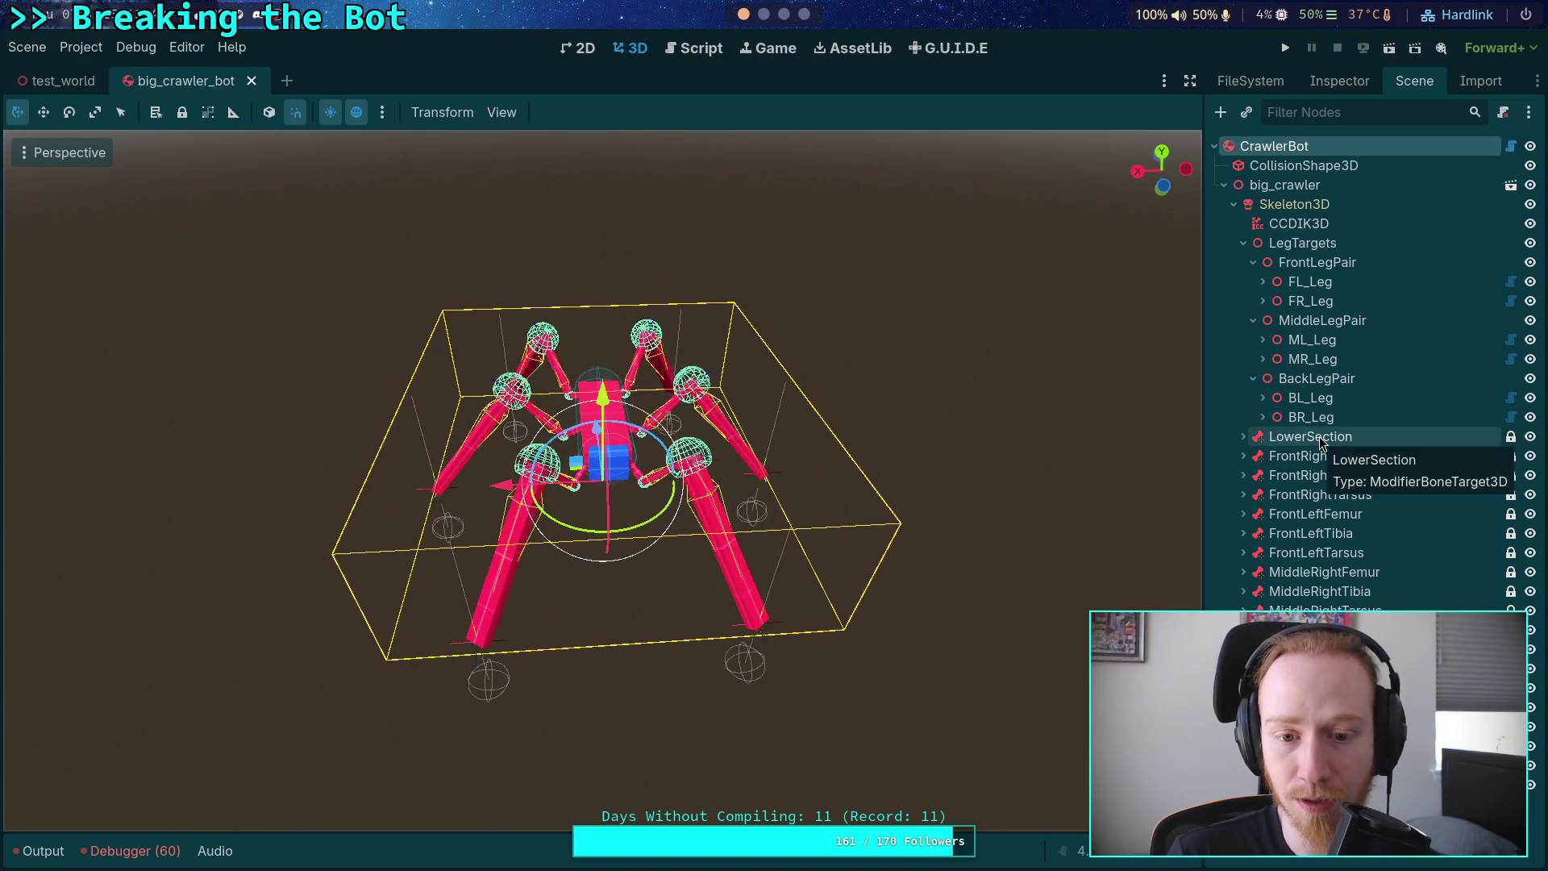
{"action": "left_click", "coordinate": [1370, 438]}
{"action": "left_click", "coordinate": [1529, 436]}
{"action": "left_click", "coordinate": [1529, 436]}
{"action": "left_click", "coordinate": [1530, 476]}
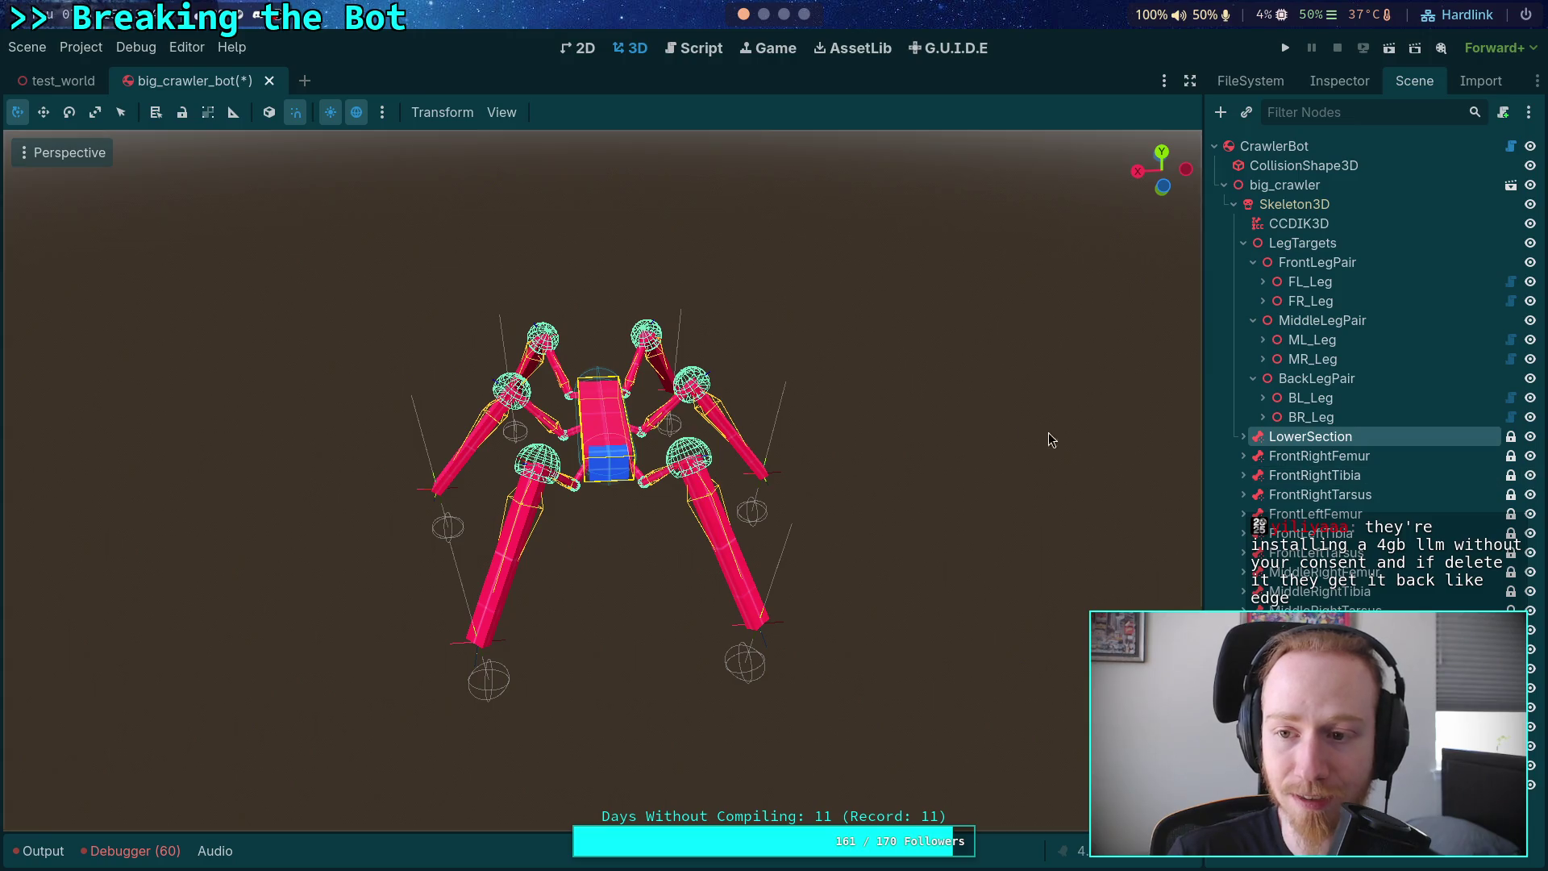
Step: Hide the MiddleRight femur, tibia and tarsus pieces, then show them again
{"action": "left_click_drag", "start_coordinate": [1066, 444], "coordinate": [902, 419]}
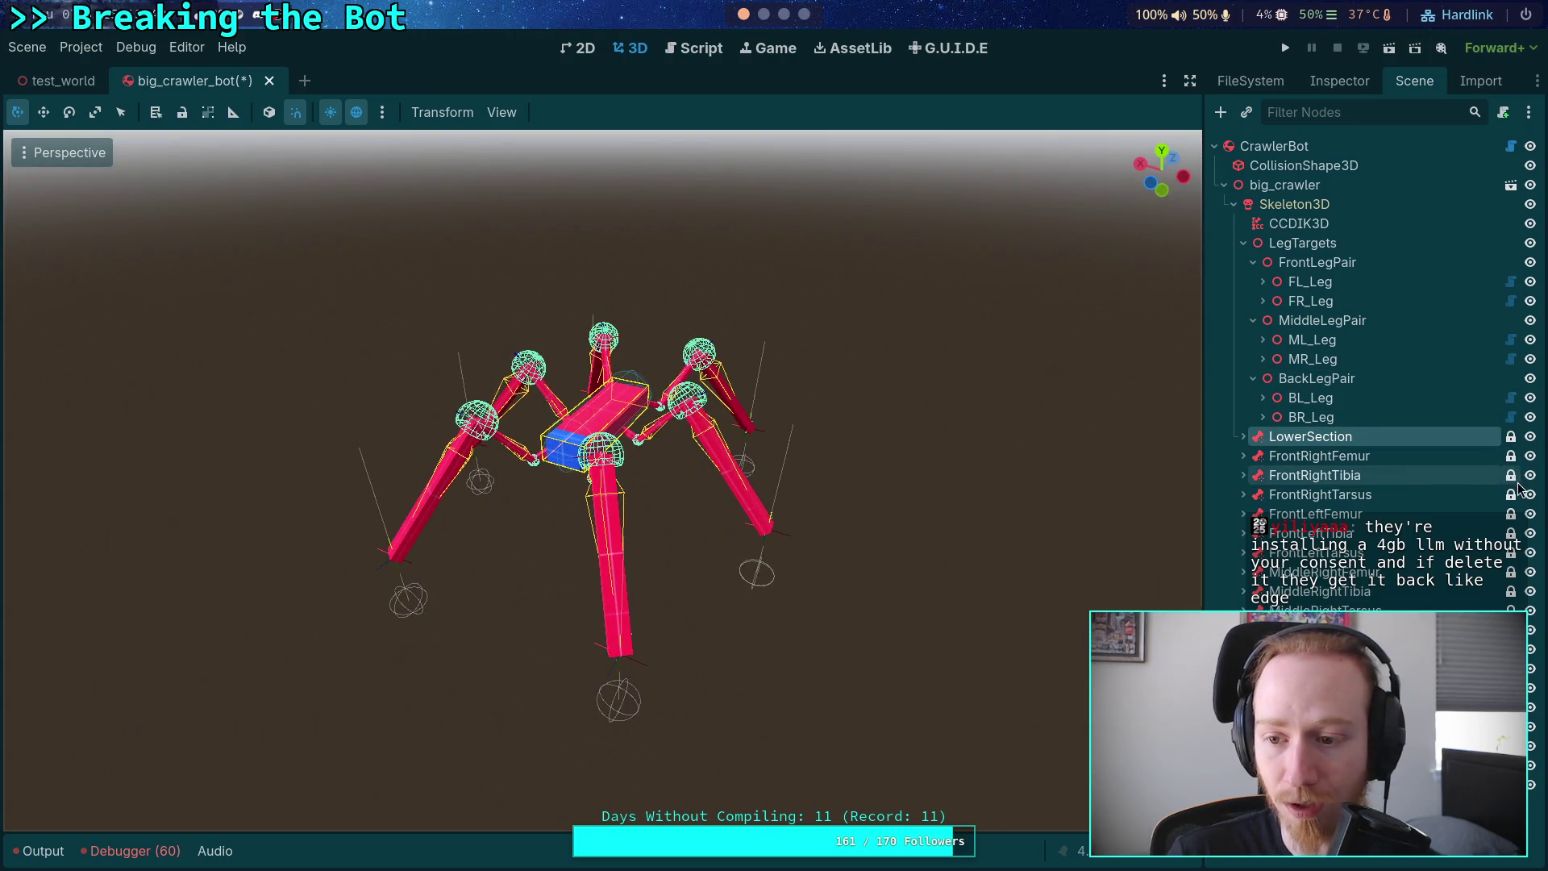
{"action": "left_click", "coordinate": [1531, 574]}
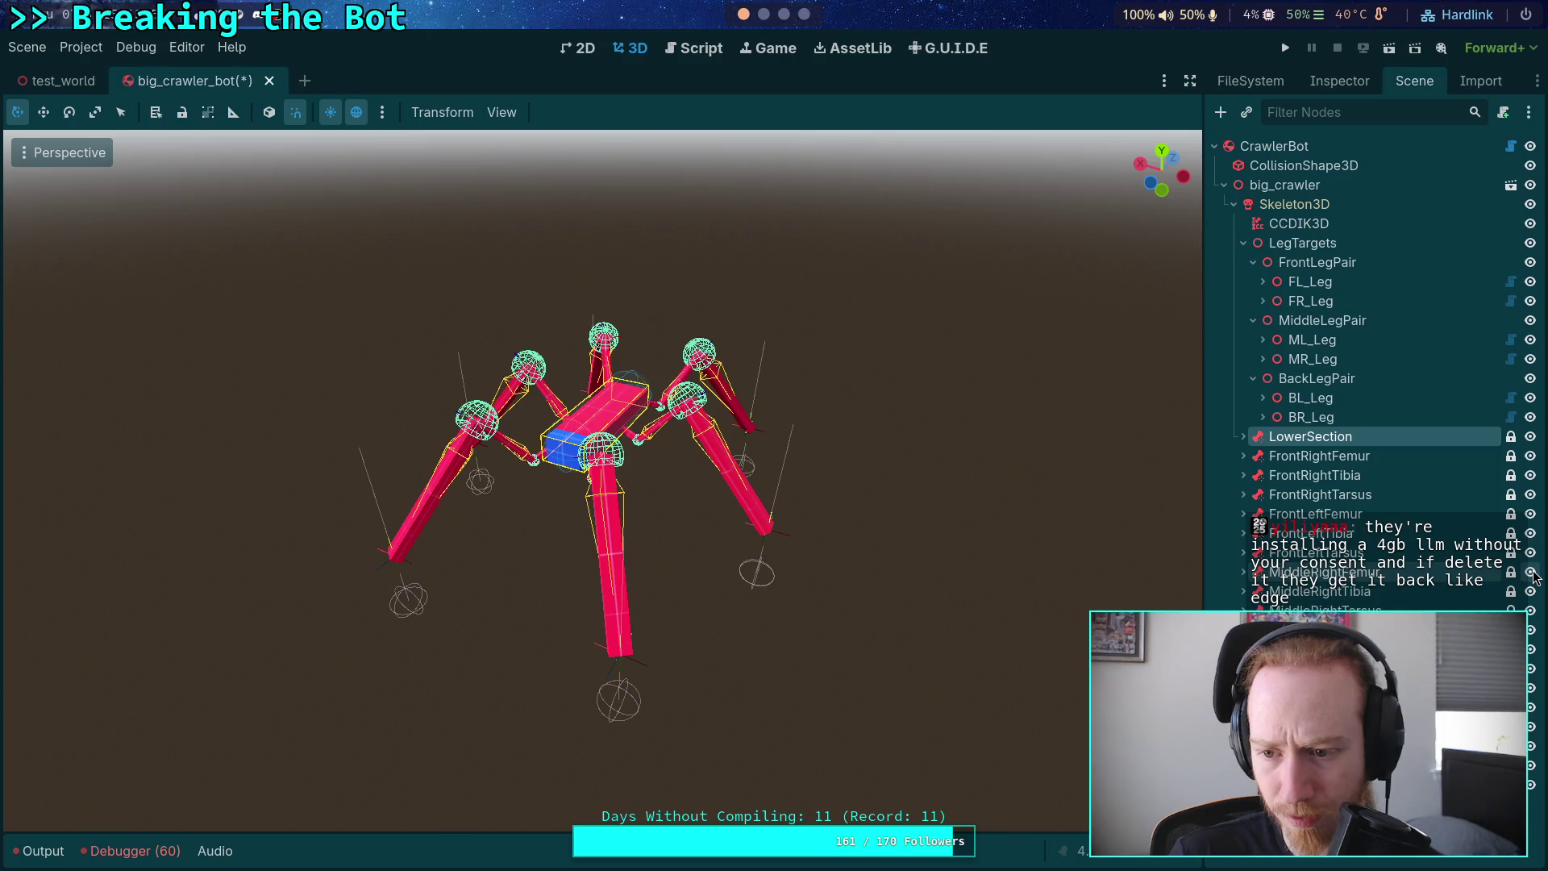
{"action": "left_click", "coordinate": [1531, 593]}
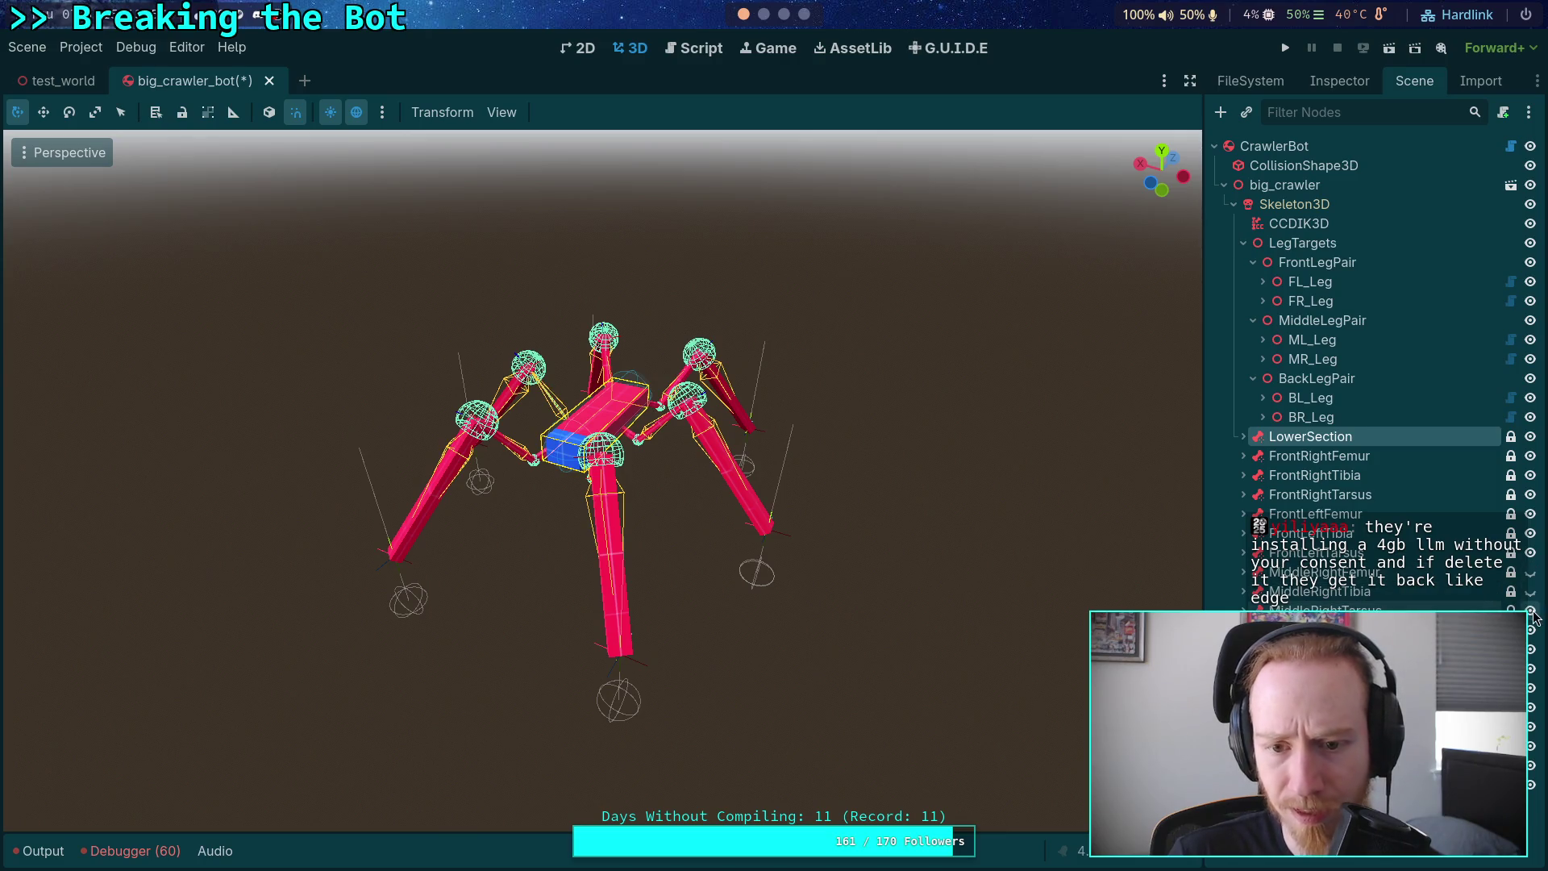
{"action": "left_click", "coordinate": [1531, 612]}
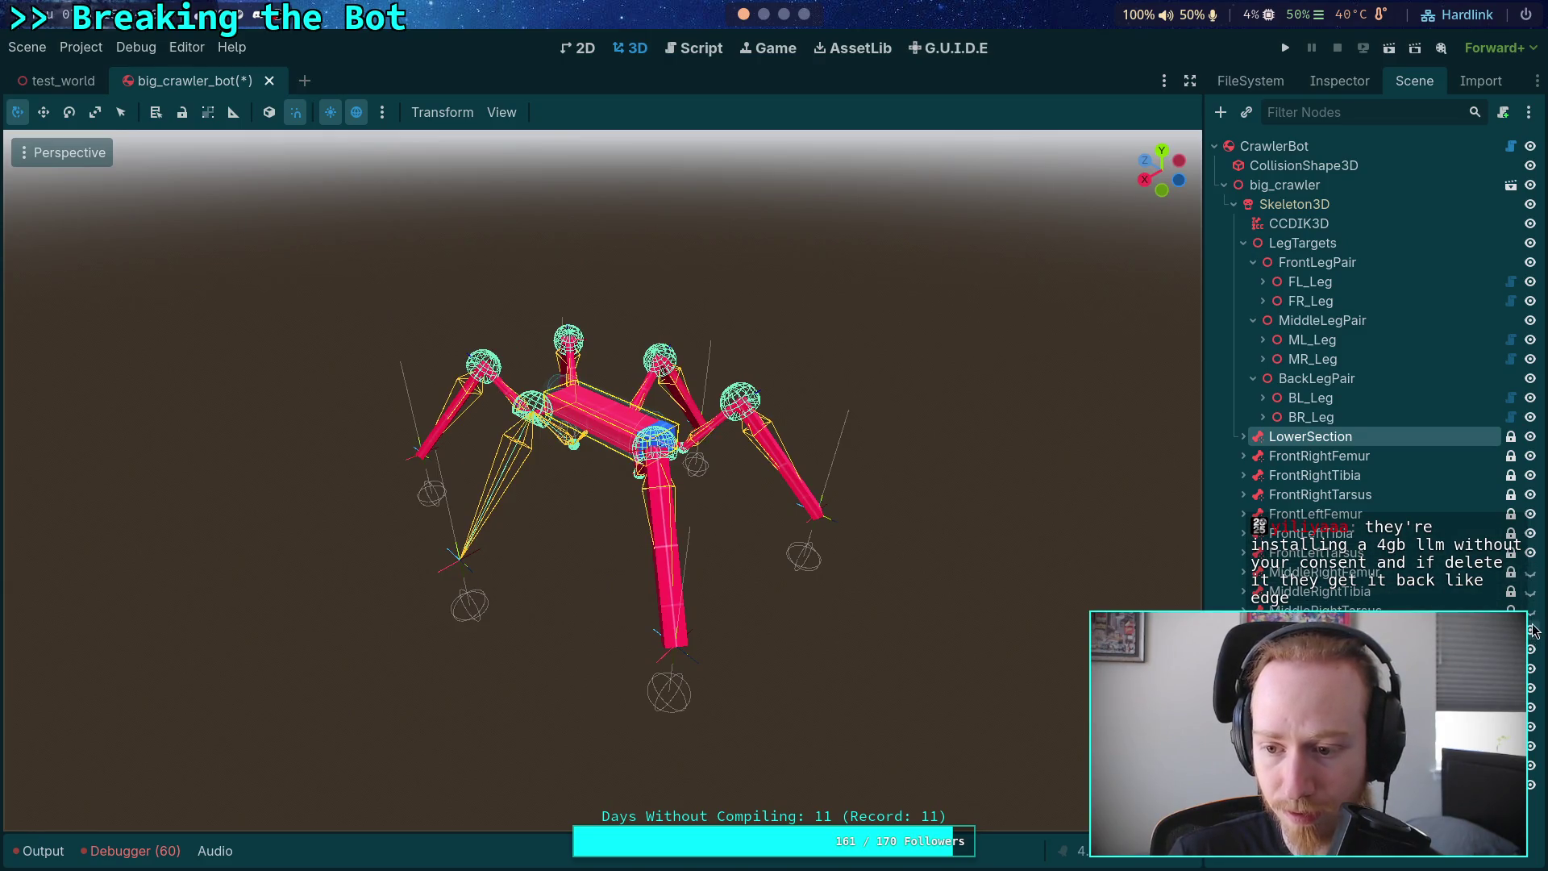
{"action": "left_click", "coordinate": [1530, 574]}
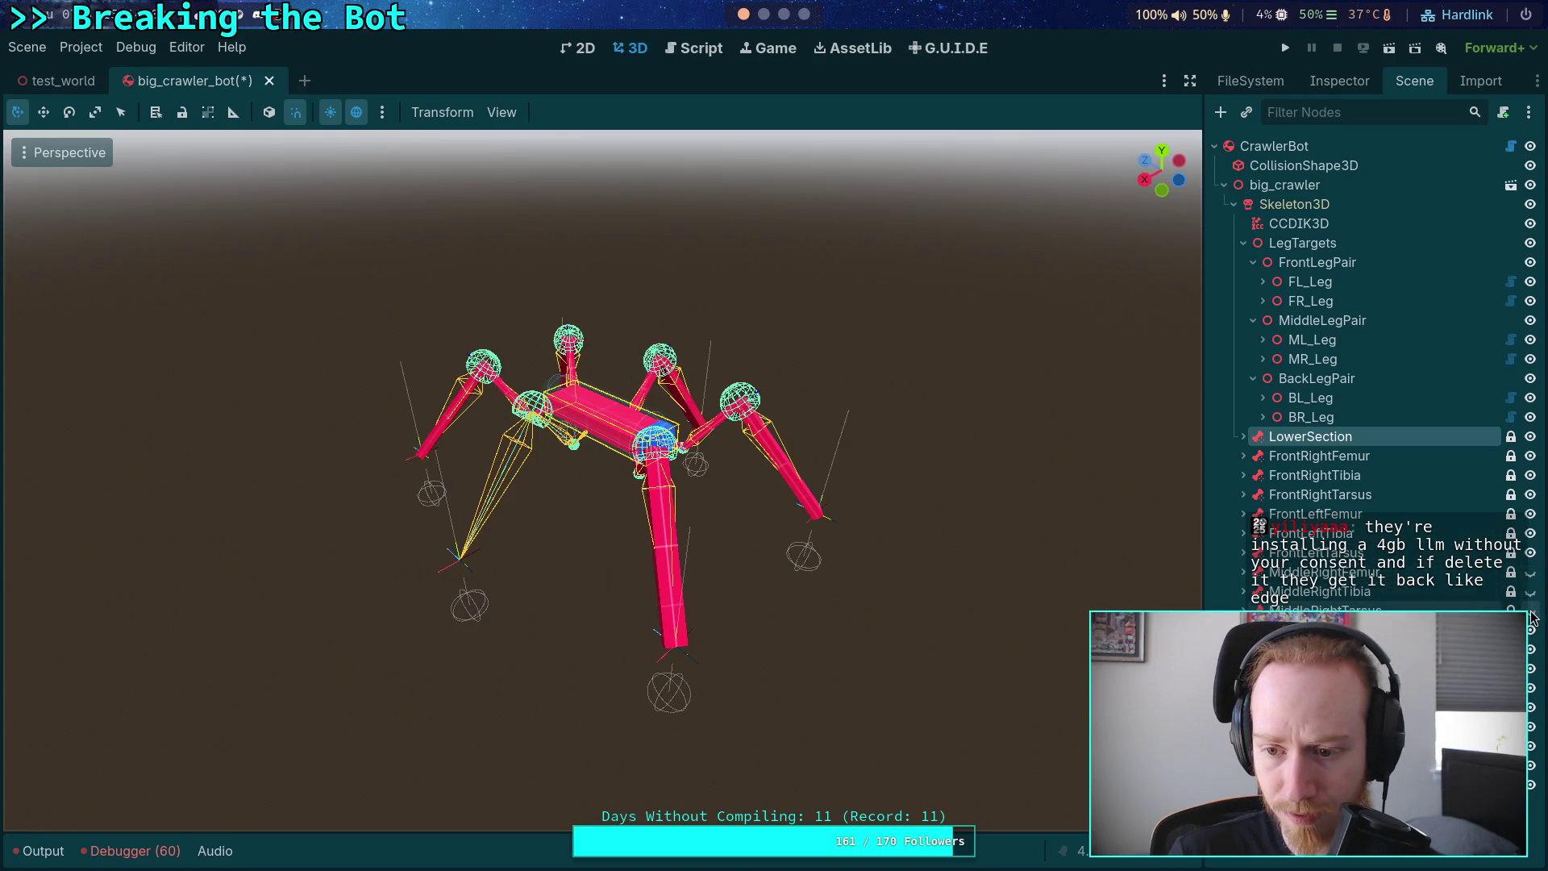
{"action": "left_click", "coordinate": [1530, 592]}
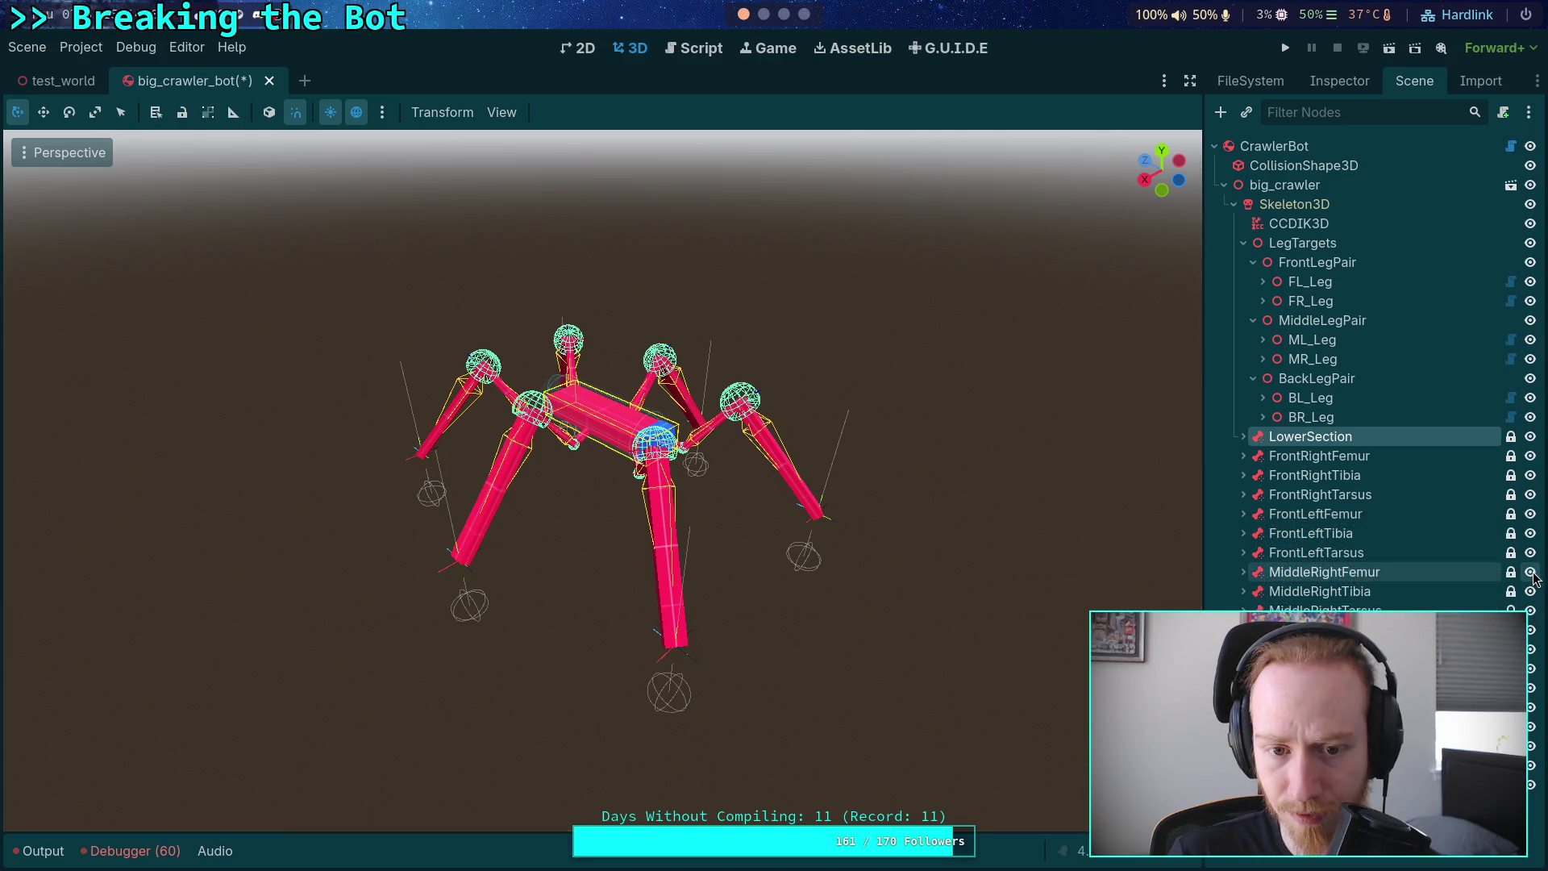
{"action": "left_click", "coordinate": [1530, 610]}
{"action": "left_click", "coordinate": [1531, 610]}
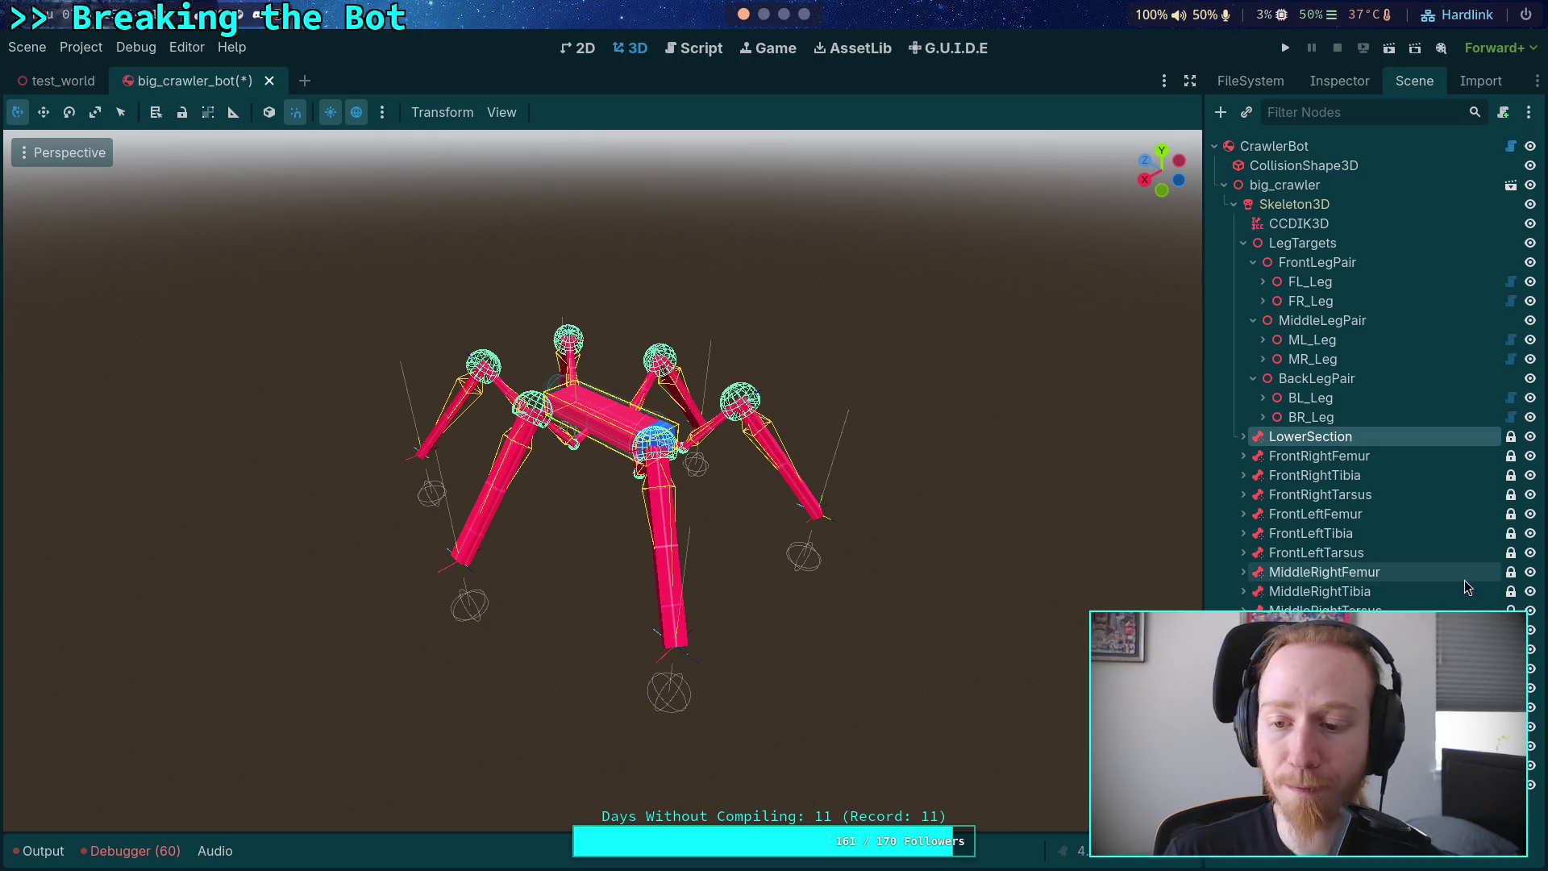
Step: Select MiddleRightTibia and orbit to a near-frontal view of the crawler
{"action": "left_click", "coordinate": [1353, 593]}
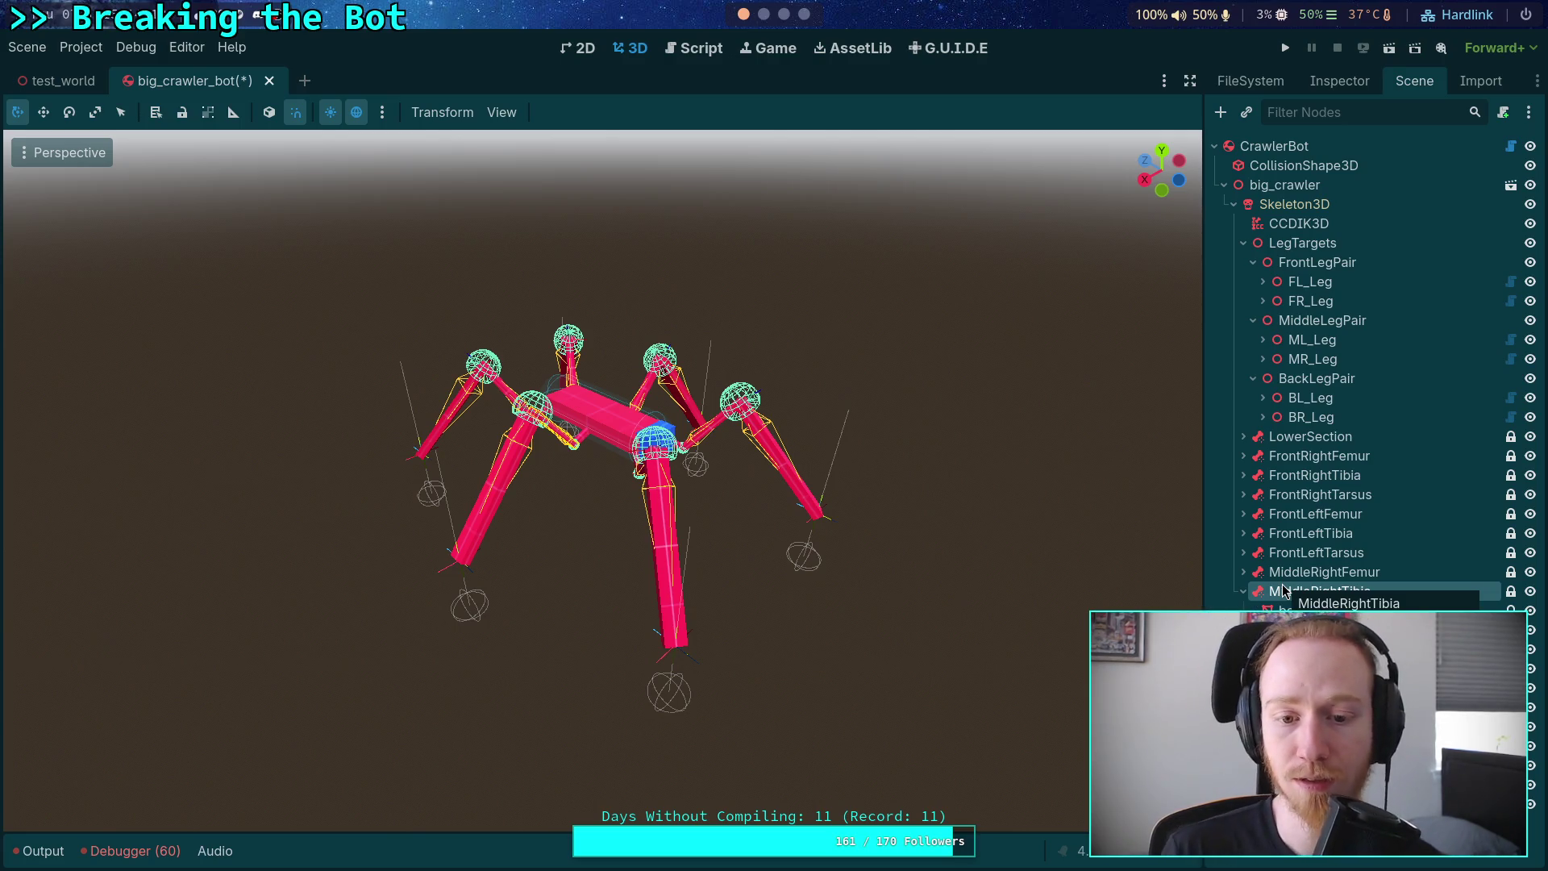
{"action": "left_click_drag", "start_coordinate": [1034, 622], "coordinate": [878, 593]}
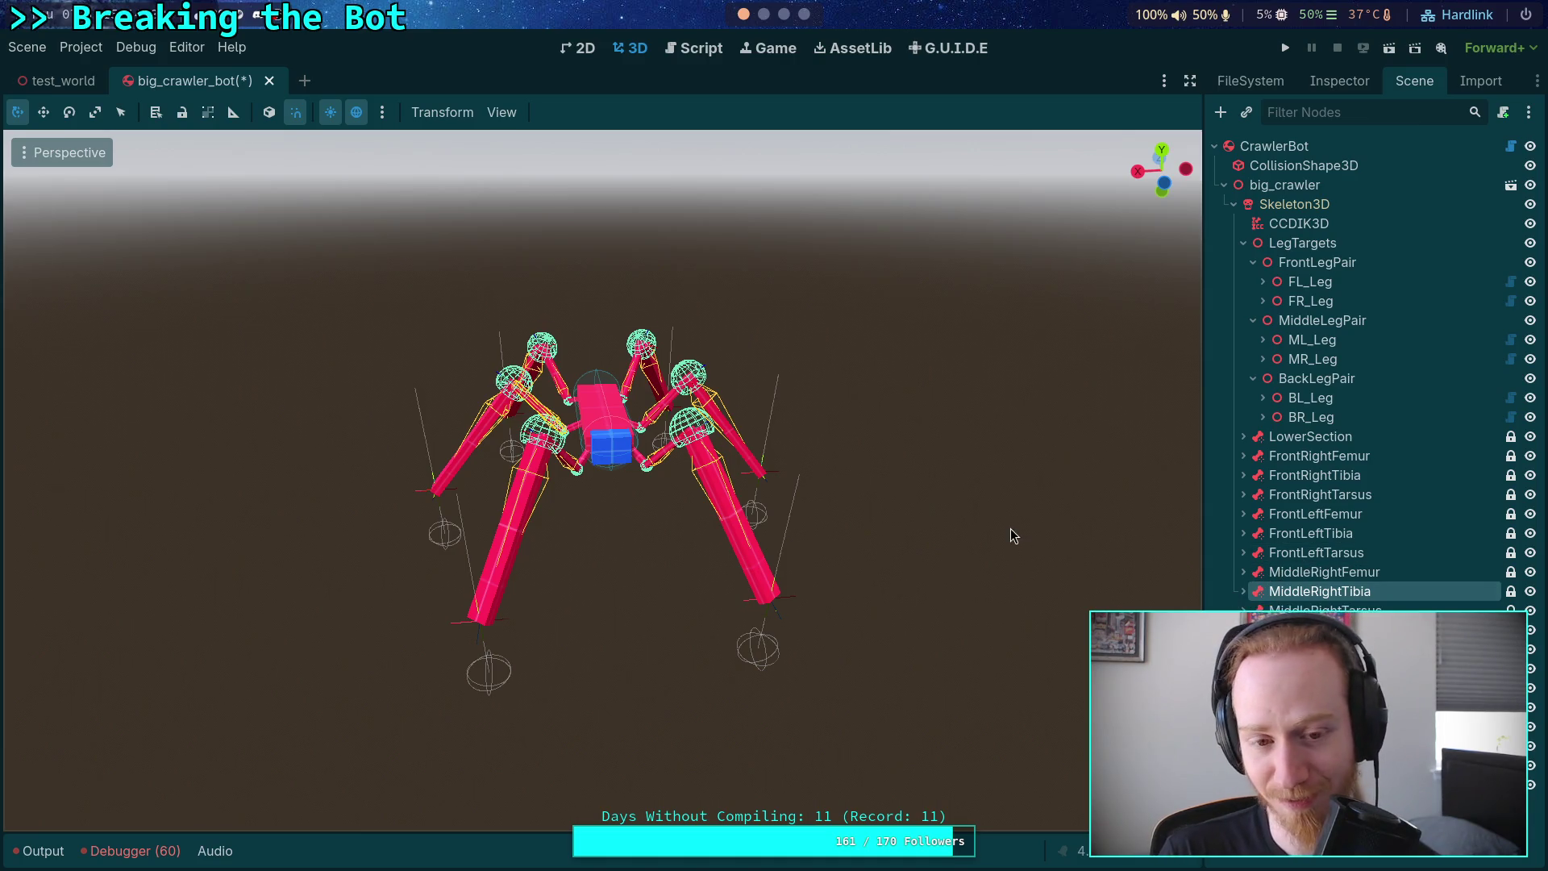
{"action": "scroll", "coordinate": [963, 553], "scroll_direction": "up", "scroll_amount": 3}
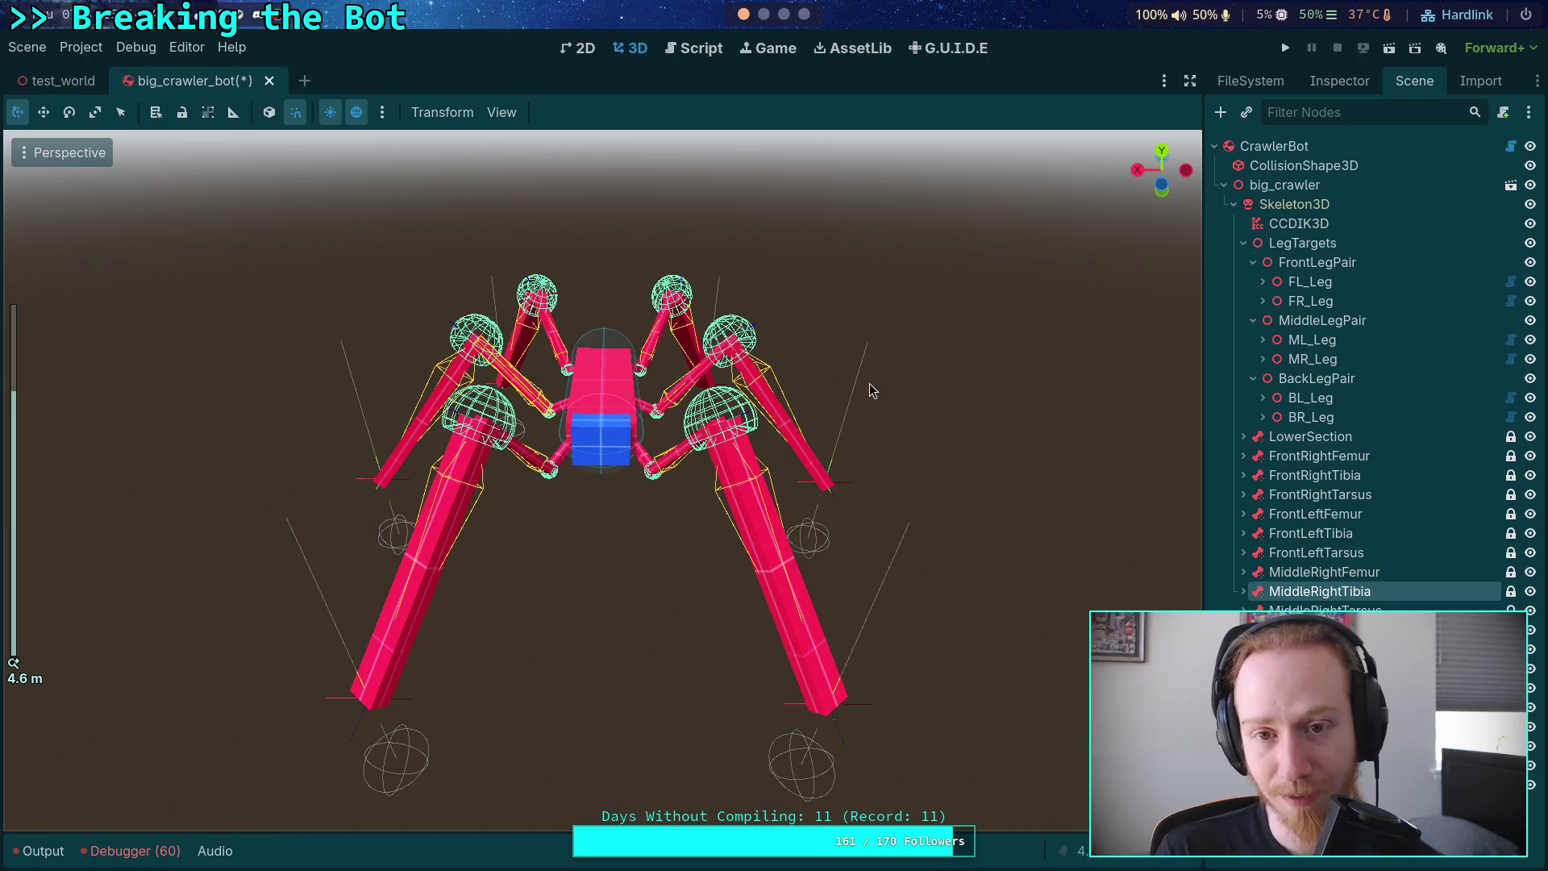
{"action": "left_click", "coordinate": [497, 113]}
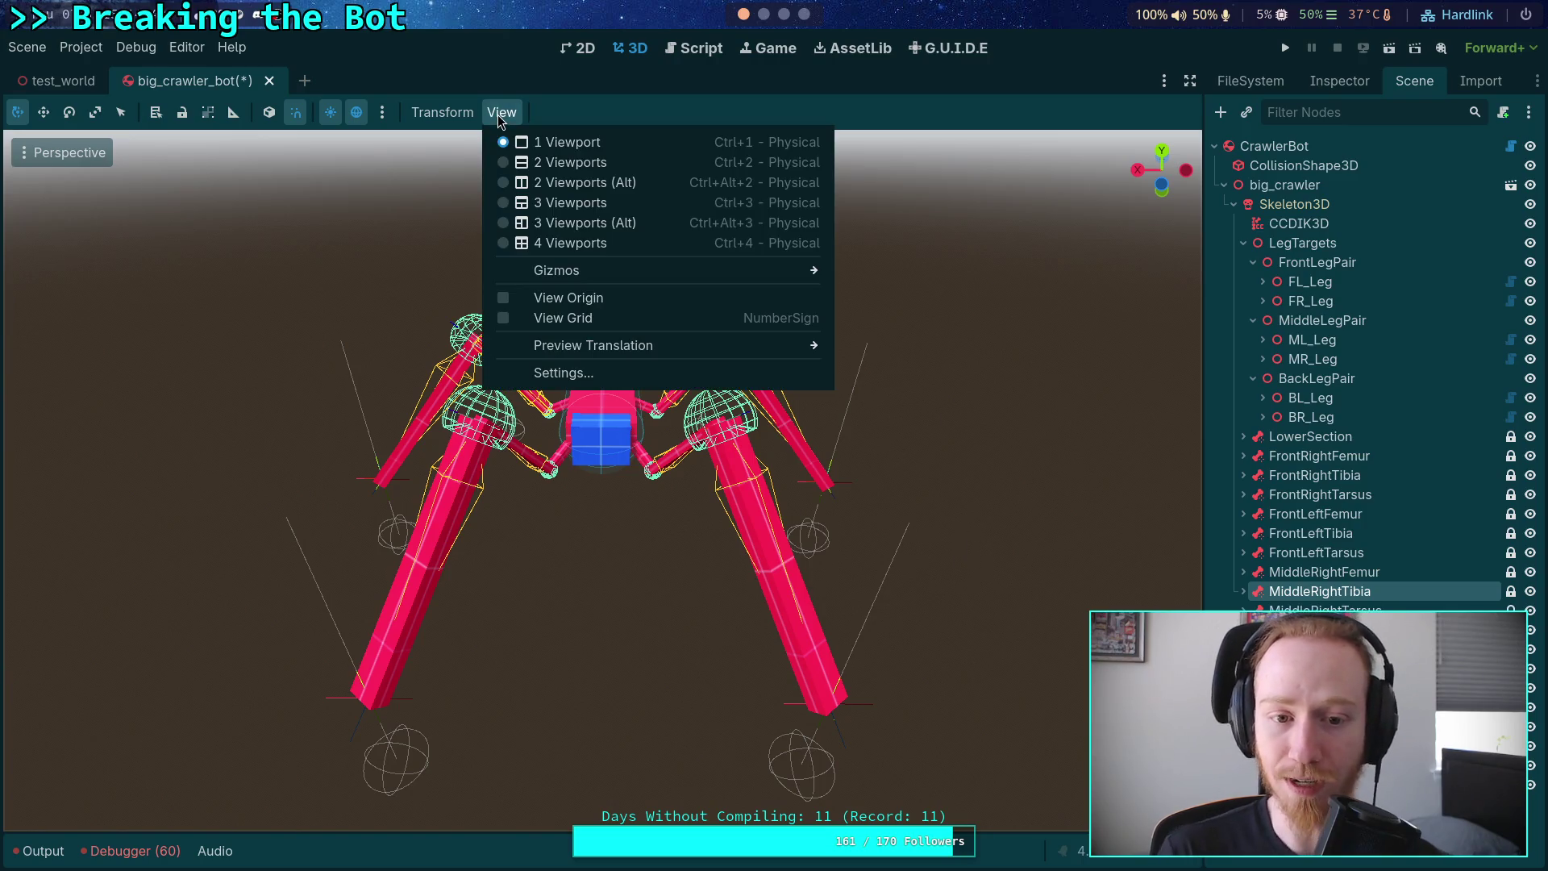
Step: Hide the ChainIK3D and ShapeCast3D gizmos, then collapse LegTargets in the Scene dock
{"action": "mouse_move", "coordinate": [724, 282]}
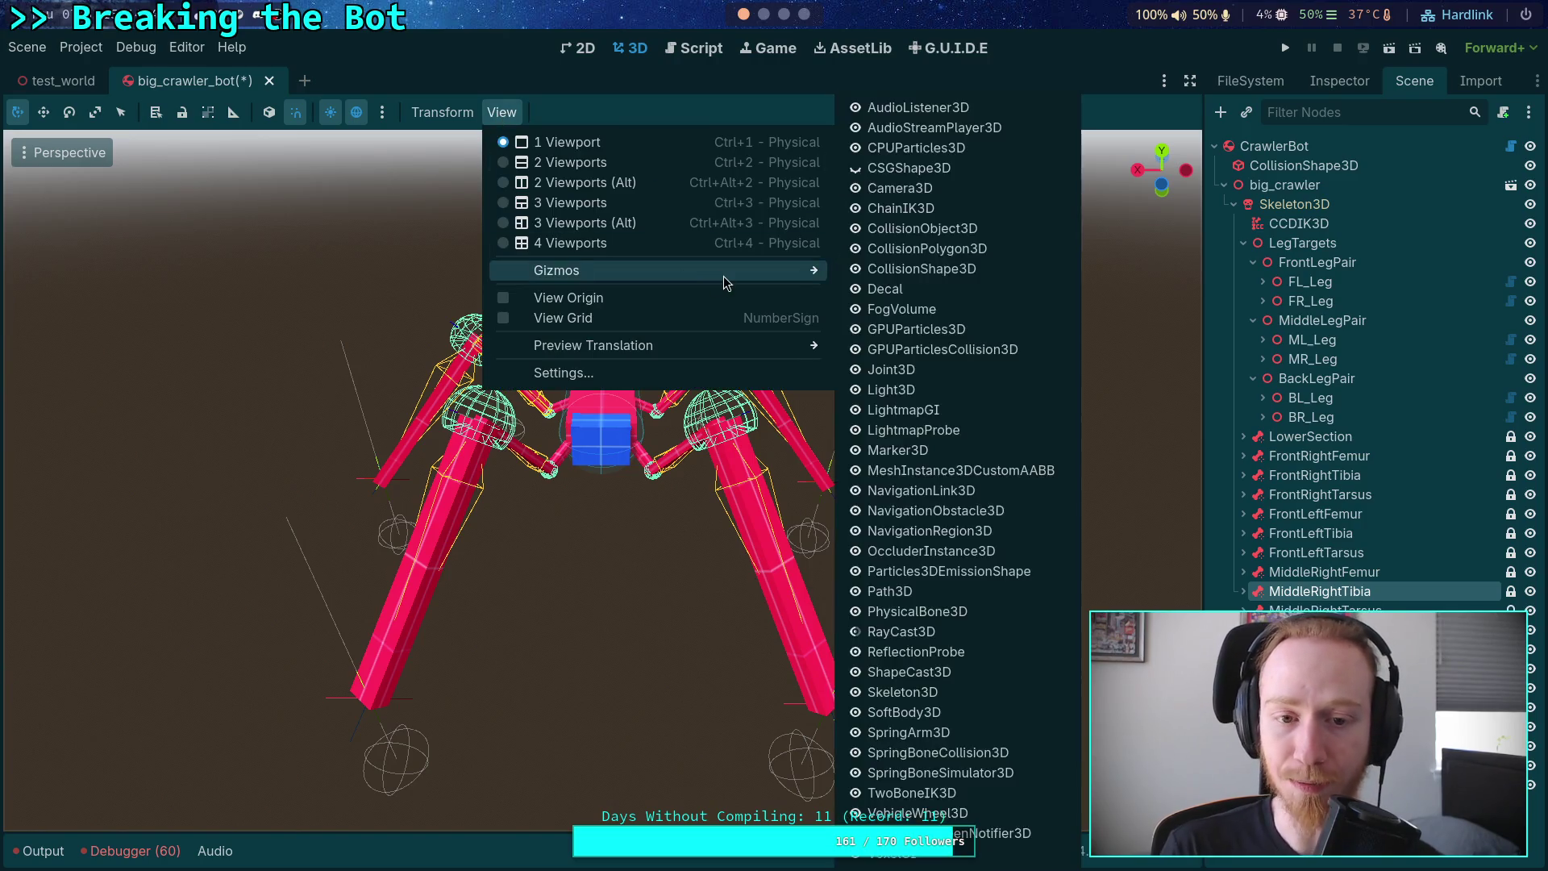
{"action": "left_click", "coordinate": [856, 209]}
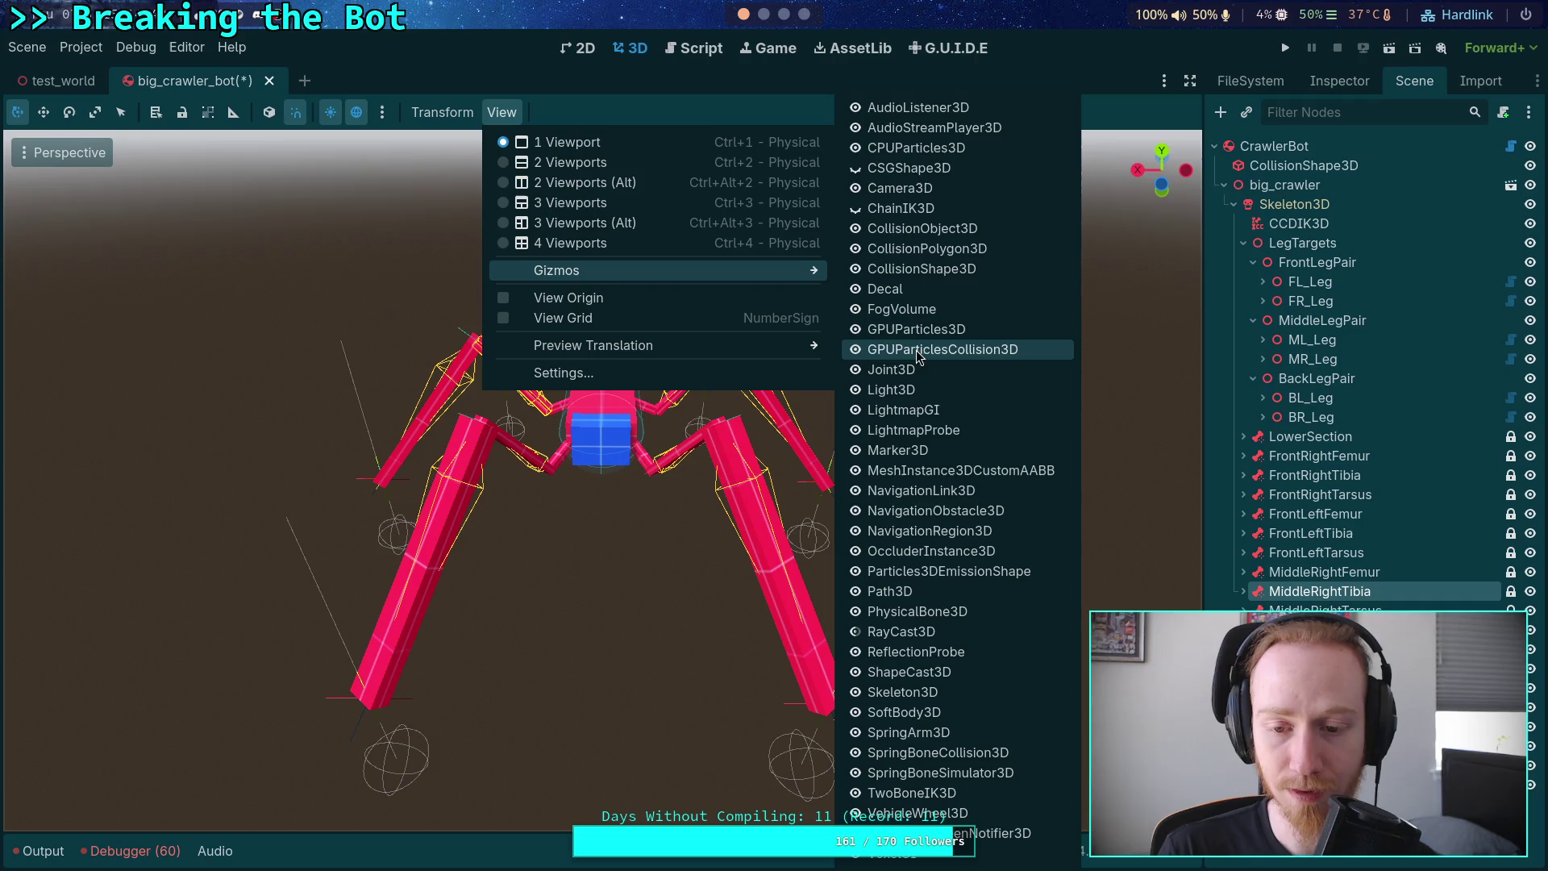
{"action": "left_click", "coordinate": [858, 679]}
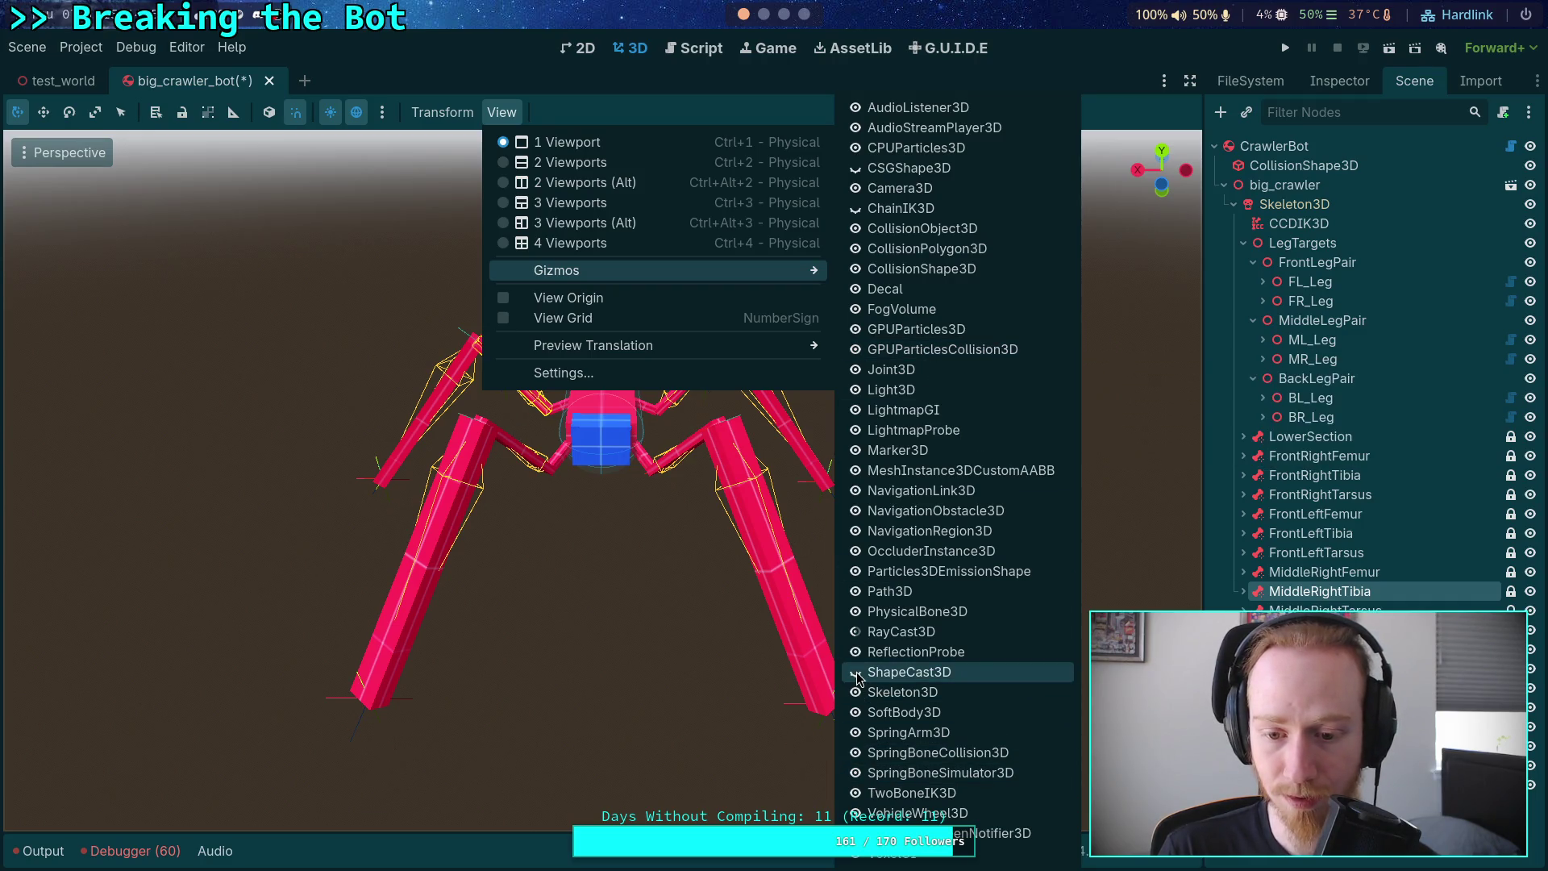
{"action": "left_click", "coordinate": [726, 403]}
{"action": "mouse_move", "coordinate": [725, 403]}
{"action": "left_mouse_down"}
{"action": "mouse_move", "coordinate": [758, 419]}
{"action": "mouse_move", "coordinate": [888, 419]}
{"action": "left_mouse_up"}
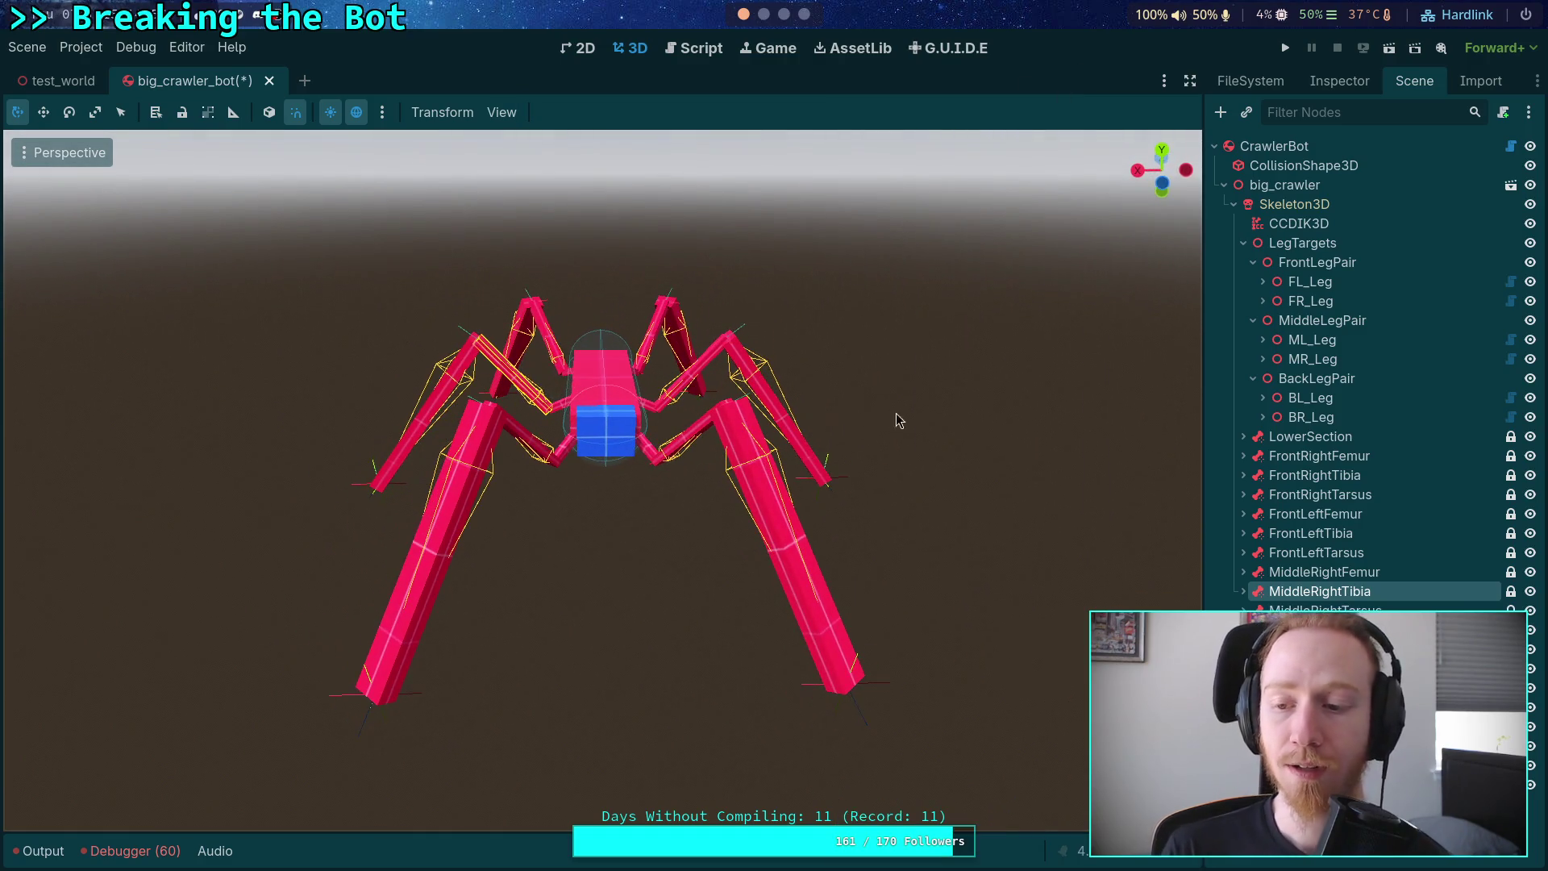
{"action": "left_click", "coordinate": [1243, 243]}
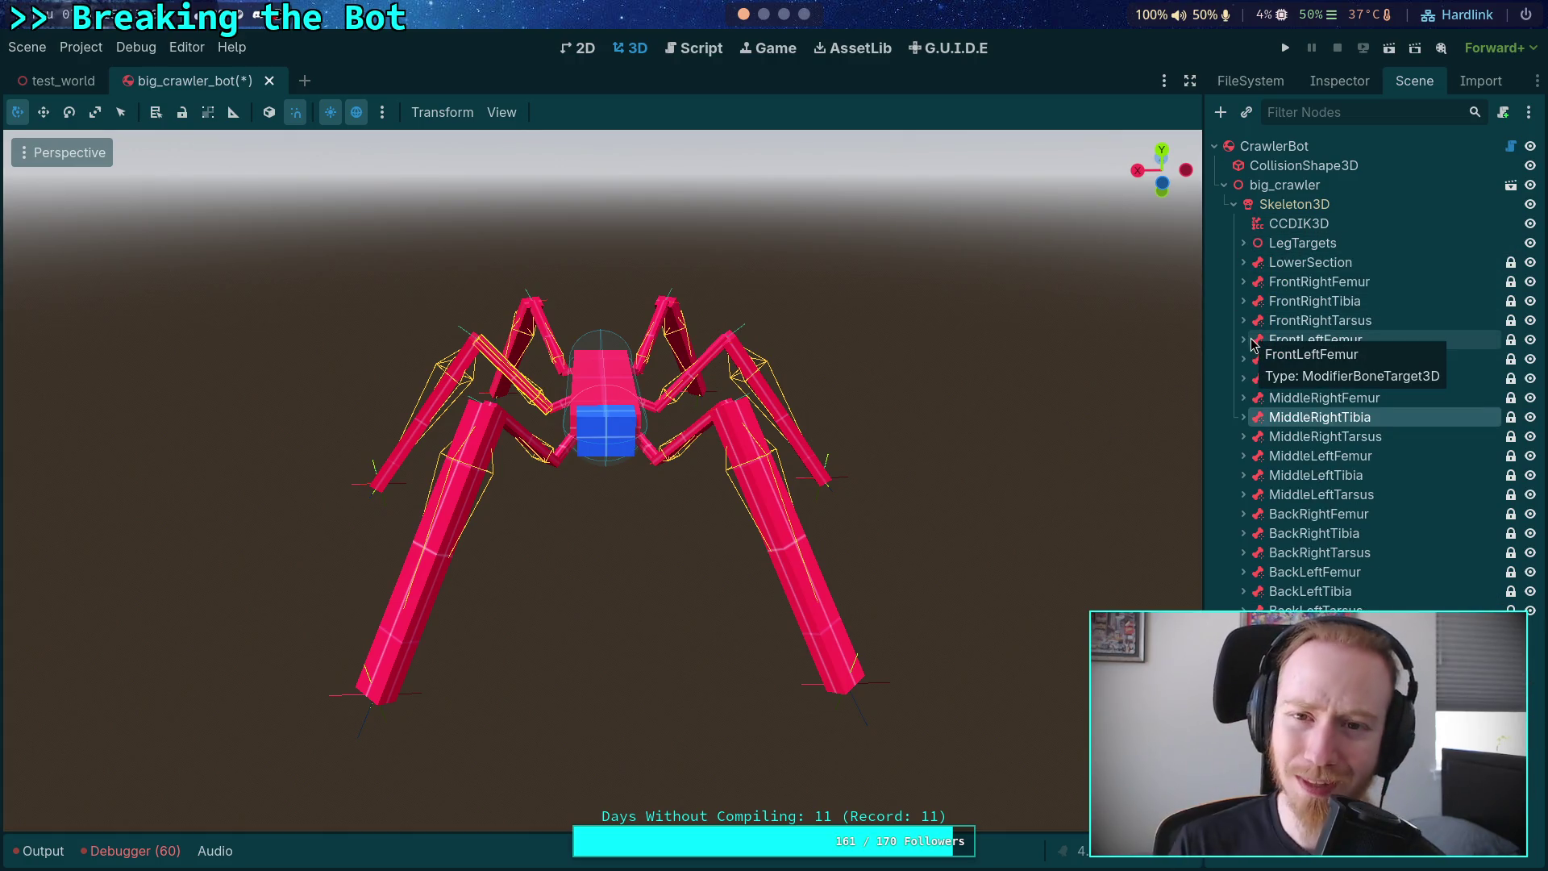
{"action": "scroll", "coordinate": [762, 8], "scroll_direction": "down", "scroll_amount": 2}
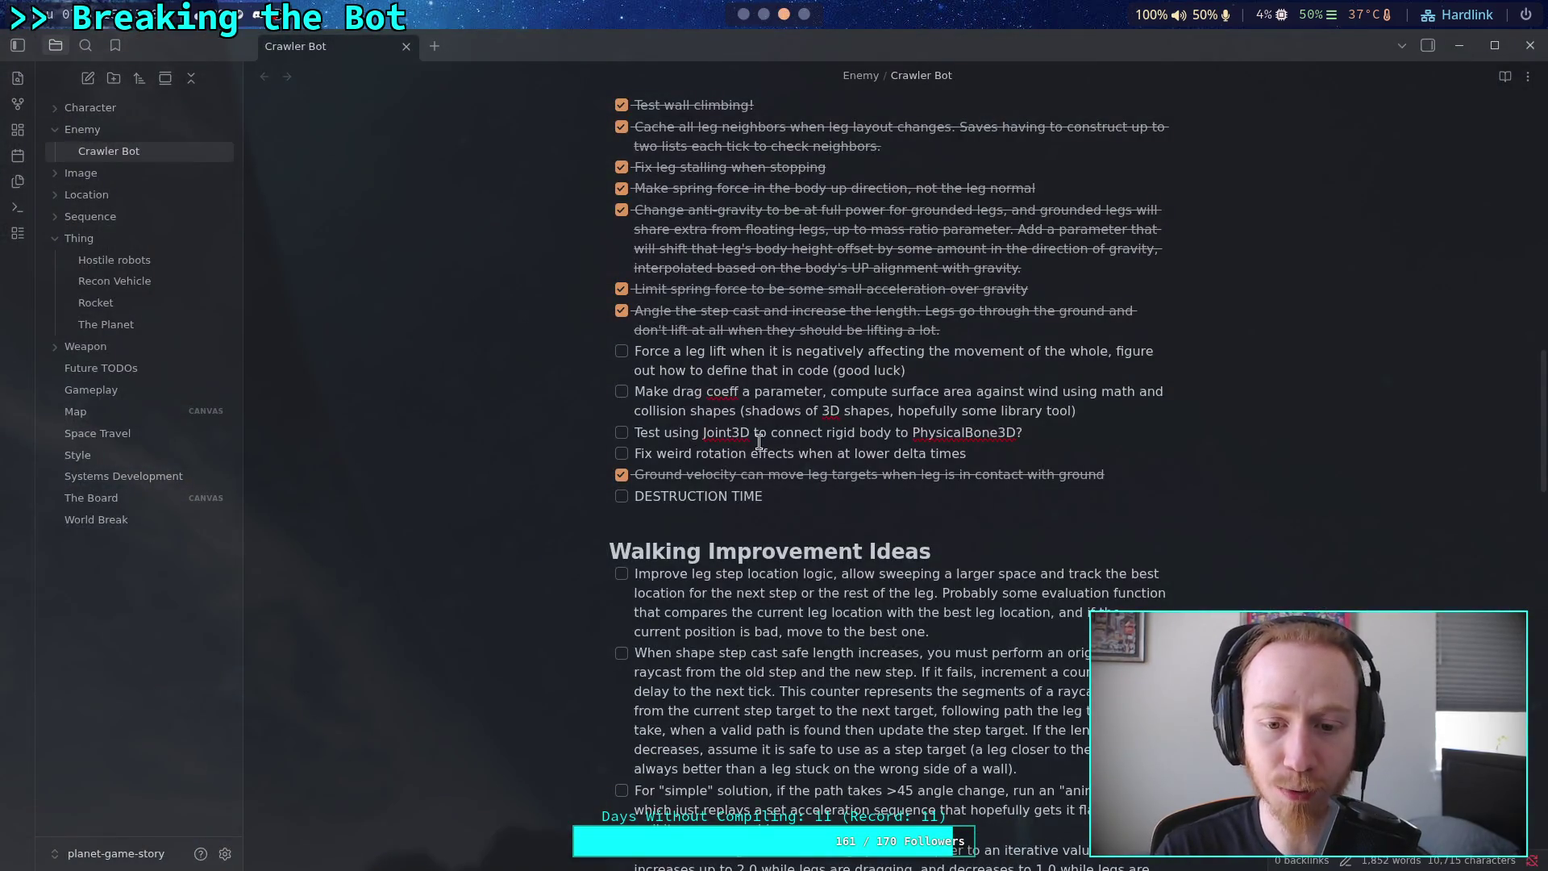
Step: Scroll through the notes and open the Systems Development guidelines
{"action": "scroll", "coordinate": [746, 436], "scroll_direction": "down", "scroll_amount": 1}
{"action": "scroll", "coordinate": [746, 435], "scroll_direction": "down", "scroll_amount": 20}
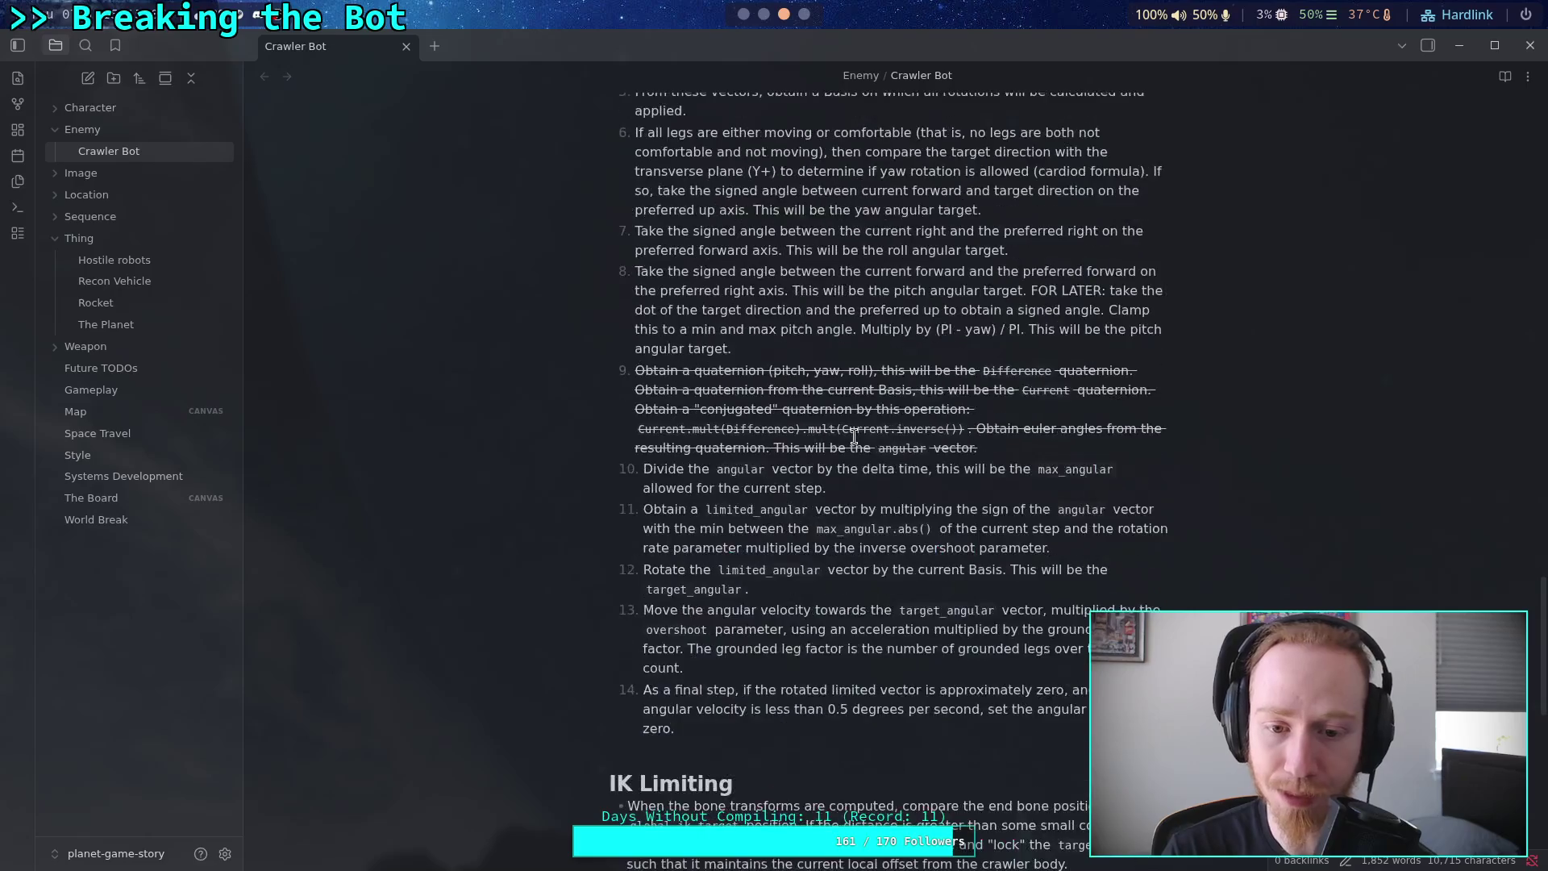
{"action": "scroll", "coordinate": [854, 436], "scroll_direction": "down", "scroll_amount": 5}
{"action": "scroll", "coordinate": [854, 436], "scroll_direction": "up", "scroll_amount": 13}
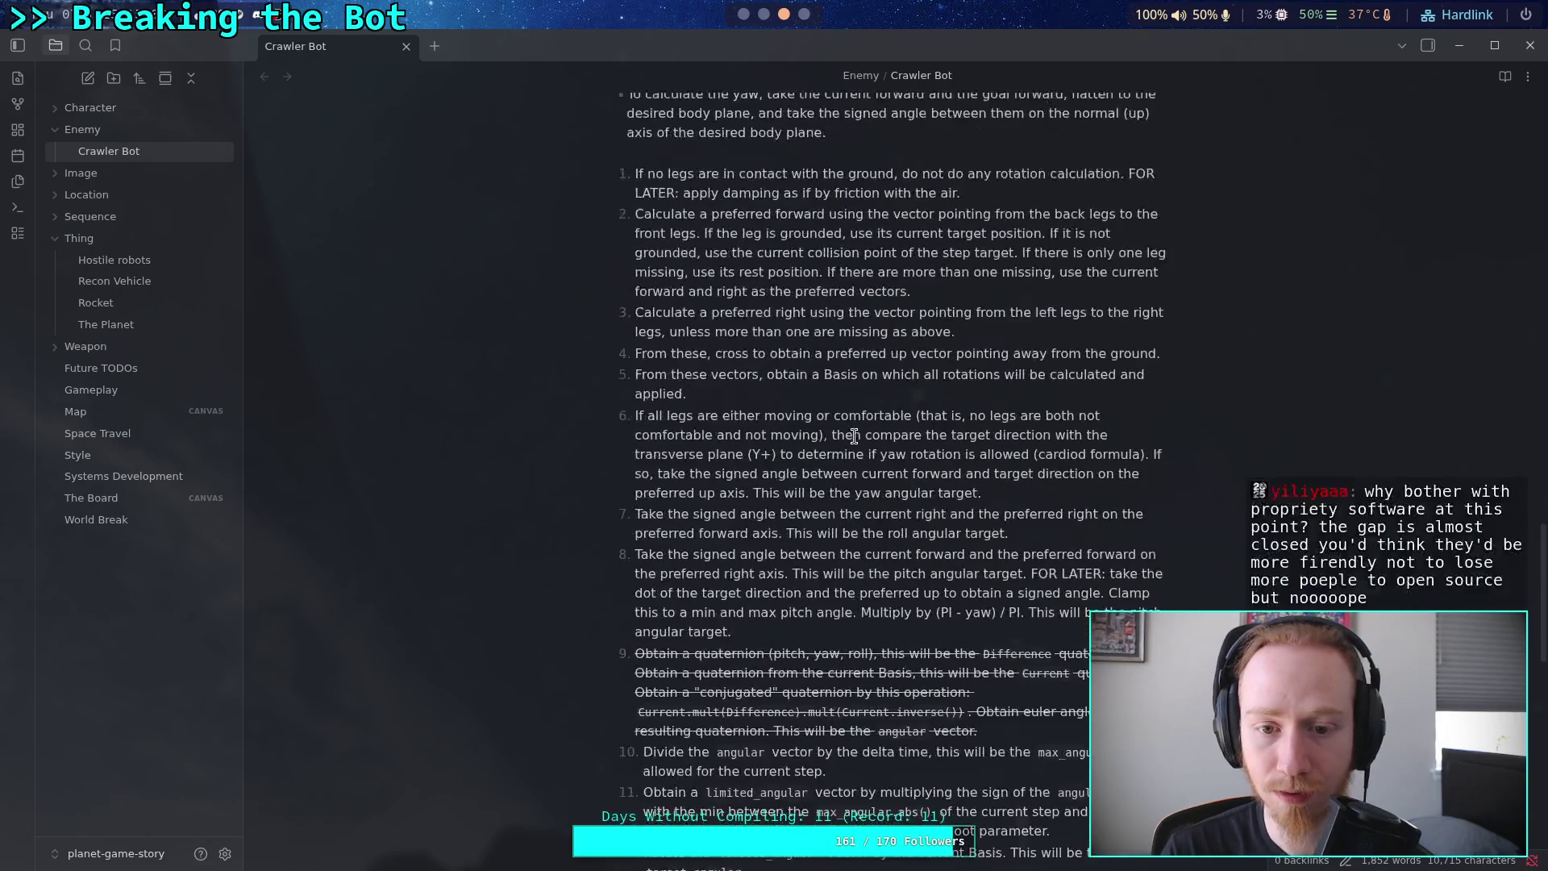
{"action": "scroll", "coordinate": [854, 436], "scroll_direction": "up", "scroll_amount": 15}
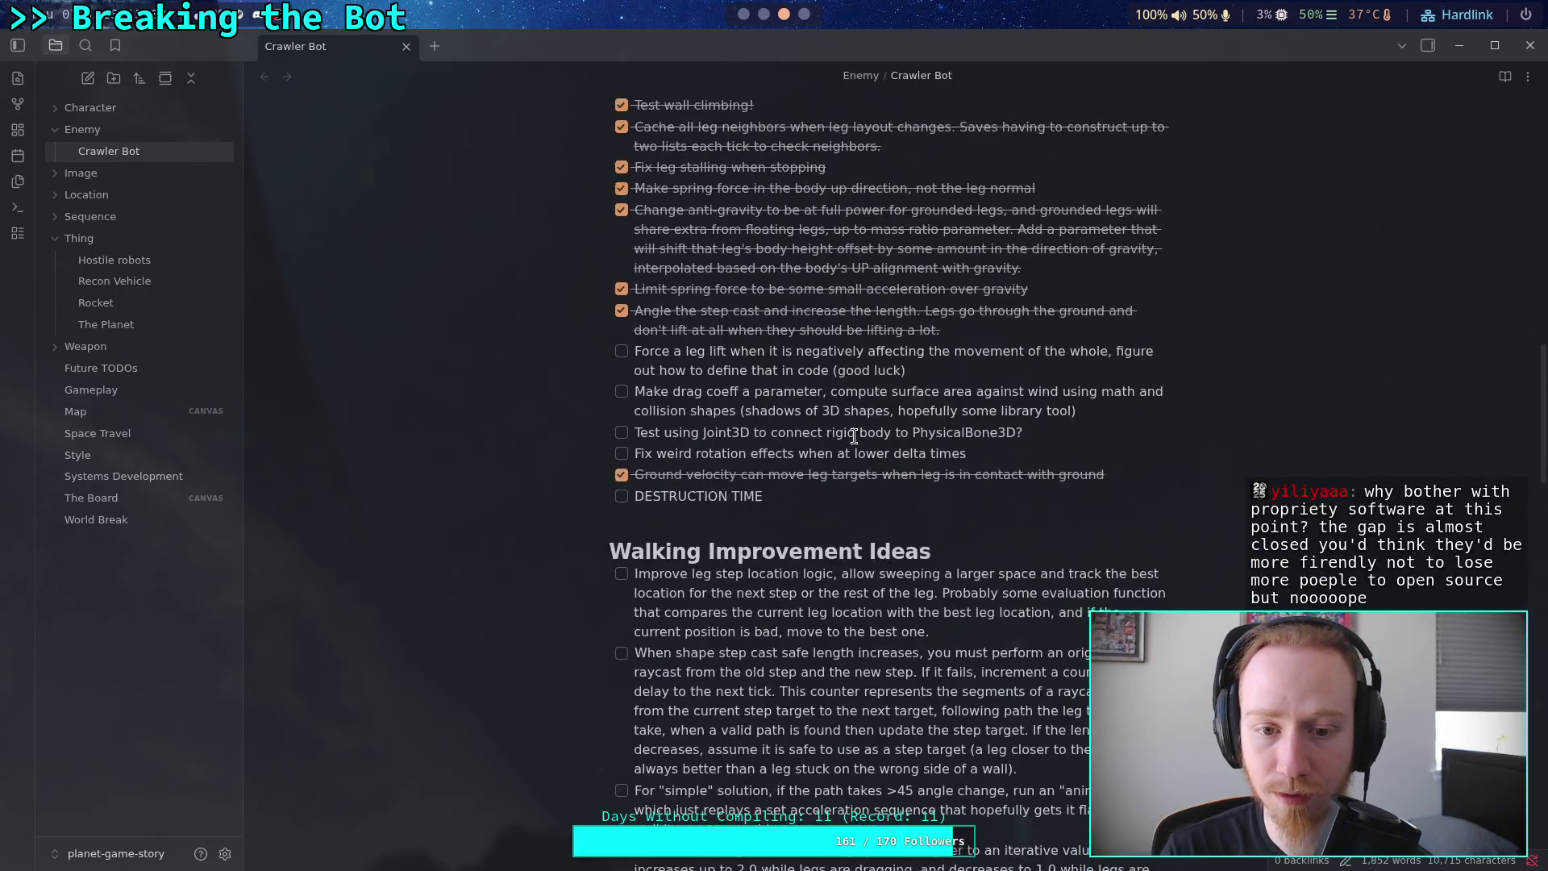
{"action": "scroll", "coordinate": [854, 437], "scroll_direction": "up", "scroll_amount": 15}
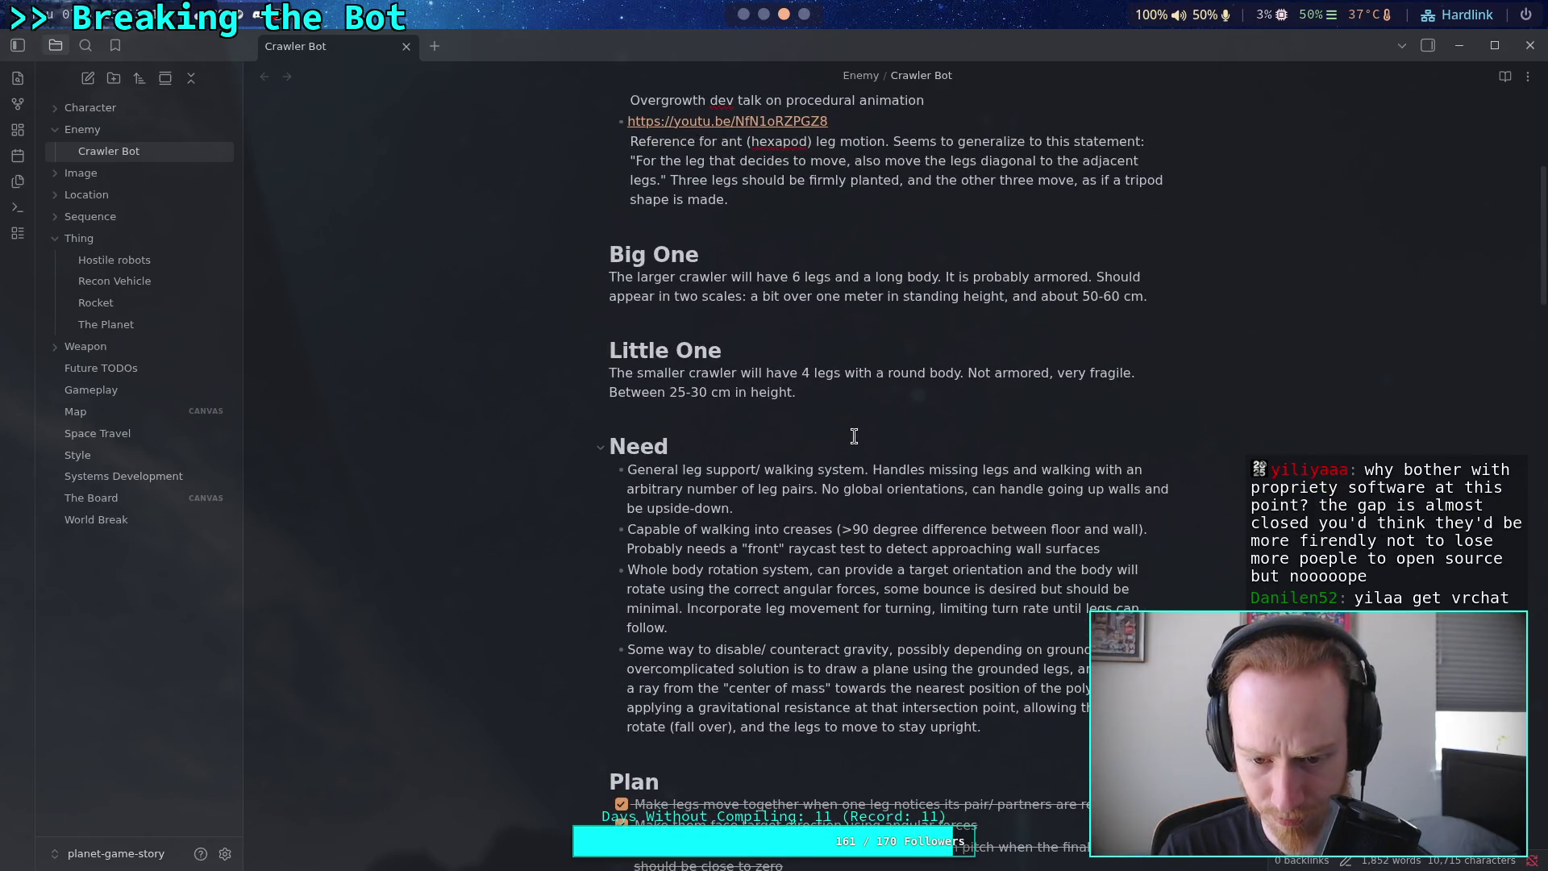
{"action": "scroll", "coordinate": [854, 436], "scroll_direction": "up", "scroll_amount": 5}
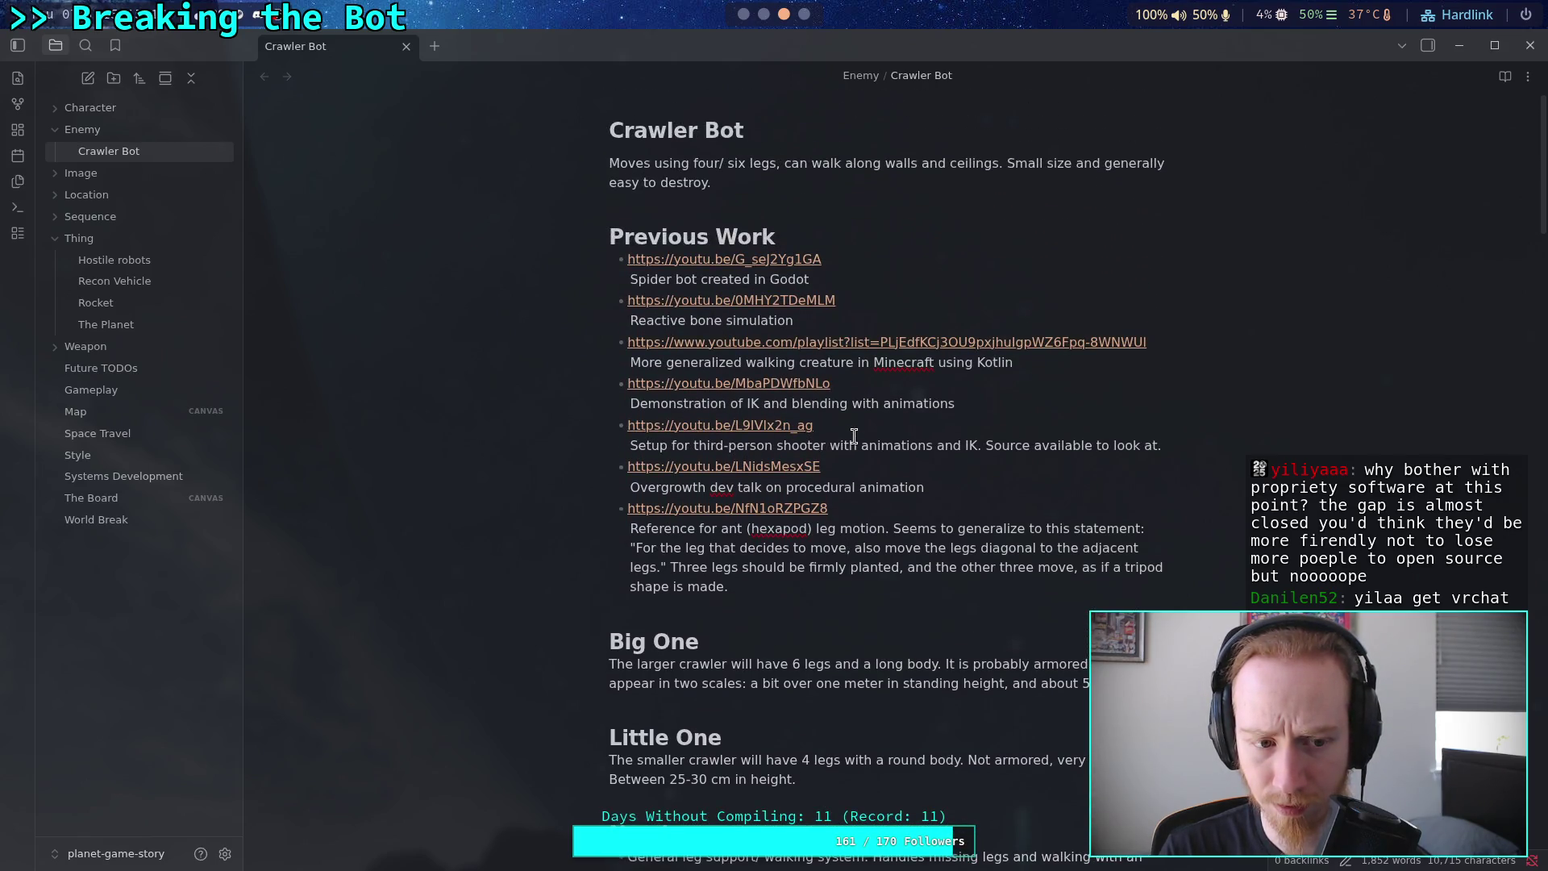
{"action": "left_click", "coordinate": [151, 478]}
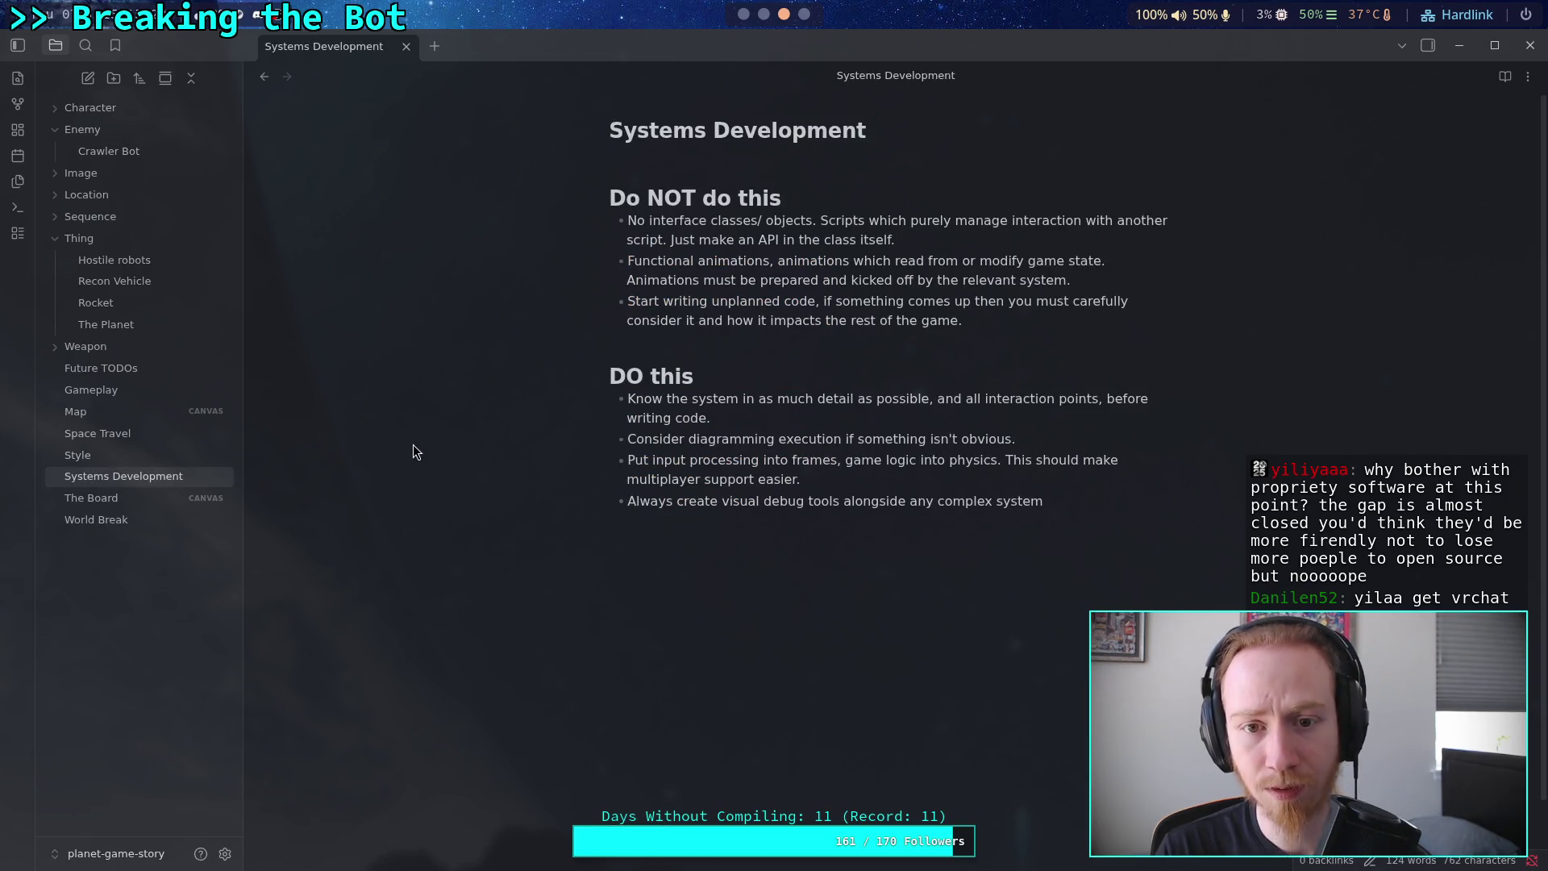
Step: Return to the Crawler Bot note and review its Plan checklist and Walking Improvement Ideas
{"action": "left_click", "coordinate": [164, 157]}
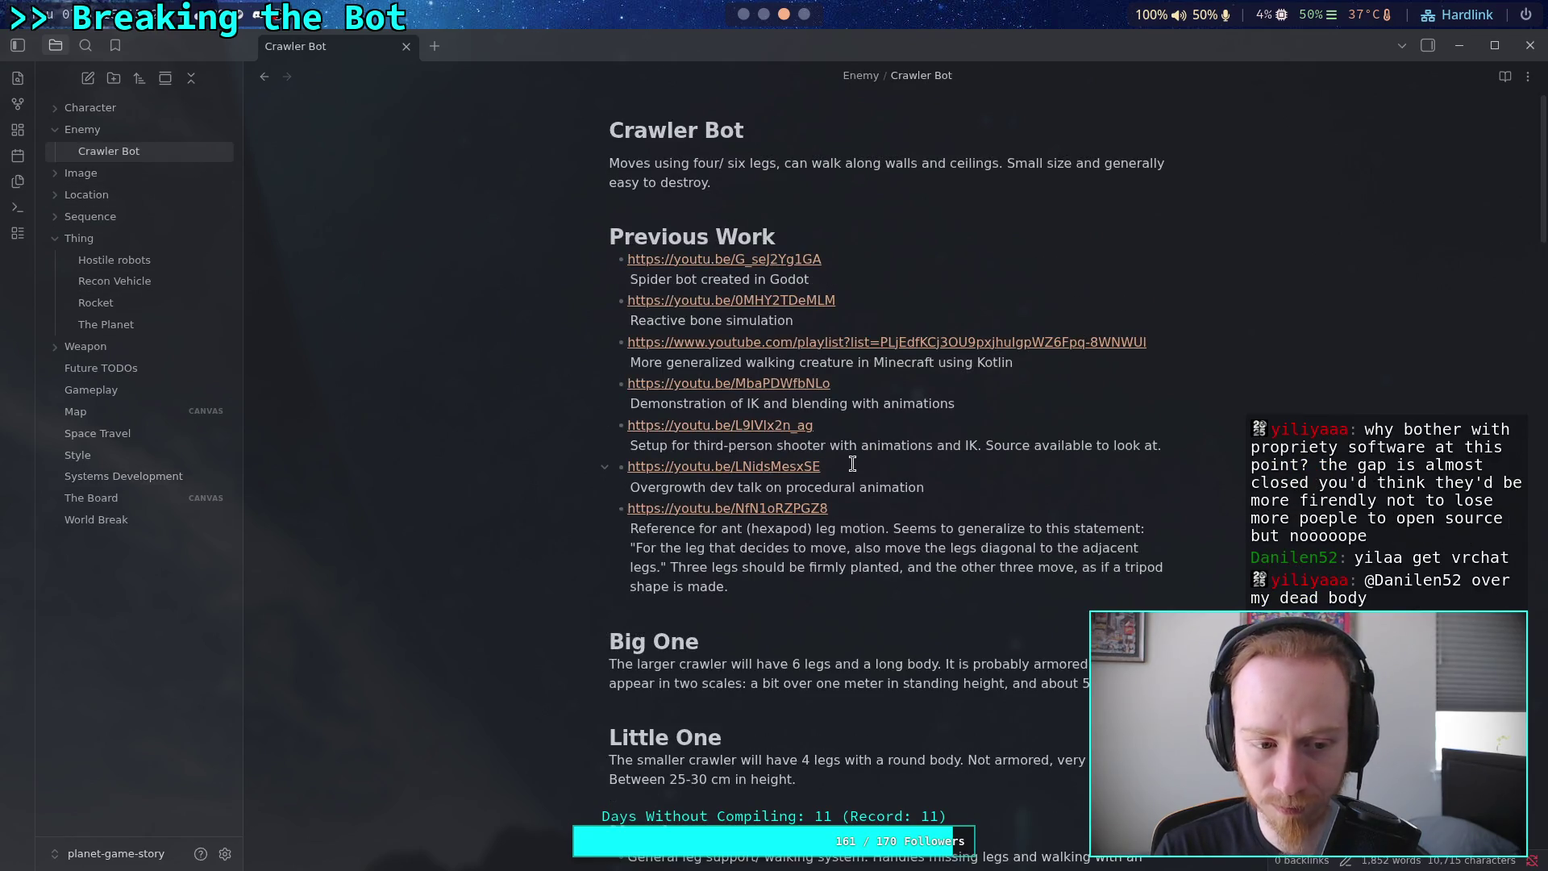
{"action": "scroll", "coordinate": [819, 483], "scroll_direction": "down", "scroll_amount": 5}
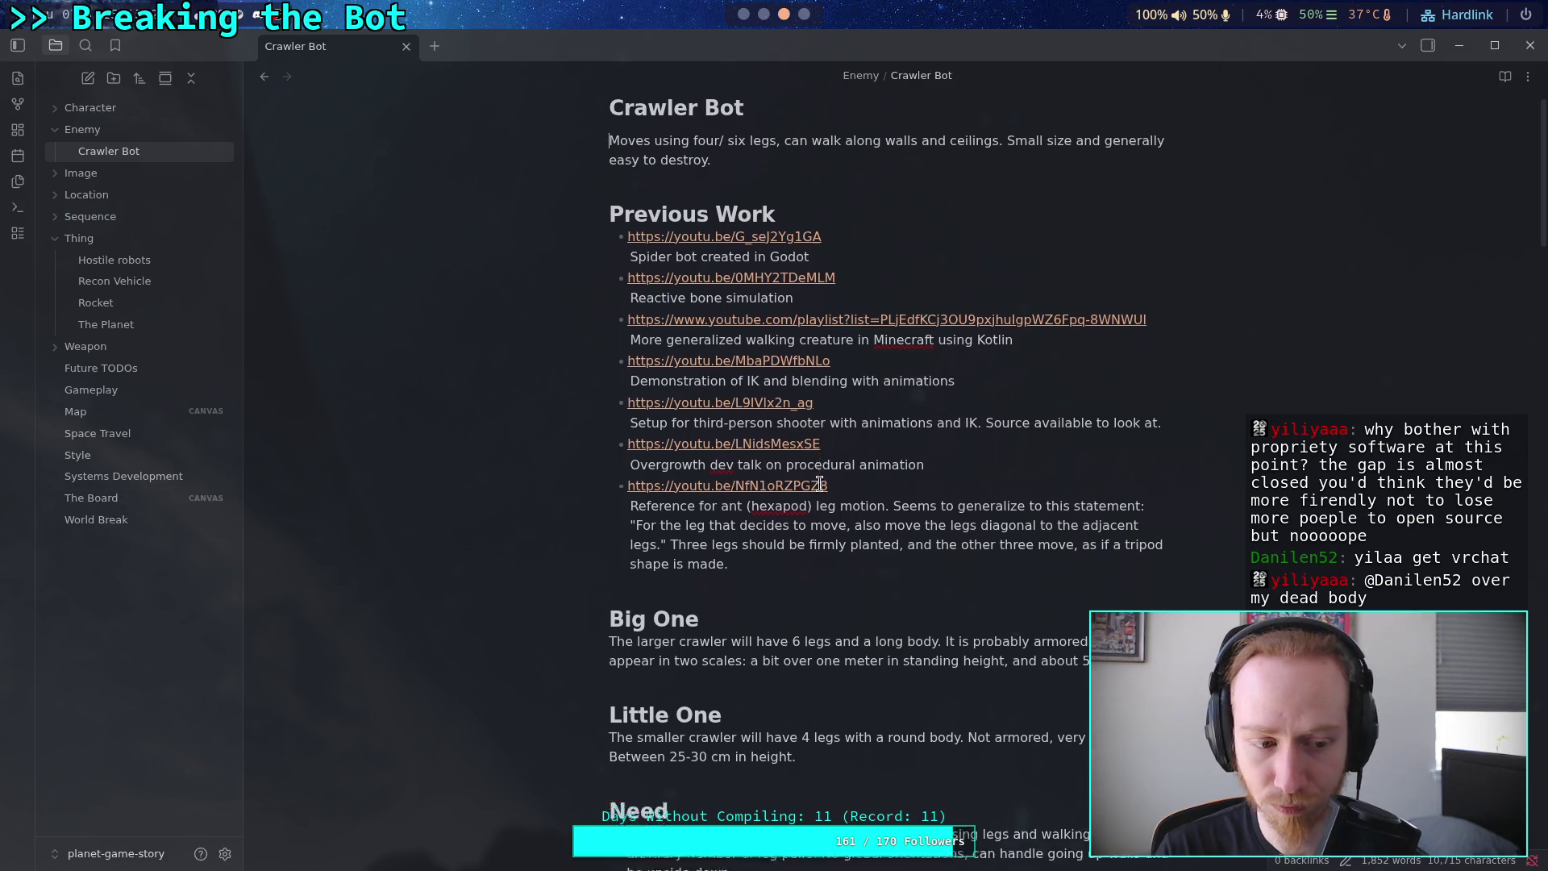
{"action": "scroll", "coordinate": [820, 484], "scroll_direction": "down", "scroll_amount": 6}
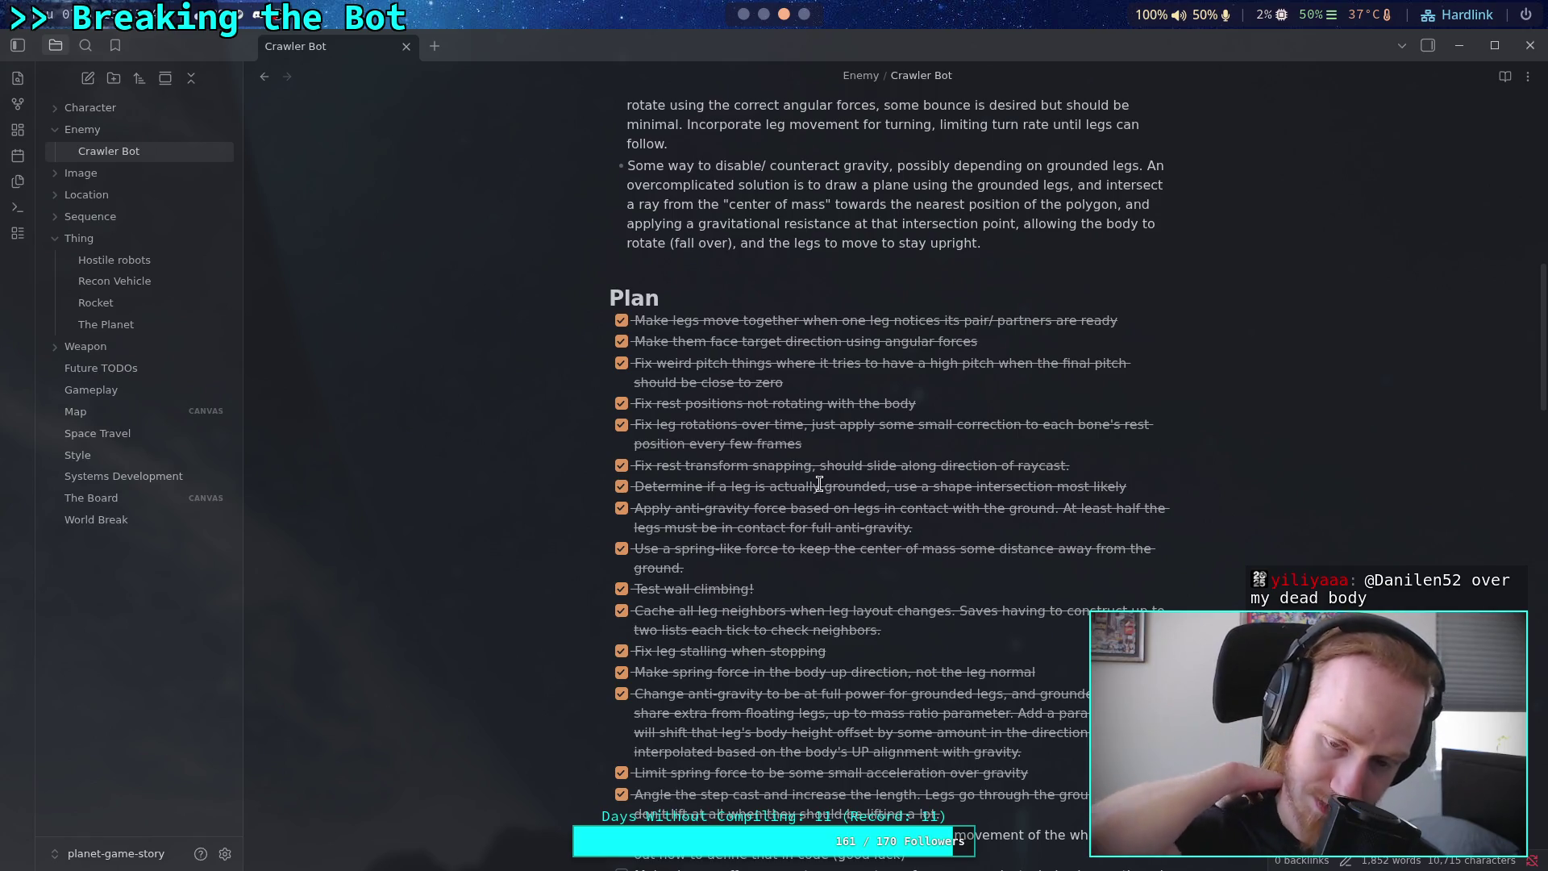
{"action": "scroll", "coordinate": [735, 395], "scroll_direction": "up", "scroll_amount": 4}
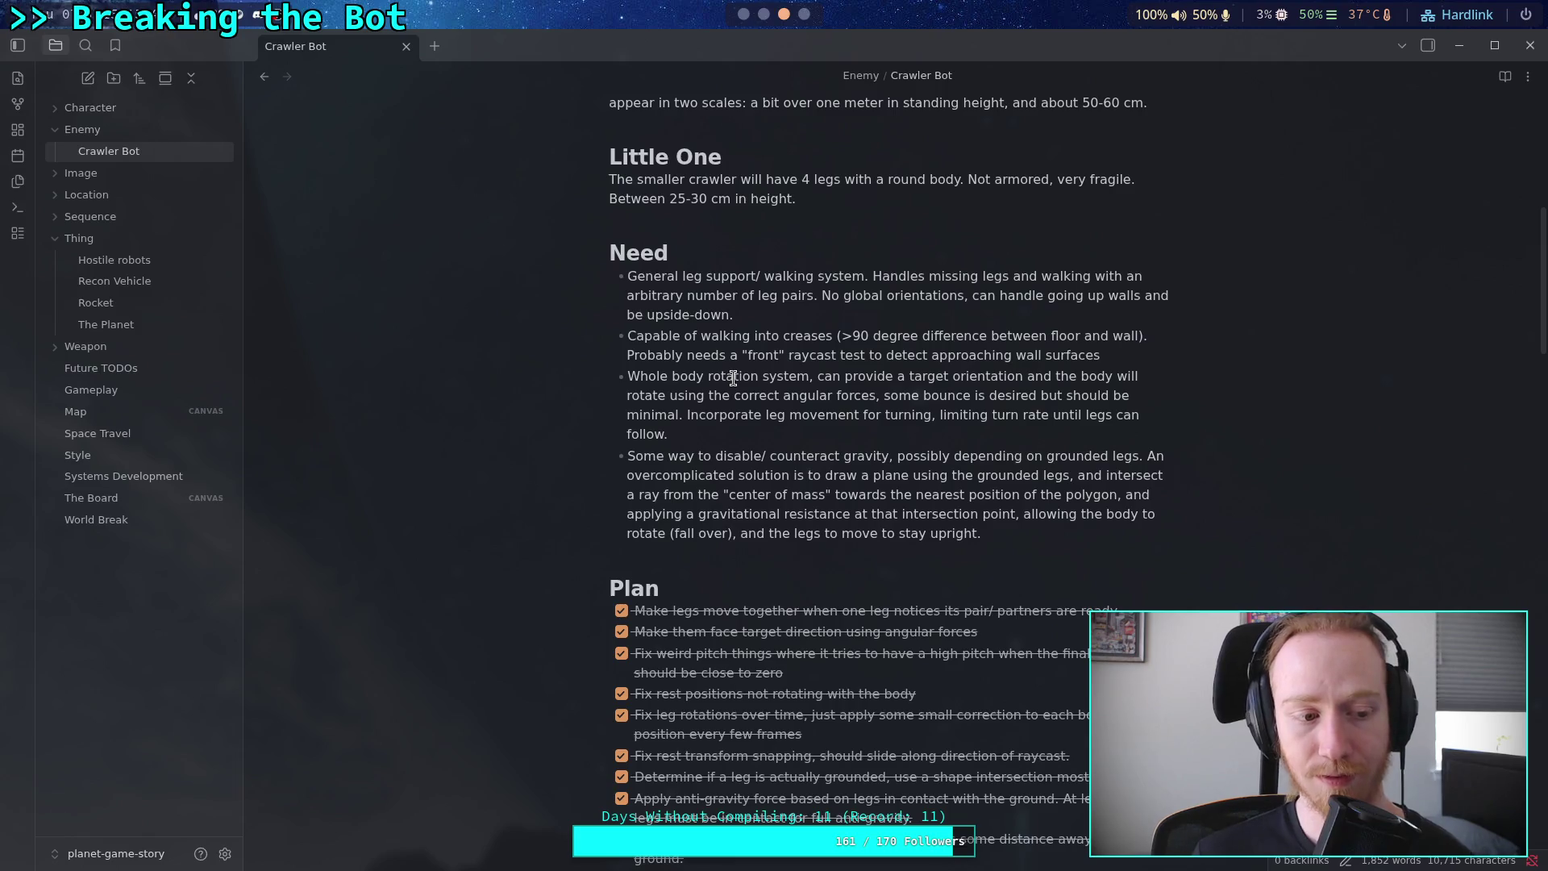
{"action": "scroll", "coordinate": [731, 375], "scroll_direction": "down", "scroll_amount": 1}
{"action": "scroll", "coordinate": [731, 372], "scroll_direction": "down", "scroll_amount": 10}
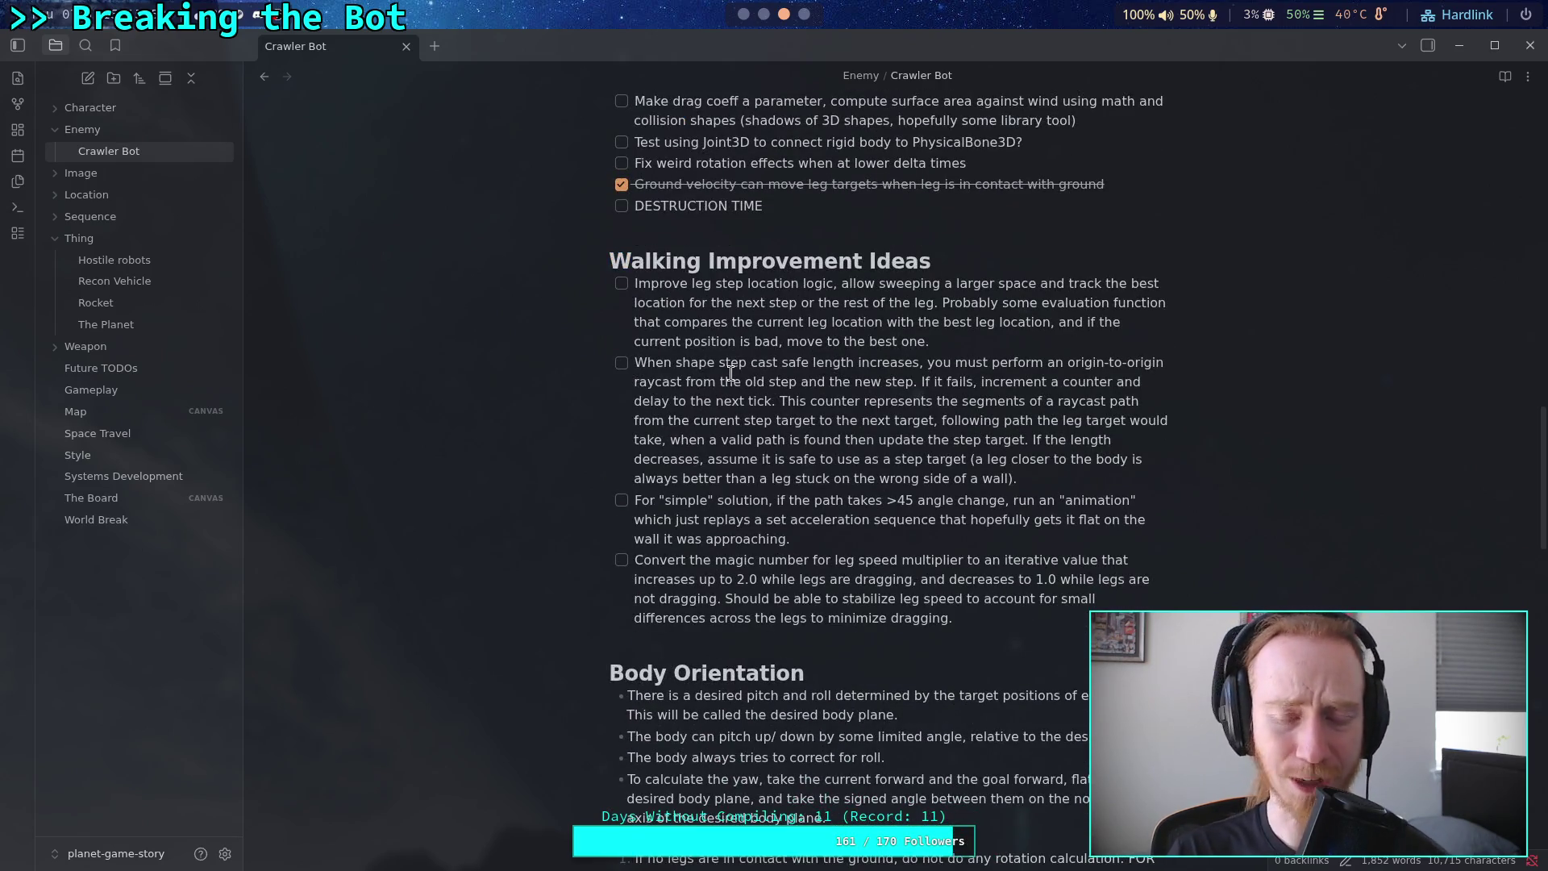
{"action": "scroll", "coordinate": [790, 20], "scroll_direction": "down", "scroll_amount": 1}
{"action": "scroll", "coordinate": [790, 20], "scroll_direction": "up", "scroll_amount": 1}
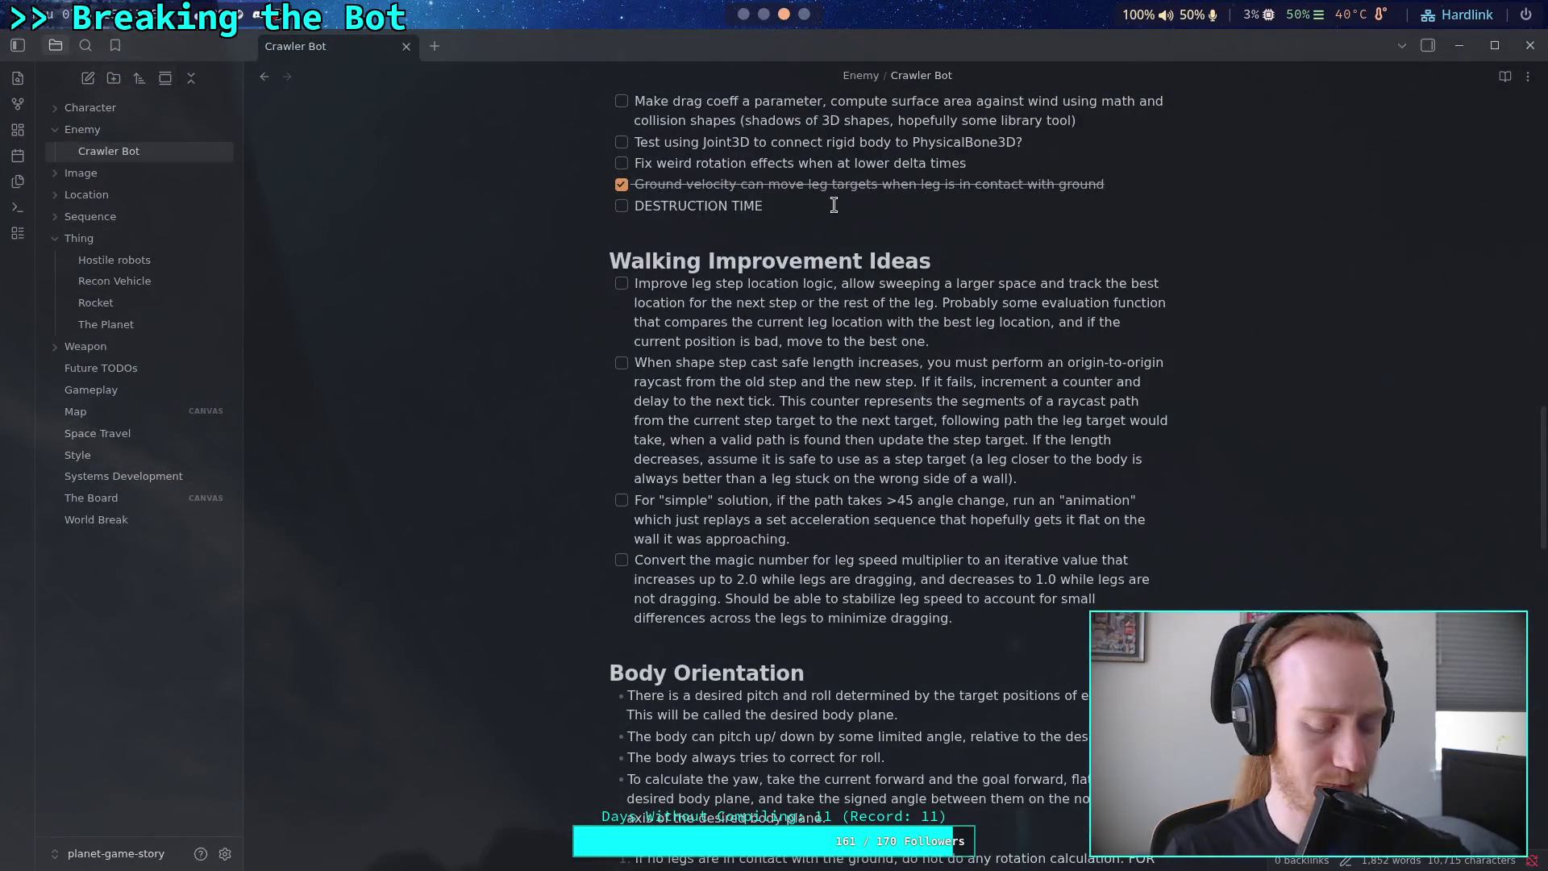
{"action": "key", "text": "super+4"}
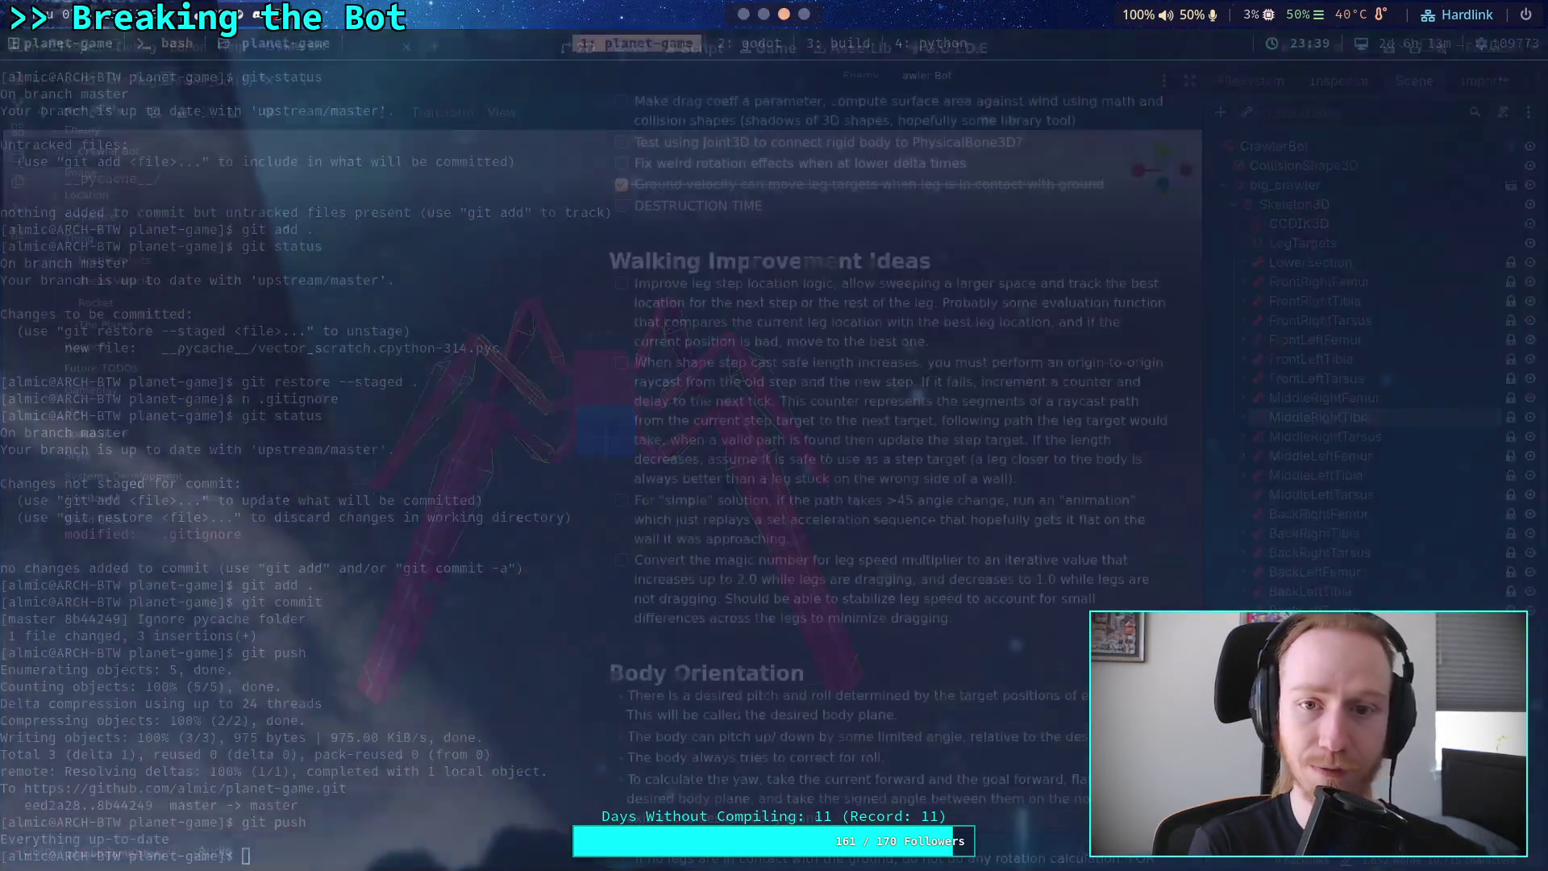
{"action": "key", "text": "super+1"}
{"action": "key", "text": "super+4"}
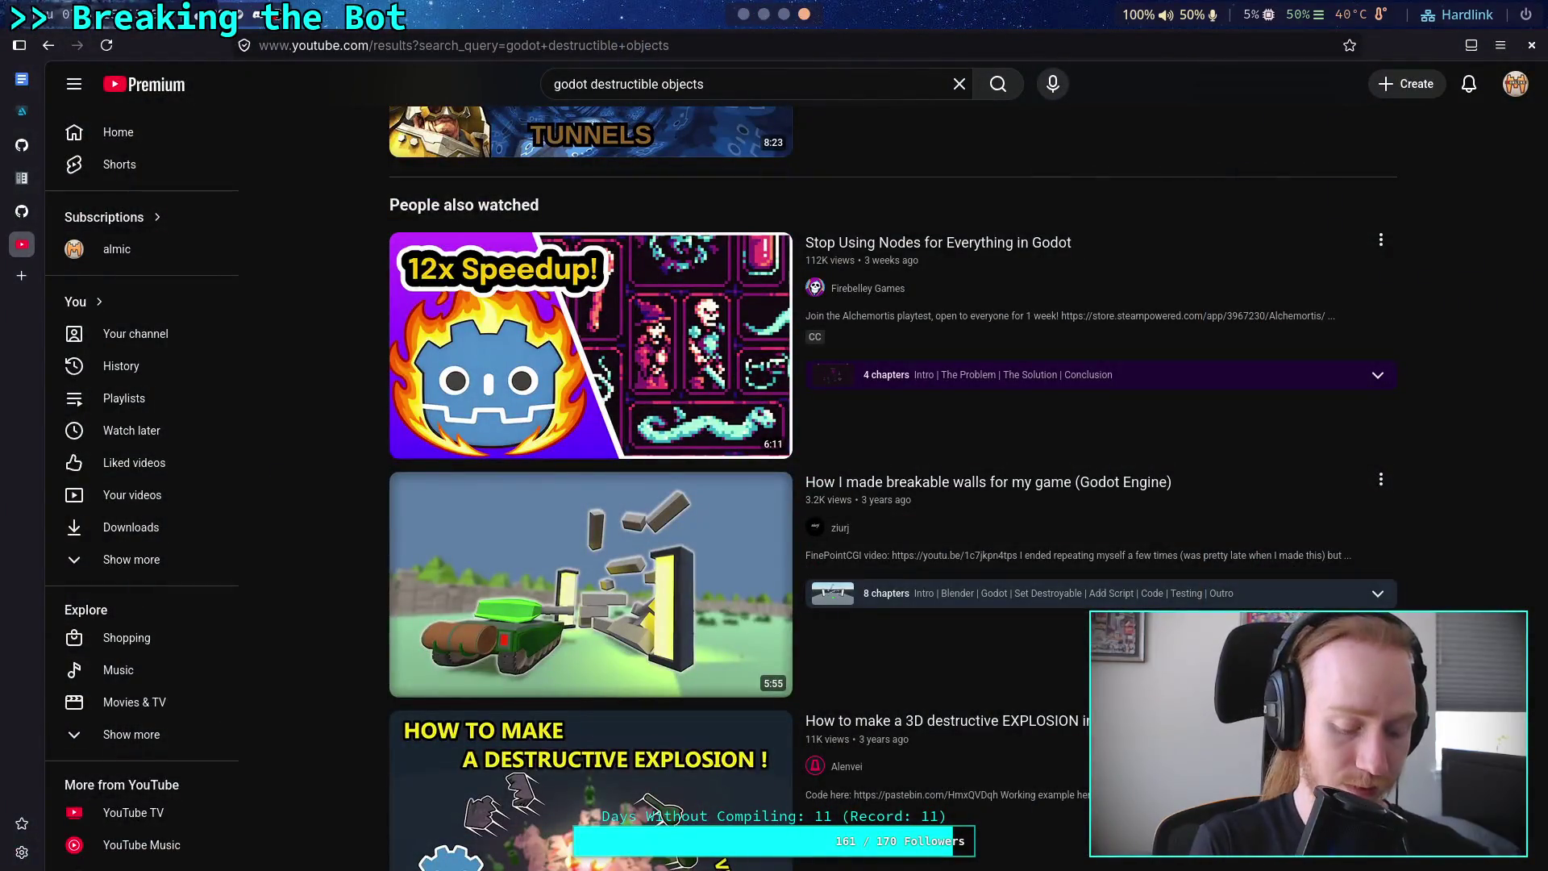
{"action": "key", "text": "super+5"}
{"action": "key", "text": "super+d"}
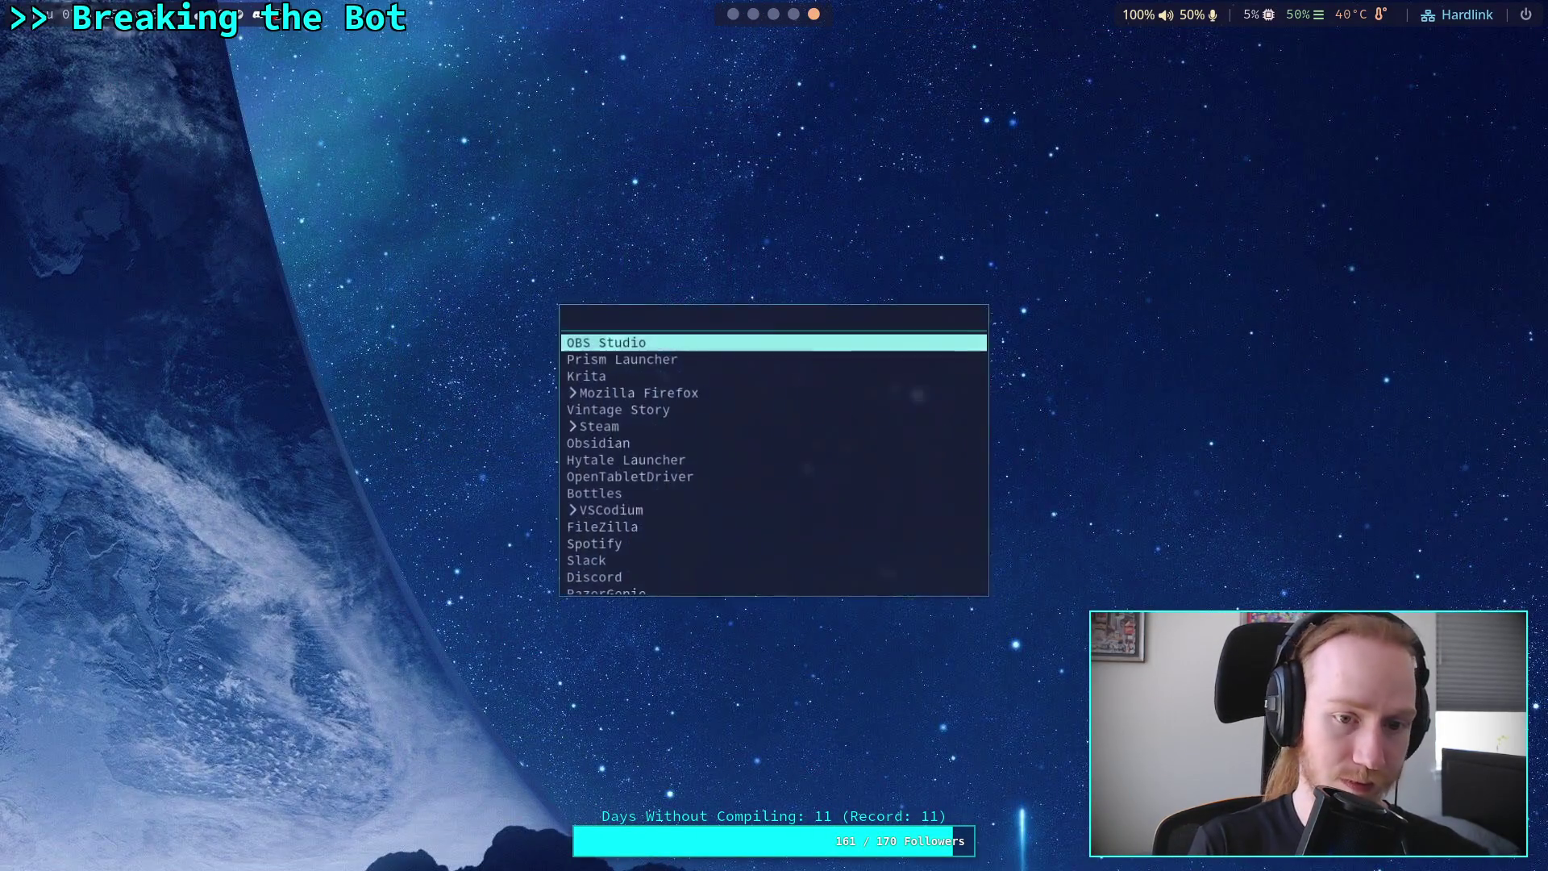
{"action": "type", "text": "cod"}
{"action": "left_click", "coordinate": [609, 358]}
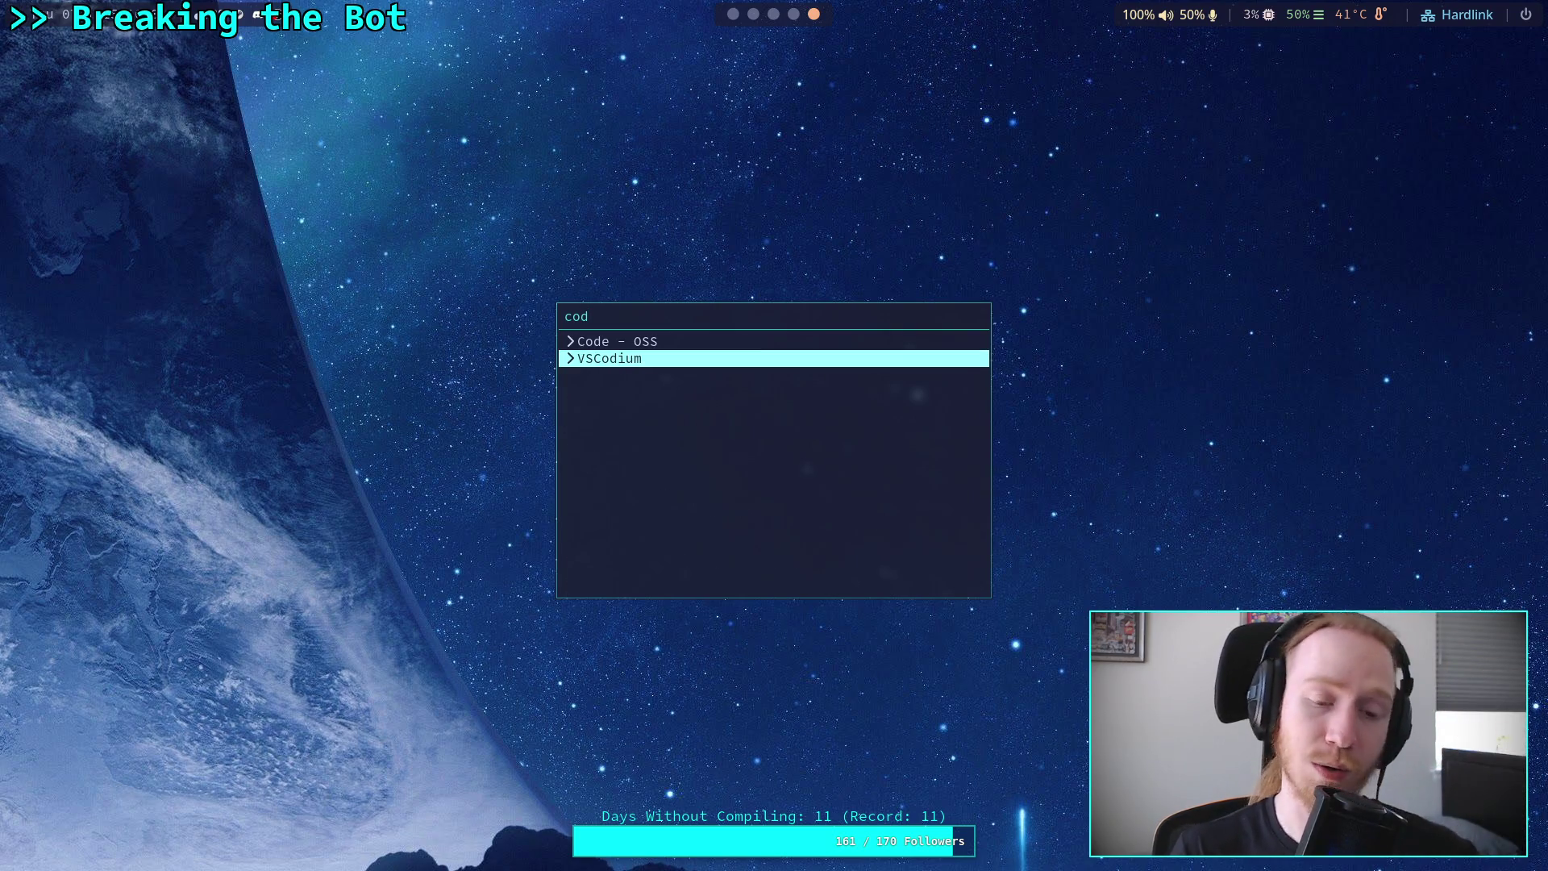
{"action": "key", "text": "Return"}
{"action": "key", "text": "super+1"}
{"action": "key", "text": "super+2"}
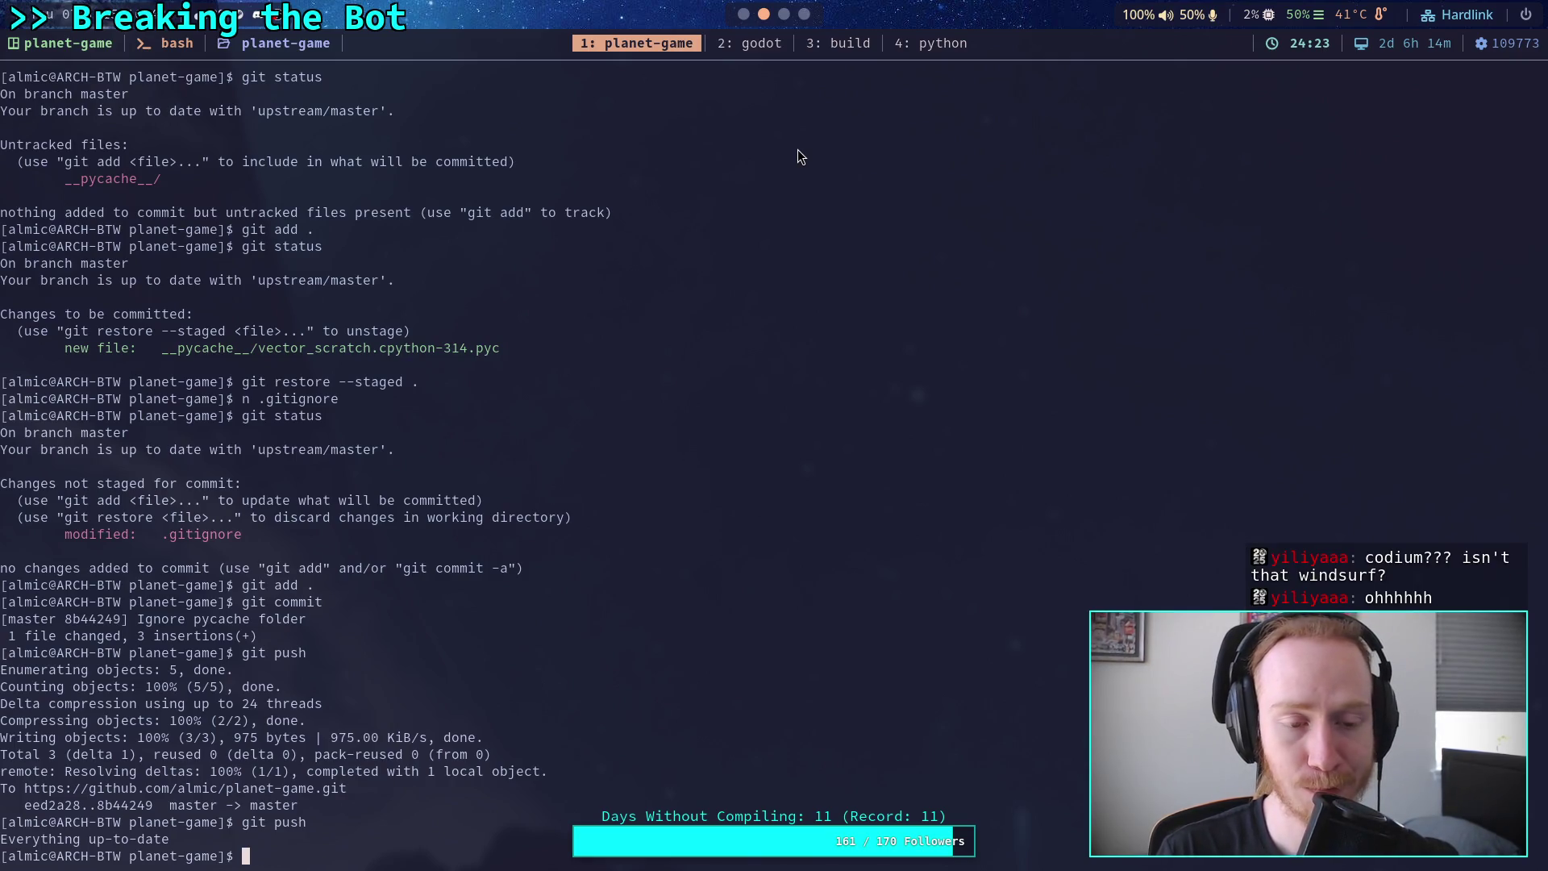
{"action": "key", "text": "super+3"}
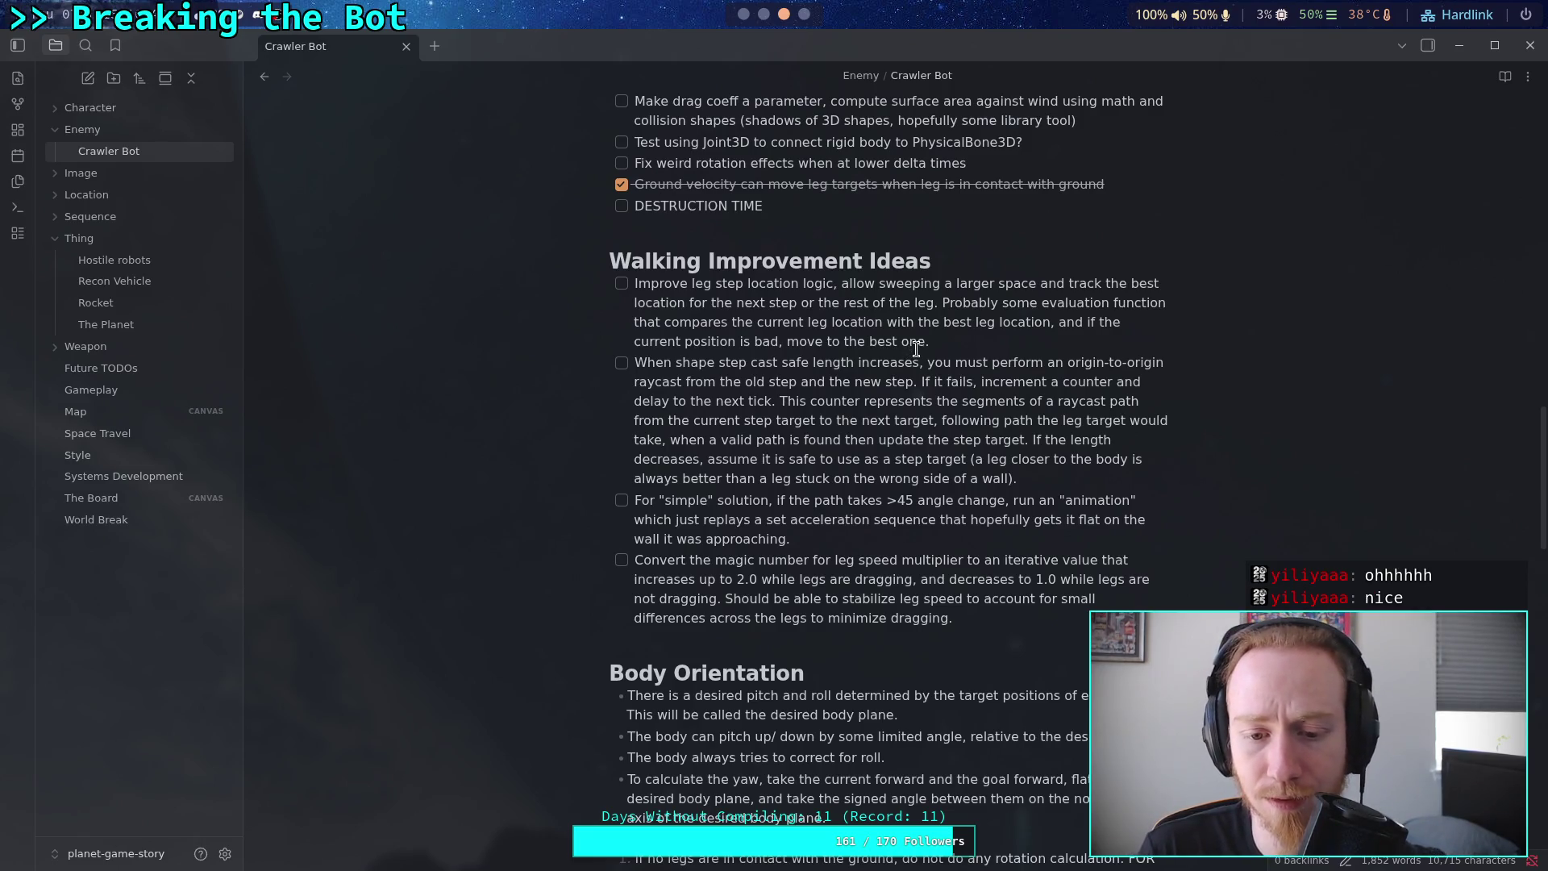
Step: Scroll up to the Crawler Bot note's Previous Work links and open the TPS IK reference video
{"action": "scroll", "coordinate": [917, 348], "scroll_direction": "up", "scroll_amount": 6}
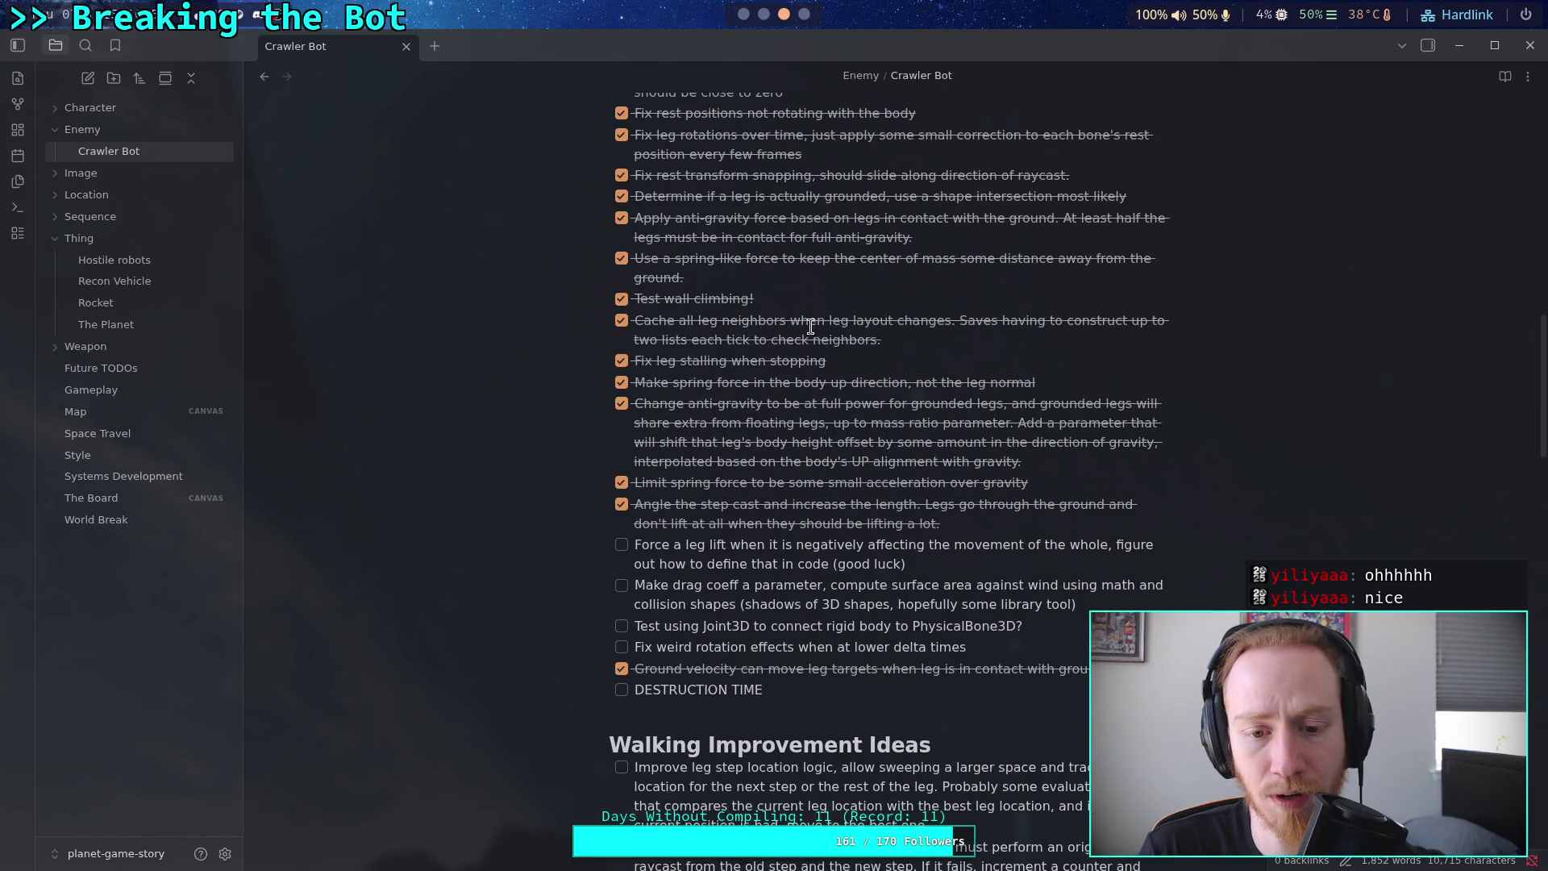
{"action": "scroll", "coordinate": [810, 326], "scroll_direction": "up", "scroll_amount": 7}
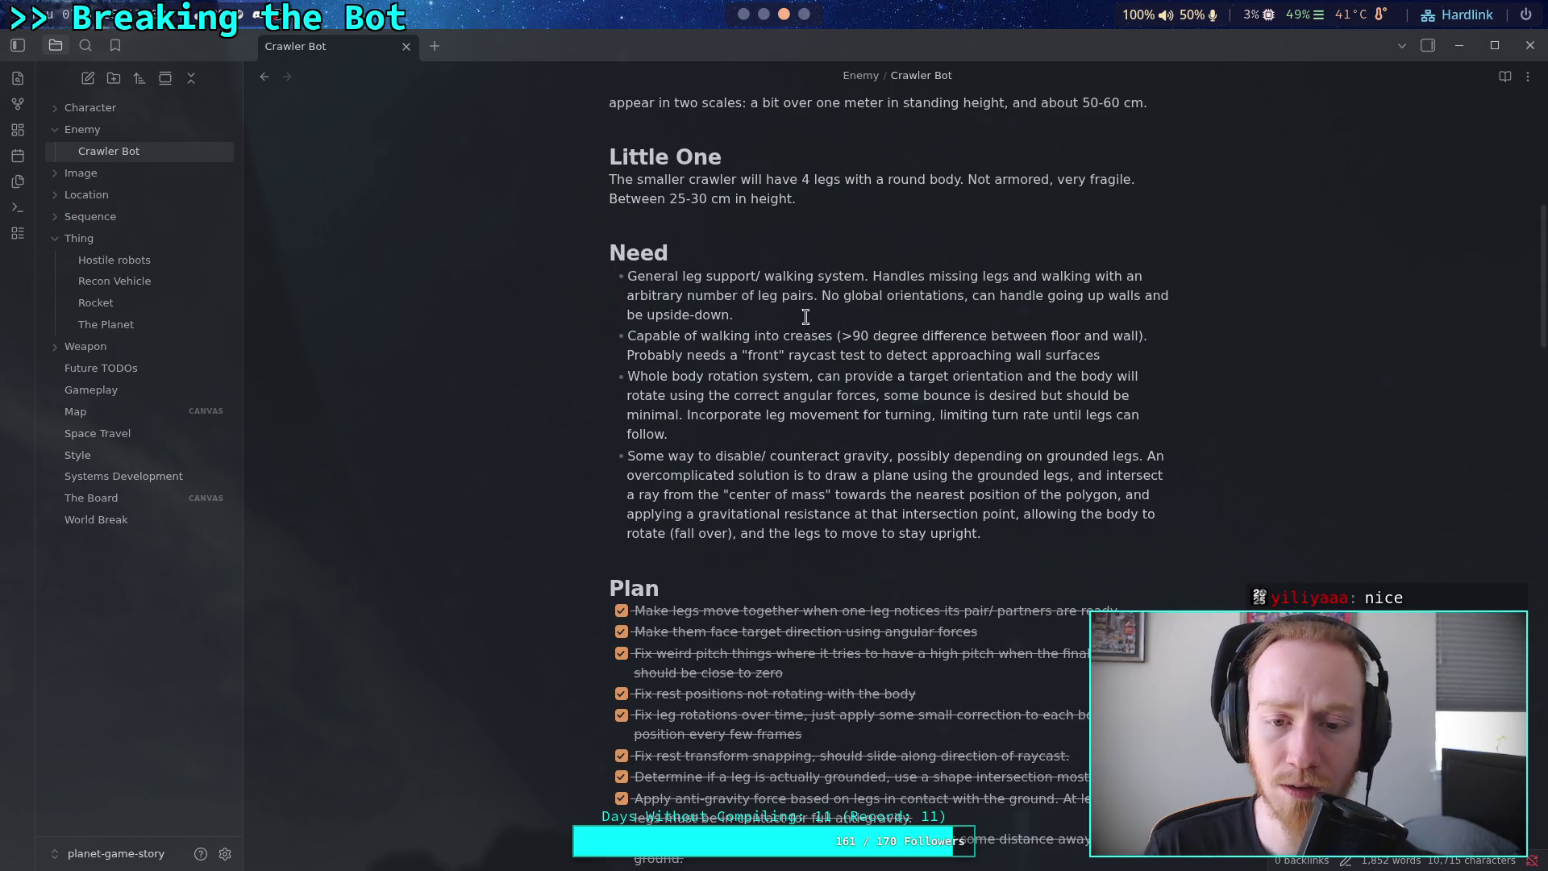
{"action": "scroll", "coordinate": [798, 313], "scroll_direction": "up", "scroll_amount": 2}
{"action": "scroll", "coordinate": [798, 313], "scroll_direction": "up", "scroll_amount": 5}
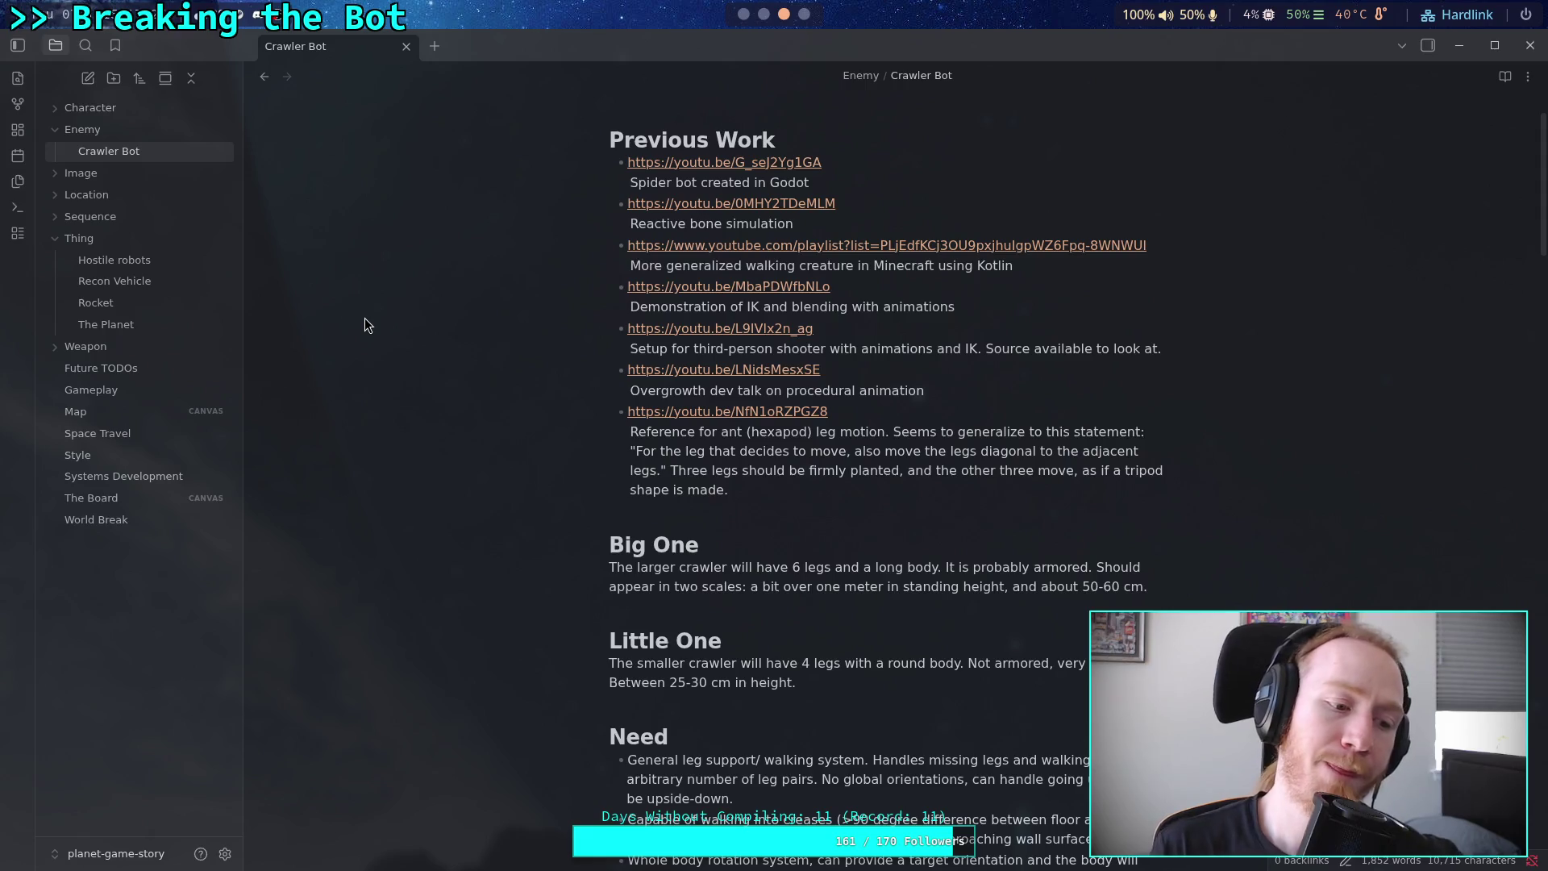
{"action": "left_click", "coordinate": [712, 330]}
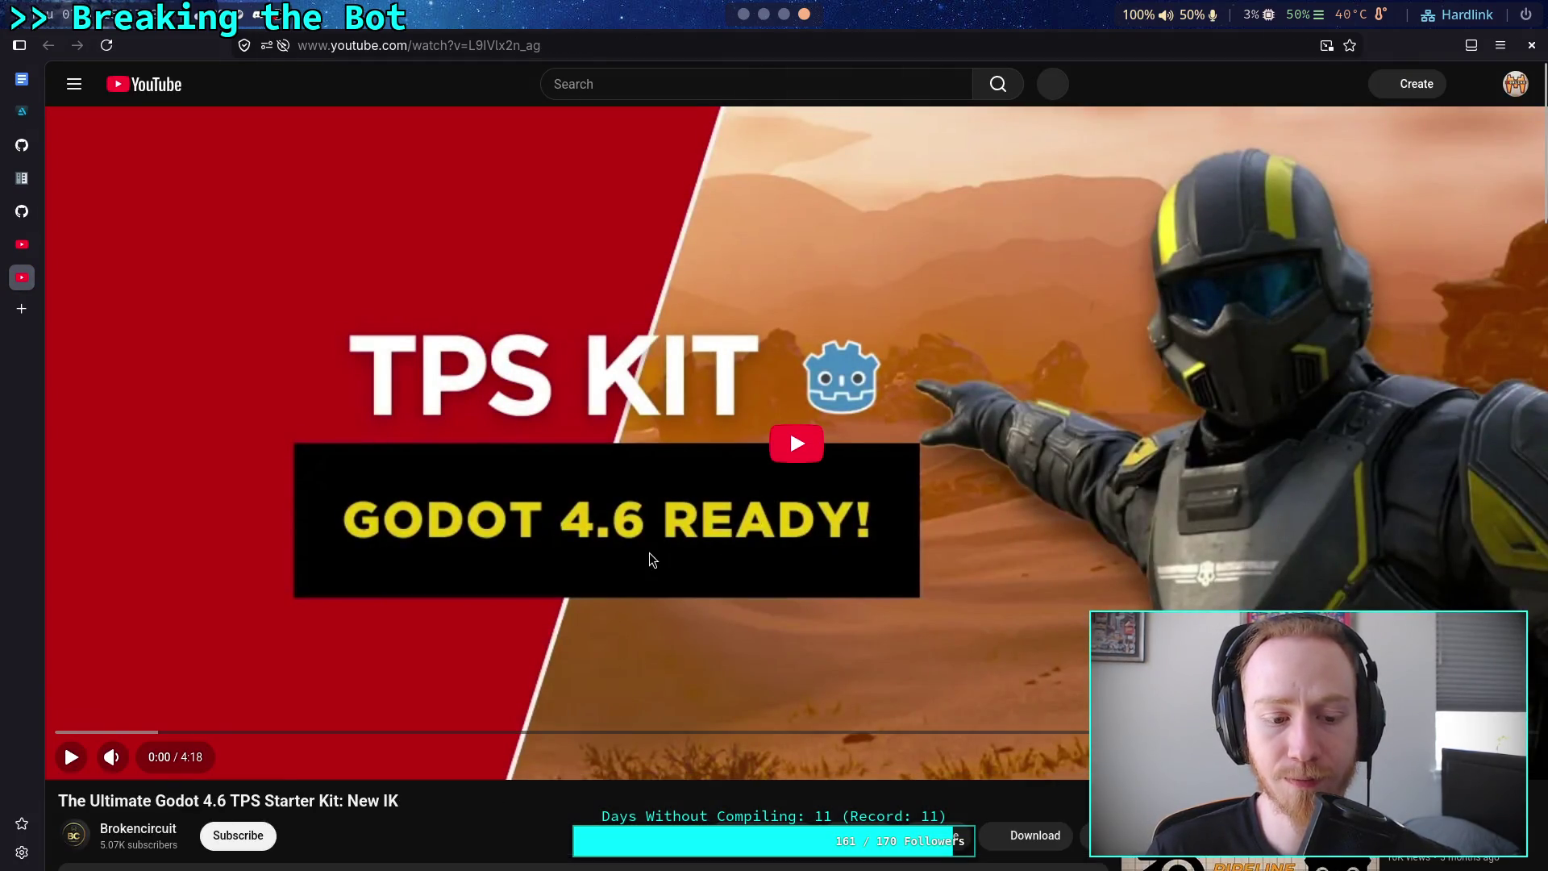
{"action": "left_click", "coordinate": [642, 555]}
{"action": "left_click", "coordinate": [407, 597]}
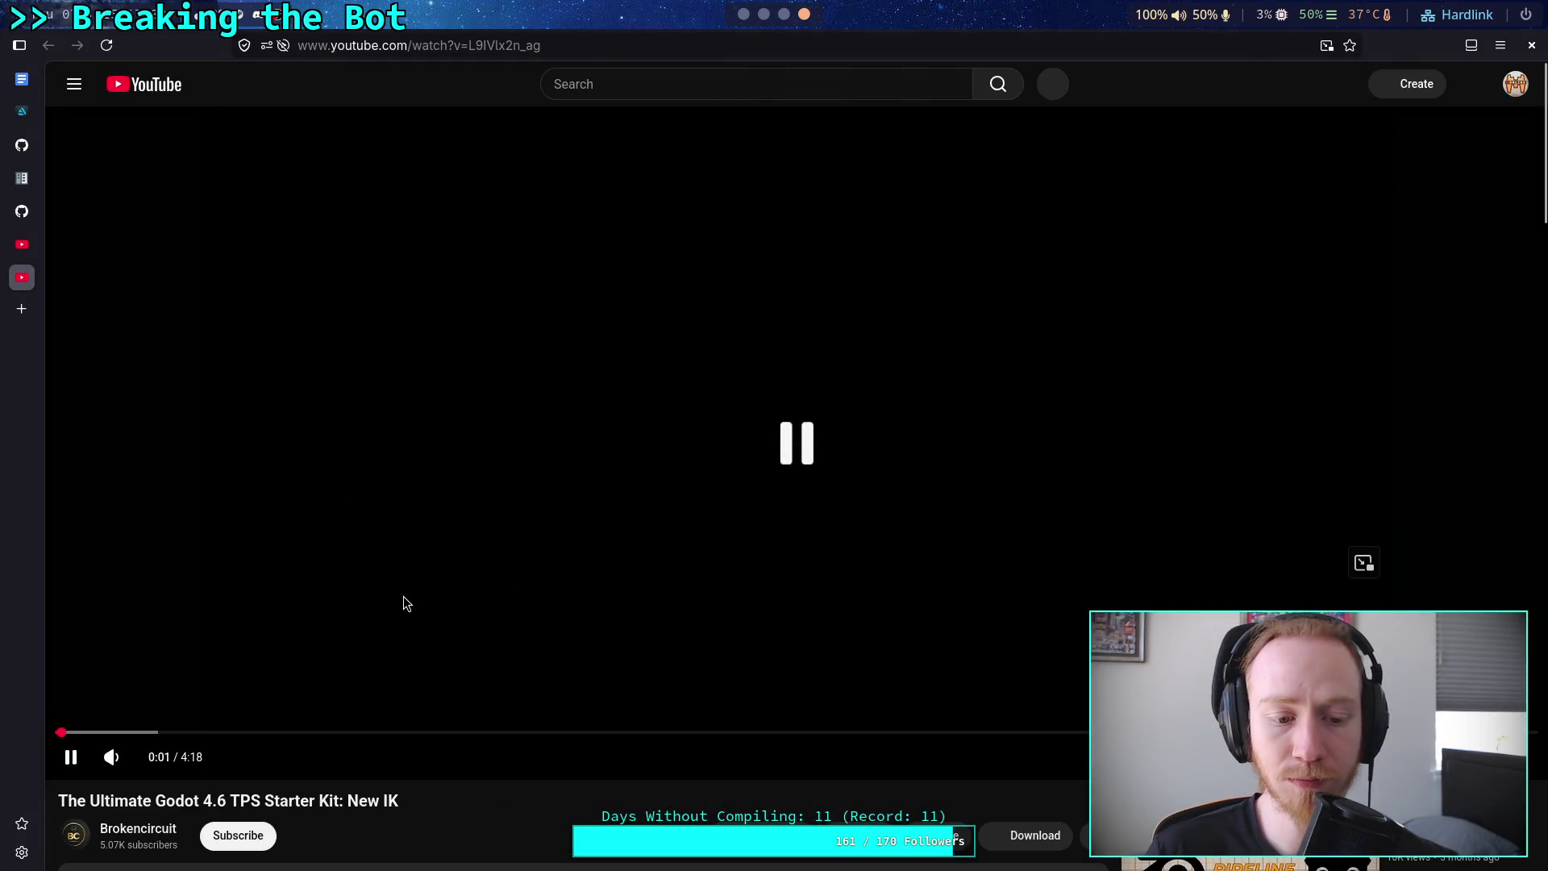
{"action": "scroll", "coordinate": [395, 619], "scroll_direction": "down", "scroll_amount": 3}
{"action": "left_click", "coordinate": [394, 619]}
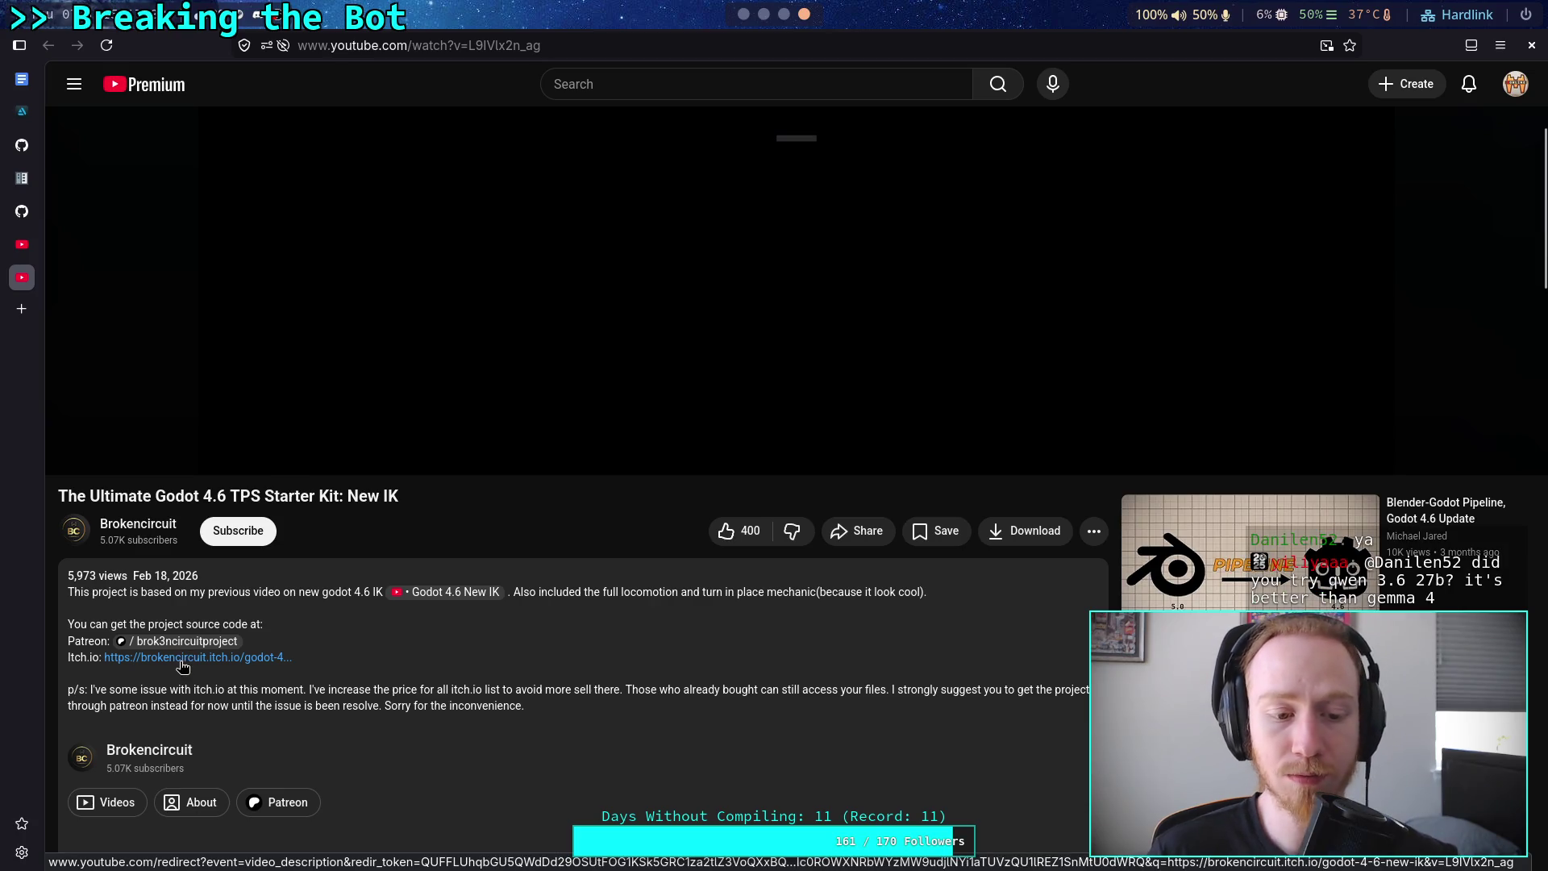
{"action": "right_click", "coordinate": [184, 665]}
{"action": "left_click", "coordinate": [266, 414]}
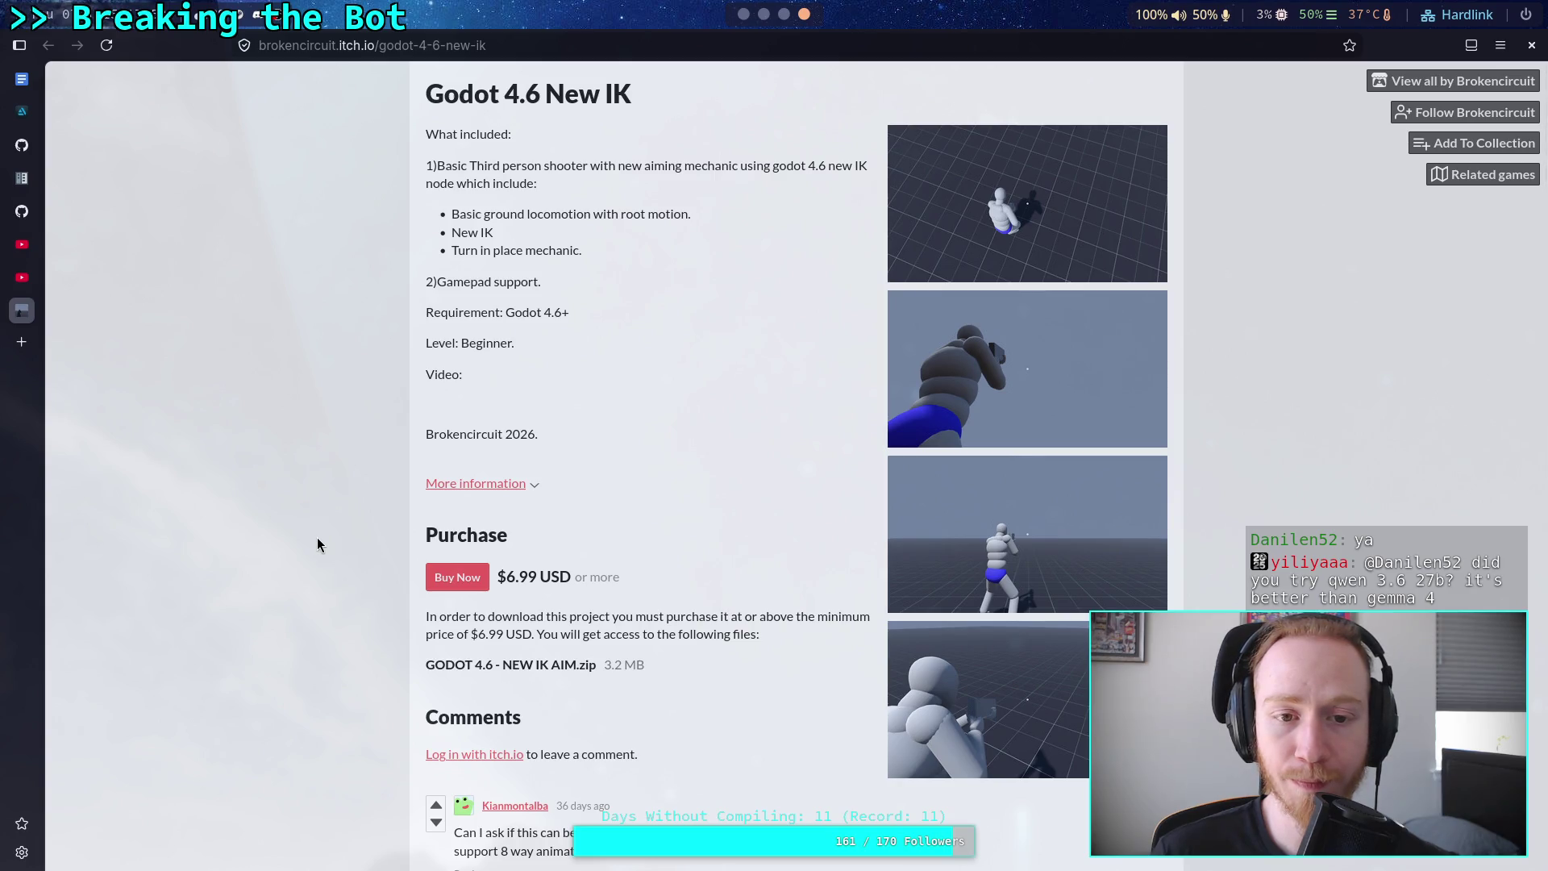
{"action": "left_click", "coordinate": [10, 303]}
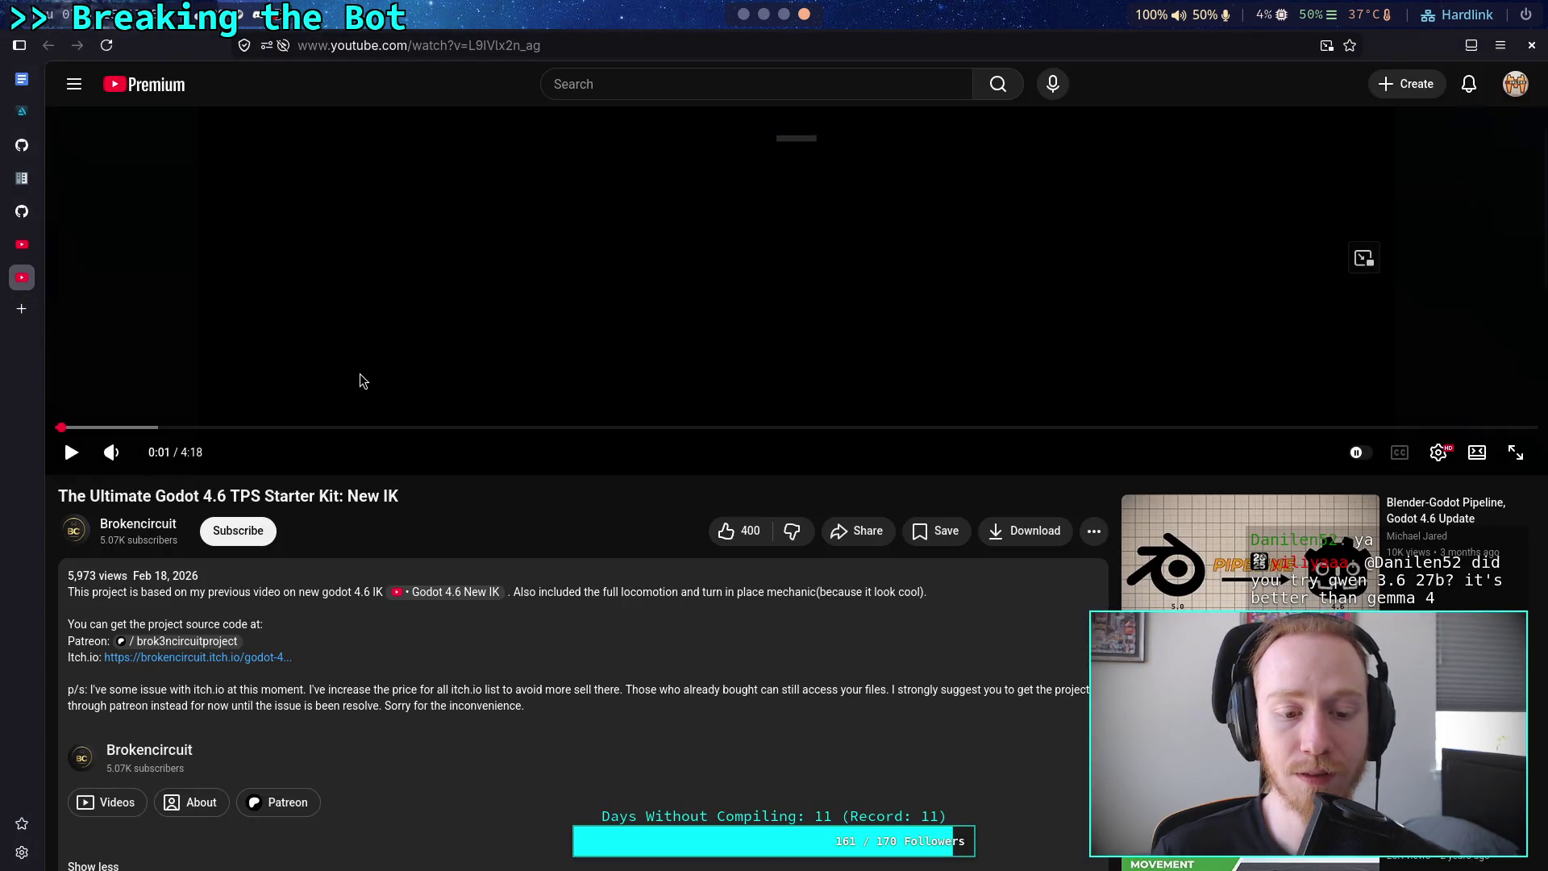
{"action": "key", "text": "alt+Left"}
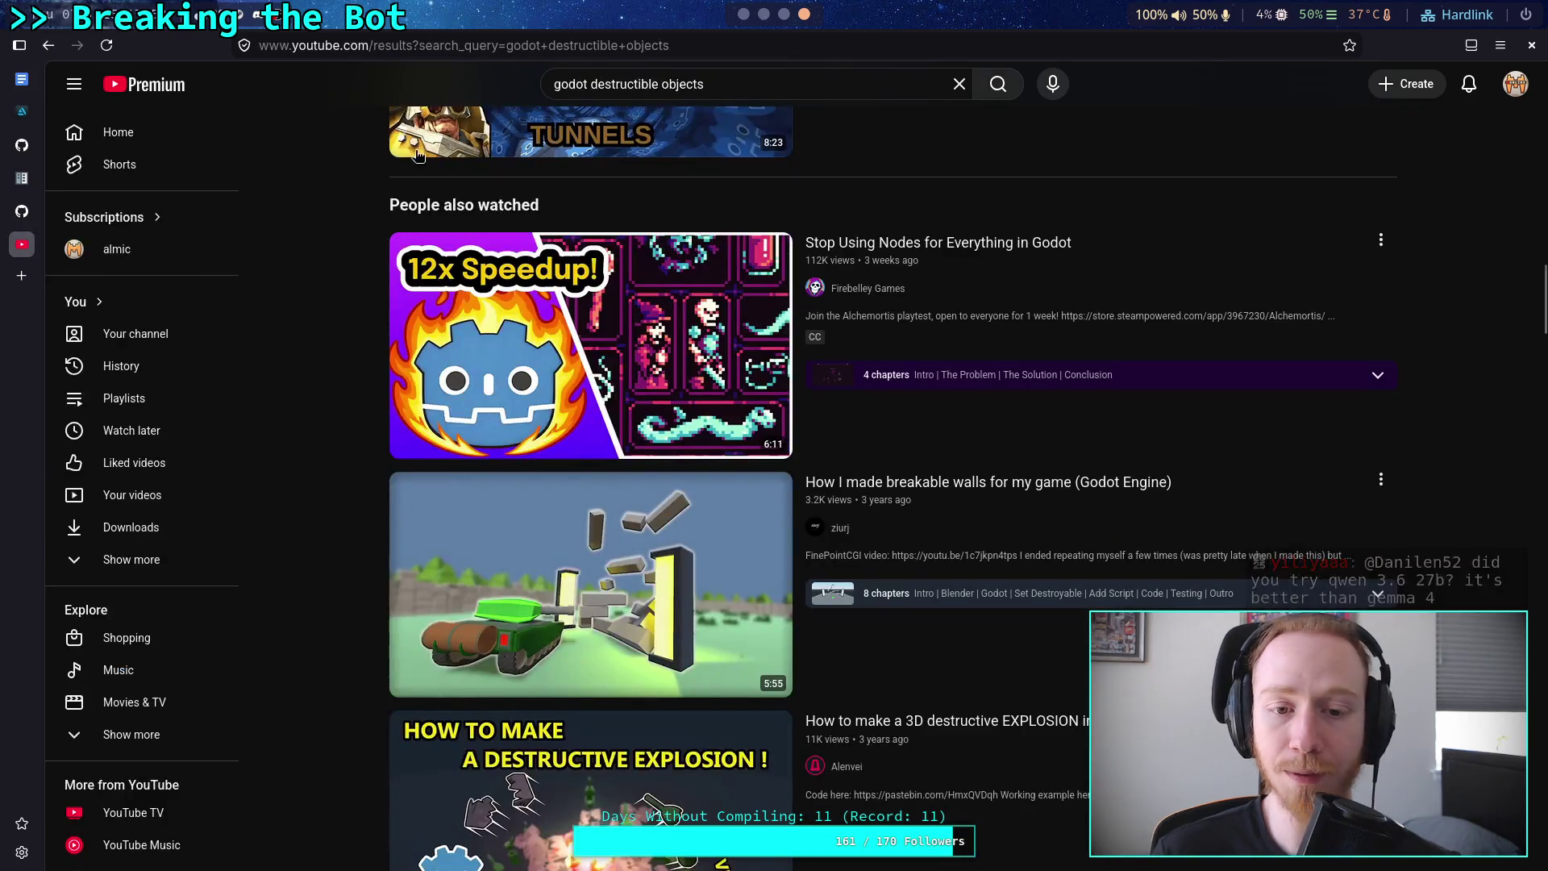
{"action": "left_click", "coordinate": [764, 14]}
{"action": "left_click", "coordinate": [782, 14]}
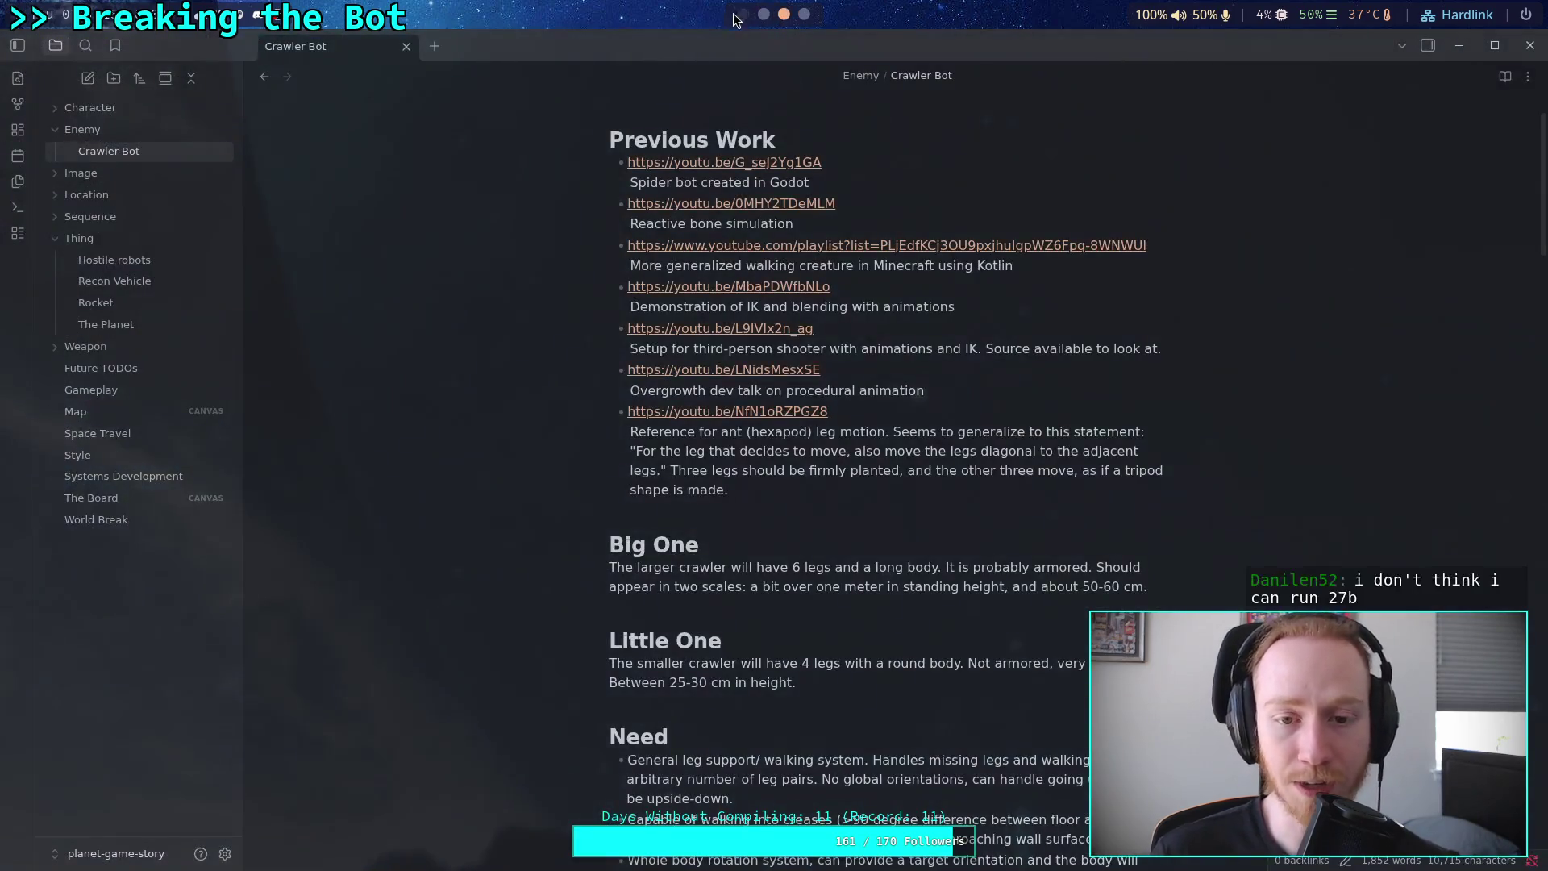
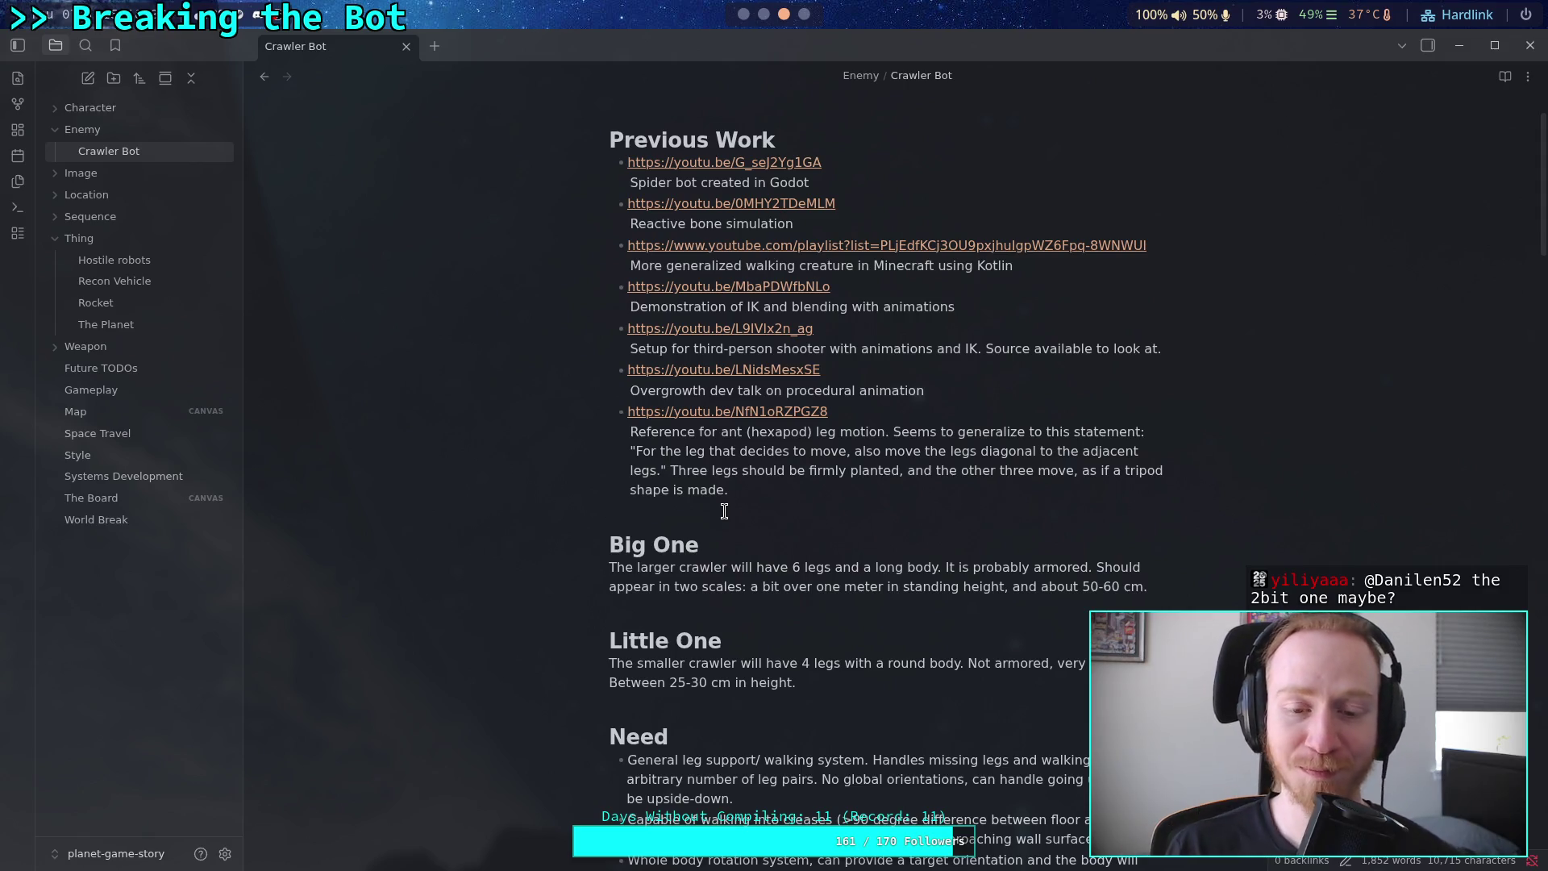
Step: Scroll through the notes, then switch back to Godot
{"action": "scroll", "coordinate": [725, 512], "scroll_direction": "up", "scroll_amount": 2}
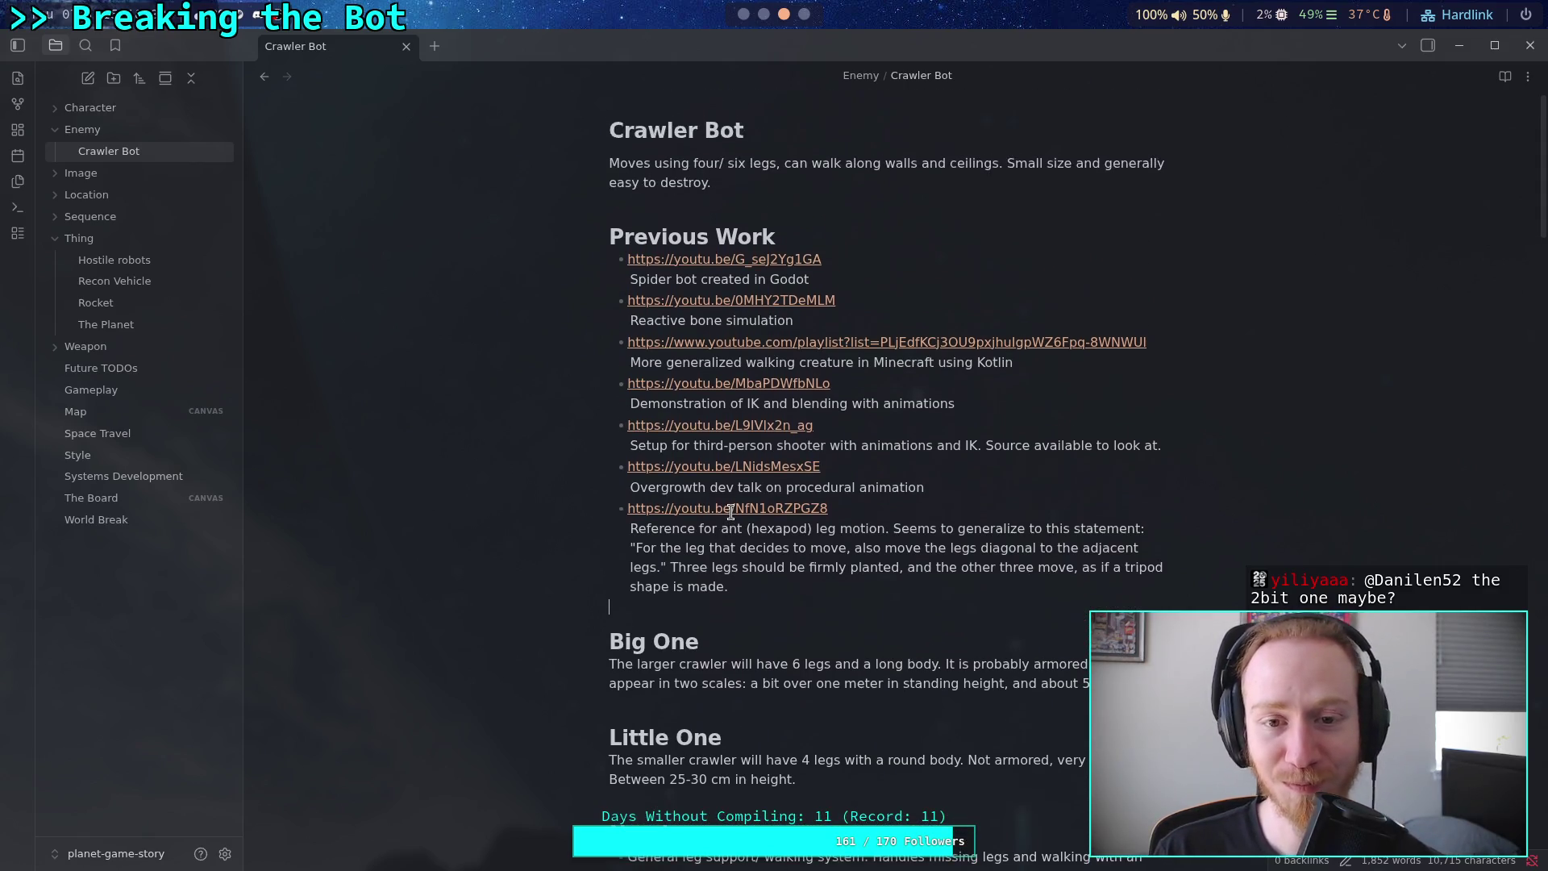
{"action": "scroll", "coordinate": [732, 516], "scroll_direction": "down", "scroll_amount": 8}
{"action": "scroll", "coordinate": [731, 512], "scroll_direction": "down", "scroll_amount": 6}
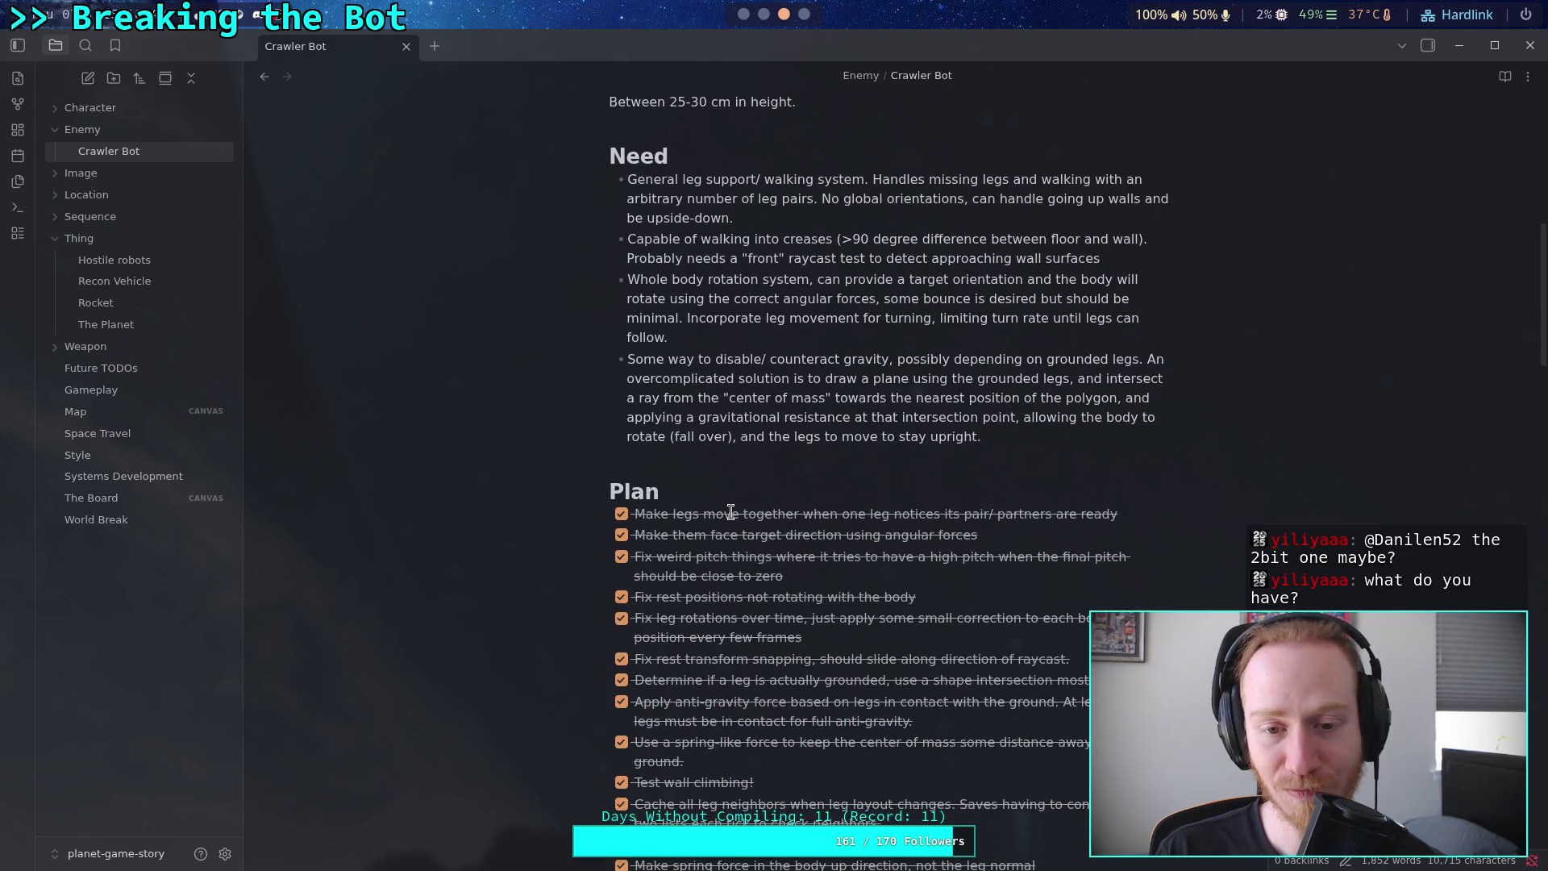
{"action": "scroll", "coordinate": [730, 512], "scroll_direction": "down", "scroll_amount": 10}
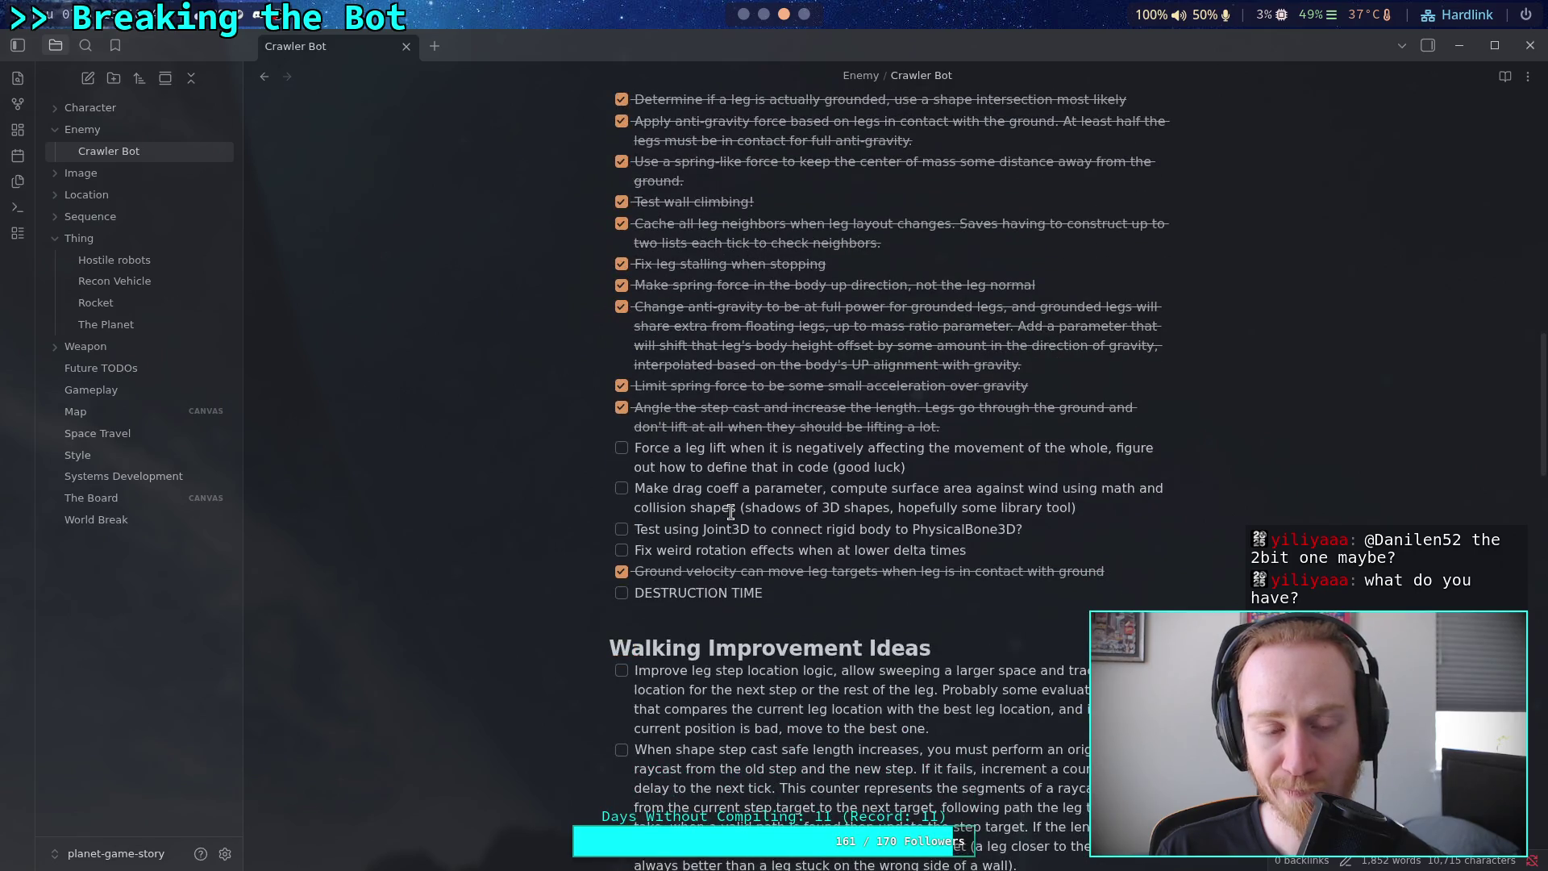
{"action": "scroll", "coordinate": [731, 512], "scroll_direction": "down", "scroll_amount": 8}
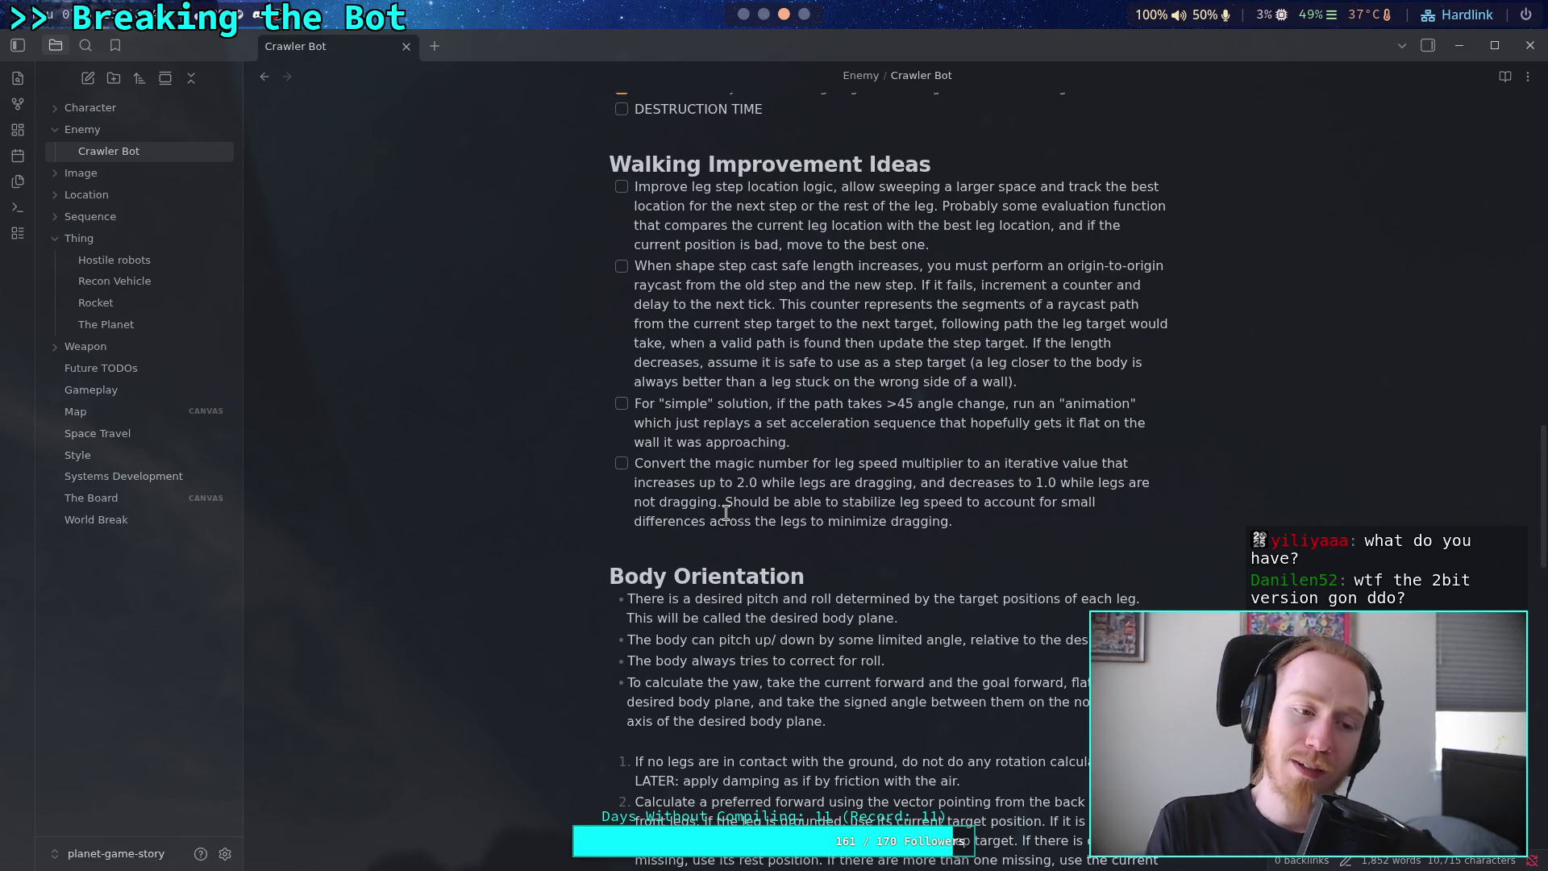
{"action": "key", "text": "super+1"}
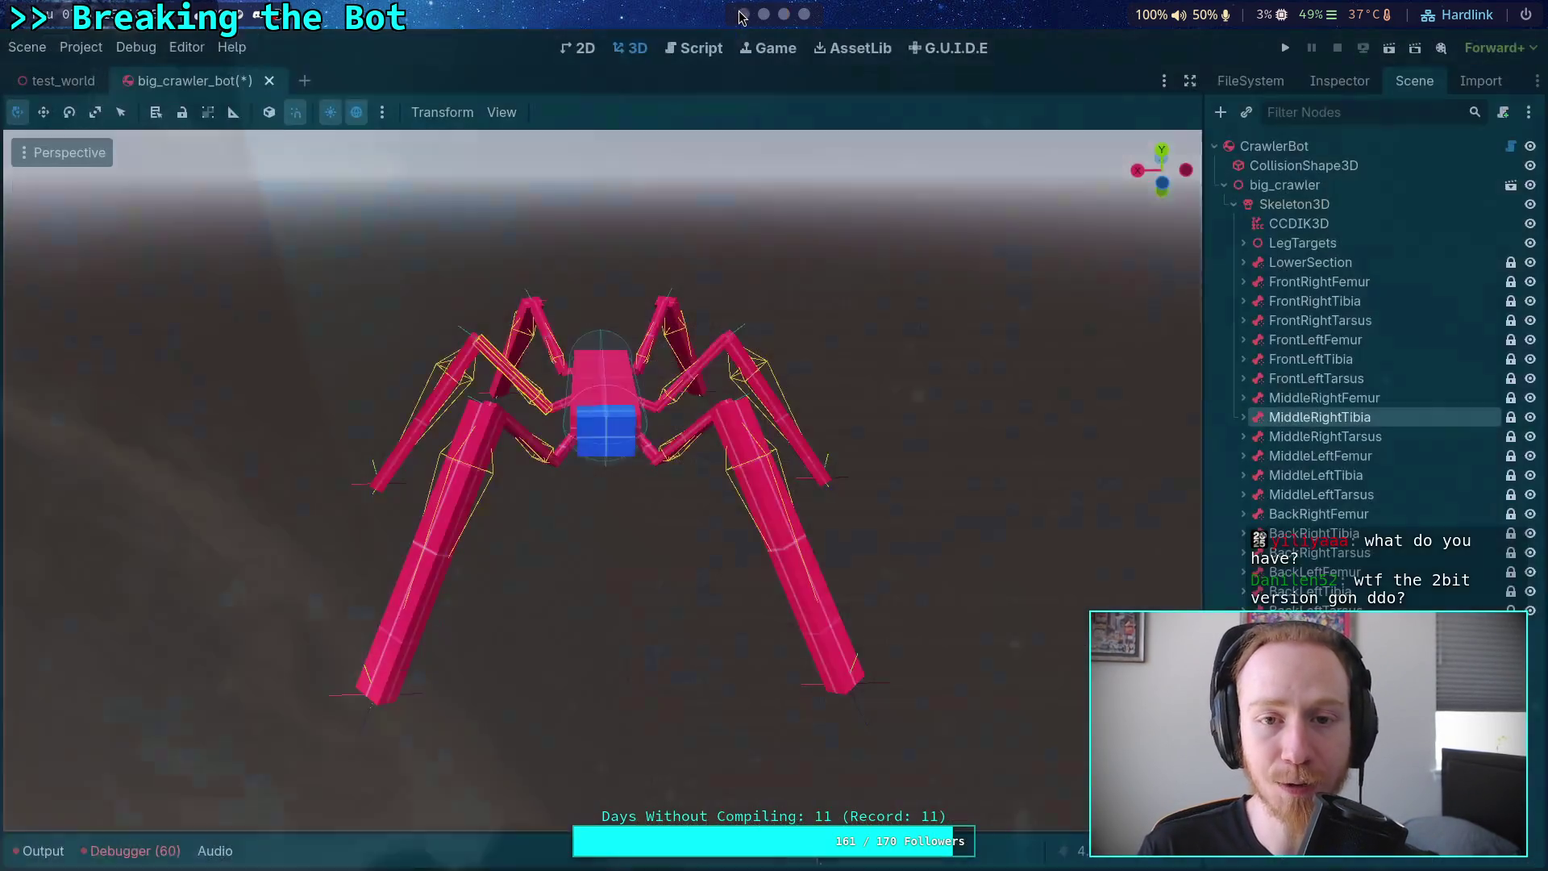
Step: Check MiddleRightTibia's box child, orbit around the spider bot, and close the big_crawler_bot tab
{"action": "left_click", "coordinate": [1240, 418]}
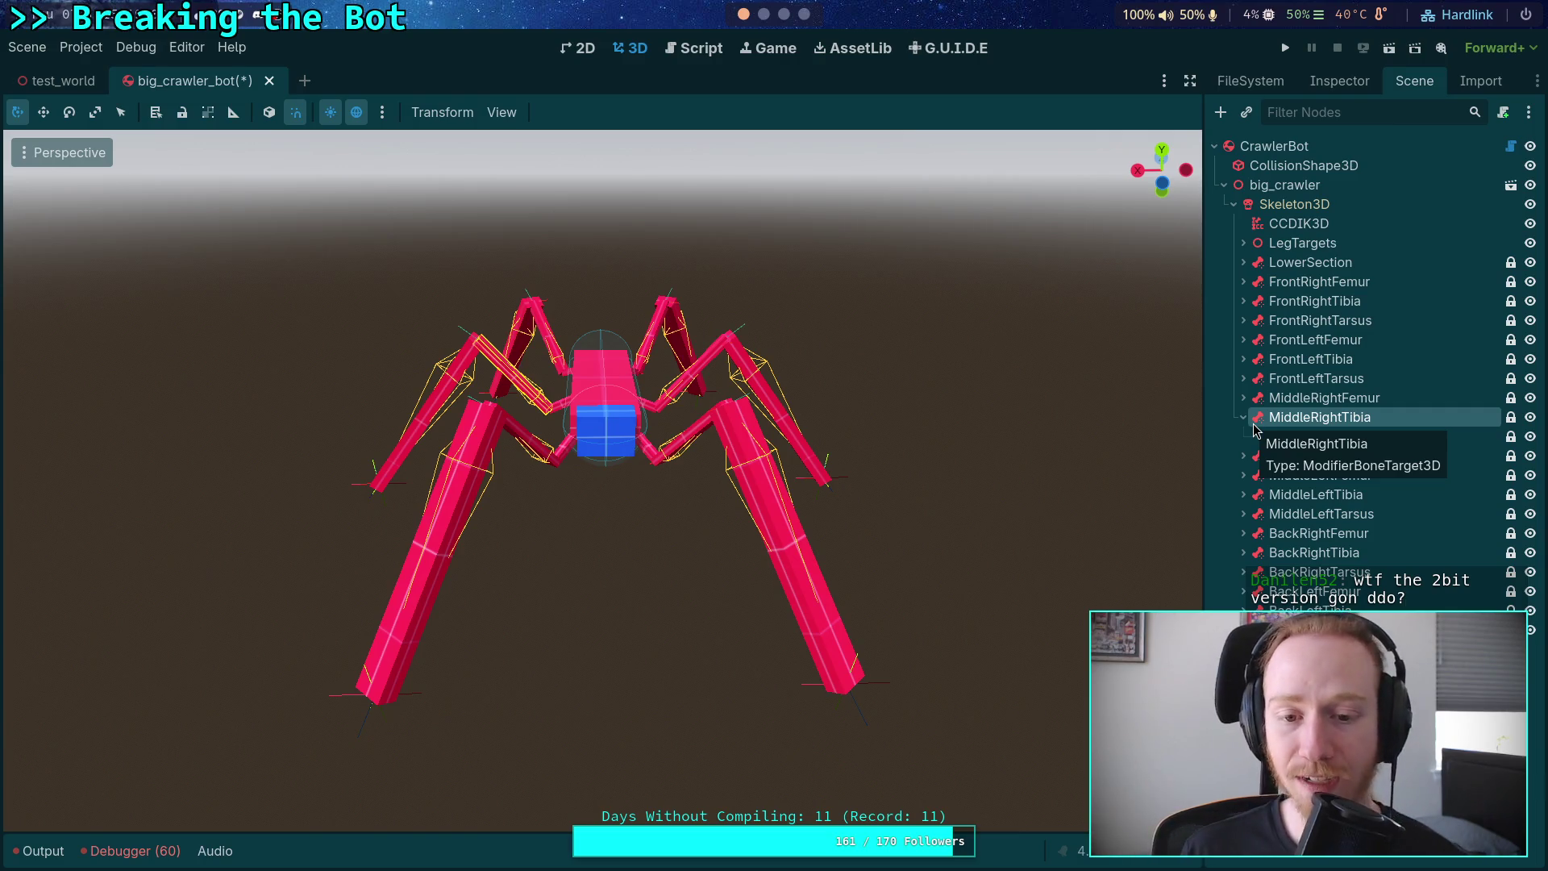
{"action": "mouse_move", "coordinate": [971, 436]}
{"action": "left_mouse_down"}
{"action": "mouse_move", "coordinate": [830, 424]}
{"action": "mouse_move", "coordinate": [802, 467]}
{"action": "mouse_move", "coordinate": [903, 476]}
{"action": "left_mouse_up"}
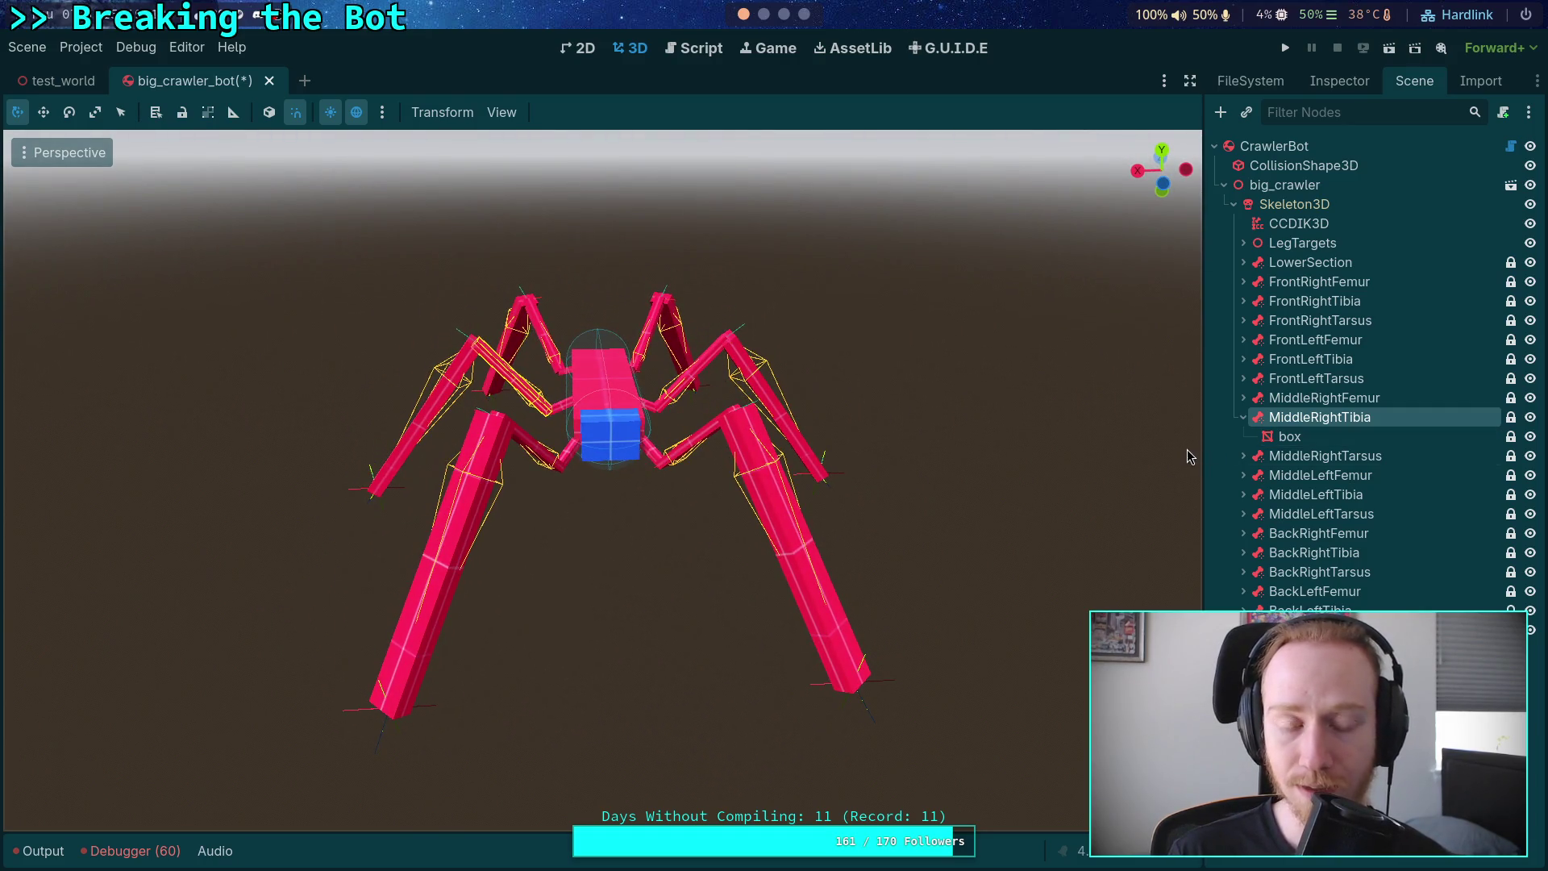
{"action": "left_click", "coordinate": [1242, 417]}
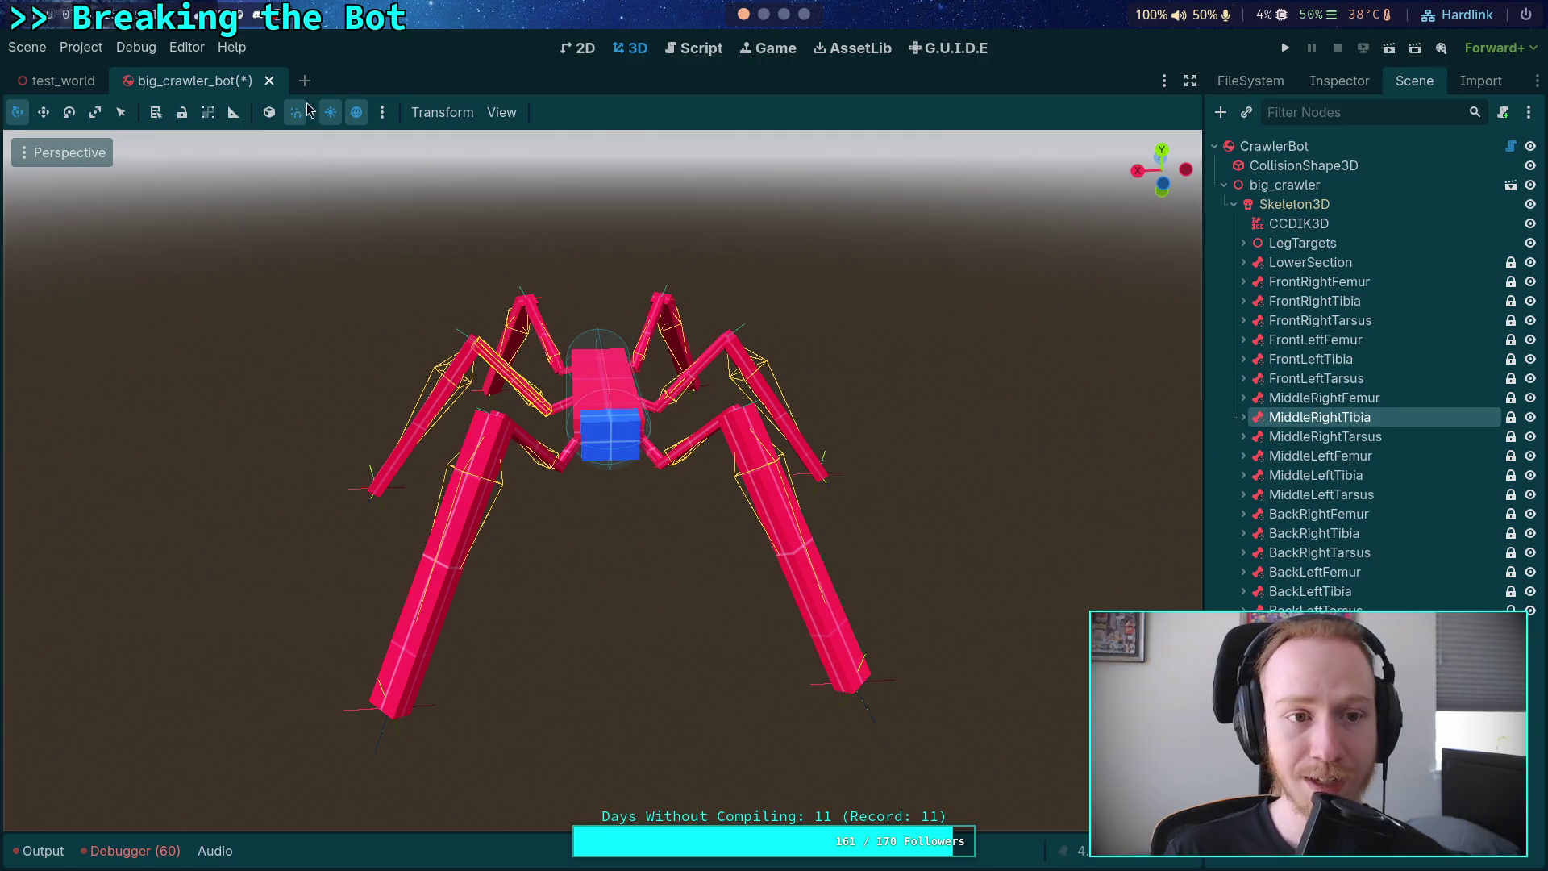
{"action": "left_click", "coordinate": [270, 82]}
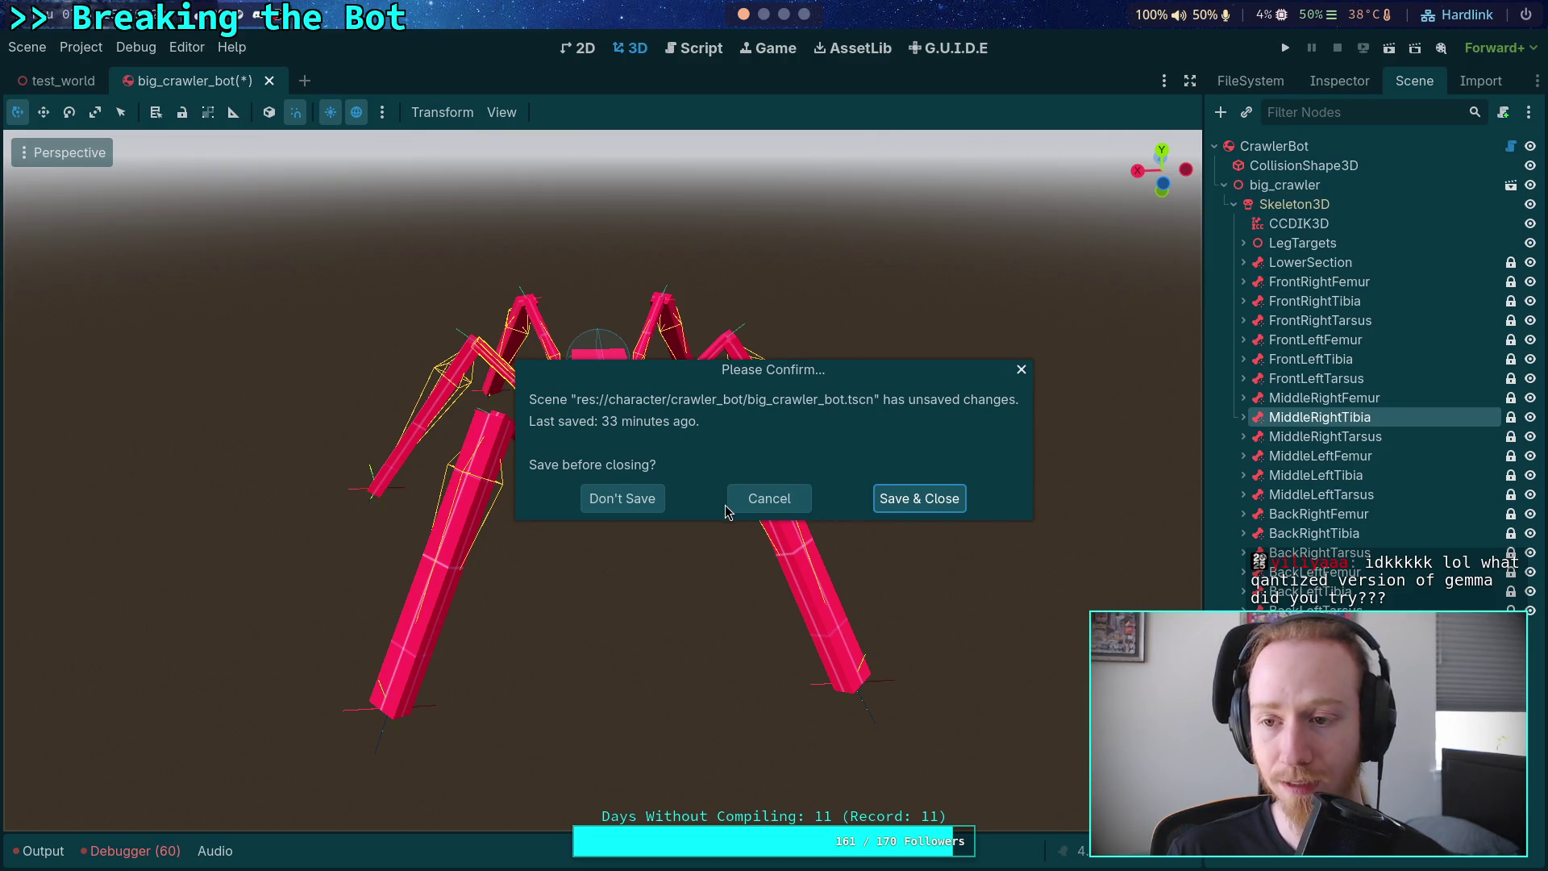
Step: Close big_crawler_bot without saving and view the Player node's properties in test_world
{"action": "left_click", "coordinate": [632, 504]}
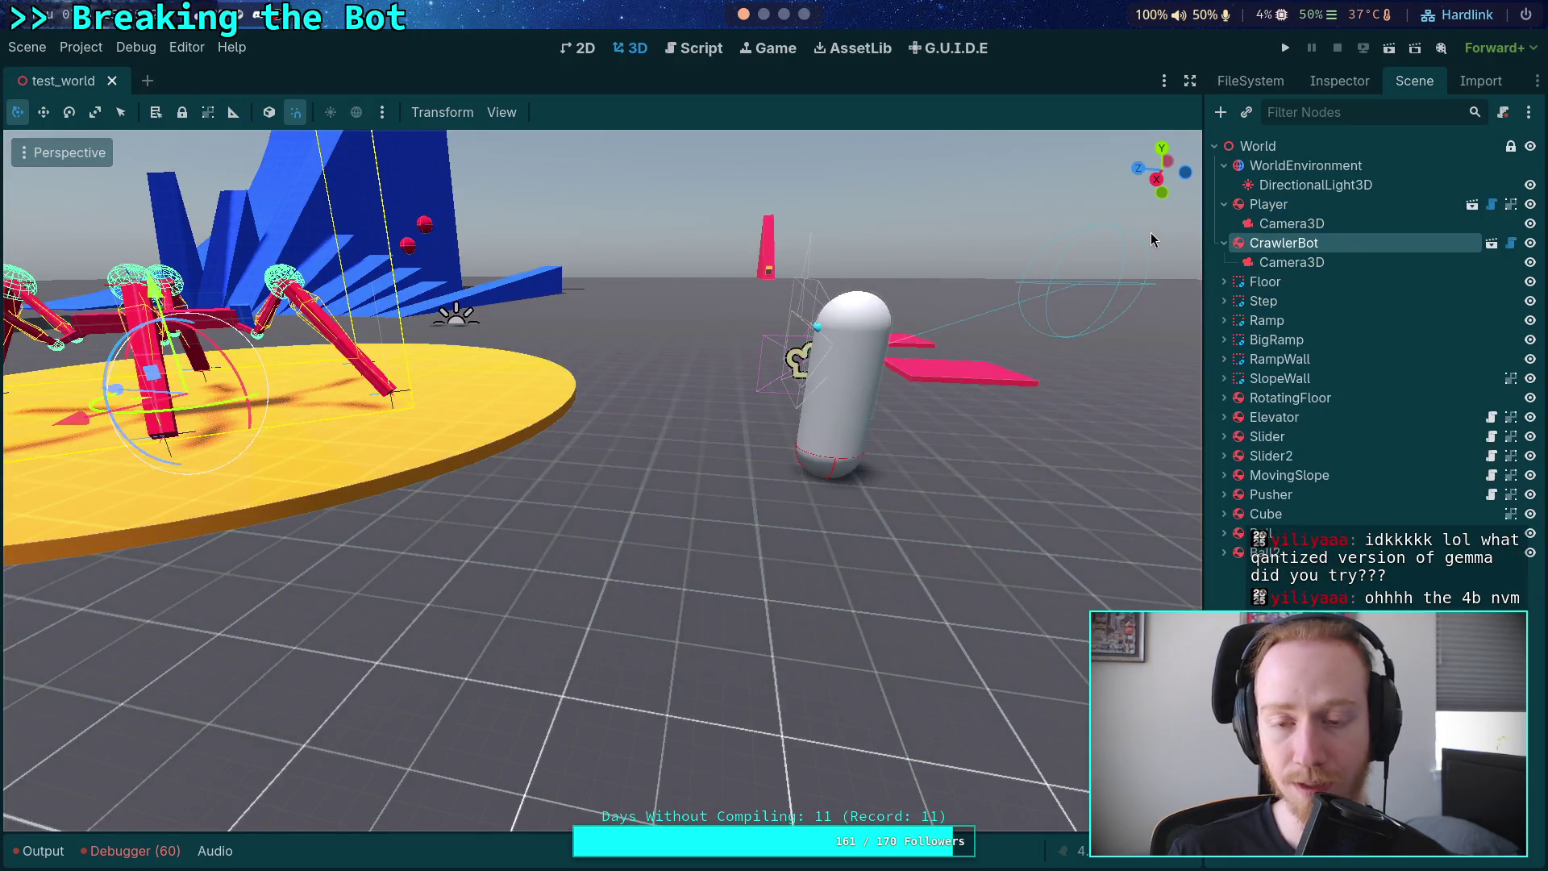
{"action": "left_click", "coordinate": [1258, 208]}
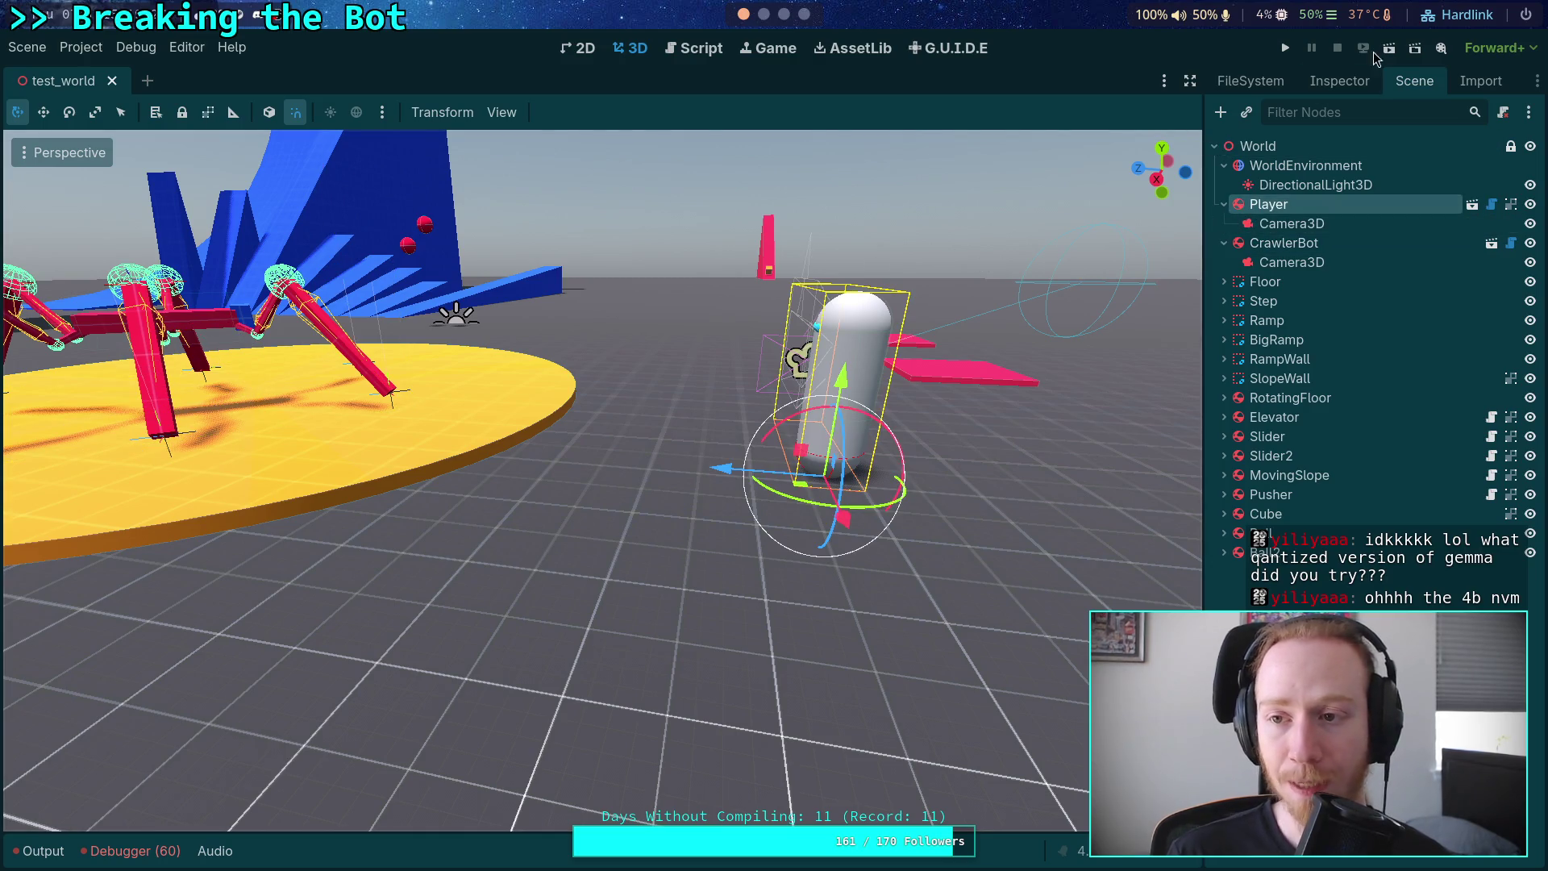
{"action": "left_click", "coordinate": [1329, 84]}
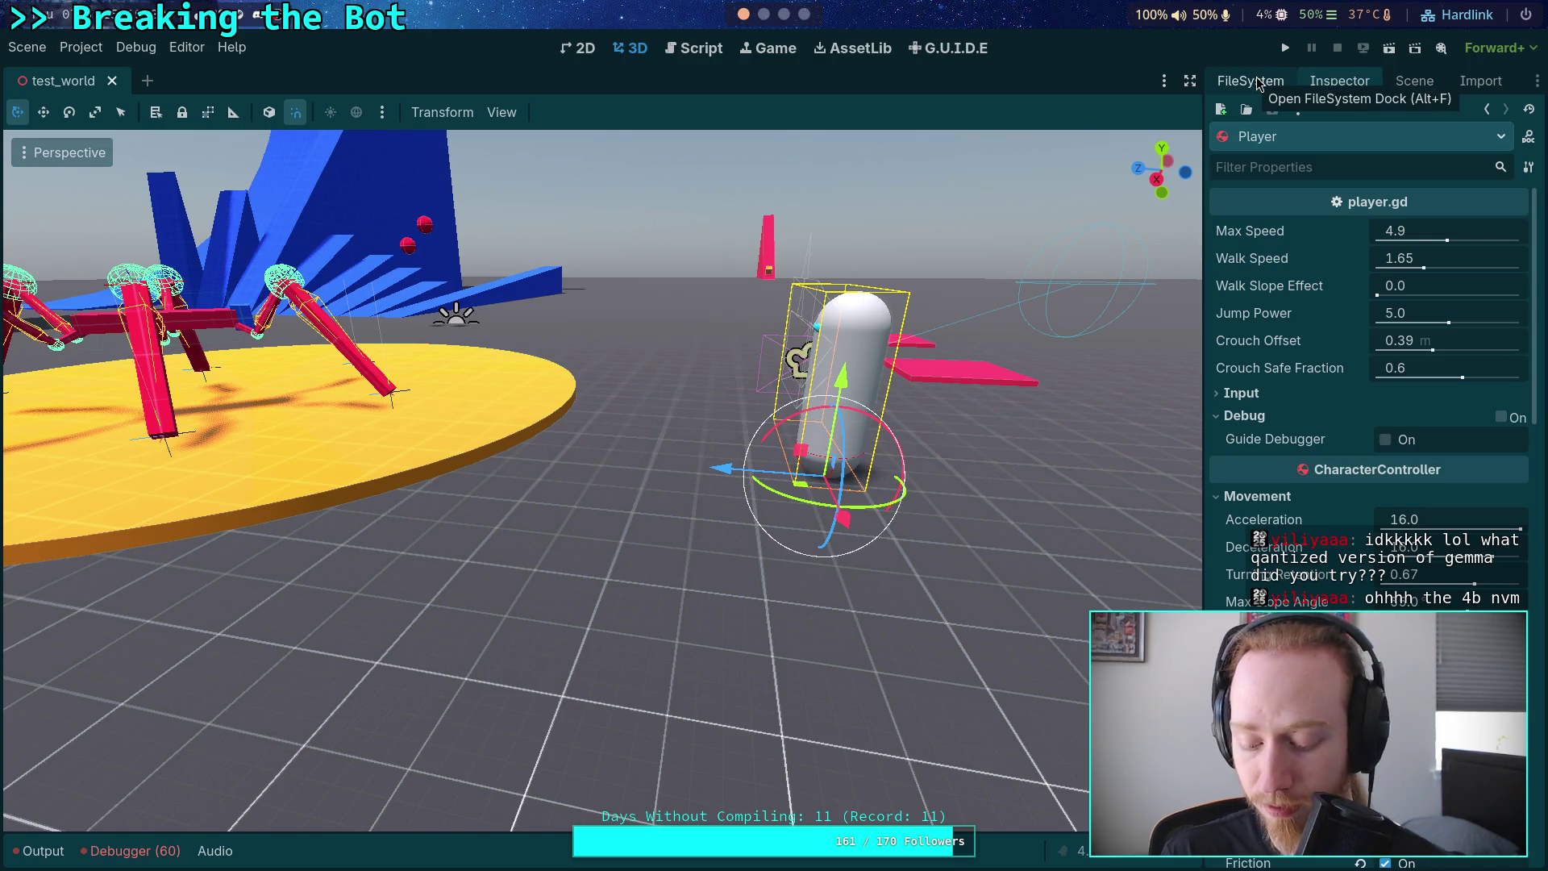
Step: In the FileSystem dock, expand input, collapse debug, and select the input/fp/action folder
{"action": "left_click", "coordinate": [1256, 84]}
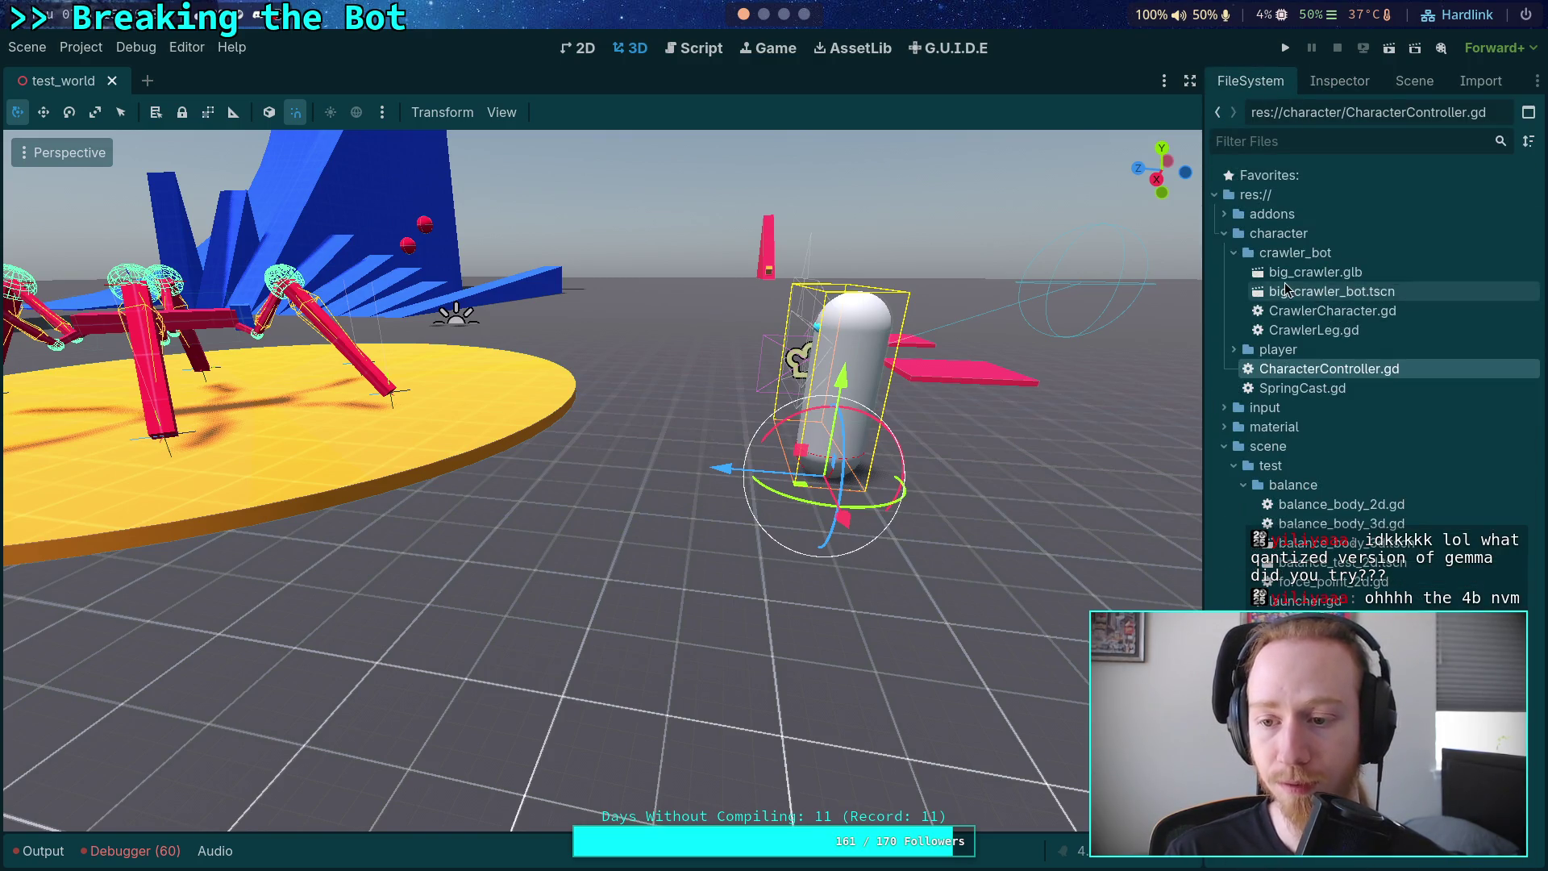
{"action": "left_click", "coordinate": [1224, 407]}
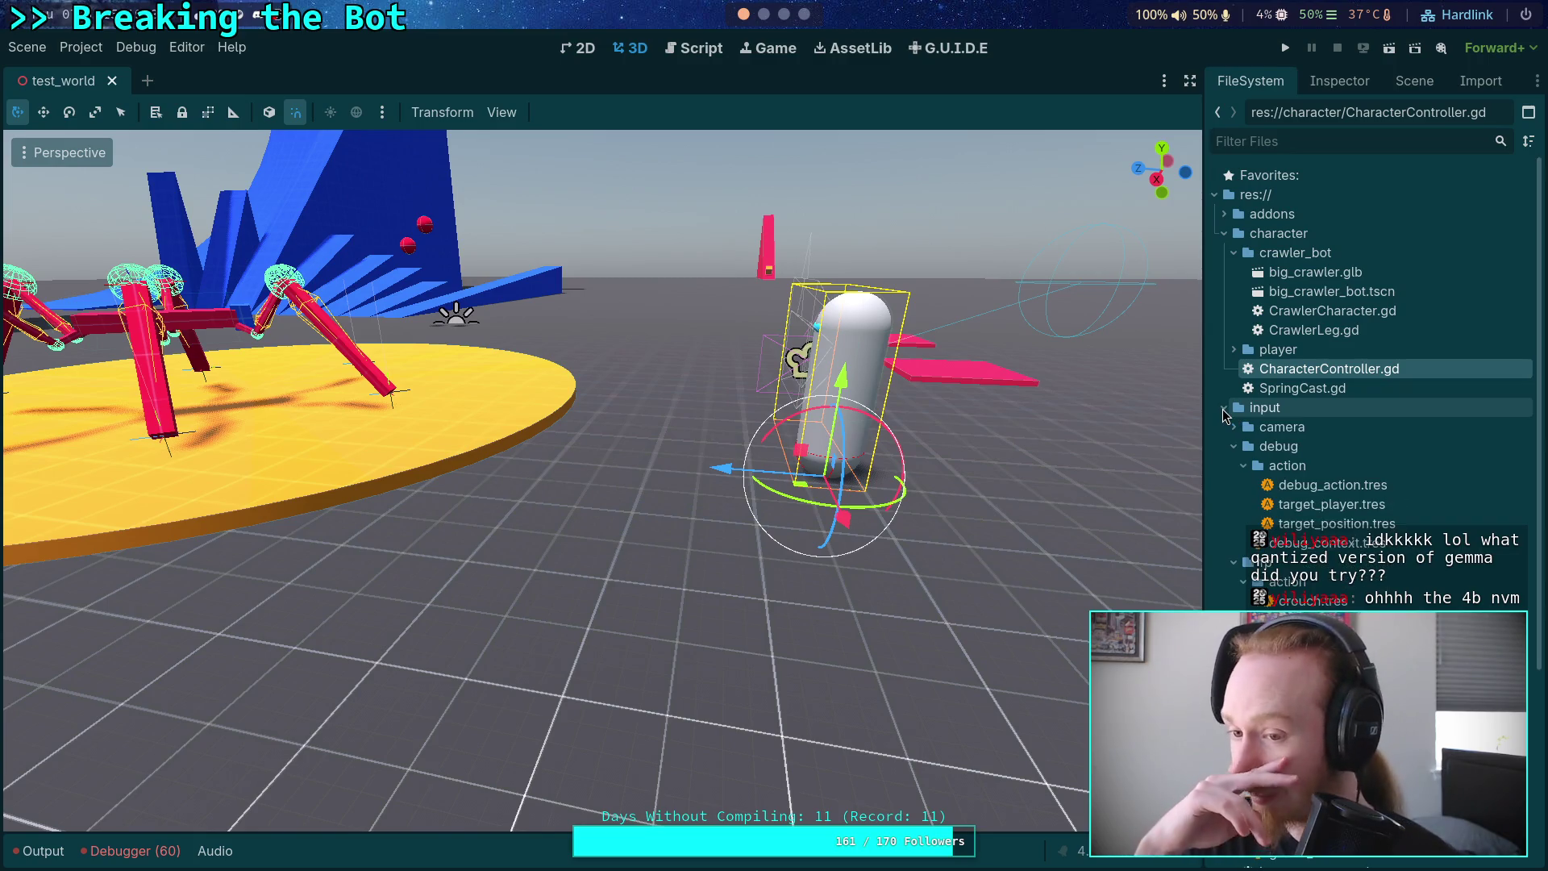
{"action": "left_click", "coordinate": [1233, 446]}
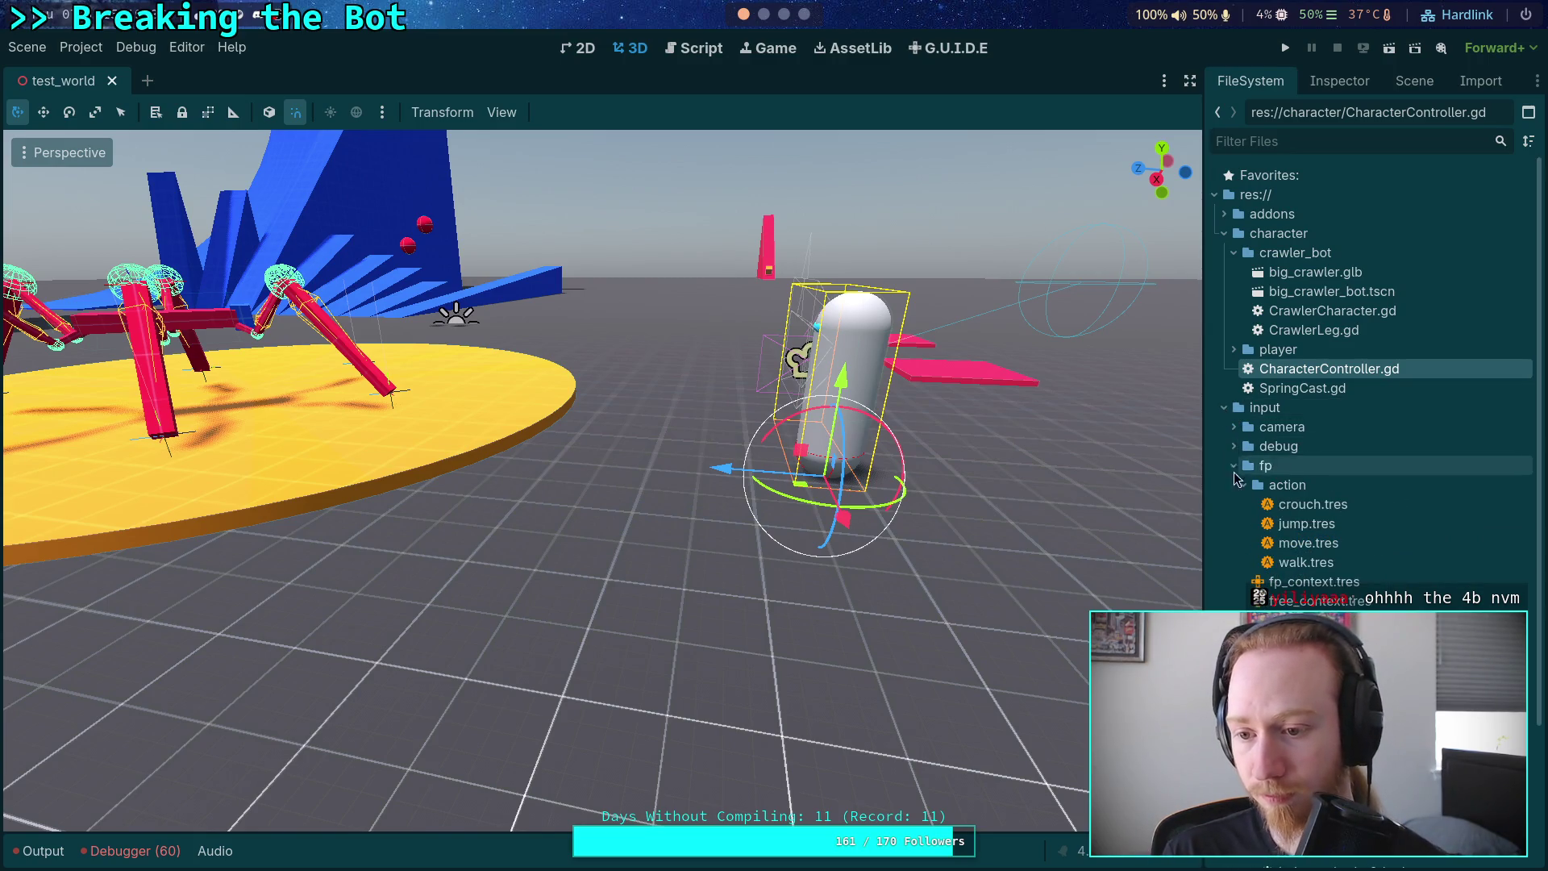
{"action": "left_click", "coordinate": [1296, 487]}
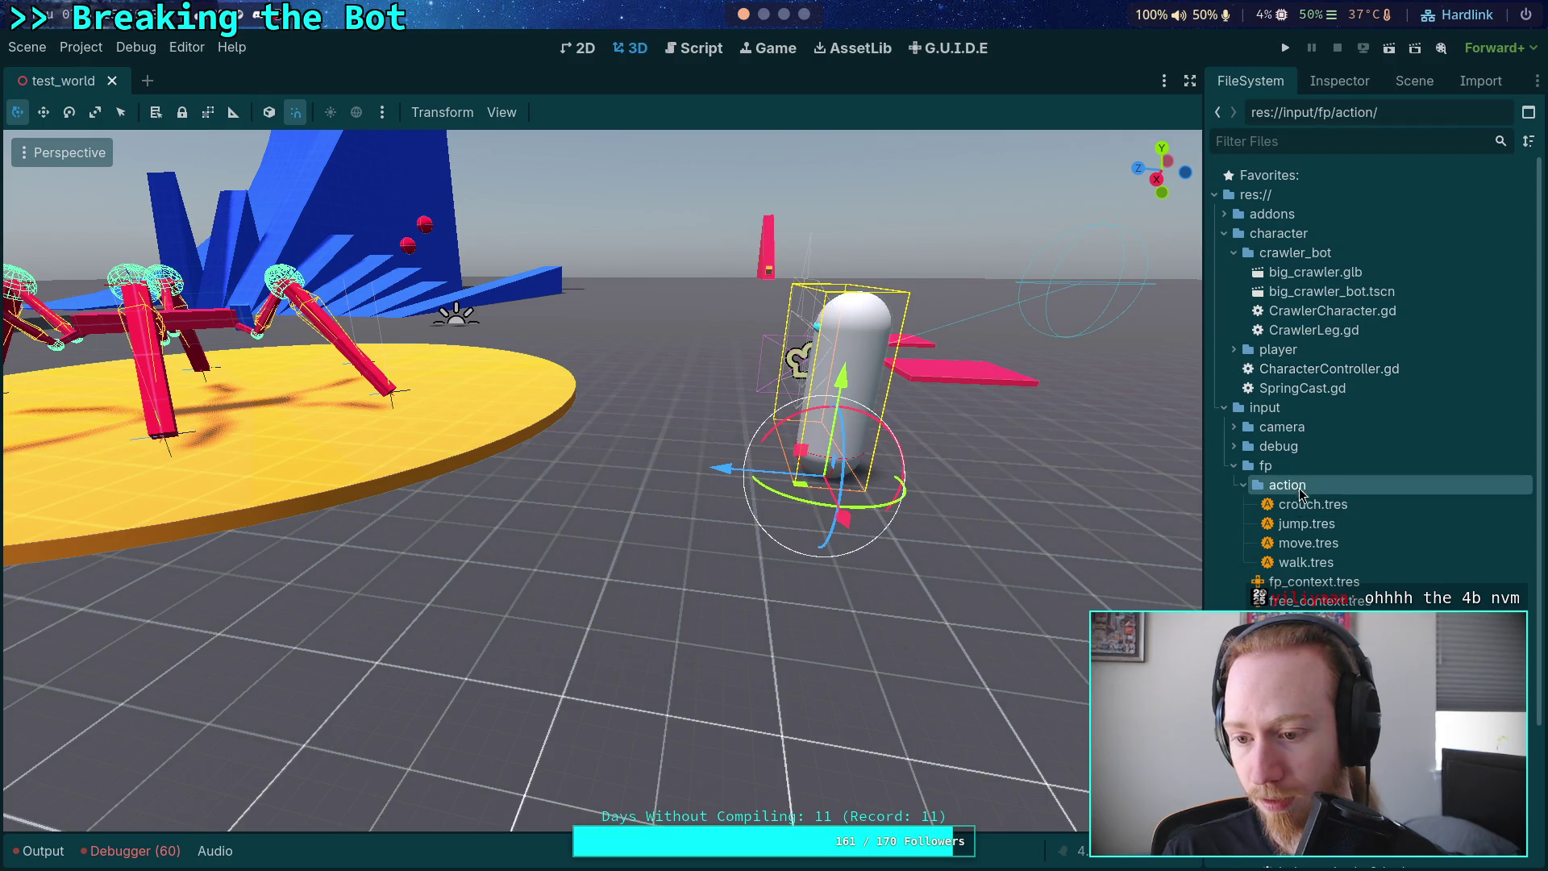
{"action": "right_click", "coordinate": [1328, 486]}
Step: Create a new GUIDEAction resource, shoot.tres, in the action folder
{"action": "mouse_move", "coordinate": [1367, 500]}
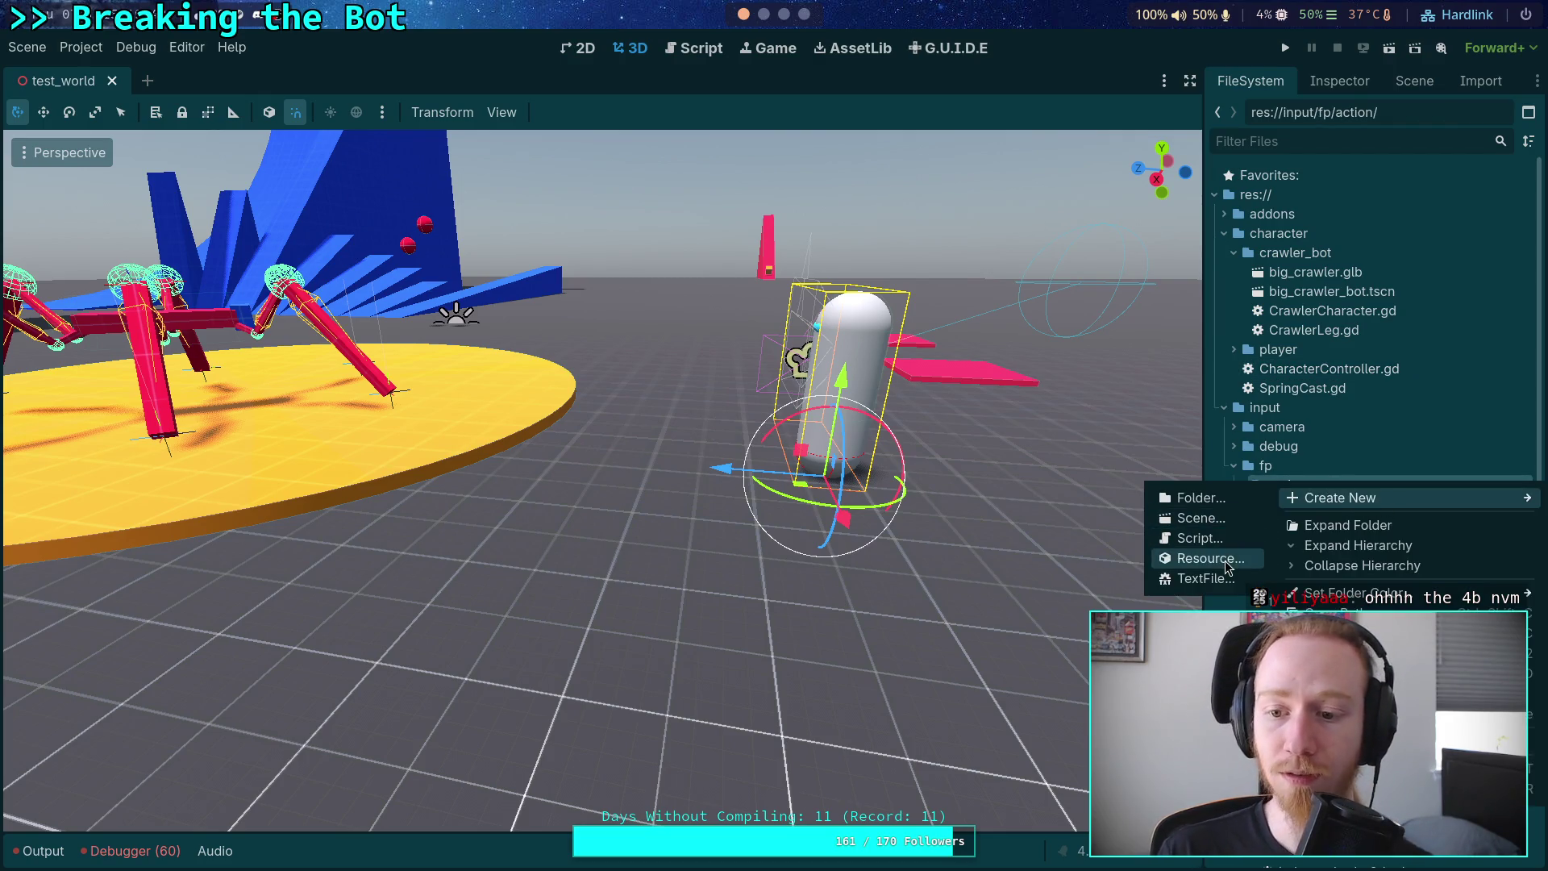
{"action": "key", "text": "Return"}
{"action": "left_click", "coordinate": [482, 525]}
{"action": "key", "text": "Escape"}
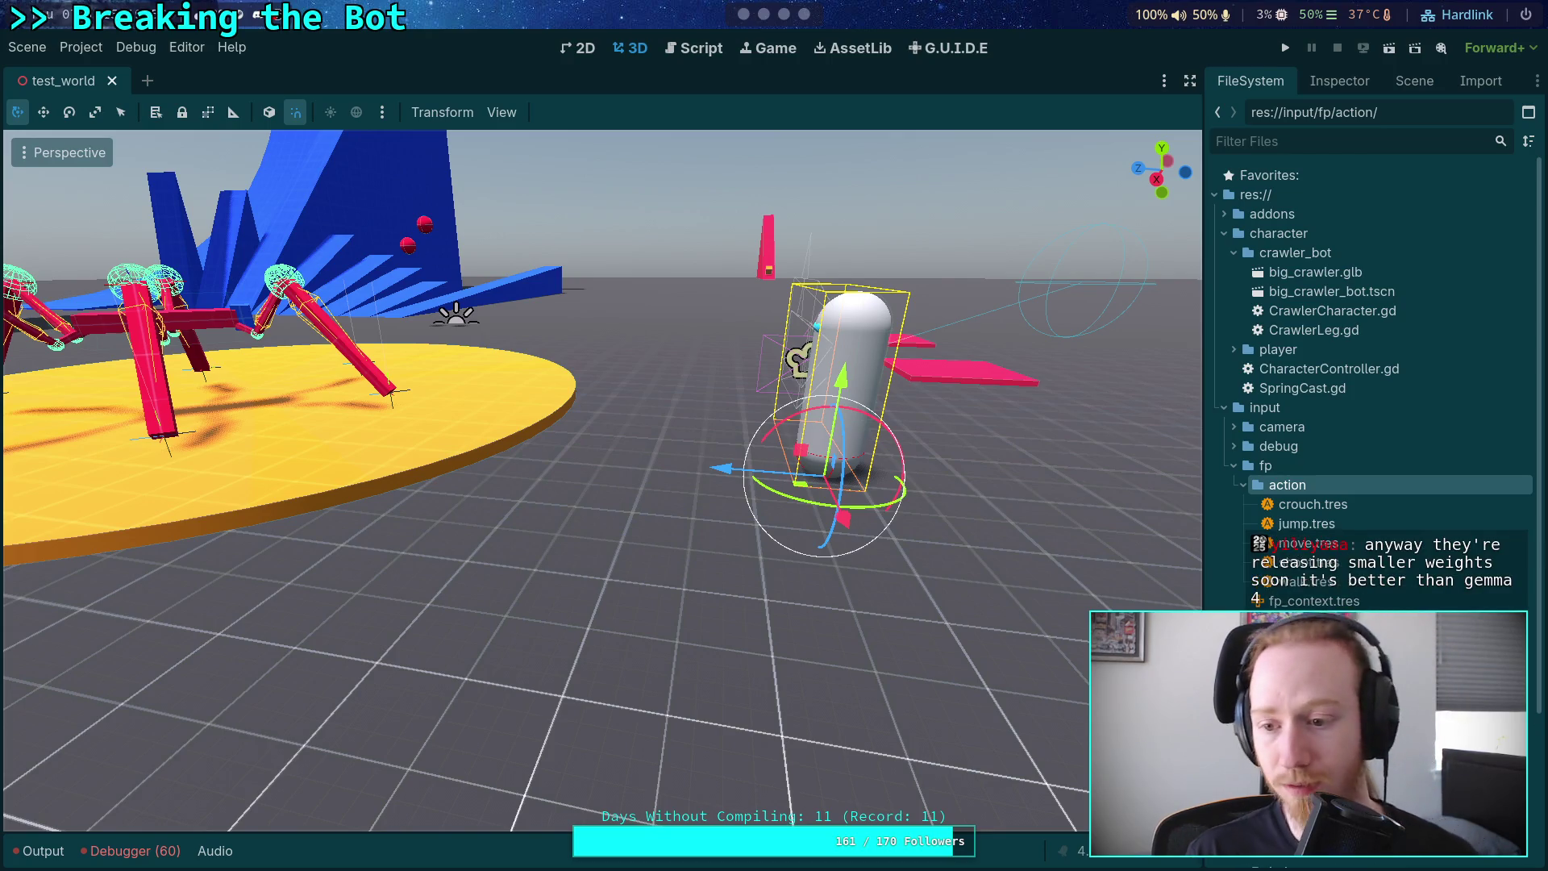
Step: Set shoot.tres's Name to 'shoot' and Display Name to 'Shoot'
{"action": "left_click", "coordinate": [1341, 564]}
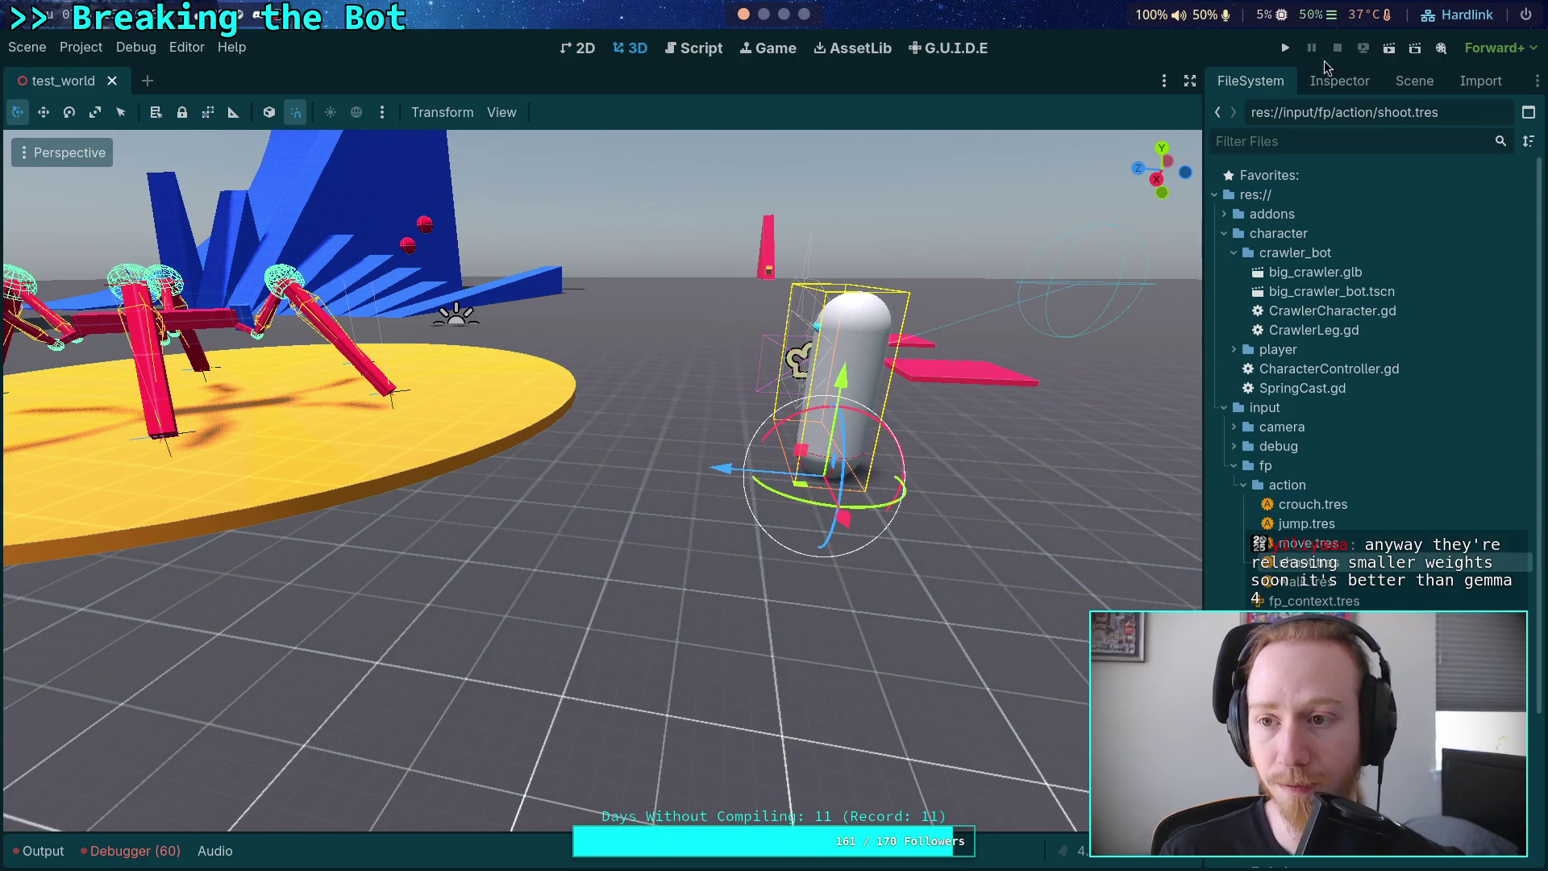
{"action": "left_click", "coordinate": [1330, 80]}
{"action": "type", "text": "shoot"}
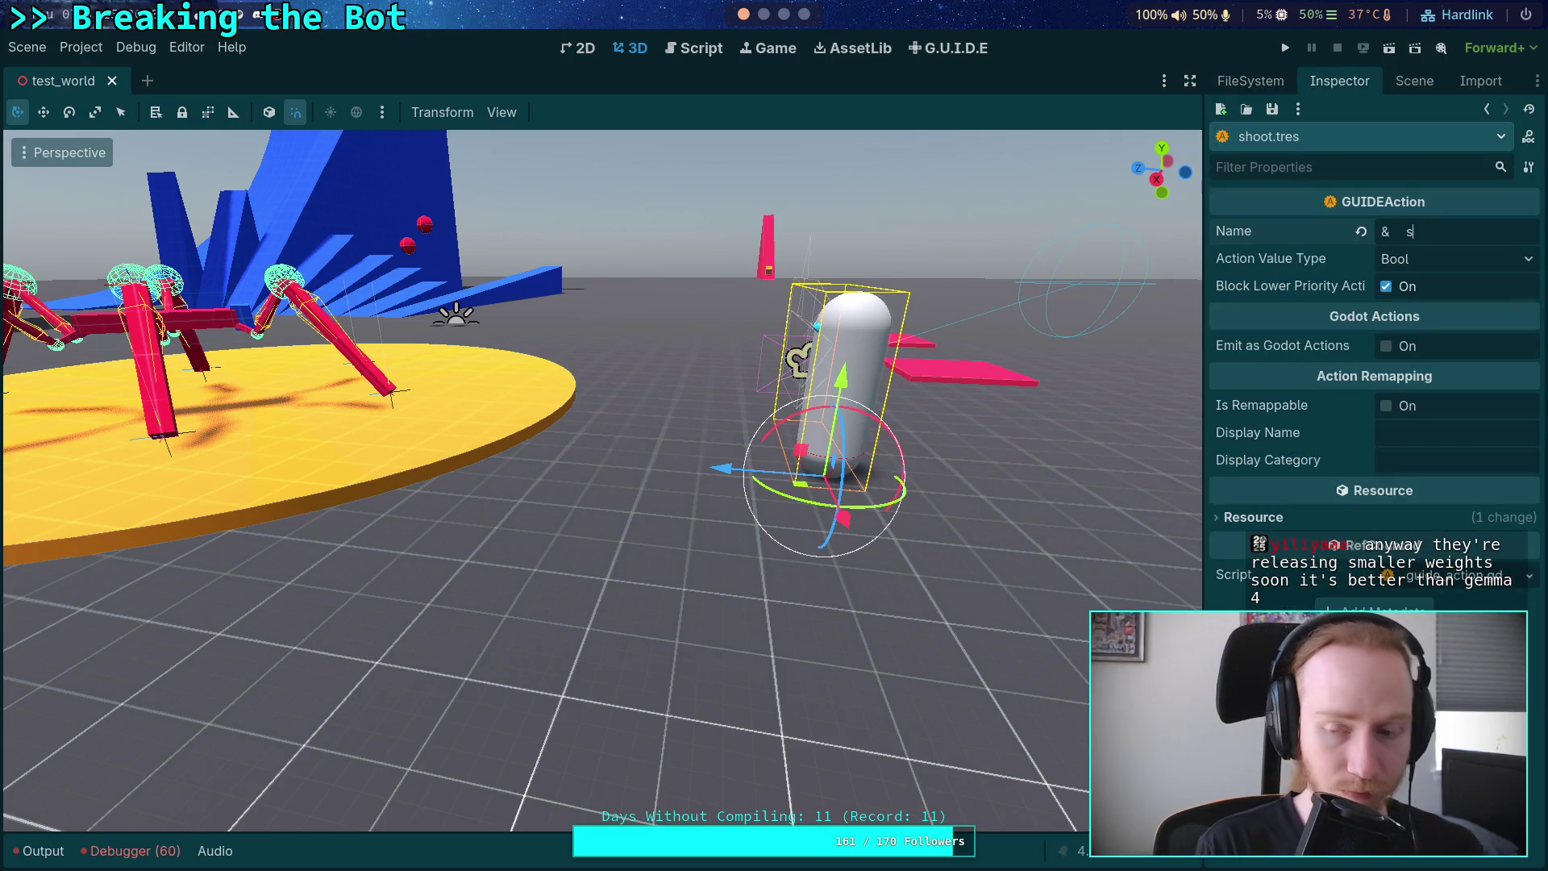
{"action": "left_click", "coordinate": [1456, 428]}
{"action": "type", "text": "Shoot"}
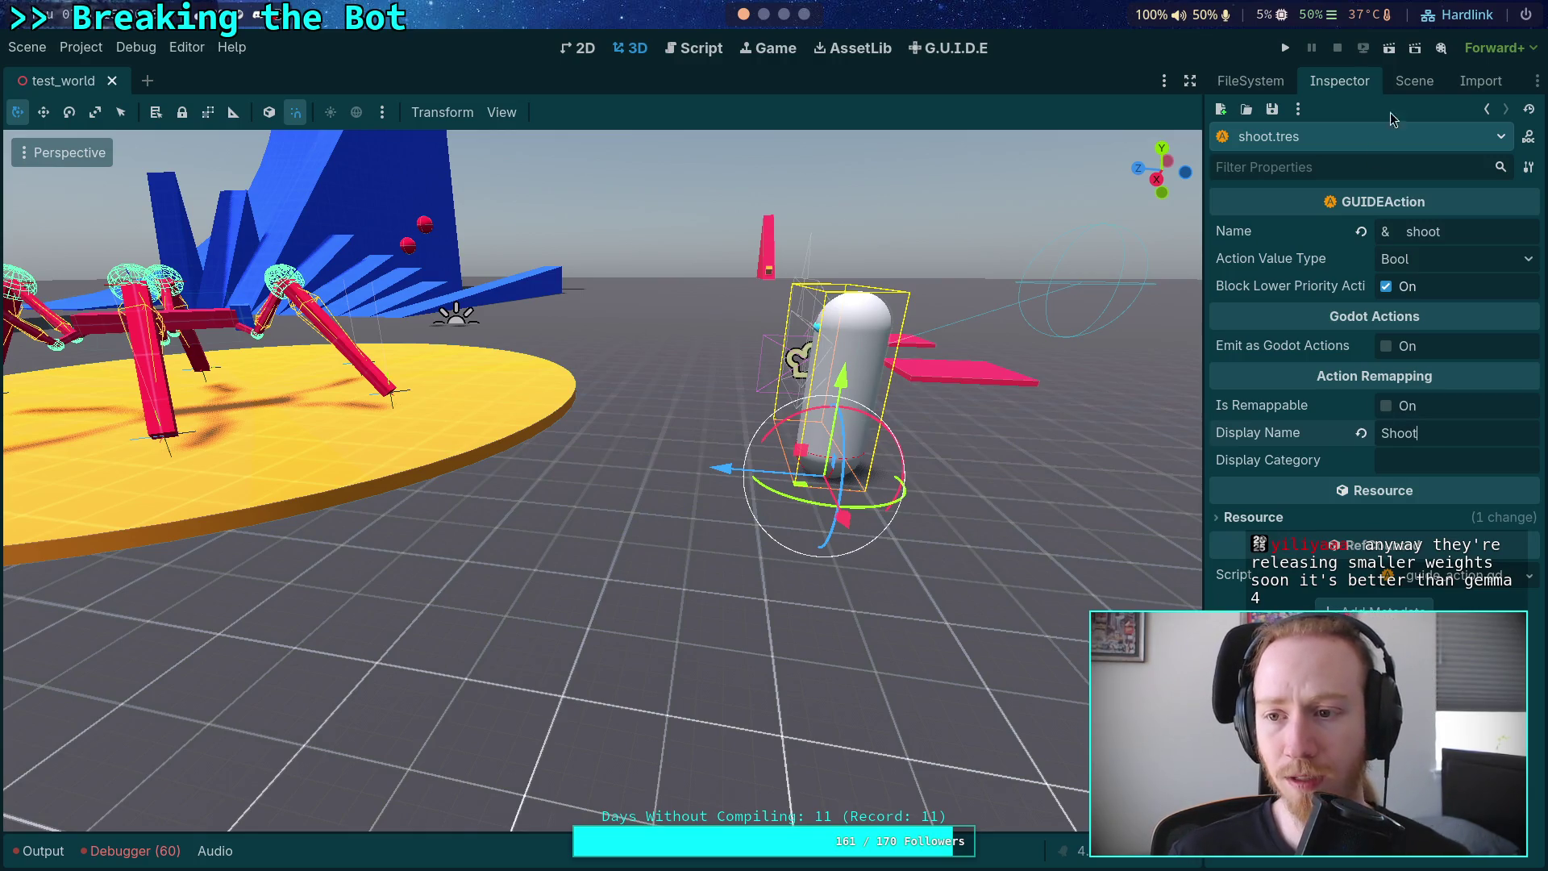
{"action": "left_click", "coordinate": [1415, 80]}
Step: Compare shoot.tres with the move.tres and jump.tres actions, ending on shoot.tres's properties
{"action": "left_click", "coordinate": [1255, 82]}
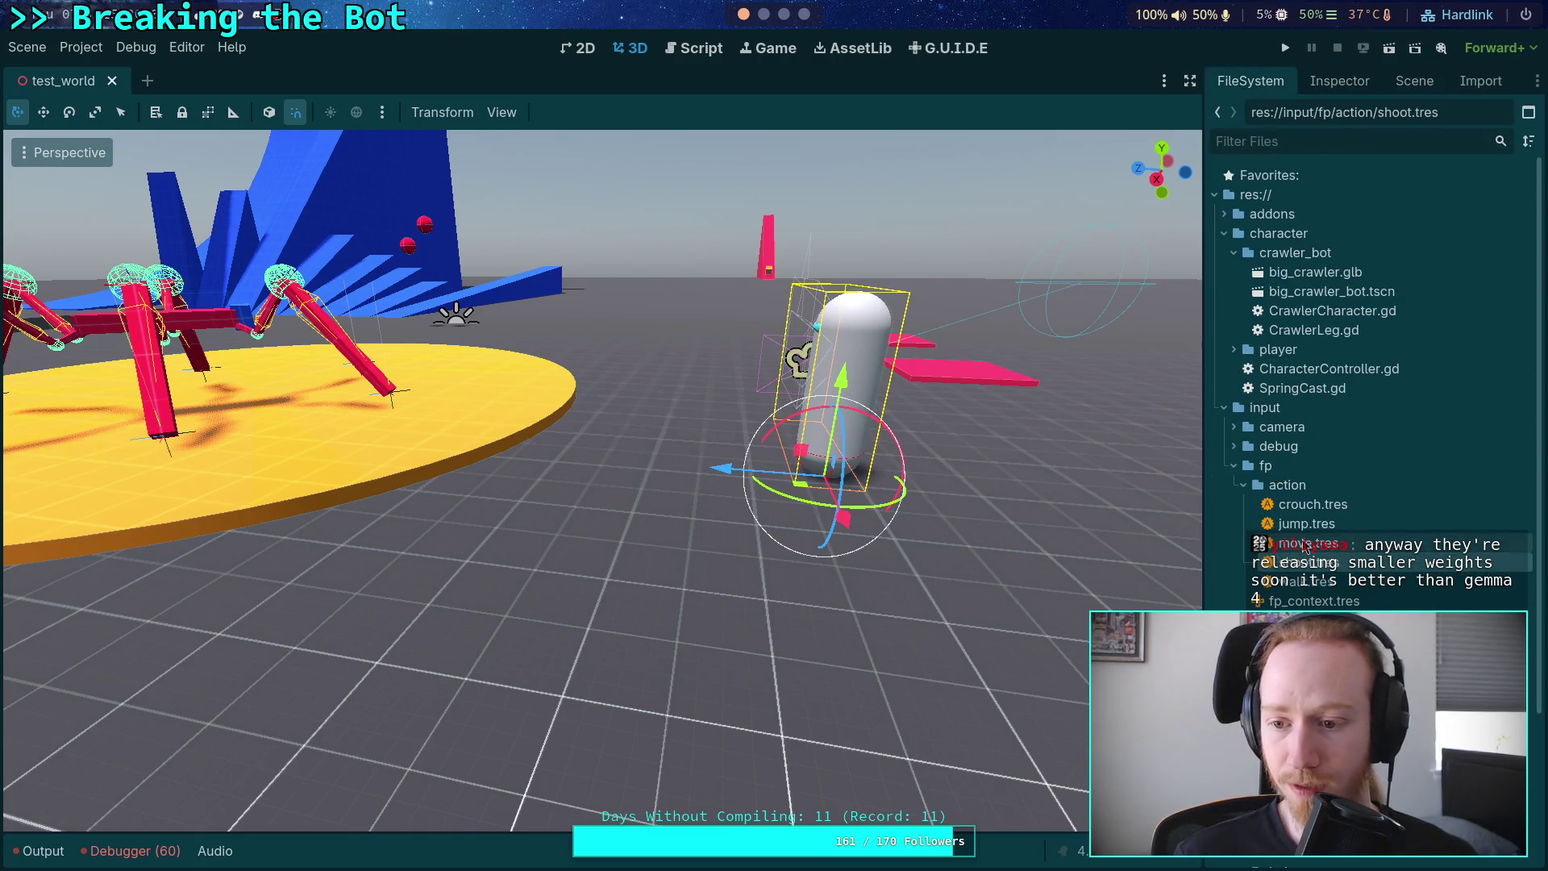
{"action": "left_click", "coordinate": [1311, 543]}
{"action": "left_click", "coordinate": [1339, 523]}
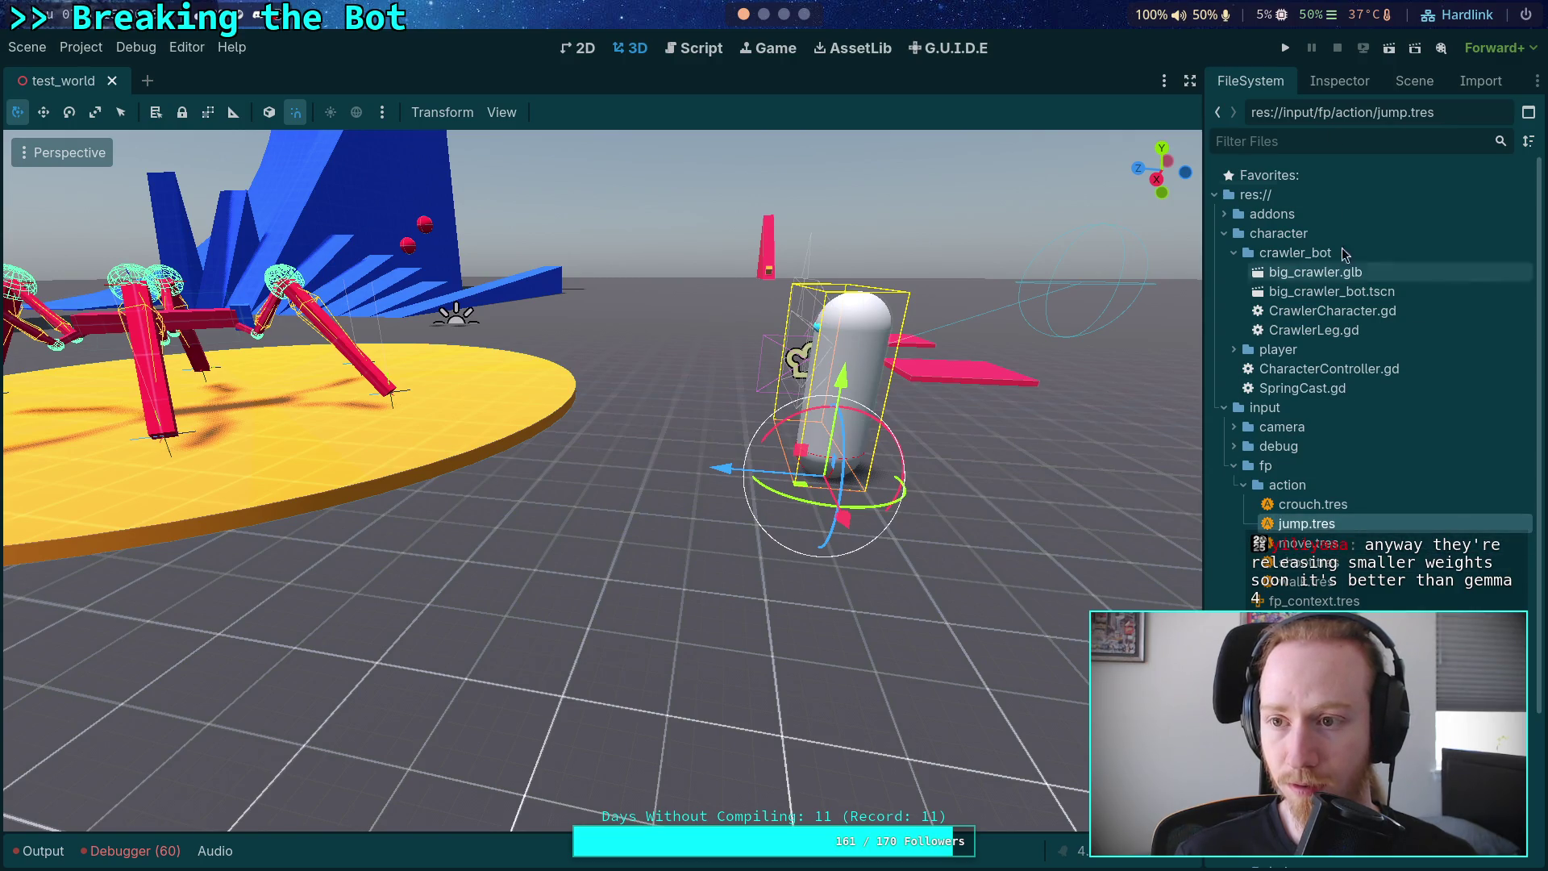
{"action": "left_click", "coordinate": [1348, 84]}
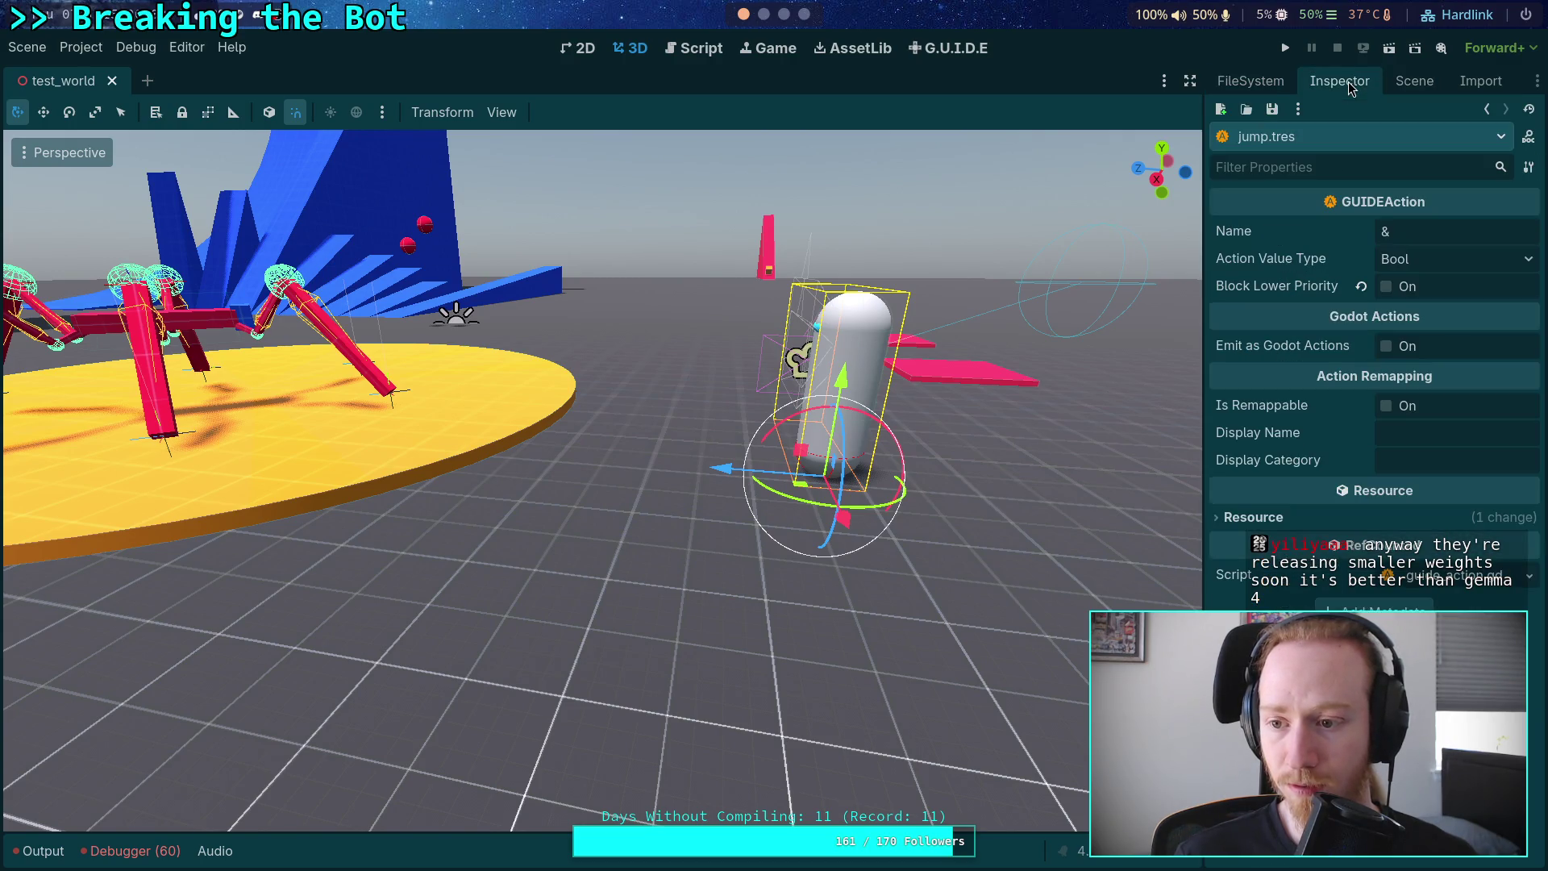
{"action": "left_click", "coordinate": [1273, 87]}
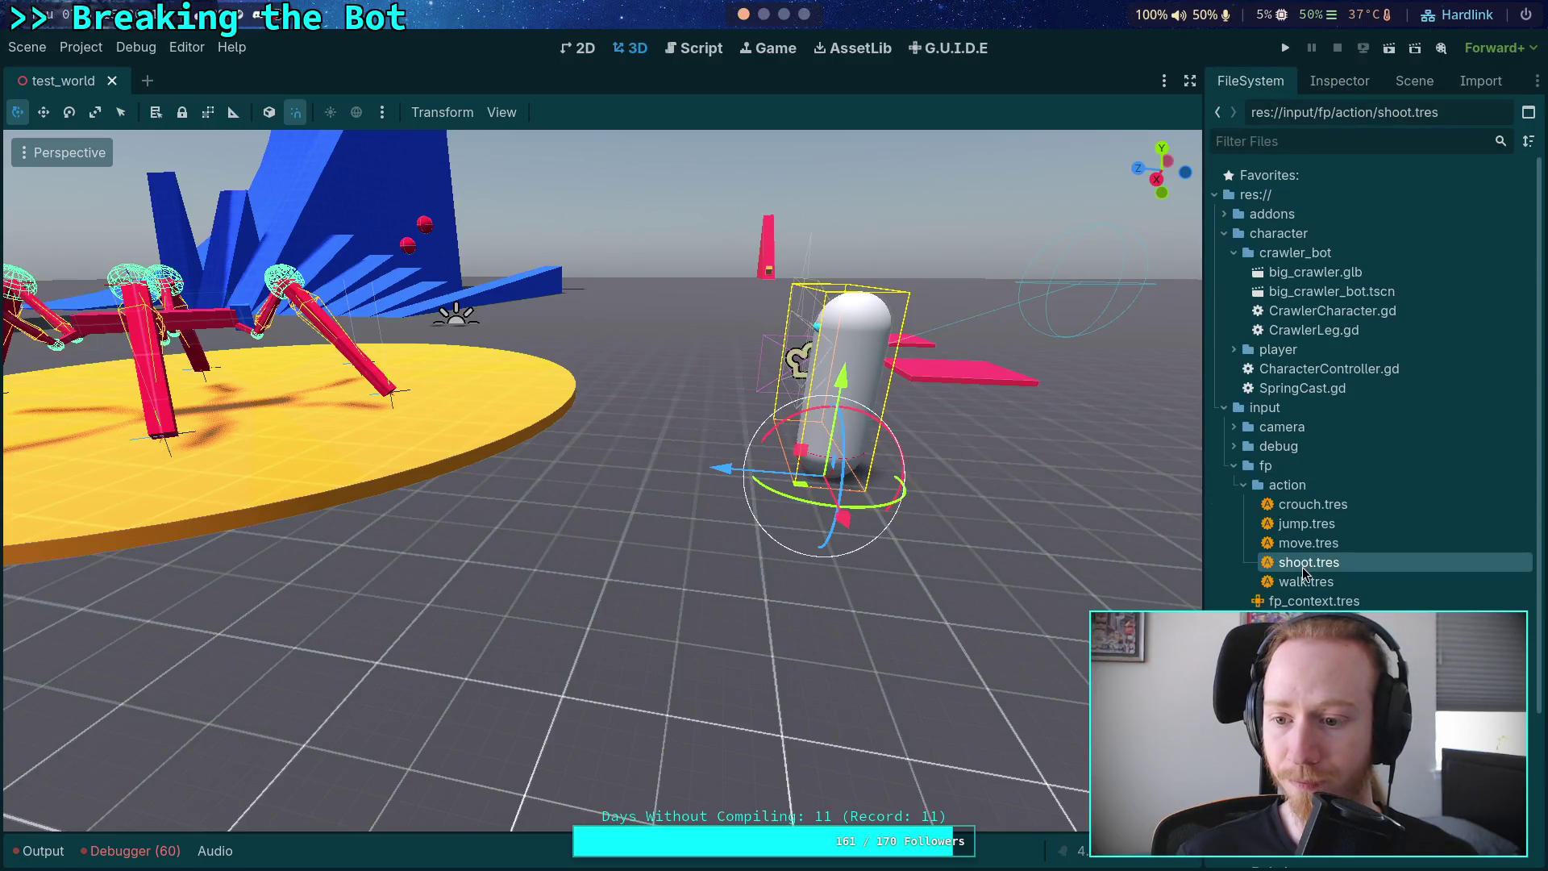
{"action": "left_click", "coordinate": [1343, 92]}
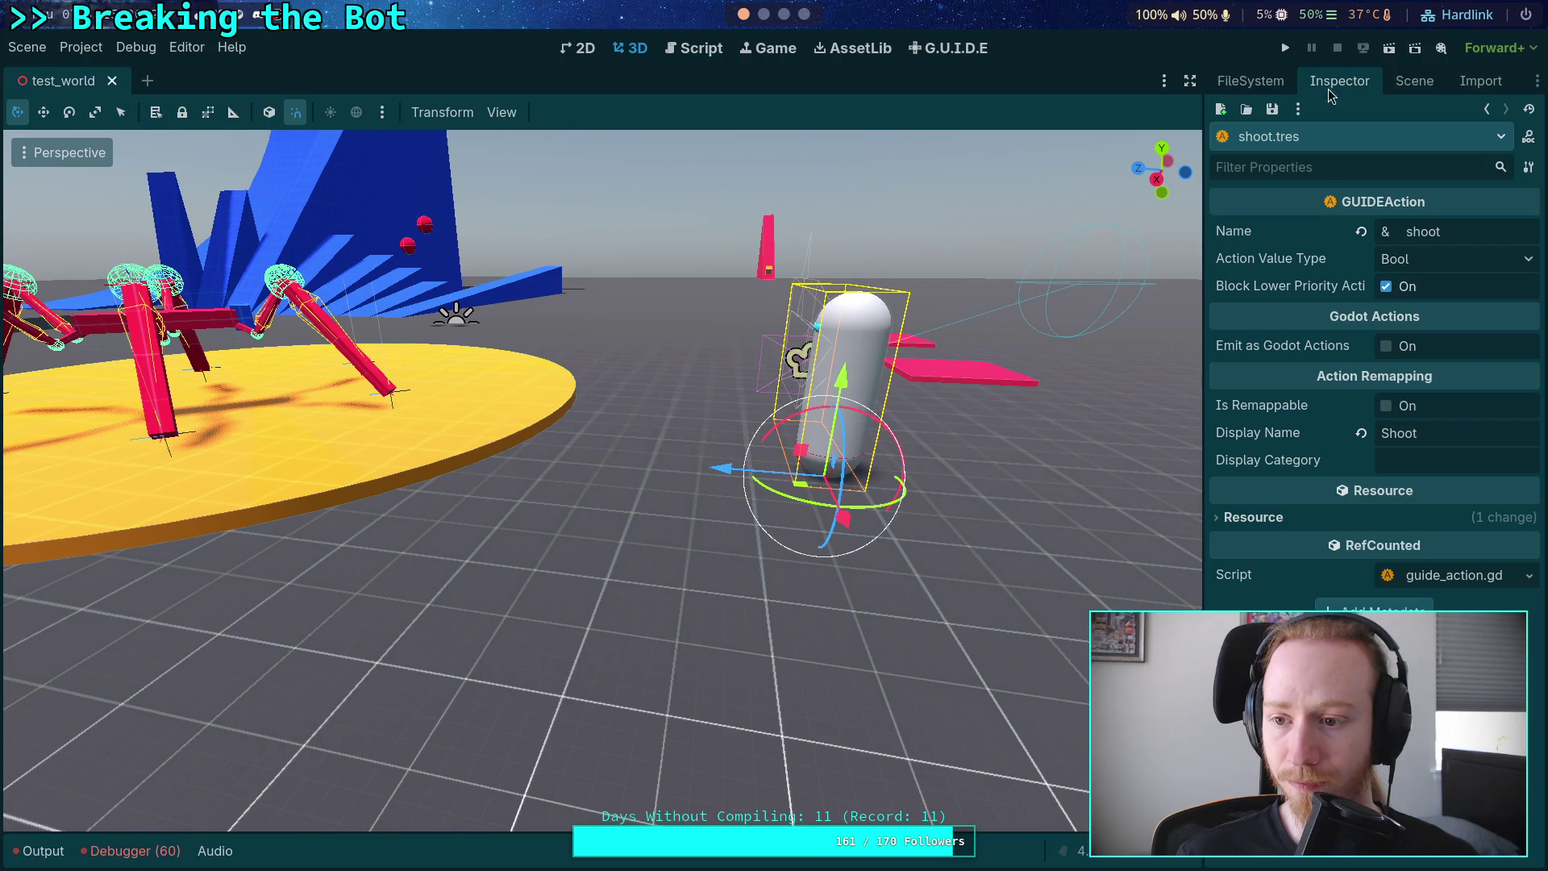
{"action": "left_click", "coordinate": [1251, 81]}
{"action": "left_click", "coordinate": [1339, 81]}
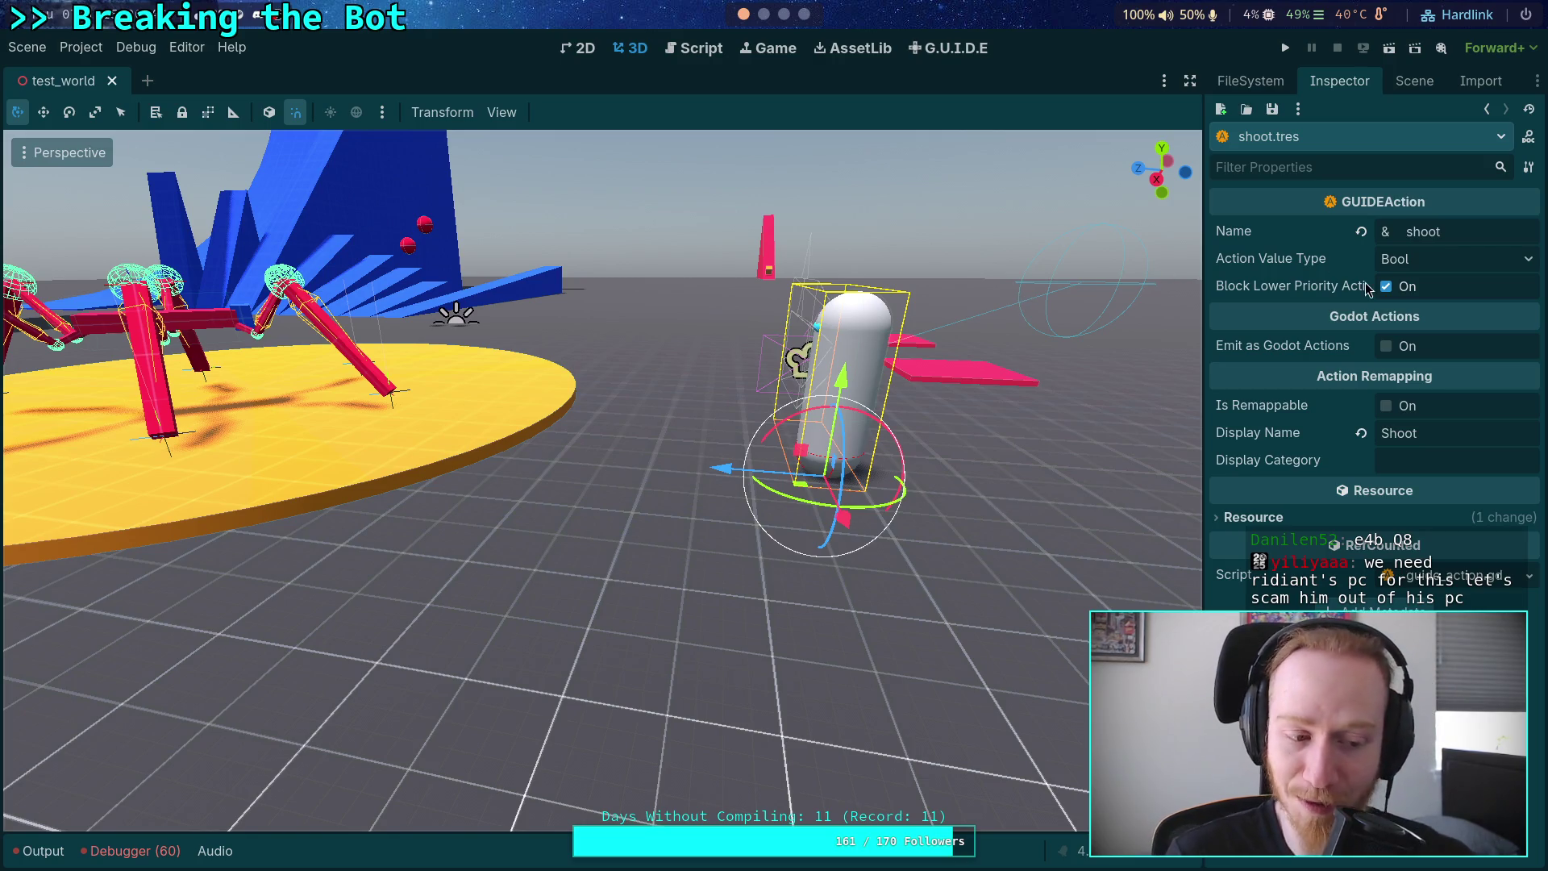
Step: Select Player in test_world, show its Inspector, and orbit to see player and spider bot together
{"action": "left_click", "coordinate": [1408, 84]}
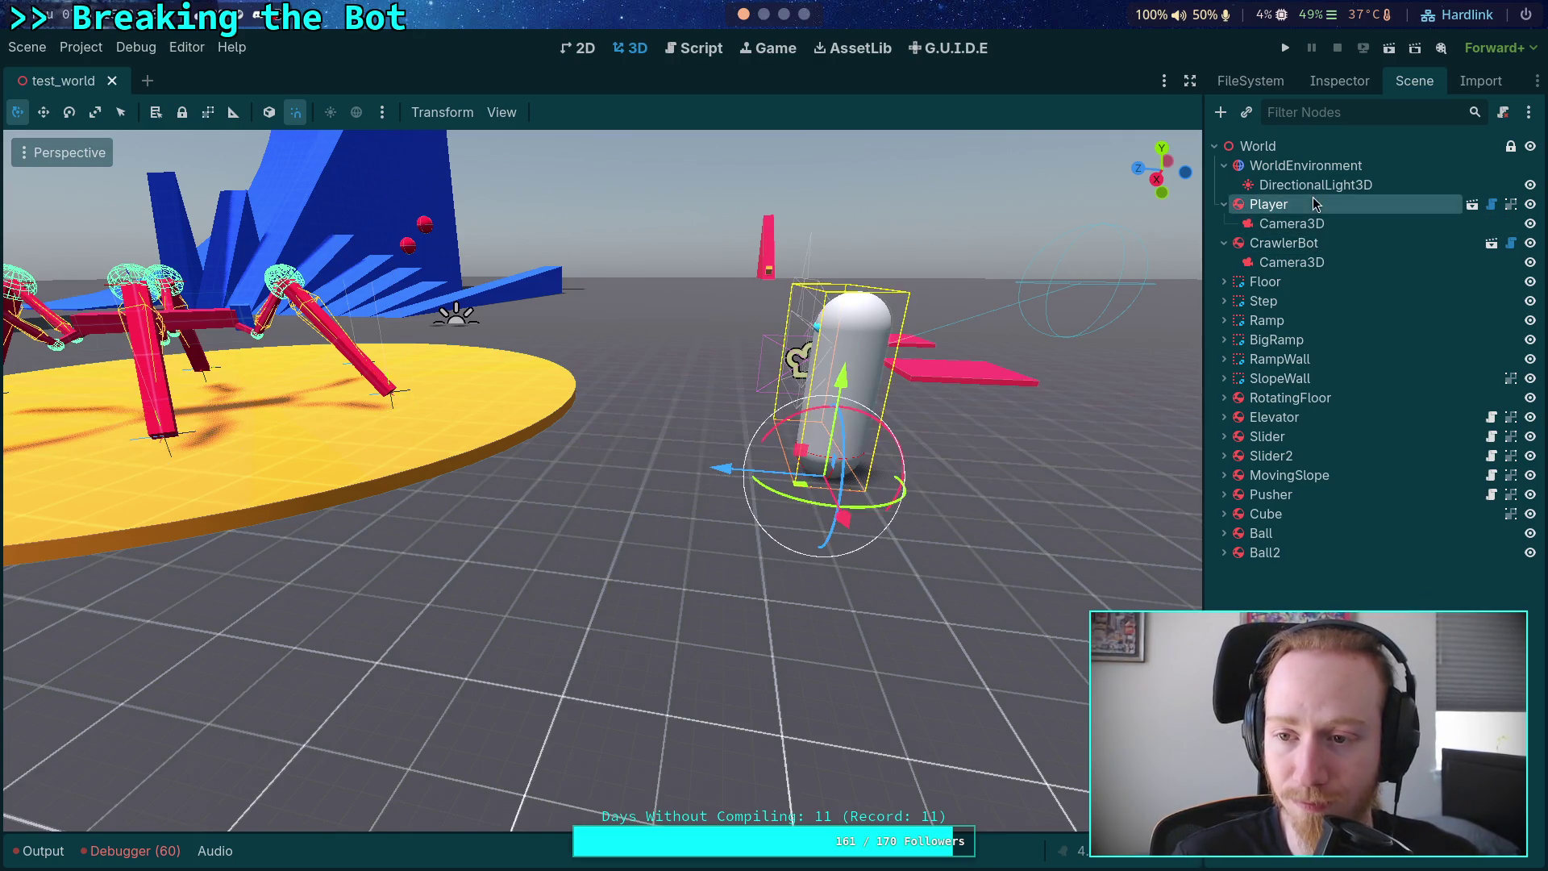
{"action": "left_click", "coordinate": [1330, 85]}
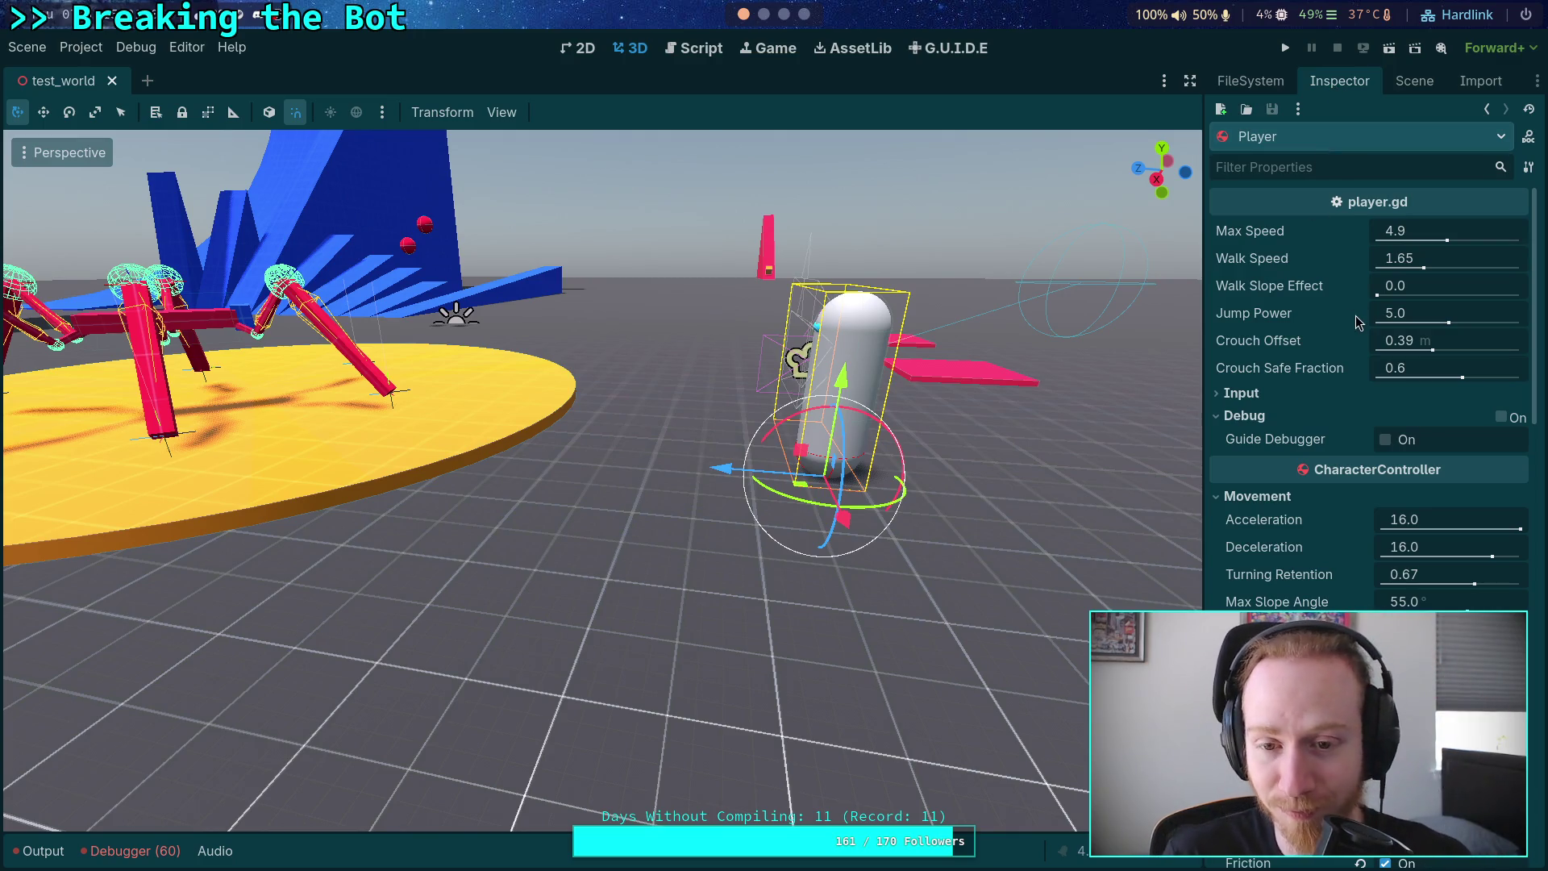
{"action": "scroll", "coordinate": [873, 504], "scroll_direction": "up", "scroll_amount": 3}
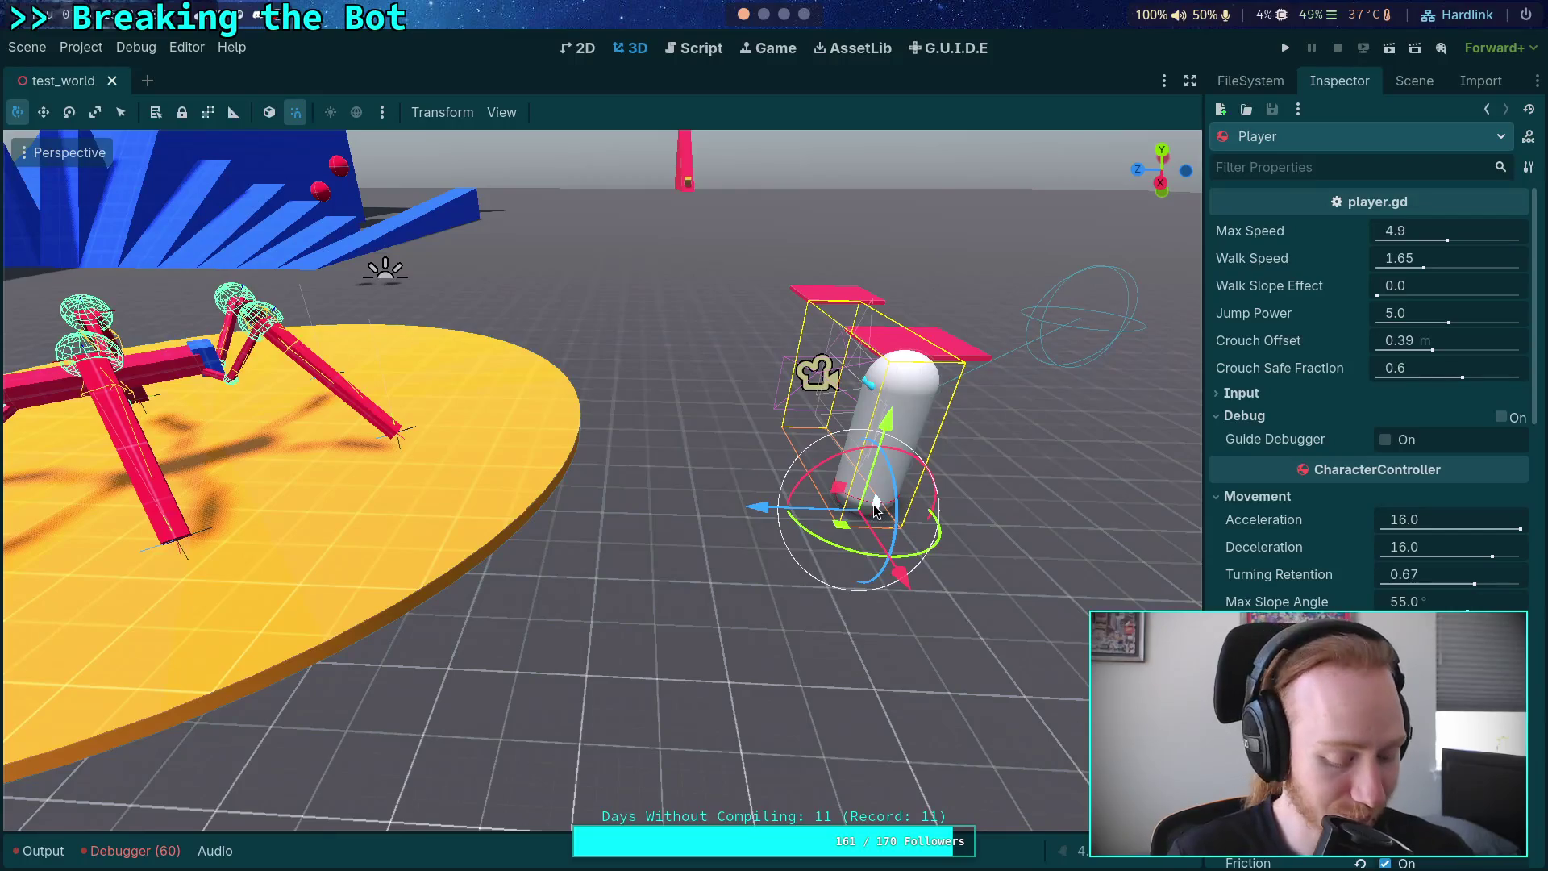
{"action": "scroll", "coordinate": [873, 504], "scroll_direction": "down", "scroll_amount": 4}
{"action": "mouse_move", "coordinate": [899, 477]}
{"action": "left_mouse_down"}
{"action": "mouse_move", "coordinate": [685, 443]}
{"action": "mouse_move", "coordinate": [504, 451]}
{"action": "left_mouse_up"}
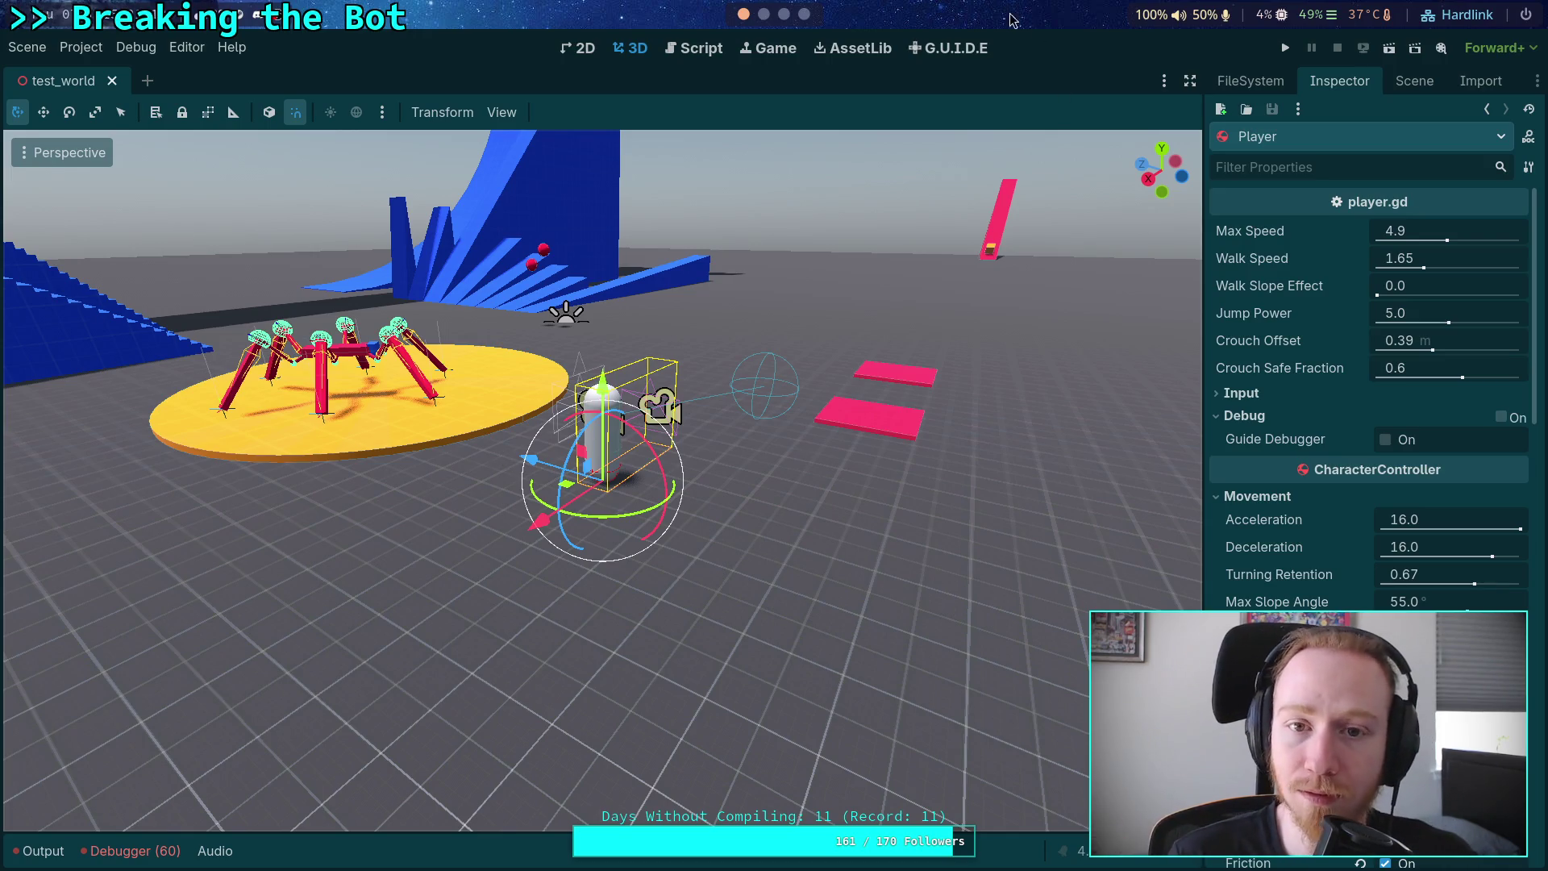
{"action": "left_click", "coordinate": [951, 48]}
Step: Load fp_context.tres in the G.U.I.D.E editor and add a mapping assigned to shoot.tres
{"action": "left_click", "coordinate": [1161, 121]}
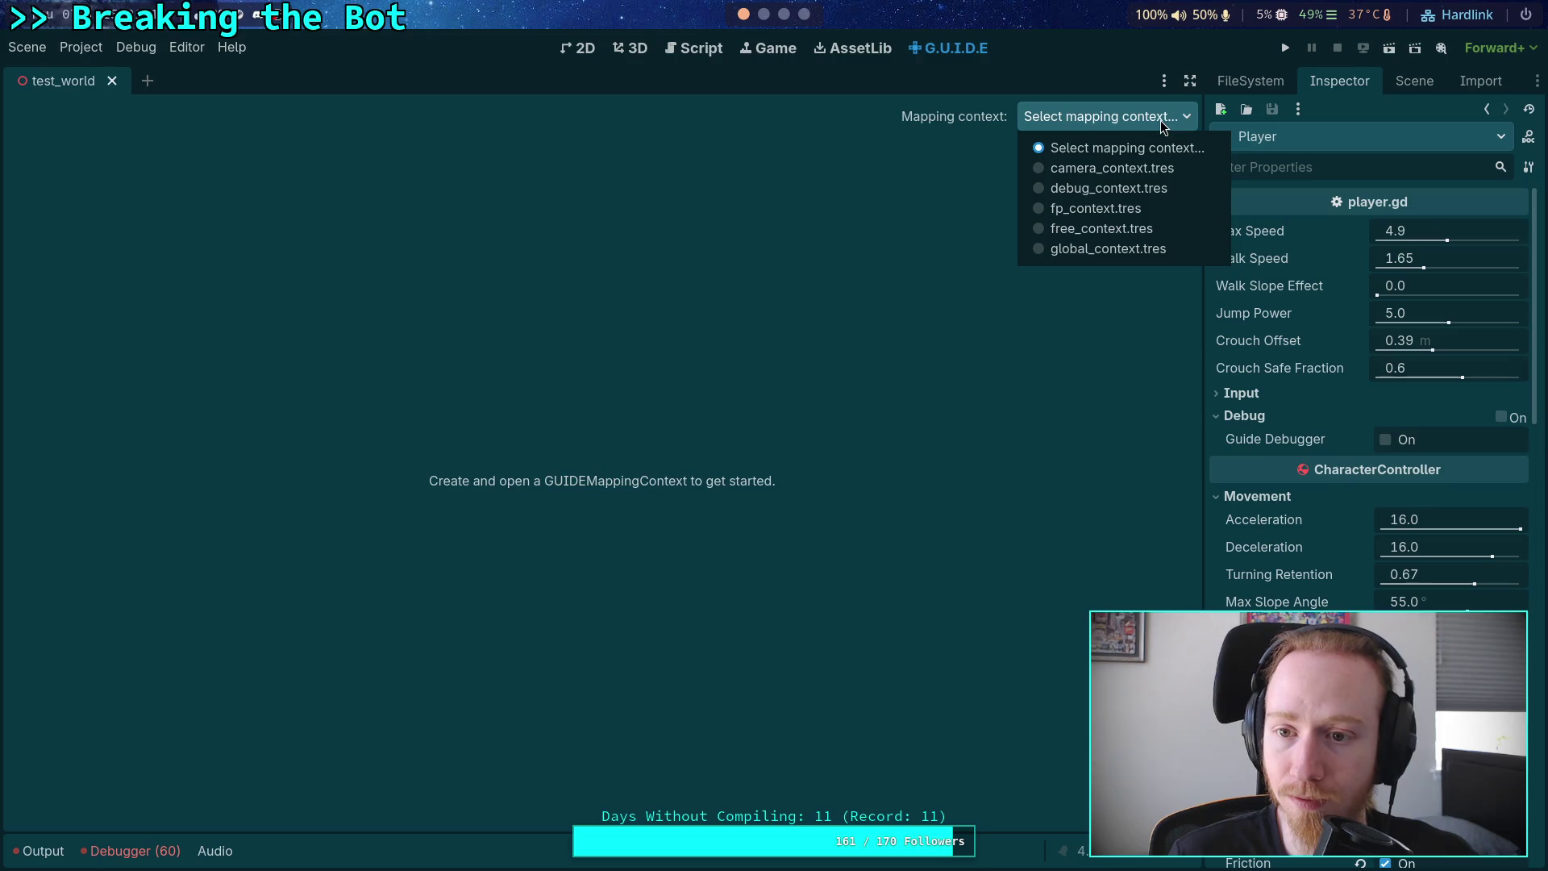
{"action": "left_click", "coordinate": [1148, 208]}
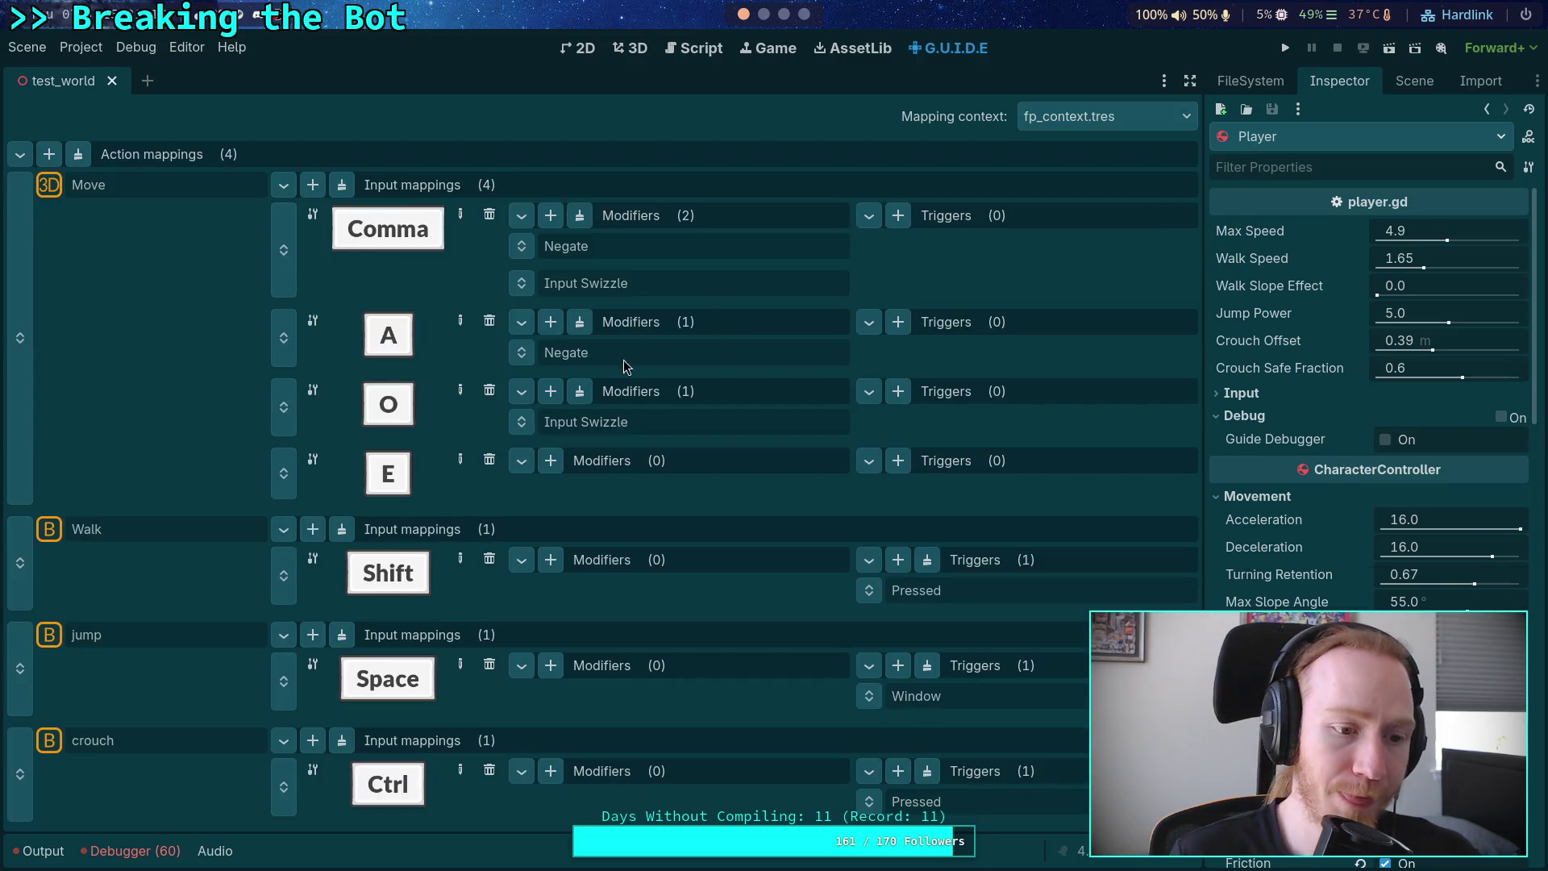
{"action": "left_click", "coordinate": [49, 154]}
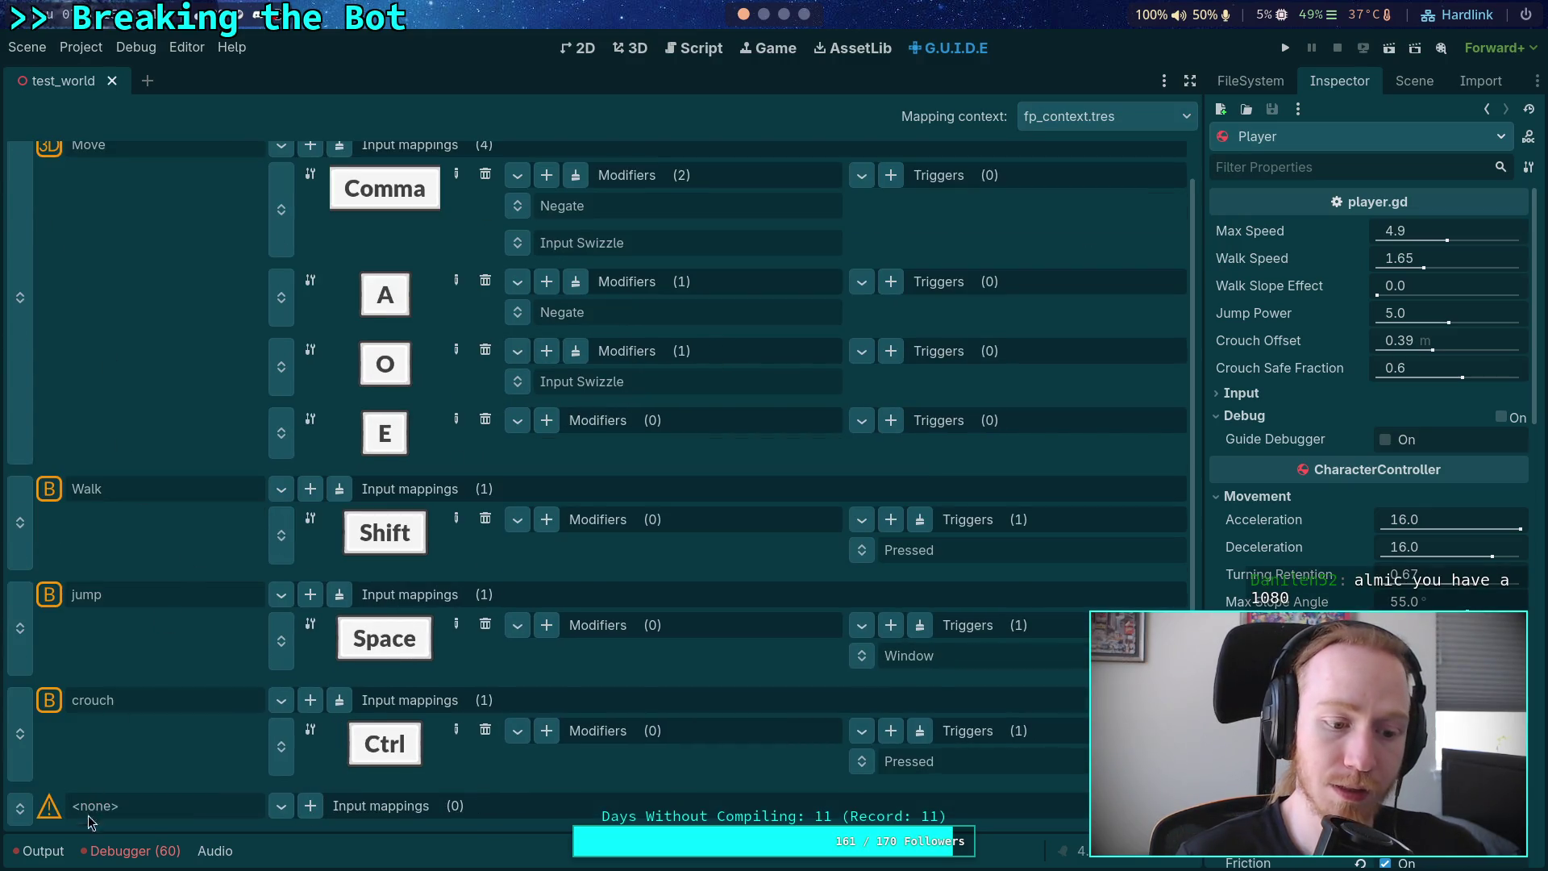
{"action": "left_click", "coordinate": [1412, 81]}
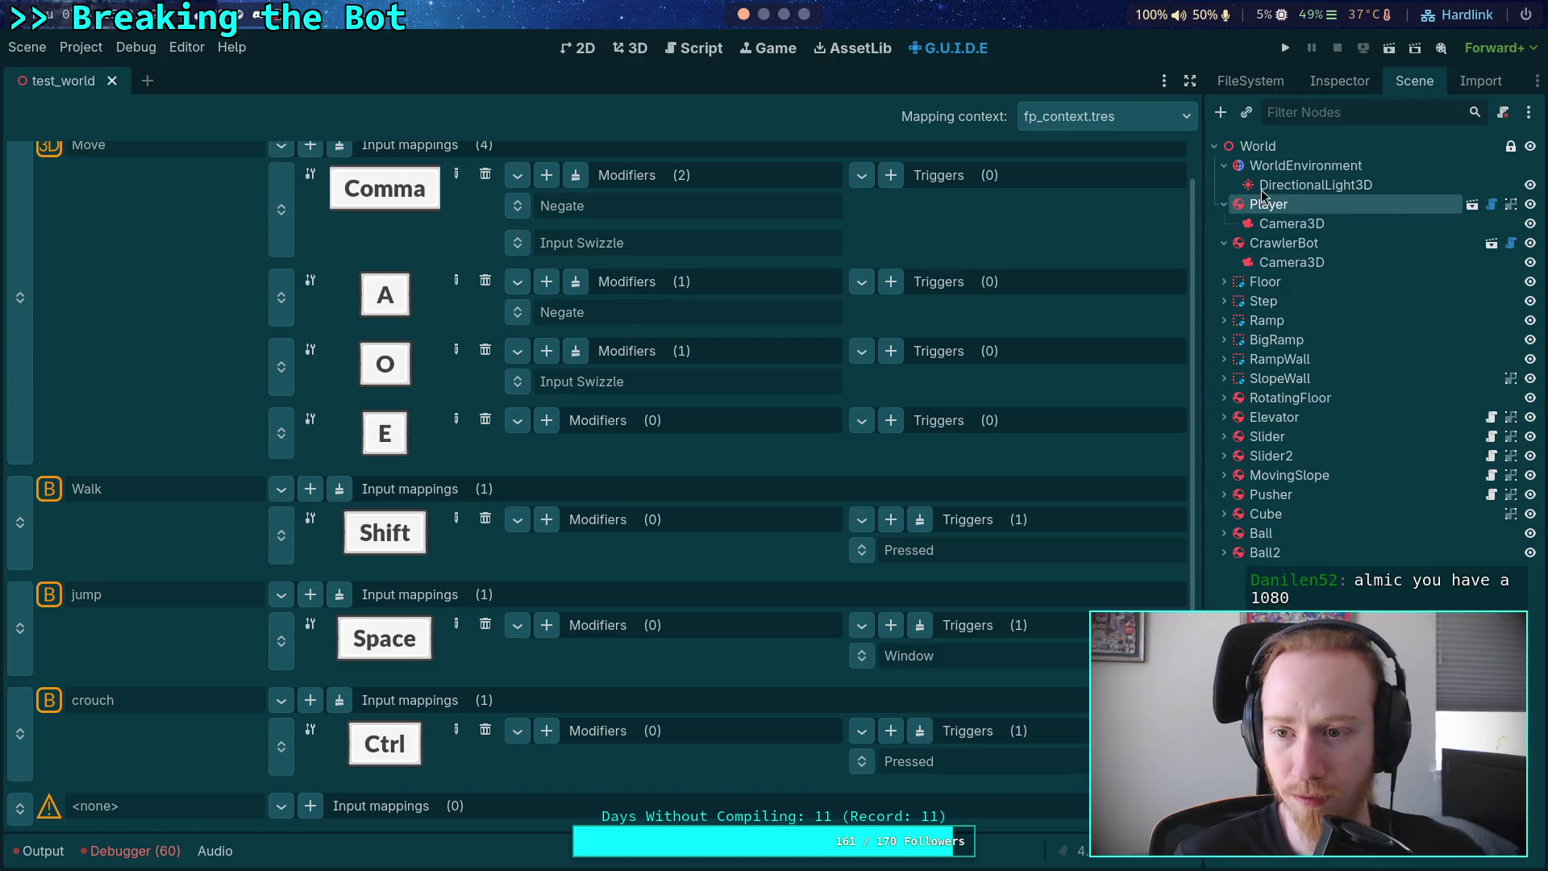
{"action": "left_click", "coordinate": [1250, 81]}
{"action": "mouse_move", "coordinate": [1309, 562]}
{"action": "left_mouse_down"}
{"action": "mouse_move", "coordinate": [161, 818]}
{"action": "mouse_move", "coordinate": [174, 807]}
{"action": "left_mouse_up"}
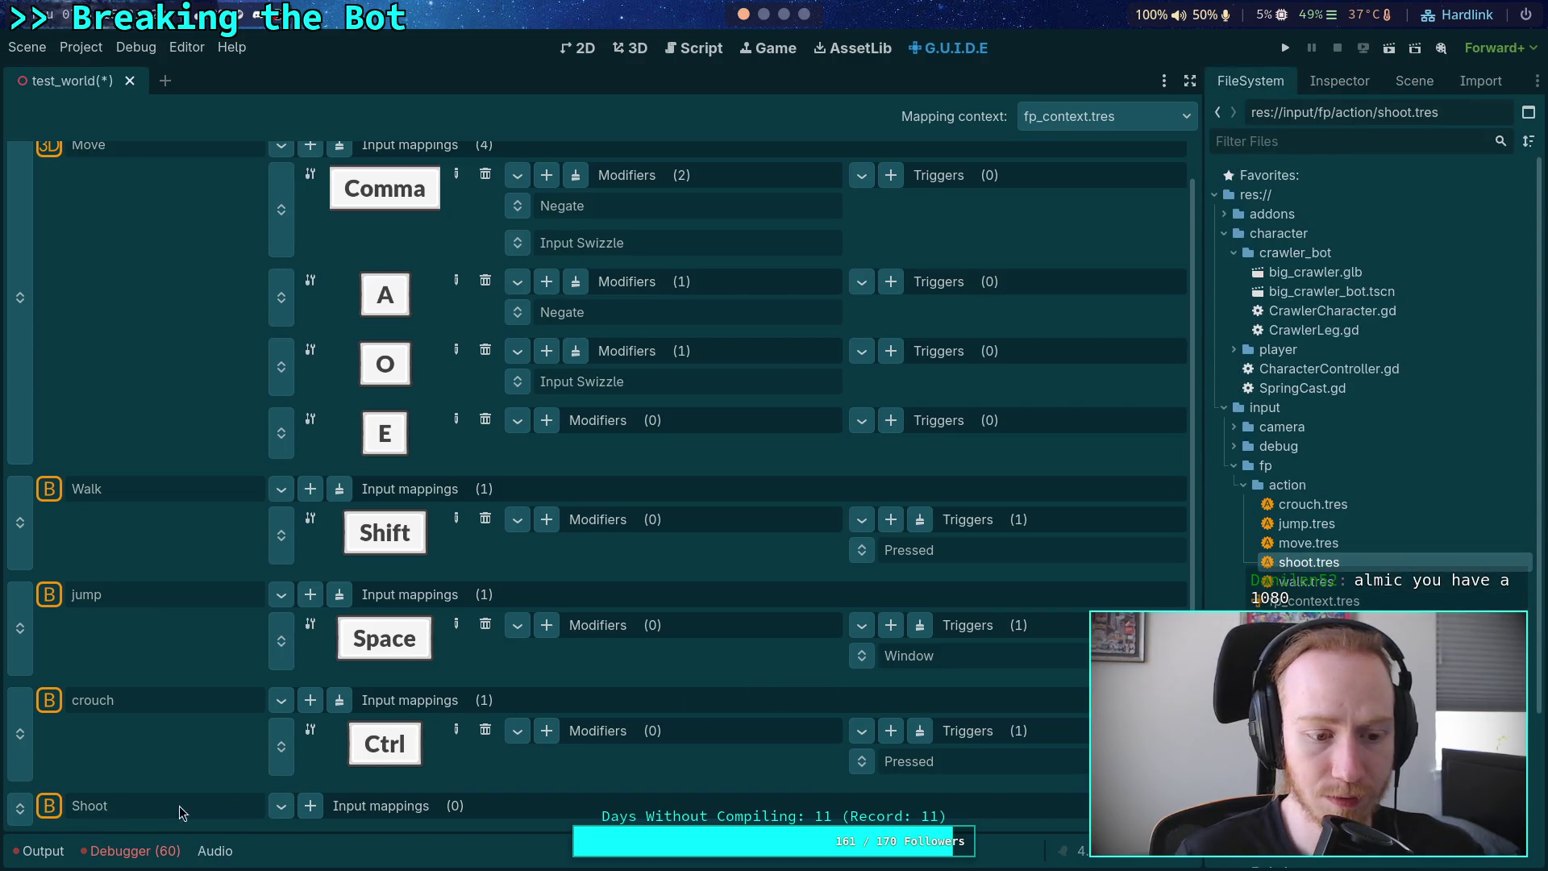
Step: Bind the Shoot mapping to the left mouse button
{"action": "left_click", "coordinate": [310, 806]}
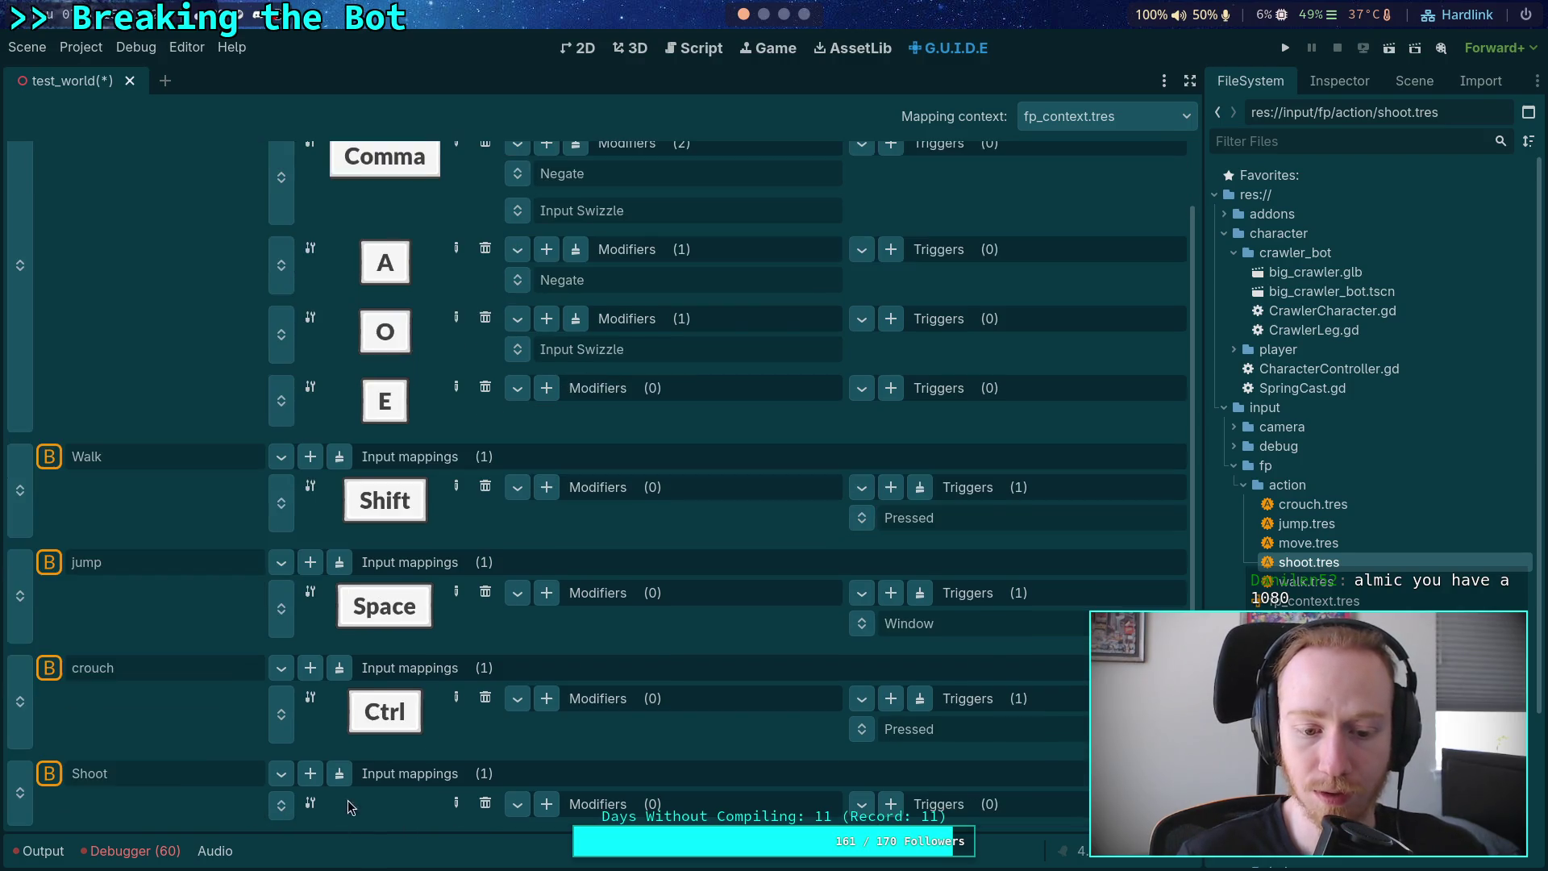
{"action": "left_click", "coordinate": [456, 804]}
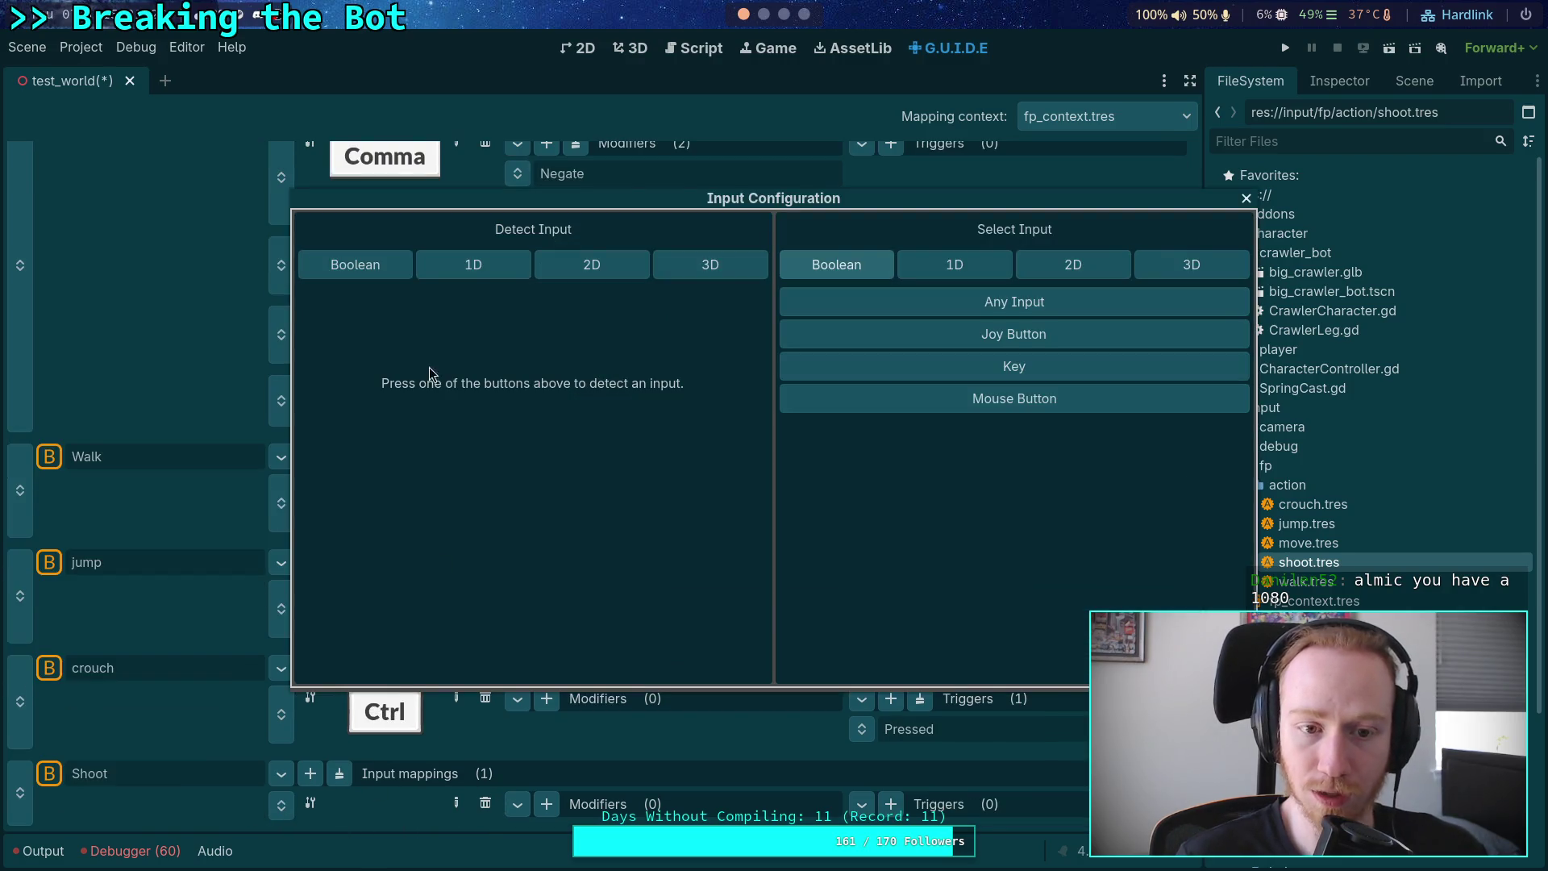
{"action": "left_click", "coordinate": [355, 264]}
{"action": "left_click", "coordinate": [562, 433]}
{"action": "left_click", "coordinate": [539, 669]}
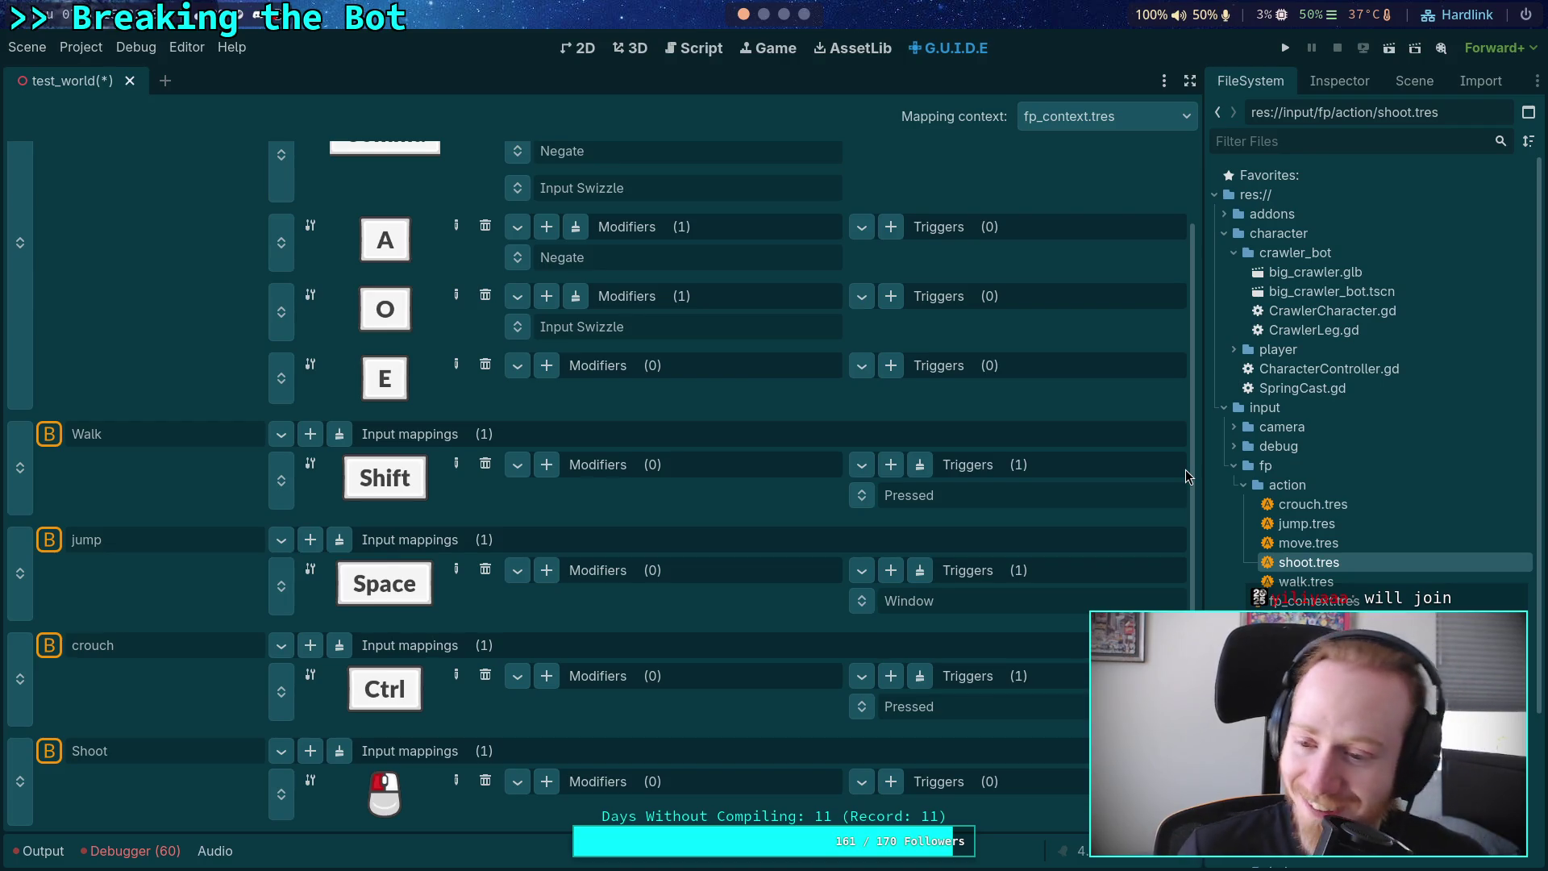
Step: Inspect the left mouse button input and review Shoot's trigger types without adding one
{"action": "left_click", "coordinate": [1329, 86]}
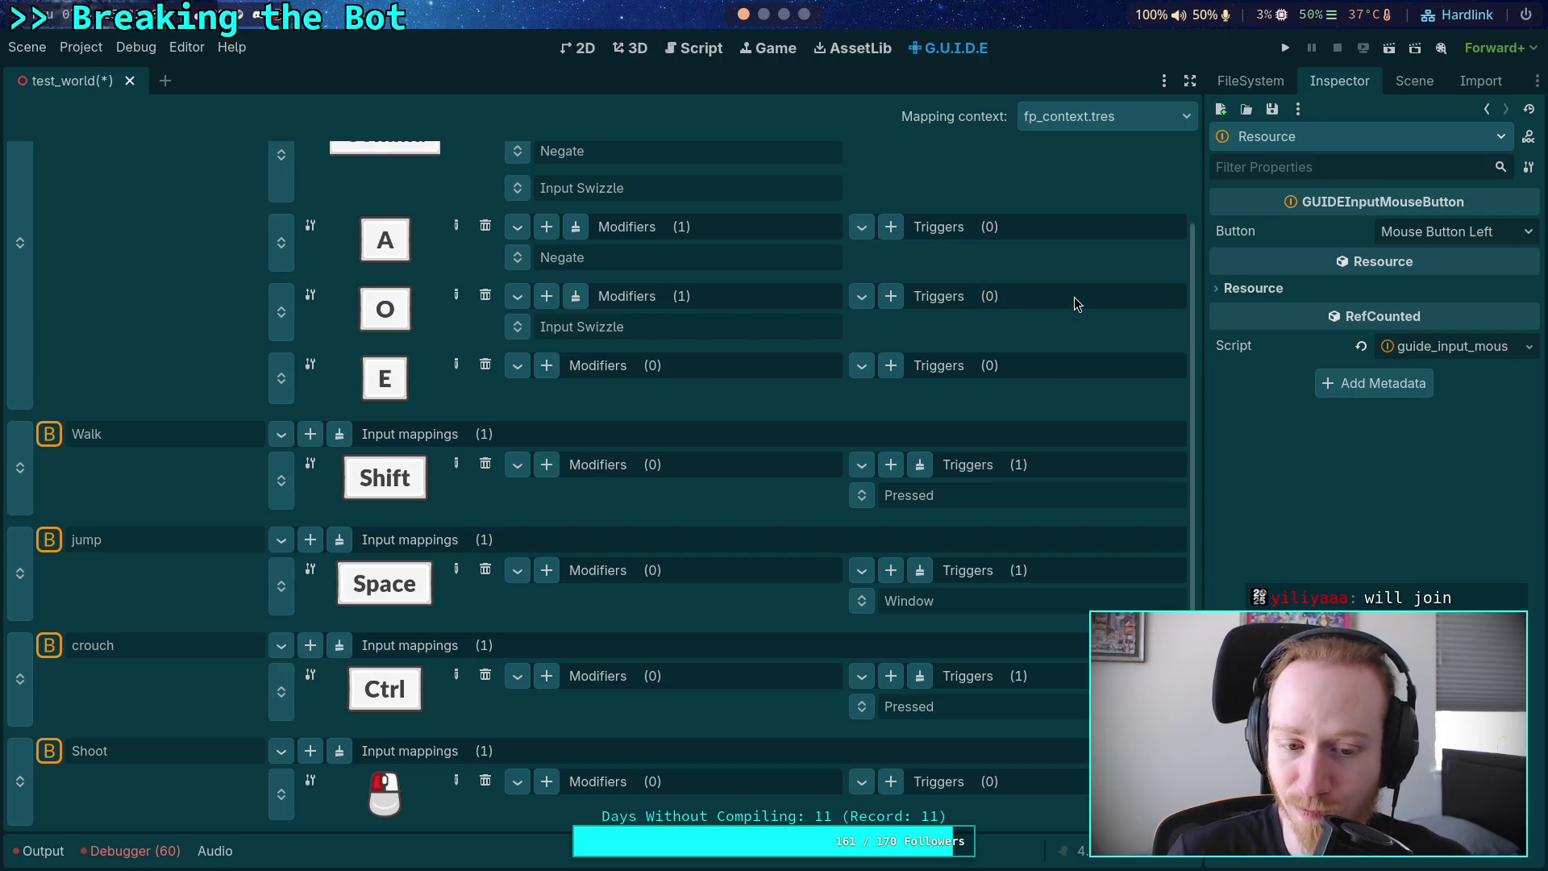
{"action": "mouse_move", "coordinate": [1186, 550]}
{"action": "left_mouse_down"}
{"action": "mouse_move", "coordinate": [1196, 427]}
{"action": "mouse_move", "coordinate": [1192, 550]}
{"action": "left_mouse_up"}
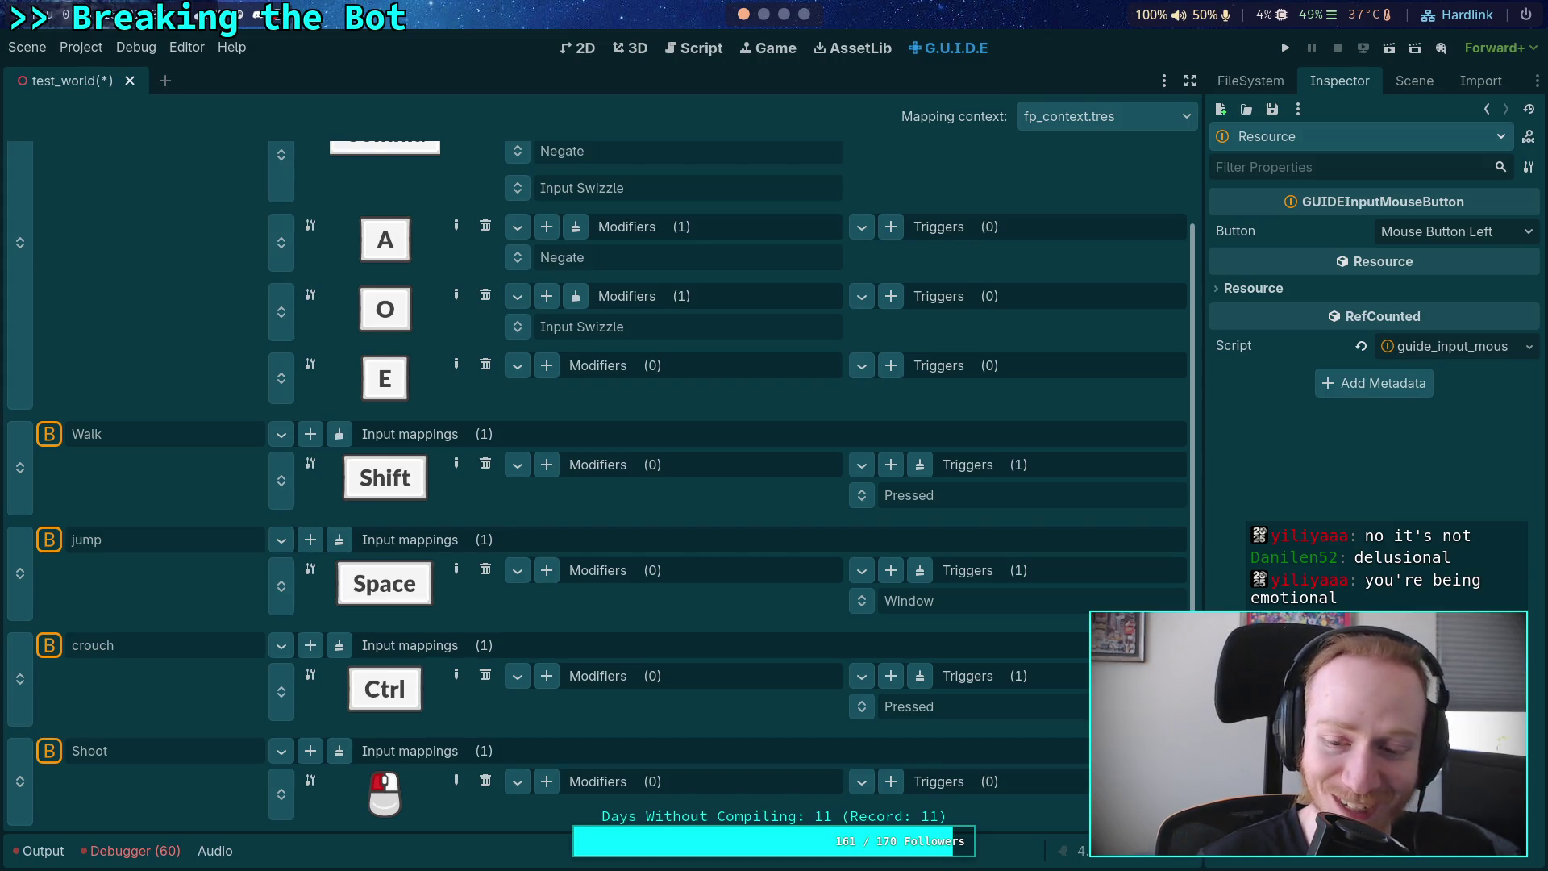
{"action": "left_click", "coordinate": [1416, 85]}
{"action": "left_click", "coordinate": [1261, 87]}
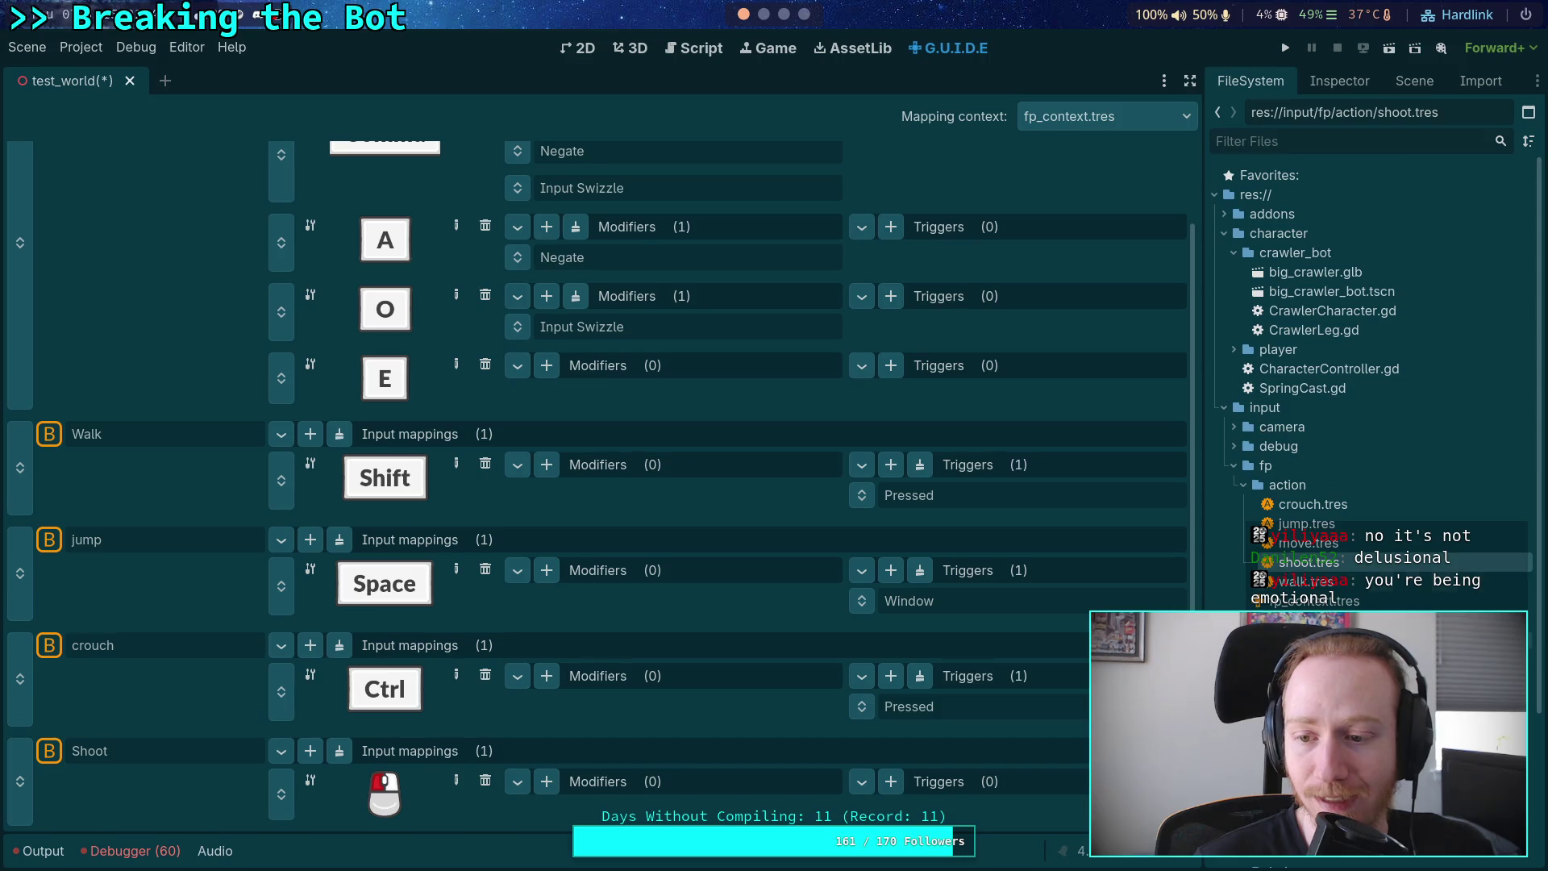
{"action": "left_click", "coordinate": [892, 783]}
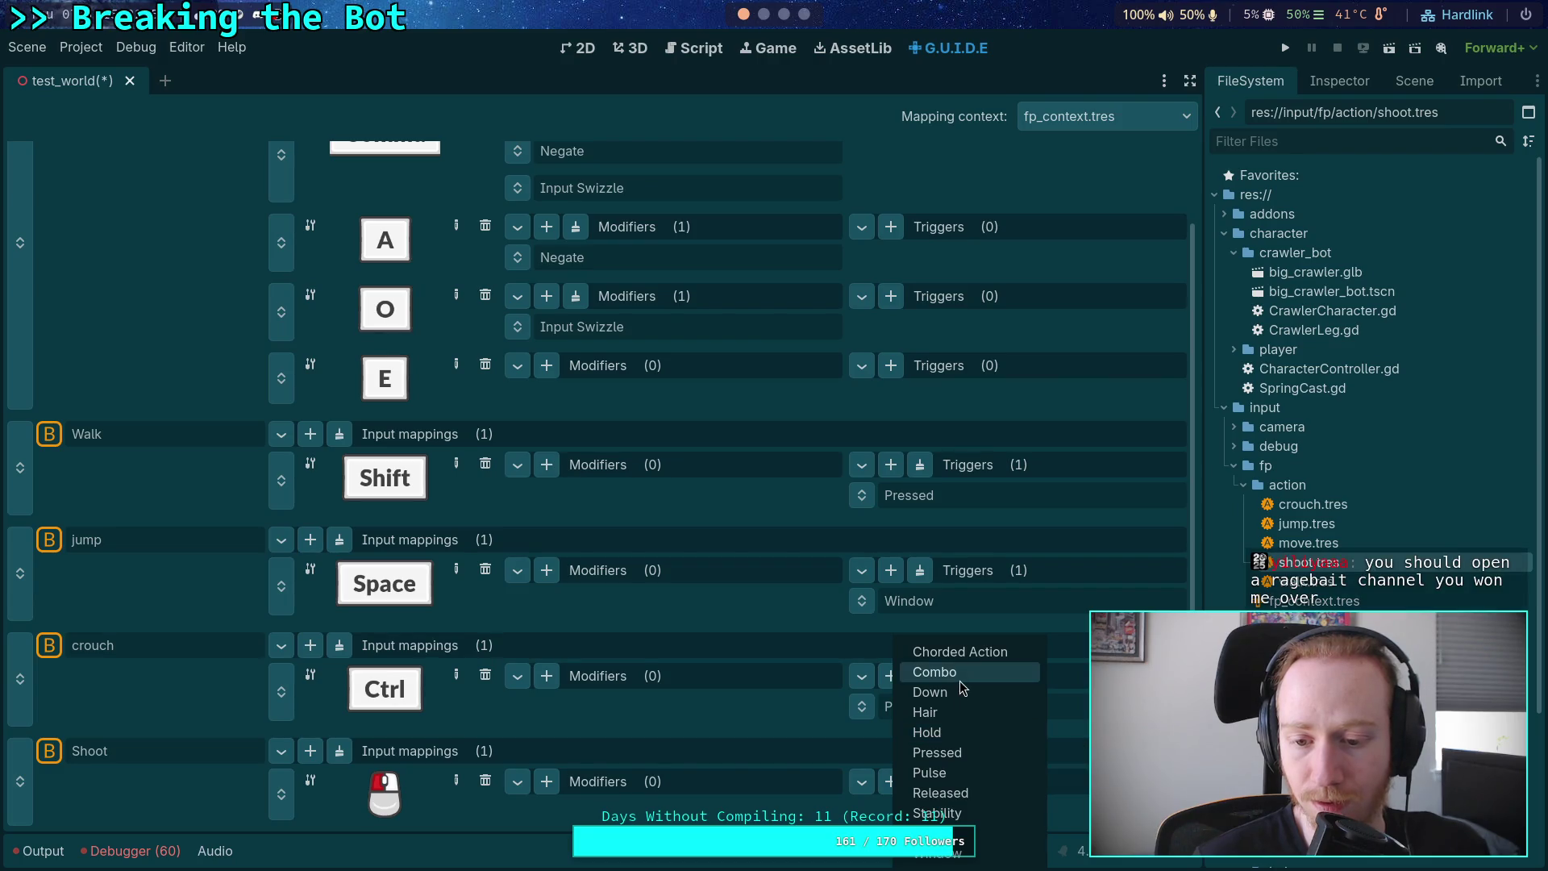
{"action": "left_click", "coordinate": [764, 732]}
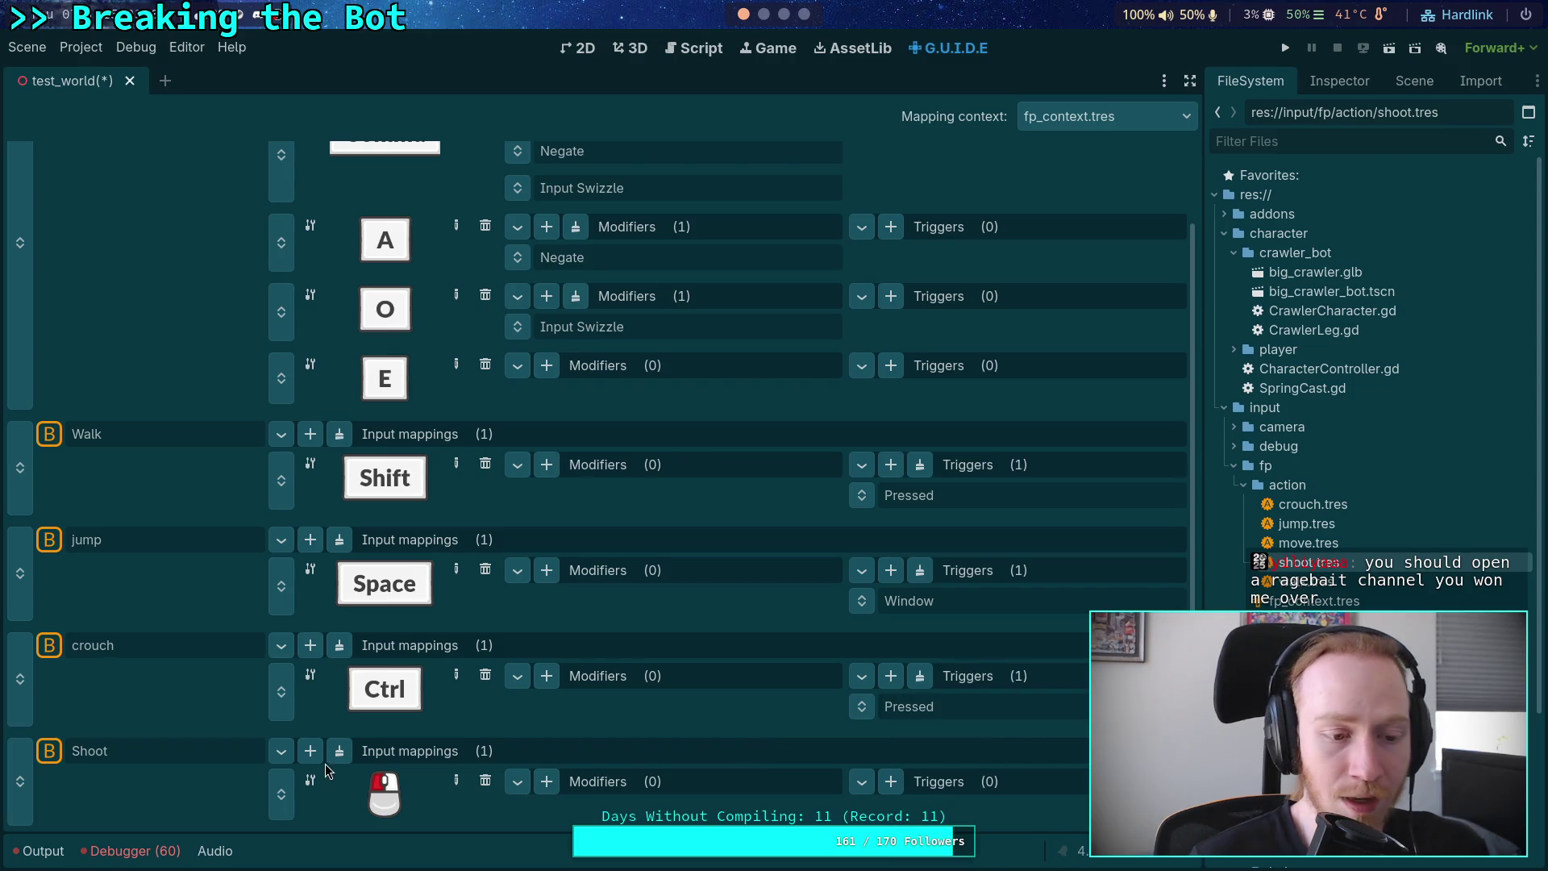
{"action": "left_click", "coordinate": [387, 797]}
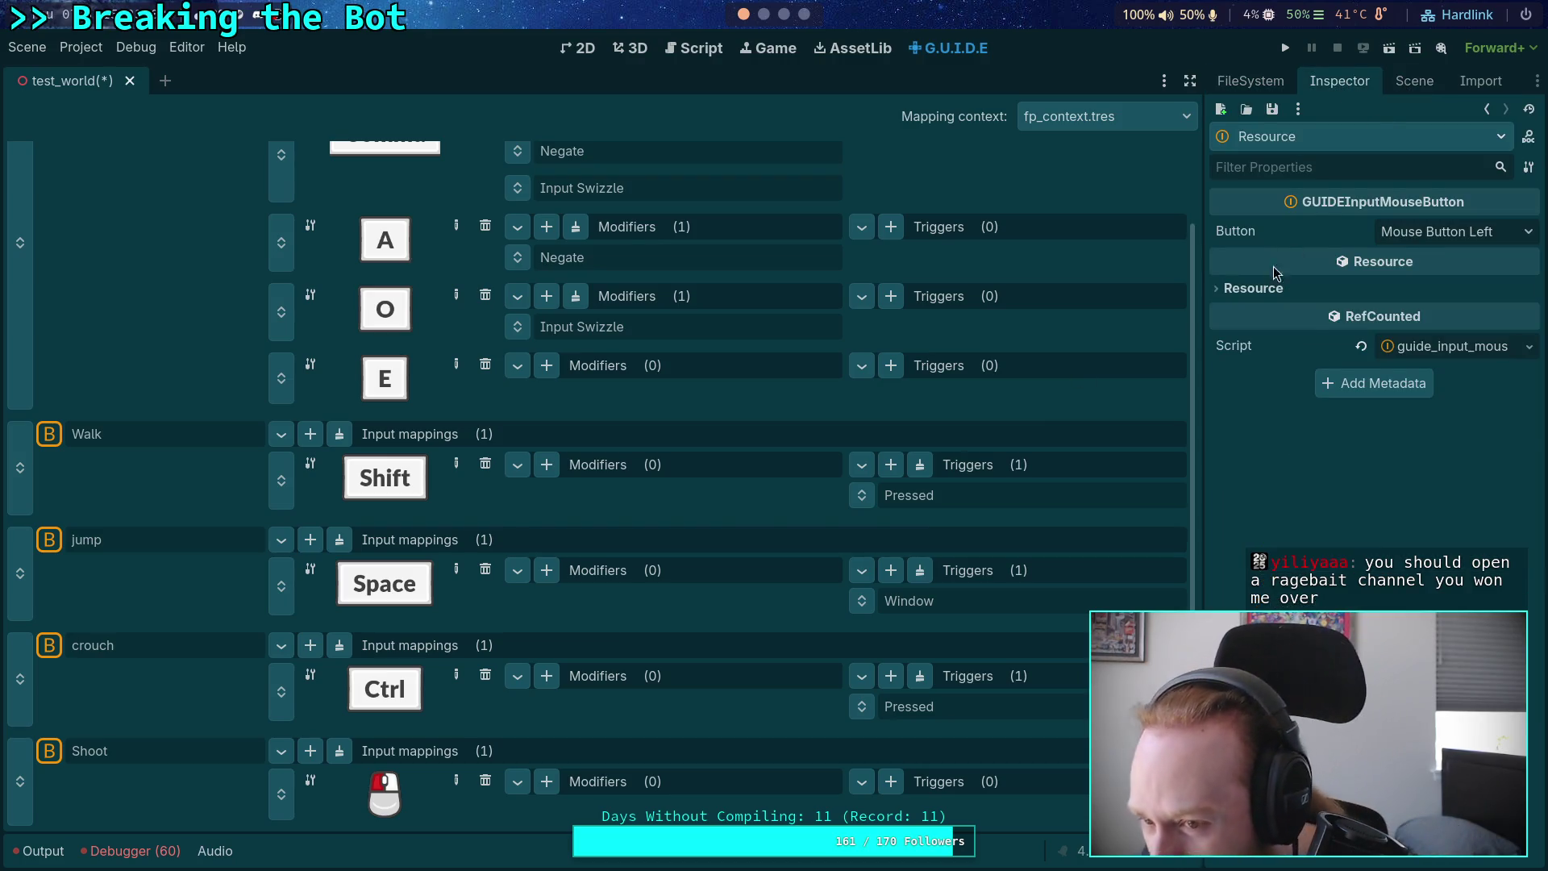
{"action": "left_click", "coordinate": [1263, 287]}
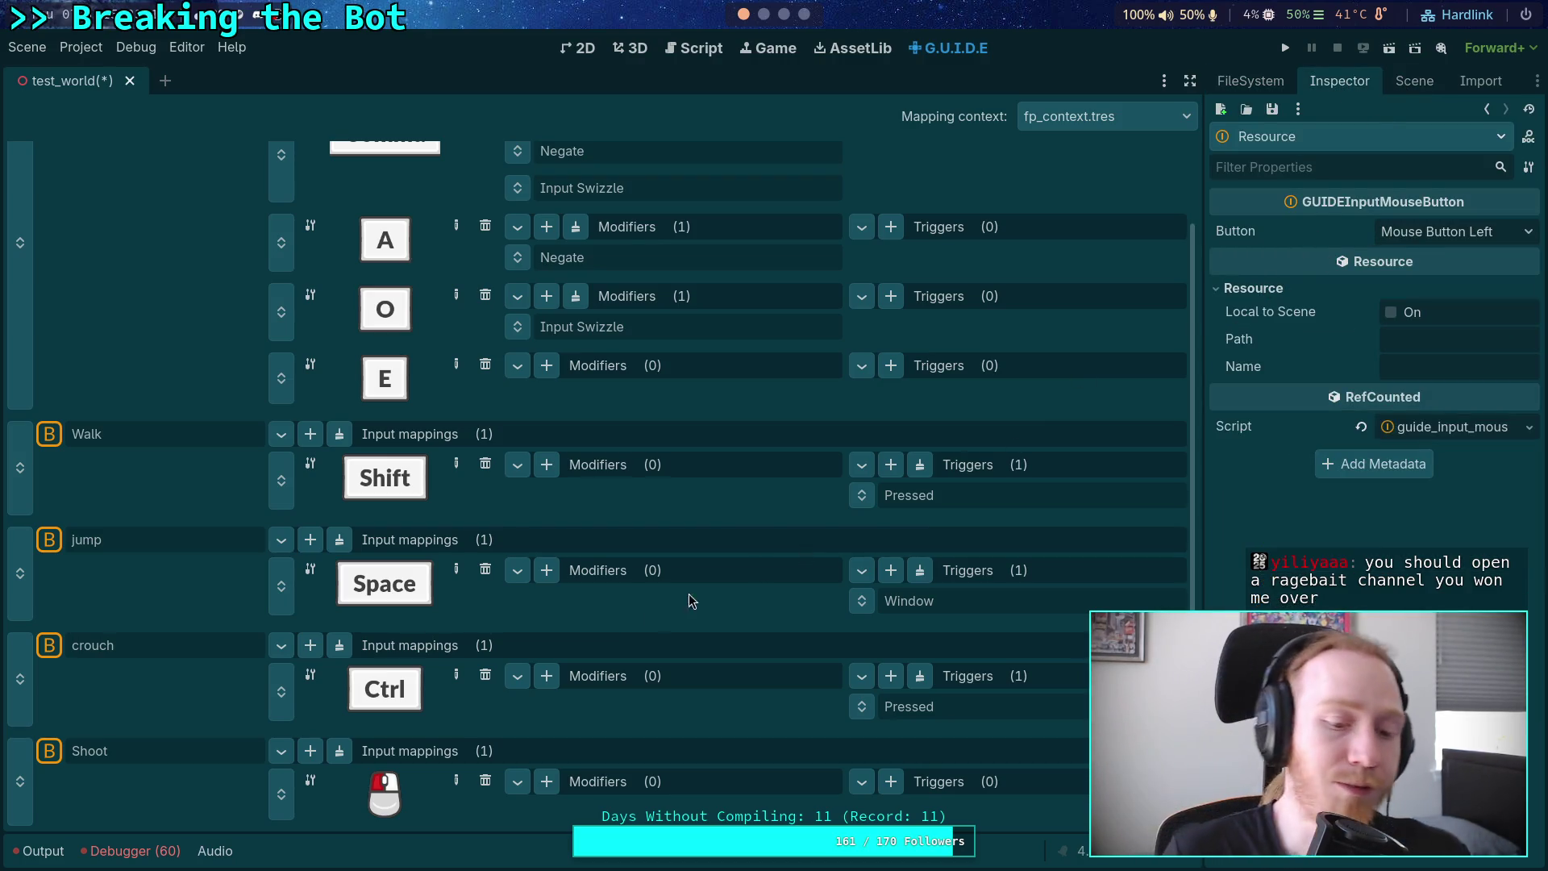
Step: Compare the Shoot, Walk and Move action settings, moving Shoot above Walk and back to the end
{"action": "left_click", "coordinate": [150, 749]}
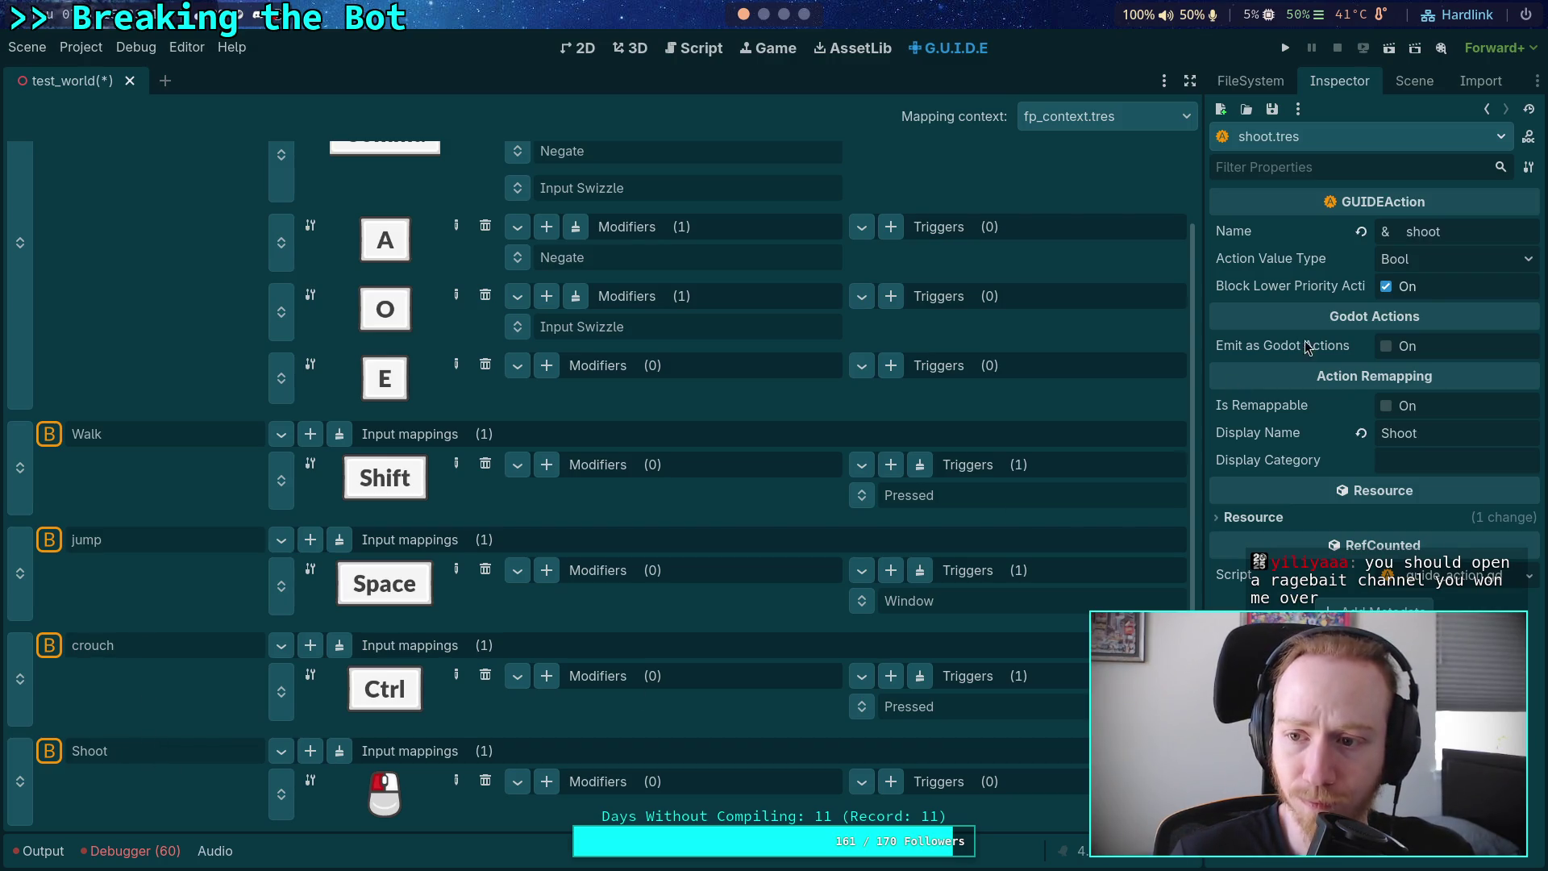
{"action": "left_click", "coordinate": [157, 434]}
{"action": "scroll", "coordinate": [157, 434], "scroll_direction": "up", "scroll_amount": 3}
{"action": "left_click", "coordinate": [165, 185]}
{"action": "left_click", "coordinate": [178, 529]}
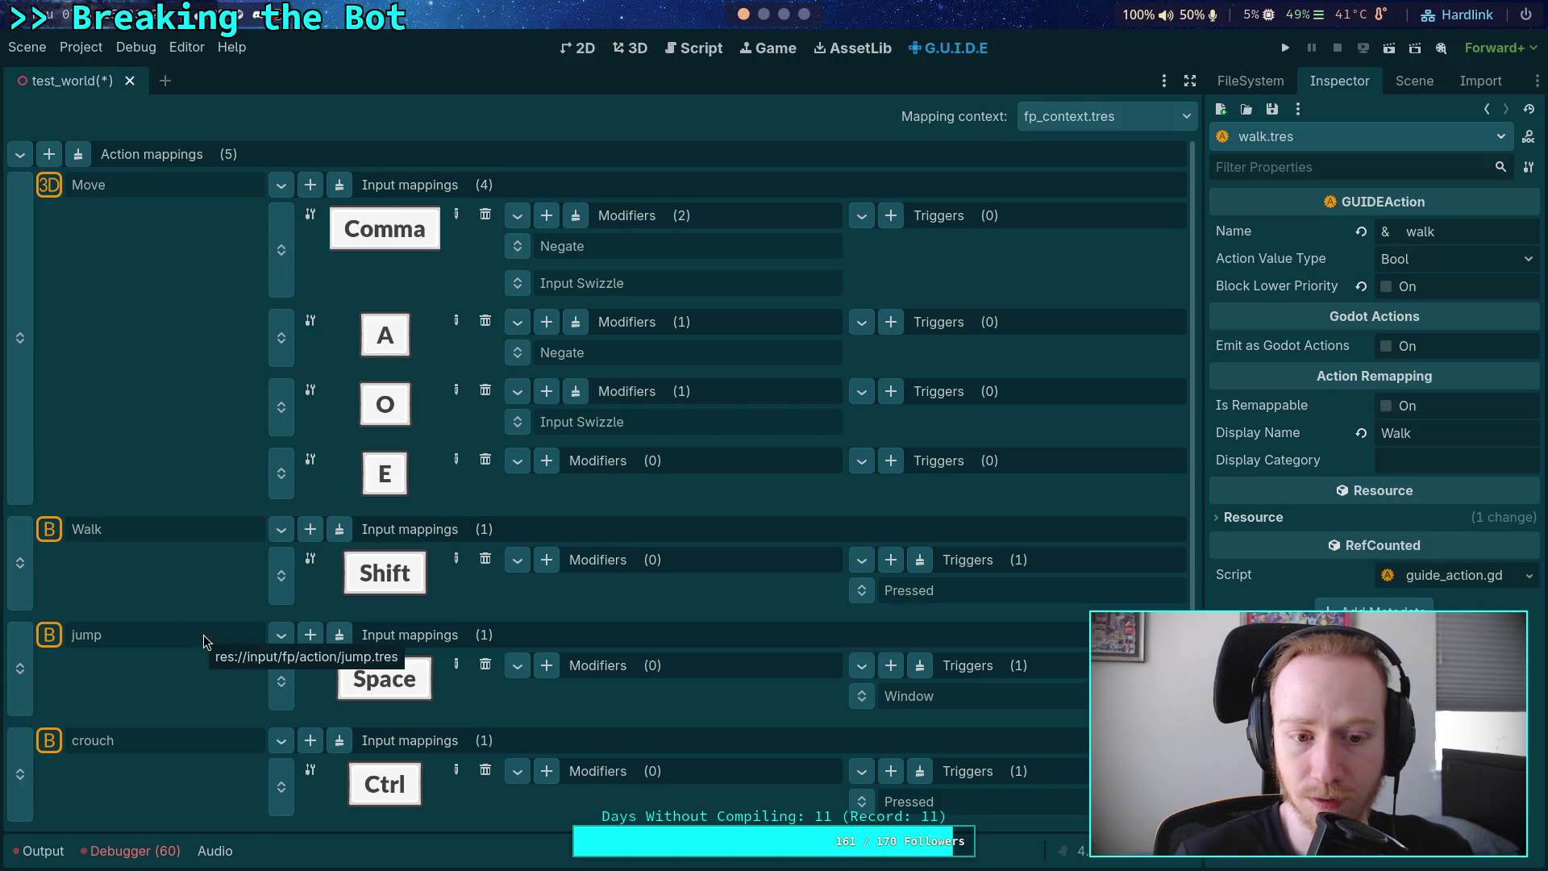
{"action": "scroll", "coordinate": [199, 557], "scroll_direction": "down", "scroll_amount": 3}
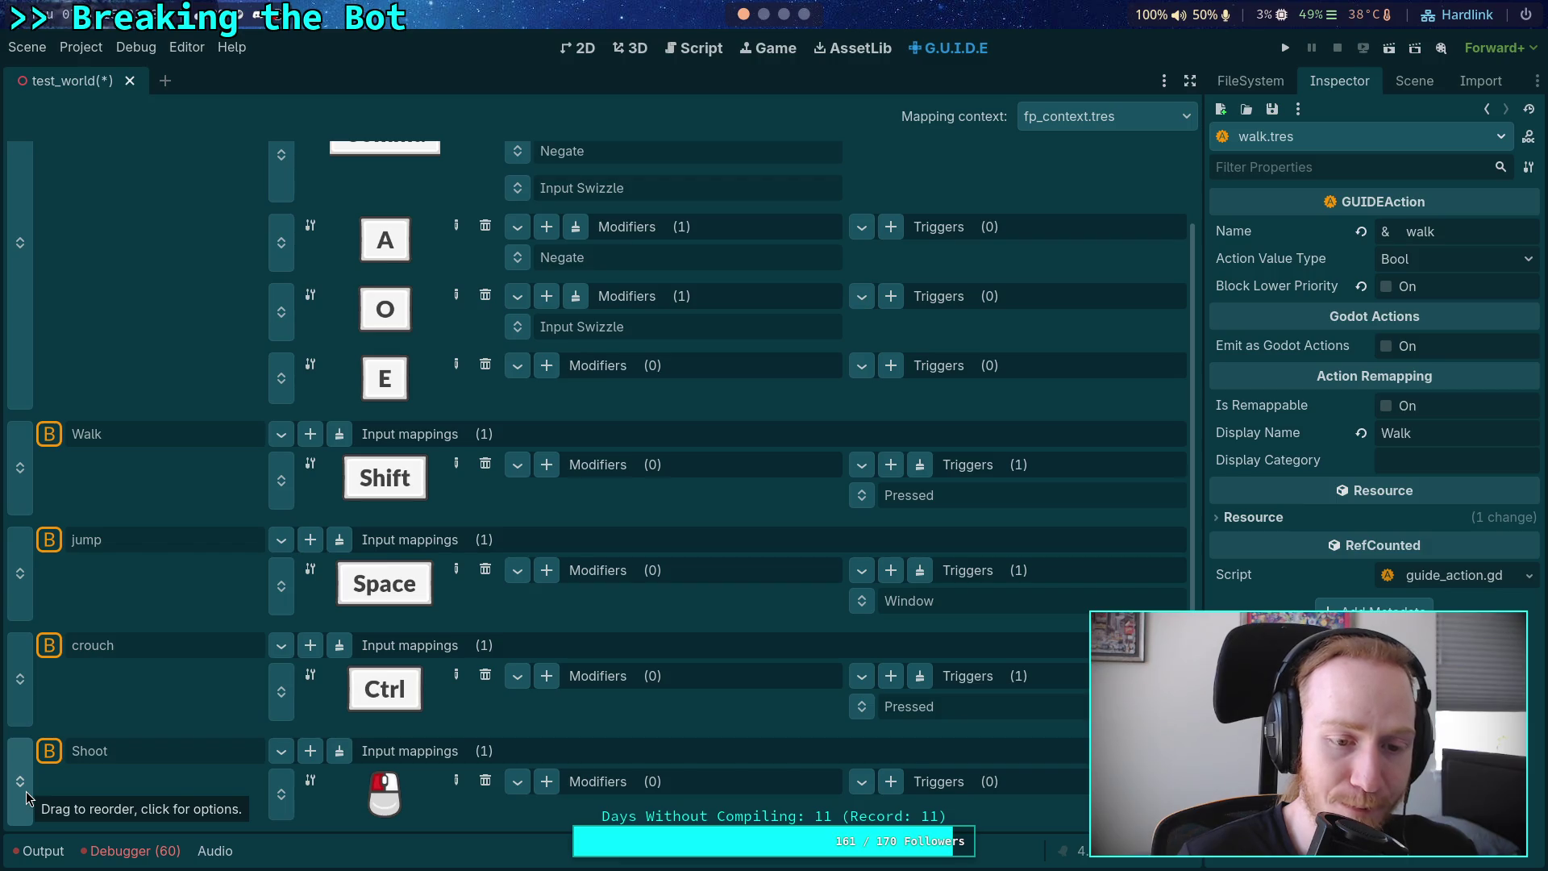
{"action": "left_click_drag", "start_coordinate": [20, 781], "coordinate": [14, 440]}
{"action": "scroll", "coordinate": [179, 665], "scroll_direction": "up", "scroll_amount": 2}
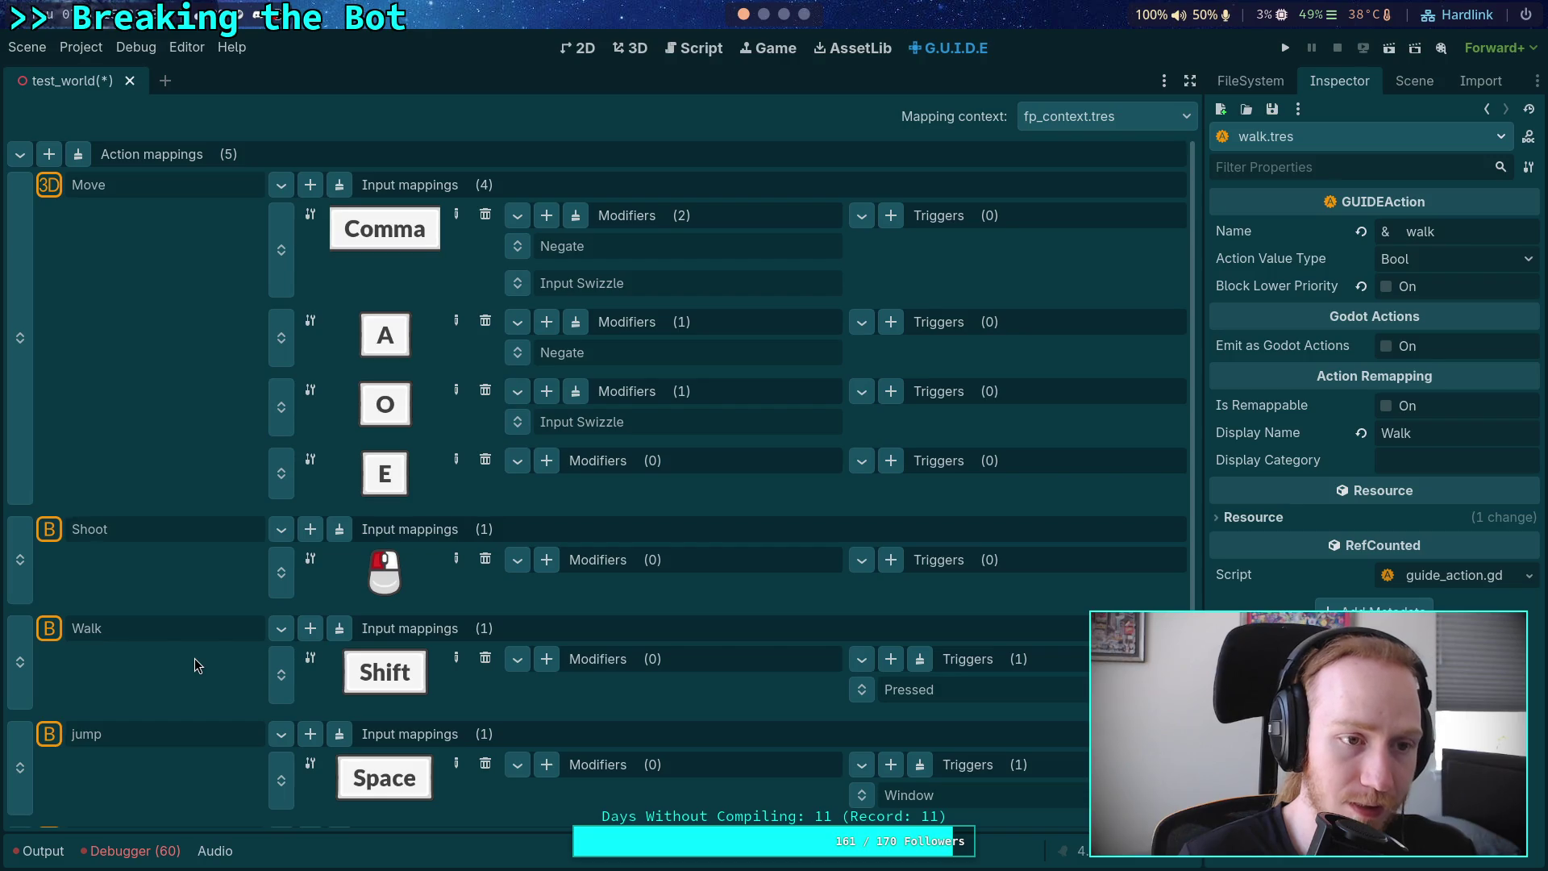
{"action": "scroll", "coordinate": [84, 592], "scroll_direction": "down", "scroll_amount": 1}
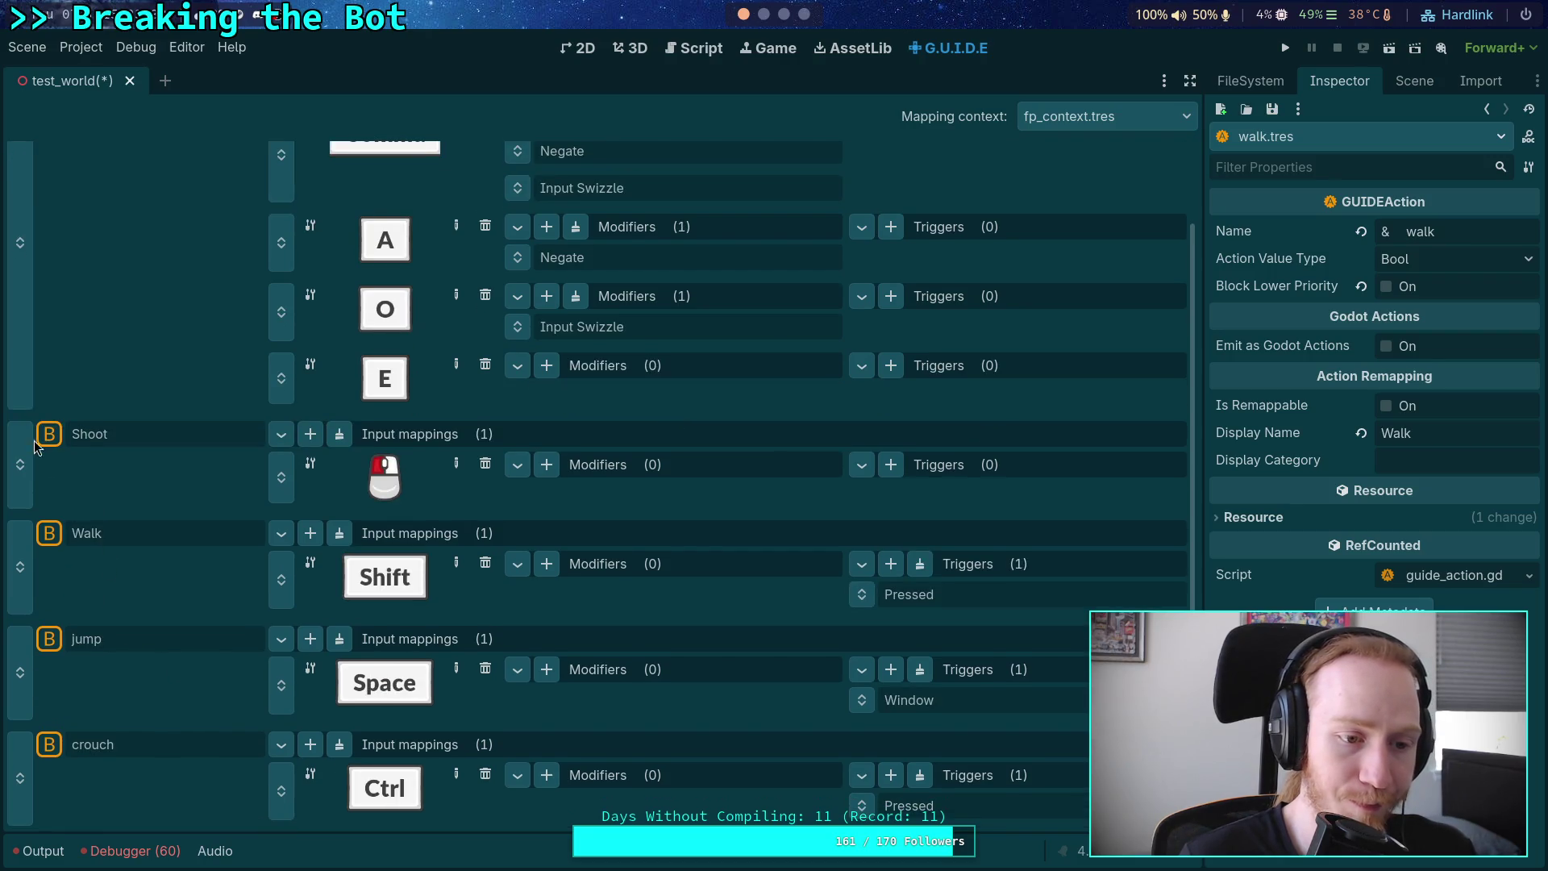
{"action": "mouse_move", "coordinate": [20, 464]}
{"action": "left_mouse_down"}
{"action": "mouse_move", "coordinate": [38, 786]}
{"action": "mouse_move", "coordinate": [64, 774]}
{"action": "left_mouse_up"}
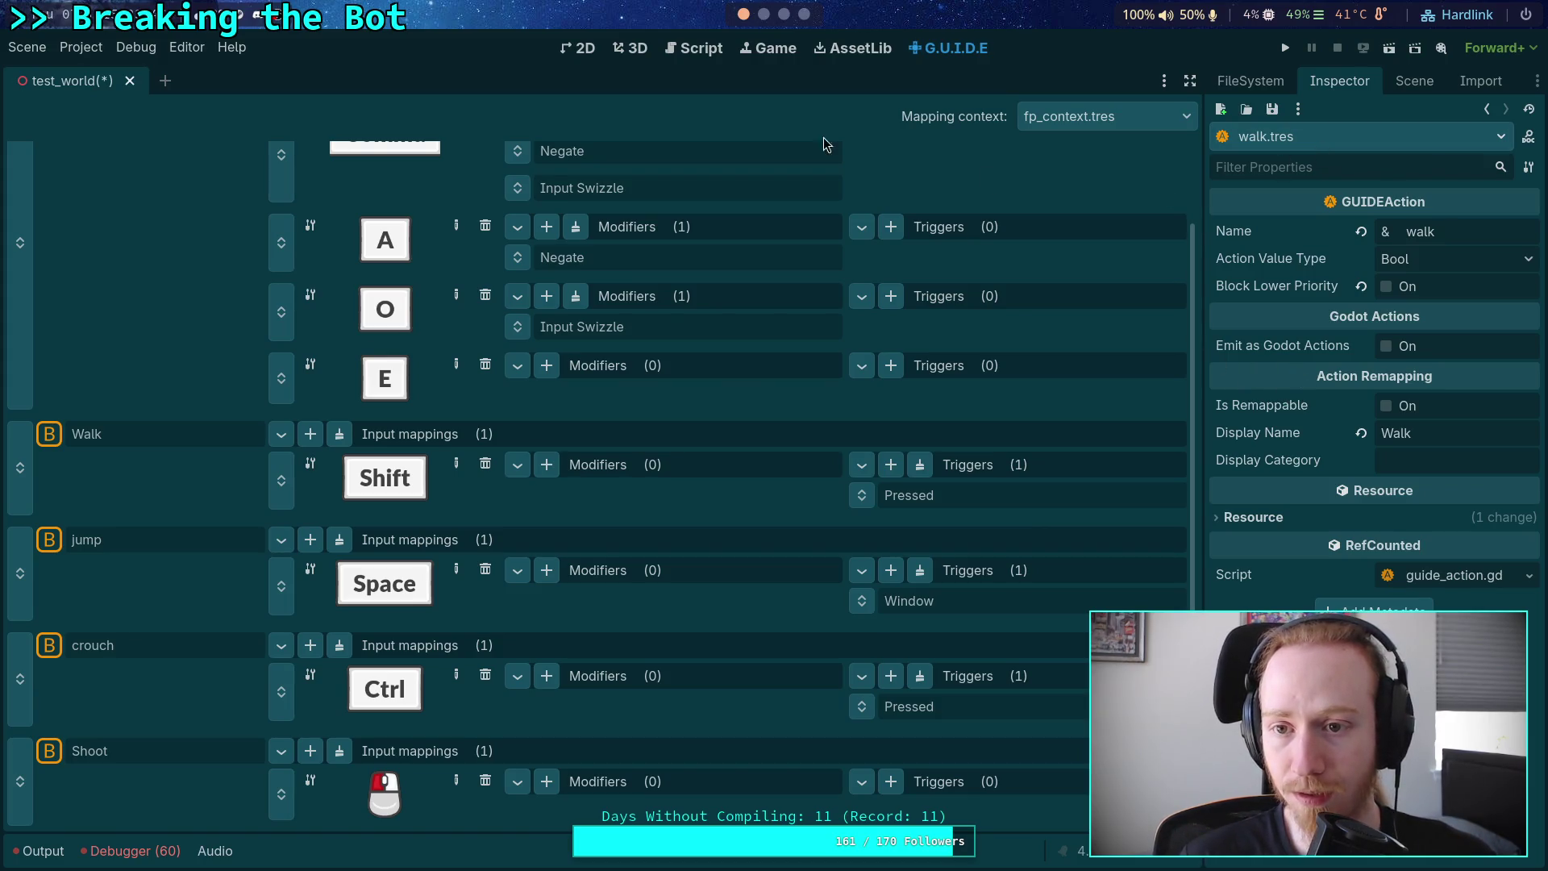
Step: Save the fp_context.tres mapping resource with Ctrl+S
{"action": "left_click", "coordinate": [1185, 117]}
{"action": "key", "text": "Escape"}
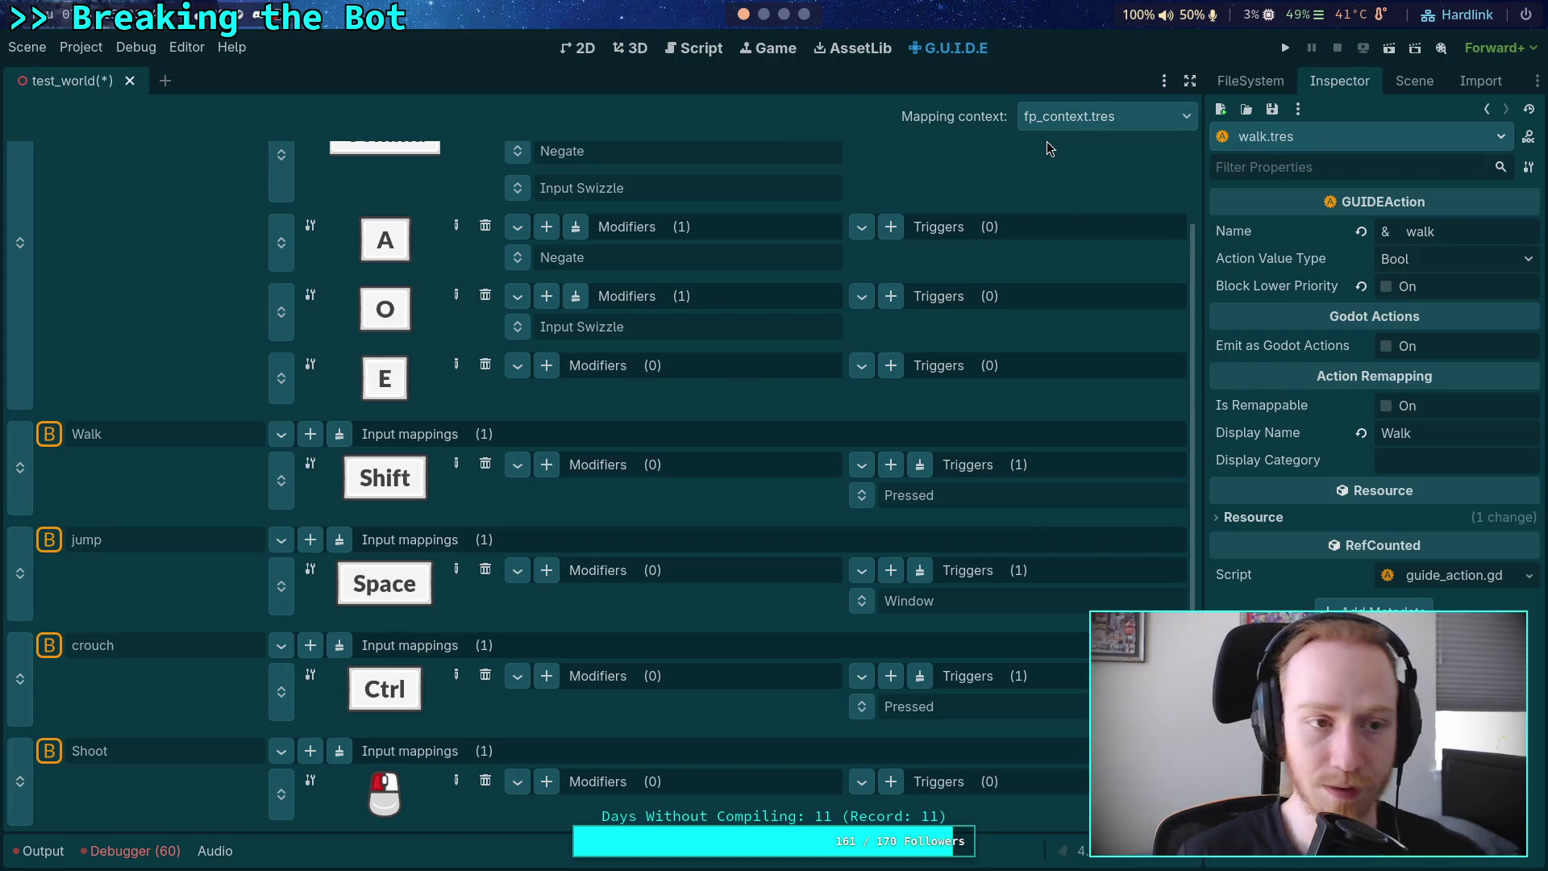
{"action": "key", "text": "ctrl+s"}
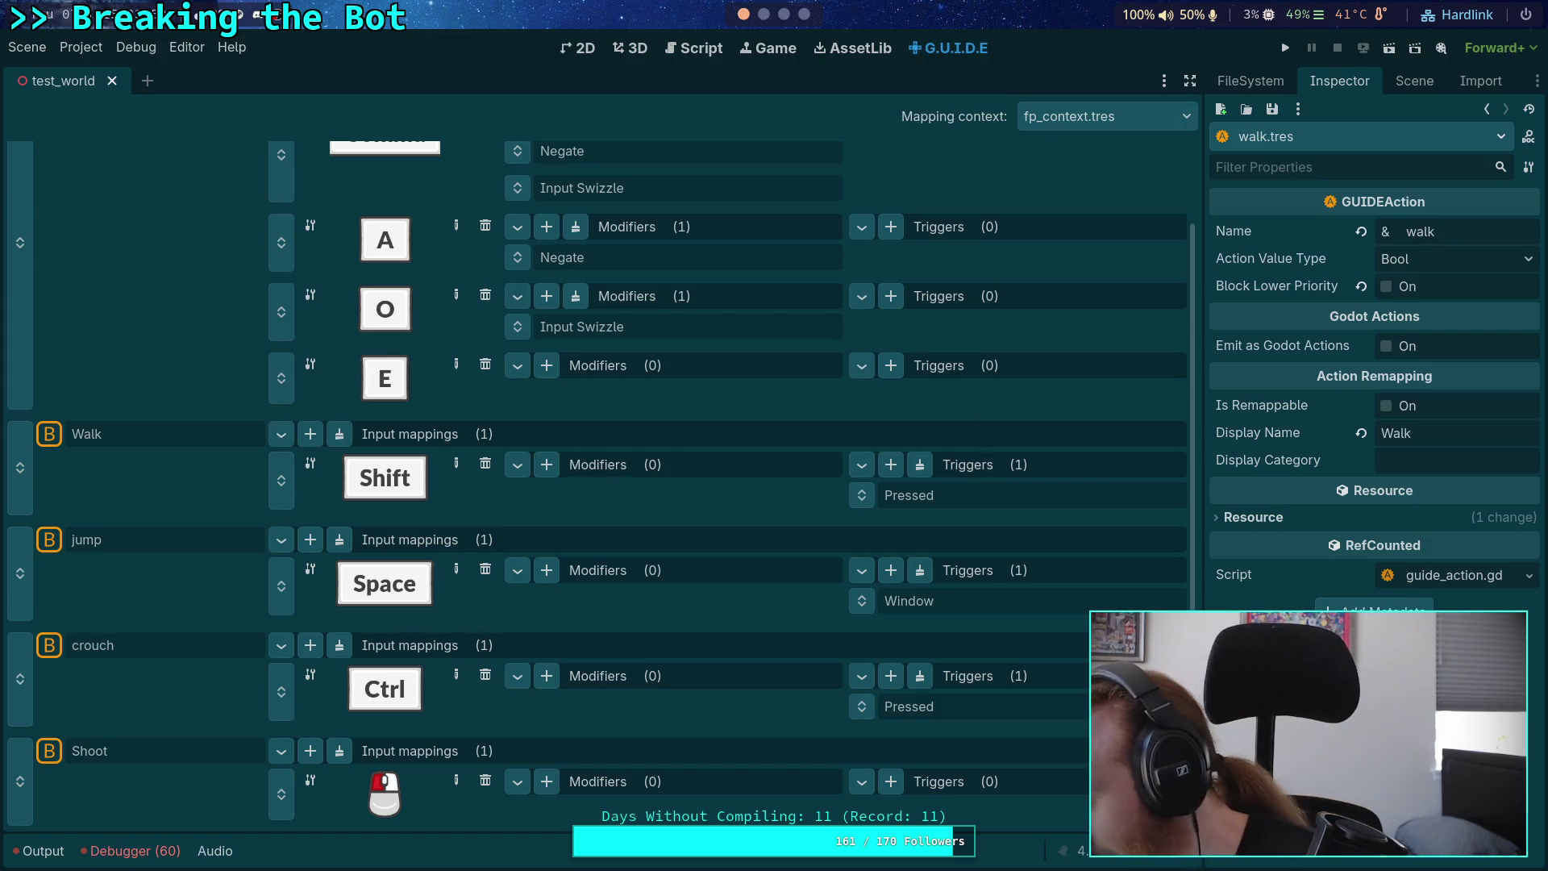
{"action": "scroll", "coordinate": [684, 177], "scroll_direction": "up", "scroll_amount": 3}
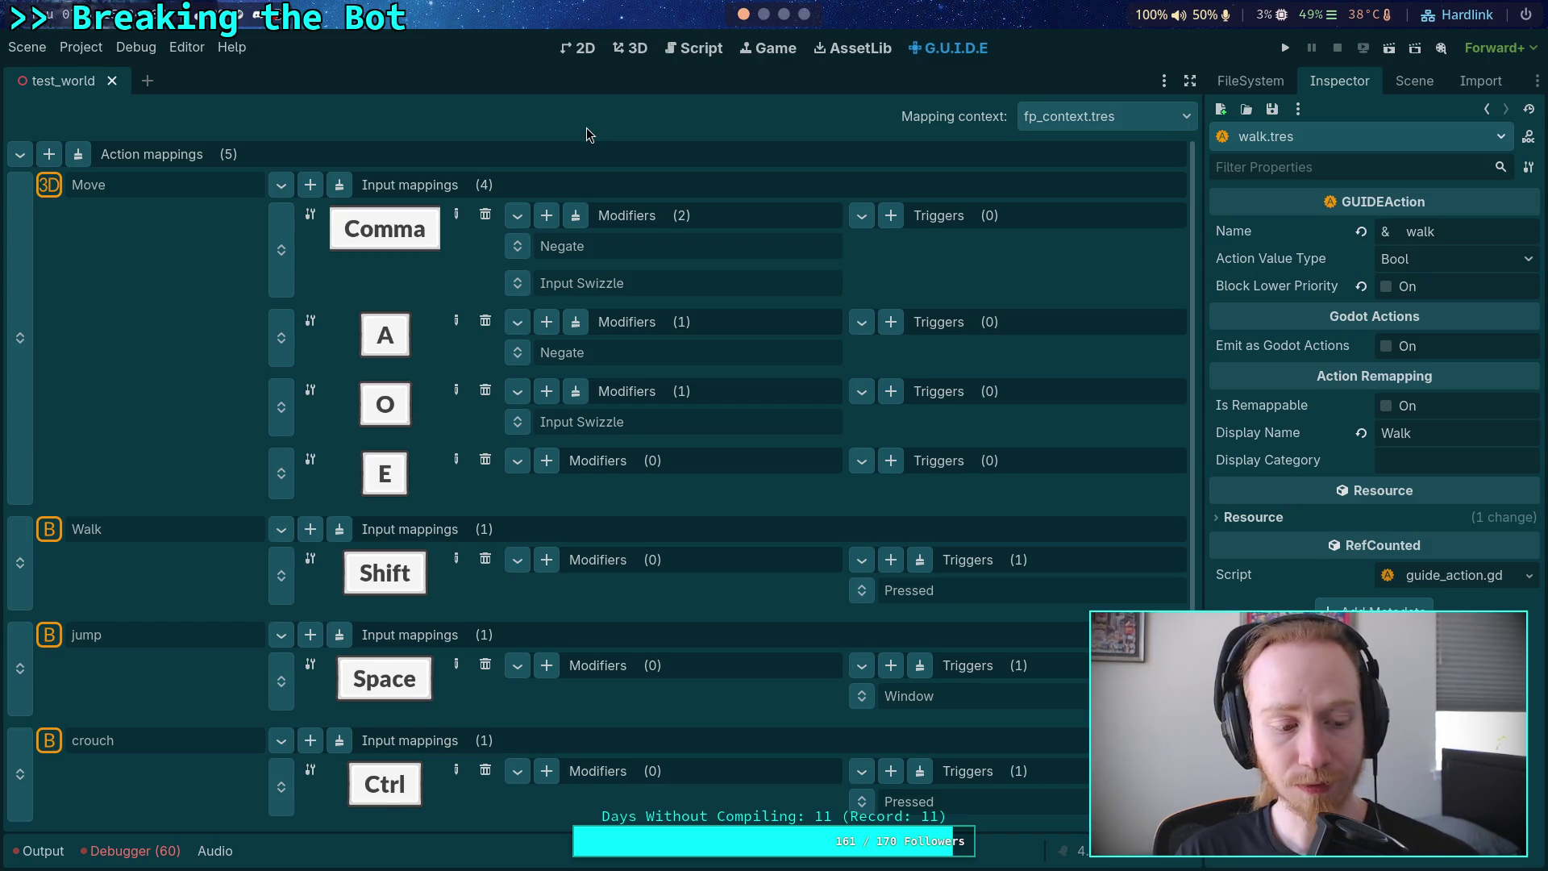
{"action": "left_click", "coordinate": [1275, 108]}
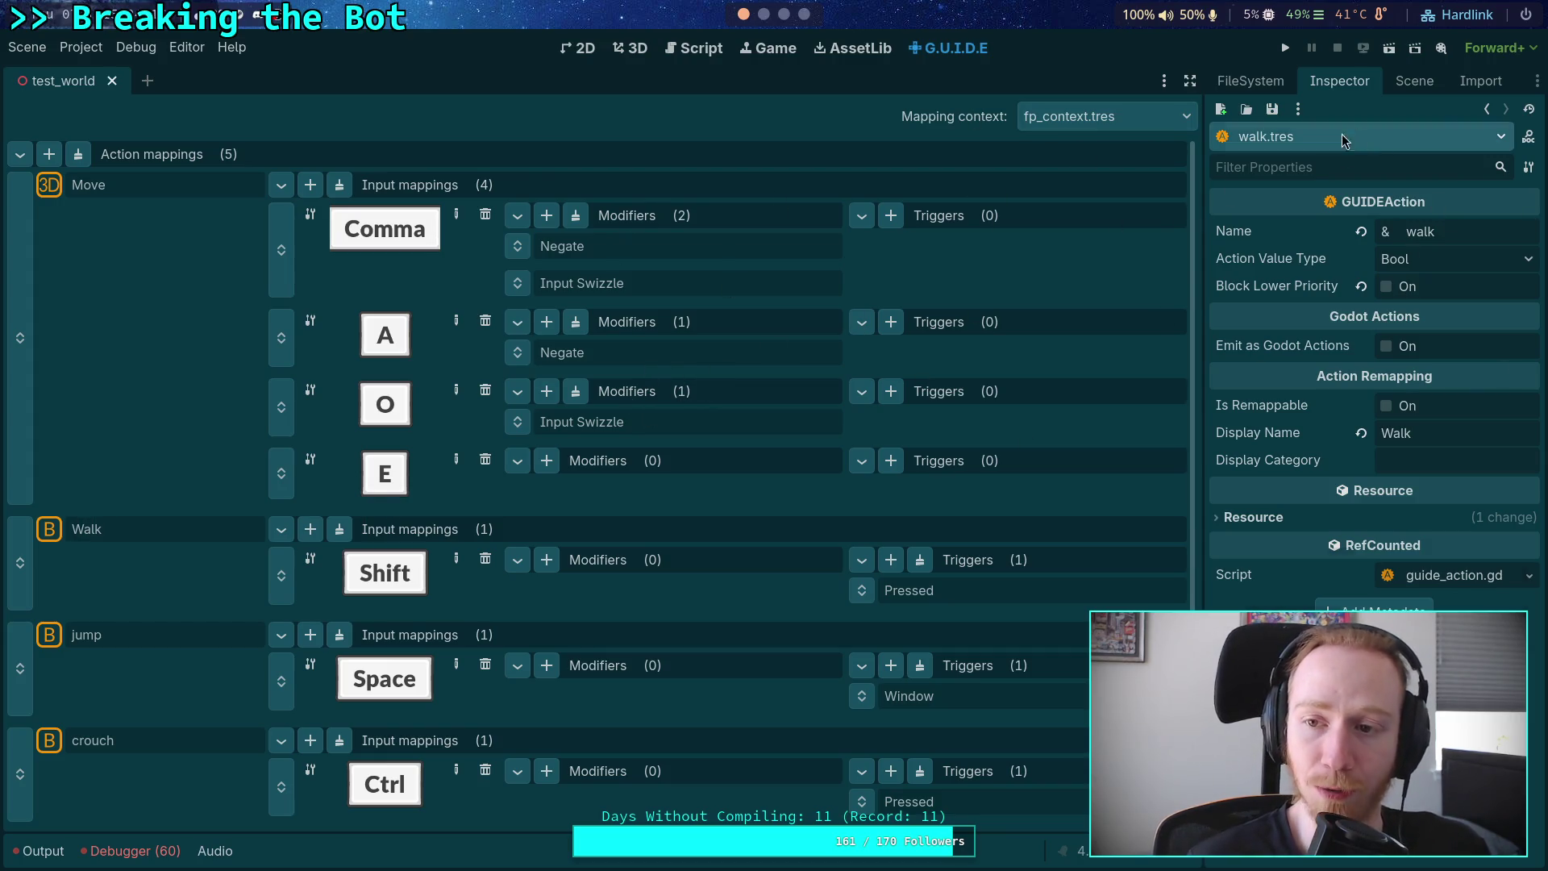
{"action": "left_click", "coordinate": [1264, 83]}
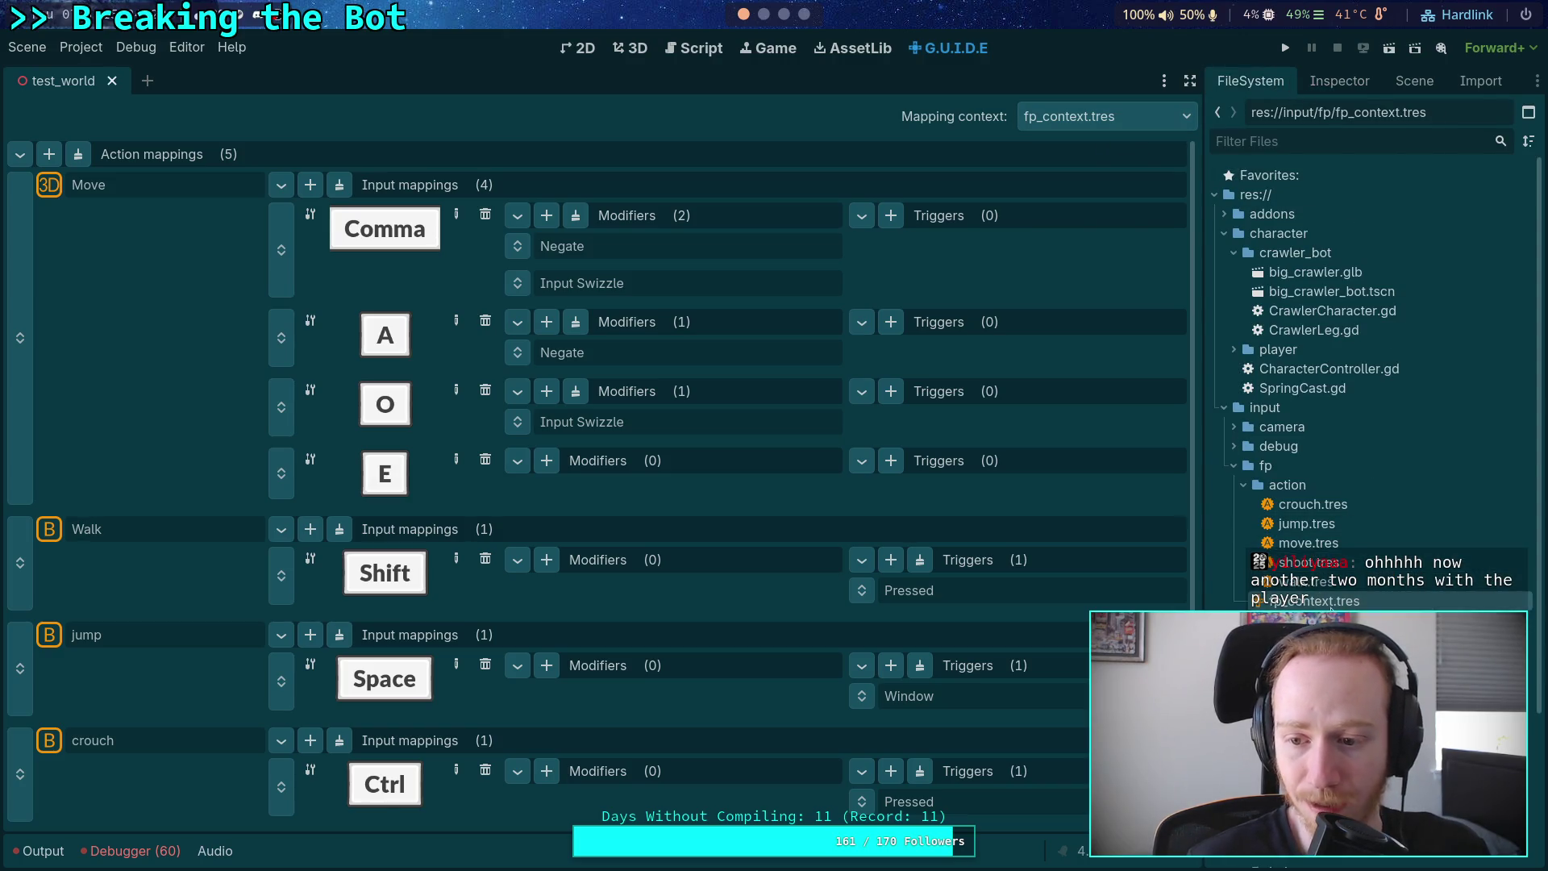
{"action": "right_click", "coordinate": [1310, 601]}
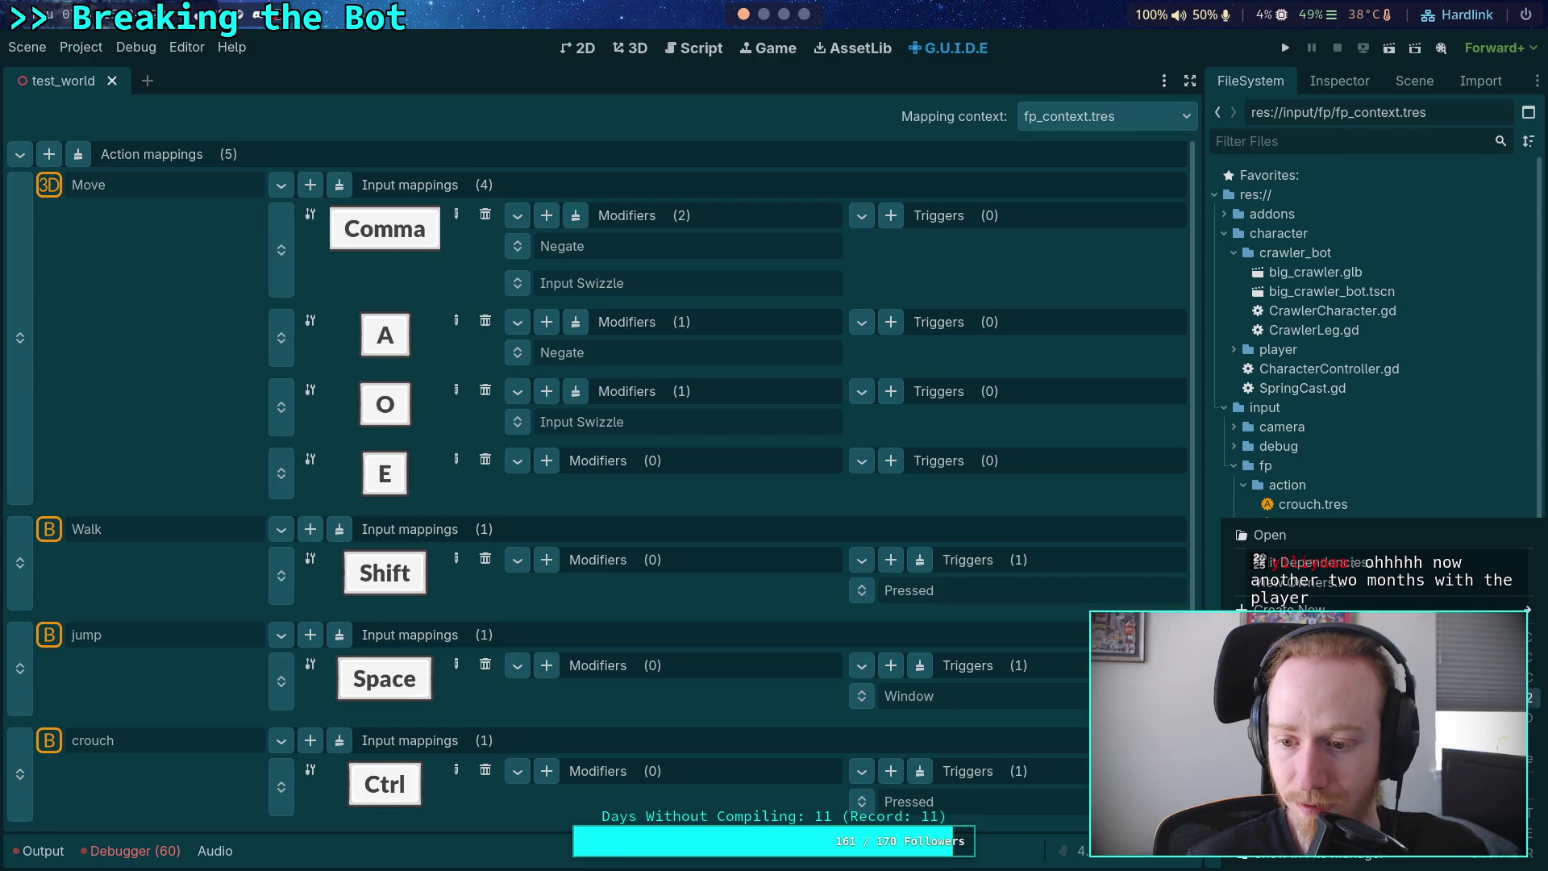
{"action": "left_click", "coordinate": [1362, 480]}
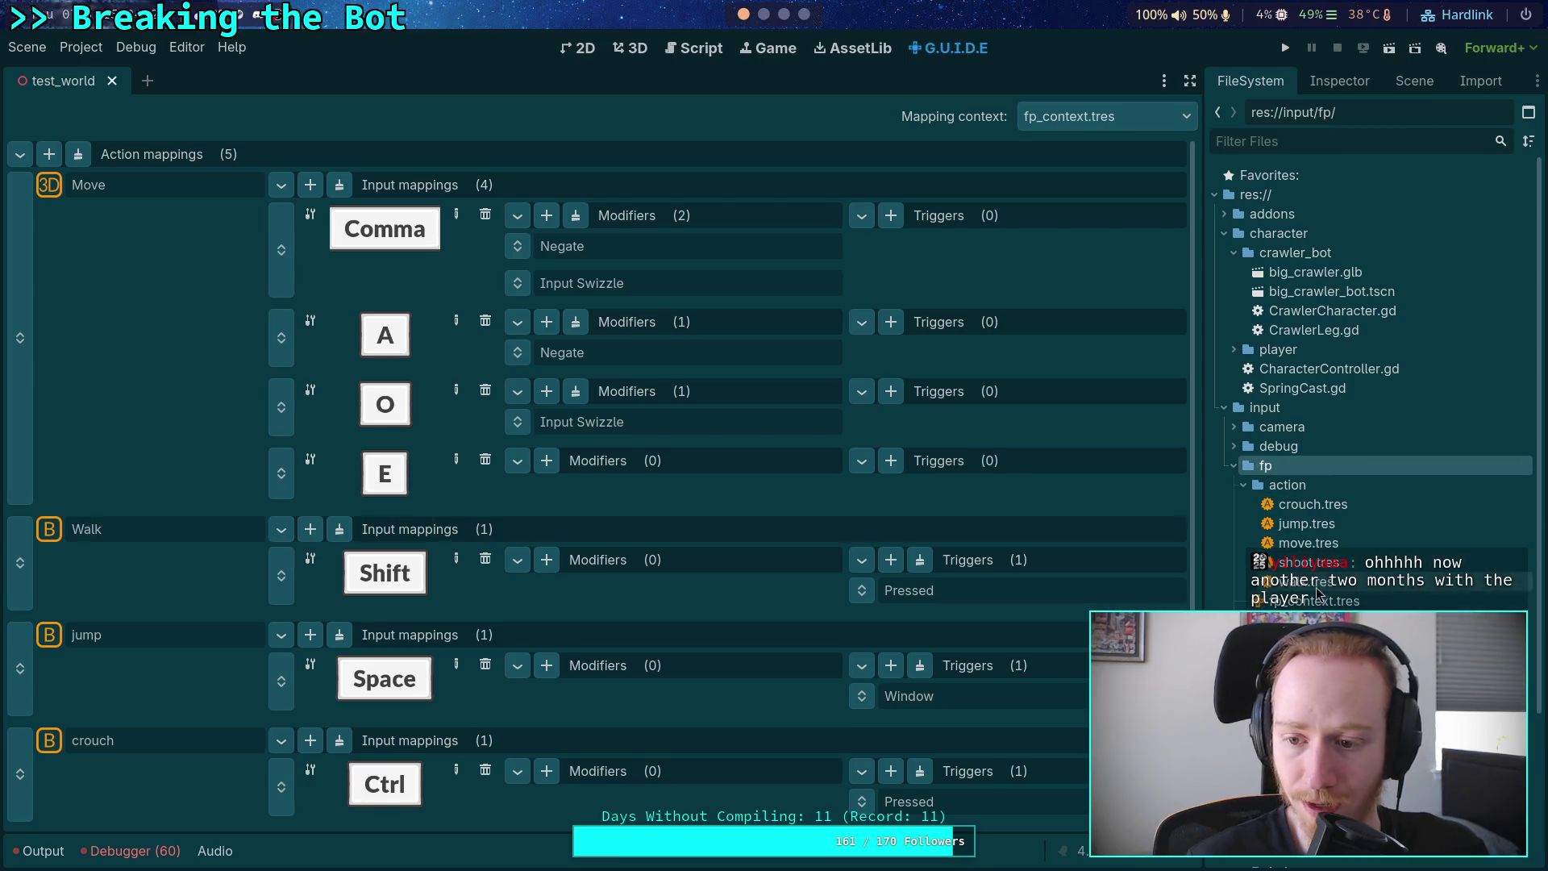
{"action": "left_click", "coordinate": [1336, 84]}
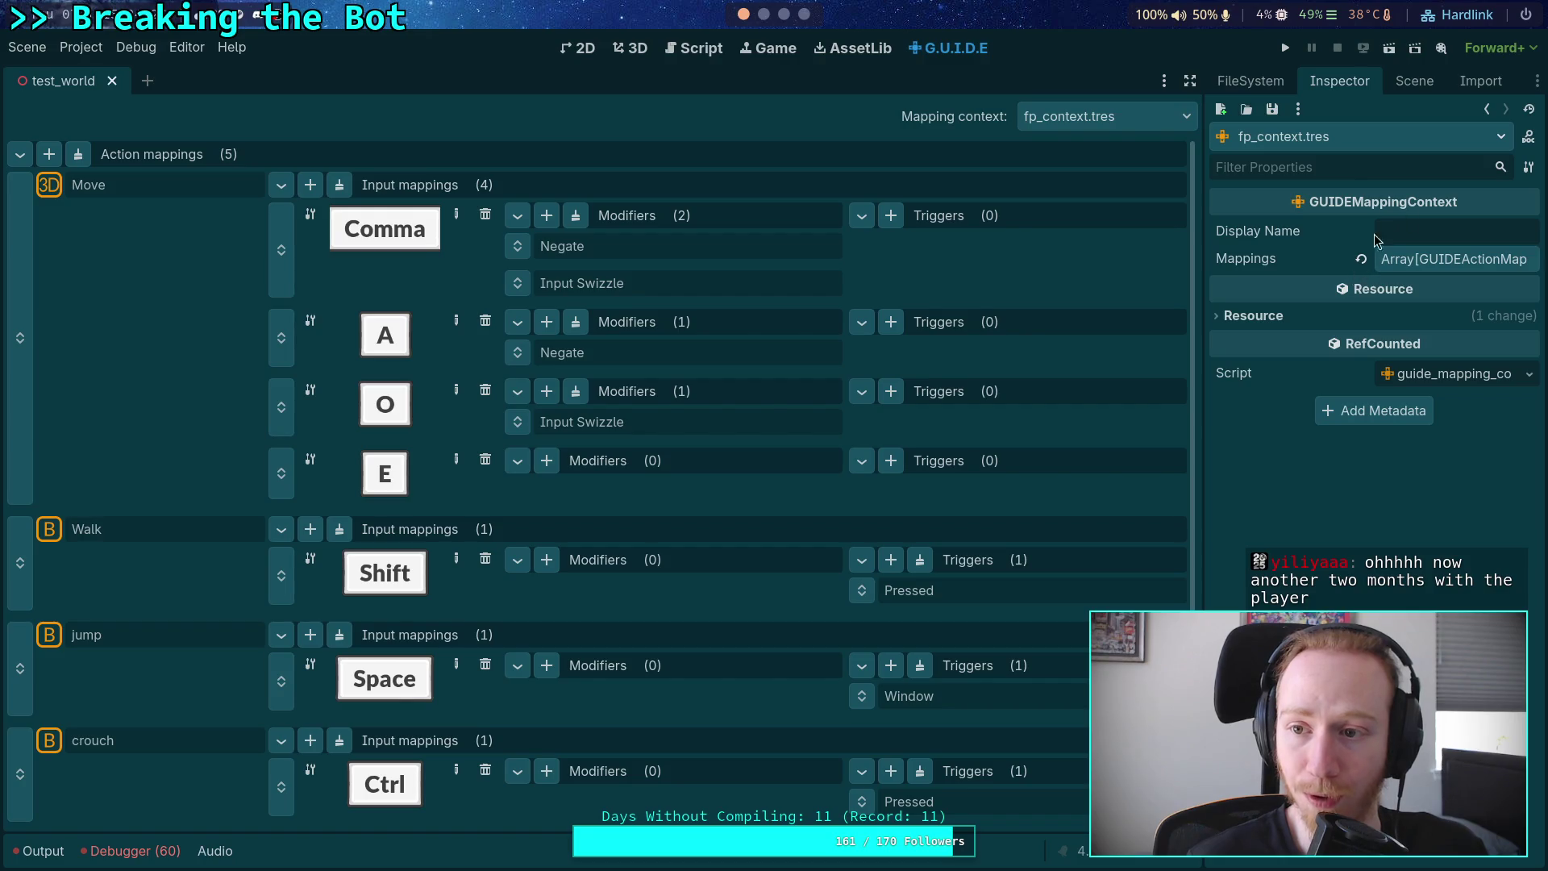
{"action": "left_click", "coordinate": [1274, 109]}
{"action": "left_click", "coordinate": [1294, 136]}
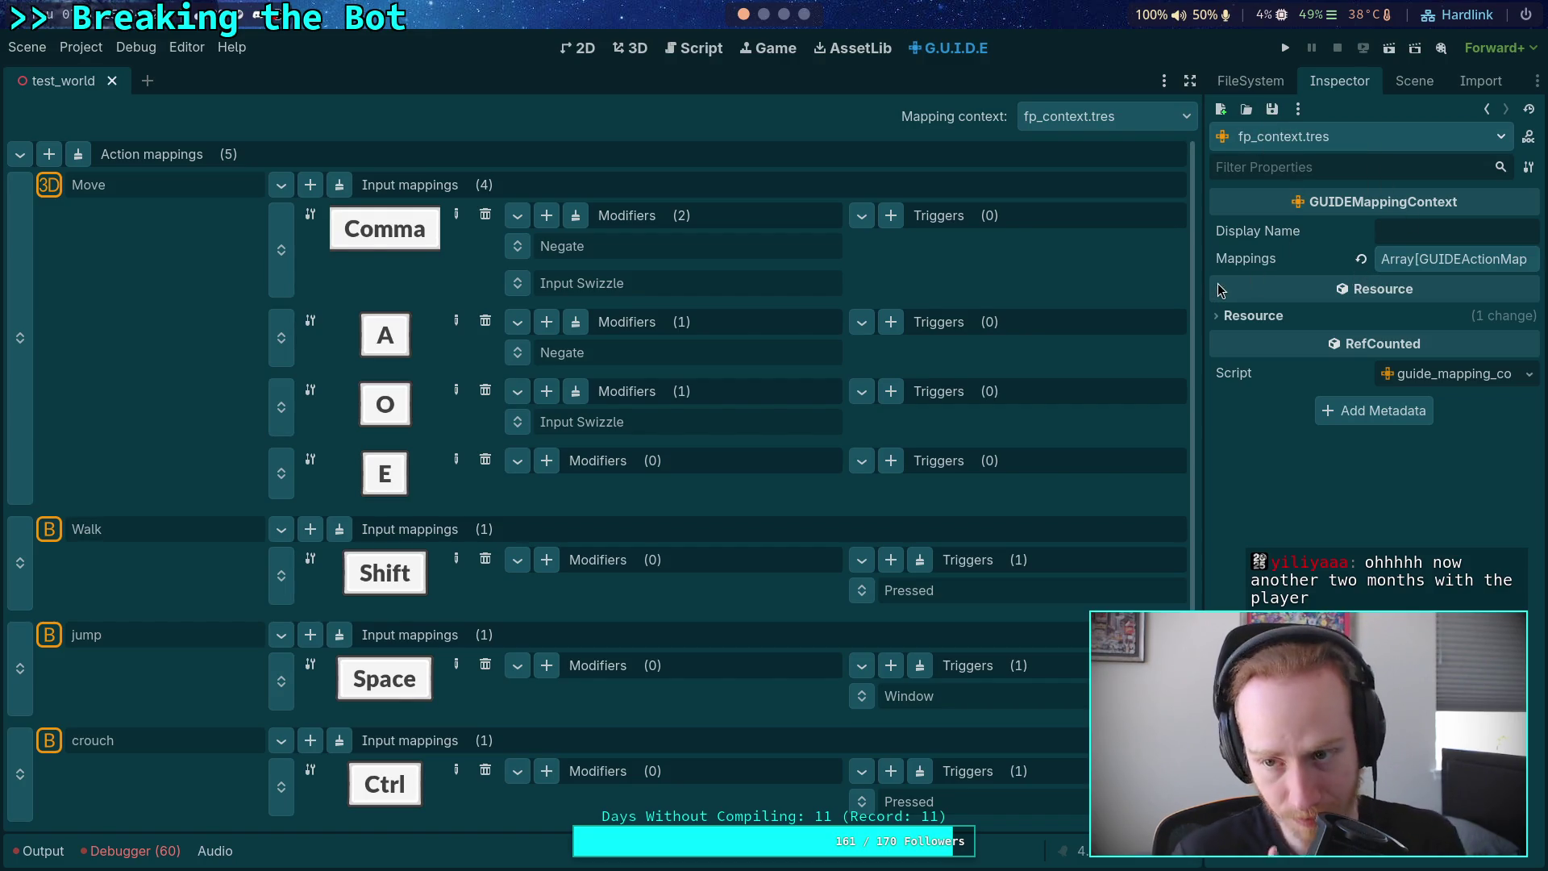
{"action": "left_click", "coordinate": [1251, 81]}
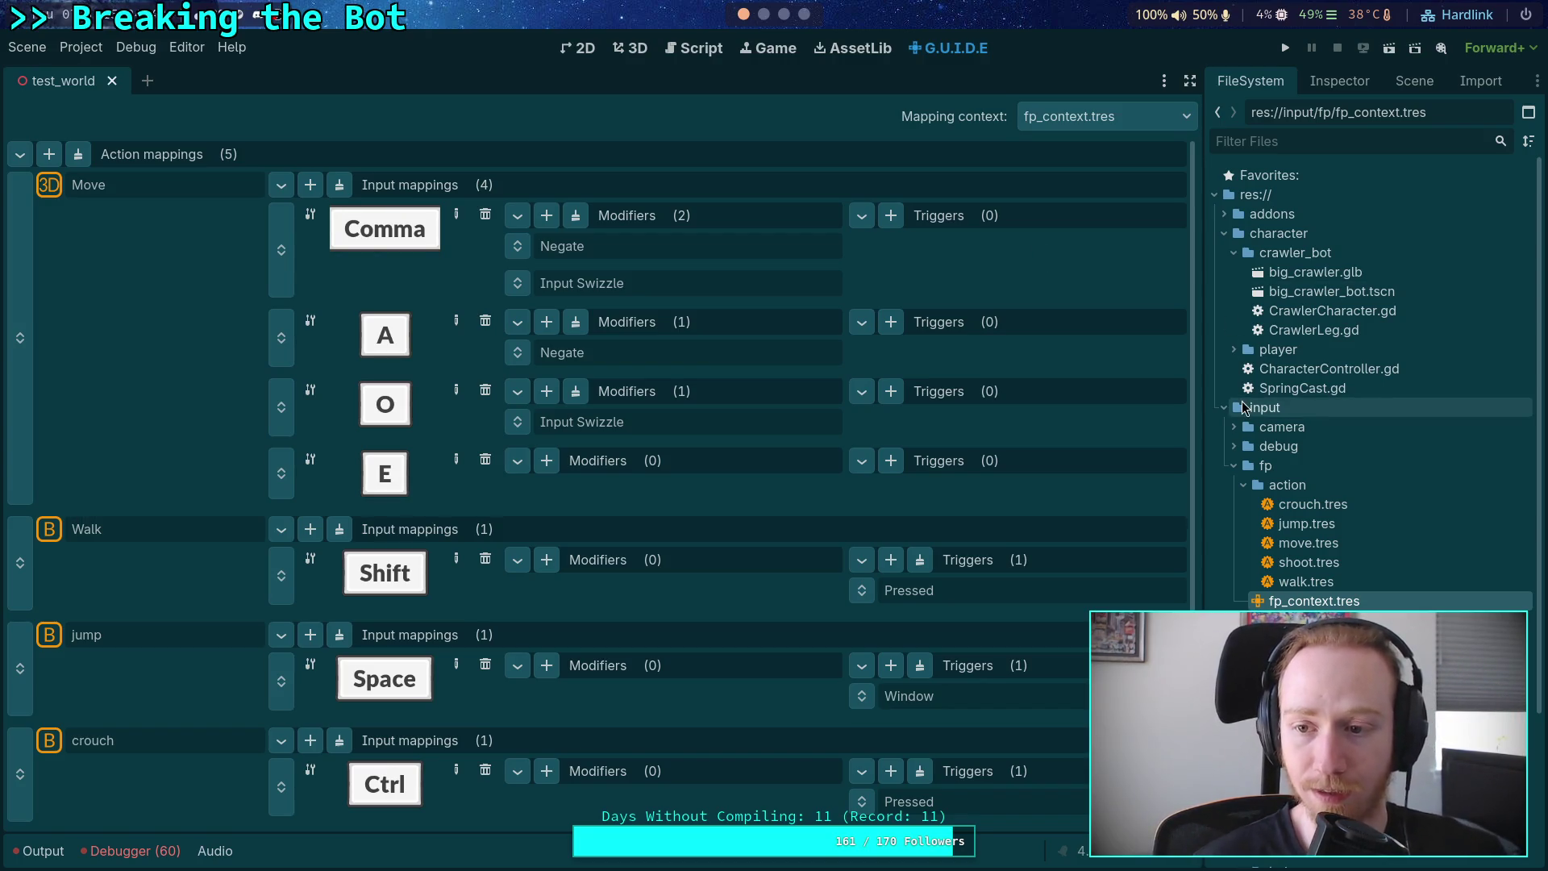
{"action": "left_click", "coordinate": [1223, 233]}
{"action": "left_click", "coordinate": [1234, 310]}
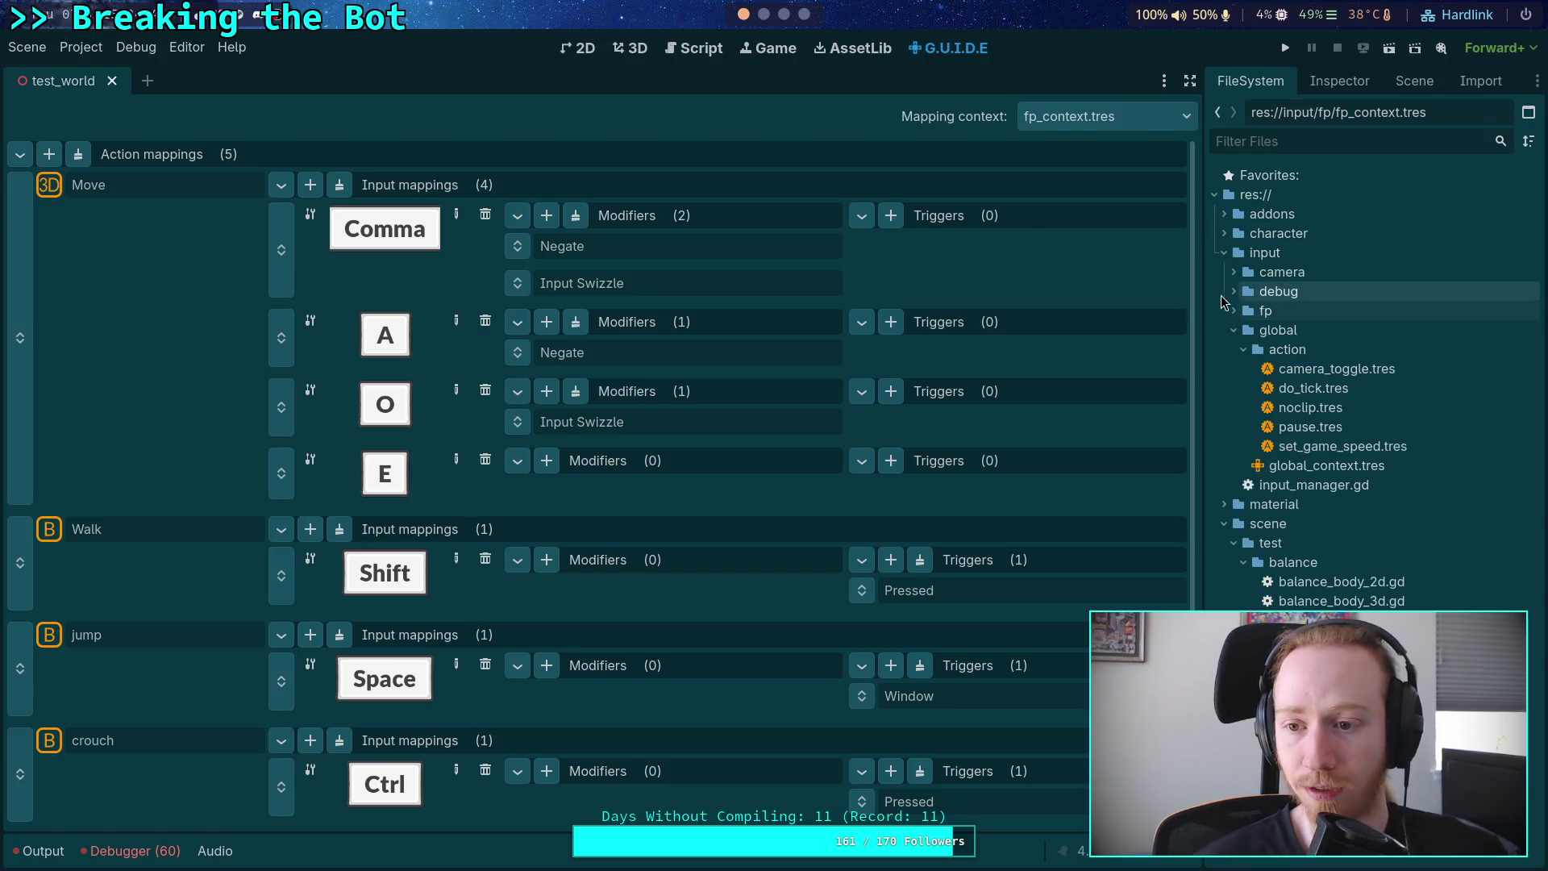
{"action": "left_click", "coordinate": [1234, 330]}
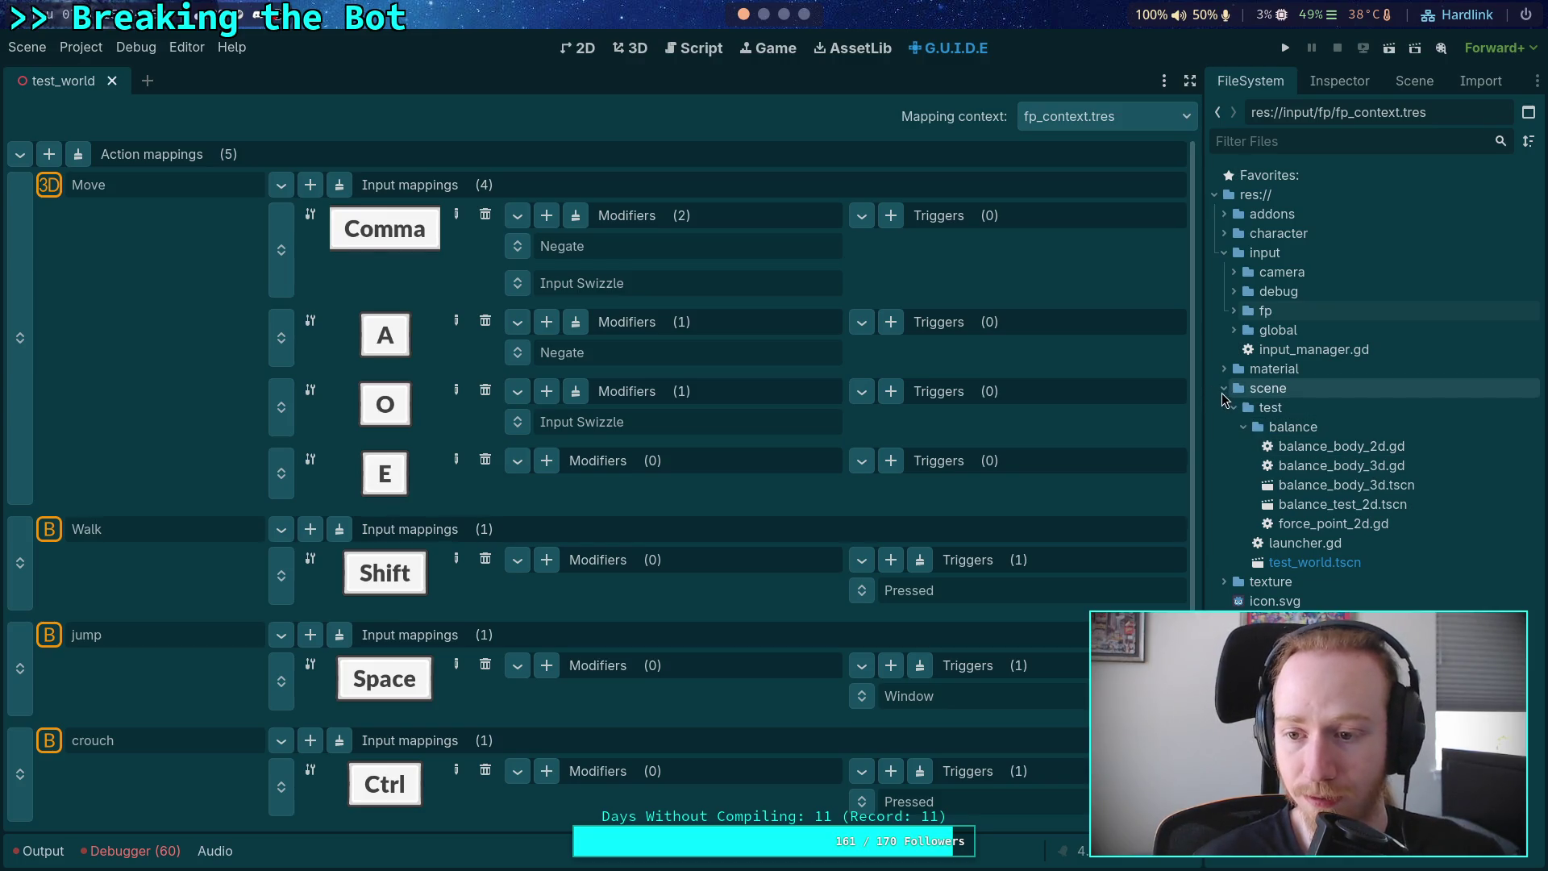
{"action": "left_click", "coordinate": [1224, 390]}
{"action": "left_click", "coordinate": [1223, 370]}
{"action": "left_click", "coordinate": [1222, 370]}
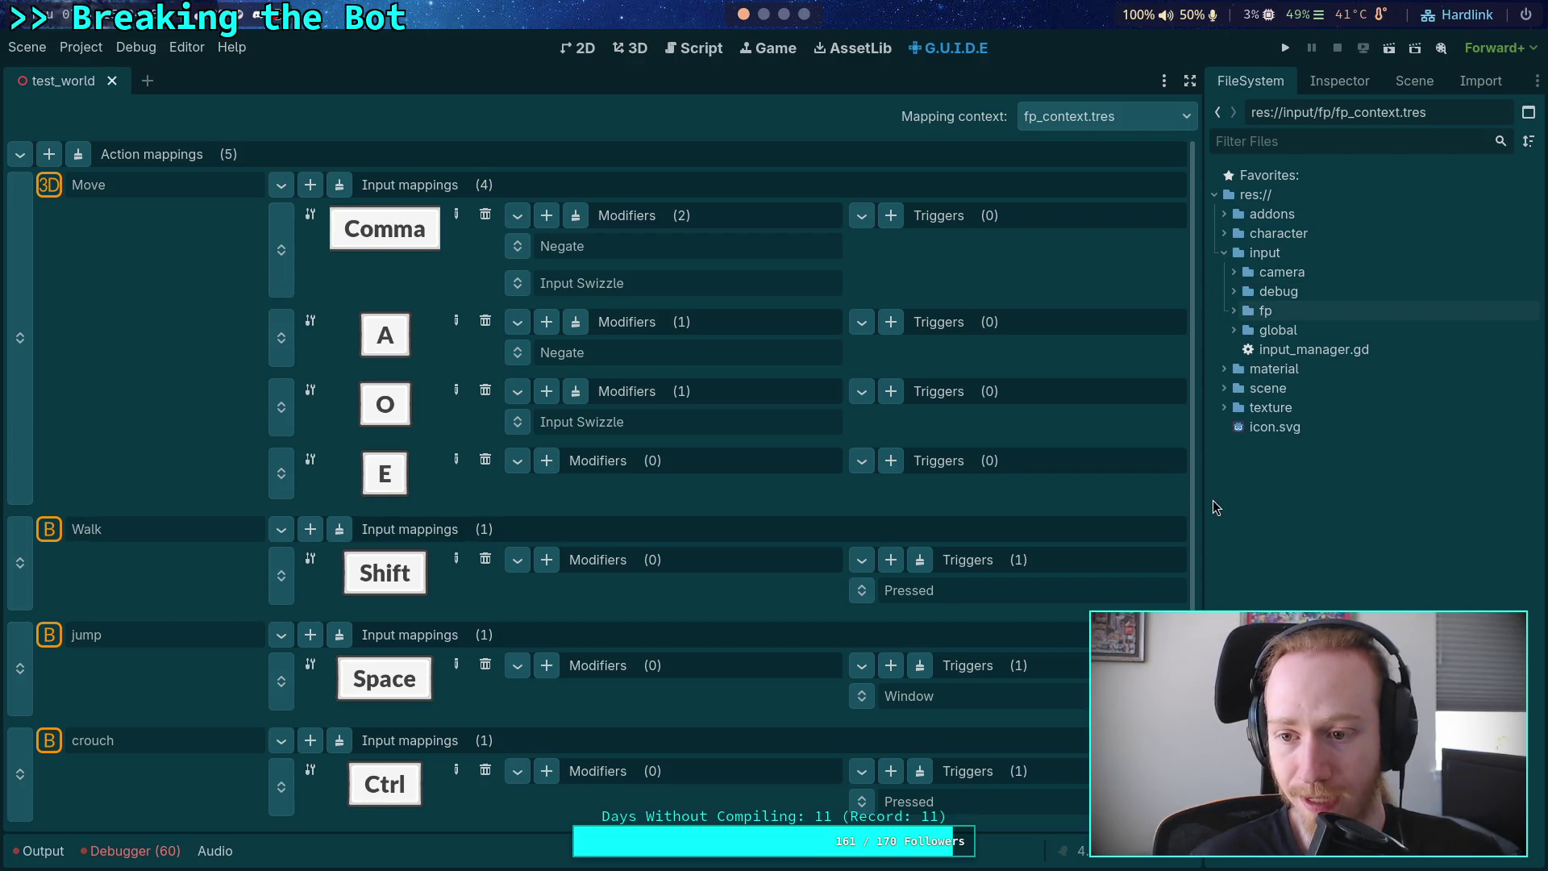
{"action": "left_click", "coordinate": [1223, 388]}
{"action": "left_click", "coordinate": [1235, 405]}
{"action": "left_click", "coordinate": [1235, 406]}
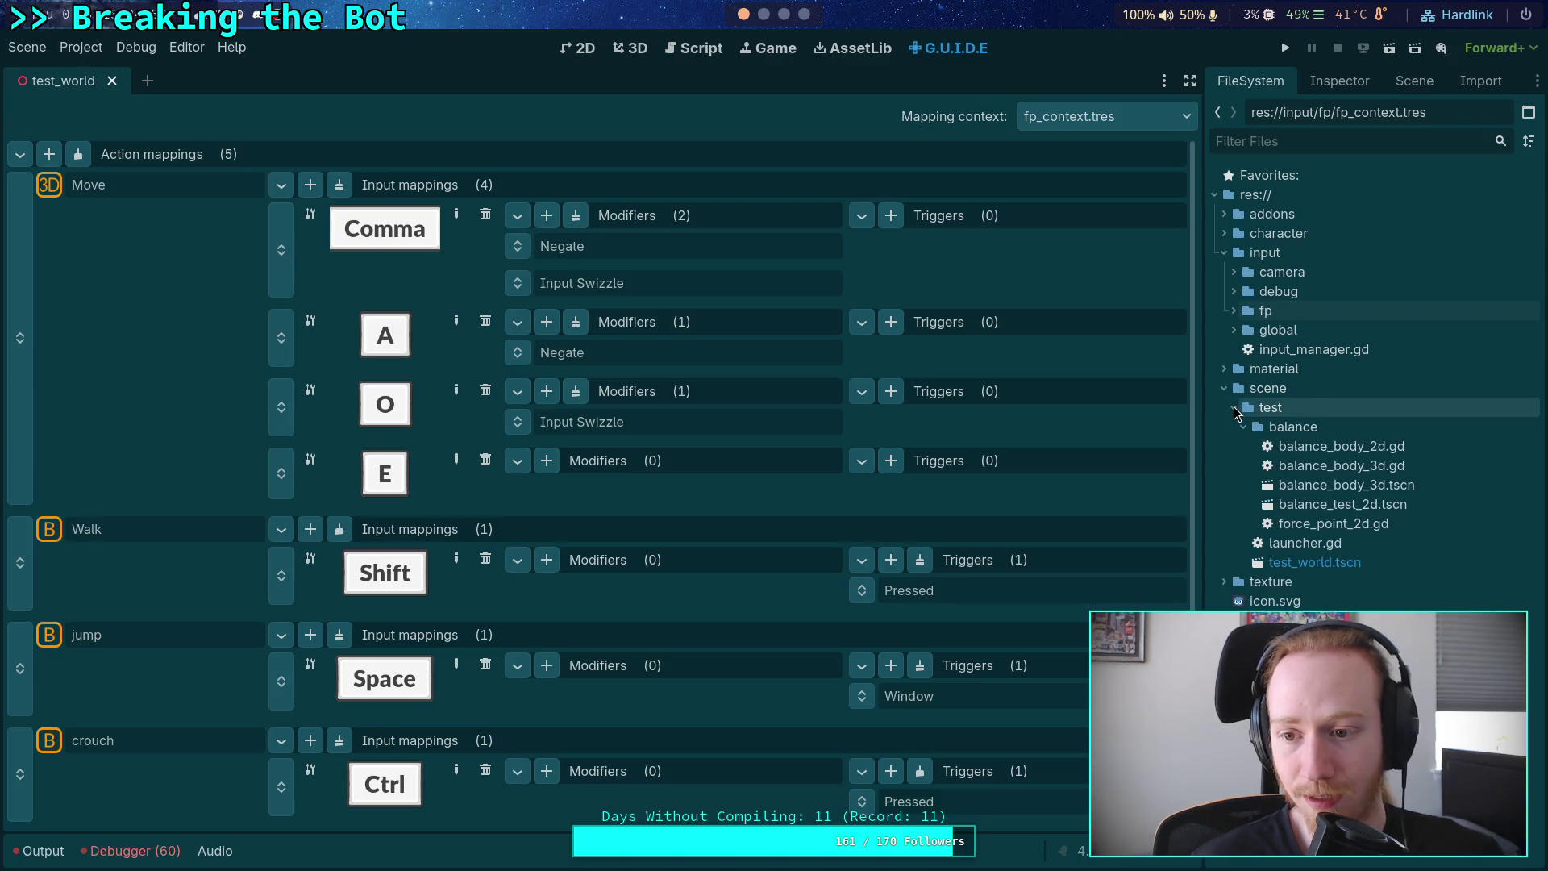
{"action": "left_click", "coordinate": [1240, 426]}
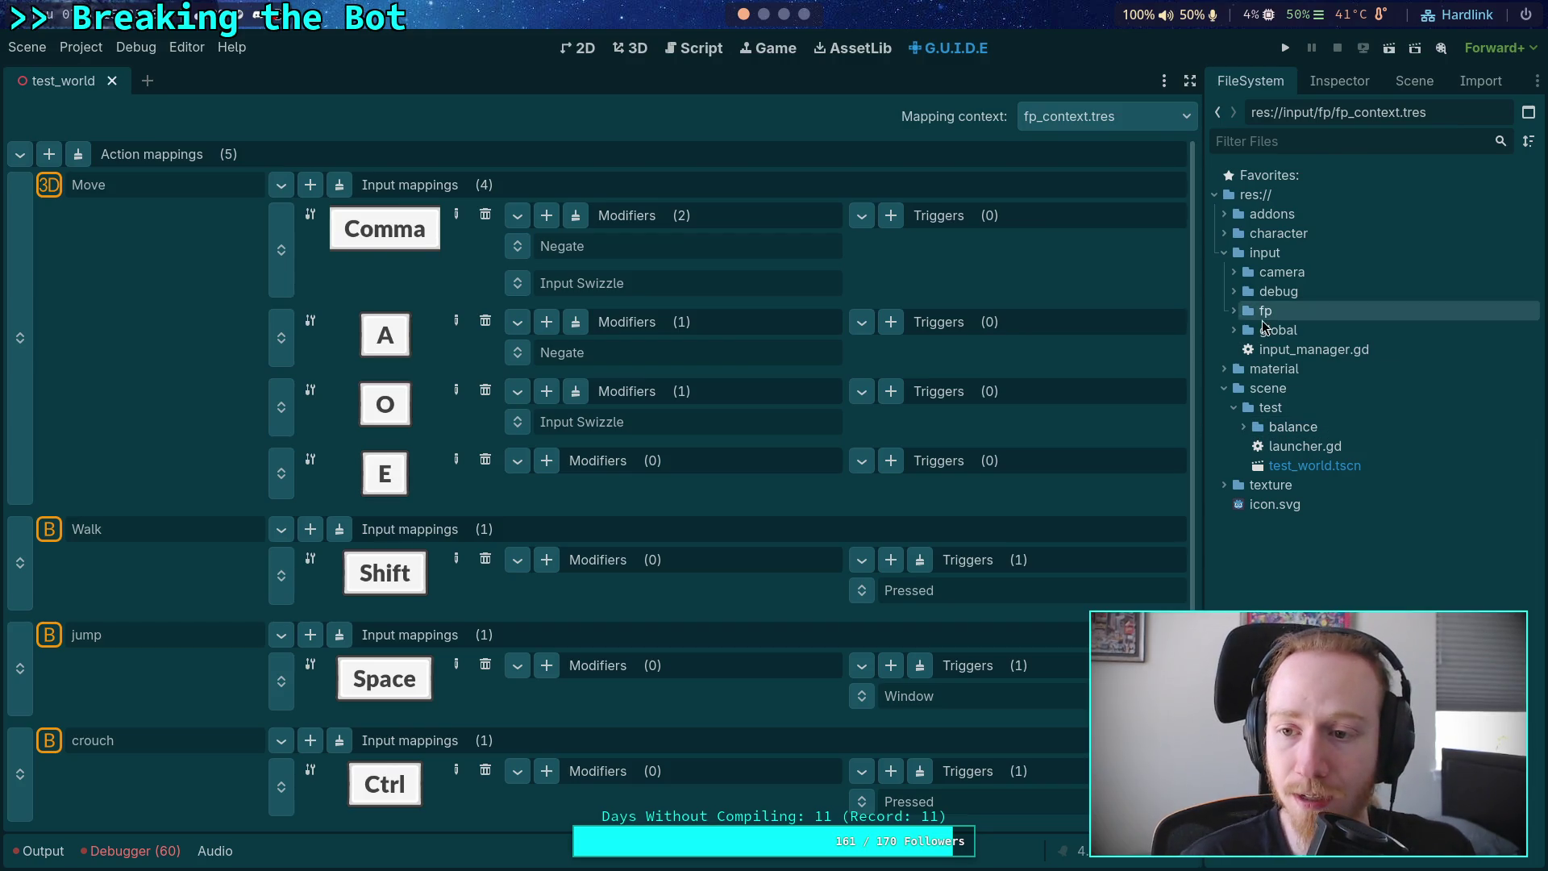
{"action": "left_click", "coordinate": [1222, 232]}
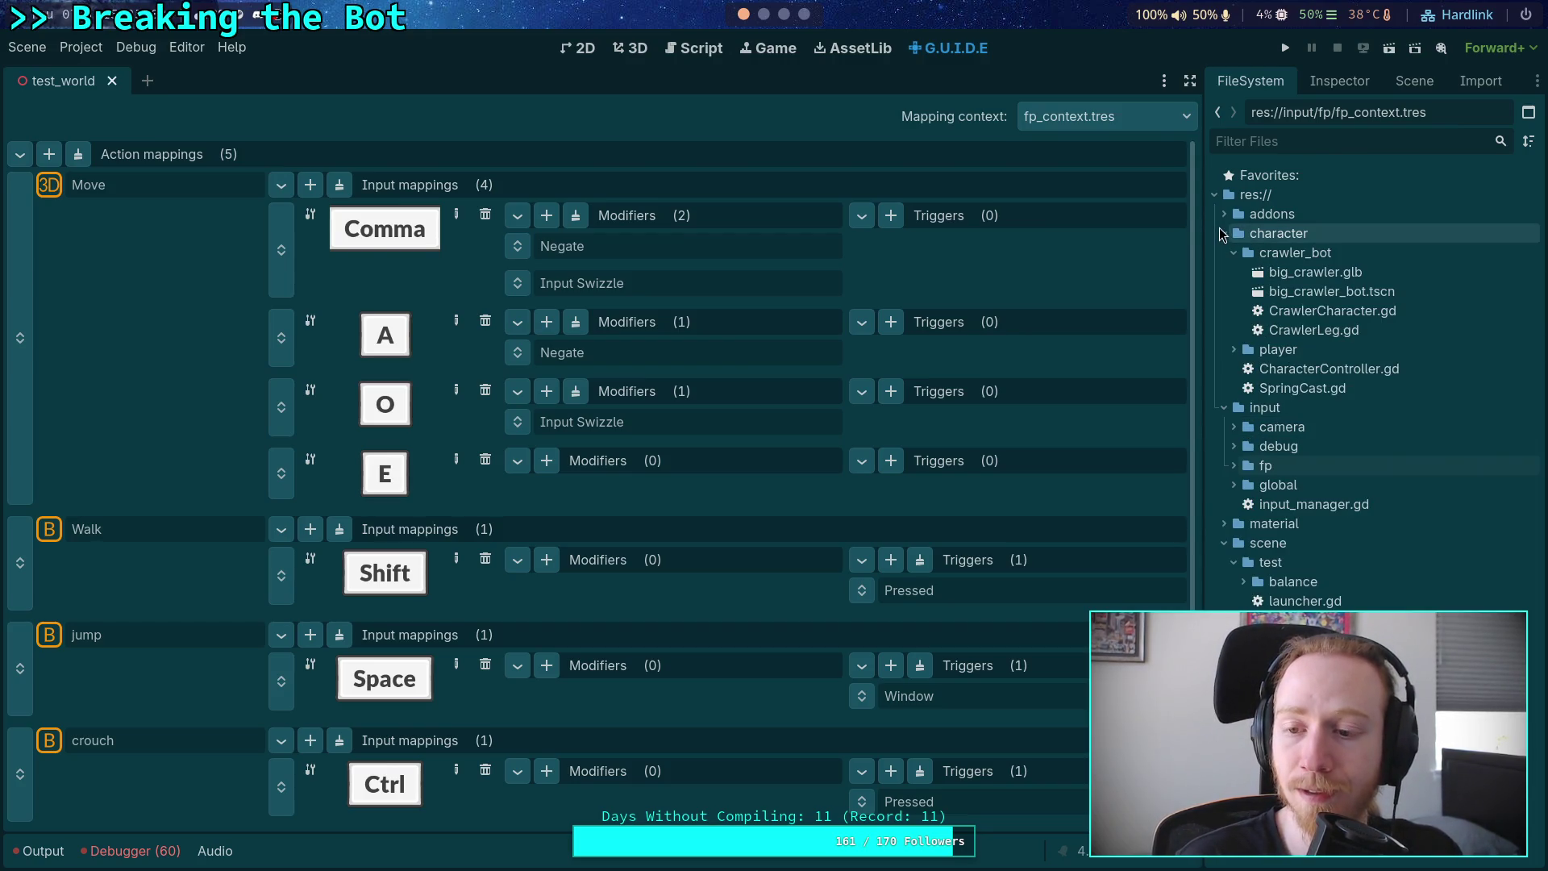
{"action": "left_click", "coordinate": [1220, 235]}
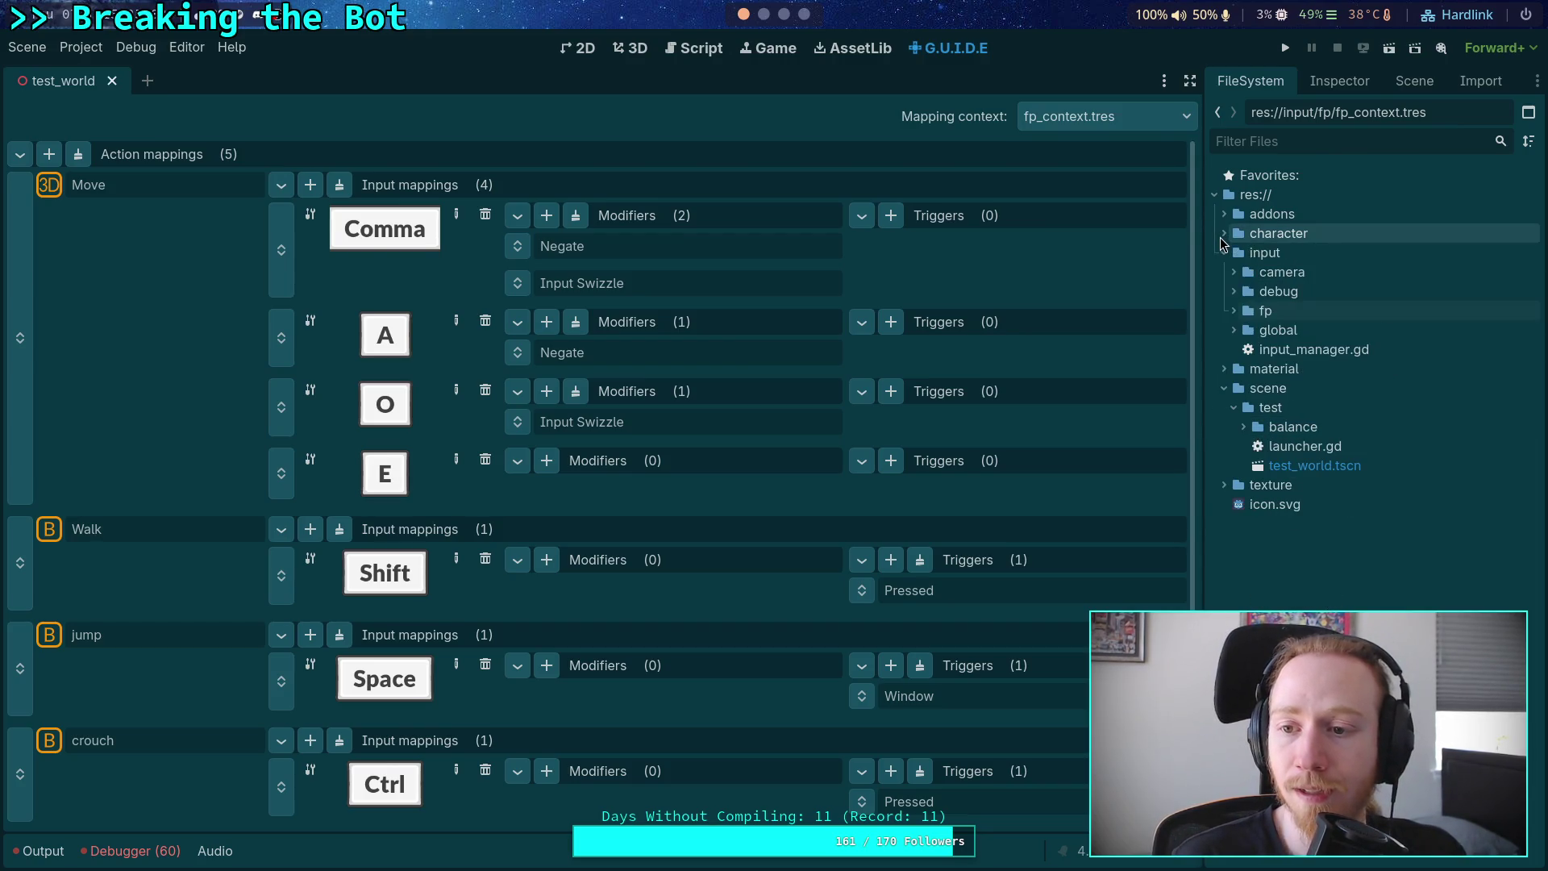
{"action": "left_click", "coordinate": [1276, 590]}
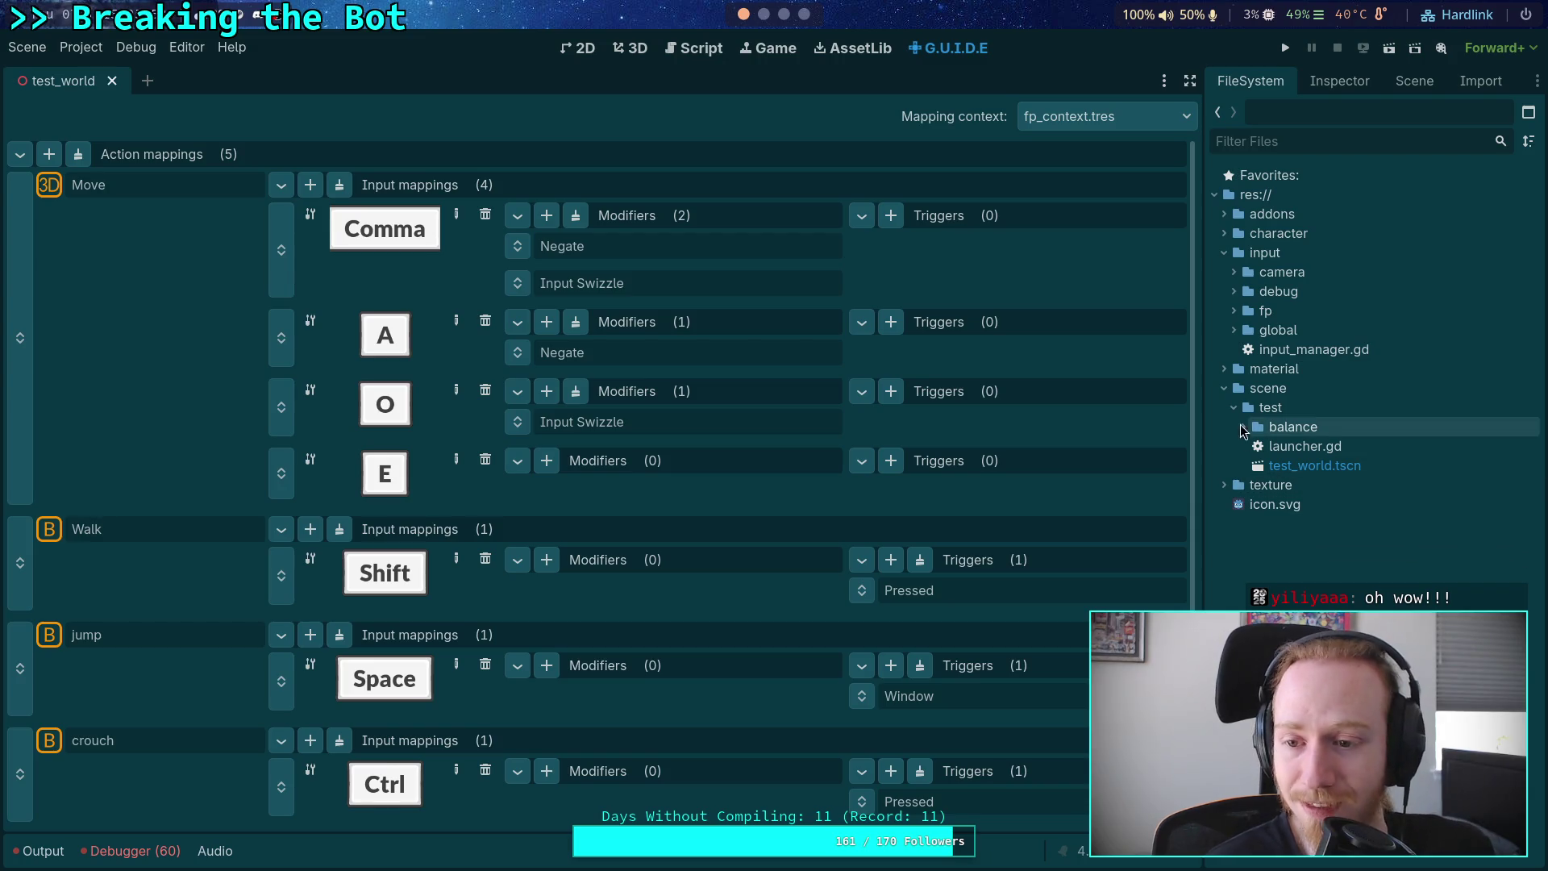
{"action": "right_click", "coordinate": [1251, 195]}
Step: Create an 'object' folder in the project root
{"action": "mouse_move", "coordinate": [1270, 204]}
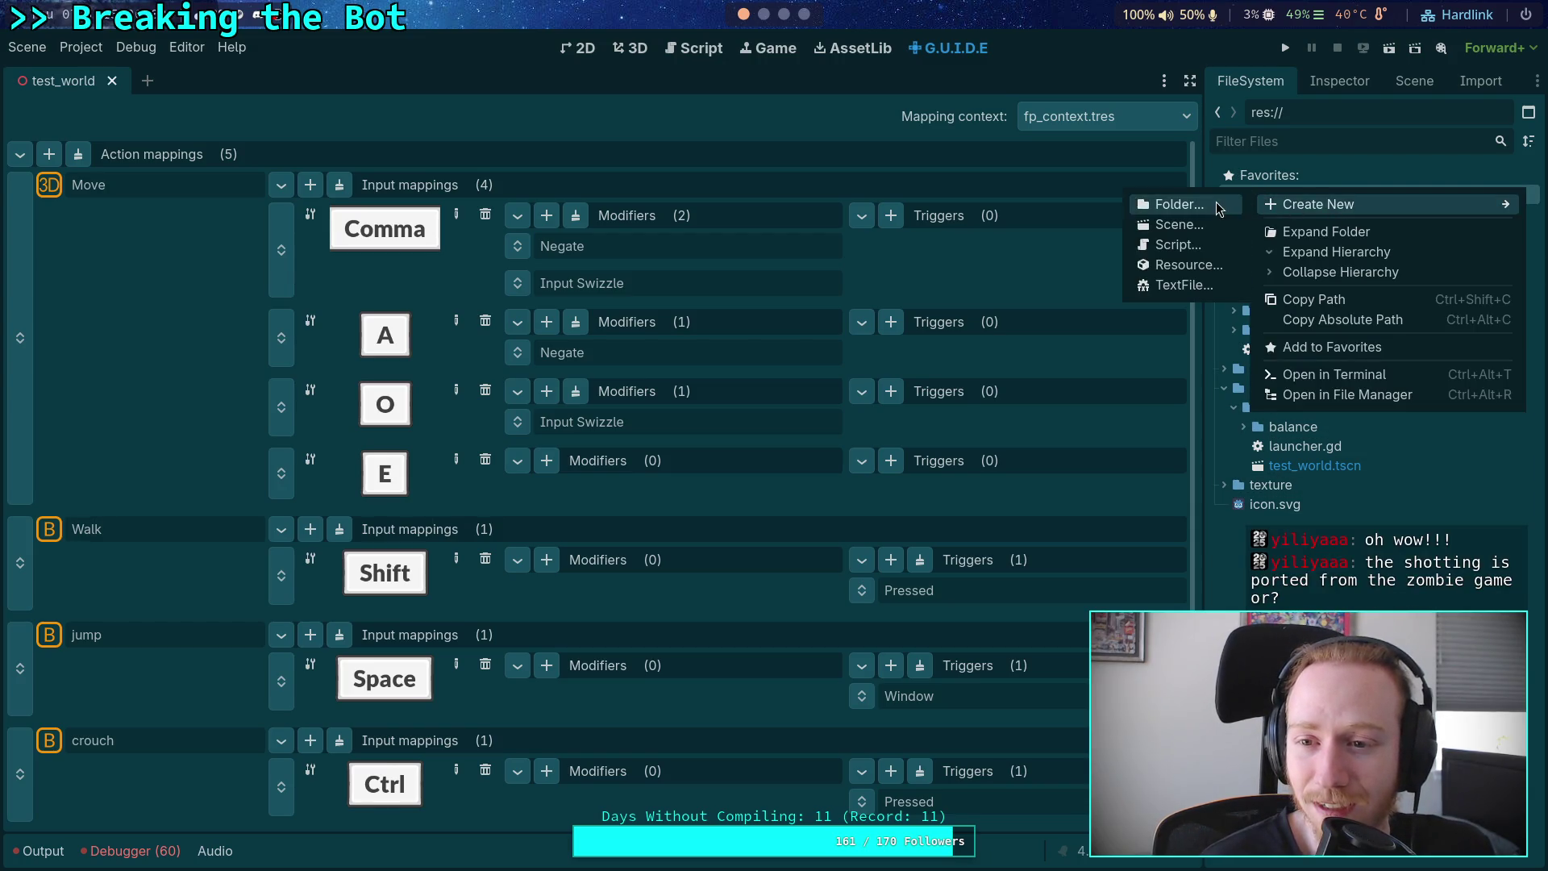
{"action": "left_click", "coordinate": [1216, 204]}
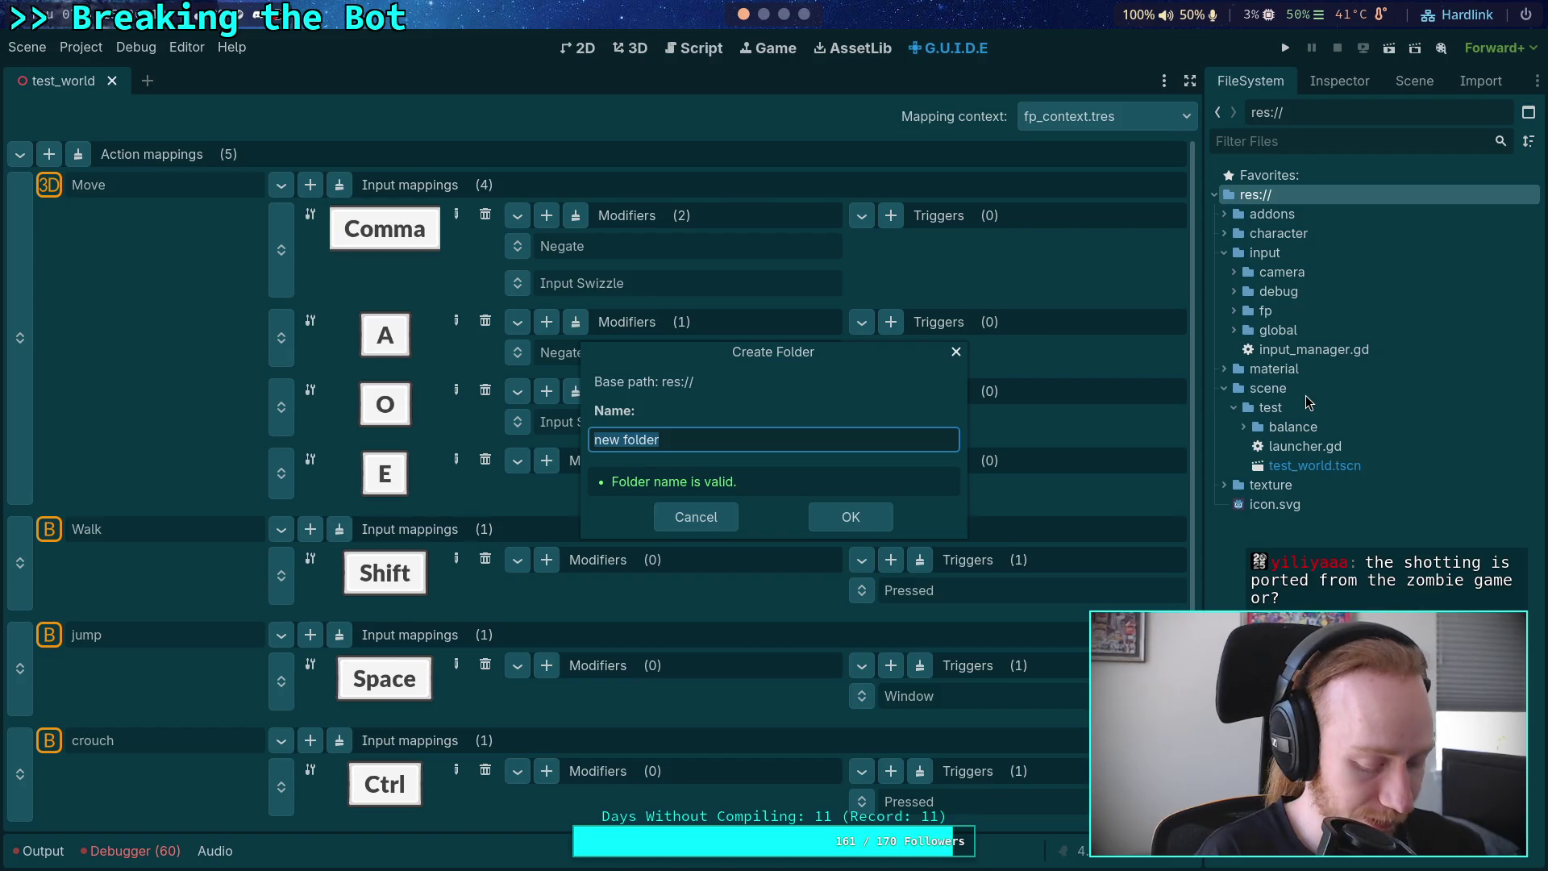
{"action": "type", "text": "object"}
{"action": "key", "text": "Return"}
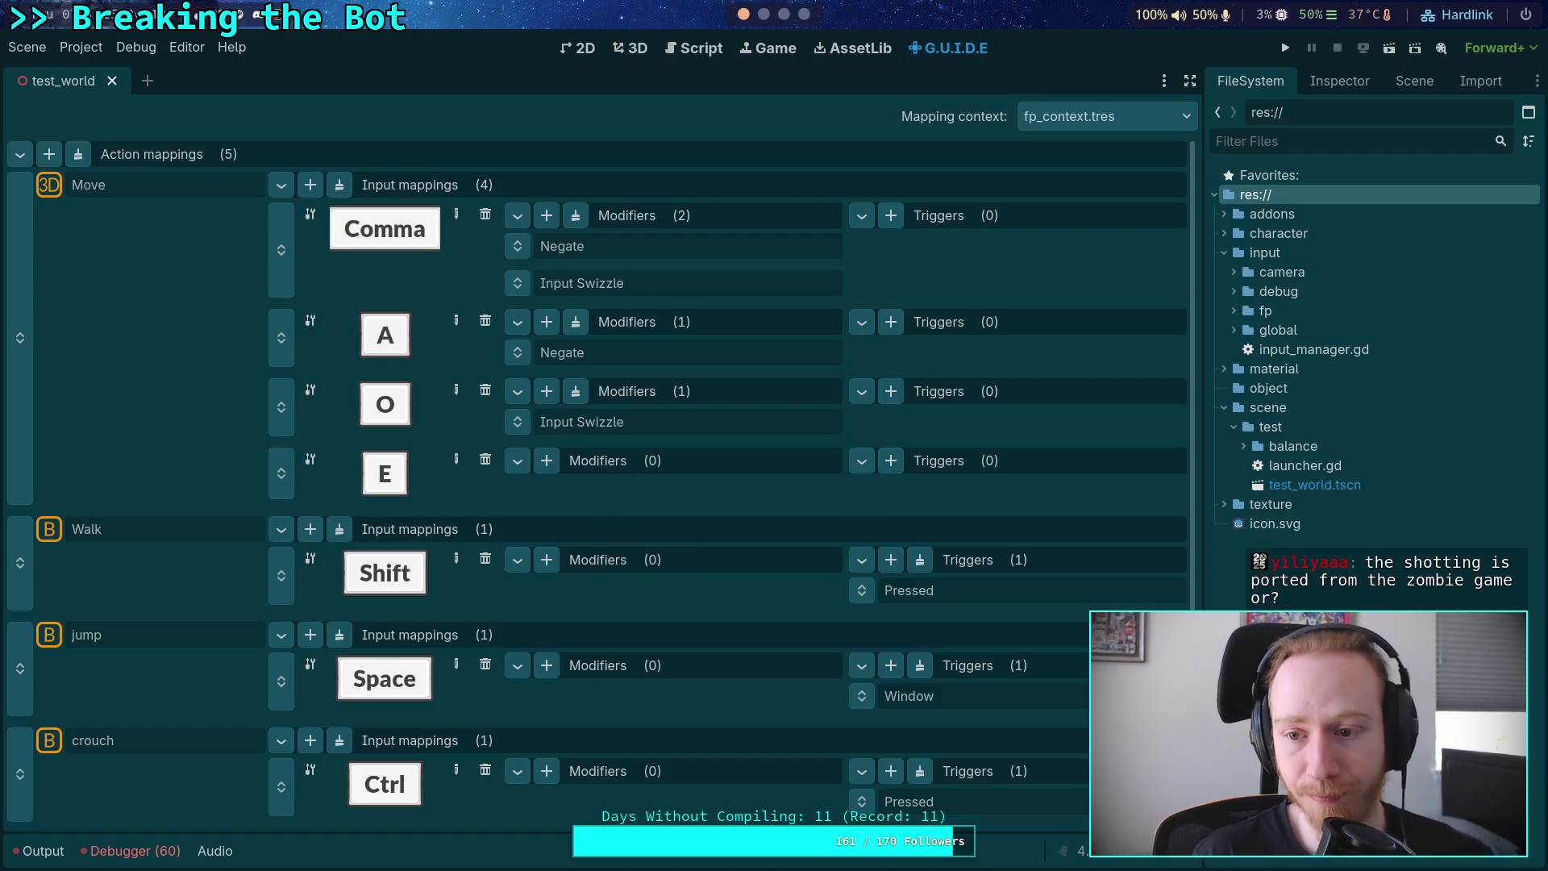
Step: Create a 'projectile' folder inside object
{"action": "left_click", "coordinate": [1259, 387]}
{"action": "right_click", "coordinate": [1259, 388]}
{"action": "mouse_move", "coordinate": [1323, 400]}
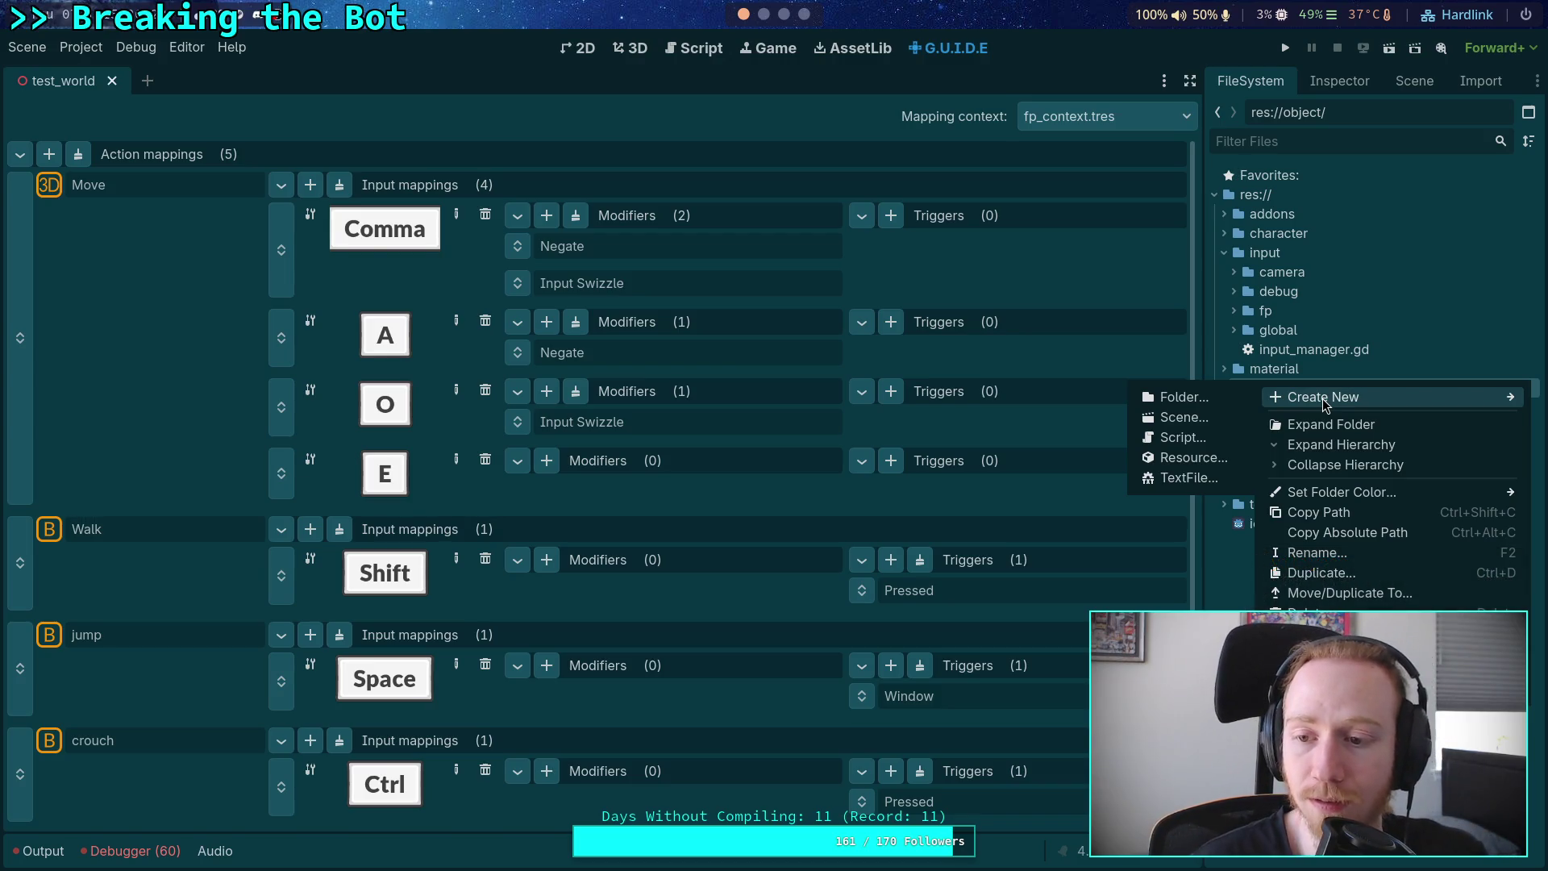
{"action": "left_click", "coordinate": [1216, 401]}
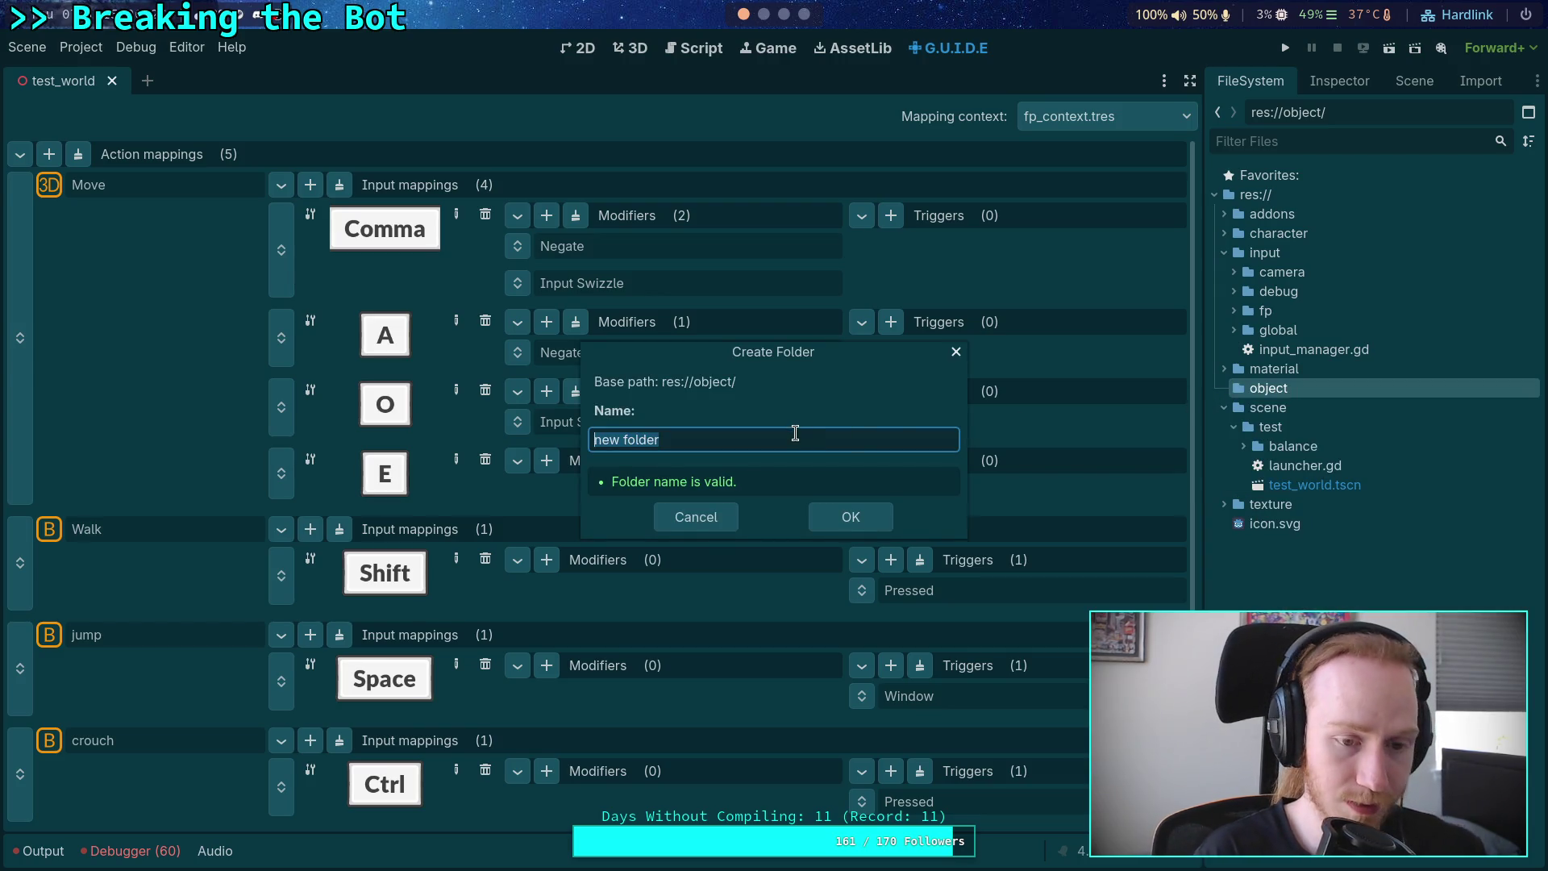
{"action": "type", "text": "pro"}
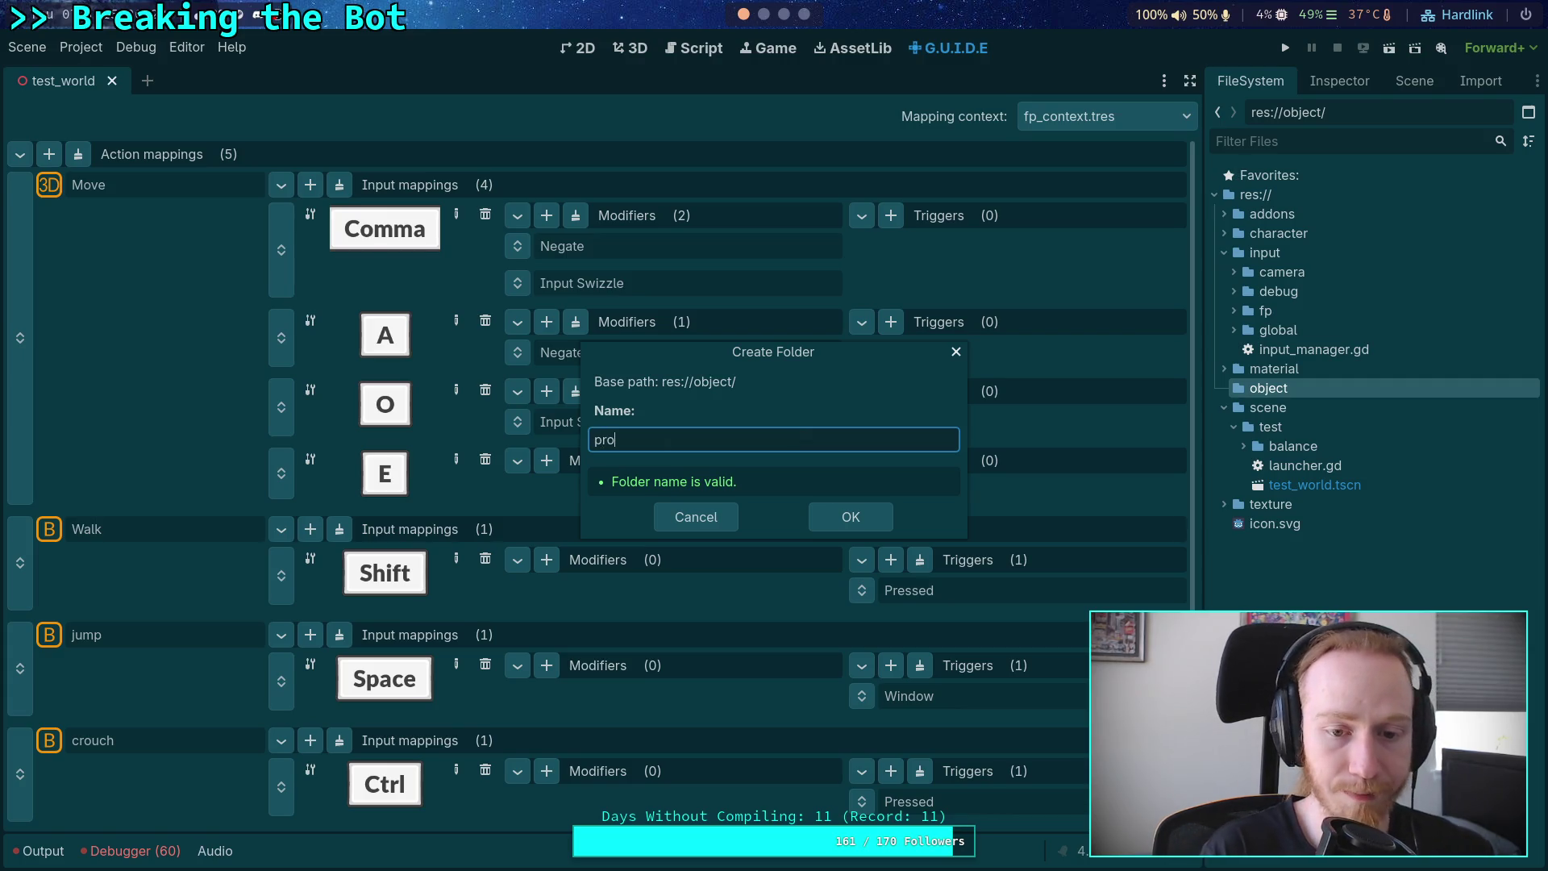
{"action": "type", "text": "jectiles"}
{"action": "key", "text": "Return"}
Step: Create a 'grenade' folder inside projectile and select it
{"action": "right_click", "coordinate": [1280, 411]}
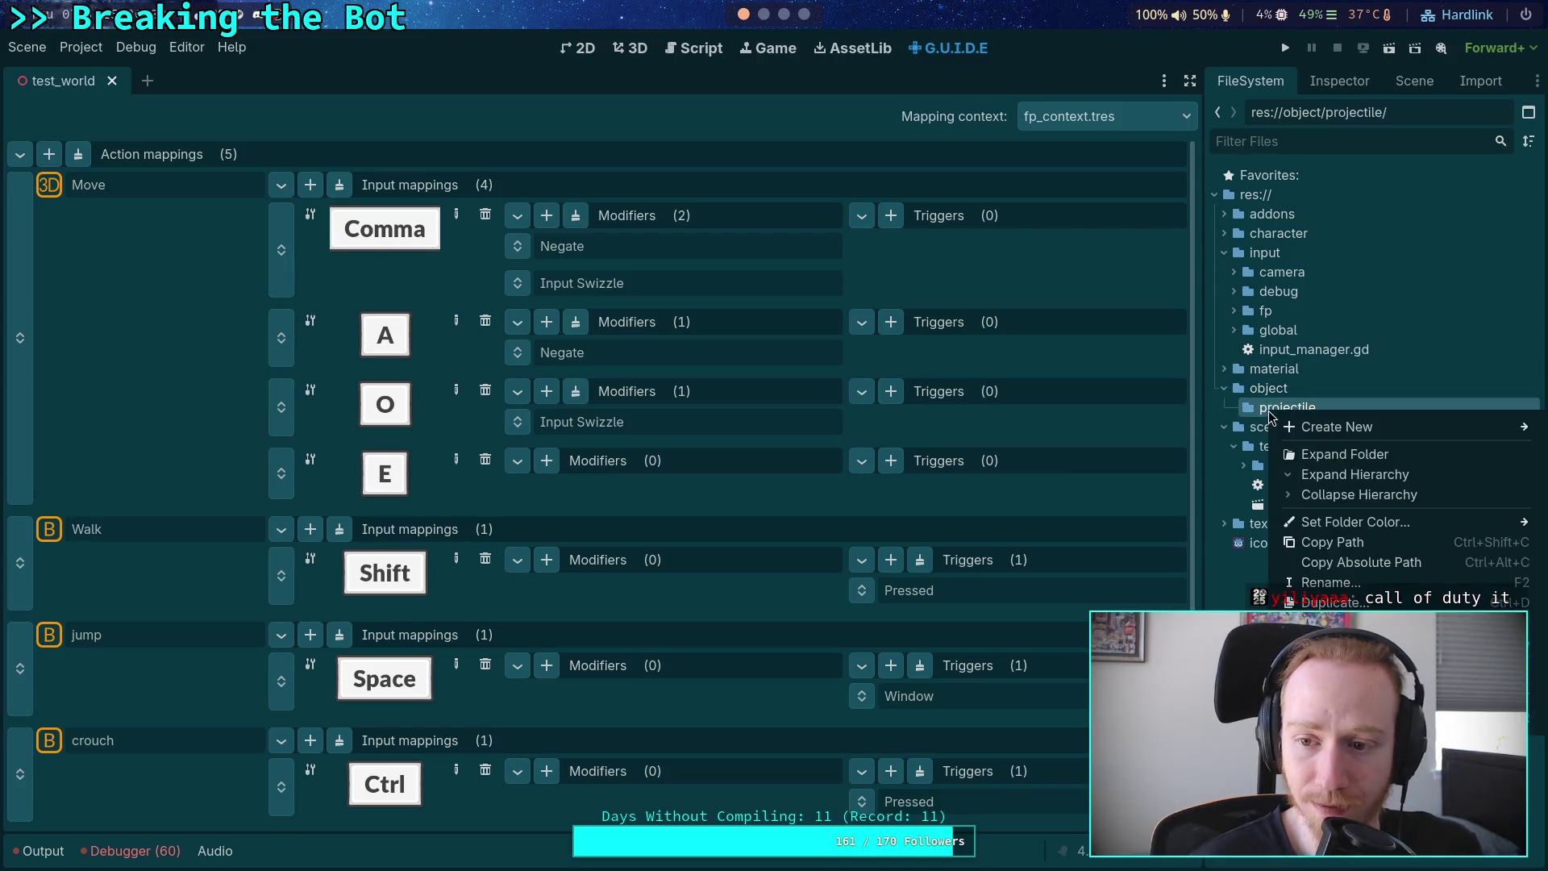
{"action": "mouse_move", "coordinate": [1338, 436]}
{"action": "left_click", "coordinate": [1202, 426]}
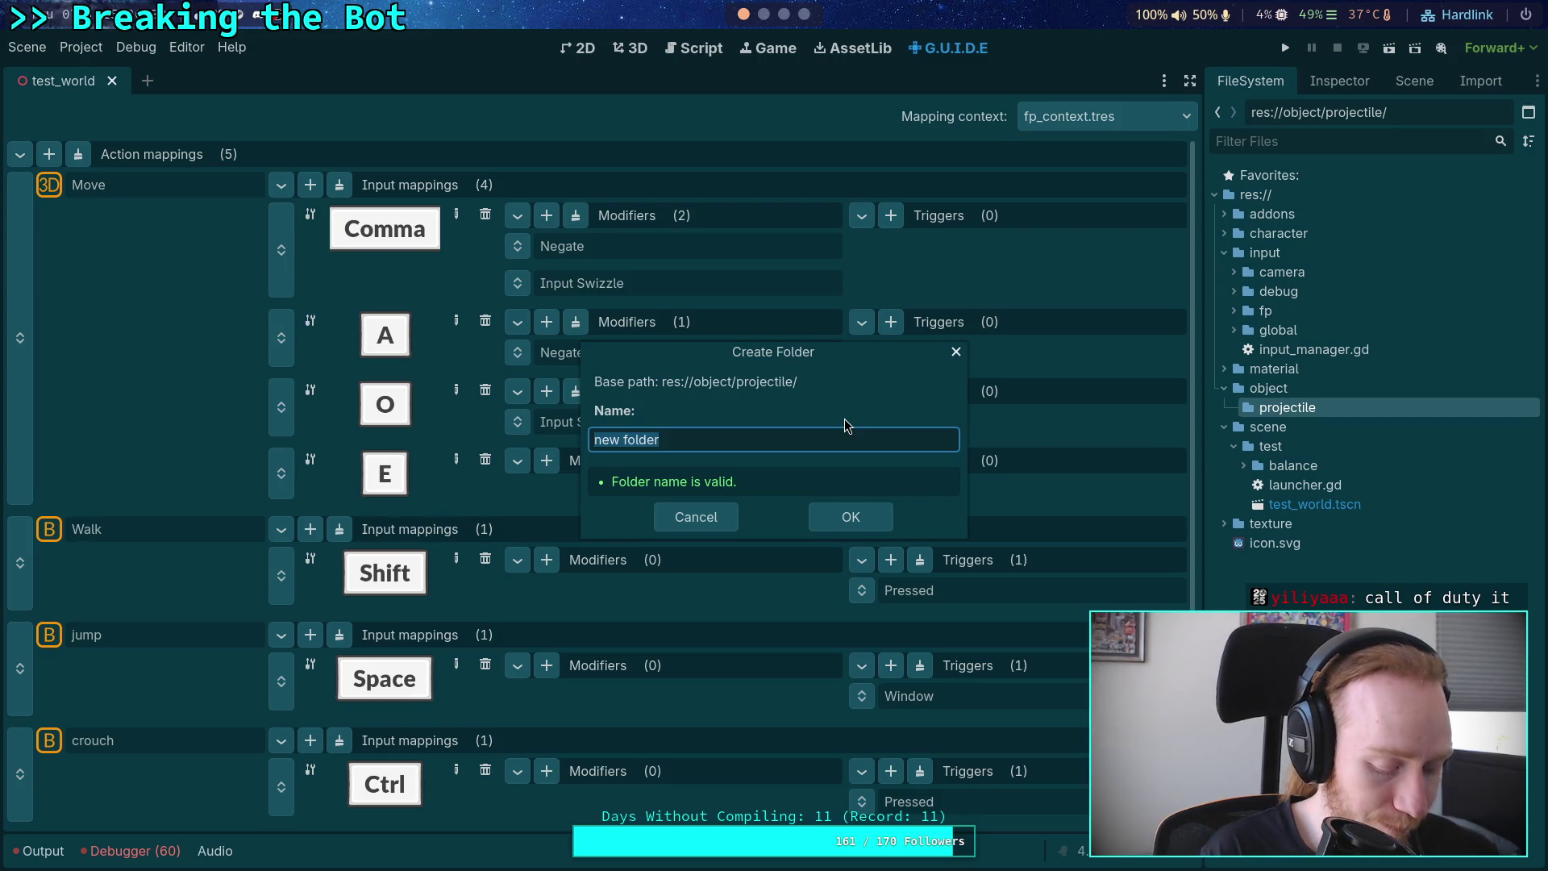
{"action": "type", "text": "grenade"}
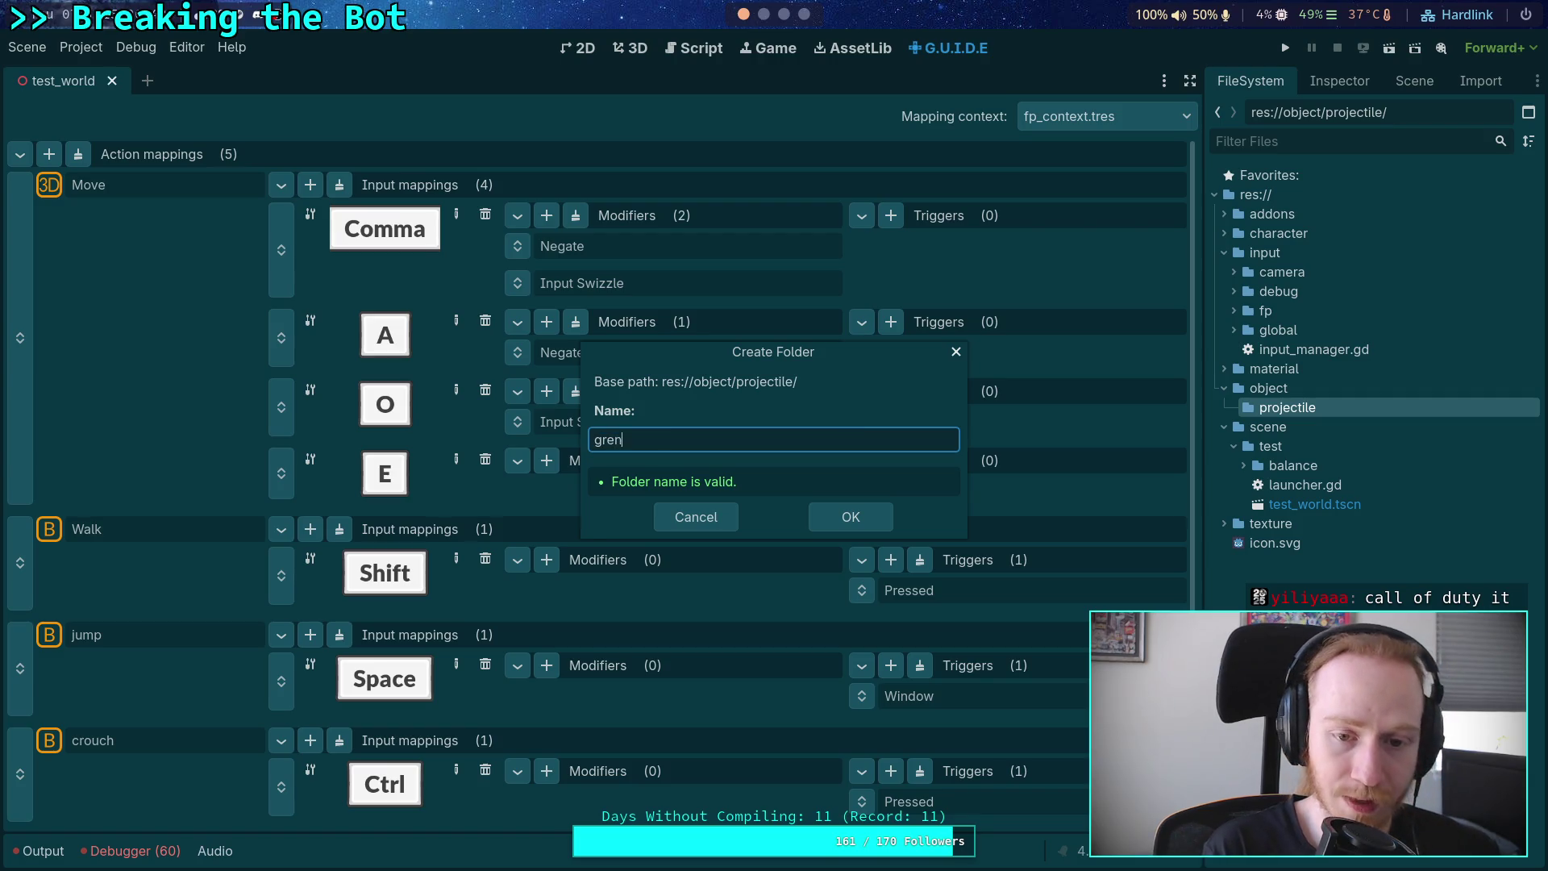
{"action": "key", "text": "BackSpace"}
{"action": "key", "text": "BackSpace"}
{"action": "key", "text": "BackSpace"}
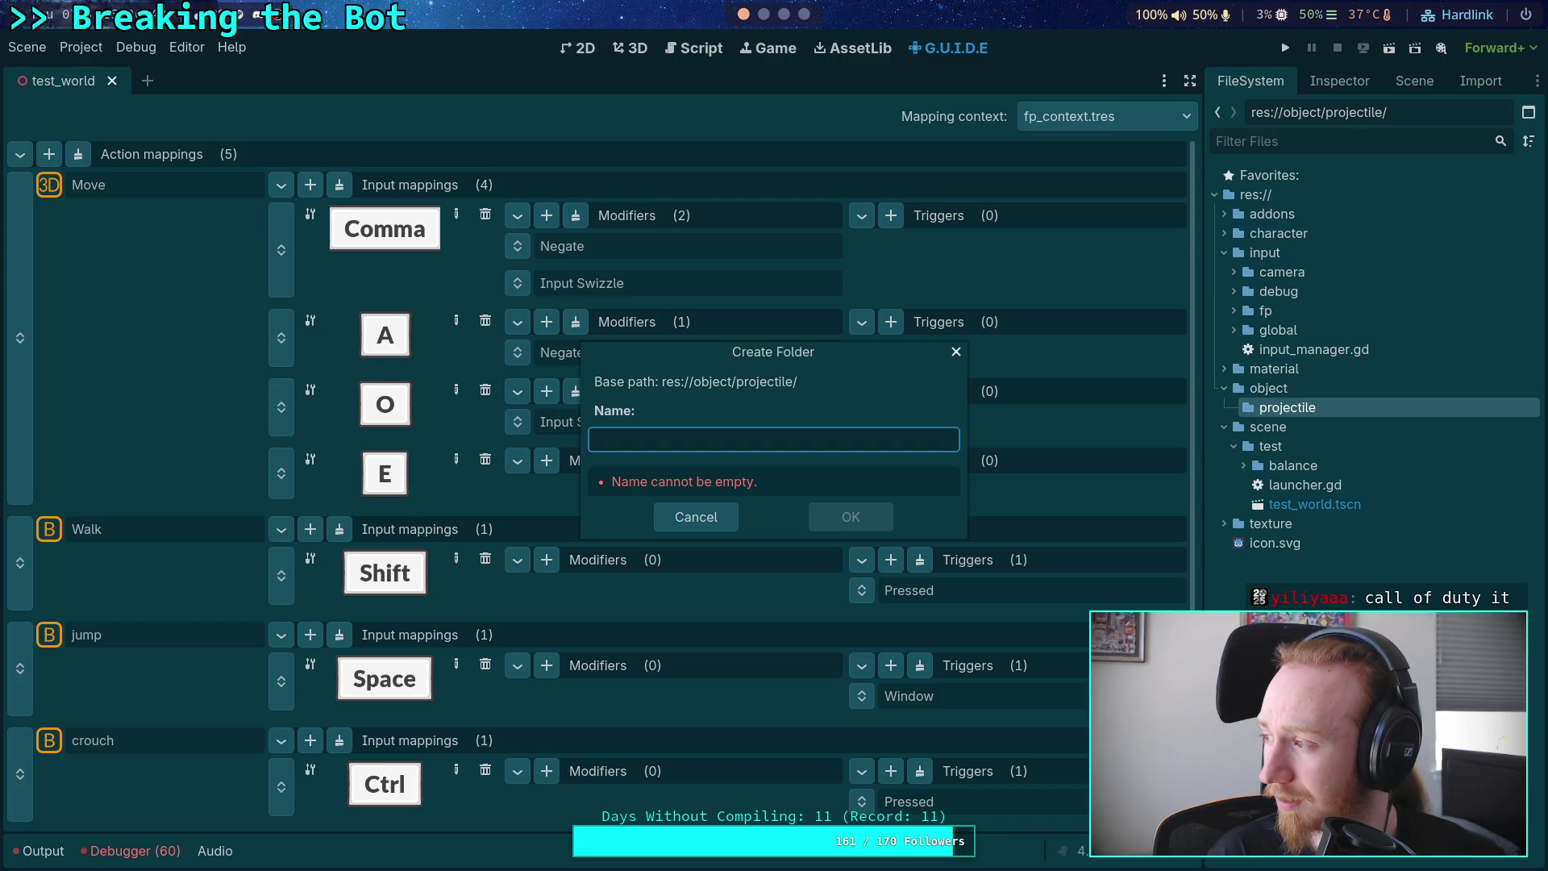
{"action": "type", "text": "grenade"}
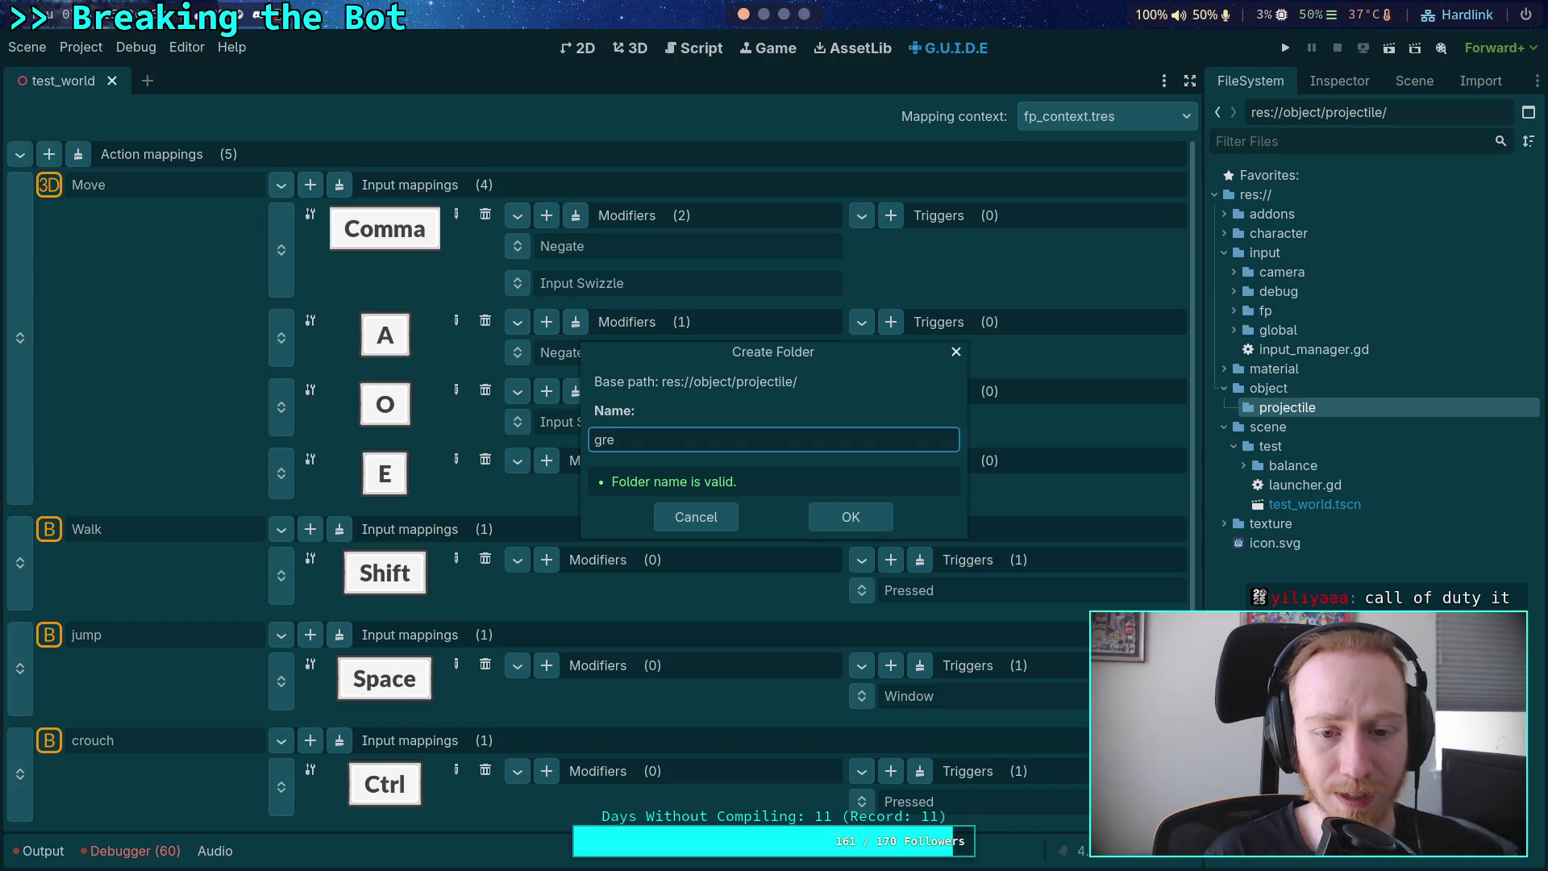
{"action": "left_click", "coordinate": [850, 517]}
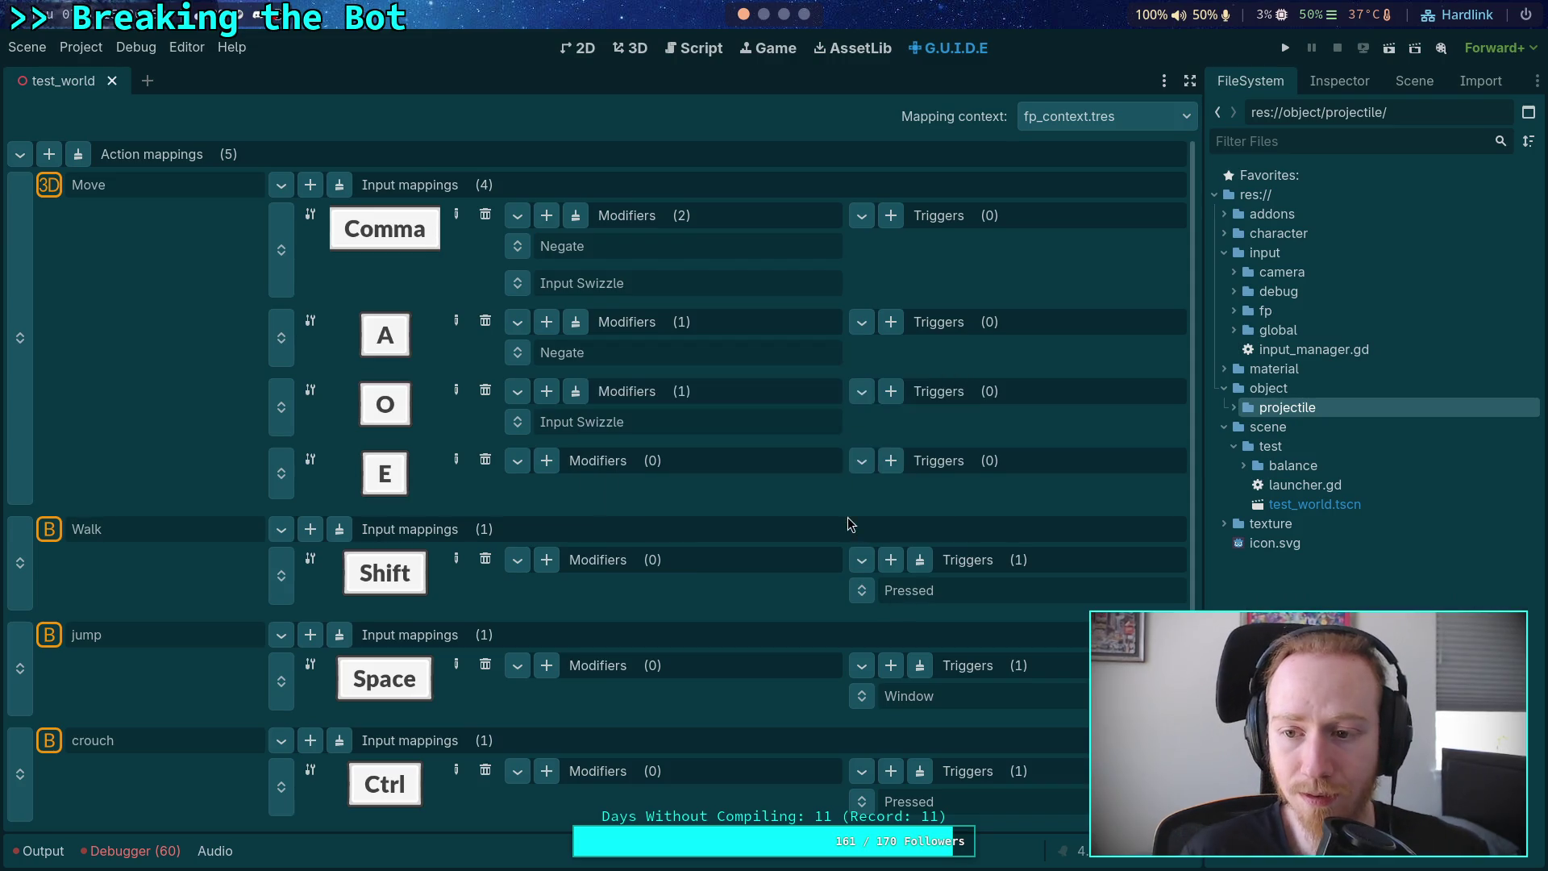
{"action": "left_click", "coordinate": [1282, 426]}
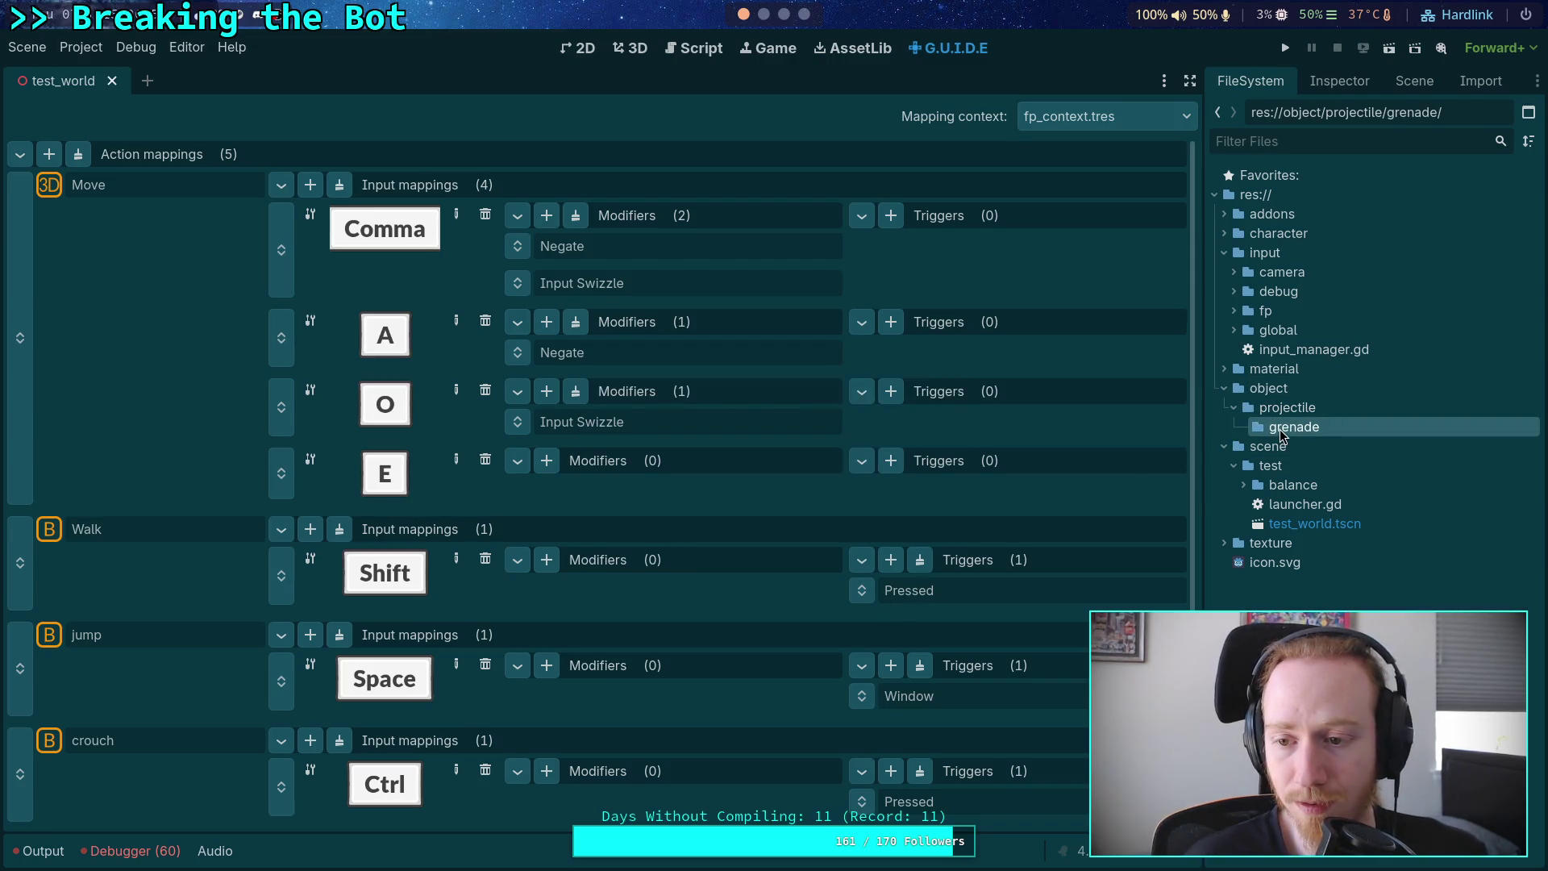
Step: Create a 3D scene named 'grenade' in the grenade folder and switch to the 3D view
{"action": "right_click", "coordinate": [1275, 428]}
{"action": "mouse_move", "coordinate": [1334, 445]}
{"action": "left_click", "coordinate": [1213, 466]}
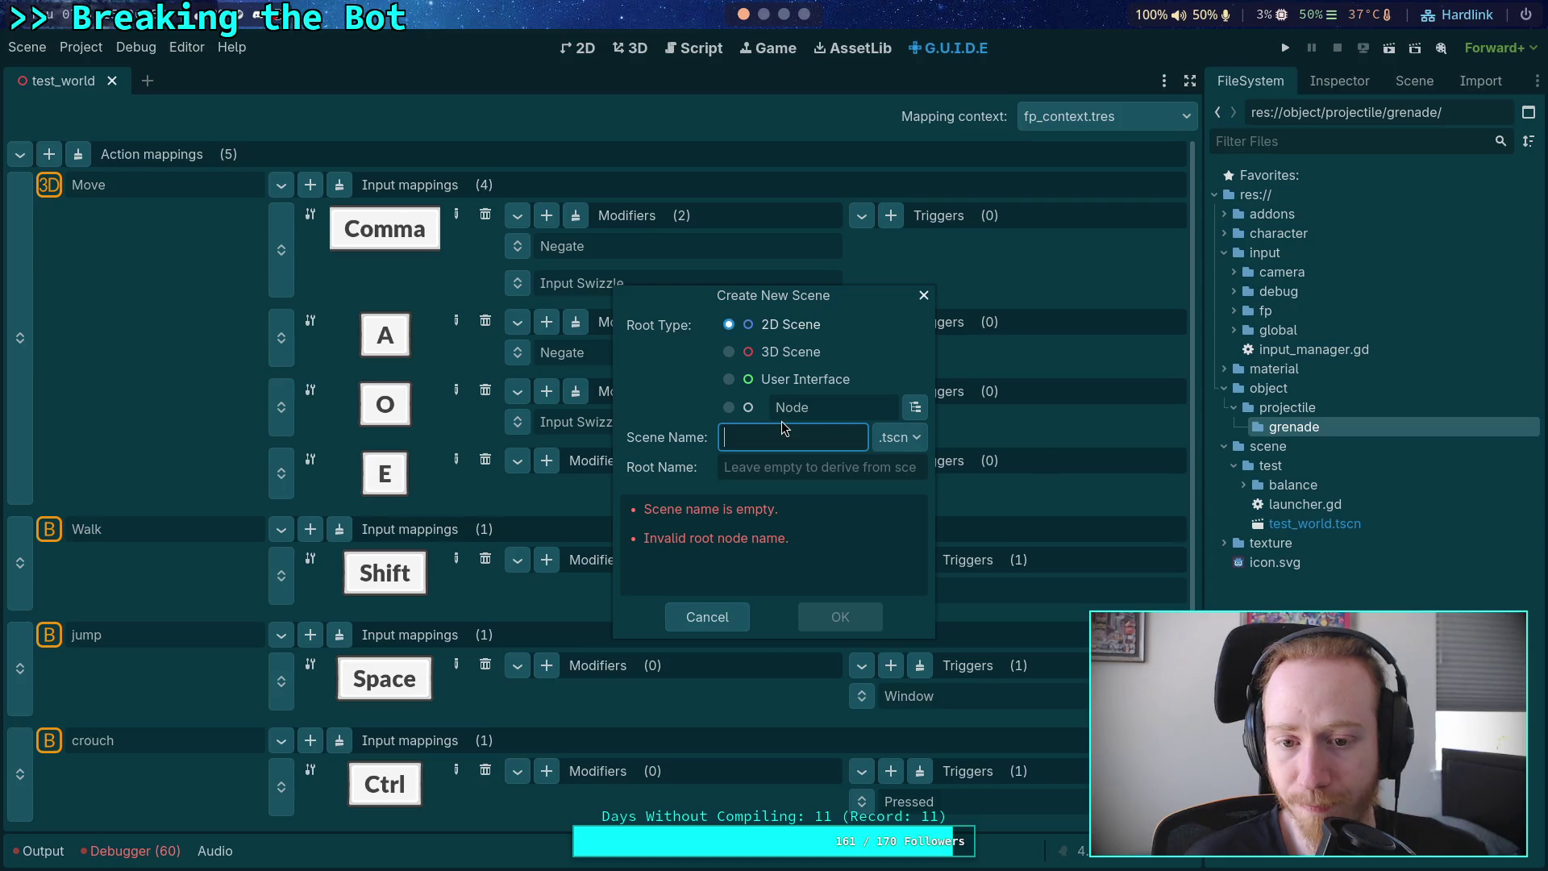
{"action": "left_click", "coordinate": [823, 439]}
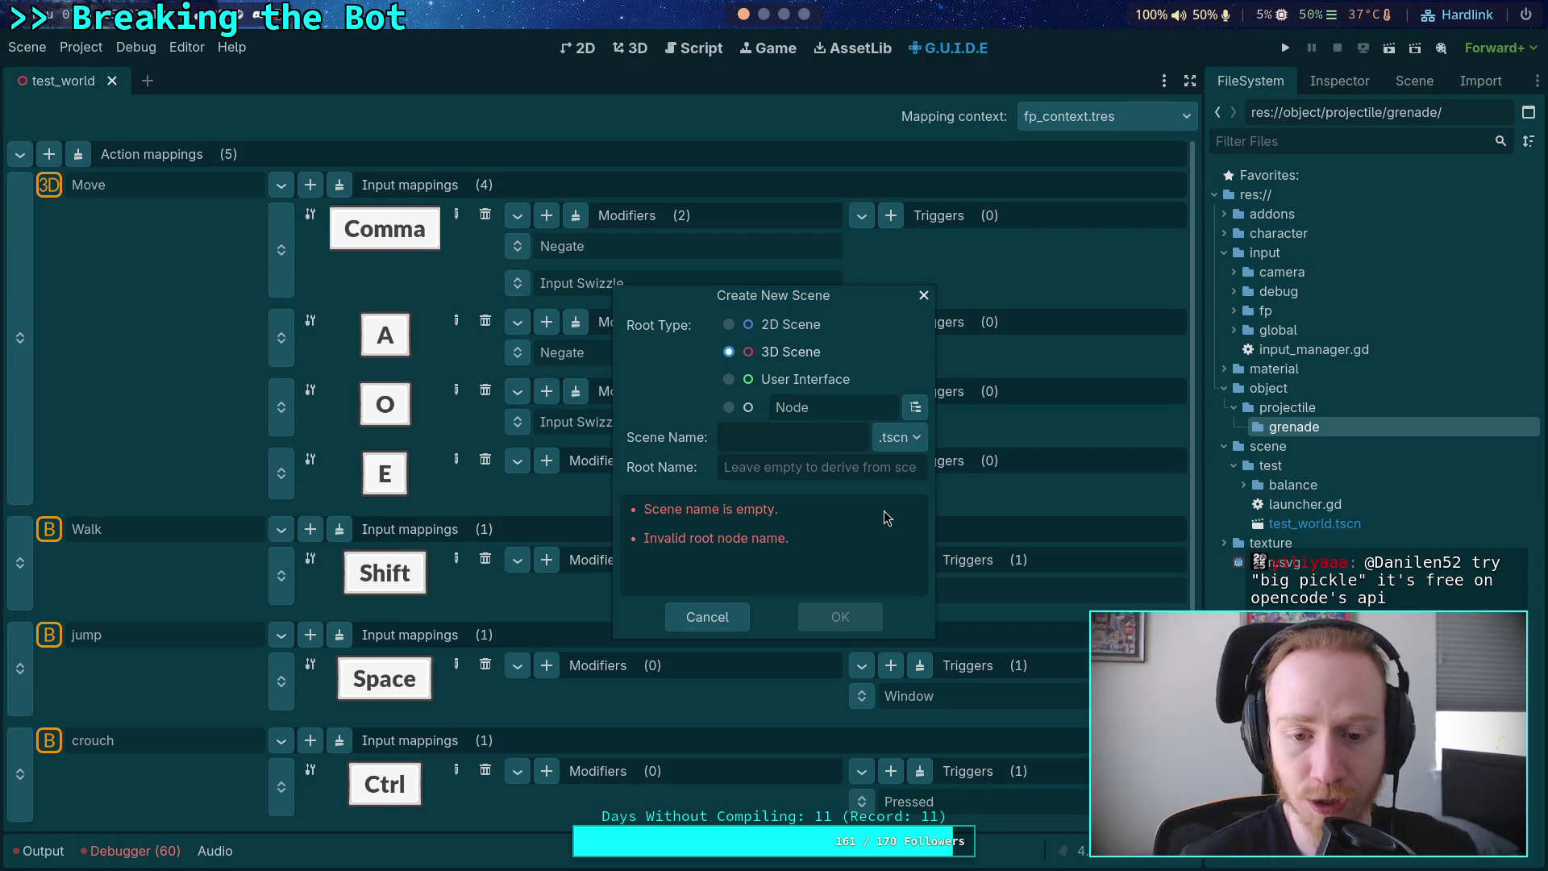
{"action": "mouse_move", "coordinate": [783, 468]}
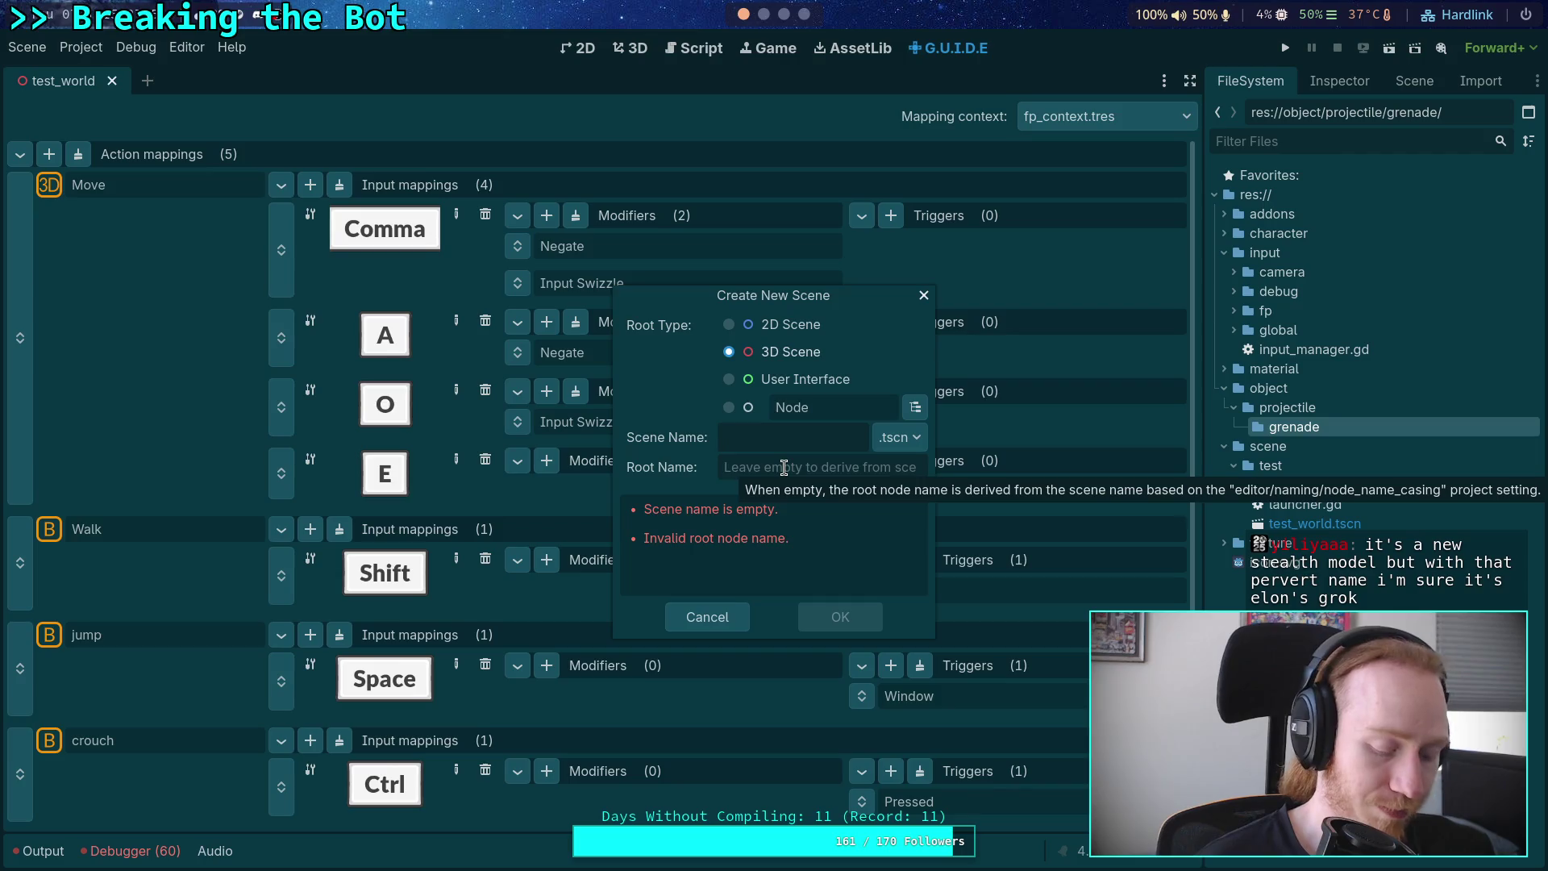
{"action": "type", "text": "grenade"}
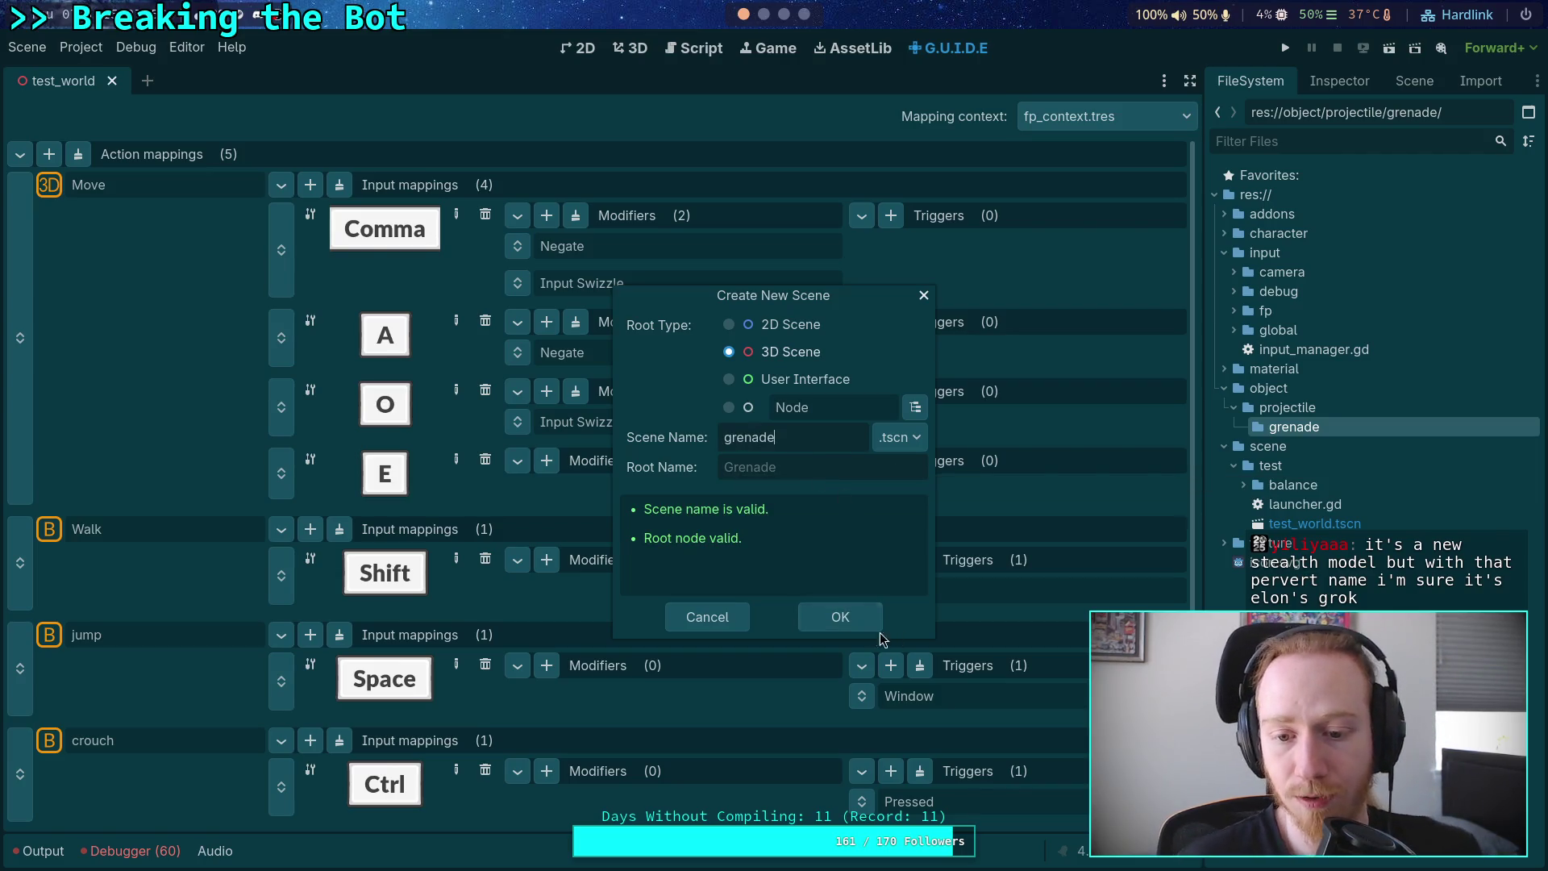
{"action": "left_click", "coordinate": [848, 621]}
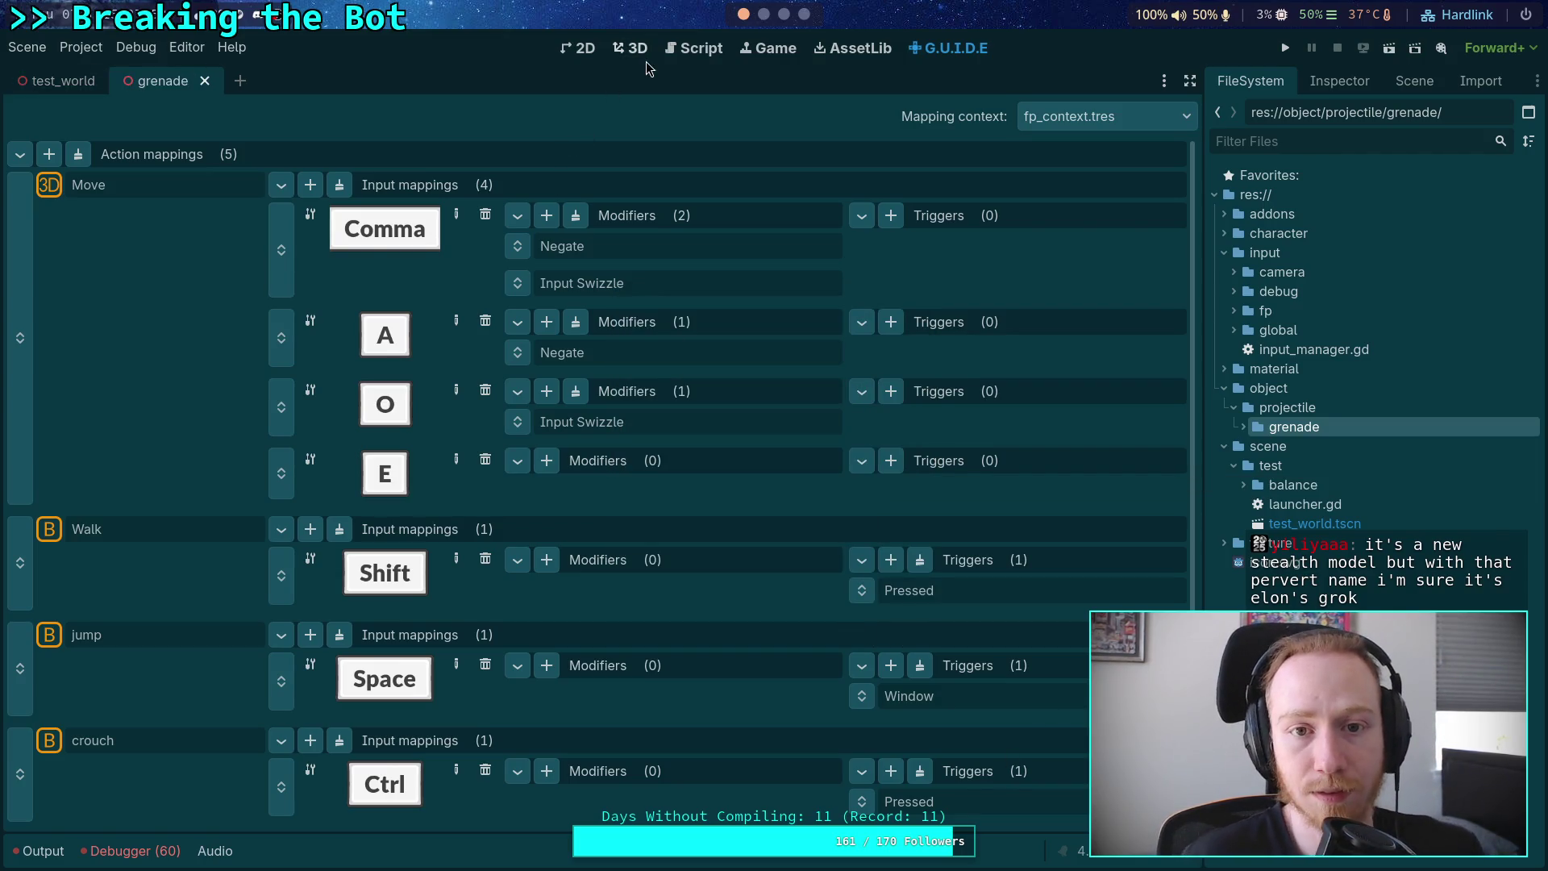
{"action": "left_click", "coordinate": [645, 55]}
Step: Change the Grenade root node's type to RigidBody3D
{"action": "left_click", "coordinate": [1347, 80]}
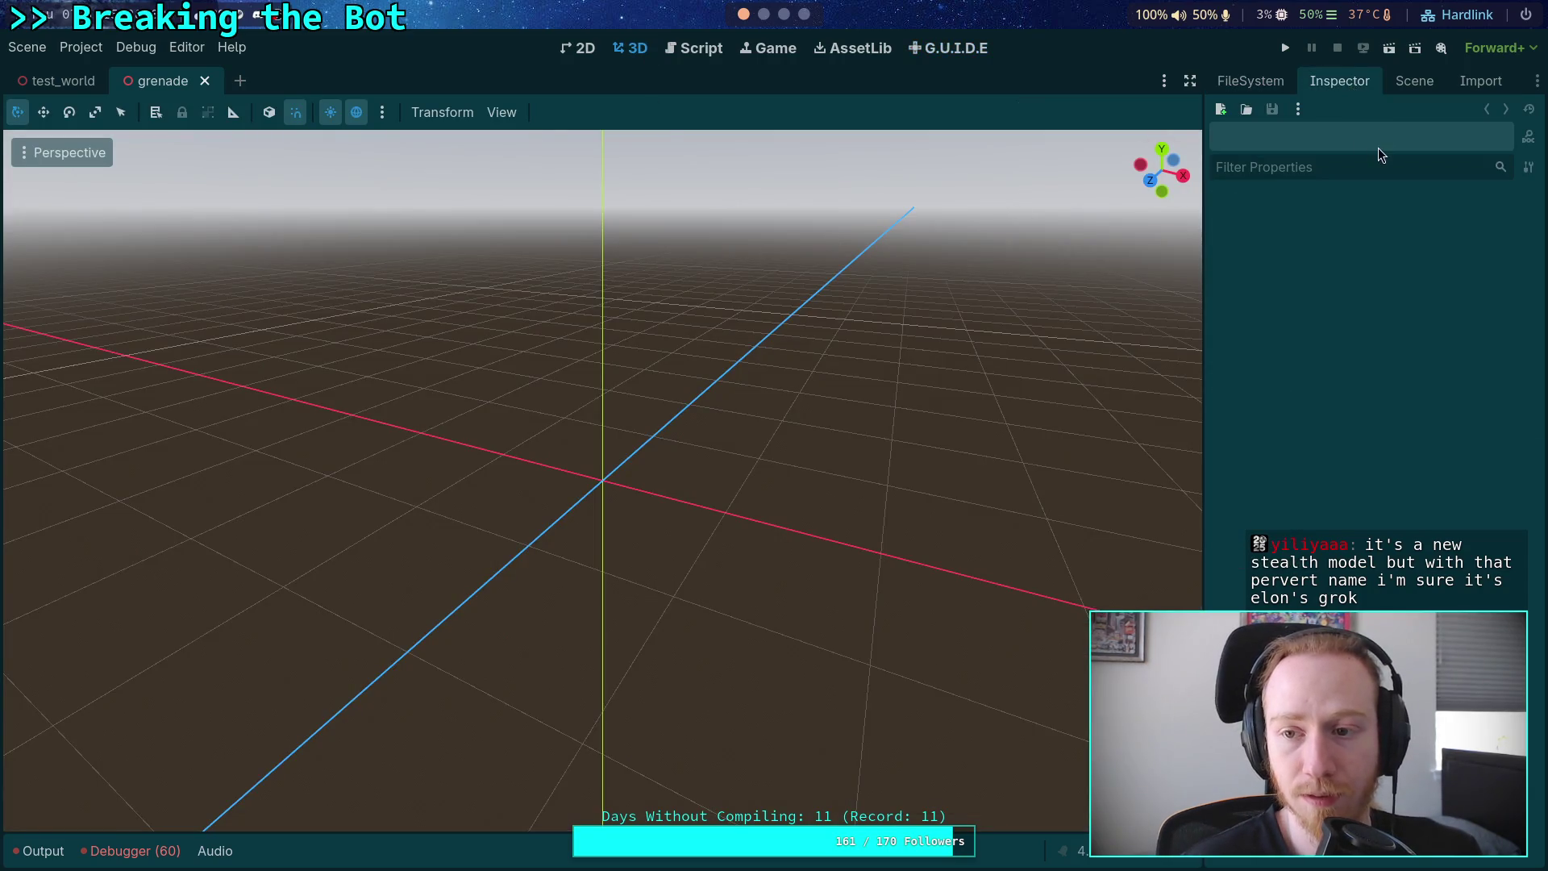
{"action": "left_click", "coordinate": [1415, 81]}
{"action": "left_click", "coordinate": [1314, 149]}
{"action": "right_click", "coordinate": [1314, 150]}
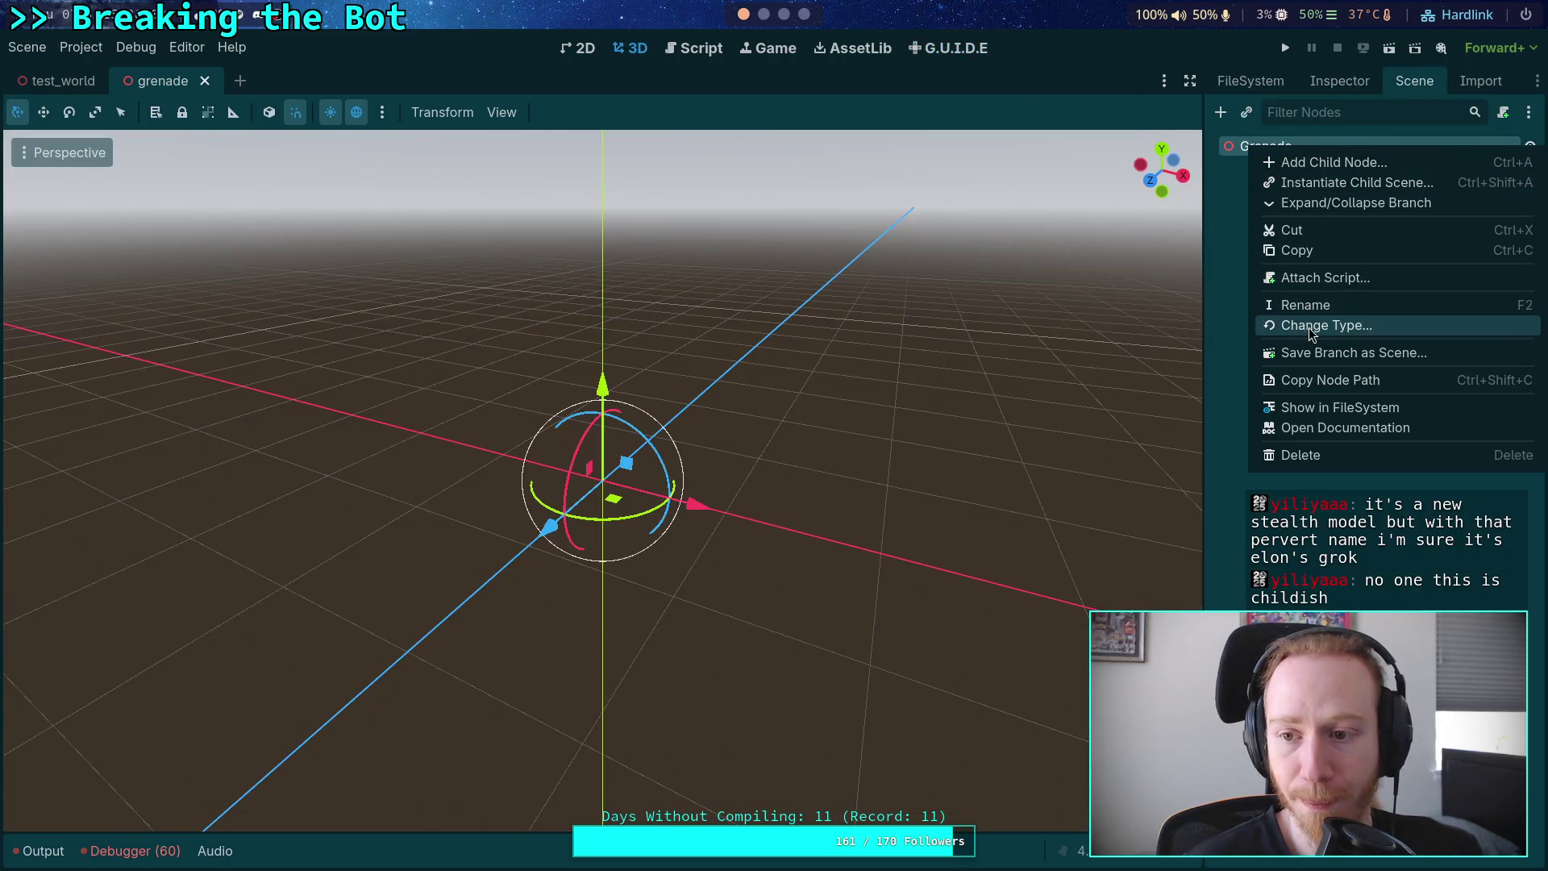
{"action": "left_click", "coordinate": [1311, 327]}
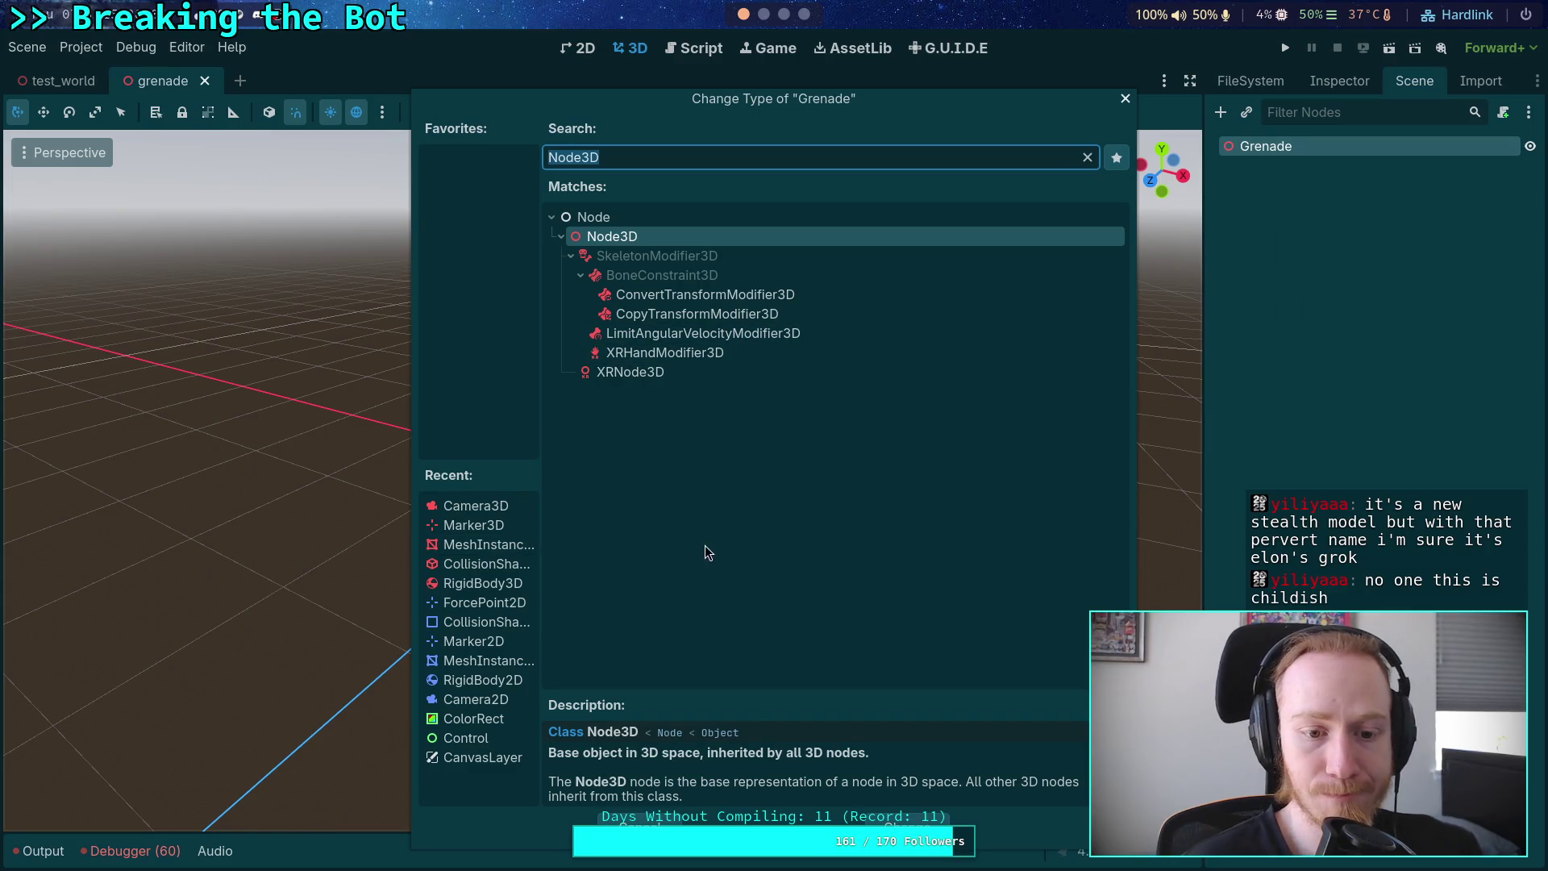
{"action": "double_click", "coordinate": [482, 584]}
Step: Add a CollisionShape3D child to Grenade and give it a SphereShape3D
{"action": "right_click", "coordinate": [1317, 153]}
{"action": "left_click", "coordinate": [1317, 158]}
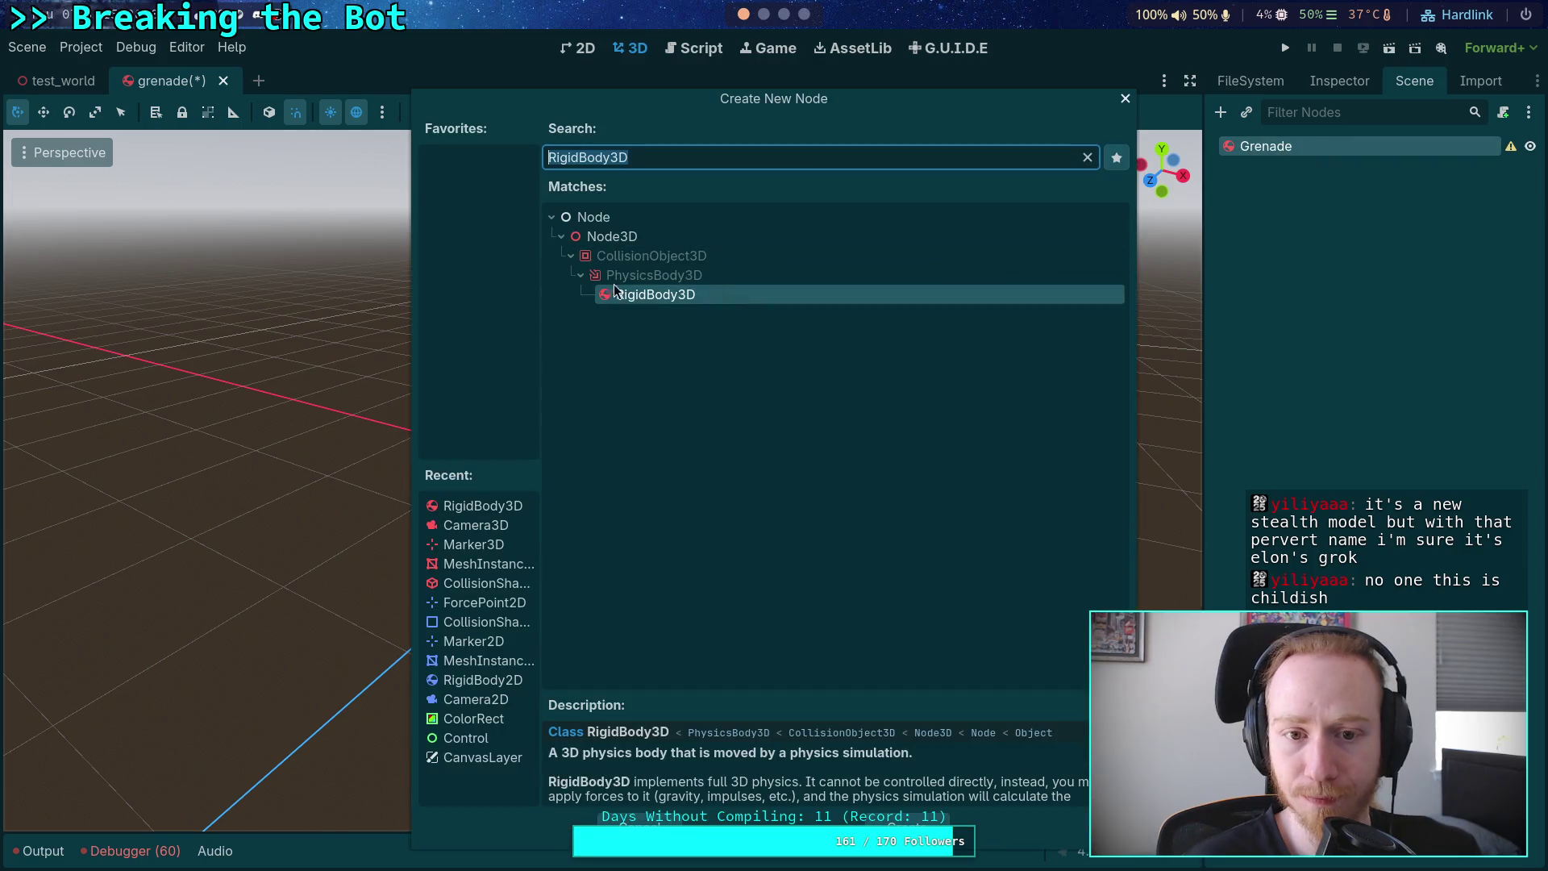
{"action": "double_click", "coordinate": [482, 584]}
{"action": "left_click", "coordinate": [1341, 84]}
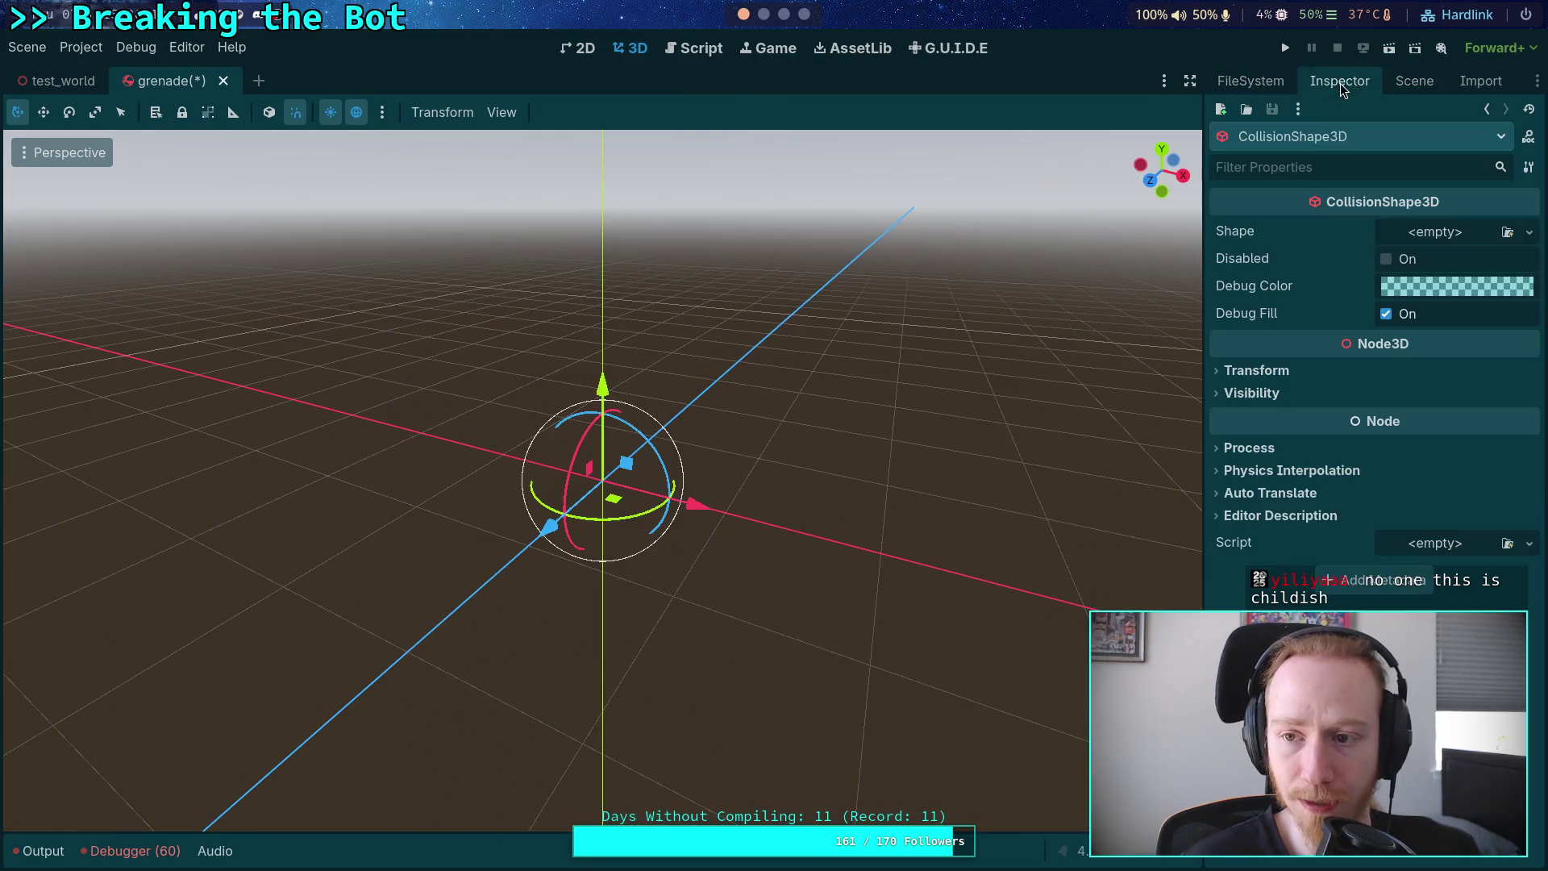
{"action": "left_click", "coordinate": [1450, 239]}
{"action": "left_click", "coordinate": [1424, 321]}
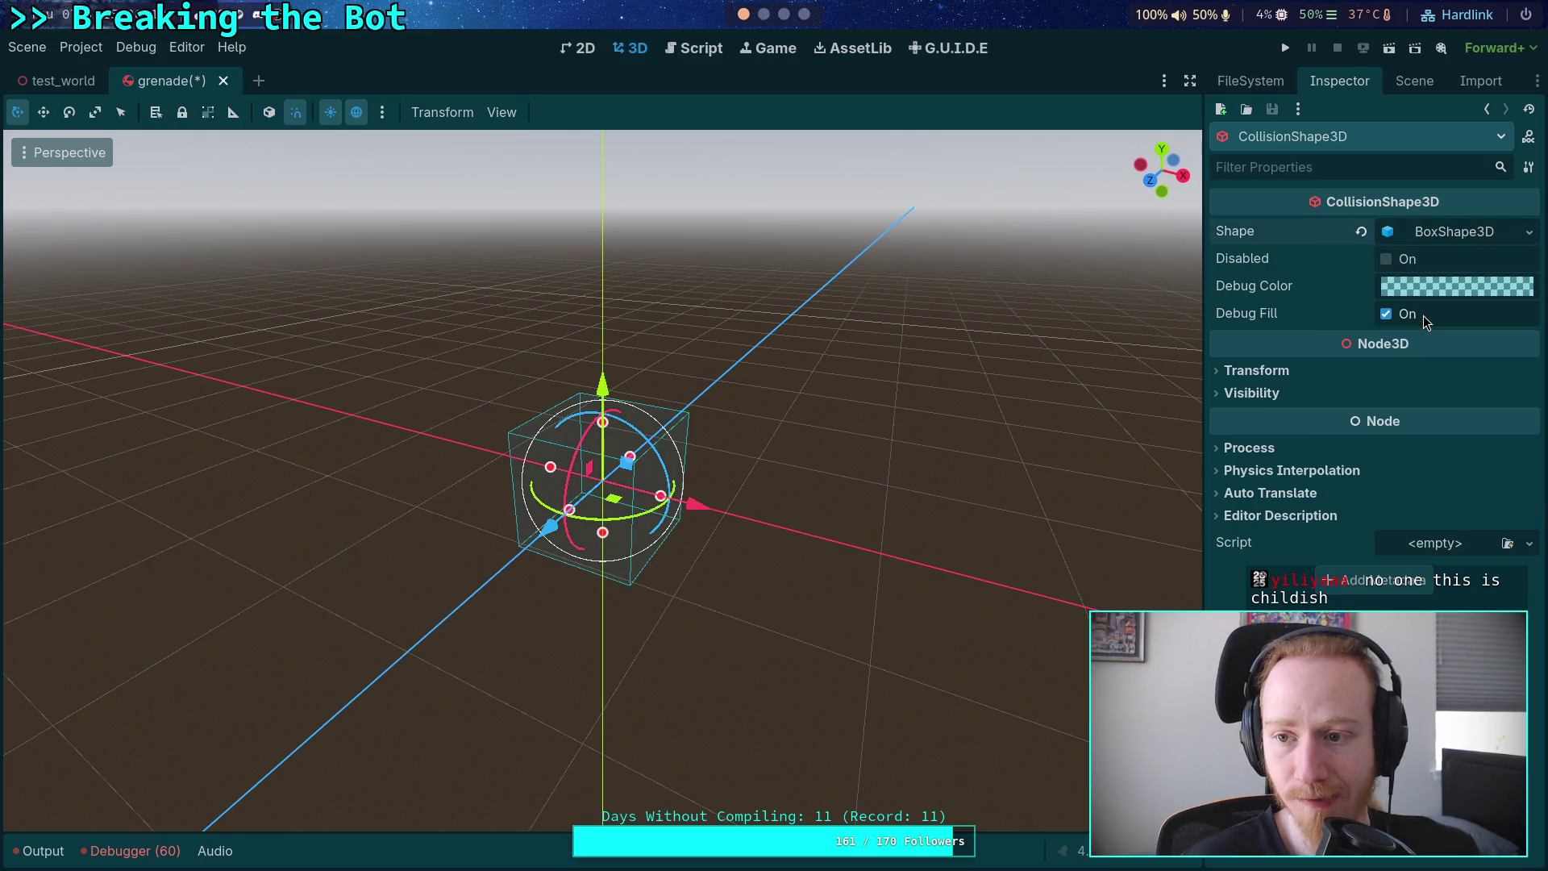
{"action": "left_click", "coordinate": [1455, 232]}
{"action": "left_click", "coordinate": [1528, 232]}
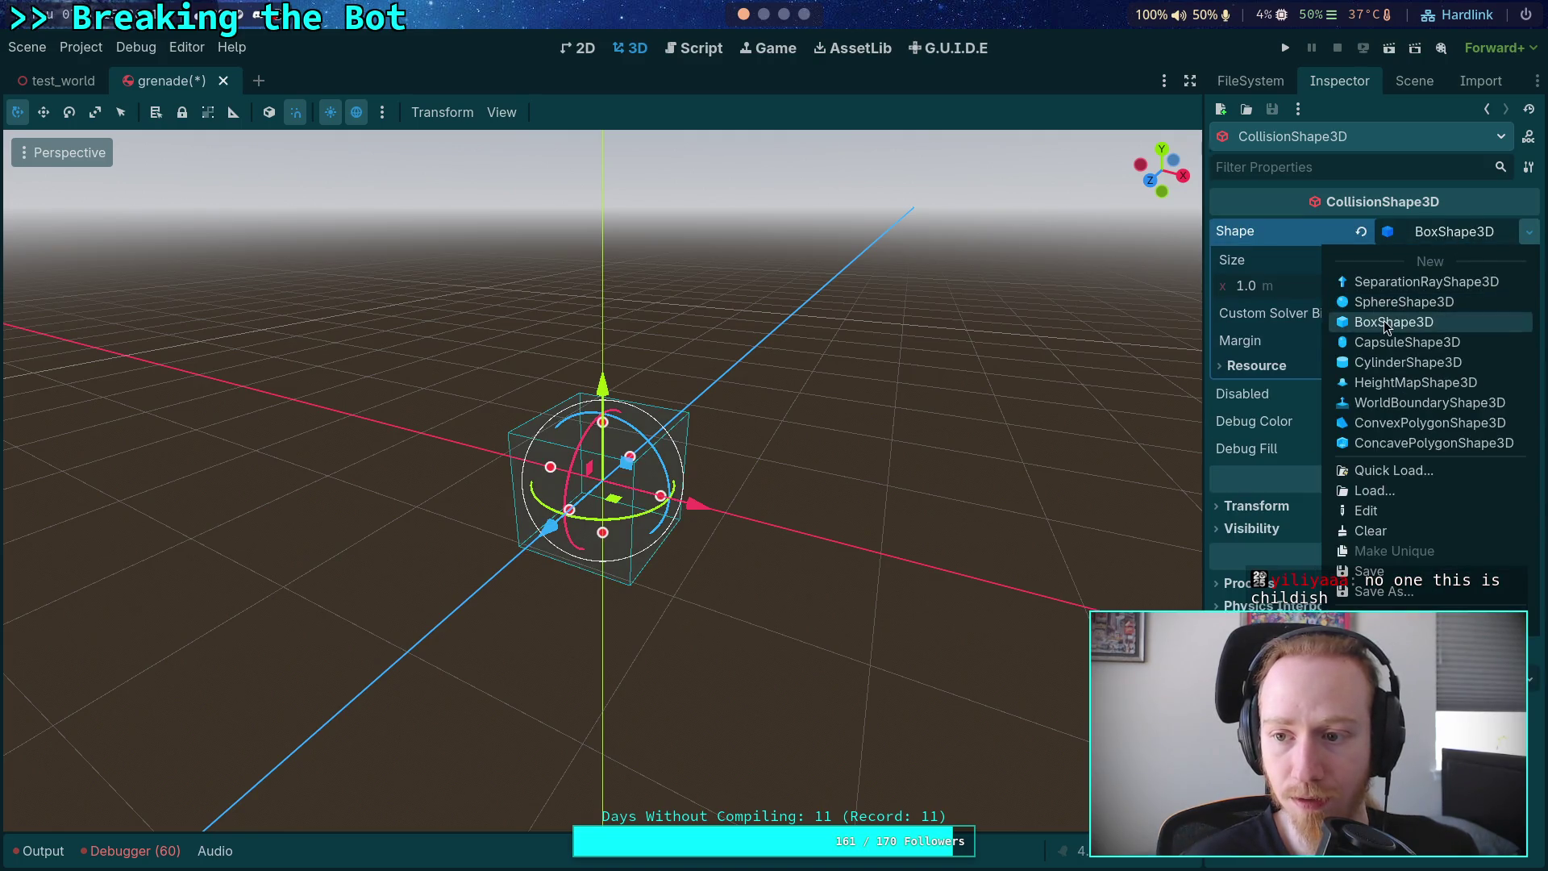
{"action": "left_click", "coordinate": [1403, 302]}
Step: Set the sphere radius to 0.1, then change it to 0.14
{"action": "left_click", "coordinate": [1449, 258]}
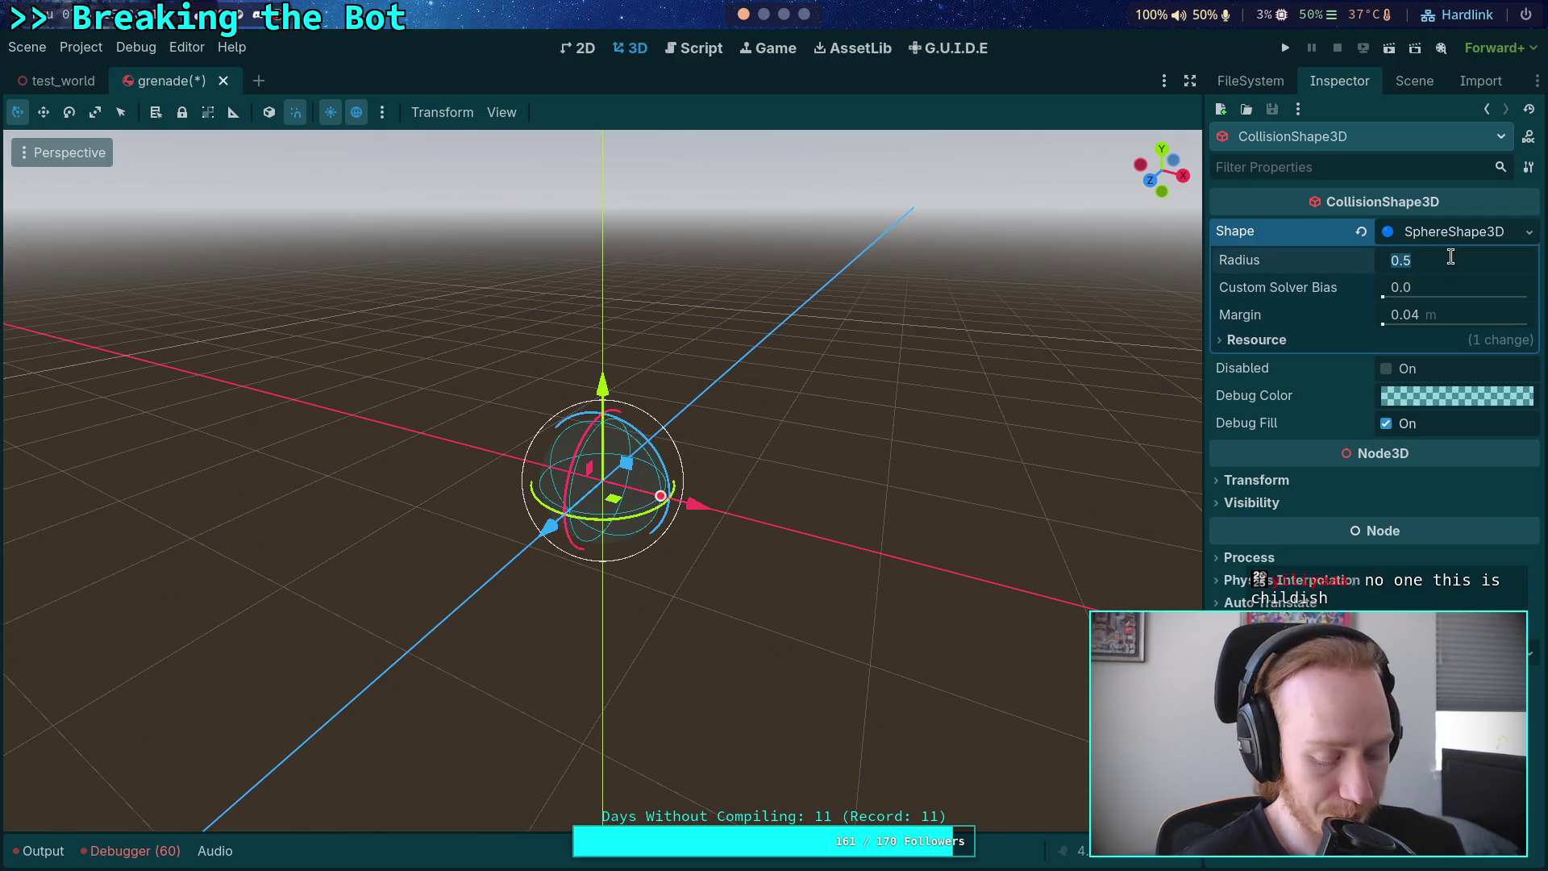
{"action": "type", "text": "0.1"}
{"action": "key", "text": "Return"}
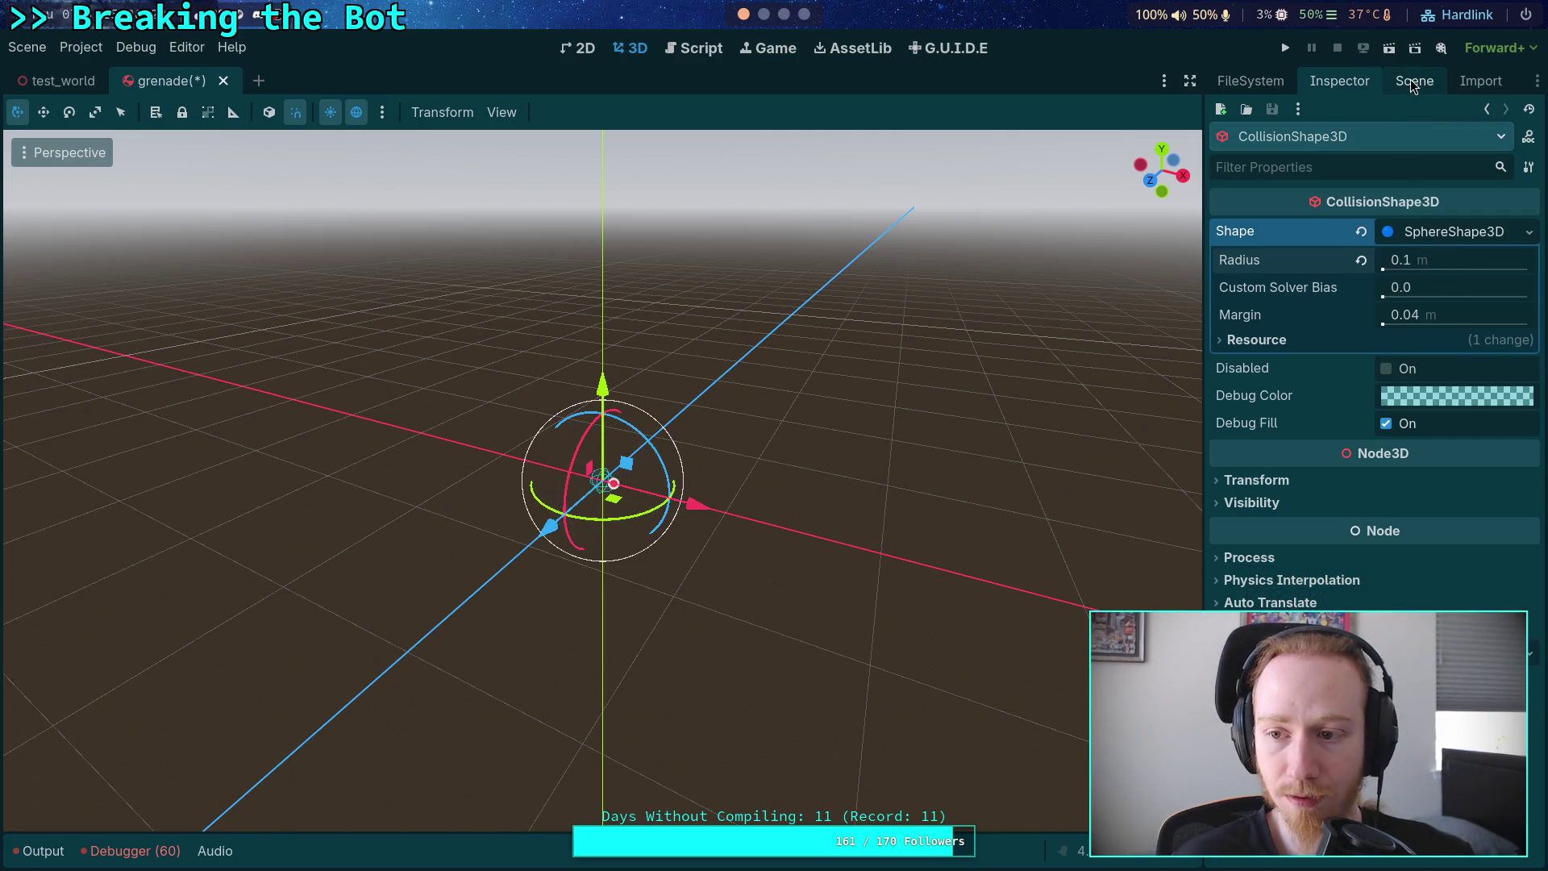
{"action": "left_click", "coordinate": [1449, 258]}
{"action": "type", "text": "4"}
{"action": "key", "text": "Return"}
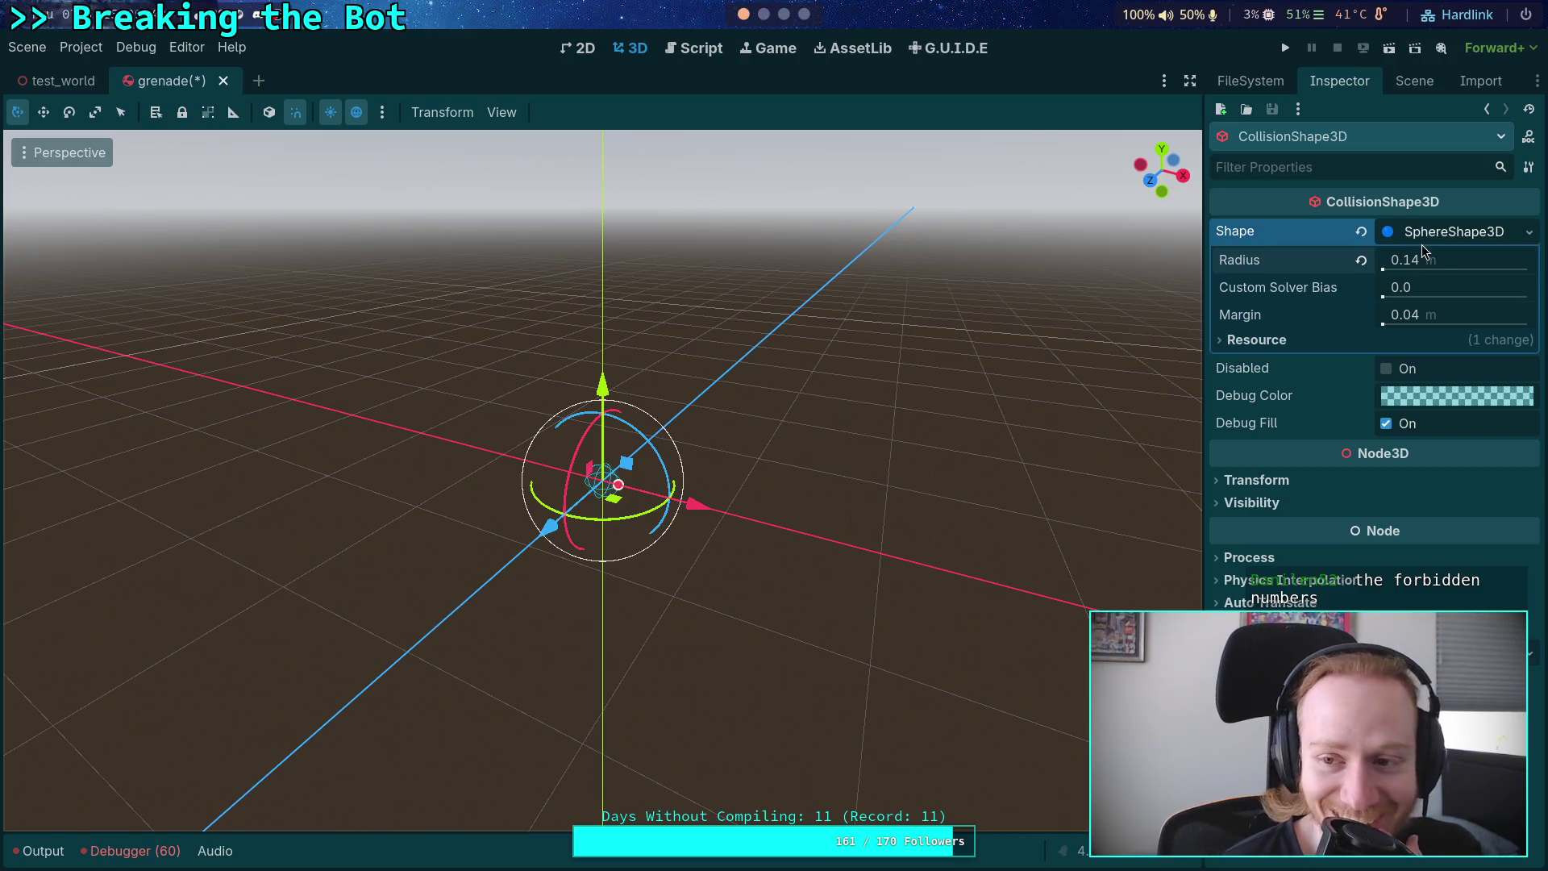
Step: Edit the SphereShape3D Radius field so it reads 0.1 m instead of 0.14
{"action": "left_click", "coordinate": [1451, 256]}
{"action": "left_click", "coordinate": [1460, 264]}
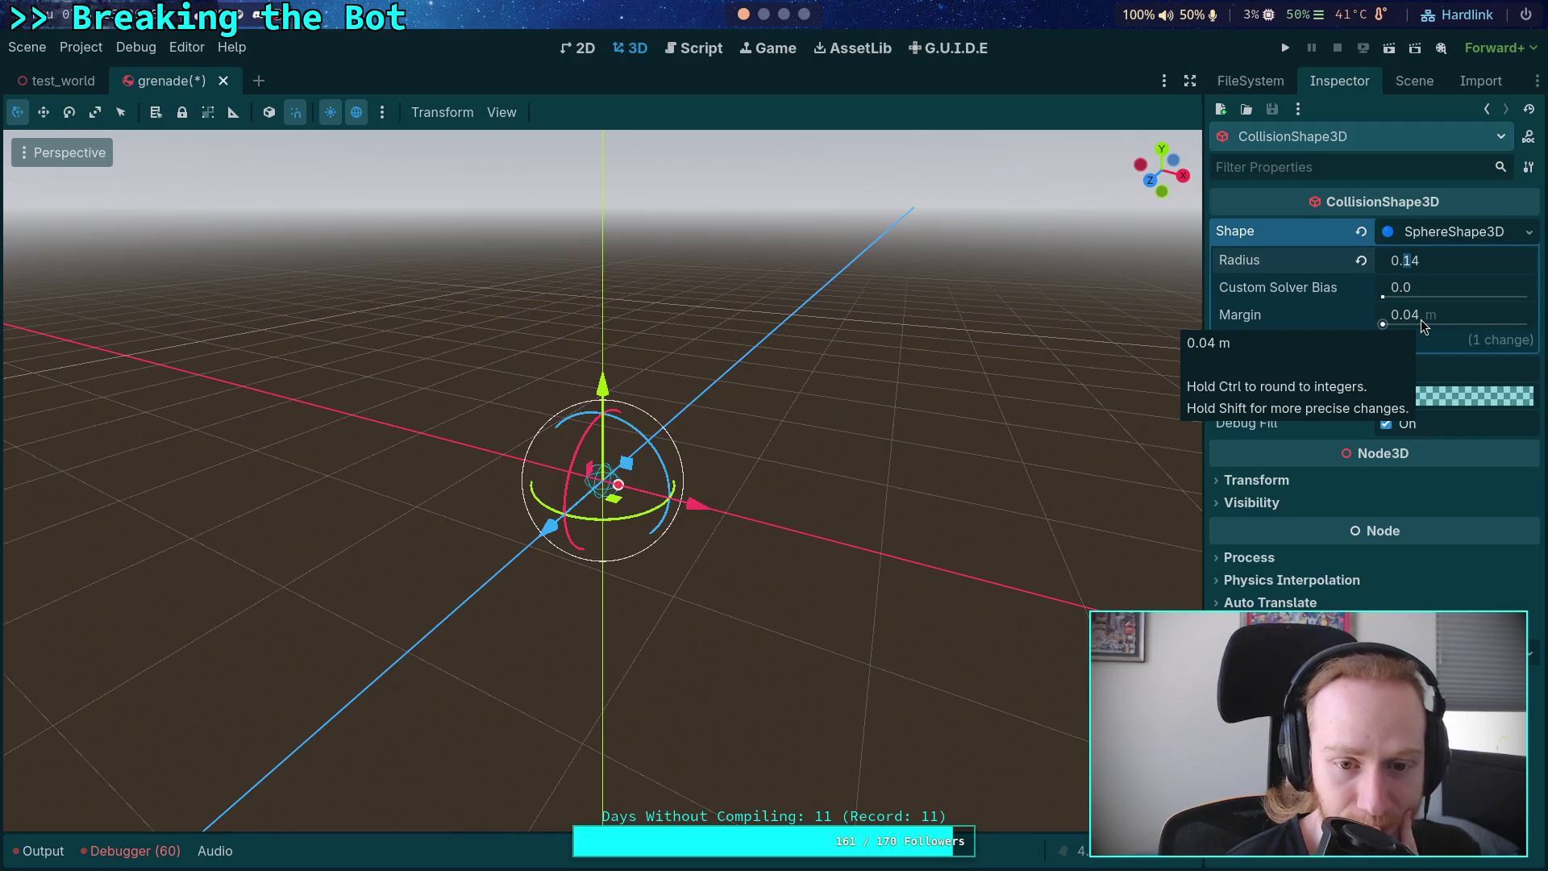
{"action": "type", "text": "4"}
{"action": "key", "text": "BackSpace"}
{"action": "key", "text": "Return"}
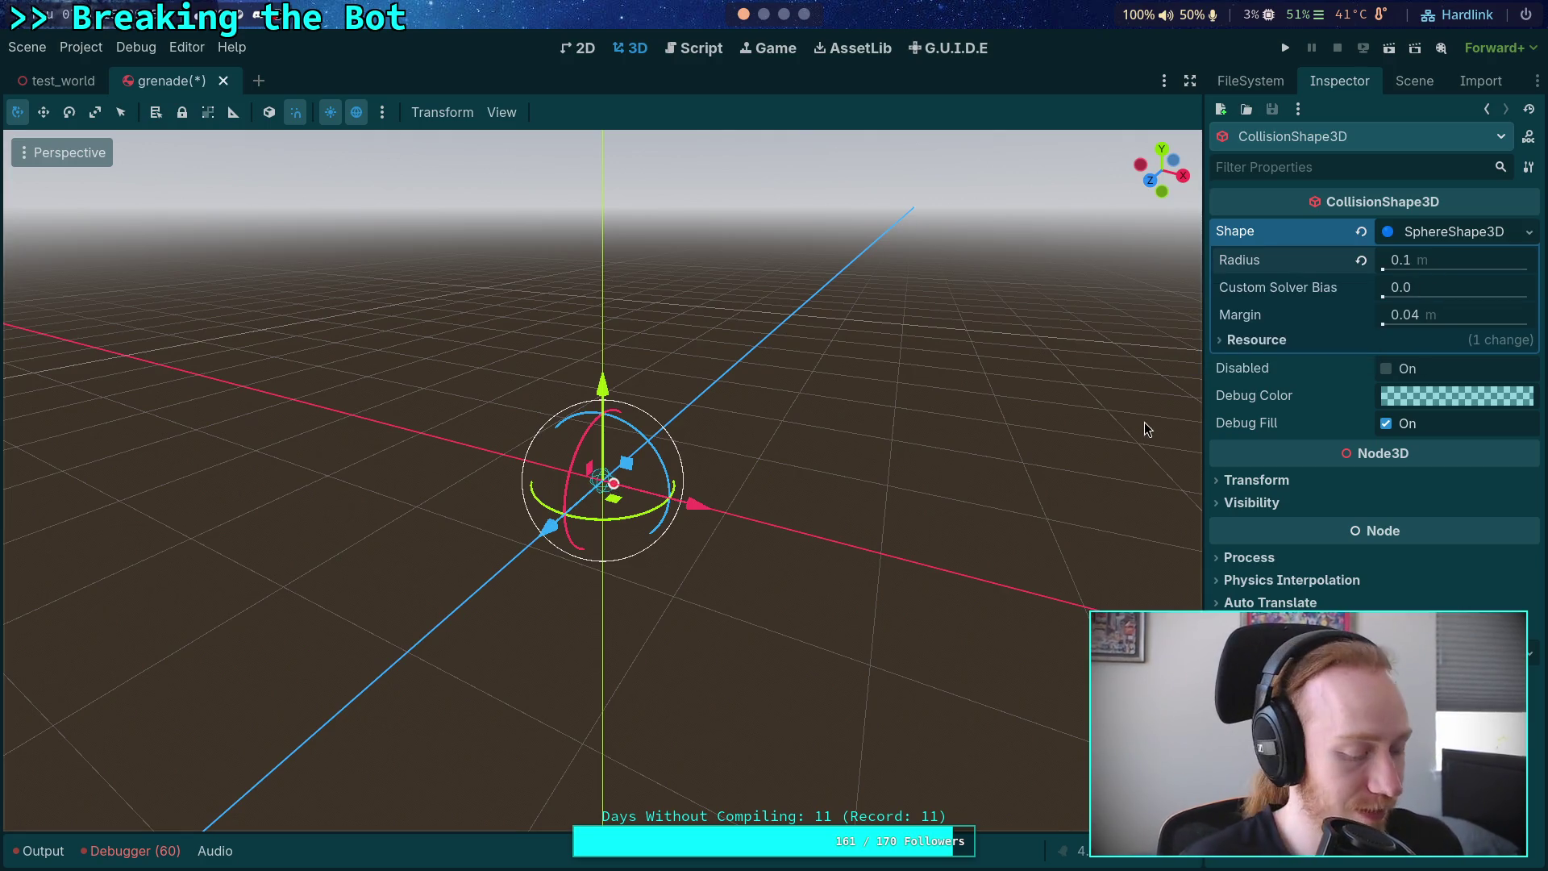
{"action": "left_click", "coordinate": [1413, 84]}
Step: Add a MeshInstance3D child under Grenade and give it a new SphereMesh
{"action": "left_click", "coordinate": [1266, 146]}
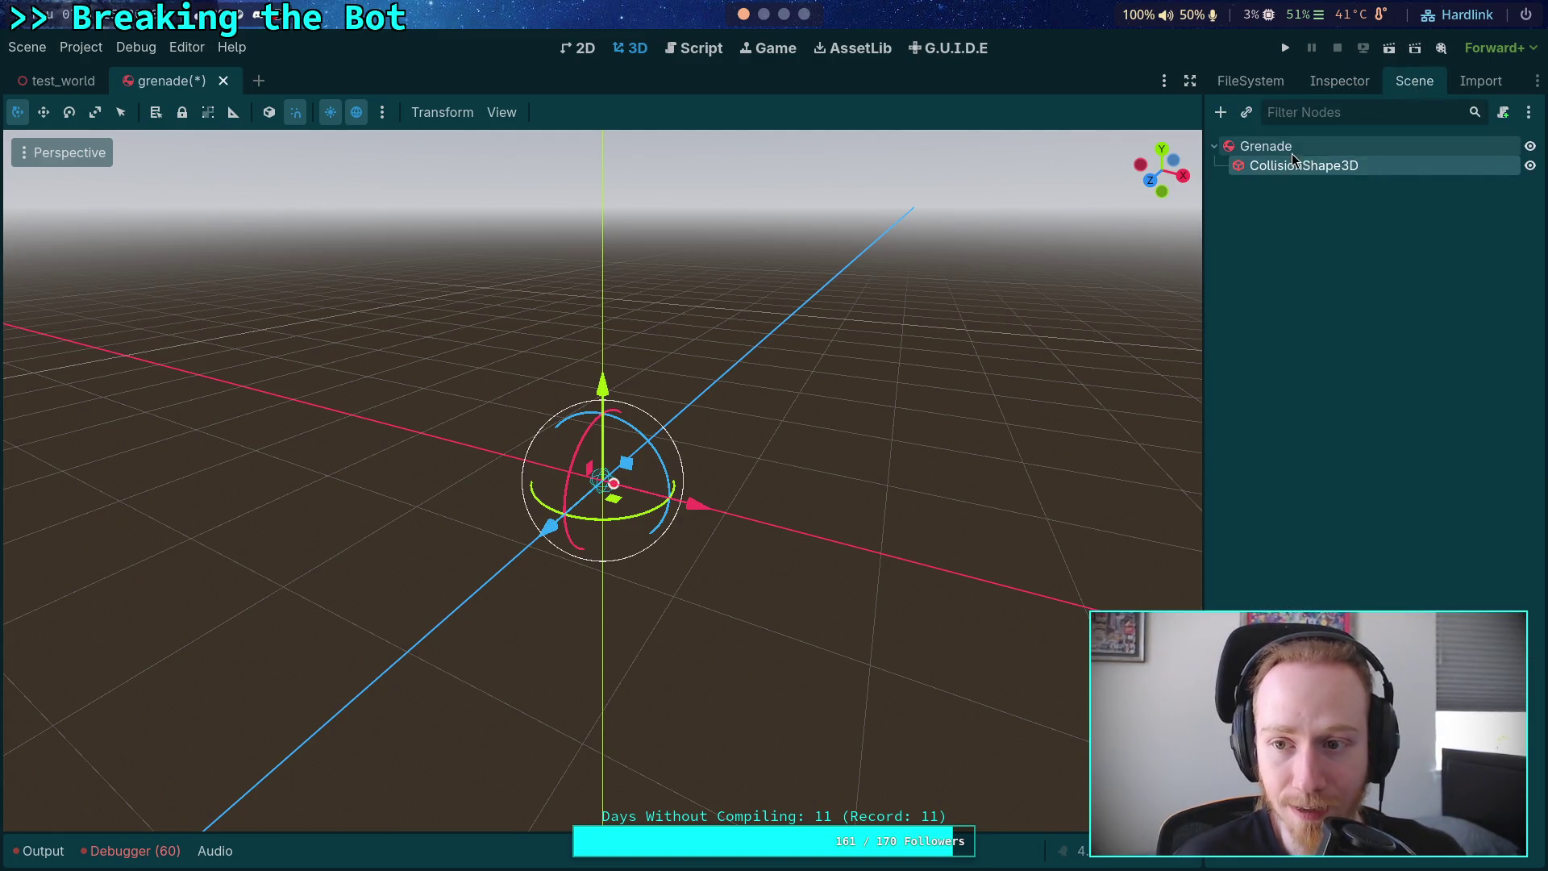
{"action": "left_click", "coordinate": [1221, 113]}
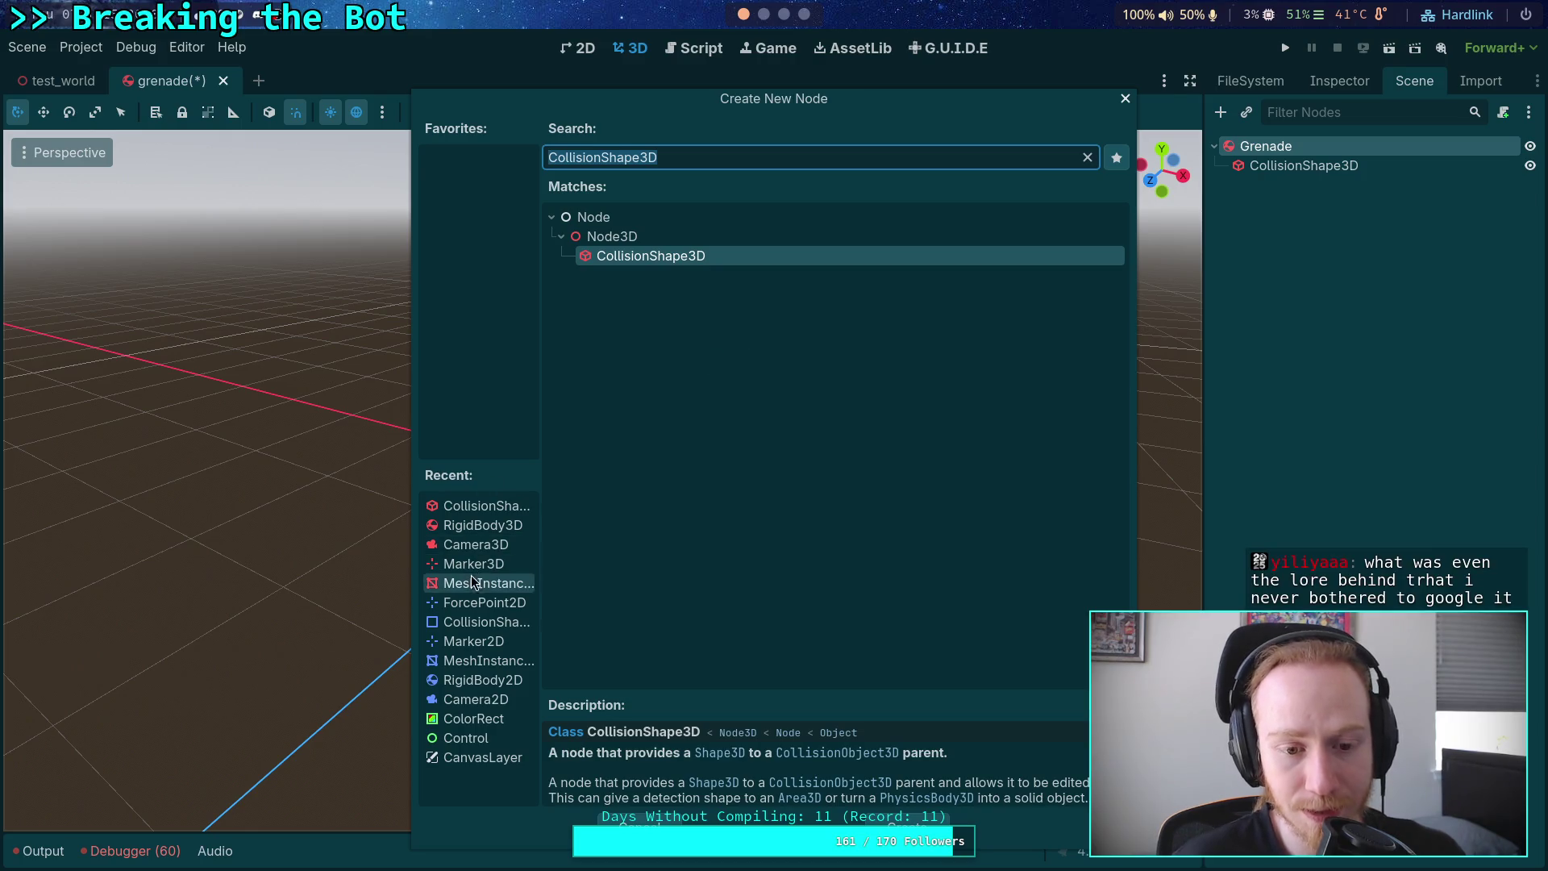
{"action": "double_click", "coordinate": [483, 583]}
{"action": "left_click", "coordinate": [1339, 80]}
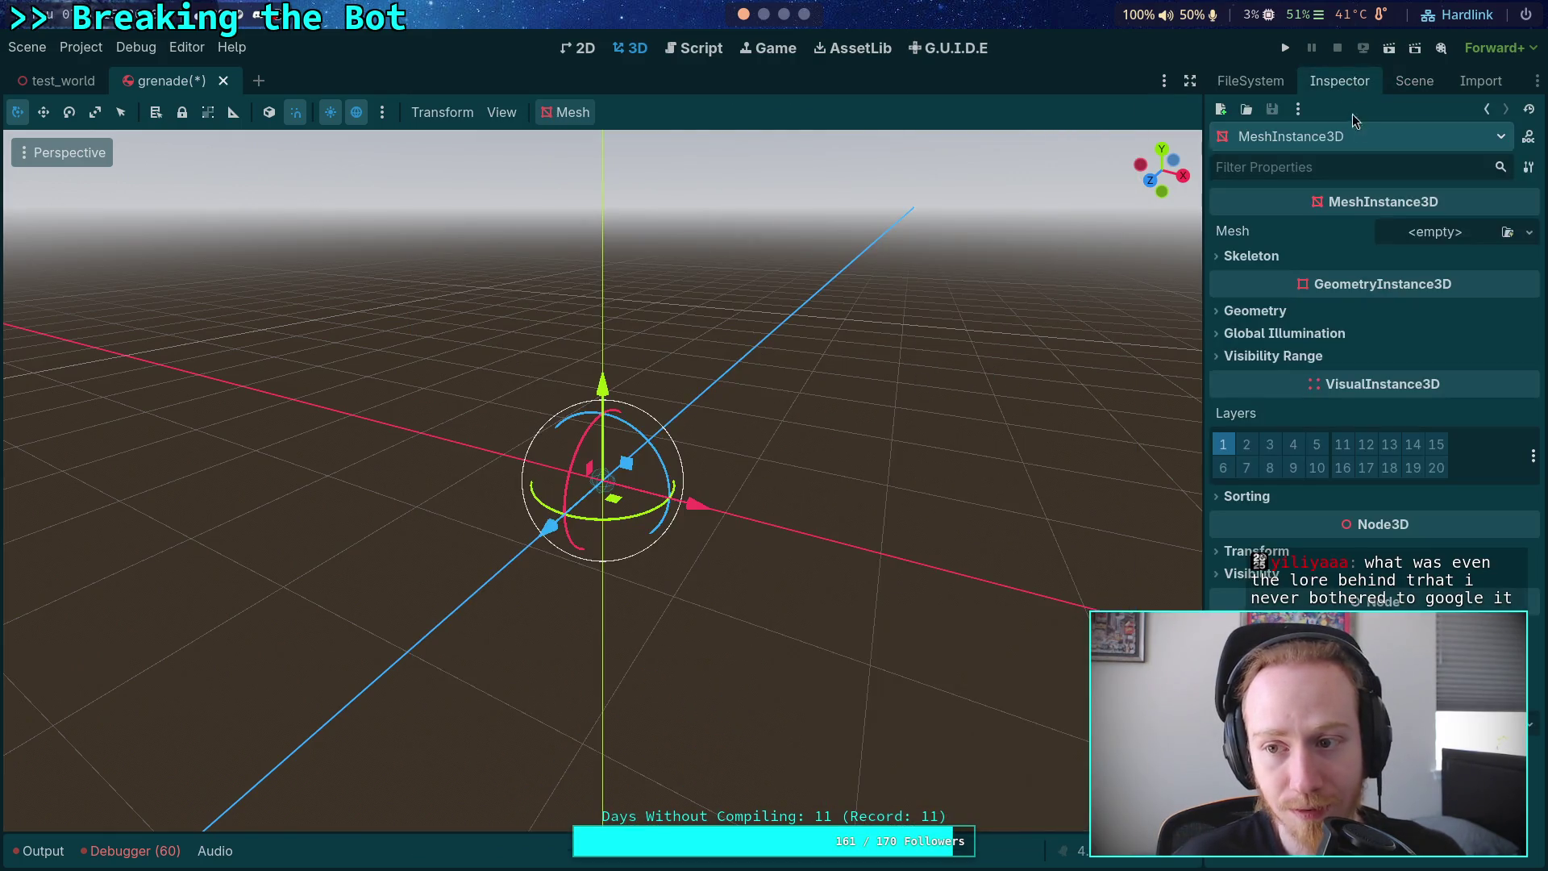
{"action": "left_click", "coordinate": [1469, 232]}
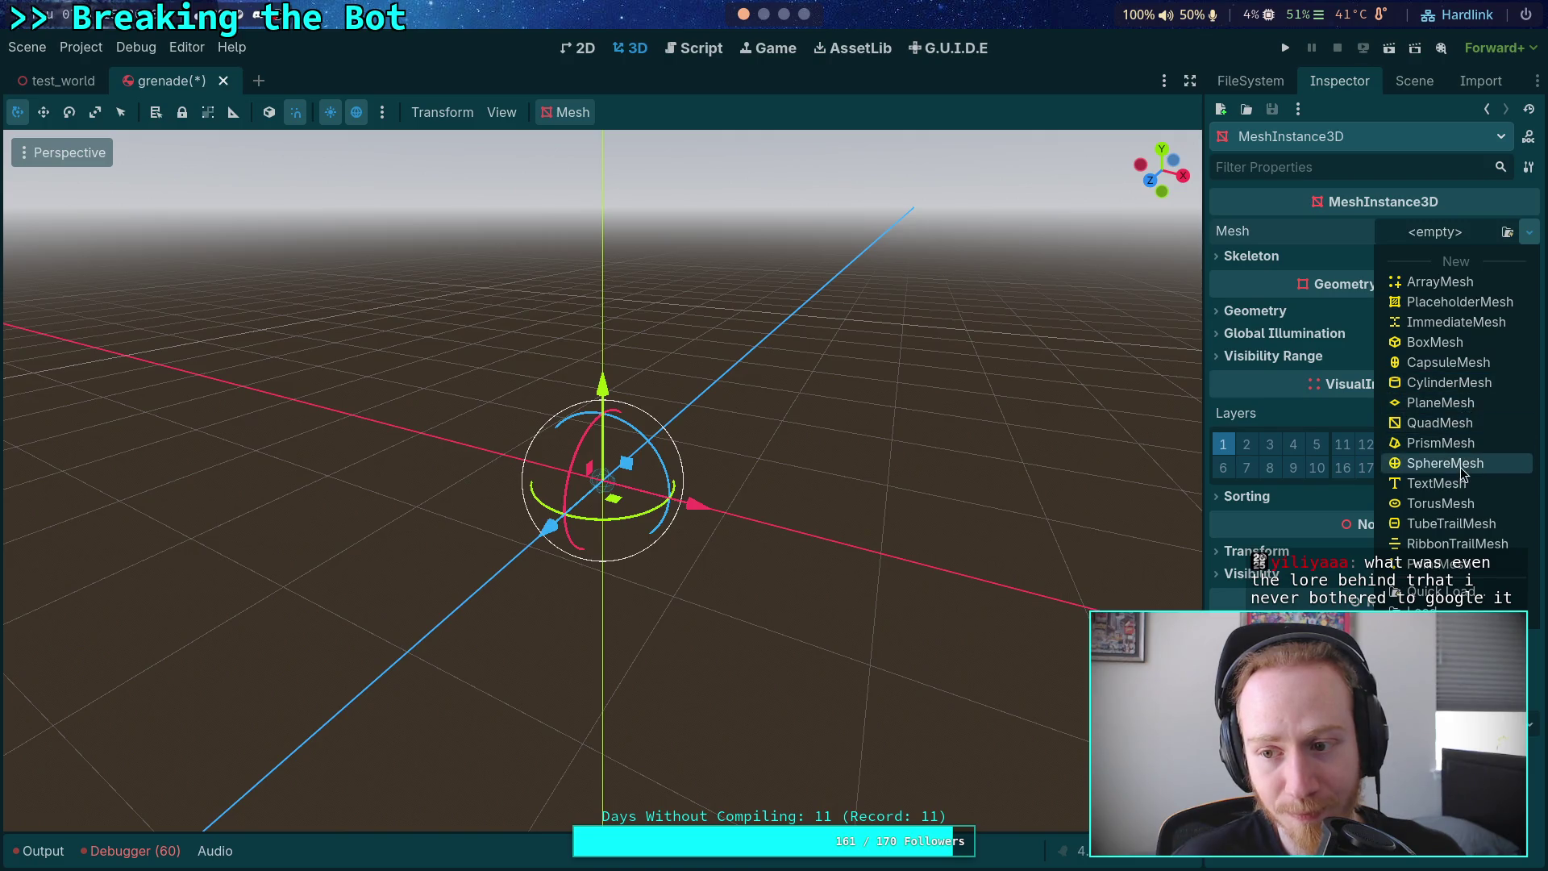
{"action": "left_click", "coordinate": [1452, 464]}
Step: Set the sphere mesh radius to 0.1 and height to 0.2
{"action": "left_click", "coordinate": [1456, 250]}
{"action": "left_click", "coordinate": [1459, 410]}
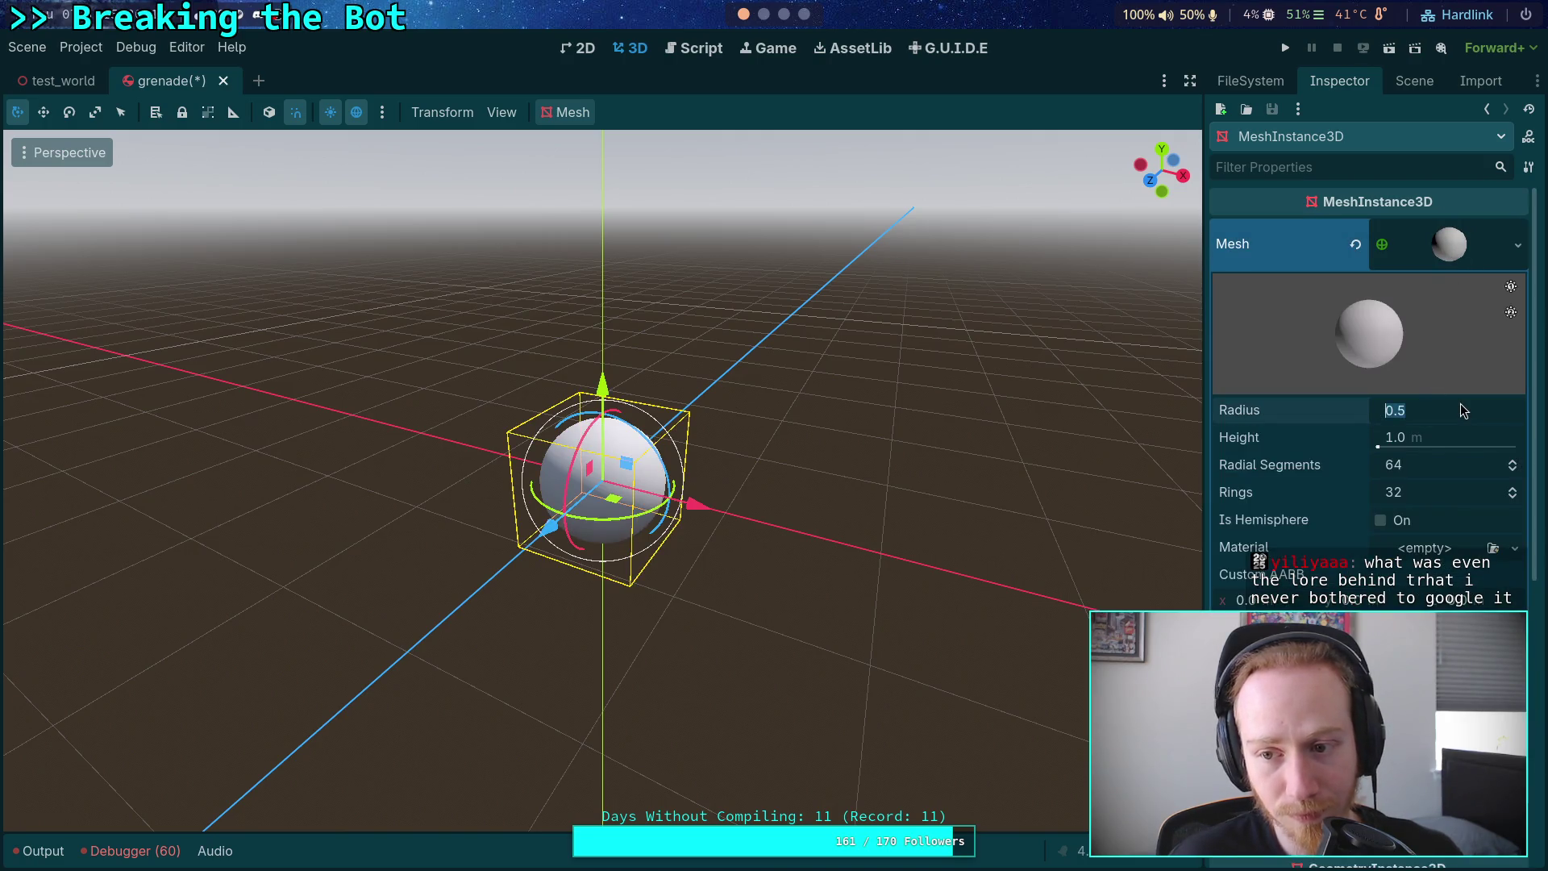
{"action": "type", "text": ".1"}
{"action": "key", "text": "Return"}
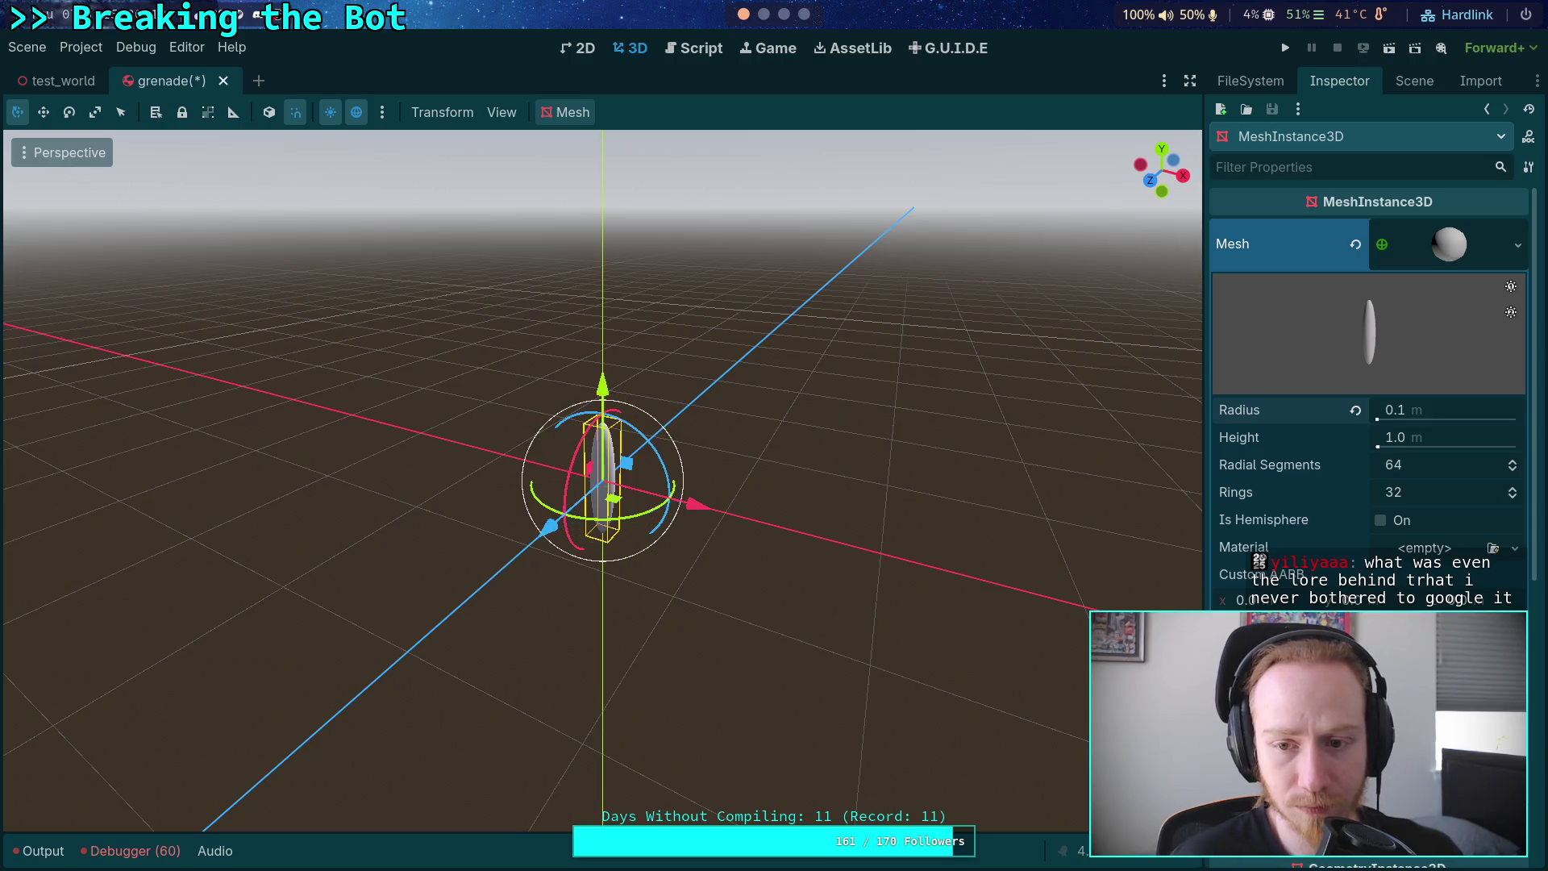
{"action": "left_click", "coordinate": [1452, 437]}
{"action": "type", "text": ".2"}
{"action": "key", "text": "Return"}
{"action": "scroll", "coordinate": [780, 449], "scroll_direction": "up", "scroll_amount": 5}
{"action": "left_click", "coordinate": [1408, 556]}
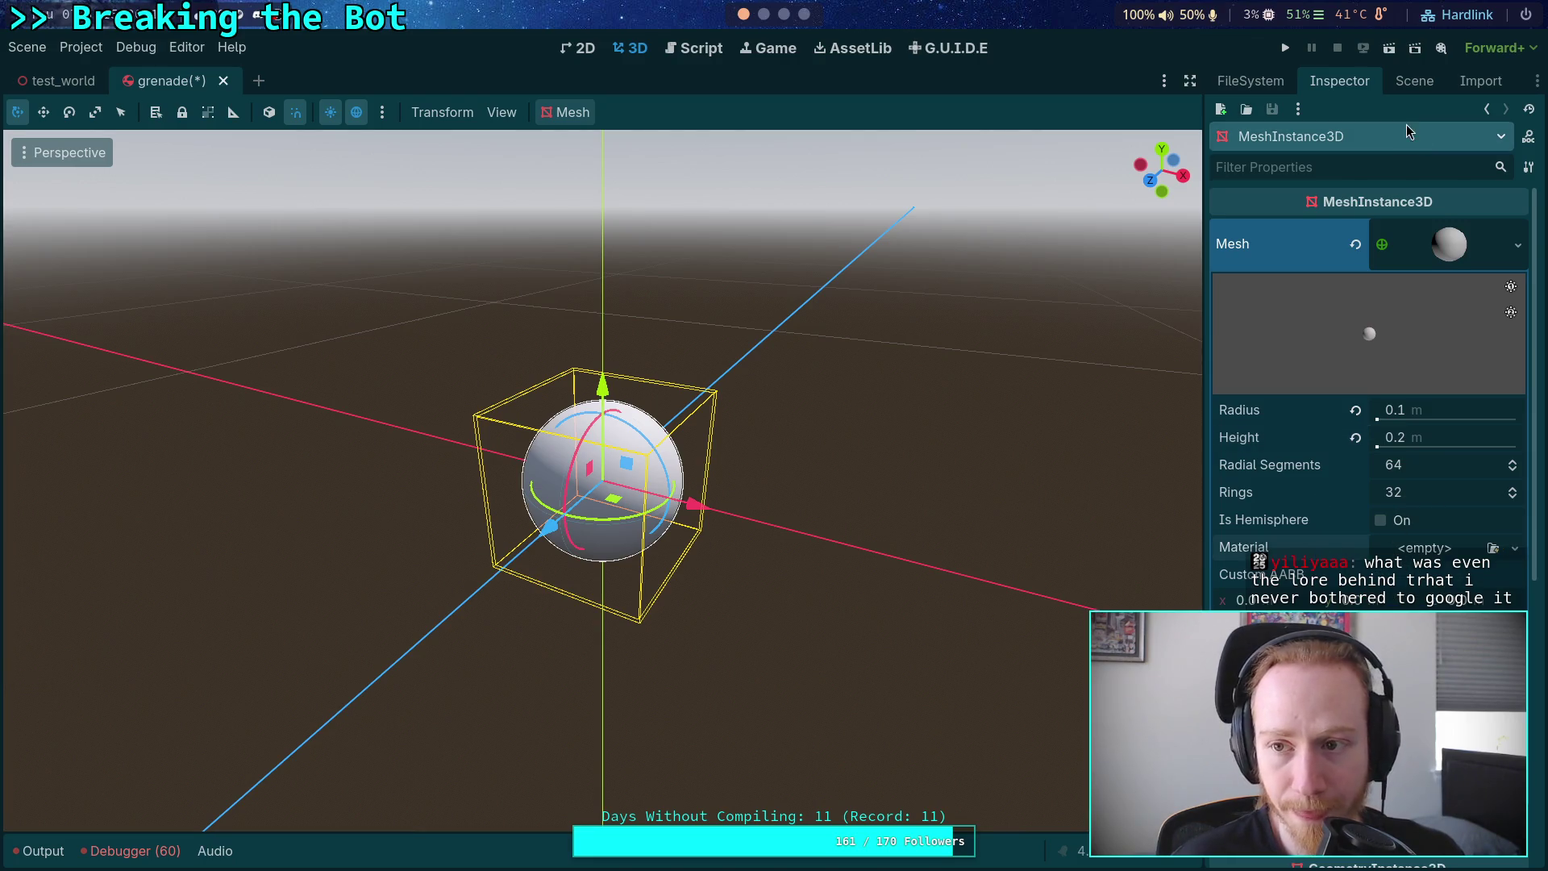
Step: Set the CollisionShape3D radius to 0.14
{"action": "left_click", "coordinate": [1414, 81]}
{"action": "left_click", "coordinate": [1304, 166]}
{"action": "left_click", "coordinate": [1369, 79]}
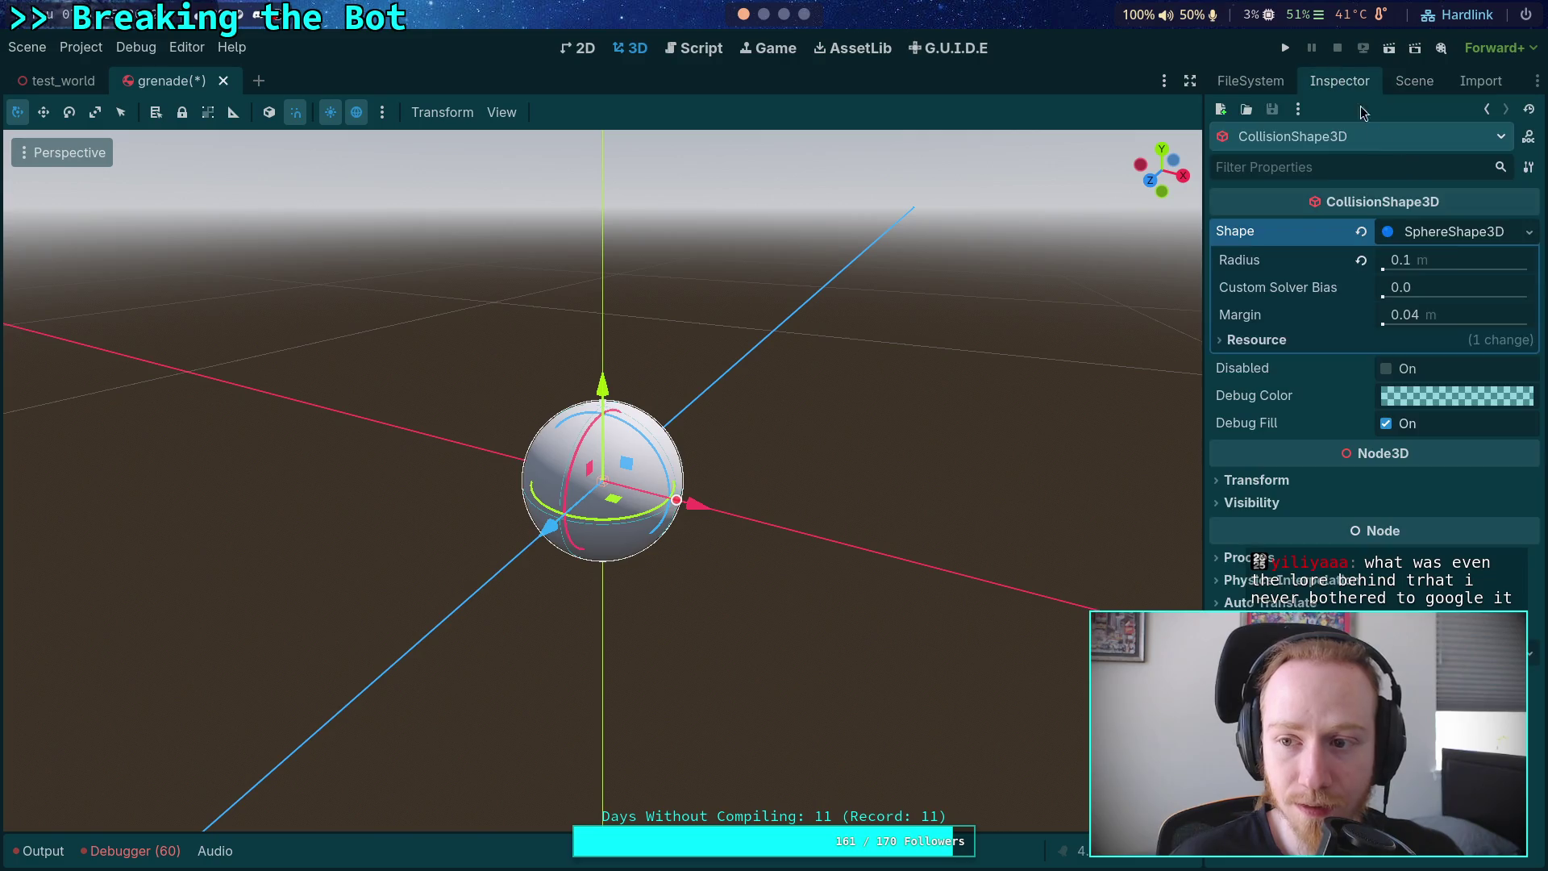
{"action": "left_click", "coordinate": [1480, 266]}
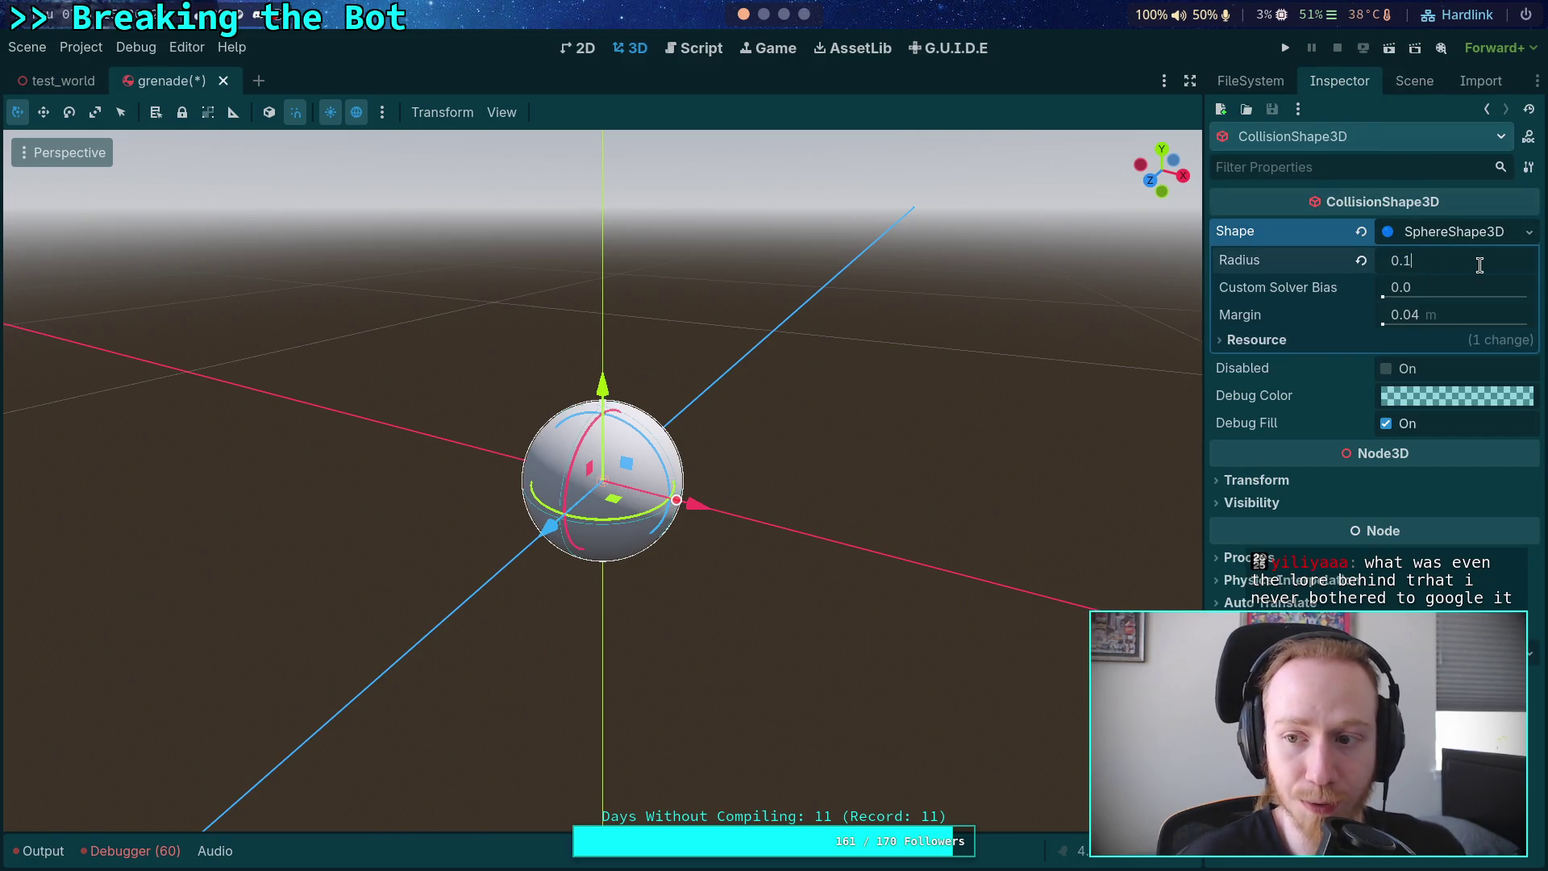
{"action": "key", "text": "Return"}
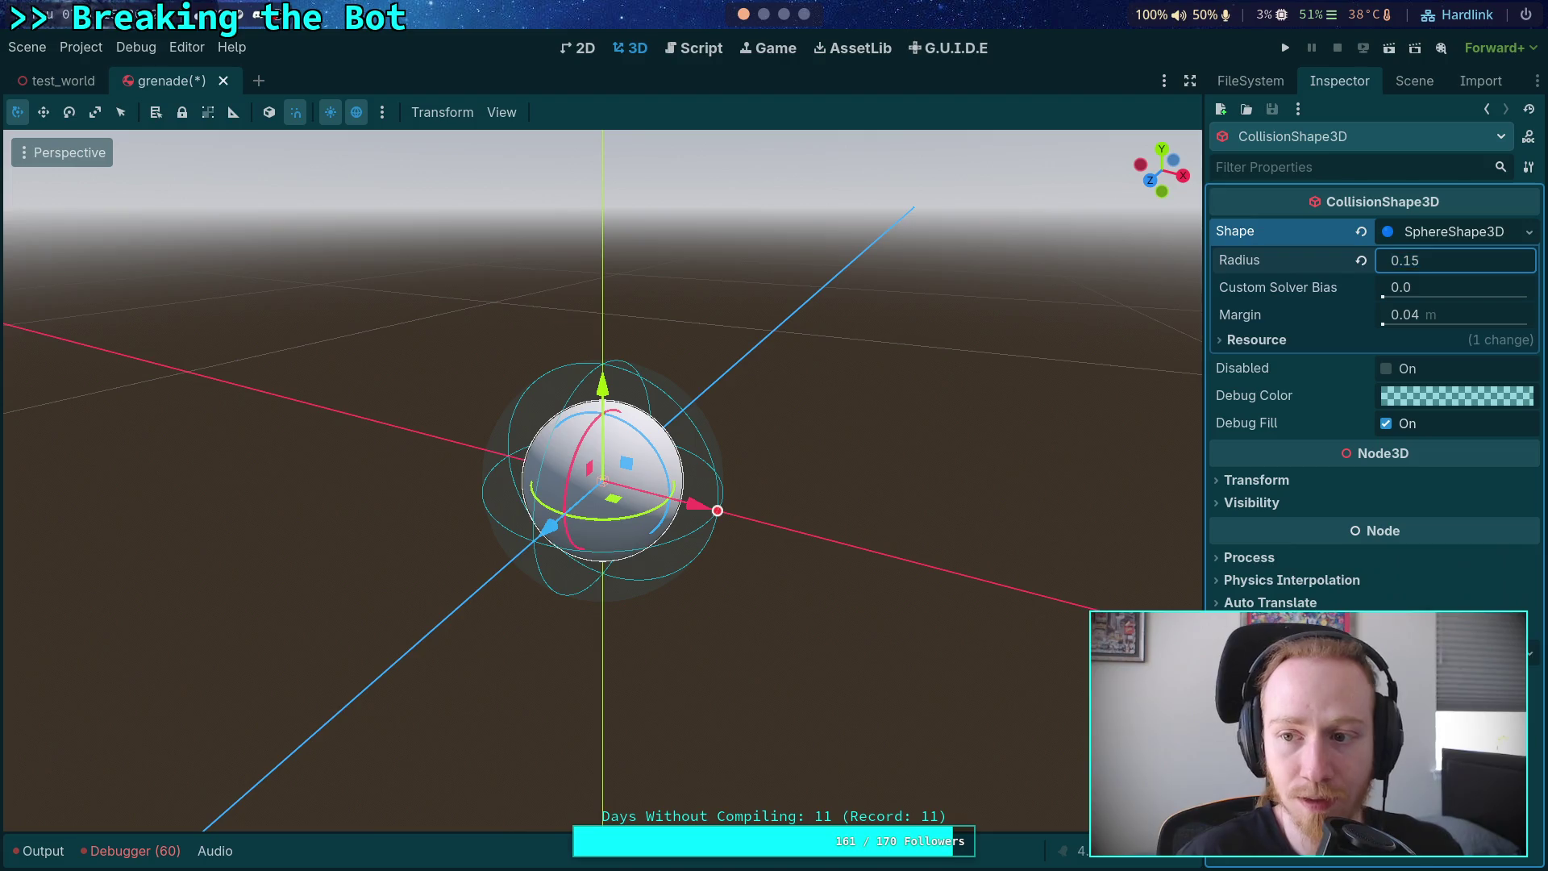
{"action": "key", "text": "Return"}
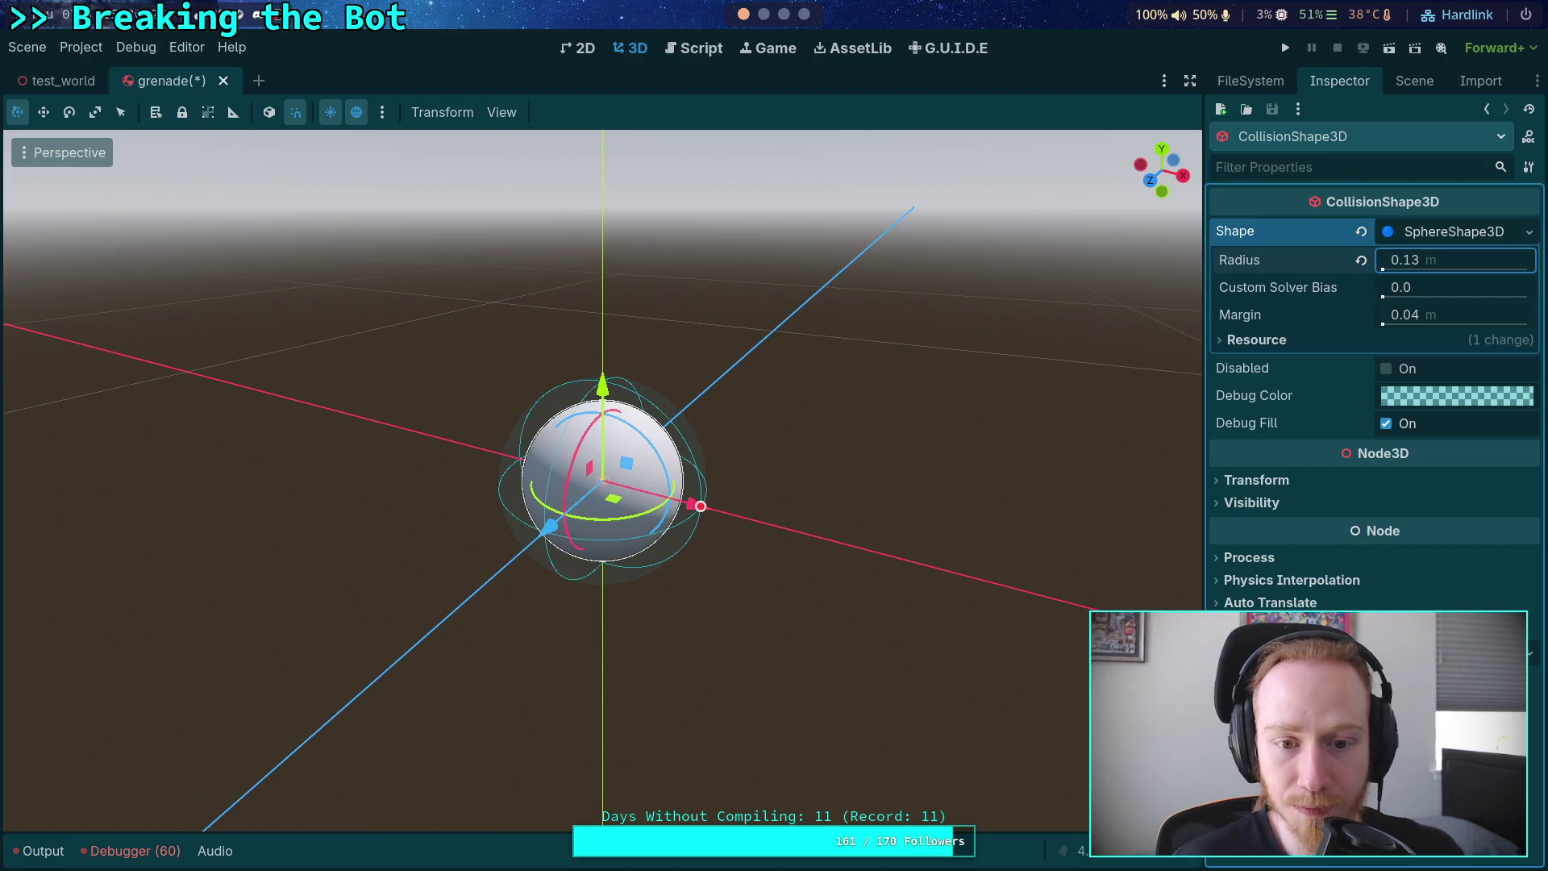
{"action": "left_click", "coordinate": [1482, 260]}
{"action": "type", "text": "0.14"}
{"action": "key", "text": "Return"}
Step: Select the MeshInstance3D node again to view its properties
{"action": "left_click", "coordinate": [1415, 80]}
{"action": "left_click", "coordinate": [1314, 184]}
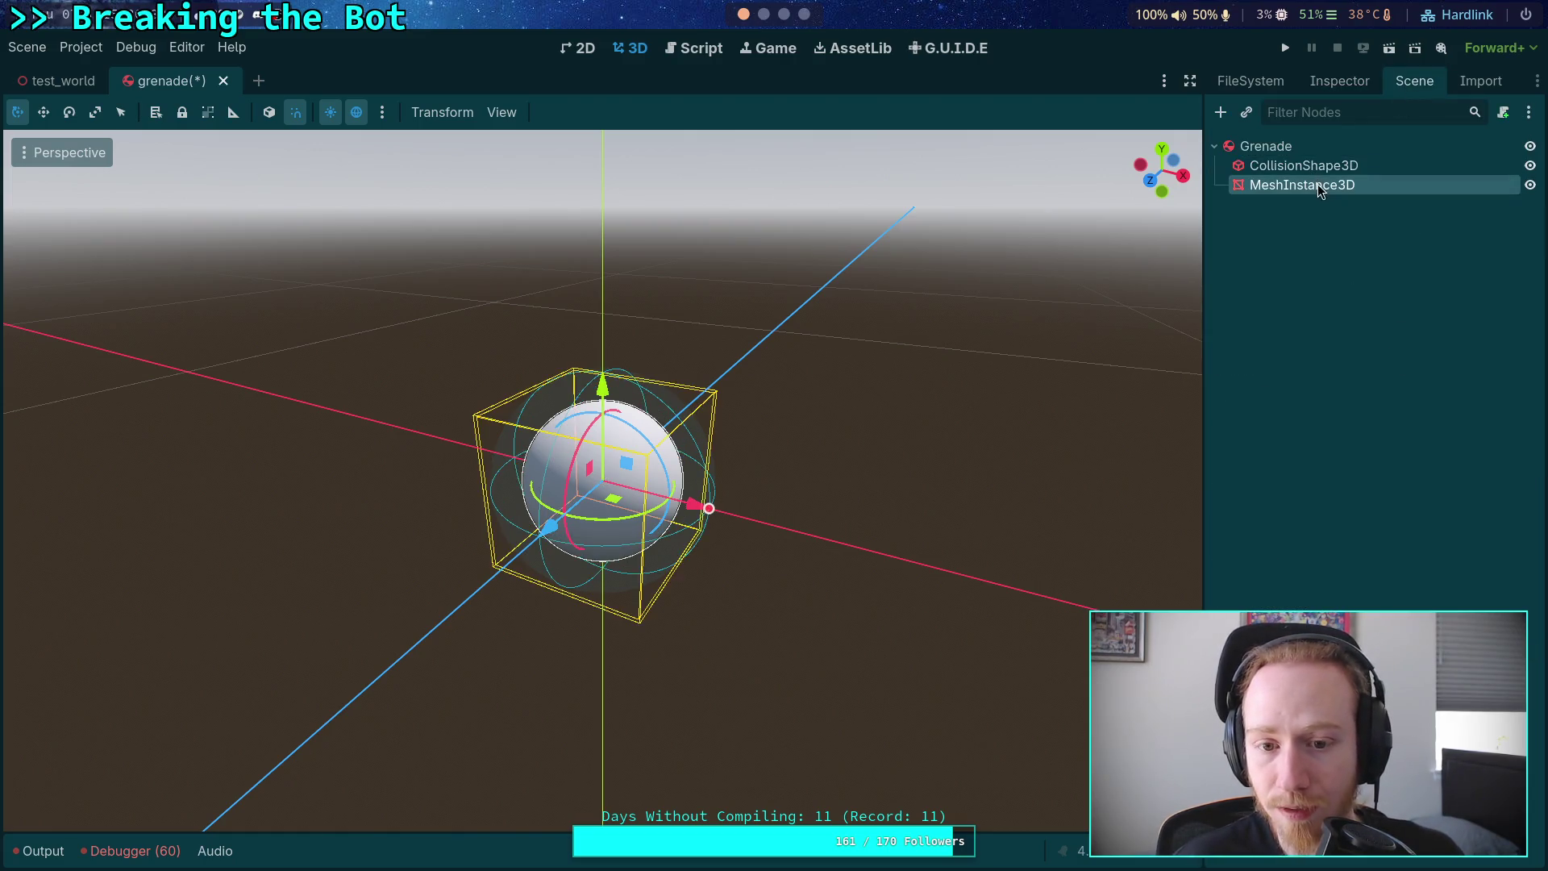
{"action": "left_click", "coordinate": [1343, 83]}
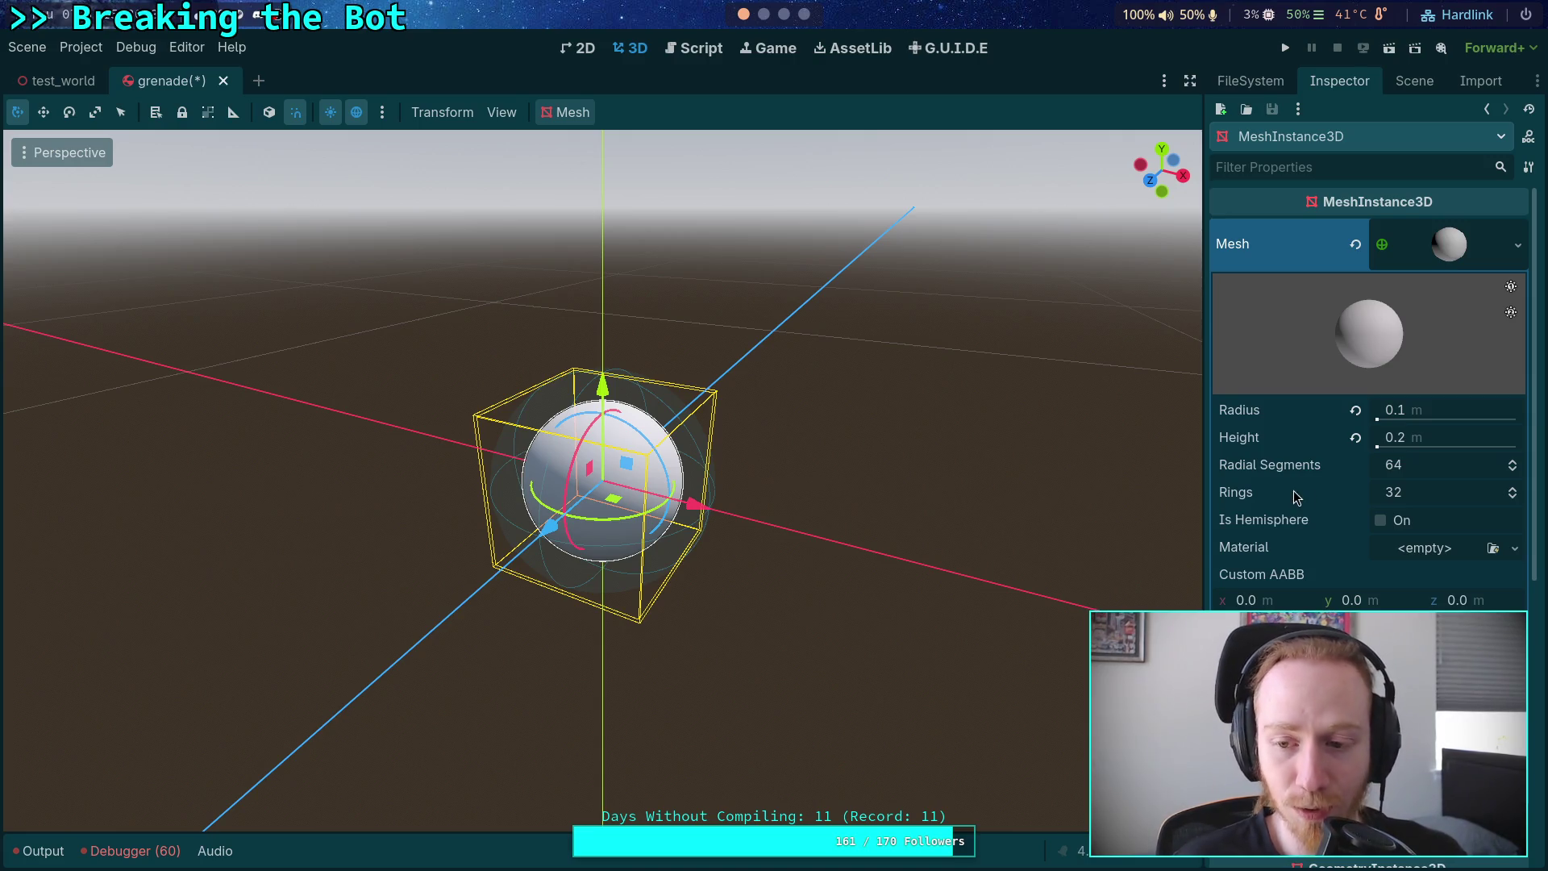
Step: Assign a new StandardMaterial3D to the sphere mesh and expand its Albedo settings
{"action": "mouse_move", "coordinate": [786, 503]}
{"action": "left_mouse_down"}
{"action": "mouse_move", "coordinate": [869, 483]}
{"action": "mouse_move", "coordinate": [861, 511]}
{"action": "mouse_move", "coordinate": [912, 501]}
{"action": "left_mouse_up"}
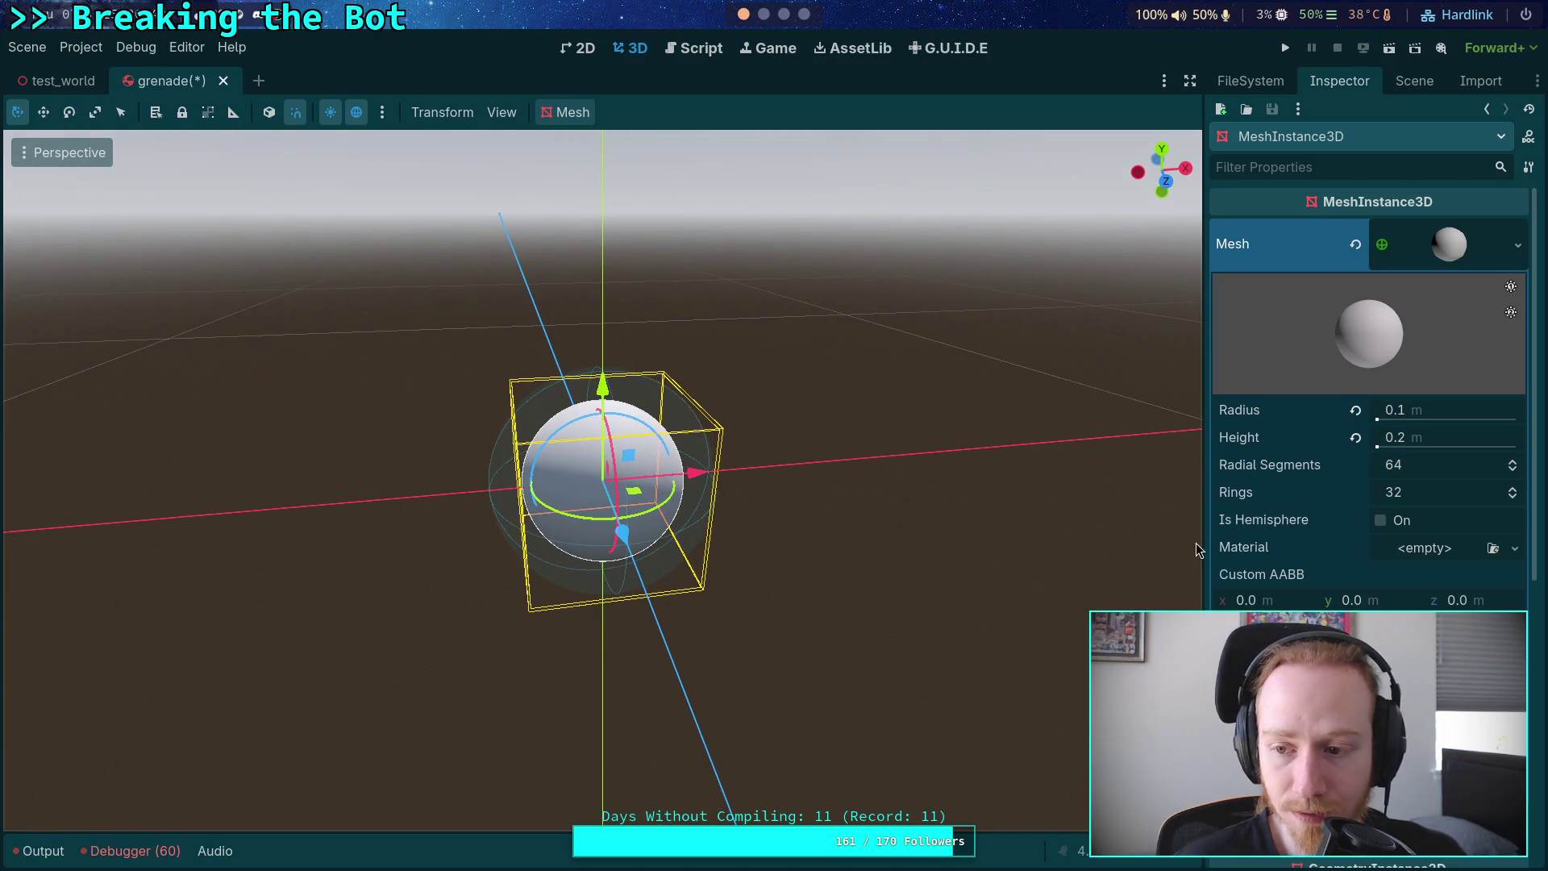
{"action": "left_click", "coordinate": [1458, 554]}
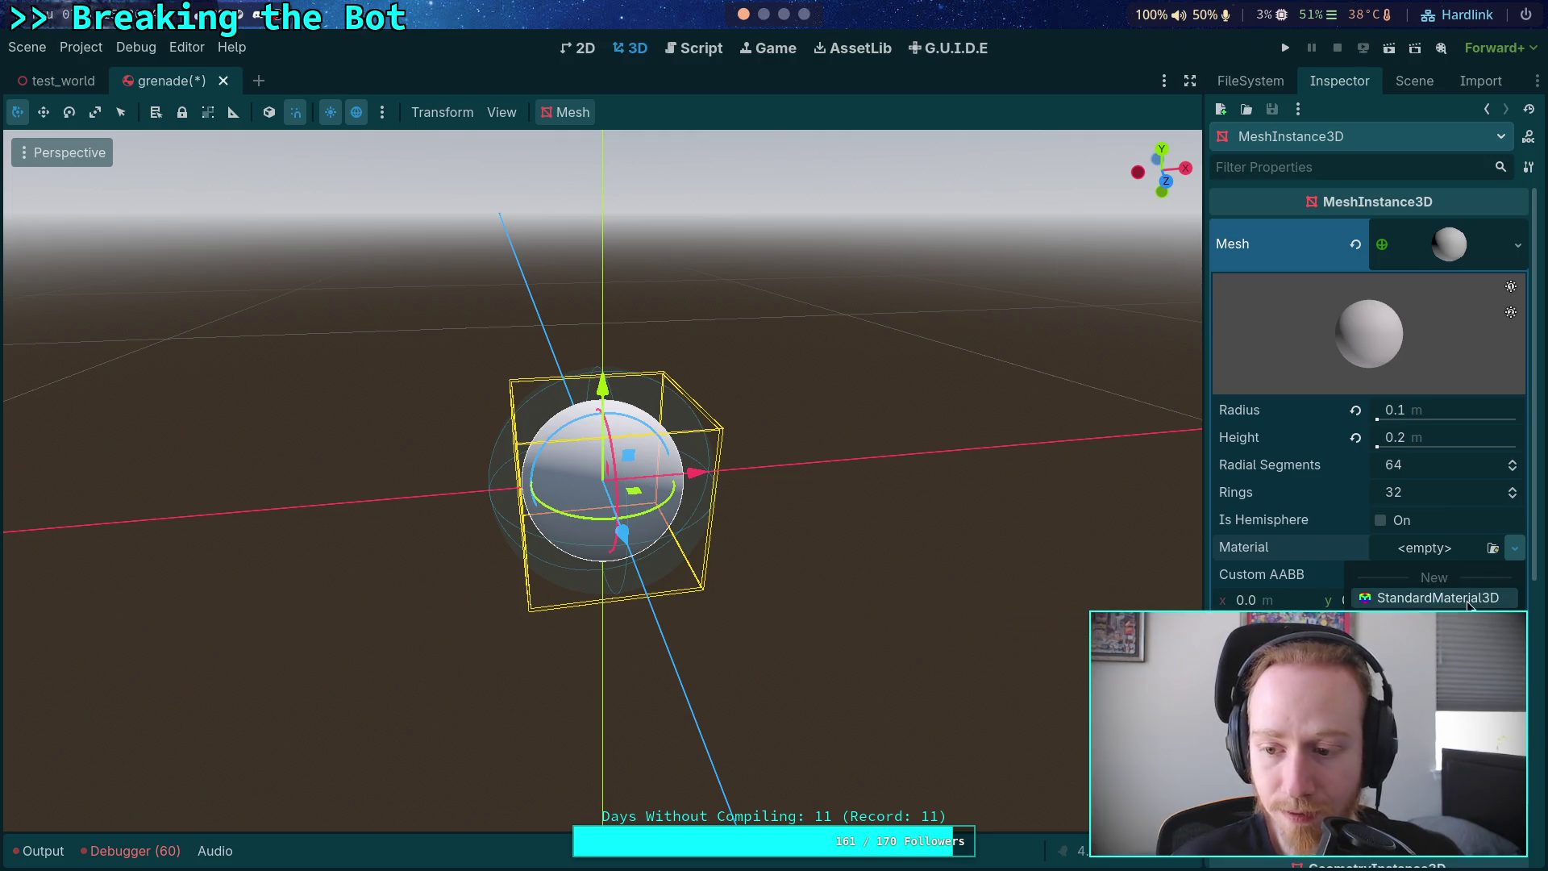
{"action": "left_click", "coordinate": [1468, 602]}
{"action": "left_click", "coordinate": [1461, 561]}
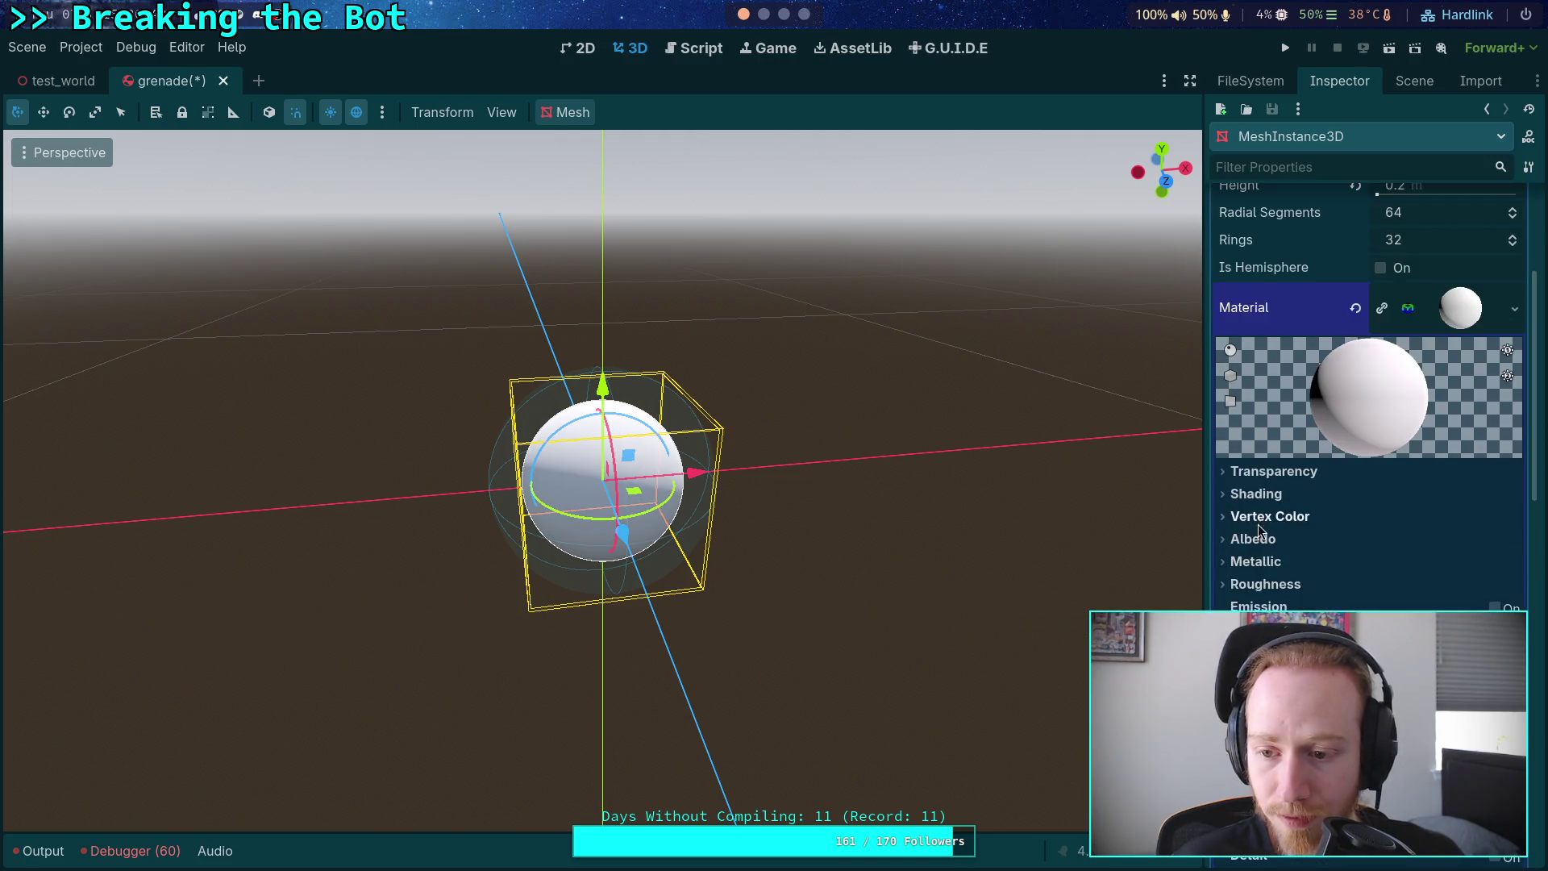
{"action": "left_click", "coordinate": [1311, 538]}
Step: Set the material's albedo colour to red (d31d00)
{"action": "left_click", "coordinate": [1447, 563]}
{"action": "left_click_drag", "start_coordinate": [1410, 355], "coordinate": [1330, 355]}
{"action": "left_click_drag", "start_coordinate": [1451, 380], "coordinate": [1329, 380]}
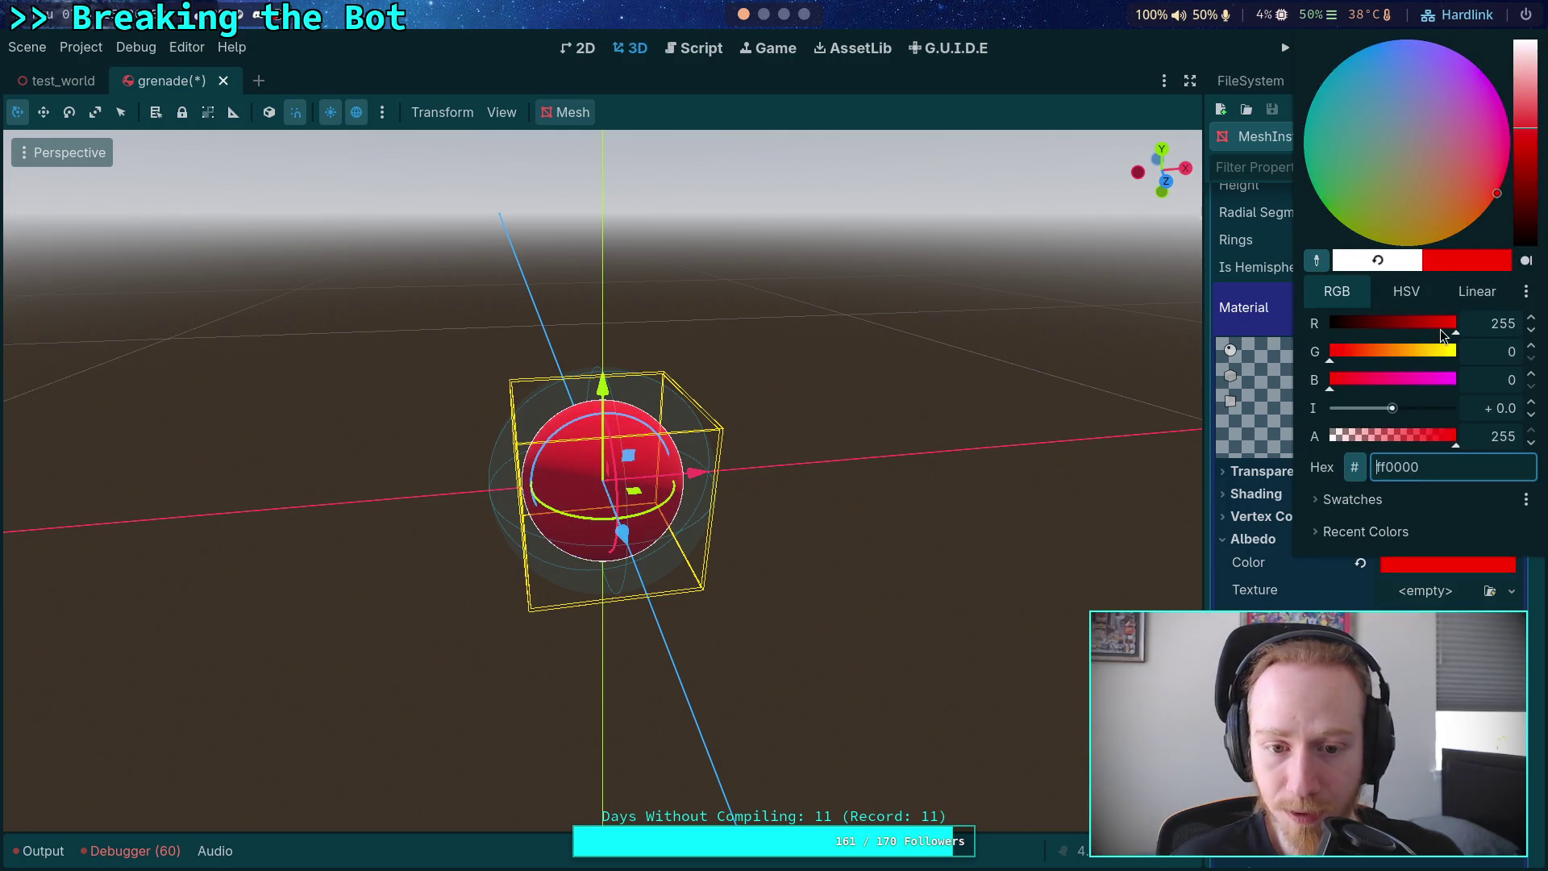
{"action": "left_click_drag", "start_coordinate": [1447, 333], "coordinate": [1434, 328]}
{"action": "left_click_drag", "start_coordinate": [1340, 355], "coordinate": [1344, 353]}
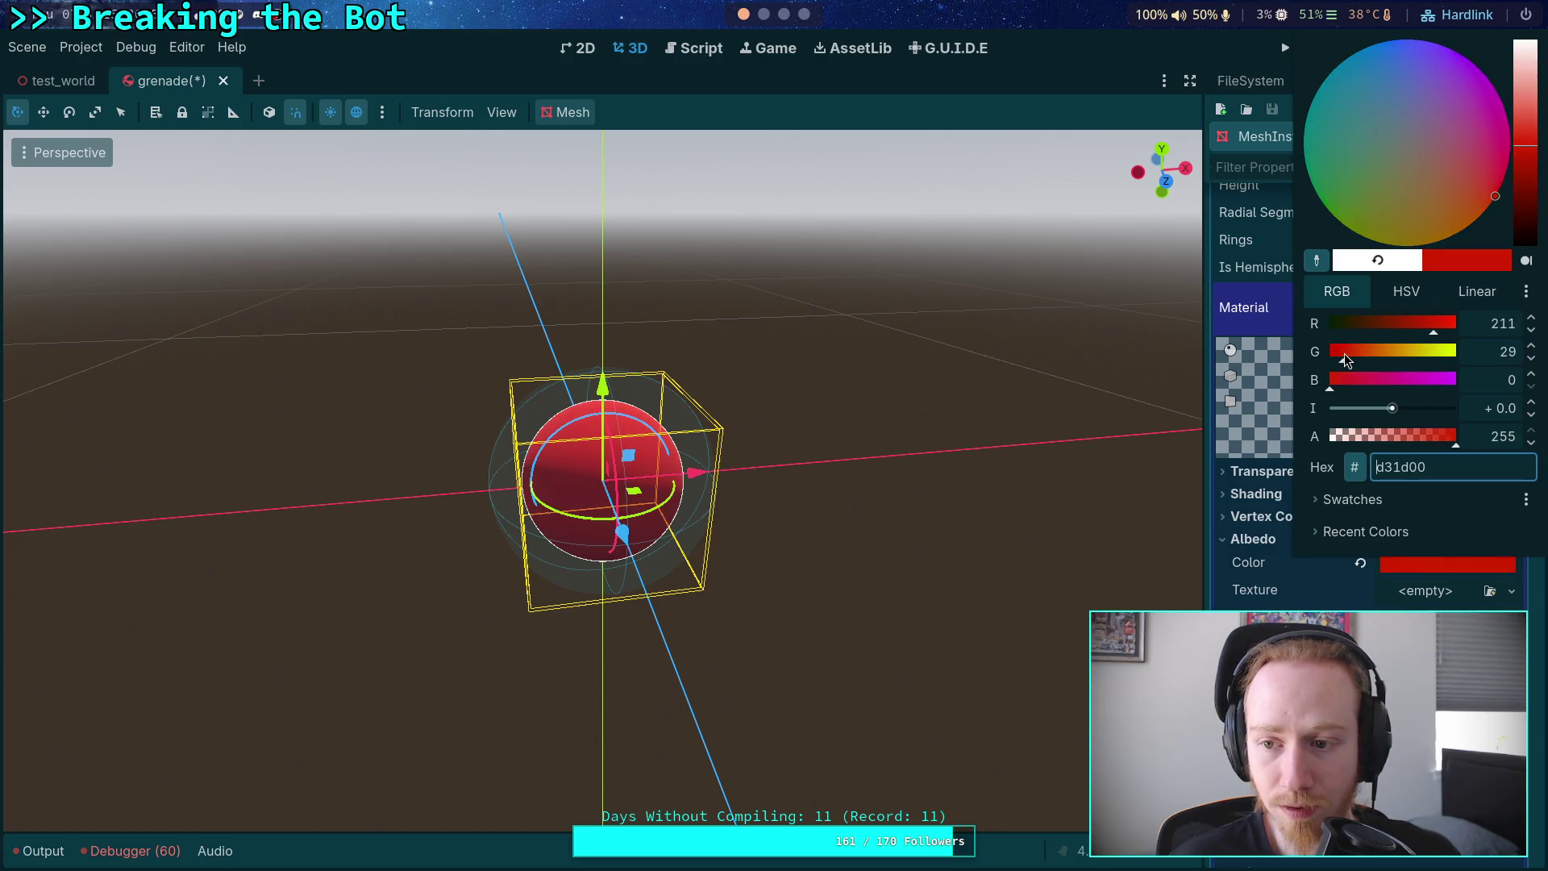
{"action": "key", "text": "Escape"}
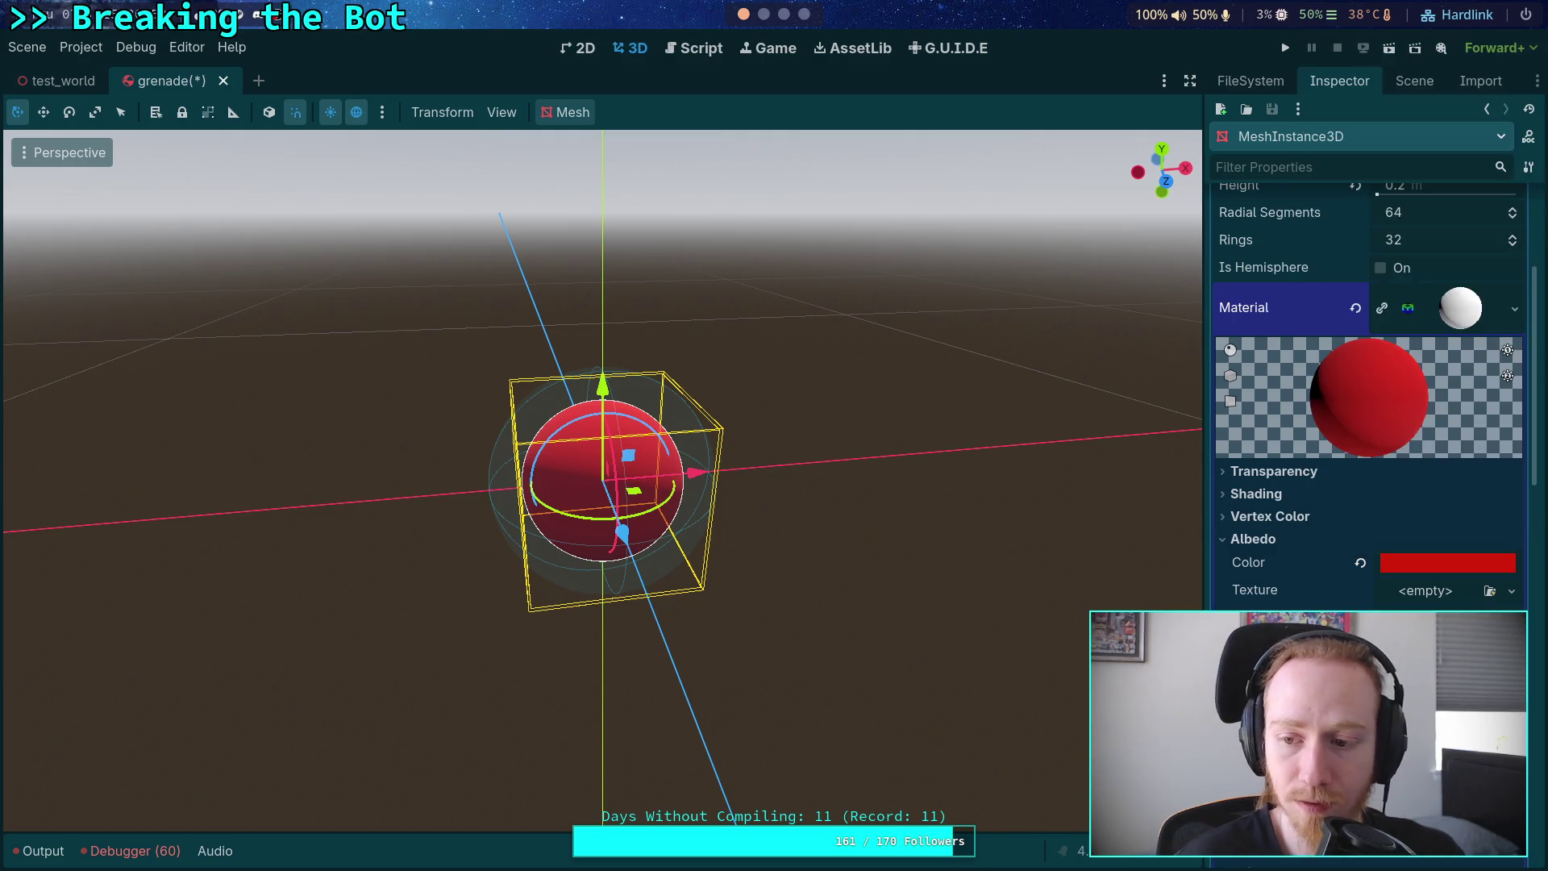
{"action": "left_click", "coordinate": [911, 423]}
{"action": "mouse_move", "coordinate": [922, 418]}
{"action": "left_mouse_down"}
{"action": "mouse_move", "coordinate": [1115, 539]}
{"action": "mouse_move", "coordinate": [859, 438]}
{"action": "mouse_move", "coordinate": [926, 437]}
{"action": "left_mouse_up"}
Step: Select the Grenade root node and save the grenade scene
{"action": "left_click", "coordinate": [1419, 81]}
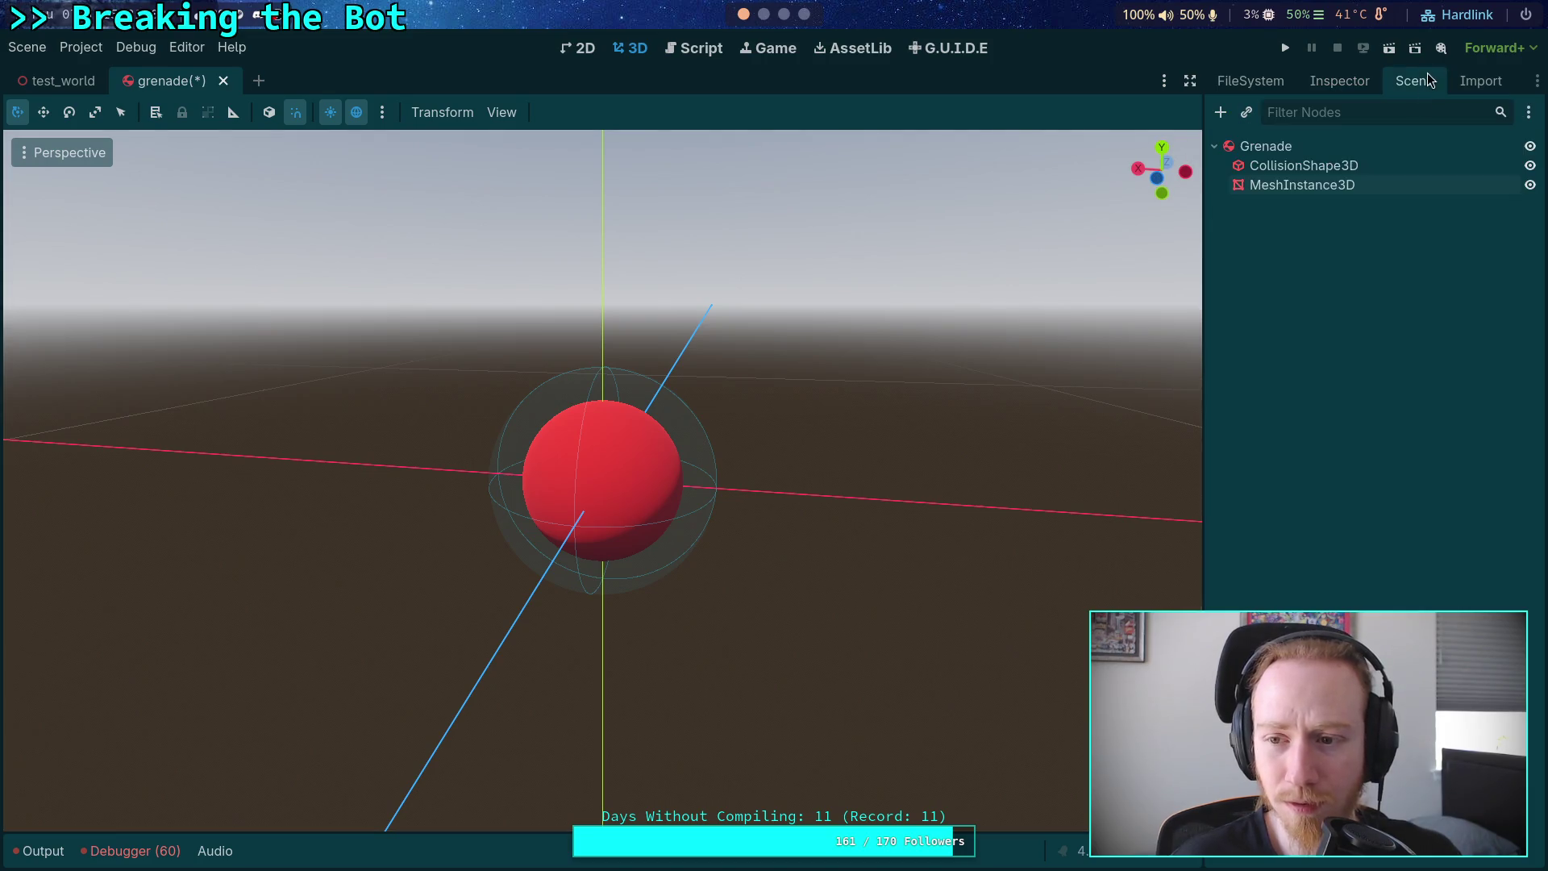
{"action": "left_click", "coordinate": [1285, 141]}
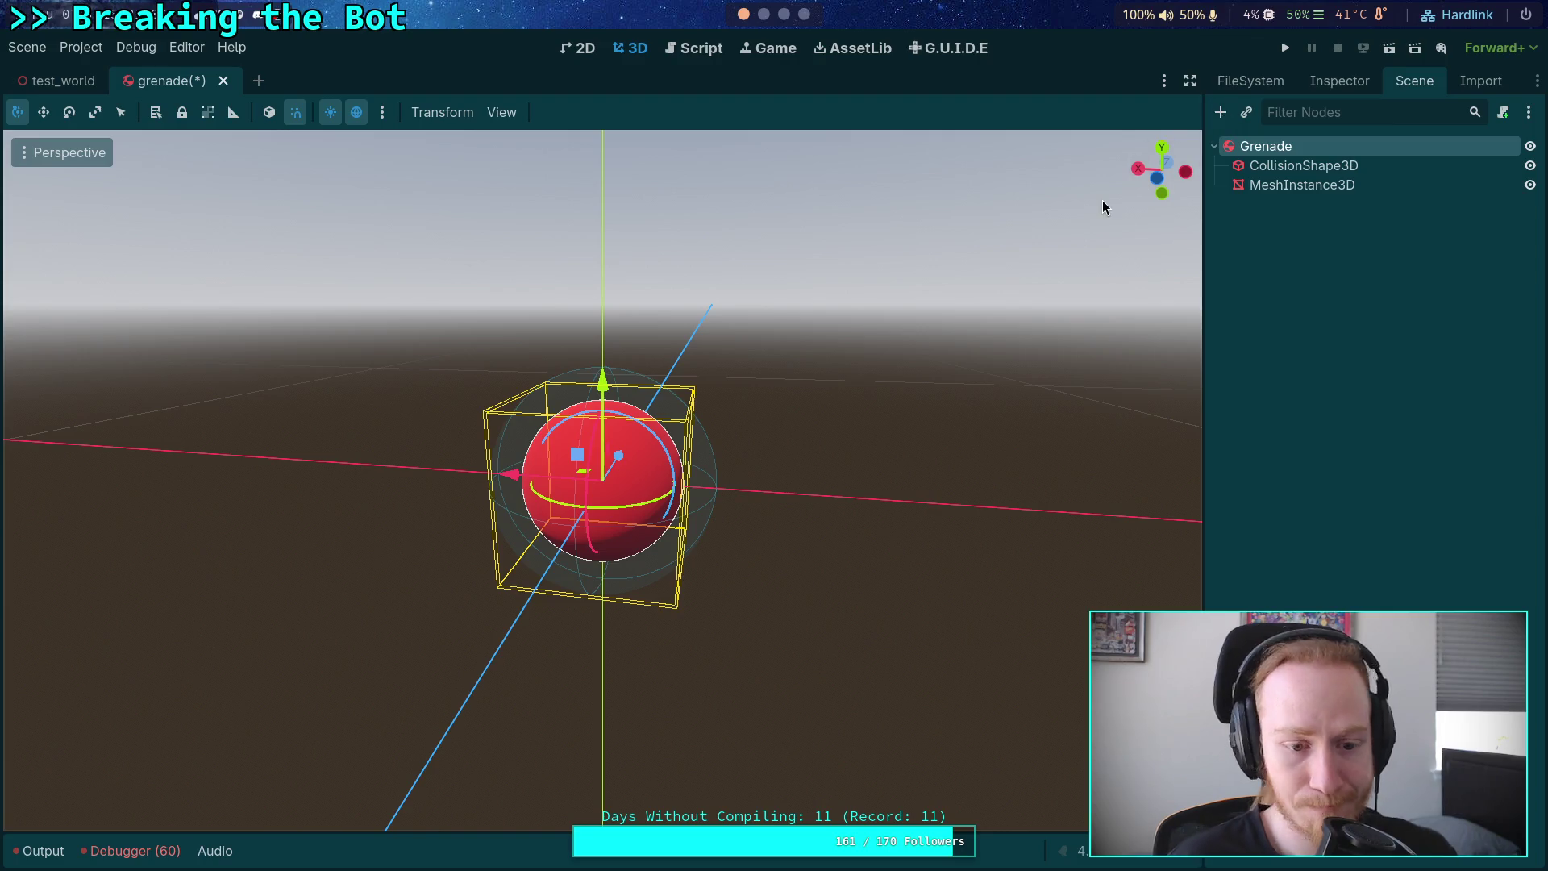
{"action": "key", "text": "ctrl+s"}
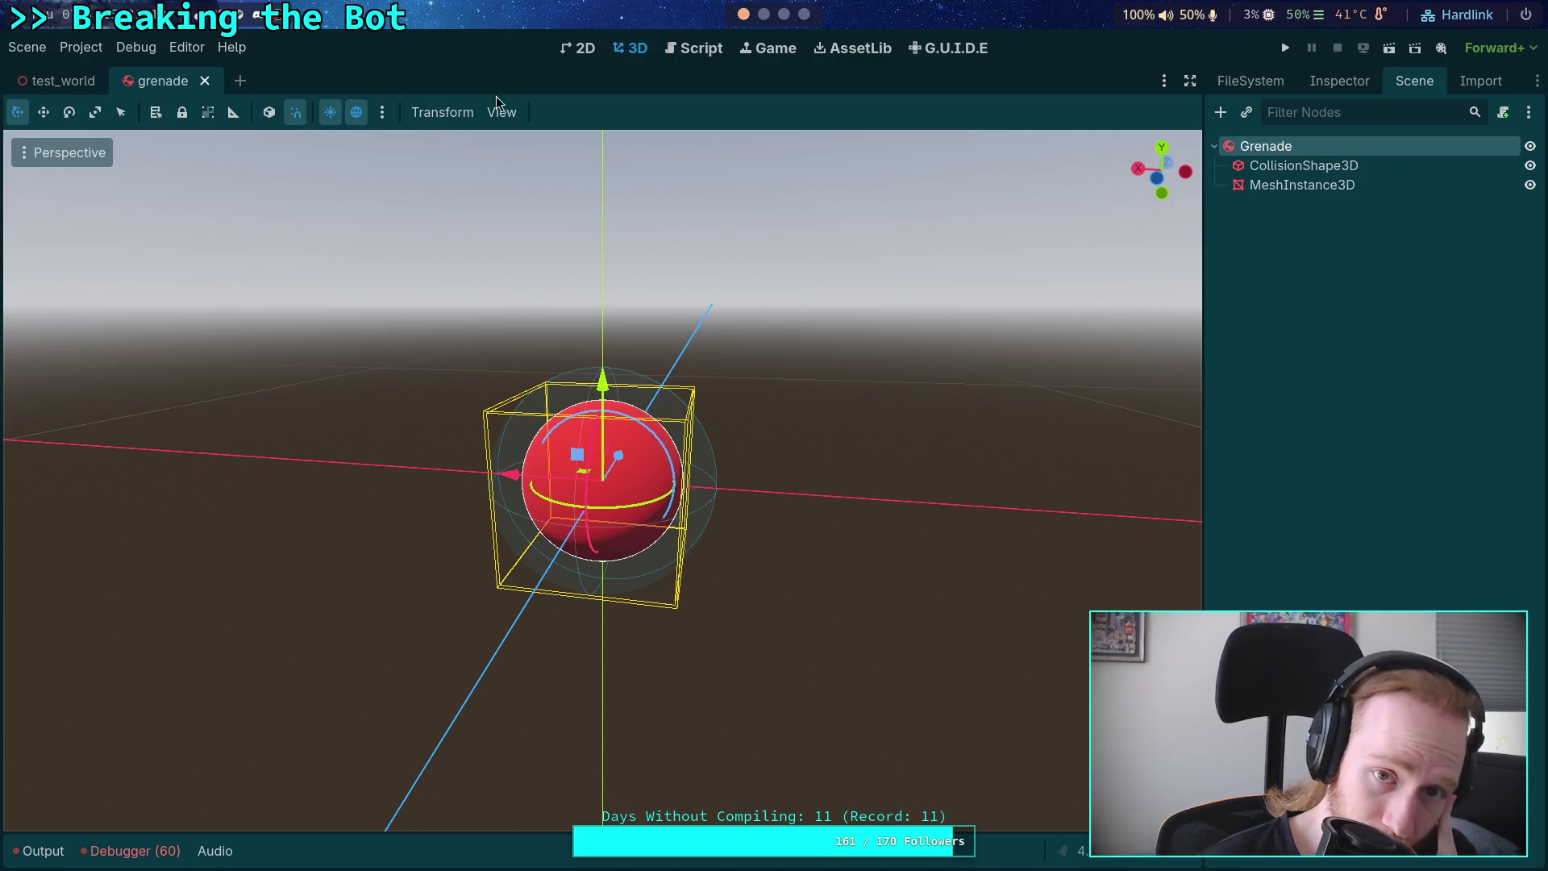
Step: In the script editor, open player.gd from the character > player folder in FileSystem
{"action": "left_click", "coordinate": [690, 51]}
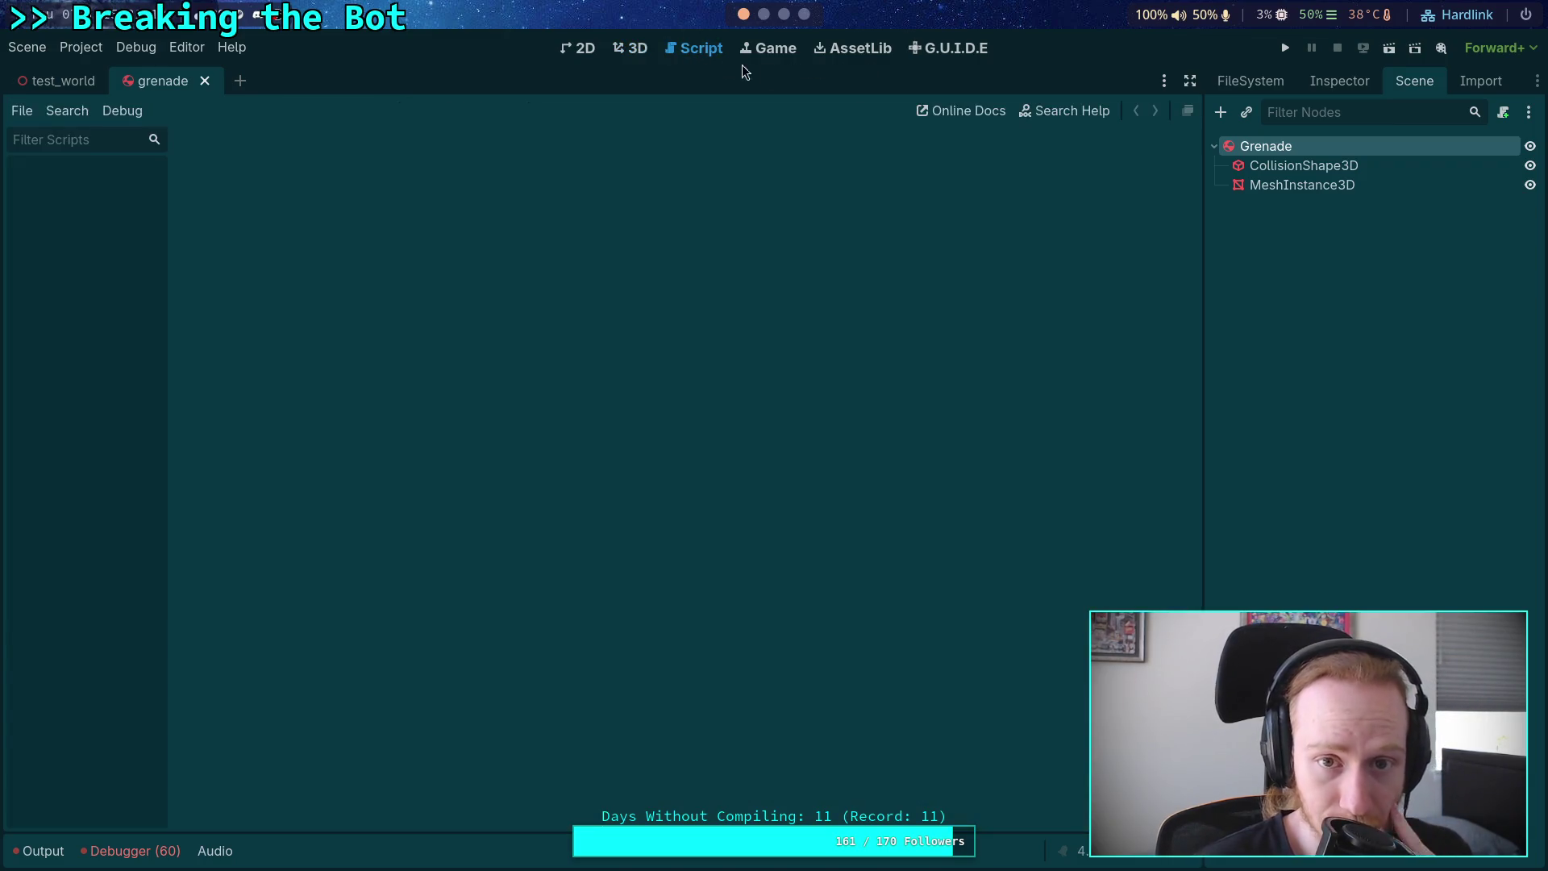
{"action": "left_click", "coordinate": [1340, 81]}
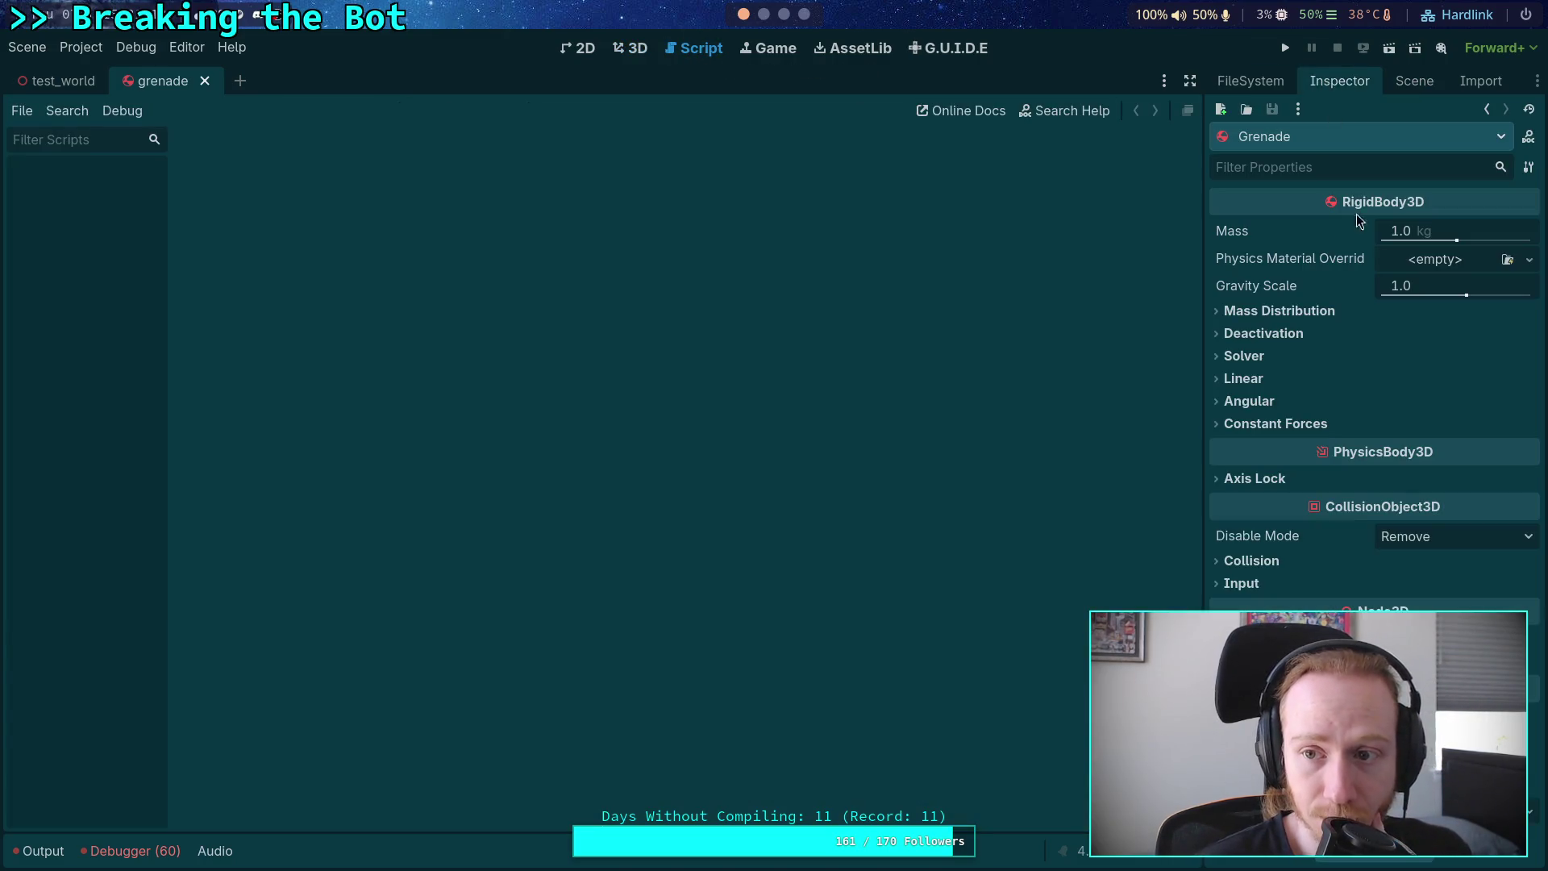
{"action": "left_click", "coordinate": [1419, 80]}
{"action": "left_click", "coordinate": [1251, 81]}
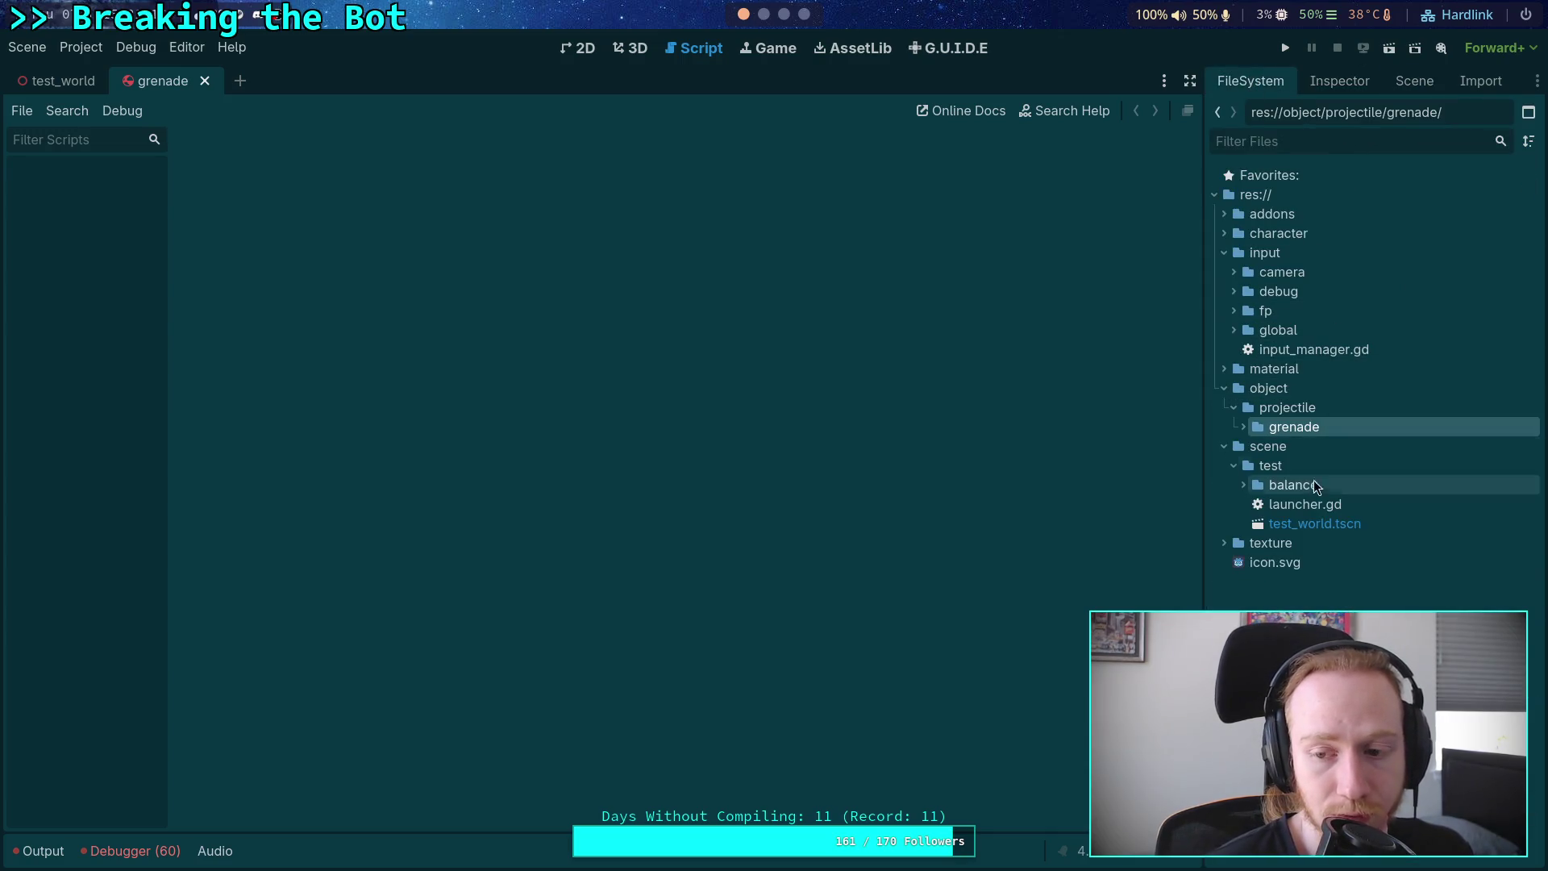
{"action": "left_click", "coordinate": [1224, 253]}
{"action": "left_click", "coordinate": [1224, 233]}
{"action": "double_click", "coordinate": [1273, 350]}
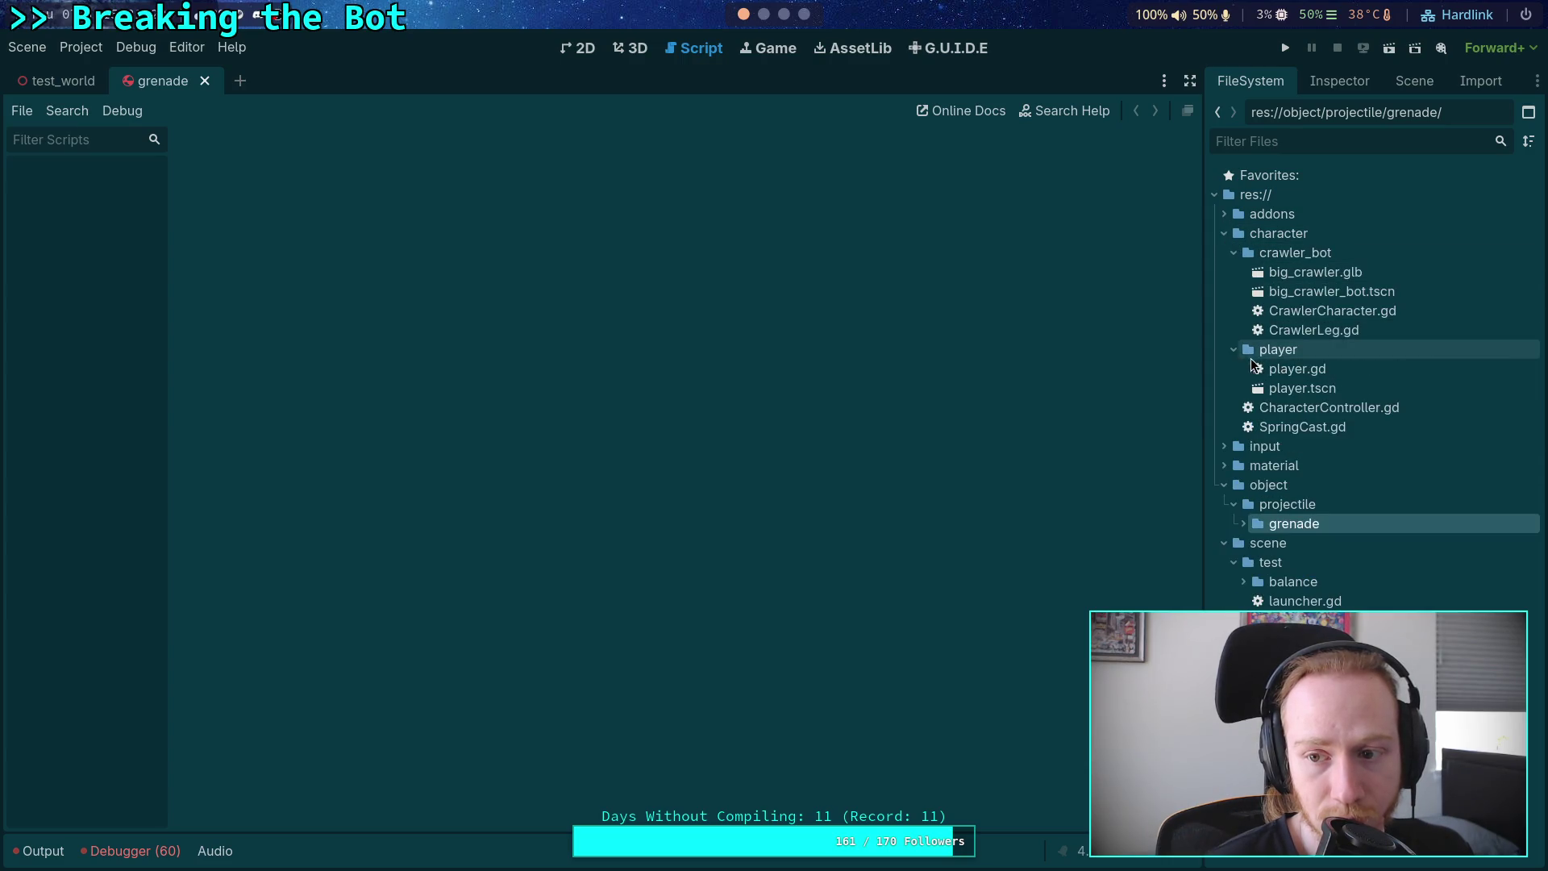
{"action": "double_click", "coordinate": [1297, 368]}
{"action": "scroll", "coordinate": [966, 347], "scroll_direction": "up", "scroll_amount": 6}
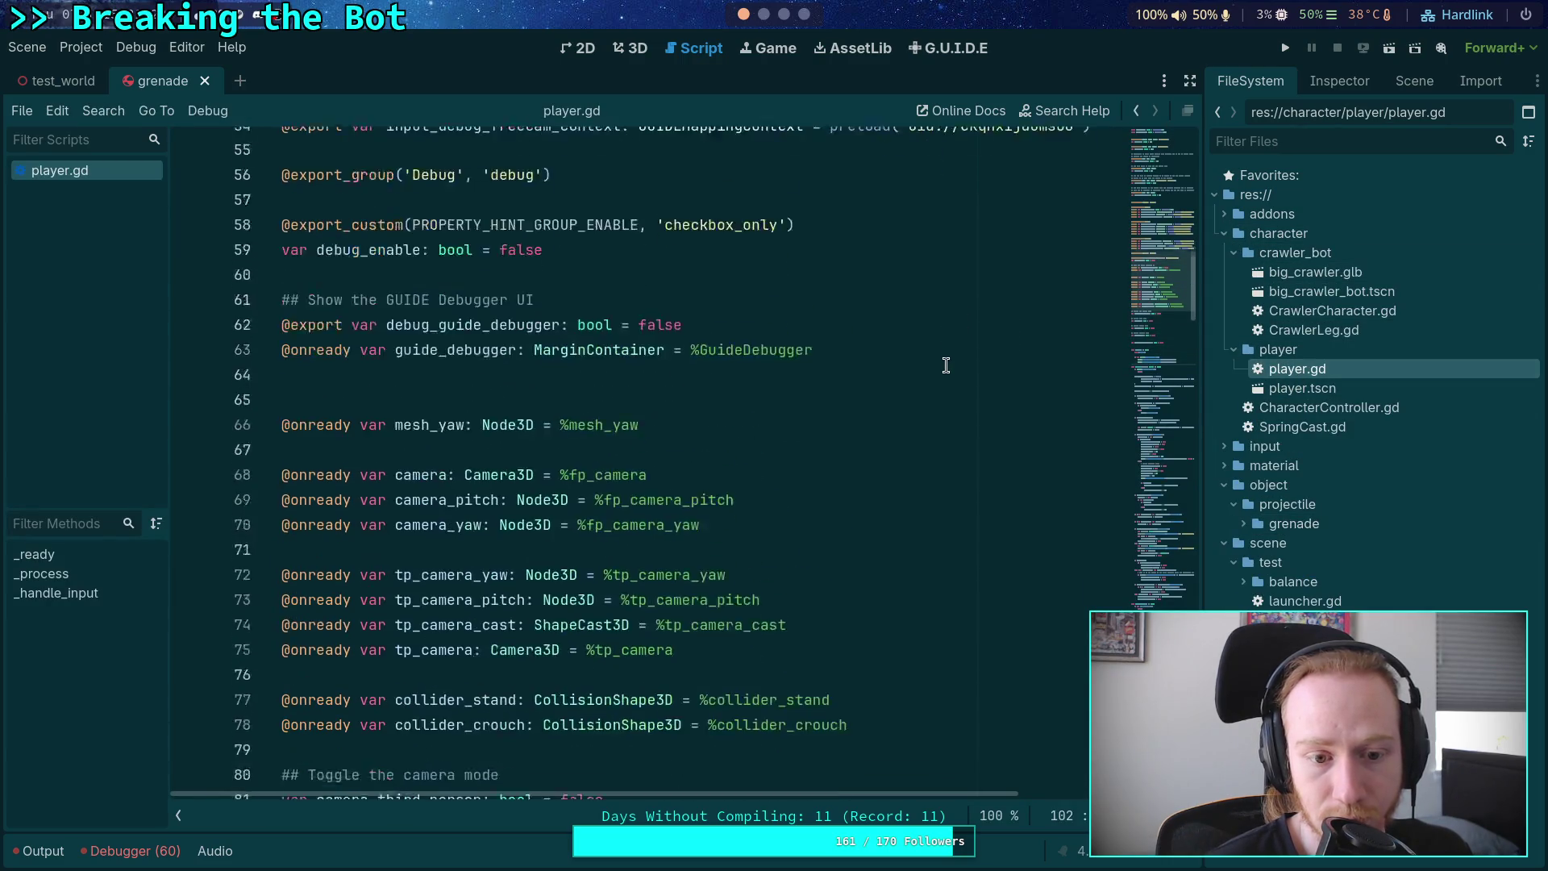
{"action": "scroll", "coordinate": [935, 379], "scroll_direction": "up", "scroll_amount": 3}
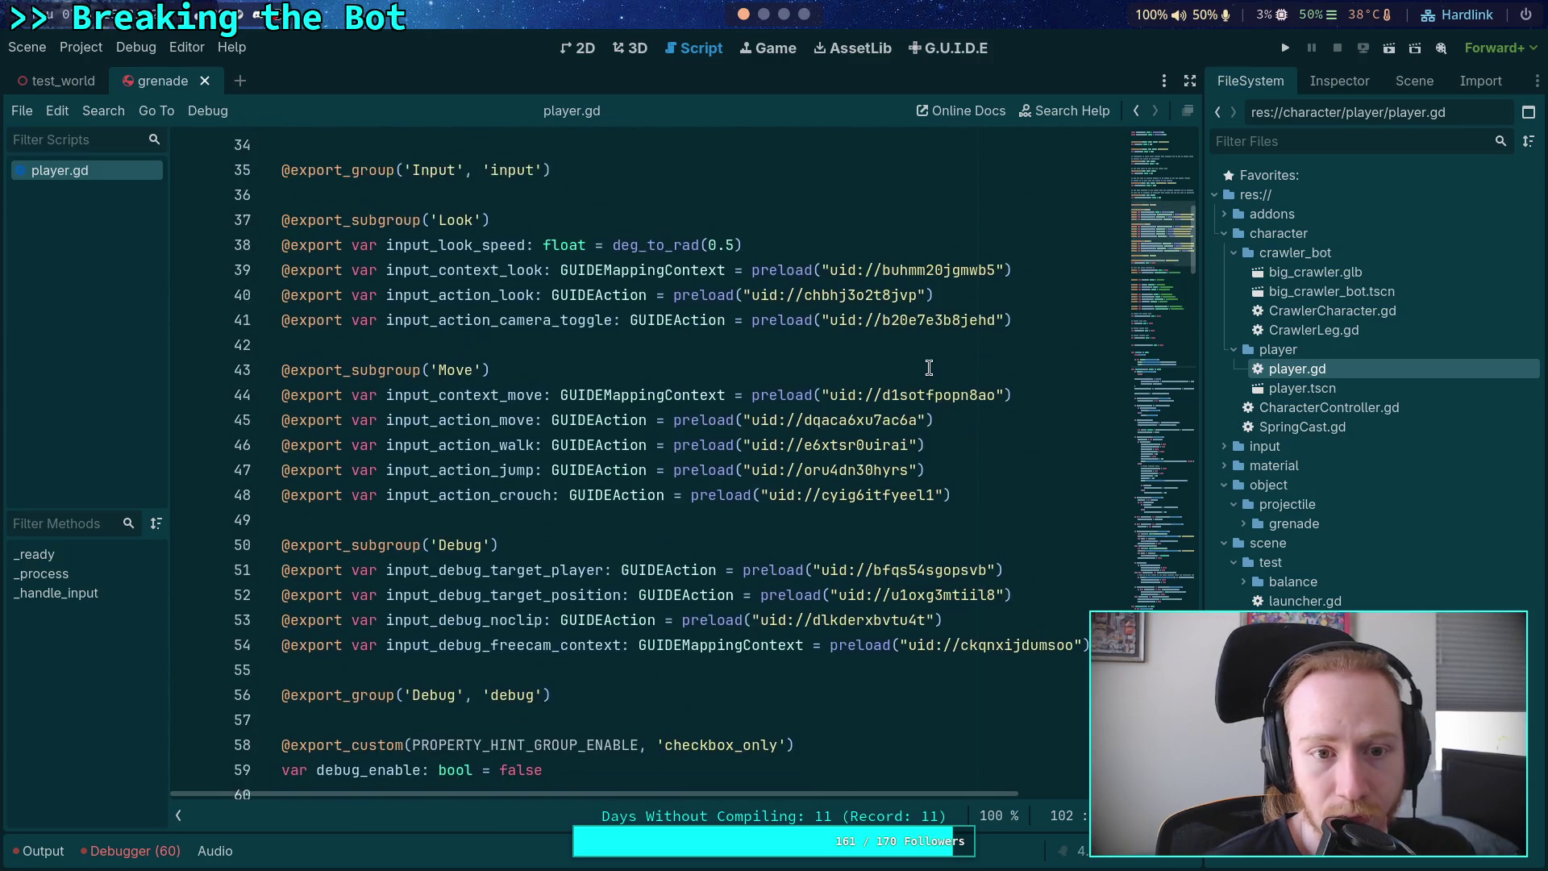
{"action": "scroll", "coordinate": [952, 403], "scroll_direction": "down", "scroll_amount": 2}
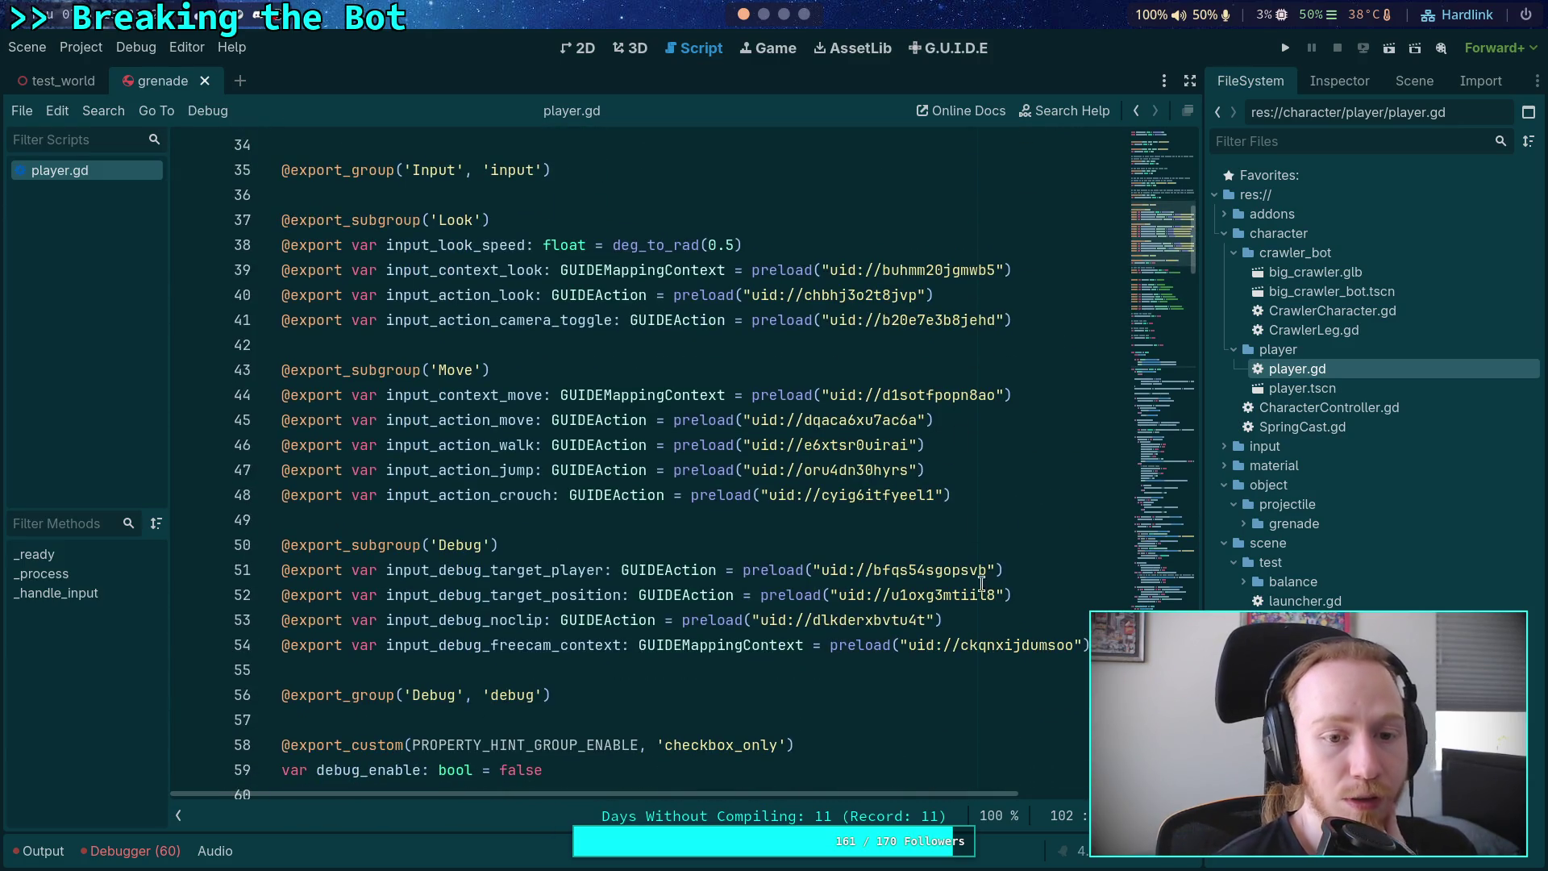
{"action": "left_click", "coordinate": [1035, 524]}
{"action": "left_click", "coordinate": [1040, 498]}
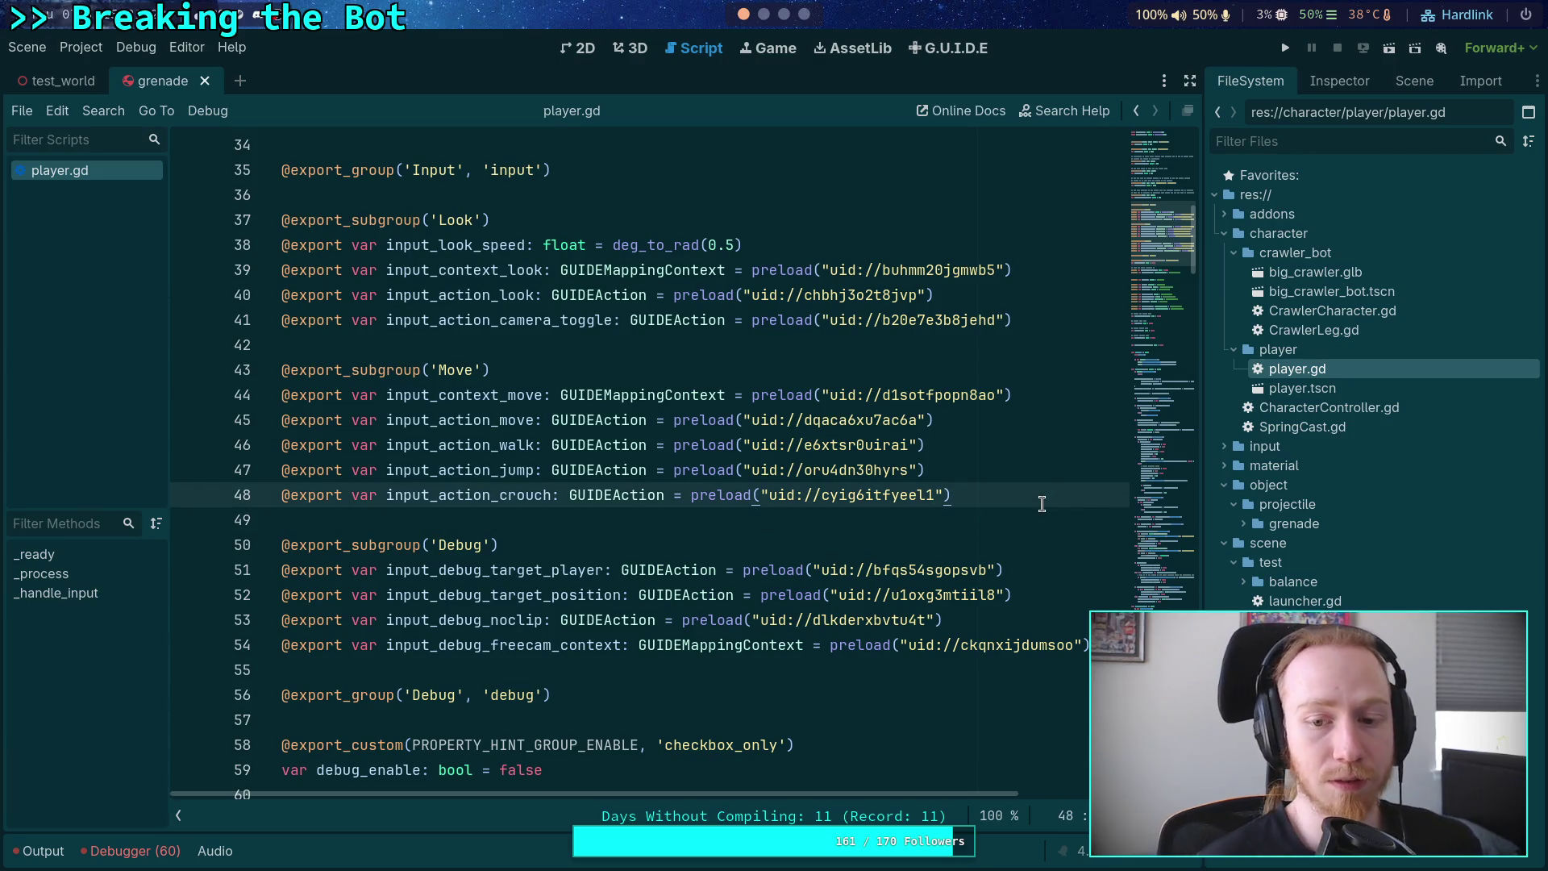
{"action": "key", "text": "Return"}
{"action": "key", "text": "Return"}
{"action": "type", "text": "export_sub"}
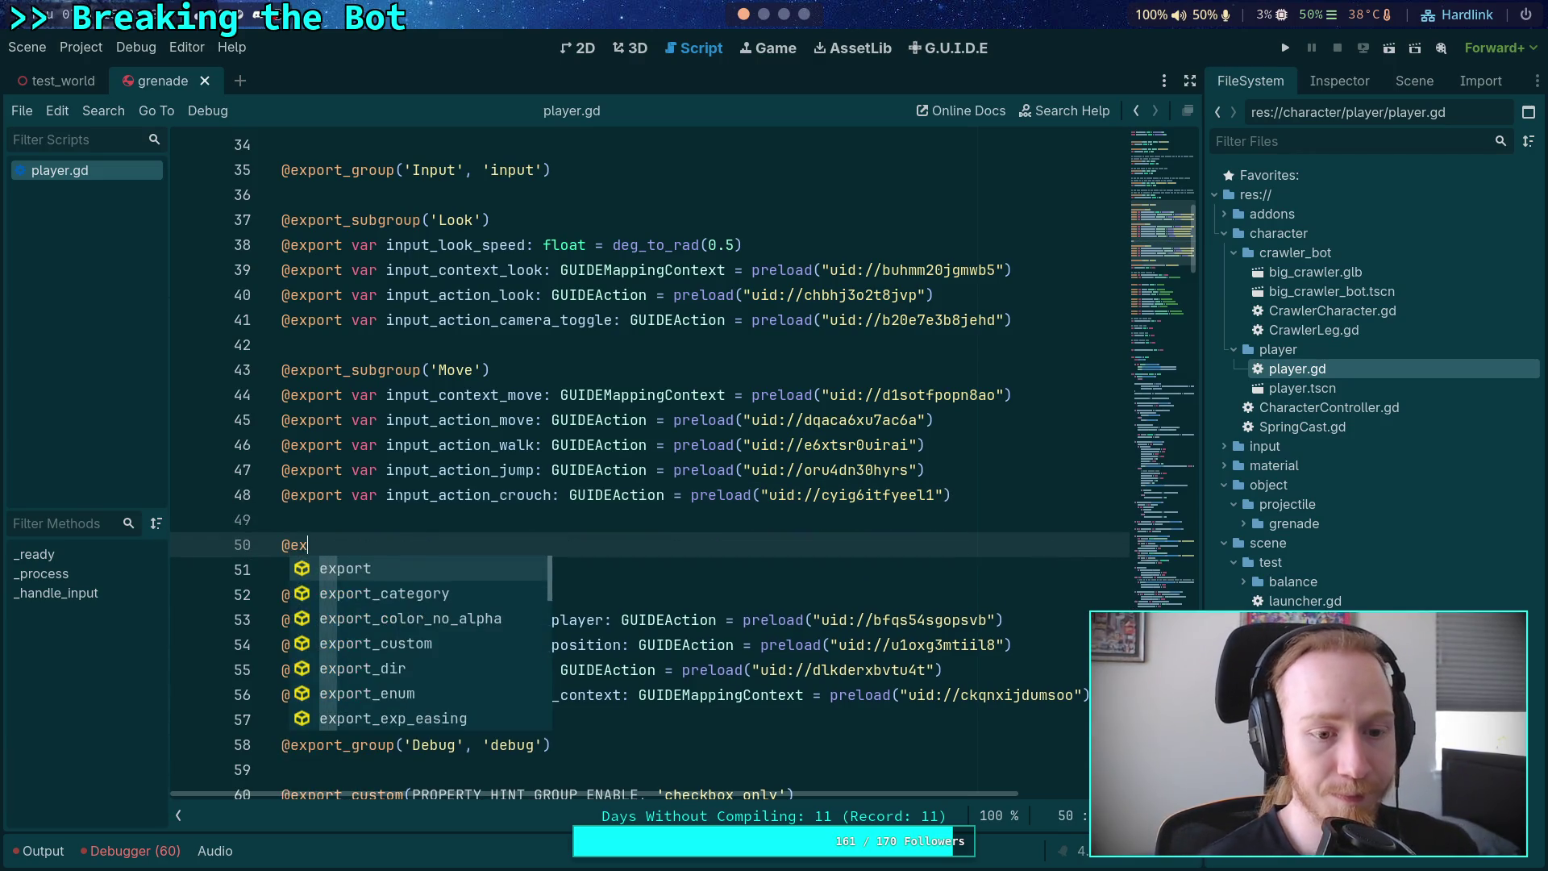
{"action": "key", "text": "Return"}
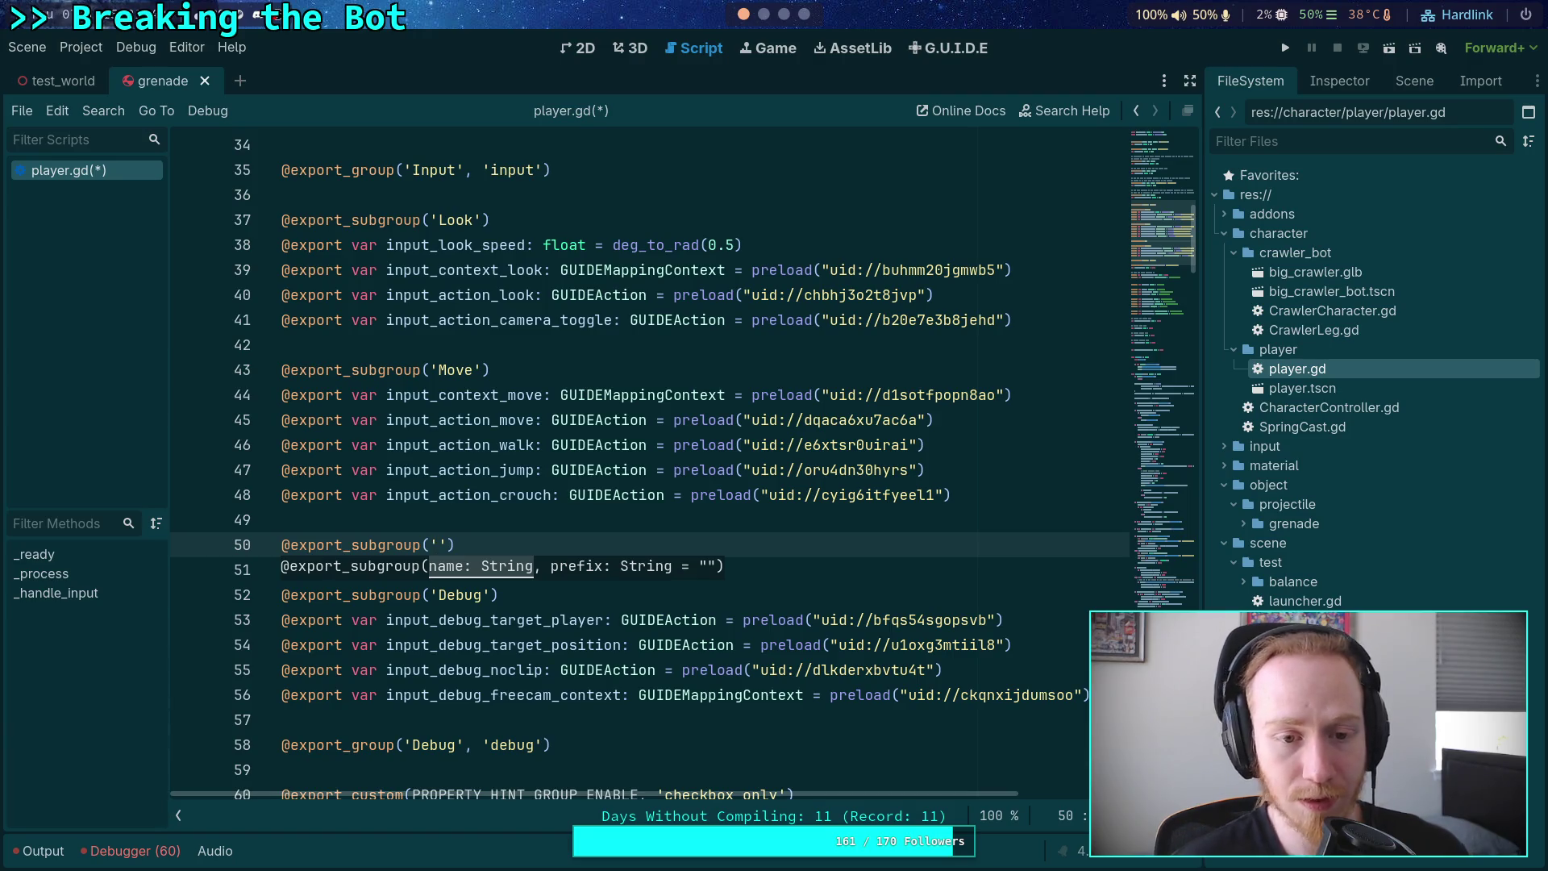
{"action": "type", "text": "Combat"}
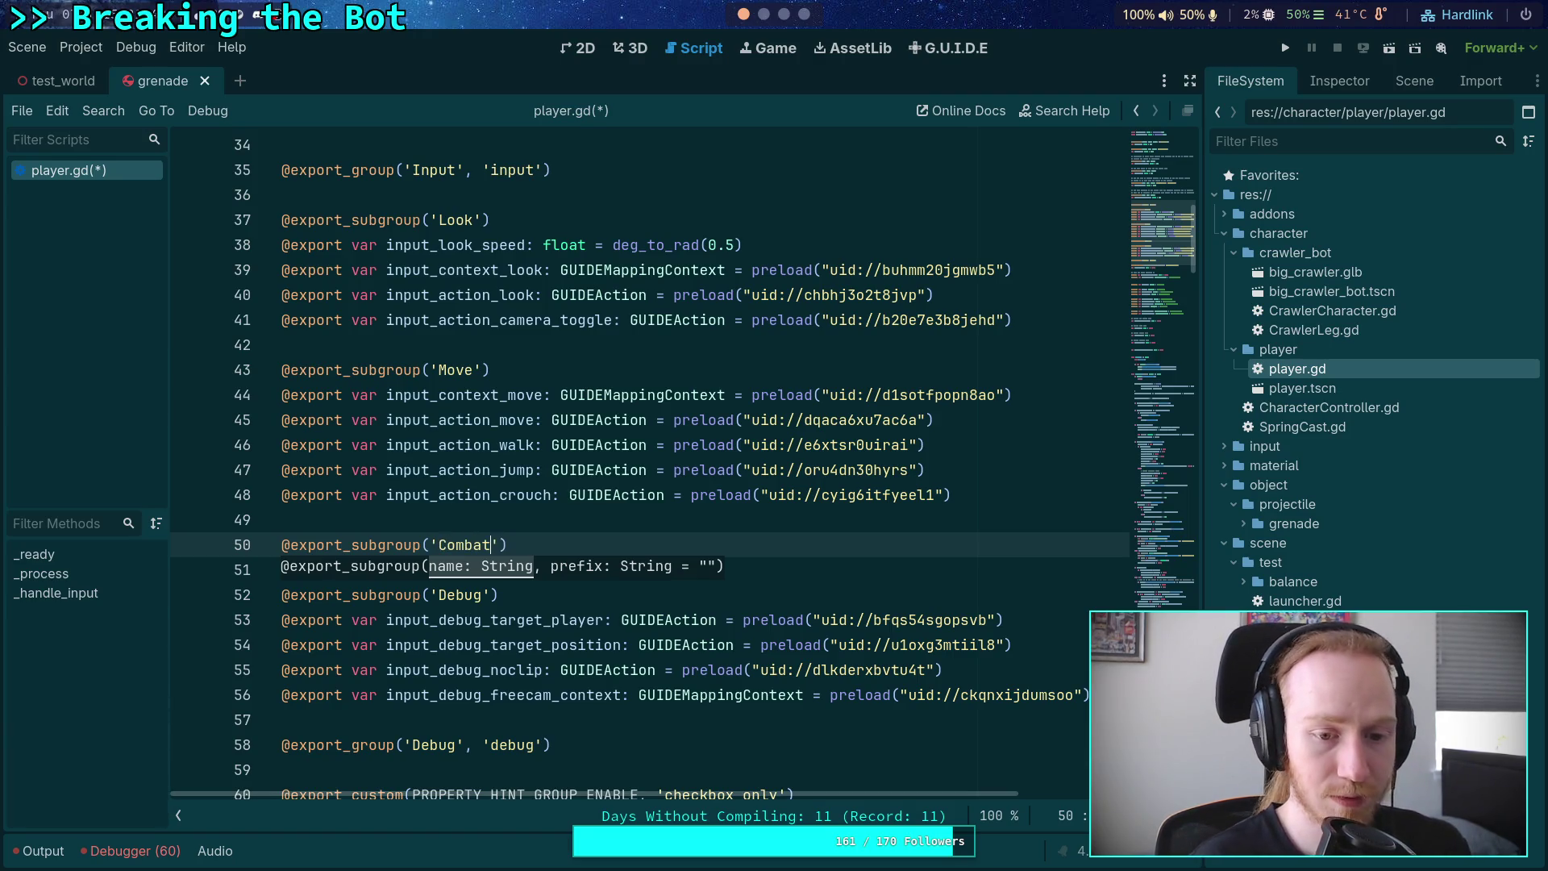
{"action": "key", "text": "End"}
{"action": "key", "text": "Return"}
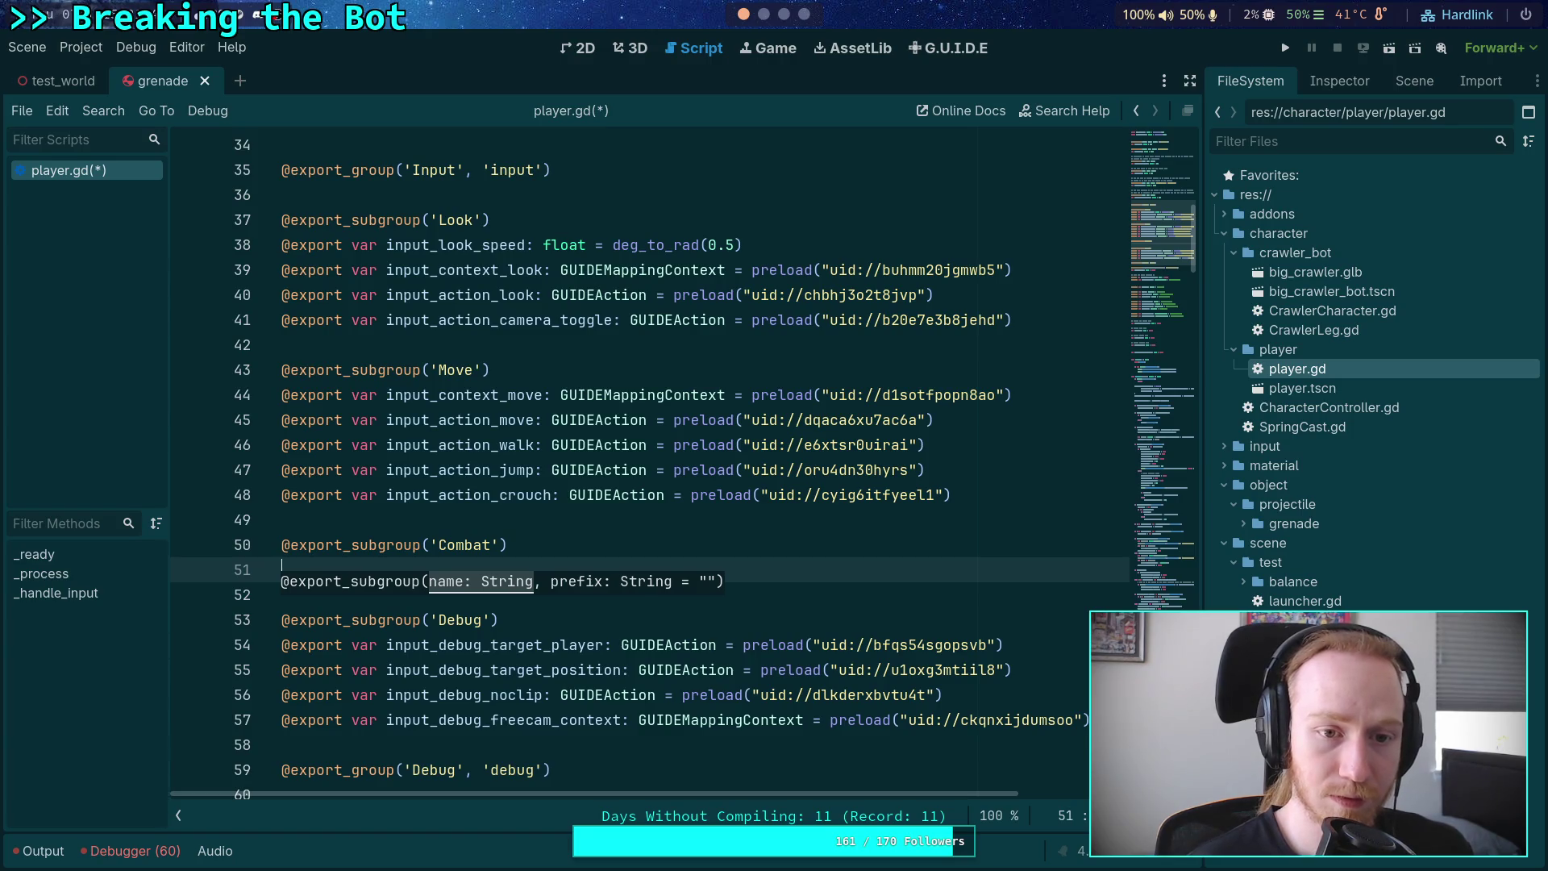
Step: Declare an exported input_action_shoot GUIDEAction preloading shoot.tres, then save player.gd
{"action": "type", "text": "@export var input_actuon"}
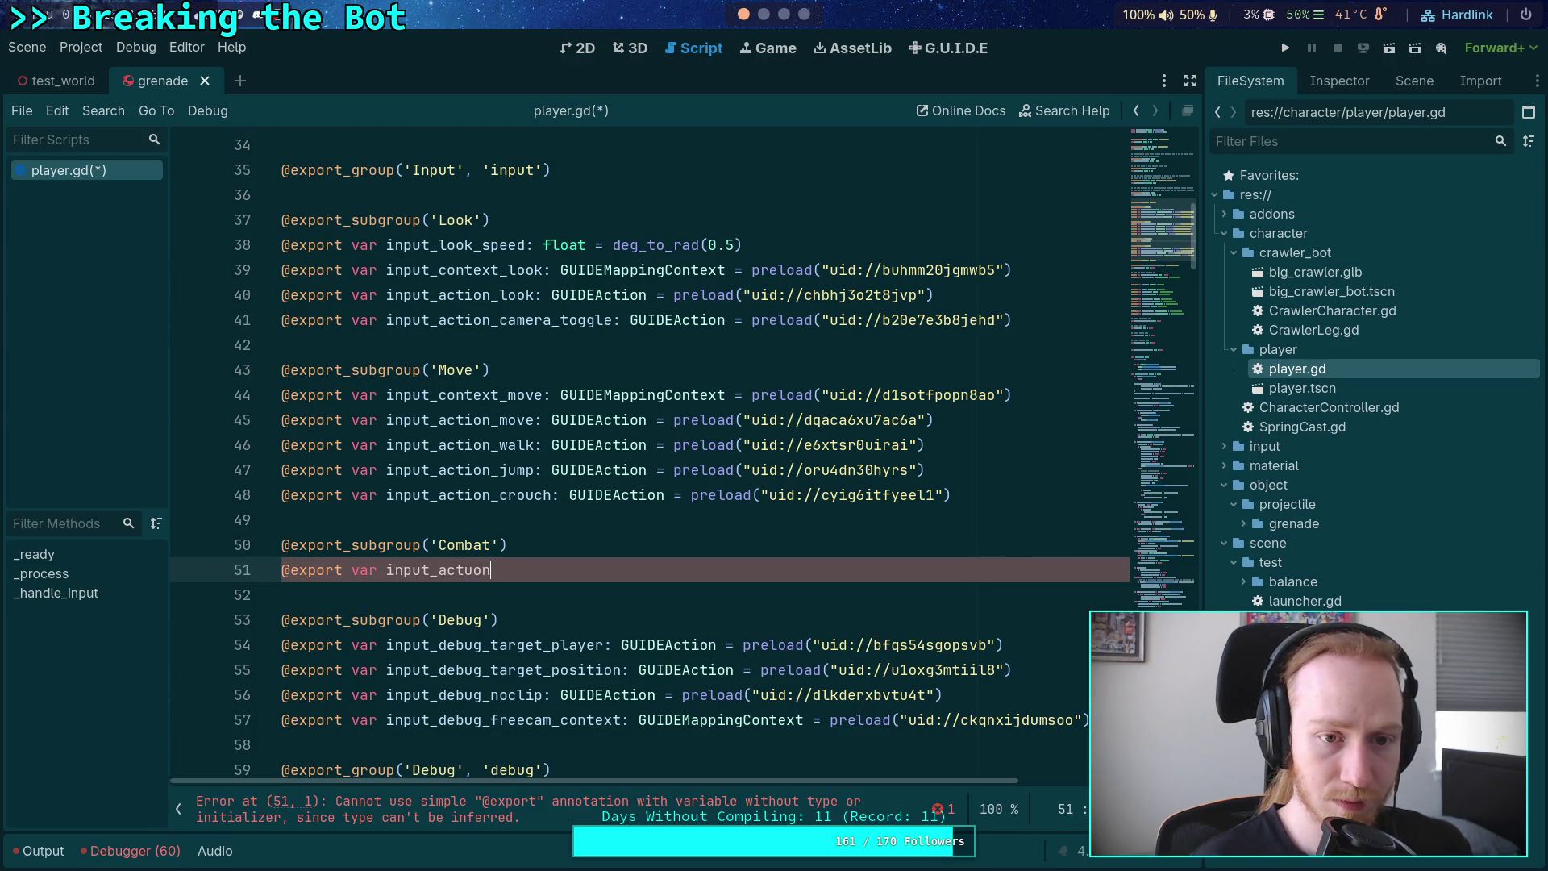
{"action": "type", "text": "shoot: "}
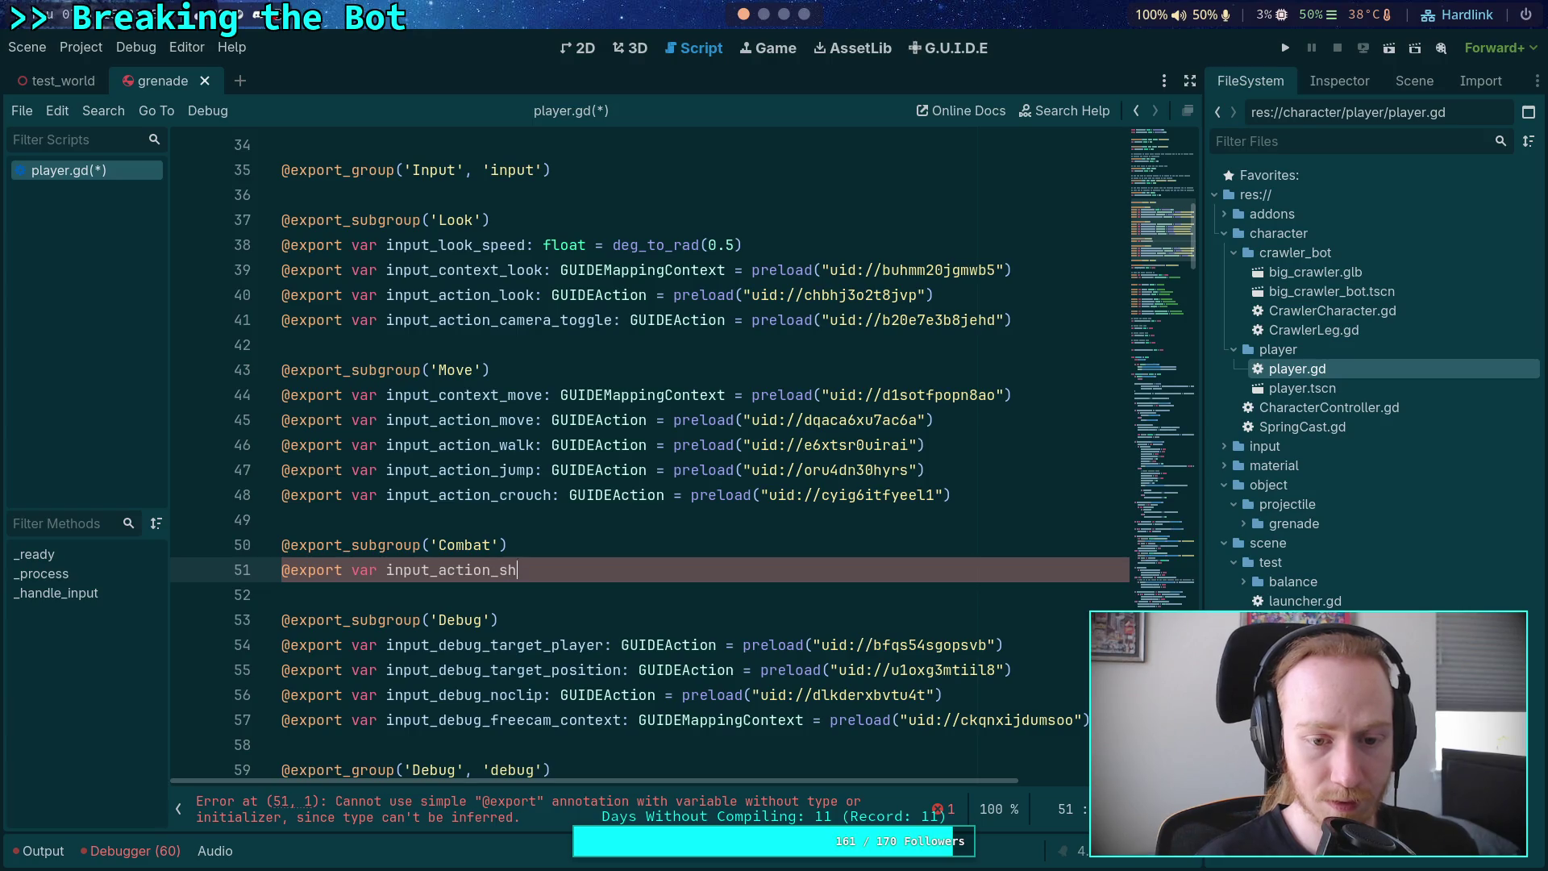
{"action": "type", "text": "GUI"}
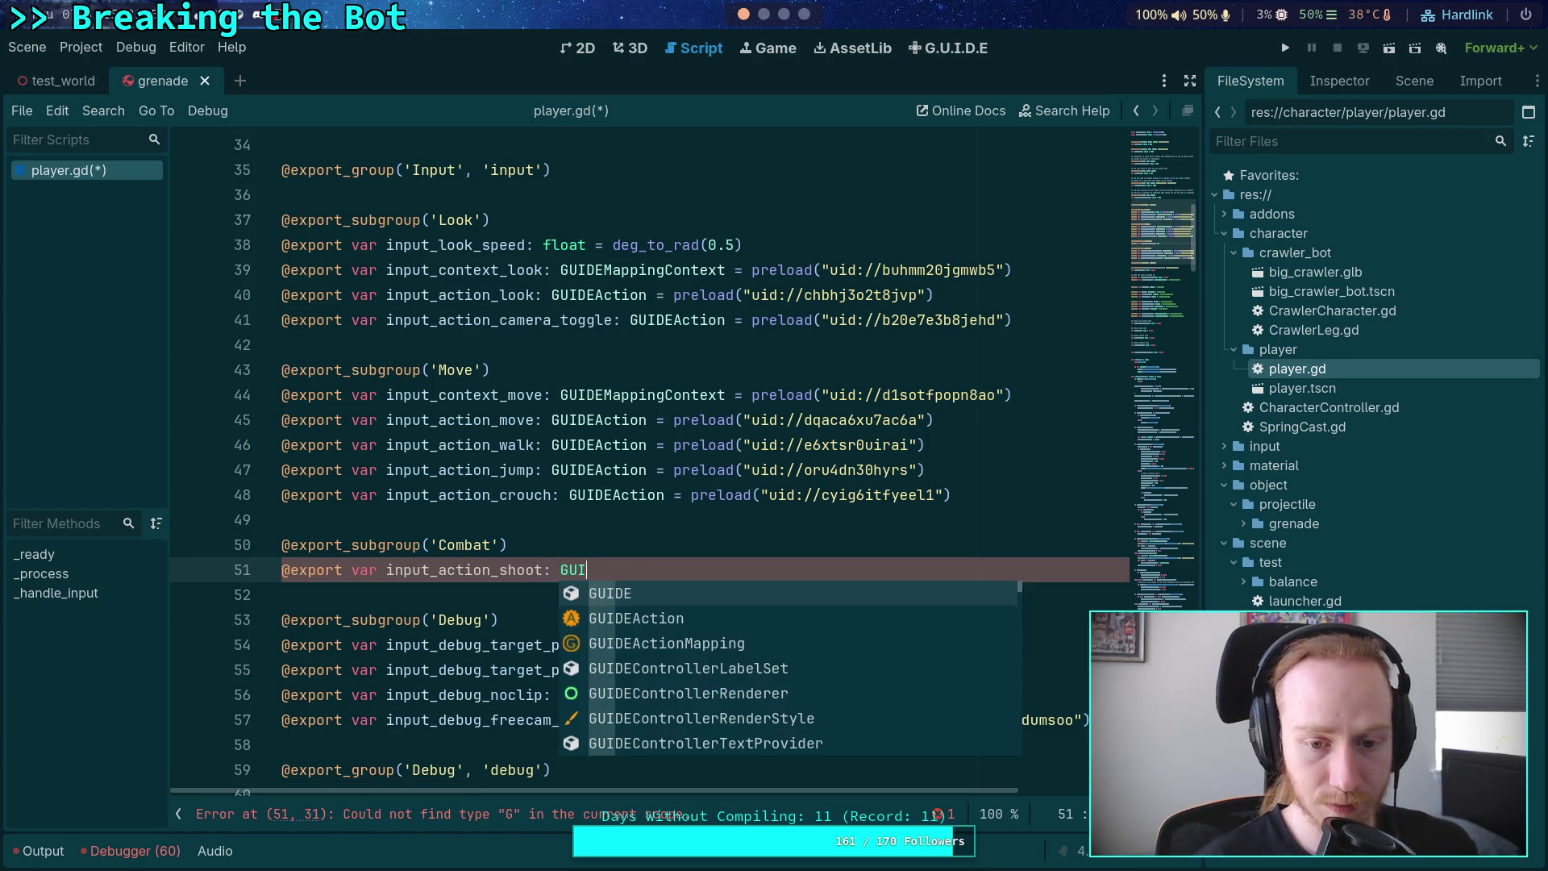
{"action": "key", "text": "Return"}
{"action": "type", "text": "="}
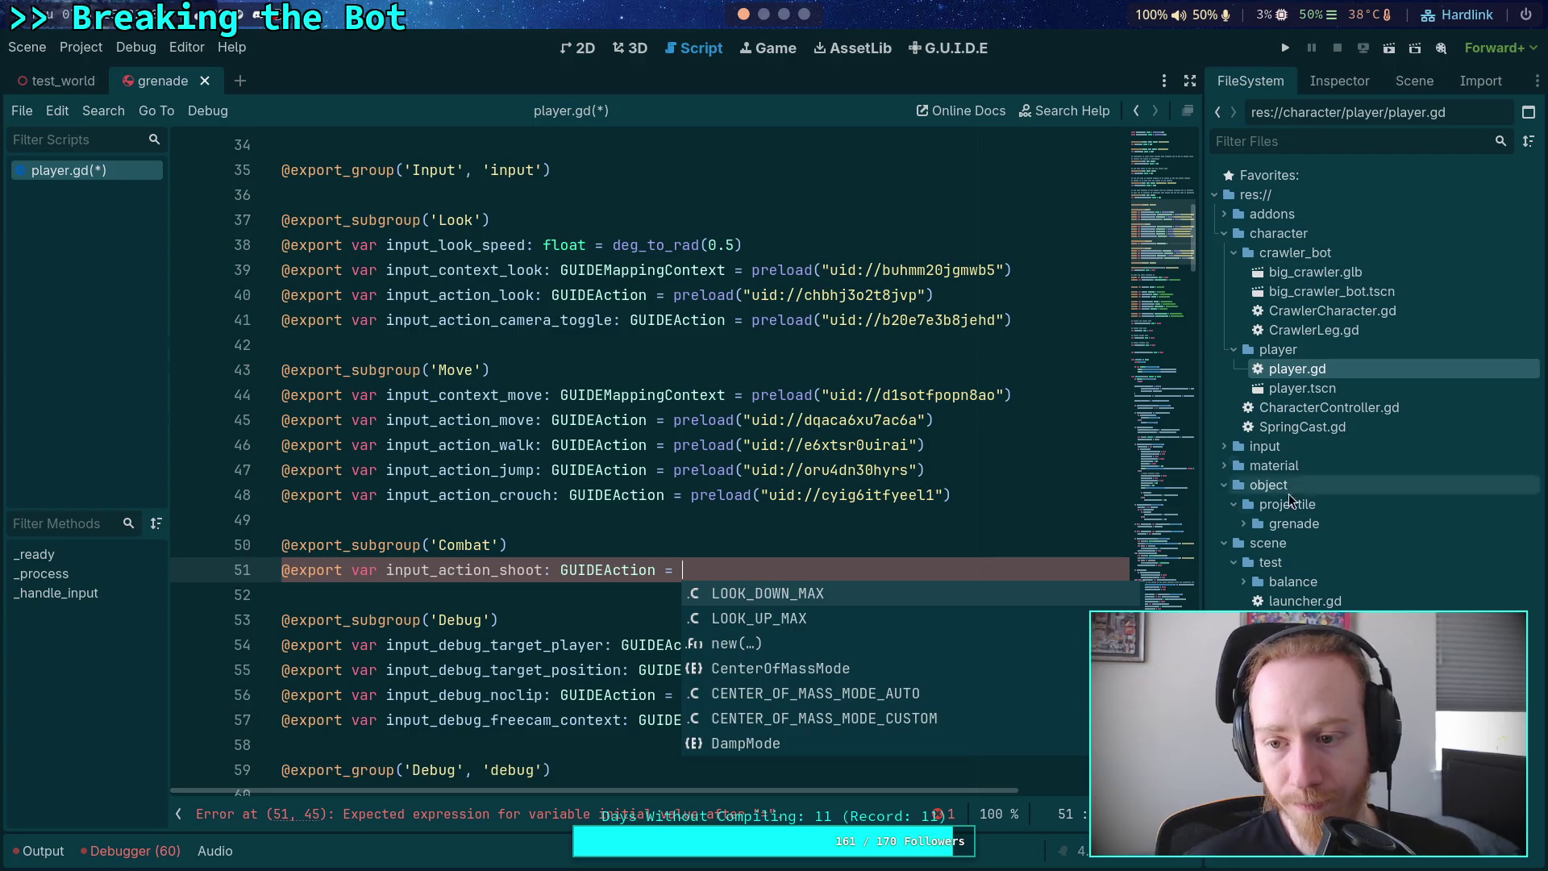
{"action": "left_click", "coordinate": [1225, 447]}
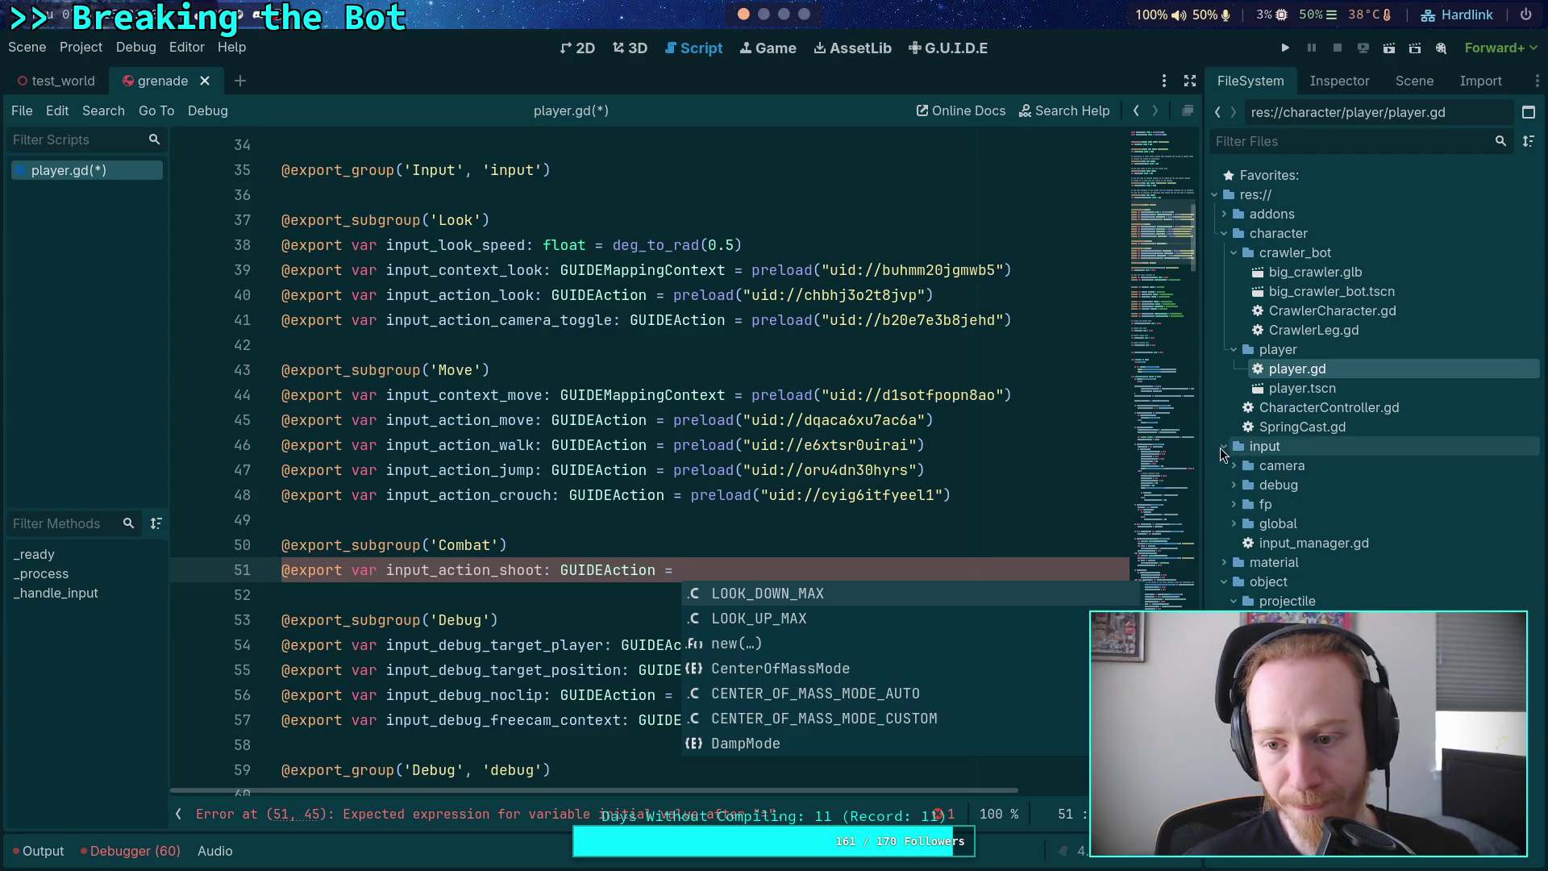
{"action": "left_click", "coordinate": [1233, 504]}
{"action": "mouse_move", "coordinate": [1308, 600]}
{"action": "left_mouse_down"}
{"action": "mouse_move", "coordinate": [1327, 604]}
{"action": "mouse_move", "coordinate": [734, 569]}
{"action": "left_mouse_up"}
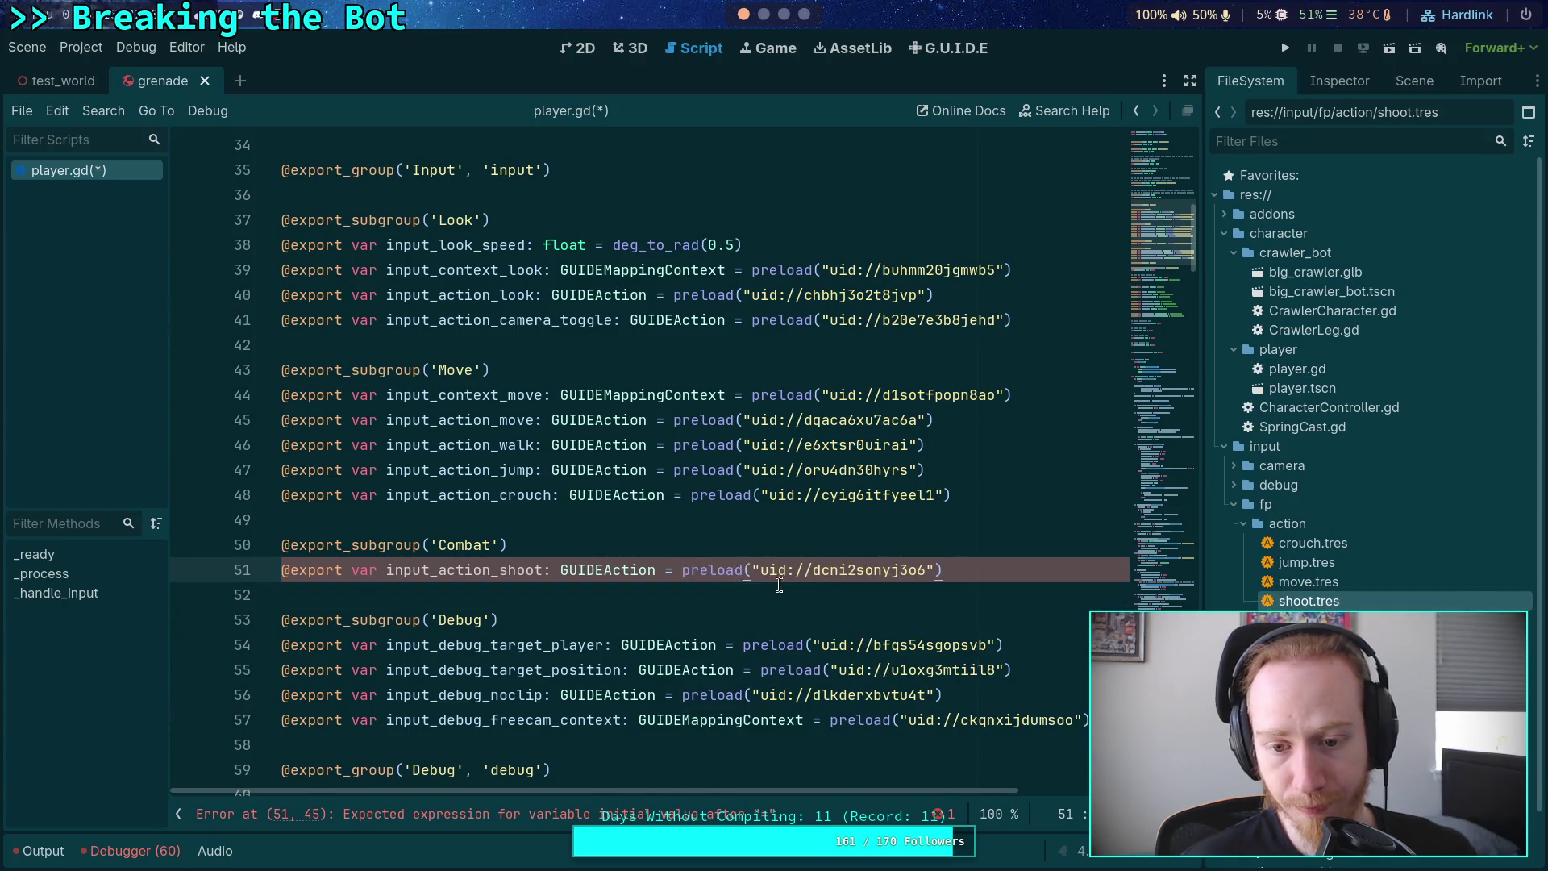
{"action": "key", "text": "Return"}
{"action": "key", "text": "ctrl+s"}
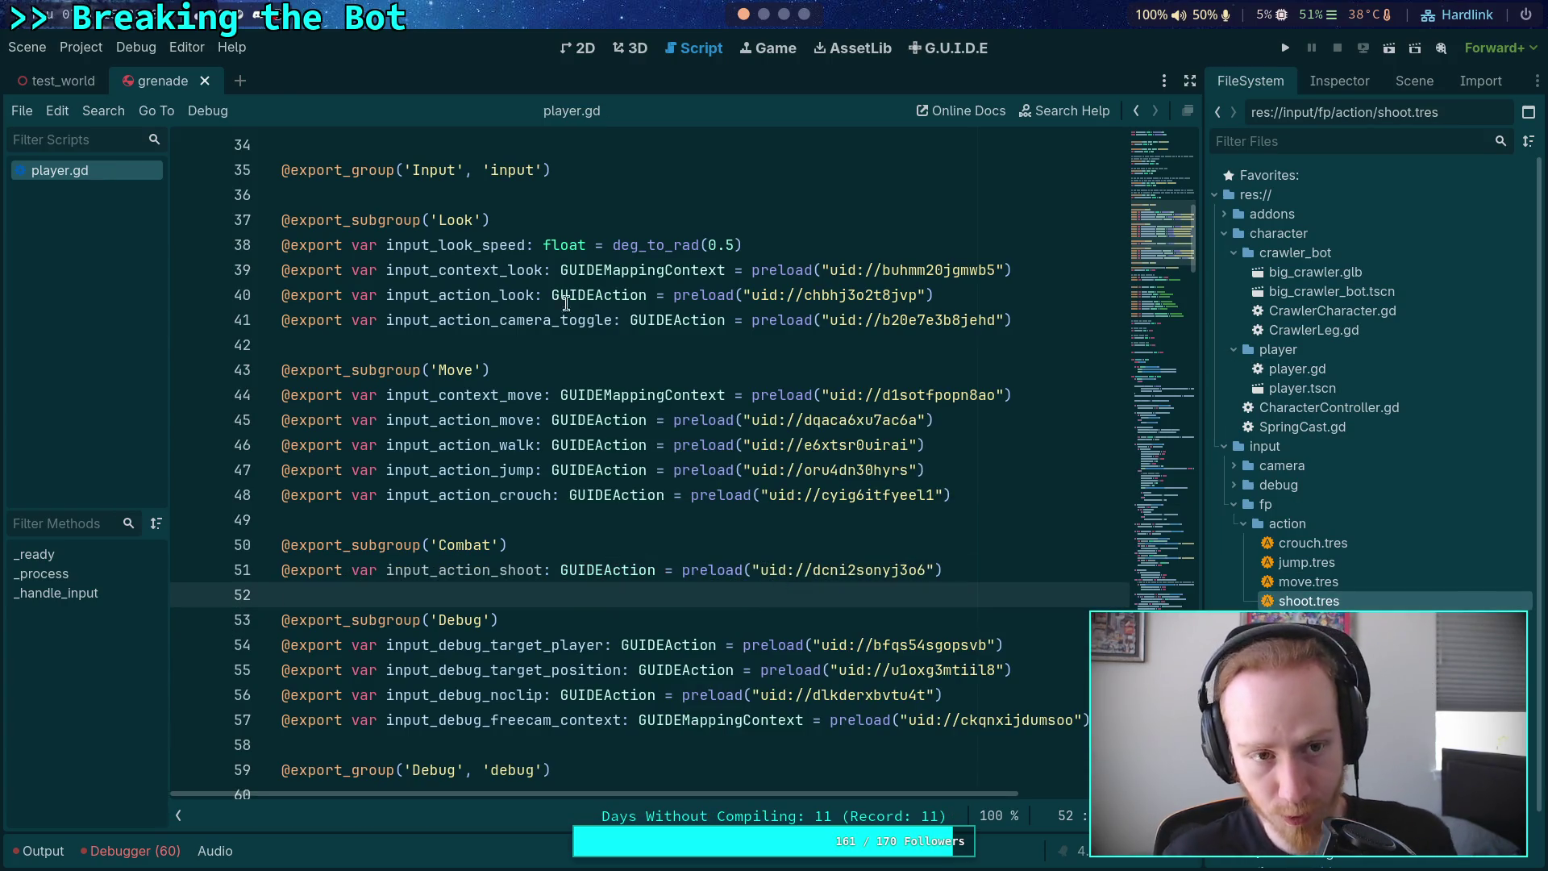
Step: Close the grenade scene, check the Player's Input properties, and save test_world
{"action": "left_click", "coordinate": [204, 81]}
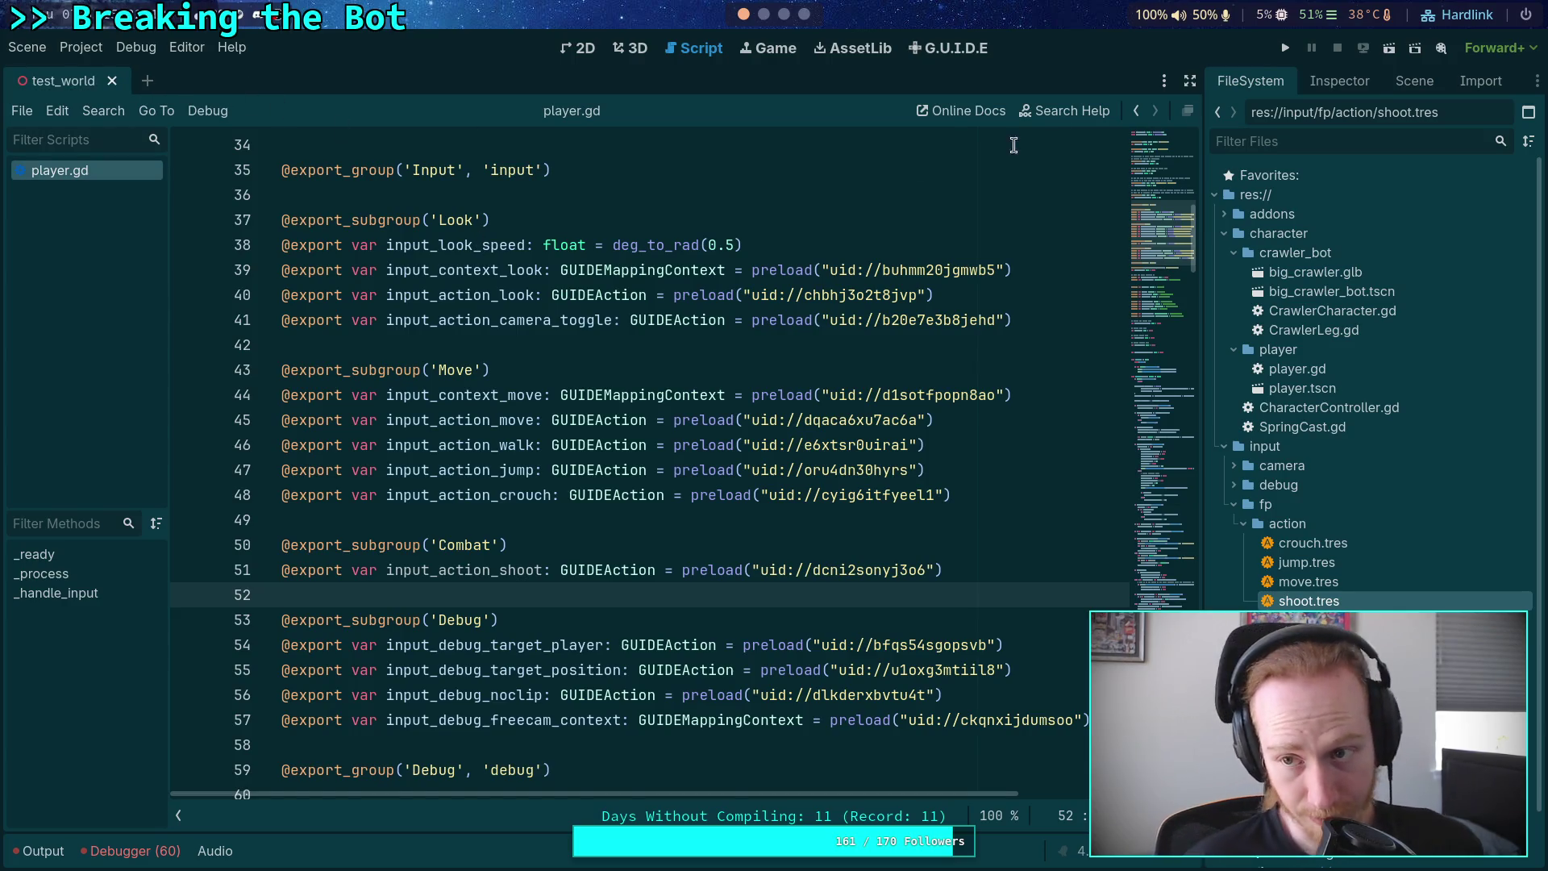
{"action": "left_click", "coordinate": [1339, 81]}
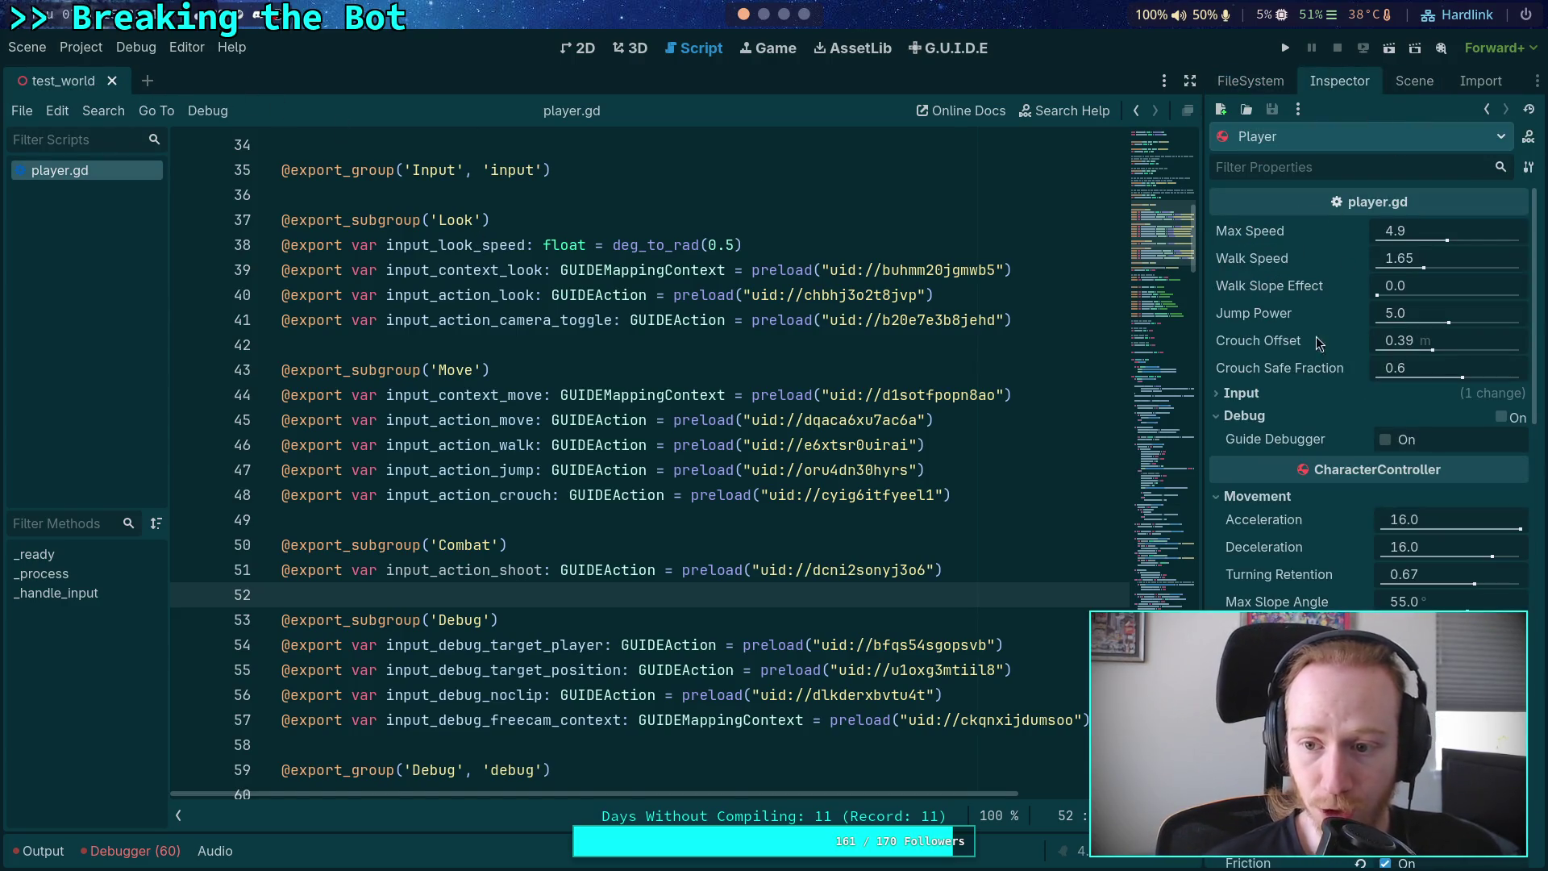
{"action": "left_click", "coordinate": [1293, 390]}
{"action": "scroll", "coordinate": [1348, 577], "scroll_direction": "down", "scroll_amount": 5}
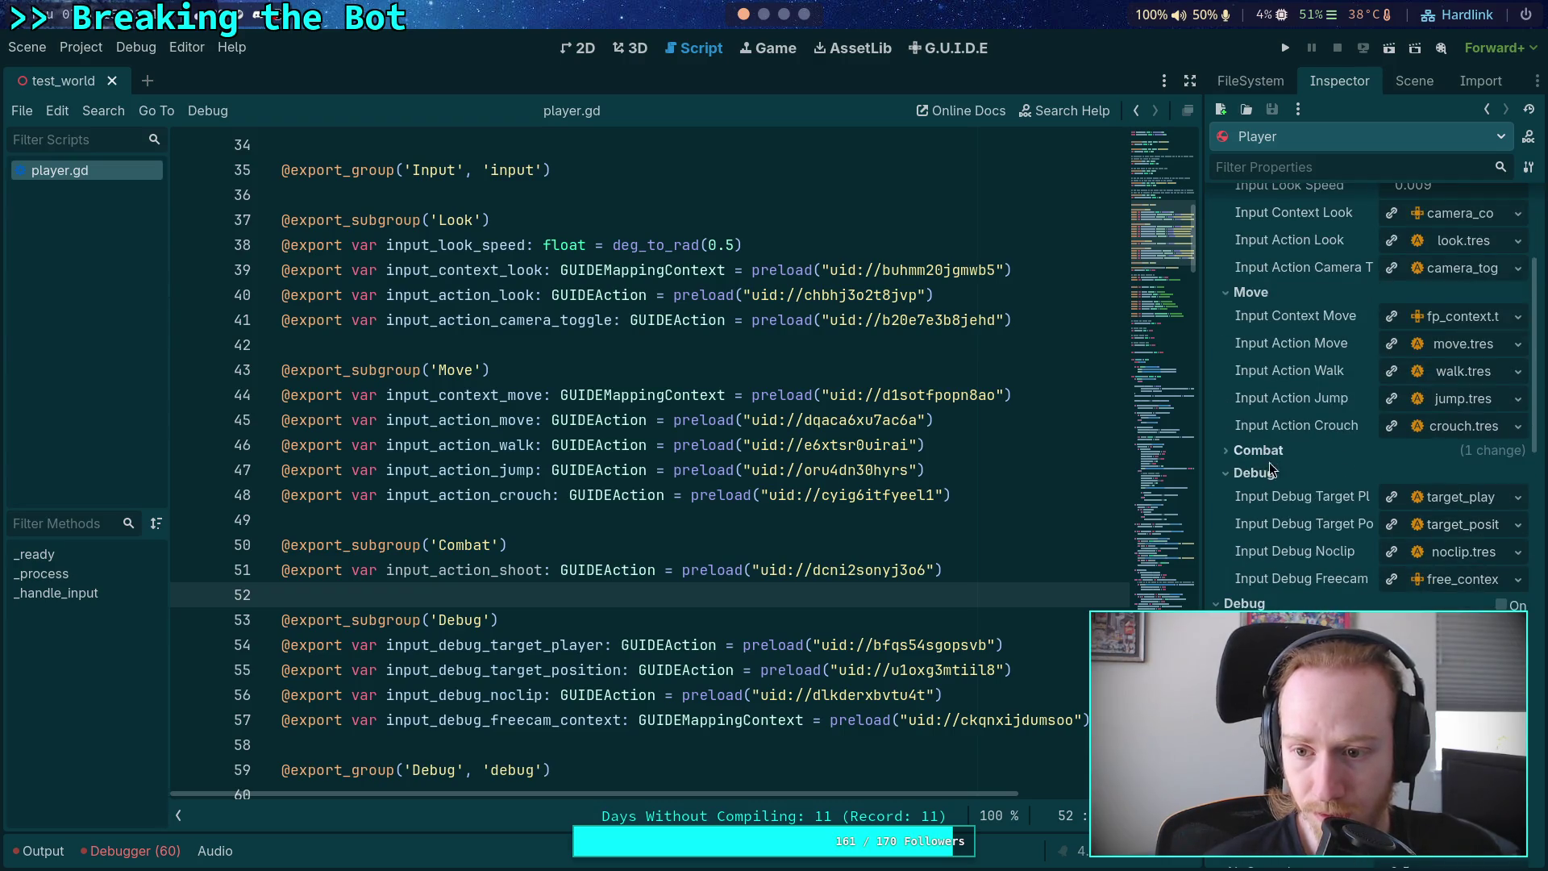
{"action": "scroll", "coordinate": [1368, 482], "scroll_direction": "up", "scroll_amount": 2}
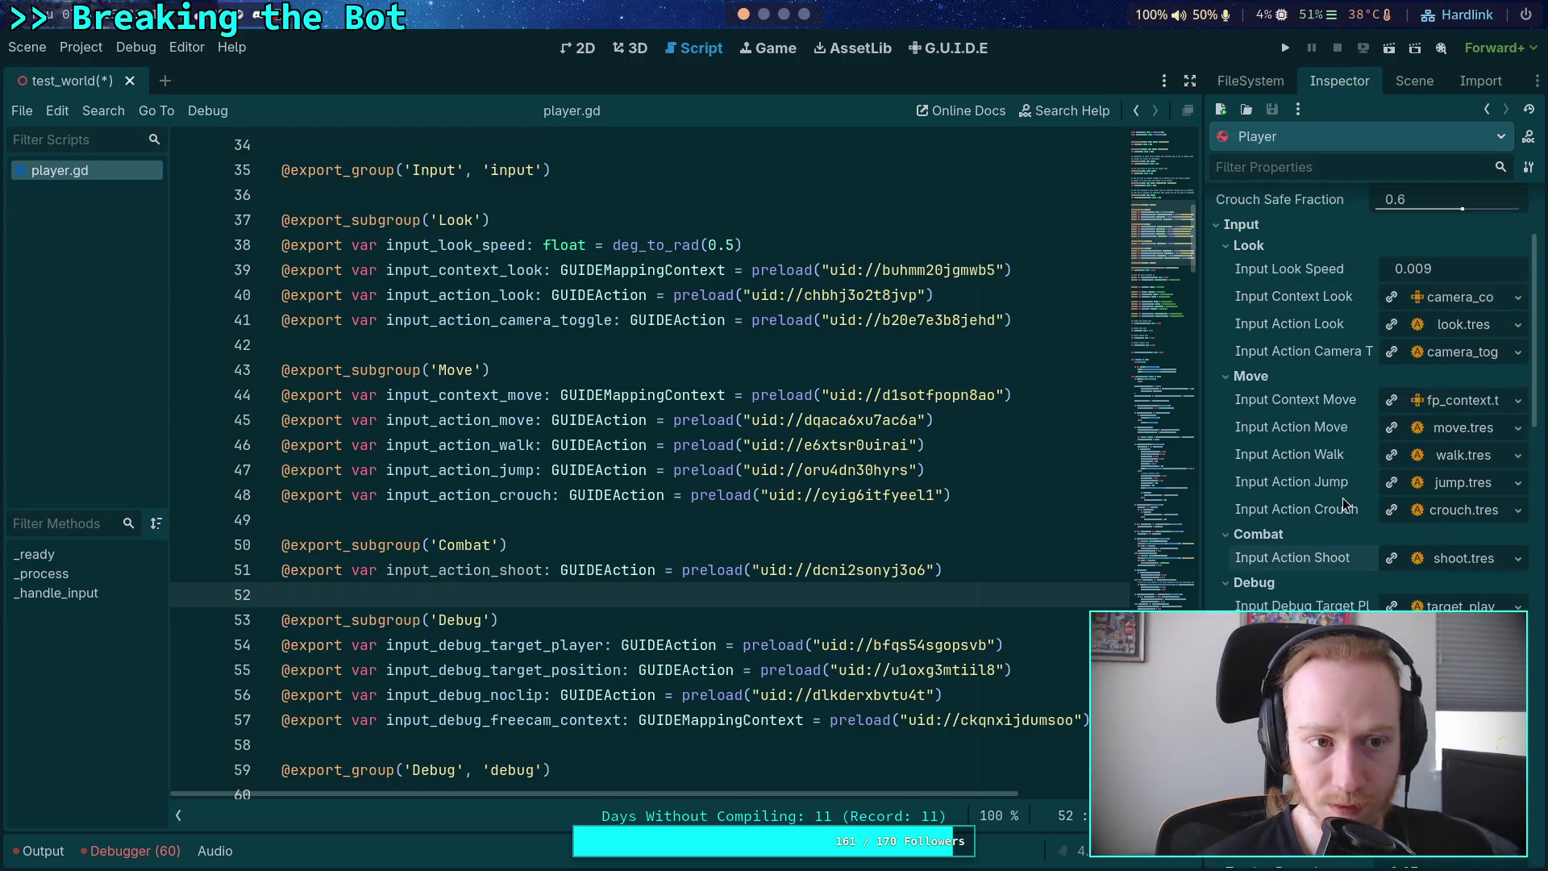
{"action": "key", "text": "ctrl+s"}
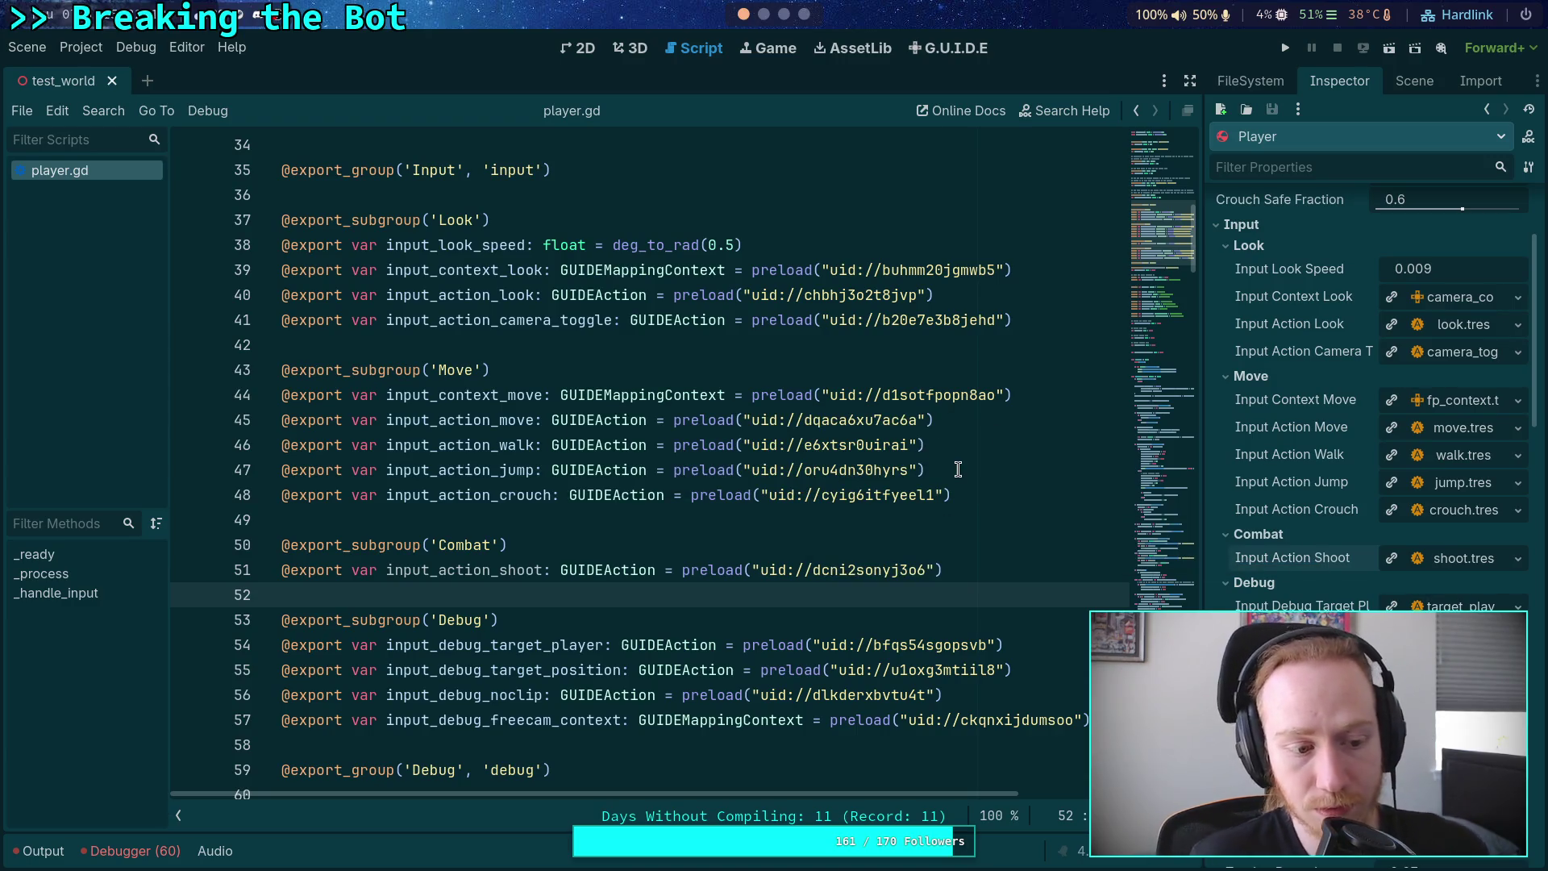
{"action": "scroll", "coordinate": [992, 412], "scroll_direction": "down", "scroll_amount": 7}
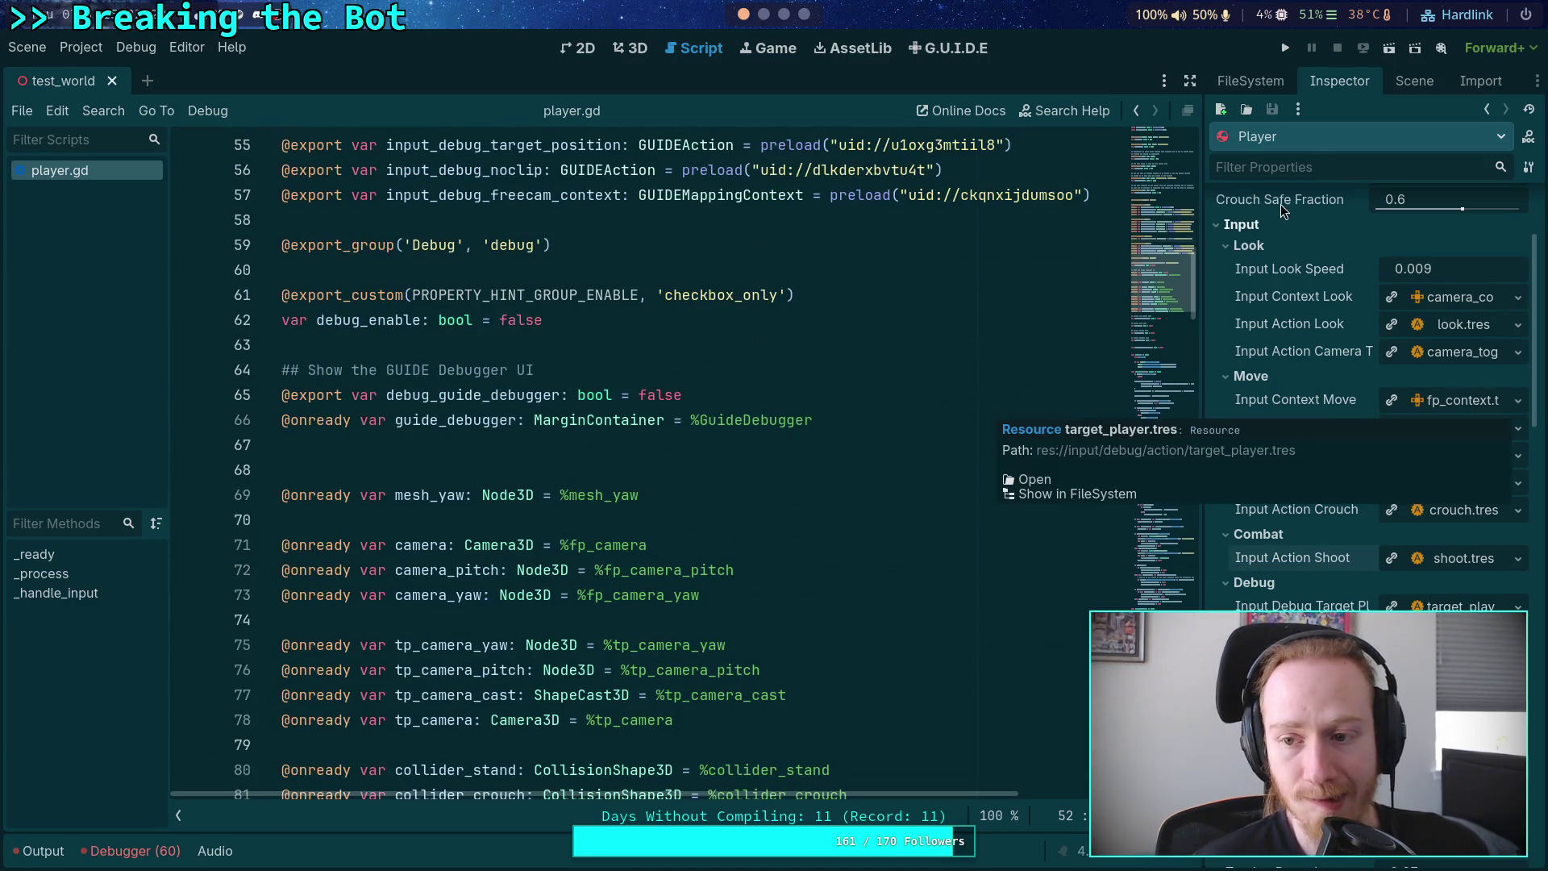
Step: Place the cursor on the blank line after player.gd's collider variables
{"action": "left_click", "coordinate": [1414, 81]}
{"action": "left_click", "coordinate": [1281, 83]}
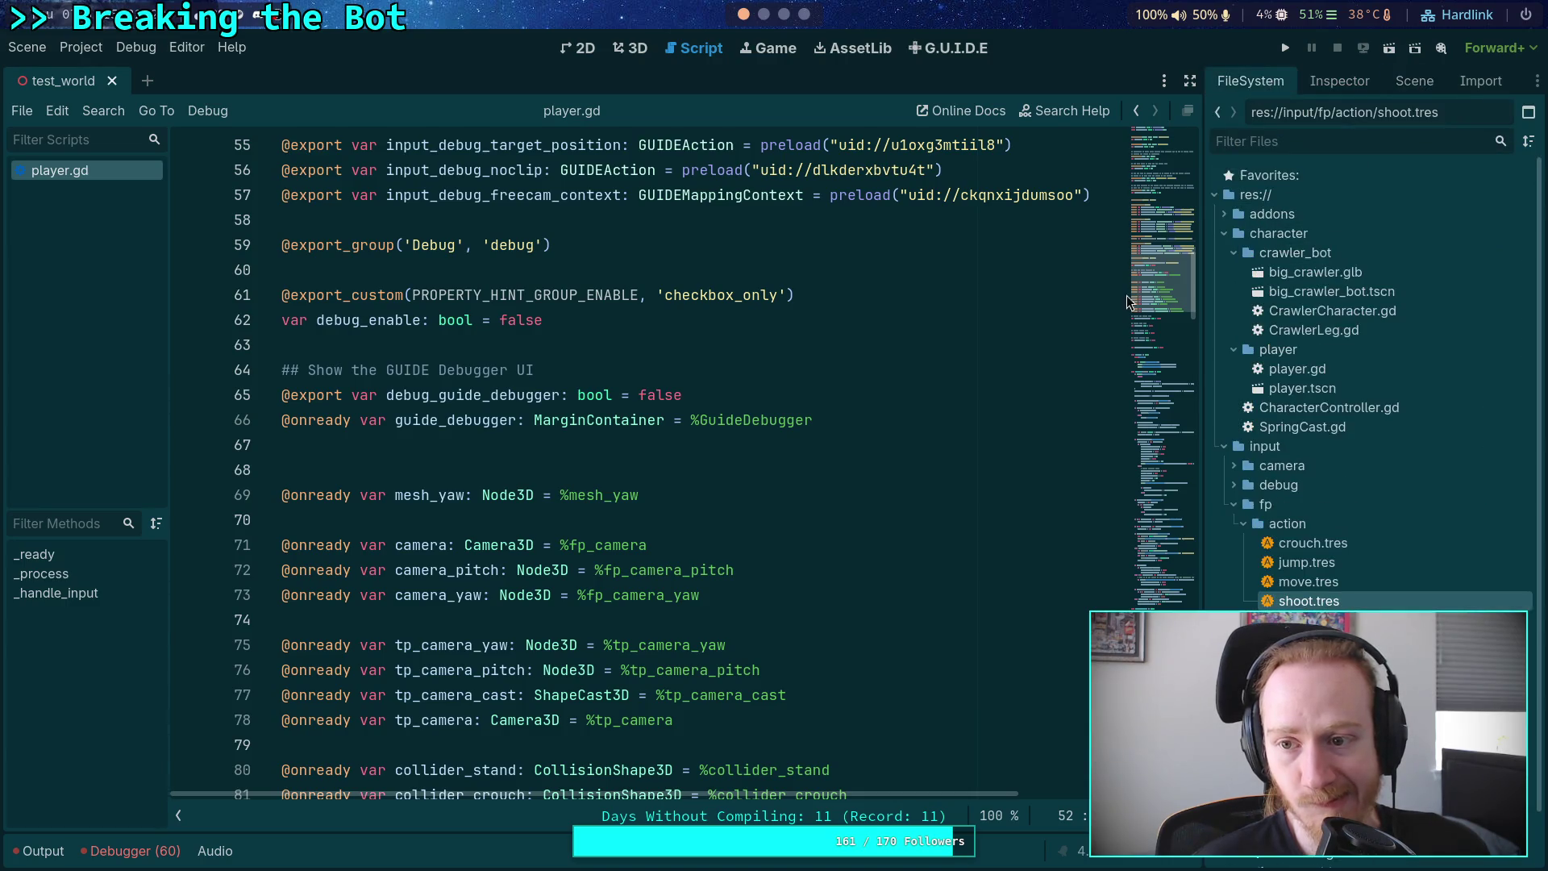
{"action": "scroll", "coordinate": [1358, 482], "scroll_direction": "down", "scroll_amount": 1}
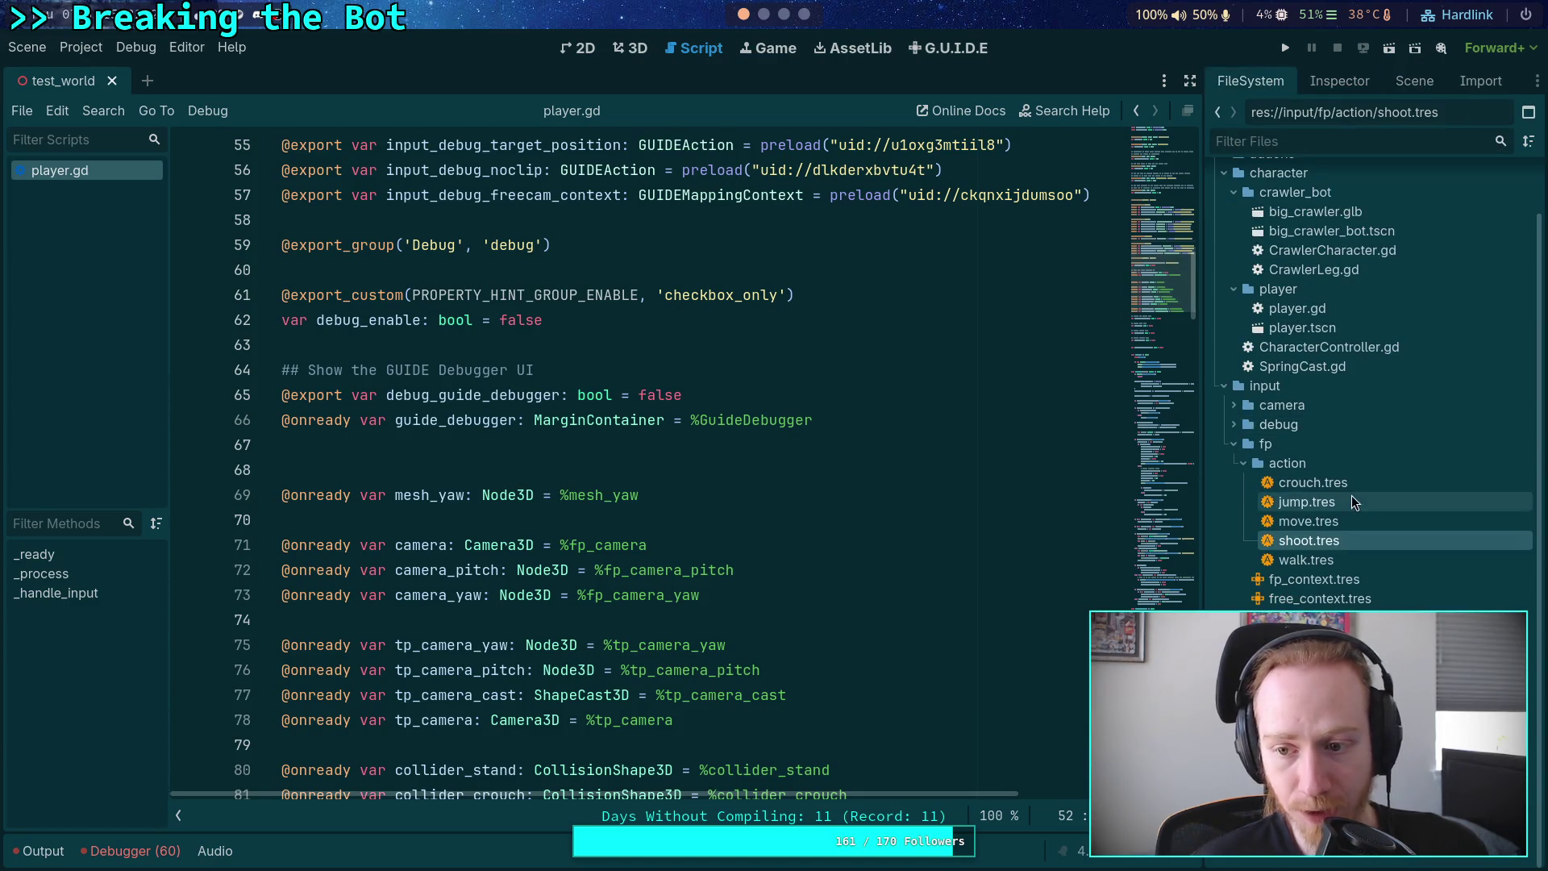
{"action": "scroll", "coordinate": [892, 614], "scroll_direction": "up", "scroll_amount": 7}
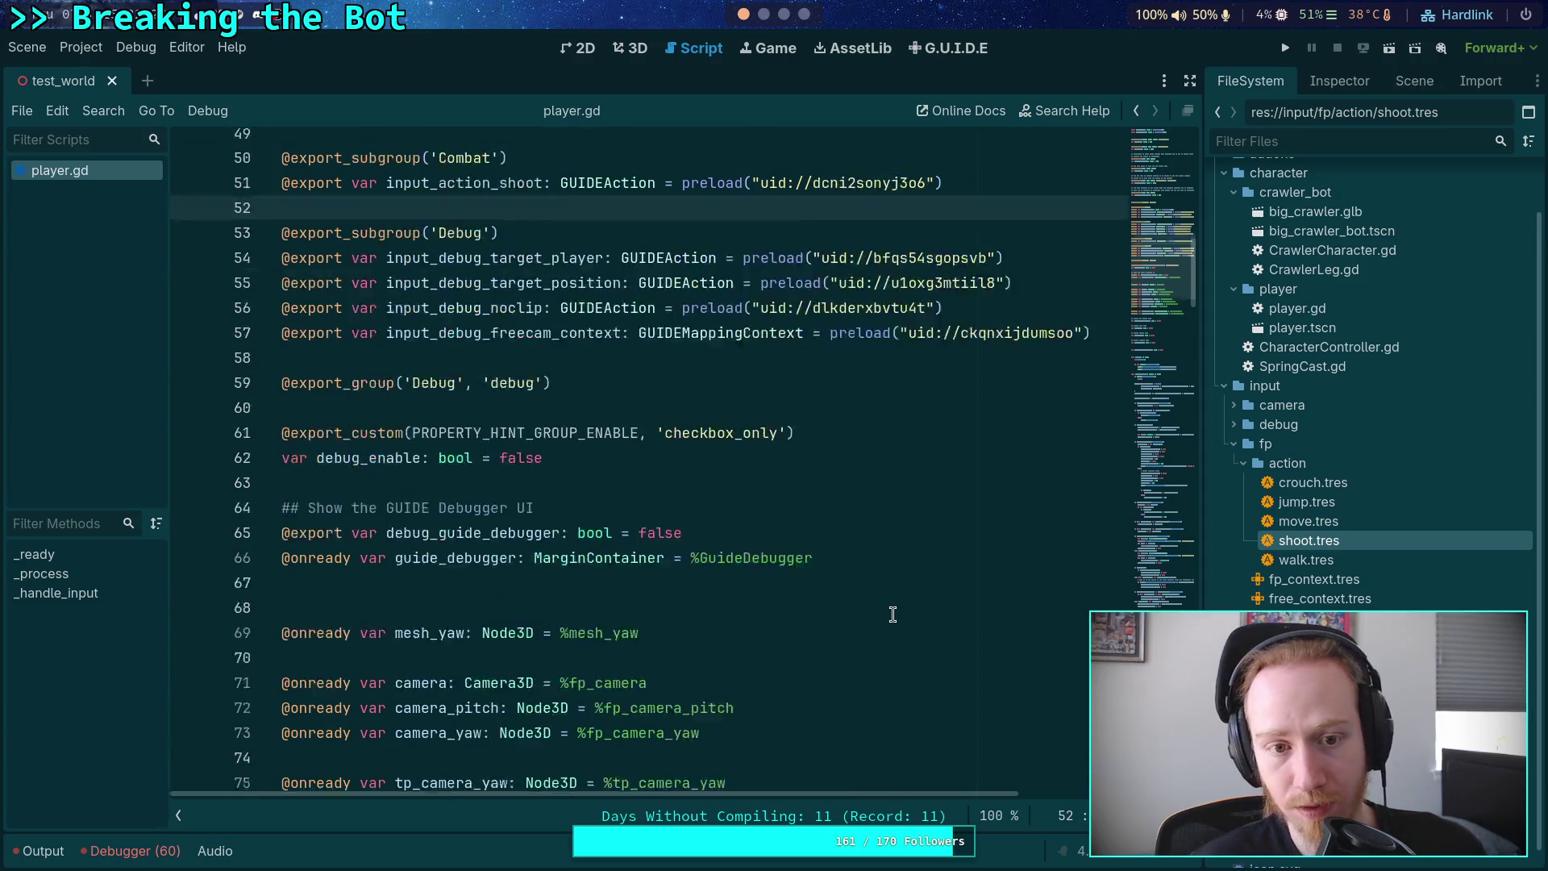
{"action": "scroll", "coordinate": [893, 614], "scroll_direction": "up", "scroll_amount": 7}
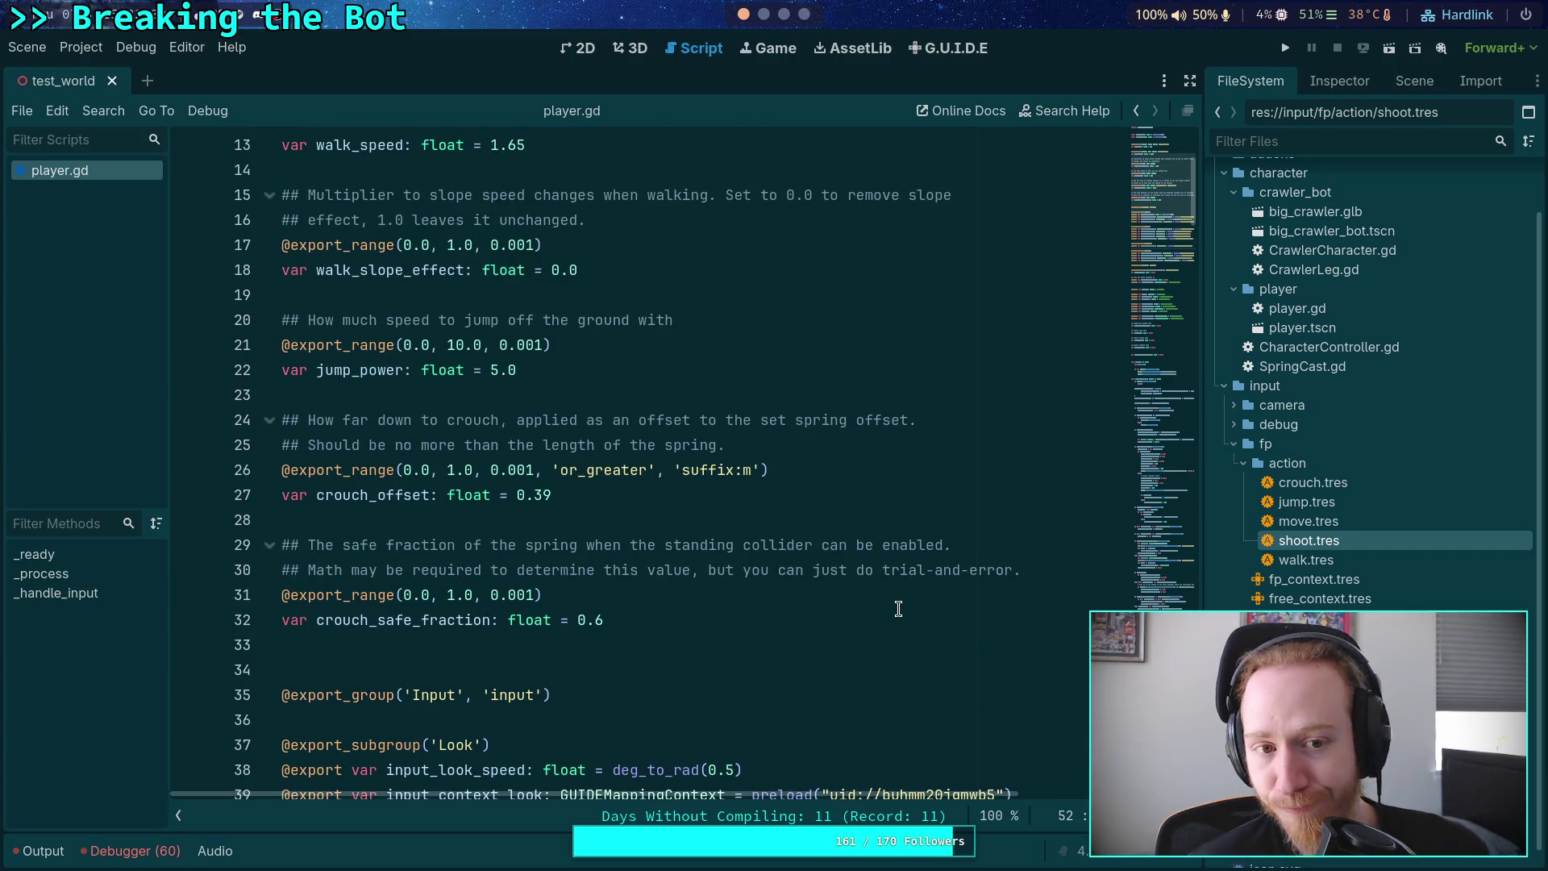
{"action": "scroll", "coordinate": [892, 614], "scroll_direction": "up", "scroll_amount": 2}
{"action": "scroll", "coordinate": [895, 611], "scroll_direction": "down", "scroll_amount": 4}
{"action": "scroll", "coordinate": [899, 609], "scroll_direction": "down", "scroll_amount": 11}
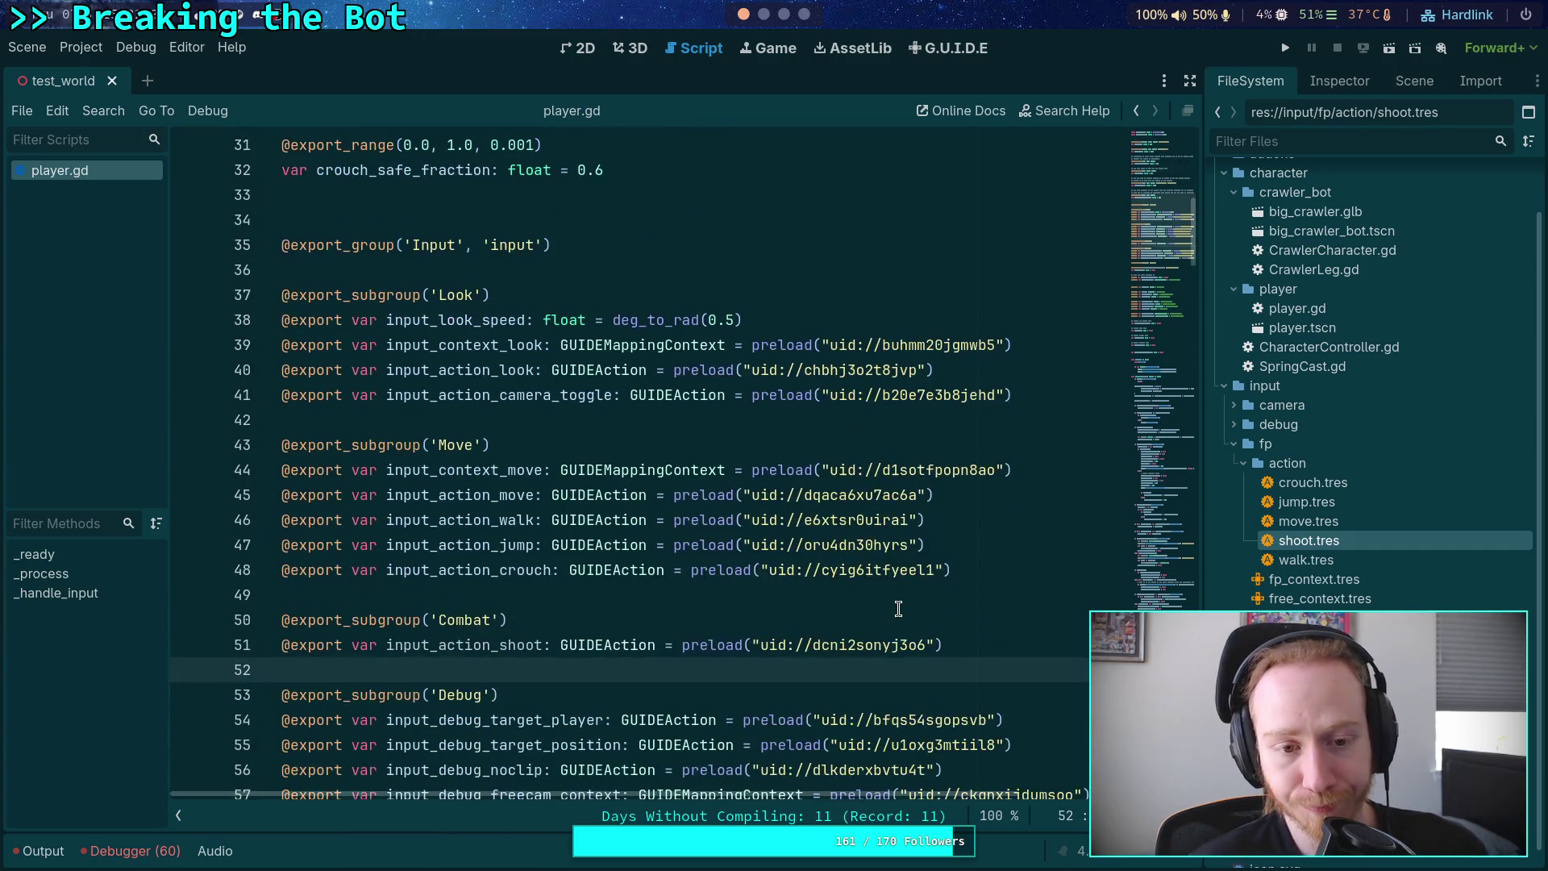
{"action": "scroll", "coordinate": [899, 608], "scroll_direction": "down", "scroll_amount": 4}
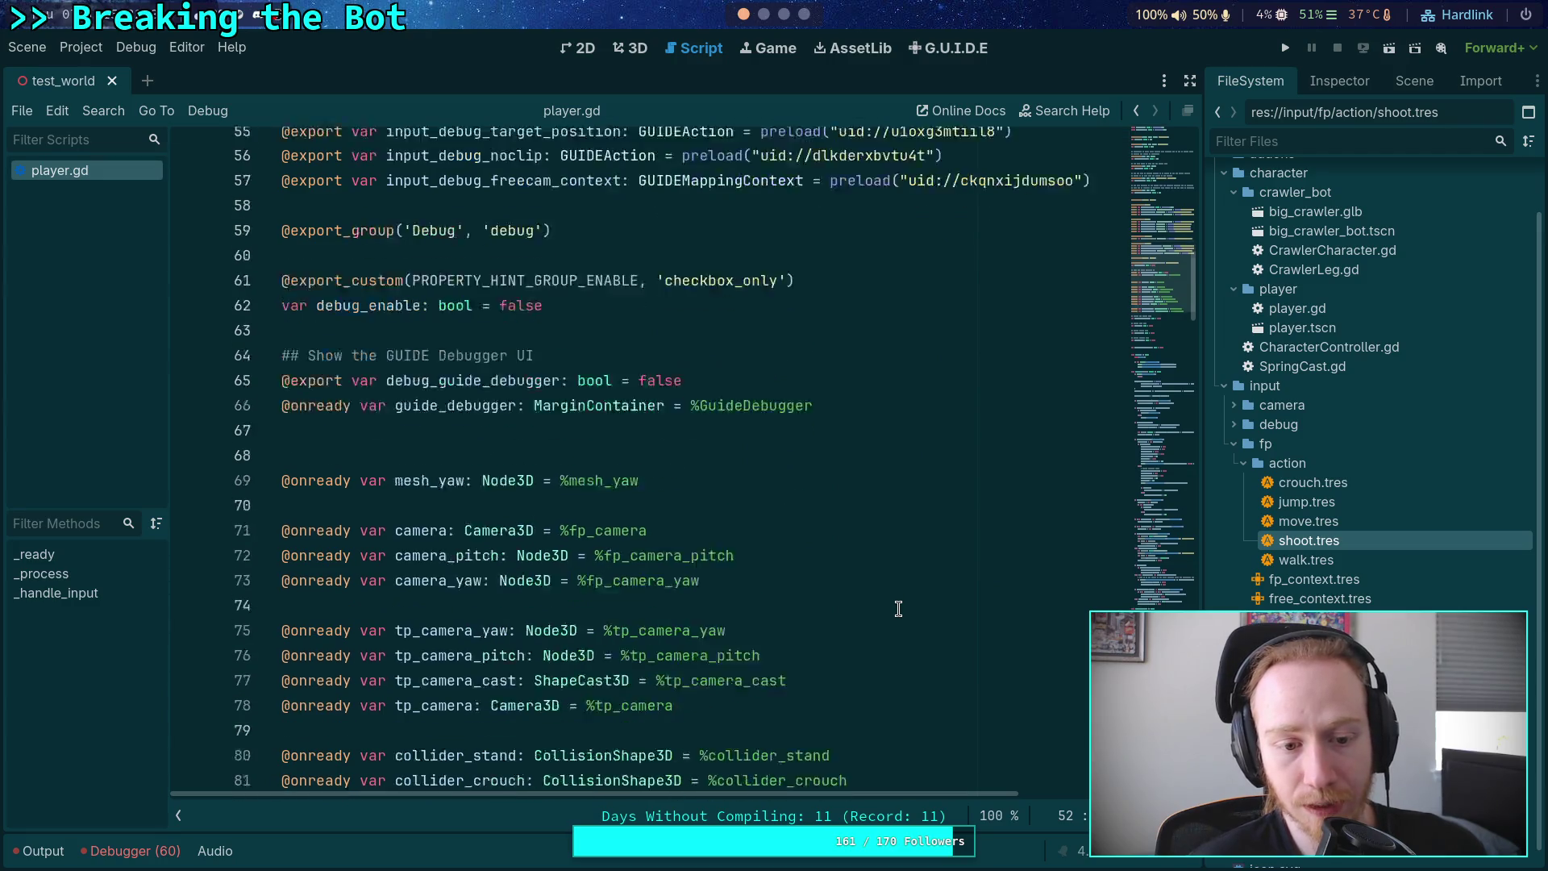
{"action": "scroll", "coordinate": [901, 601], "scroll_direction": "up", "scroll_amount": 2}
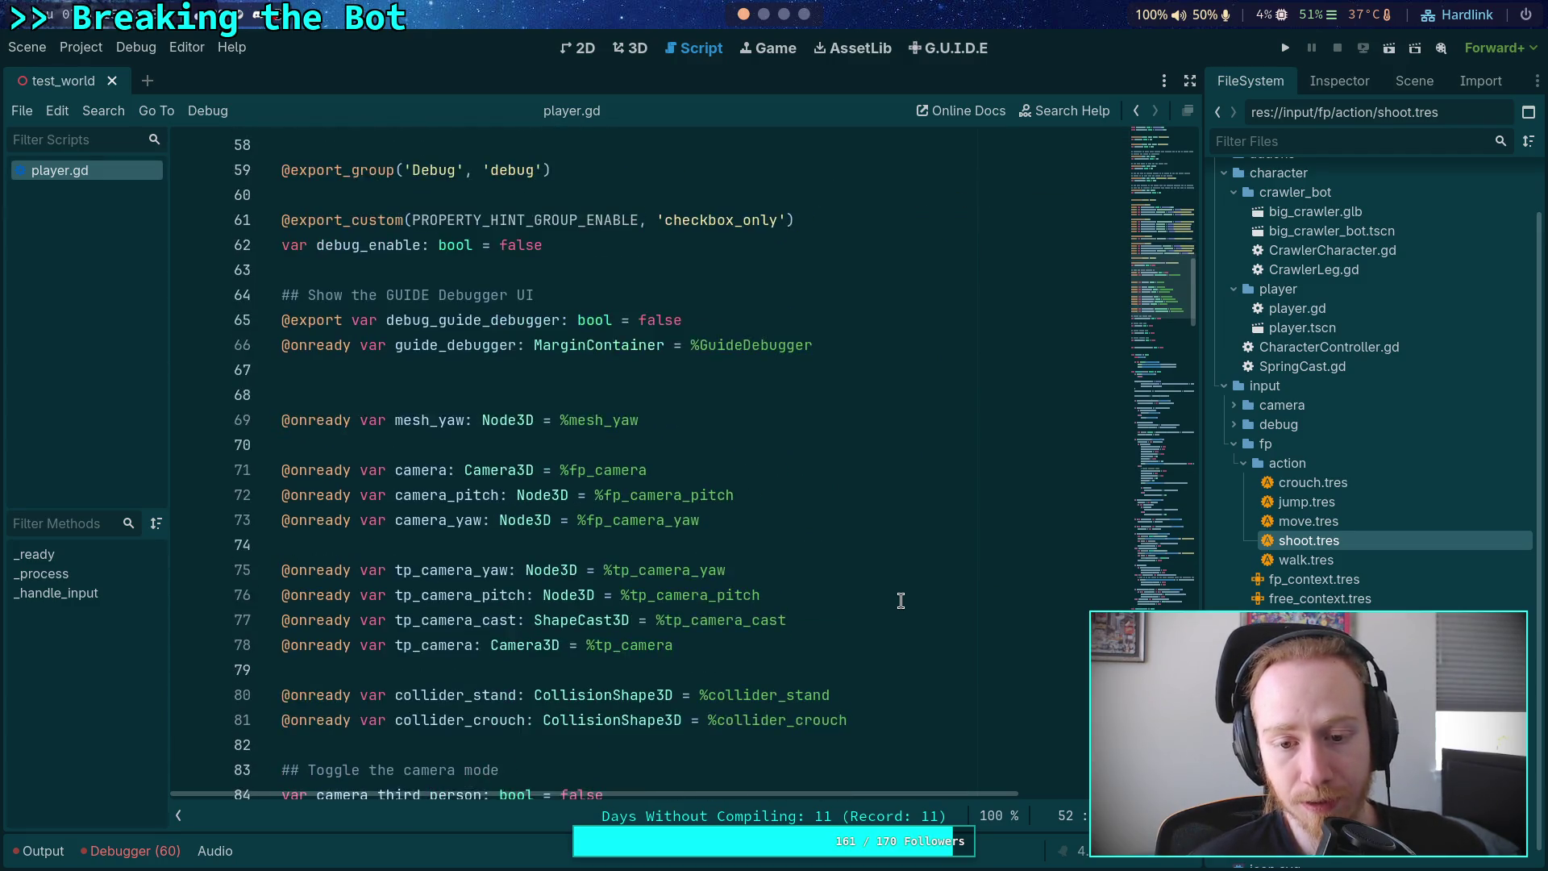
{"action": "scroll", "coordinate": [900, 600], "scroll_direction": "down", "scroll_amount": 1}
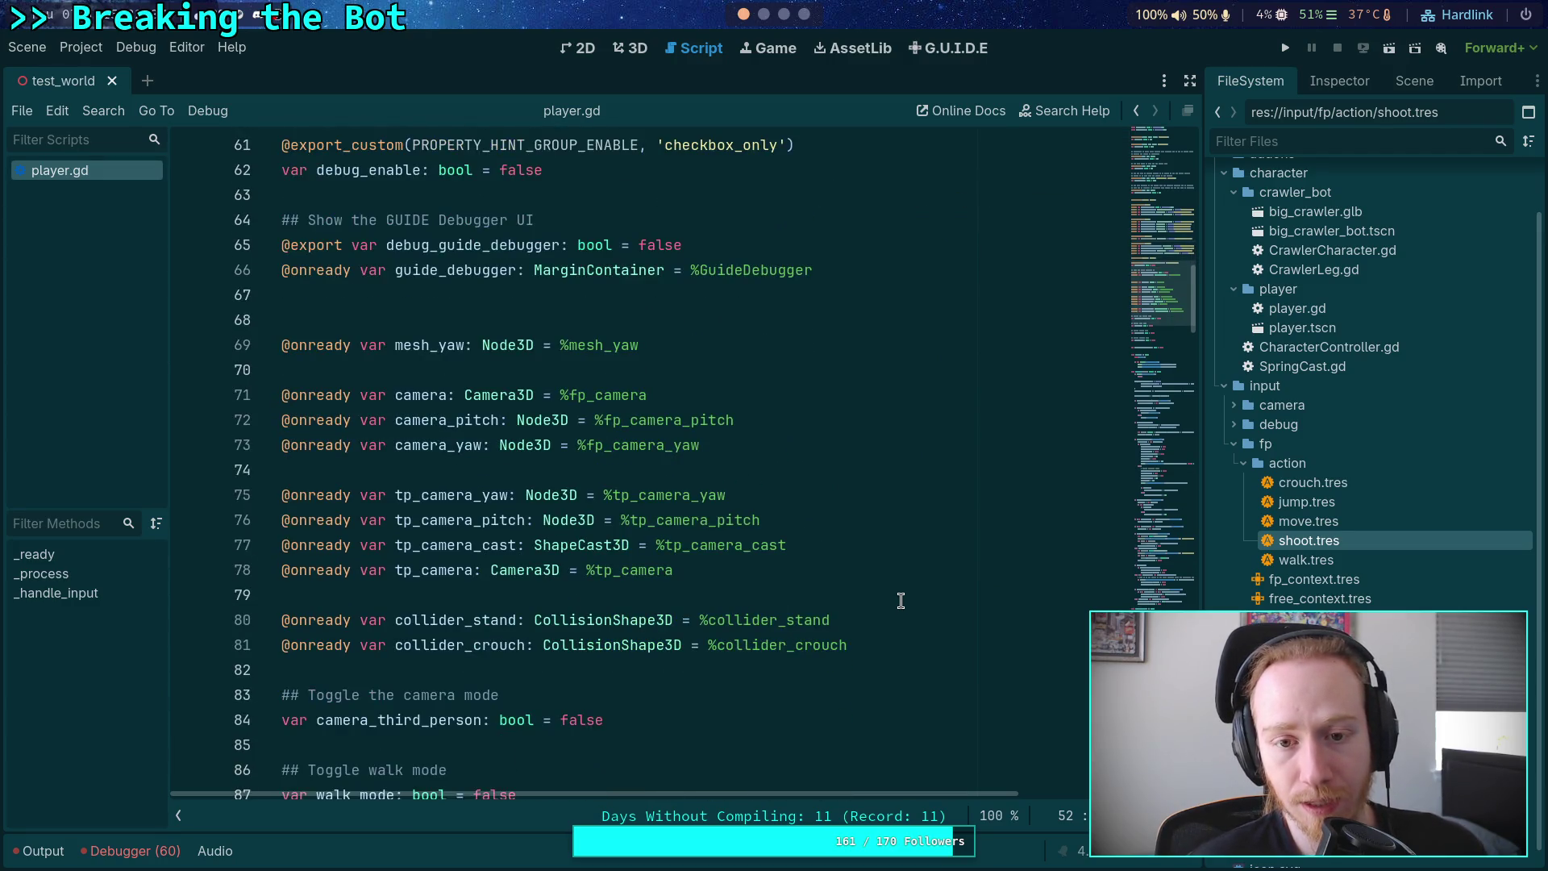
{"action": "left_click", "coordinate": [1005, 658]}
{"action": "scroll", "coordinate": [1005, 658], "scroll_direction": "down", "scroll_amount": 3}
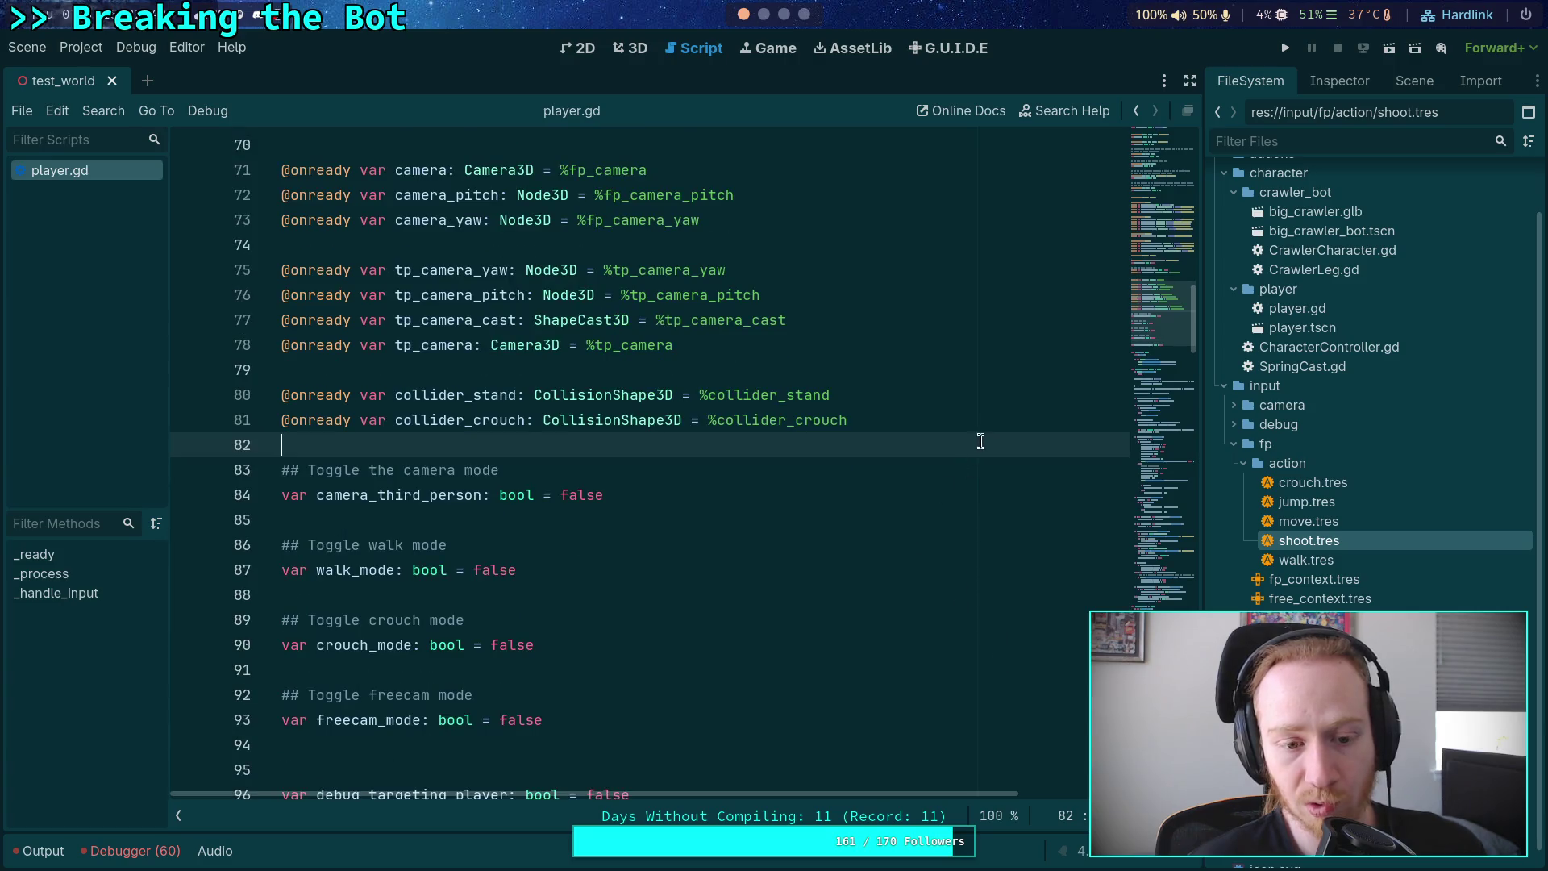
Step: Declare 'var grenade: PackedScene' assigned a preload of the grenade scene
{"action": "key", "text": "Return"}
{"action": "key", "text": "Return"}
{"action": "key", "text": "Up"}
{"action": "type", "text": "ar grenade: "}
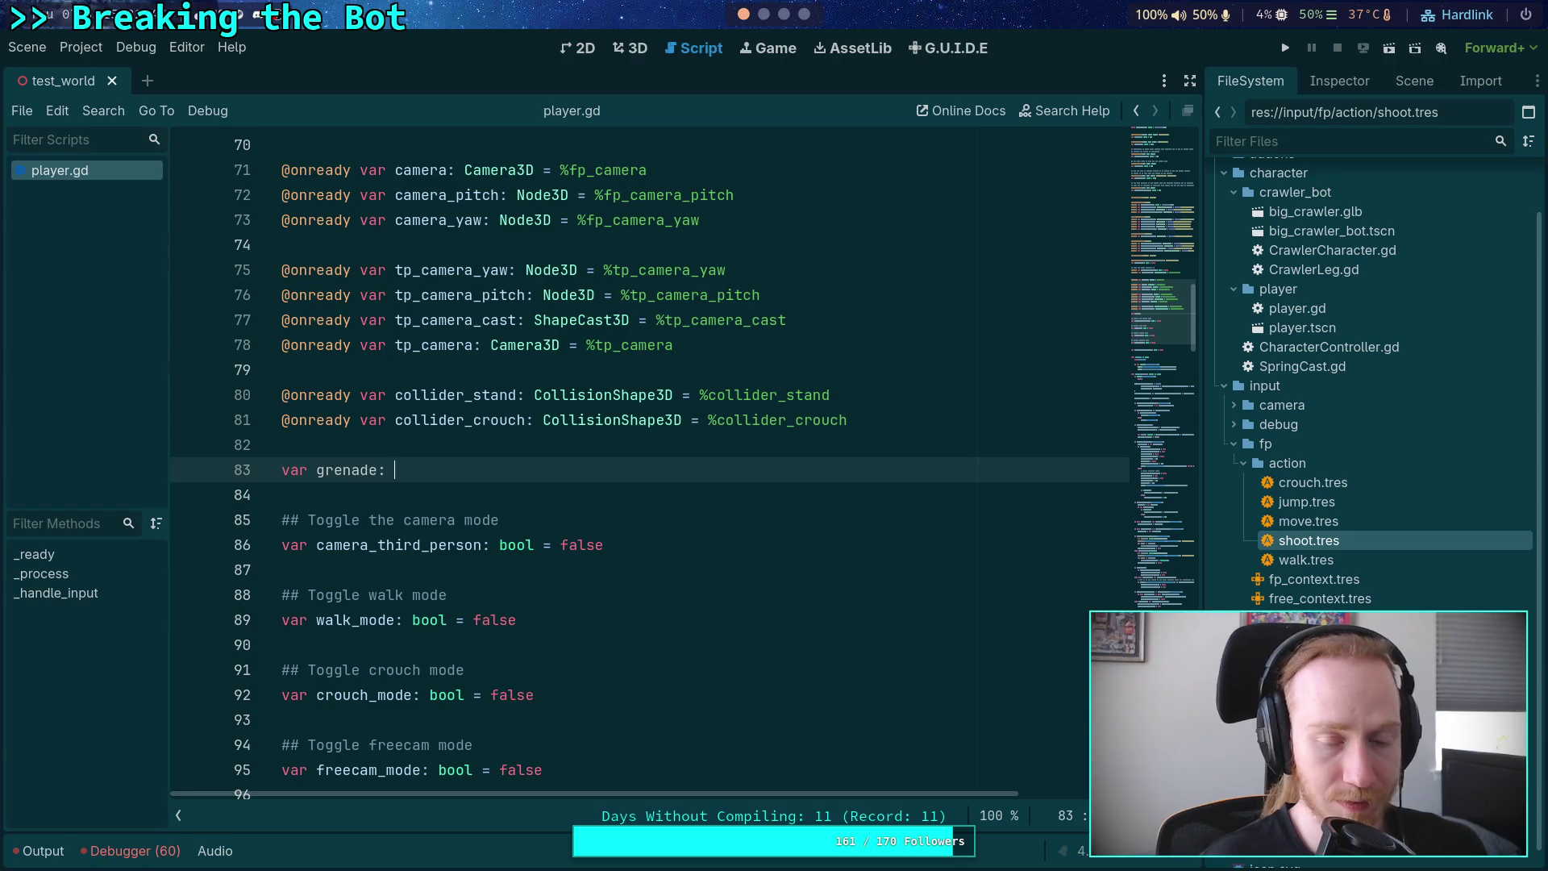
{"action": "type", "text": "Rig"}
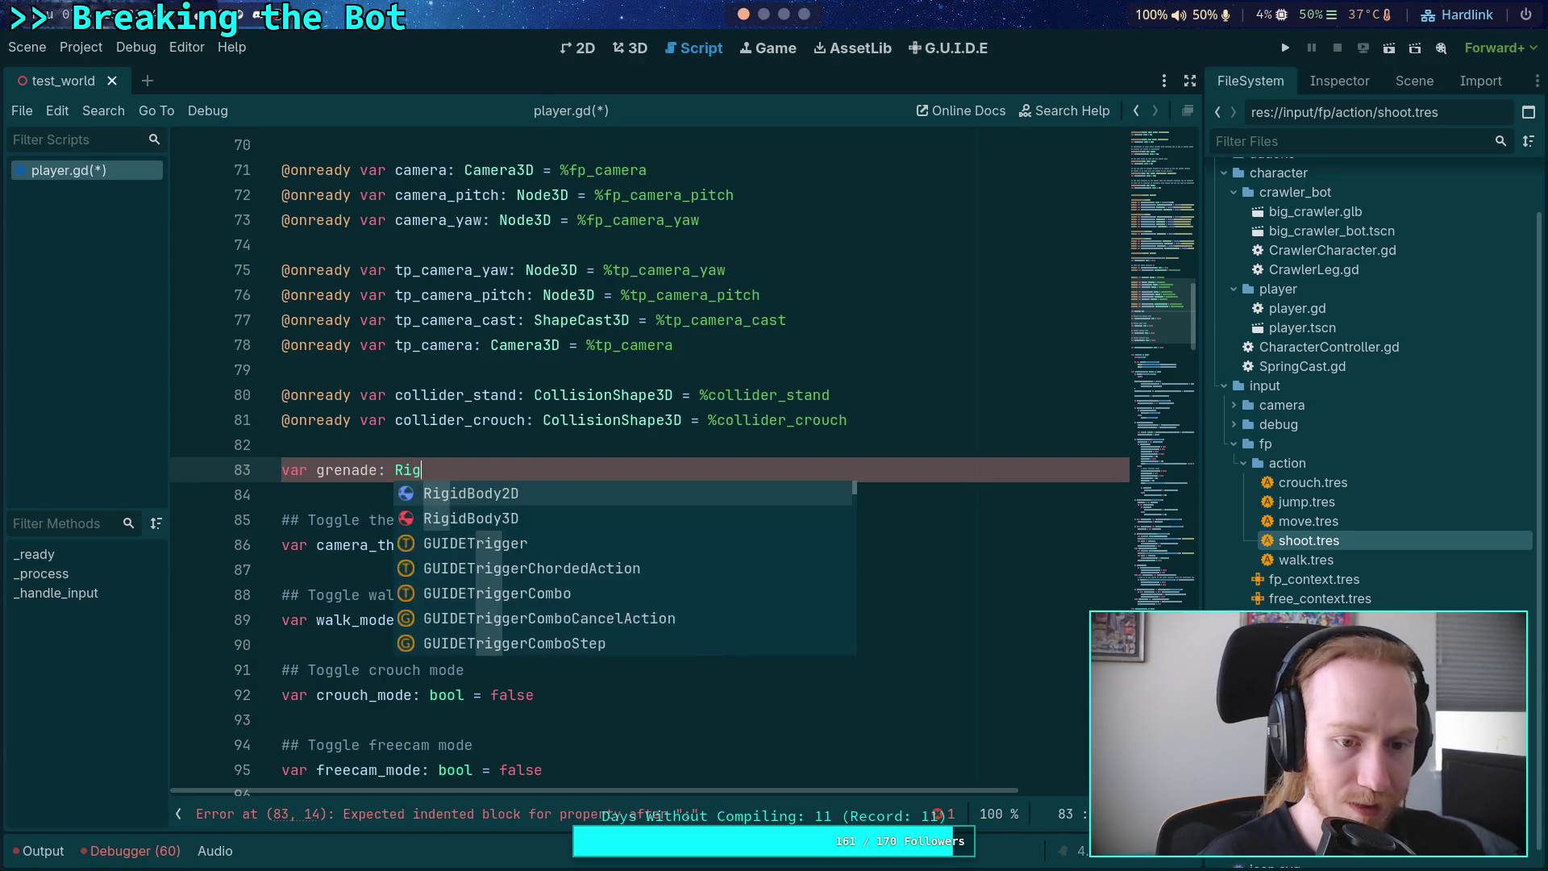
{"action": "key", "text": "BackSpace"}
{"action": "key", "text": "BackSpace"}
{"action": "key", "text": "BackSpace"}
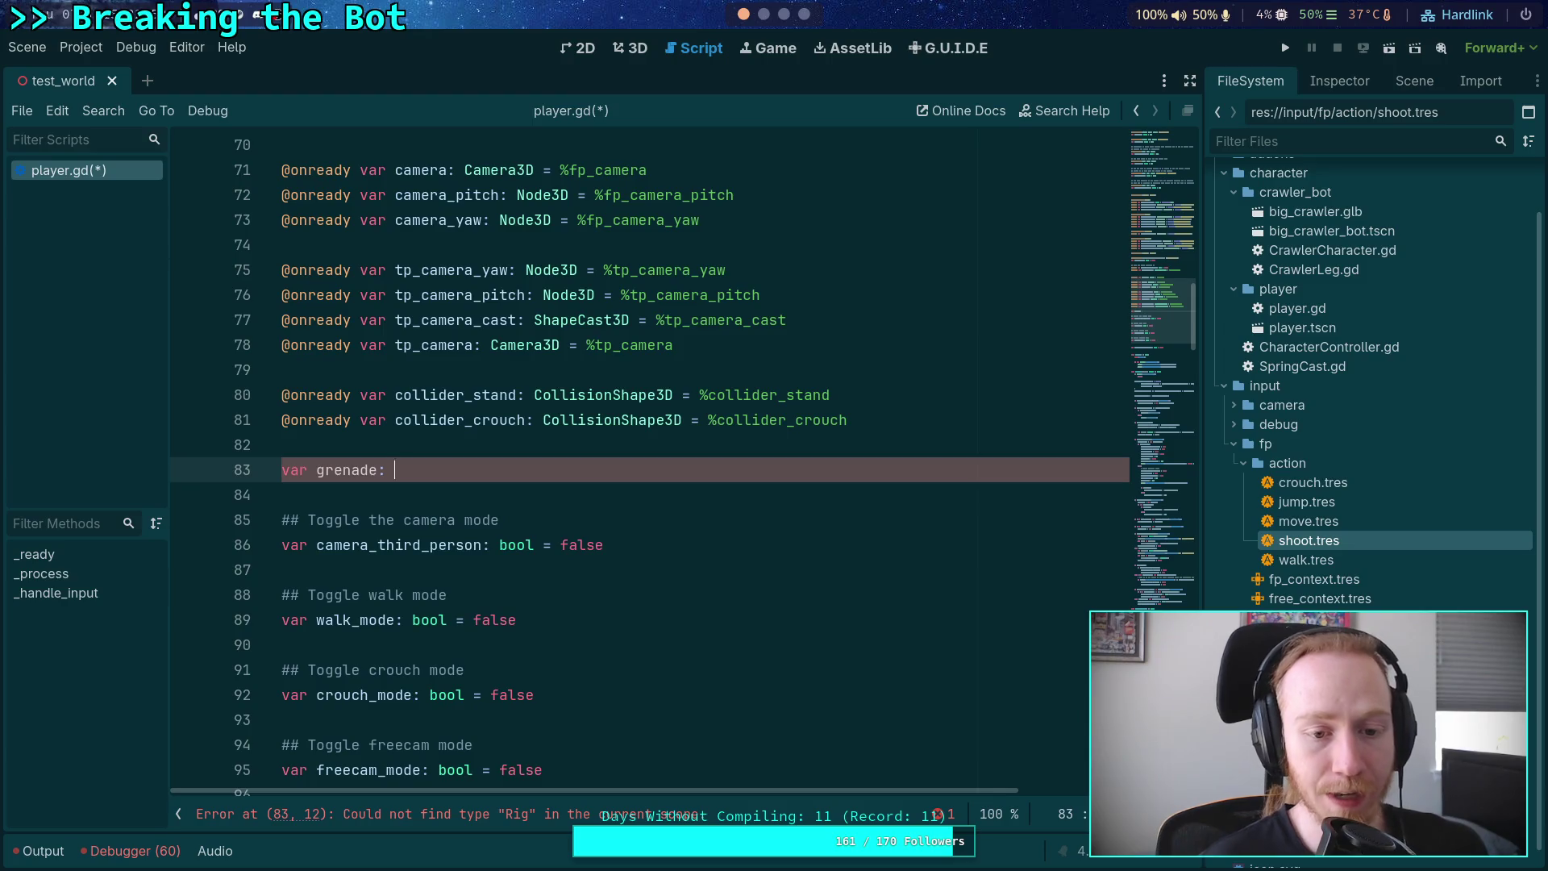
{"action": "type", "text": "S"}
{"action": "key", "text": "BackSpace"}
{"action": "type", "text": "Packed"}
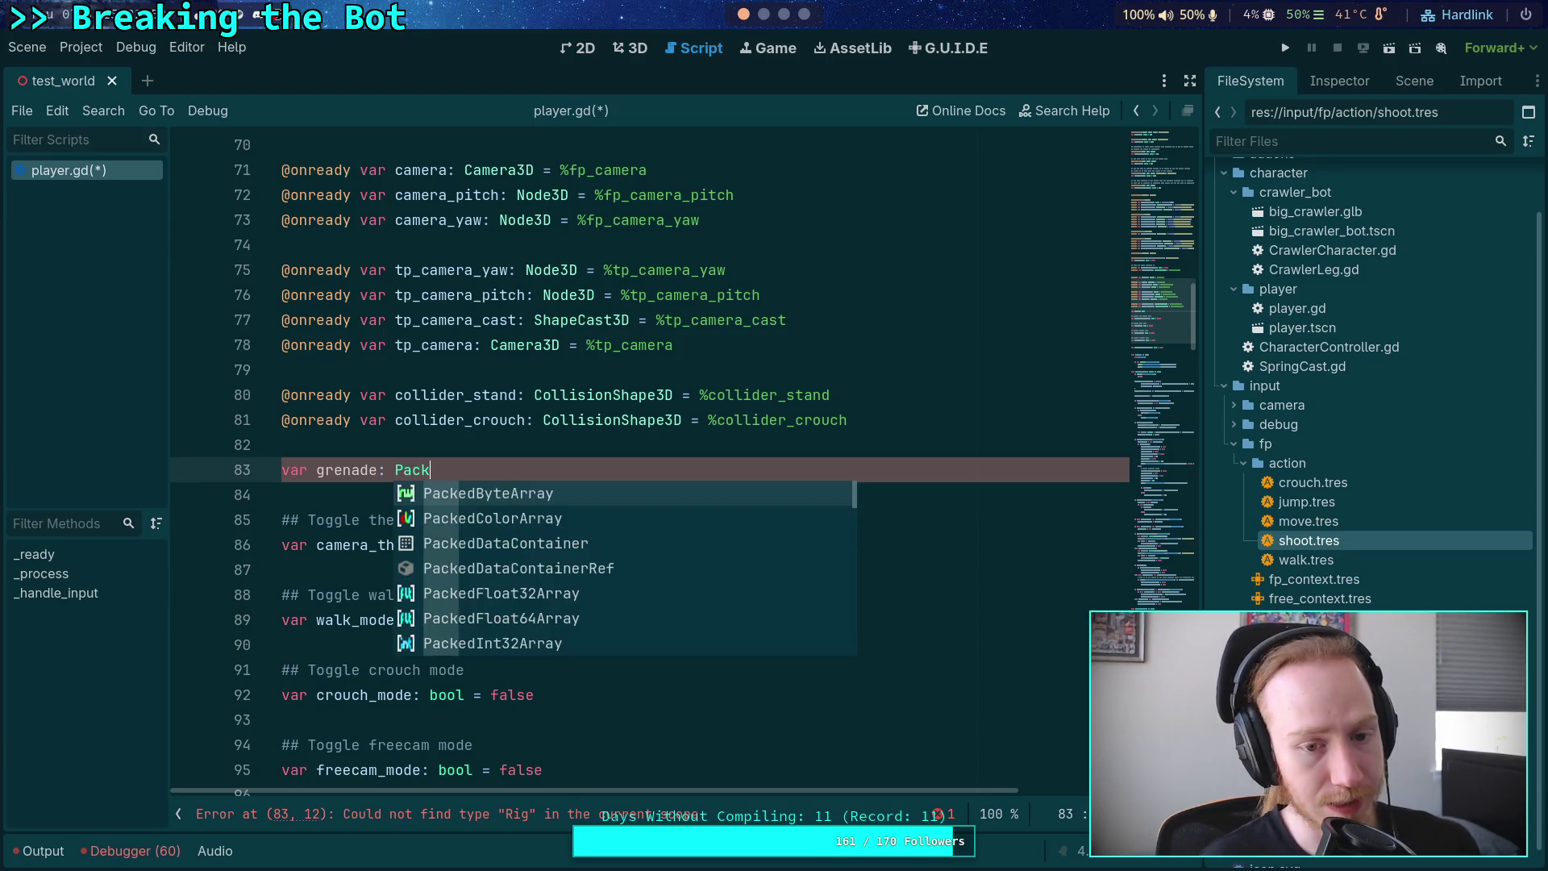
{"action": "type", "text": "Scene"}
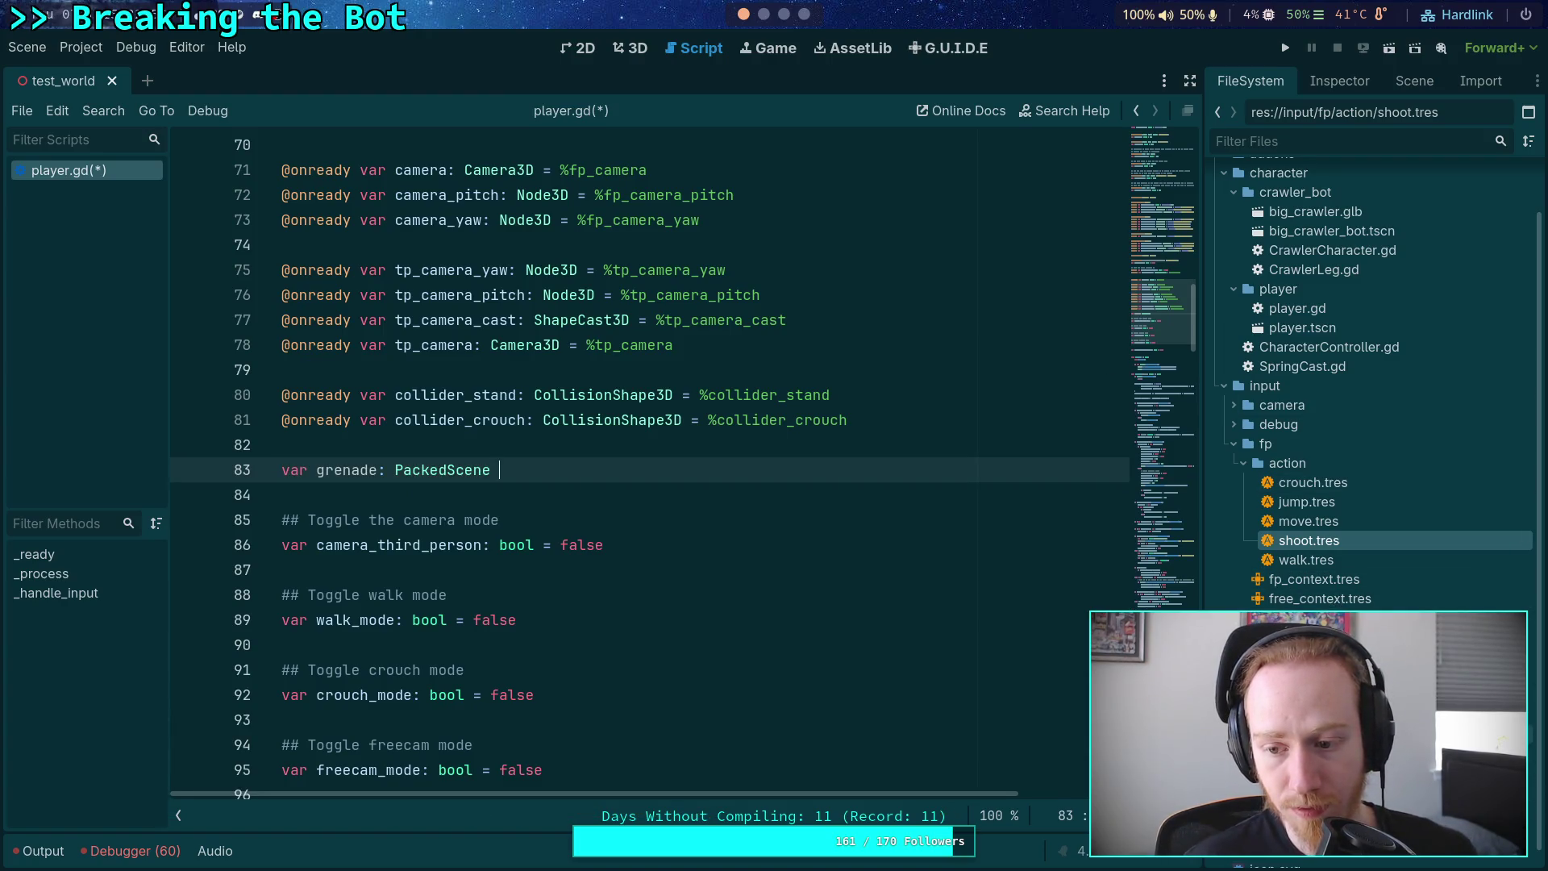
{"action": "mouse_move", "coordinate": [566, 545]}
{"action": "left_mouse_down"}
{"action": "mouse_move", "coordinate": [553, 473]}
{"action": "mouse_move", "coordinate": [532, 471]}
{"action": "left_mouse_up"}
{"action": "left_click", "coordinate": [499, 471]}
{"action": "type", "text": "= preload(\"uid://bbk6ygeifp3v3"}
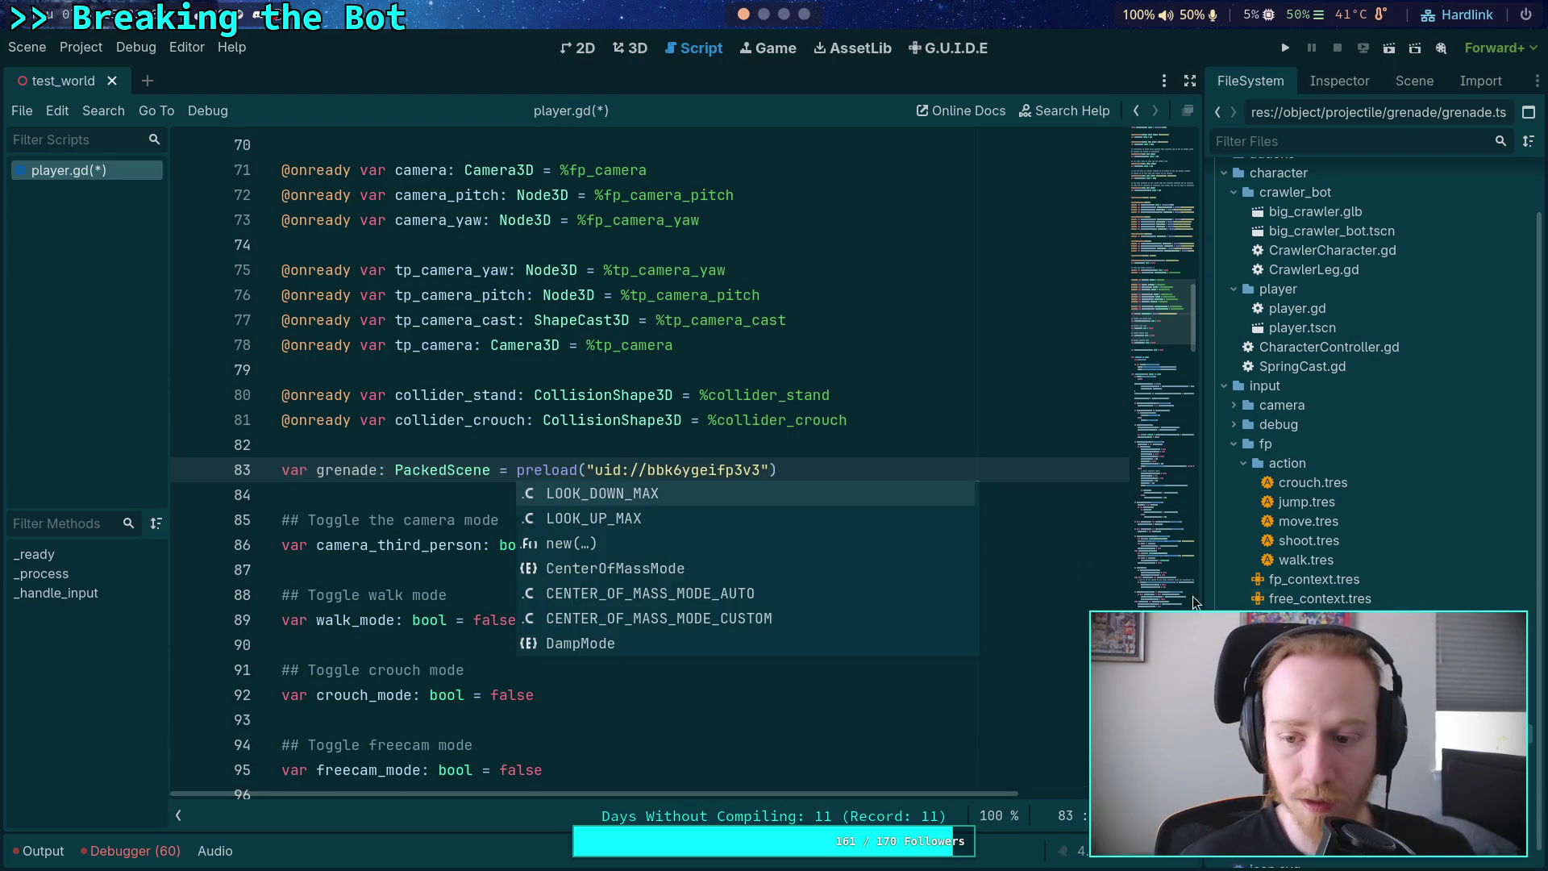
{"action": "key", "text": "Escape"}
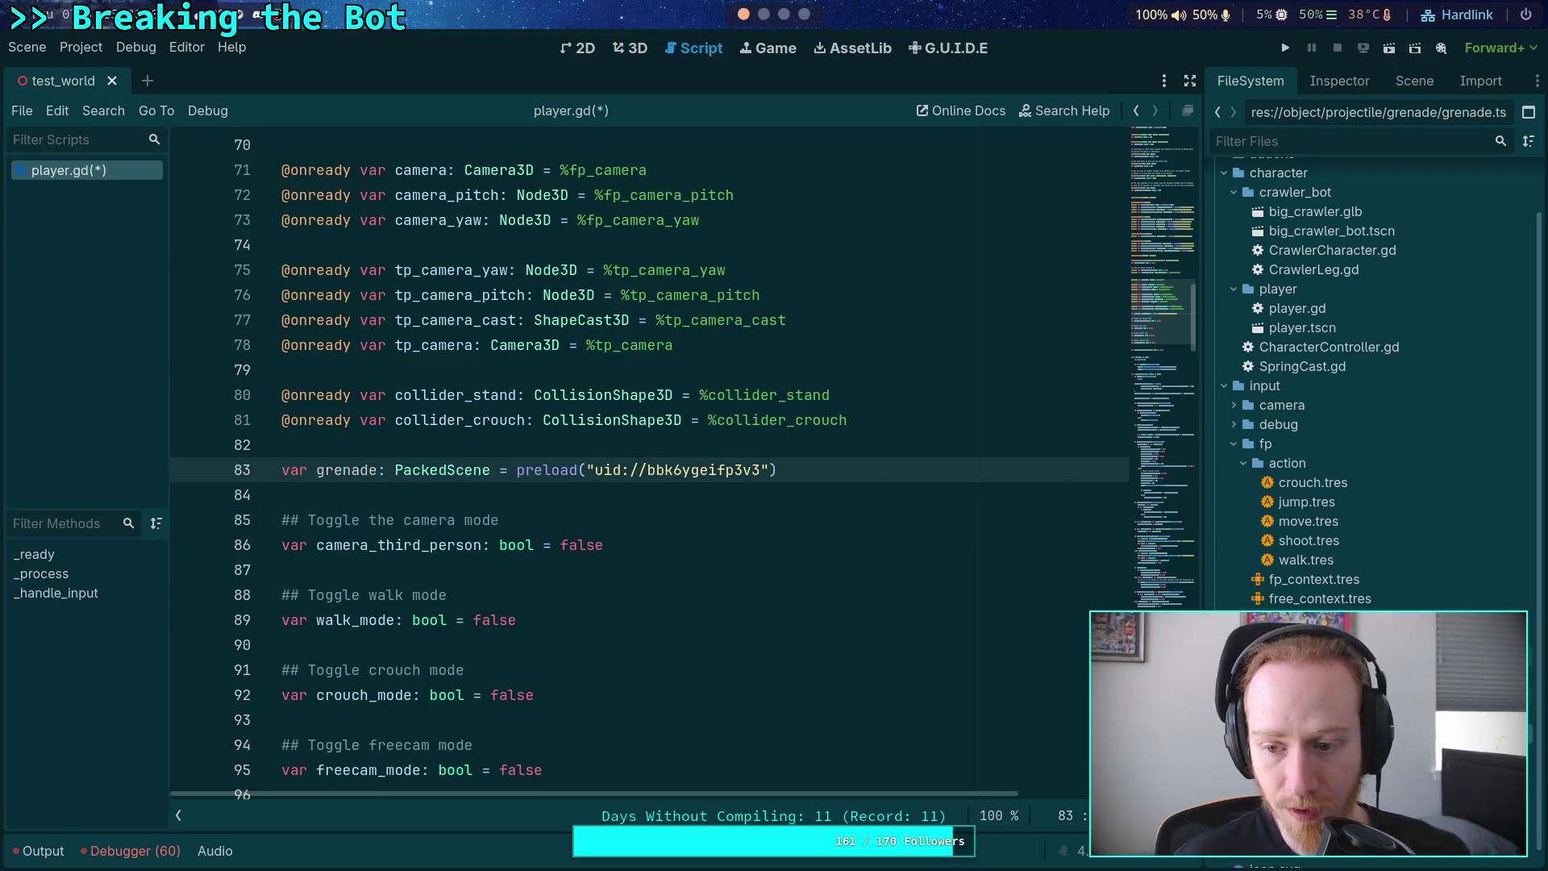
Step: Try adding the grenade scene as a GRENADE constant below, then delete it again
{"action": "left_click", "coordinate": [570, 516]}
{"action": "key", "text": "Up"}
{"action": "key", "text": "Return"}
{"action": "key", "text": "Return"}
{"action": "key", "text": "Up"}
{"action": "mouse_move", "coordinate": [1290, 645]}
{"action": "left_mouse_down"}
{"action": "mouse_move", "coordinate": [379, 533]}
{"action": "mouse_move", "coordinate": [397, 520]}
{"action": "left_mouse_up"}
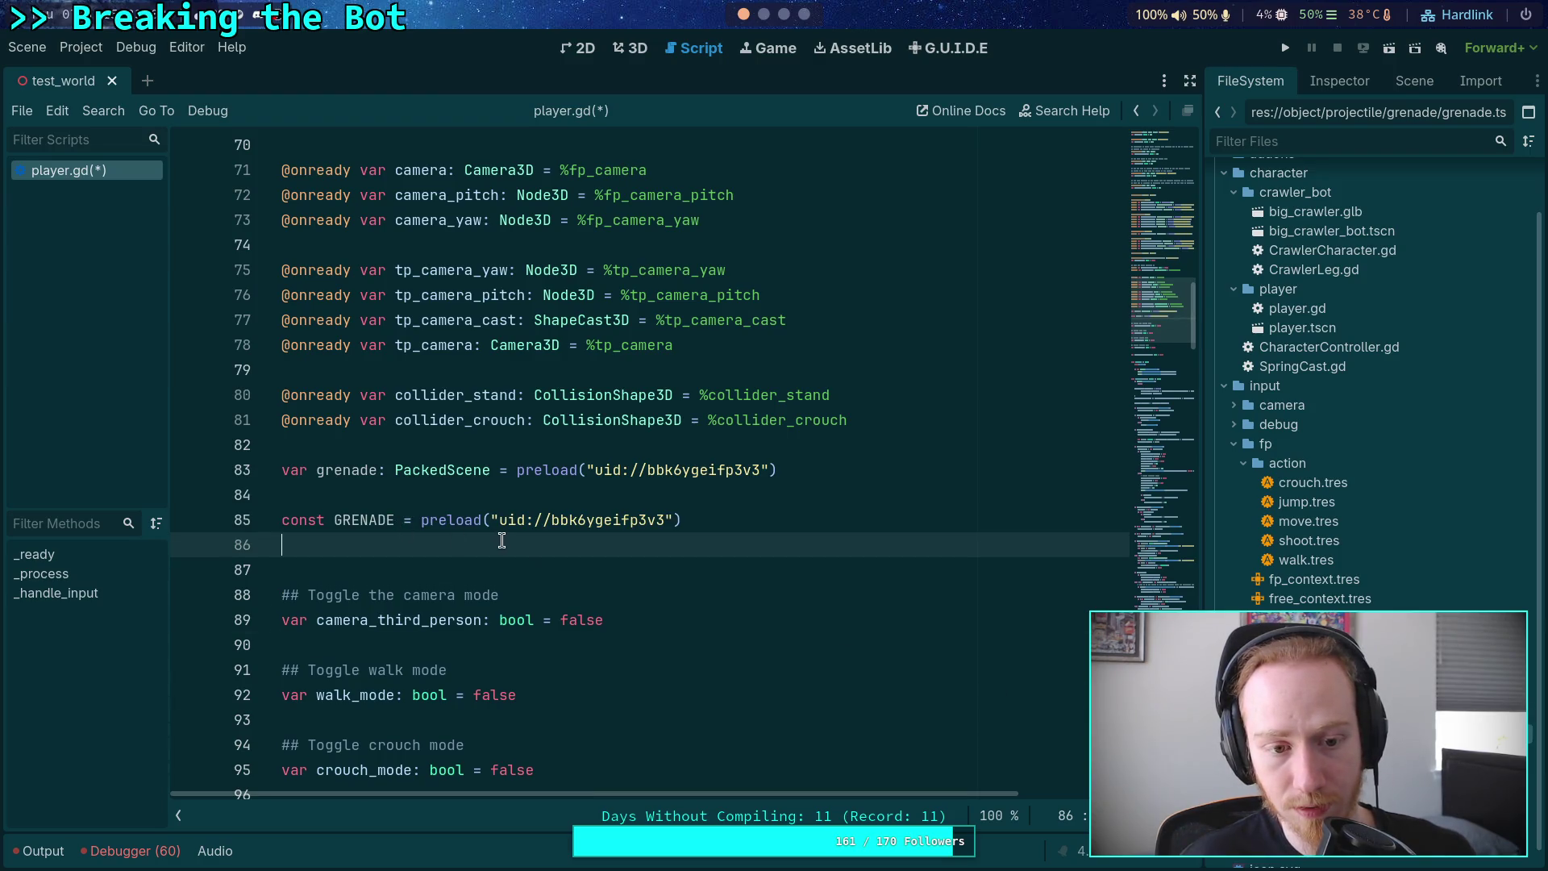
{"action": "left_click_drag", "start_coordinate": [509, 542], "coordinate": [512, 499]}
{"action": "key", "text": "BackSpace"}
{"action": "key", "text": "BackSpace"}
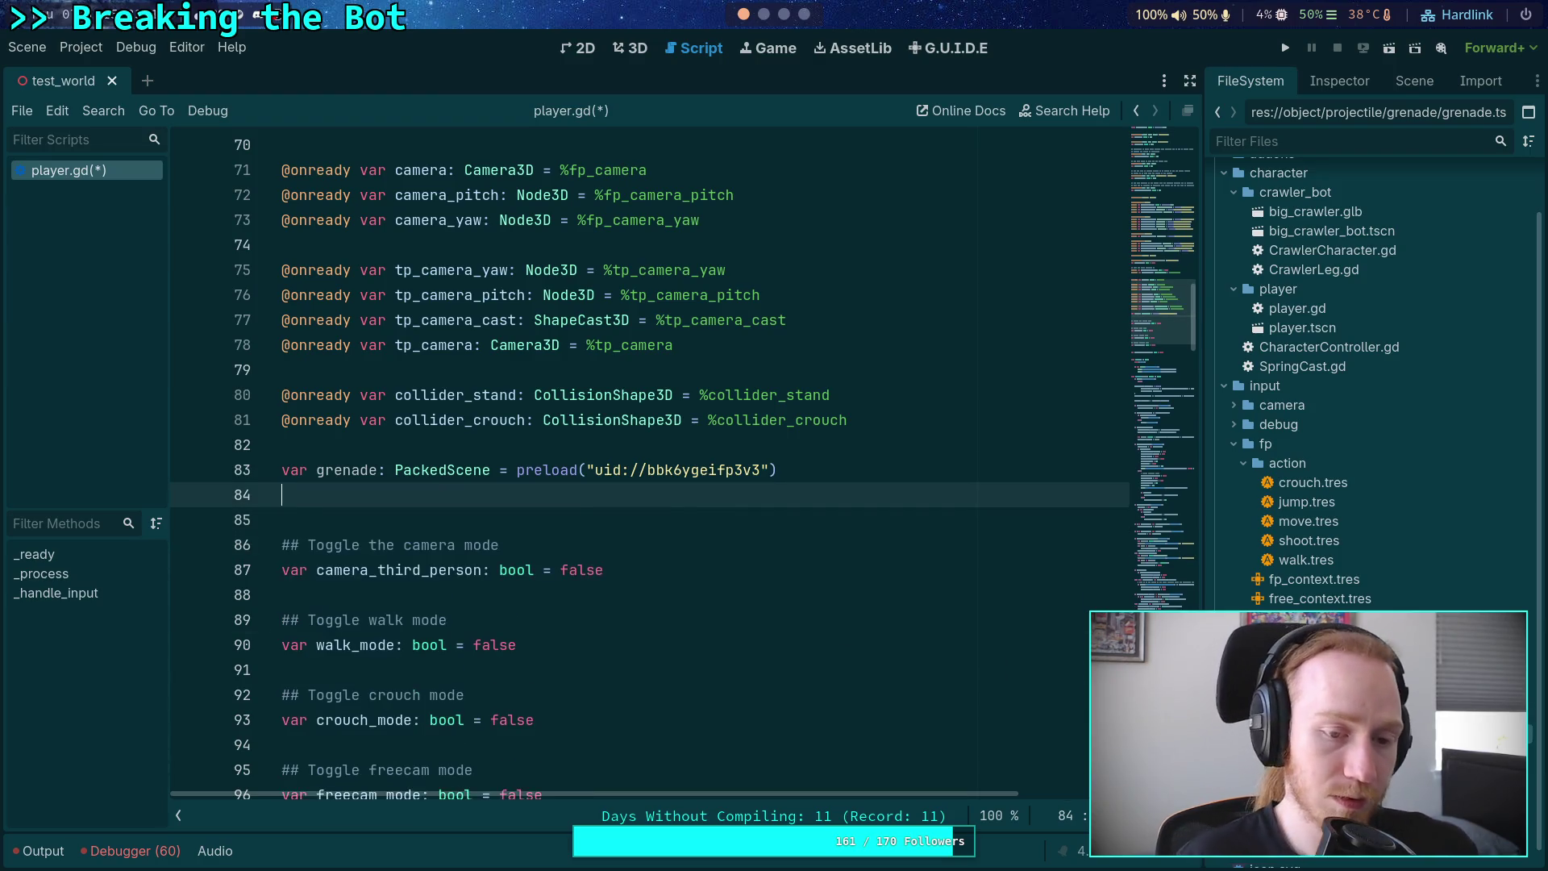
{"action": "left_click", "coordinate": [412, 490]}
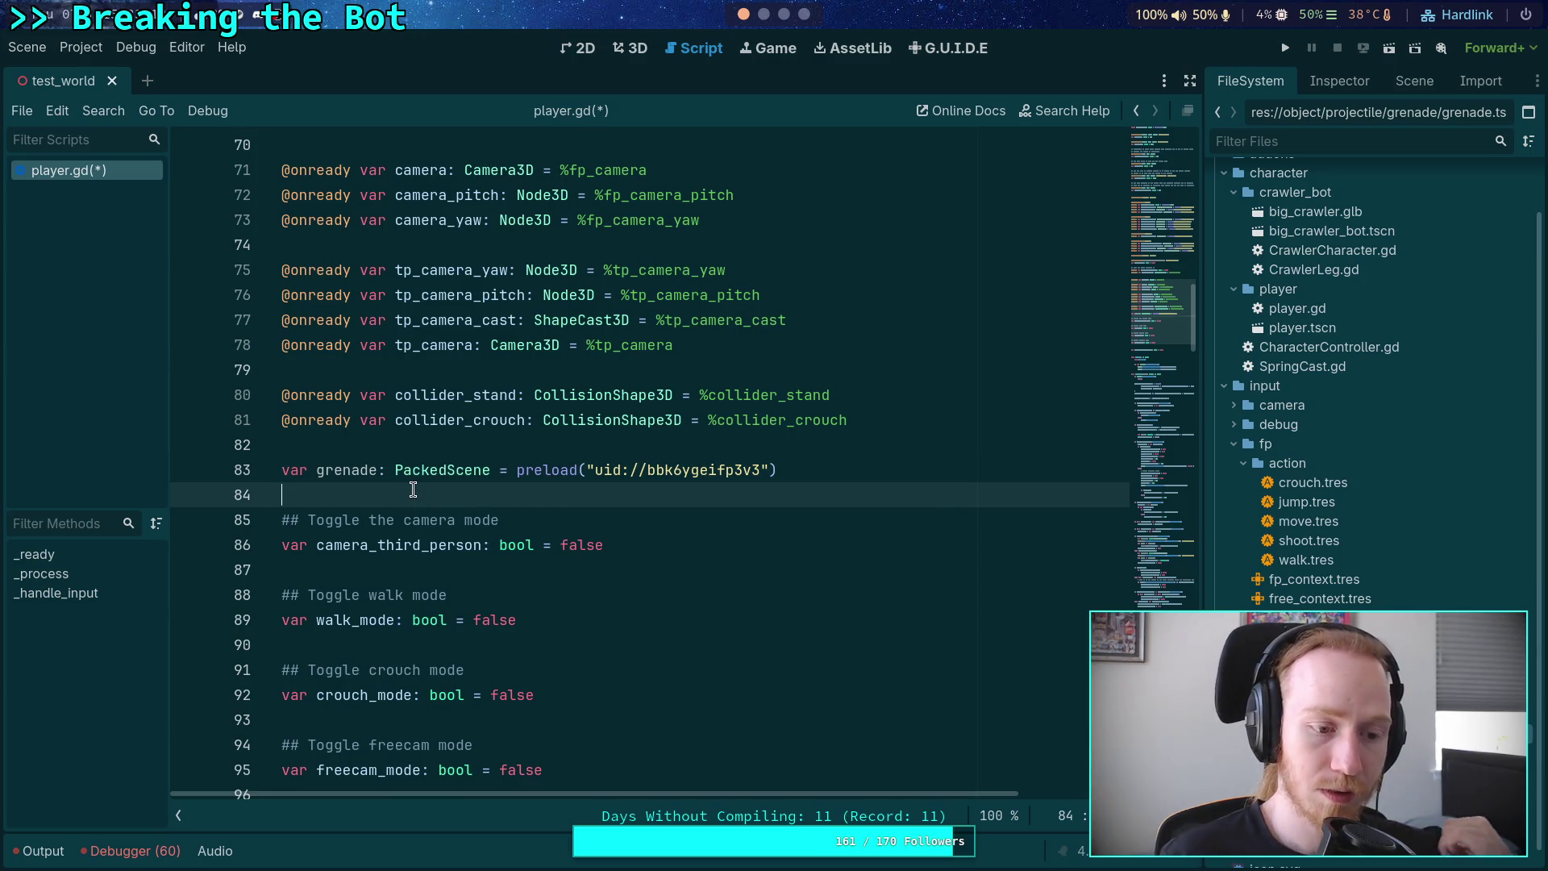
{"action": "mouse_move", "coordinate": [1174, 347]}
{"action": "left_mouse_down"}
{"action": "mouse_move", "coordinate": [1161, 429]}
{"action": "mouse_move", "coordinate": [1182, 365]}
{"action": "left_mouse_up"}
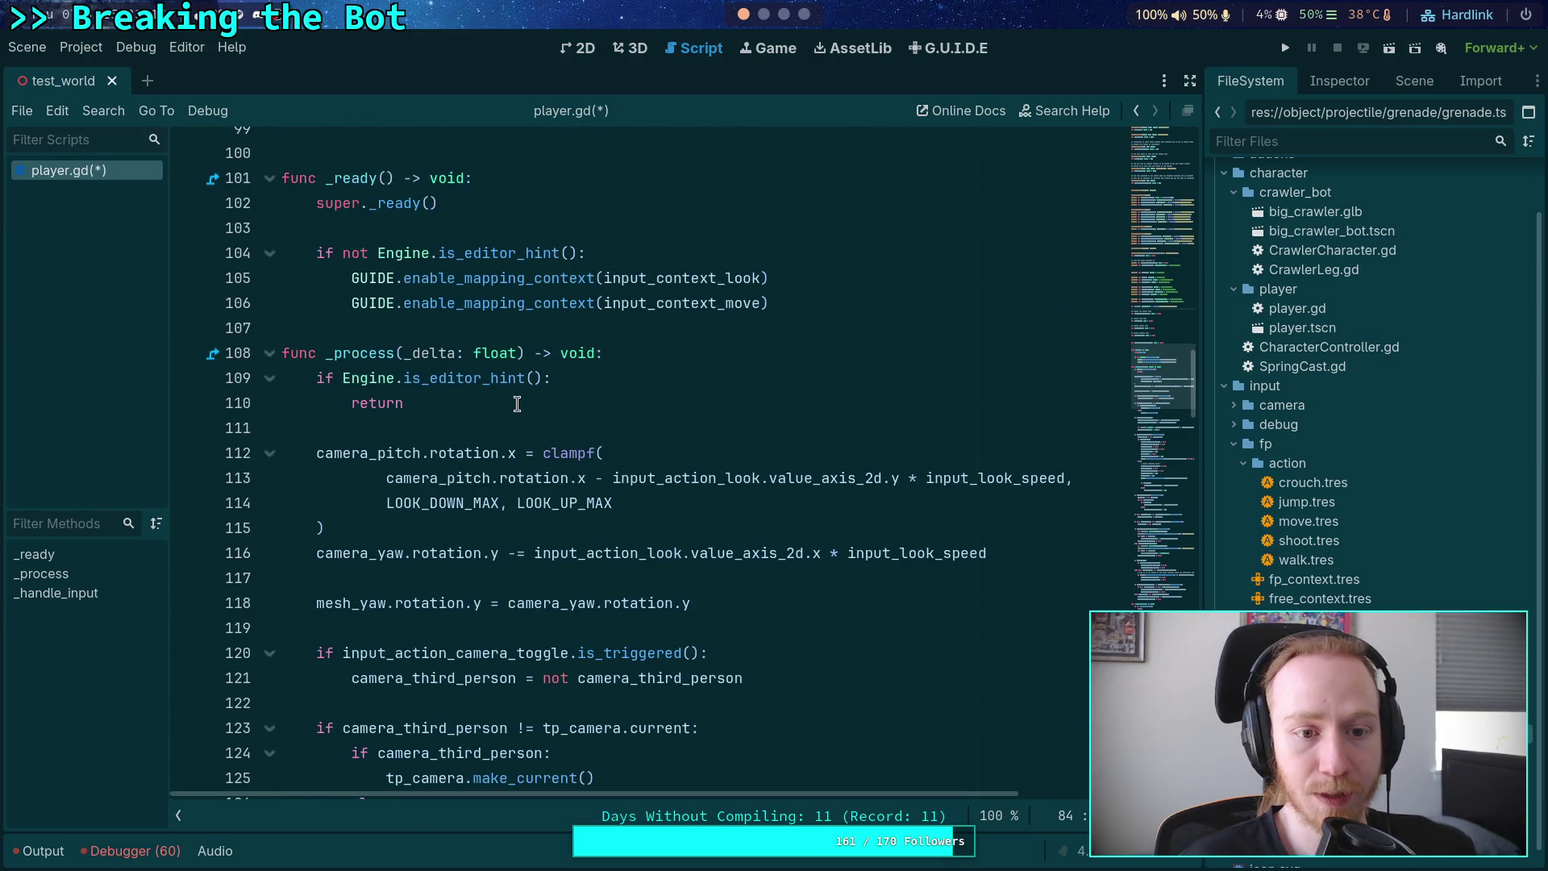
Step: Look up _handle_input's definition in CharacterController.gd via Lookup Symbol
{"action": "scroll", "coordinate": [517, 397], "scroll_direction": "down", "scroll_amount": 10}
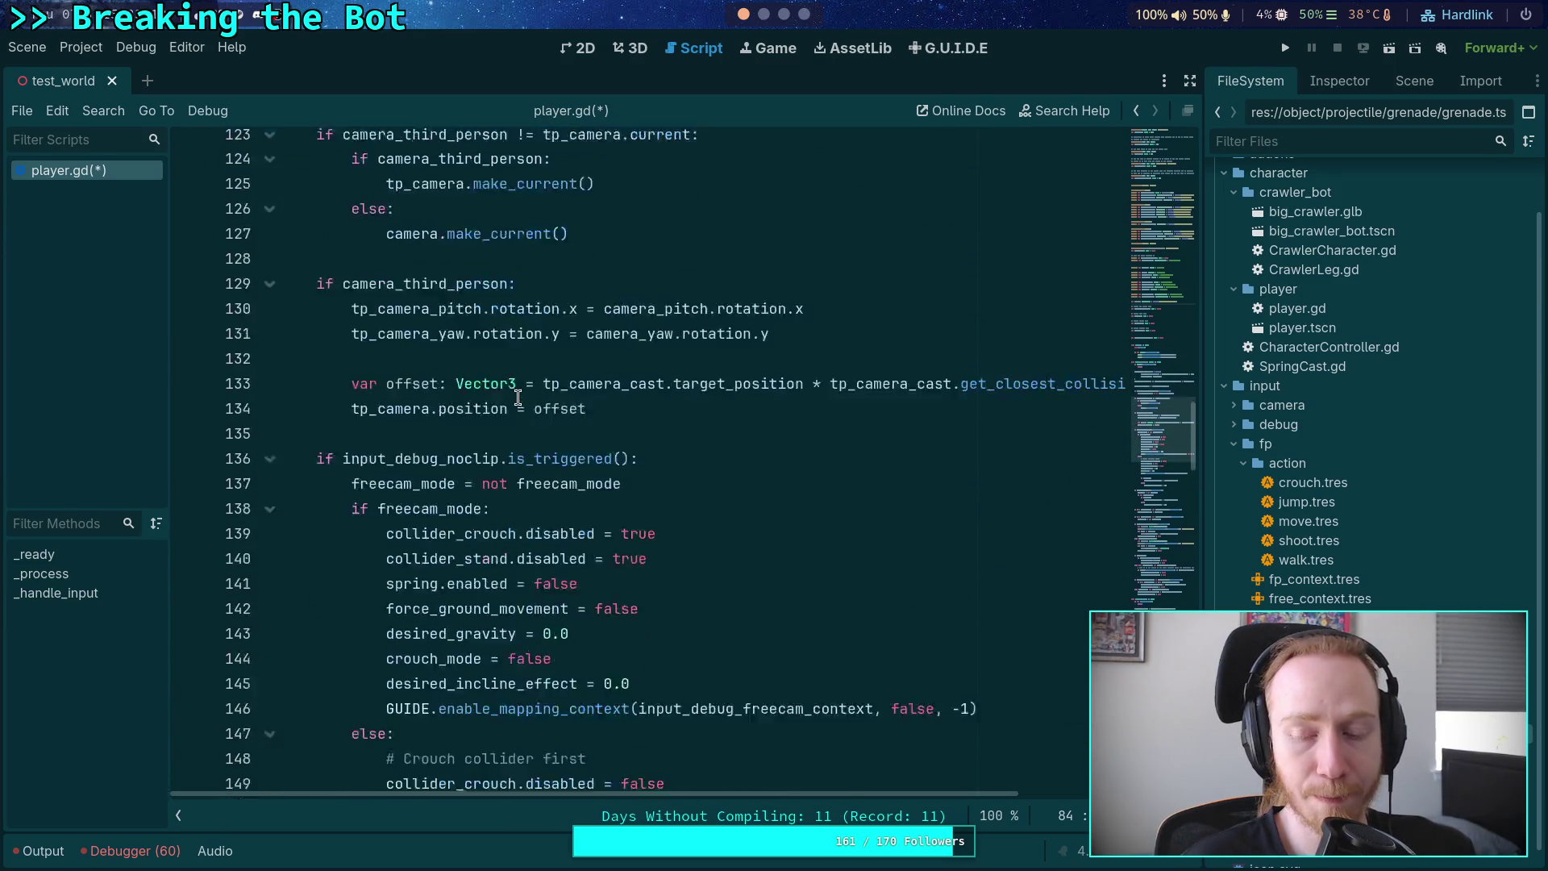
{"action": "scroll", "coordinate": [516, 398], "scroll_direction": "down", "scroll_amount": 7}
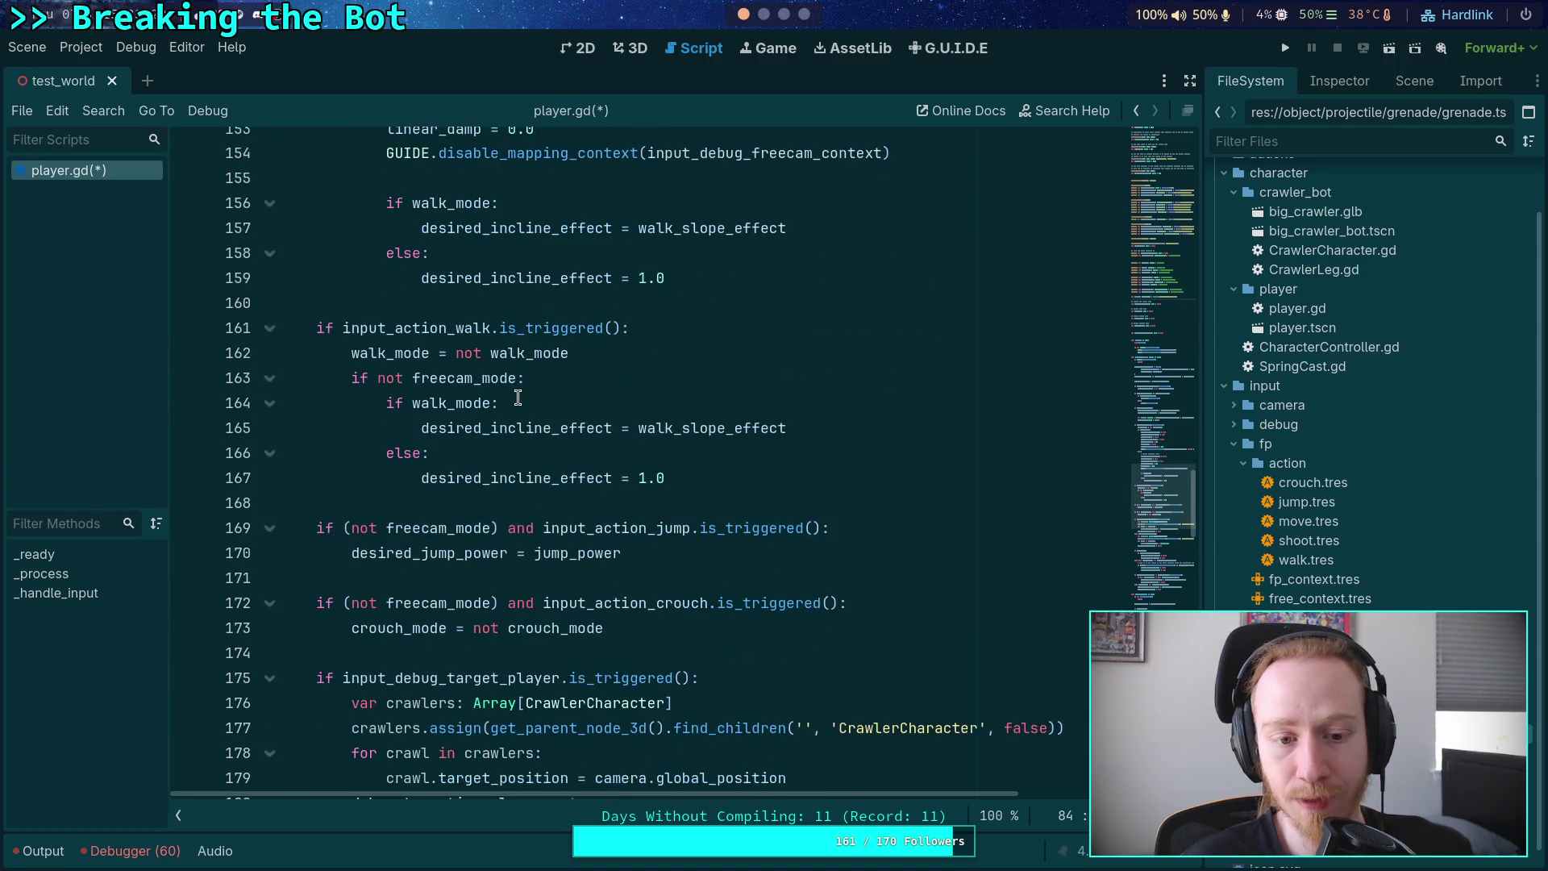
{"action": "scroll", "coordinate": [517, 397], "scroll_direction": "down", "scroll_amount": 7}
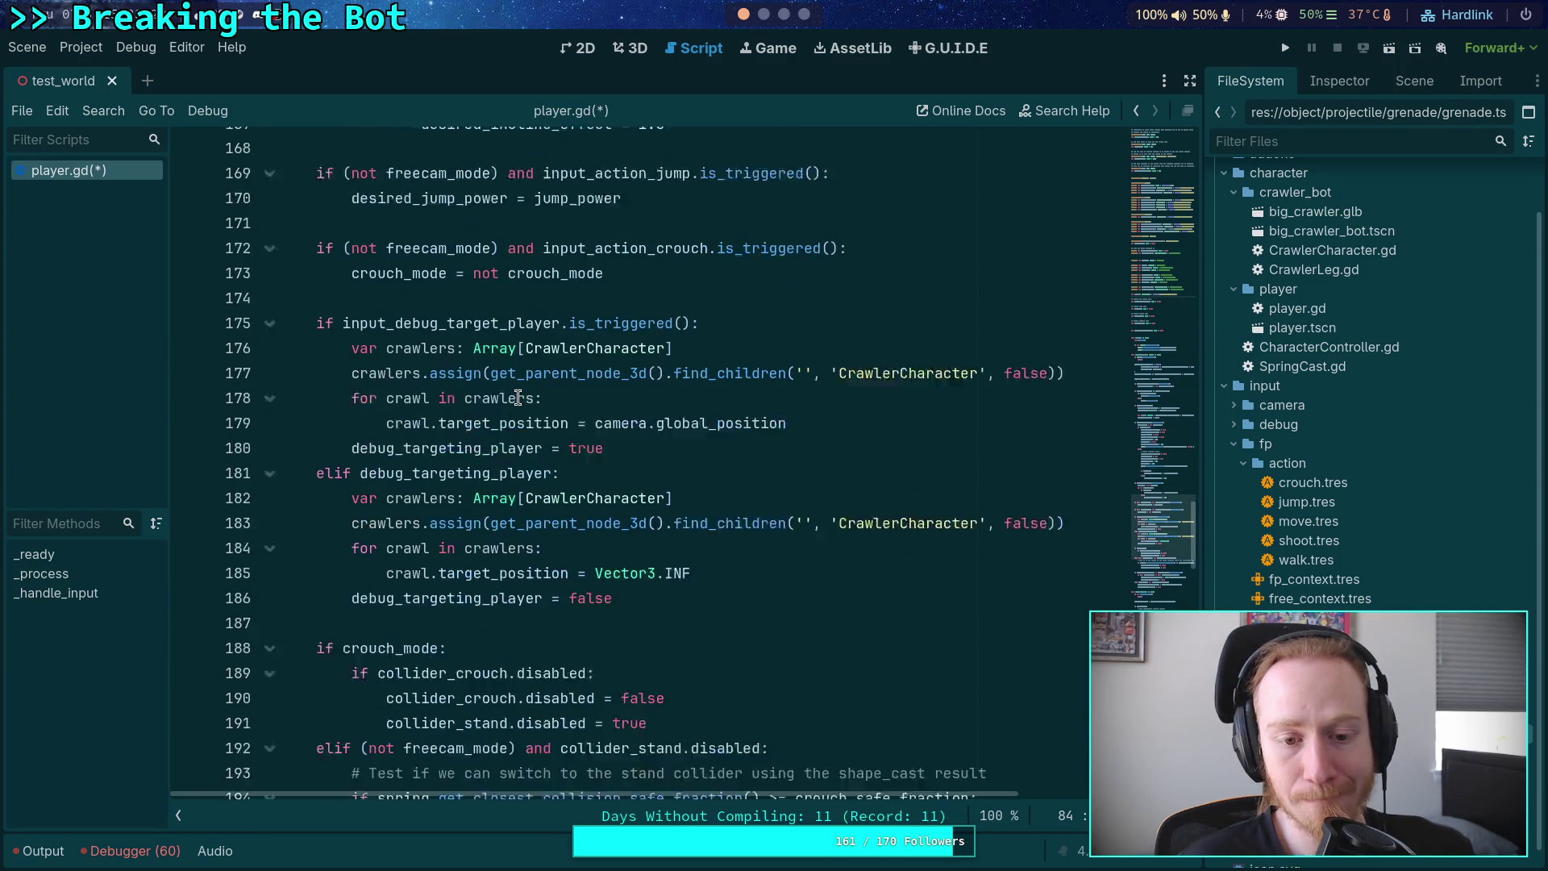
{"action": "scroll", "coordinate": [517, 397], "scroll_direction": "down", "scroll_amount": 10}
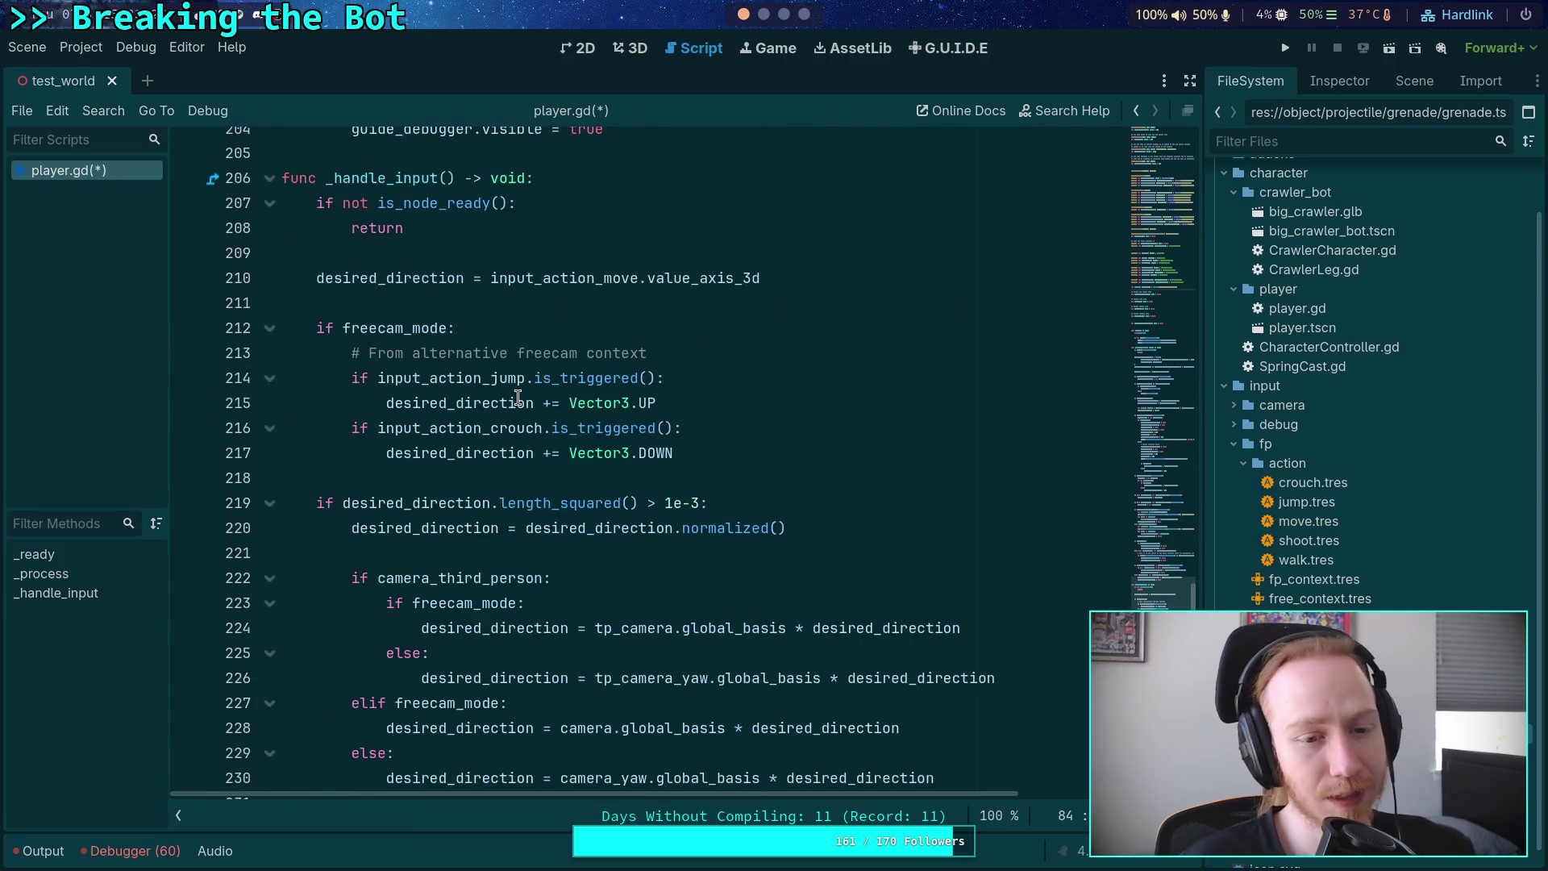
{"action": "scroll", "coordinate": [517, 398], "scroll_direction": "down", "scroll_amount": 14}
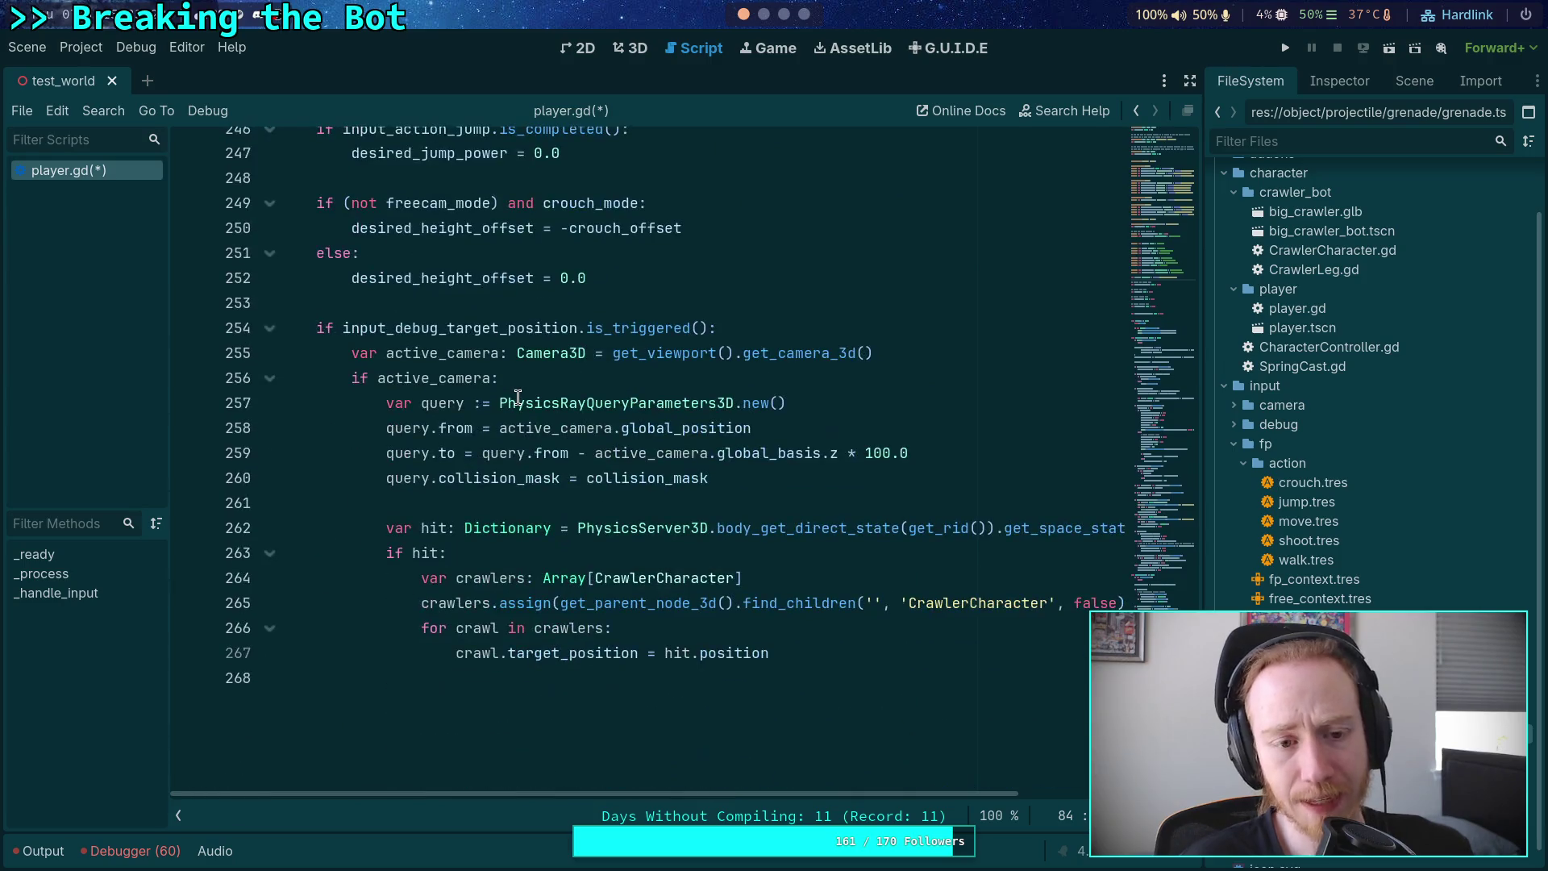
{"action": "scroll", "coordinate": [517, 397], "scroll_direction": "up", "scroll_amount": 18}
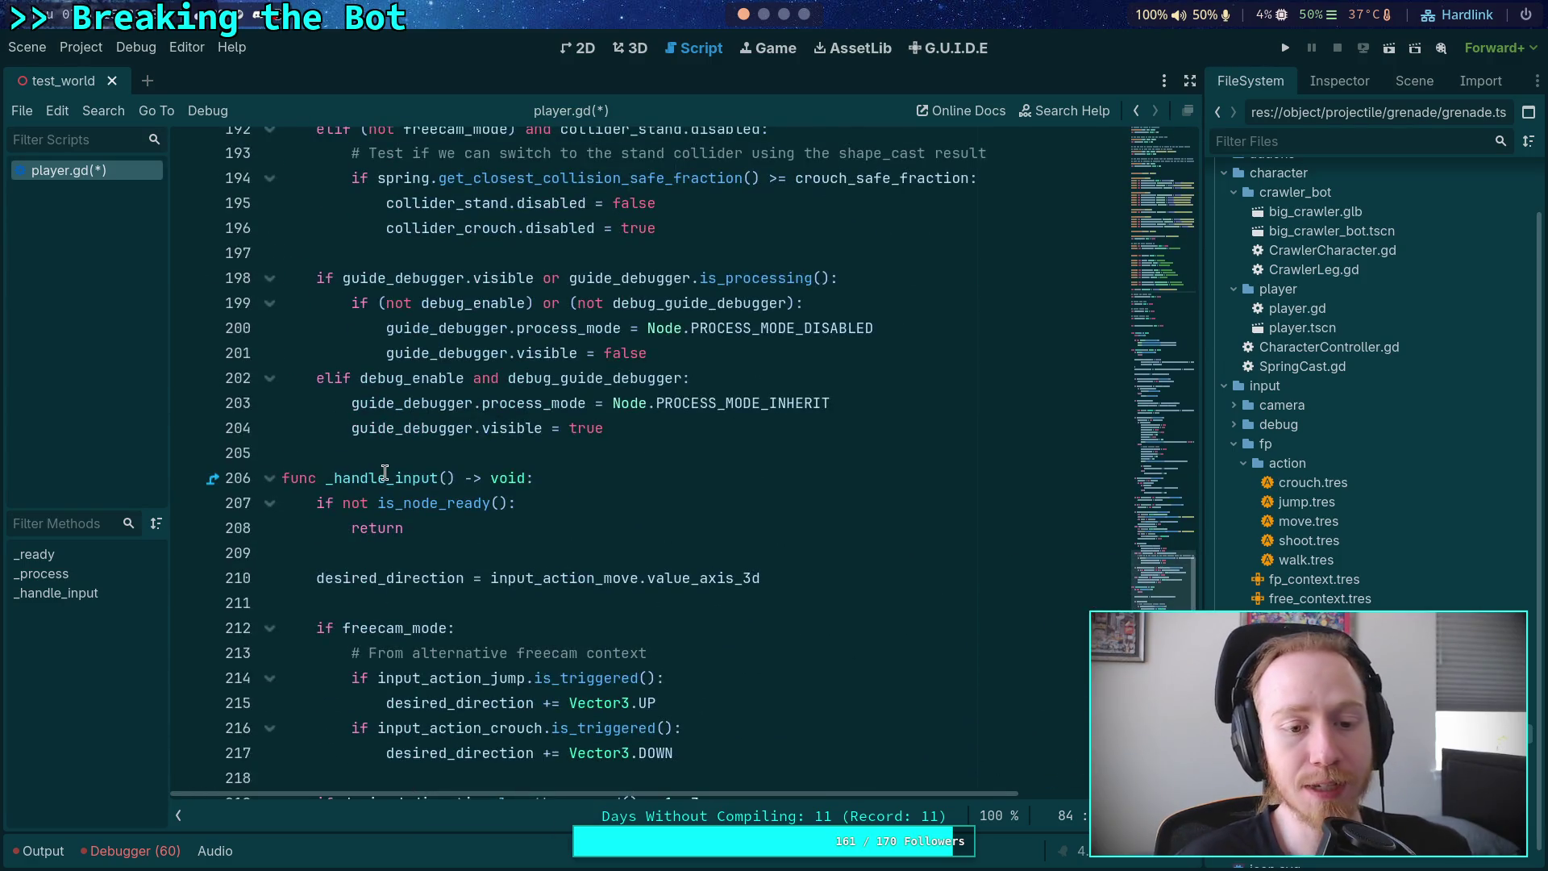
{"action": "mouse_move", "coordinate": [385, 473]}
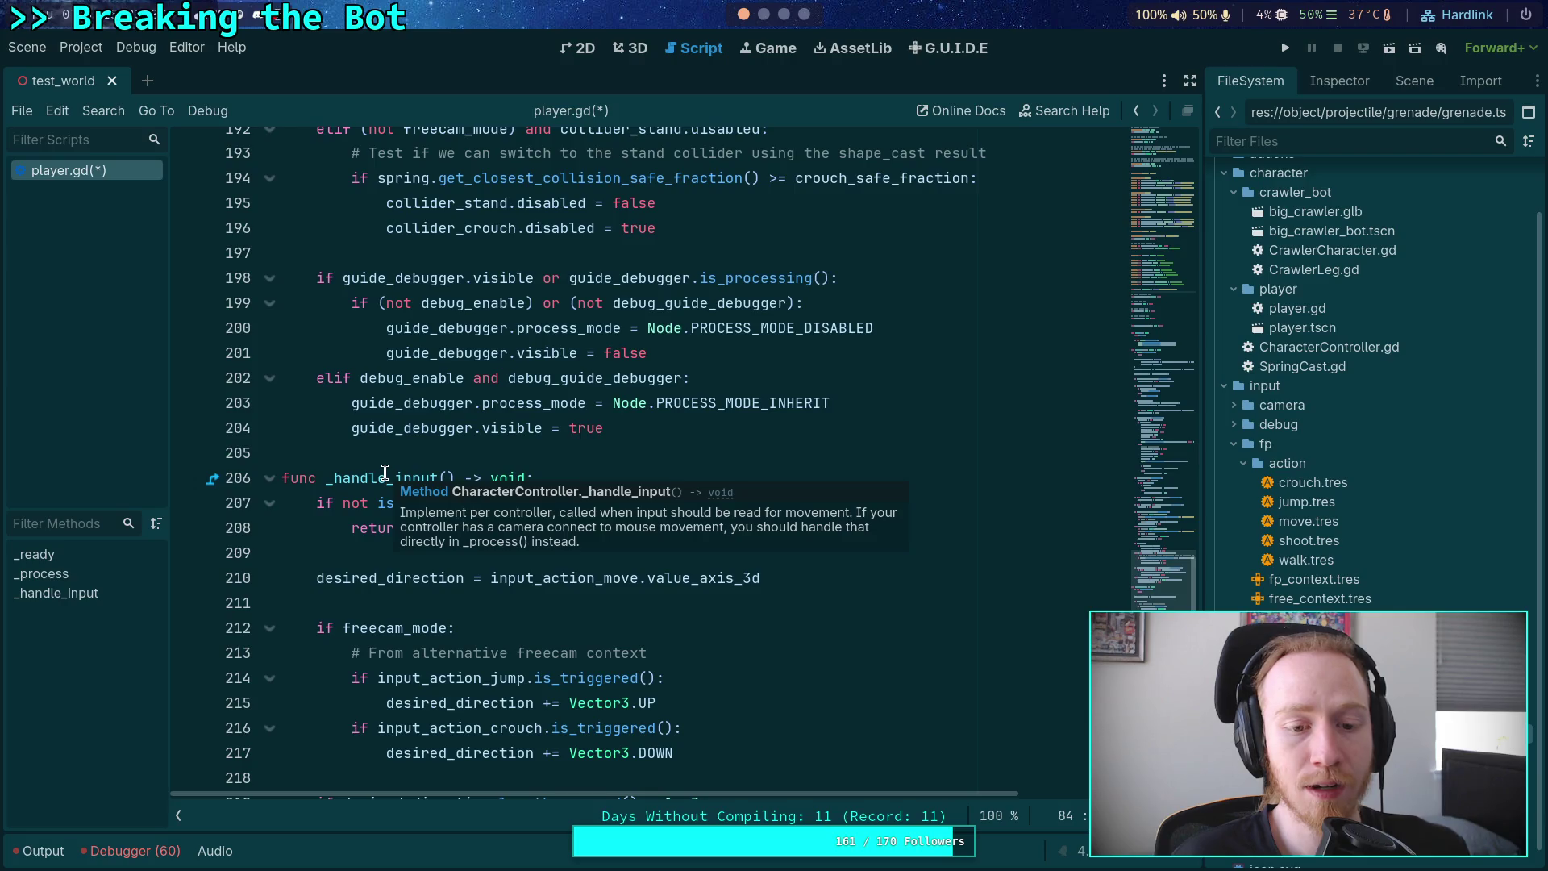
{"action": "right_click", "coordinate": [385, 474]}
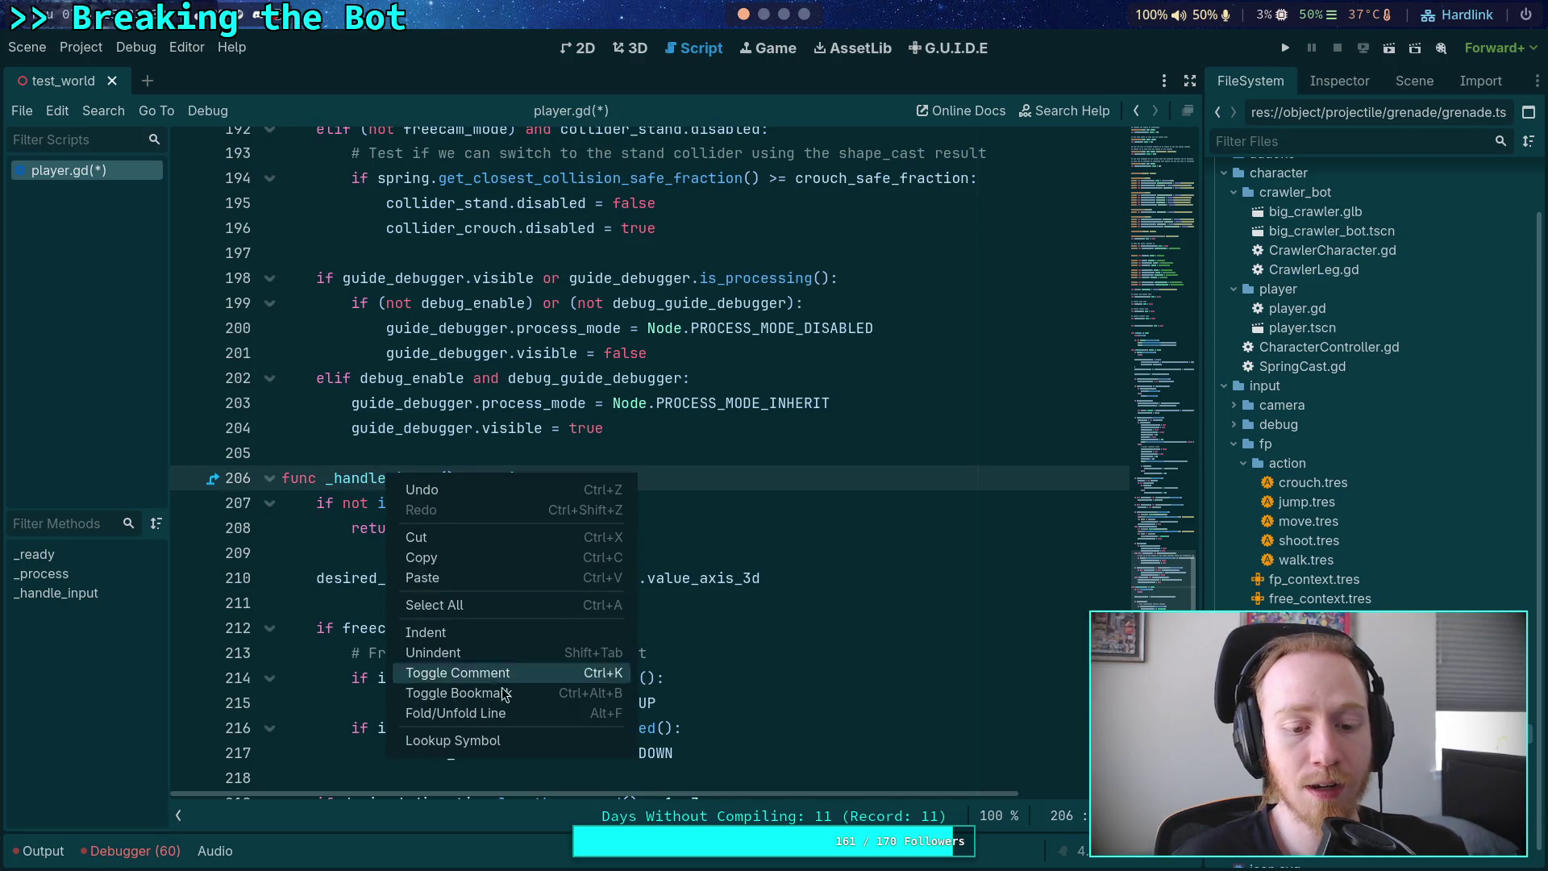
{"action": "left_click", "coordinate": [516, 740]}
Step: Check the _handle_input definition and call, then return to player.gd's _handle_input body
{"action": "scroll", "coordinate": [516, 595], "scroll_direction": "up", "scroll_amount": 2}
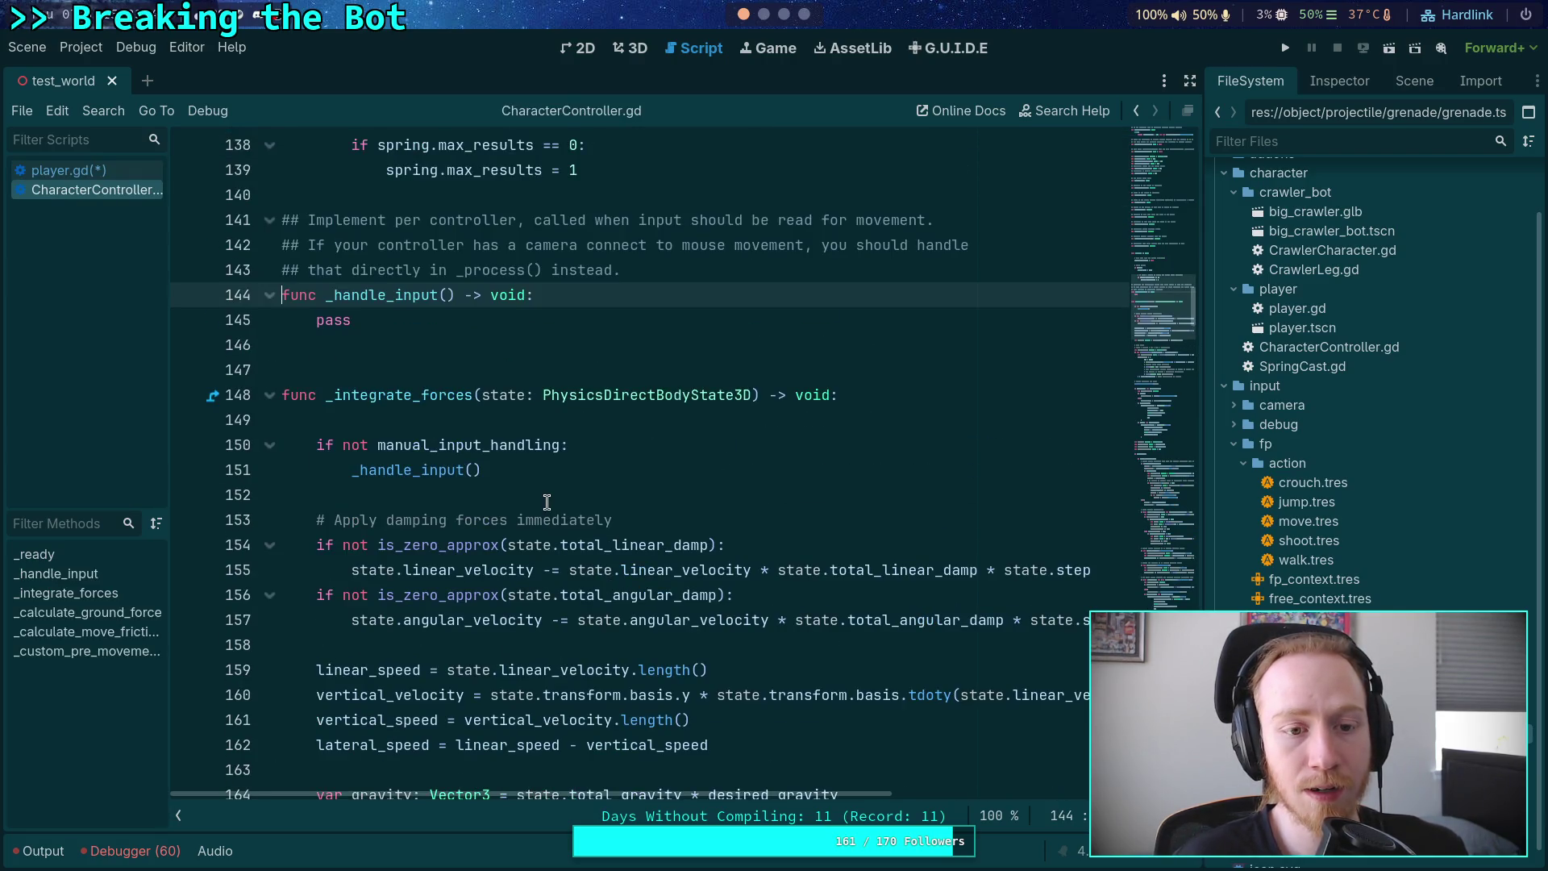
{"action": "double_click", "coordinate": [364, 297]}
{"action": "left_click_drag", "start_coordinate": [533, 462], "coordinate": [351, 470]}
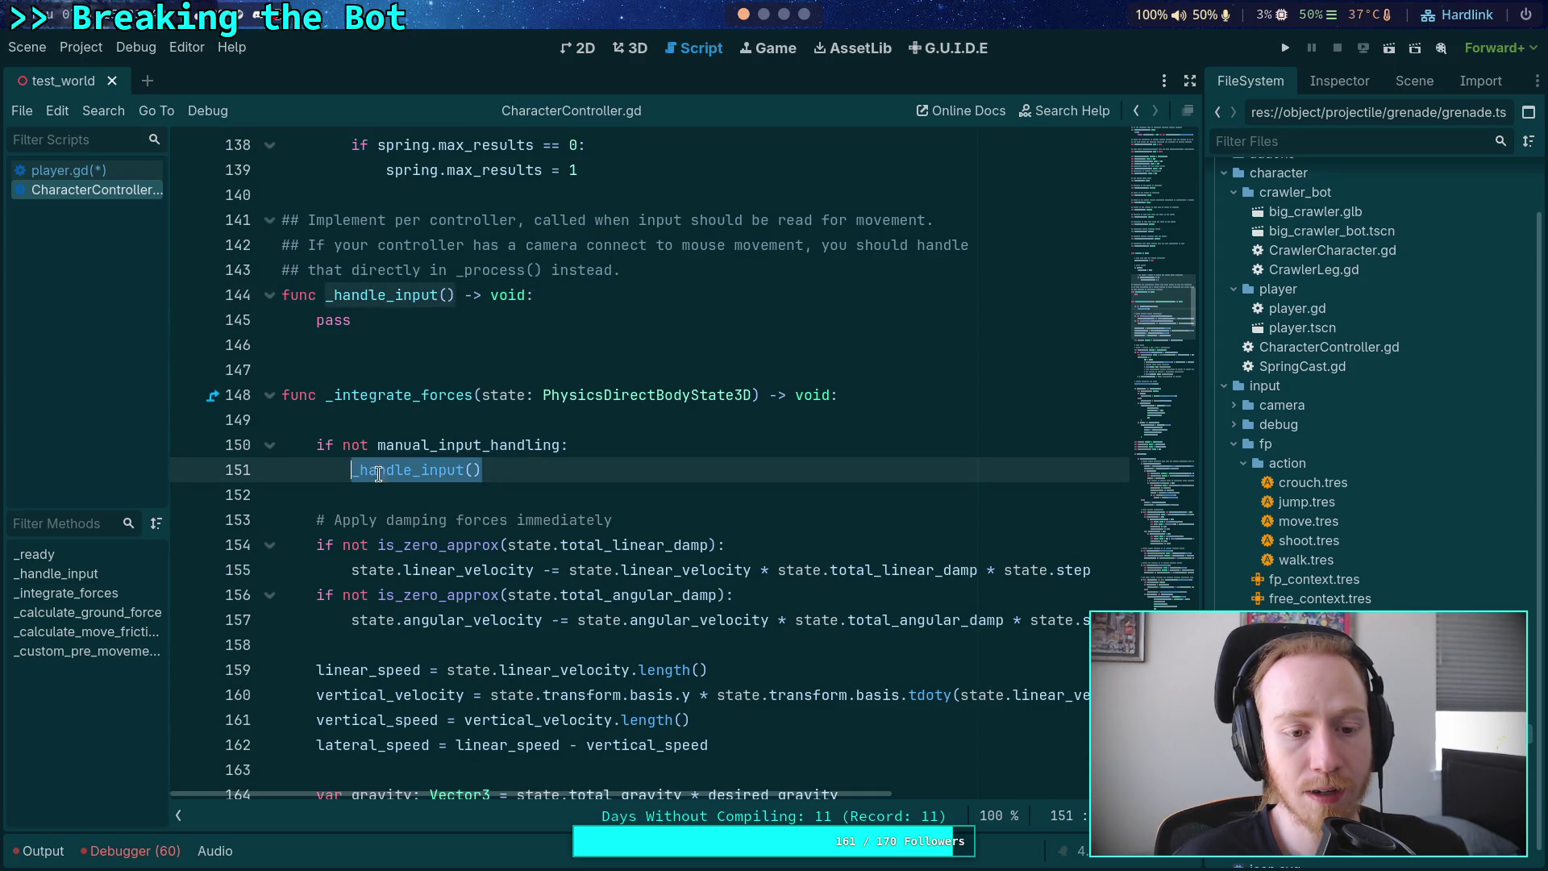
{"action": "left_click", "coordinate": [116, 171]}
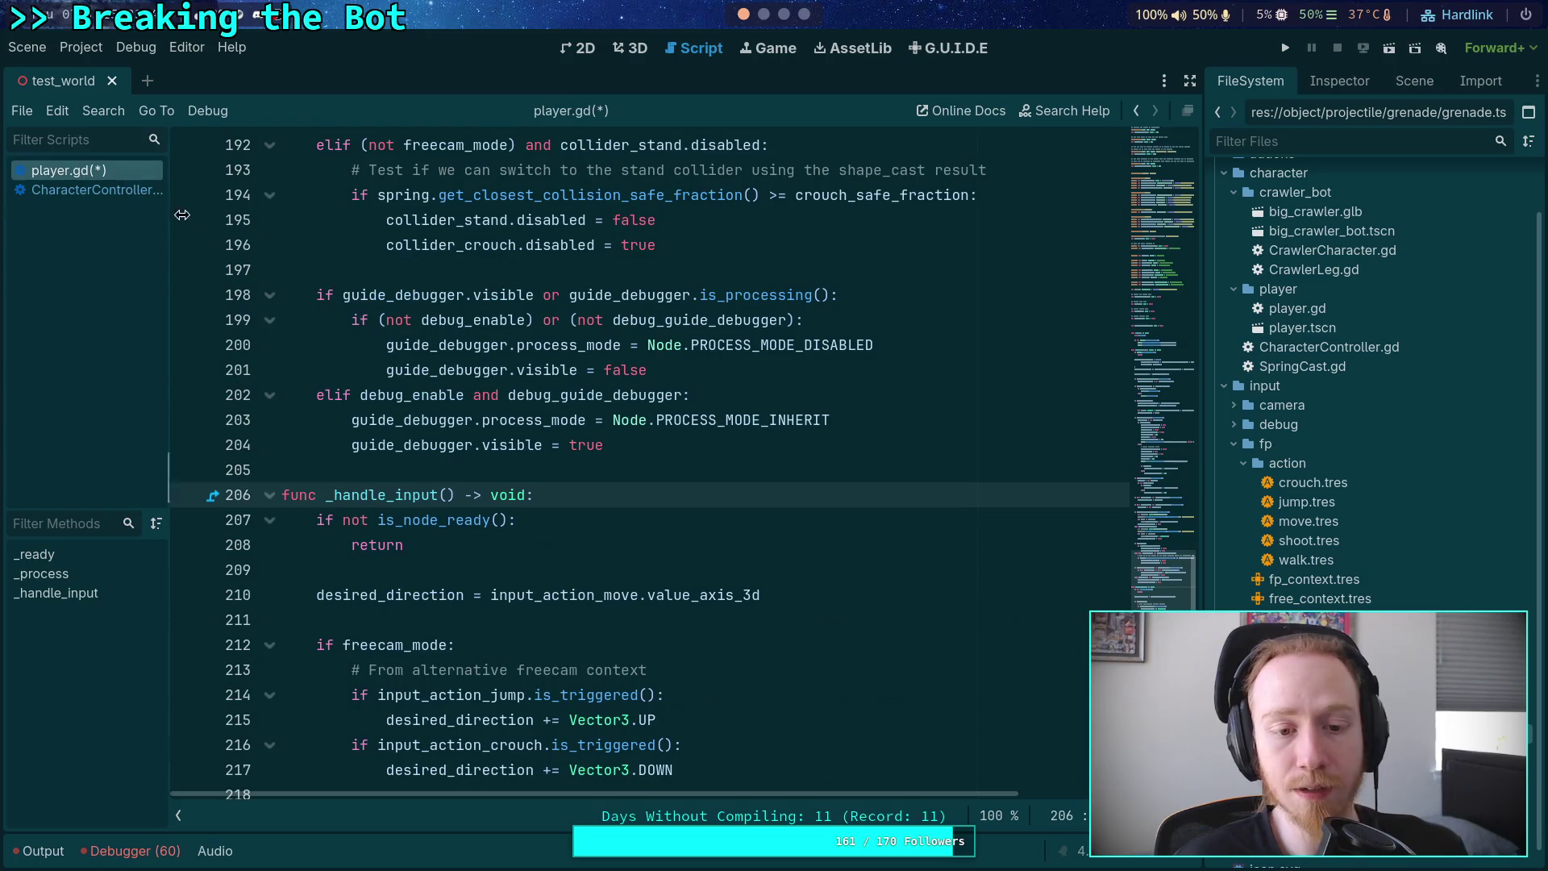
{"action": "scroll", "coordinate": [641, 536], "scroll_direction": "down", "scroll_amount": 2}
{"action": "left_click", "coordinate": [697, 419]}
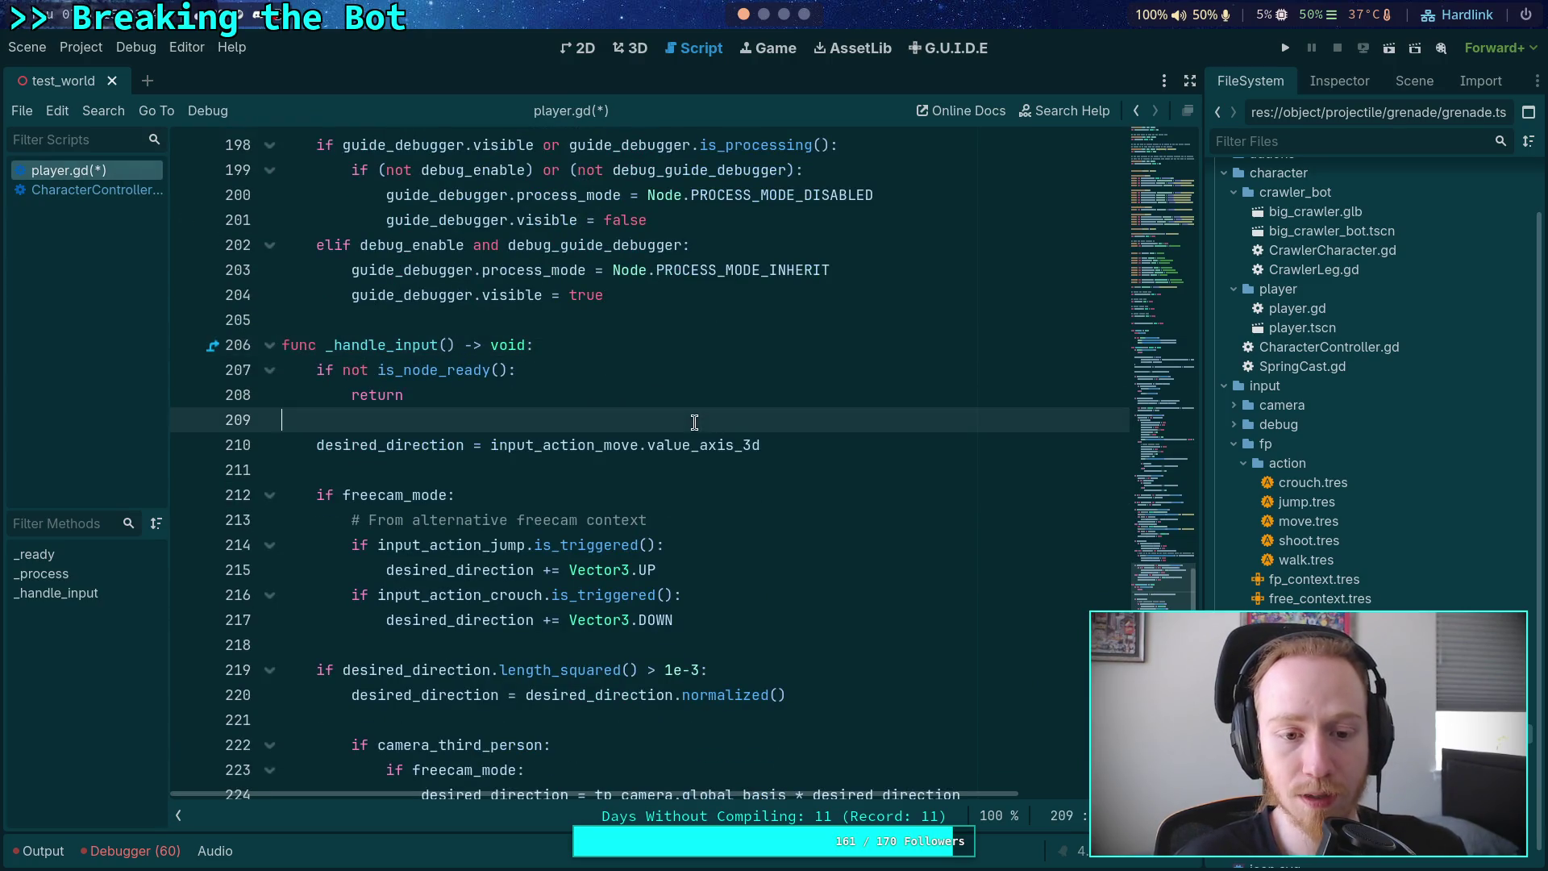
Step: Collapse the six earlier blocks of _handle_input with the gutter fold arrows
{"action": "scroll", "coordinate": [697, 419], "scroll_direction": "down", "scroll_amount": 6}
{"action": "left_click", "coordinate": [271, 221]}
{"action": "left_click", "coordinate": [271, 246]}
{"action": "left_click", "coordinate": [271, 295]}
{"action": "left_click", "coordinate": [271, 346]}
{"action": "left_click", "coordinate": [271, 370]}
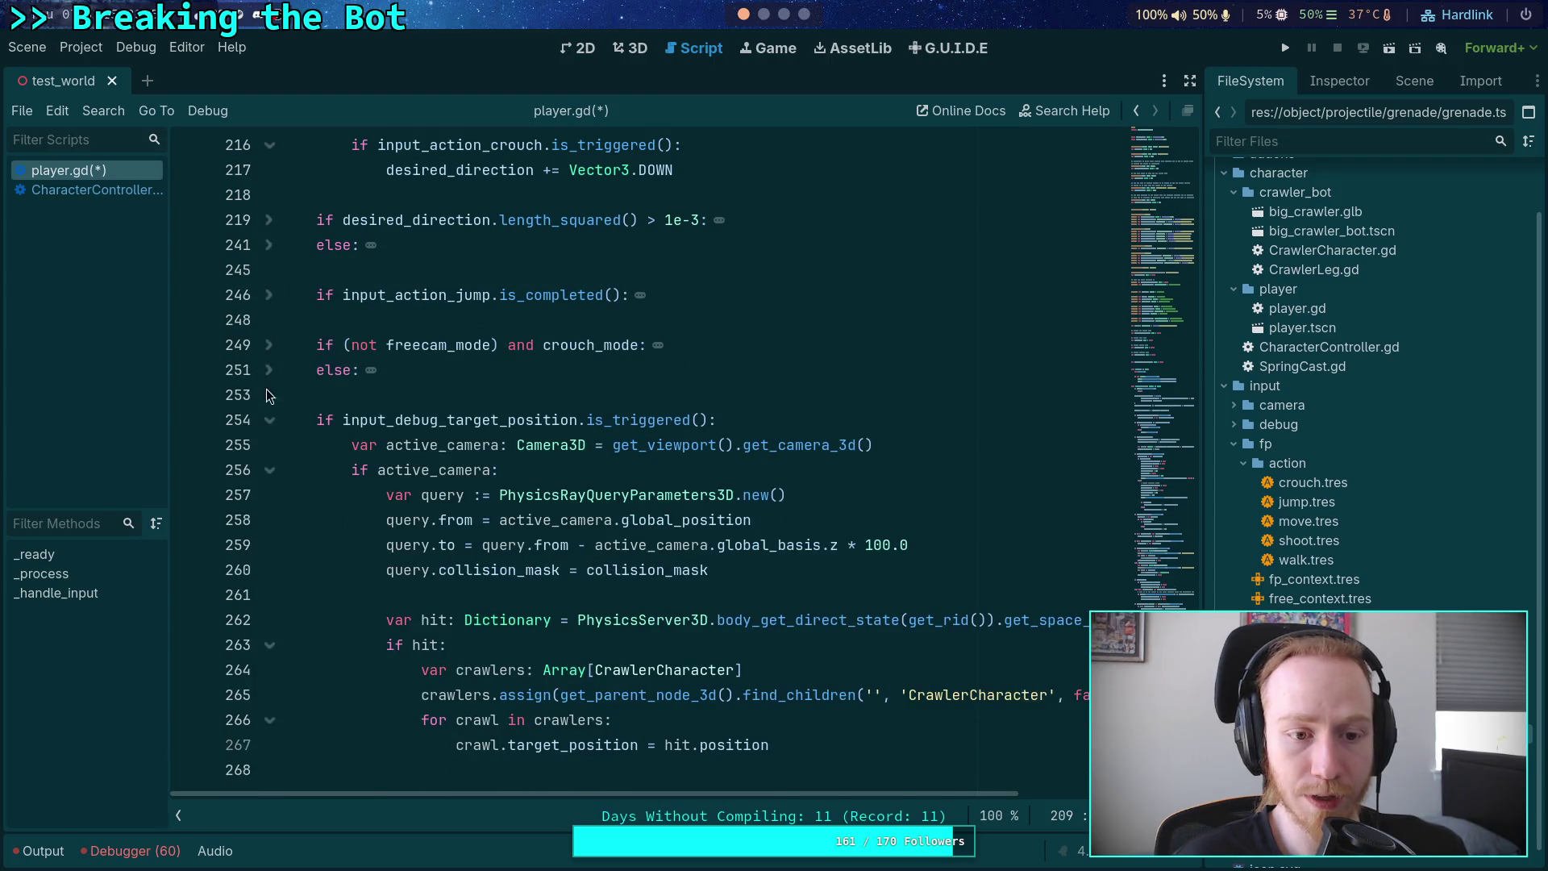
{"action": "left_click", "coordinate": [270, 420]}
Step: Write 'if input_action_shoot.is_triggered():' on line 269 at the end of _handle_input
{"action": "left_click", "coordinate": [460, 472]}
{"action": "key", "text": "Return"}
{"action": "key", "text": "Return"}
{"action": "key", "text": "Up"}
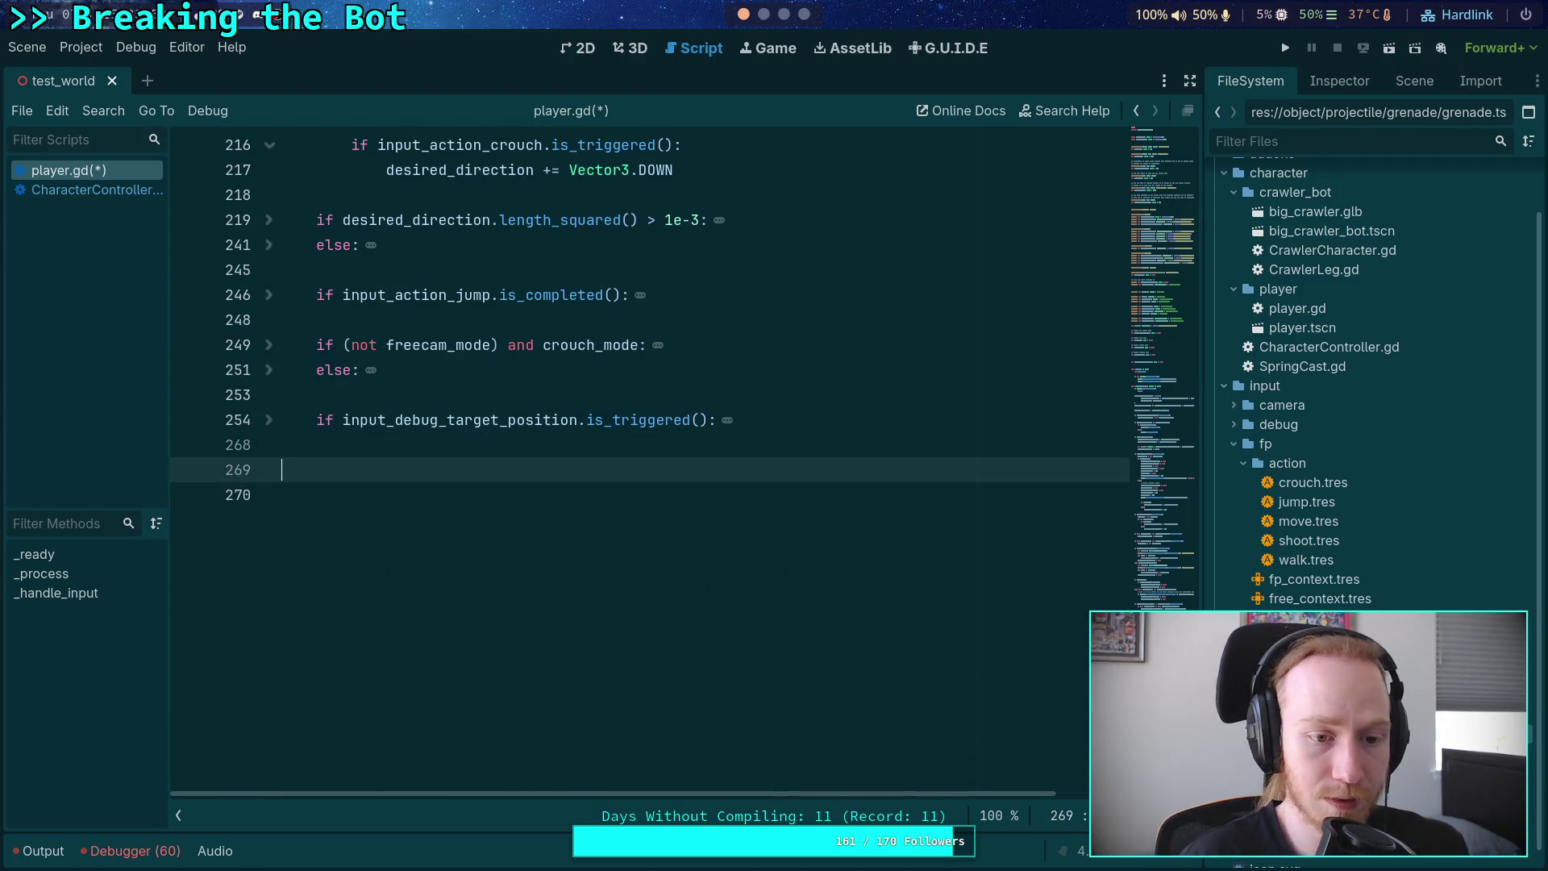
{"action": "type", "text": "input_"}
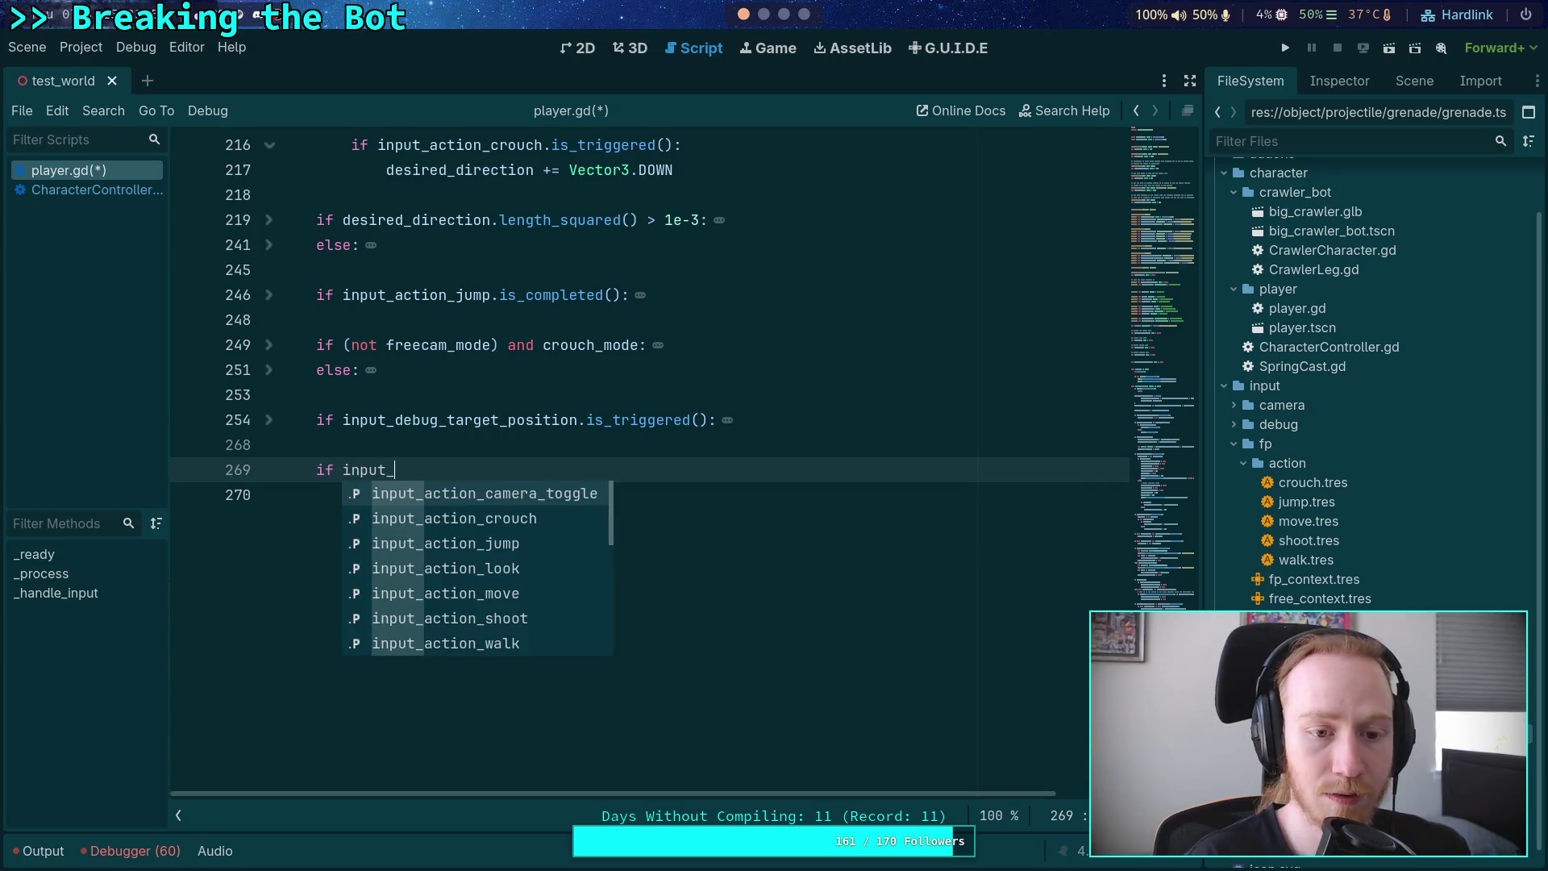
{"action": "type", "text": "ac"}
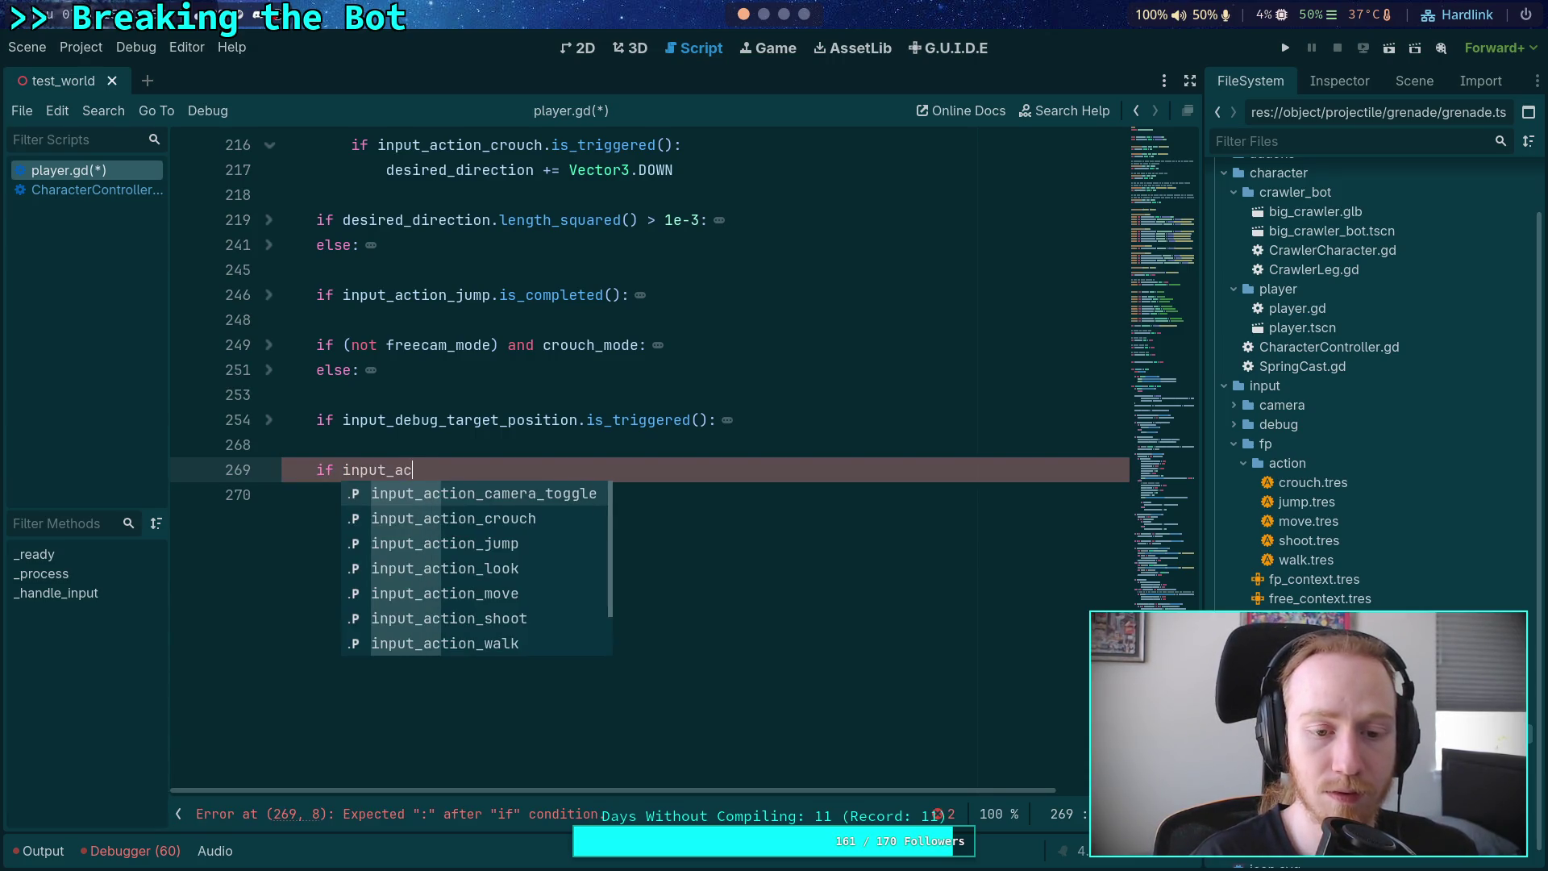
{"action": "key", "text": "Down"}
{"action": "key", "text": "Down"}
{"action": "key", "text": "Down"}
{"action": "key", "text": "Return"}
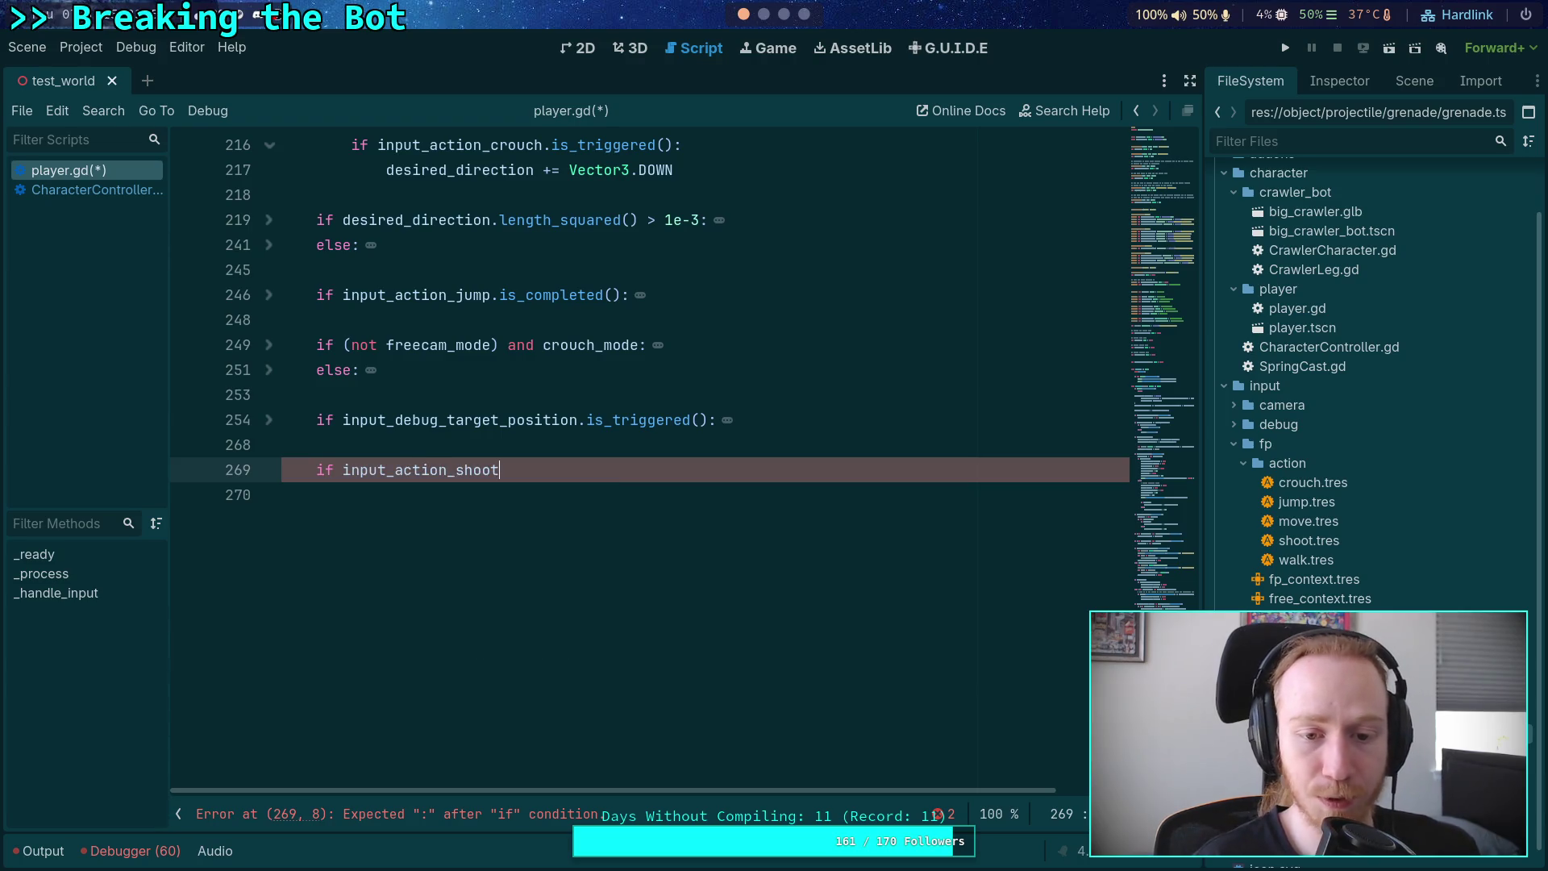
{"action": "type", "text": "is_"}
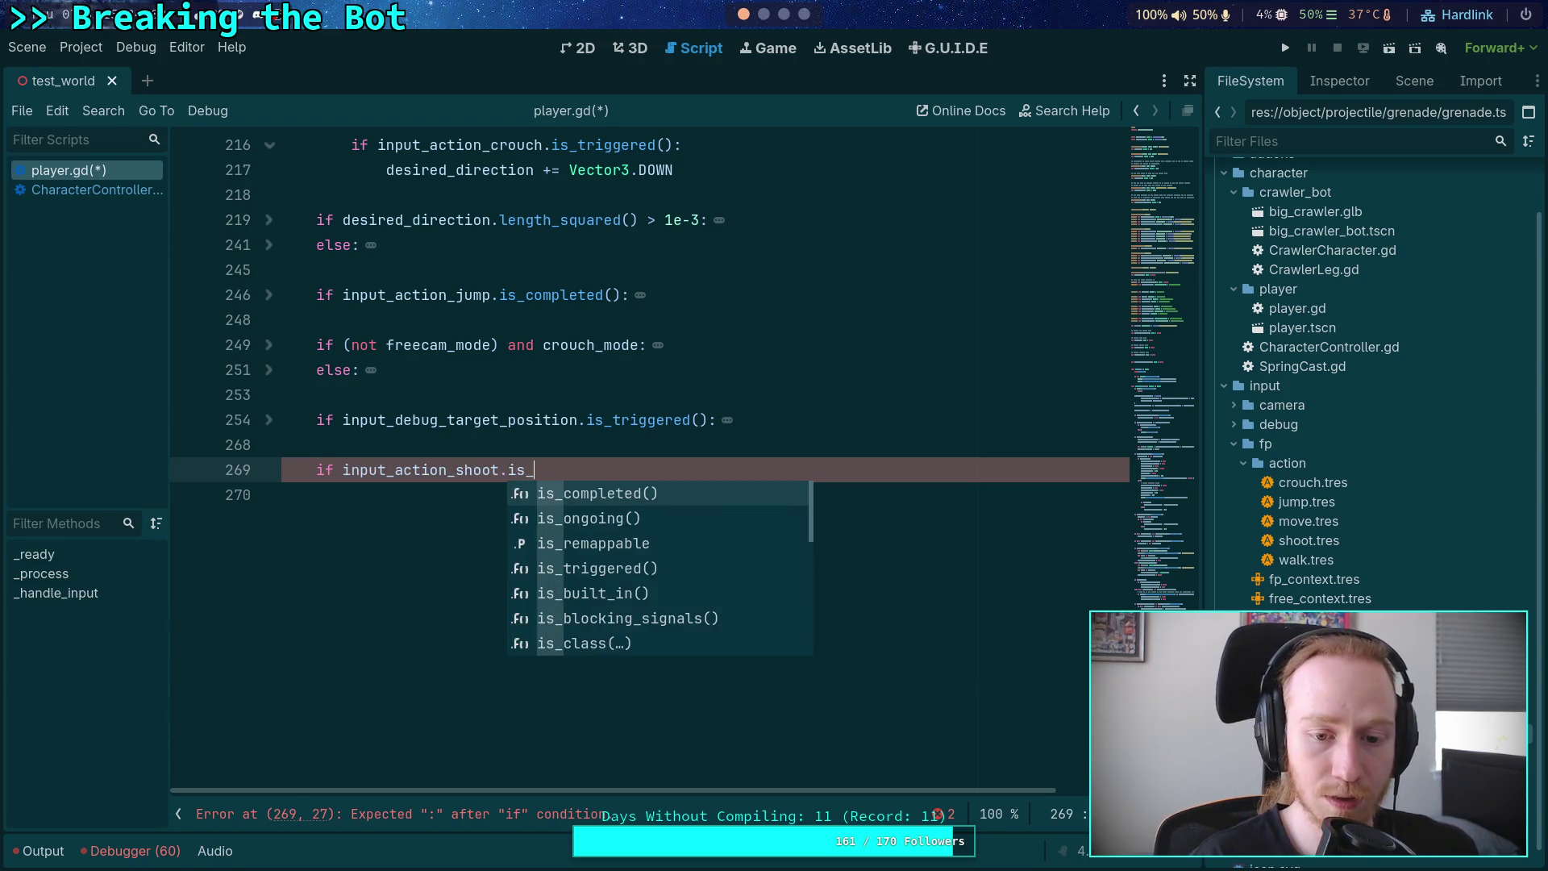
{"action": "type", "text": "tr"}
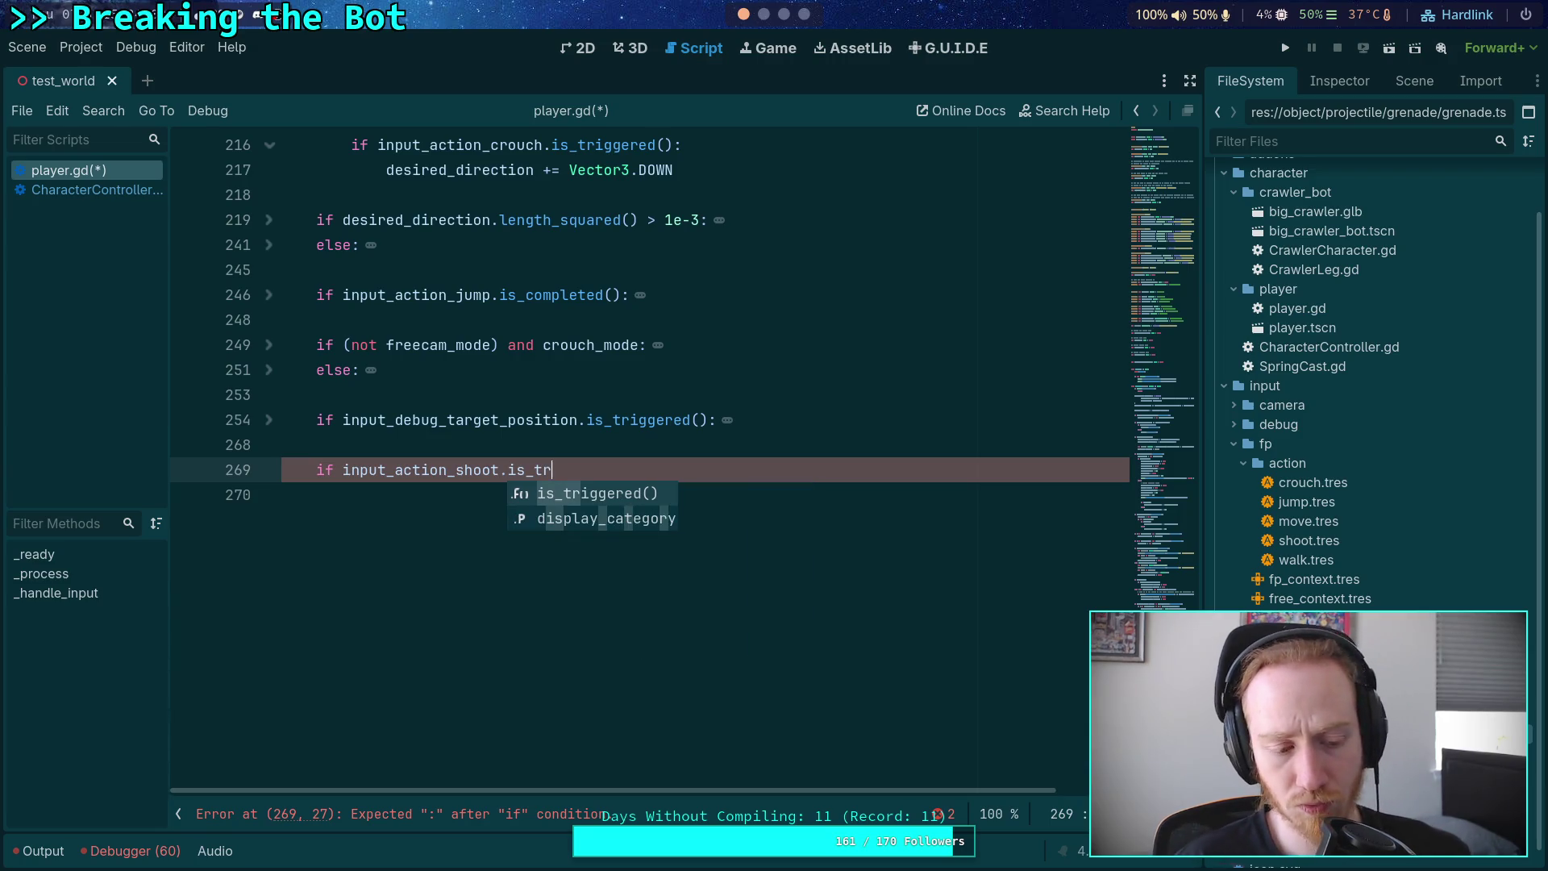
{"action": "key", "text": "Return"}
{"action": "type", "text": ":"}
{"action": "key", "text": "Return"}
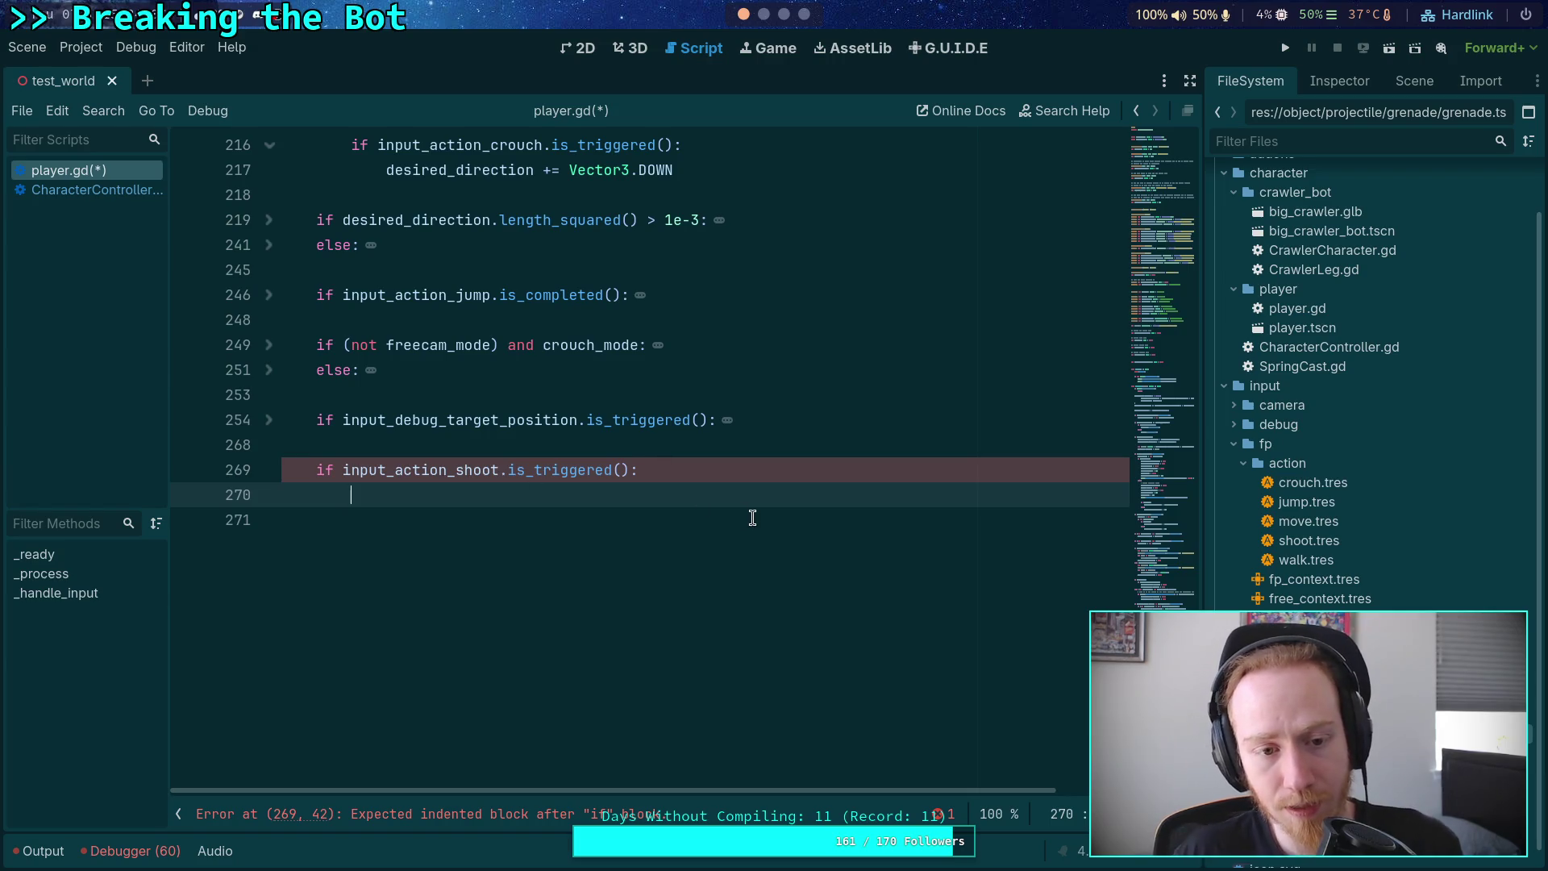
Step: Return to the end of the debug_targeting_player declaration near the top of the script
{"action": "scroll", "coordinate": [736, 494], "scroll_direction": "up", "scroll_amount": 15}
{"action": "scroll", "coordinate": [737, 493], "scroll_direction": "up", "scroll_amount": 20}
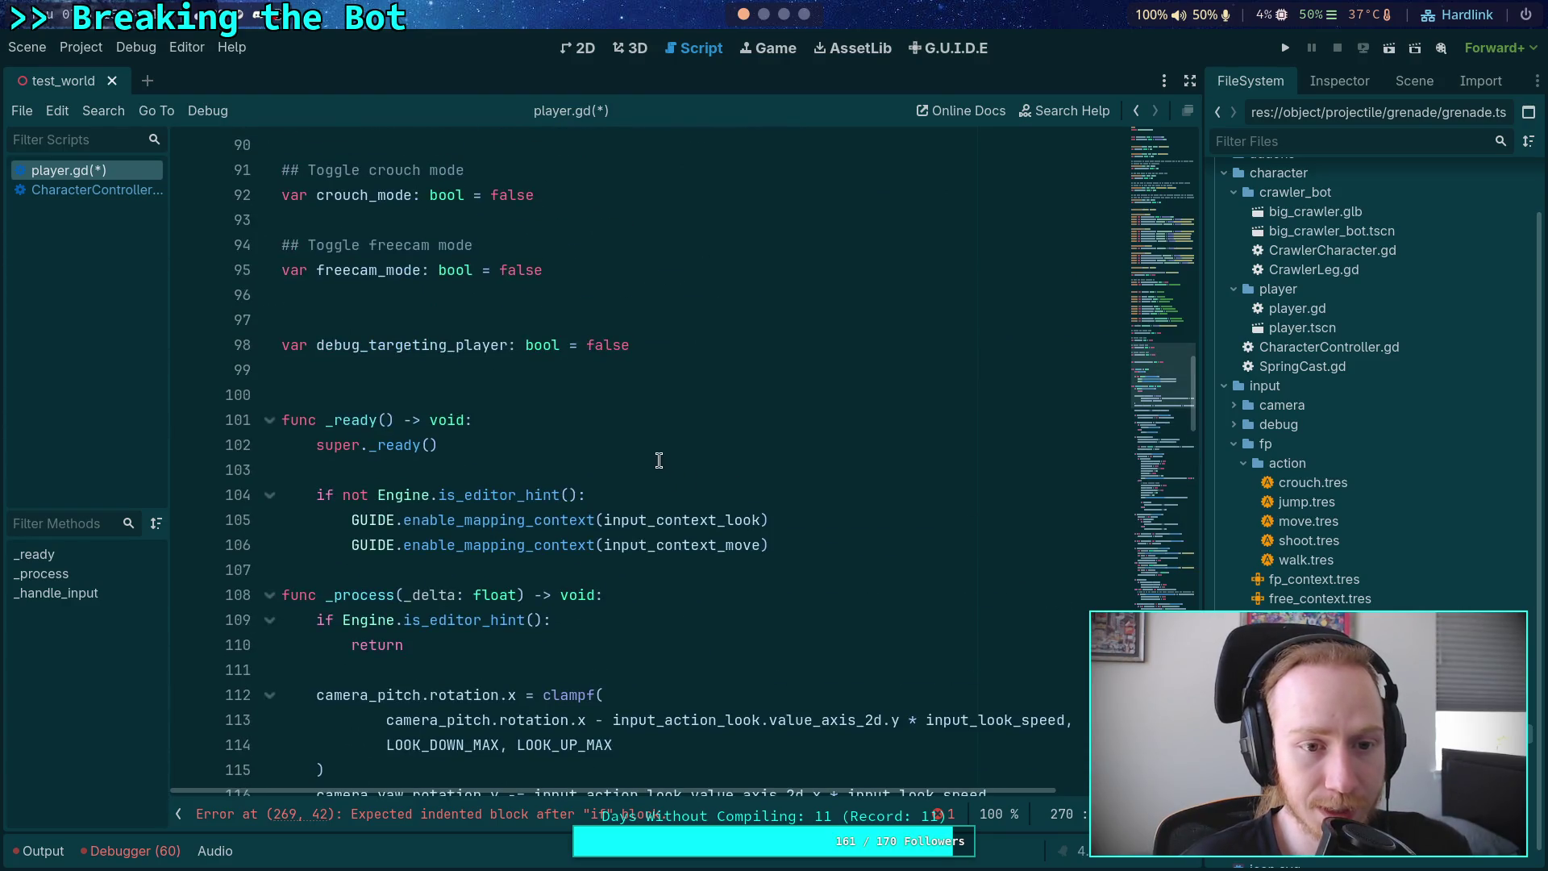
{"action": "scroll", "coordinate": [657, 462], "scroll_direction": "up", "scroll_amount": 4}
{"action": "left_click", "coordinate": [766, 645]}
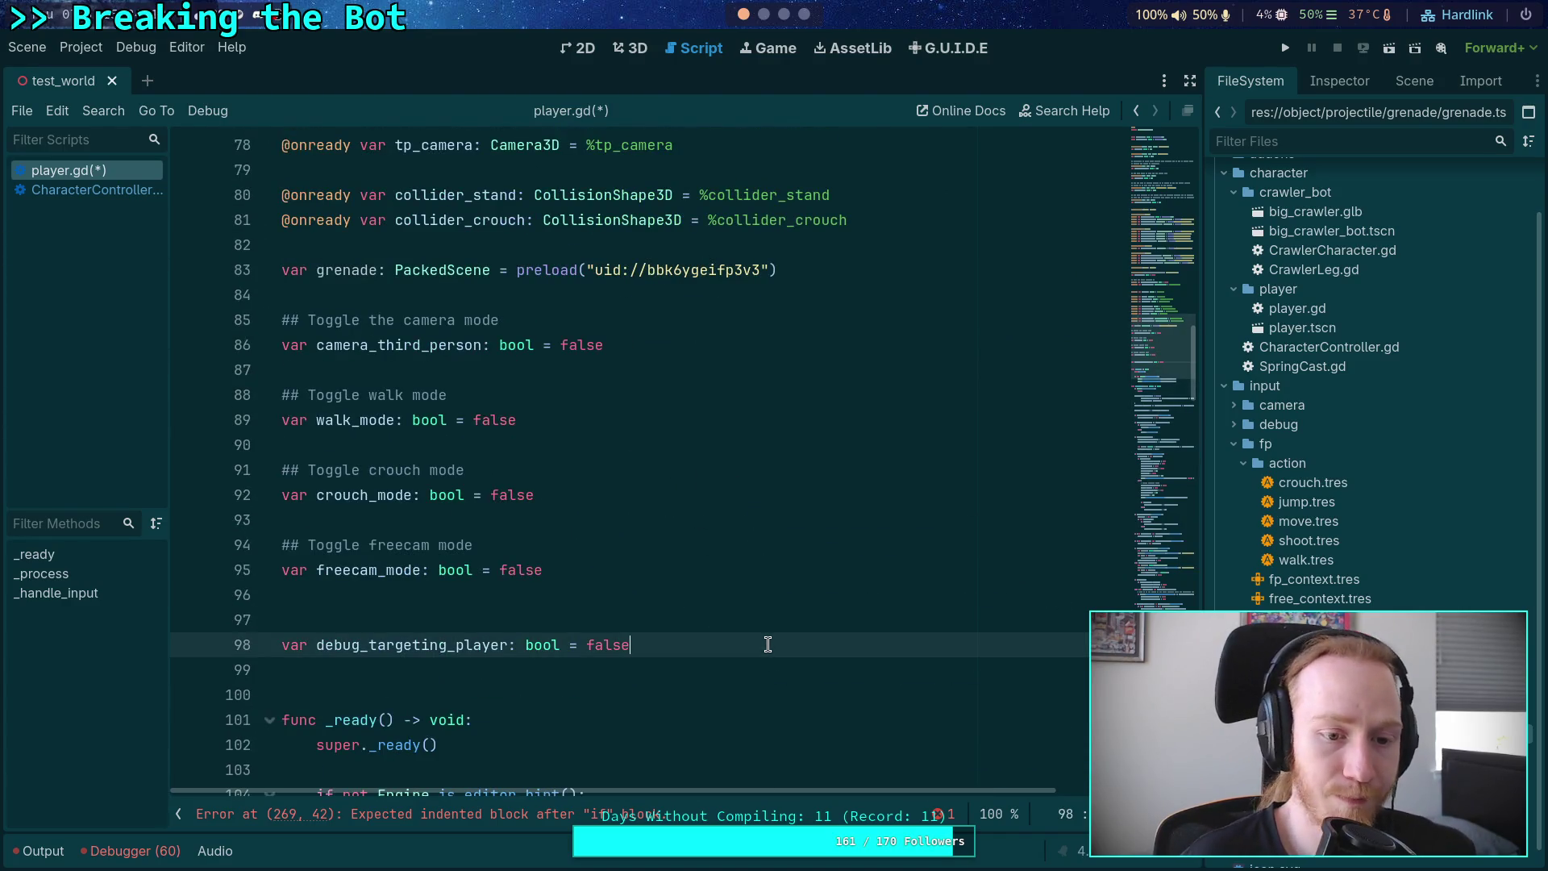
Step: Declare 'var can_shoot: bool = true' on a new line above debug_targeting_player
{"action": "key", "text": "Up"}
{"action": "key", "text": "Up"}
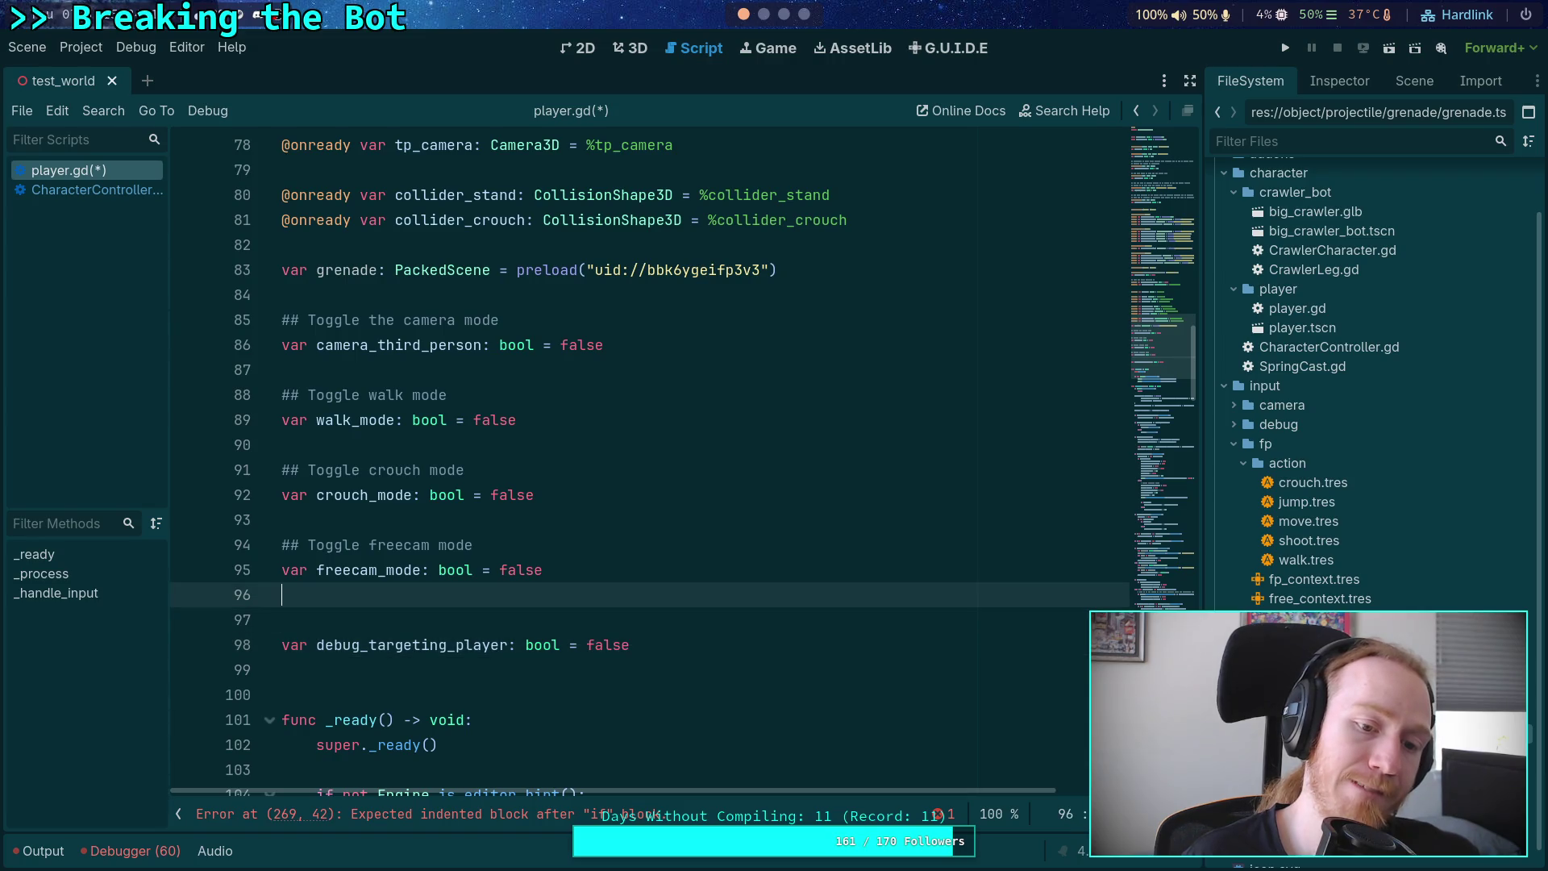
{"action": "key", "text": "Return"}
{"action": "key", "text": "Return"}
{"action": "key", "text": "Up"}
{"action": "type", "text": "r can_"}
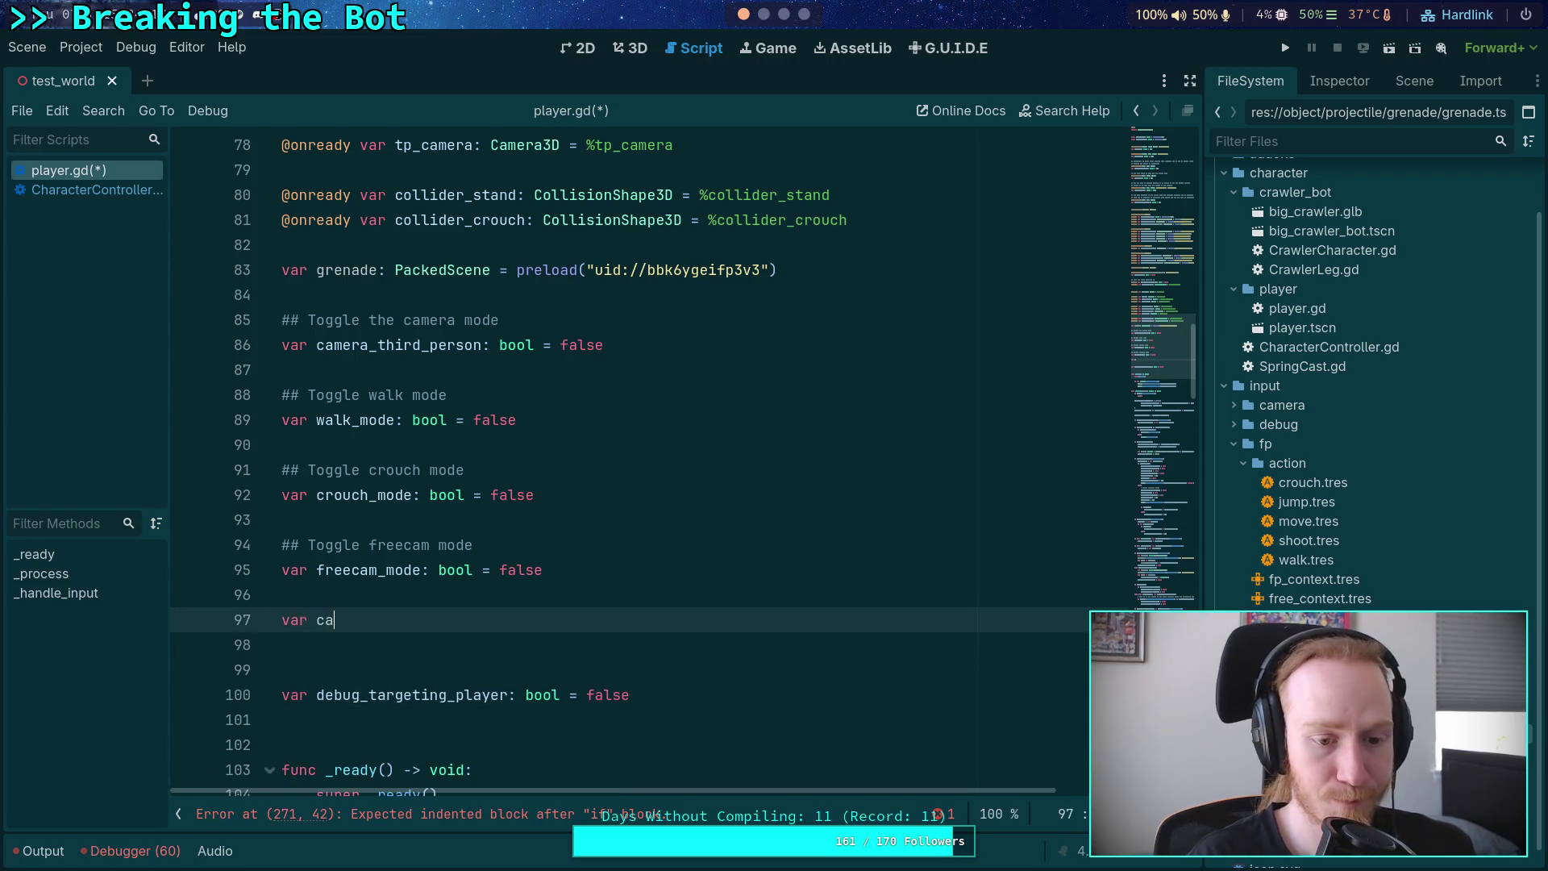
{"action": "type", "text": "shoot: "}
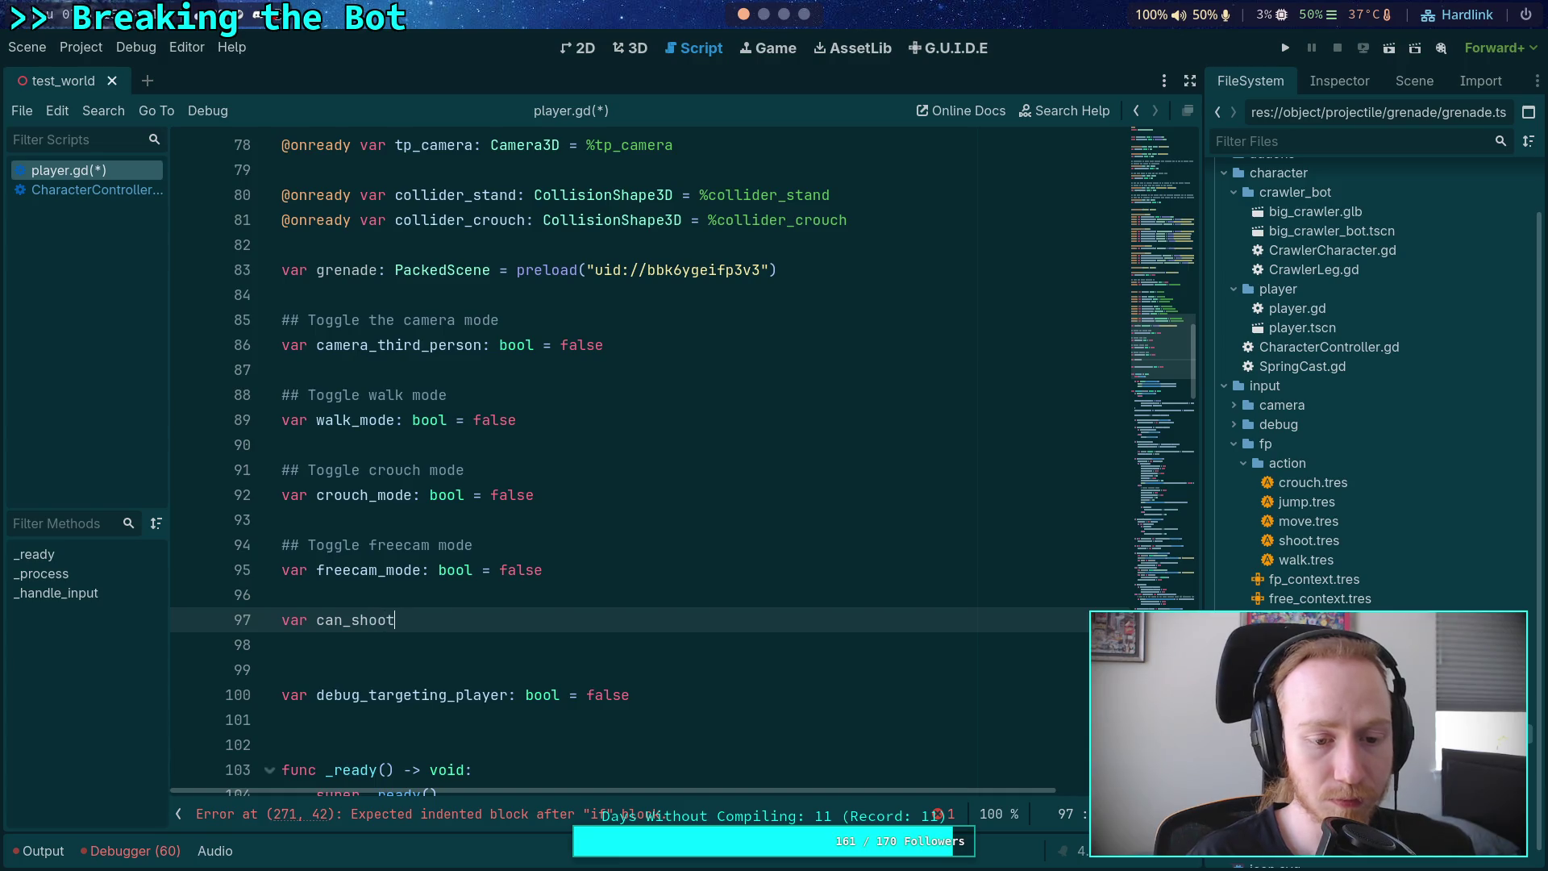
{"action": "type", "text": "bool = true"}
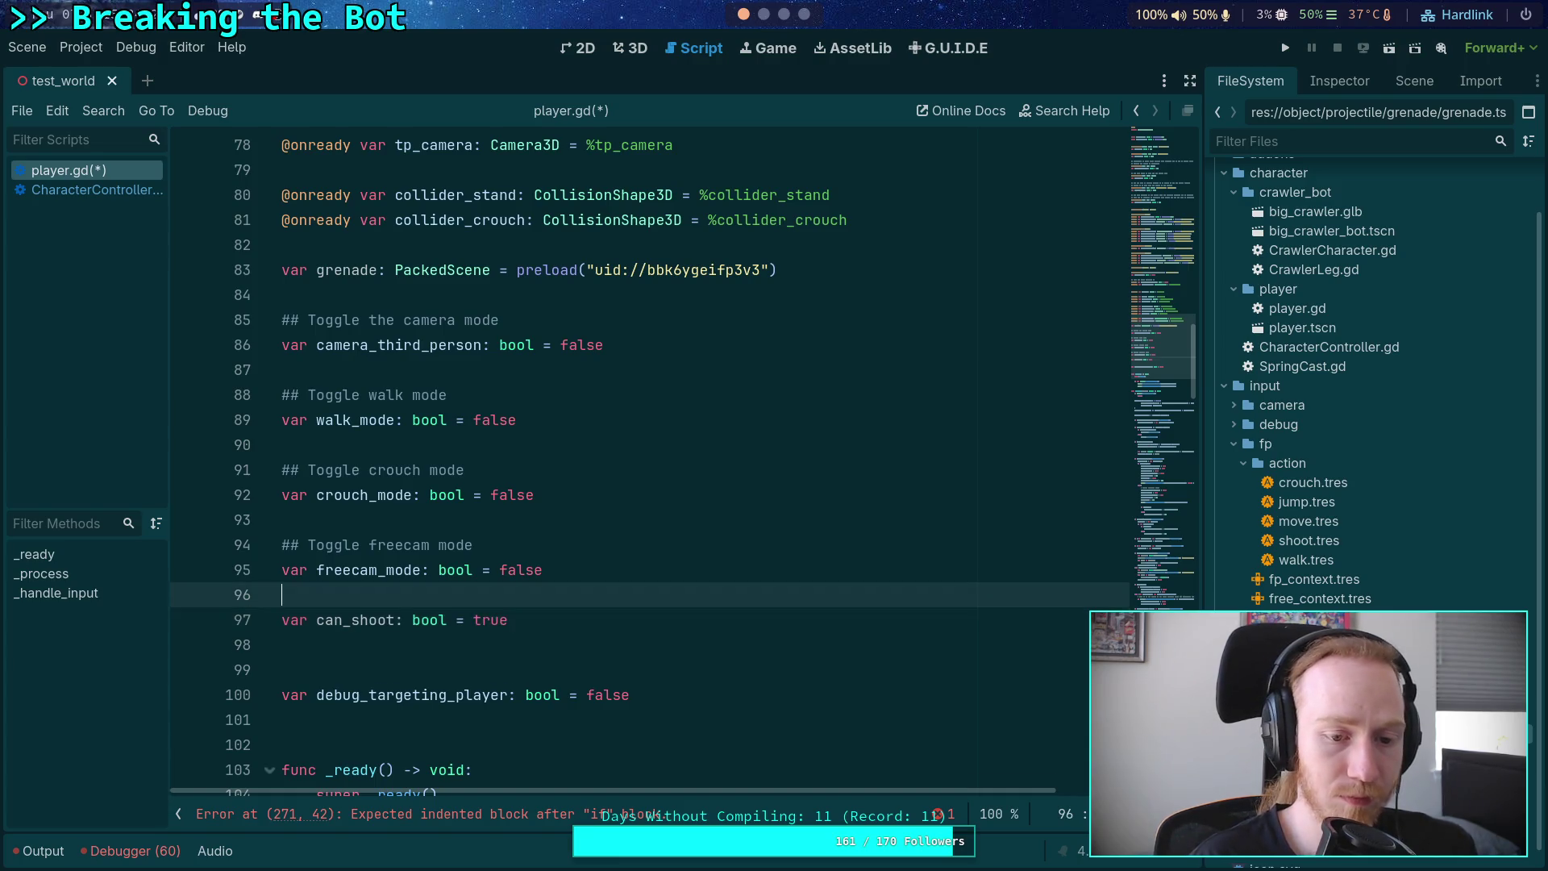
Step: Add a comment above can_shoot: temporary shooting tracker, to be removed when a weapon system is implemented
{"action": "key", "text": "ctrl+shift+Return"}
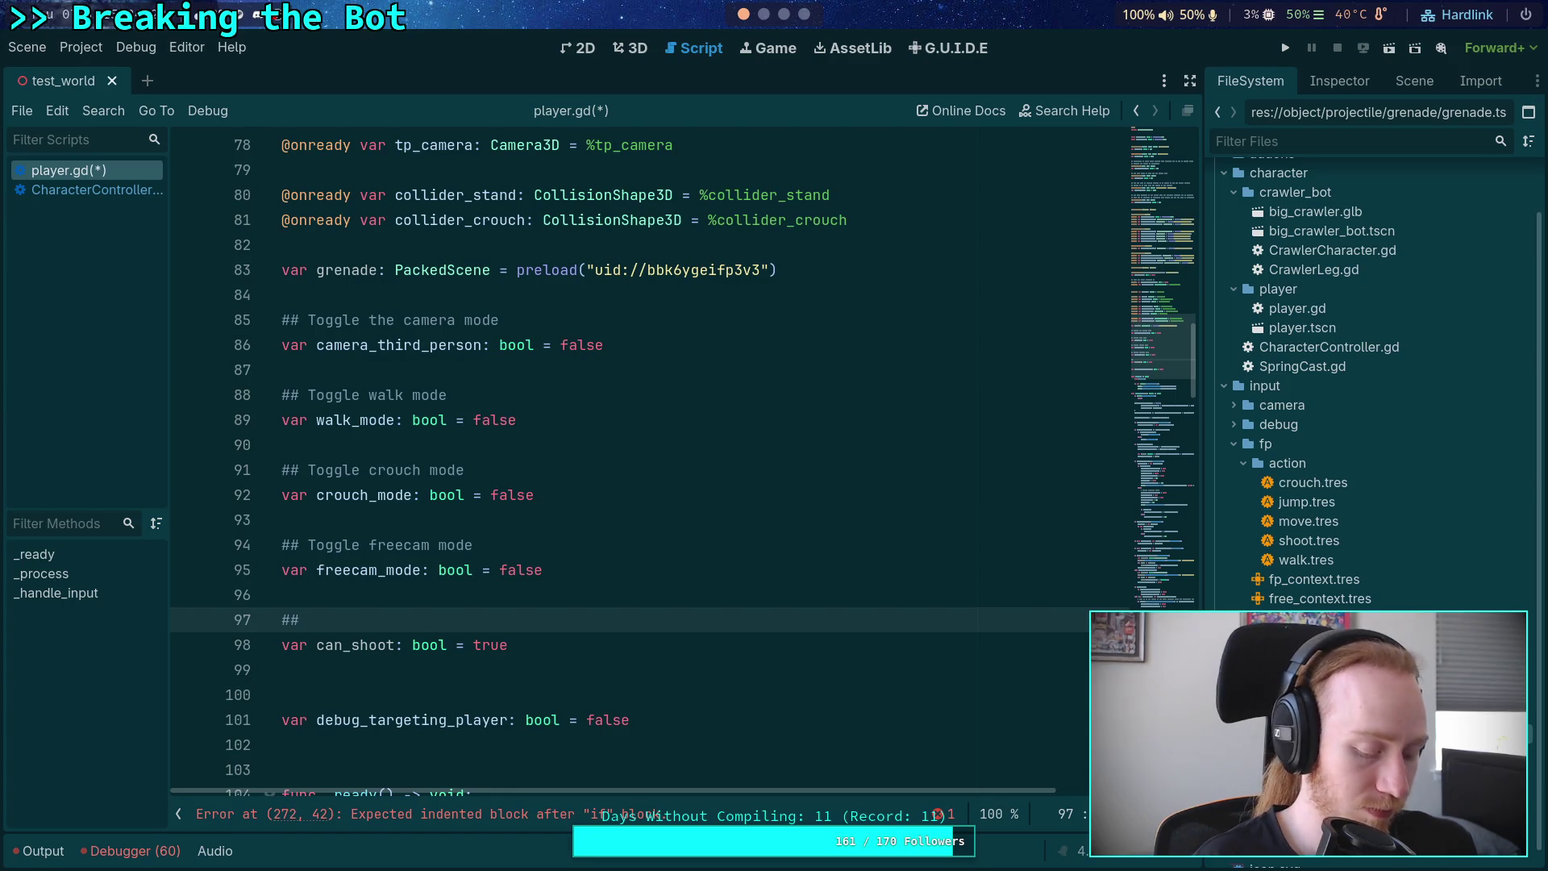
{"action": "type", "text": "acker for "}
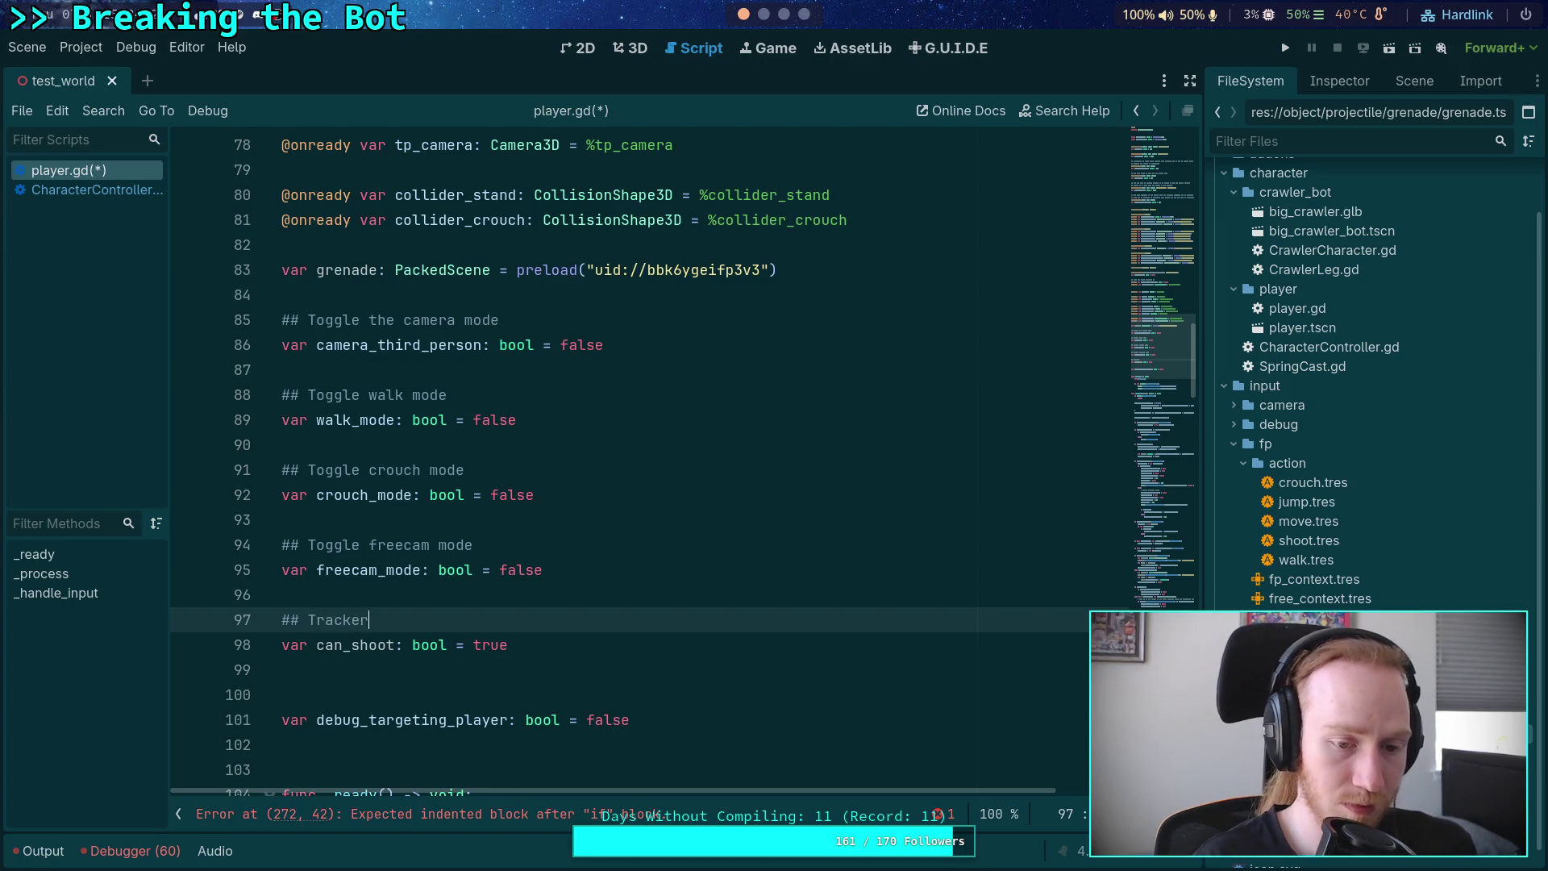
{"action": "type", "text": "ste"}
{"action": "key", "text": "BackSpace"}
{"action": "type", "text": "hooting, "}
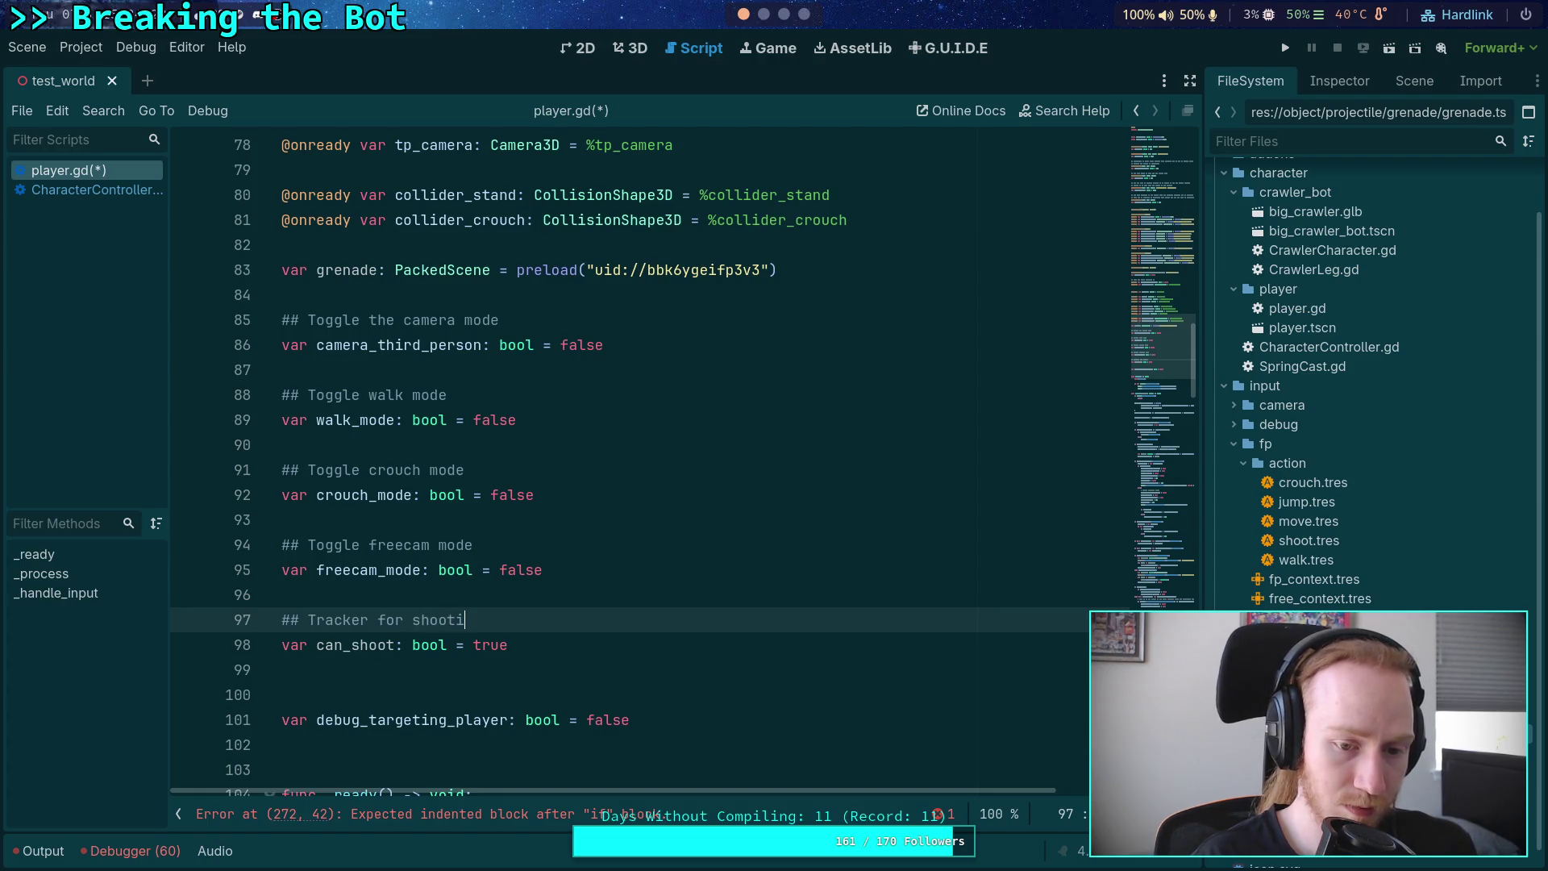
{"action": "type", "text": "temporary, s"}
{"action": "type", "text": "hould be "}
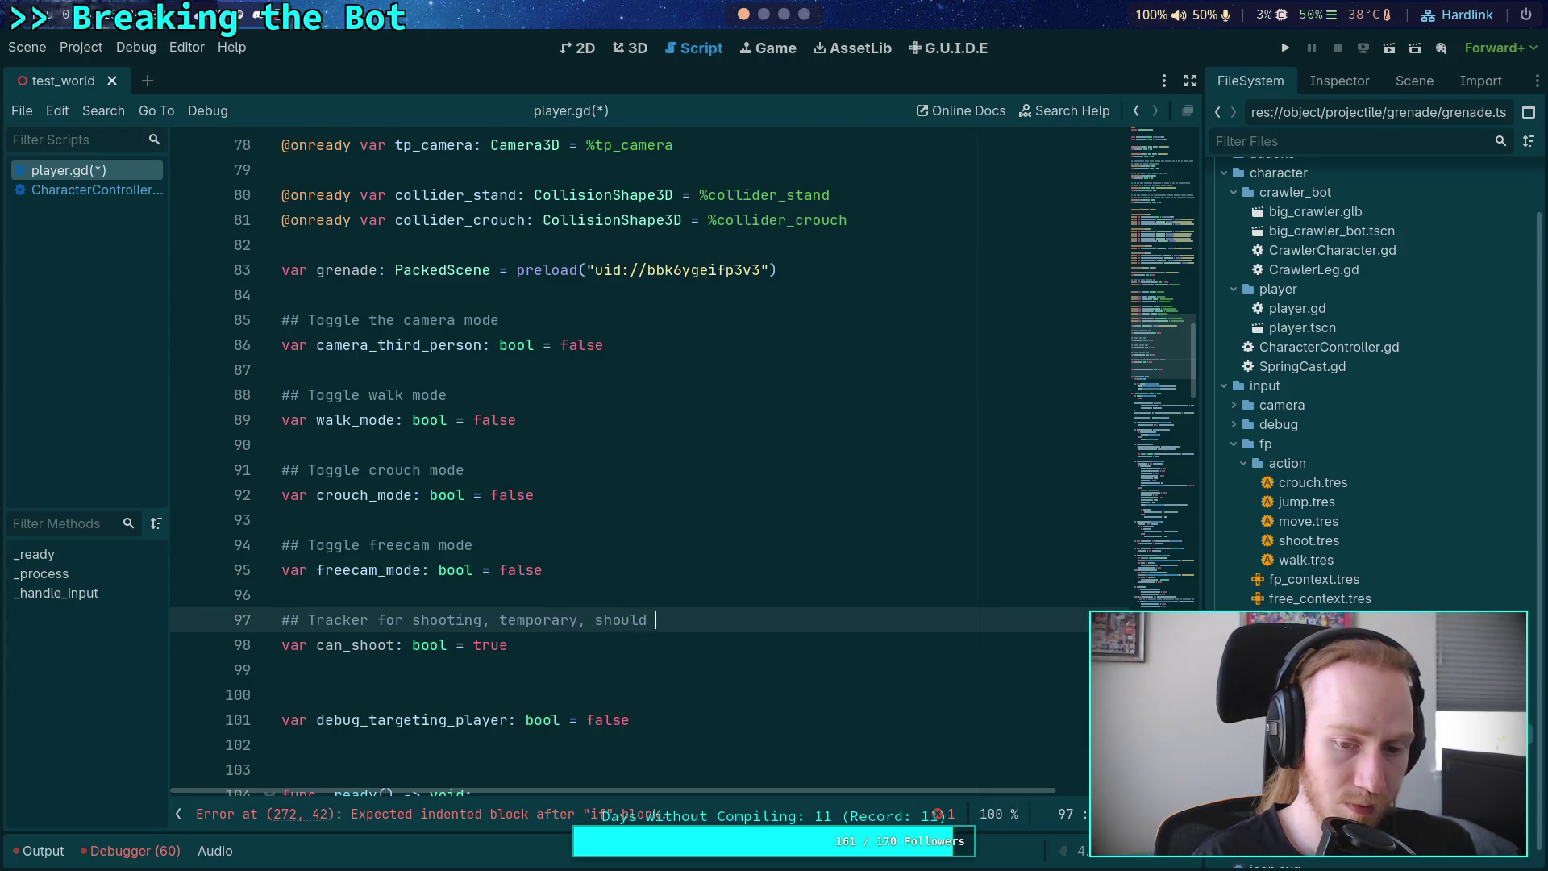
{"action": "type", "text": "removed when a weapon system is"}
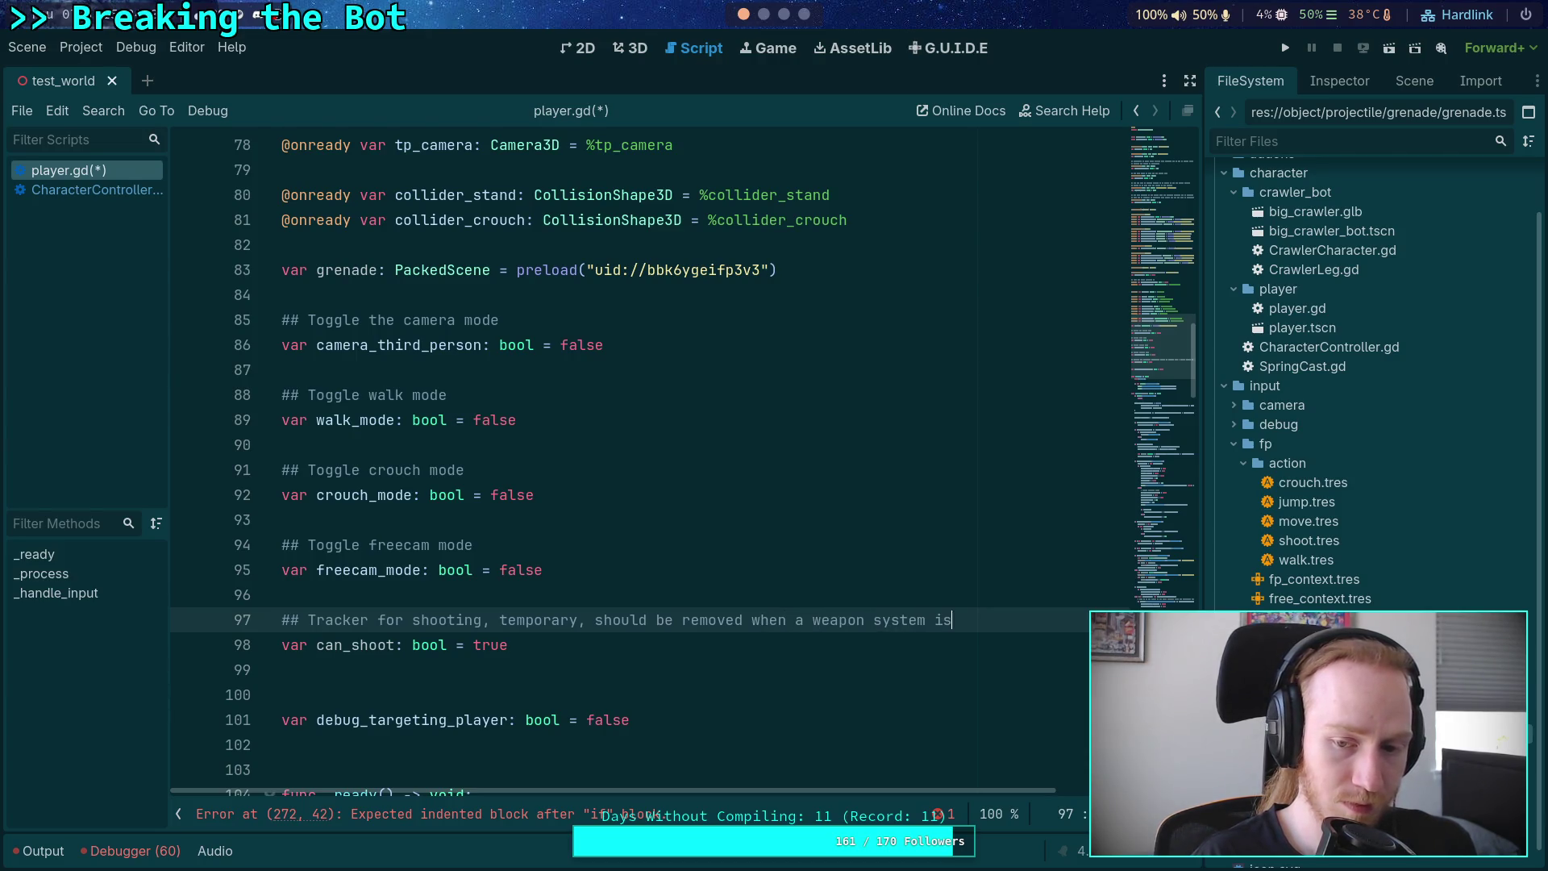
{"action": "key", "text": "Return"}
{"action": "type", "text": "# implemented."}
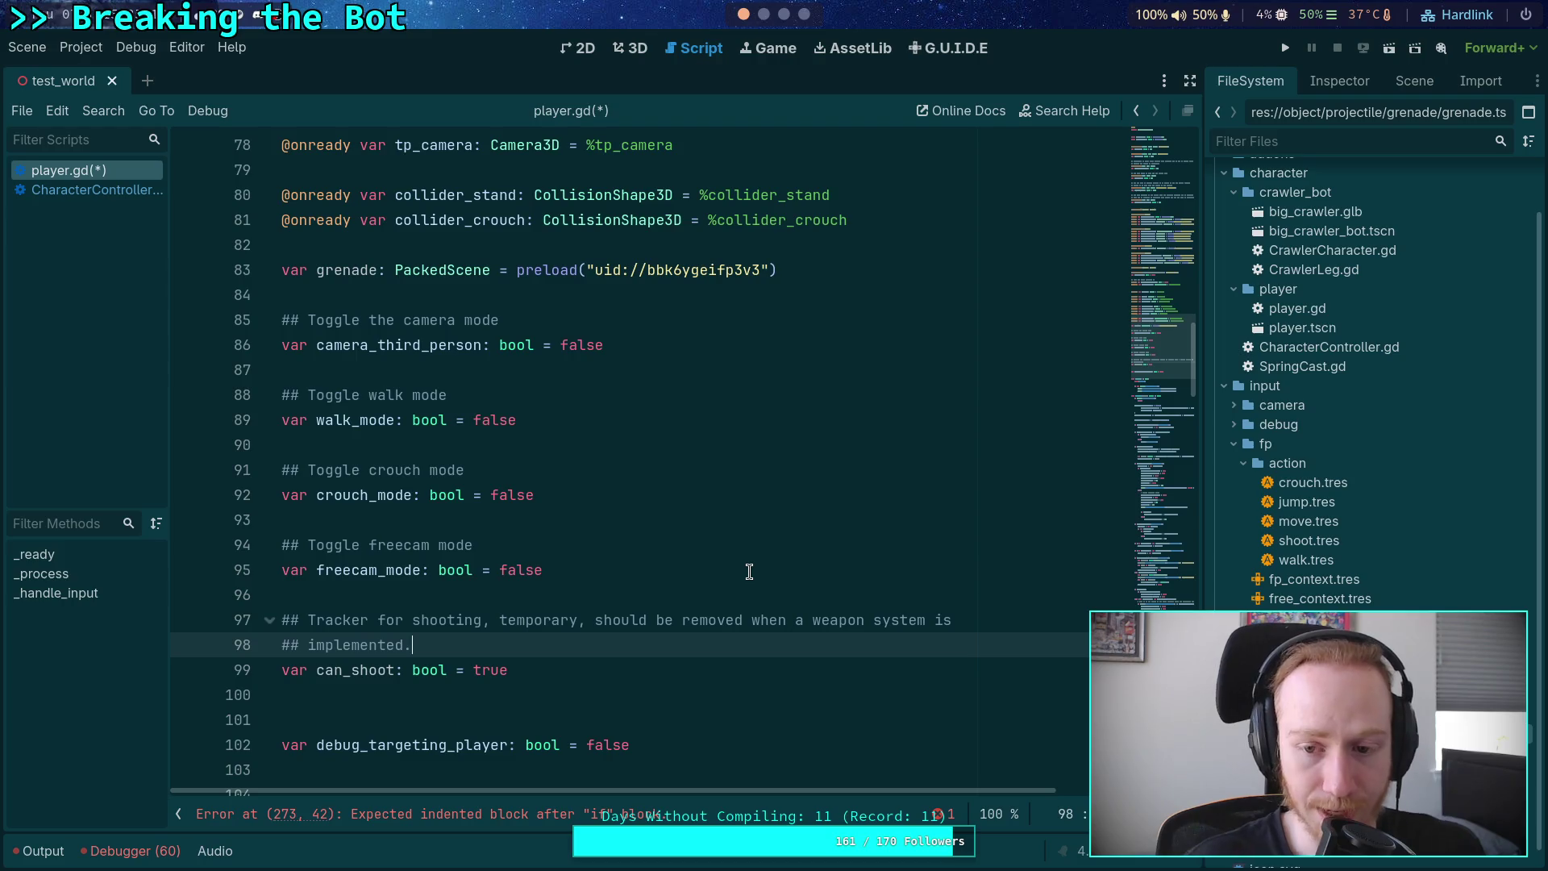
Step: Start an 'if can_shoot:' check inside the shoot handler
{"action": "scroll", "coordinate": [764, 560], "scroll_direction": "down", "scroll_amount": 1}
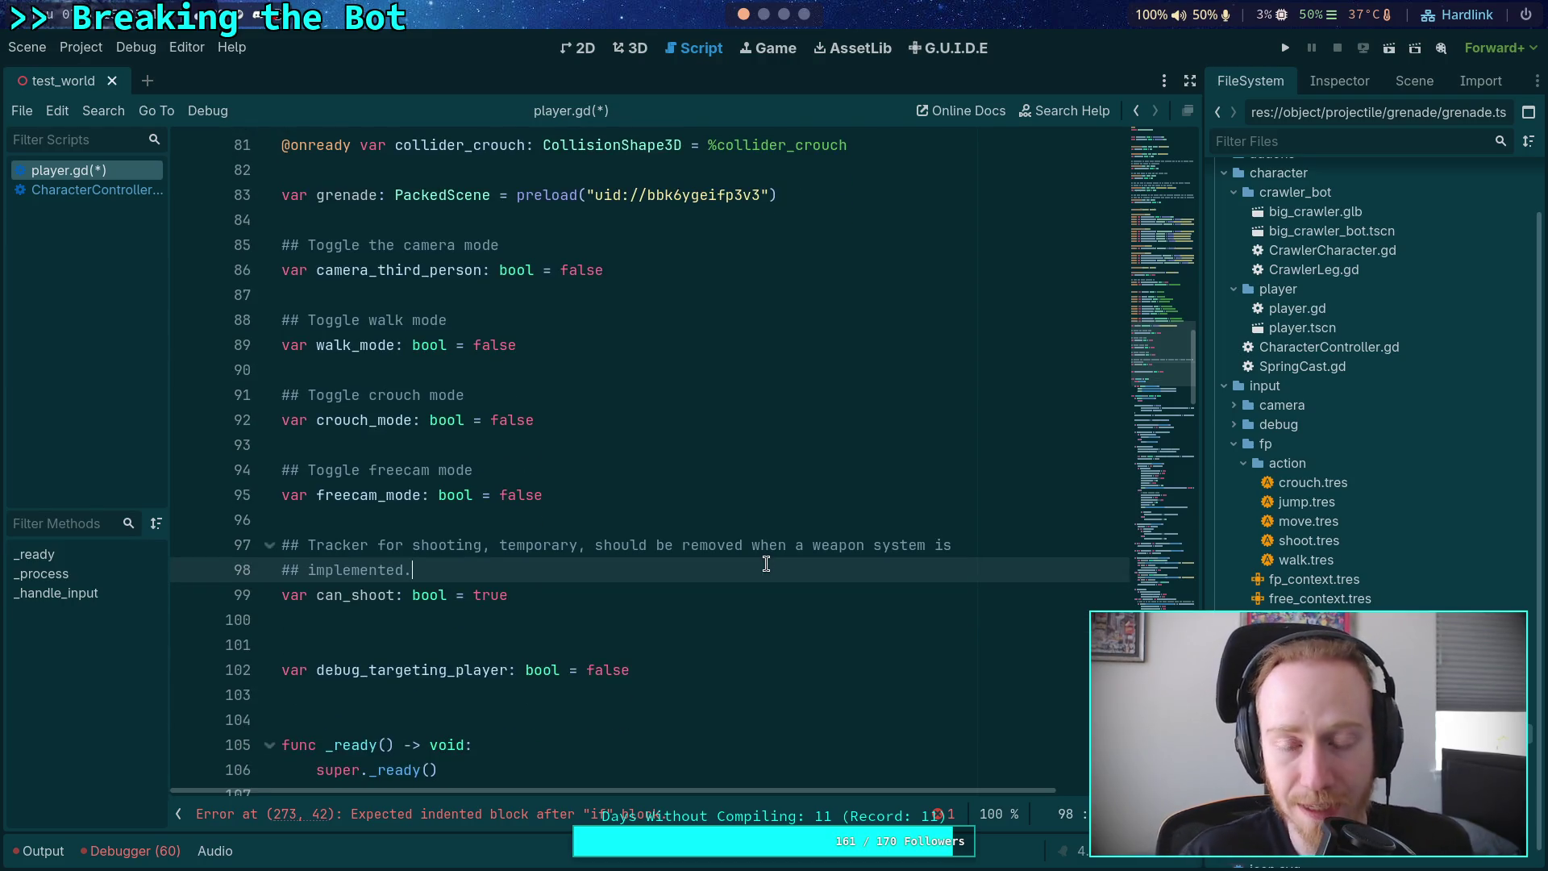
{"action": "scroll", "coordinate": [766, 563], "scroll_direction": "down", "scroll_amount": 6}
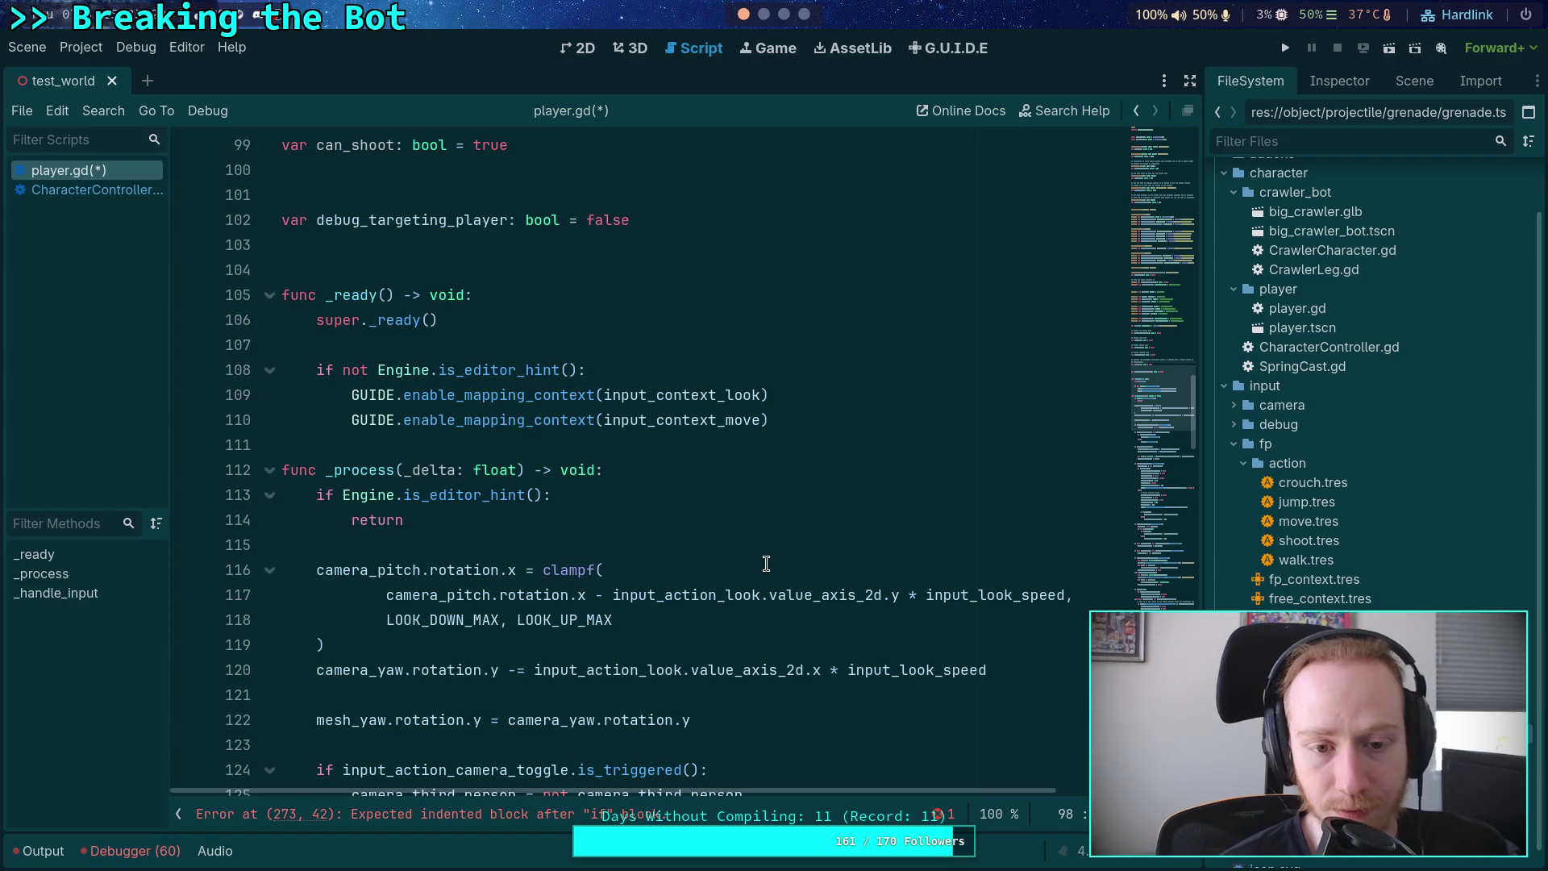
{"action": "scroll", "coordinate": [766, 564], "scroll_direction": "down", "scroll_amount": 20}
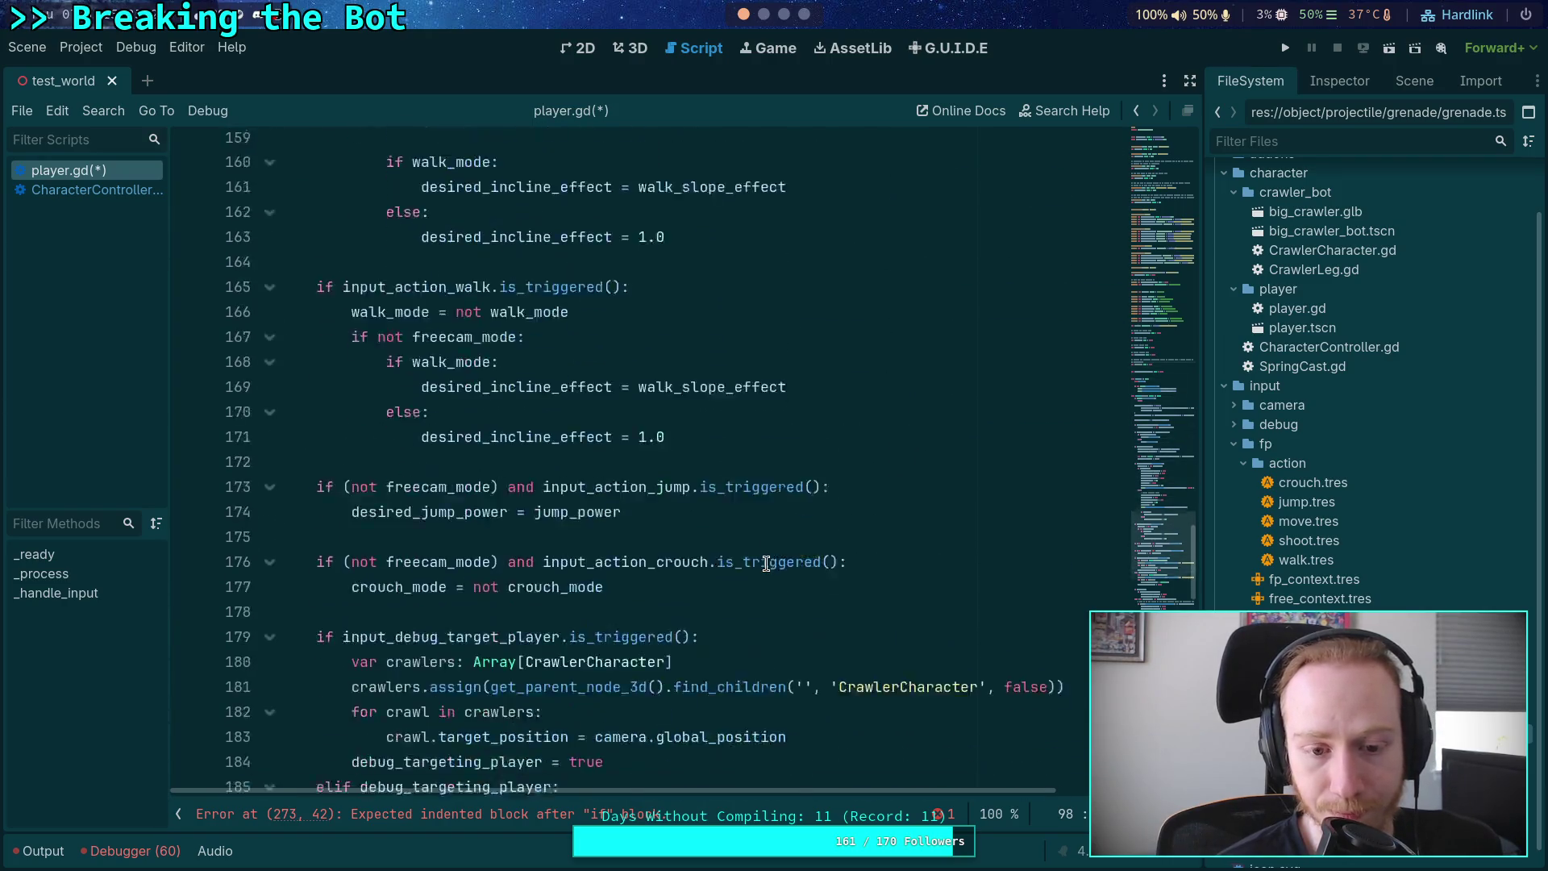
{"action": "scroll", "coordinate": [766, 564], "scroll_direction": "down", "scroll_amount": 18}
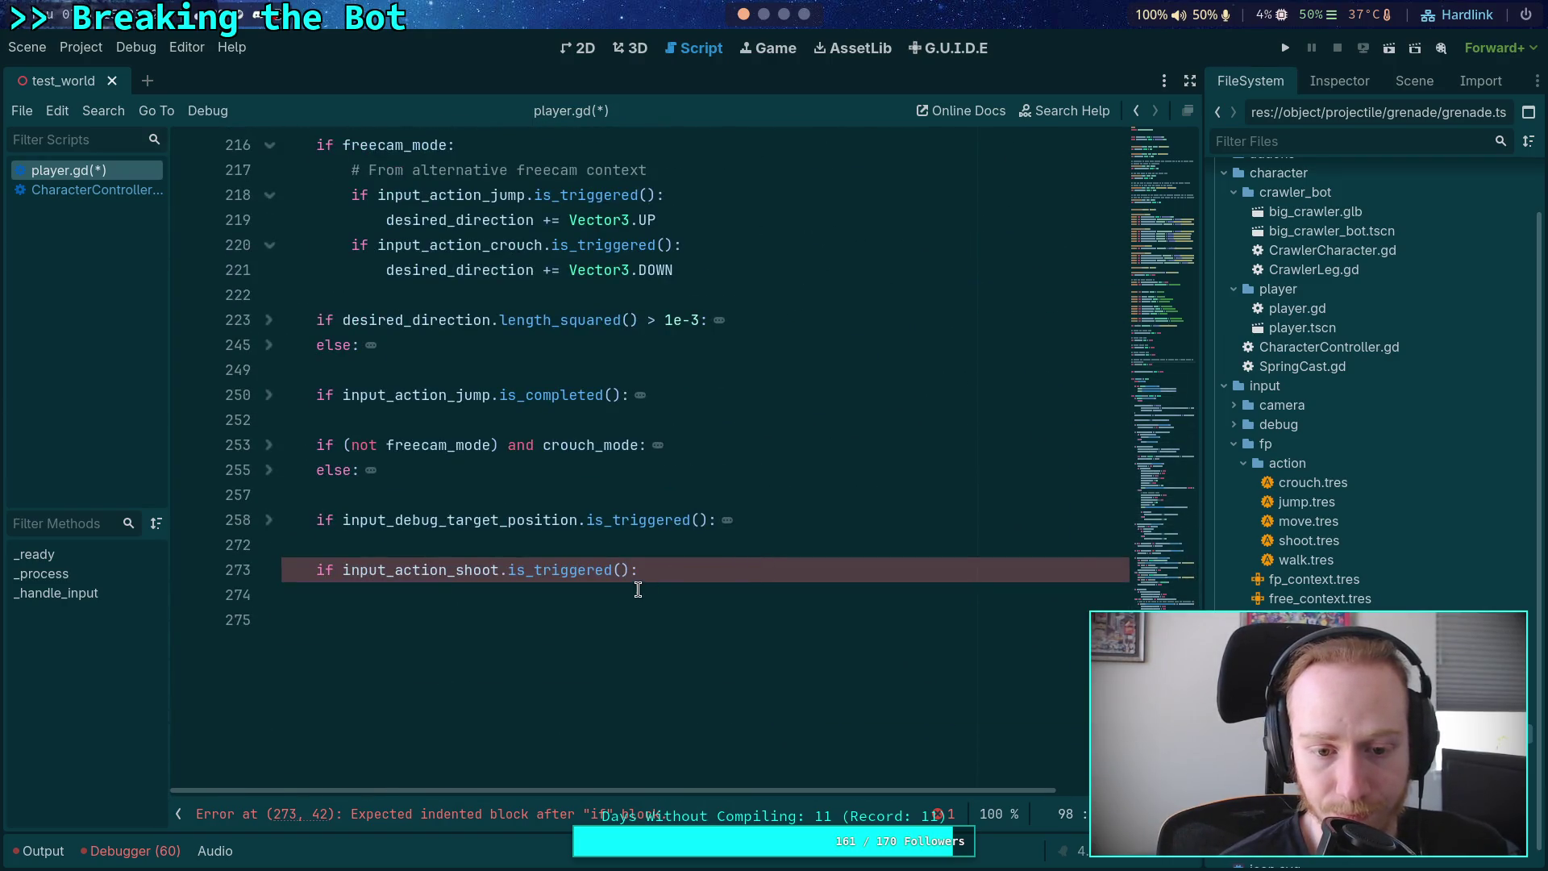
{"action": "left_click", "coordinate": [647, 587]}
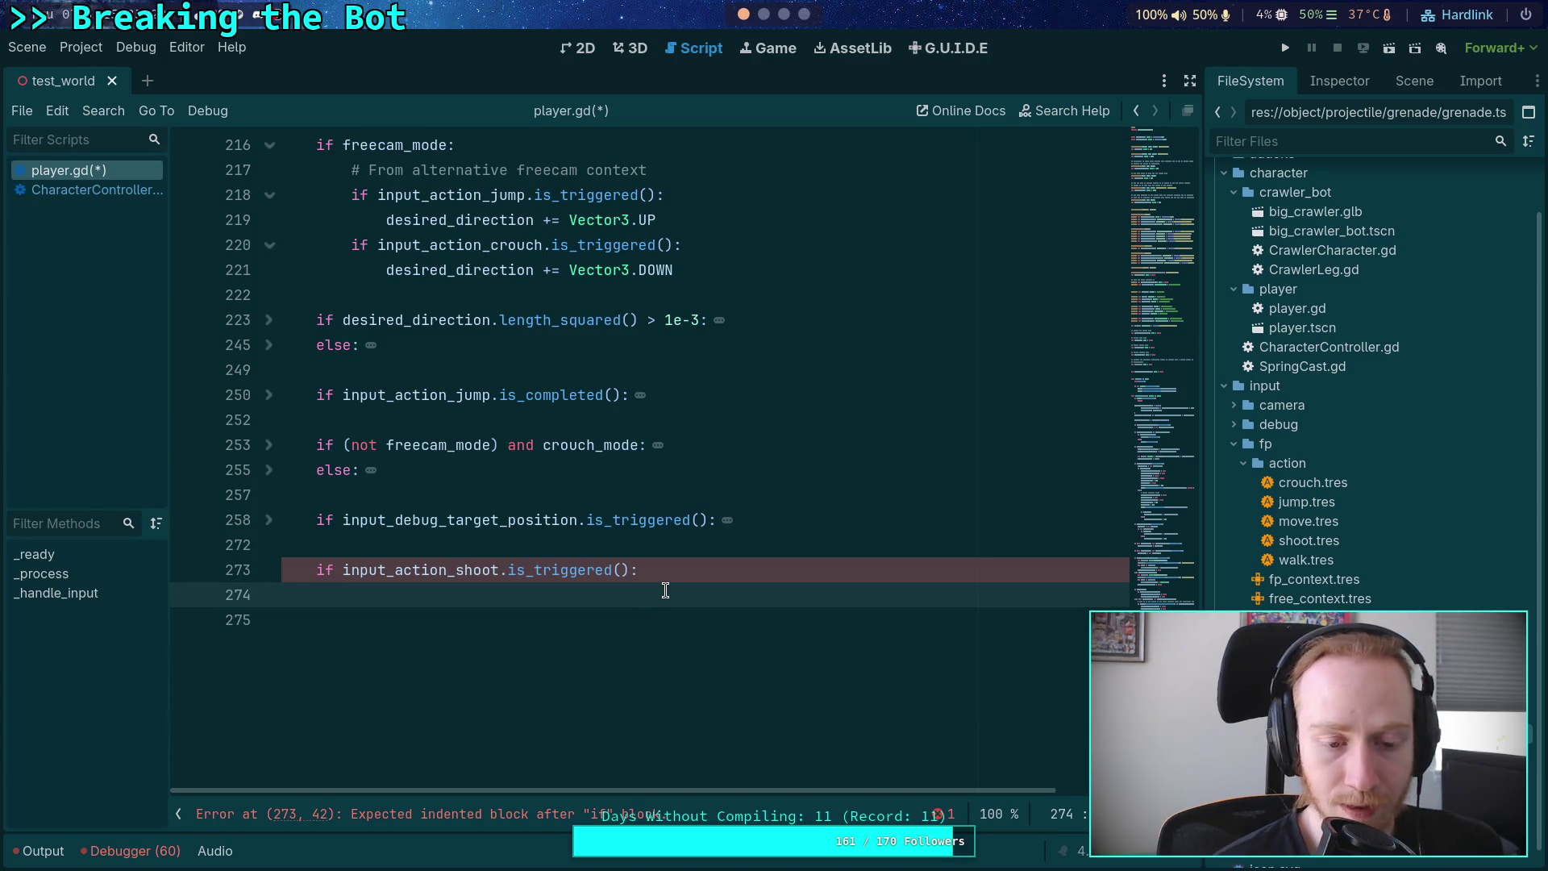
{"action": "type", "text": "if can"}
{"action": "key", "text": "Return"}
{"action": "type", "text": ":"}
{"action": "key", "text": "Return"}
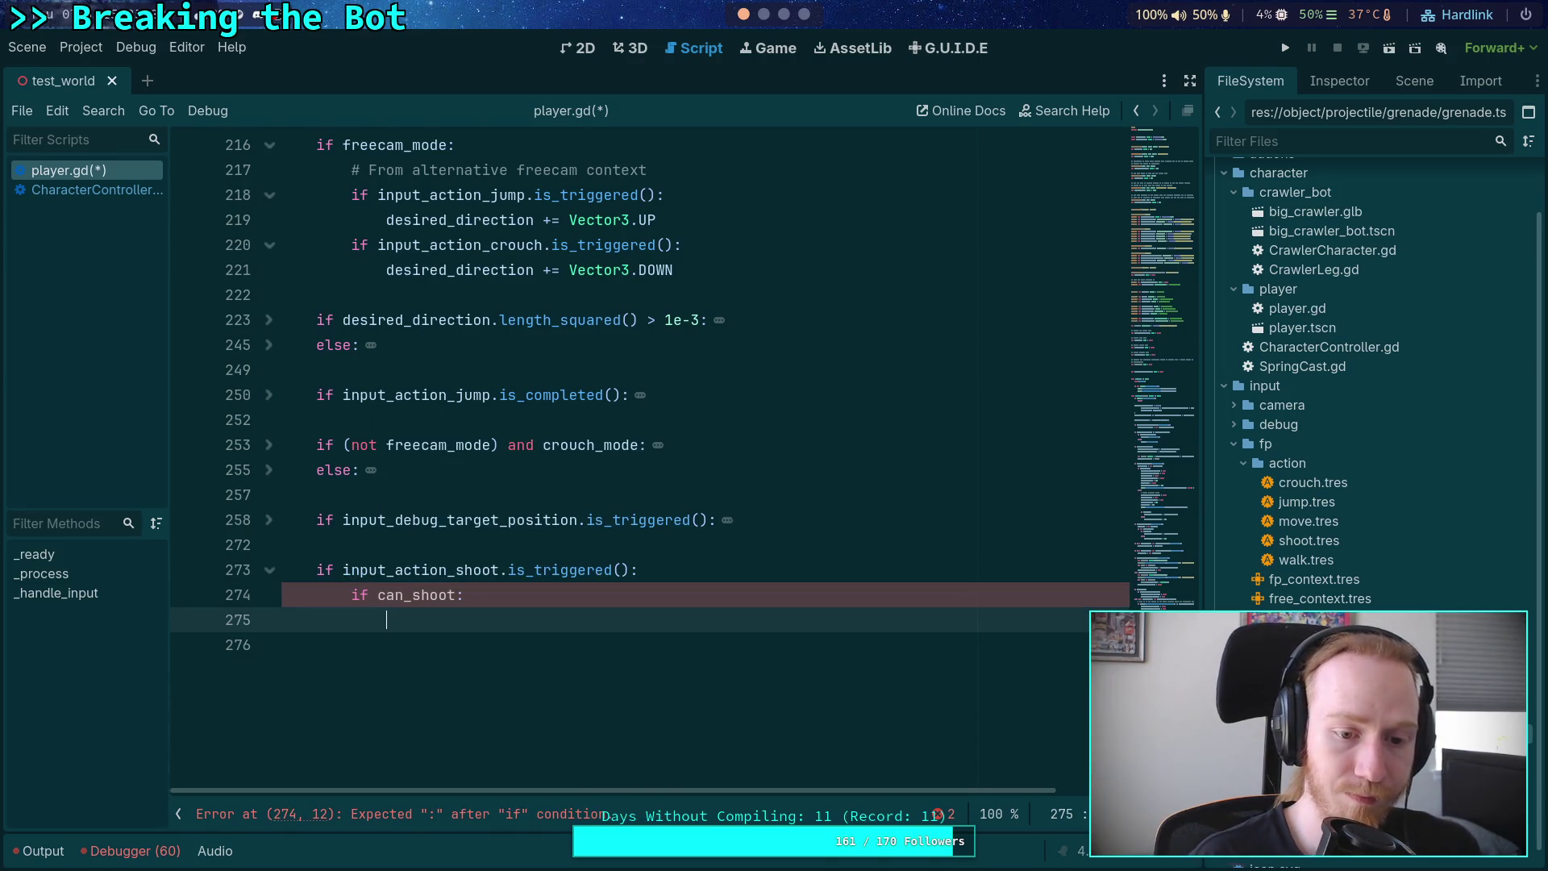
Step: Set 'can_shoot = false' in the body of the can_shoot check
{"action": "scroll", "coordinate": [594, 504], "scroll_direction": "up", "scroll_amount": 15}
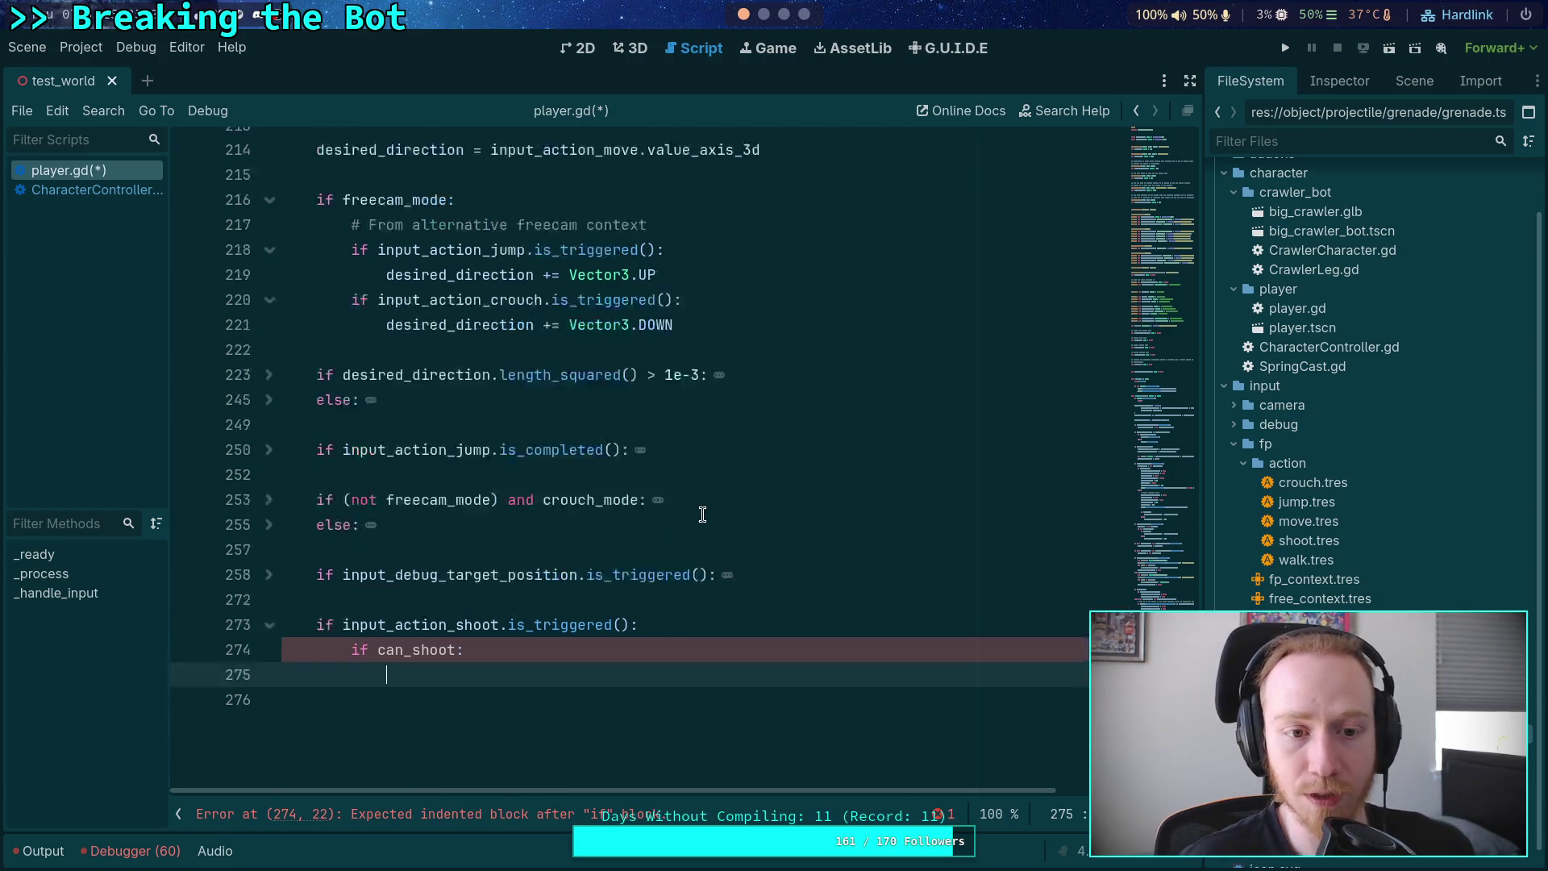
{"action": "scroll", "coordinate": [594, 504], "scroll_direction": "up", "scroll_amount": 20}
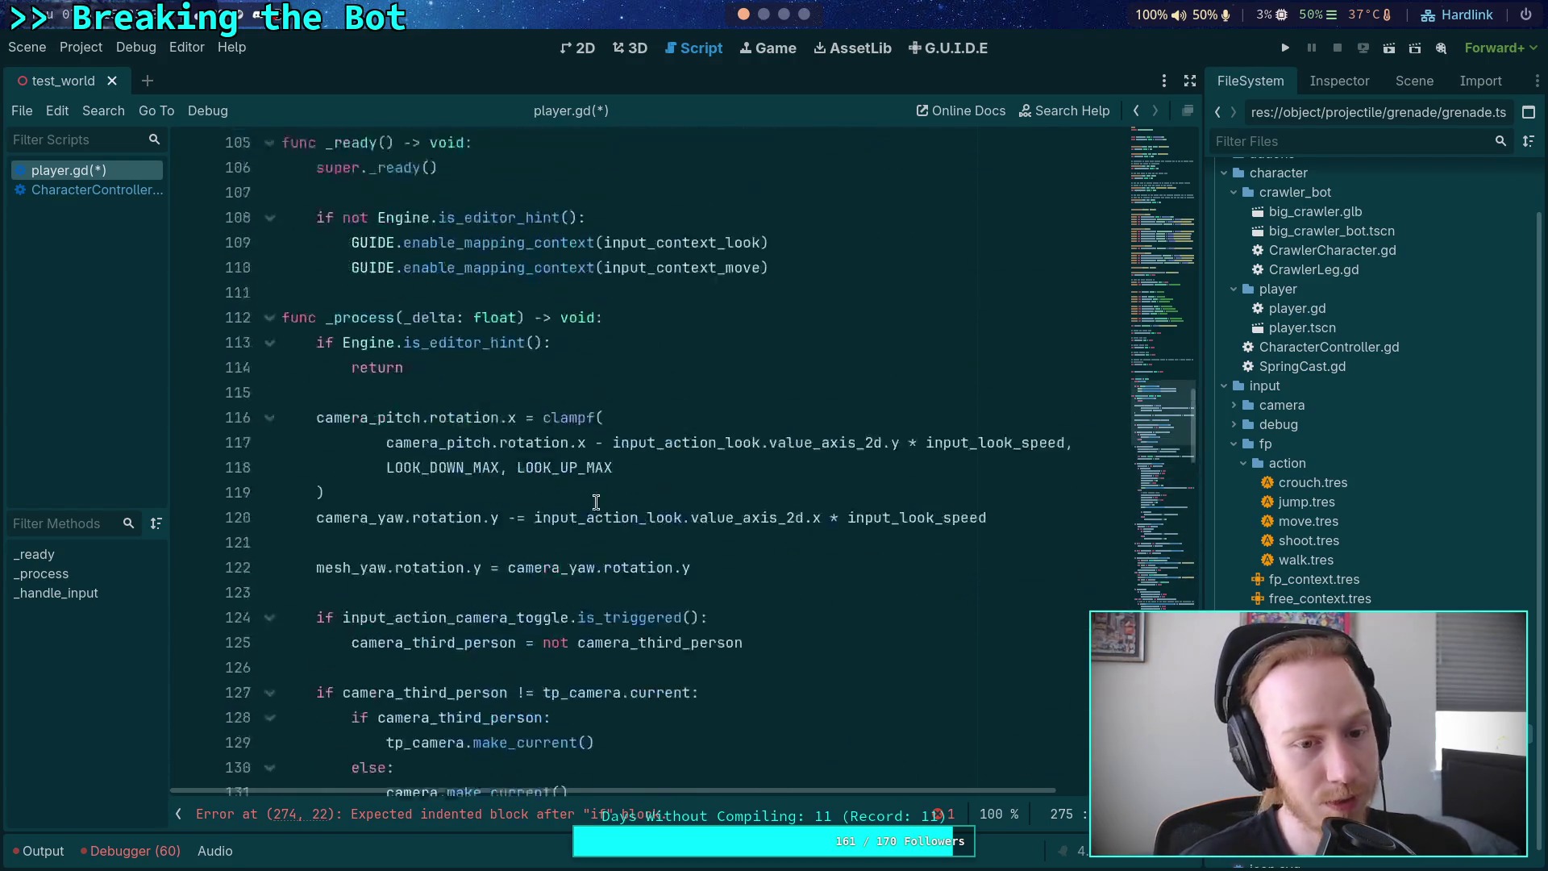
{"action": "scroll", "coordinate": [596, 502], "scroll_direction": "up", "scroll_amount": 2}
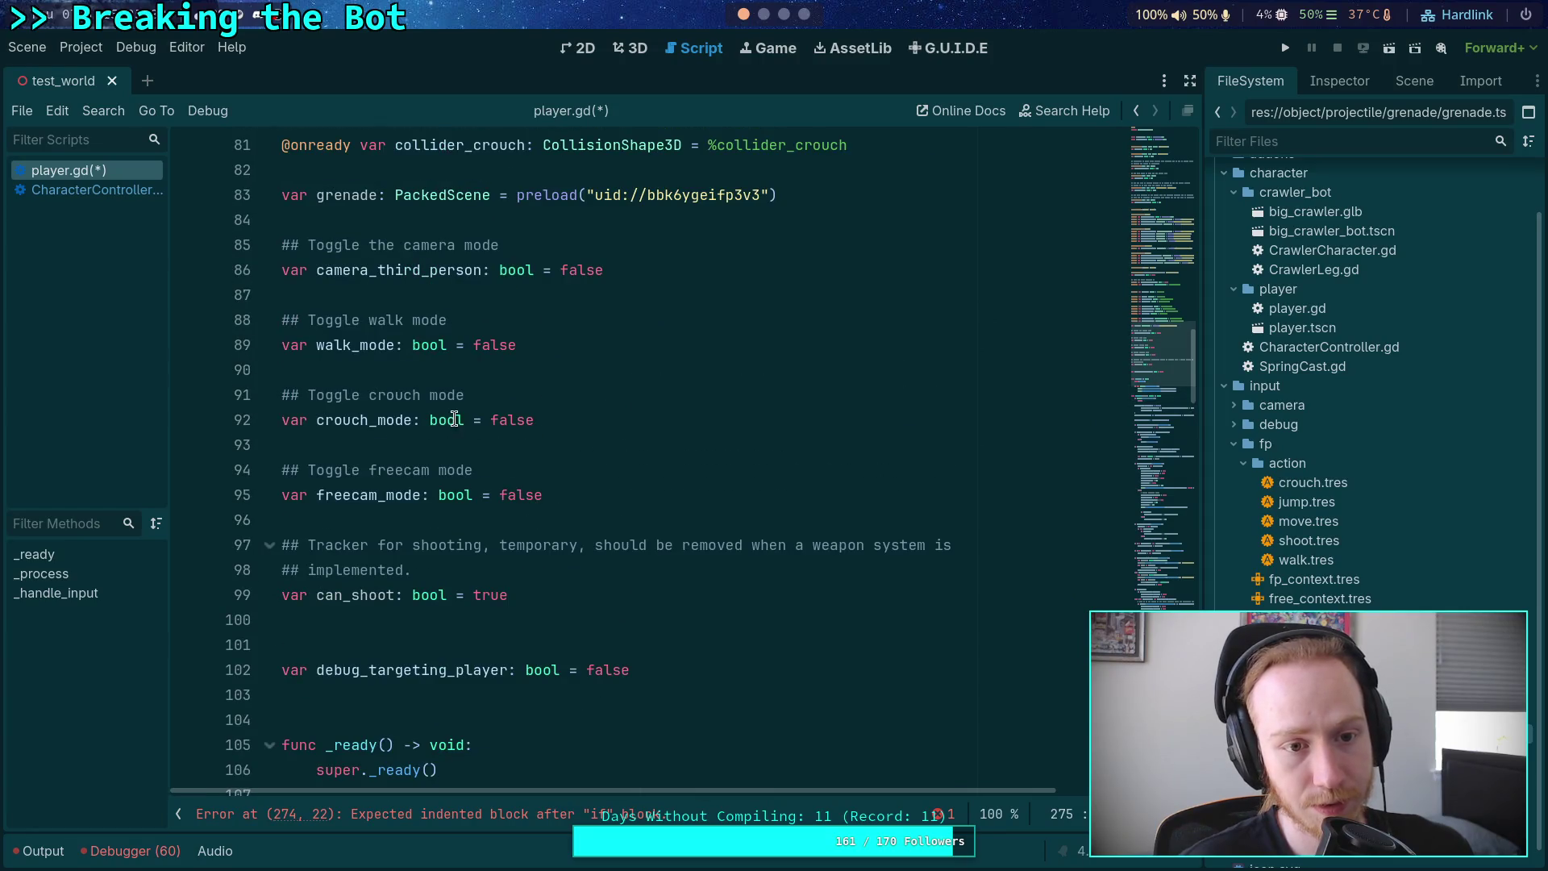
{"action": "mouse_move", "coordinate": [455, 419]}
{"action": "scroll", "coordinate": [455, 418], "scroll_direction": "up", "scroll_amount": 3}
{"action": "scroll", "coordinate": [403, 534], "scroll_direction": "down", "scroll_amount": 2}
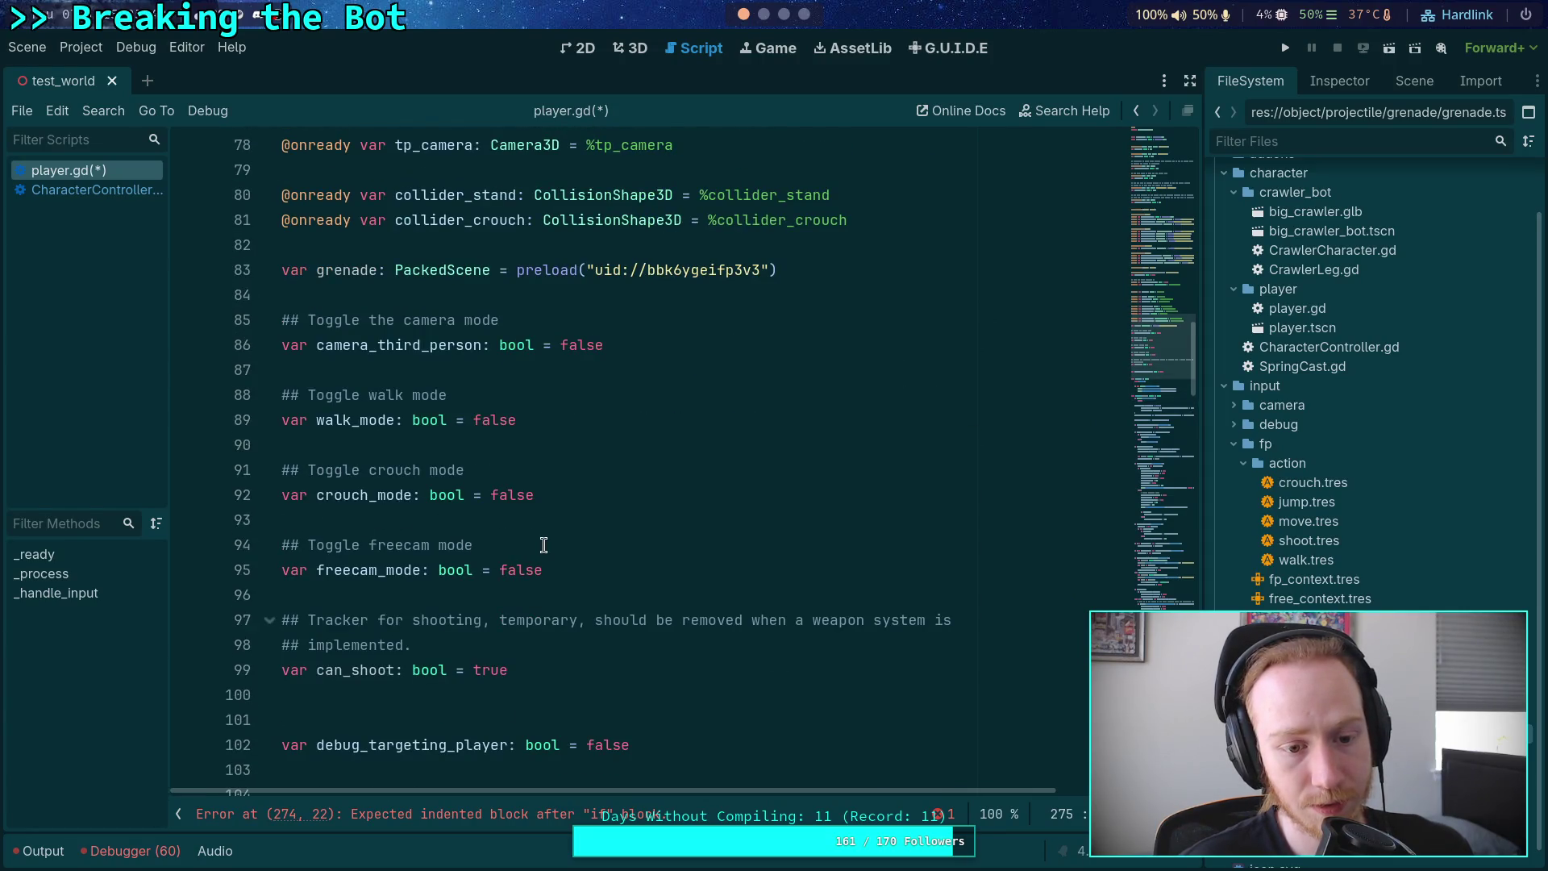
{"action": "scroll", "coordinate": [629, 541], "scroll_direction": "up", "scroll_amount": 3}
{"action": "scroll", "coordinate": [629, 541], "scroll_direction": "up", "scroll_amount": 2}
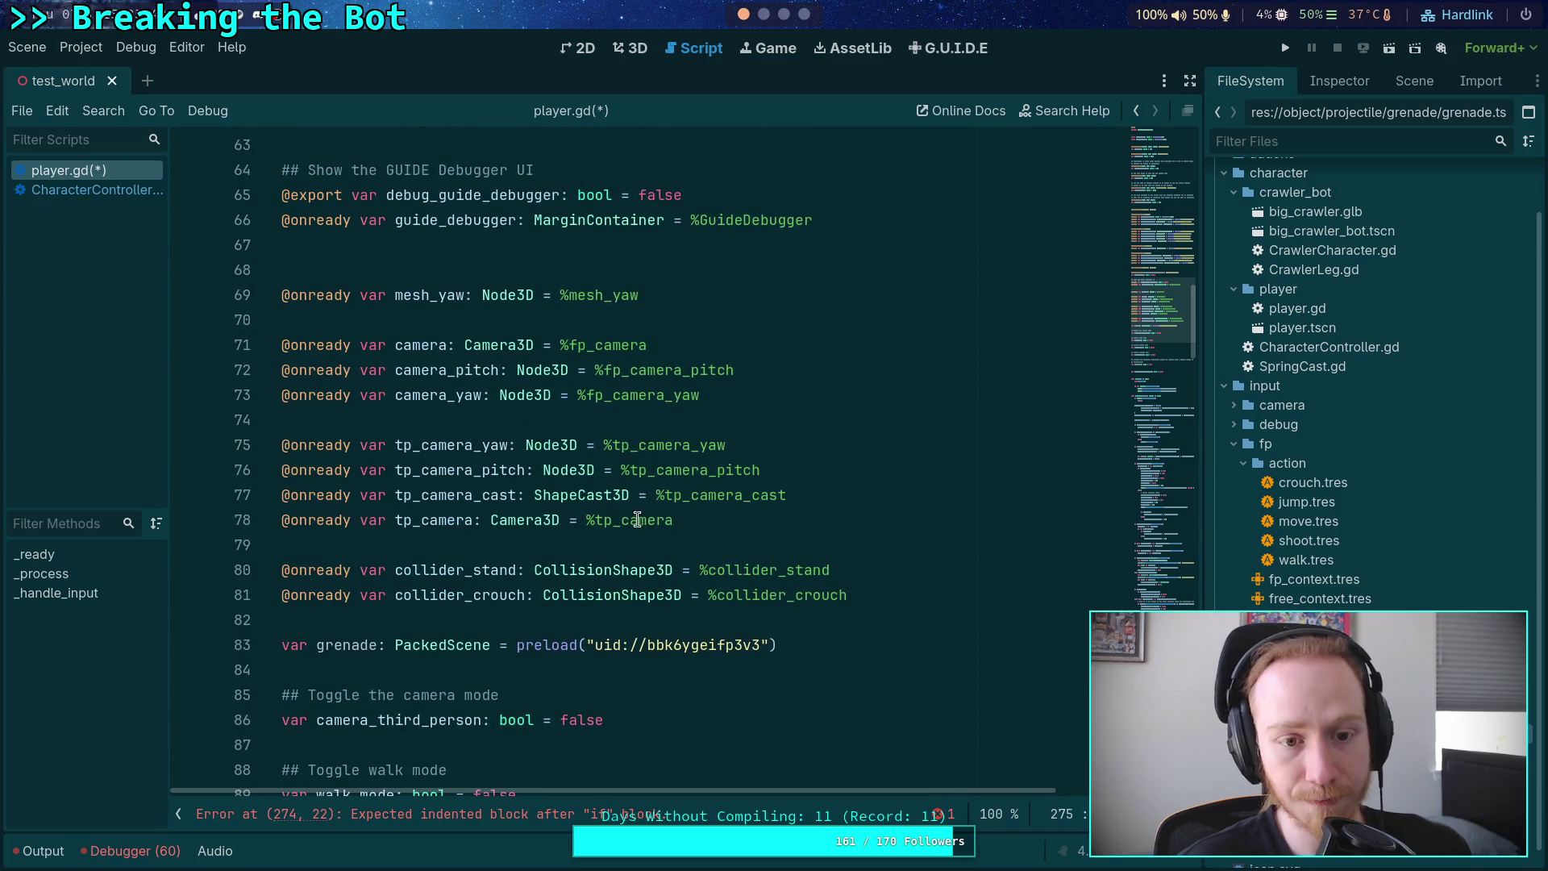
{"action": "scroll", "coordinate": [645, 451], "scroll_direction": "down", "scroll_amount": 4}
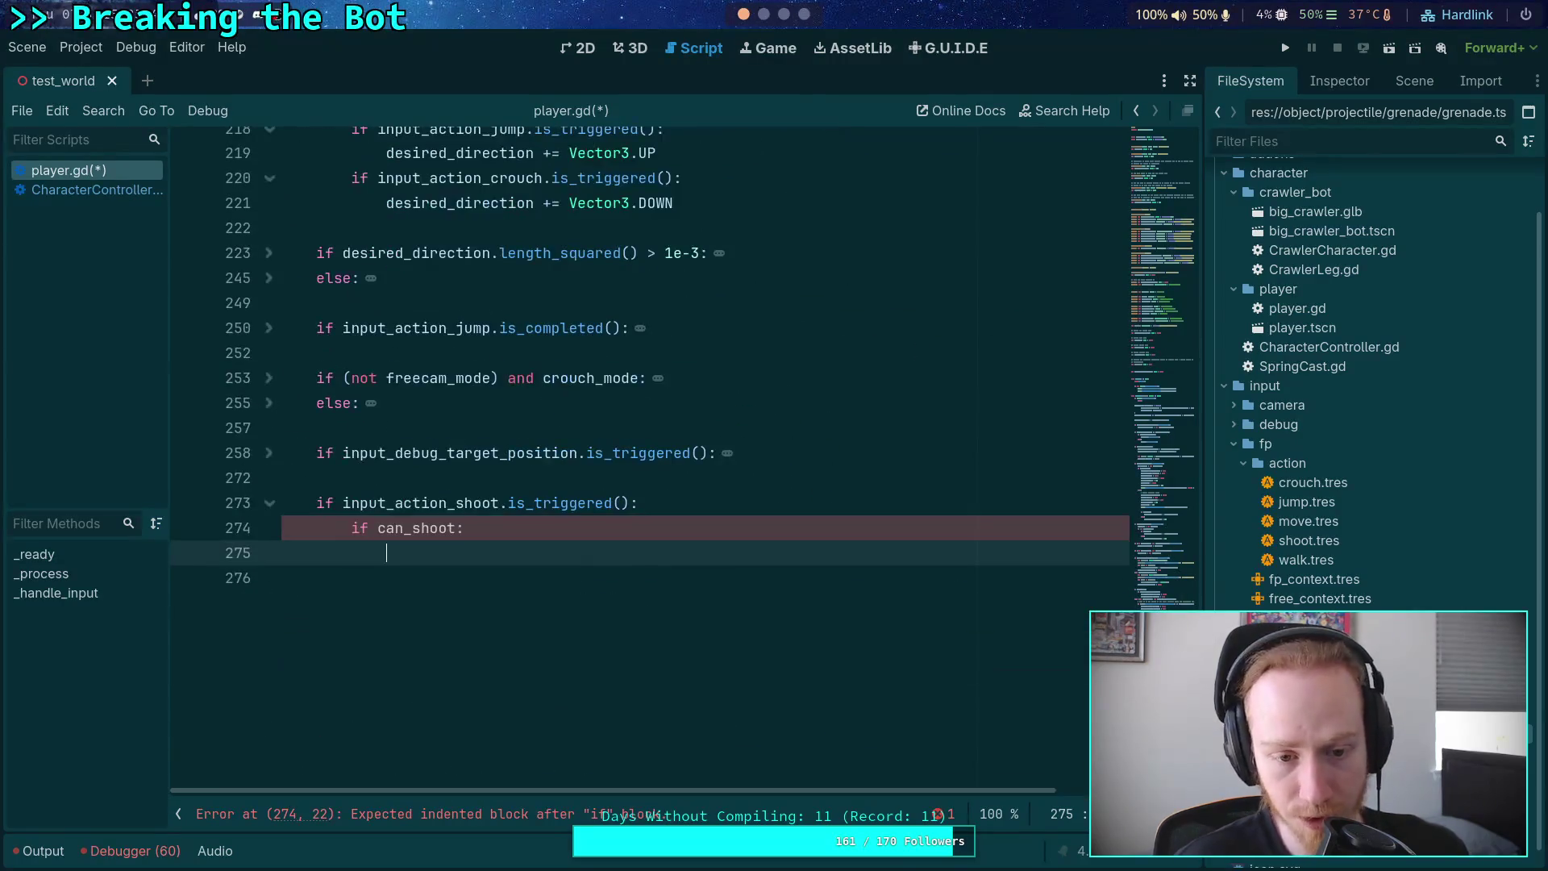
{"action": "type", "text": "can_s"}
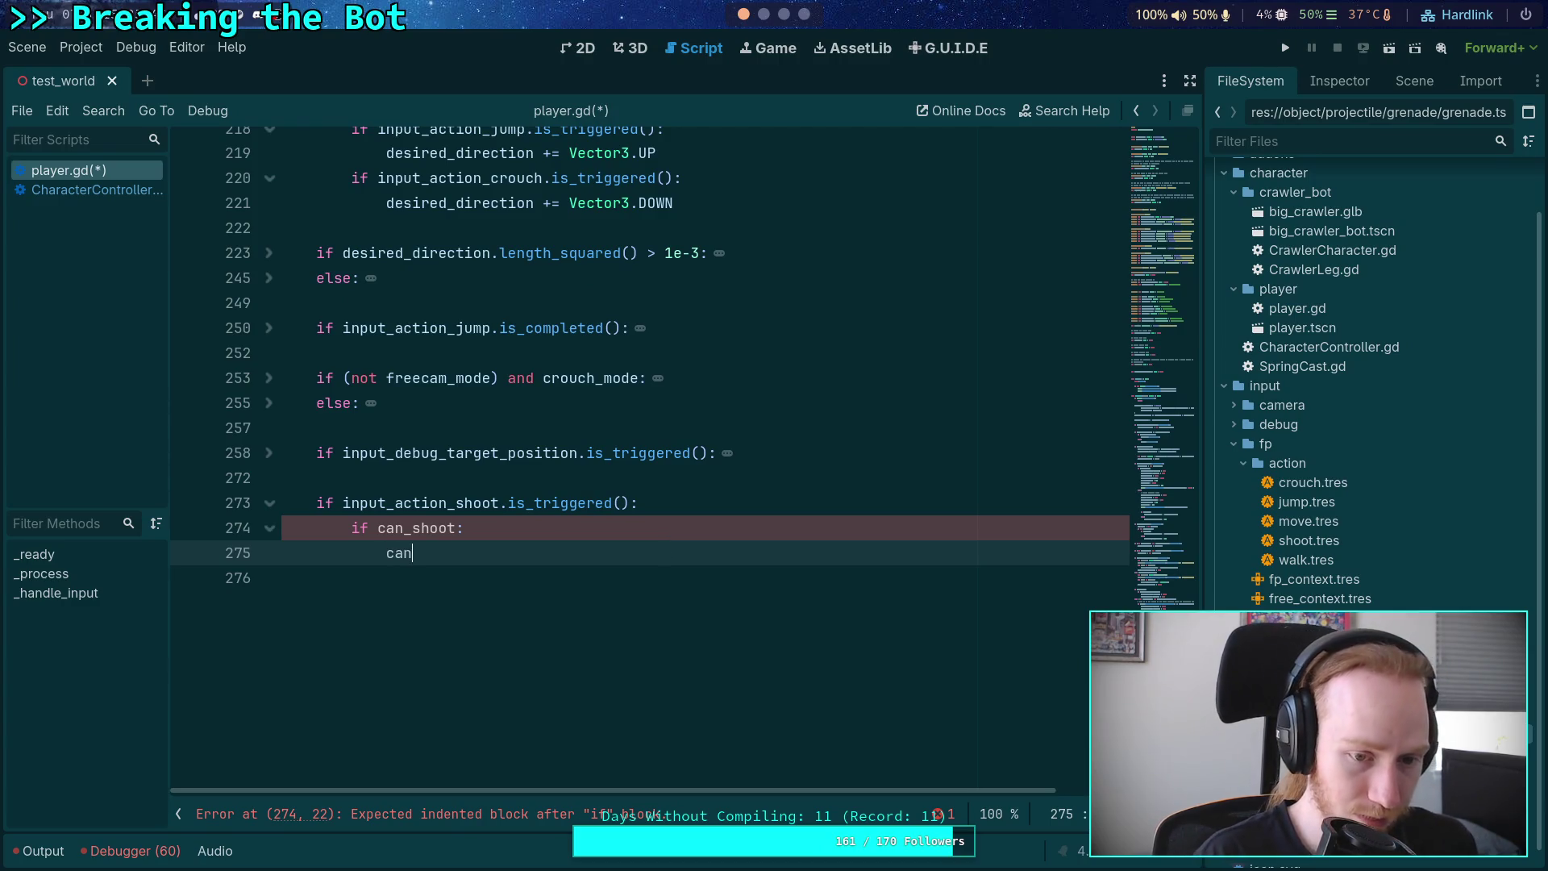
{"action": "type", "text": "h"}
{"action": "key", "text": "Return"}
{"action": "type", "text": "/"}
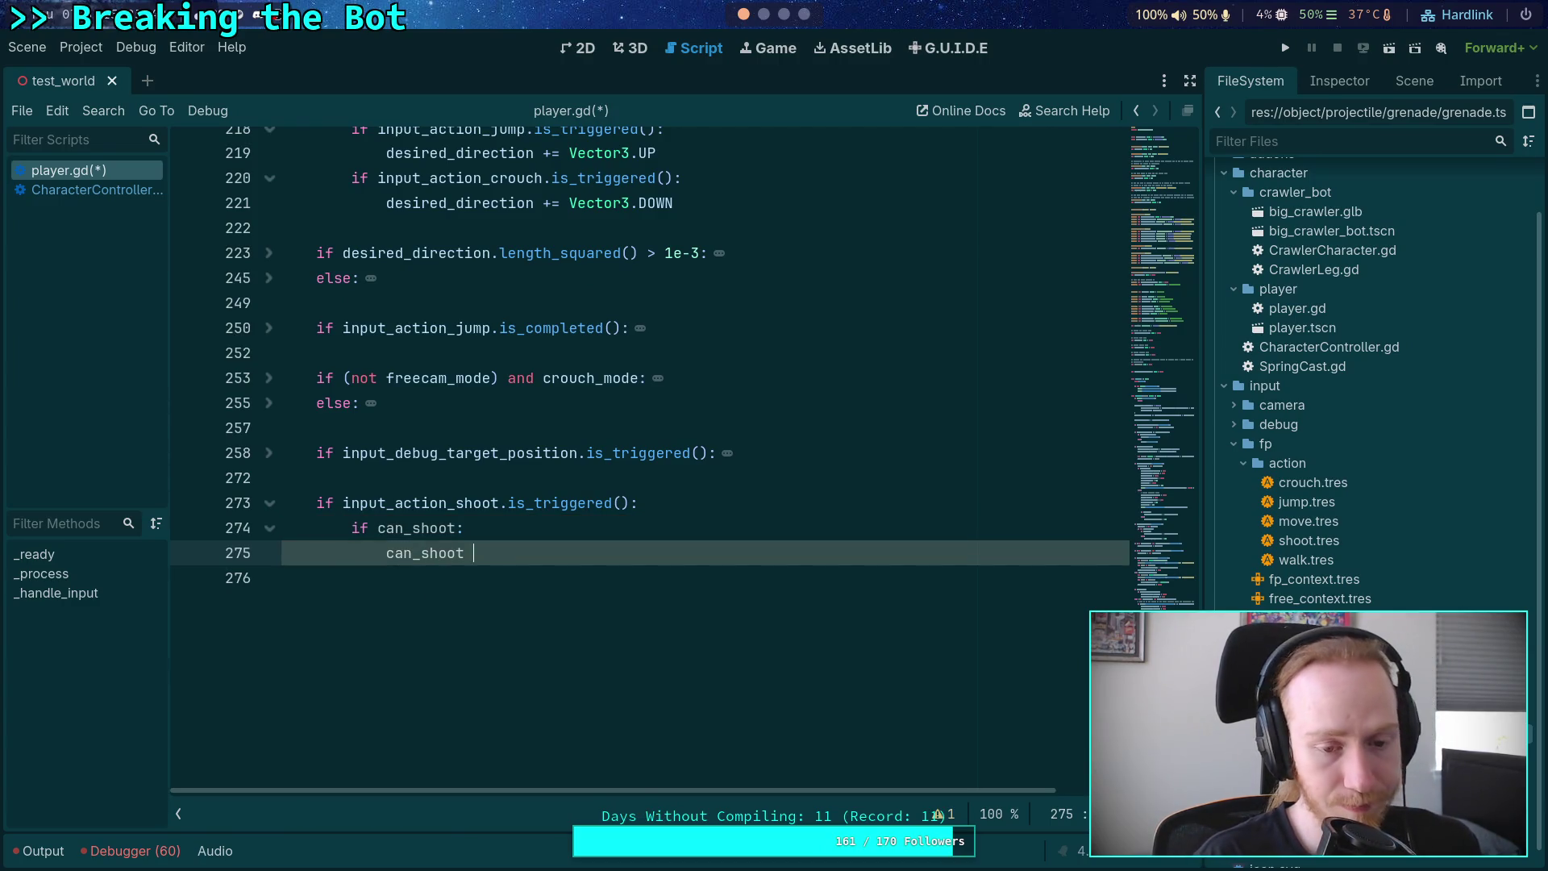
{"action": "key", "text": "BackSpace"}
{"action": "key", "text": "BackSpace"}
{"action": "type", "text": "= f"}
{"action": "key", "text": "BackSpace"}
{"action": "key", "text": "BackSpace"}
{"action": "key", "text": "BackSpace"}
{"action": "key", "text": "BackSpace"}
{"action": "type", "text": "= false"}
{"action": "key", "text": "Return"}
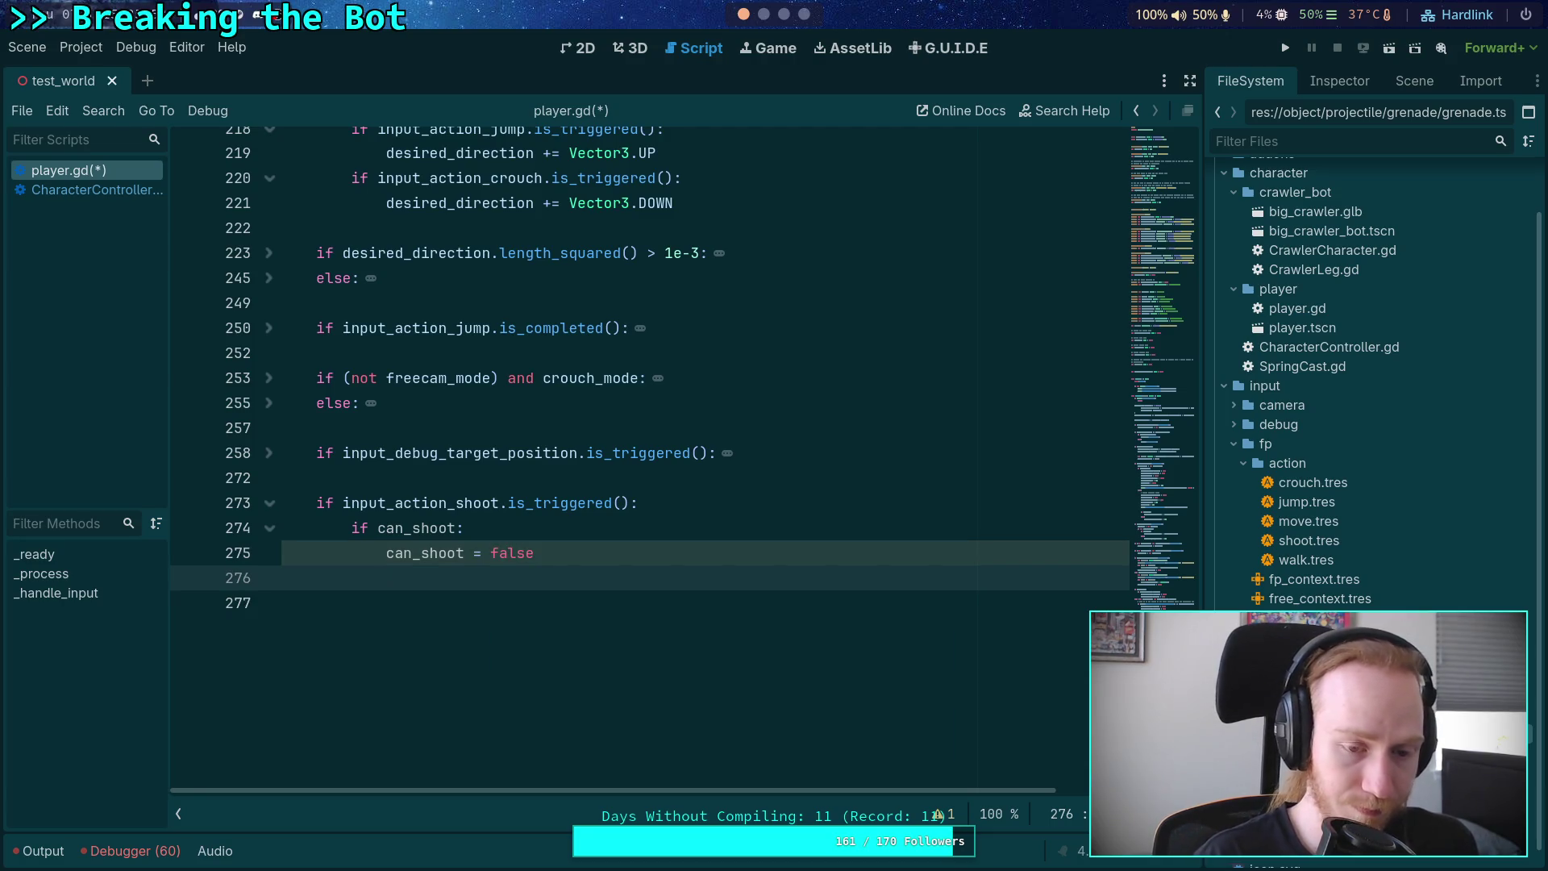
{"action": "key", "text": "Return"}
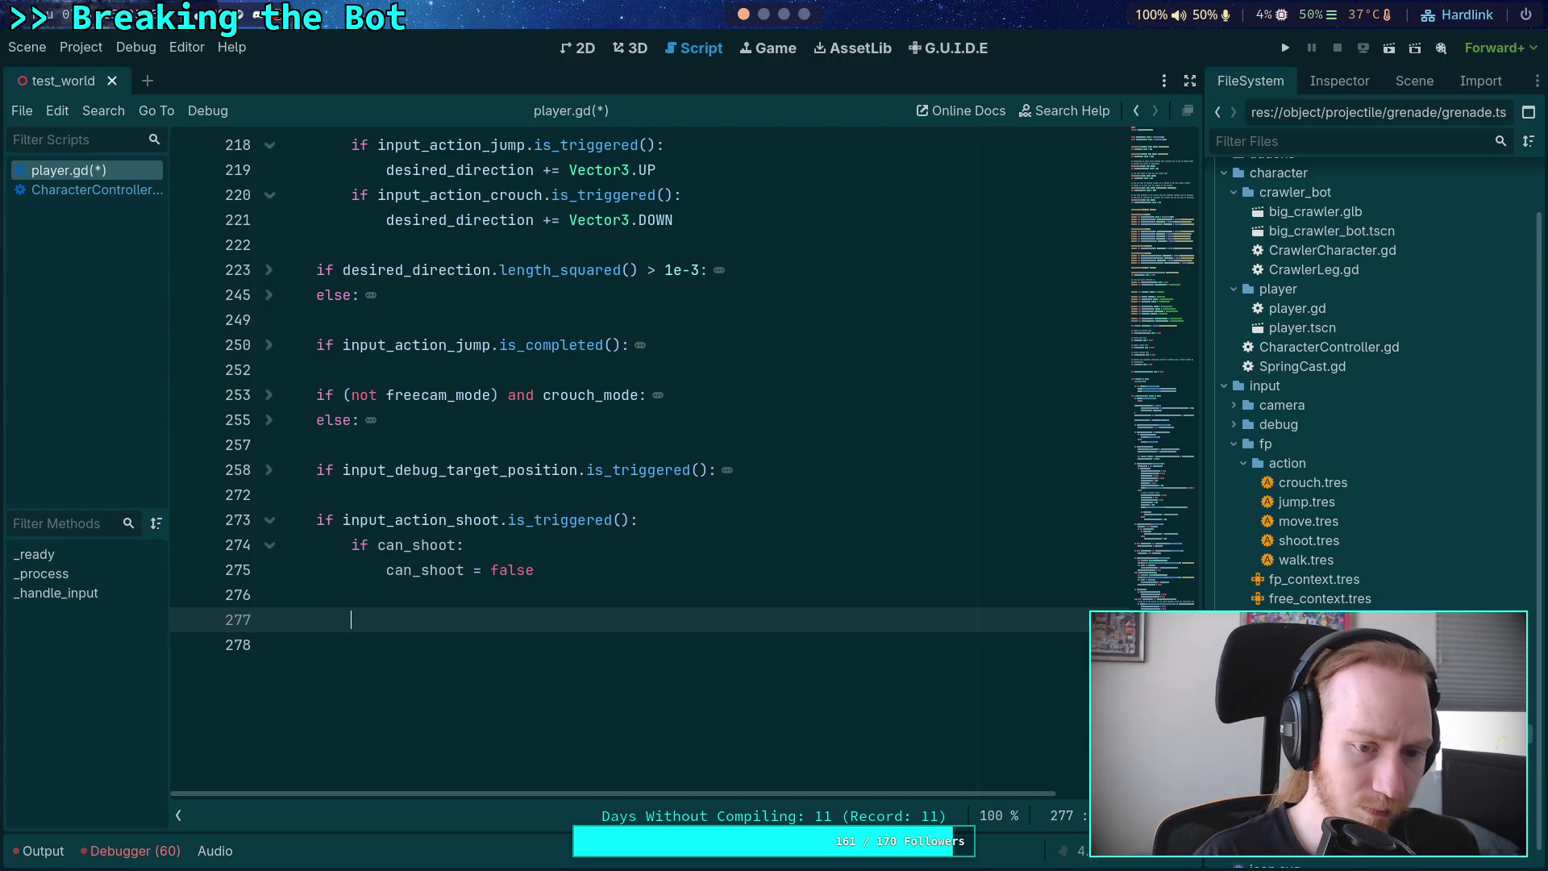
Step: Add an 'elif can_shoot:' branch setting 'can_shoot = true', and save player.gd
{"action": "type", "text": "elif can_"}
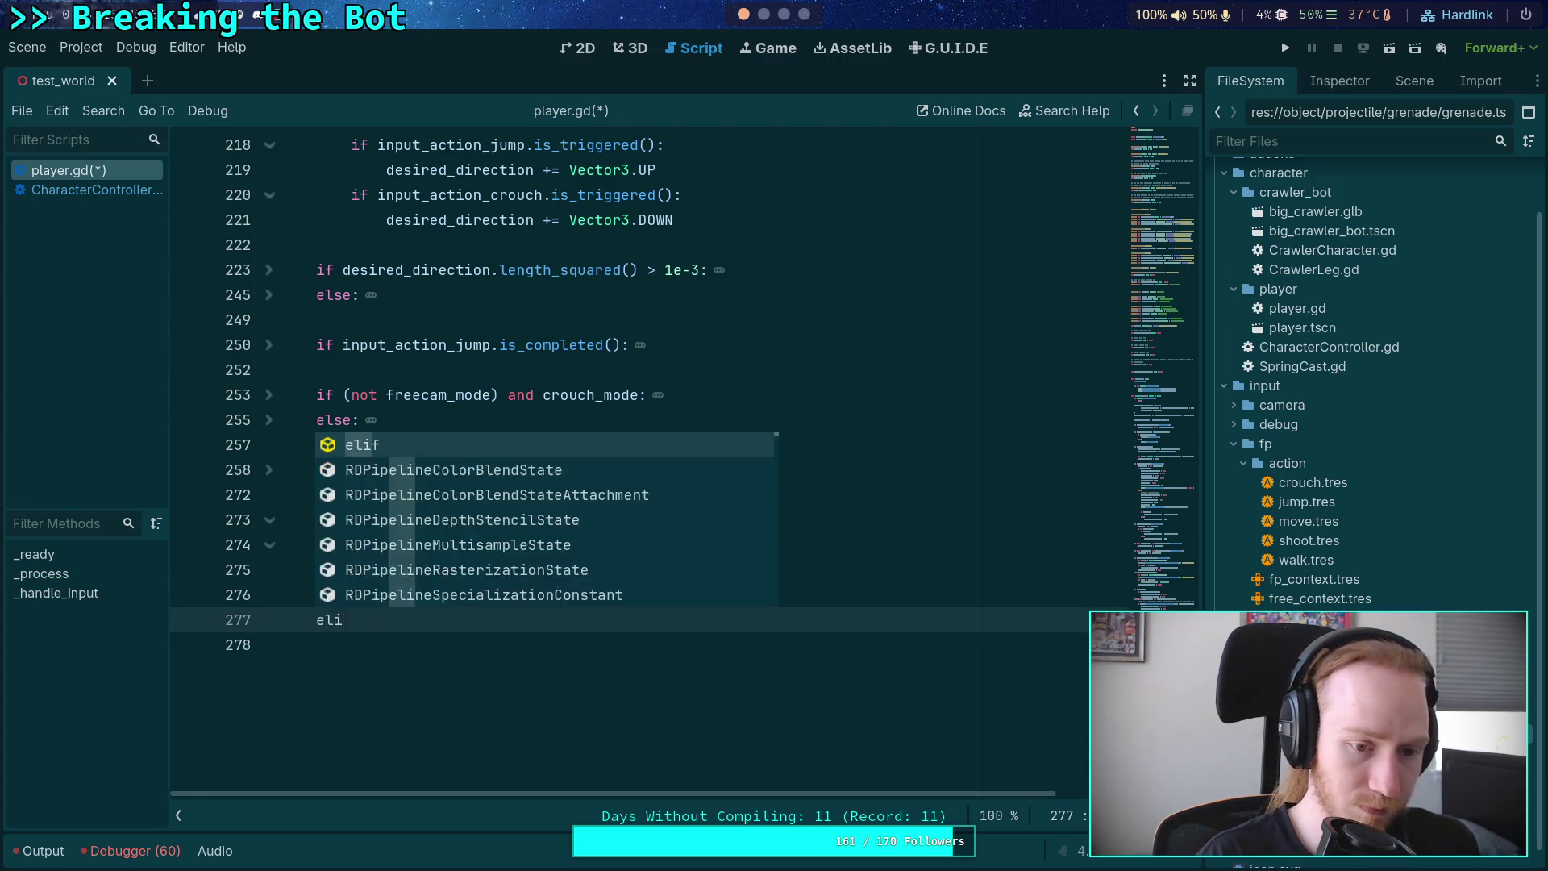
{"action": "type", "text": "she"}
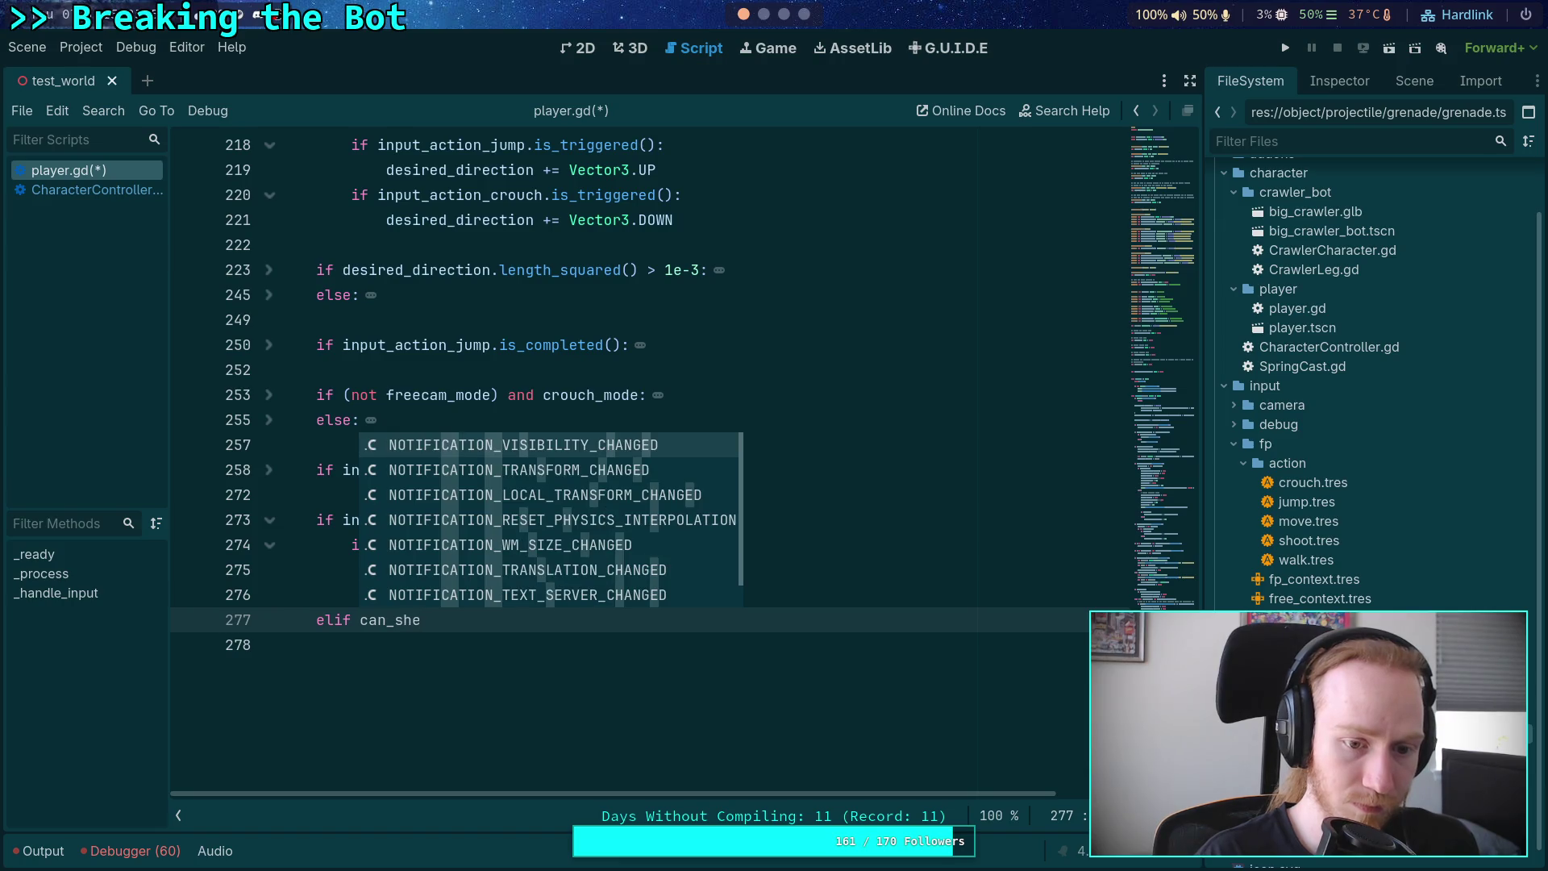
{"action": "key", "text": "BackSpace"}
{"action": "type", "text": "oot:"}
{"action": "key", "text": "Return"}
{"action": "type", "text": "can_shoot = "}
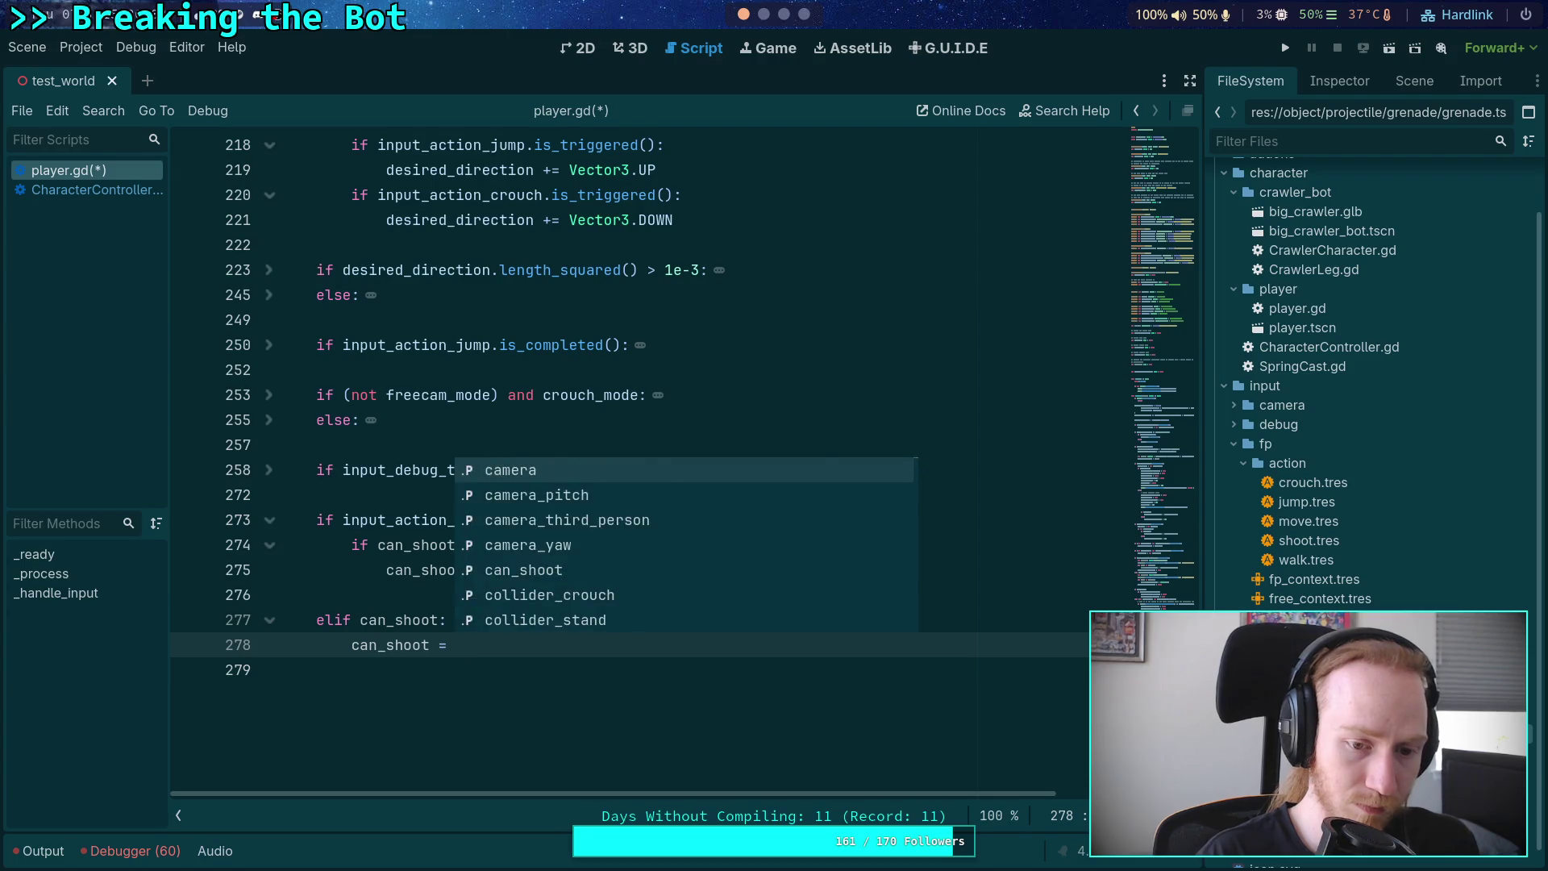
{"action": "type", "text": "true"}
{"action": "key", "text": "ctrl+s"}
{"action": "left_click", "coordinate": [641, 594]}
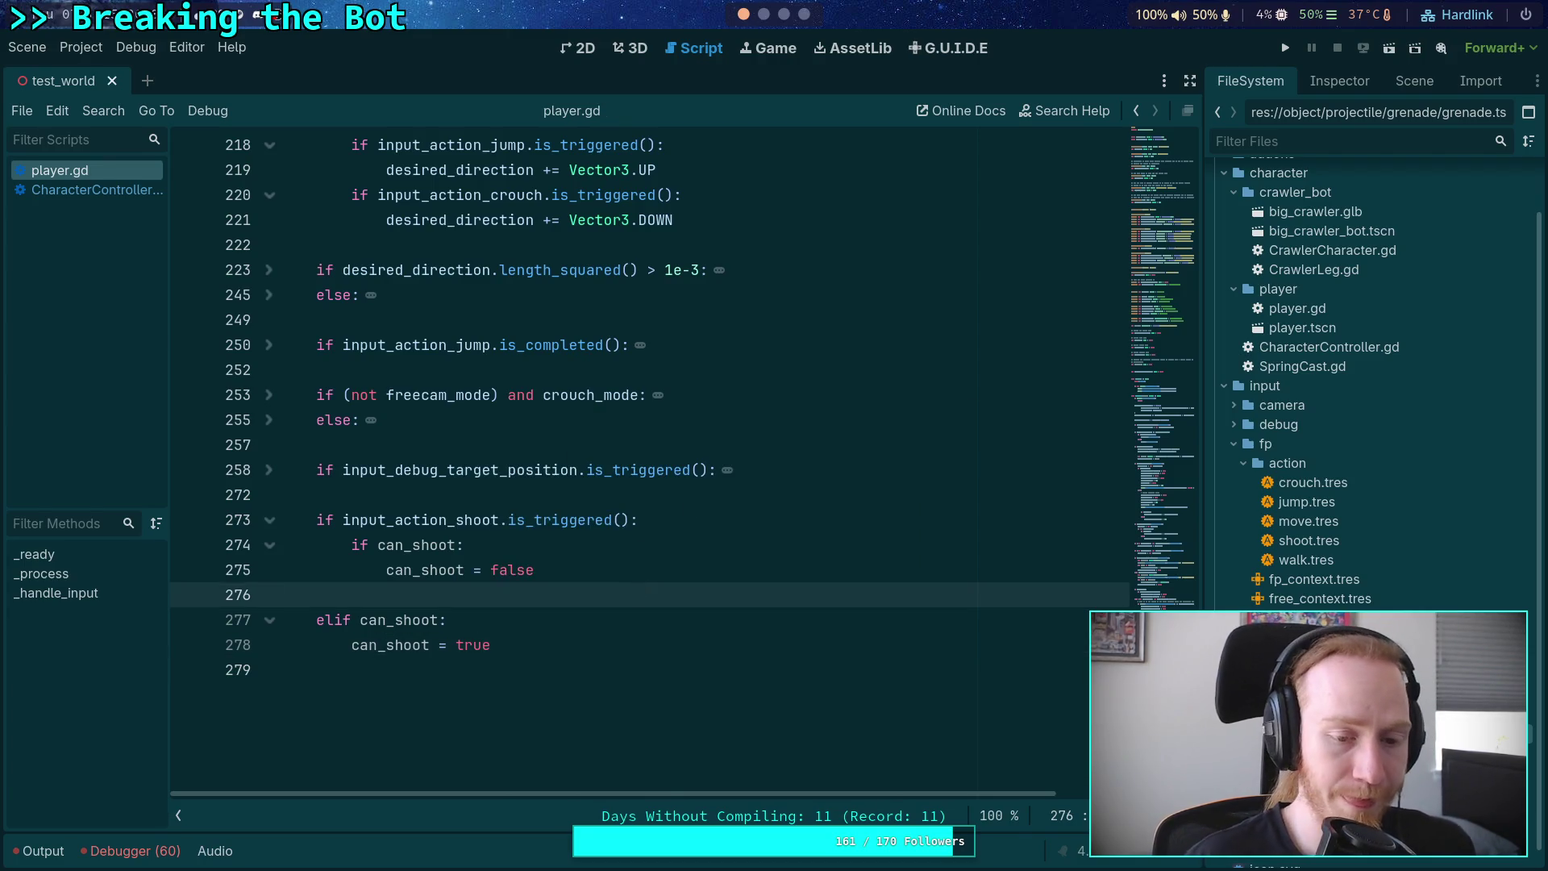
Step: Write 'var proj: RigidBody3D = grenade.instantiate()' on line 276
{"action": "type", "text": "var gr"}
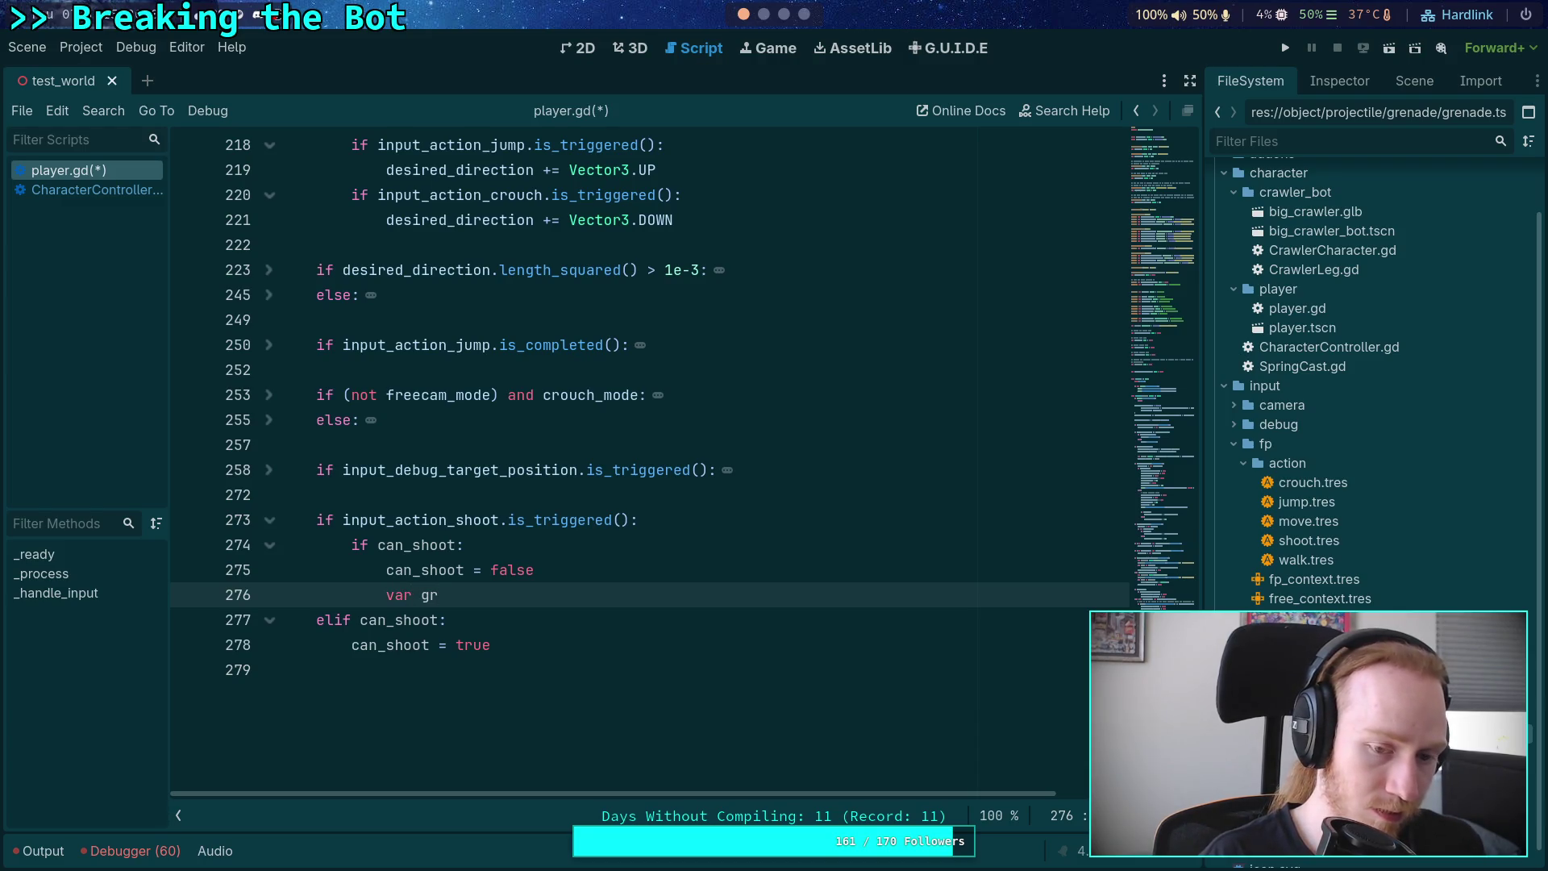
{"action": "key", "text": "BackSpace"}
{"action": "key", "text": "BackSpace"}
{"action": "type", "text": "proj: "}
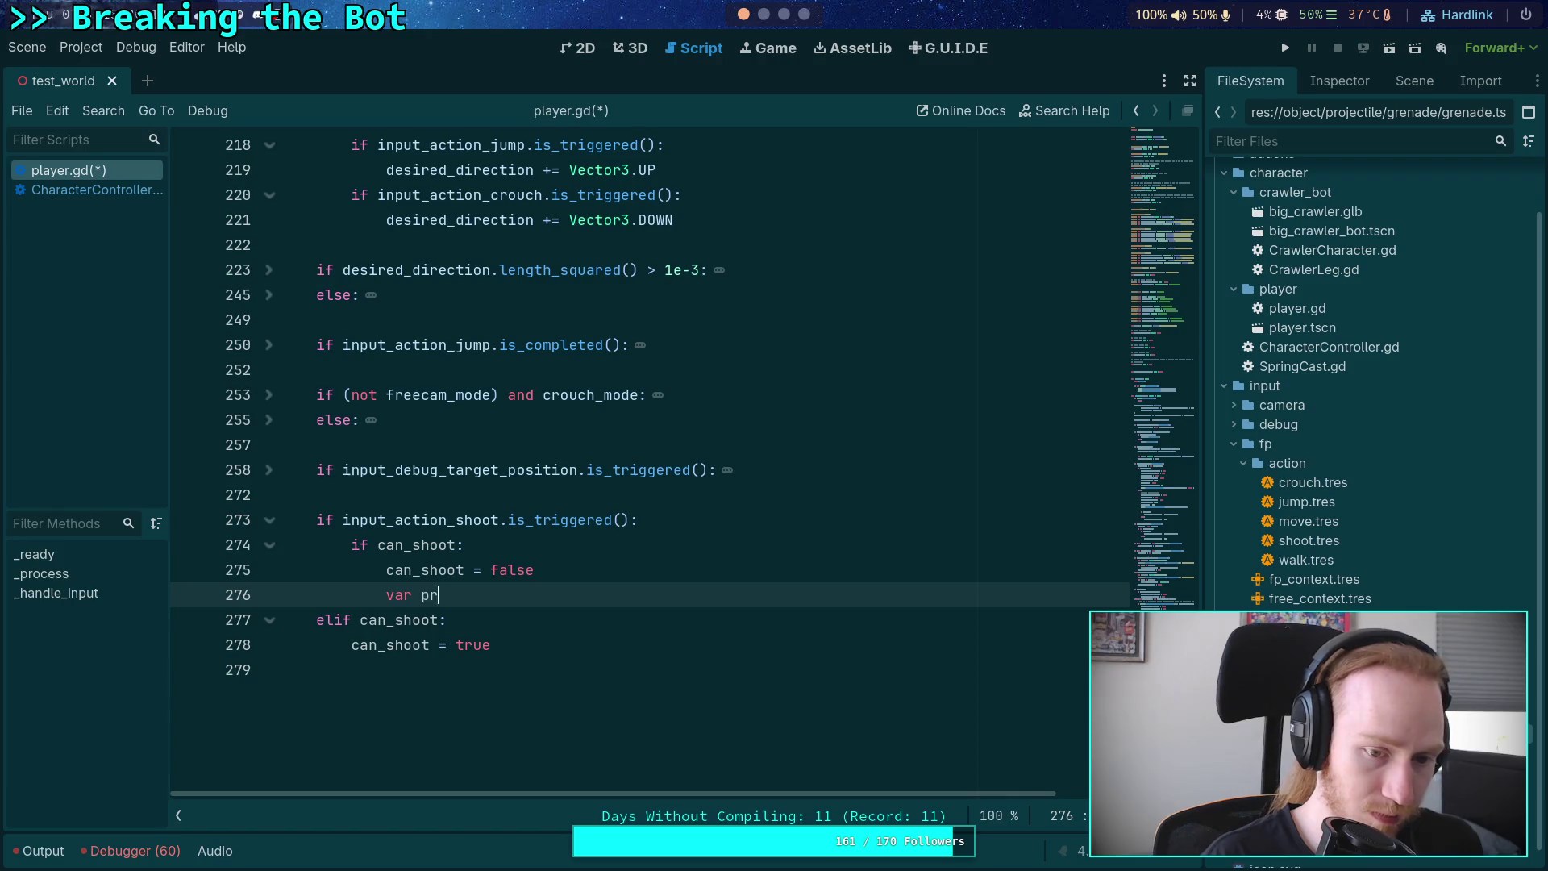
{"action": "type", "text": "RigidB"}
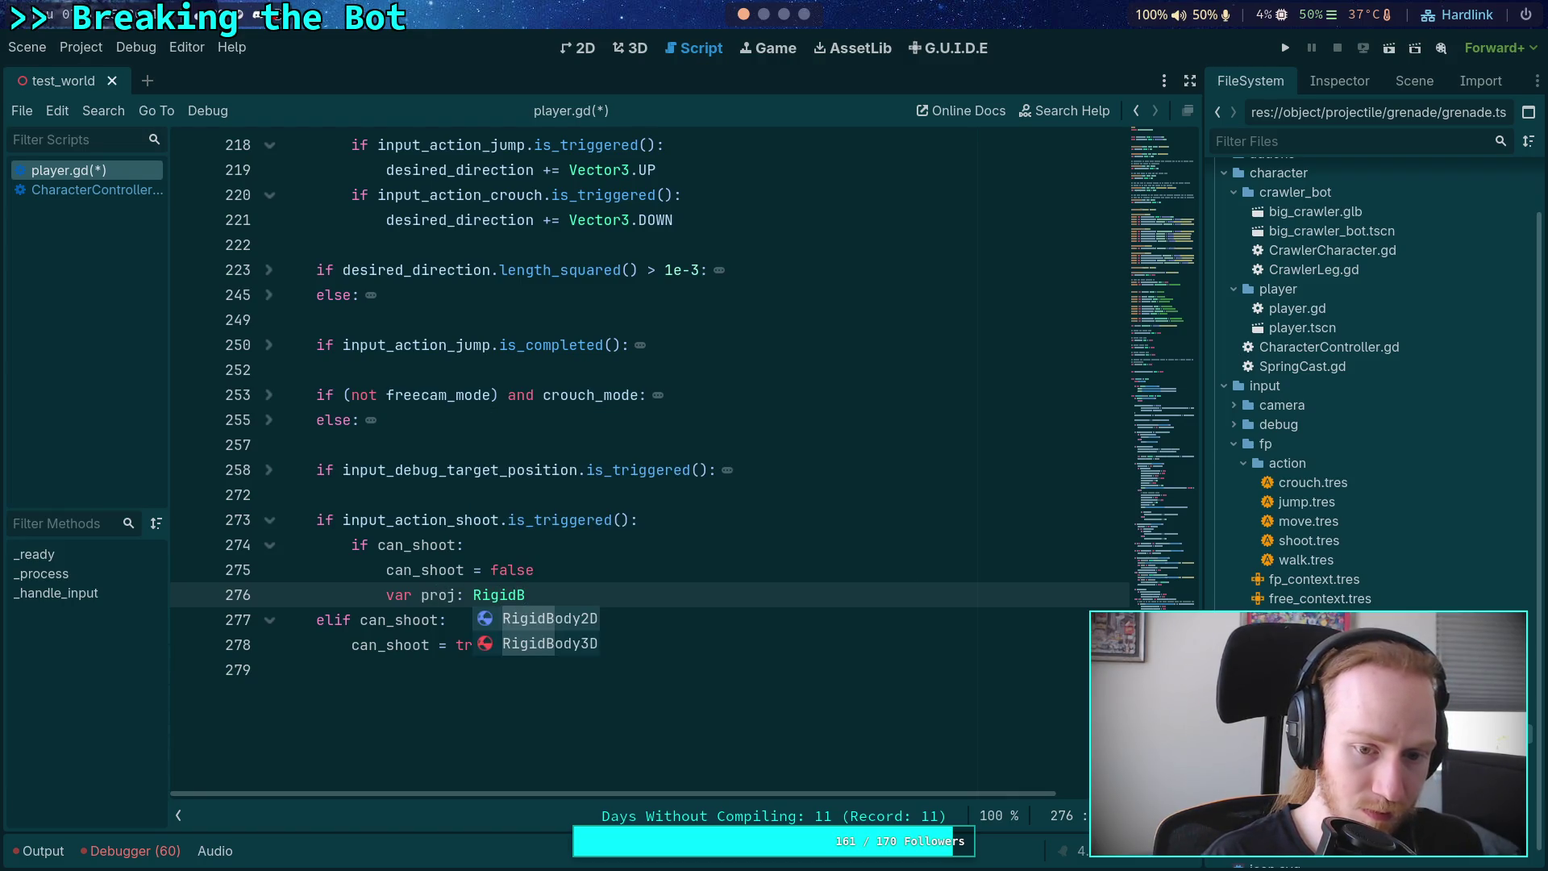
{"action": "key", "text": "Down"}
{"action": "key", "text": "Return"}
{"action": "type", "text": "= "}
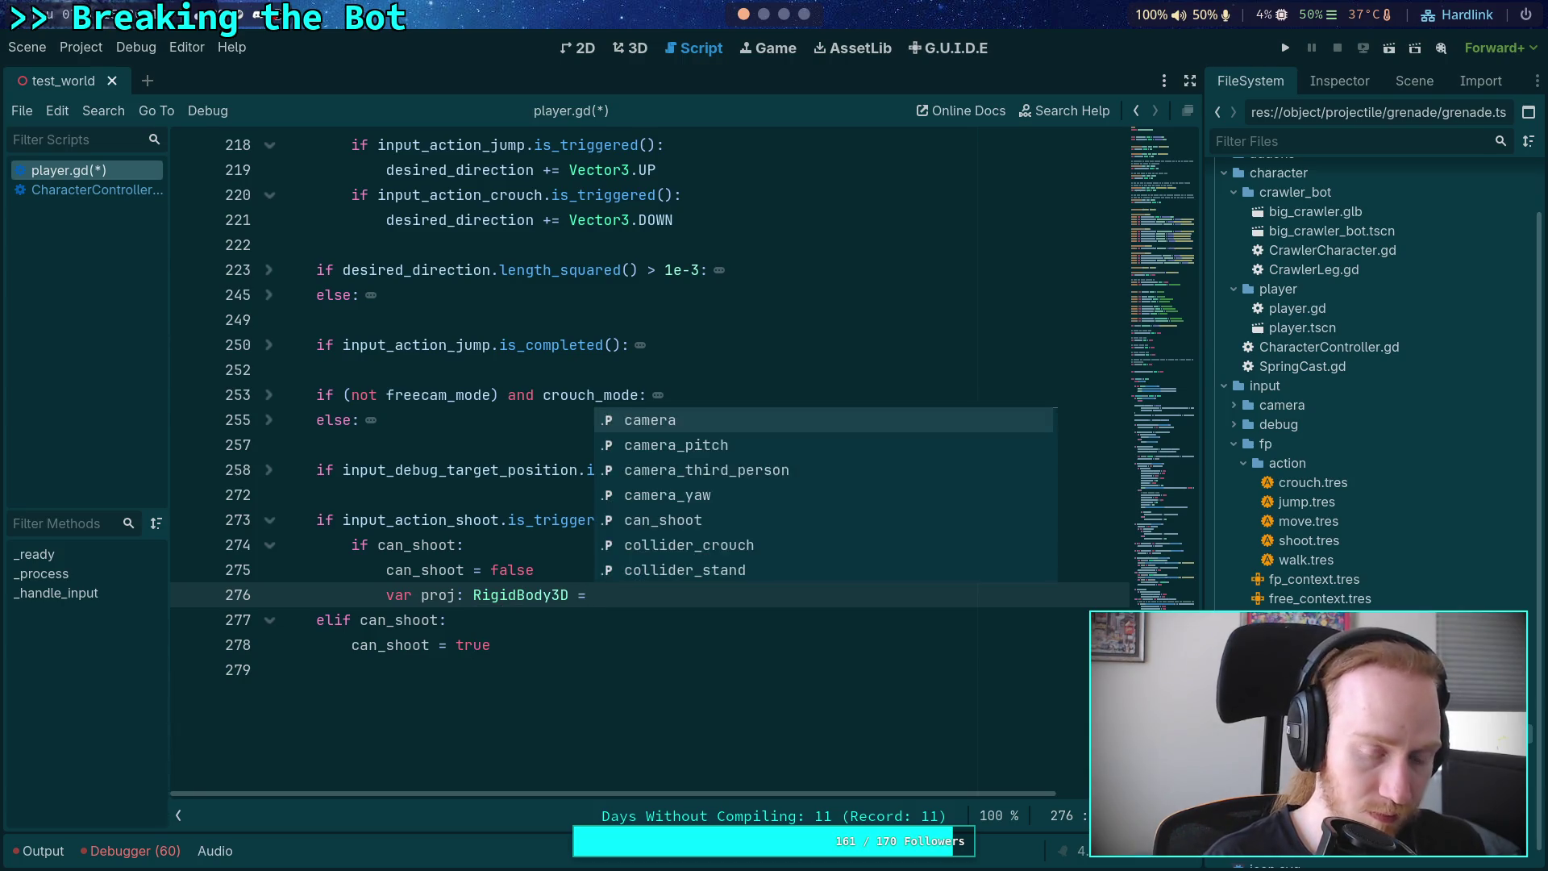
{"action": "type", "text": "grenade.in"}
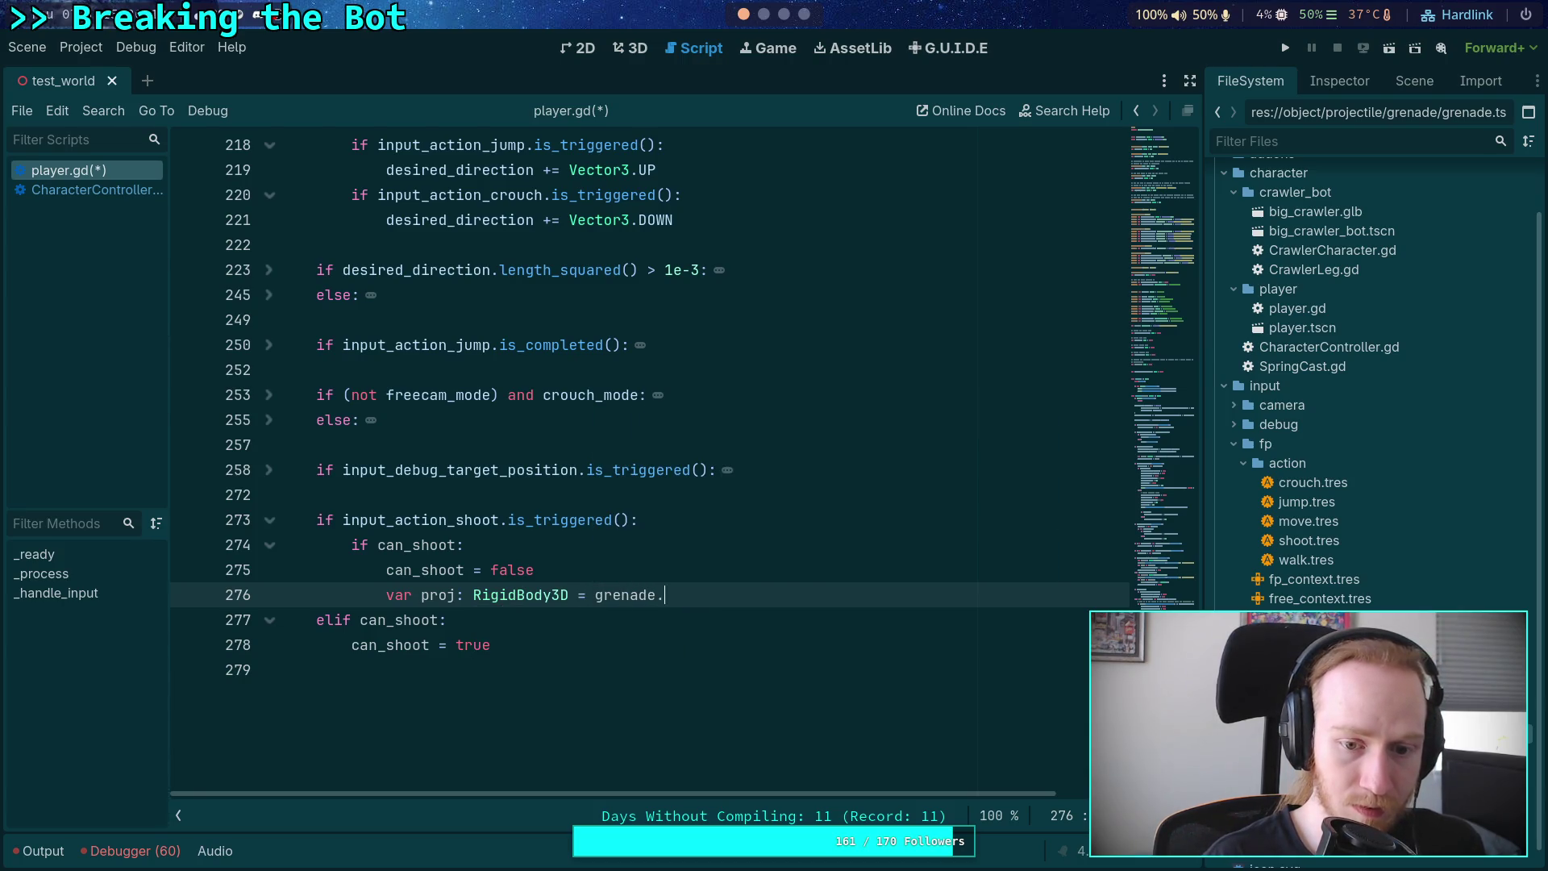
{"action": "type", "text": "st"}
{"action": "key", "text": "Return"}
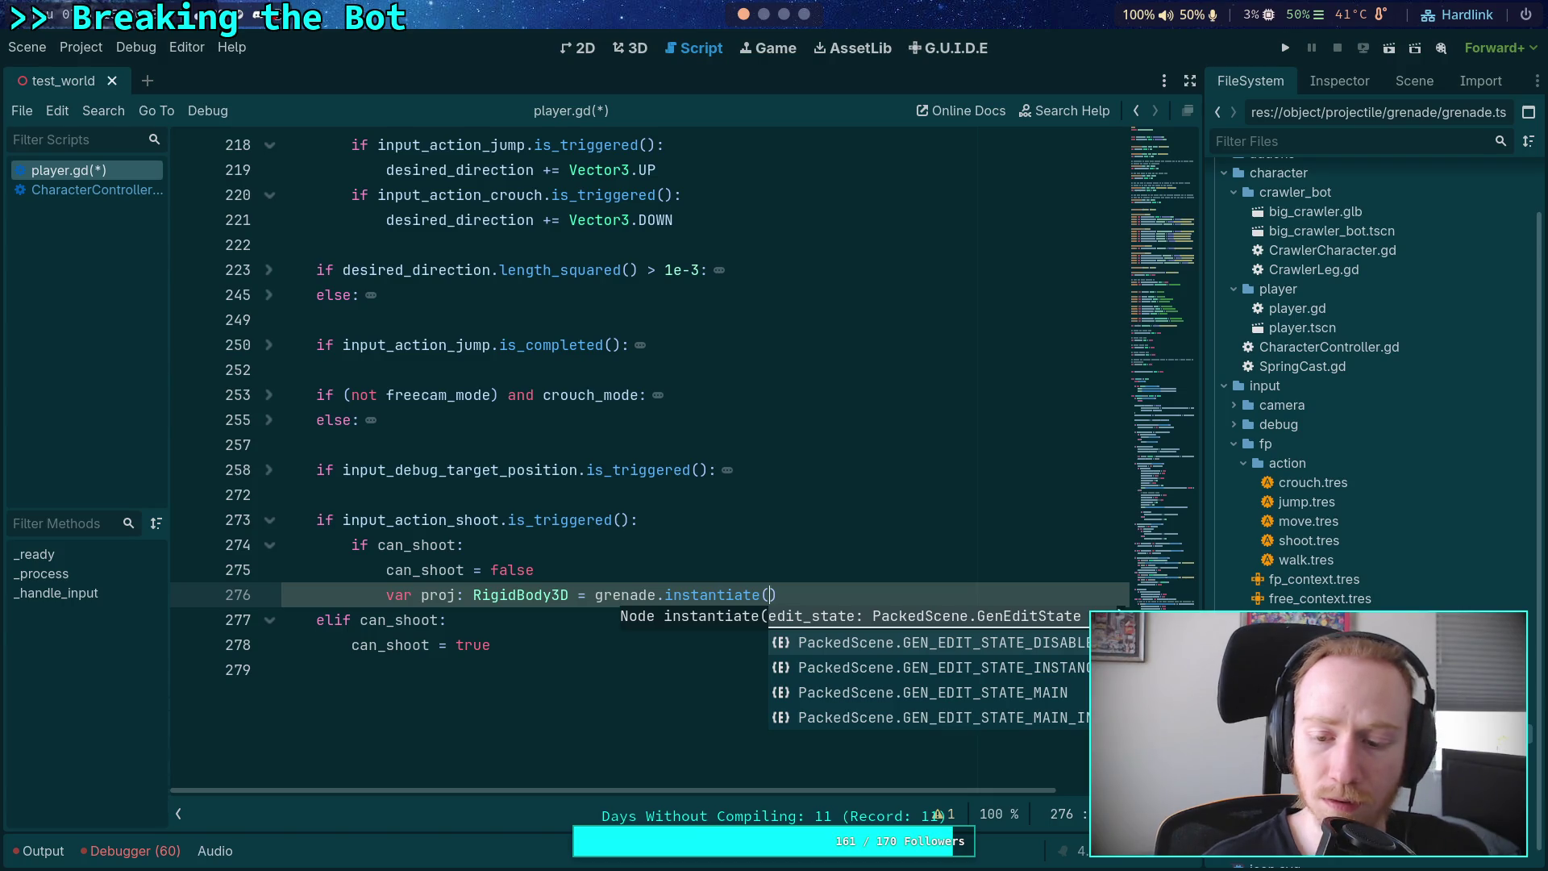
Step: Look up instantiate() and open the PackedScene class documentation
{"action": "left_click", "coordinate": [687, 595]}
{"action": "mouse_move", "coordinate": [687, 594]}
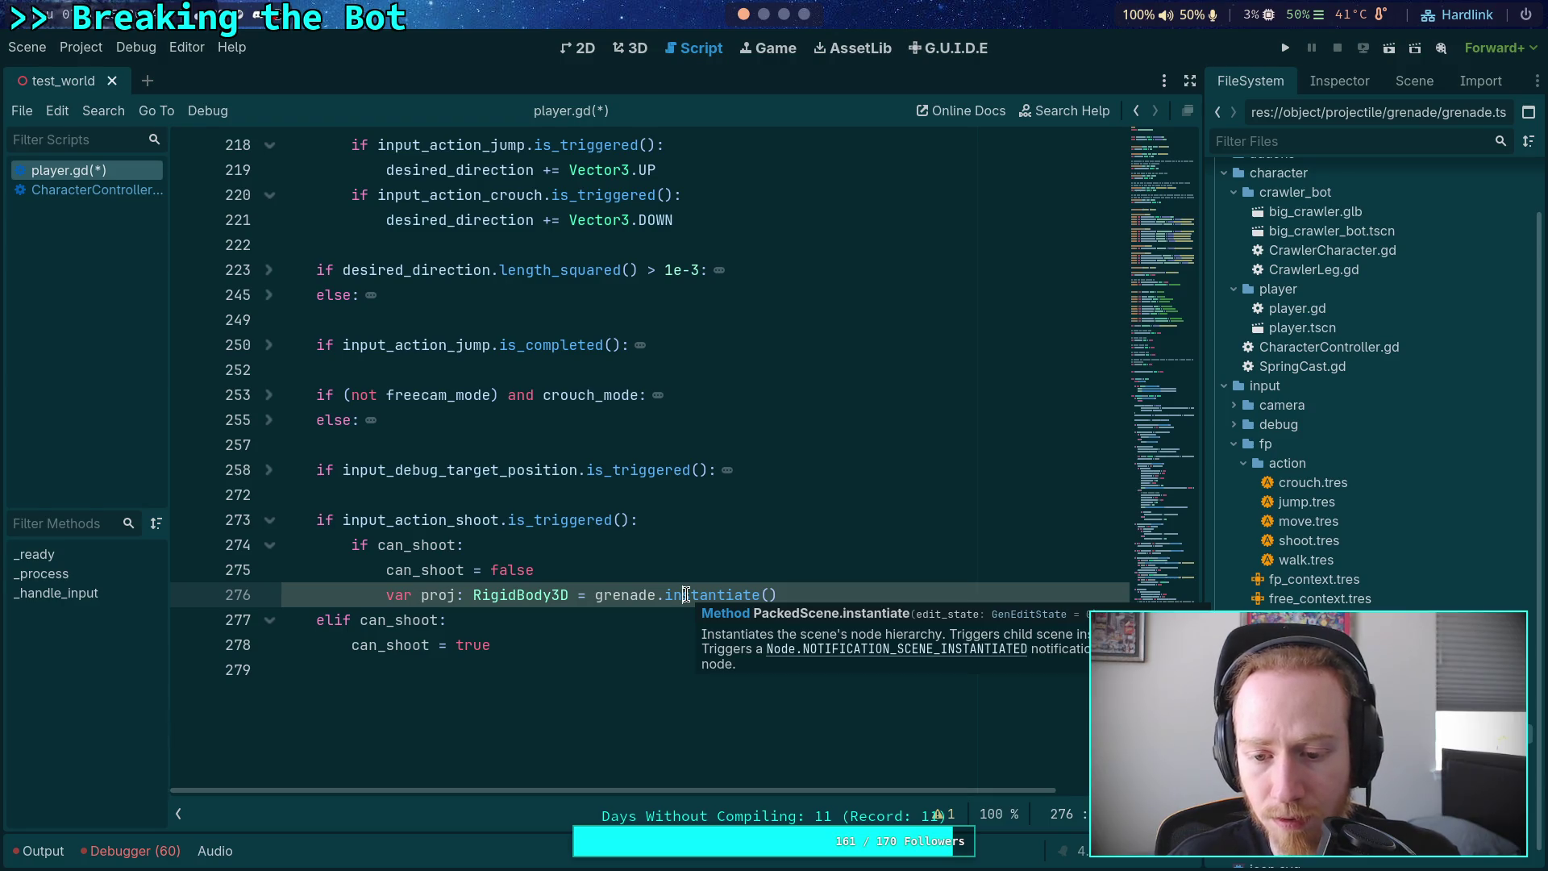
{"action": "right_click", "coordinate": [698, 594]}
{"action": "left_click", "coordinate": [786, 811]}
{"action": "scroll", "coordinate": [795, 601], "scroll_direction": "up", "scroll_amount": 5}
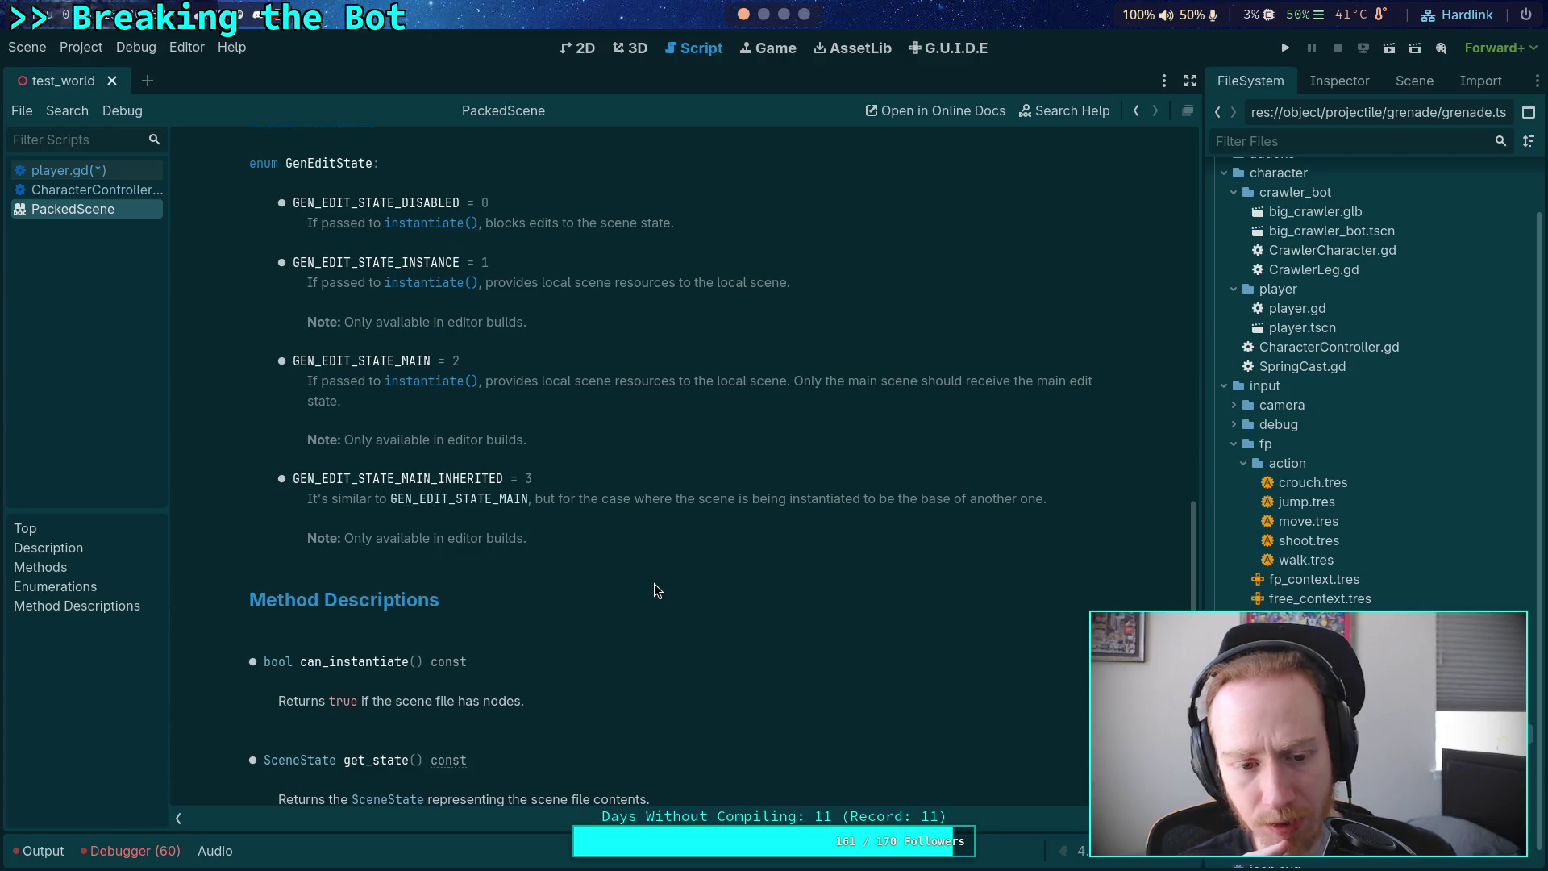
{"action": "scroll", "coordinate": [655, 583], "scroll_direction": "down", "scroll_amount": 3}
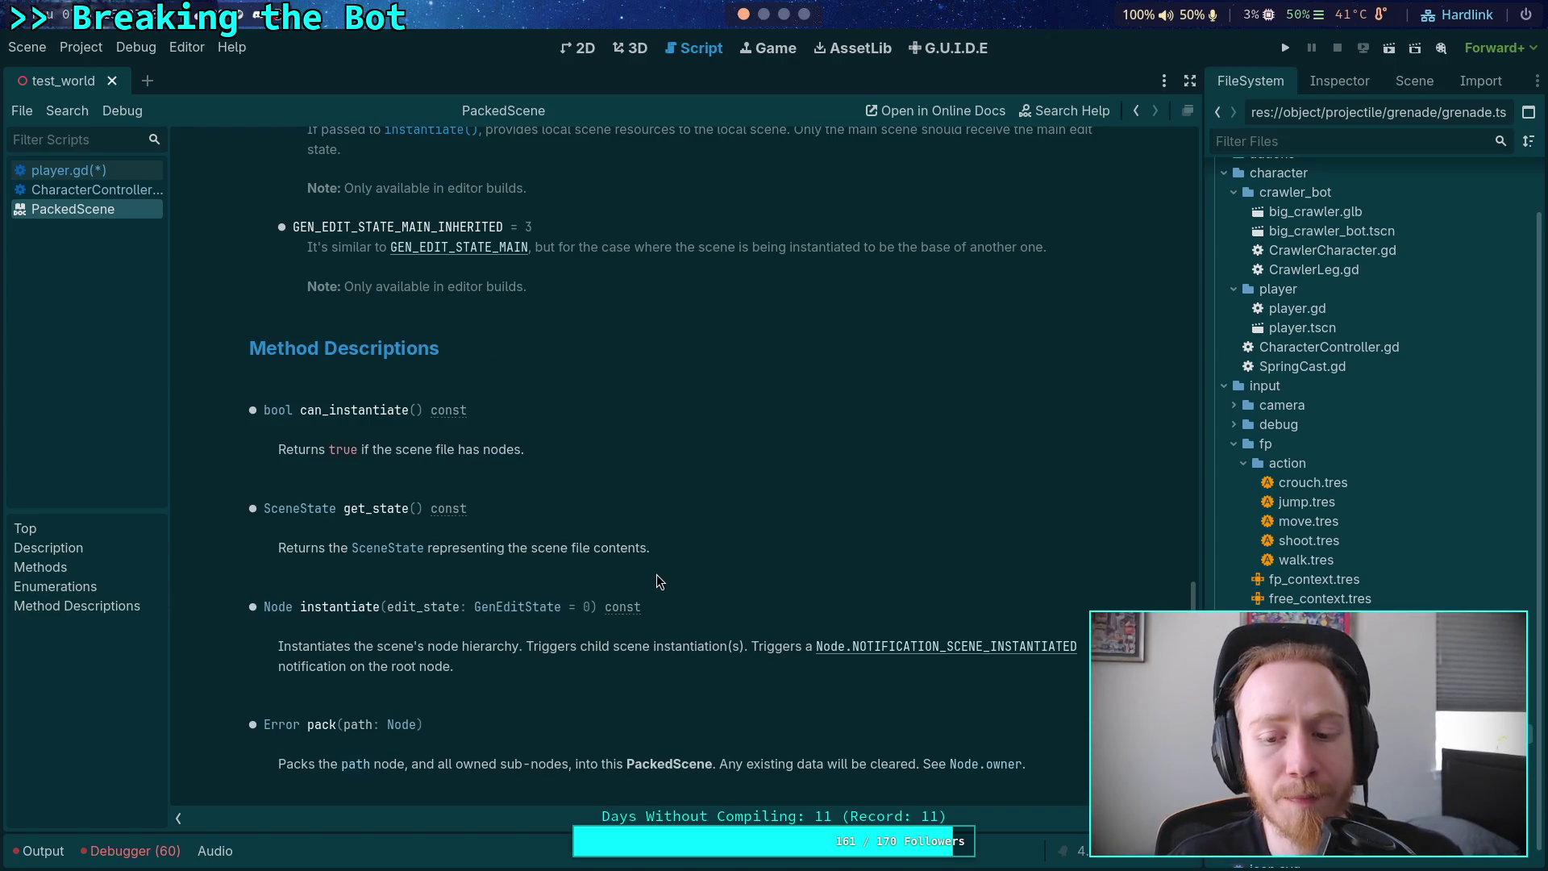
{"action": "scroll", "coordinate": [464, 470], "scroll_direction": "up", "scroll_amount": 3}
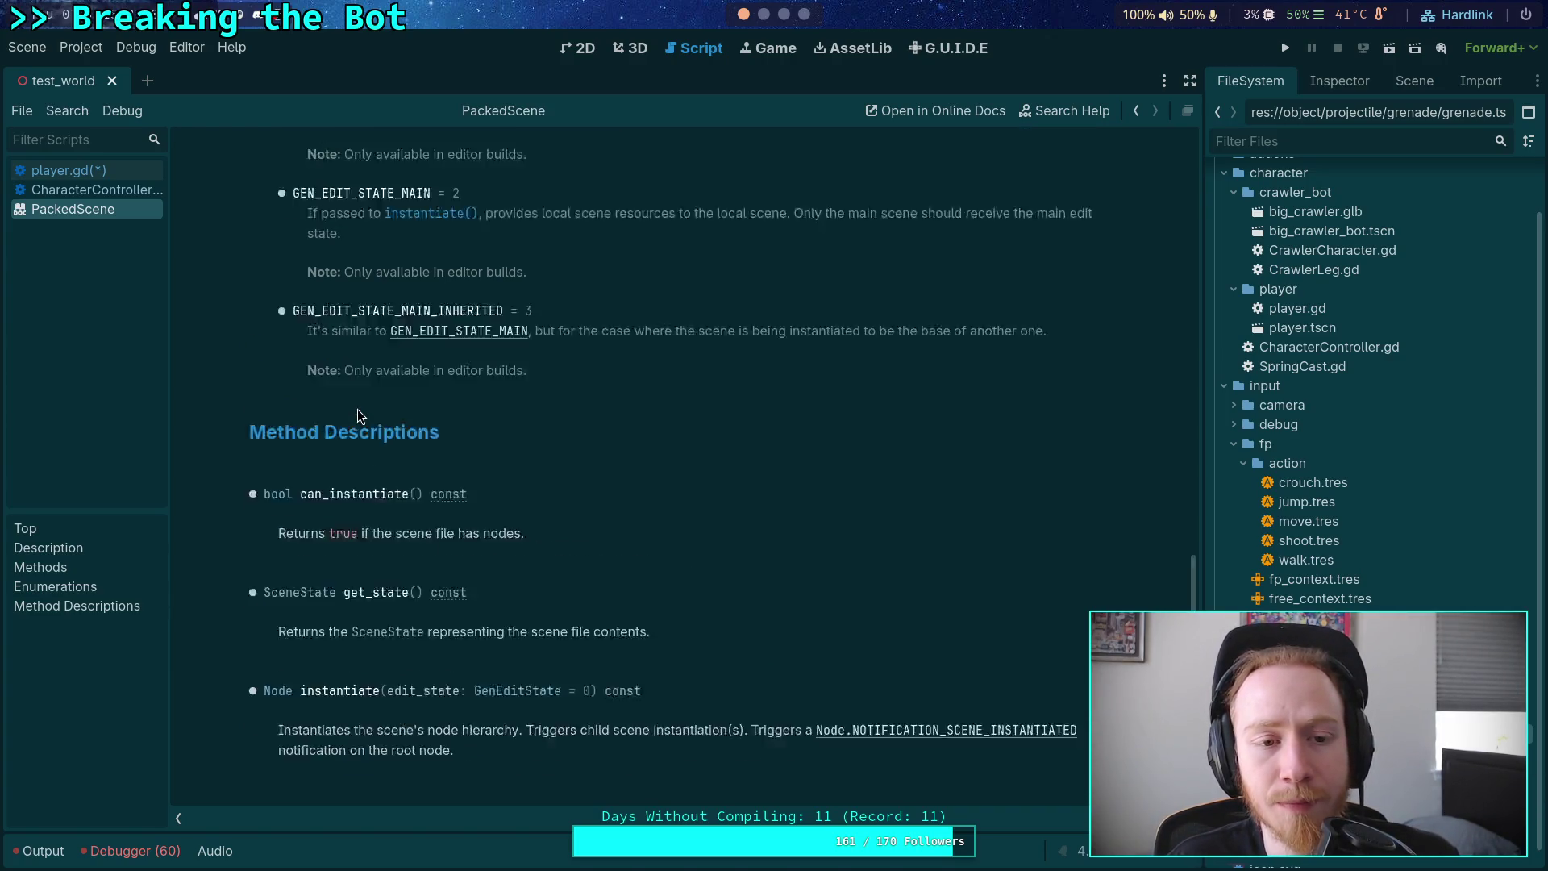
{"action": "scroll", "coordinate": [464, 465], "scroll_direction": "up", "scroll_amount": 1}
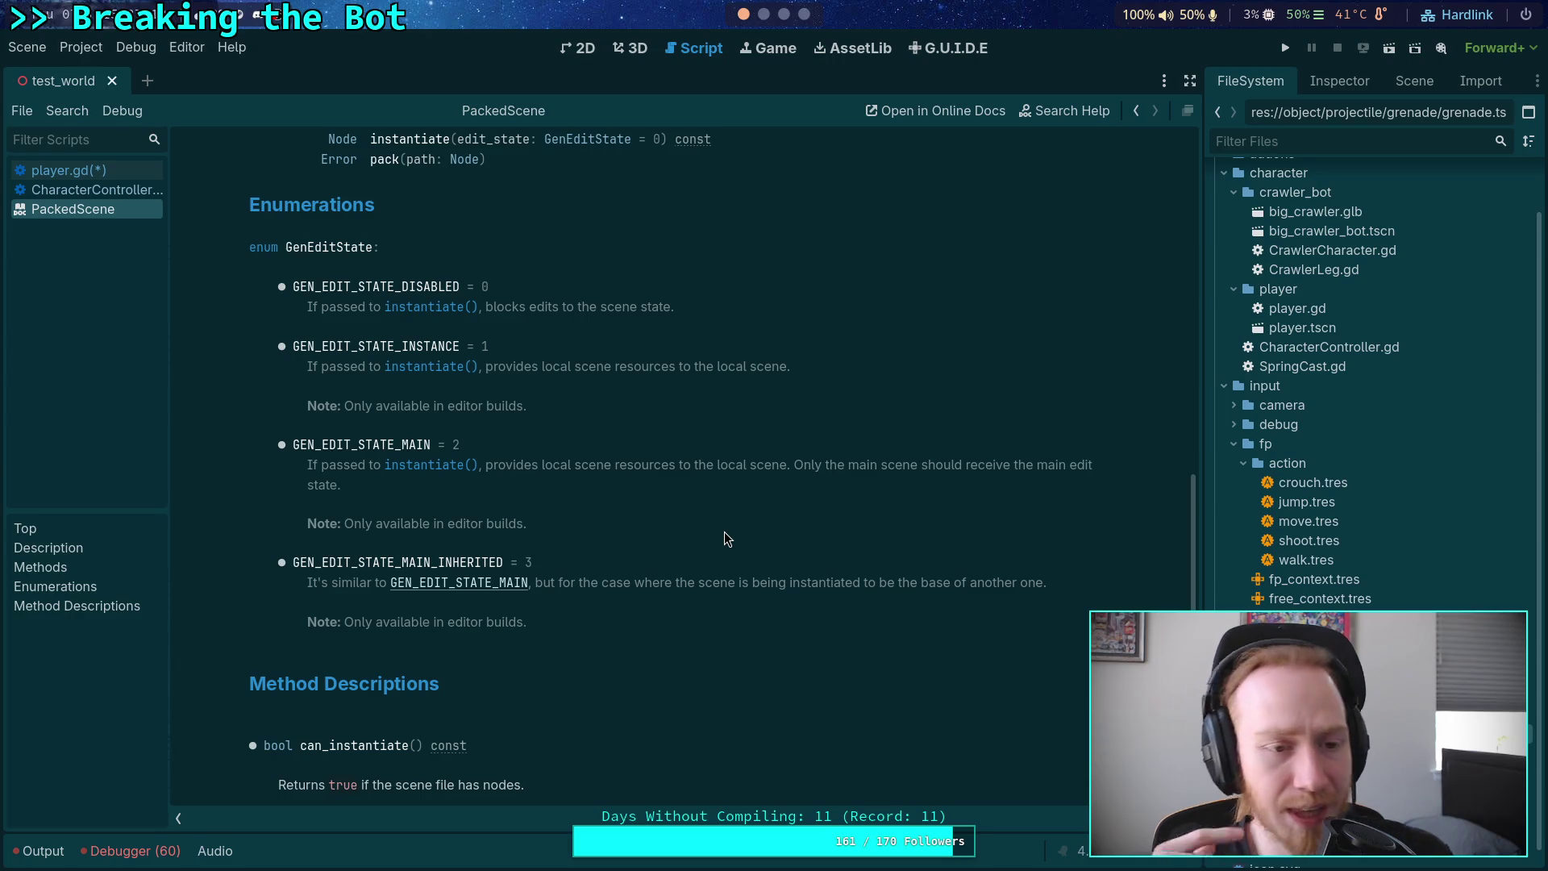
{"action": "key", "text": "alt+Left"}
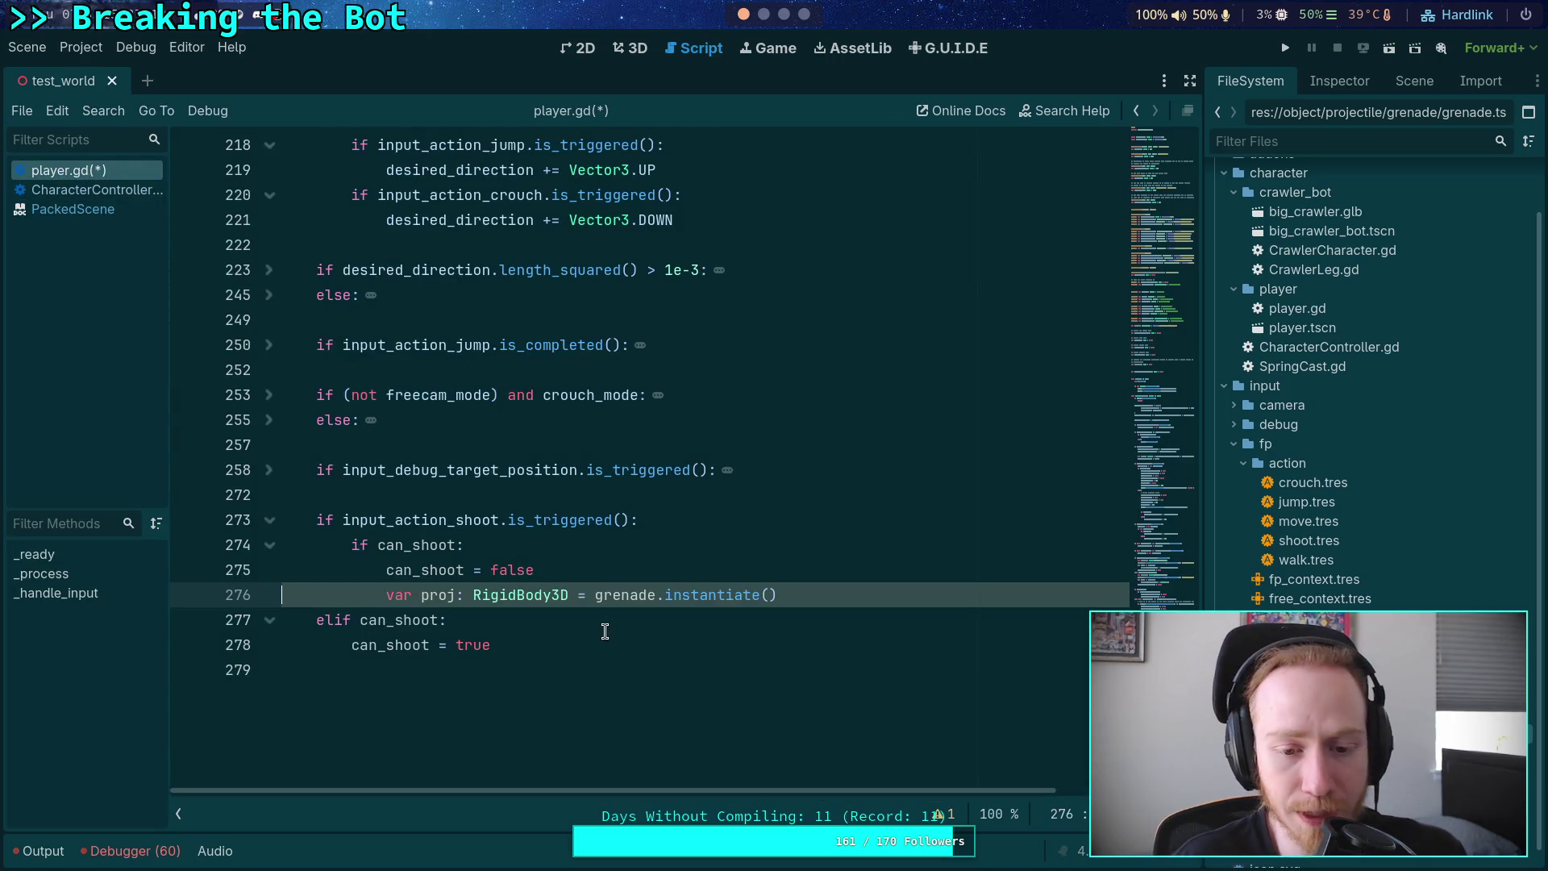
Step: Add 'get_parent().add_child(proj)' on line 277 and begin a 'proj.glob' line below it
{"action": "key", "text": "Return"}
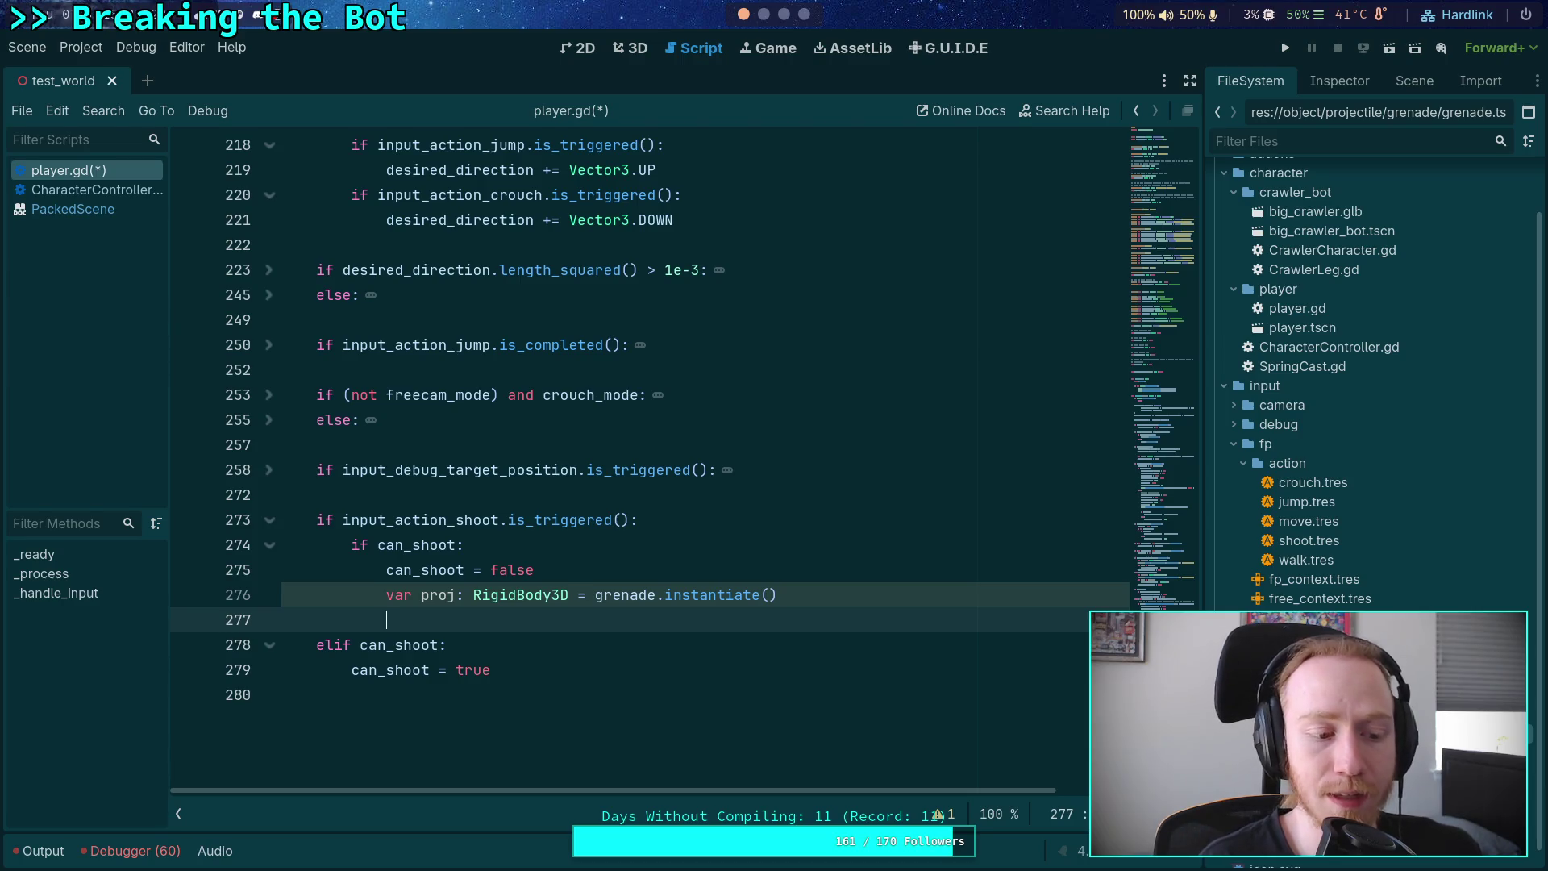
{"action": "type", "text": "proj,"}
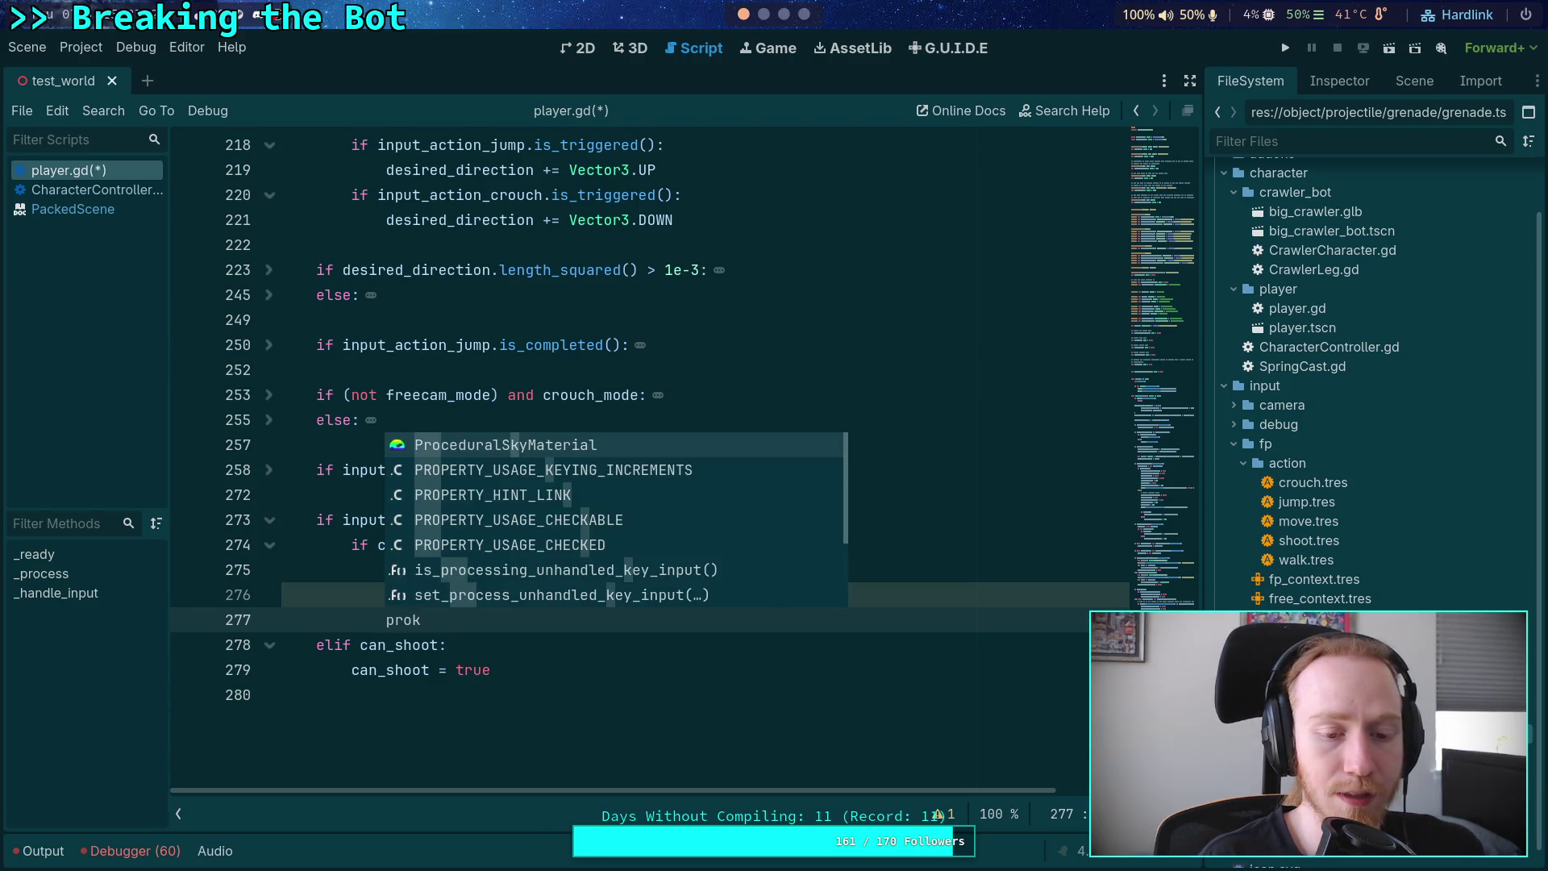
{"action": "key", "text": "BackSpace"}
{"action": "type", "text": "."}
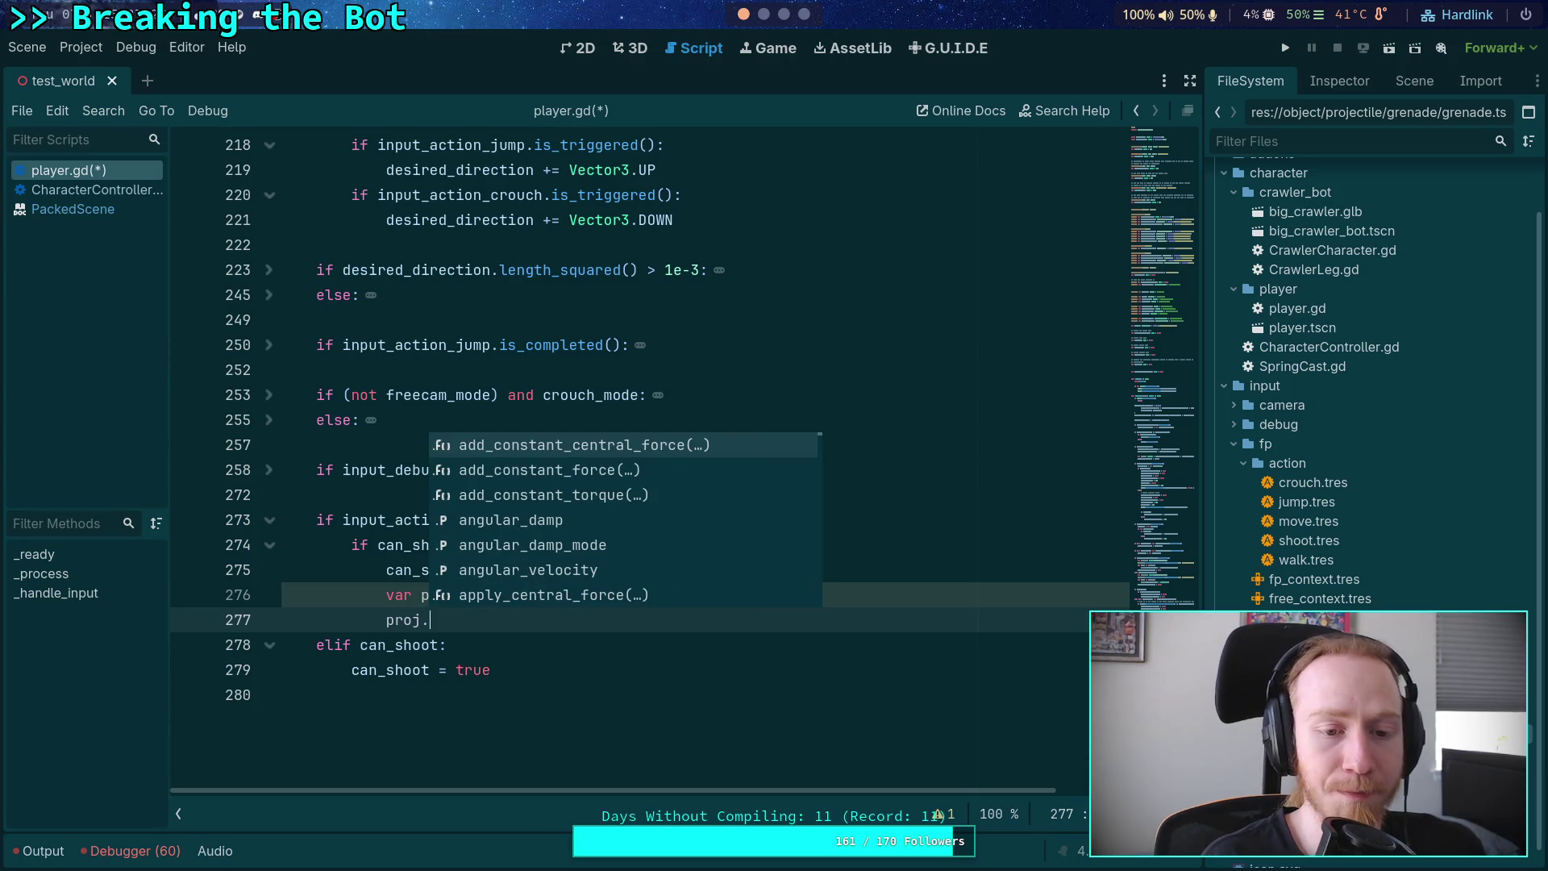
{"action": "type", "text": "pa"}
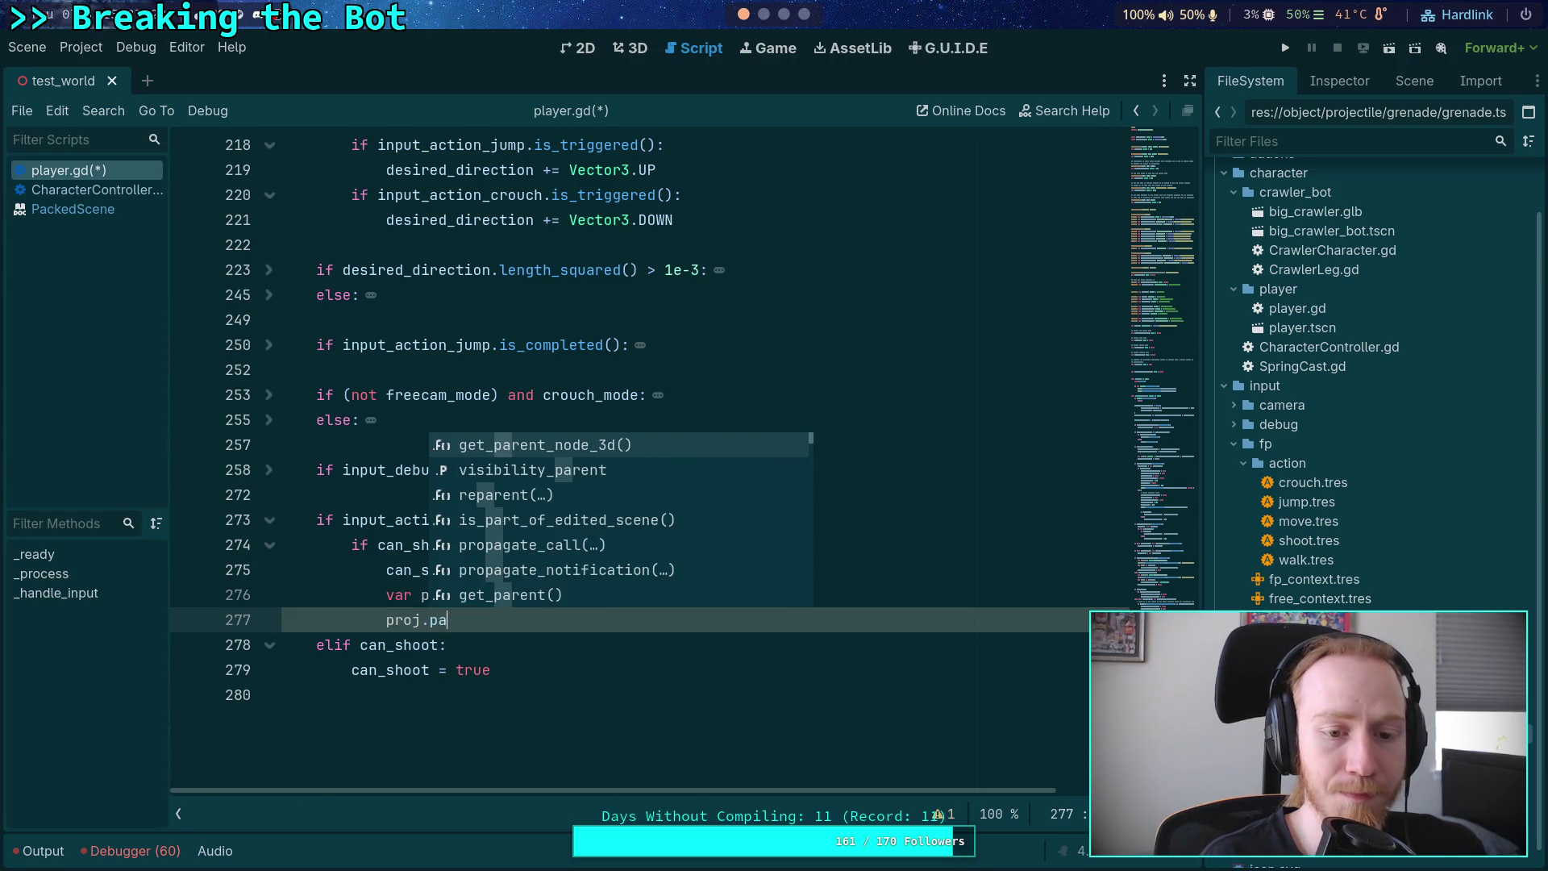
{"action": "key", "text": "BackSpace"}
{"action": "key", "text": "BackSpace"}
{"action": "key", "text": "BackSpace"}
{"action": "type", "text": "pa"}
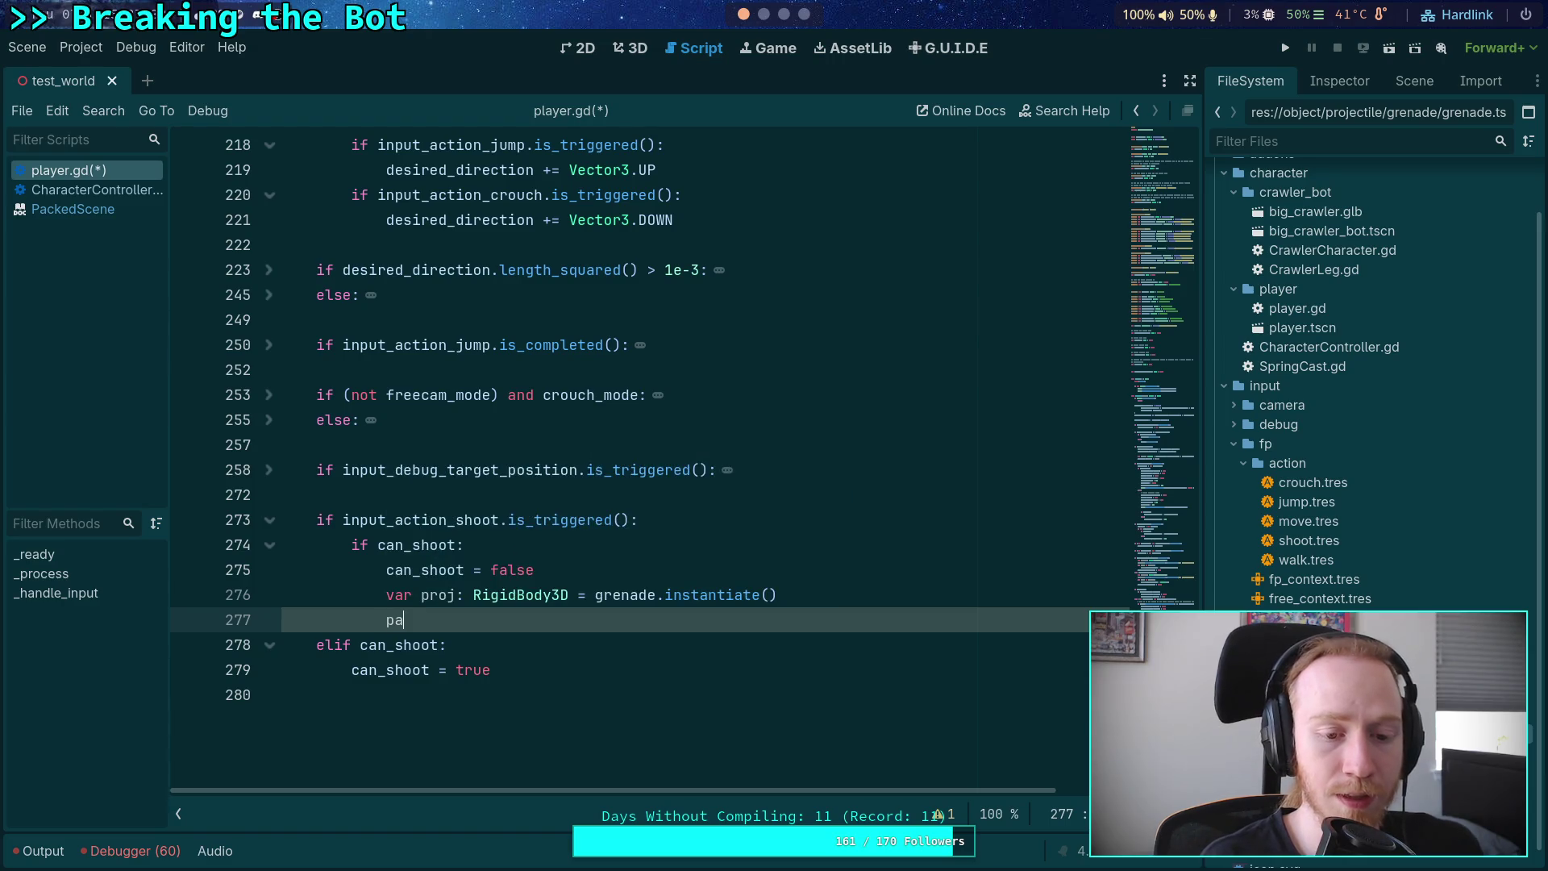
{"action": "type", "text": "rent"}
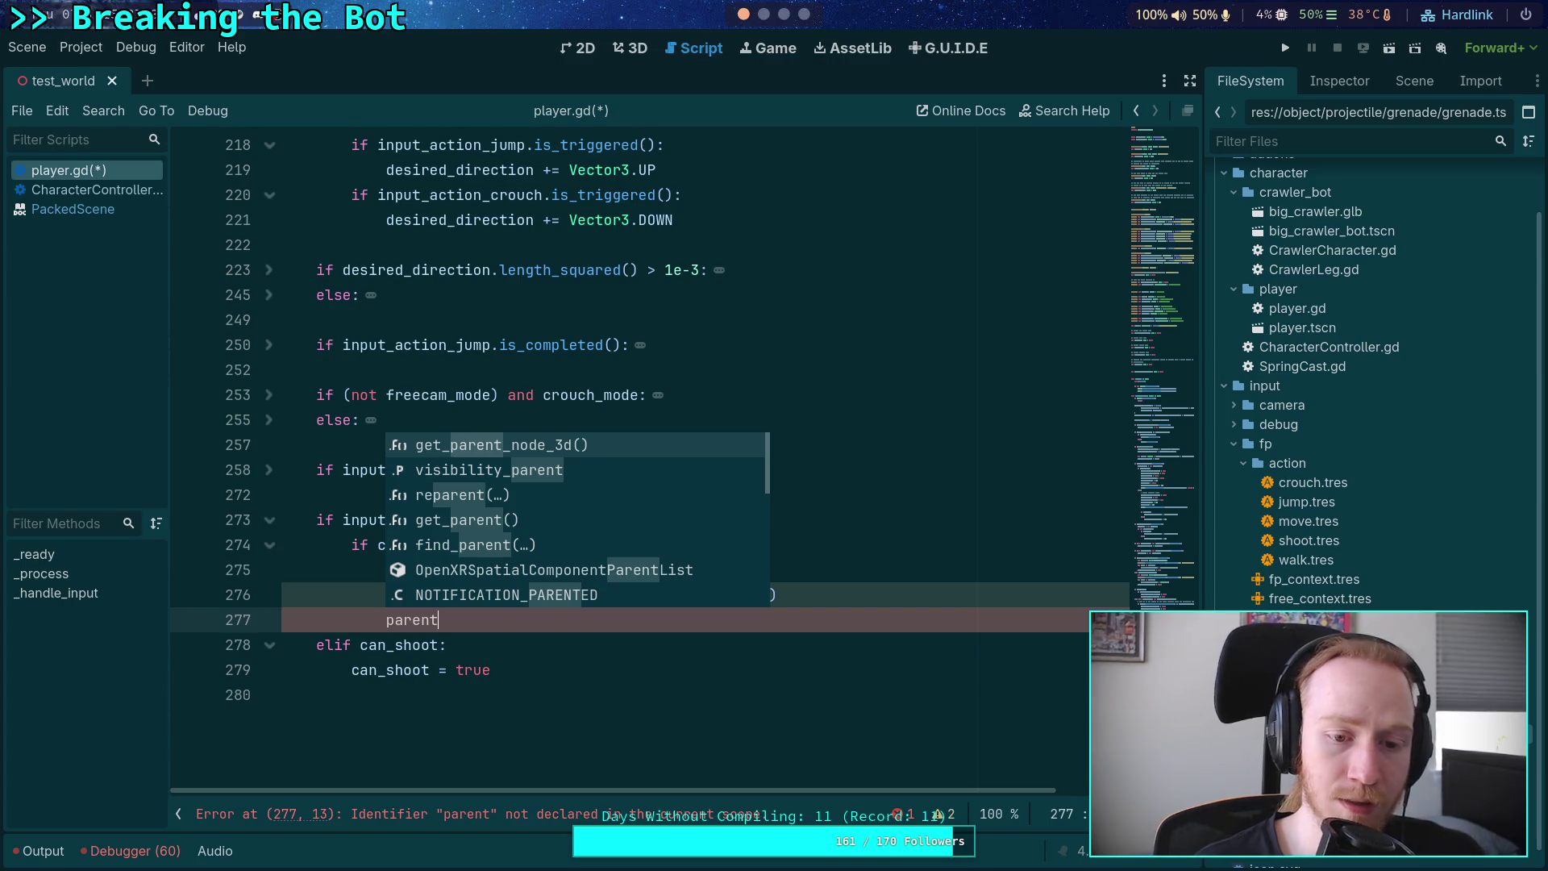
{"action": "key", "text": "Down"}
{"action": "key", "text": "Down"}
{"action": "key", "text": "Down"}
{"action": "key", "text": "Return"}
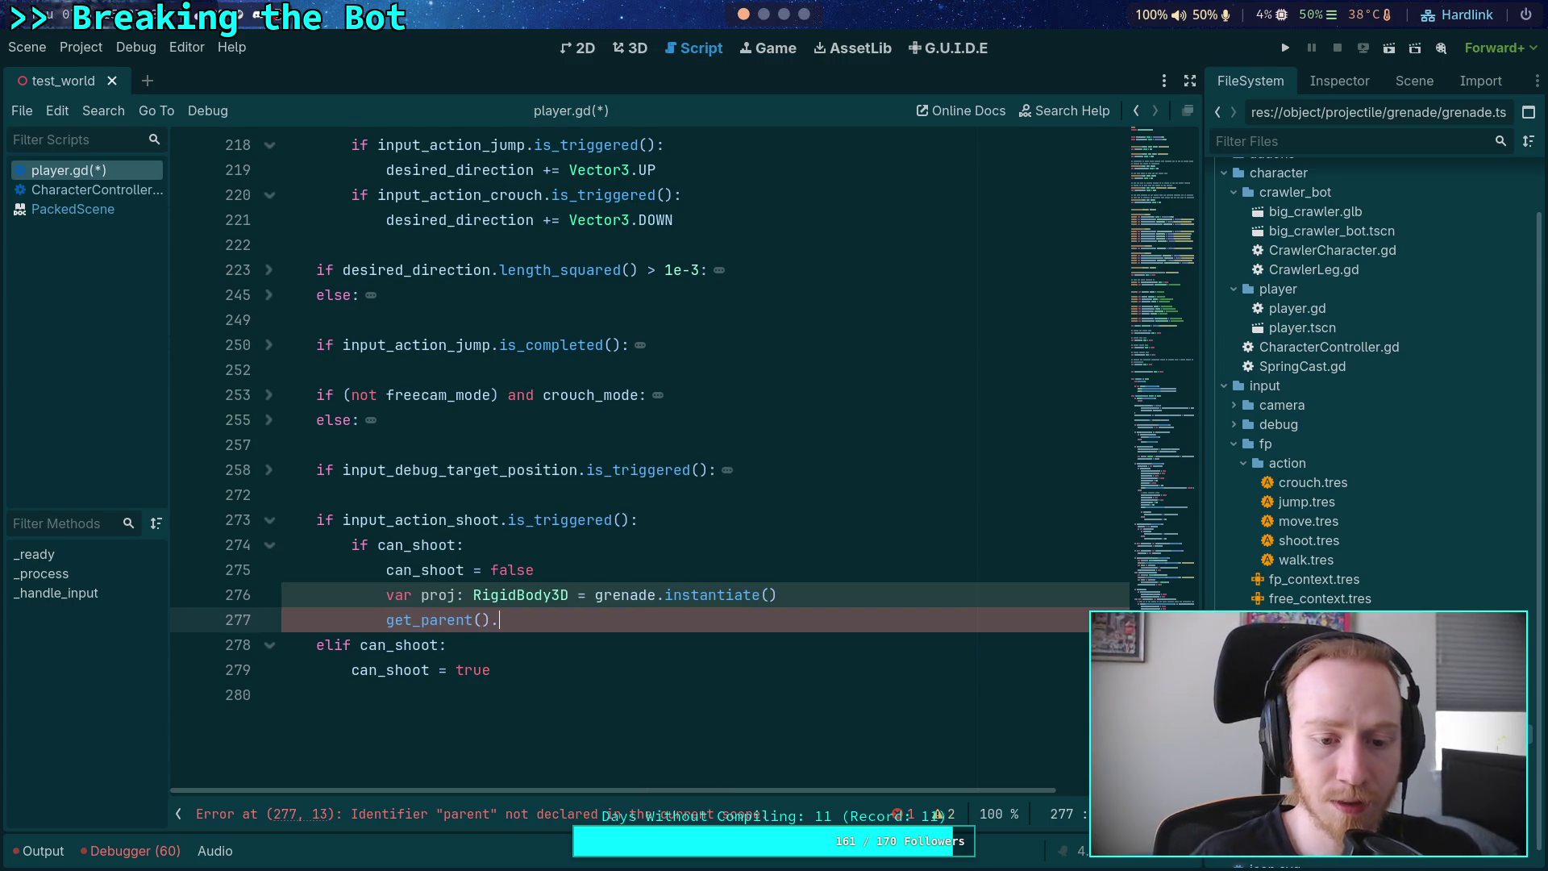
{"action": "type", "text": "."}
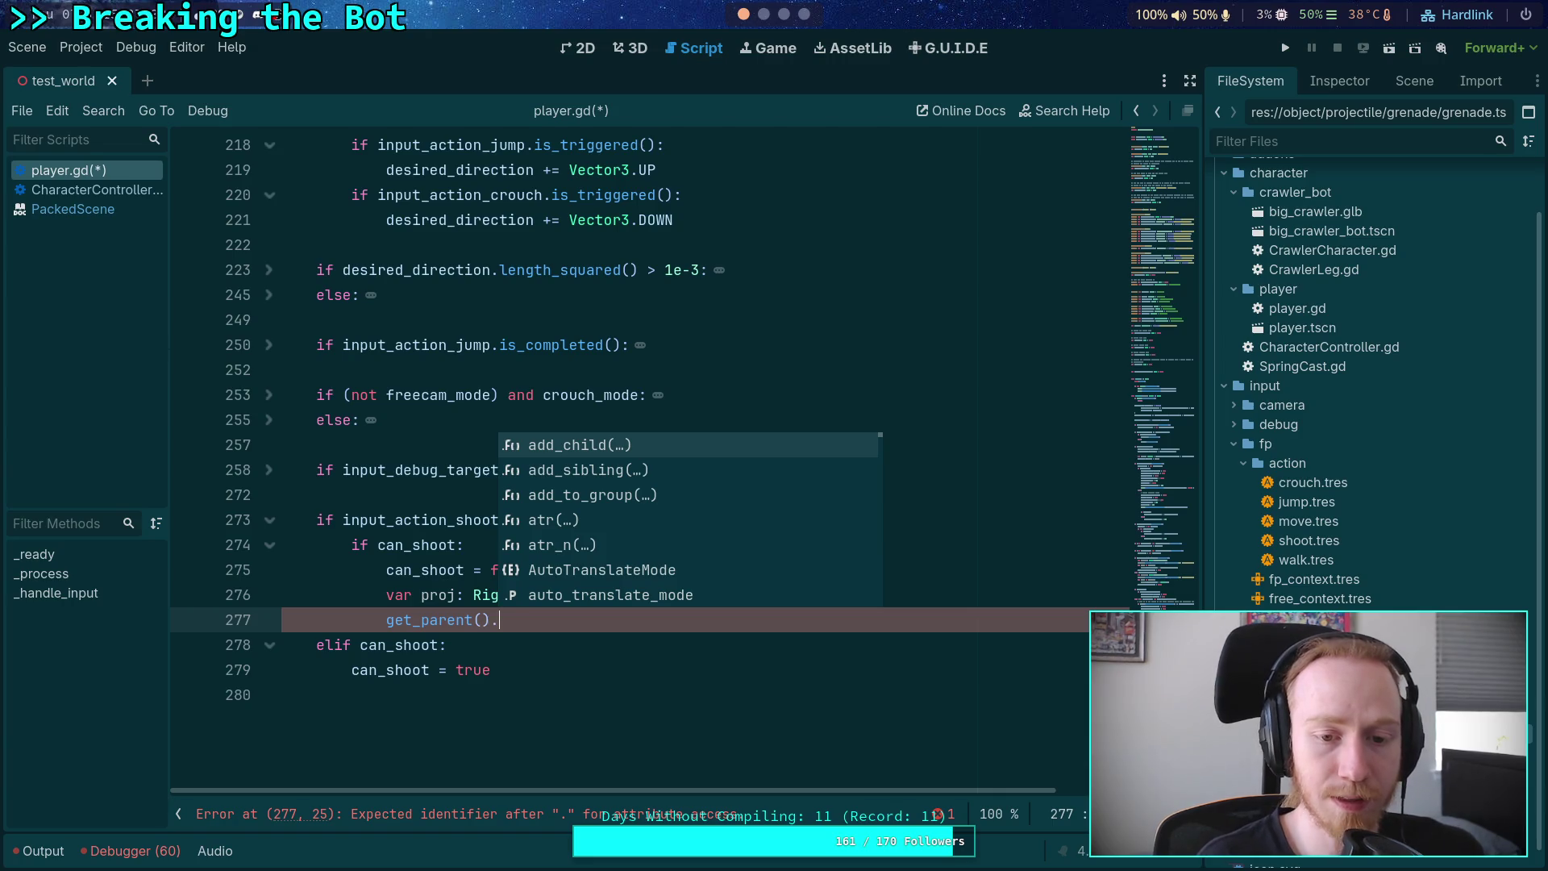
{"action": "key", "text": "Return"}
{"action": "type", "text": "pro"}
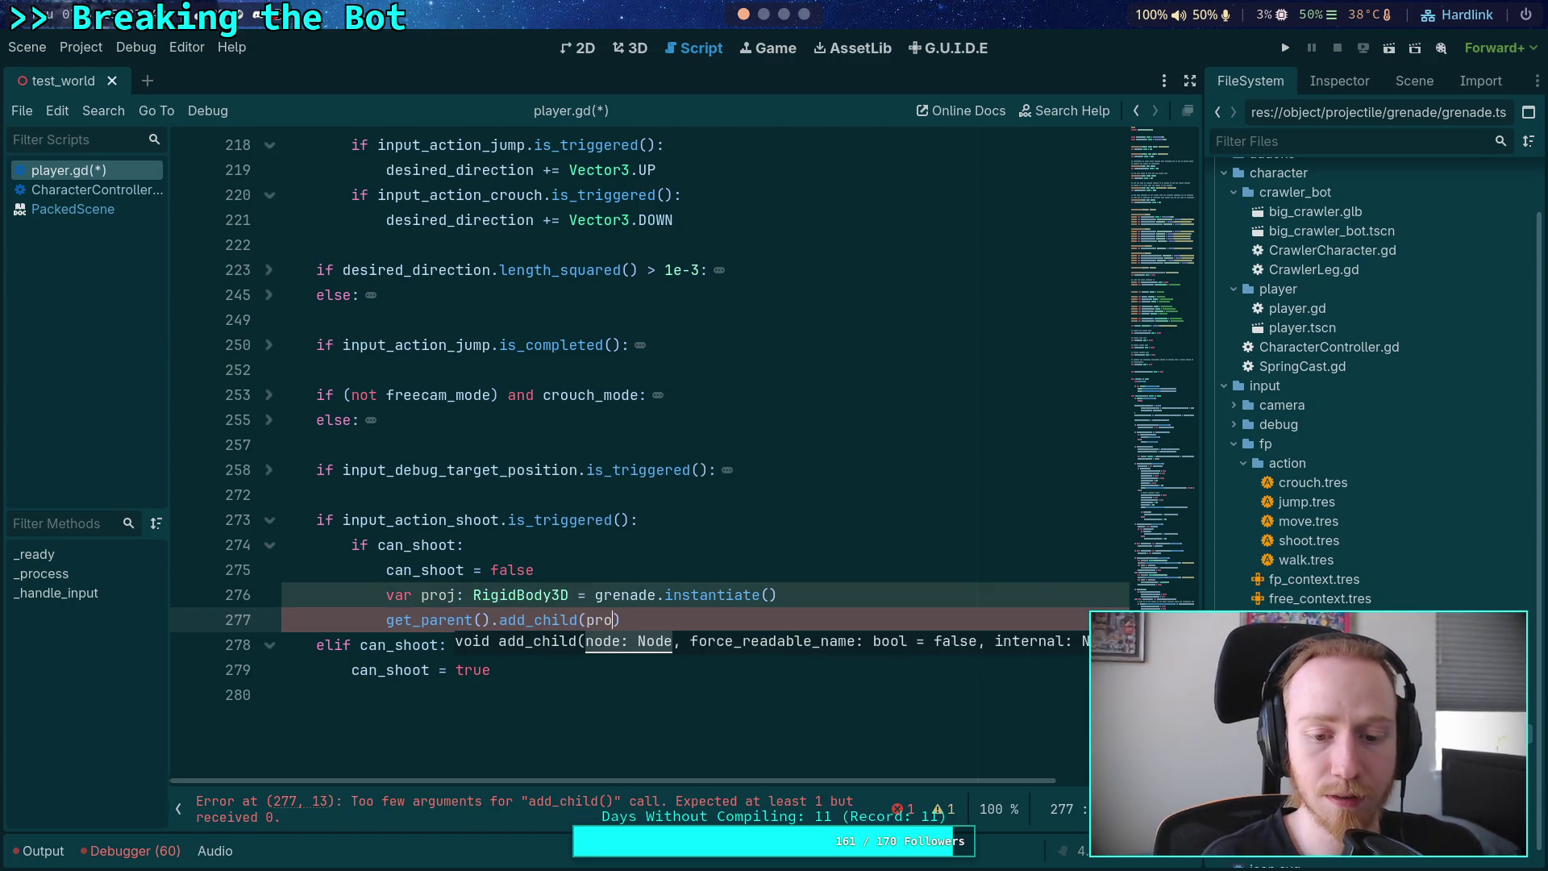
{"action": "type", "text": "j)"}
{"action": "key", "text": "Return"}
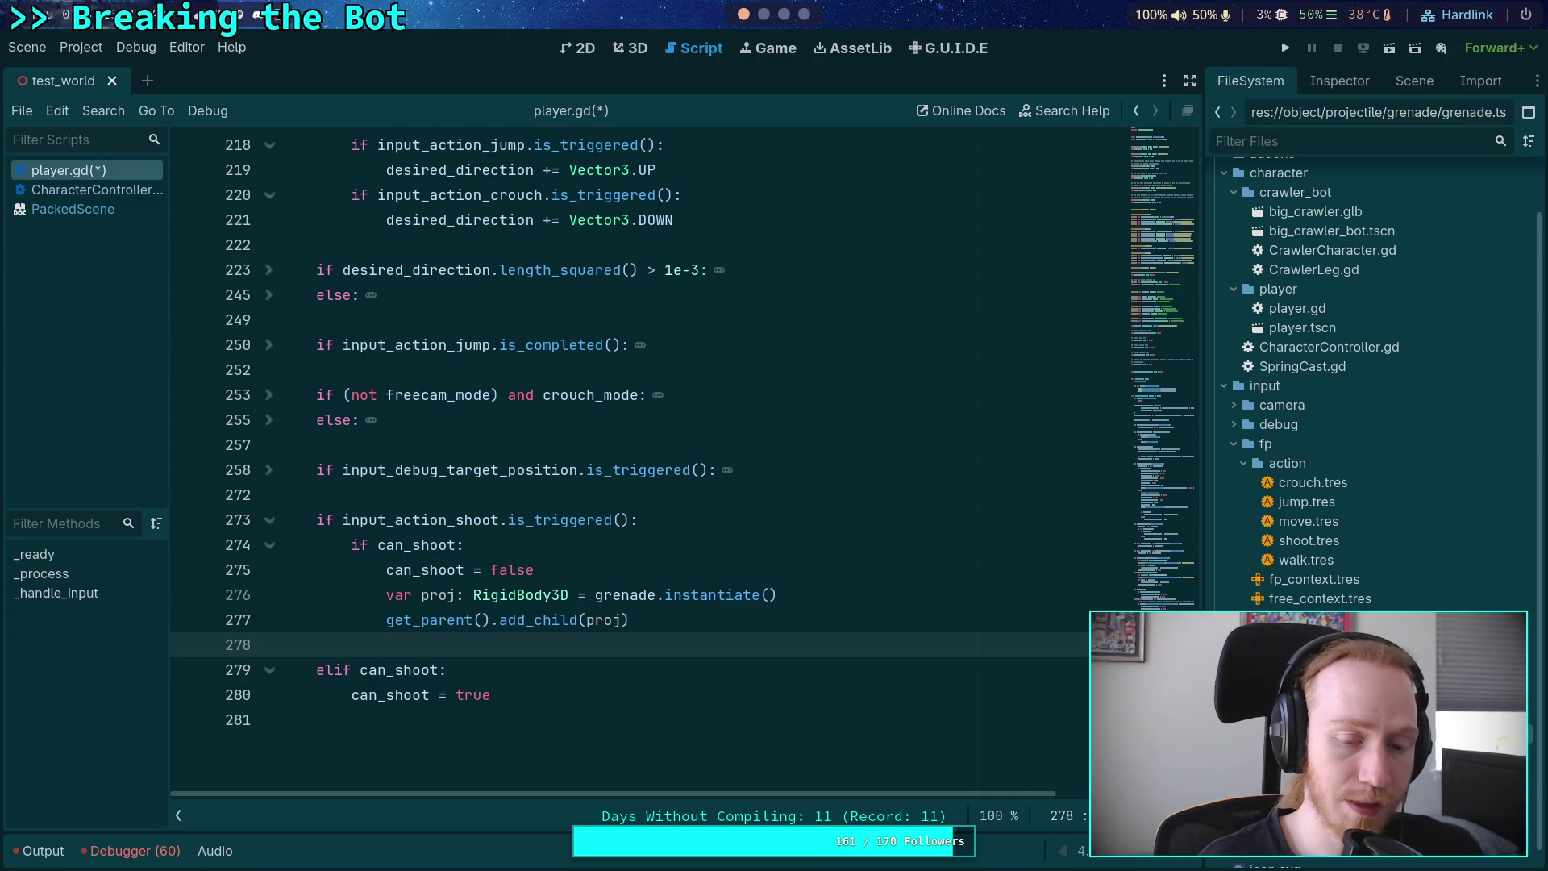
{"action": "type", "text": "proj."}
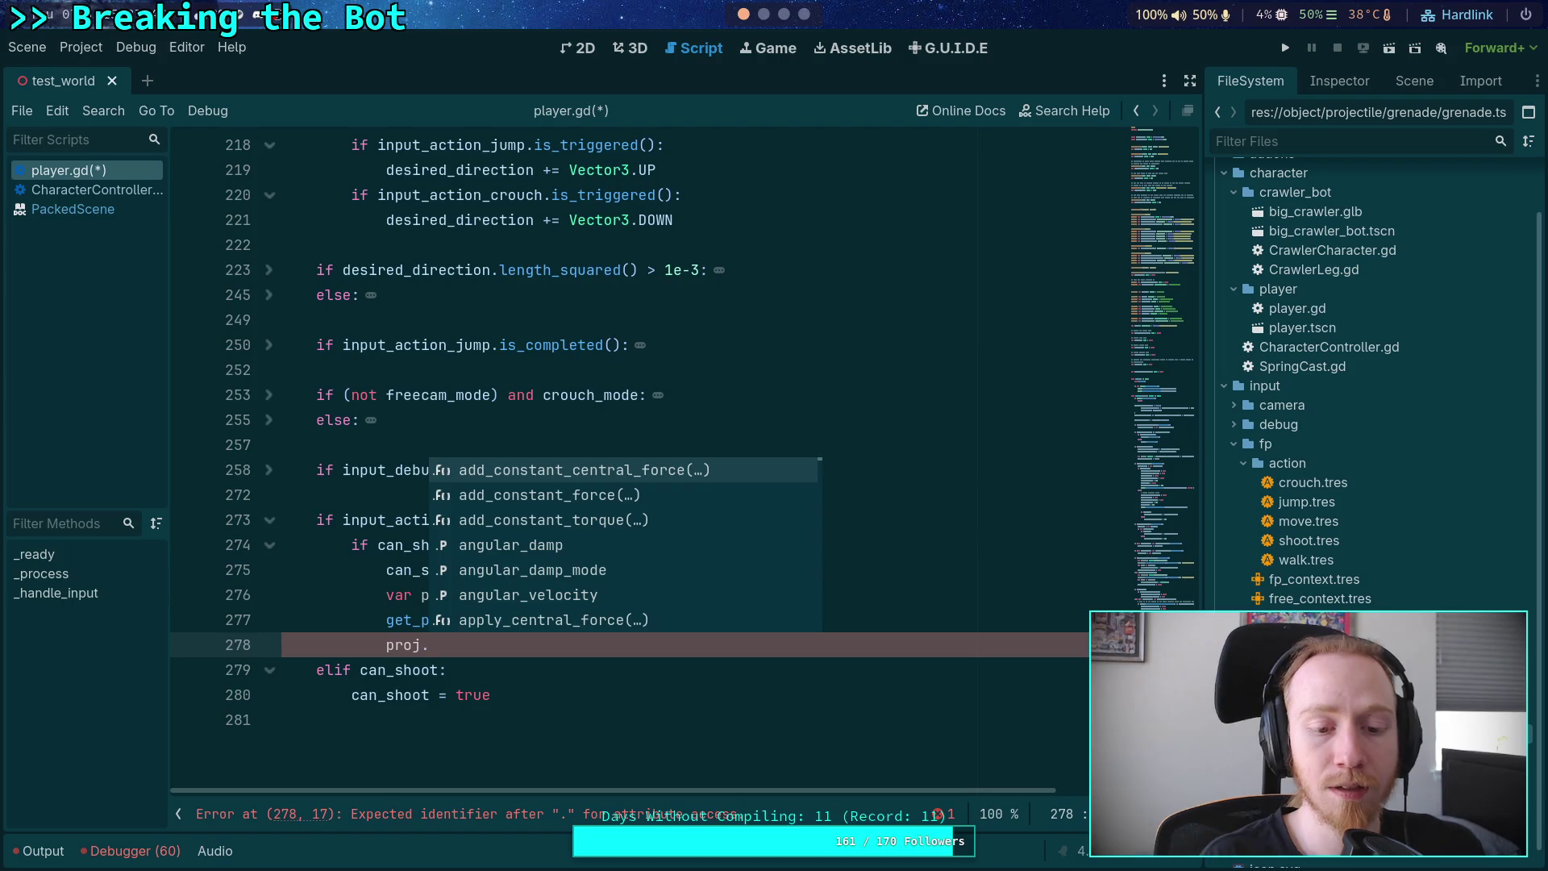
{"action": "type", "text": "glob"}
Step: Set 'proj.global_position = camera.global_position + camera.global_basis.z' on line 278
{"action": "key", "text": "Down"}
{"action": "key", "text": "Return"}
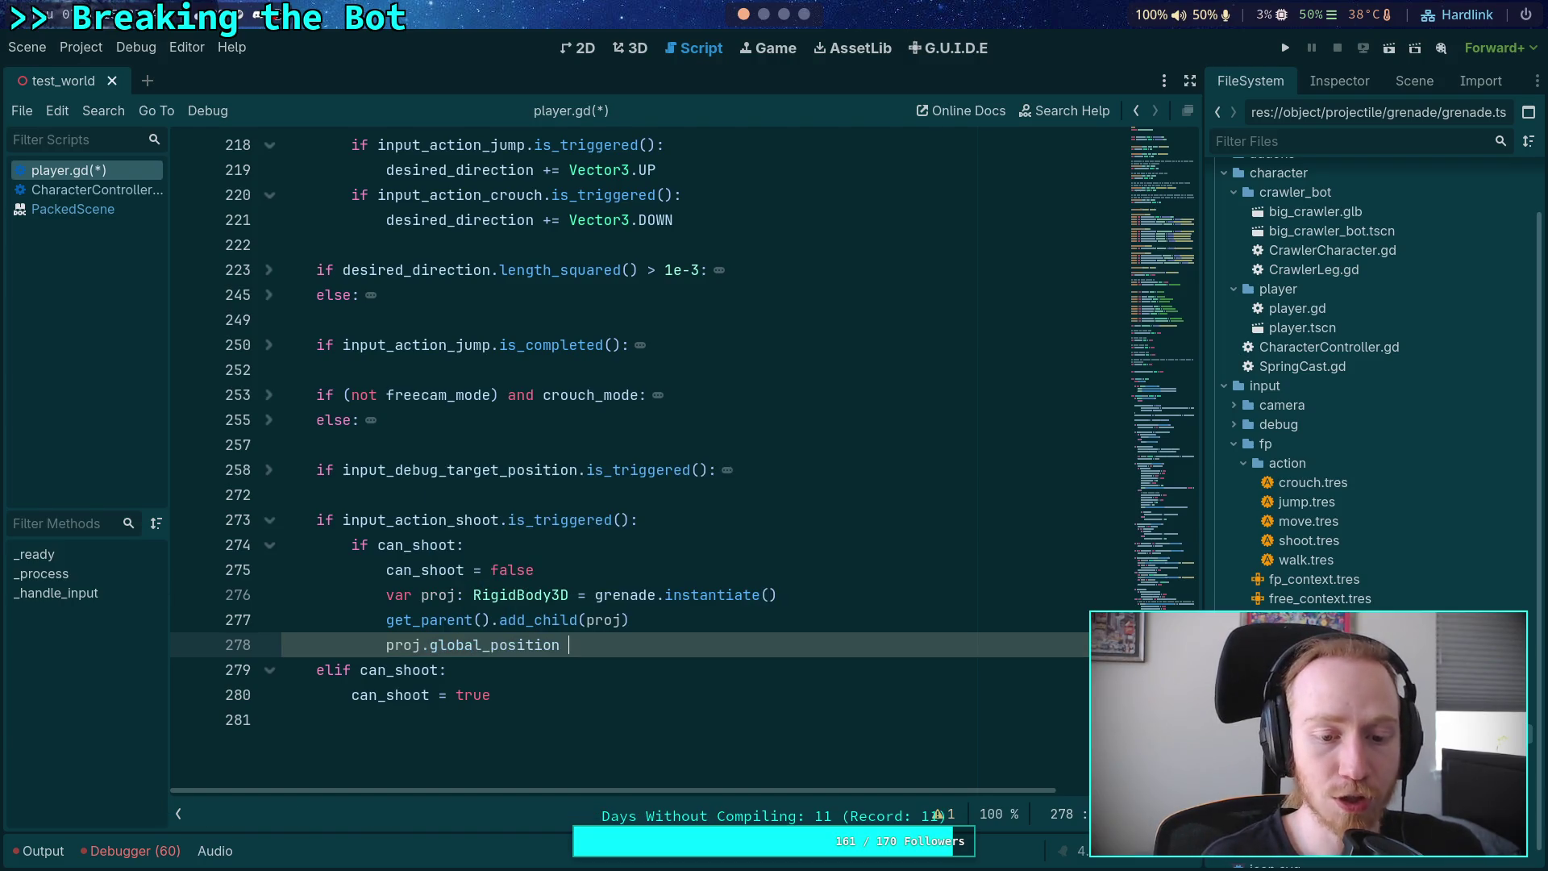
{"action": "type", "text": "camera.glo"}
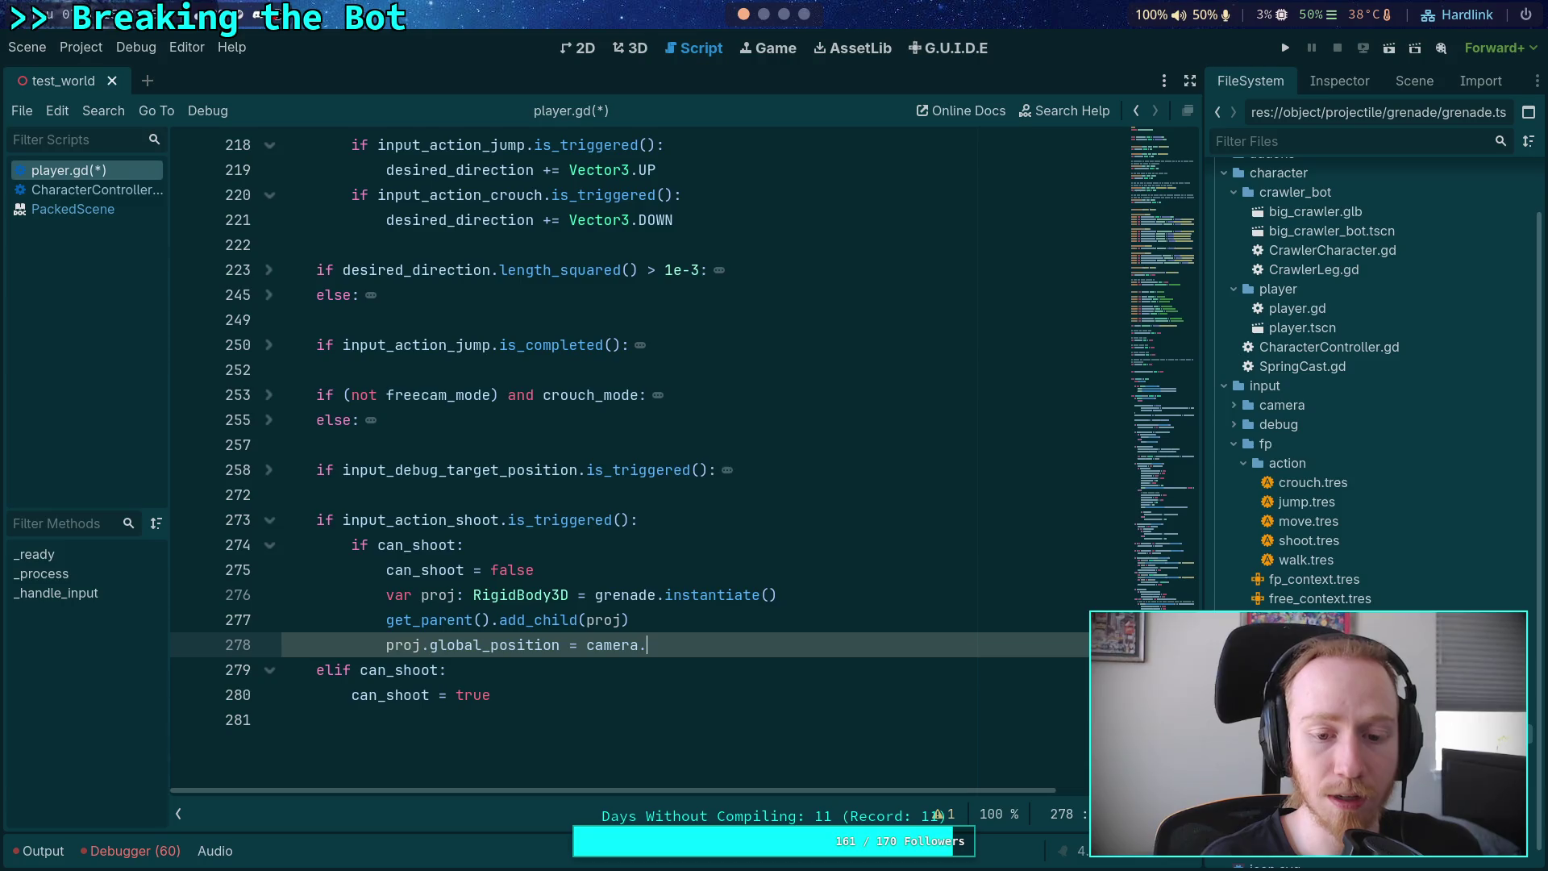
{"action": "key", "text": "Down"}
{"action": "key", "text": "Return"}
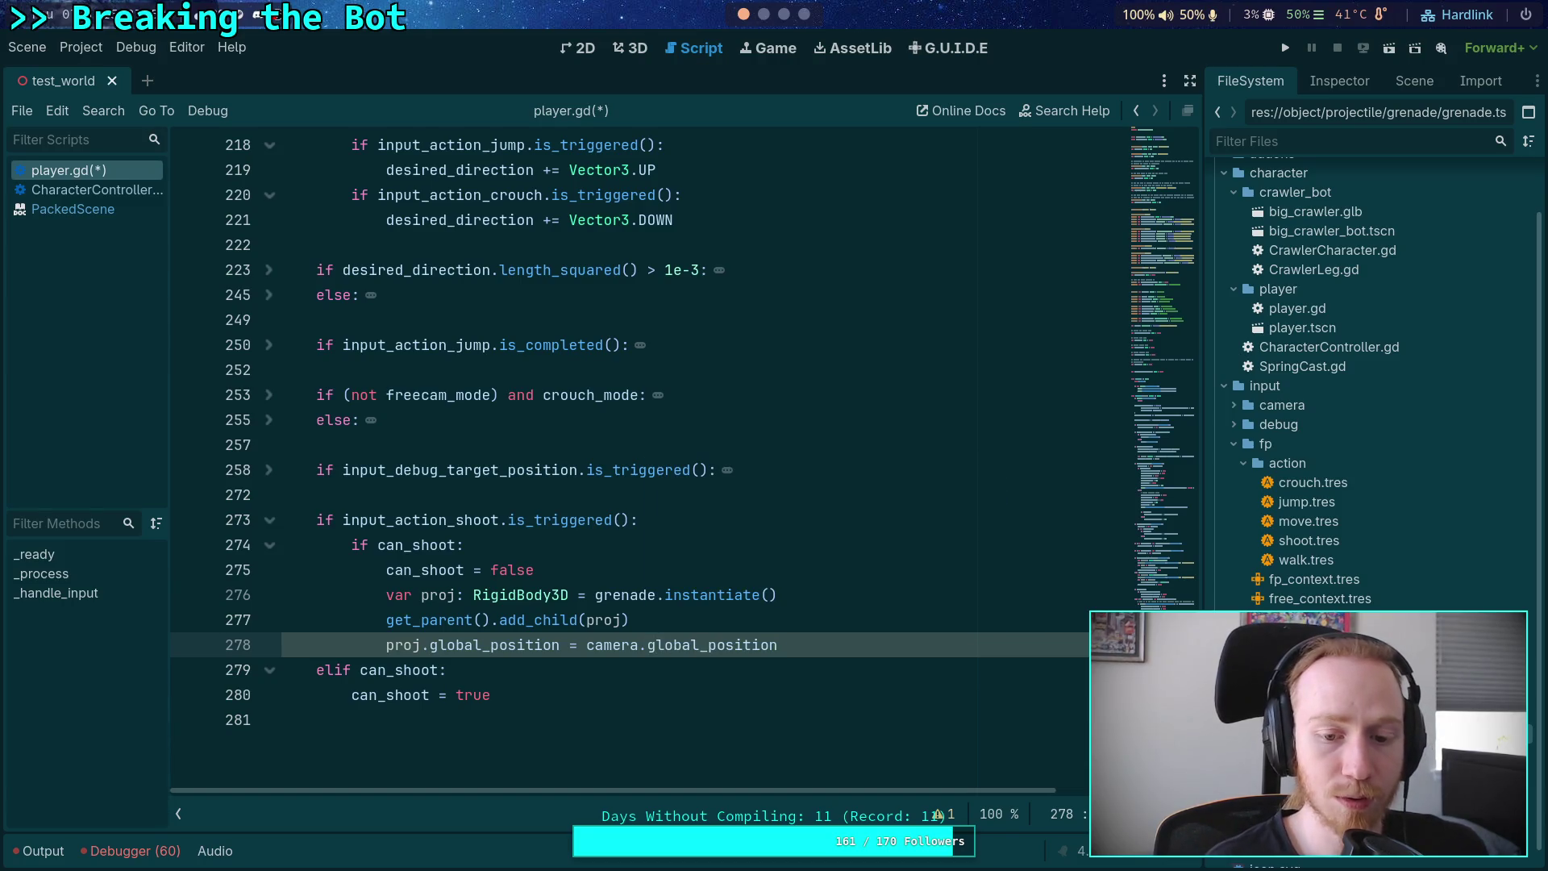
{"action": "type", "text": "+ camera.lo"}
{"action": "key", "text": "BackSpace"}
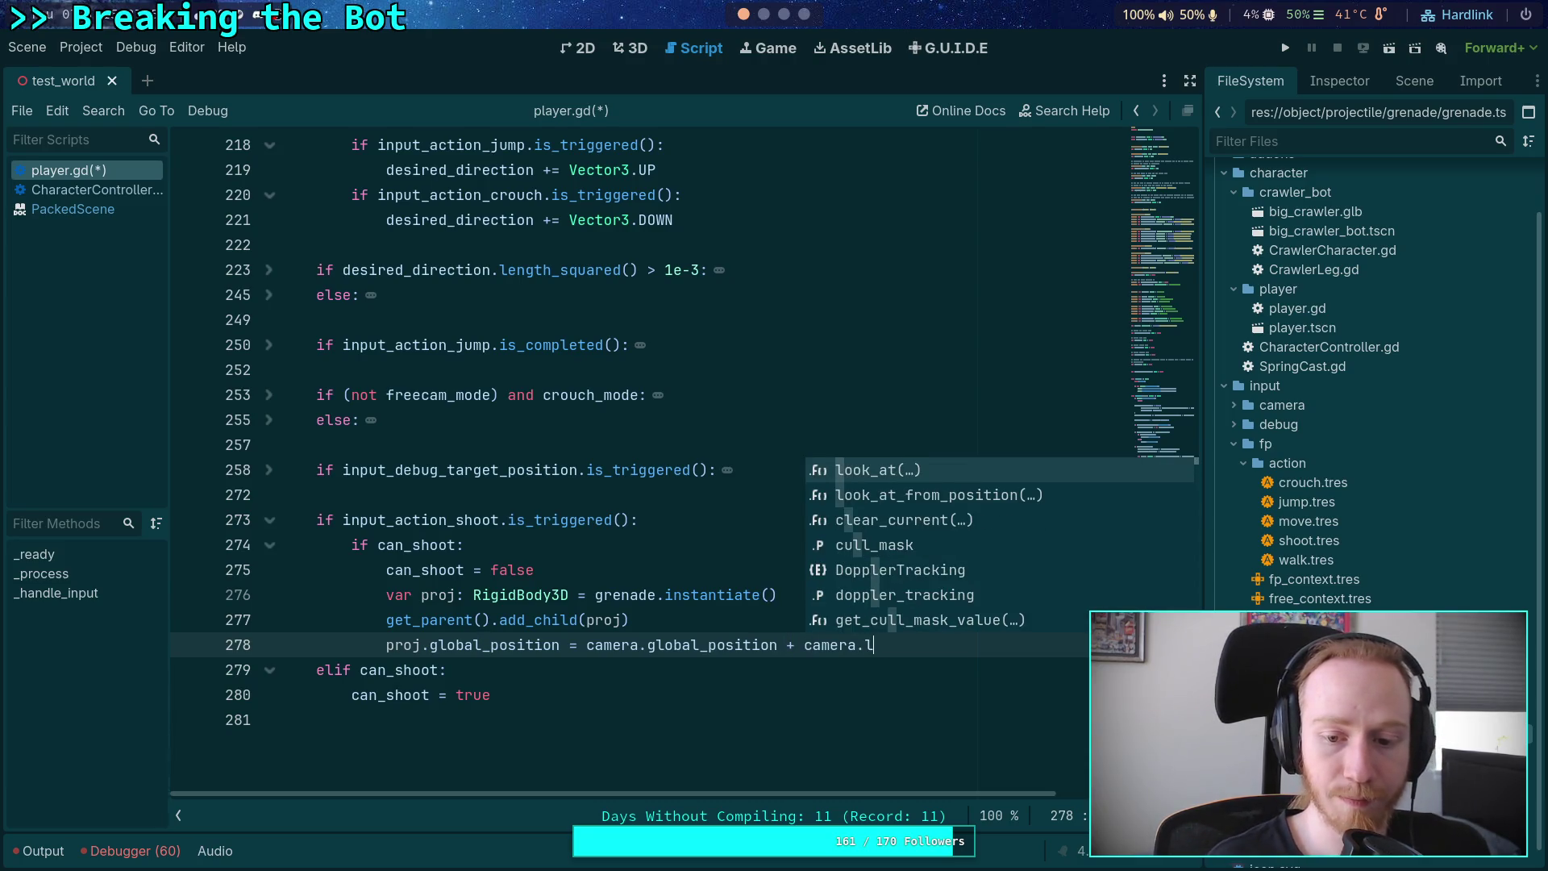
{"action": "key", "text": "BackSpace"}
{"action": "type", "text": "glo"}
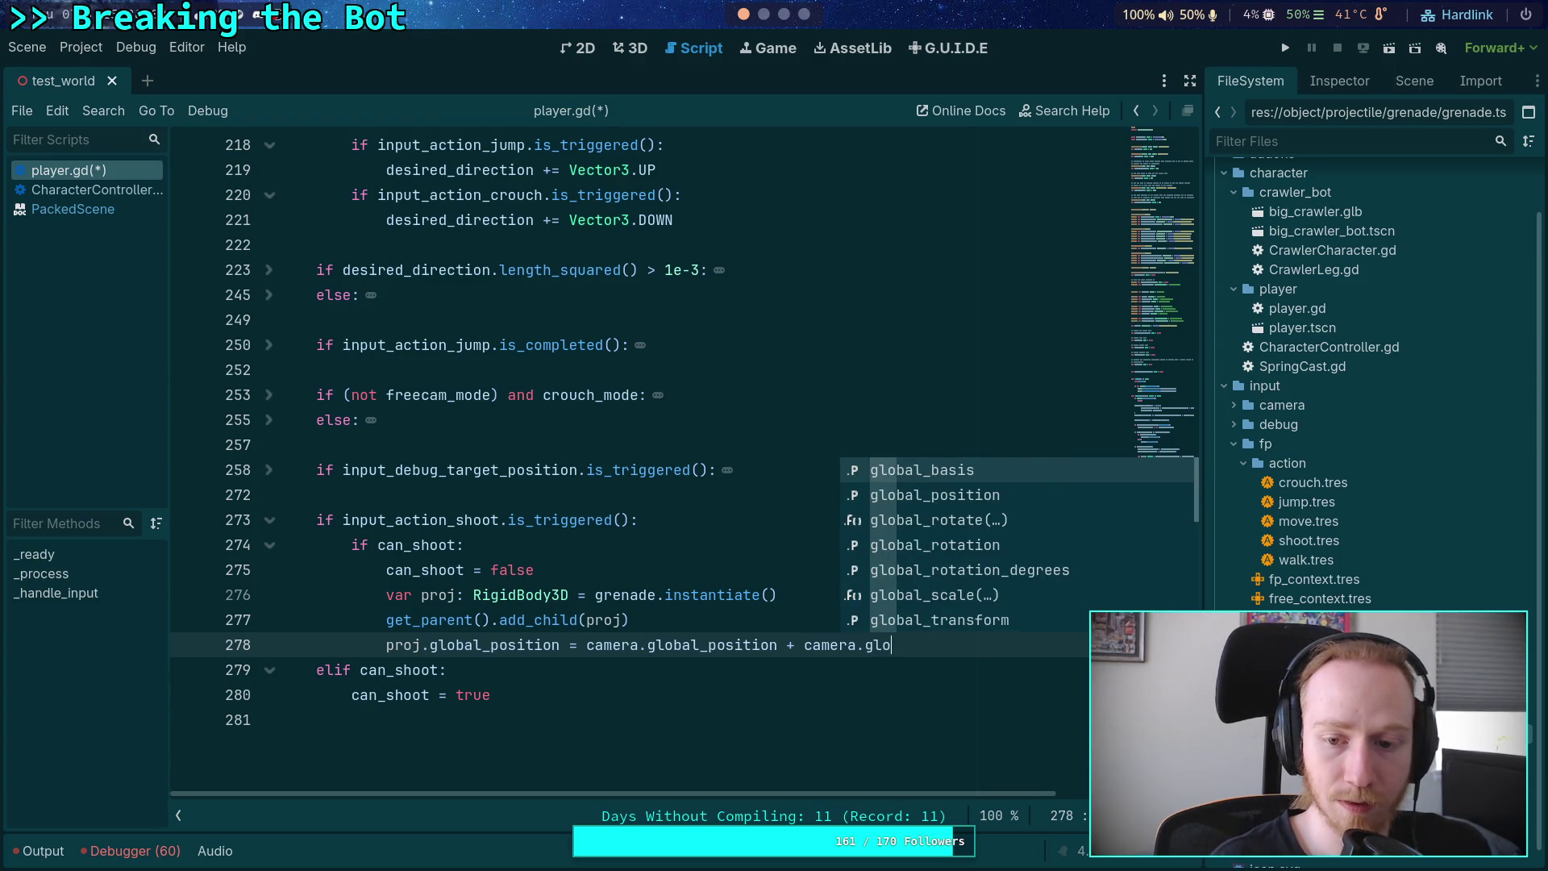
{"action": "key", "text": "Return"}
{"action": "type", "text": "."}
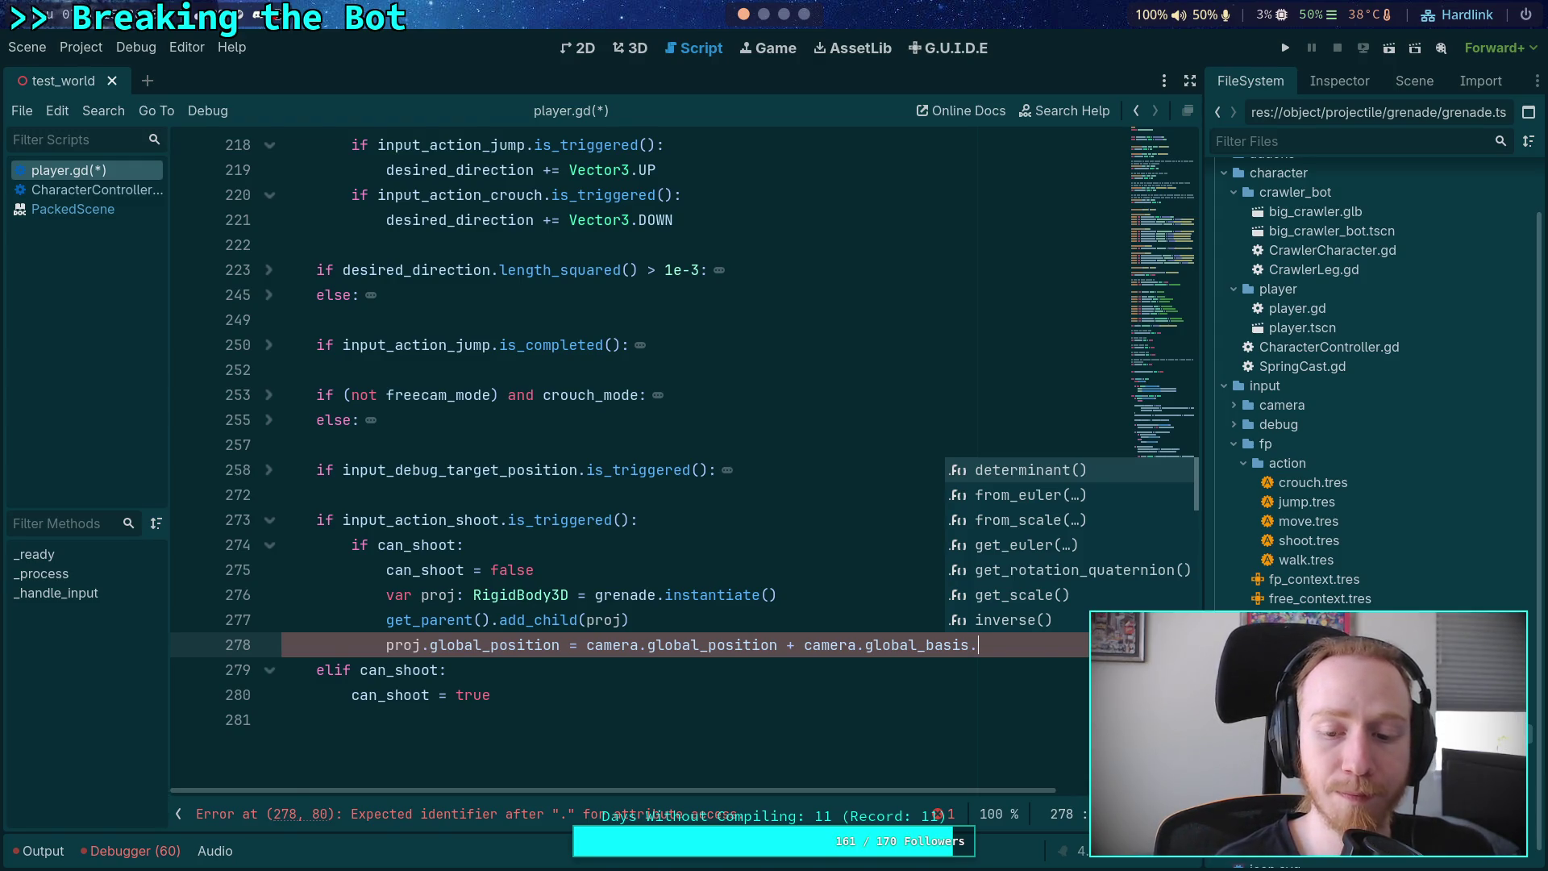
{"action": "type", "text": "z"}
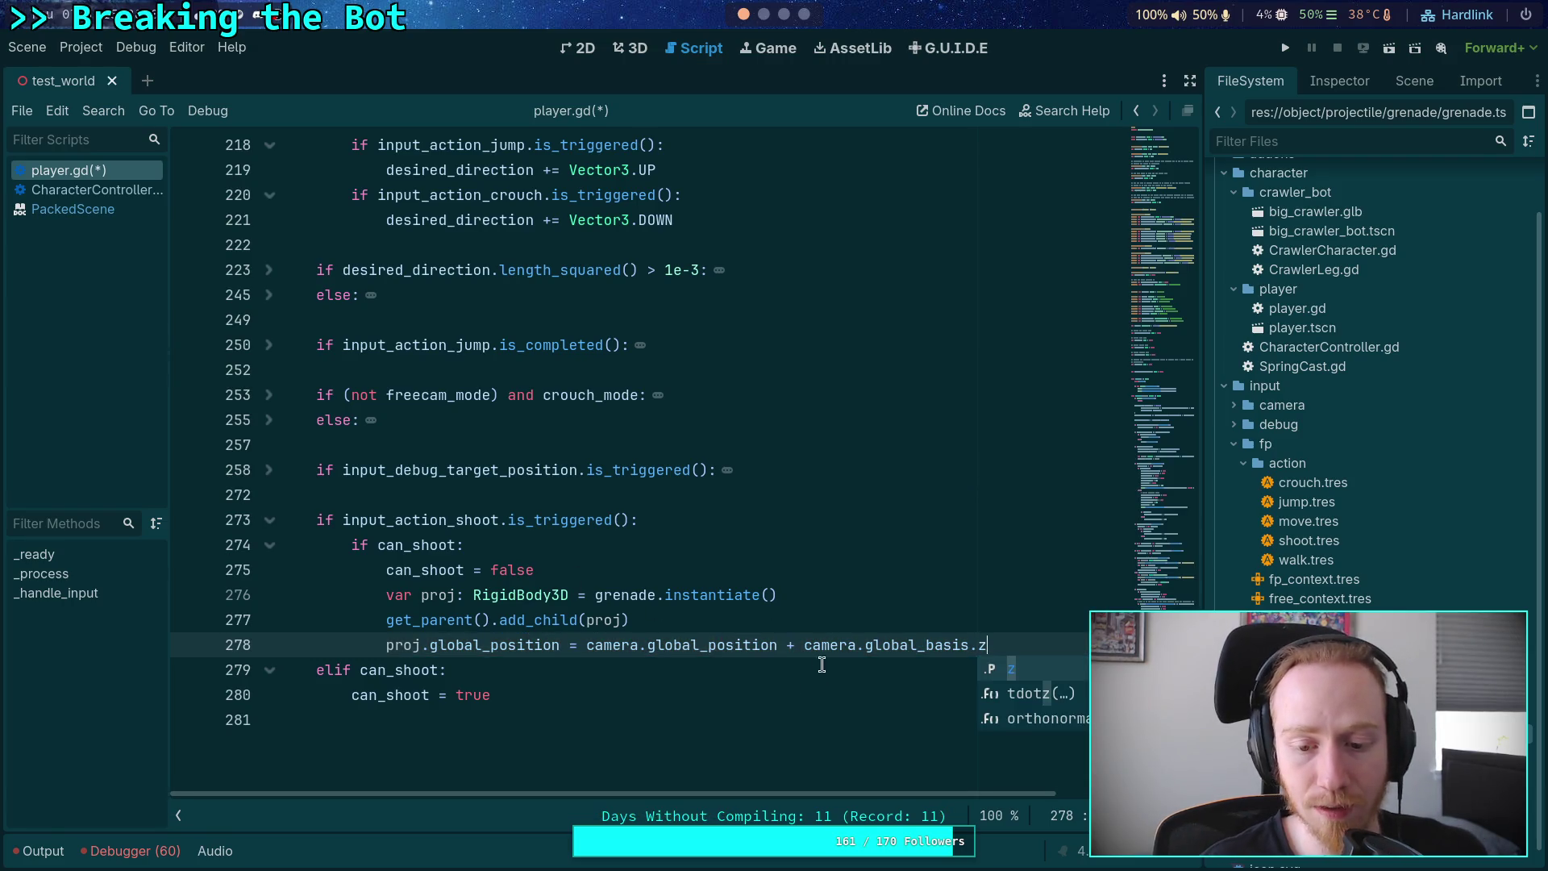
Step: Change the plus to a minus so proj spawns in front of the camera
{"action": "left_click", "coordinate": [792, 644]}
{"action": "key", "text": "BackSpace"}
{"action": "type", "text": "-"}
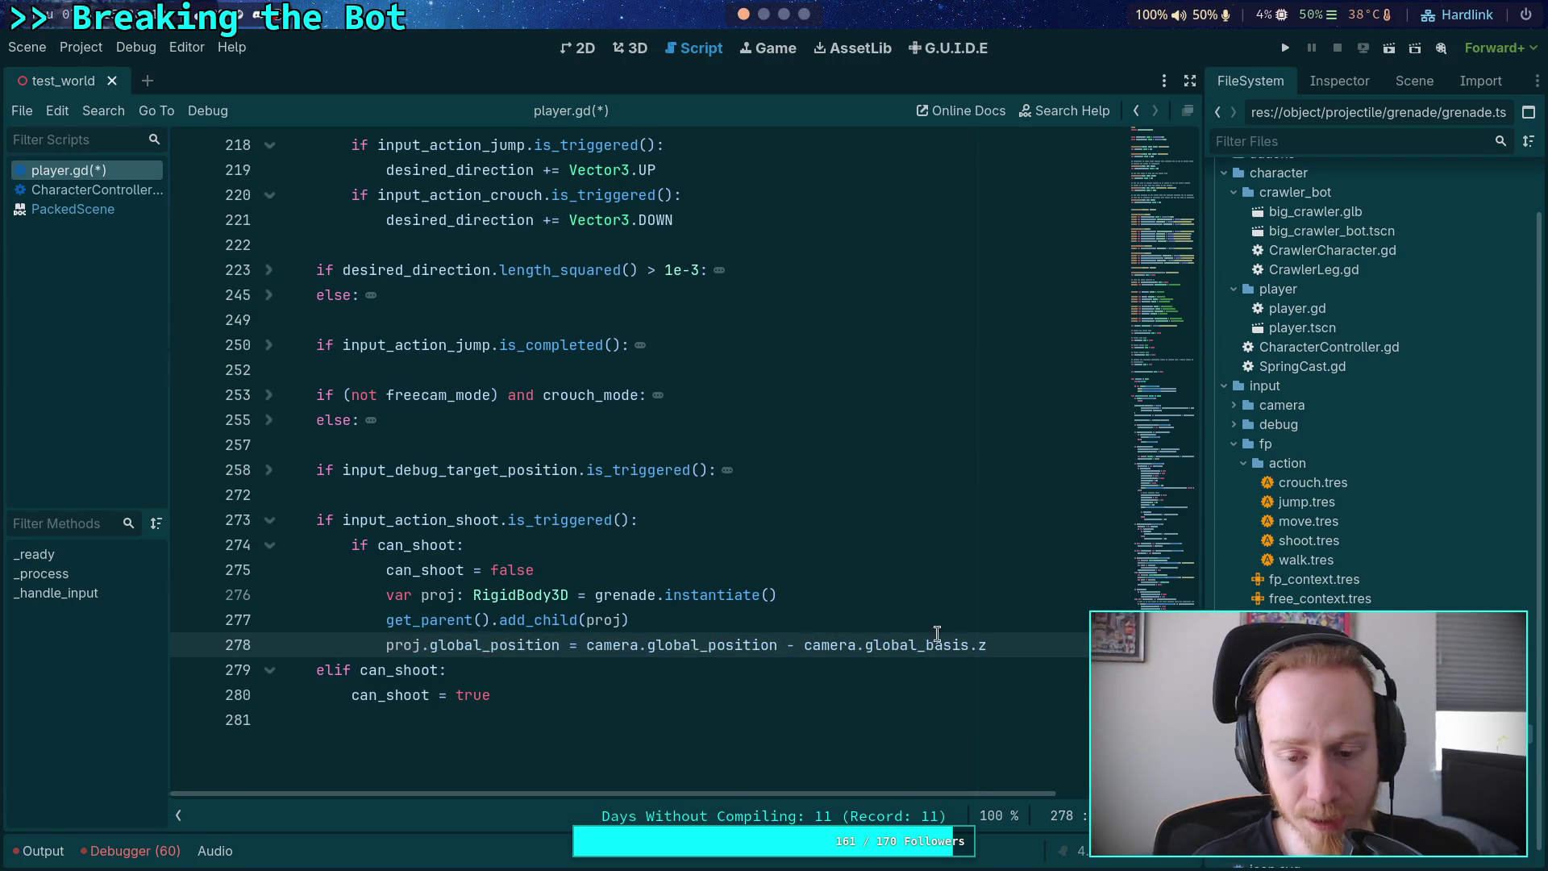
{"action": "left_click", "coordinate": [631, 48]}
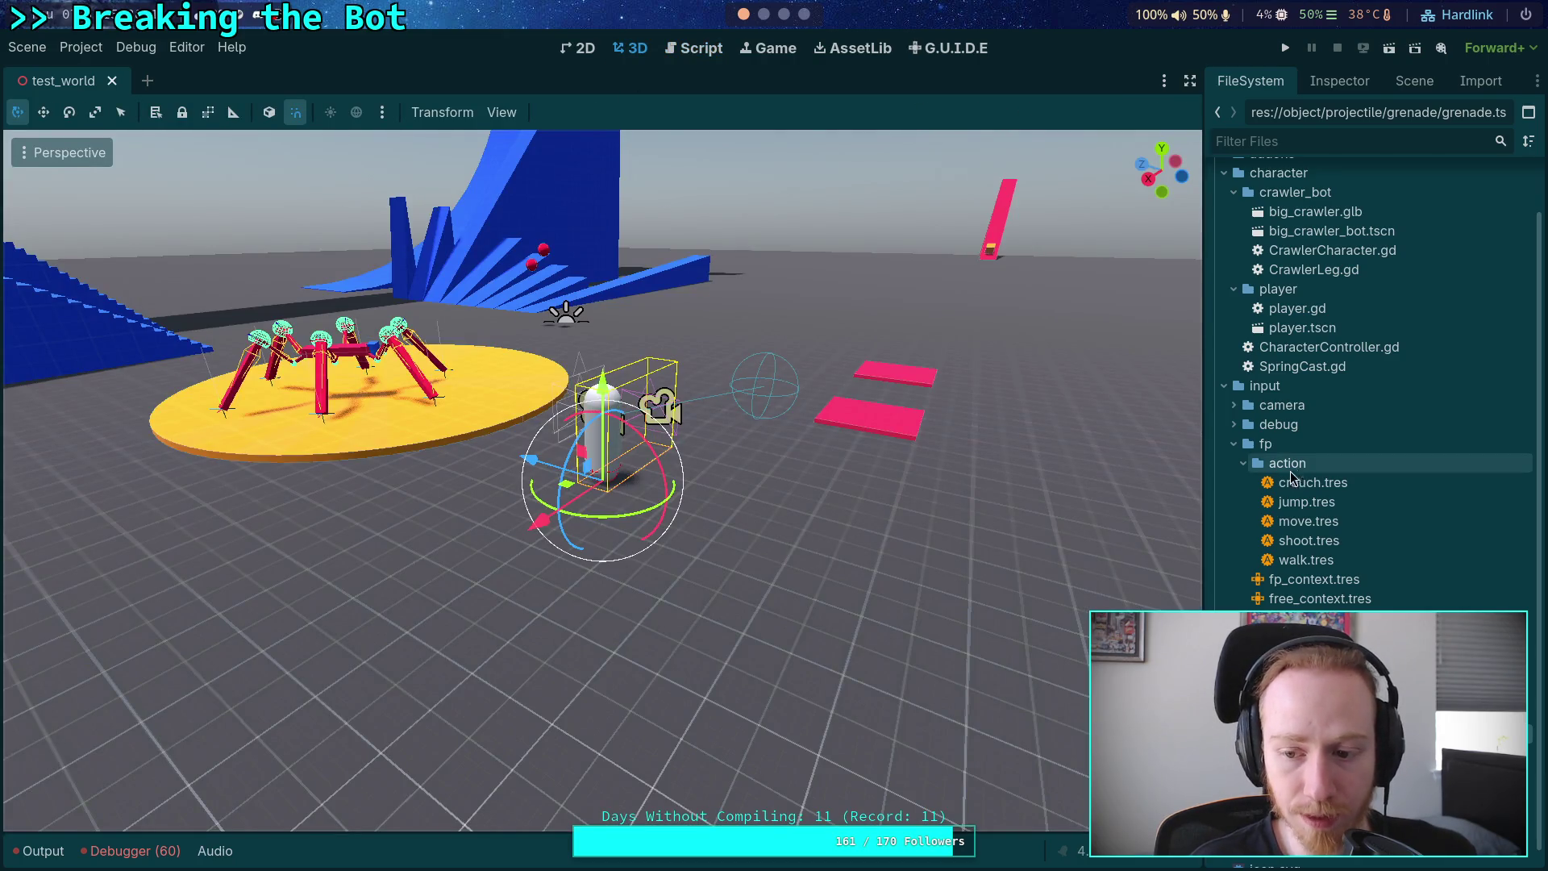
Step: Inspect the Player's Camera3D in the 3D view with its local-space axes shown
{"action": "left_click_drag", "start_coordinate": [899, 429], "coordinate": [916, 481]}
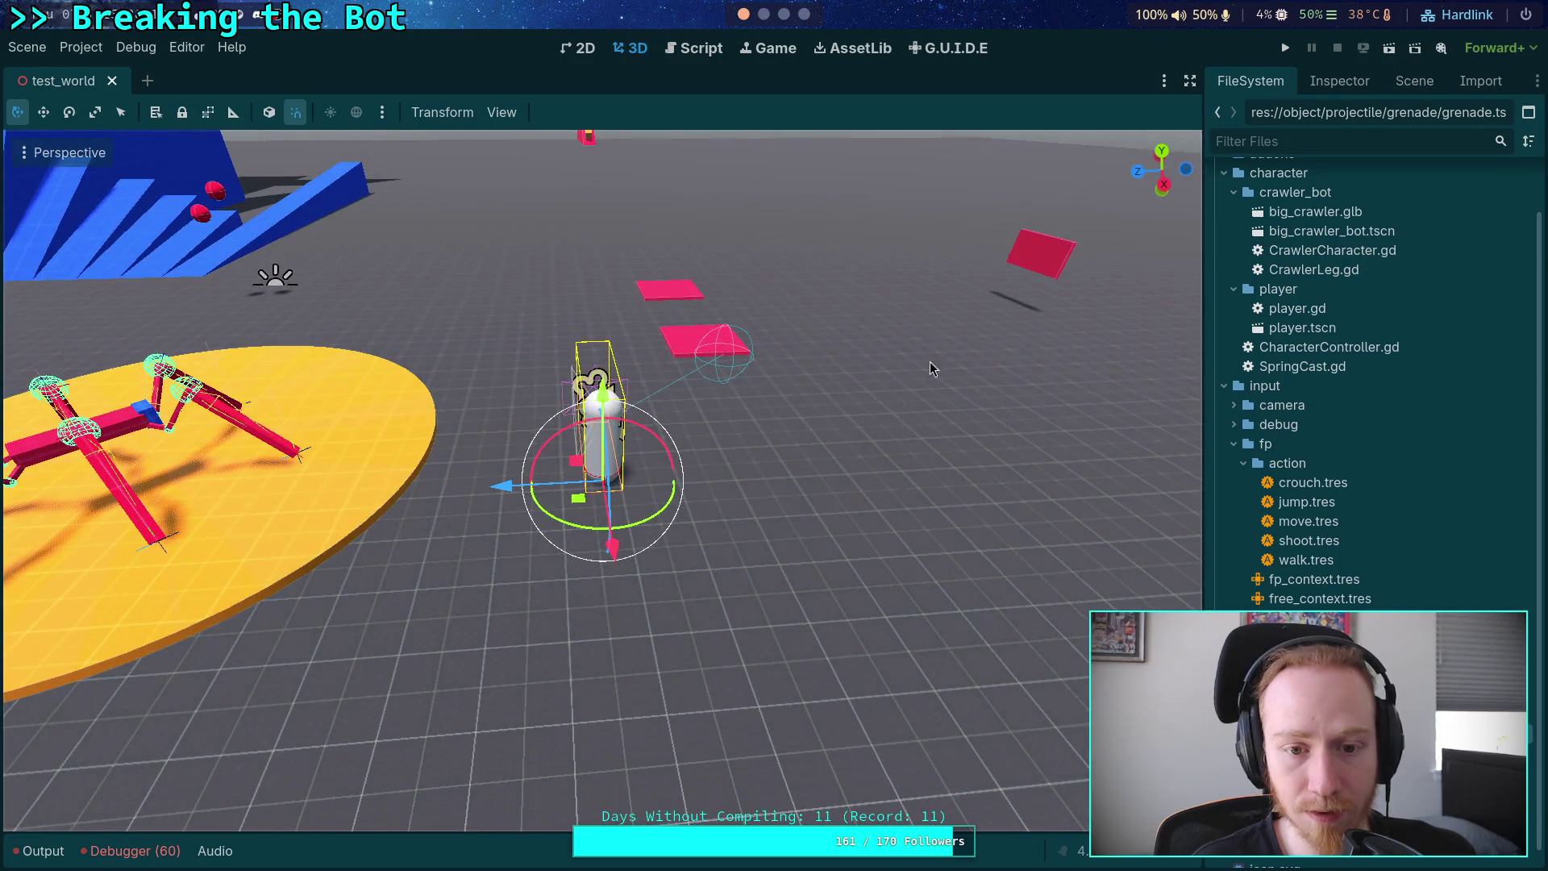
{"action": "left_click", "coordinate": [1414, 81]}
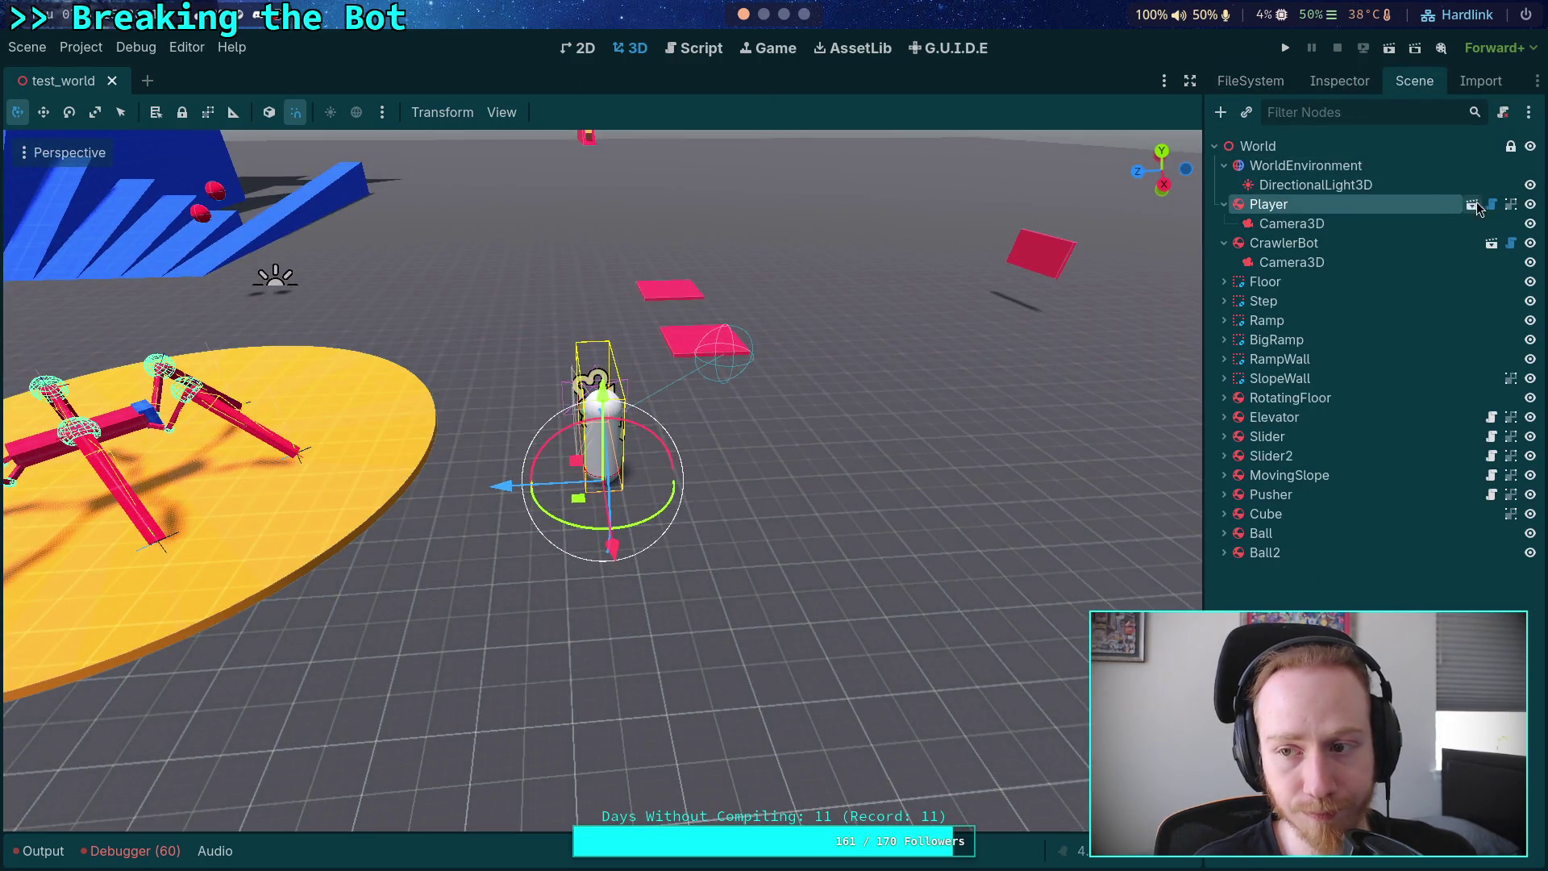
{"action": "left_click", "coordinate": [1491, 204]}
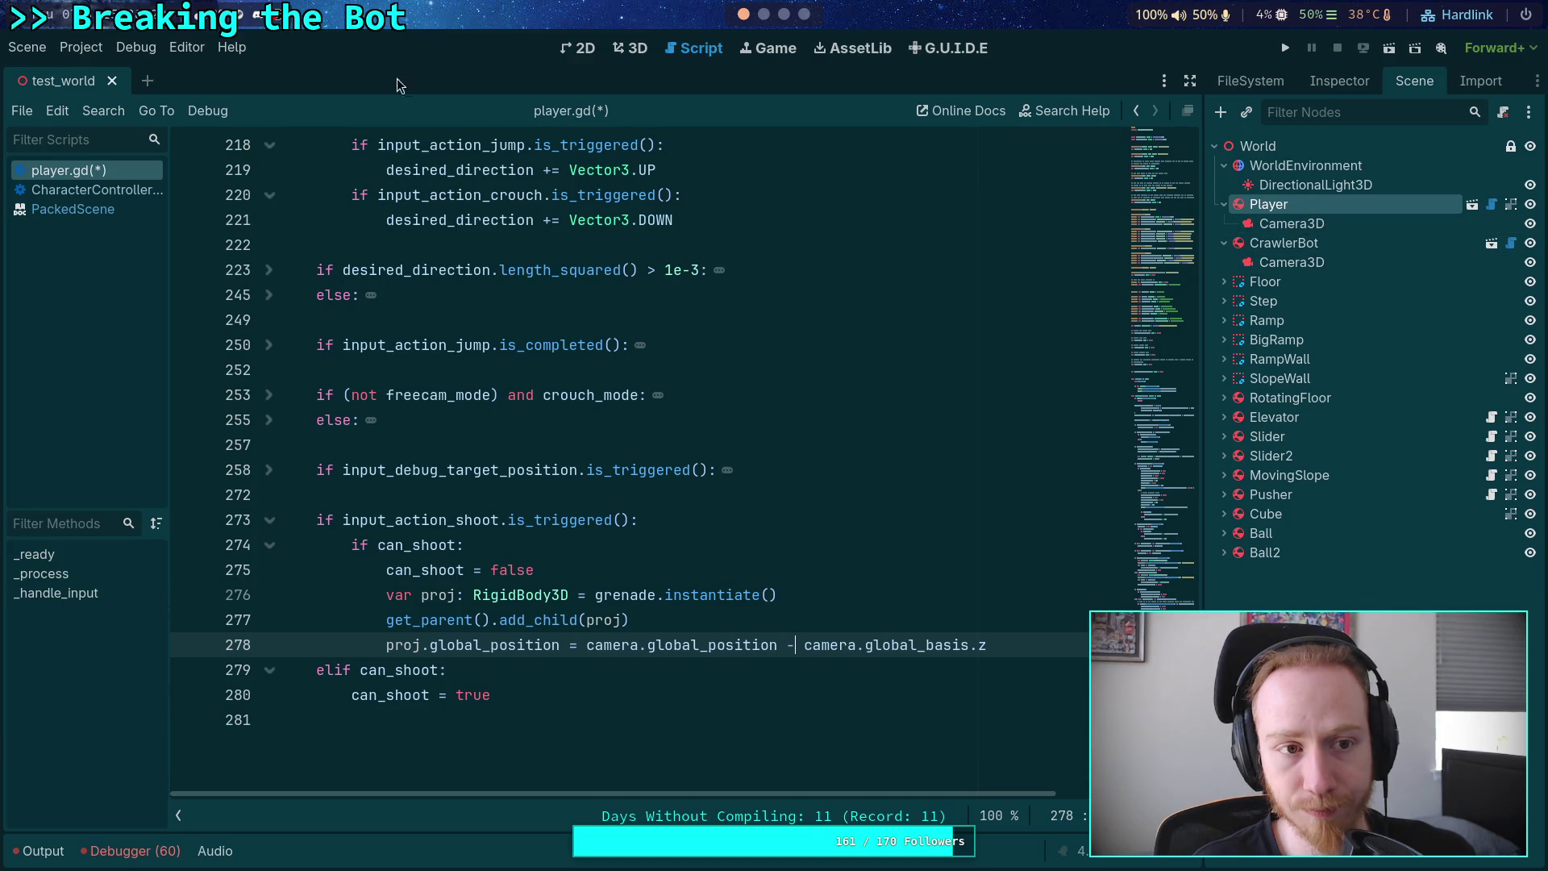
{"action": "left_click", "coordinate": [637, 50]}
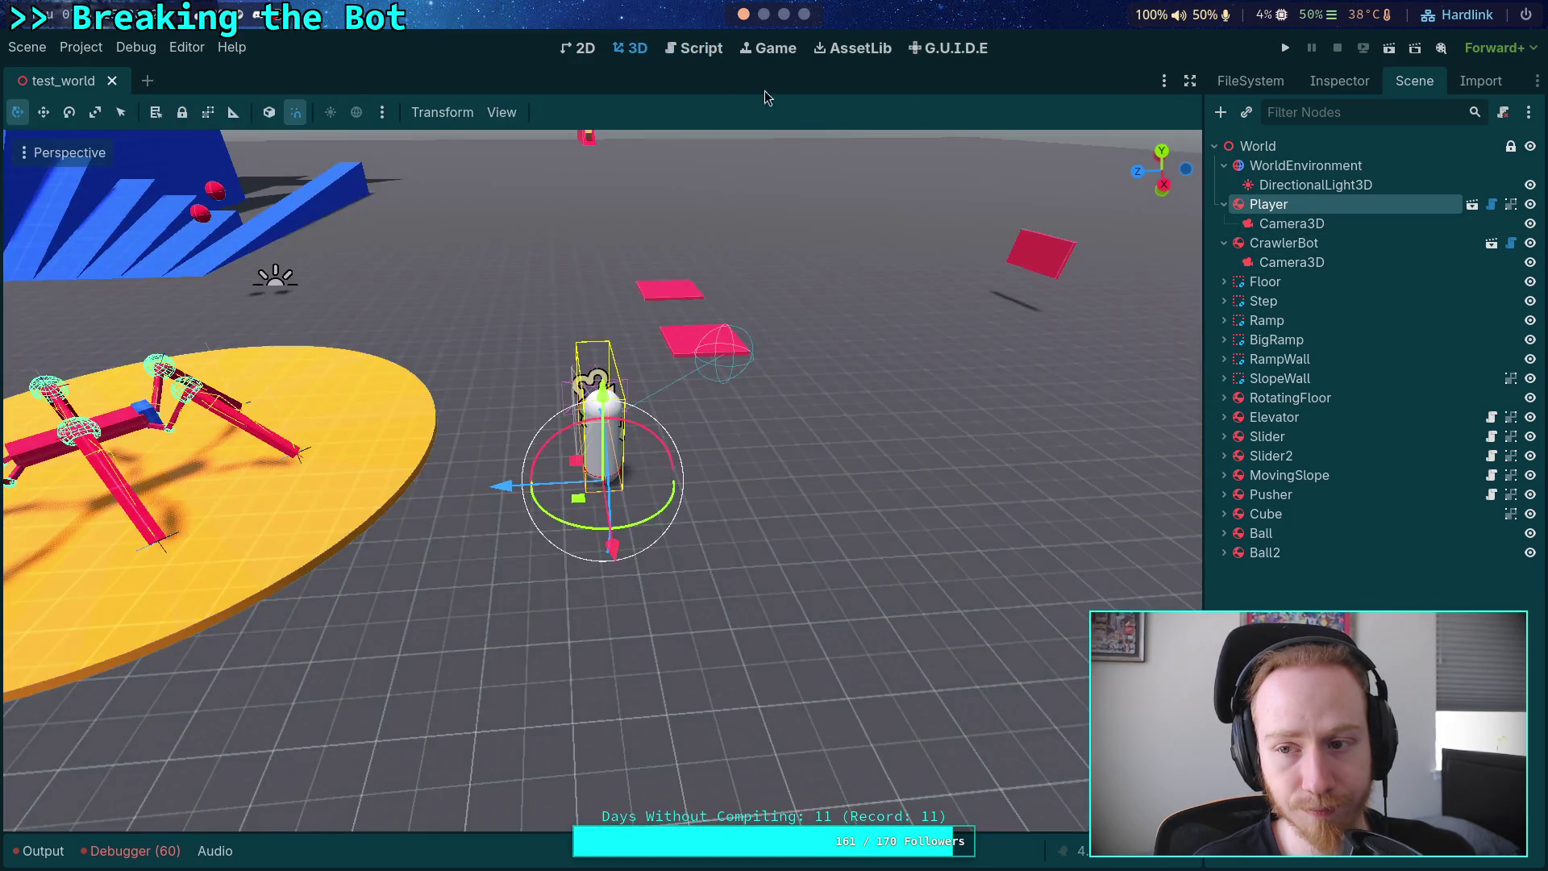
{"action": "left_click", "coordinate": [1292, 223]}
{"action": "scroll", "coordinate": [813, 387], "scroll_direction": "up", "scroll_amount": 5}
{"action": "left_click_drag", "start_coordinate": [812, 386], "coordinate": [736, 403]}
{"action": "left_click", "coordinate": [269, 112]}
{"action": "left_click_drag", "start_coordinate": [425, 516], "coordinate": [425, 520]}
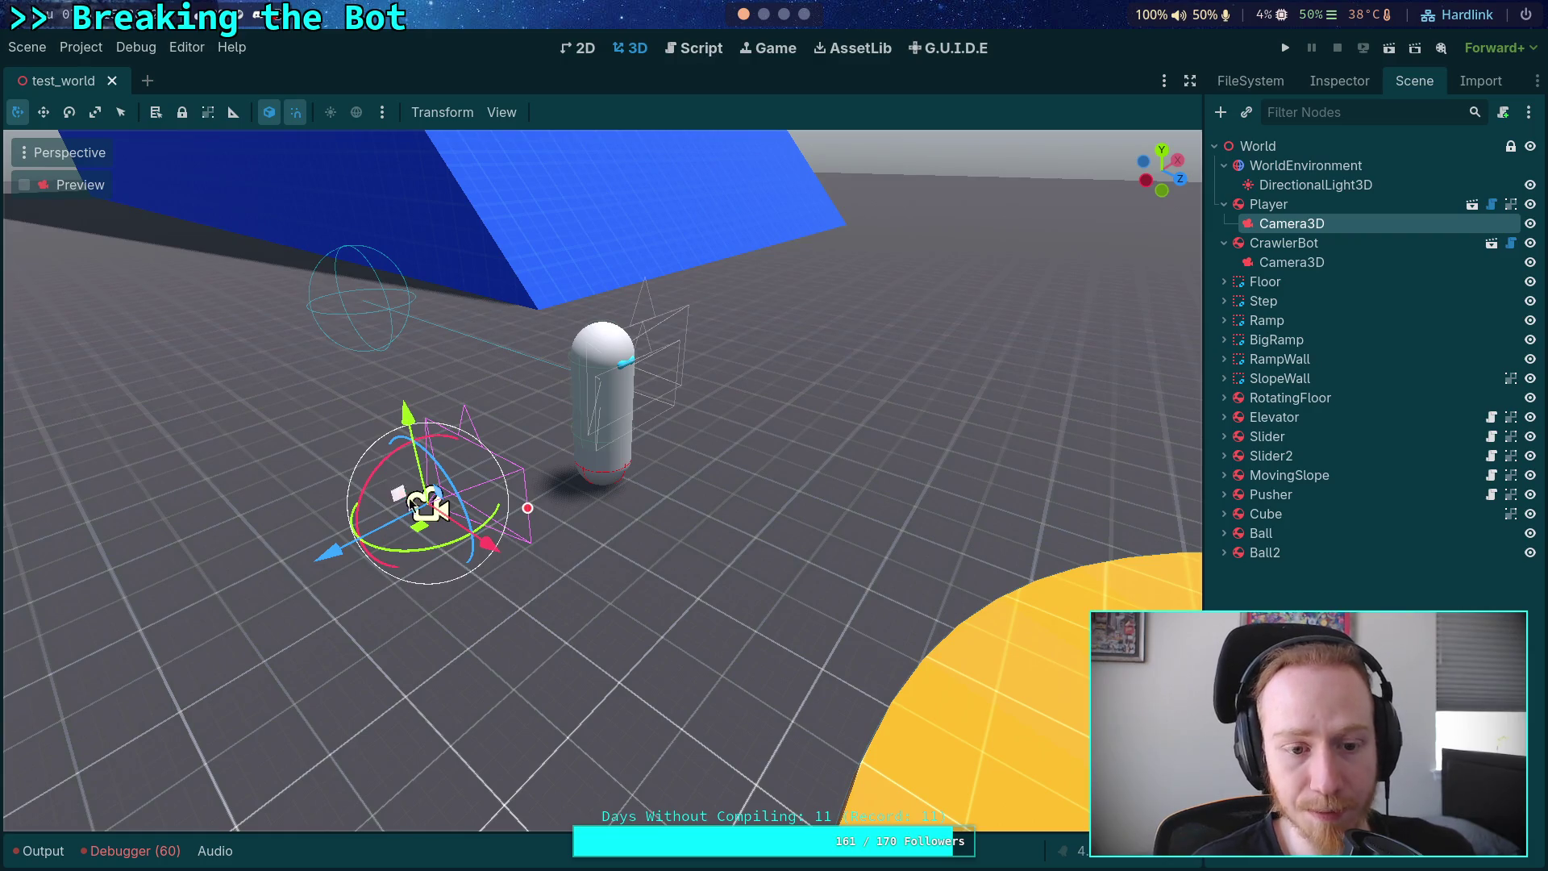
Step: Return to player.gd with the cursor at the end of line 278
{"action": "left_click", "coordinate": [698, 48]}
{"action": "left_click", "coordinate": [1027, 660]}
{"action": "left_click", "coordinate": [1038, 649]}
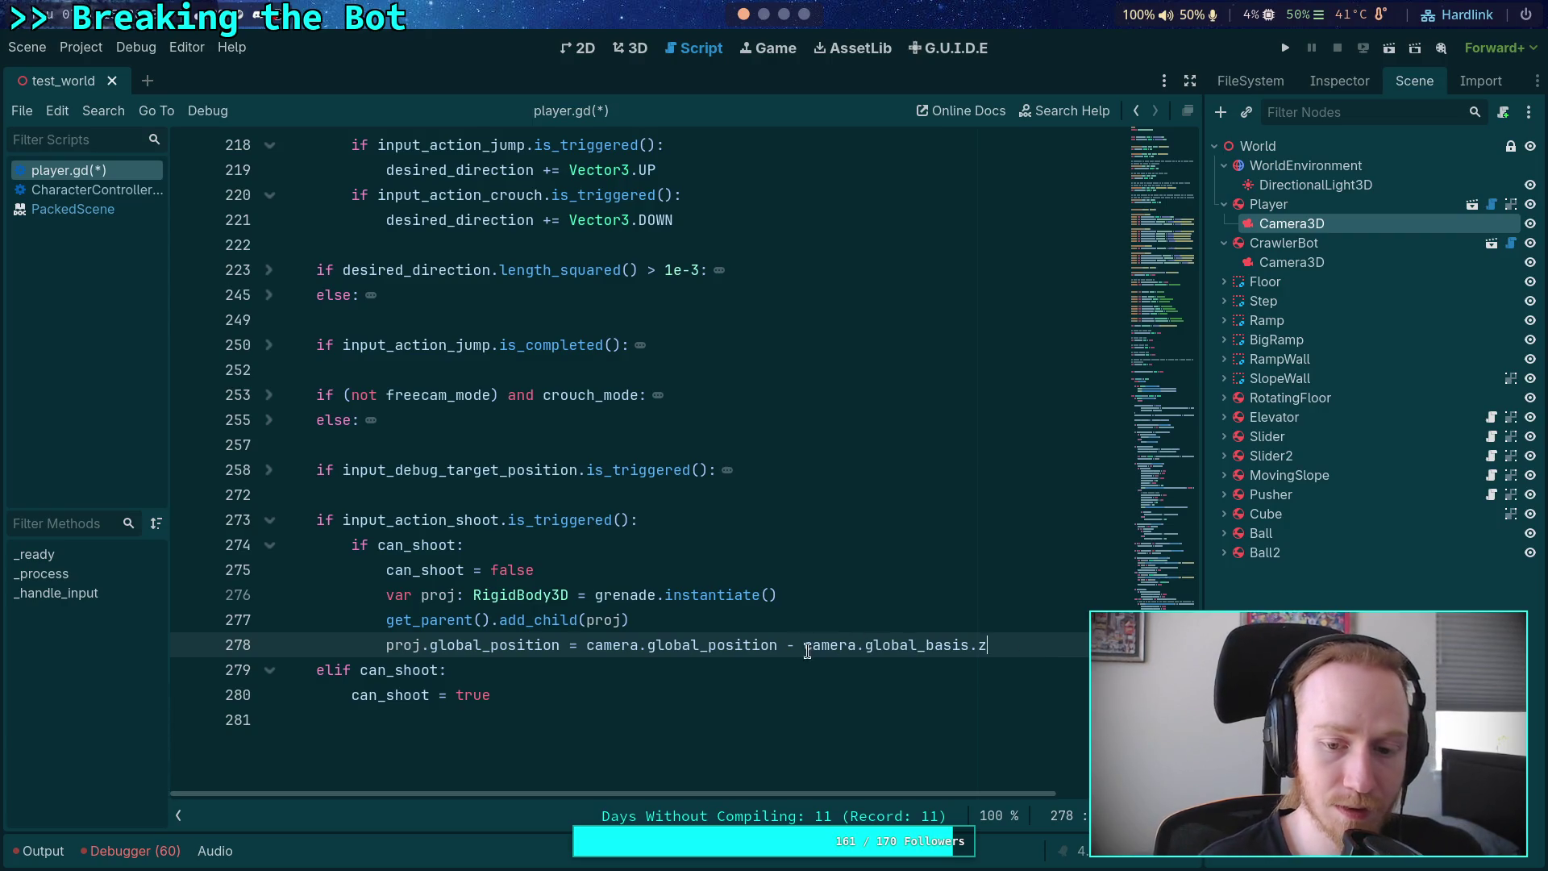
Step: Change the offset to '(0.2 * camera.global_basis.z)' and start a new 'proj.' line
{"action": "left_click", "coordinate": [796, 645]}
{"action": "type", "text": "("}
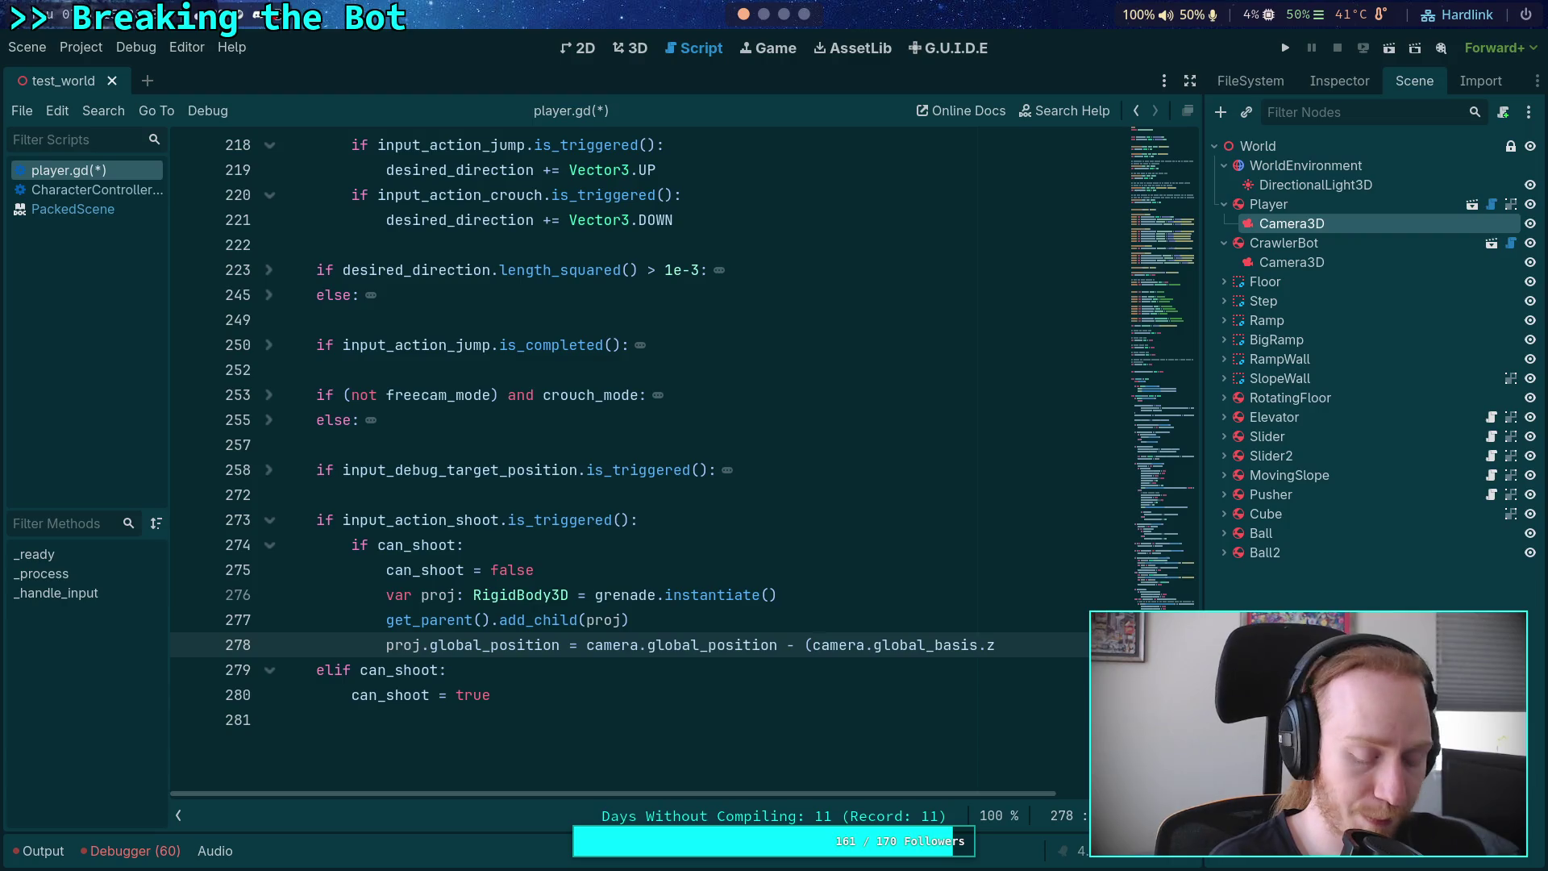
{"action": "type", "text": "0.2 *"}
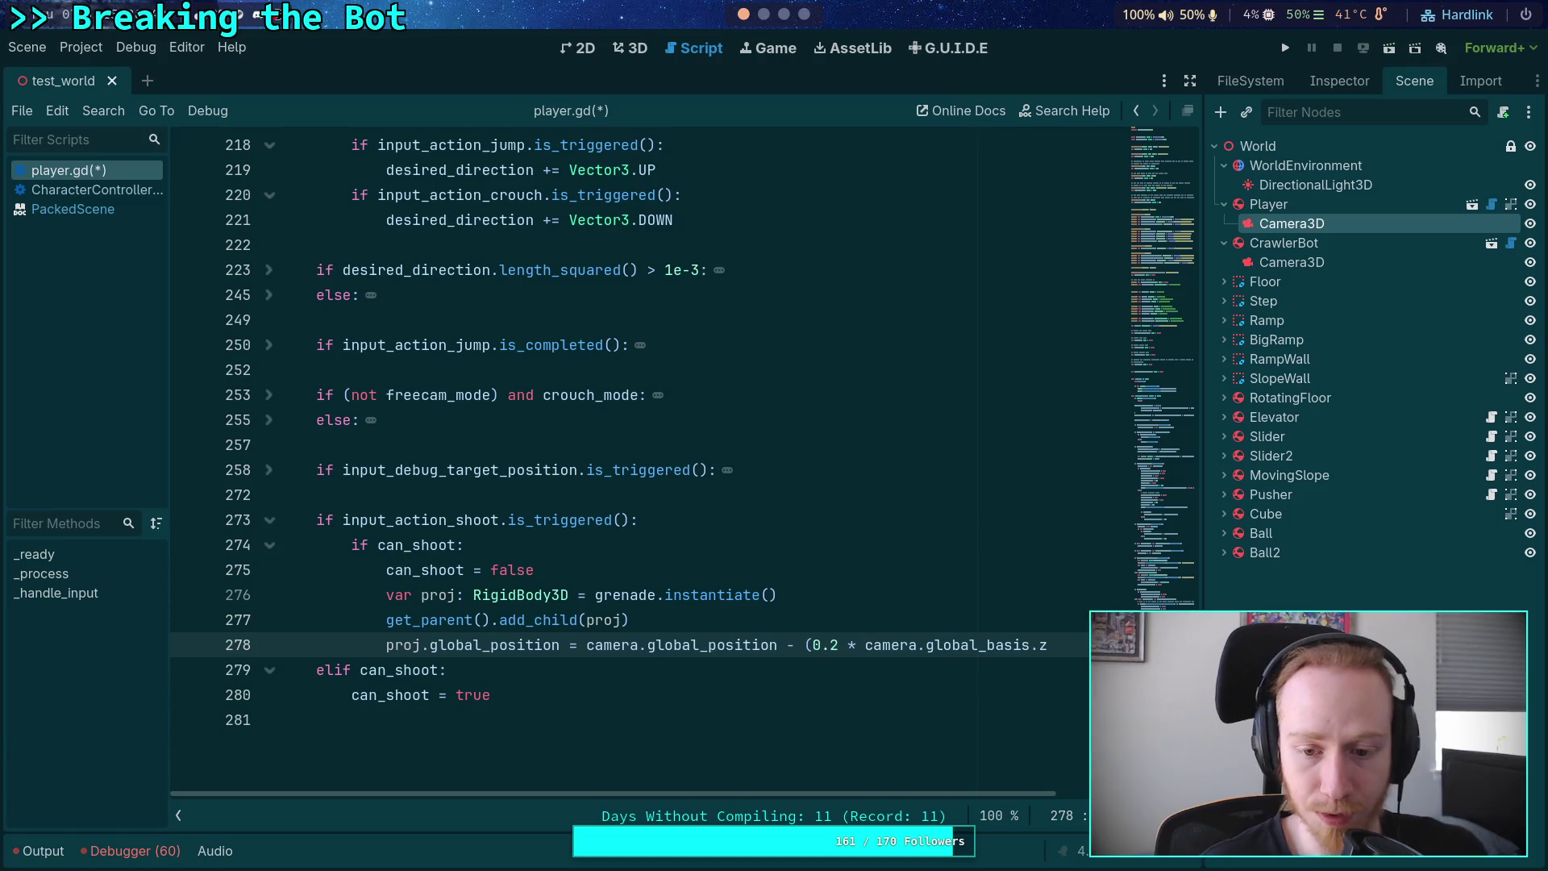
{"action": "left_click", "coordinate": [1088, 641]}
{"action": "type", "text": ")"}
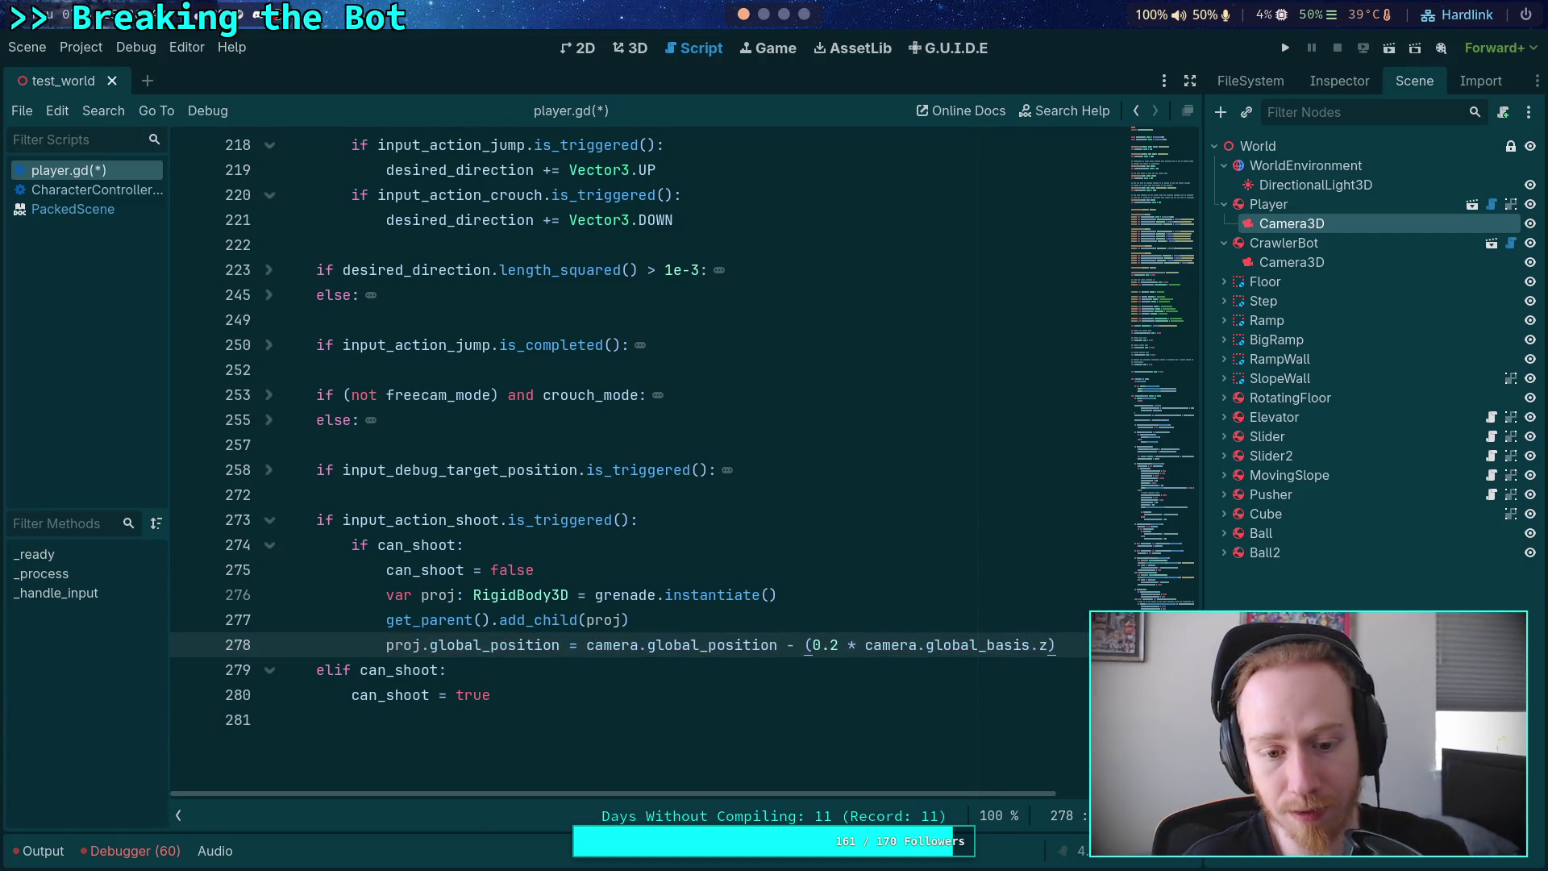
{"action": "key", "text": "Return"}
{"action": "type", "text": "proj."}
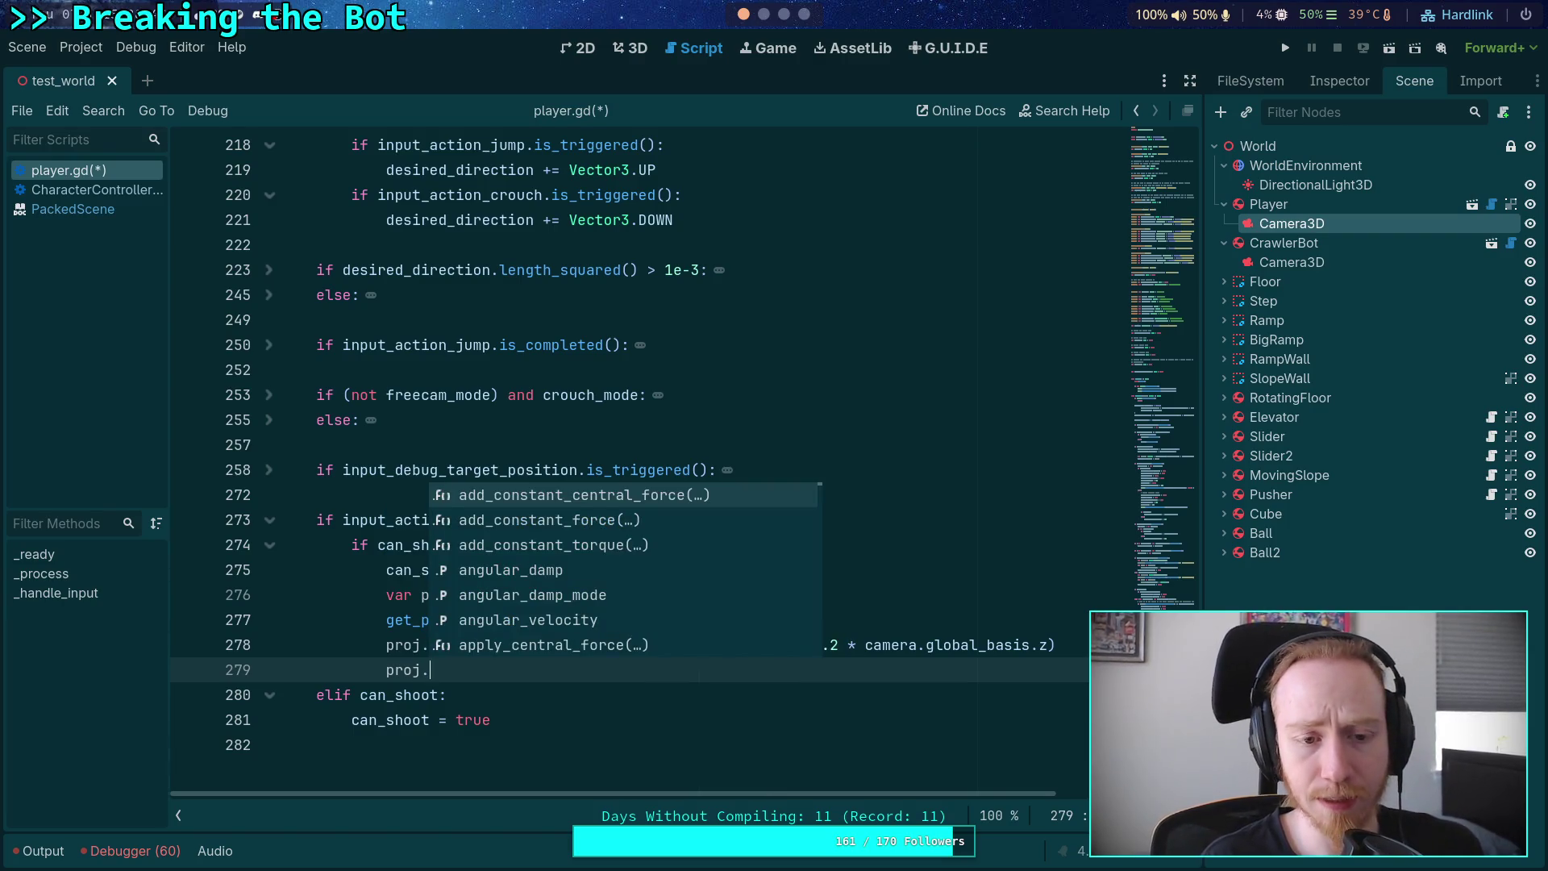
Step: Open grenade.tscn from the FileSystem panel
{"action": "left_click", "coordinate": [1322, 82]}
{"action": "left_click", "coordinate": [1275, 83]}
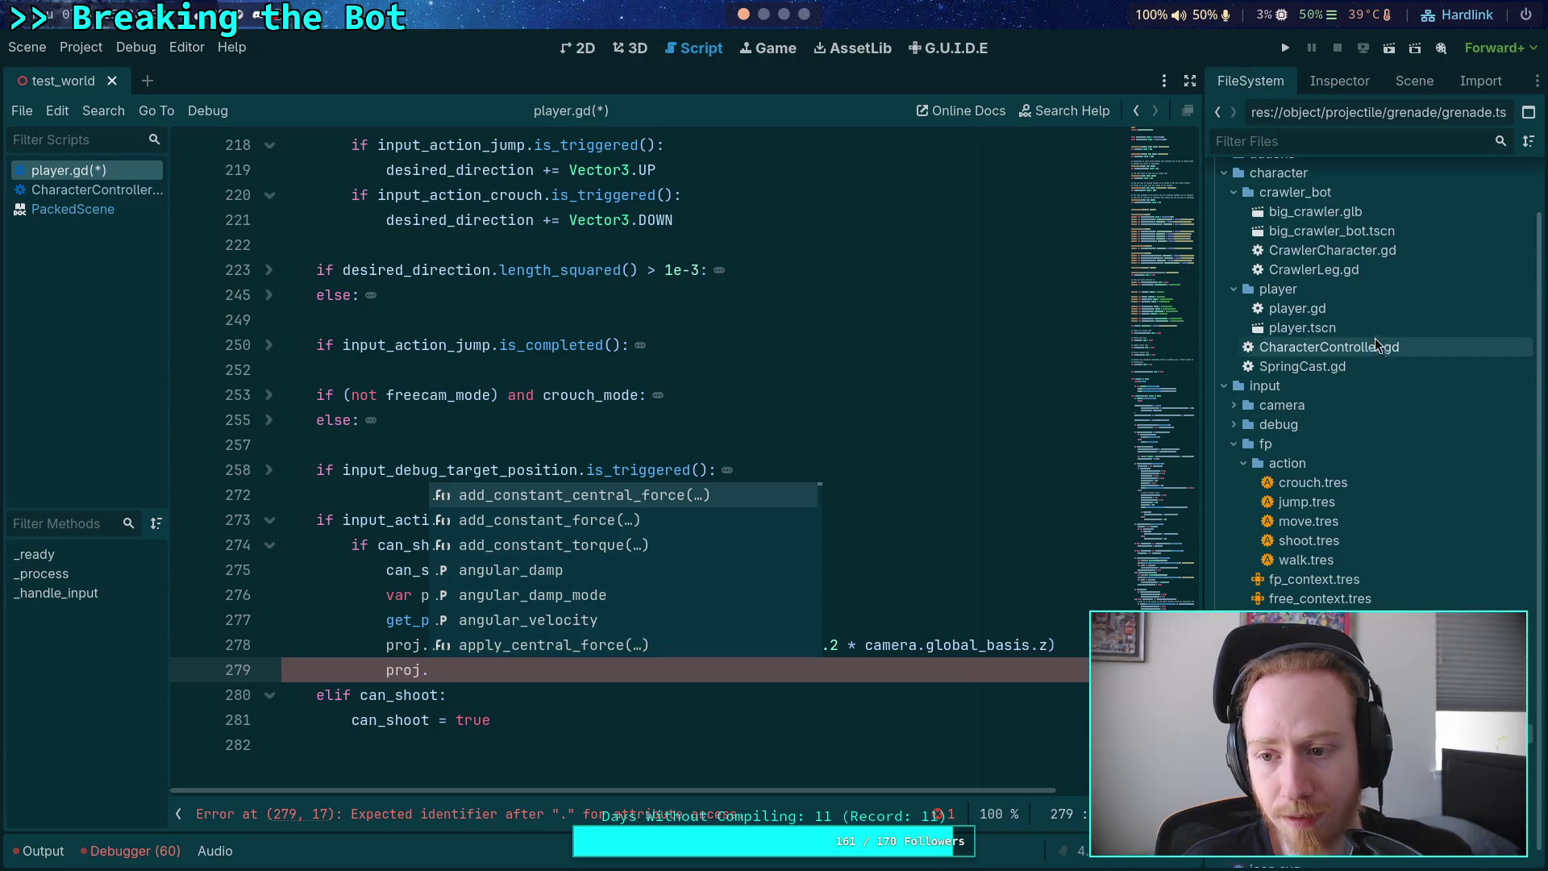
{"action": "double_click", "coordinate": [1338, 654]}
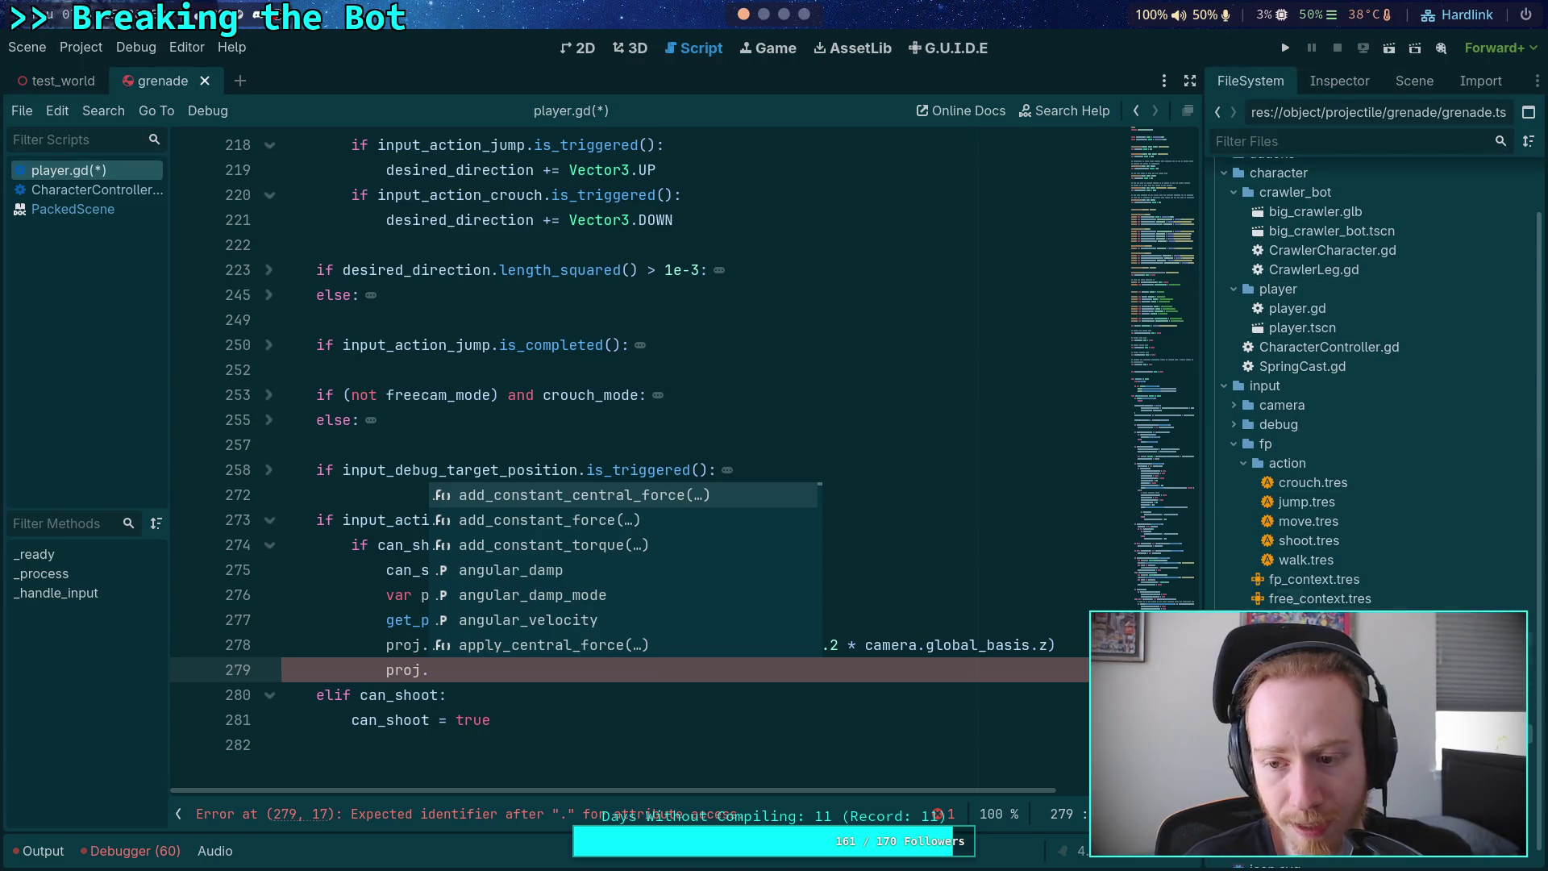
Step: Enable Continuous CD under the Grenade's Solver settings
{"action": "left_click", "coordinate": [1340, 81]}
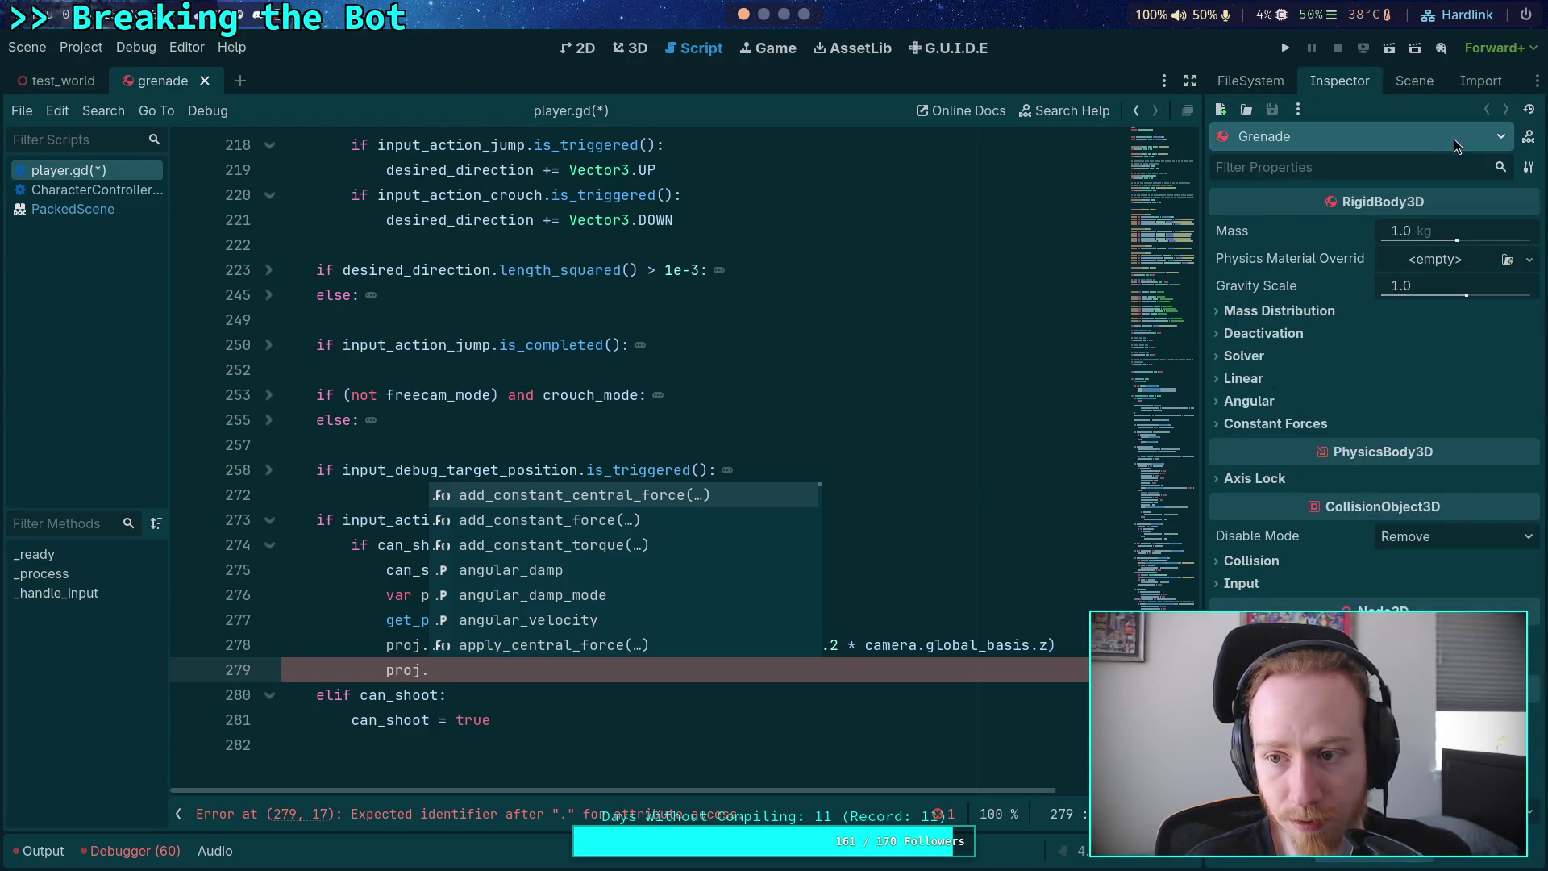
{"action": "left_click", "coordinate": [1297, 357]}
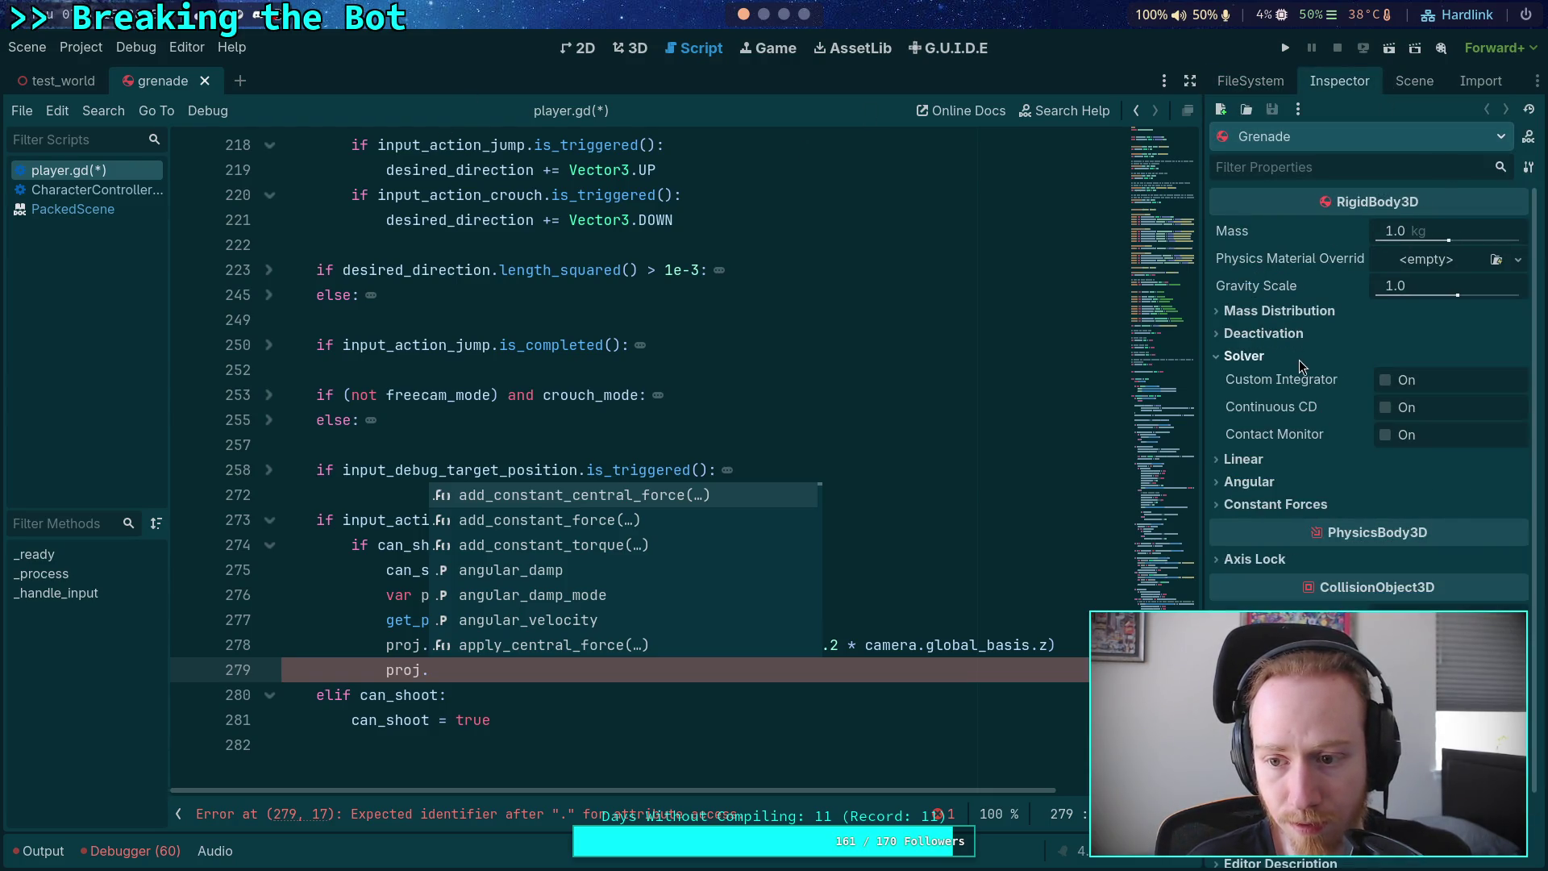
{"action": "left_click", "coordinate": [1385, 408]}
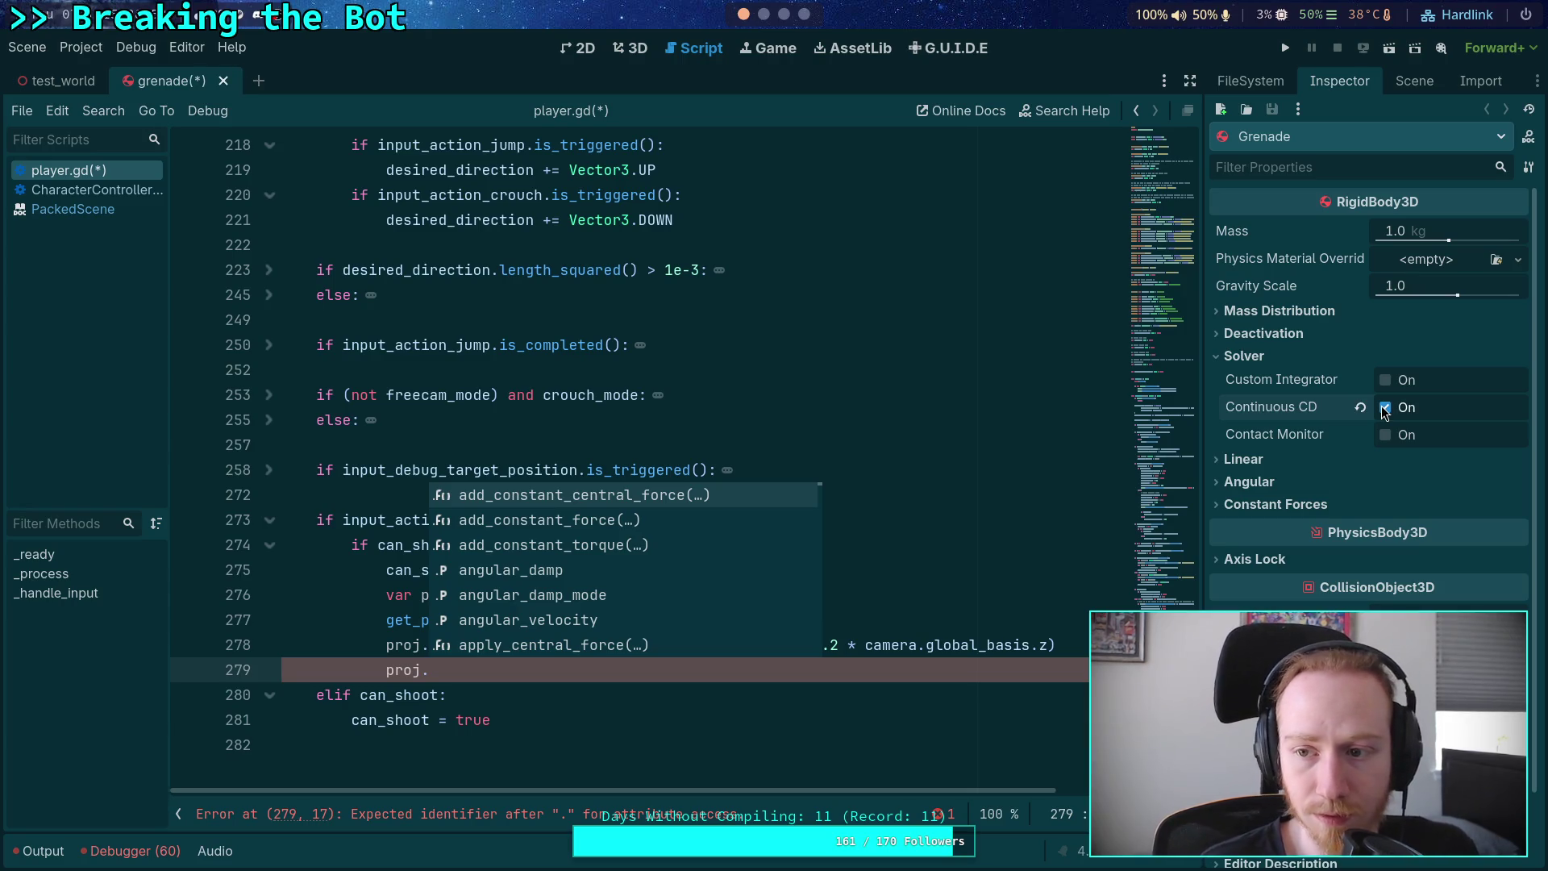
Step: Review the Mass, Angular and Mass Distribution settings, then give Grenade a new PhysicsMaterial override
{"action": "left_click", "coordinate": [1417, 232]}
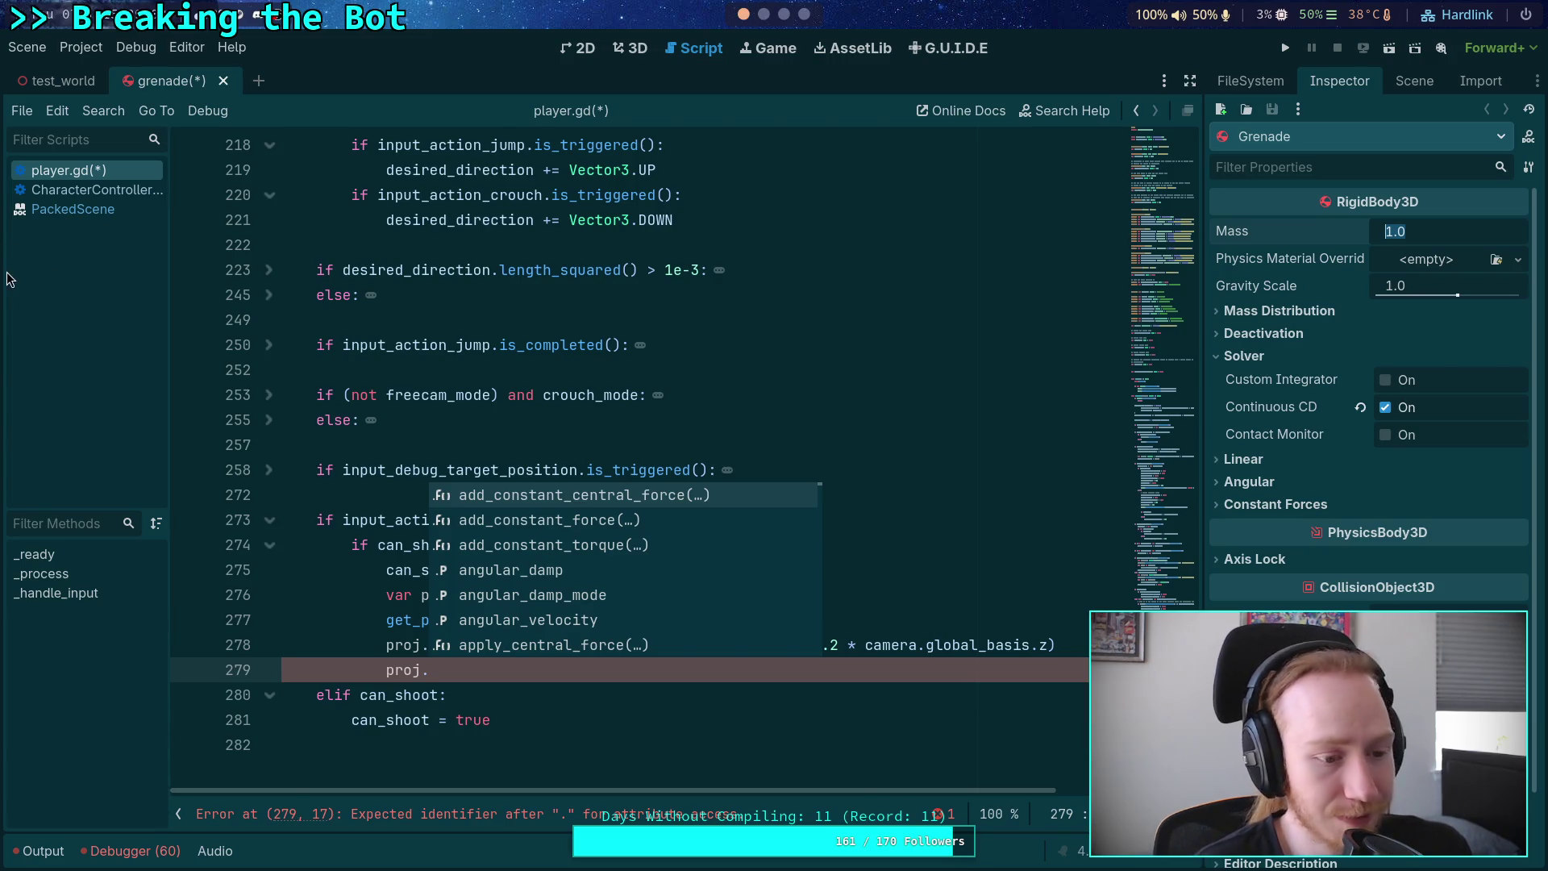
{"action": "left_click", "coordinate": [1258, 357]}
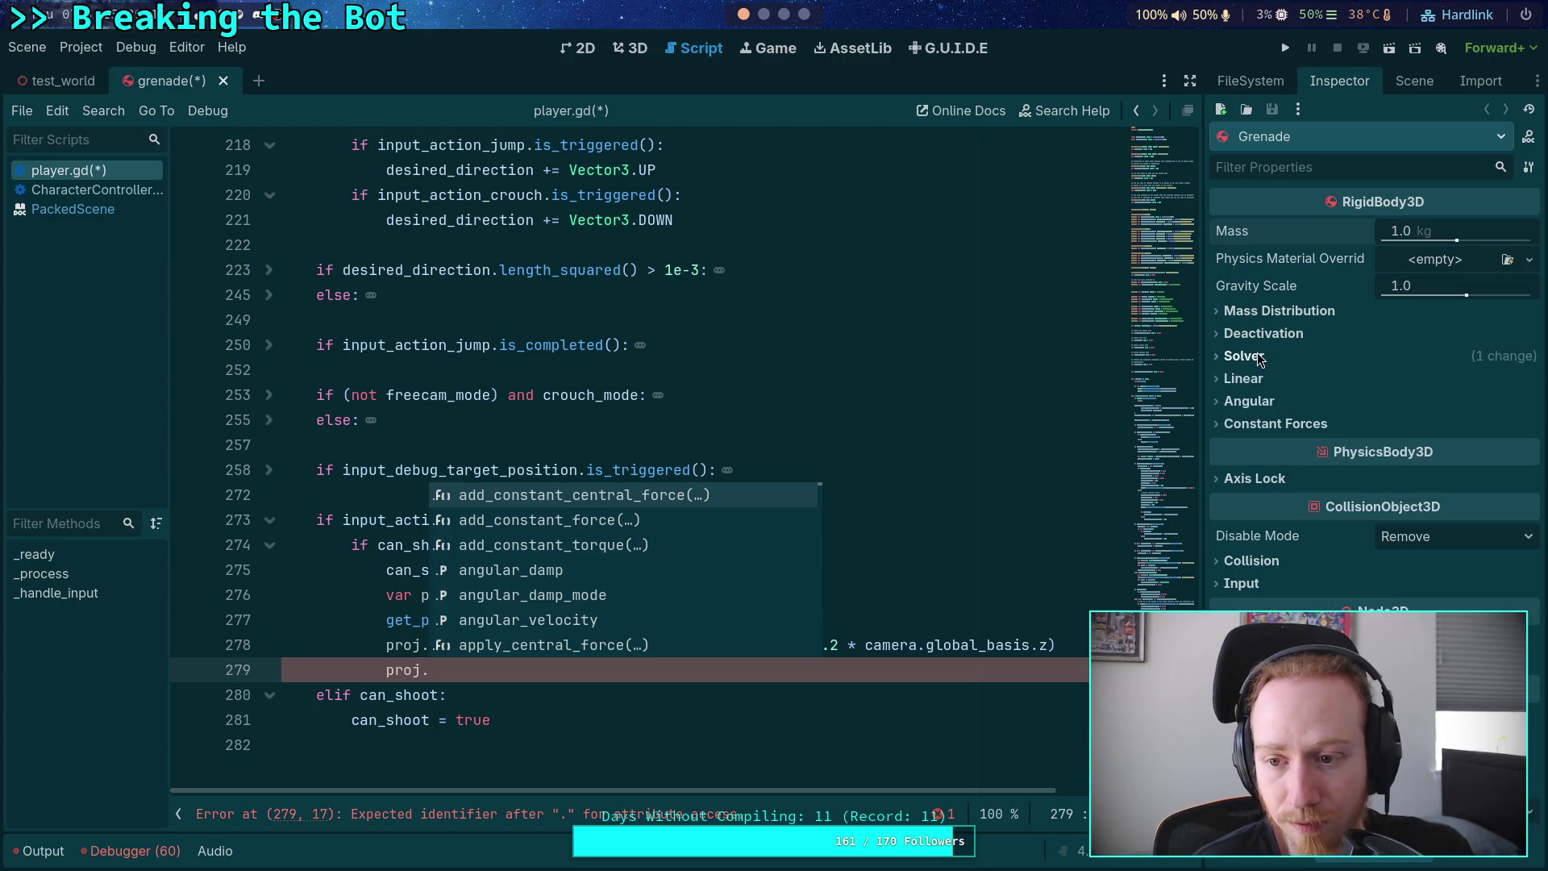
{"action": "left_click", "coordinate": [1269, 401]}
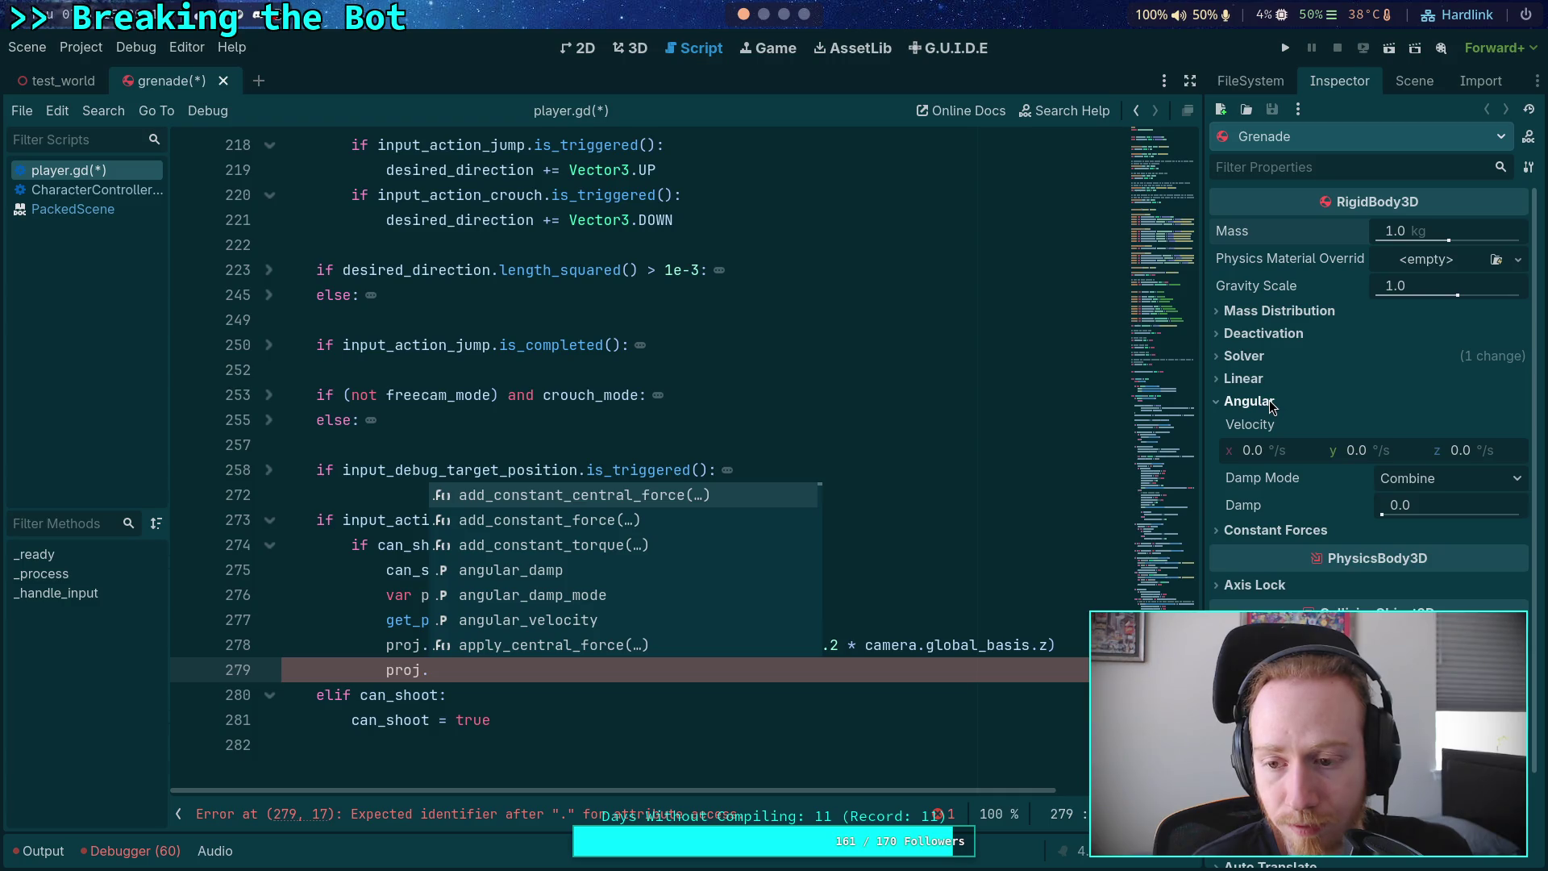
{"action": "double_click", "coordinate": [1269, 400]}
{"action": "left_click", "coordinate": [1269, 400]}
{"action": "left_click", "coordinate": [1269, 400]}
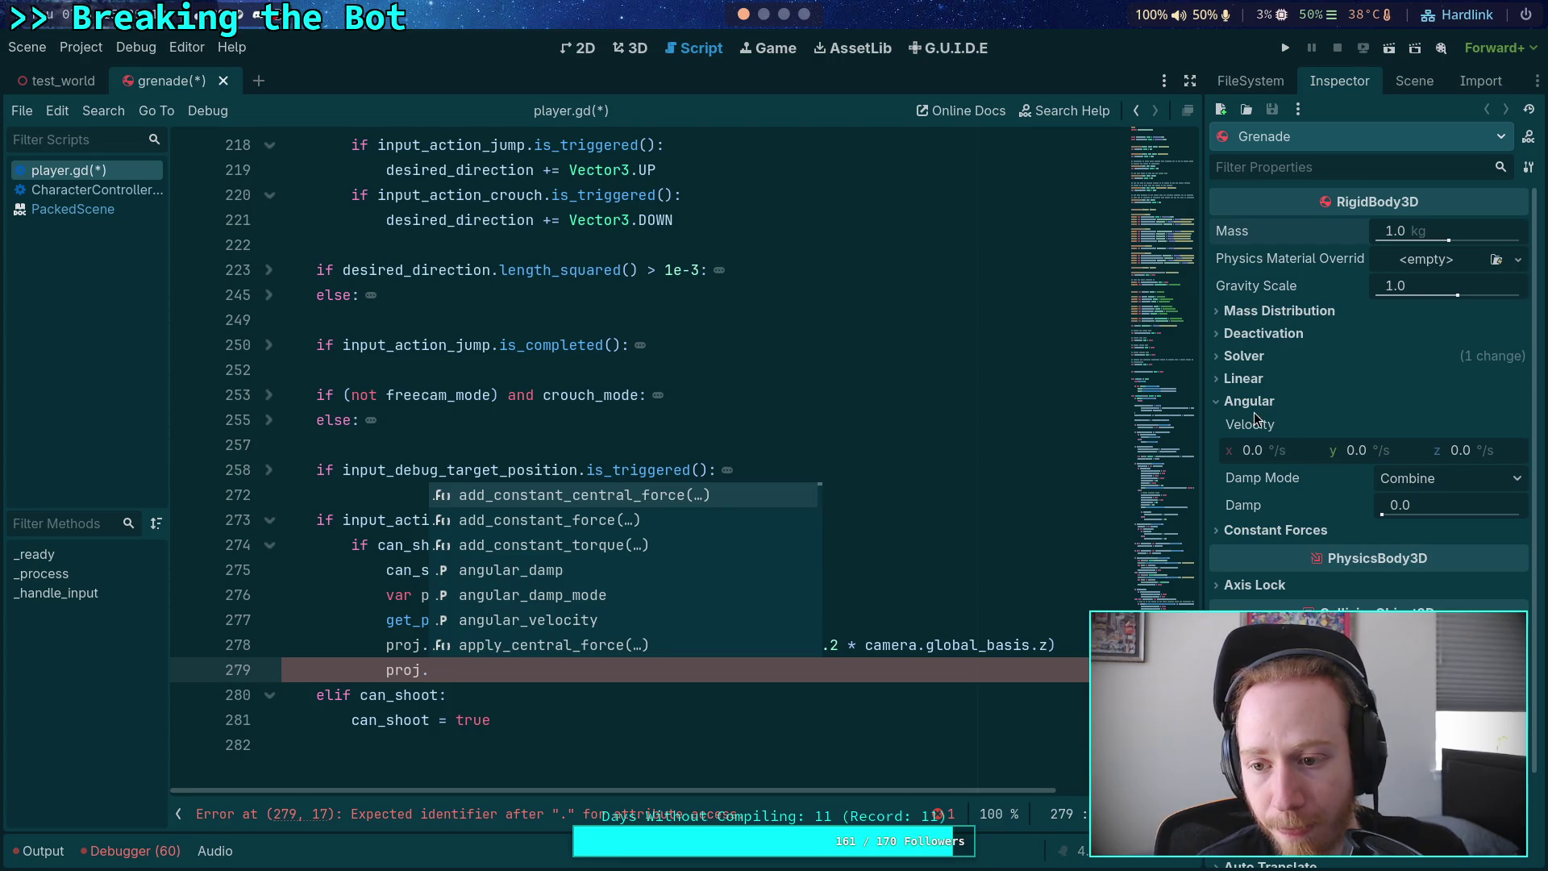
{"action": "left_click", "coordinate": [1257, 400]}
{"action": "left_click", "coordinate": [1282, 312]}
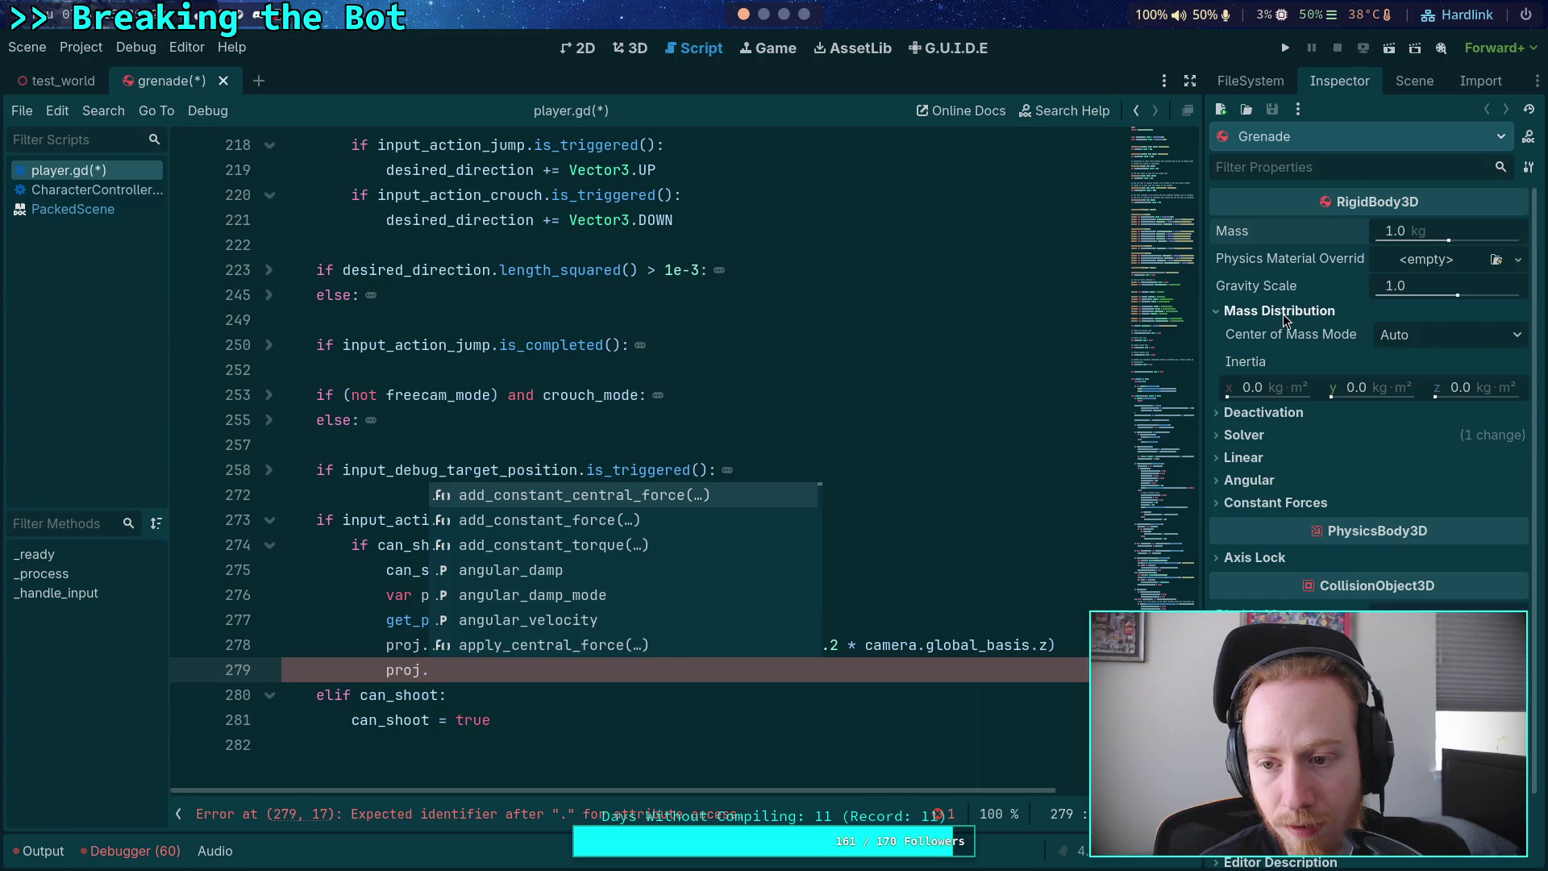
{"action": "left_click", "coordinate": [1285, 314]}
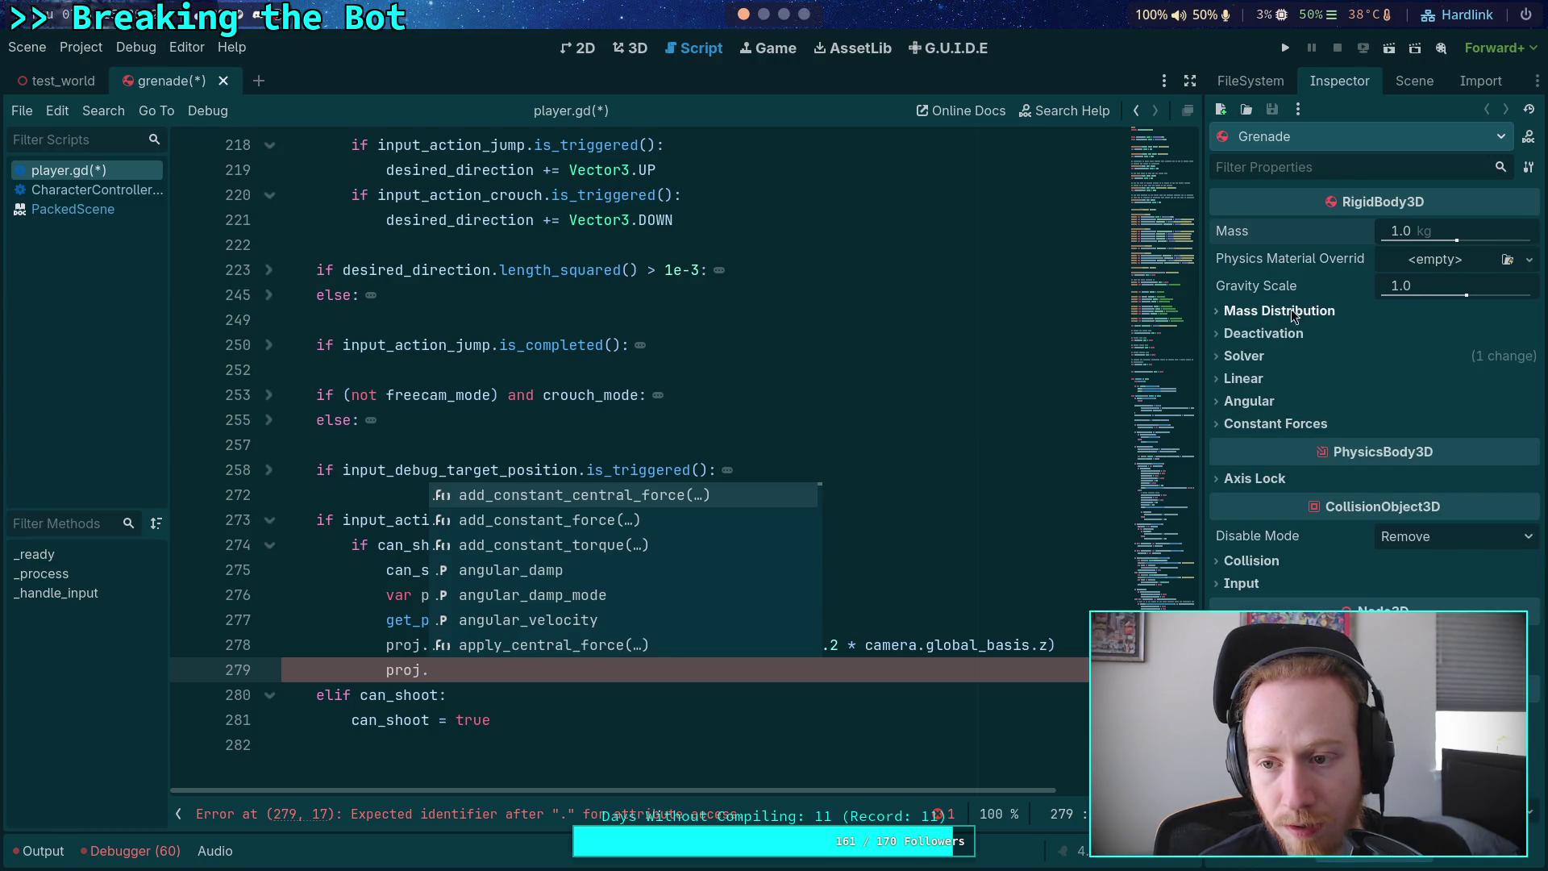
{"action": "left_click", "coordinate": [1530, 259]}
{"action": "left_click", "coordinate": [1474, 314]}
Step: Set the Grenade's new PhysicsMaterial to friction 0.6 and bounce 0.8
{"action": "left_click", "coordinate": [1454, 258]}
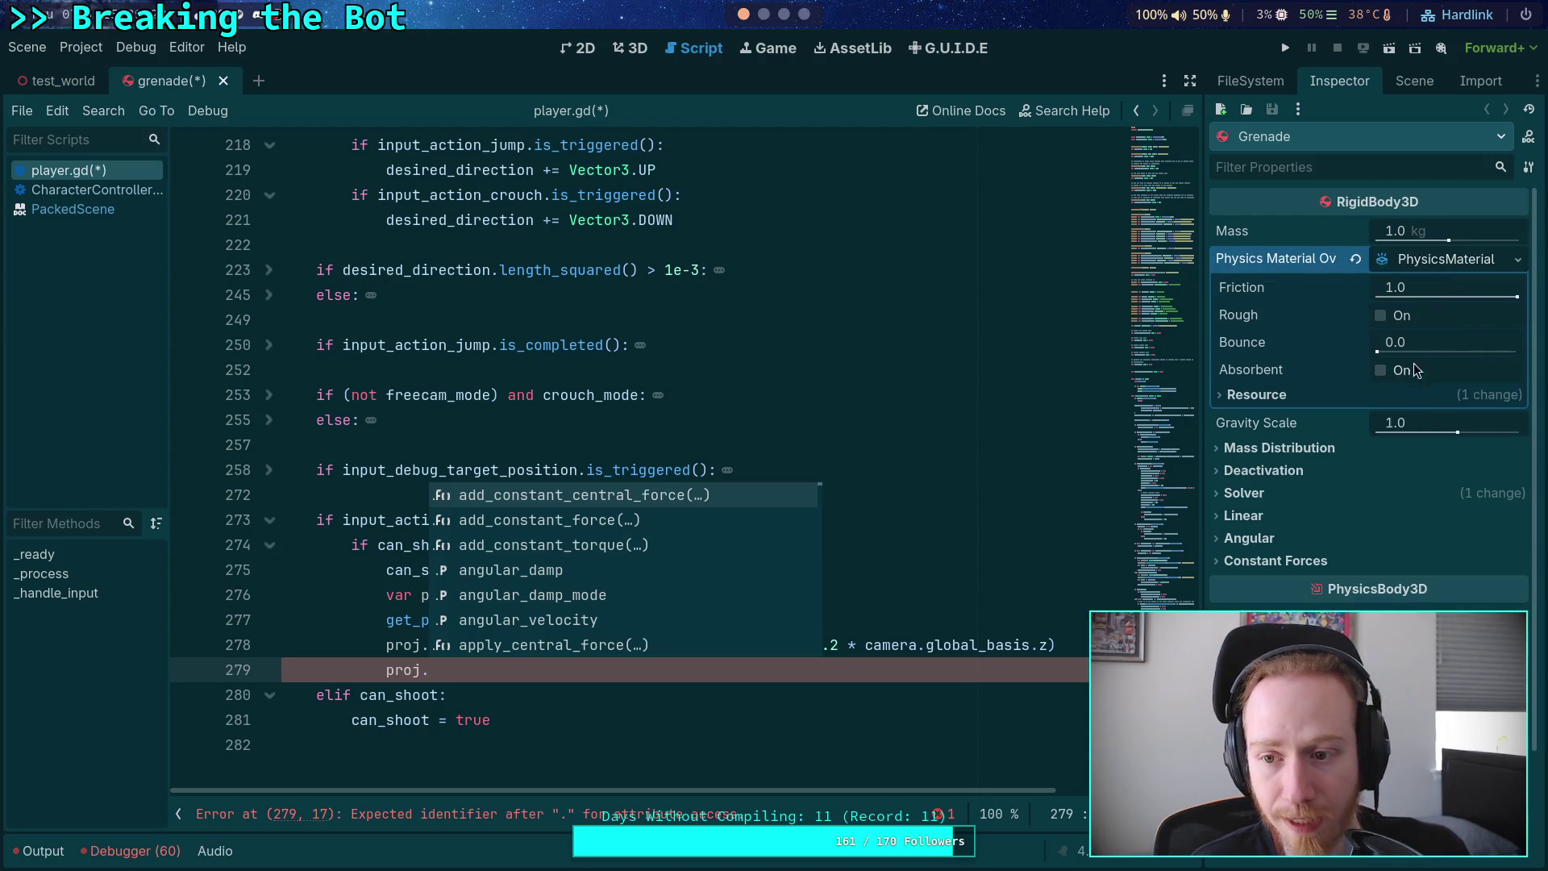
{"action": "left_click", "coordinate": [1409, 296]}
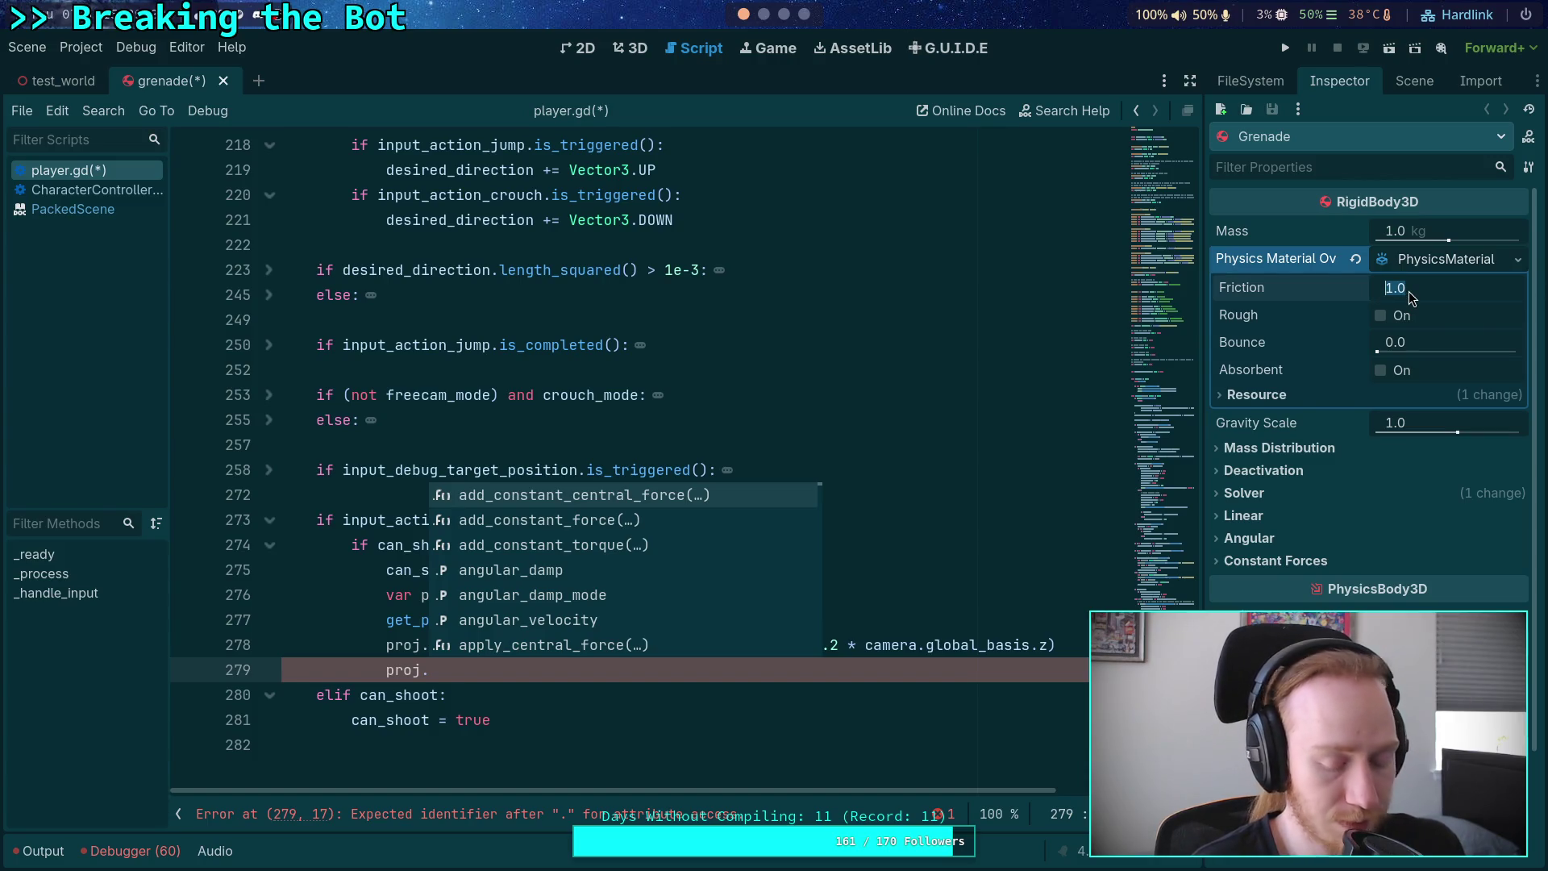
{"action": "left_click", "coordinate": [1406, 345]}
{"action": "type", "text": ".8"}
{"action": "key", "text": "Return"}
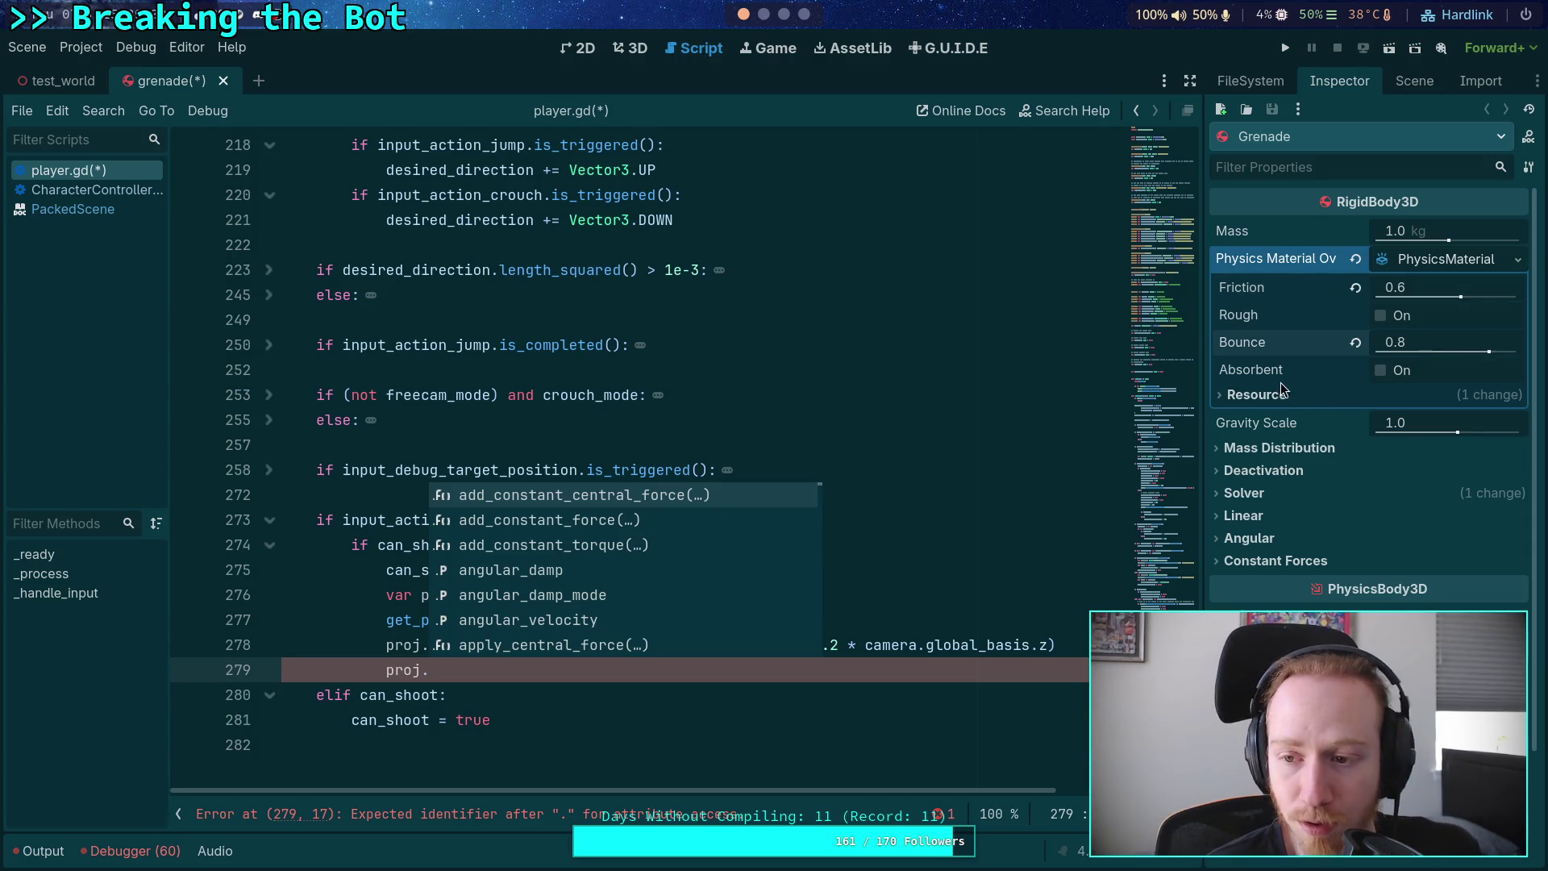
{"action": "left_click", "coordinate": [1464, 256]}
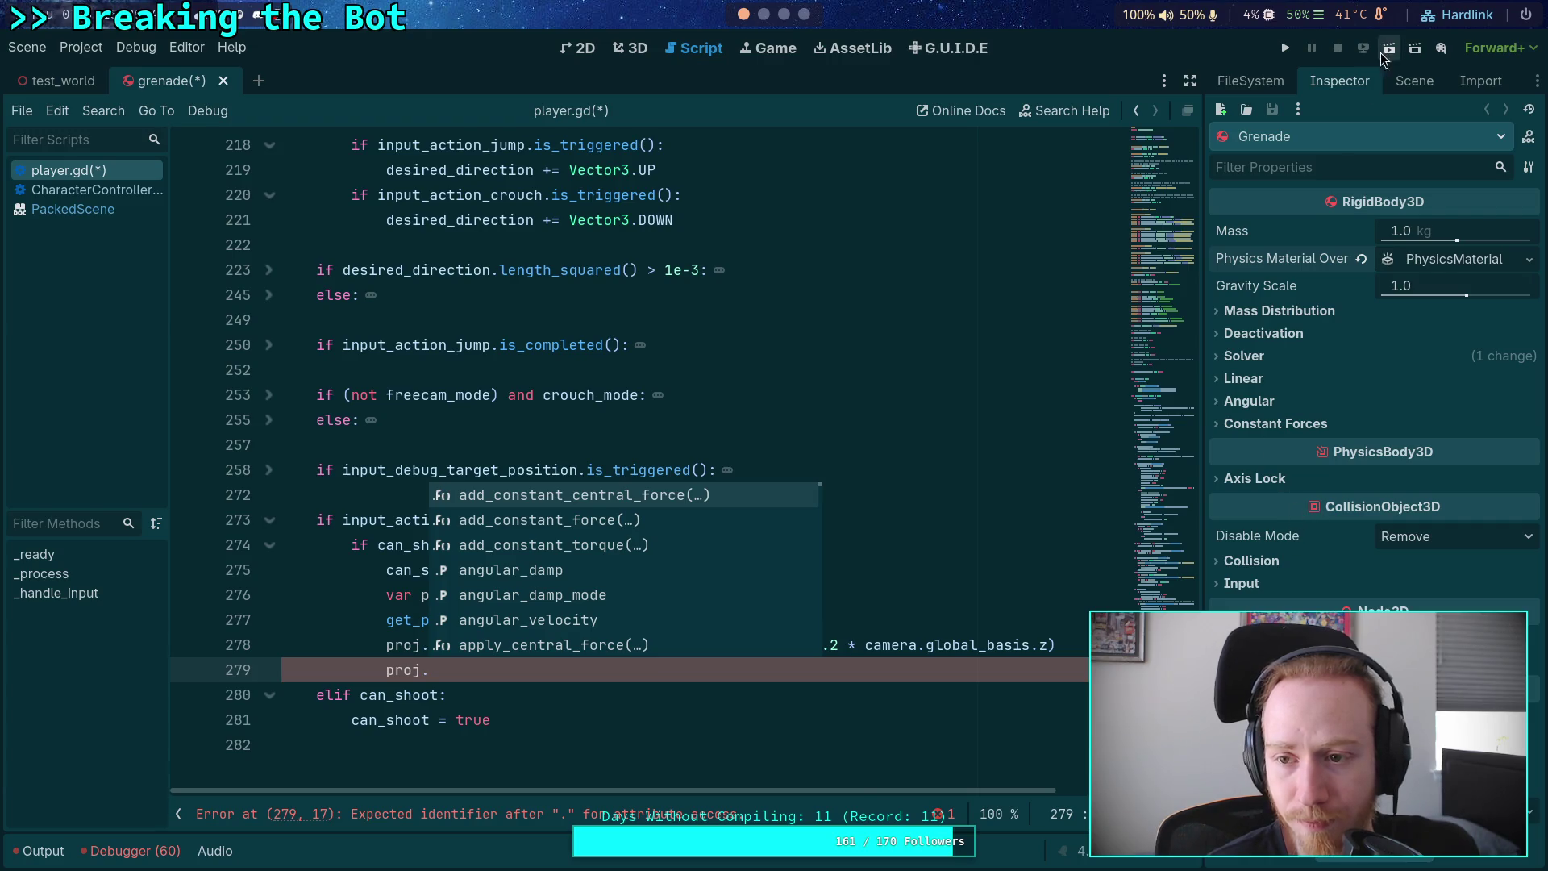
{"action": "left_click", "coordinate": [987, 676]}
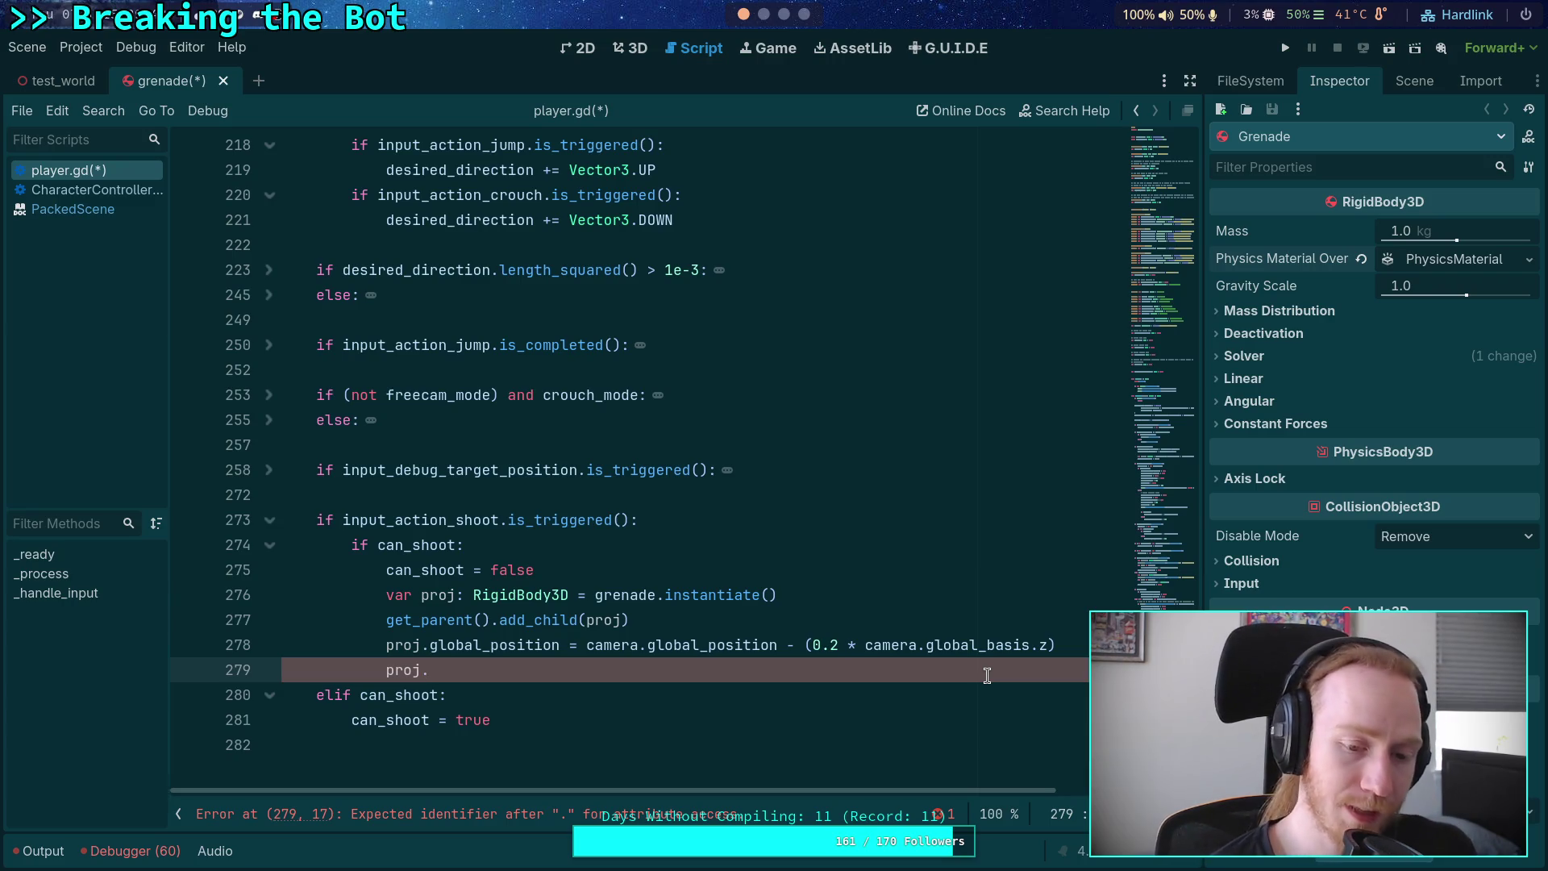
Step: On line 279 of player.gd, write `proj.linear_velocity = -camera.global_basis.z *`
{"action": "type", "text": "lin"}
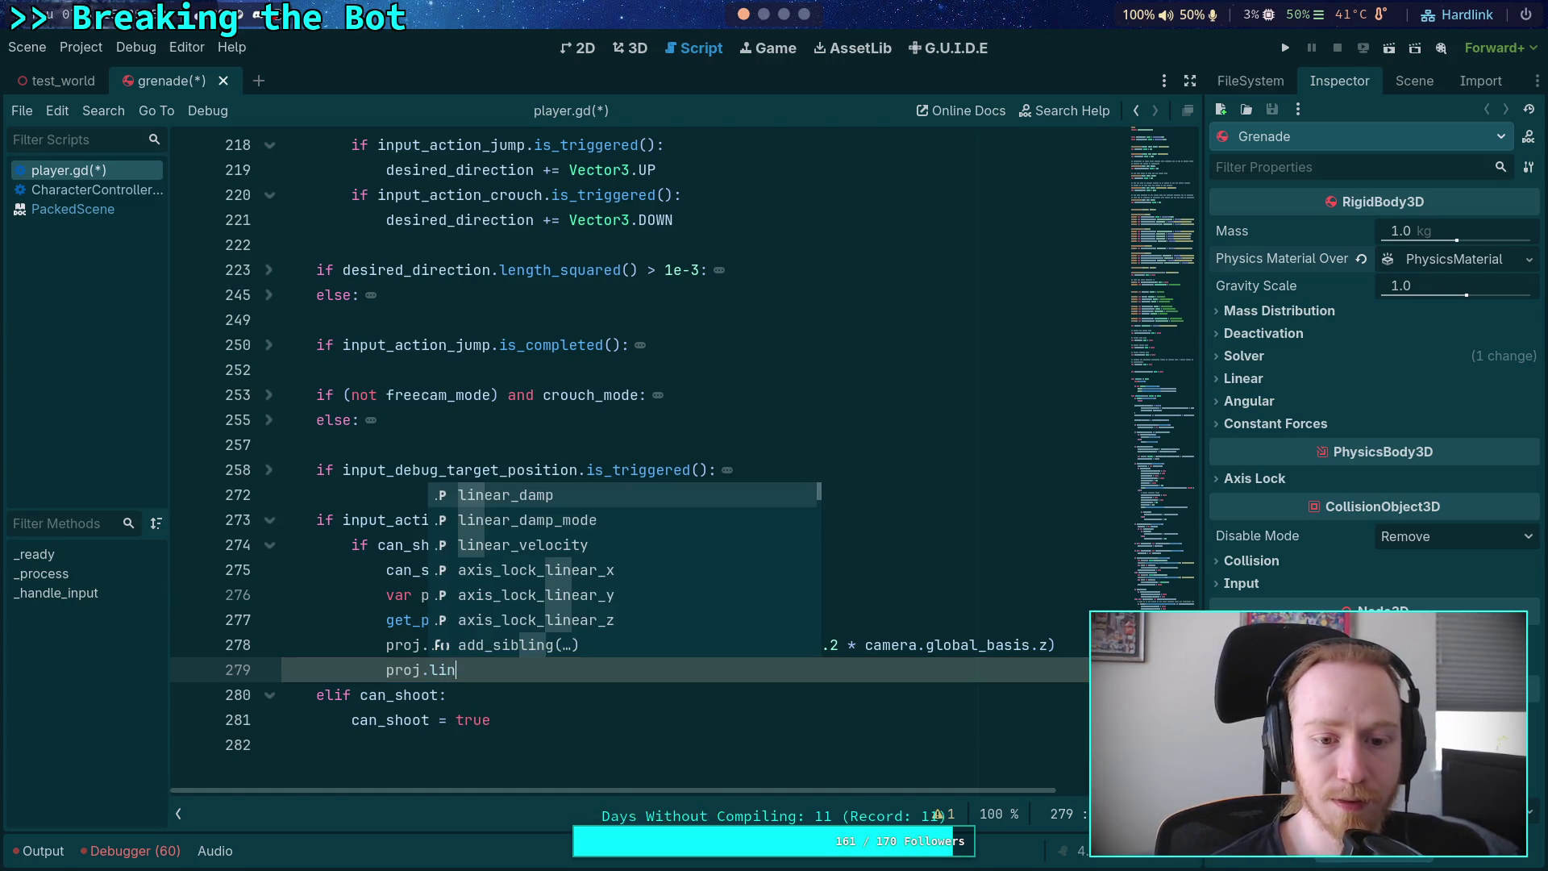
{"action": "key", "text": "Down"}
{"action": "key", "text": "Down"}
{"action": "key", "text": "Return"}
{"action": "type", "text": "= "}
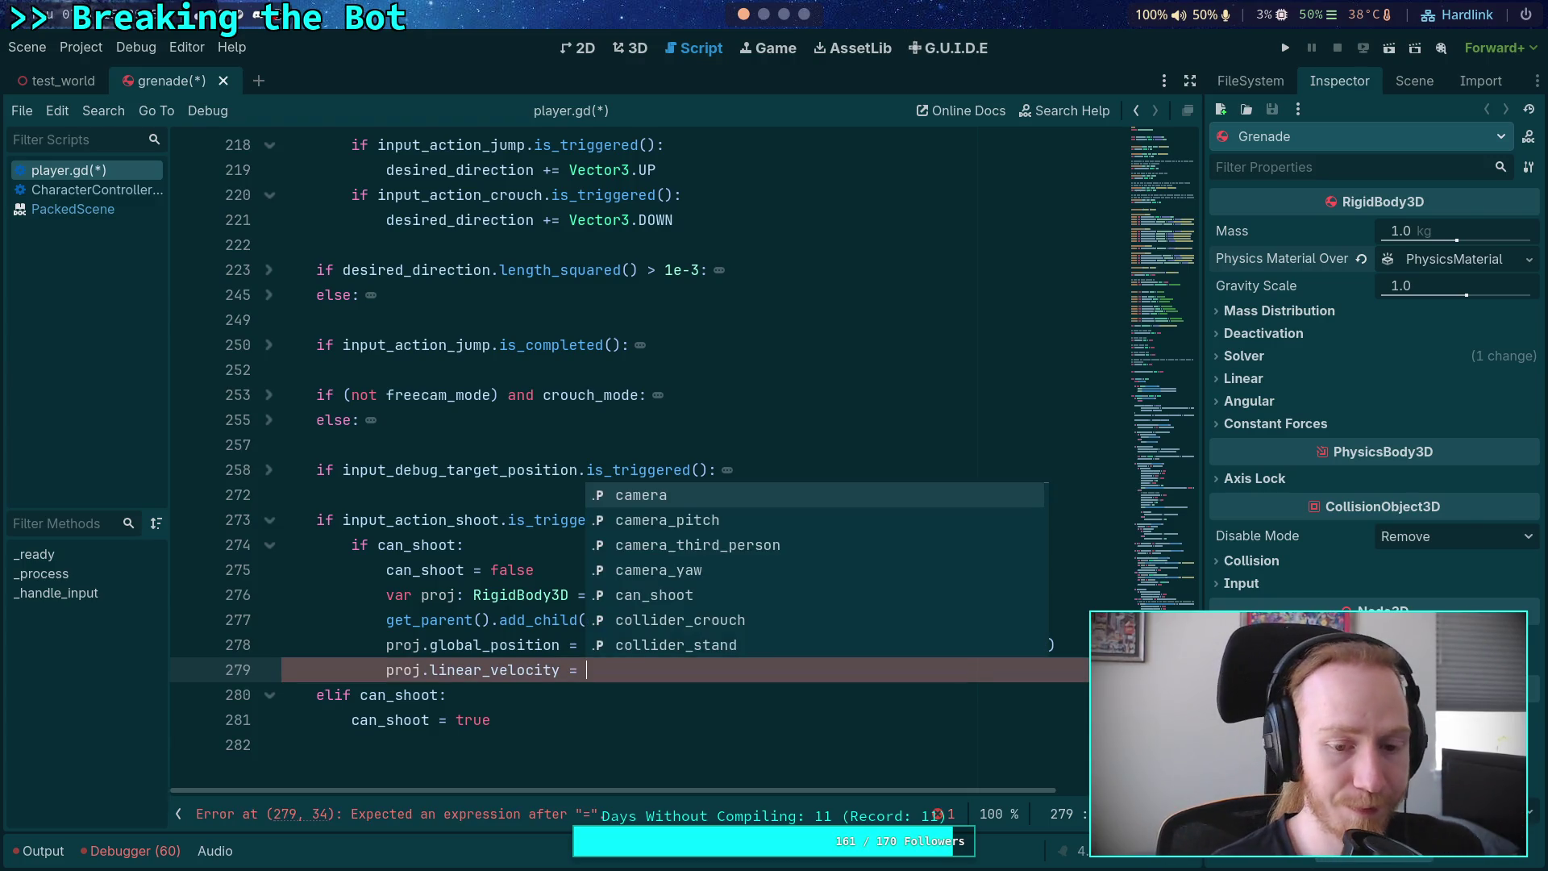
{"action": "type", "text": "ga"}
{"action": "key", "text": "BackSpace"}
{"action": "key", "text": "BackSpace"}
{"action": "type", "text": "-came"}
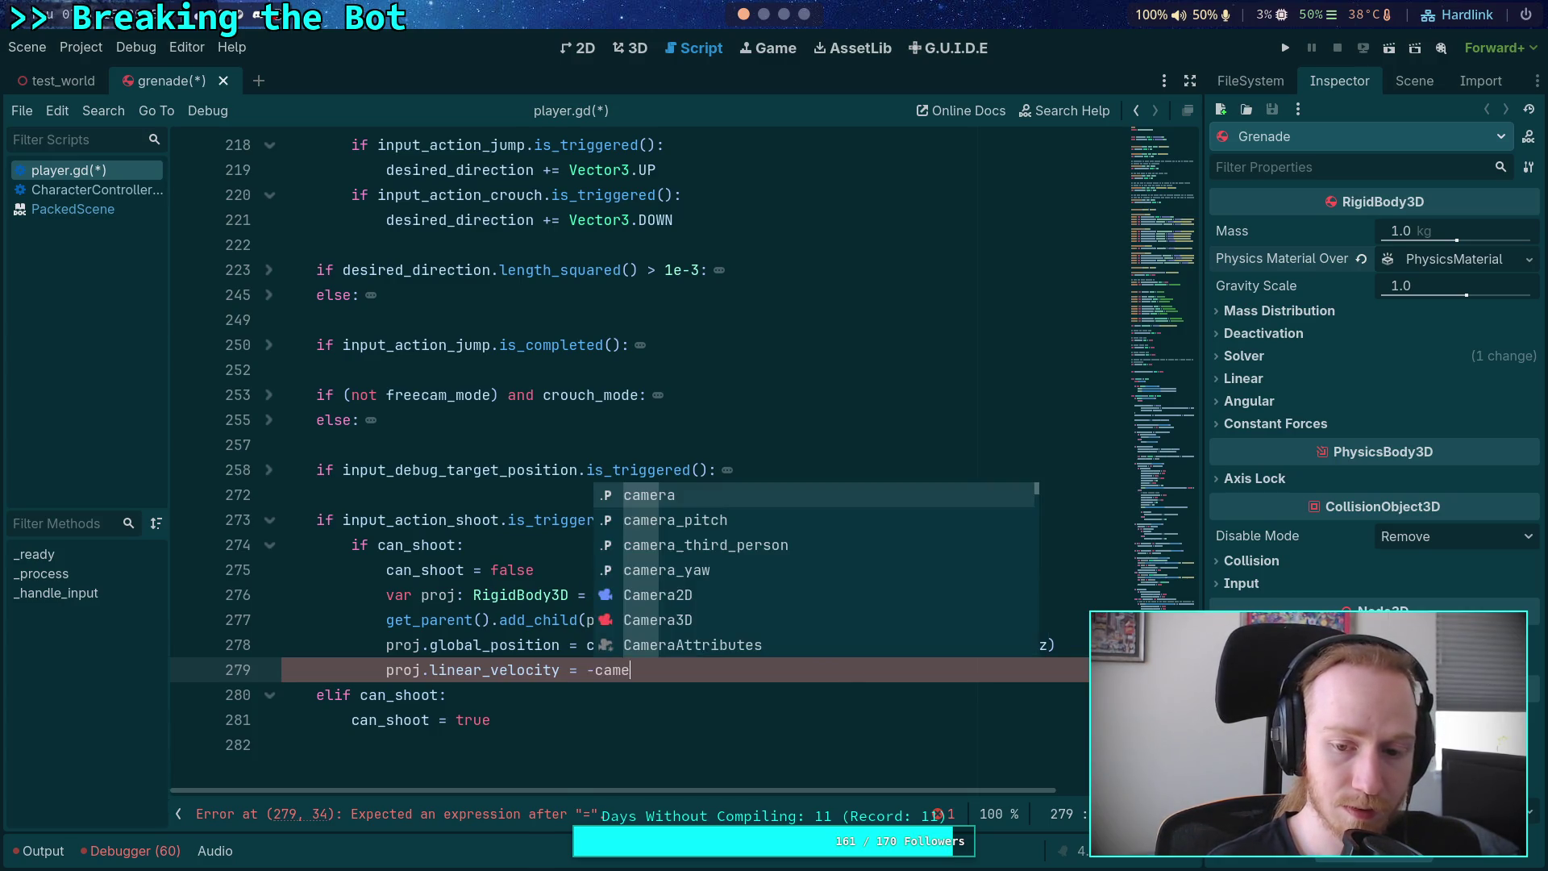
{"action": "key", "text": "Return"}
{"action": "type", "text": ".global_b"}
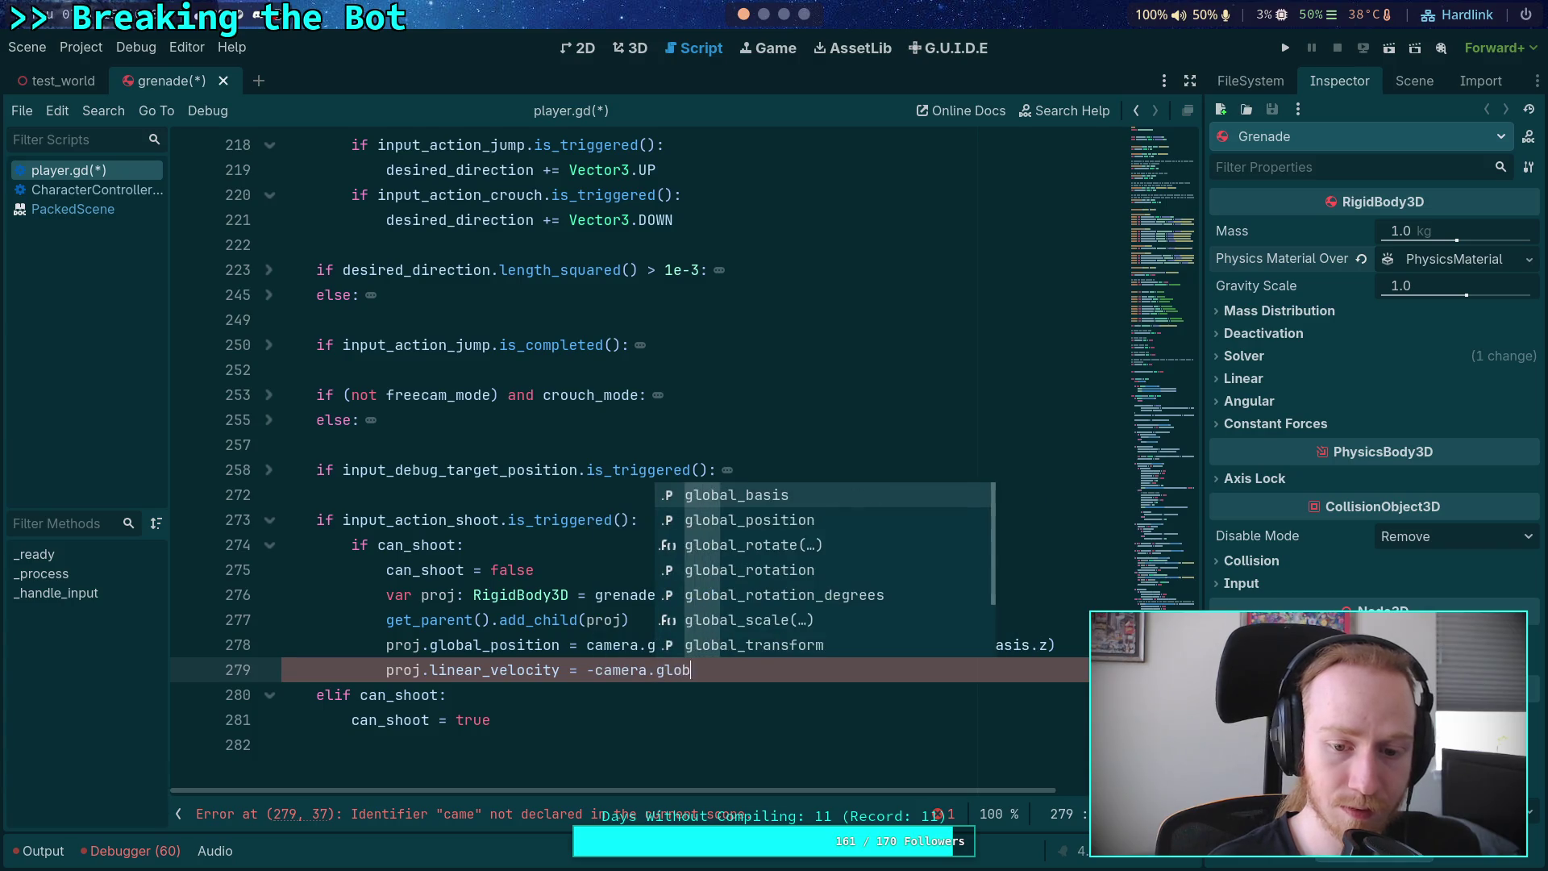
{"action": "key", "text": "Return"}
{"action": "type", "text": ".z"}
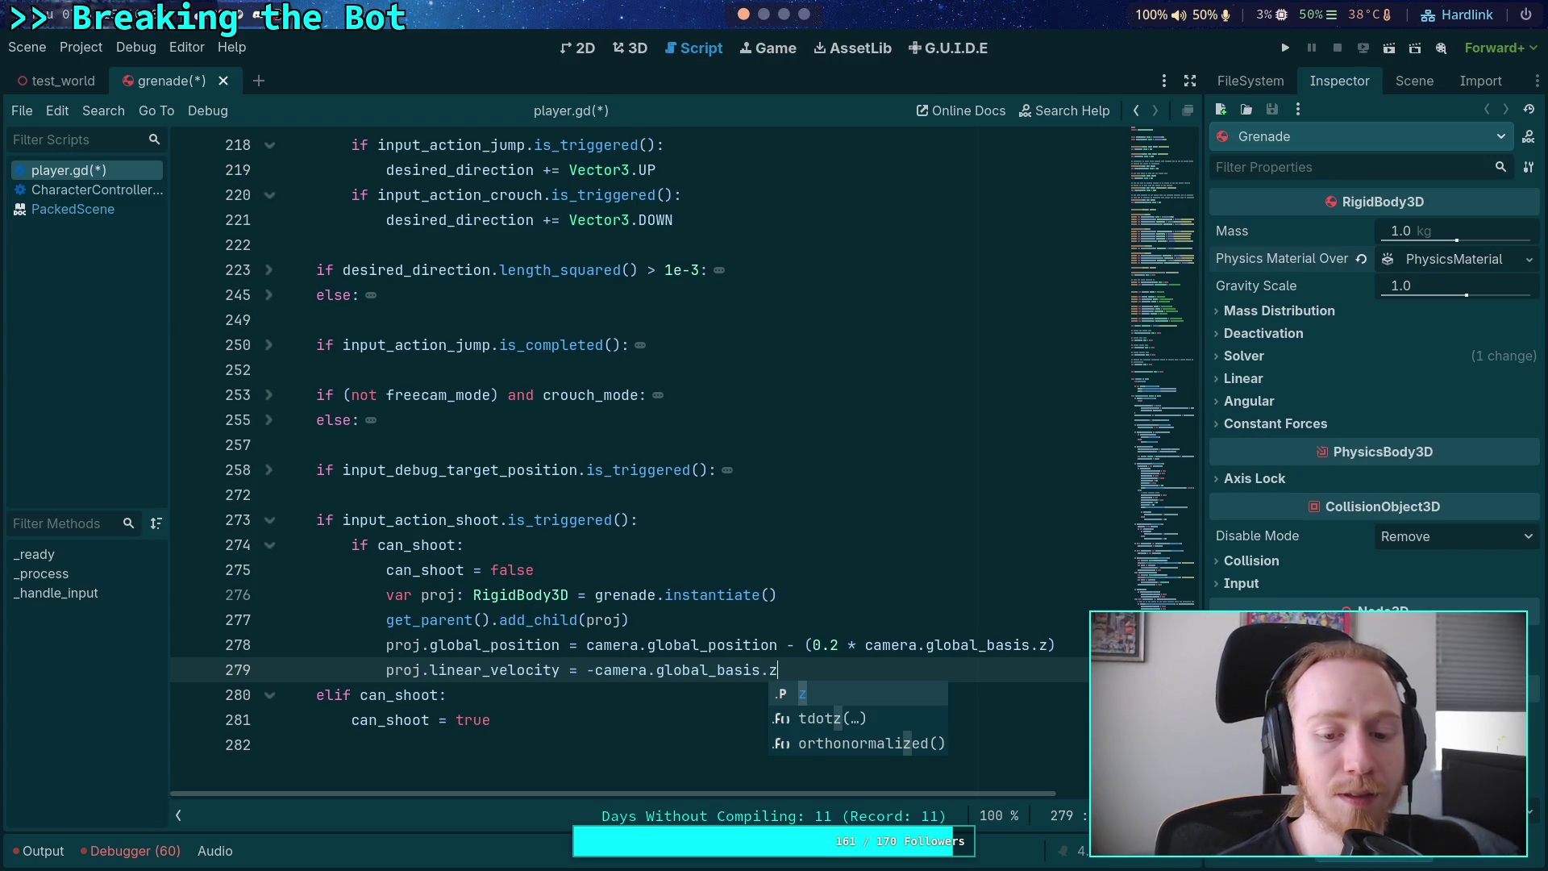
{"action": "type", "text": " *"}
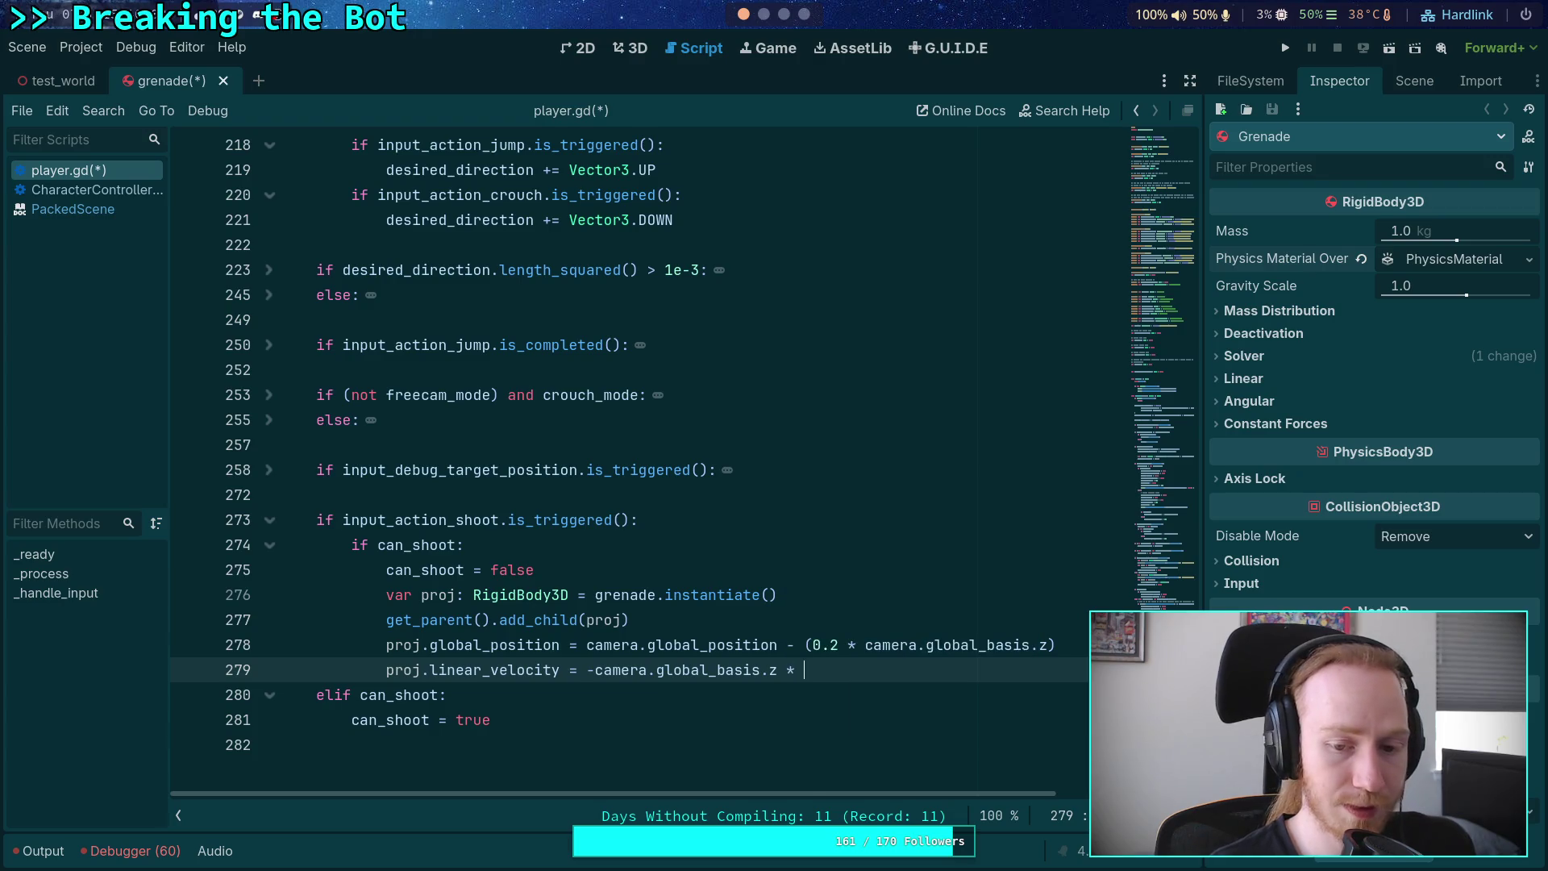
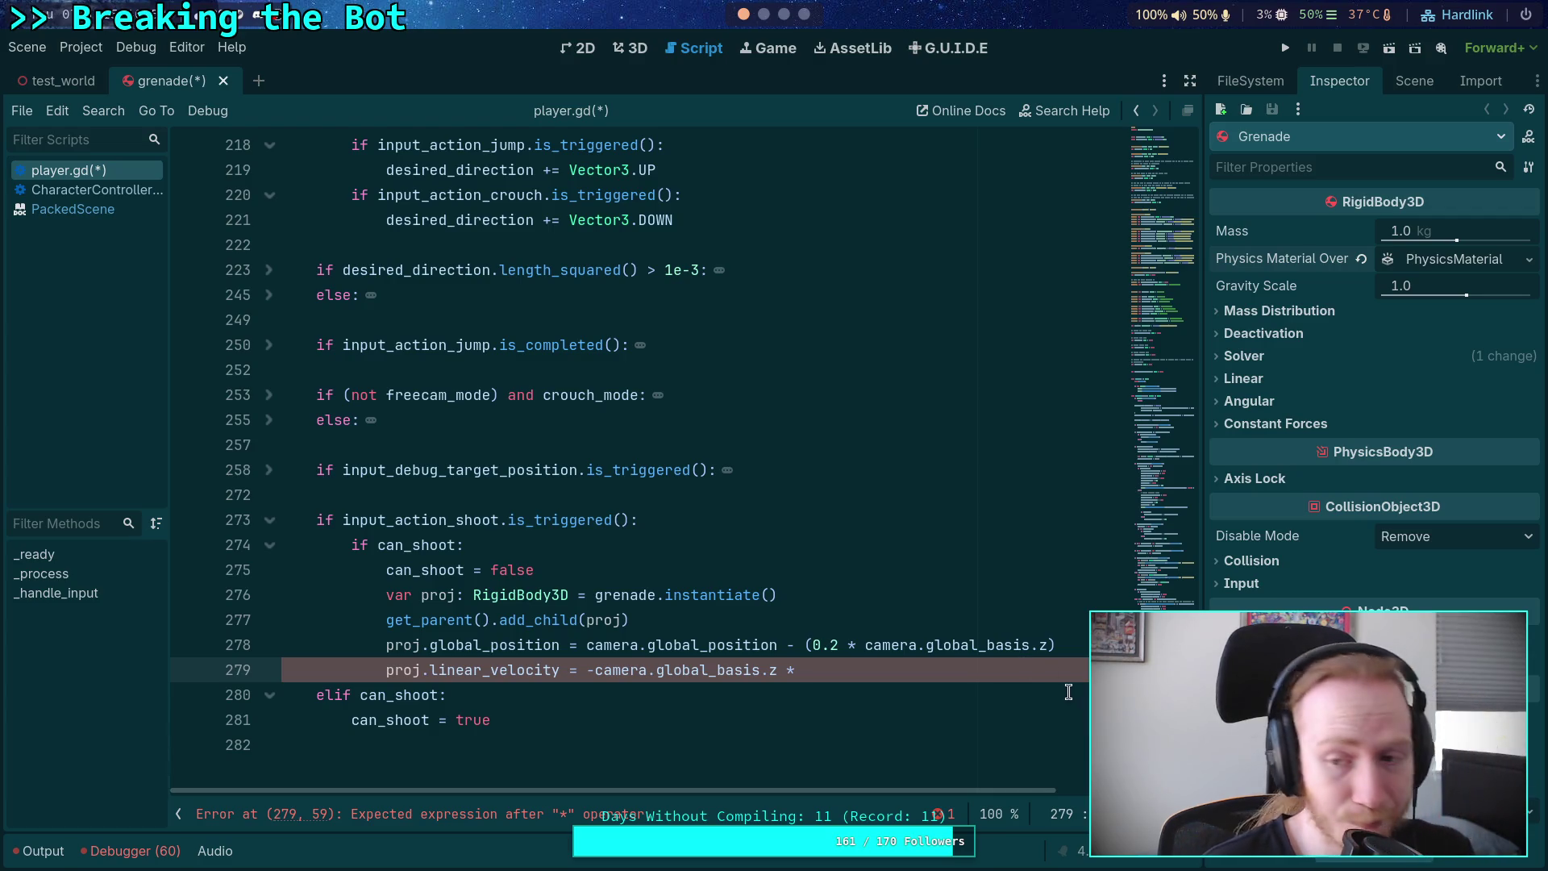
Step: Give the grenade a linear damp of 0.05 in the Inspector
{"action": "left_click", "coordinate": [1251, 379]}
{"action": "left_click", "coordinate": [1441, 482]}
{"action": "type", "text": ".95"}
{"action": "key", "text": "BackSpace"}
{"action": "key", "text": "BackSpace"}
{"action": "type", "text": "05"}
{"action": "key", "text": "Return"}
Step: Finish line 279's launch velocity with '* 10', save player.gd, and start adding a camera term
{"action": "left_click", "coordinate": [843, 674]}
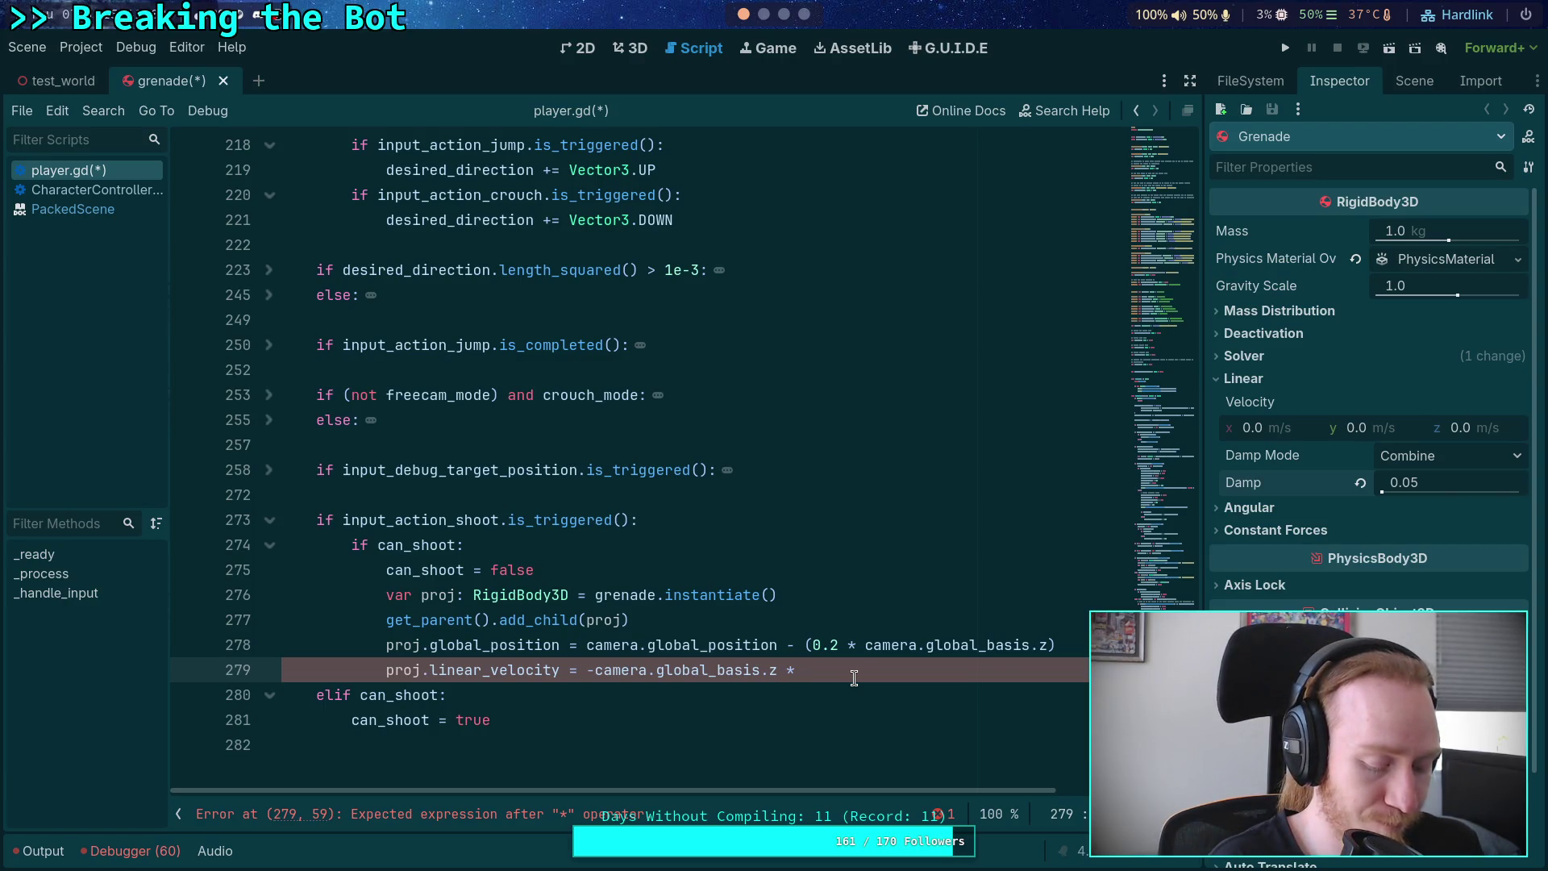
{"action": "type", "text": "10"}
{"action": "key", "text": "ctrl+s"}
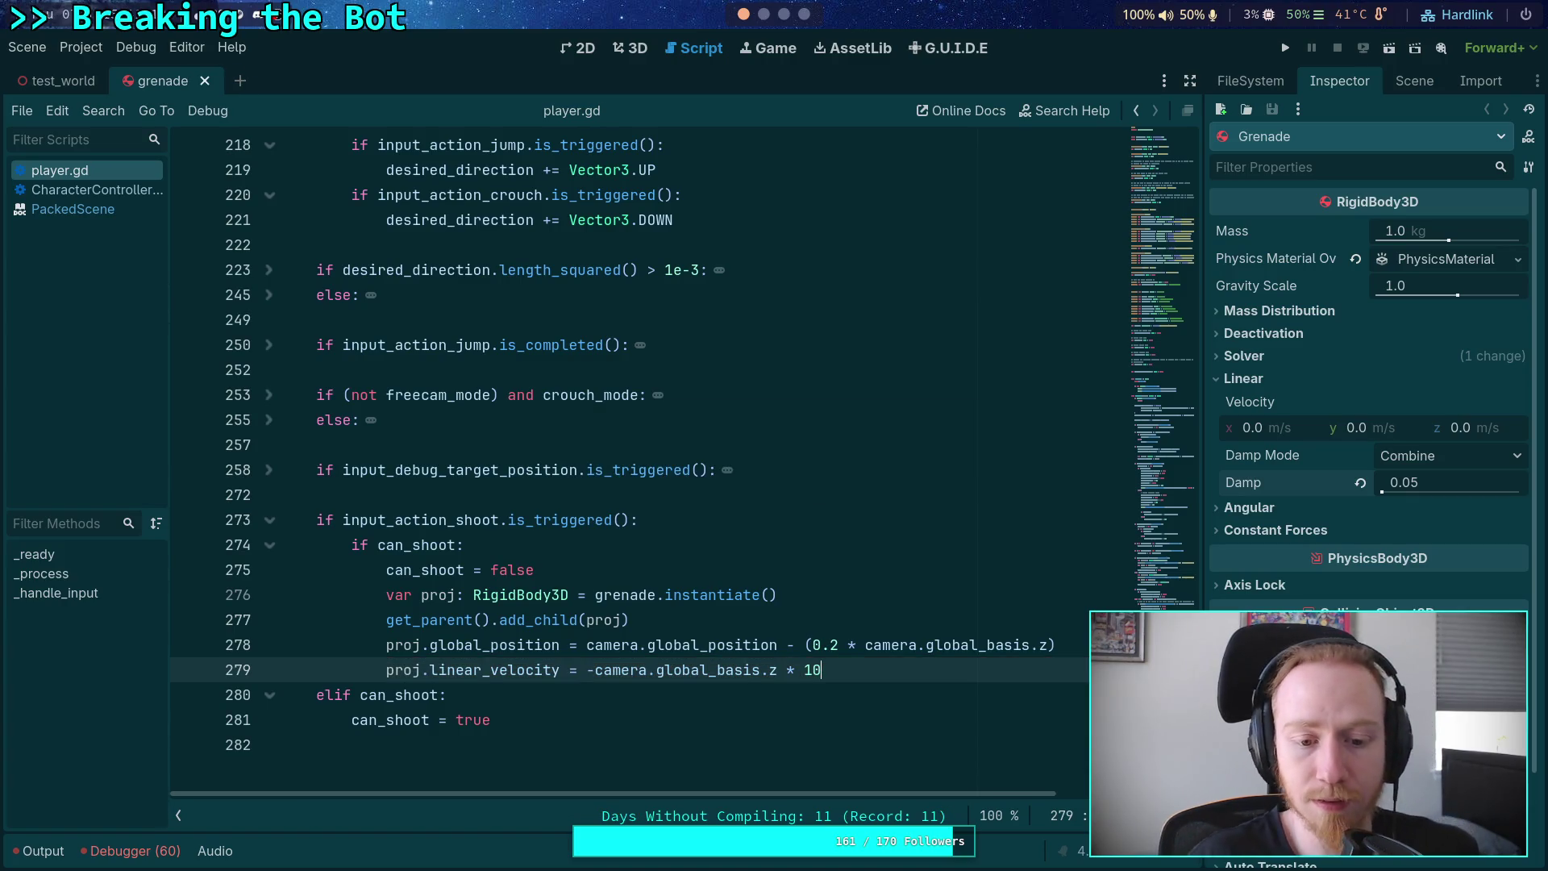
{"action": "scroll", "coordinate": [741, 549], "scroll_direction": "down", "scroll_amount": 1}
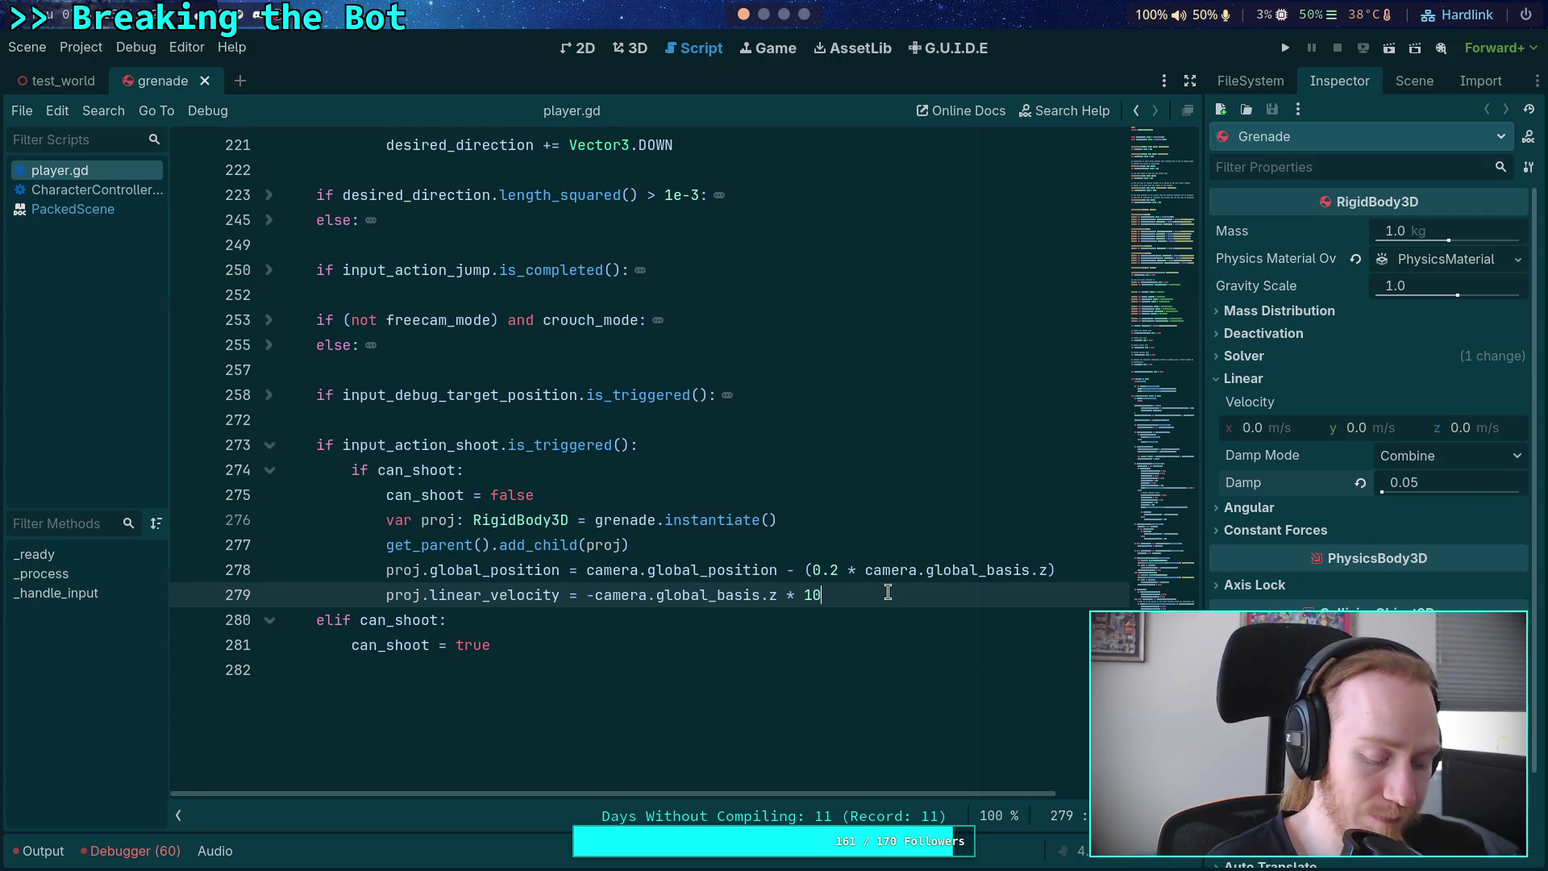
{"action": "type", "text": "+ "}
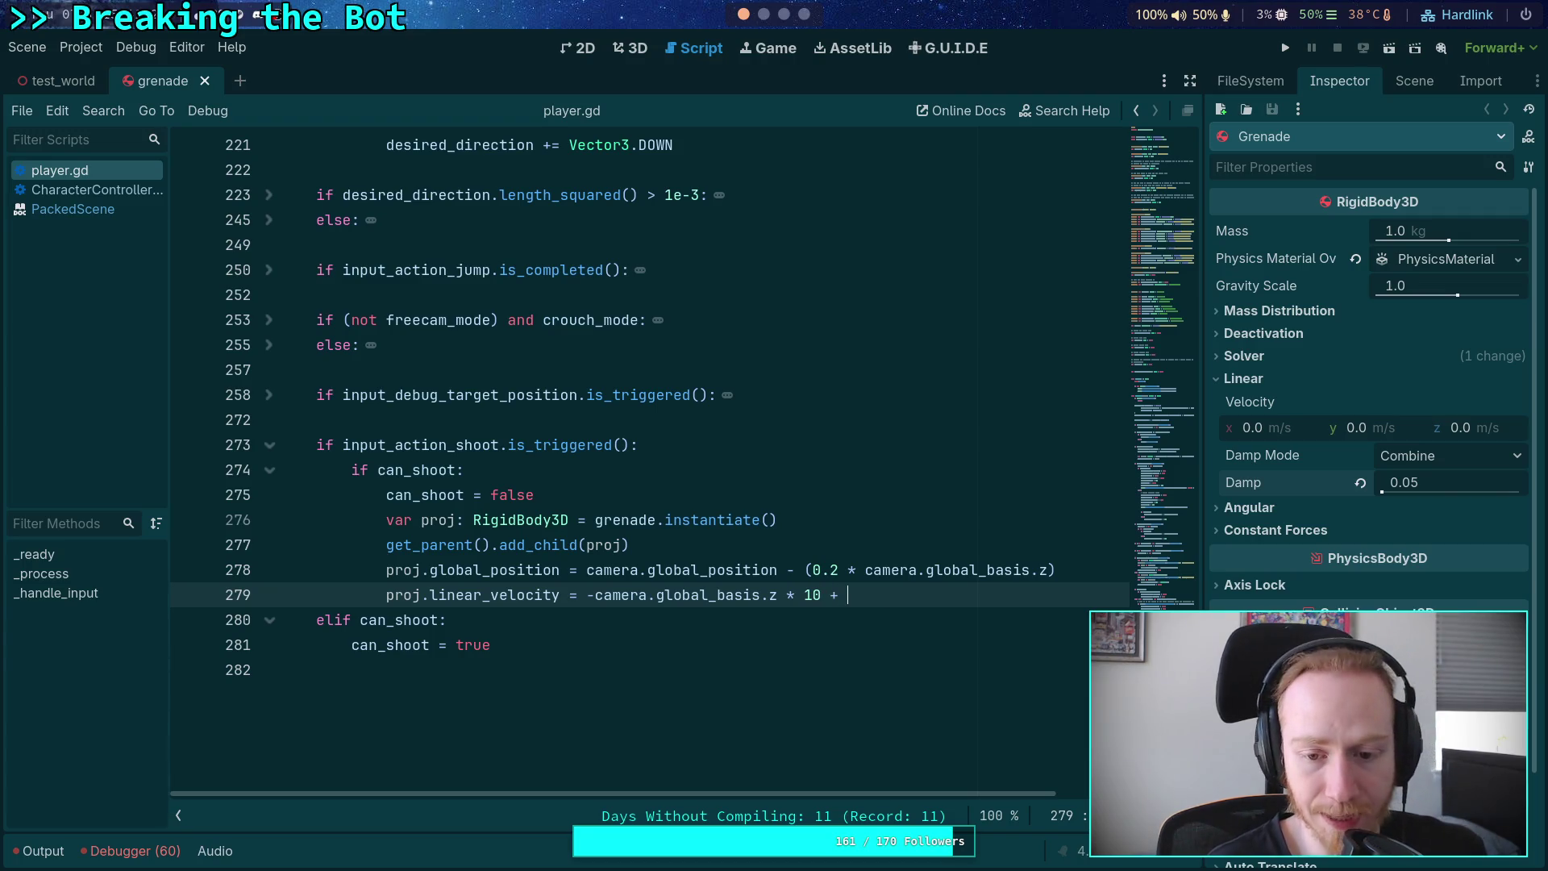
{"action": "type", "text": "camera."}
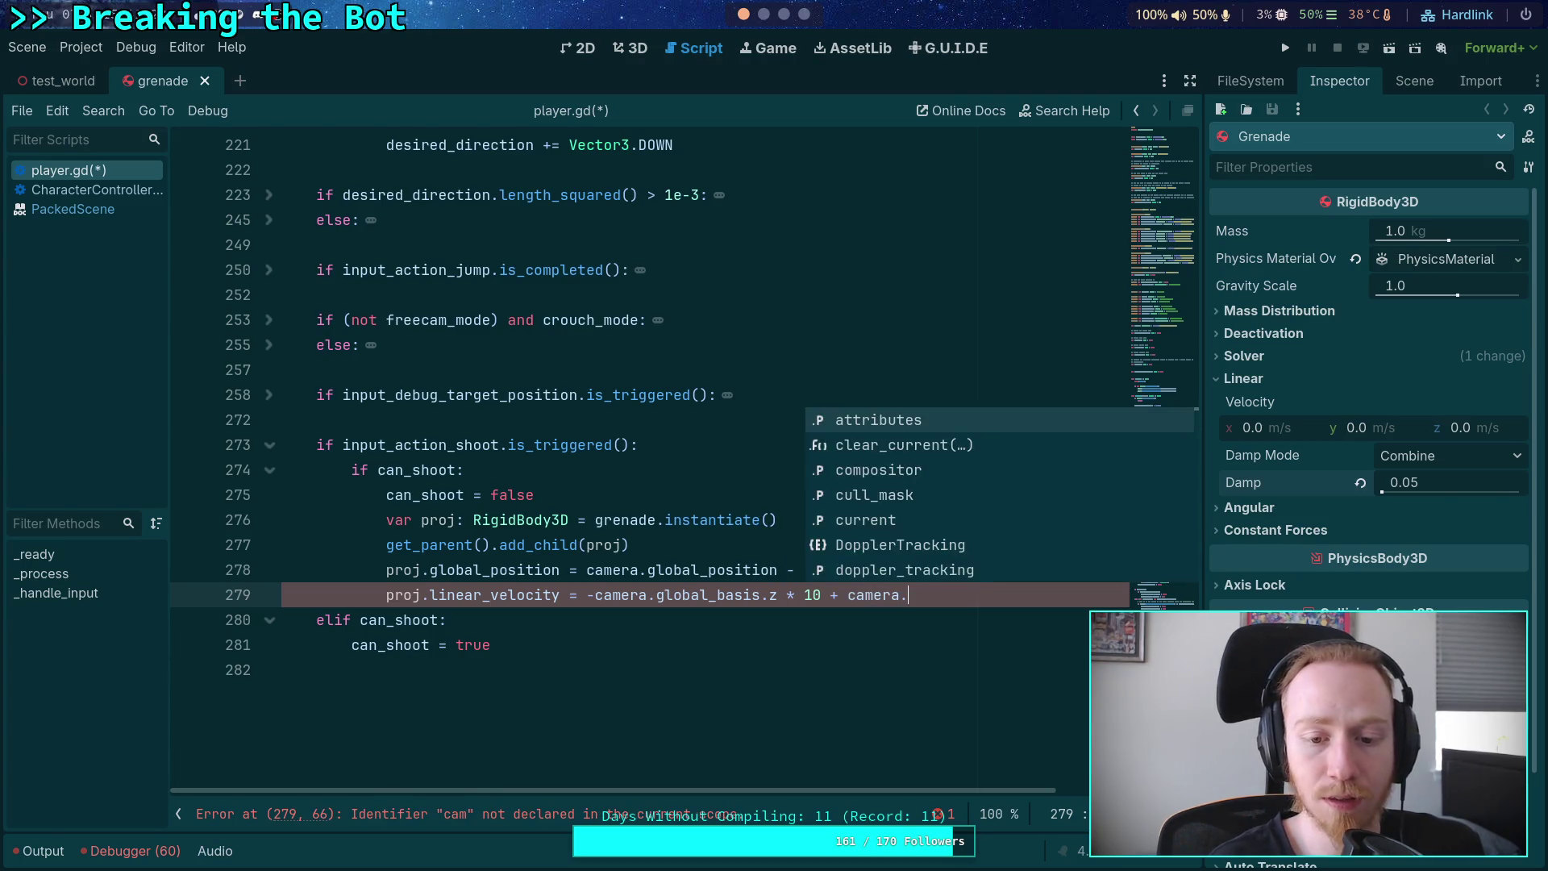
{"action": "type", "text": "glo"}
Step: Rewrite line 279 to start with '(0.05 * camera.global_basis.y - camera.global_basis.z'
{"action": "left_click", "coordinate": [587, 595]}
{"action": "type", "text": "-"}
{"action": "key", "text": "Left"}
{"action": "type", "text": "("}
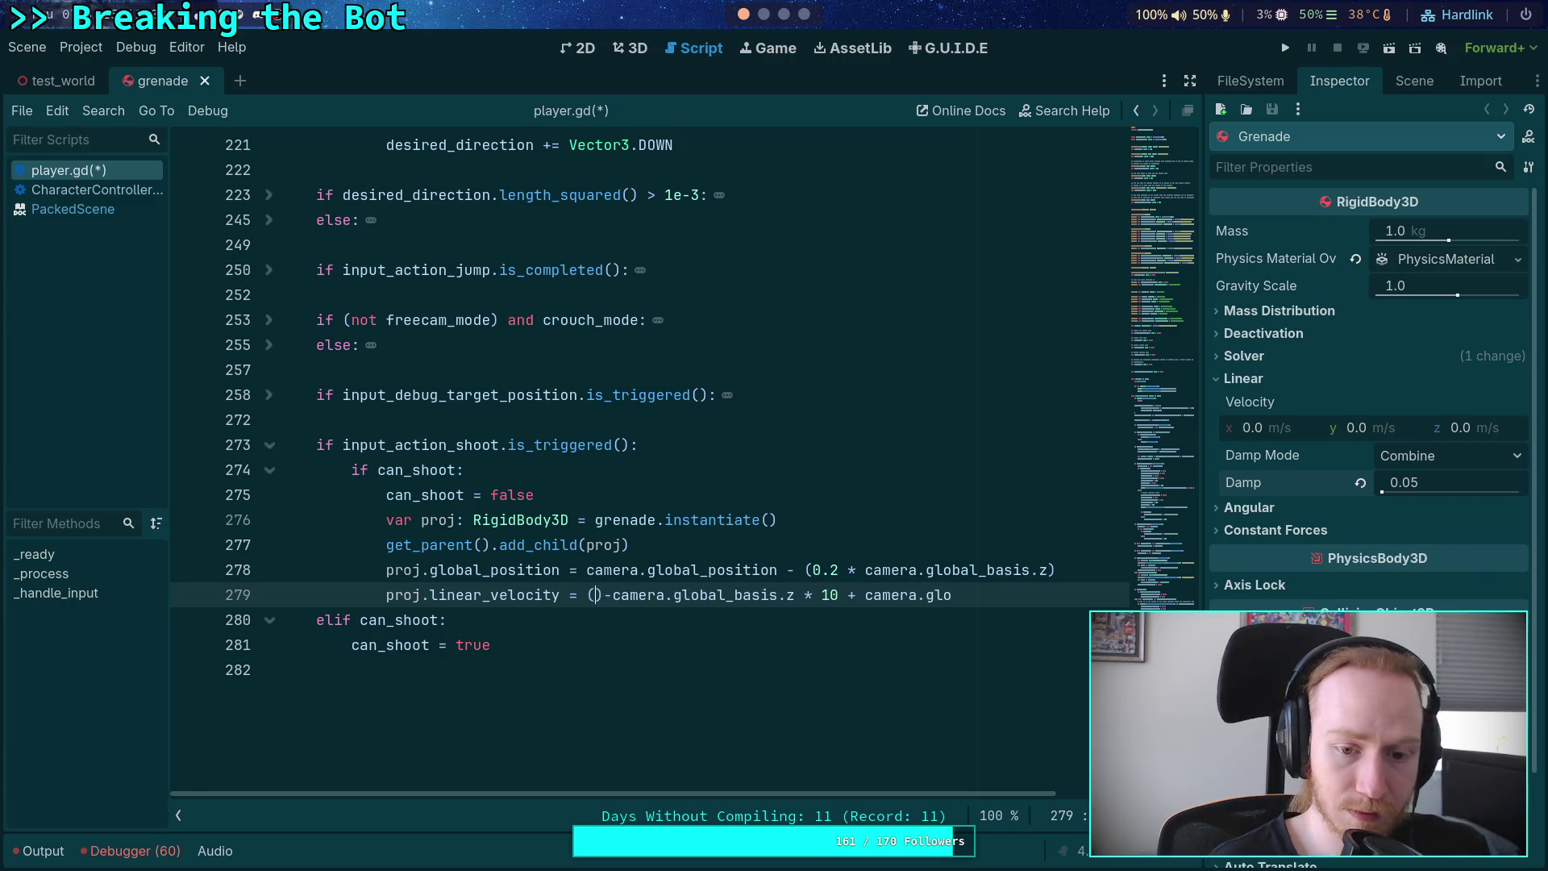
{"action": "key", "text": "Delete"}
{"action": "key", "text": "Right"}
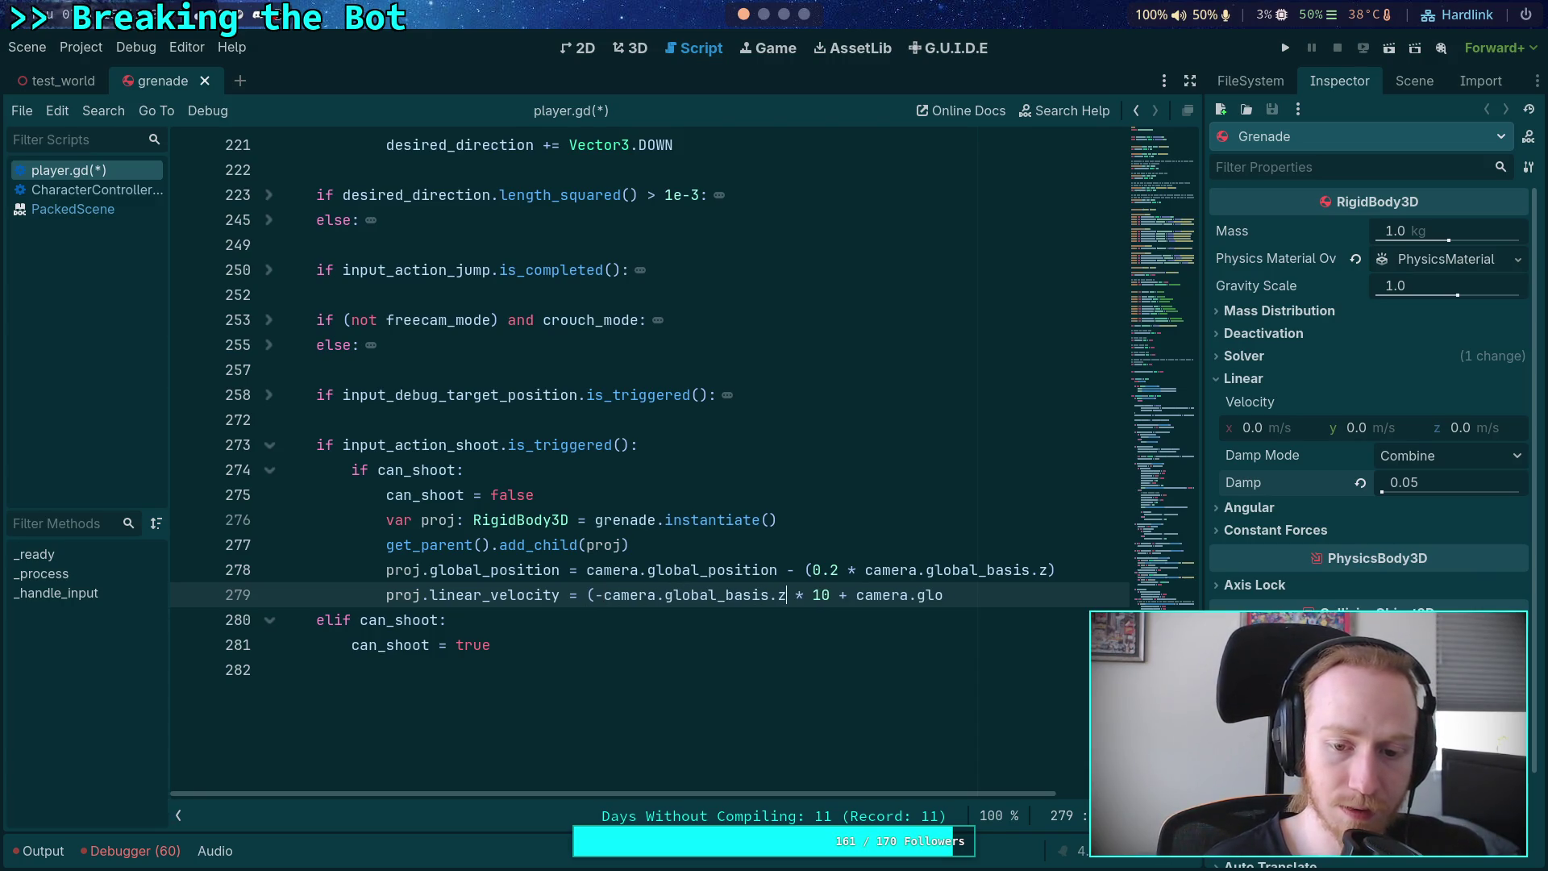
{"action": "key", "text": "BackSpace"}
{"action": "left_click", "coordinate": [597, 594]}
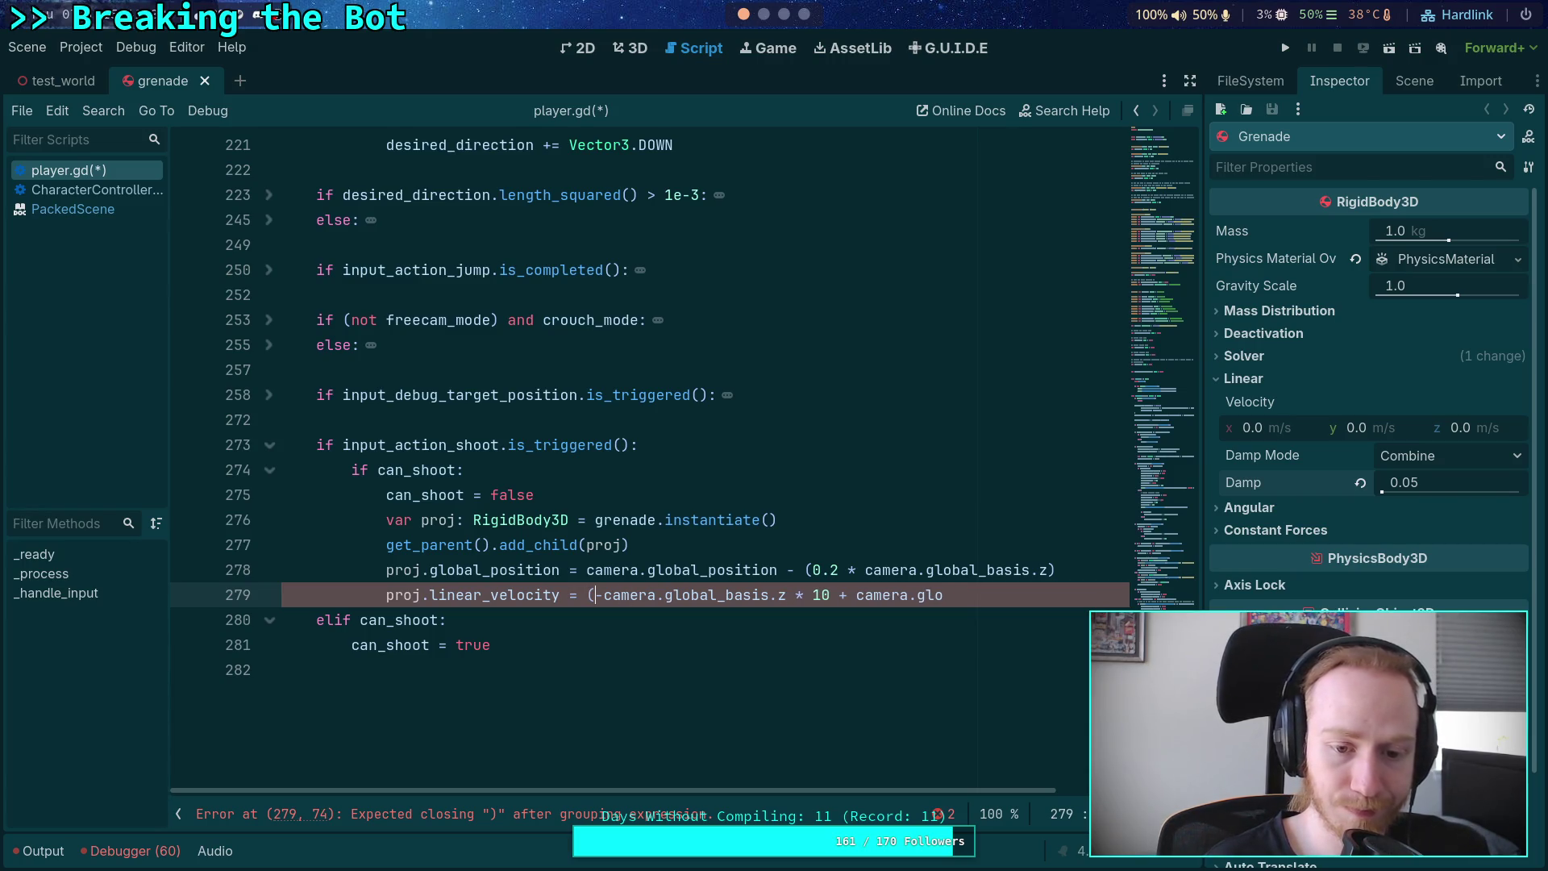
{"action": "key", "text": "Delete"}
{"action": "type", "text": "("}
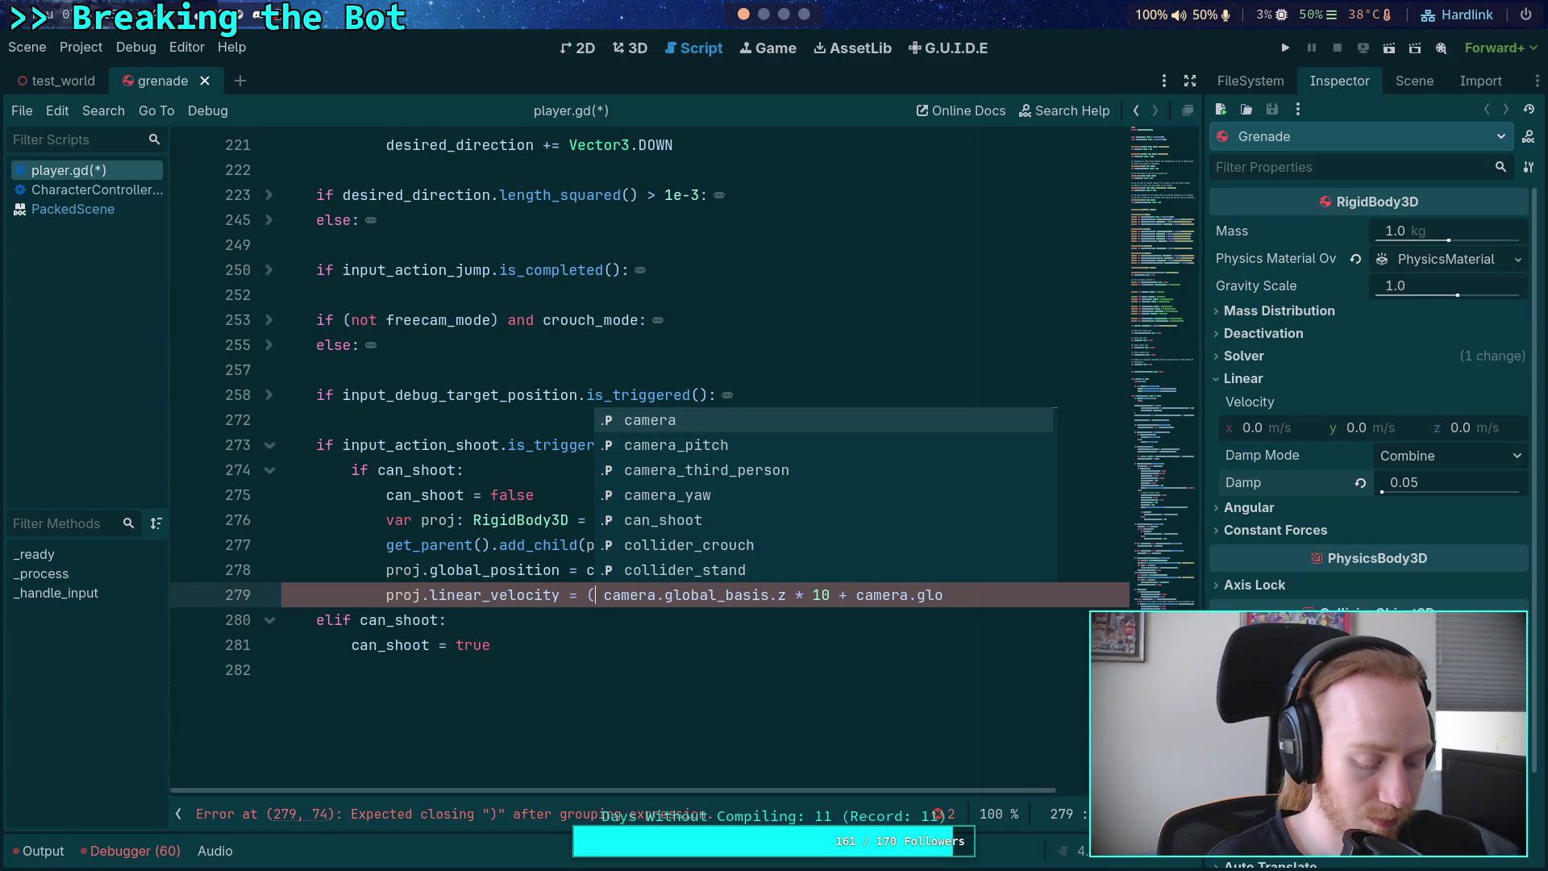
{"action": "type", "text": "0."}
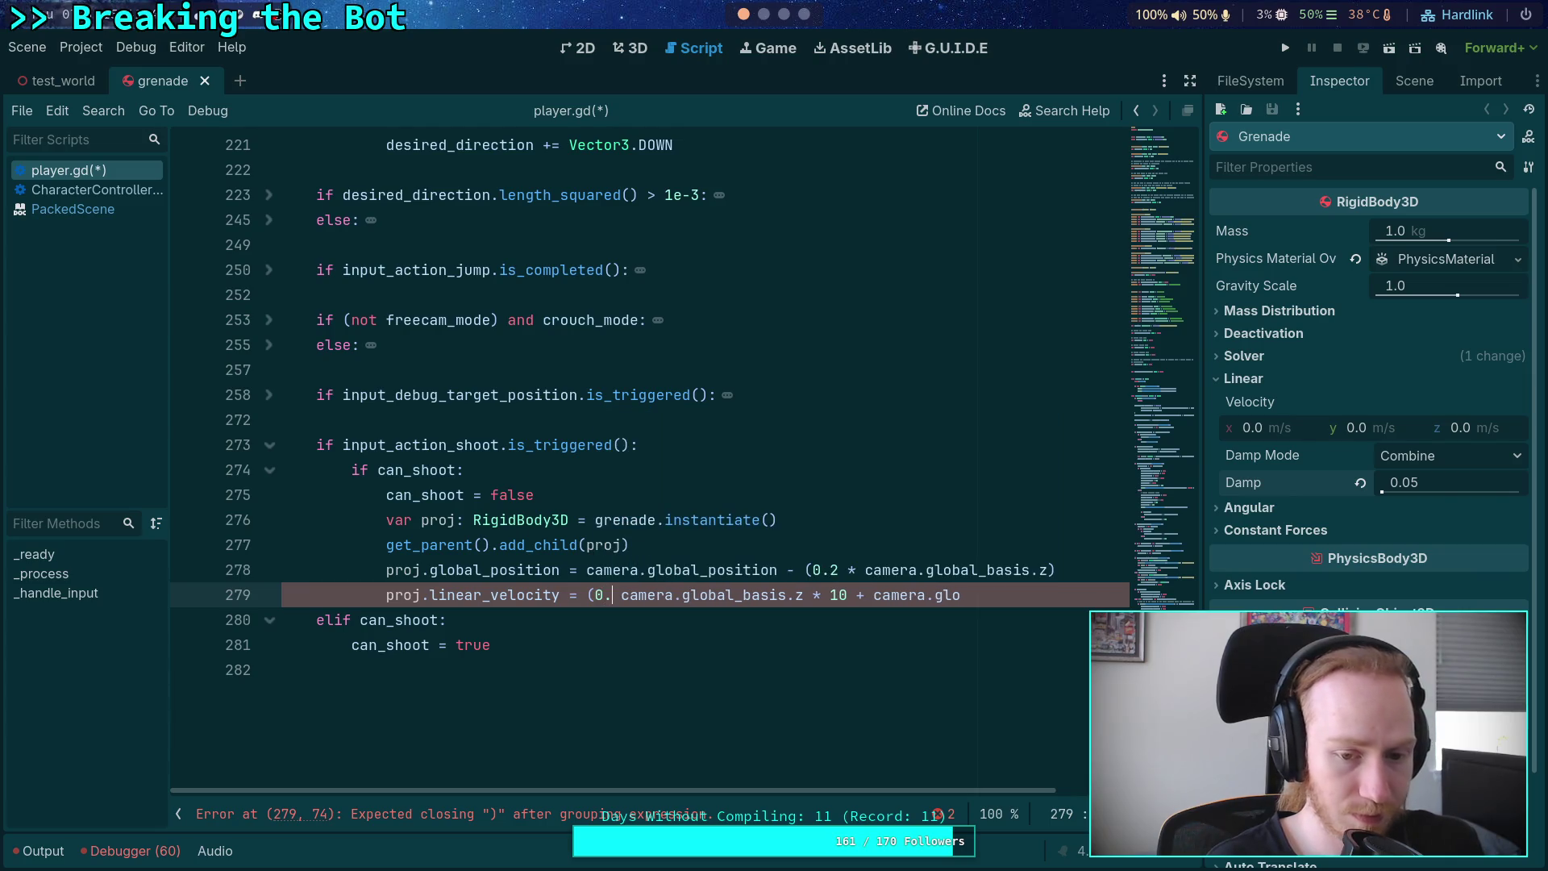
{"action": "type", "text": "05 "}
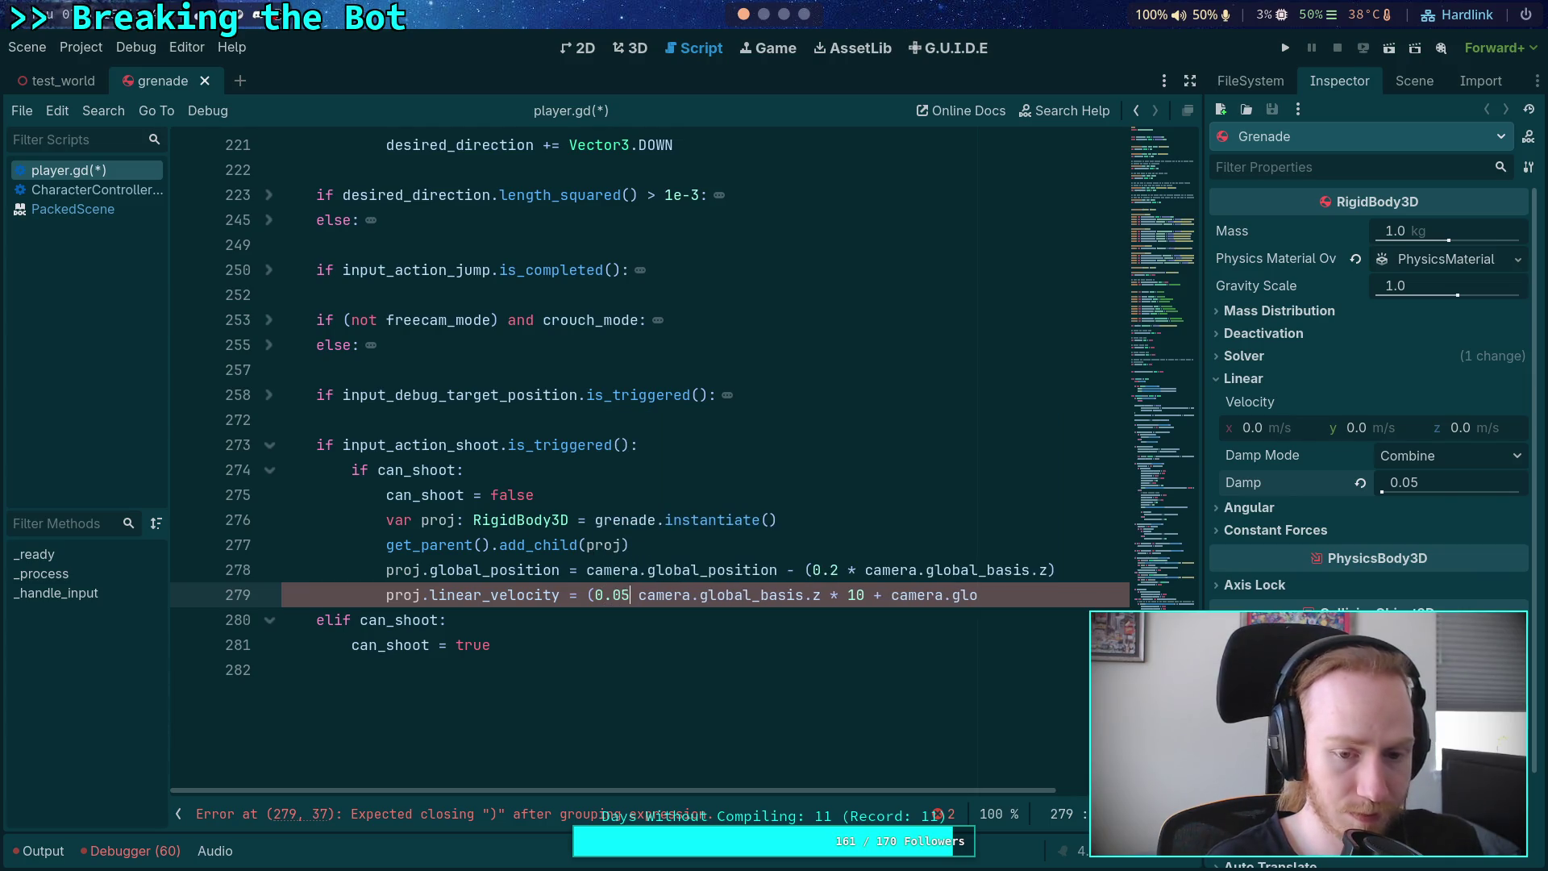
{"action": "type", "text": "* cameer"}
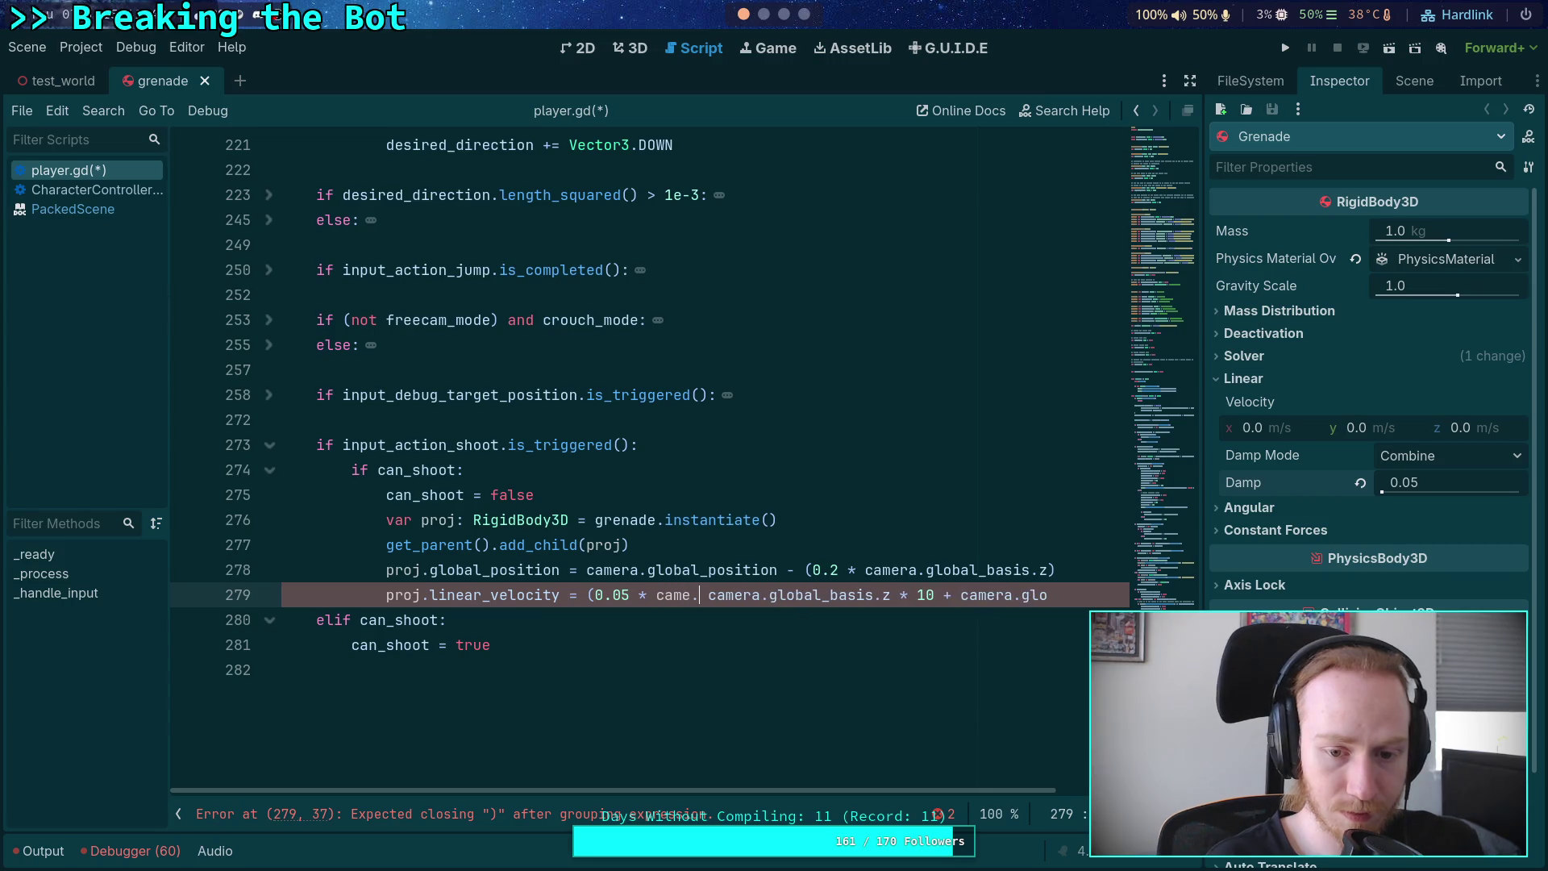
{"action": "key", "text": "BackSpace"}
{"action": "key", "text": "BackSpace"}
{"action": "type", "text": "ra.glob"}
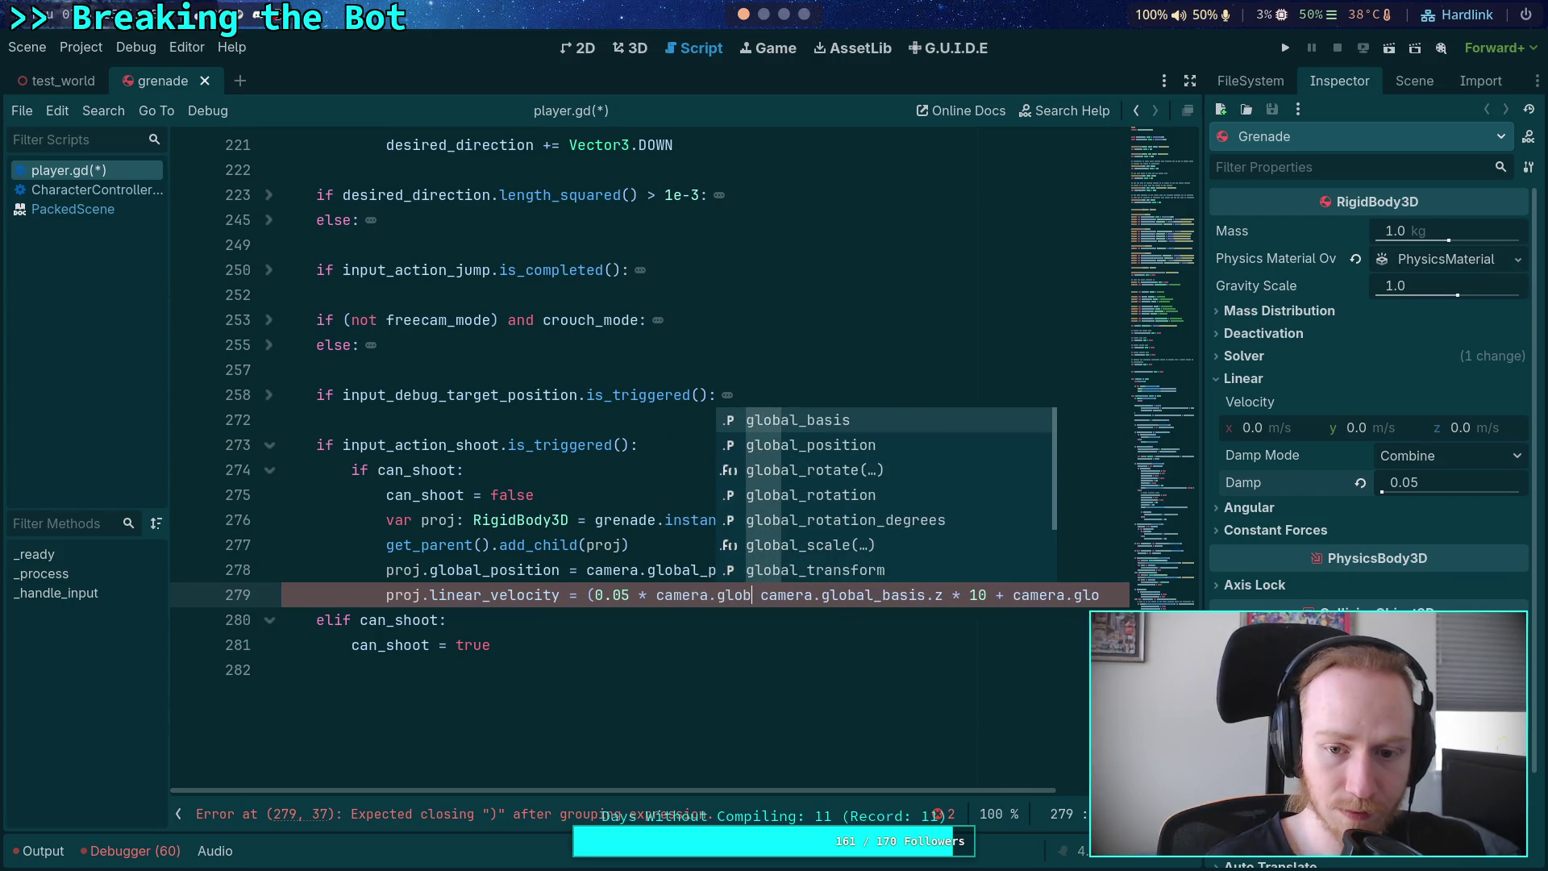
{"action": "key", "text": "Return"}
{"action": "type", "text": ".y -"}
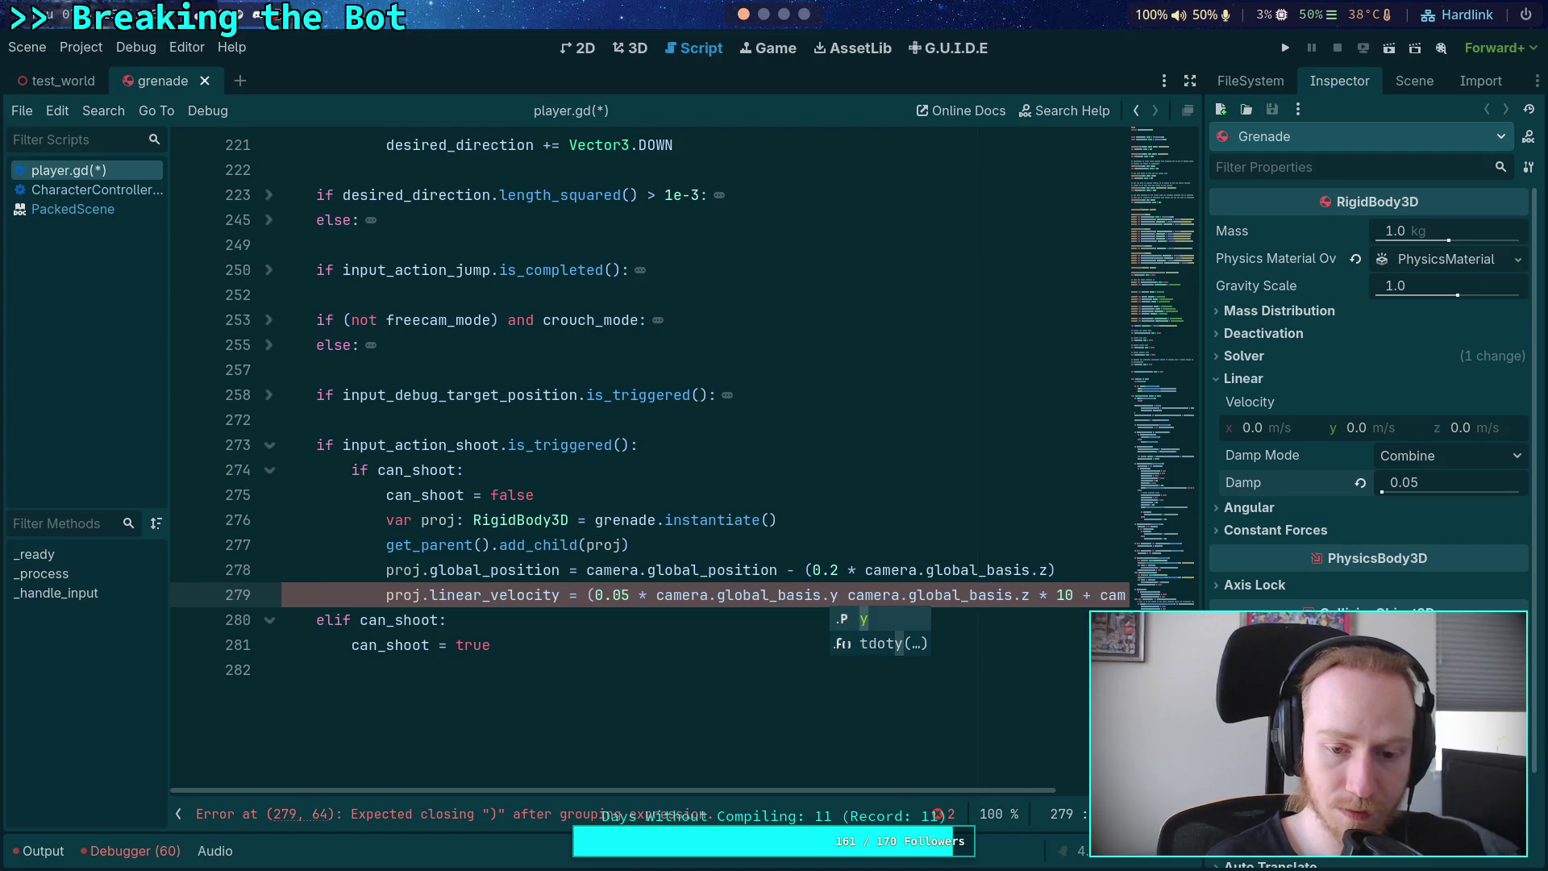
{"action": "key", "text": "Right"}
Step: Close the expression with '.normalized() * 10' and remove the leftover trailing camera term
{"action": "left_click", "coordinate": [943, 594]}
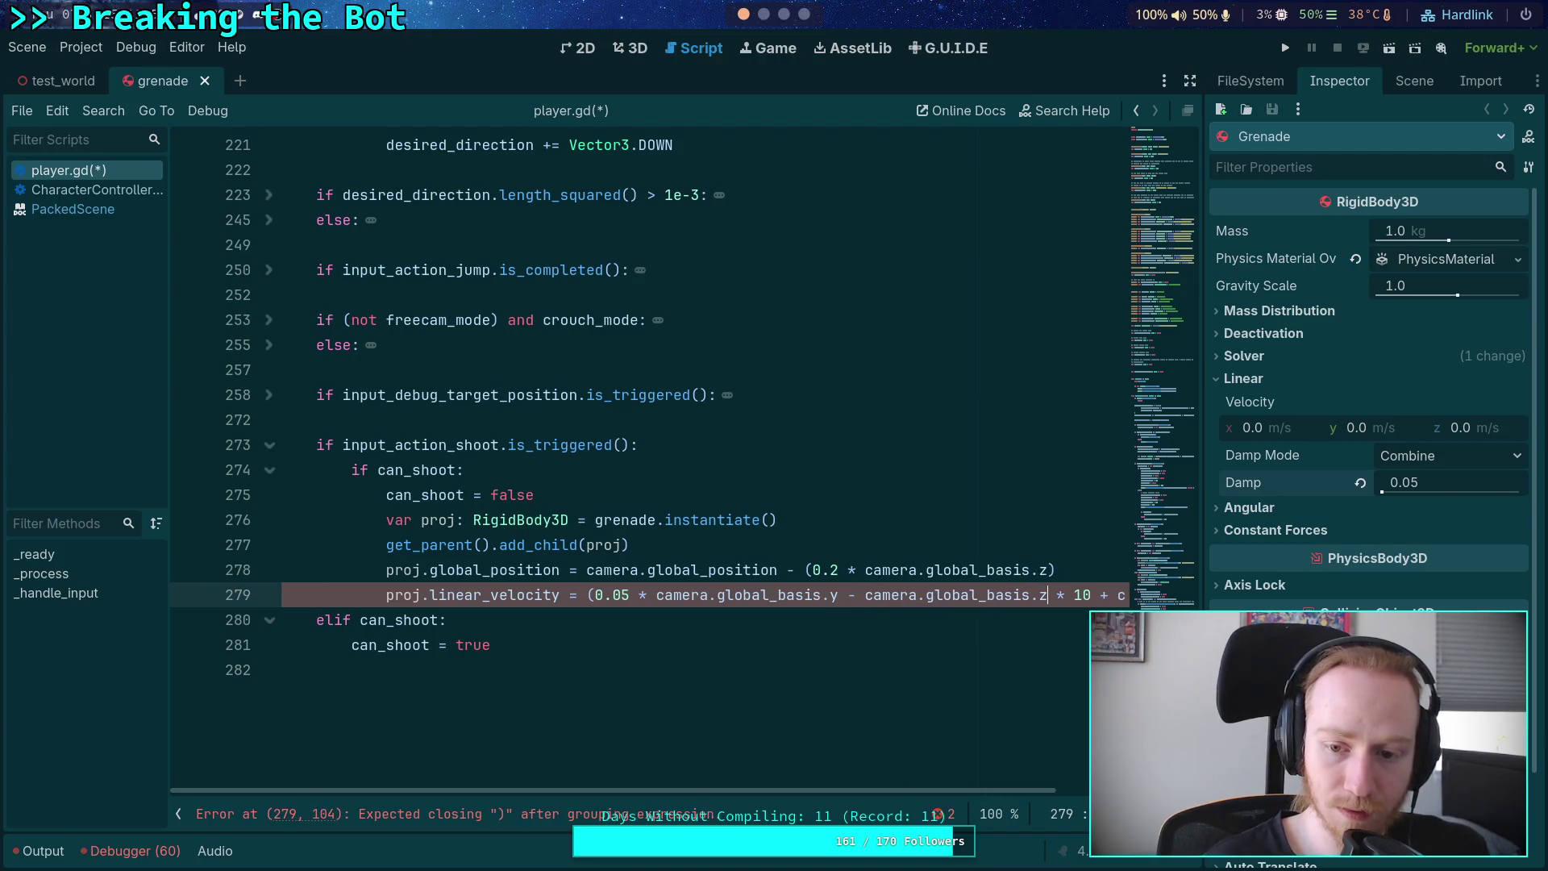
{"action": "left_click", "coordinate": [1047, 594]}
{"action": "type", "text": ").norm"}
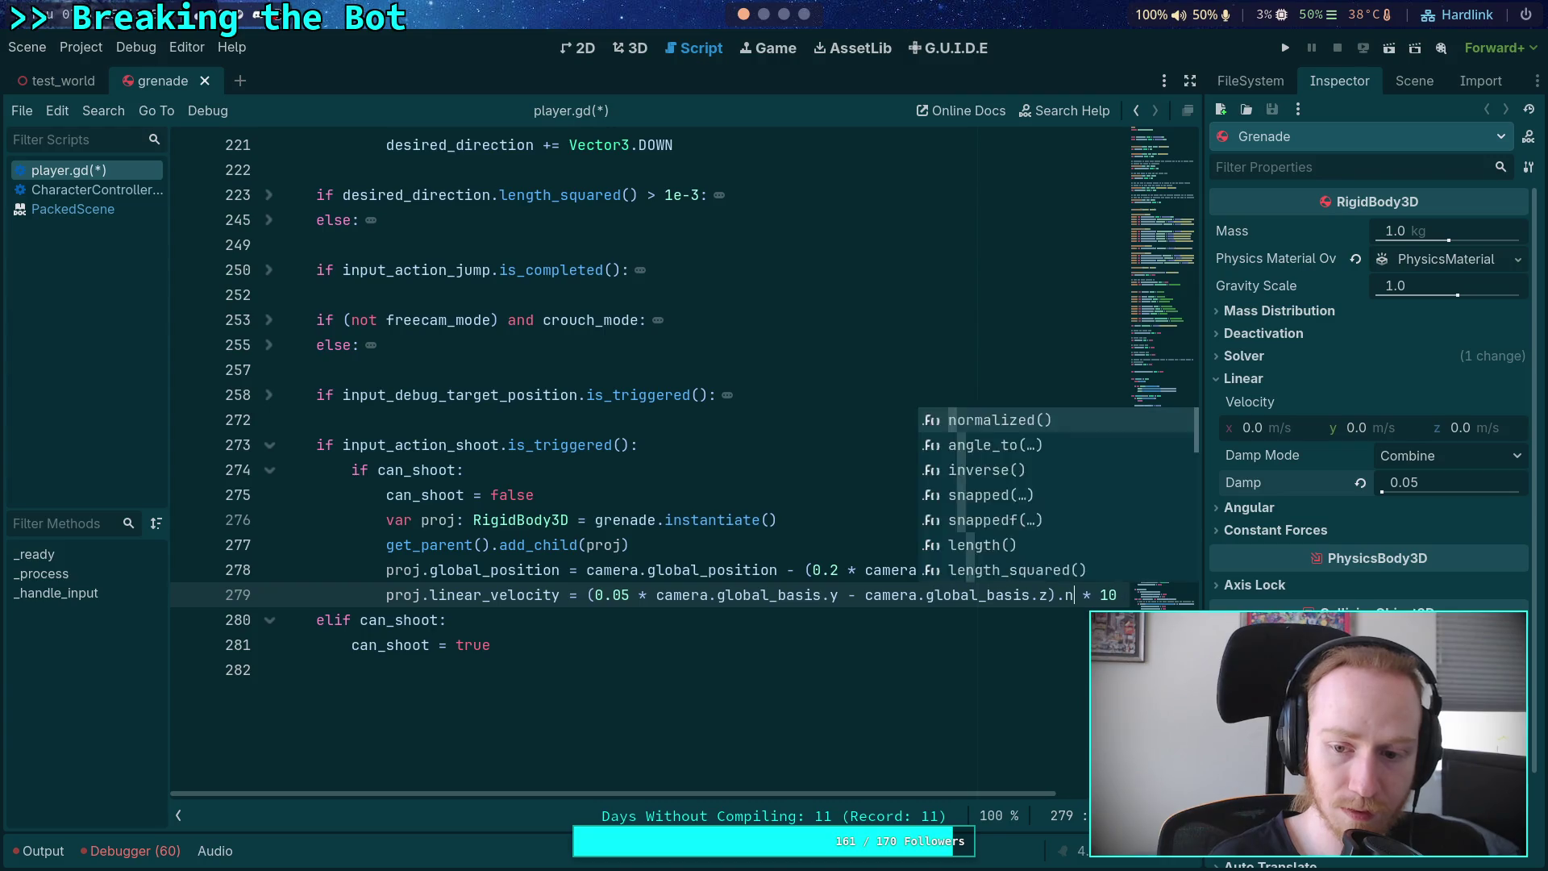
{"action": "key", "text": "Return"}
{"action": "key", "text": "Right"}
{"action": "key", "text": "Right"}
{"action": "key", "text": "Right"}
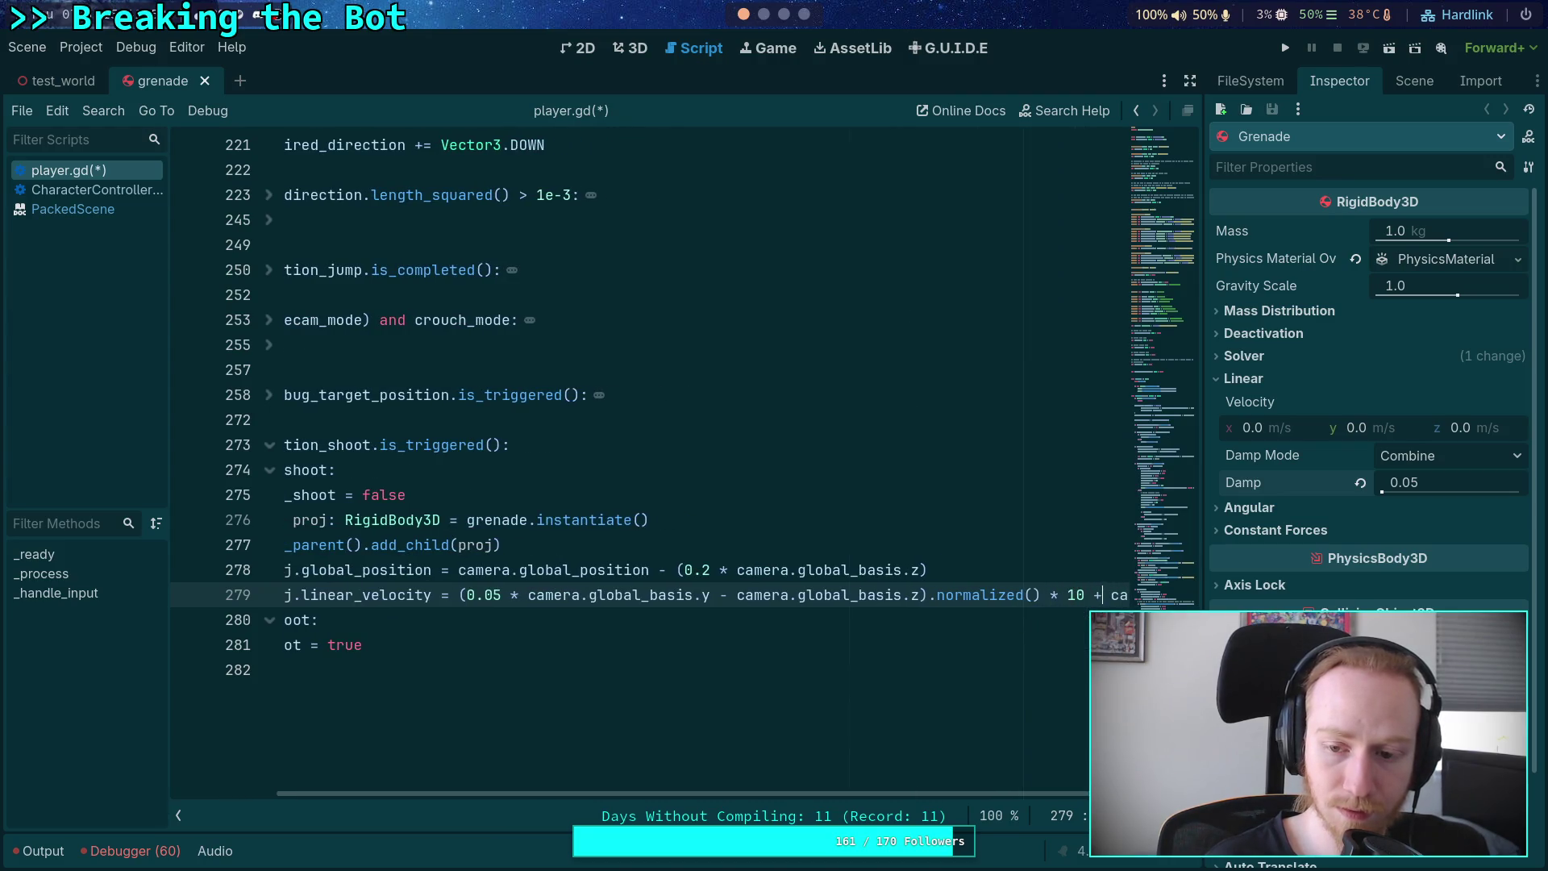
{"action": "key", "text": "shift+End"}
{"action": "key", "text": "Delete"}
{"action": "key", "text": "BackSpace"}
{"action": "type", "text": "0"}
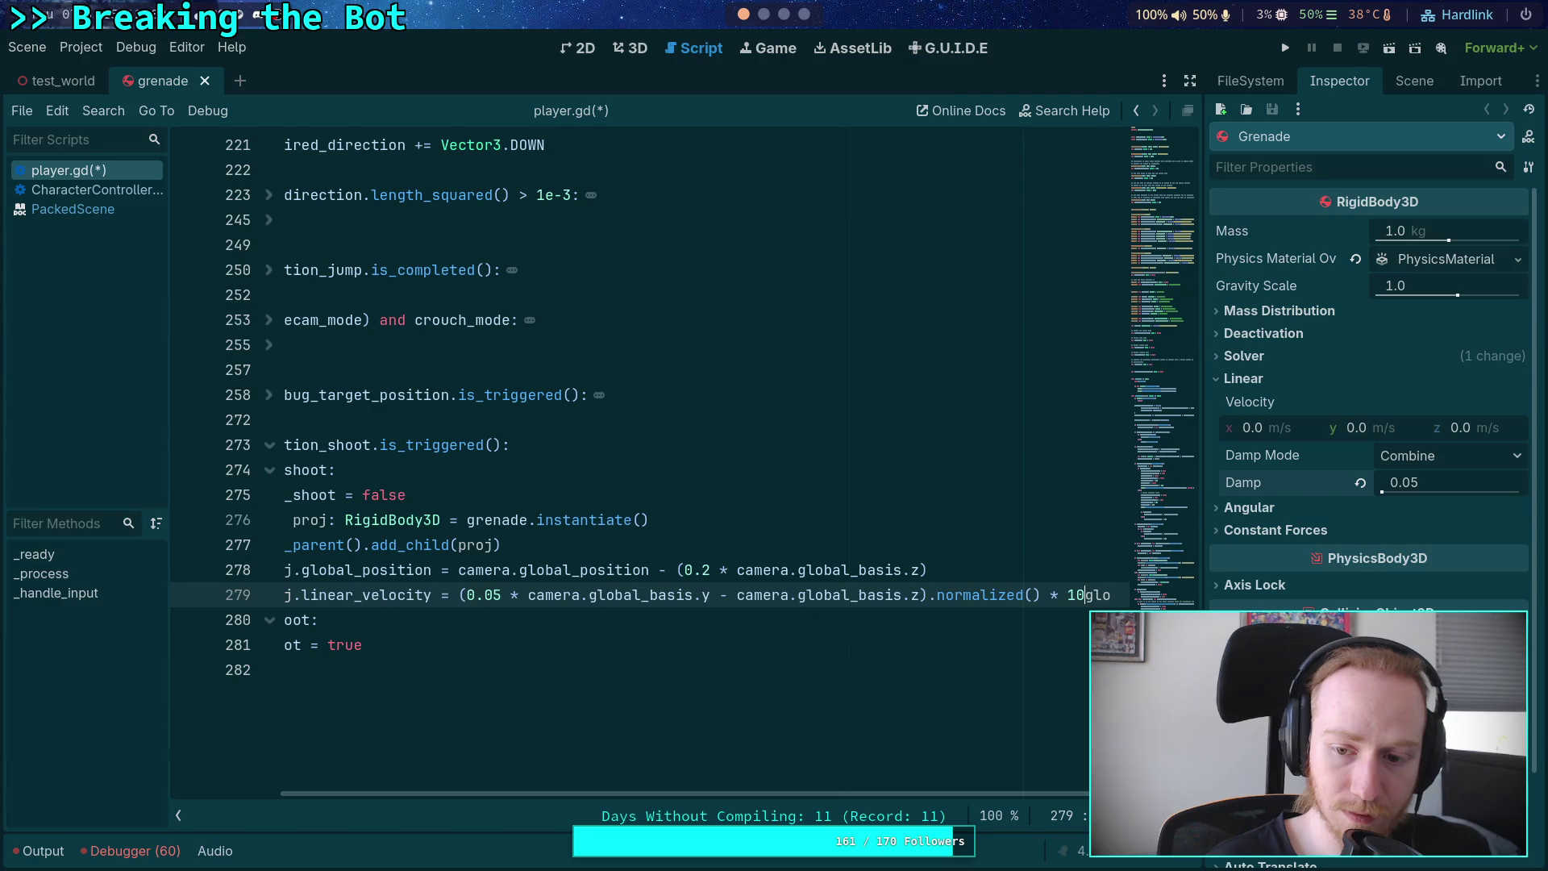
Step: Widen the code view, change the up factor from 0.05 to 0.1, and save player.gd
{"action": "mouse_move", "coordinate": [755, 793]}
{"action": "left_mouse_down"}
{"action": "mouse_move", "coordinate": [724, 800]}
{"action": "mouse_move", "coordinate": [656, 749]}
{"action": "left_mouse_up"}
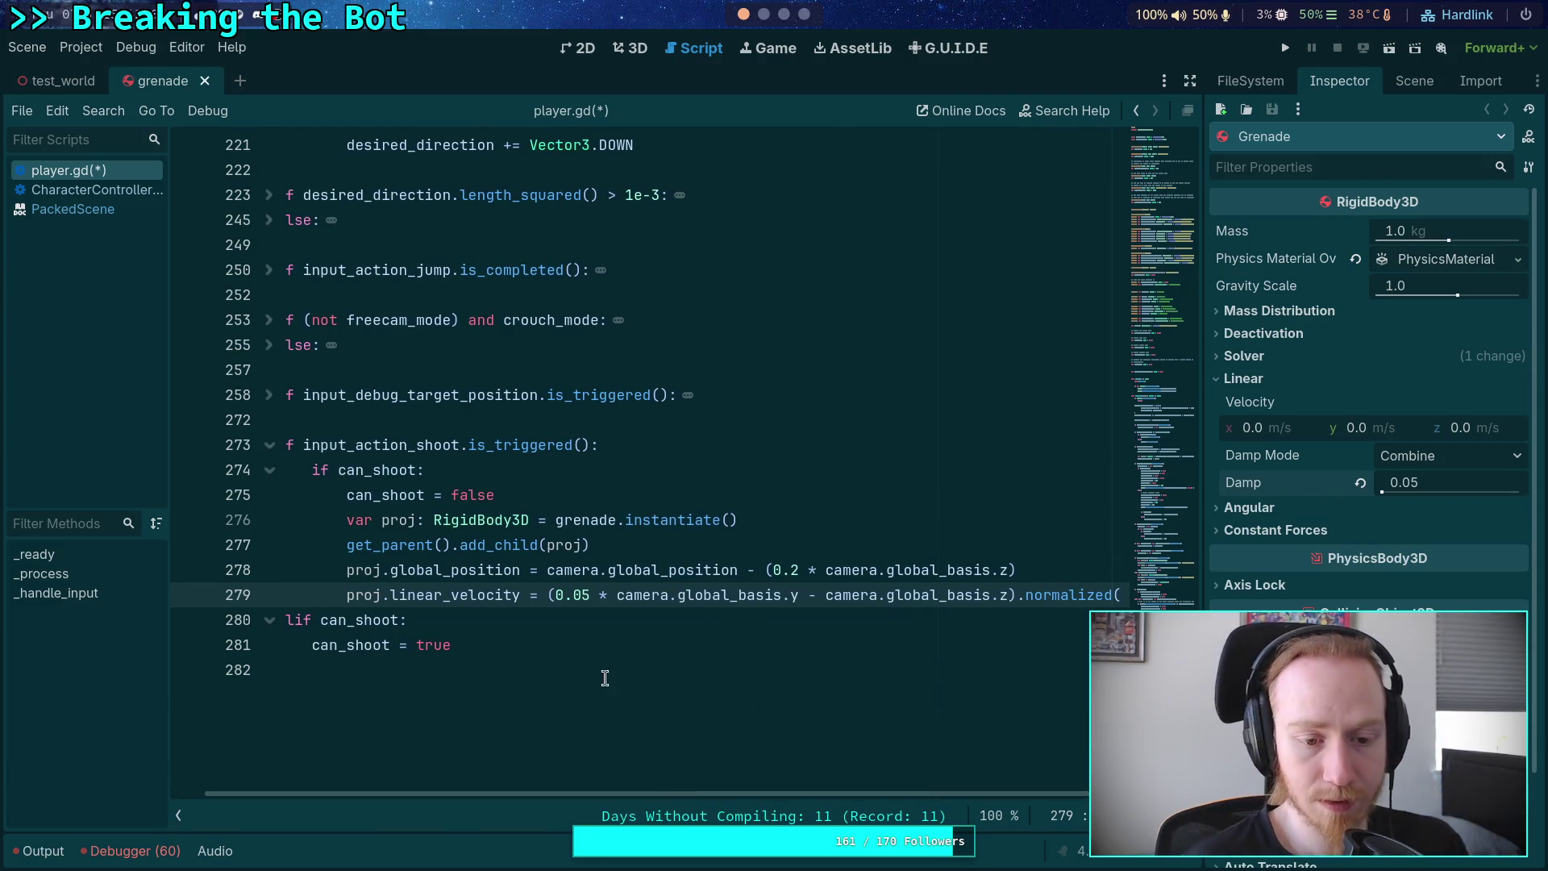
{"action": "left_click", "coordinate": [179, 816]}
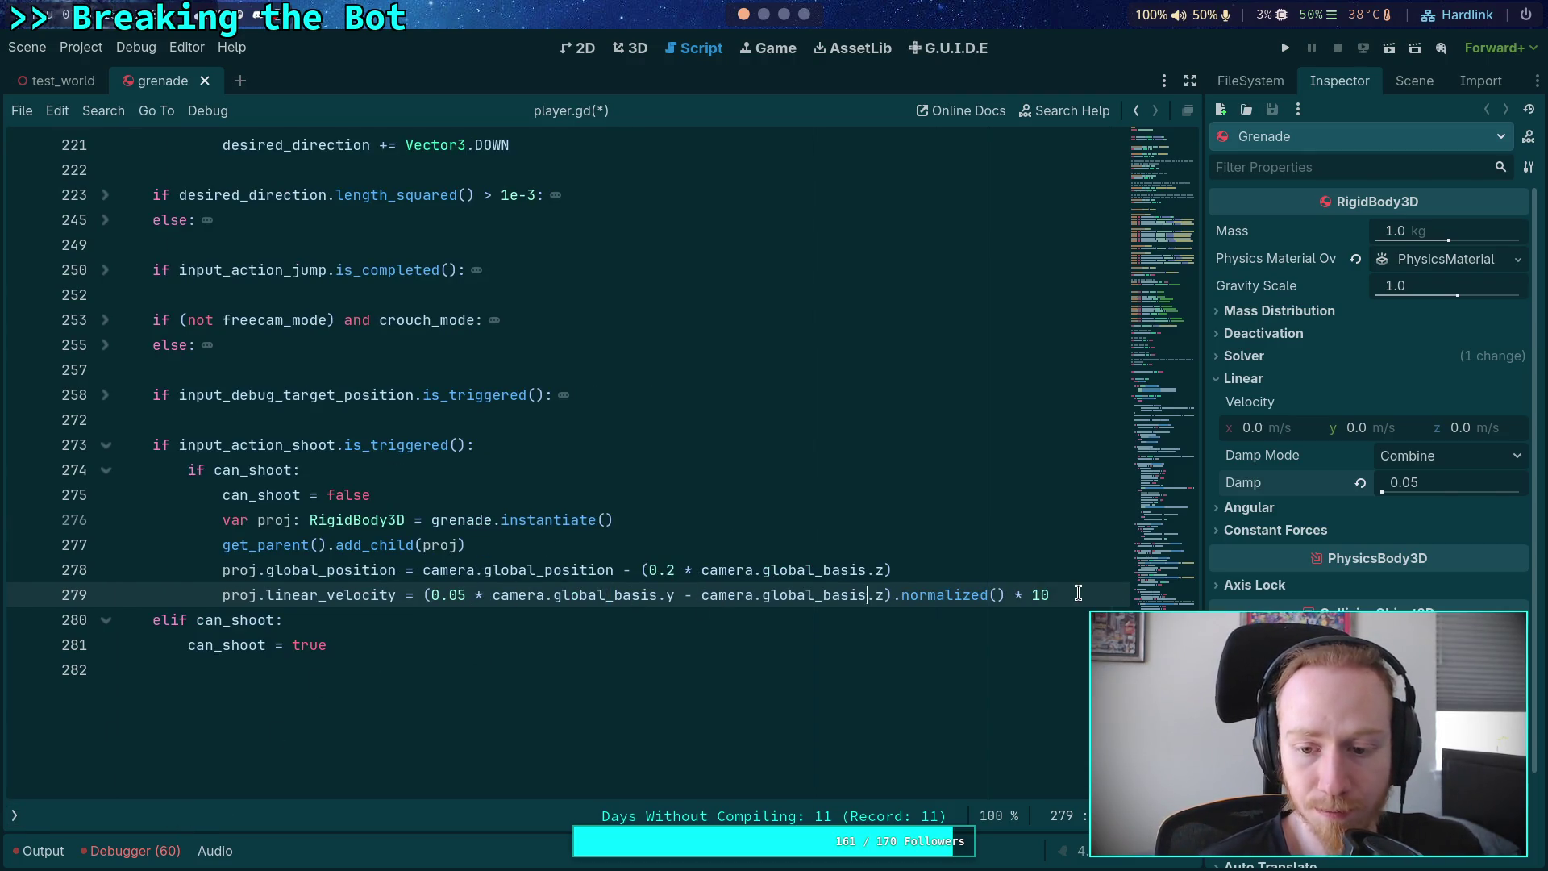
{"action": "double_click", "coordinate": [452, 596]}
{"action": "type", "text": "1"}
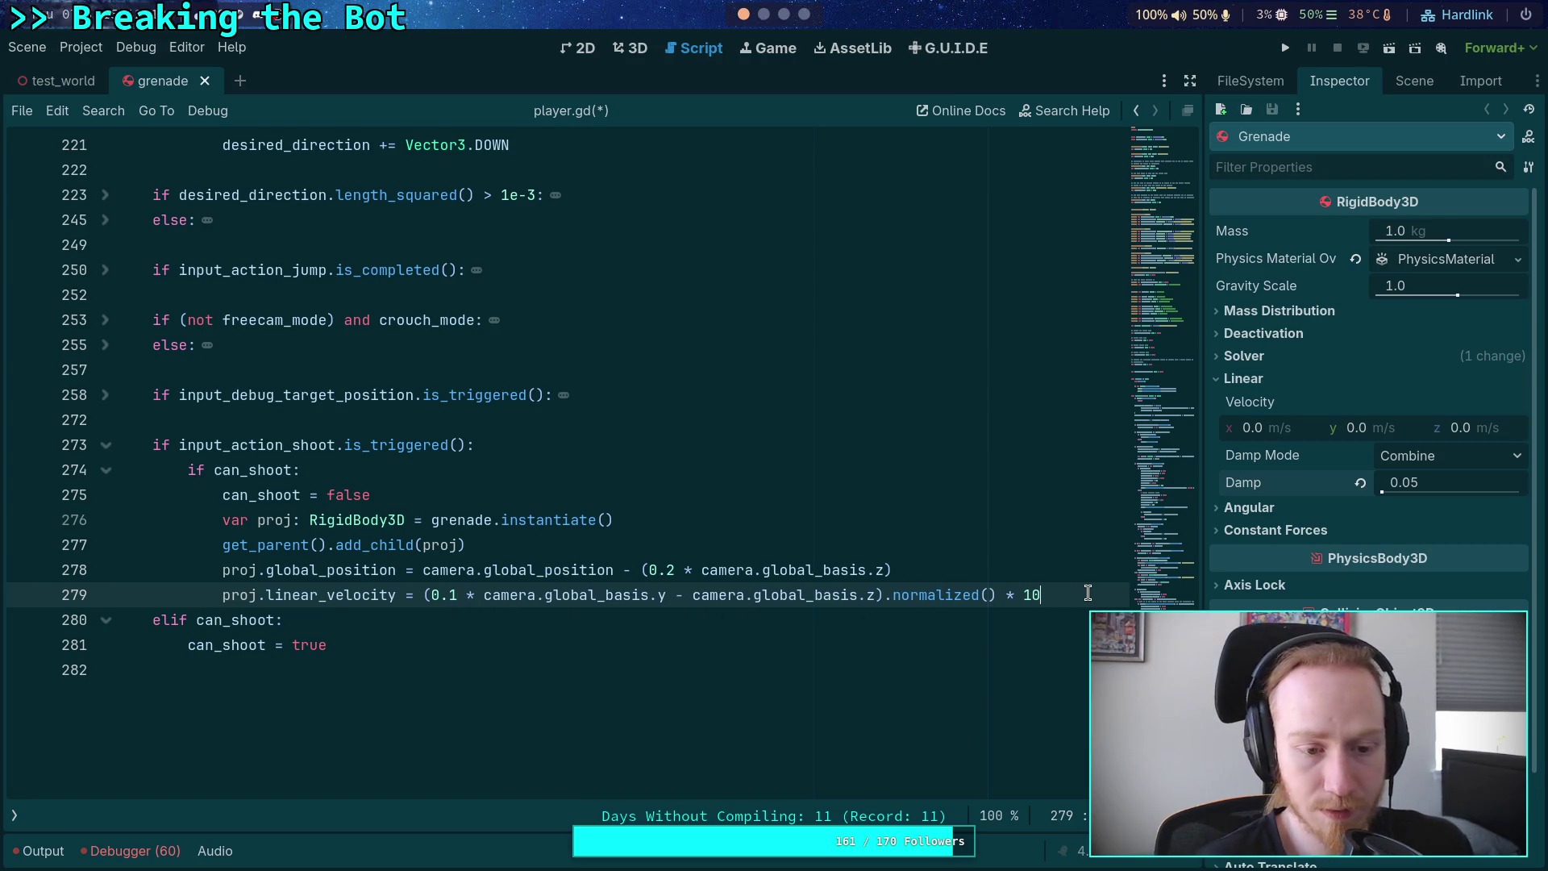
{"action": "key", "text": "ctrl+s"}
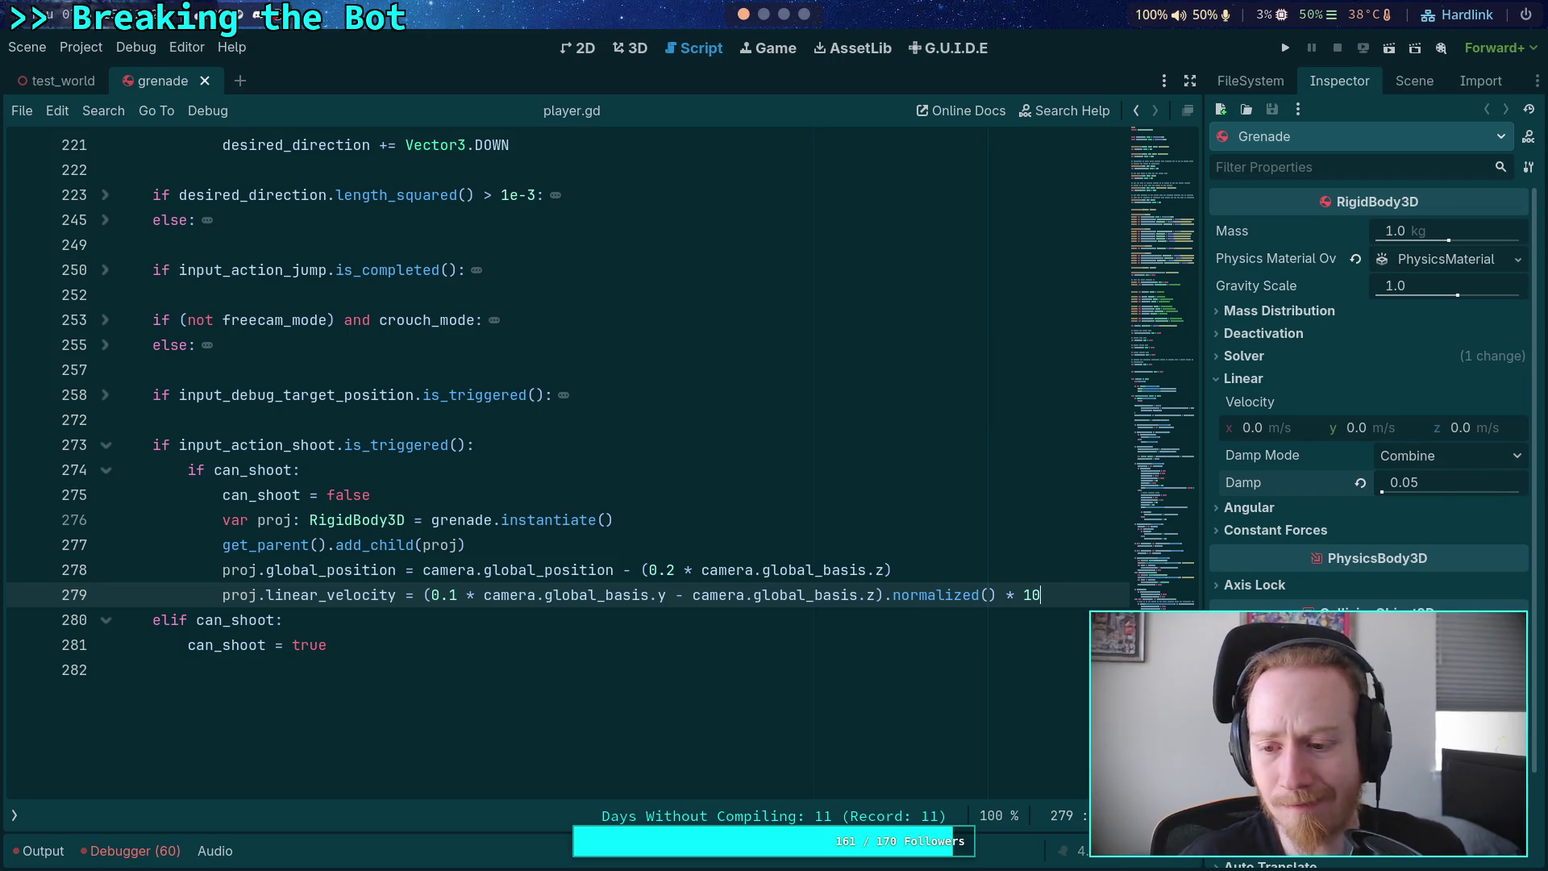
{"action": "scroll", "coordinate": [1371, 403], "scroll_direction": "down", "scroll_amount": 5}
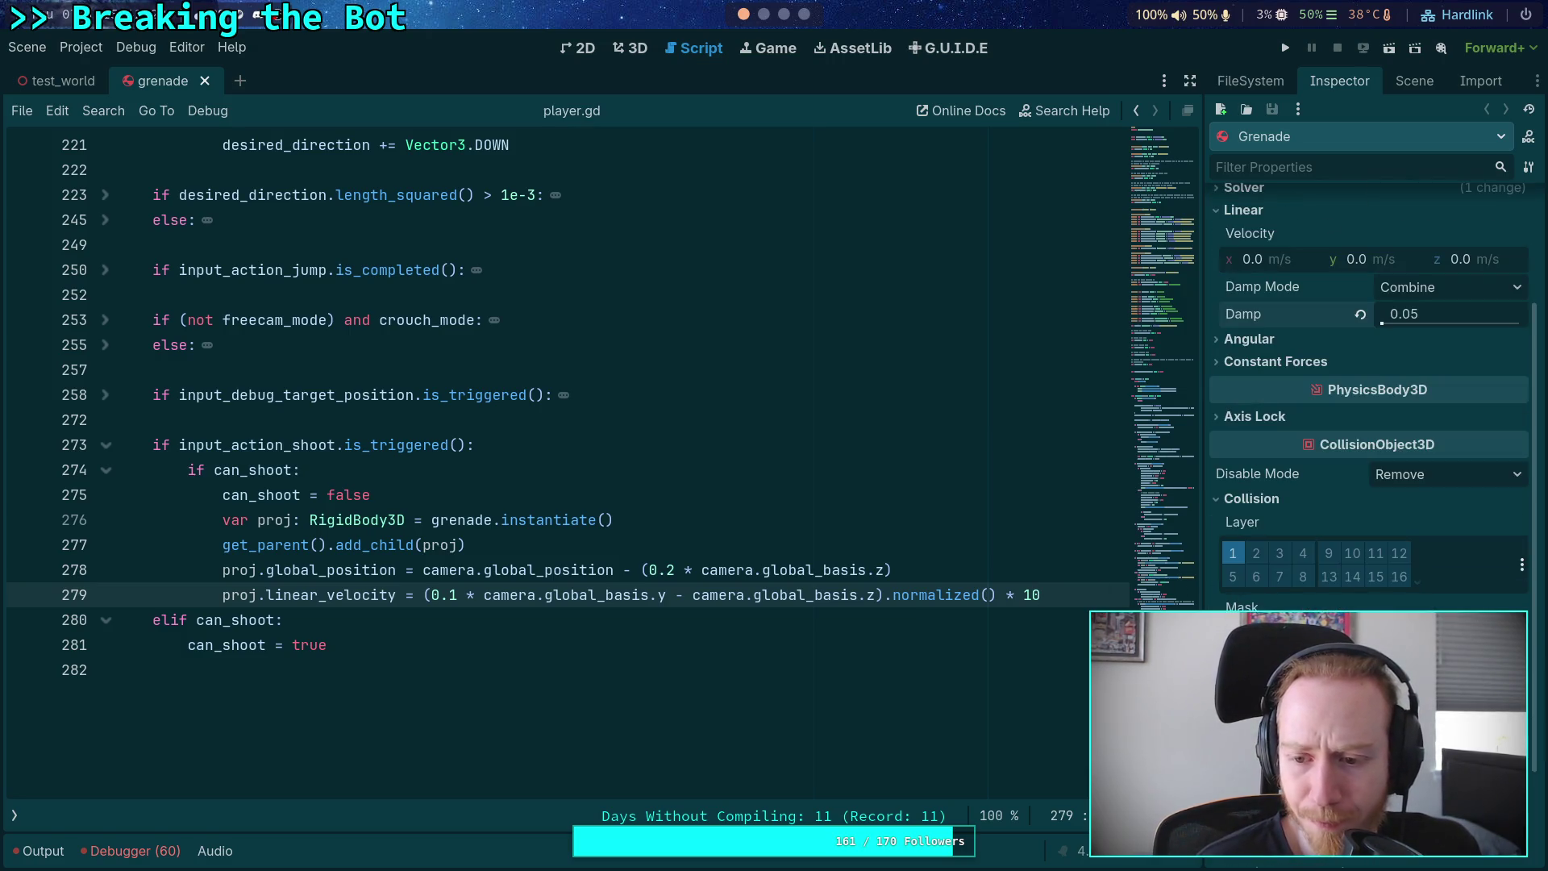
Step: Move the grenade to collision layer 2 and name 3D physics layer 2 'Projectile'
{"action": "left_click", "coordinate": [1234, 553]}
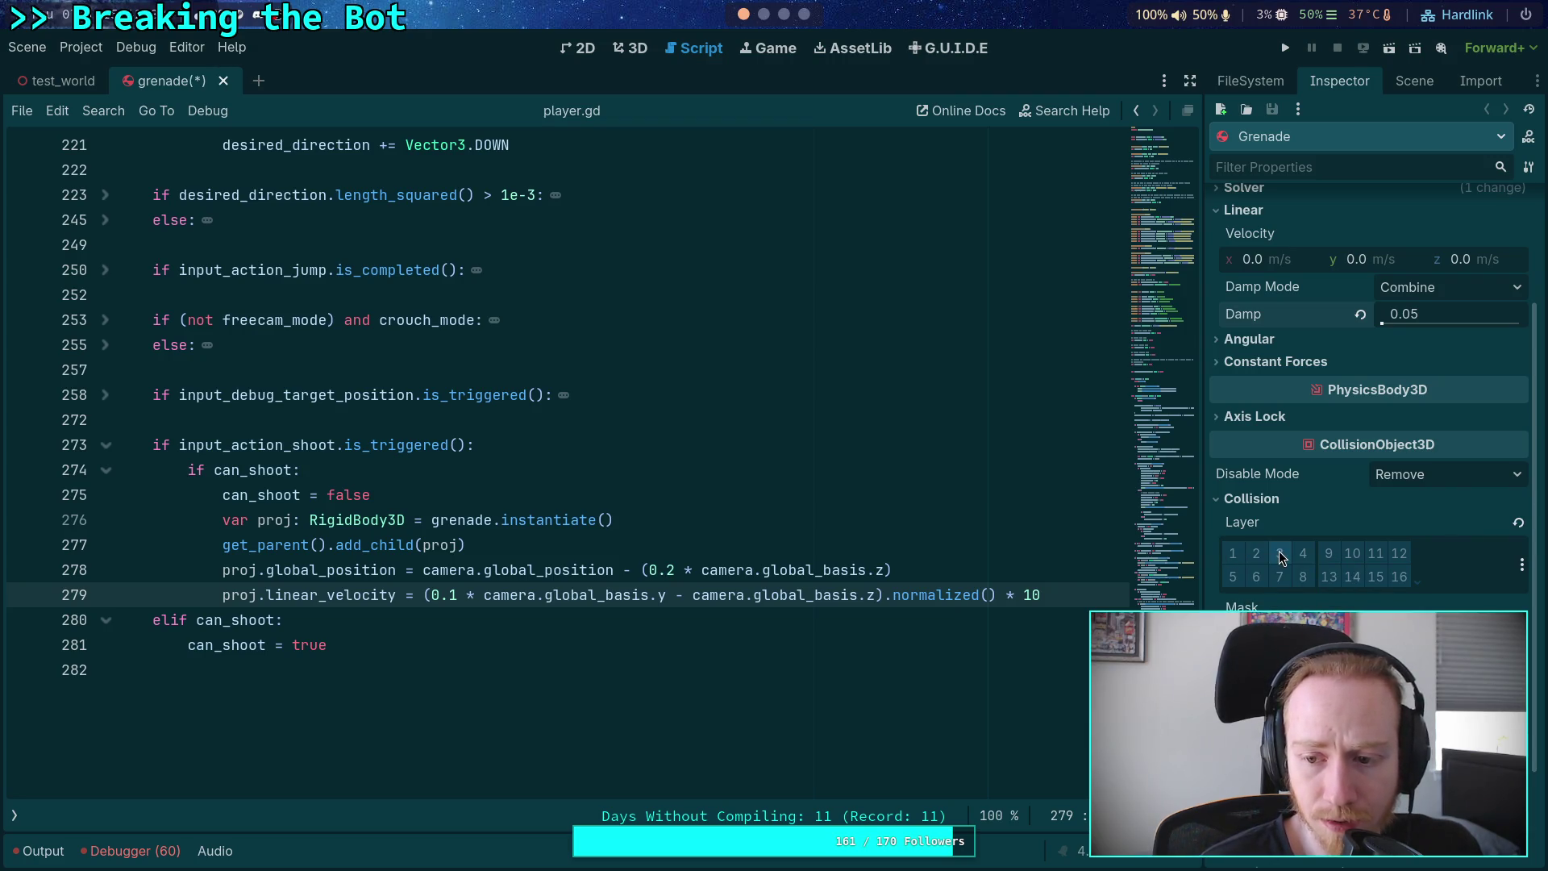
{"action": "left_click", "coordinate": [1522, 564]}
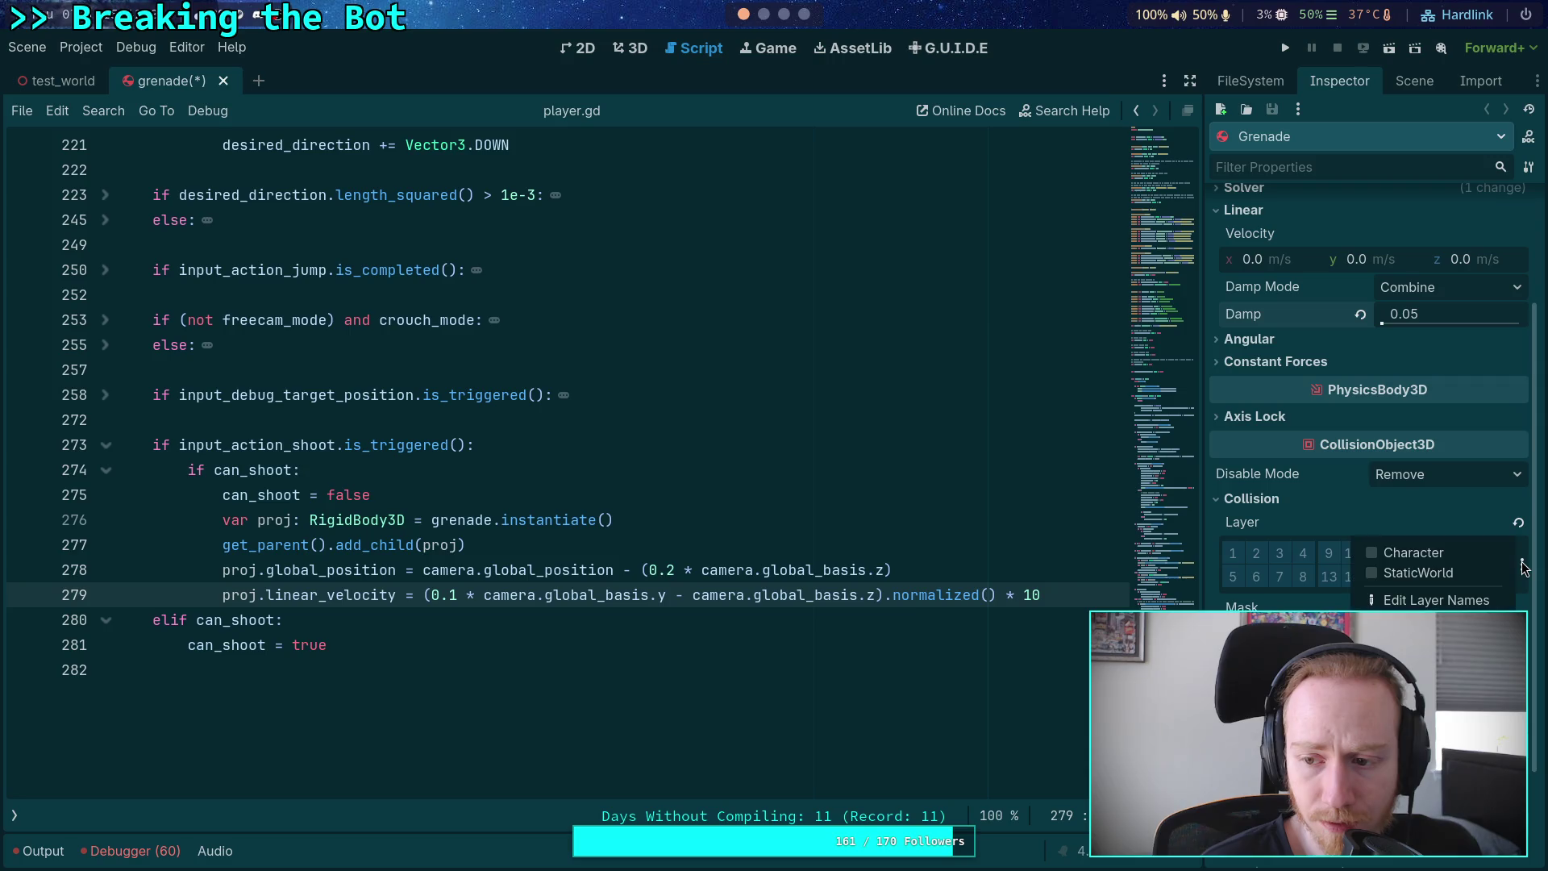
{"action": "left_click", "coordinate": [1460, 603]}
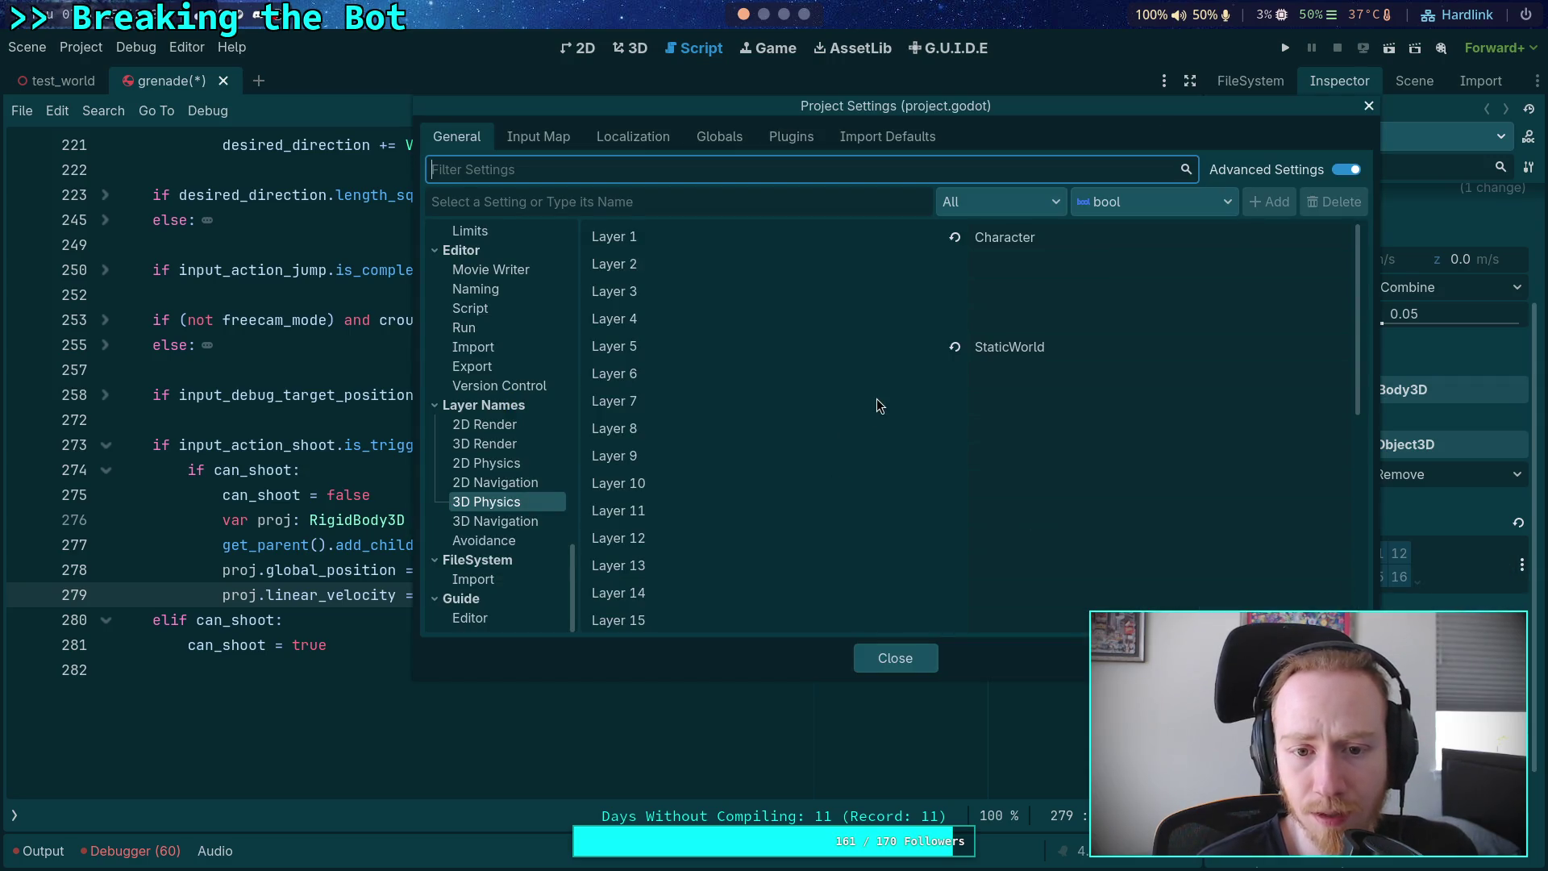
{"action": "left_click", "coordinate": [1015, 267]}
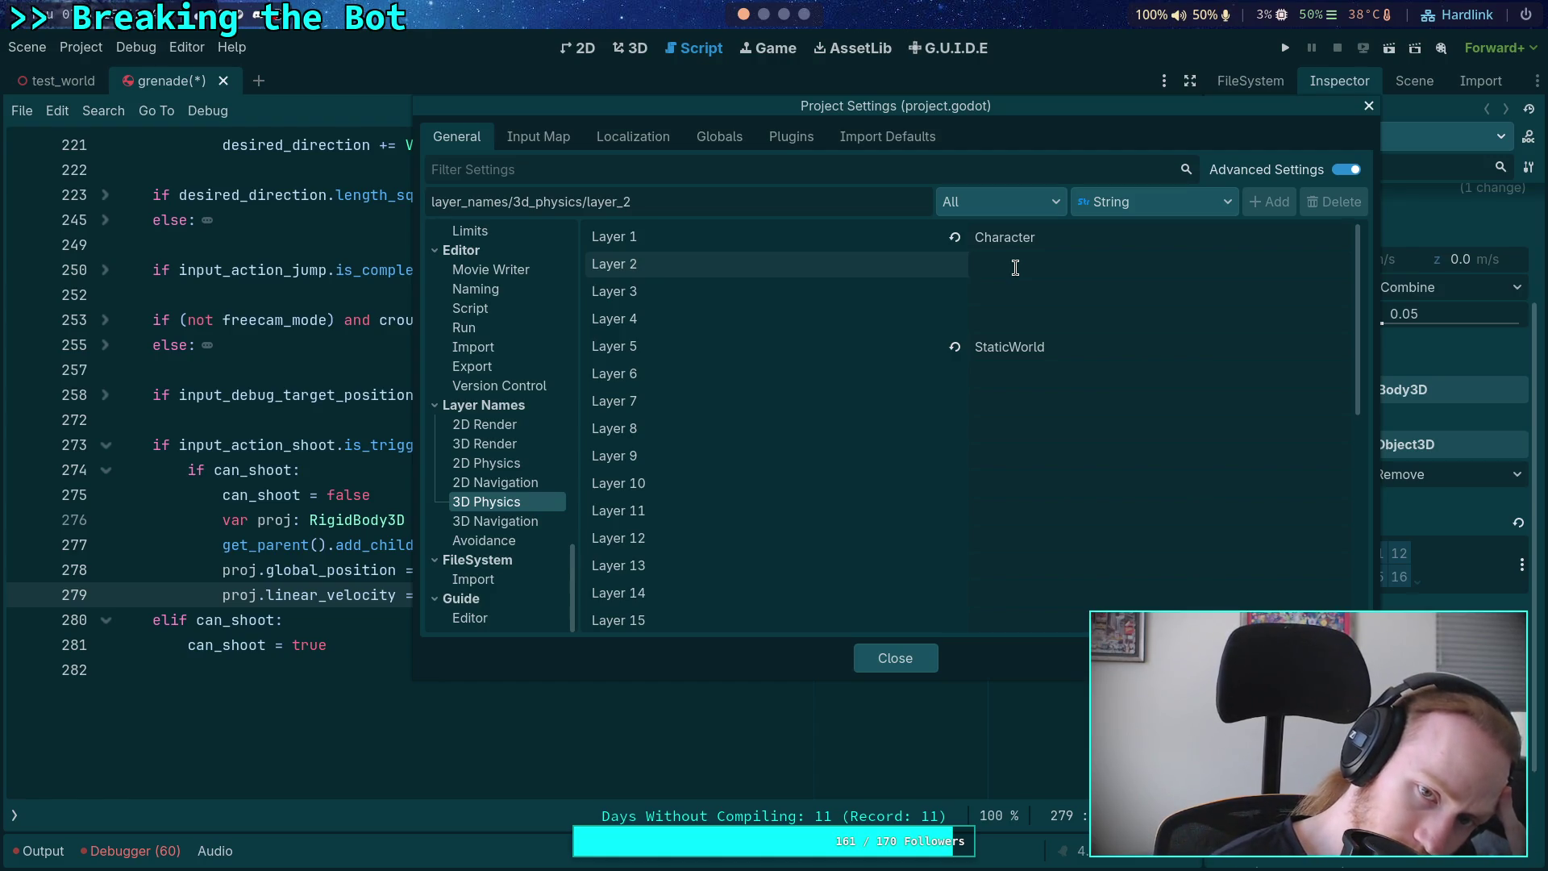
{"action": "left_click", "coordinate": [1015, 267]}
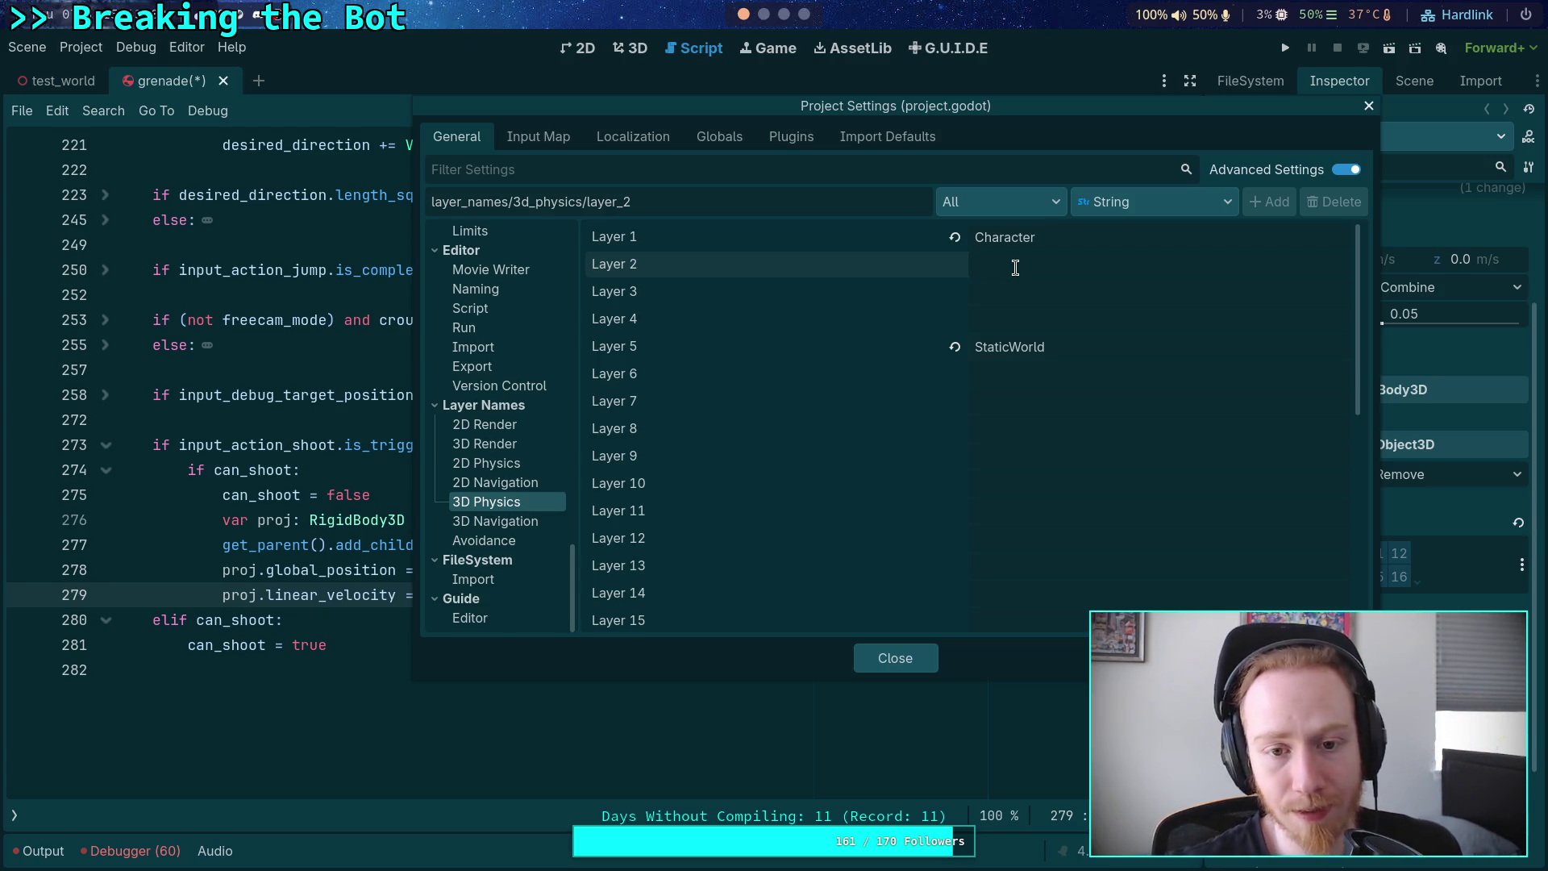
{"action": "type", "text": "Pro"}
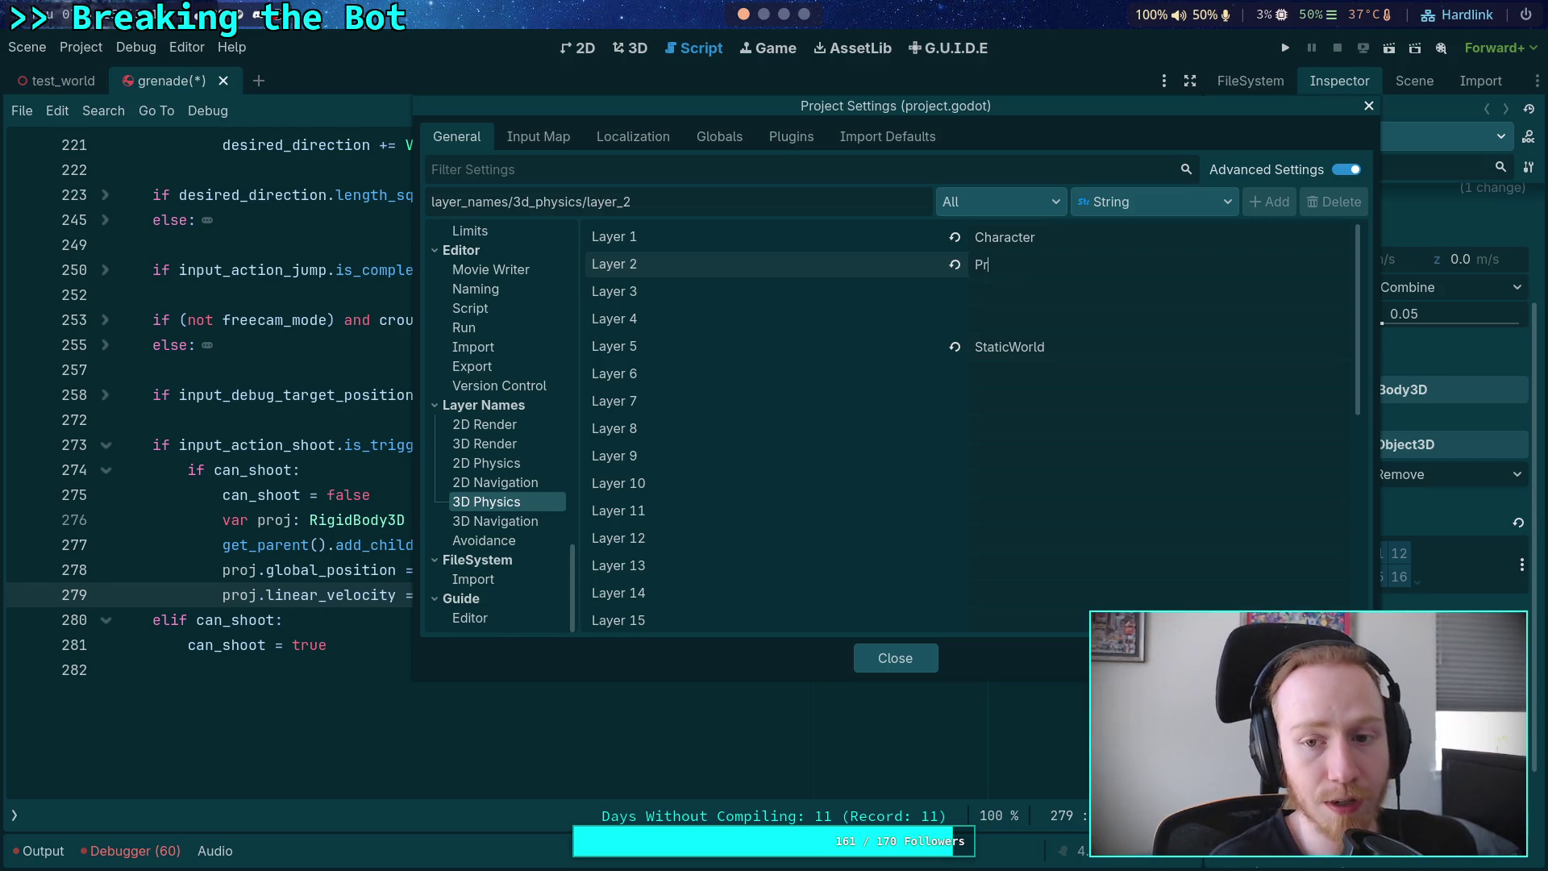
{"action": "type", "text": "jectile"}
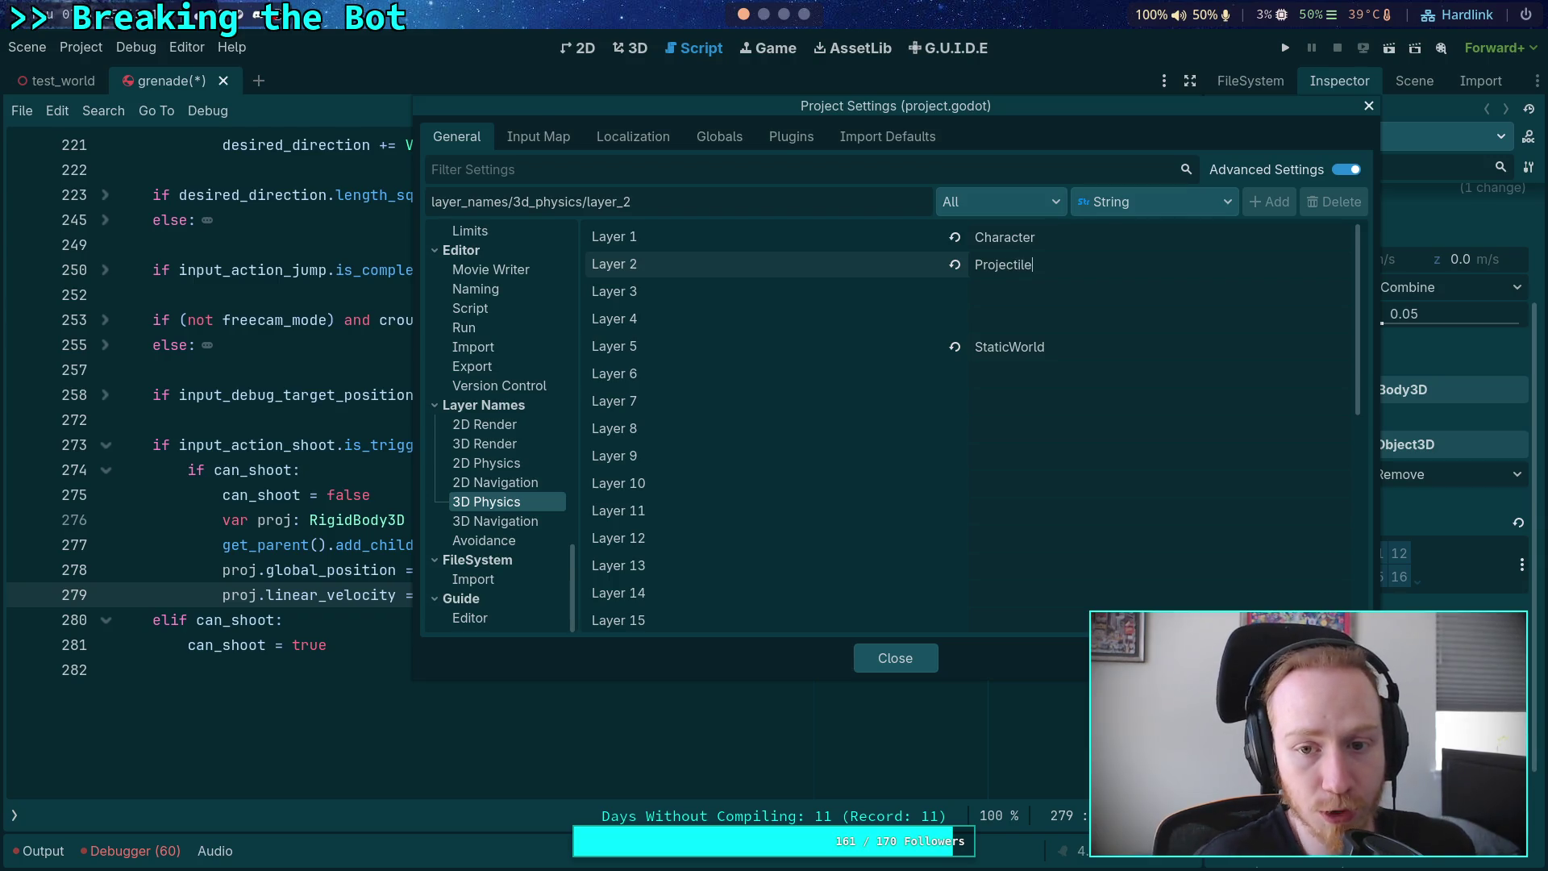
{"action": "key", "text": "Escape"}
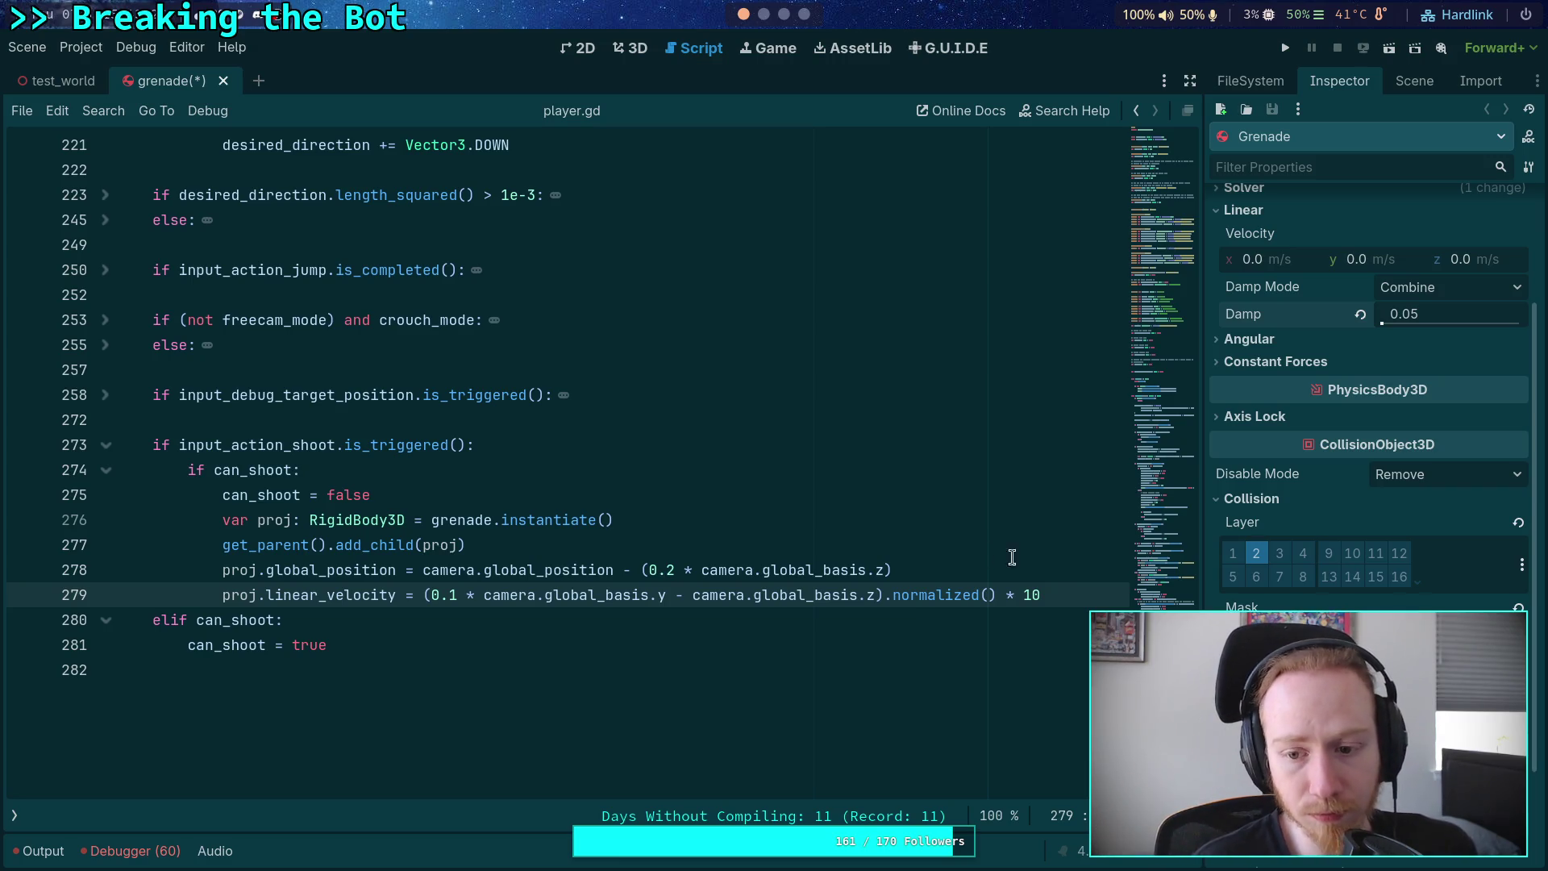
Step: Save the grenade scene, test-run the game, and stop it after the ground_speed error at CrawlerLeg.gd line 445
{"action": "key", "text": "ctrl+s"}
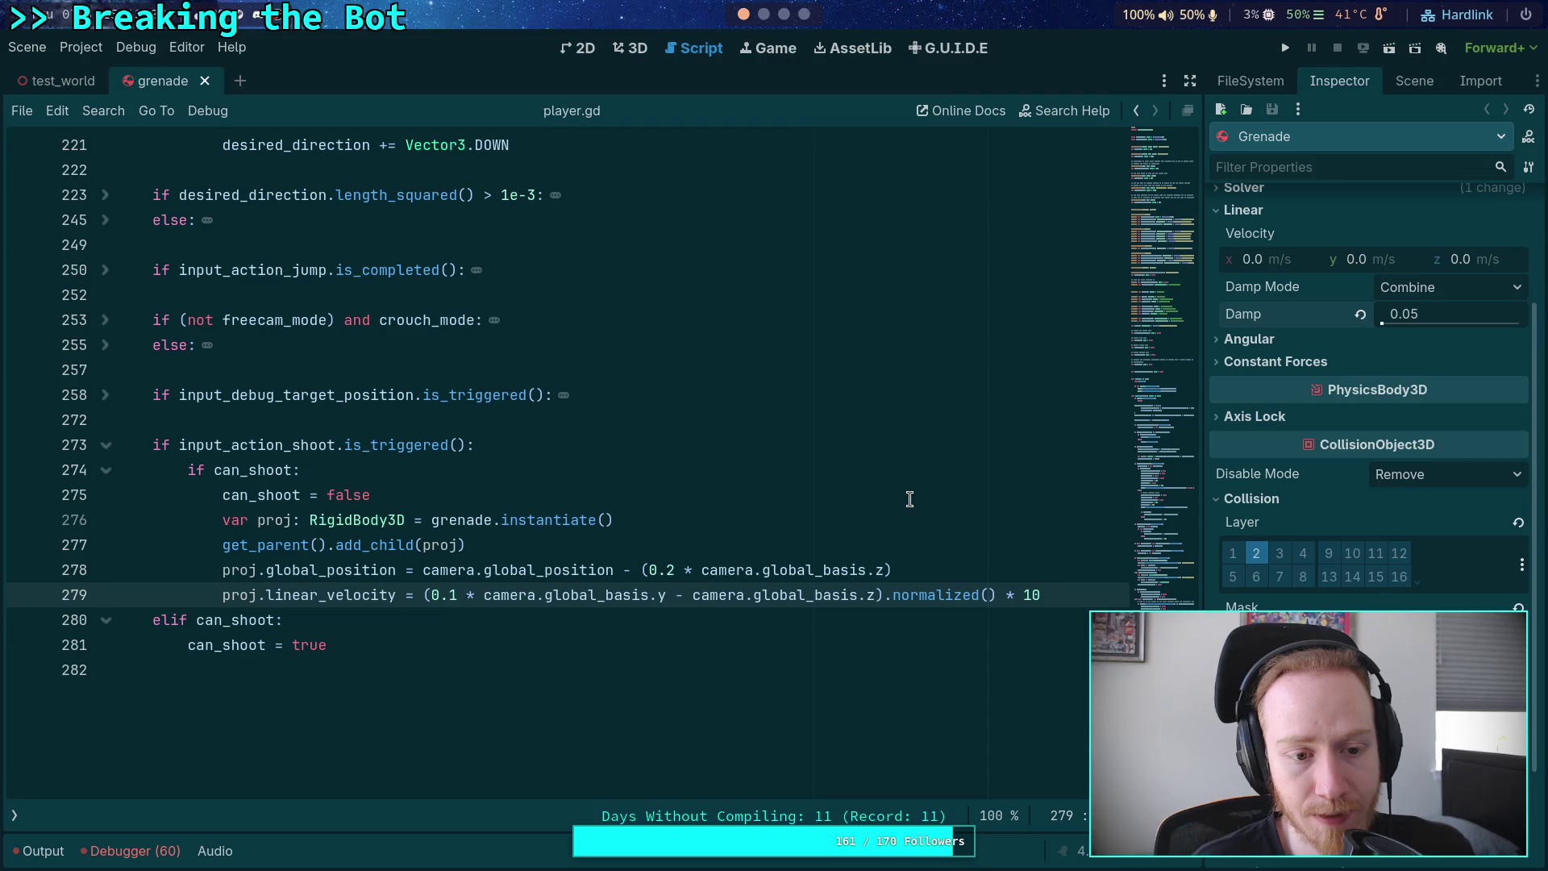
{"action": "scroll", "coordinate": [910, 499], "scroll_direction": "up", "scroll_amount": 1}
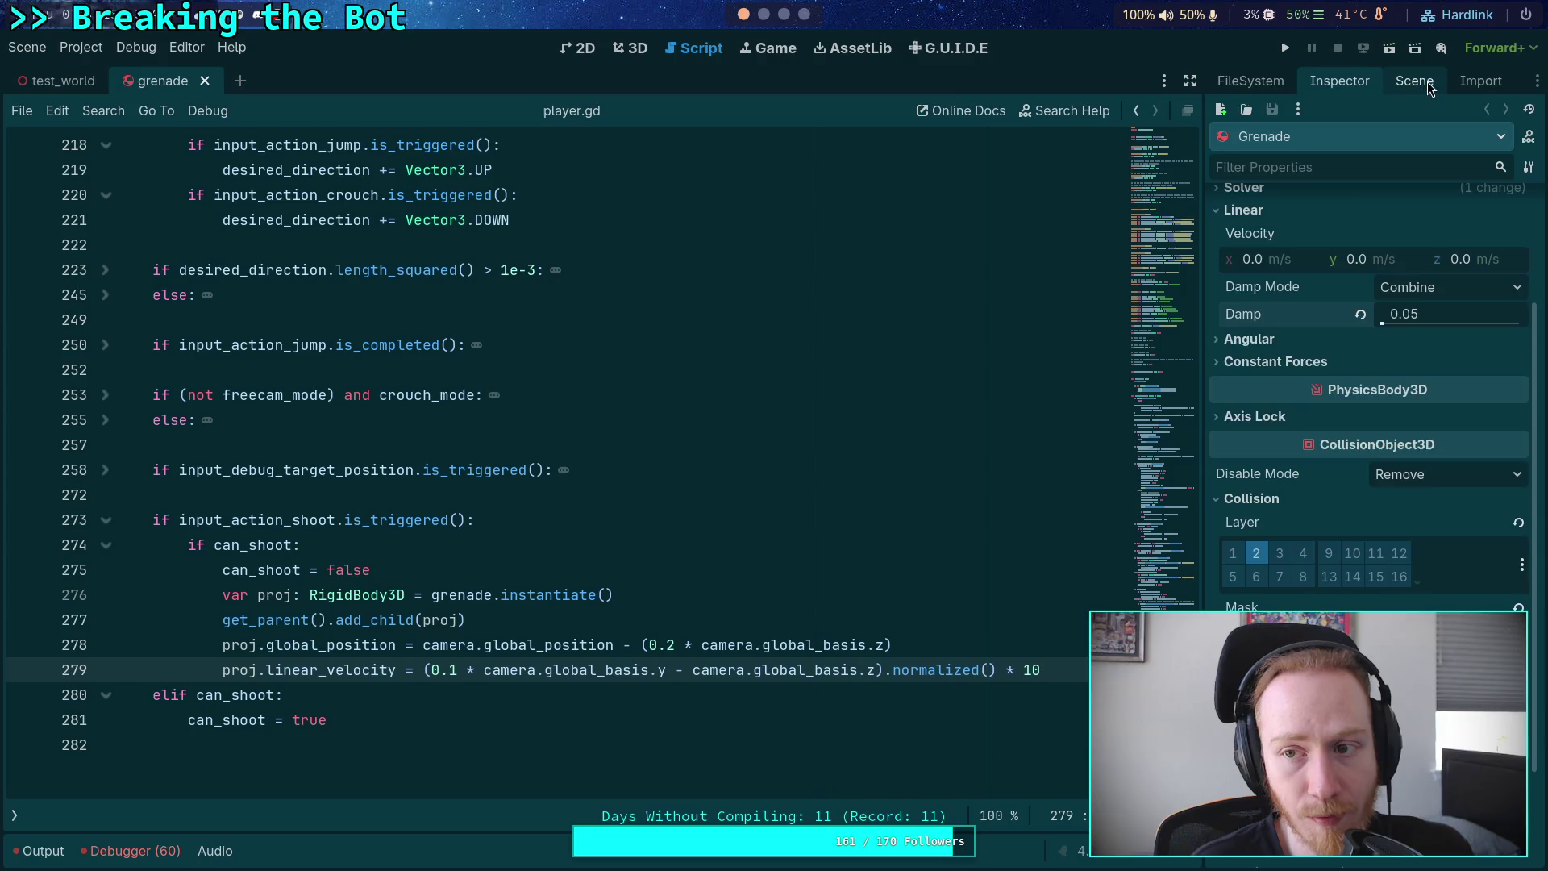
{"action": "left_click", "coordinate": [1414, 80]}
{"action": "left_click", "coordinate": [1285, 50]}
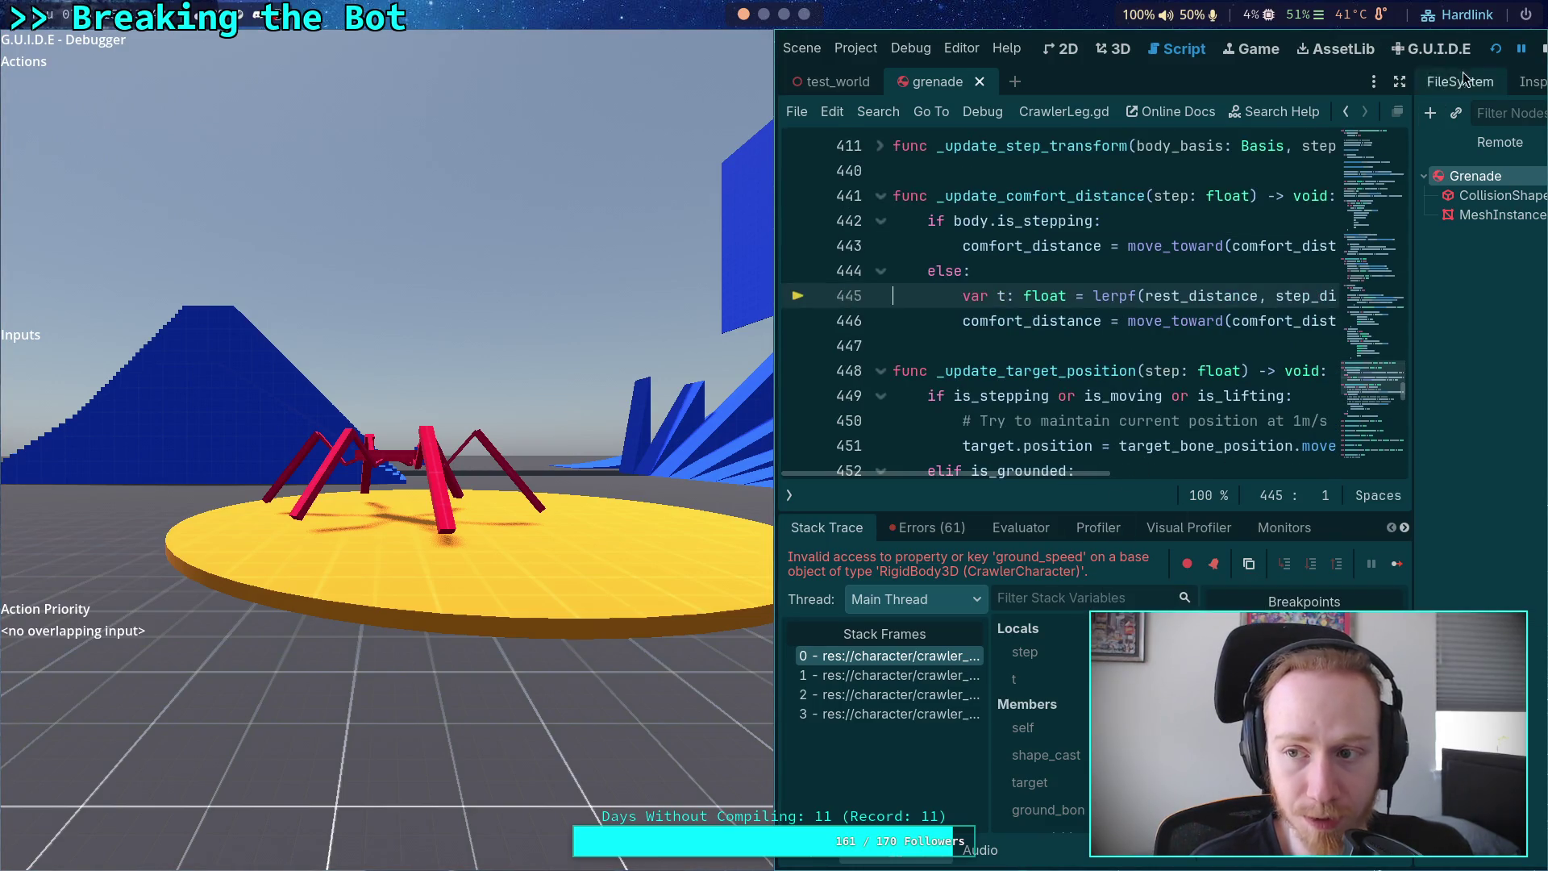
{"action": "left_click", "coordinate": [1541, 51]}
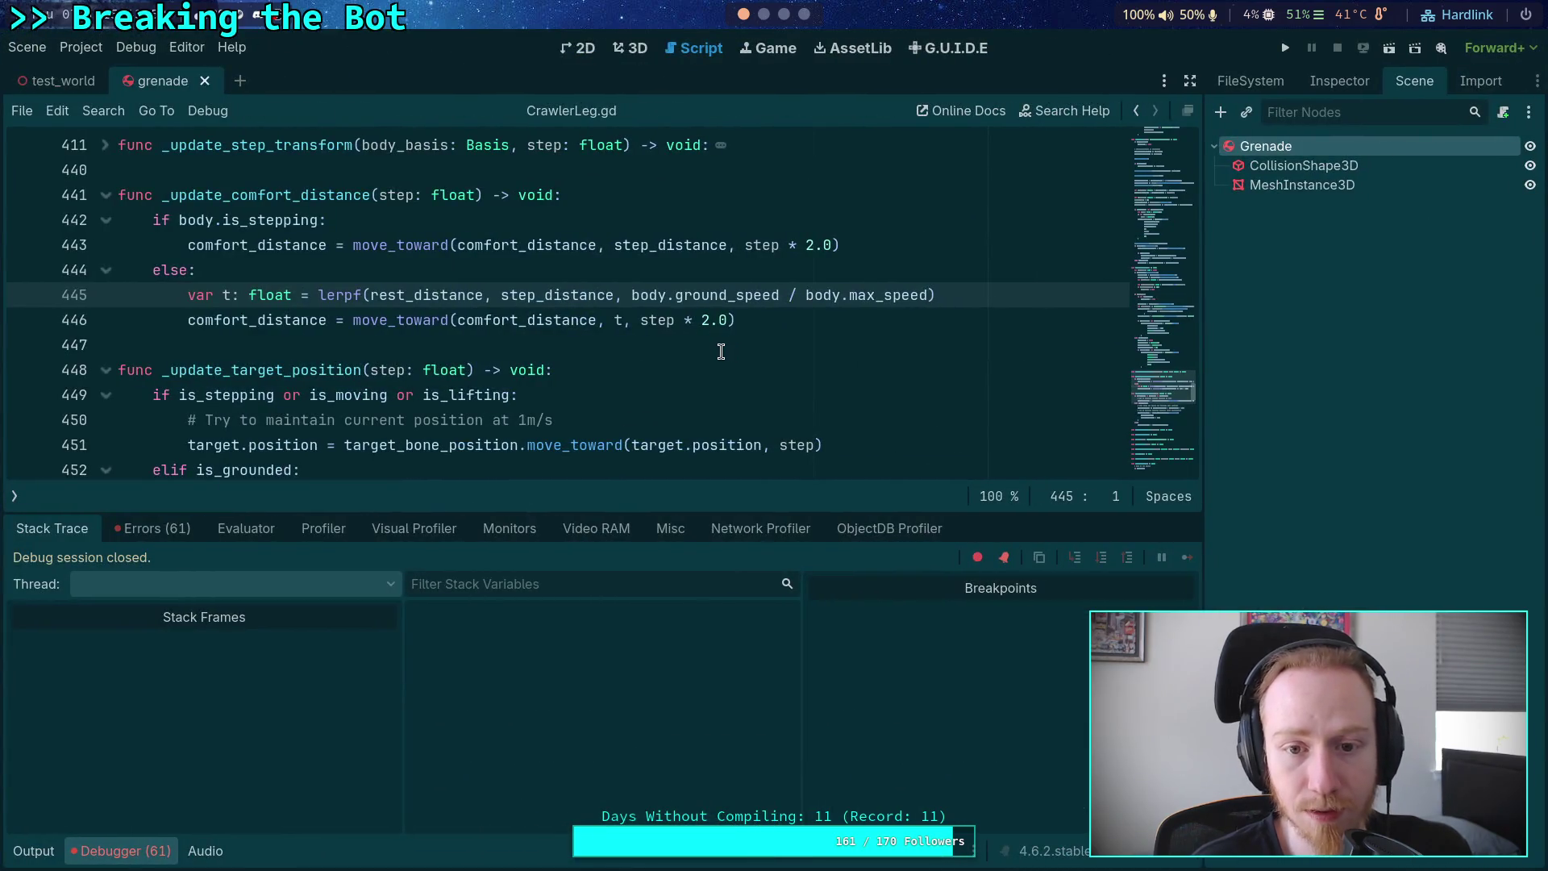
Step: On line 445, wrap body.ground_speed in parentheses and replace it with body.ground_direction
{"action": "double_click", "coordinate": [706, 295]}
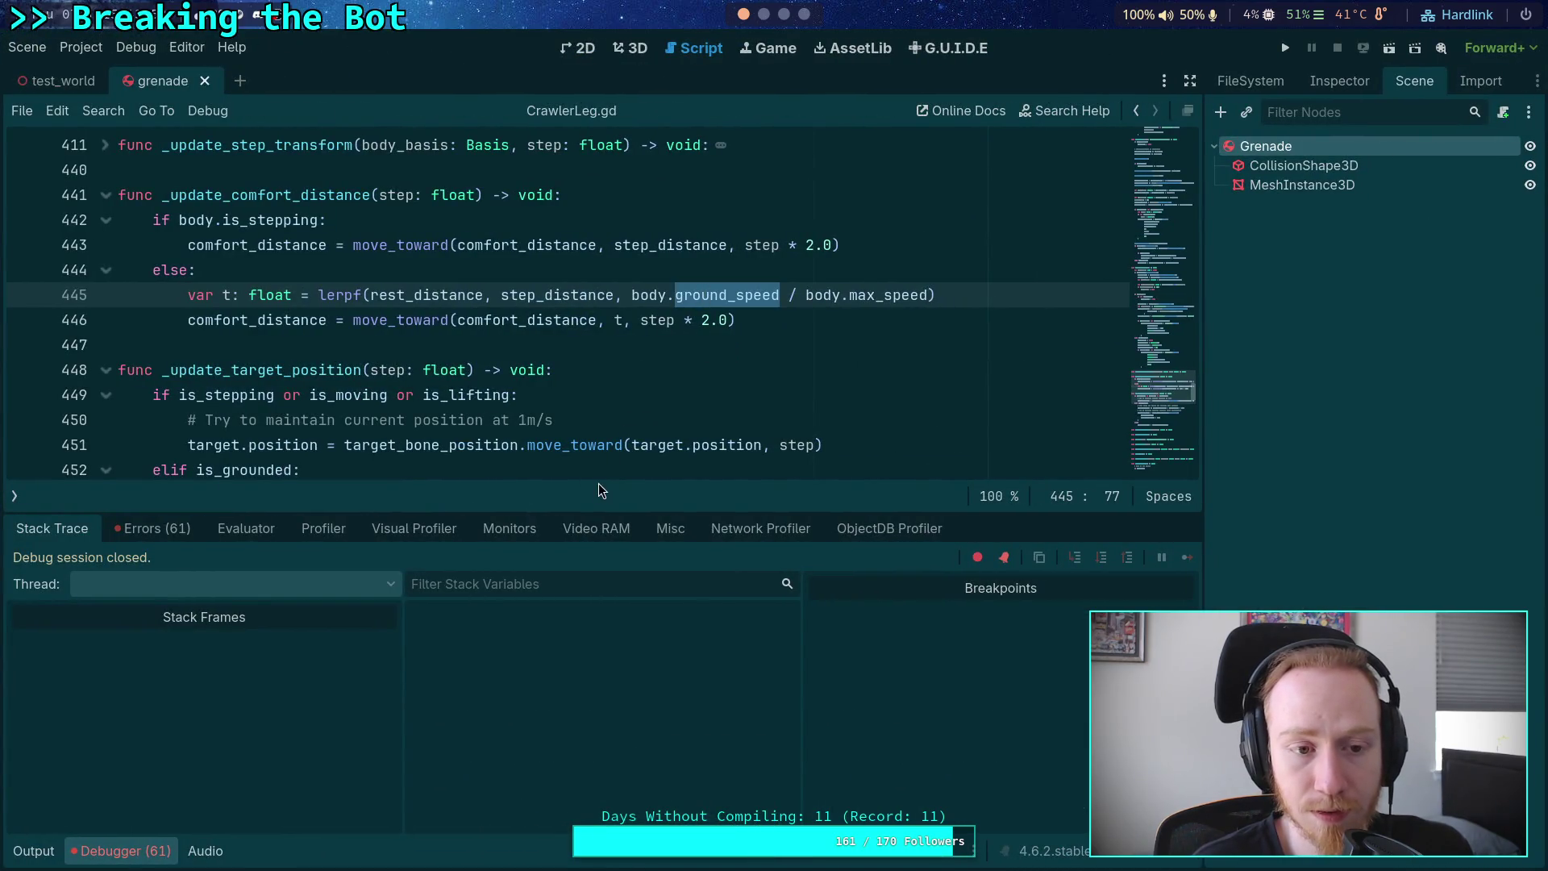
{"action": "left_click", "coordinate": [152, 860]}
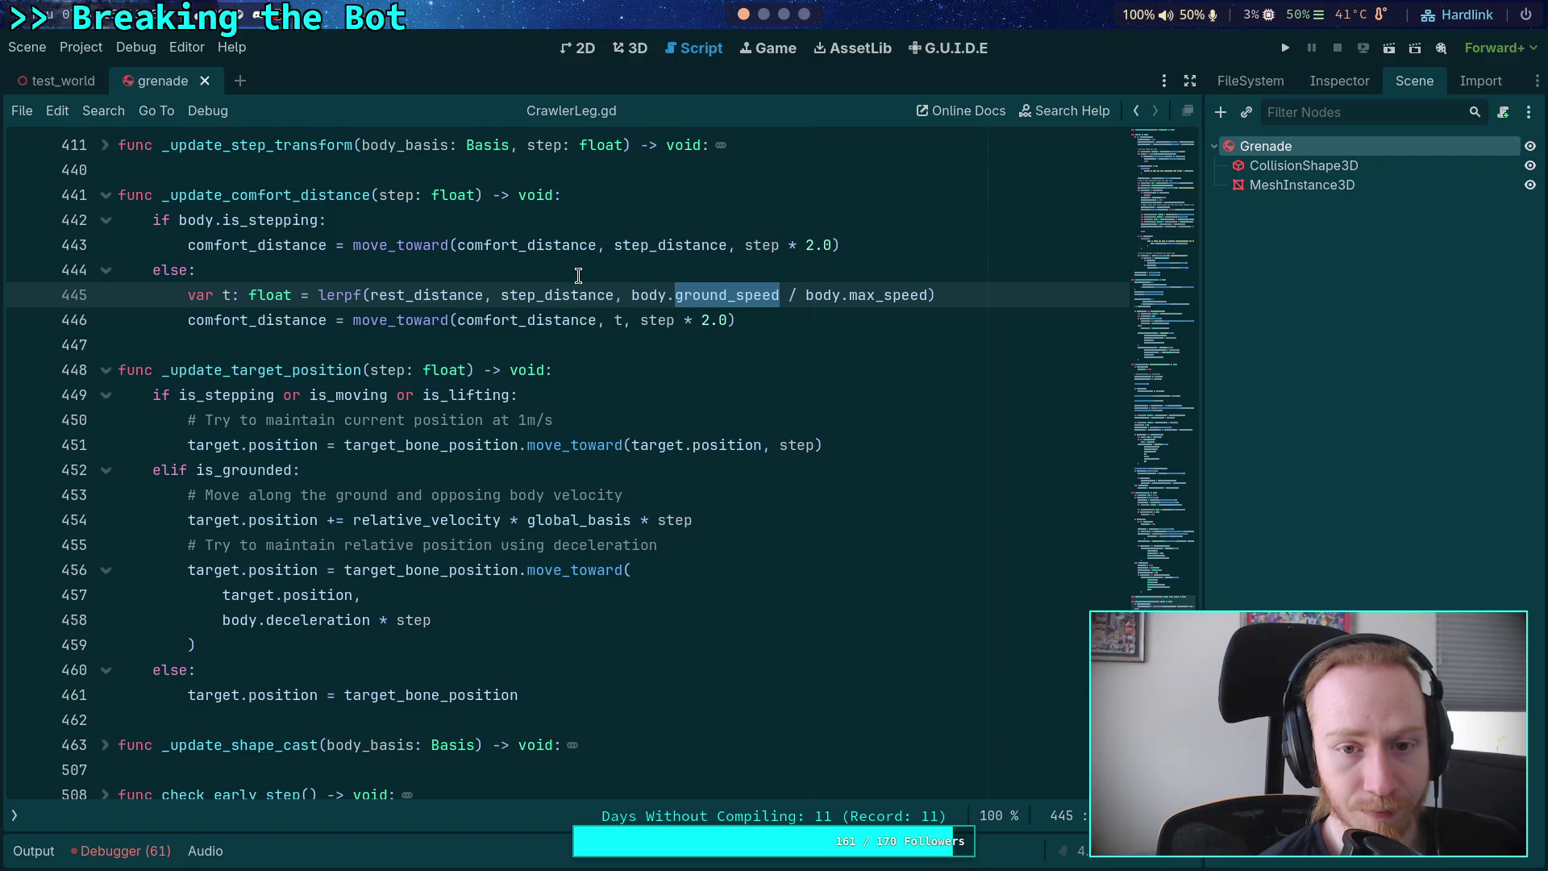
{"action": "mouse_move", "coordinate": [626, 295]}
{"action": "left_mouse_down"}
{"action": "mouse_move", "coordinate": [775, 295]}
{"action": "mouse_move", "coordinate": [625, 295]}
{"action": "left_mouse_up"}
{"action": "type", "text": "("}
{"action": "key", "text": "Right"}
{"action": "key", "text": "BackSpace"}
{"action": "key", "text": "BackSpace"}
{"action": "key", "text": "BackSpace"}
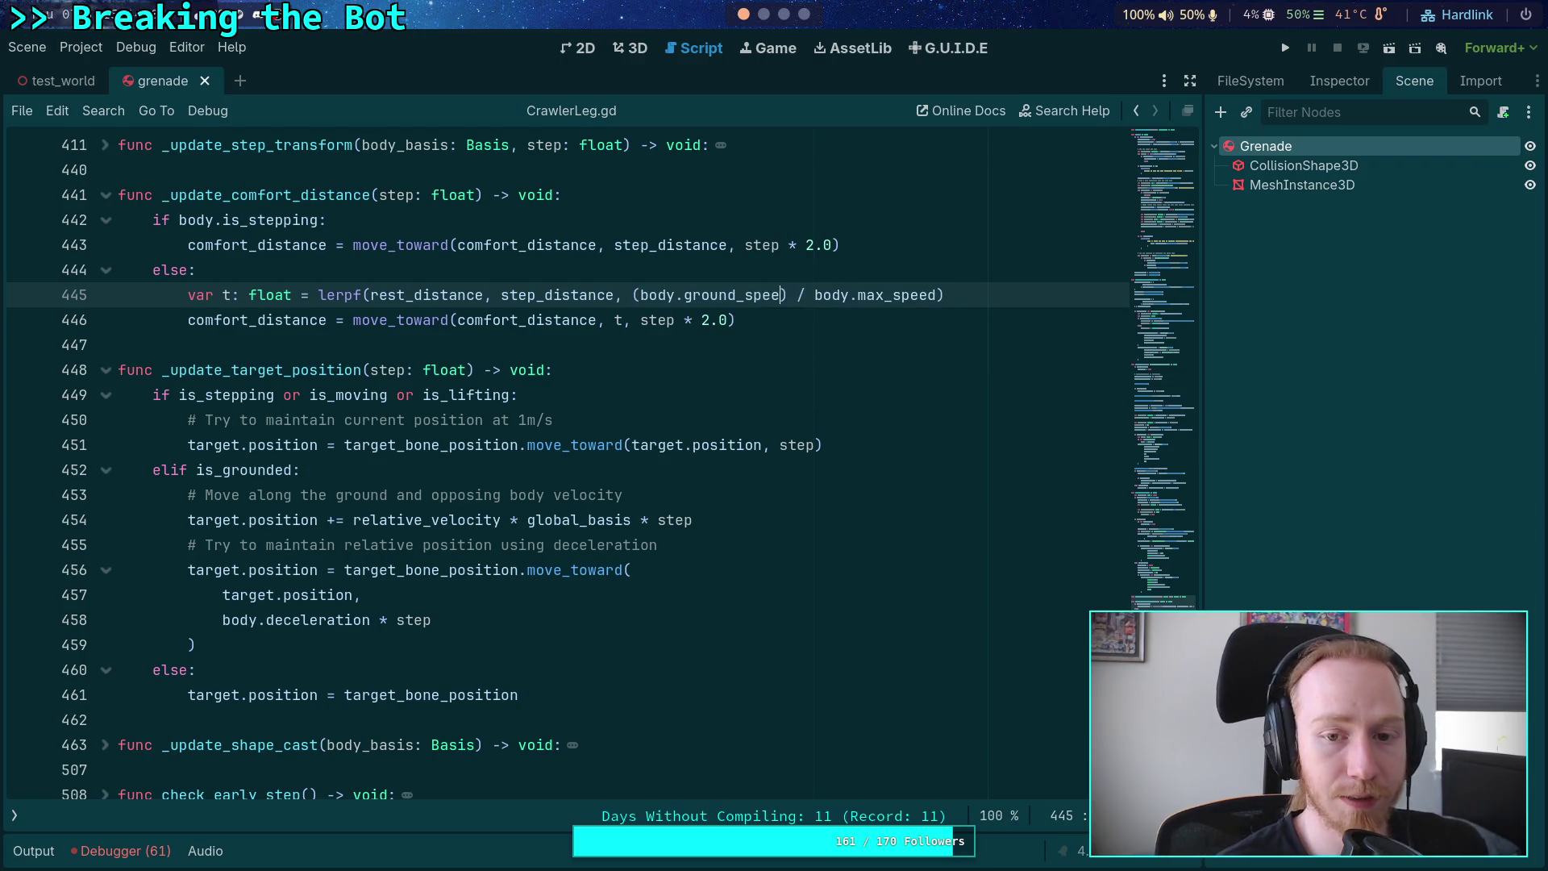
{"action": "type", "text": "ground"}
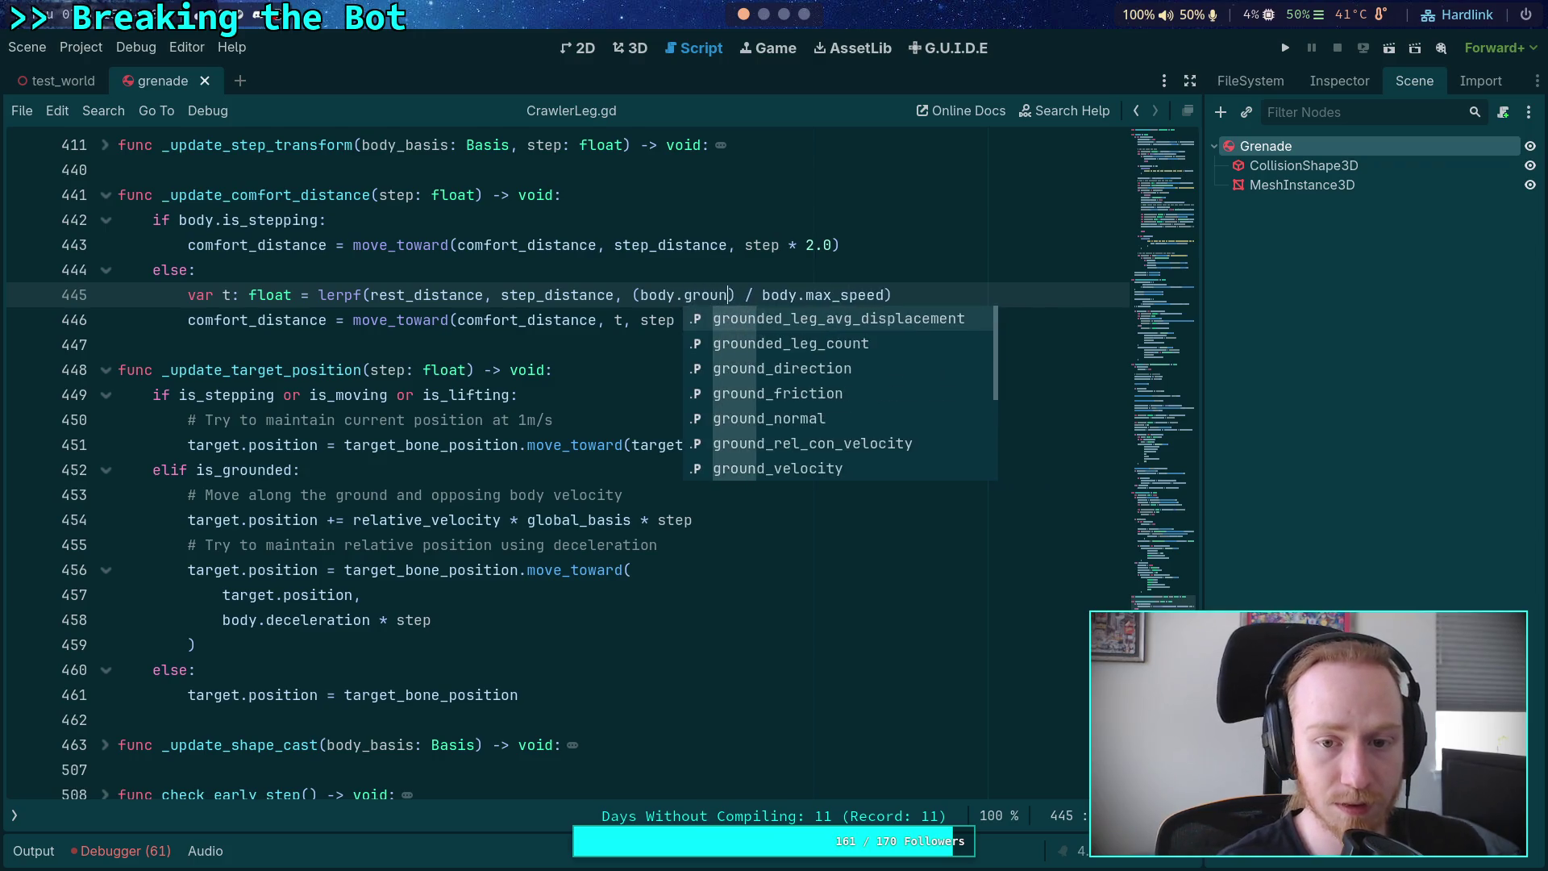
{"action": "key", "text": "Down"}
{"action": "key", "text": "Down"}
{"action": "key", "text": "Down"}
{"action": "key", "text": "Up"}
{"action": "key", "text": "Up"}
{"action": "key", "text": "Up"}
{"action": "key", "text": "Return"}
Step: Extend it to body.ground_direction.dot(body.ground_velocity) and save CrawlerLeg.gd
{"action": "type", "text": ".det"}
{"action": "key", "text": "BackSpace"}
{"action": "key", "text": "BackSpace"}
{"action": "key", "text": "BackSpace"}
{"action": "type", "text": "do"}
{"action": "key", "text": "Return"}
{"action": "type", "text": "body.ground"}
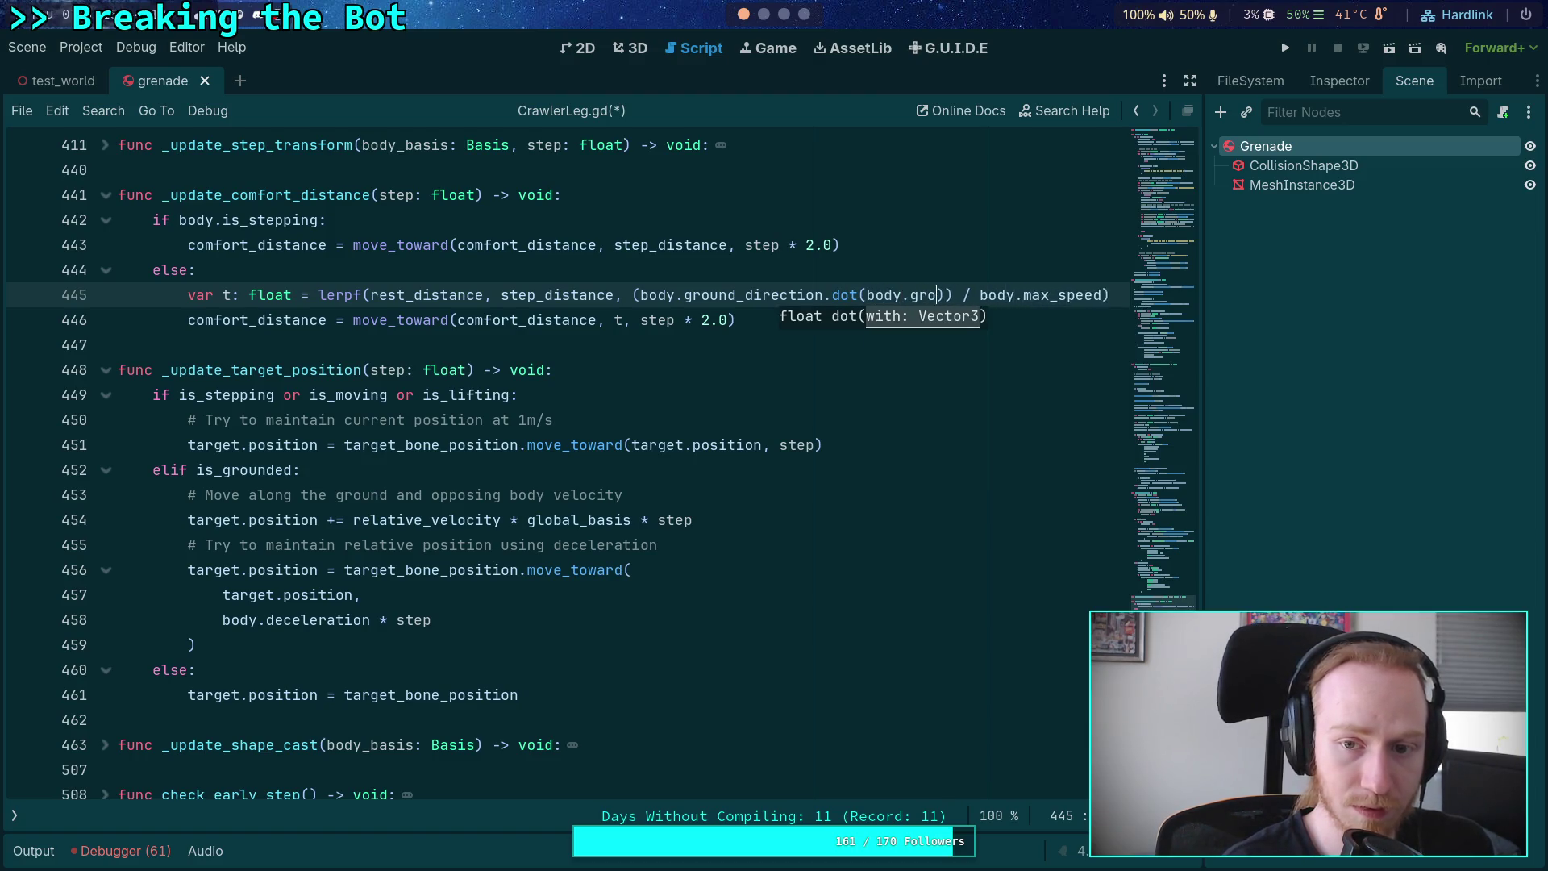
{"action": "key", "text": "Down"}
{"action": "key", "text": "Down"}
{"action": "key", "text": "Down"}
{"action": "key", "text": "Down"}
{"action": "key", "text": "Down"}
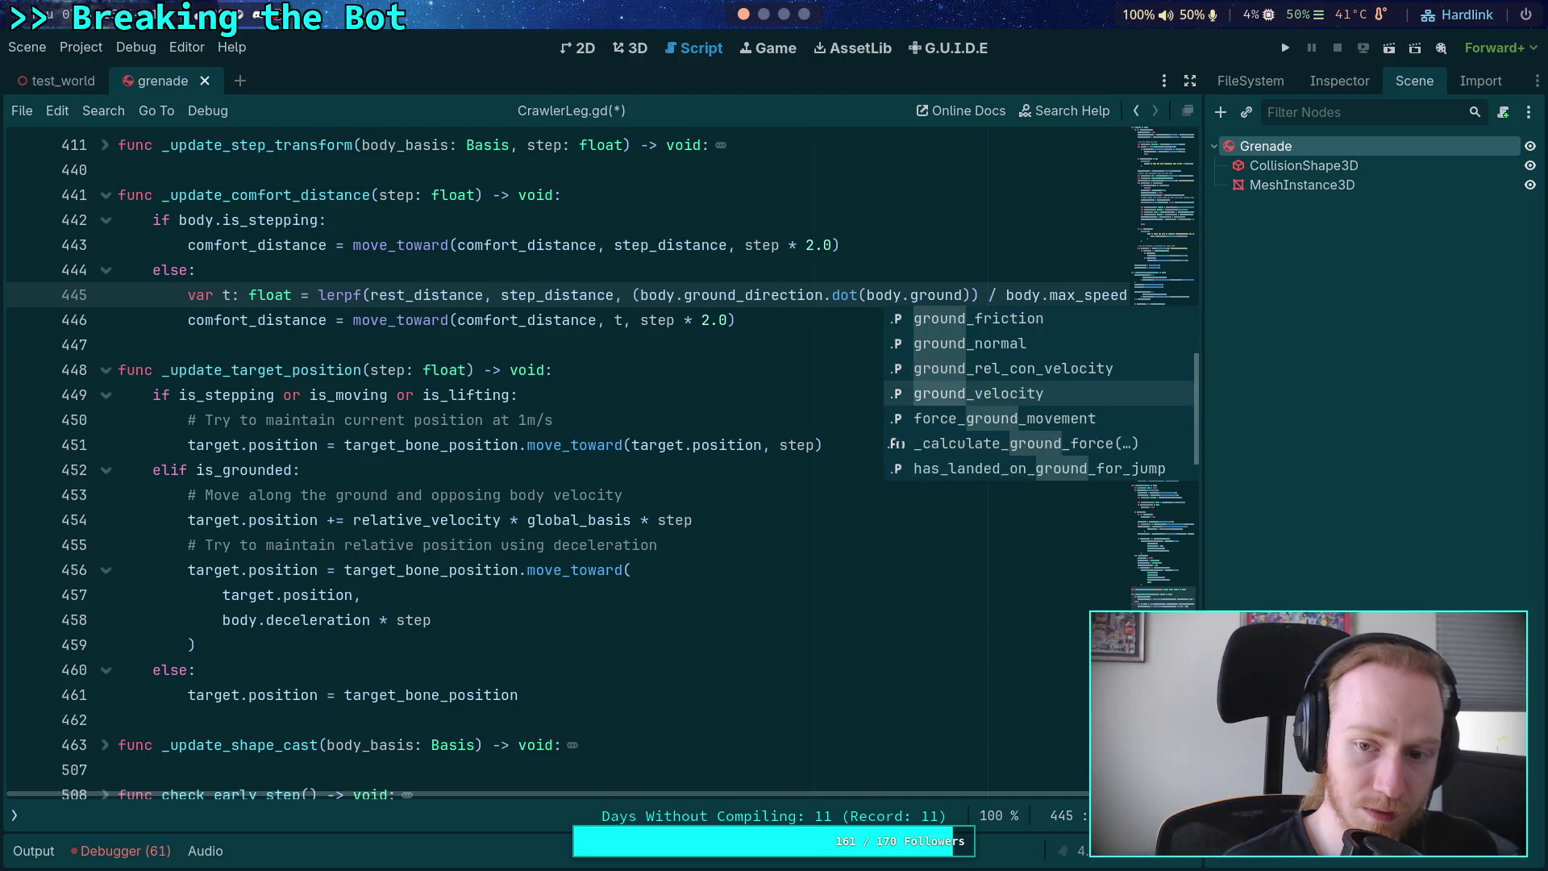
{"action": "key", "text": "Return"}
{"action": "key", "text": "ctrl+s"}
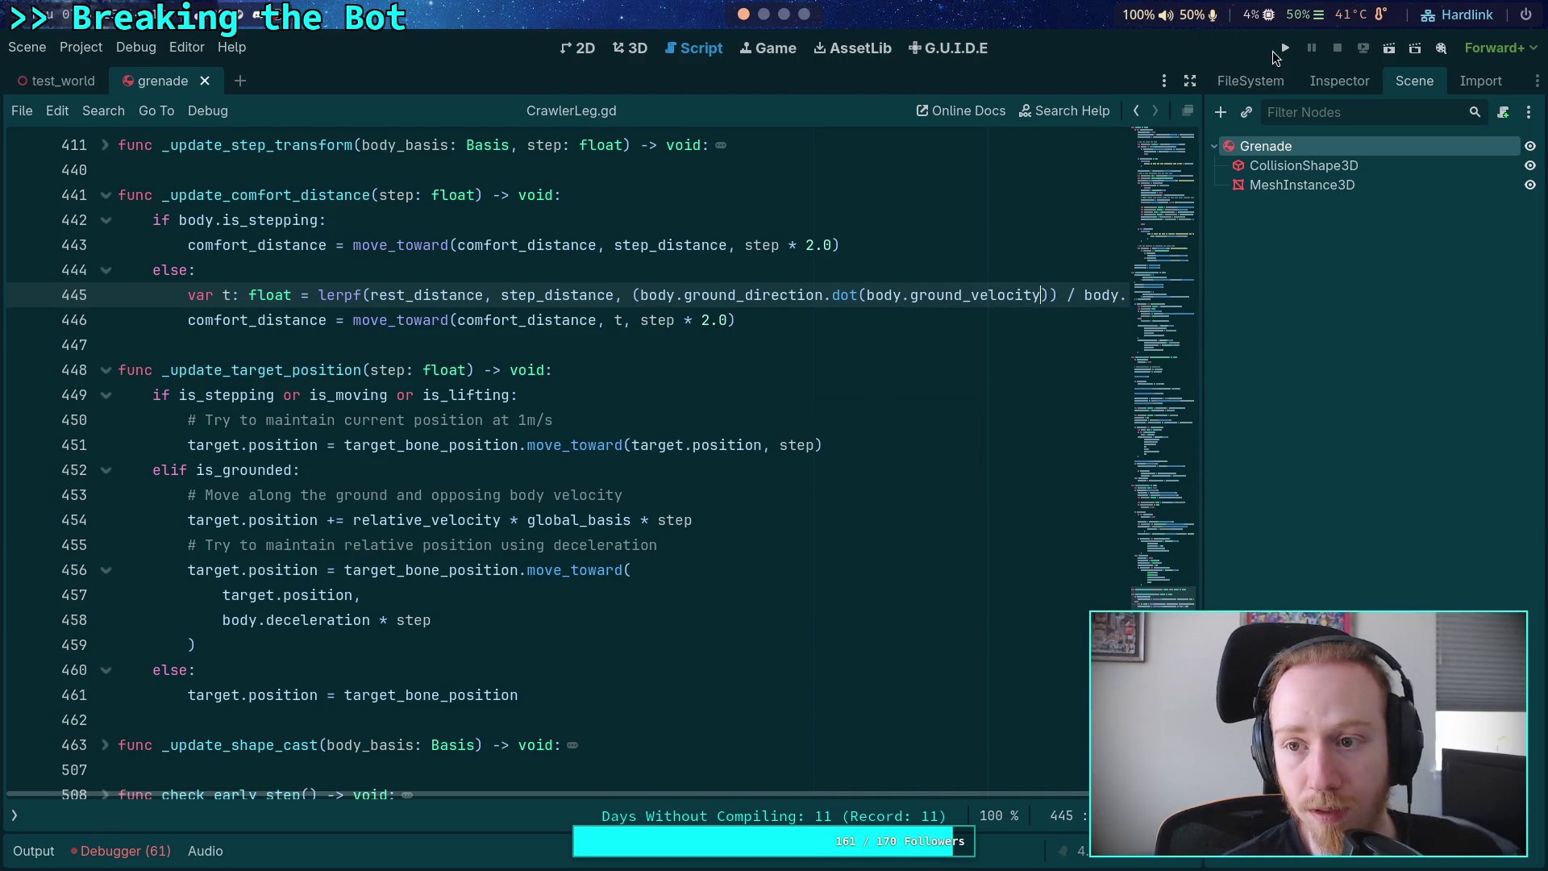
{"action": "key", "text": "F5"}
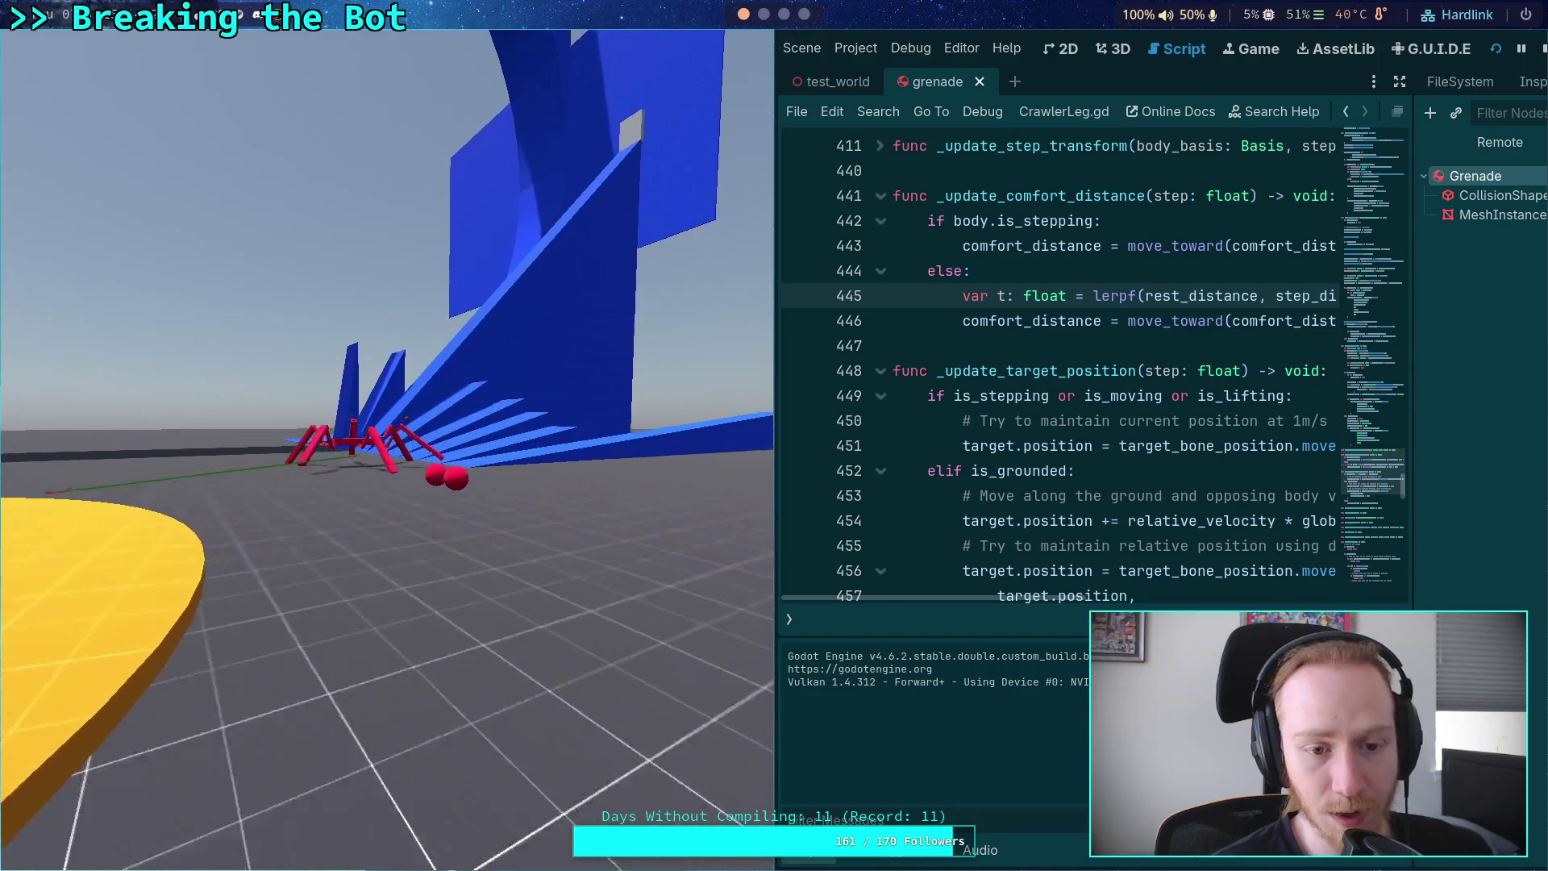
Step: Stop the running game, hide the Output panel, and switch back to the test_world scene
{"action": "left_click", "coordinate": [1521, 49]}
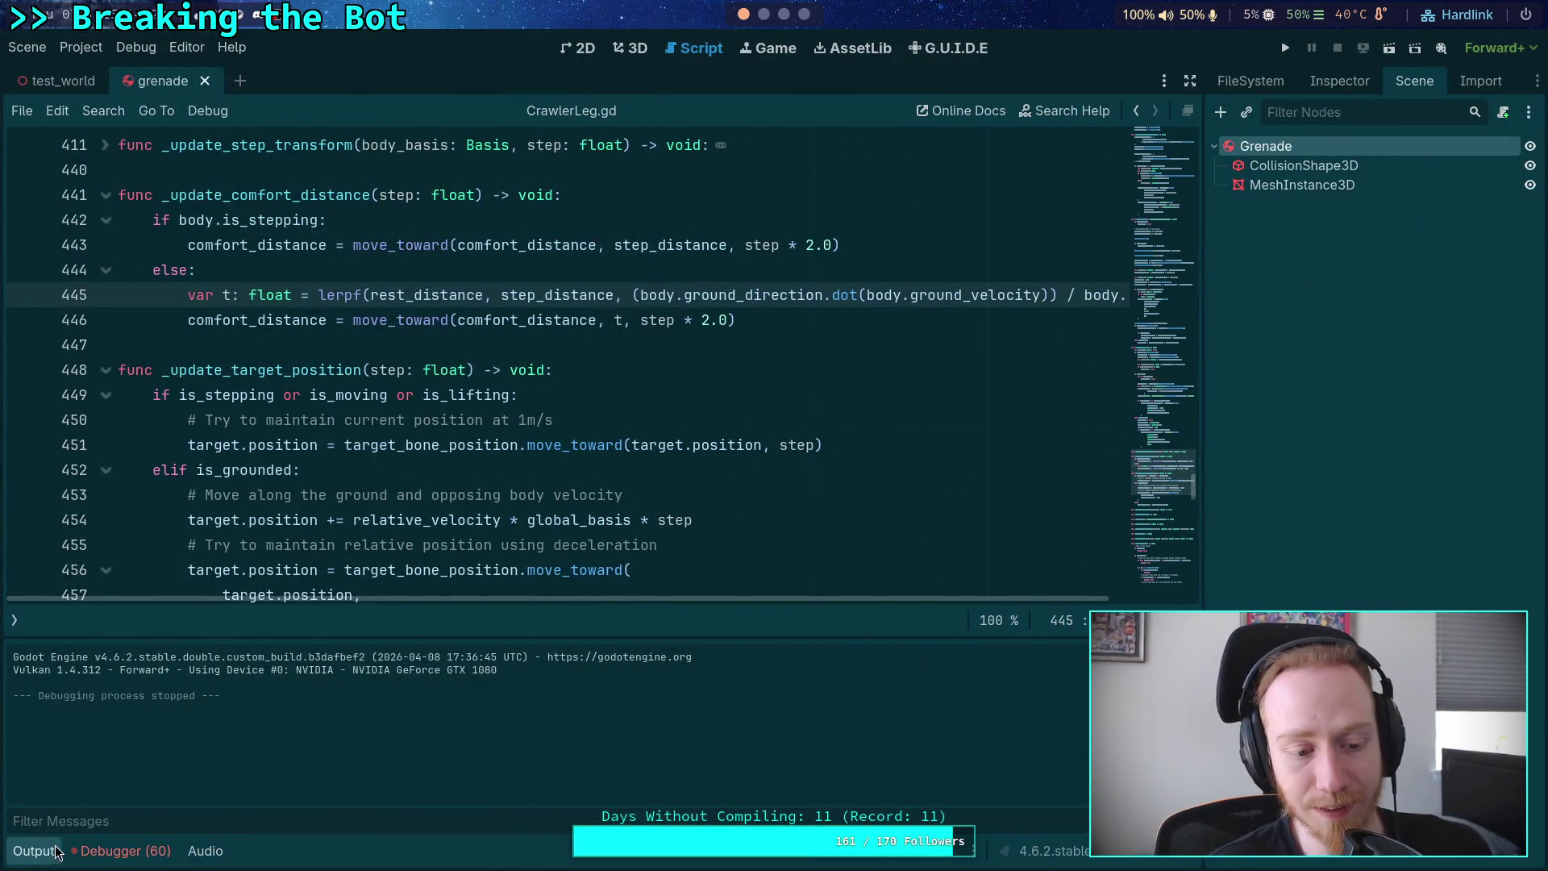
{"action": "left_click", "coordinate": [48, 850]}
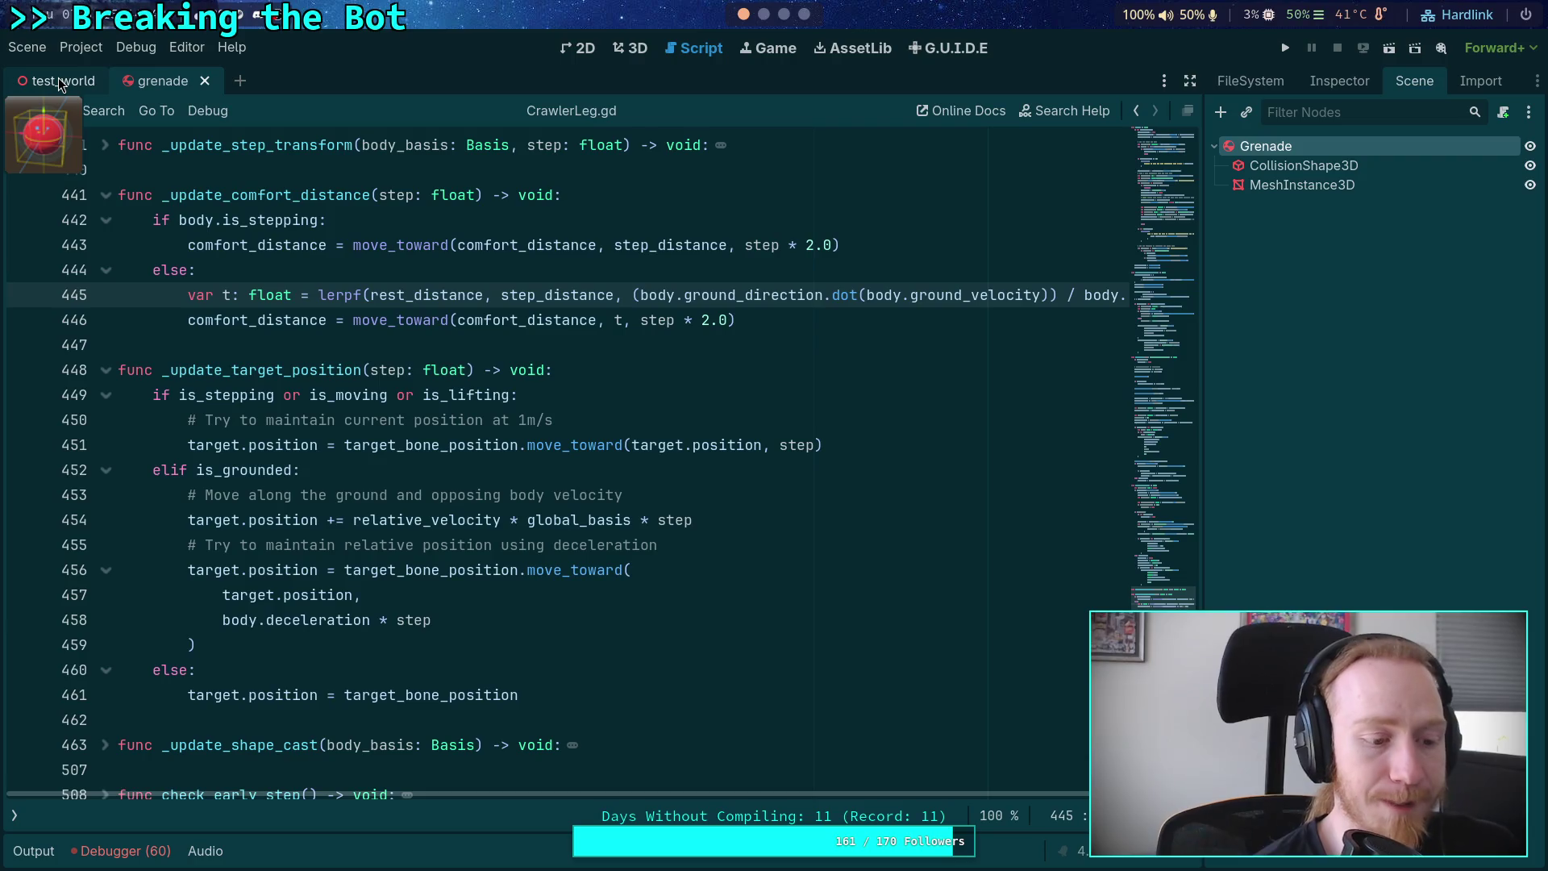
{"action": "left_click", "coordinate": [59, 81]}
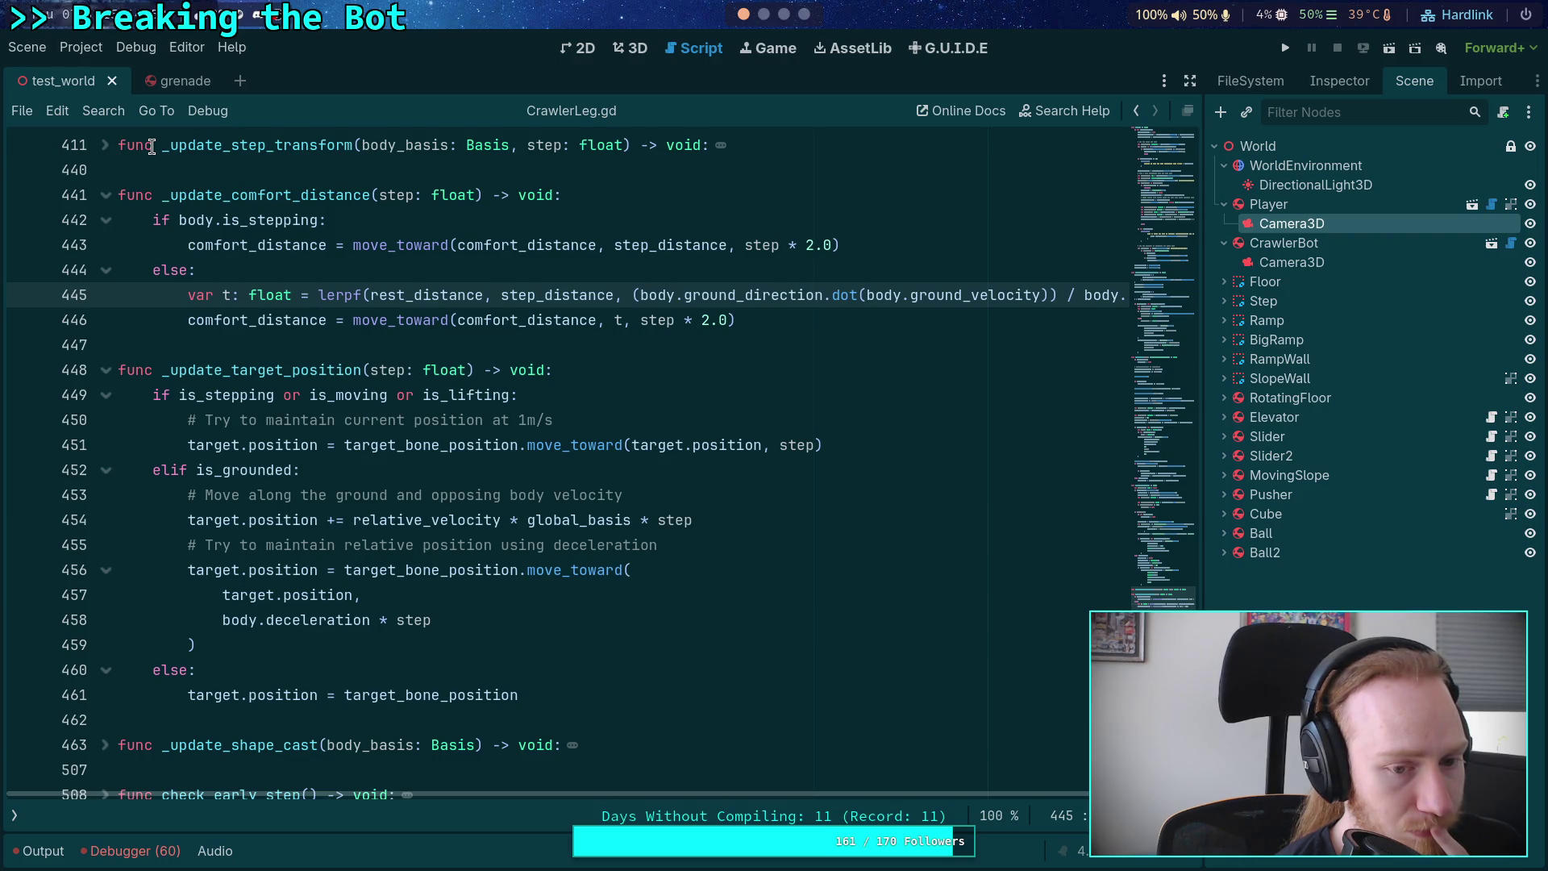
{"action": "scroll", "coordinate": [111, 706], "scroll_direction": "up", "scroll_amount": 8}
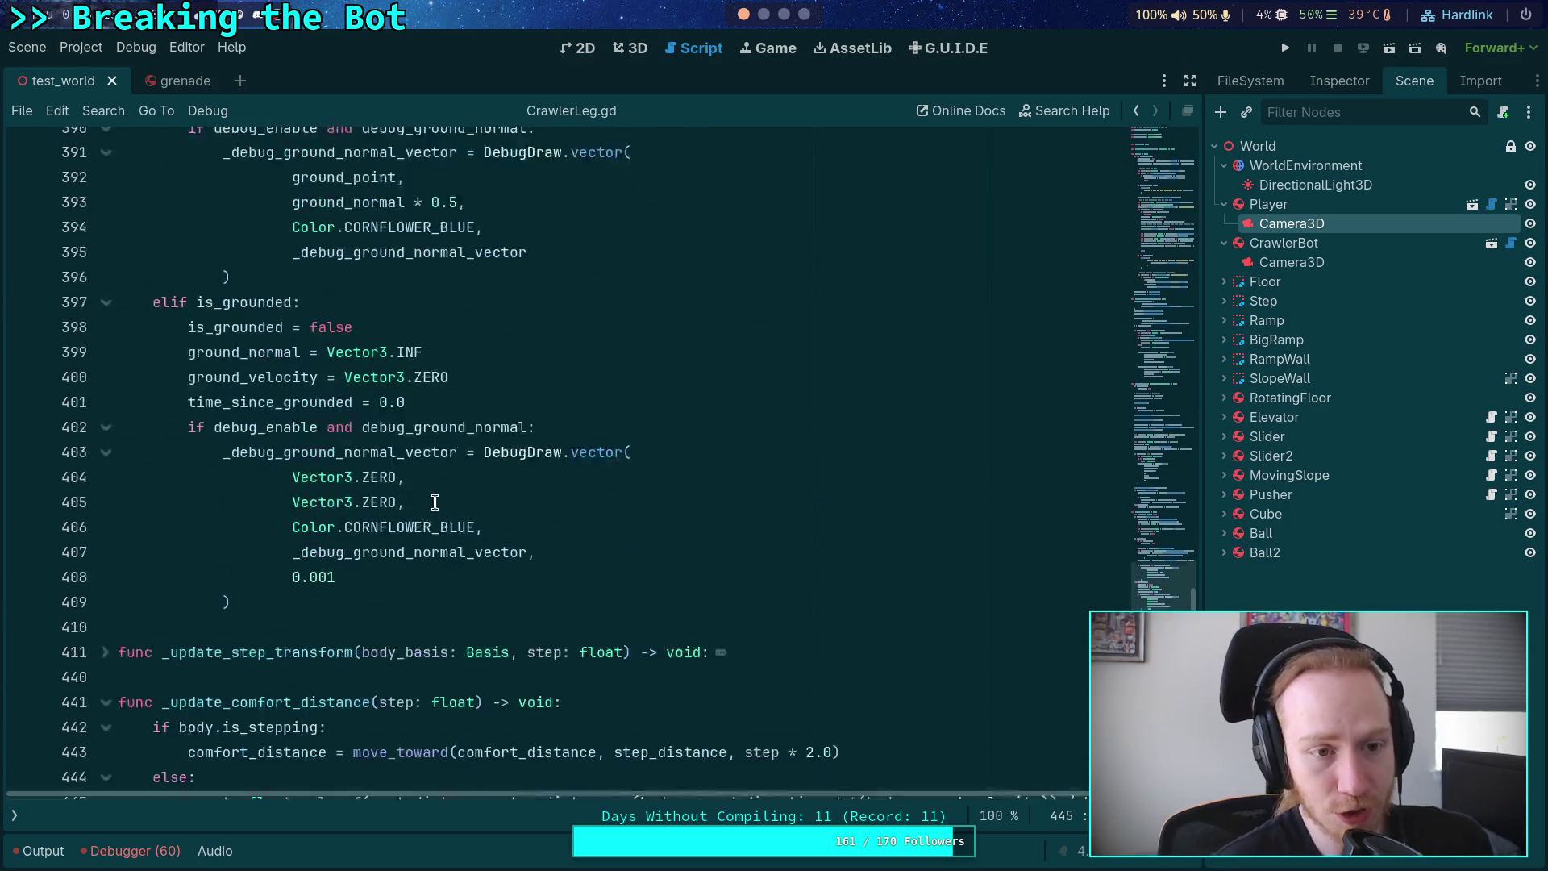
{"action": "left_click", "coordinate": [18, 817]}
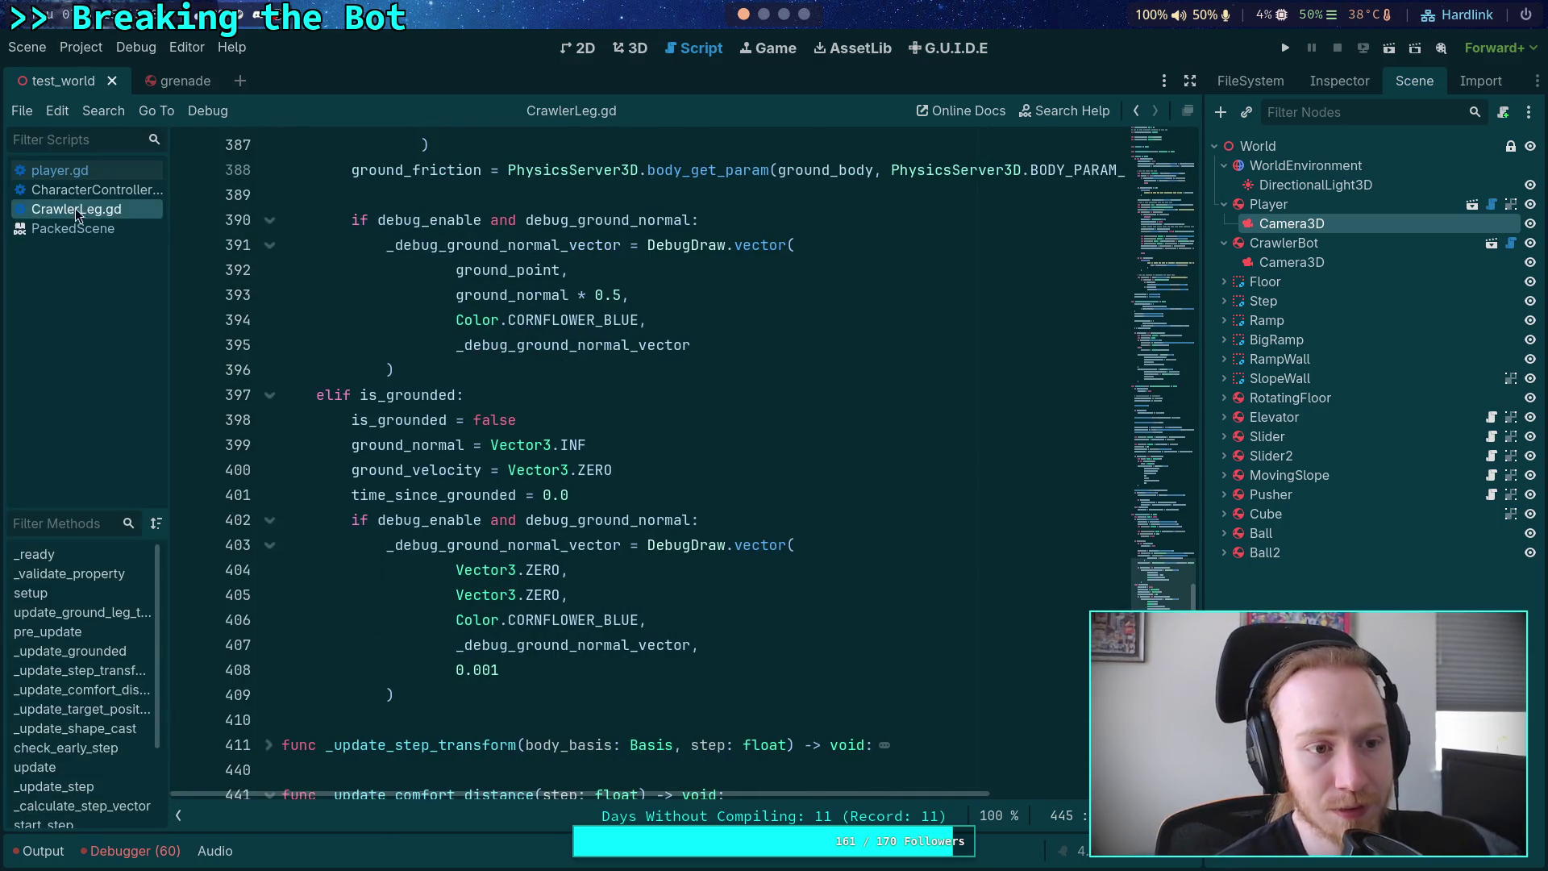
{"action": "right_click", "coordinate": [95, 206]}
{"action": "left_click", "coordinate": [145, 256]}
{"action": "right_click", "coordinate": [111, 190]}
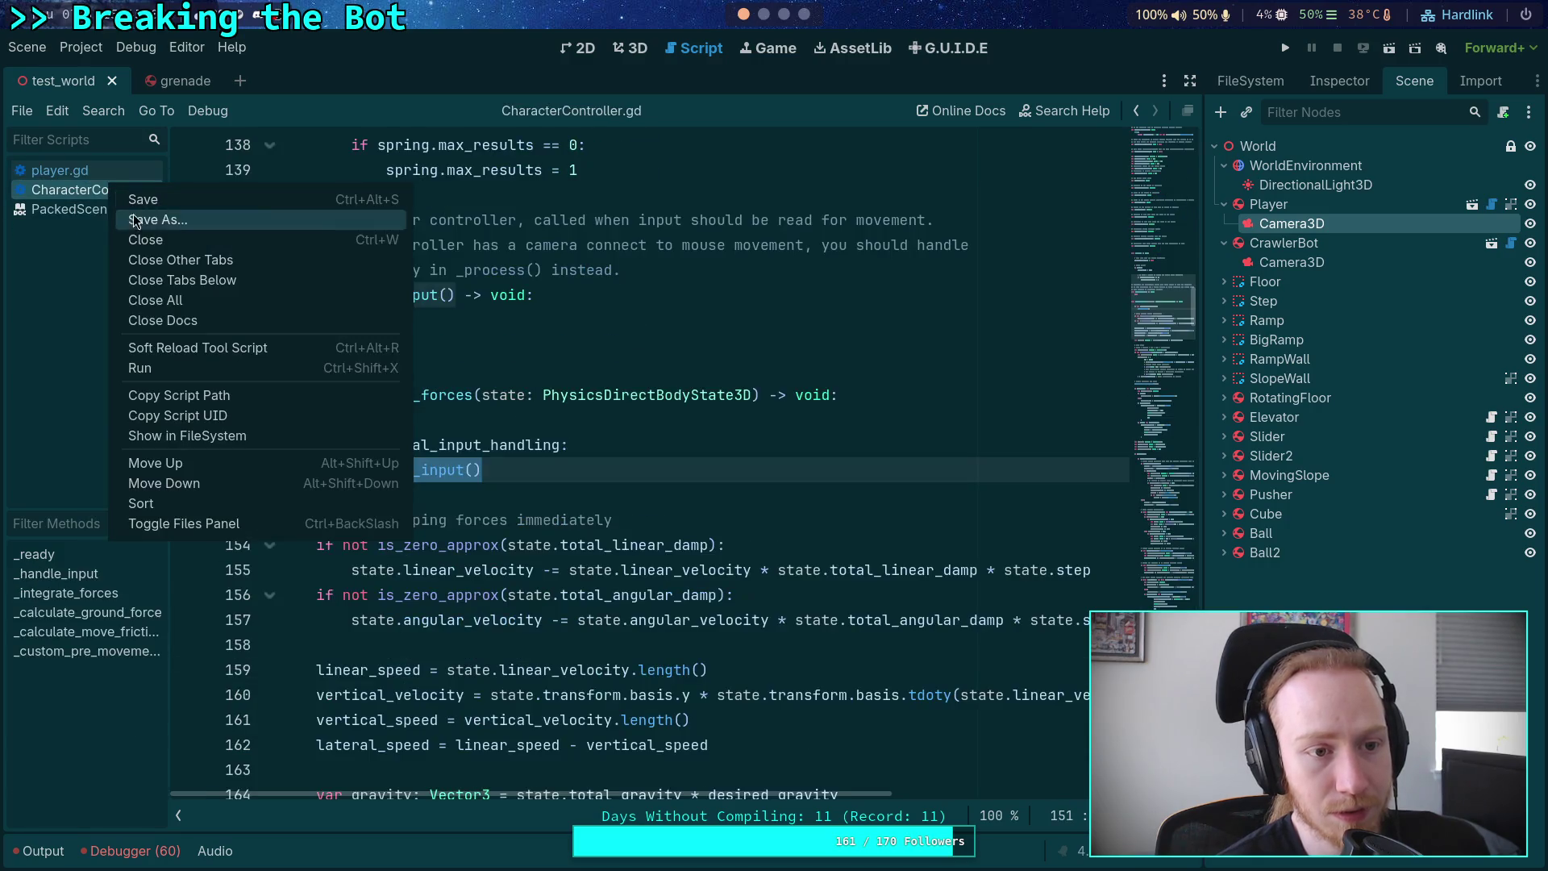
{"action": "left_click", "coordinate": [145, 241]}
{"action": "left_click", "coordinate": [179, 817]}
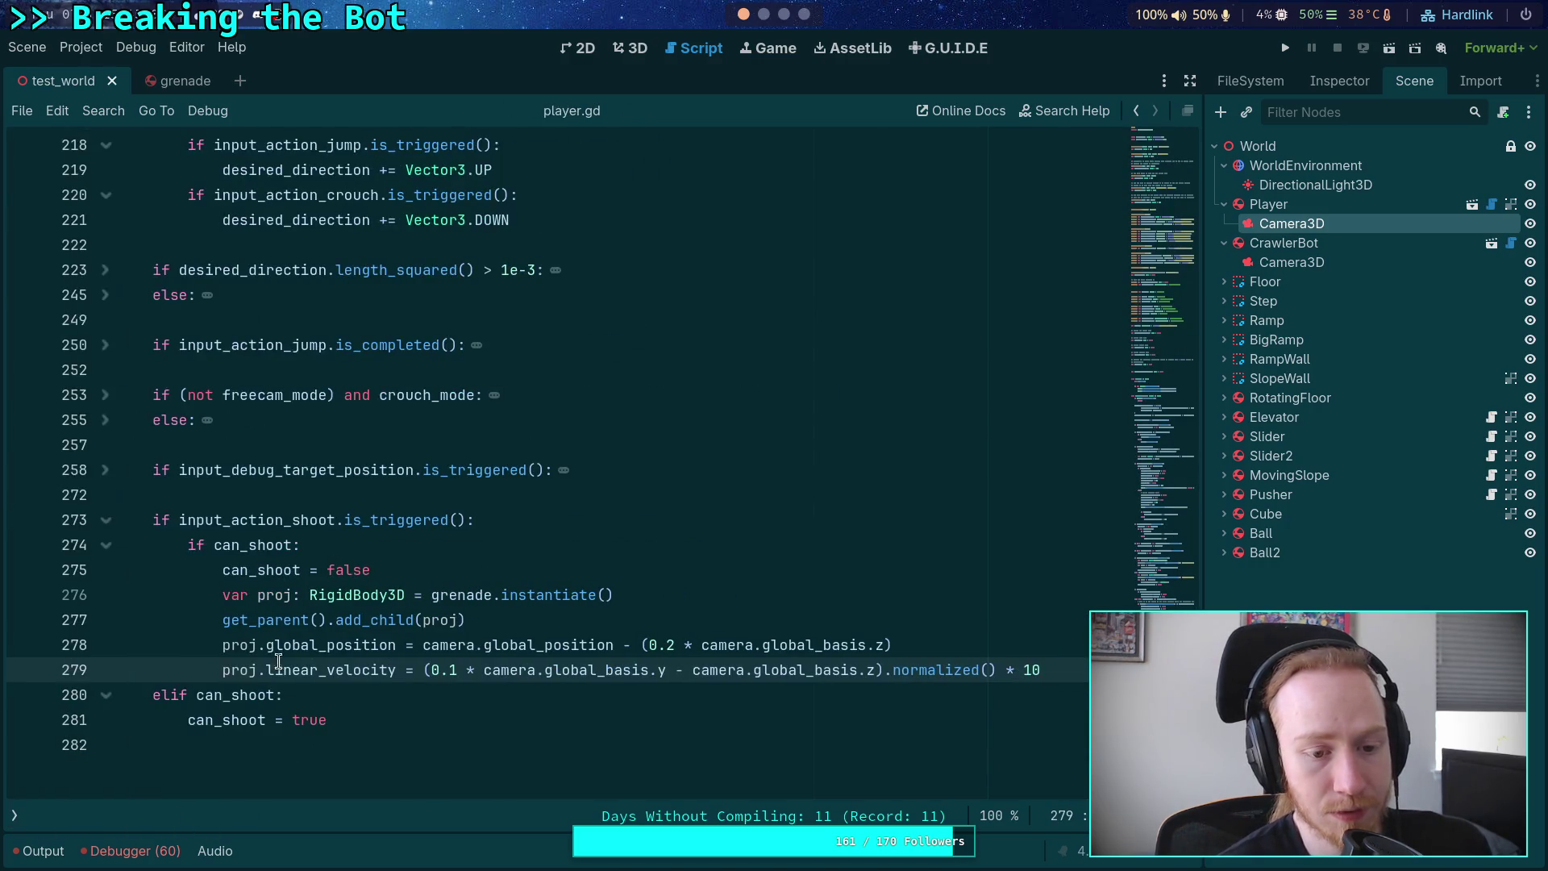
{"action": "scroll", "coordinate": [355, 710], "scroll_direction": "up", "scroll_amount": 2}
{"action": "mouse_move", "coordinate": [344, 669]}
{"action": "left_mouse_down"}
{"action": "mouse_move", "coordinate": [226, 658]}
{"action": "mouse_move", "coordinate": [272, 647]}
{"action": "left_mouse_up"}
{"action": "scroll", "coordinate": [272, 646], "scroll_direction": "down", "scroll_amount": 1}
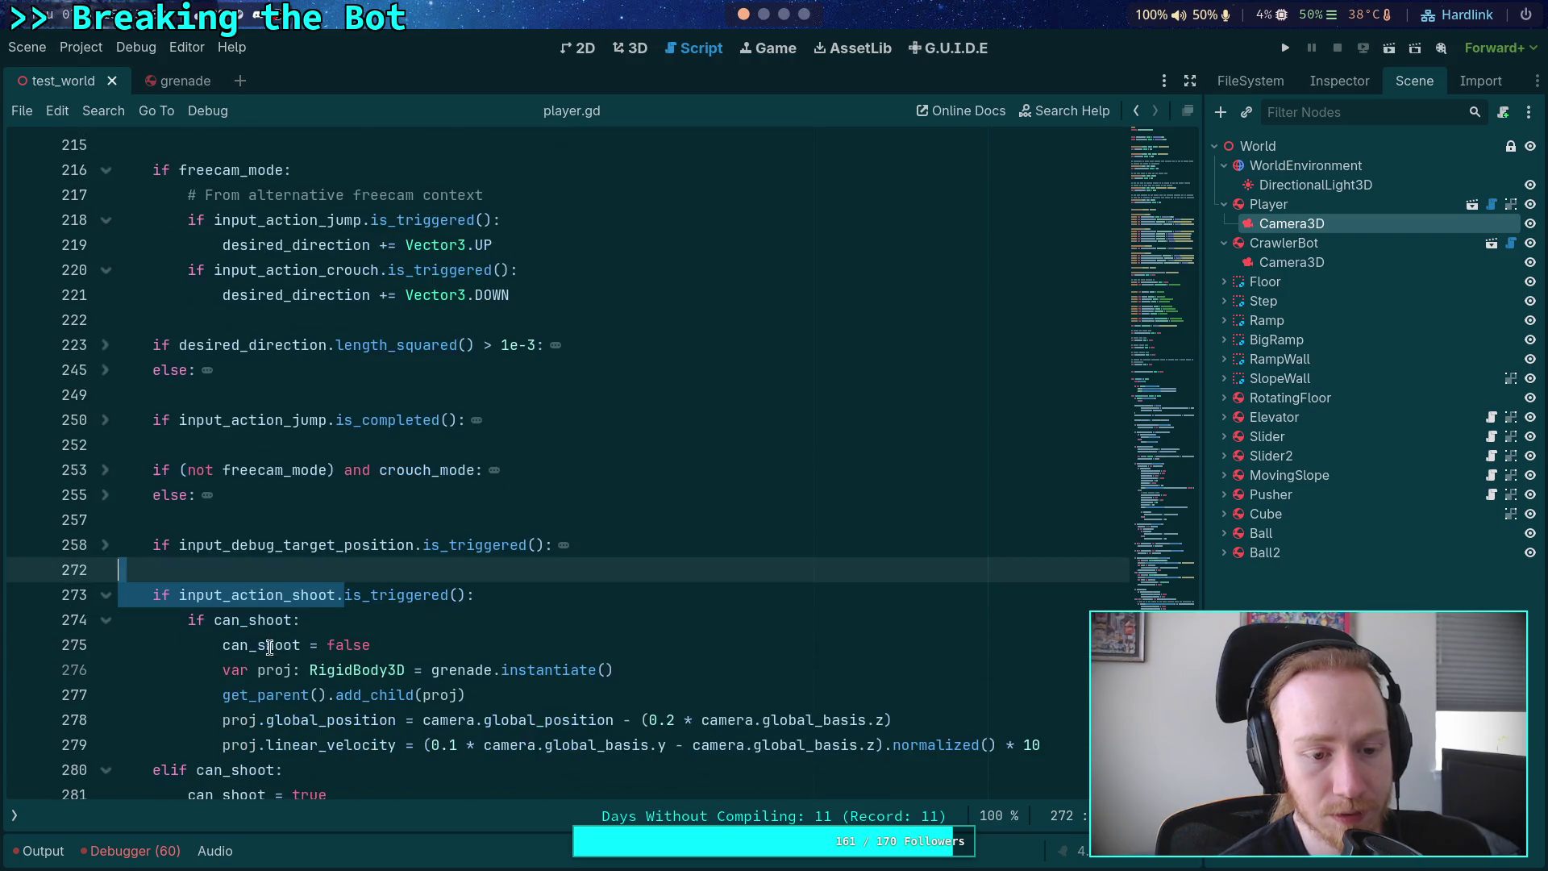
{"action": "left_click", "coordinate": [106, 546]}
{"action": "scroll", "coordinate": [155, 553], "scroll_direction": "down", "scroll_amount": 4}
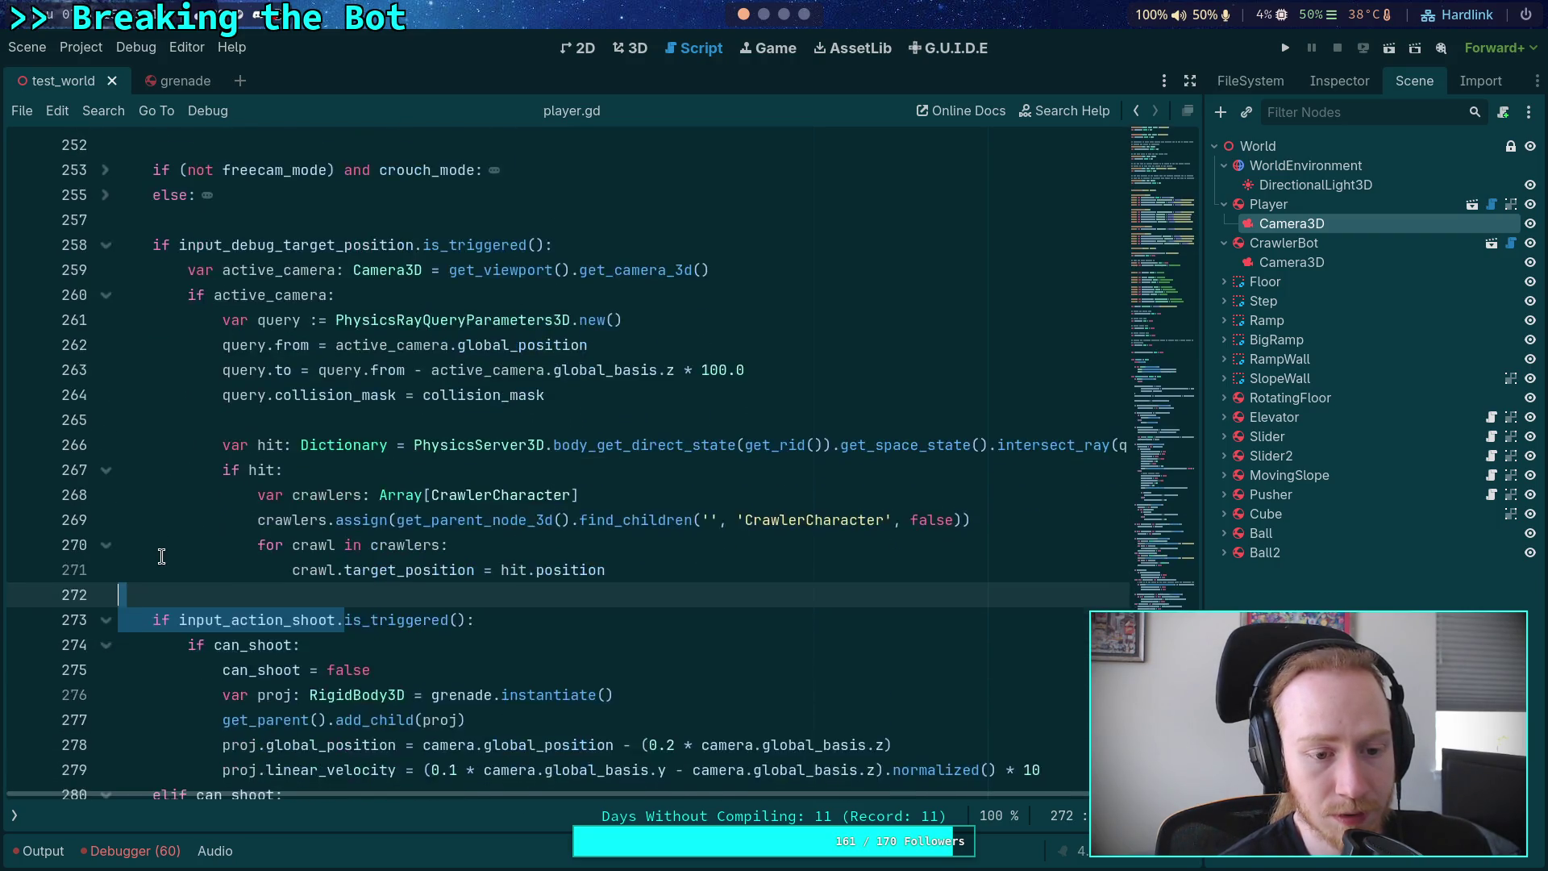
{"action": "scroll", "coordinate": [161, 556], "scroll_direction": "down", "scroll_amount": 1}
{"action": "scroll", "coordinate": [161, 556], "scroll_direction": "up", "scroll_amount": 1}
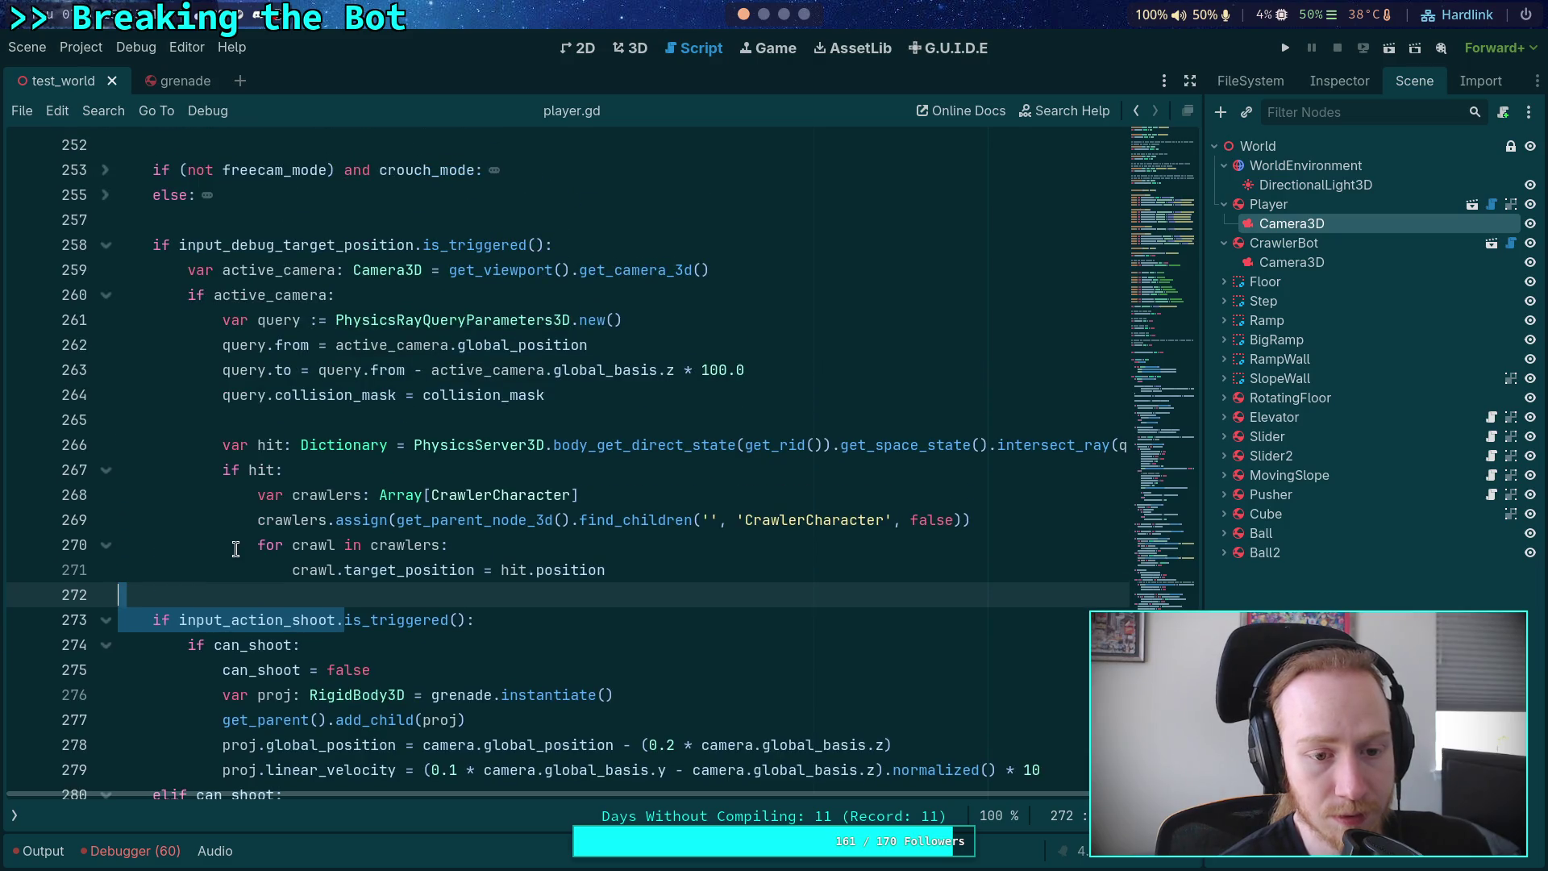
{"action": "left_click", "coordinate": [171, 242]}
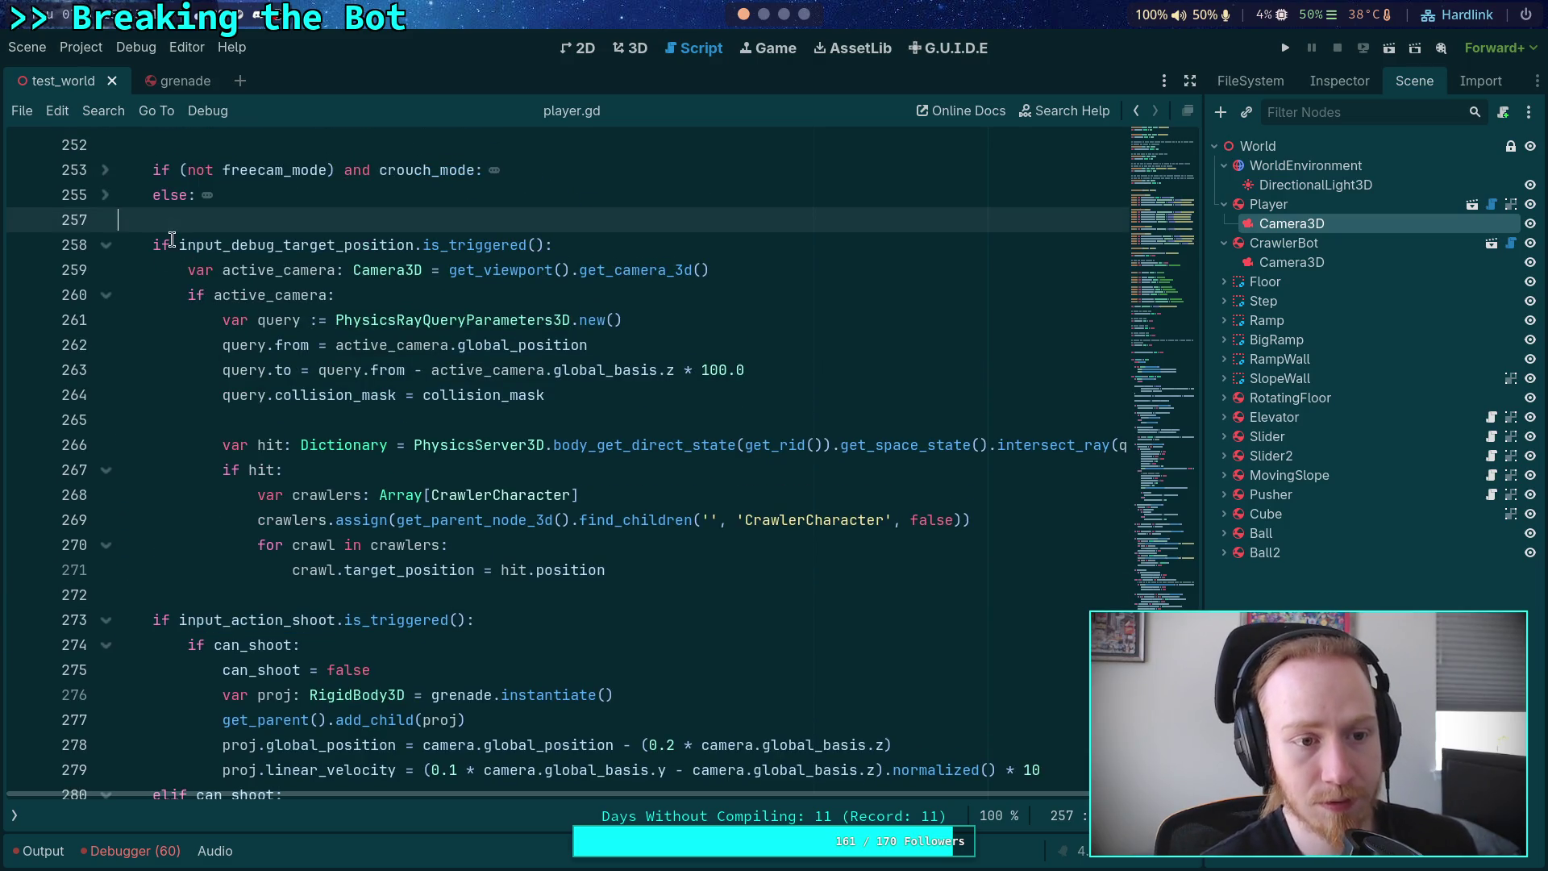
{"action": "type", "text": "false and"}
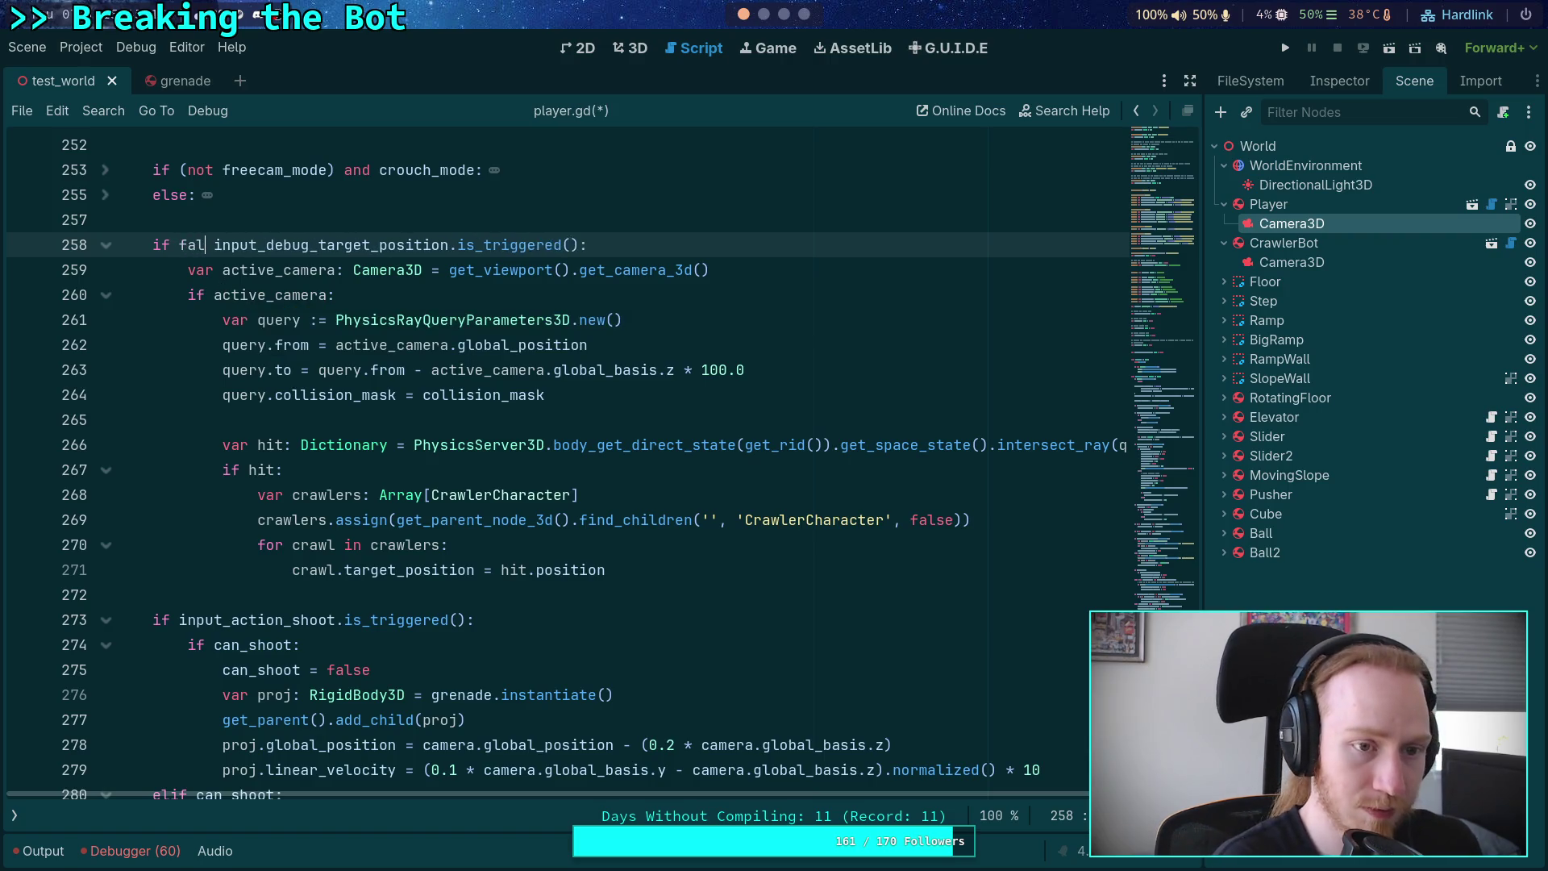
{"action": "key", "text": "ctrl+s"}
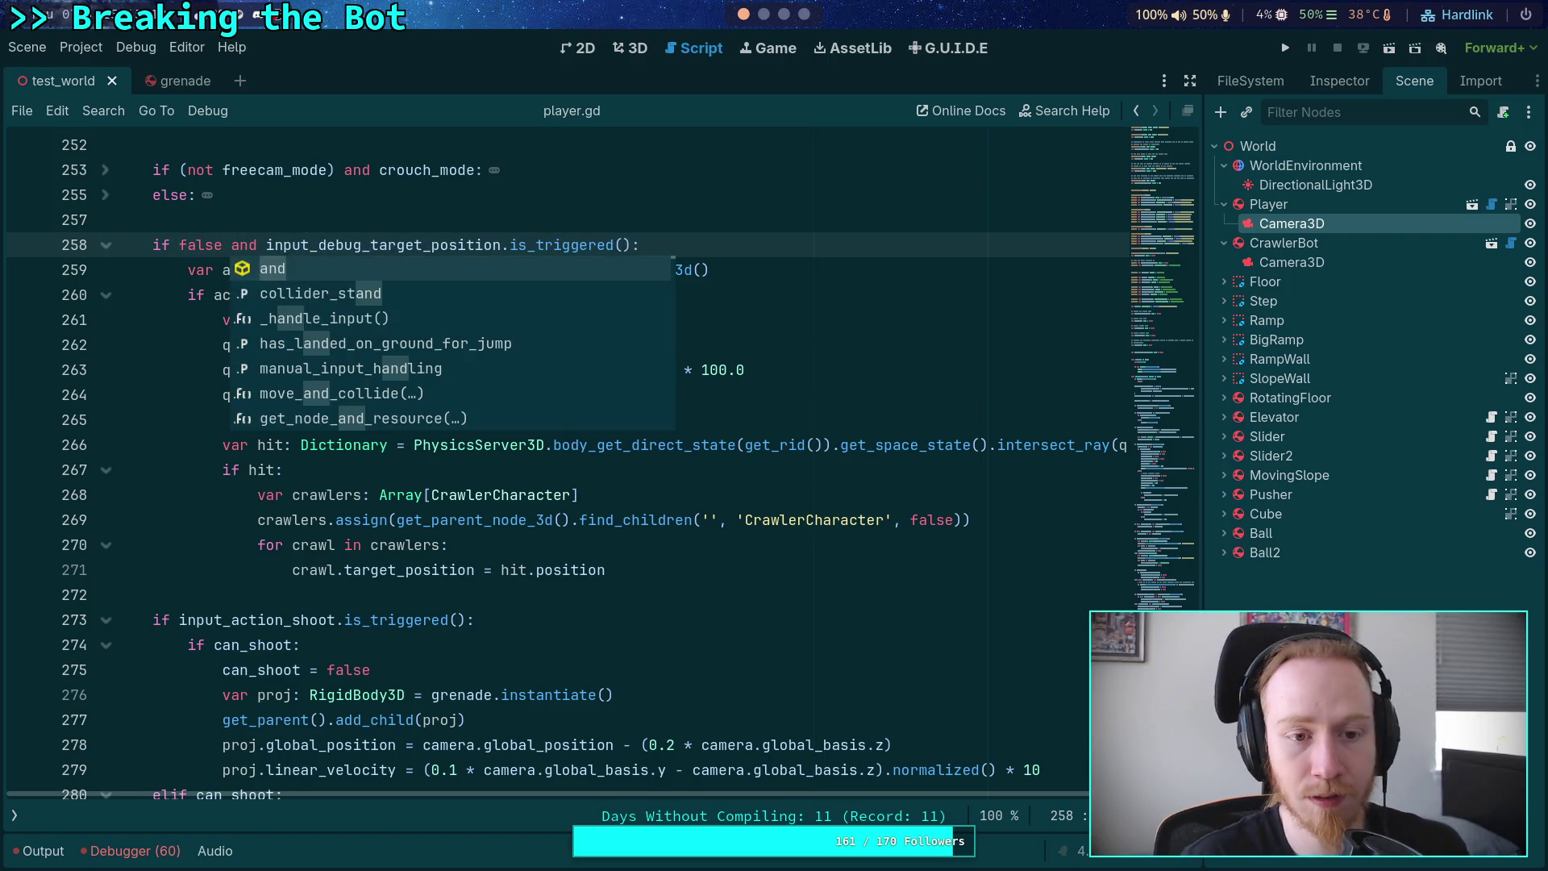
{"action": "left_click", "coordinate": [411, 211]}
{"action": "scroll", "coordinate": [518, 242], "scroll_direction": "up", "scroll_amount": 3}
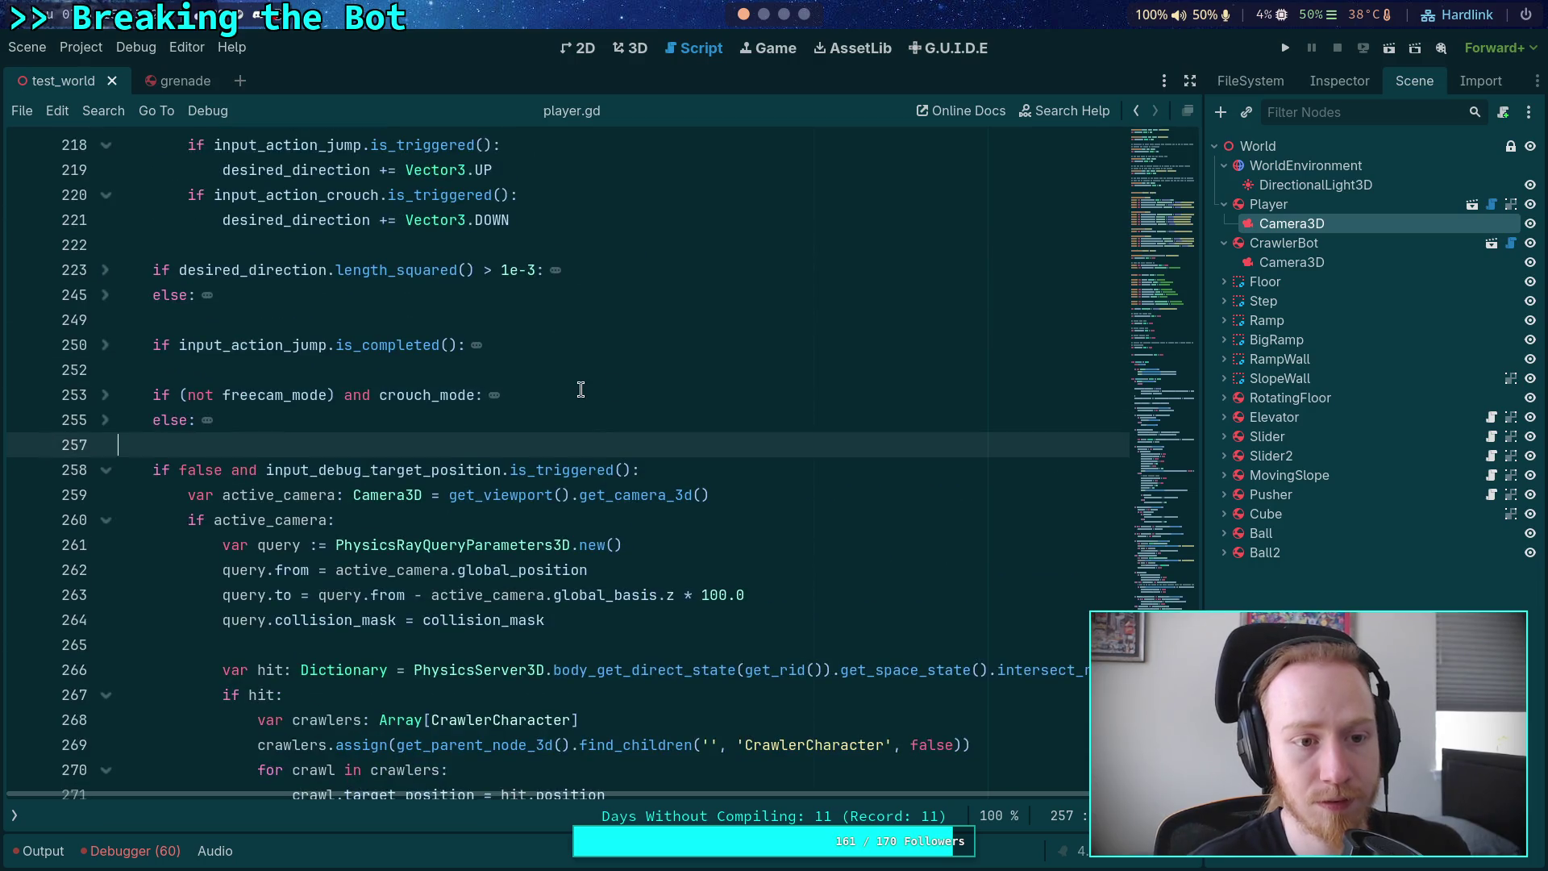
{"action": "scroll", "coordinate": [516, 403], "scroll_direction": "down", "scroll_amount": 4}
{"action": "scroll", "coordinate": [465, 417], "scroll_direction": "up", "scroll_amount": 6}
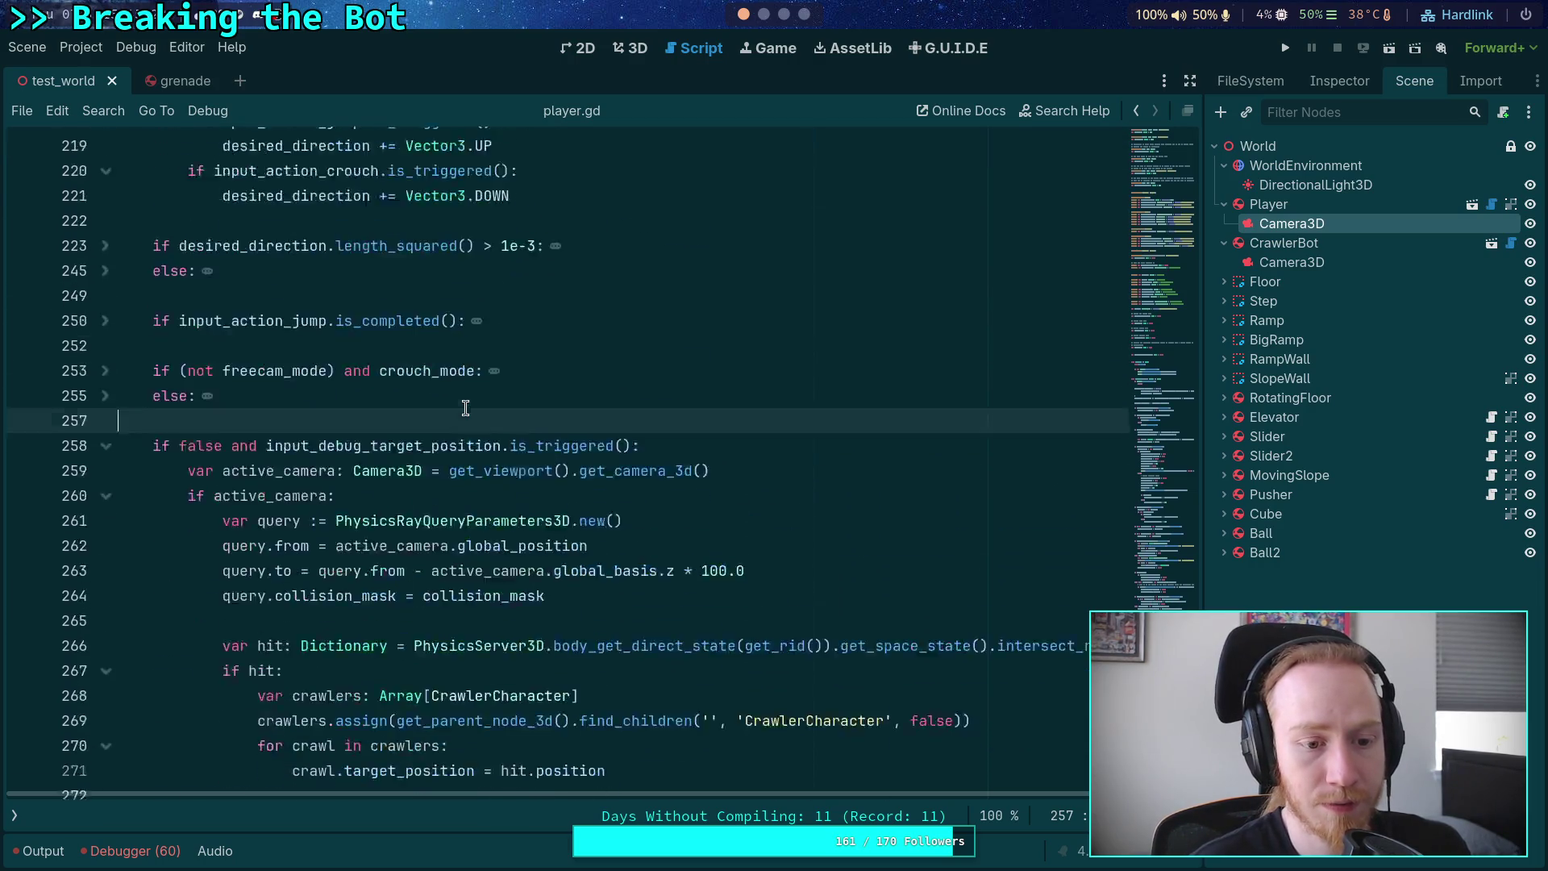
{"action": "scroll", "coordinate": [465, 418], "scroll_direction": "up", "scroll_amount": 2}
{"action": "scroll", "coordinate": [451, 423], "scroll_direction": "down", "scroll_amount": 3}
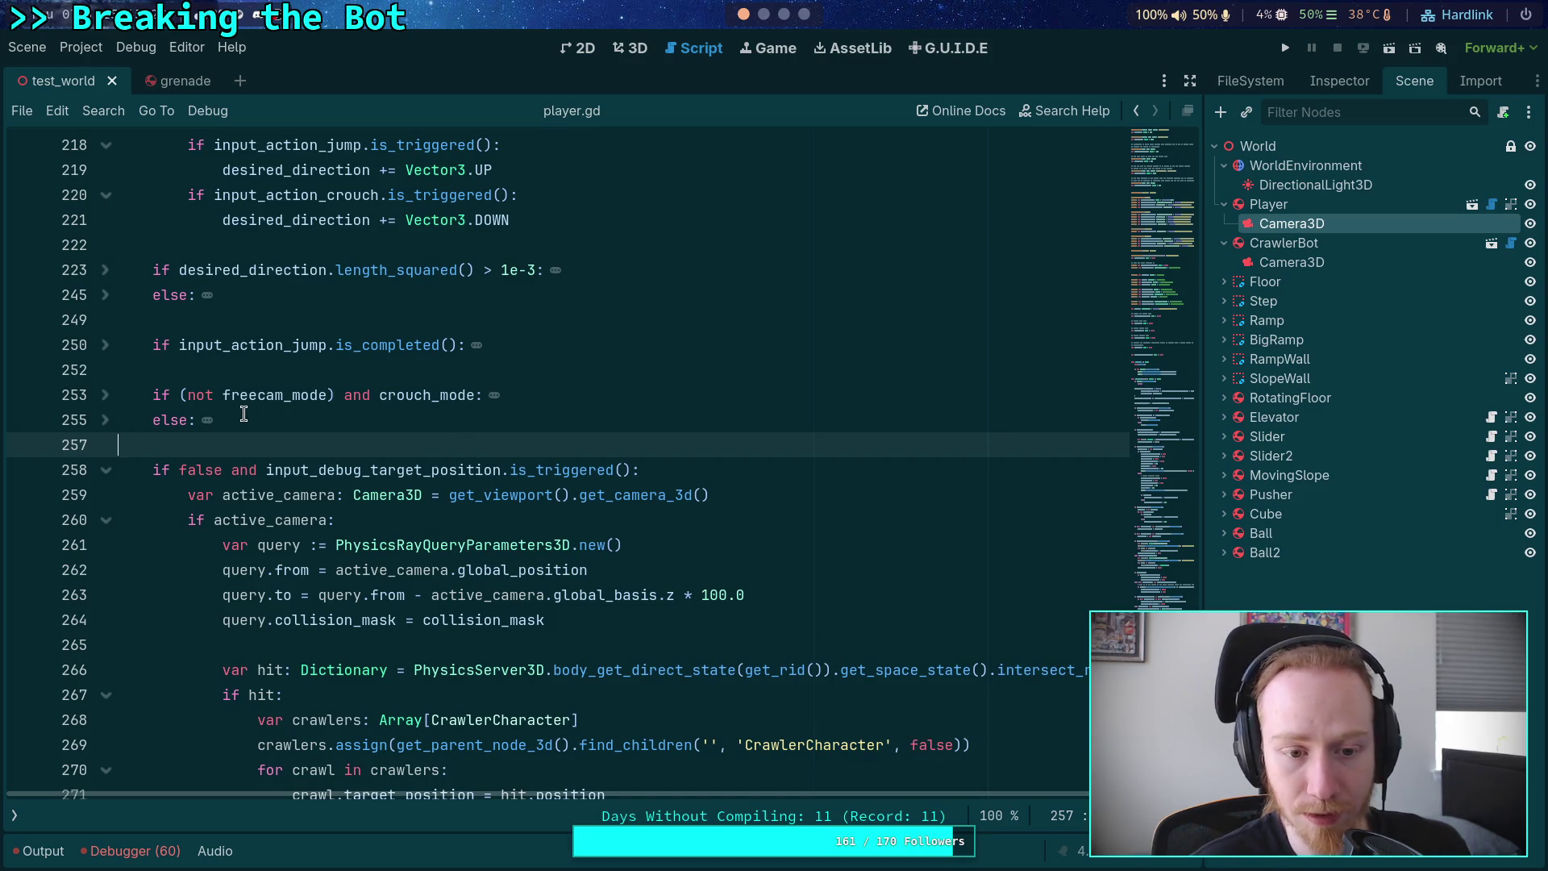
{"action": "scroll", "coordinate": [243, 413], "scroll_direction": "down", "scroll_amount": 2}
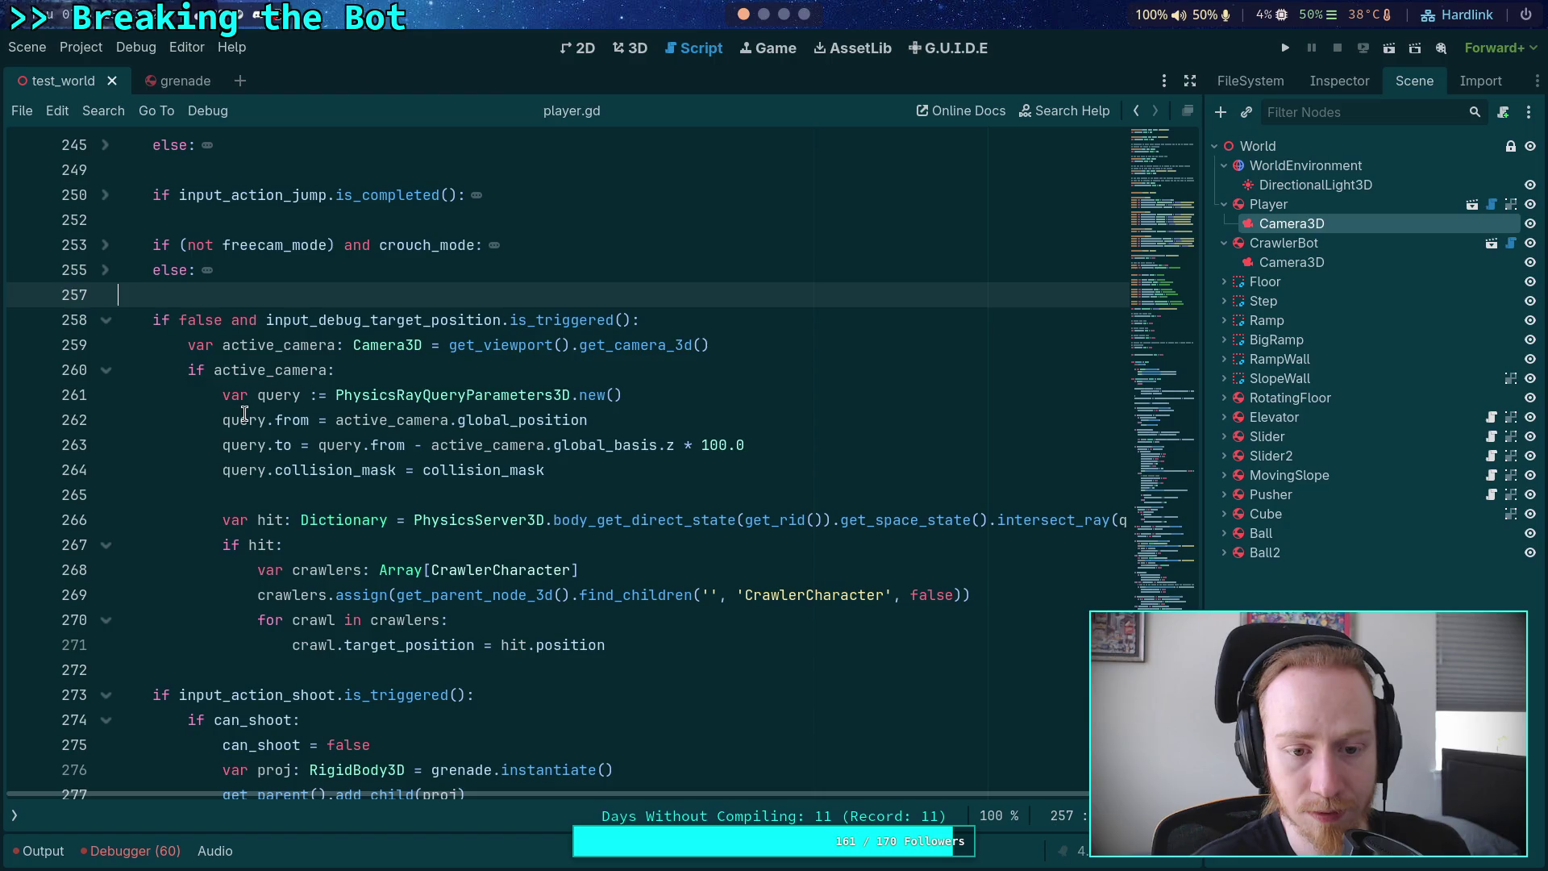
{"action": "scroll", "coordinate": [244, 414], "scroll_direction": "up", "scroll_amount": 18}
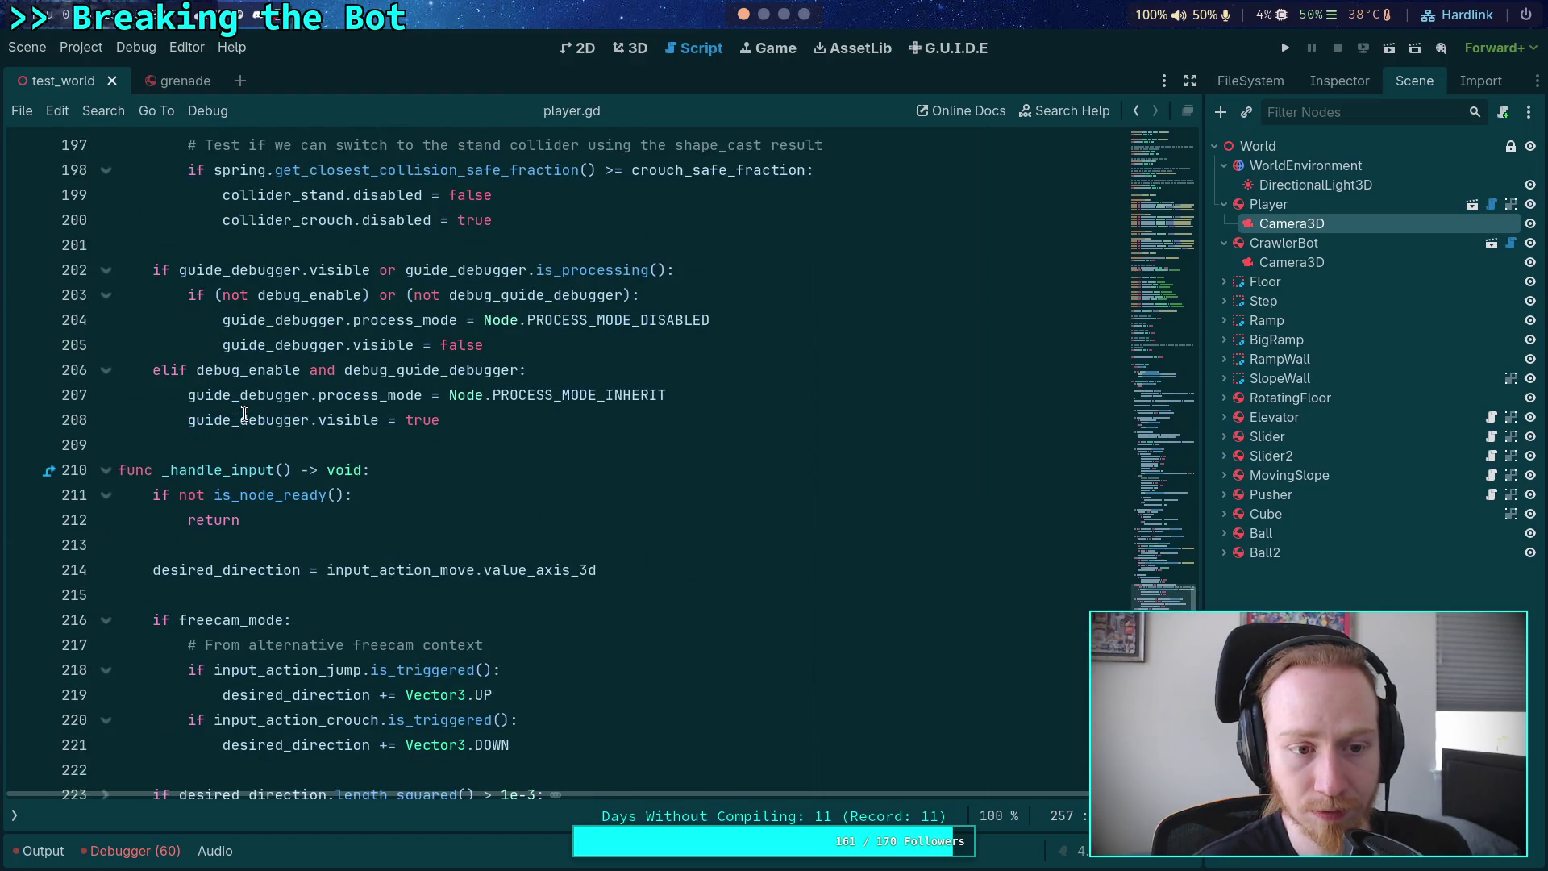
{"action": "scroll", "coordinate": [244, 414], "scroll_direction": "up", "scroll_amount": 2}
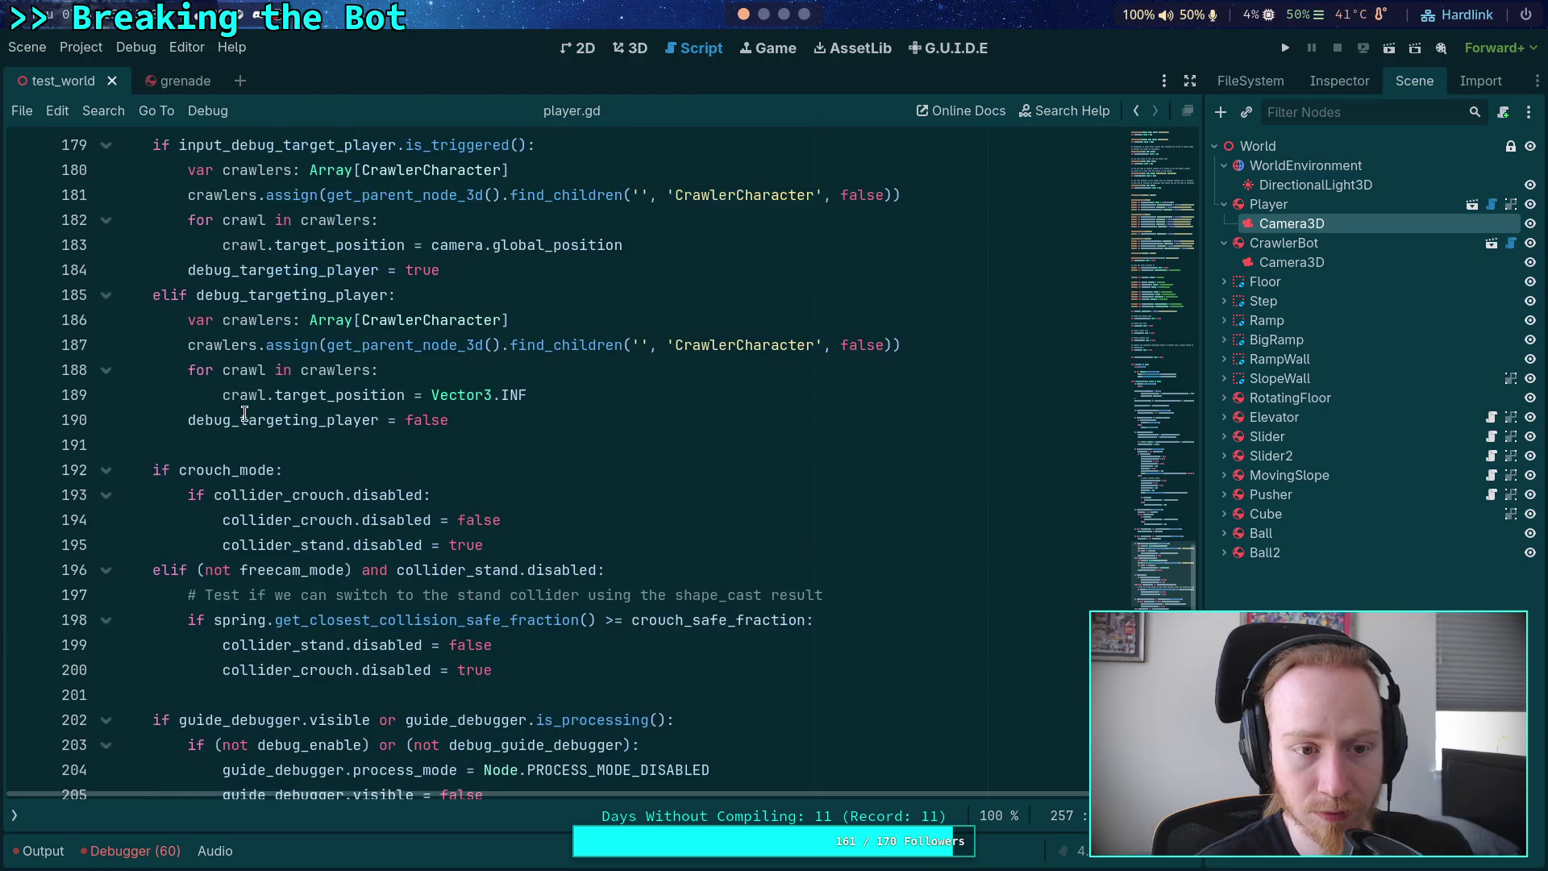
{"action": "scroll", "coordinate": [234, 371], "scroll_direction": "up", "scroll_amount": 1}
{"action": "key", "text": "F5"}
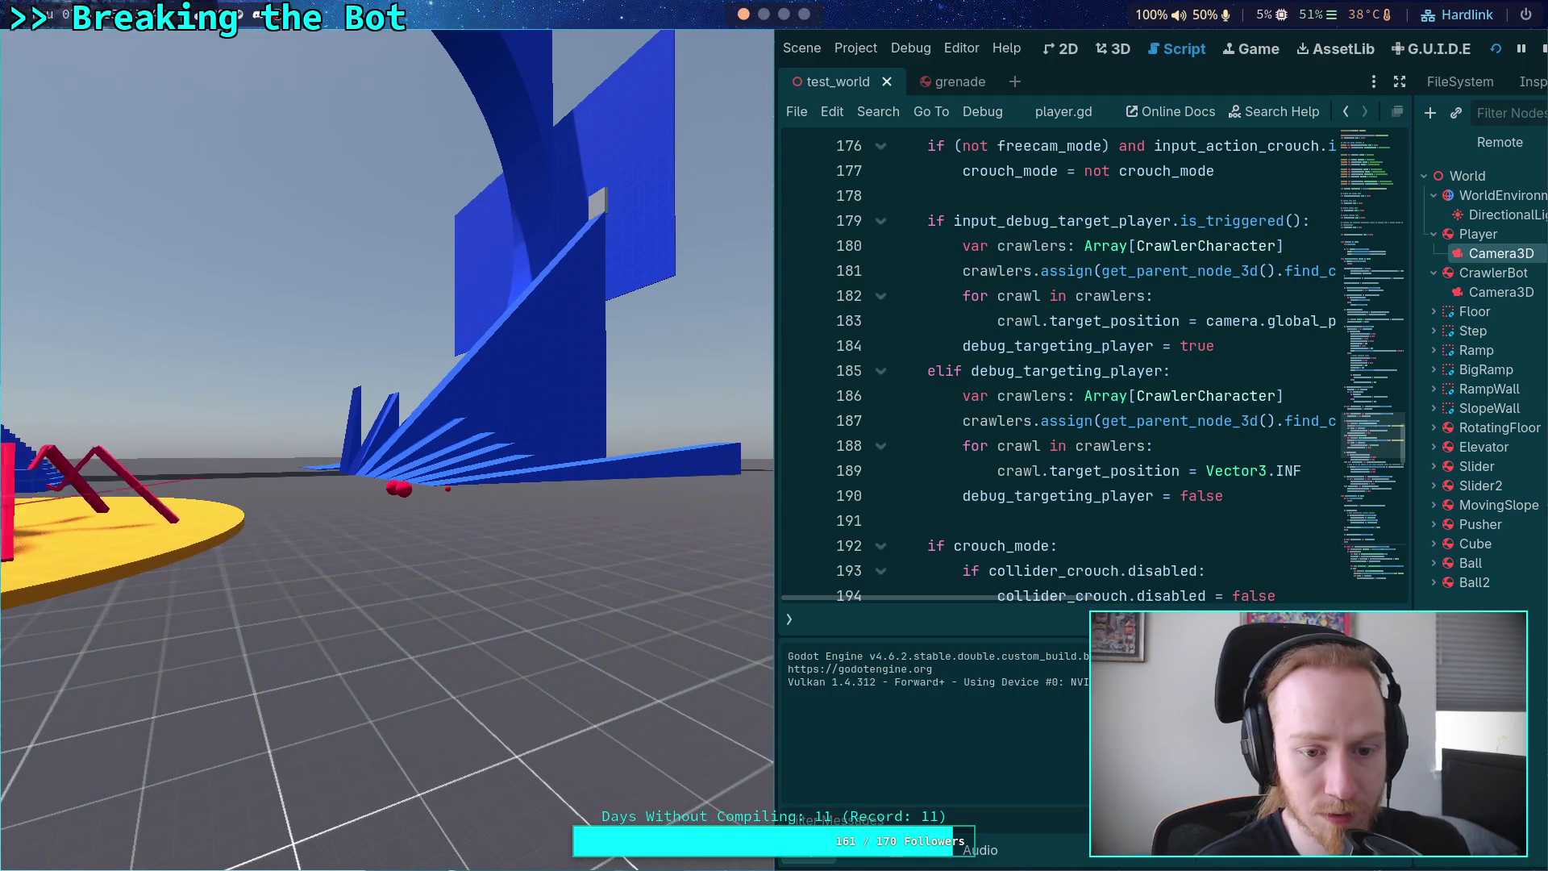
Step: Stop the game, change line 280 to 'elif not can_shoot:', and relaunch the game
{"action": "left_click", "coordinate": [1544, 50]}
{"action": "scroll", "coordinate": [369, 499], "scroll_direction": "down", "scroll_amount": 10}
{"action": "scroll", "coordinate": [368, 499], "scroll_direction": "down", "scroll_amount": 7}
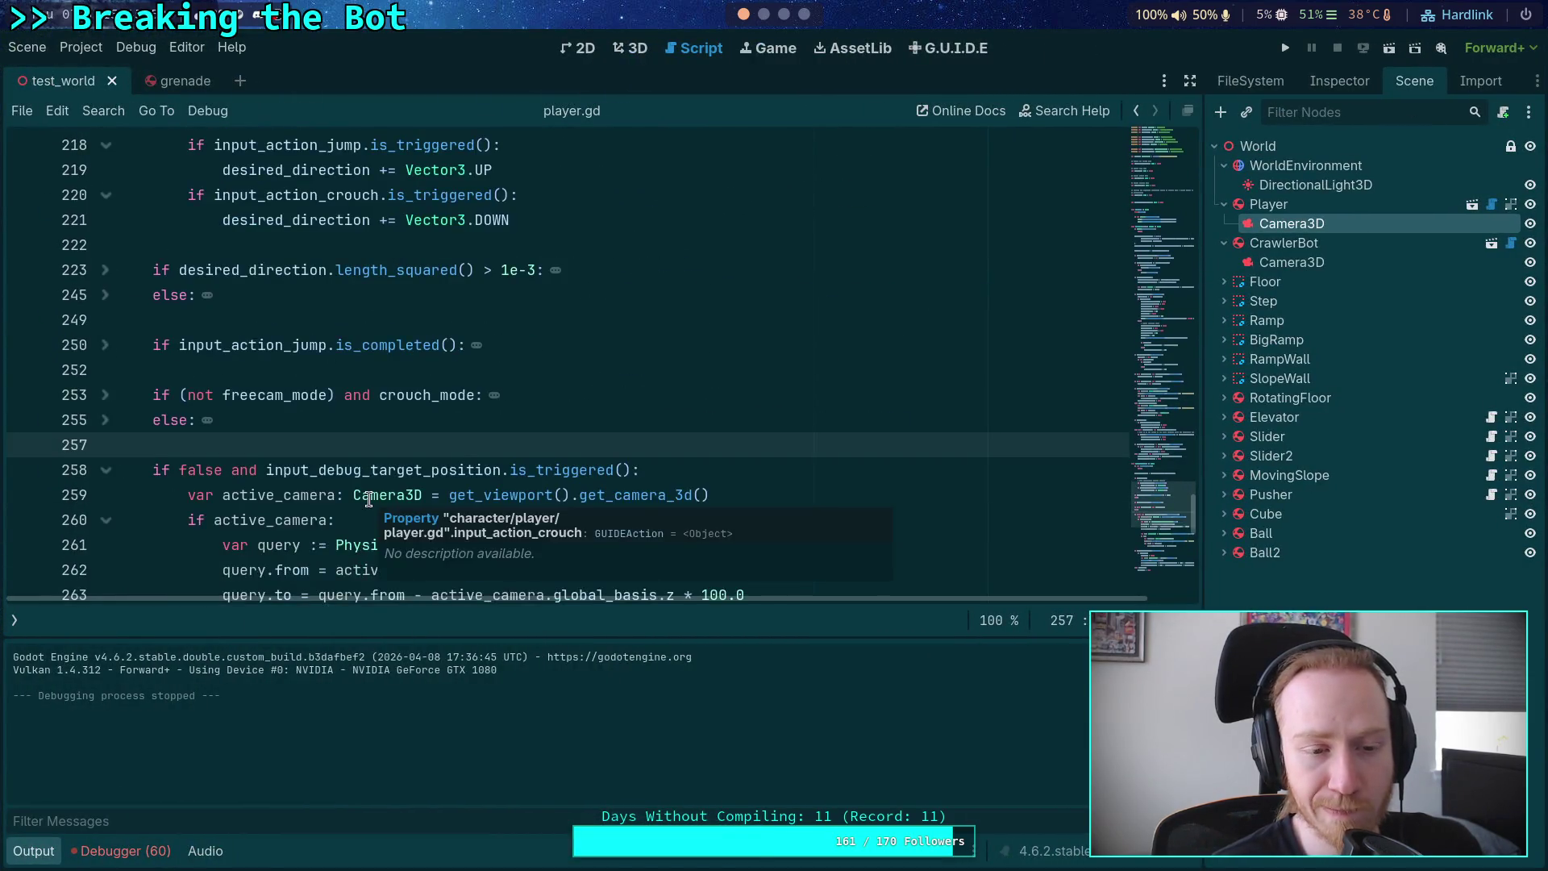
{"action": "scroll", "coordinate": [302, 484], "scroll_direction": "down", "scroll_amount": 4}
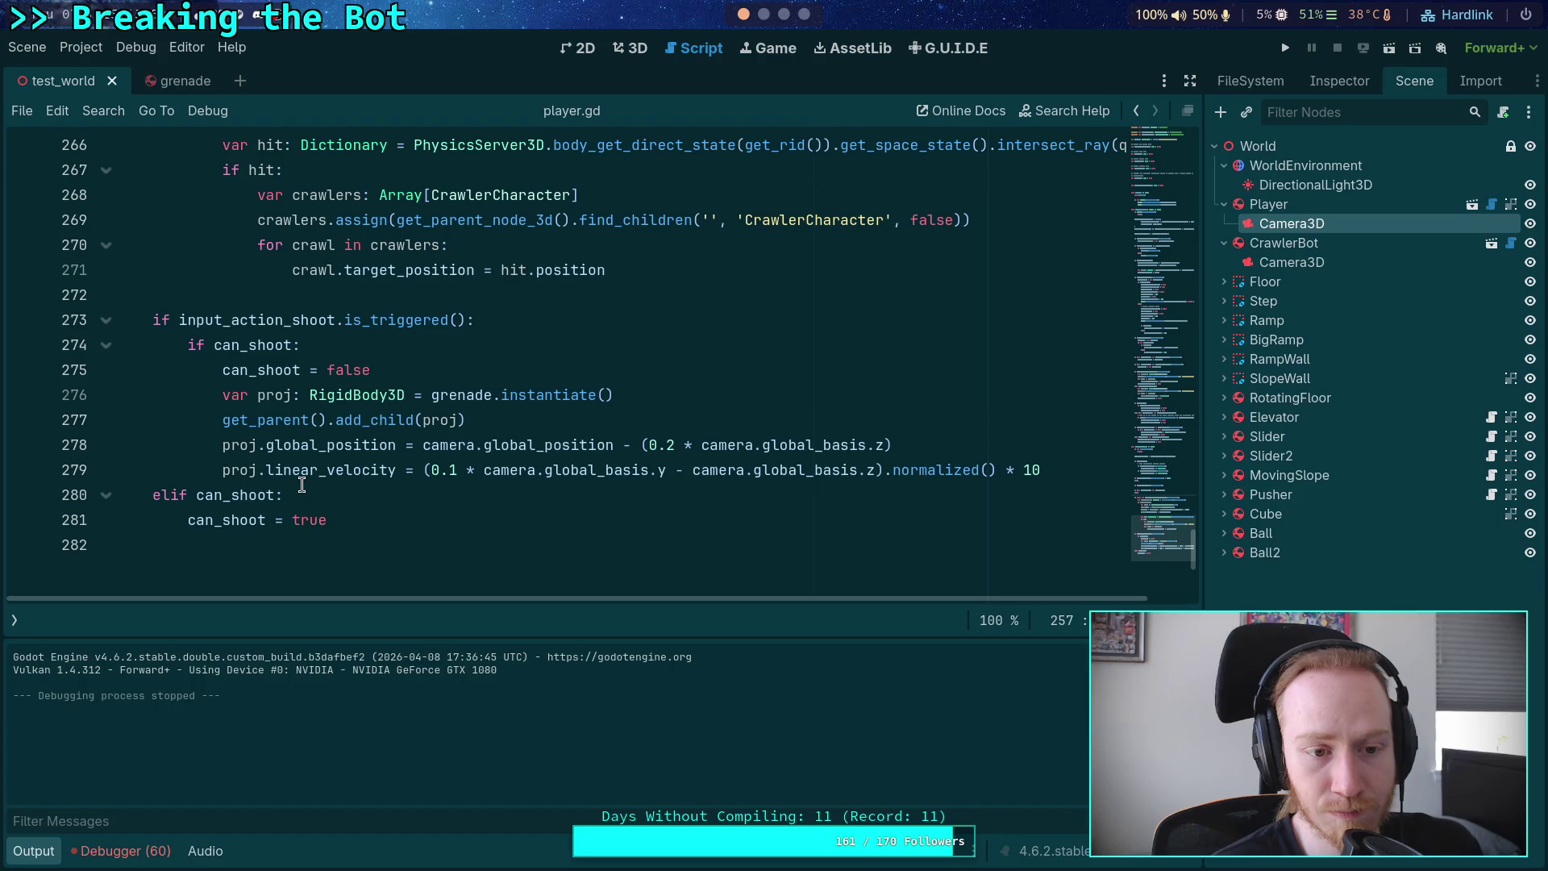
{"action": "double_click", "coordinate": [290, 323]}
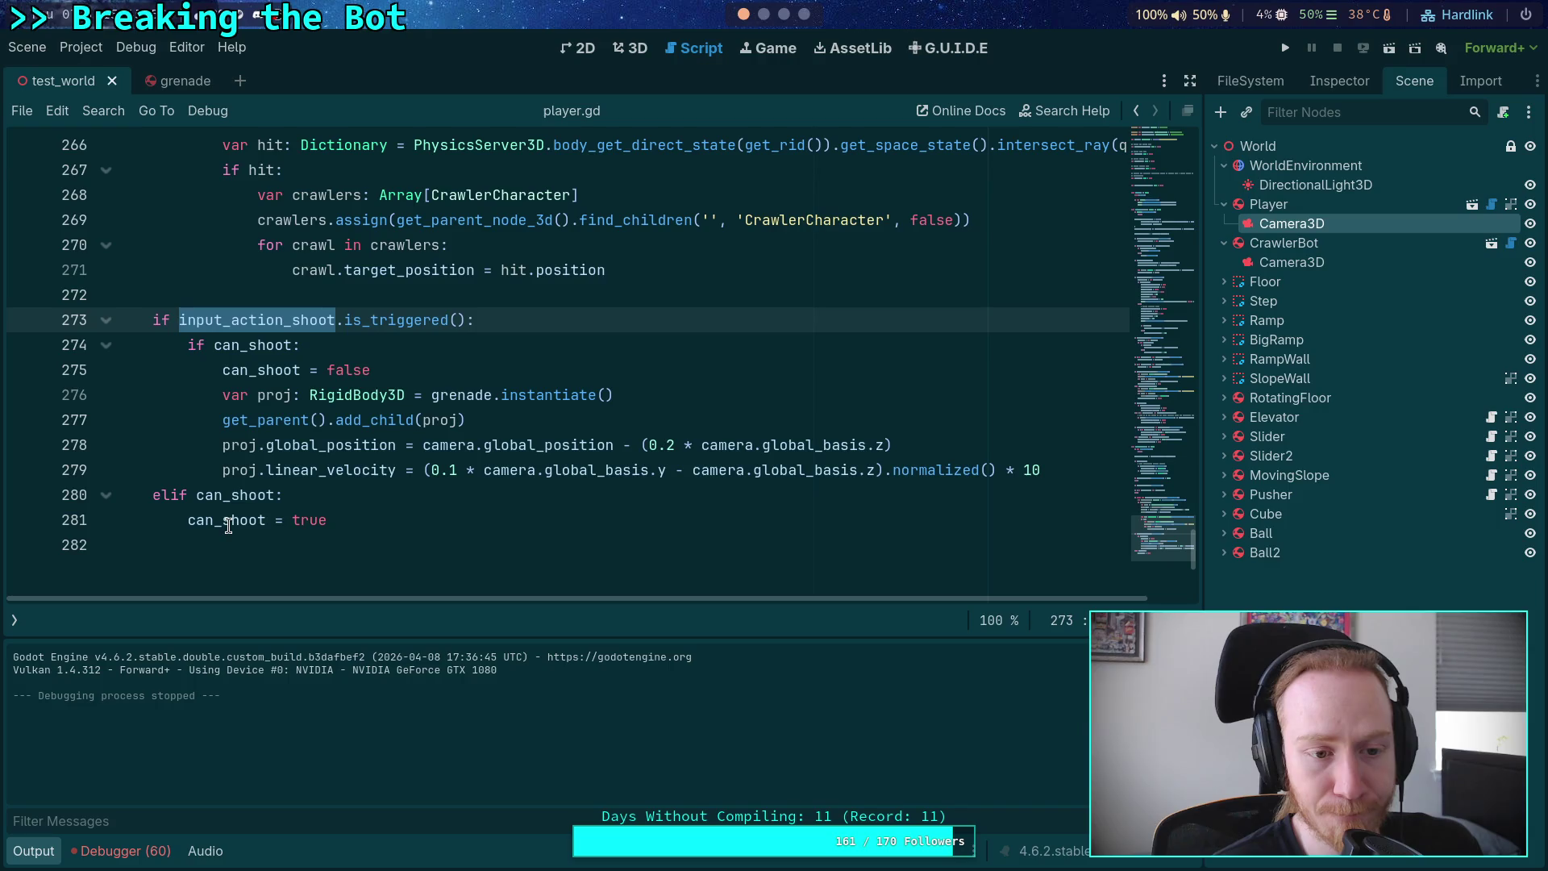
{"action": "left_click", "coordinate": [185, 495]}
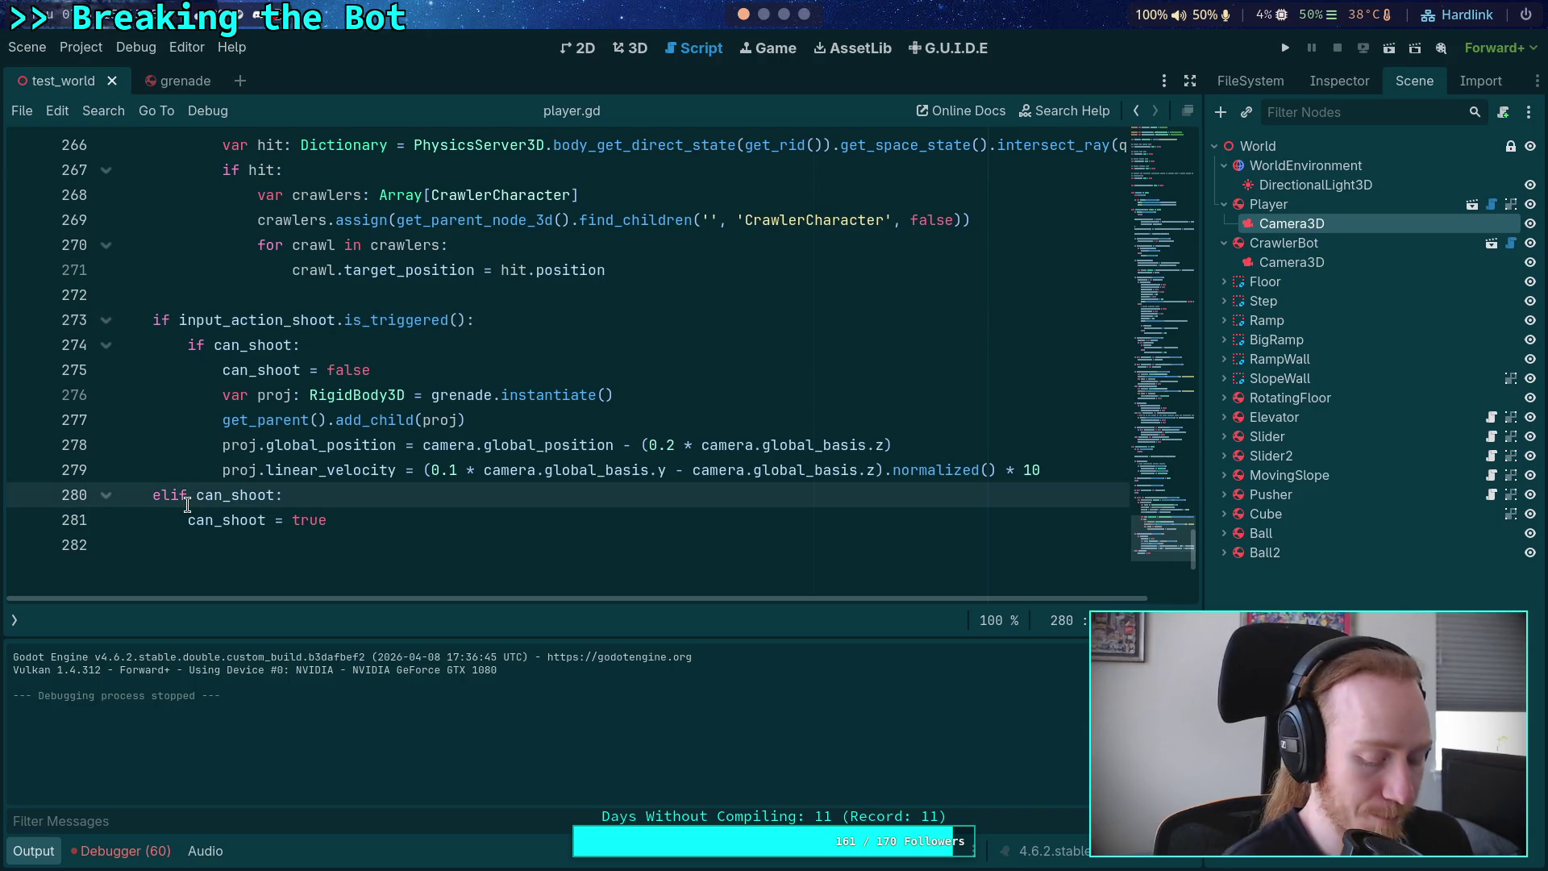
{"action": "key", "text": "F5"}
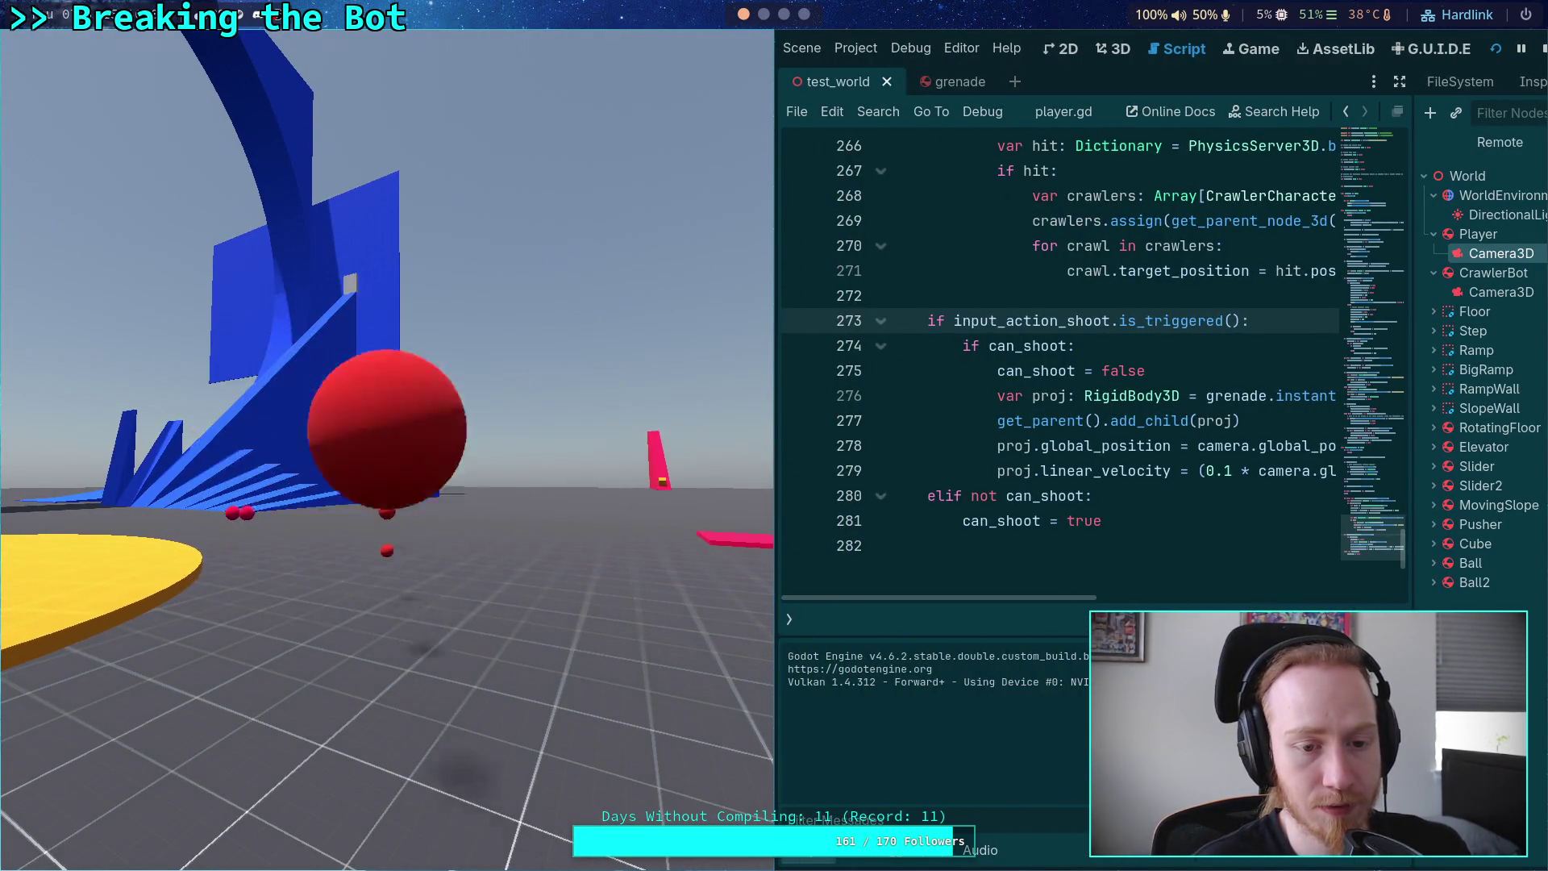
Step: Throw grenades toward the blue ramp and the crawler bot while walking around, then stop the game
{"action": "left_click", "coordinate": [387, 436]}
{"action": "key", "text": "w"}
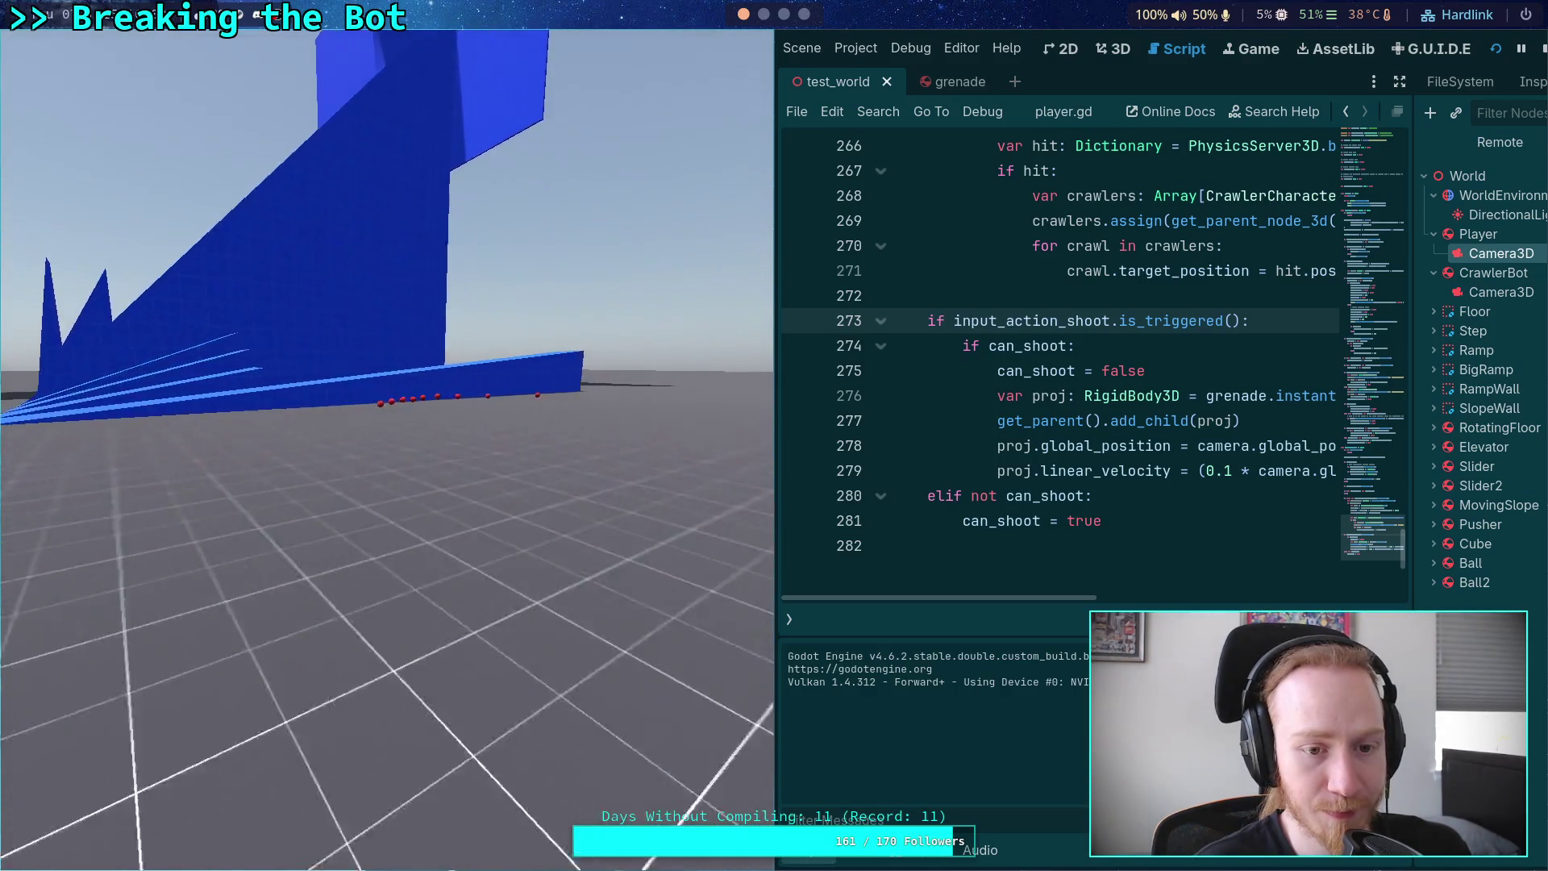
{"action": "mouse_move", "coordinate": [387, 435]}
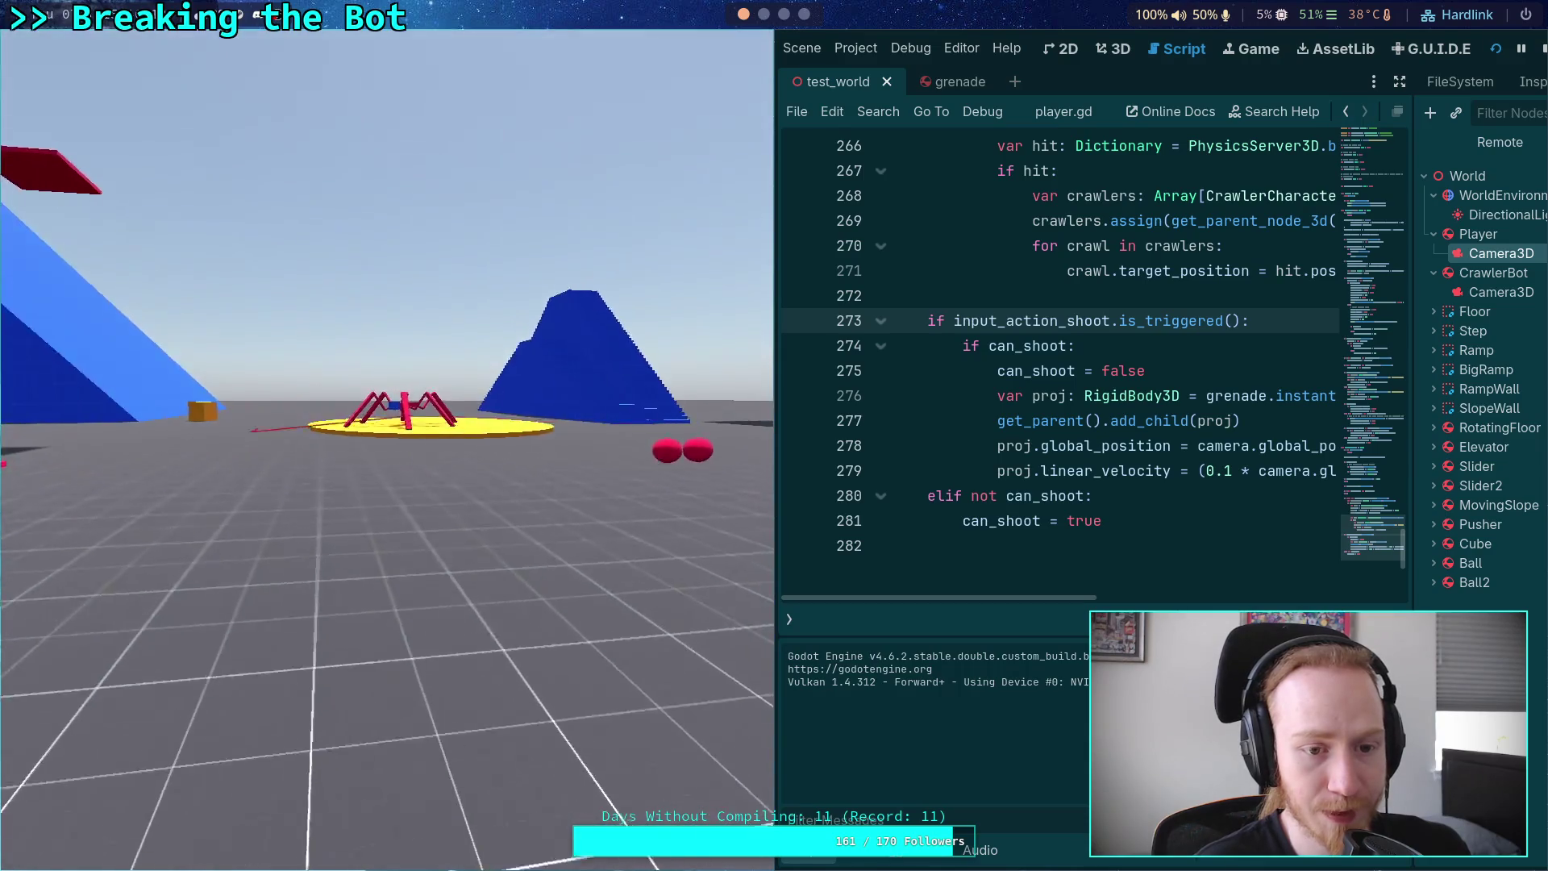
{"action": "key", "text": "w"}
{"action": "key", "text": "s"}
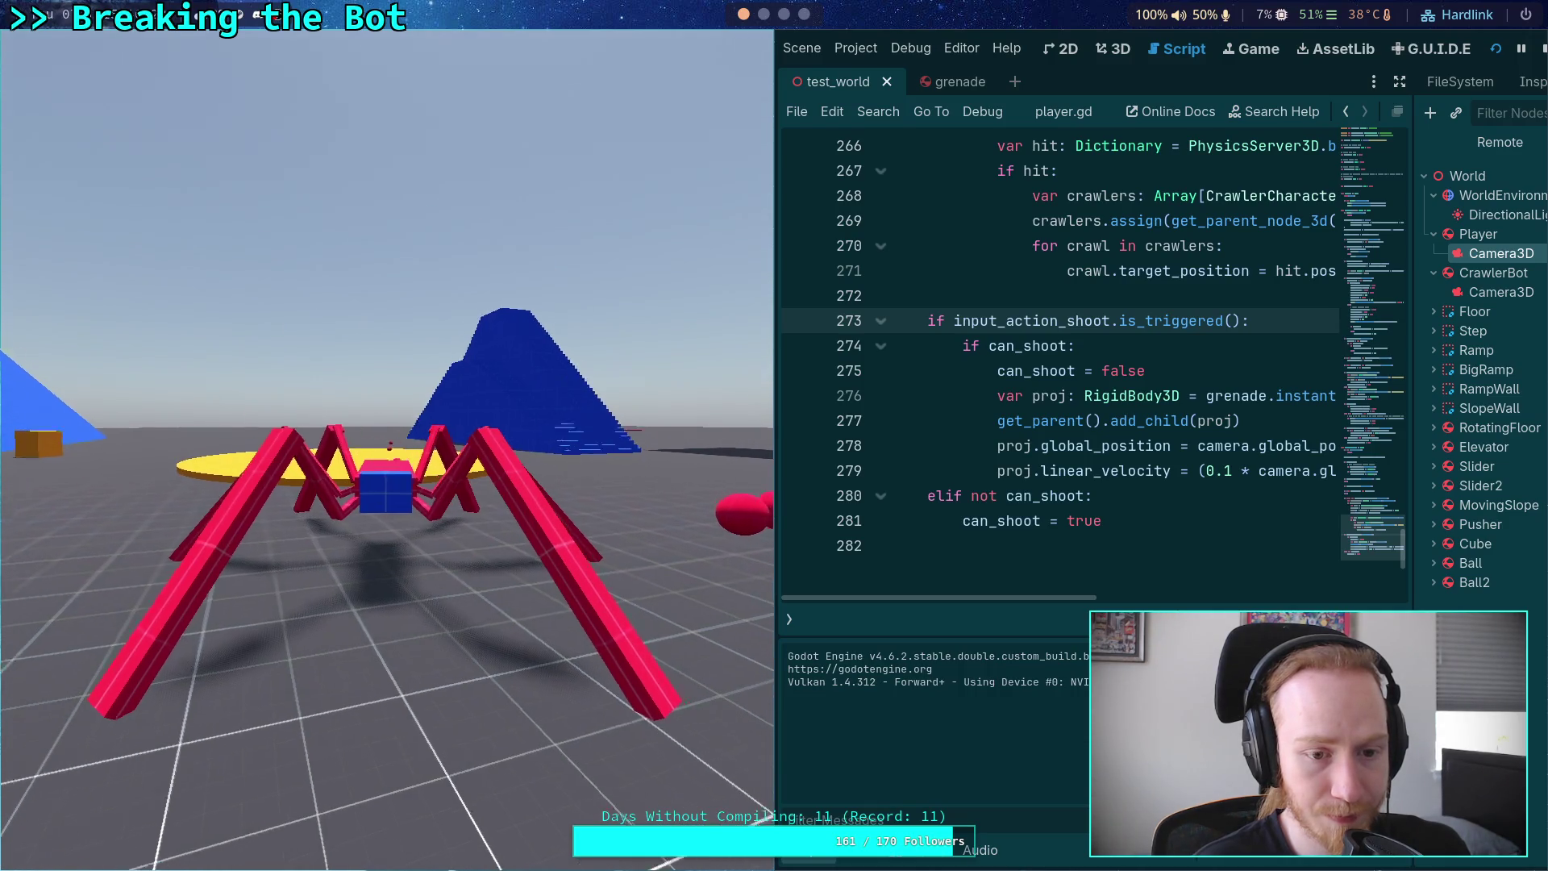
{"action": "left_click", "coordinate": [1183, 177]}
{"action": "key", "text": "F8"}
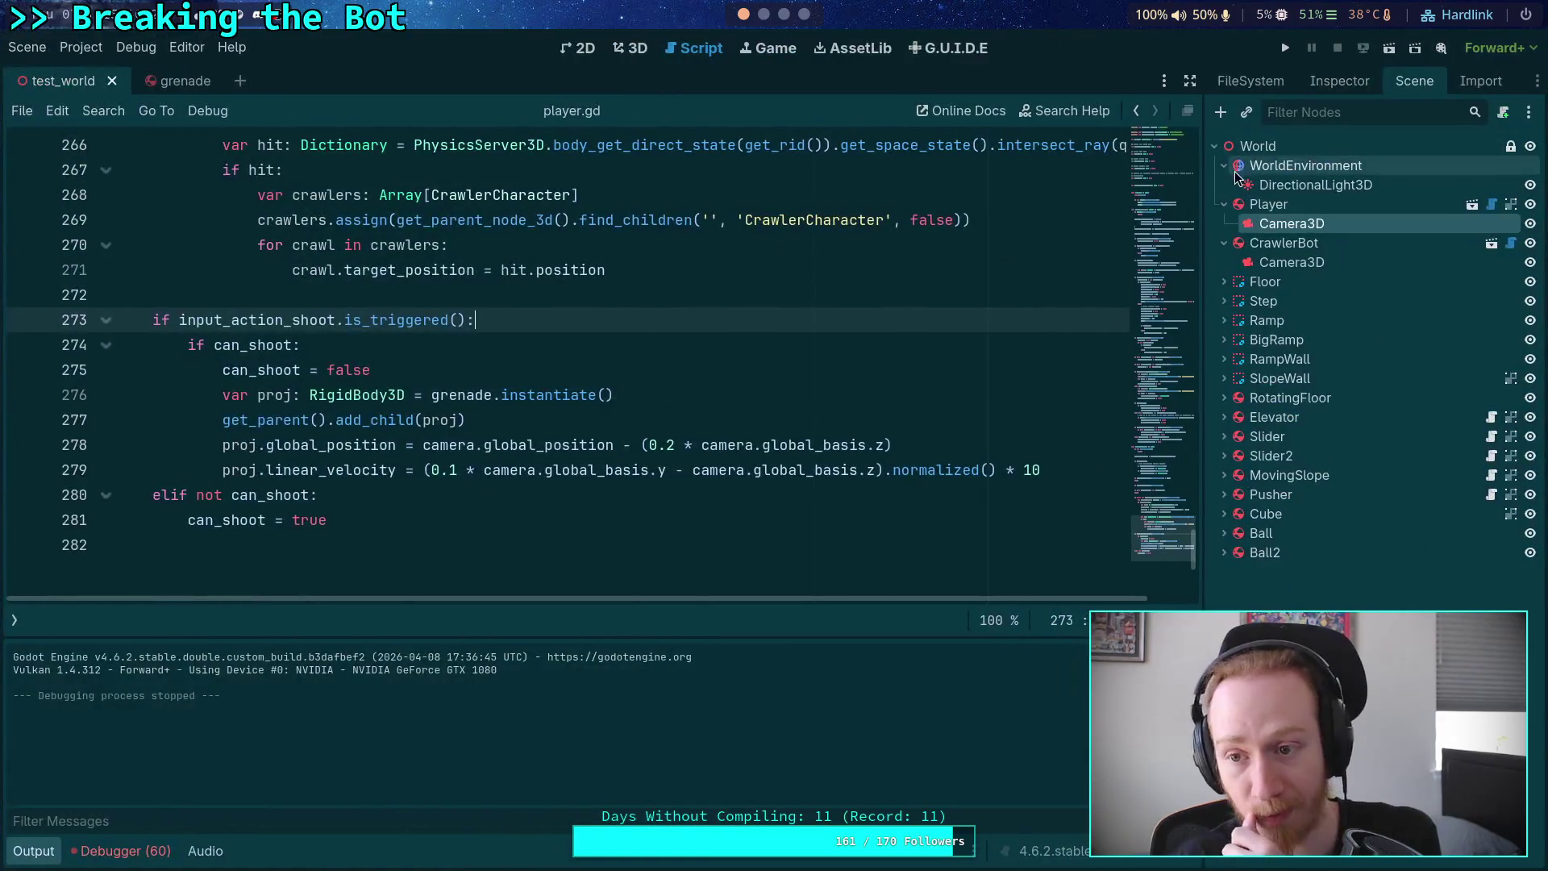
Step: Toggle a collision mask layer on CrawlerBot in big_crawler_bot, save, and test it in a game run
{"action": "left_click", "coordinate": [1490, 242]}
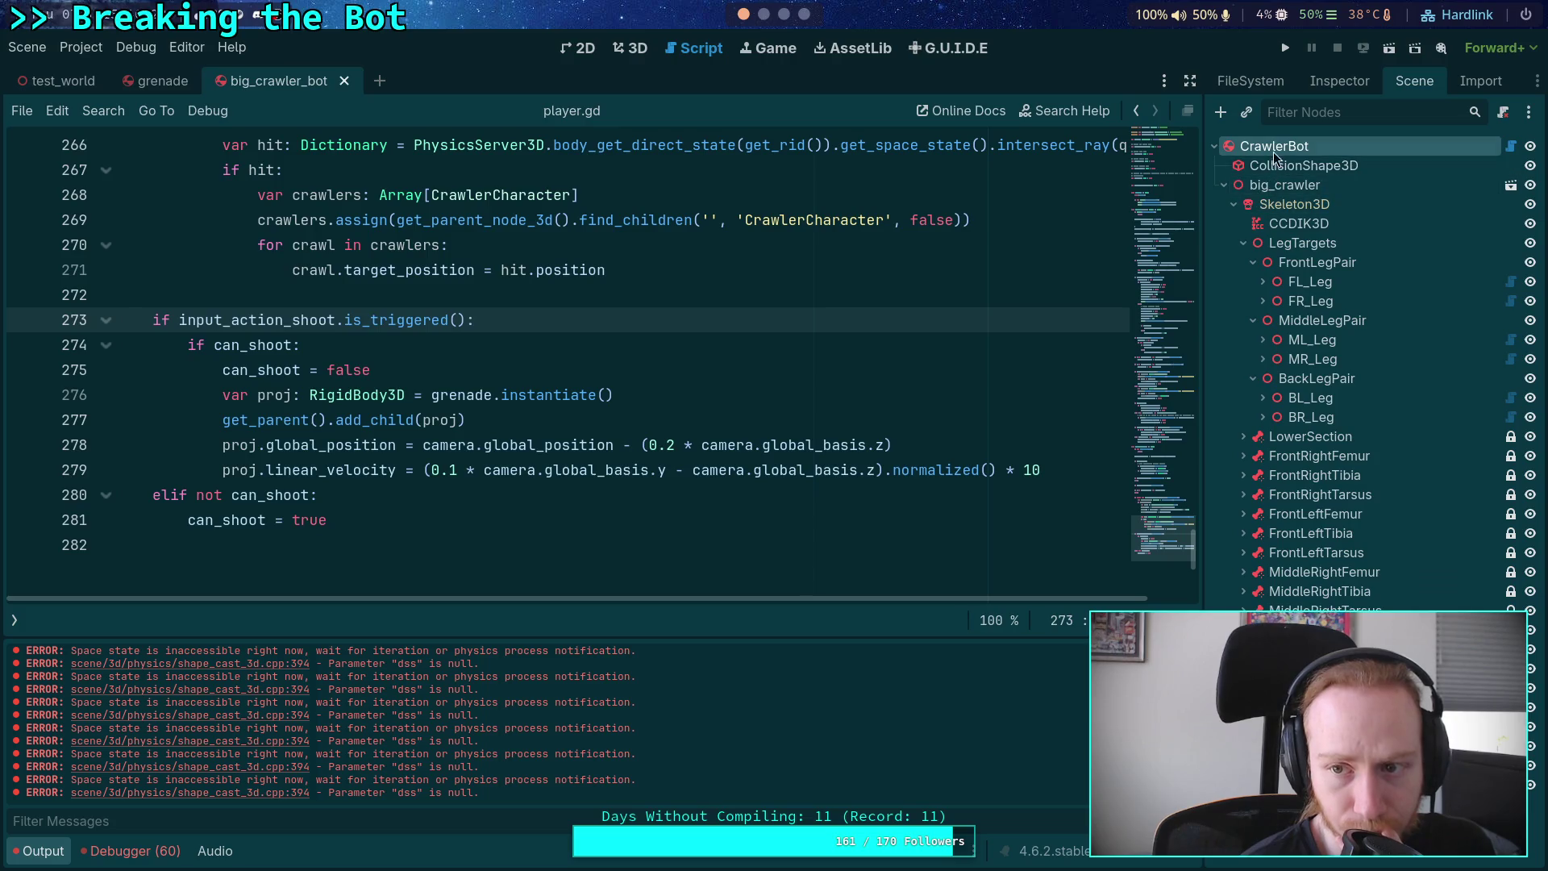
{"action": "left_click", "coordinate": [1320, 83]}
{"action": "scroll", "coordinate": [1341, 586], "scroll_direction": "down", "scroll_amount": 10}
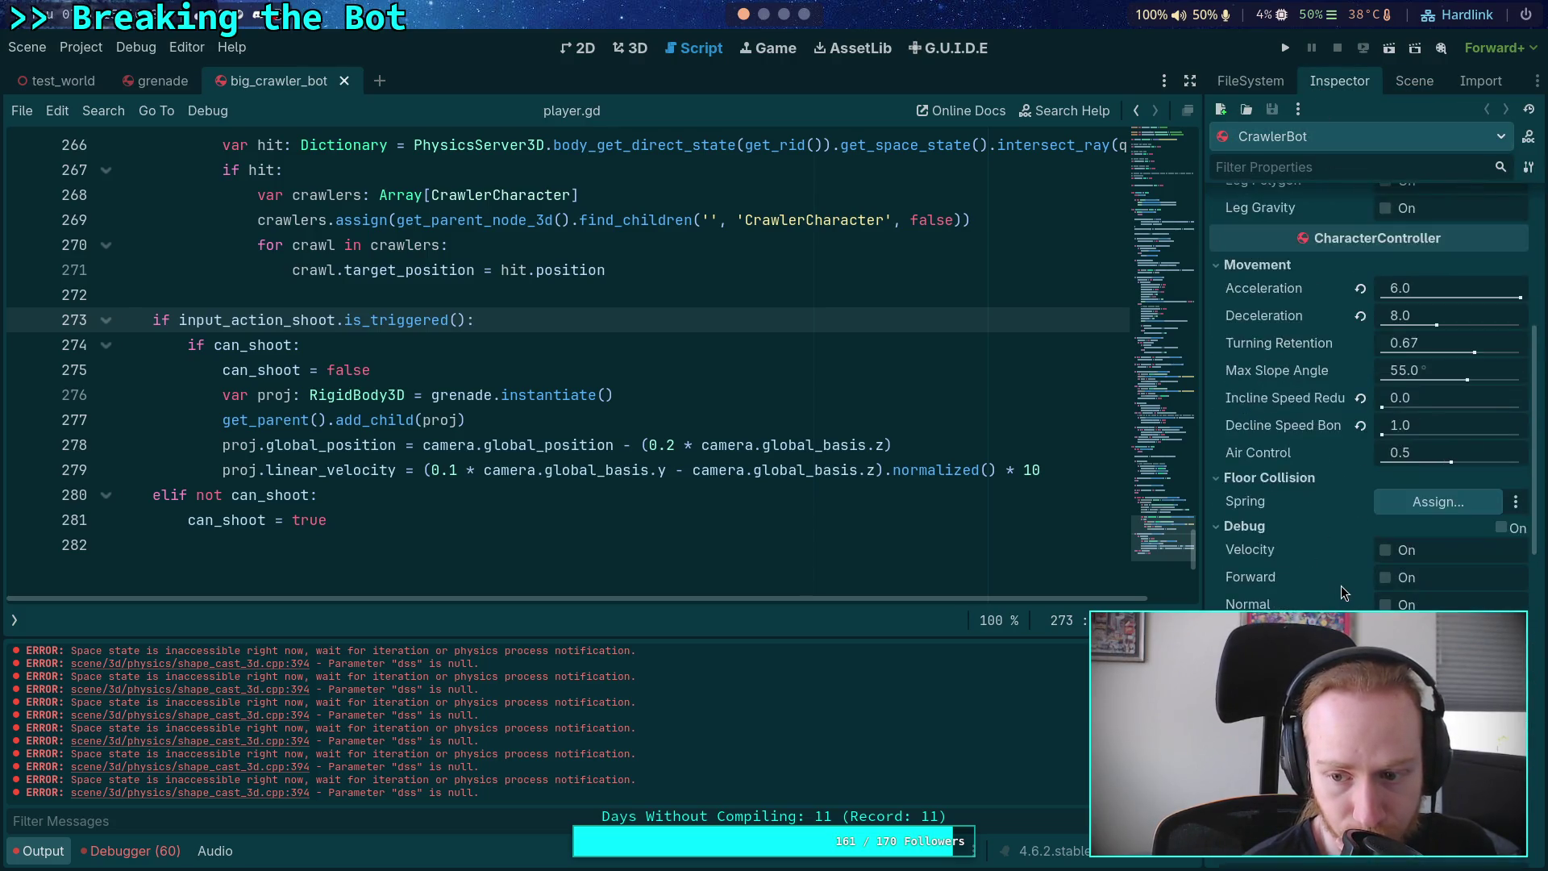
{"action": "scroll", "coordinate": [1265, 562], "scroll_direction": "down", "scroll_amount": 5}
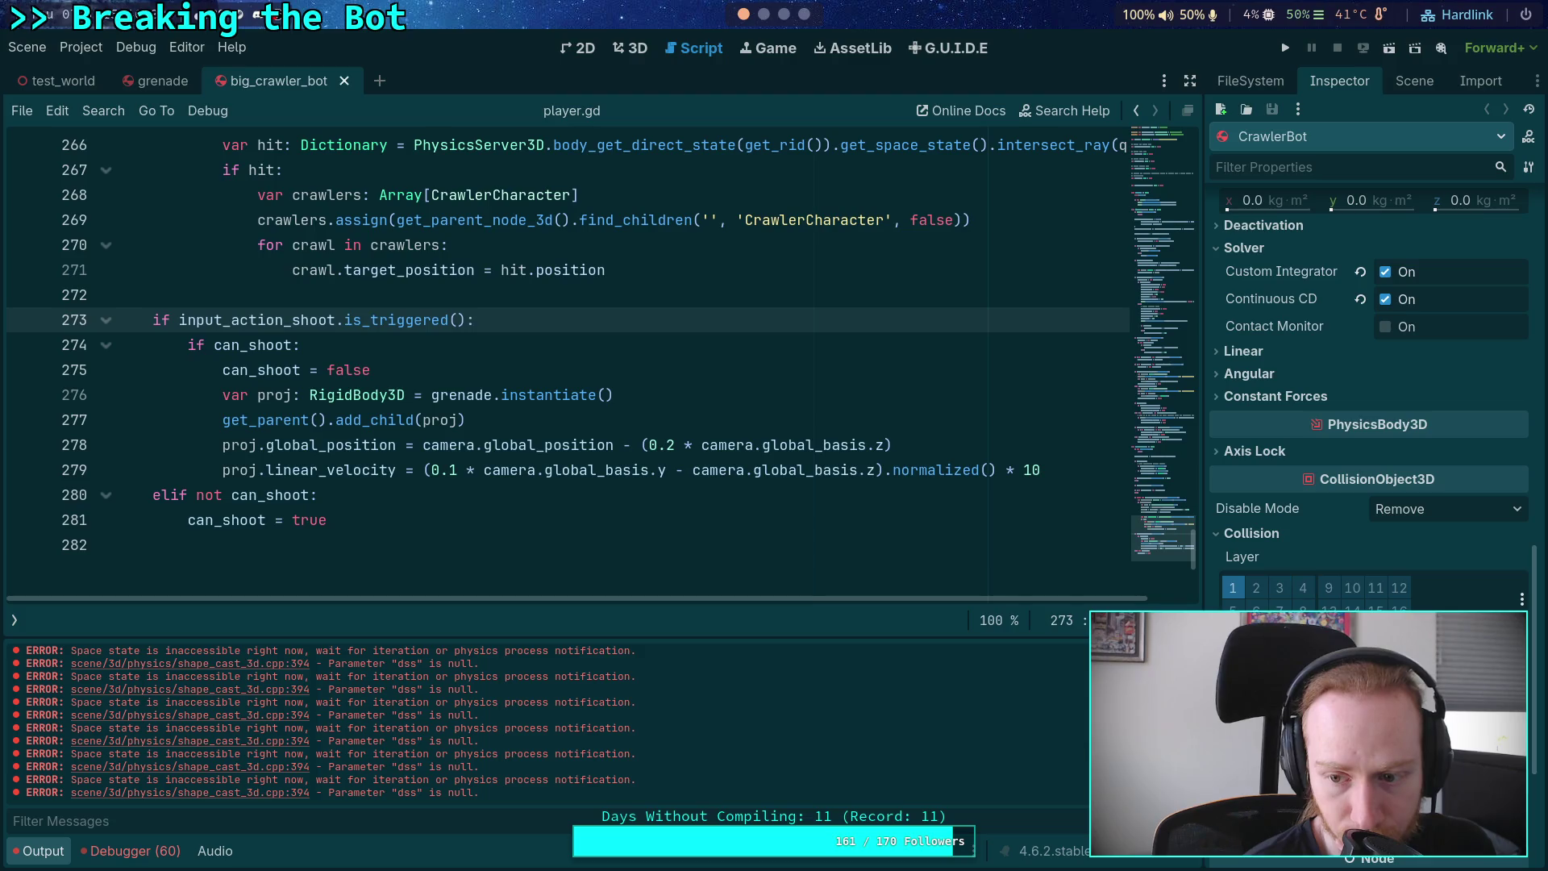
{"action": "left_click", "coordinate": [1232, 668]}
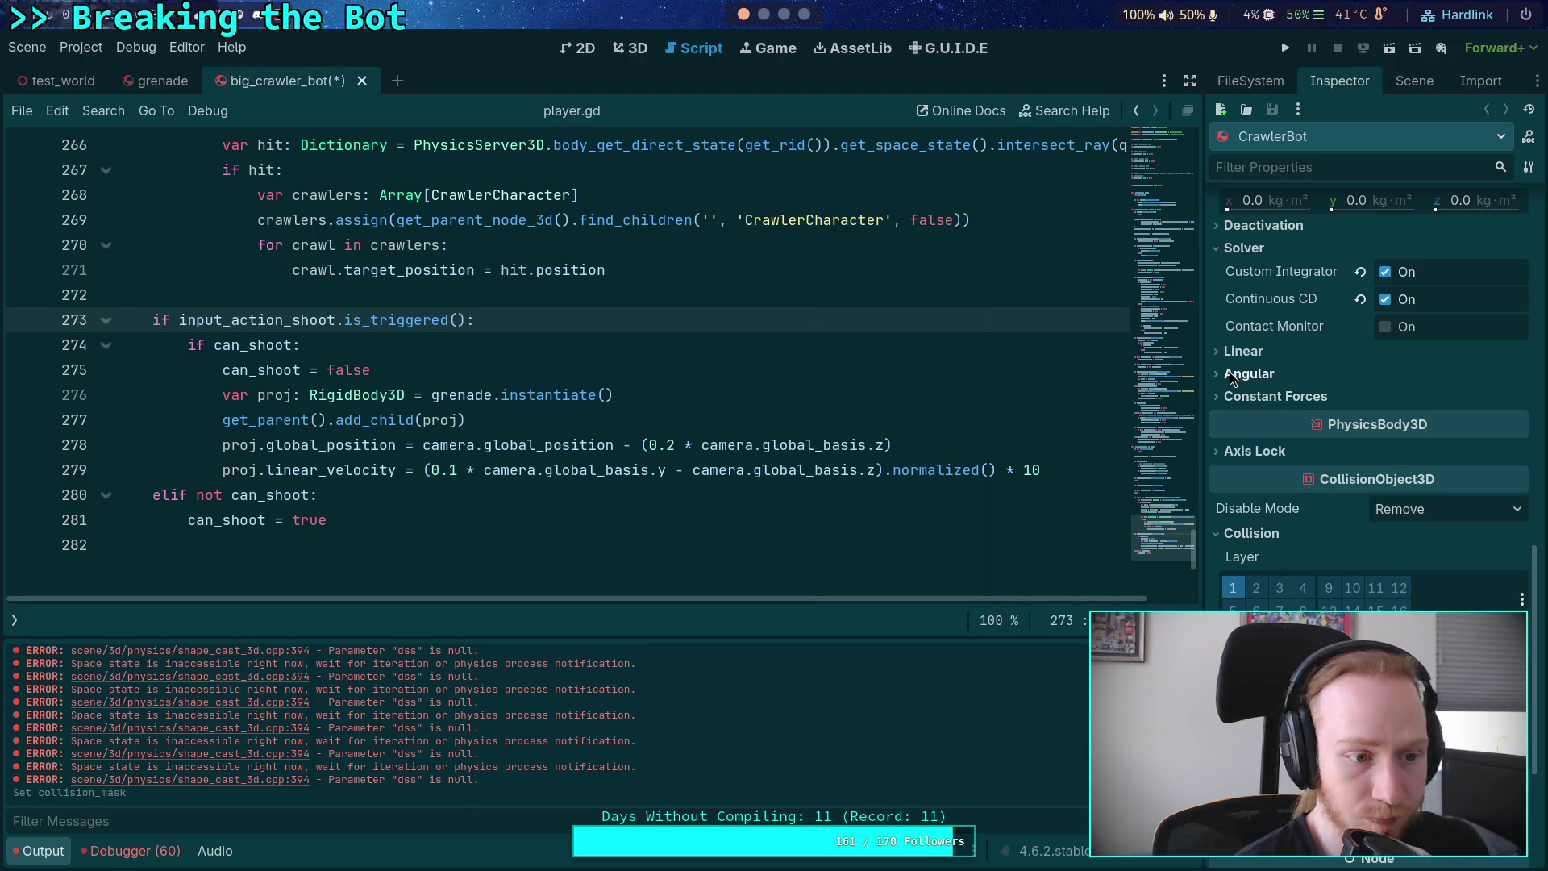
{"action": "key", "text": "ctrl+s"}
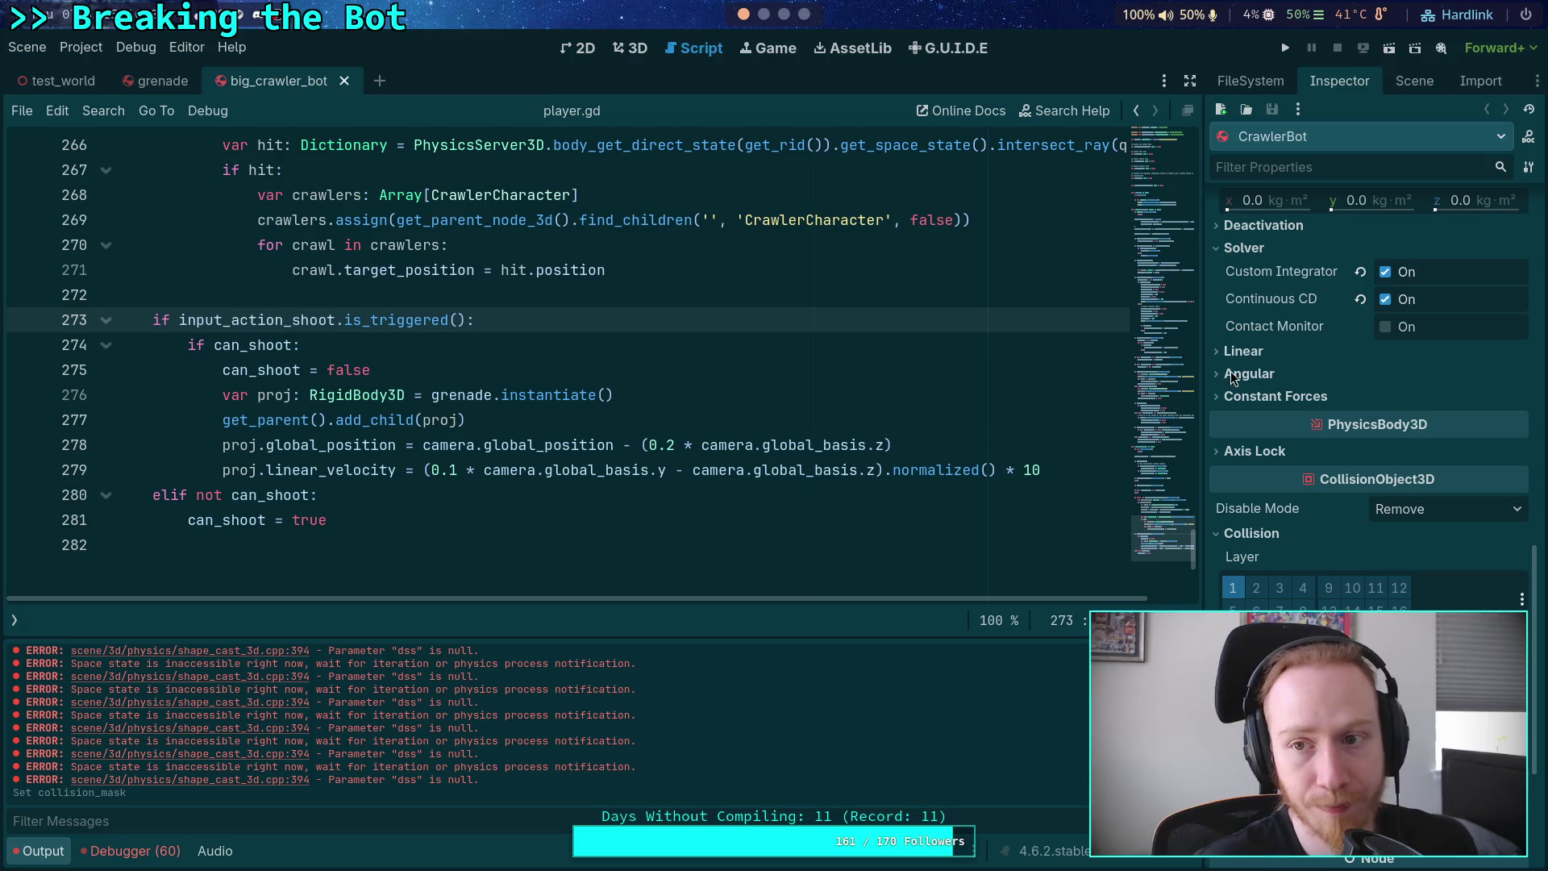
{"action": "left_click", "coordinate": [1288, 48]}
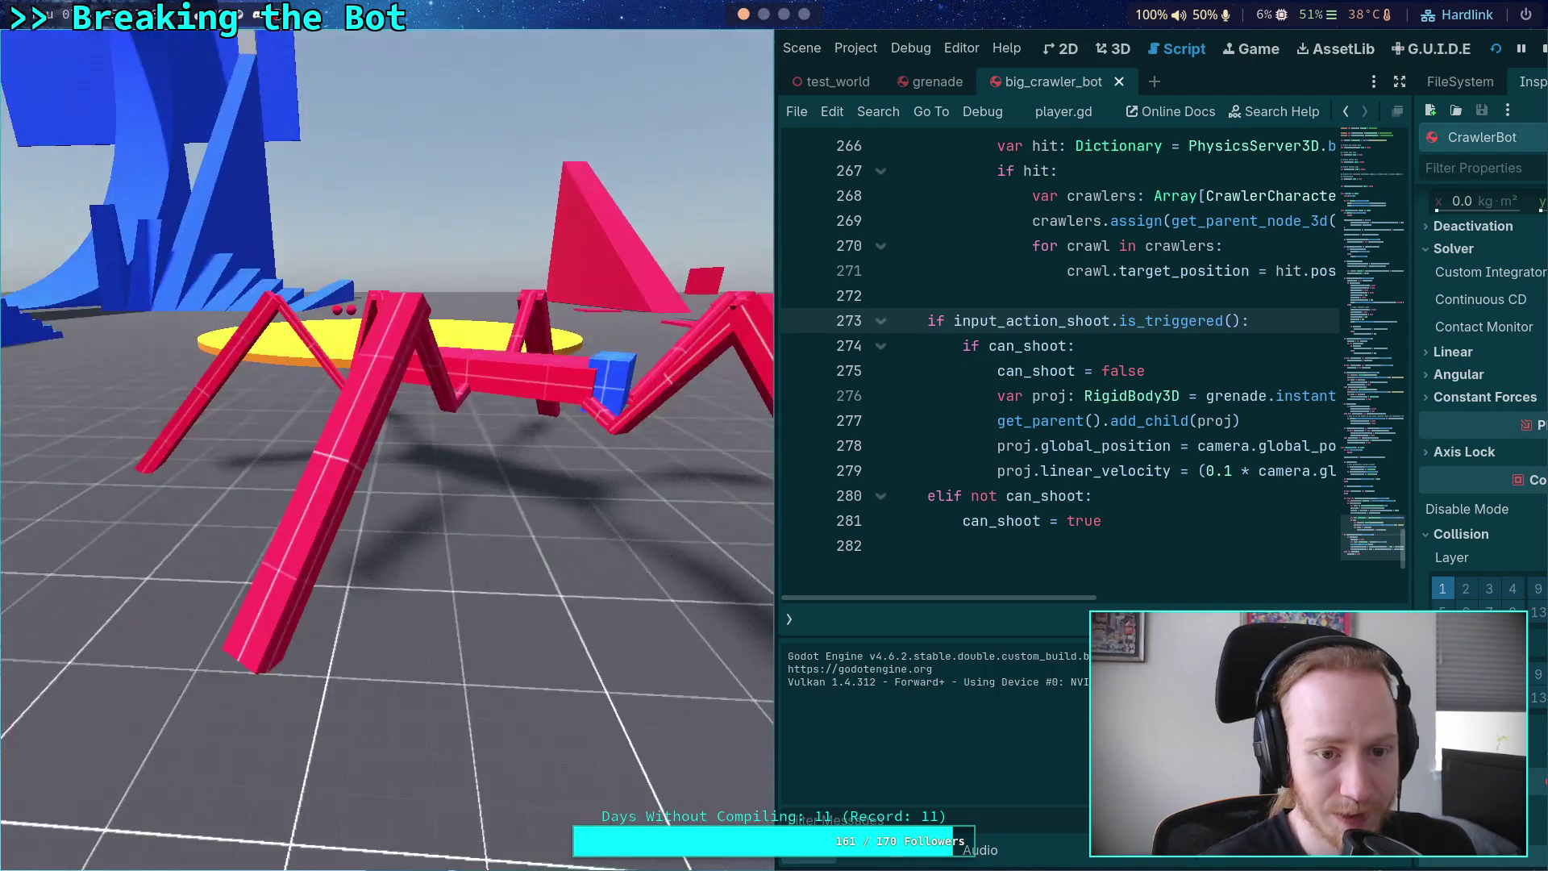
{"action": "left_click", "coordinate": [1542, 50]}
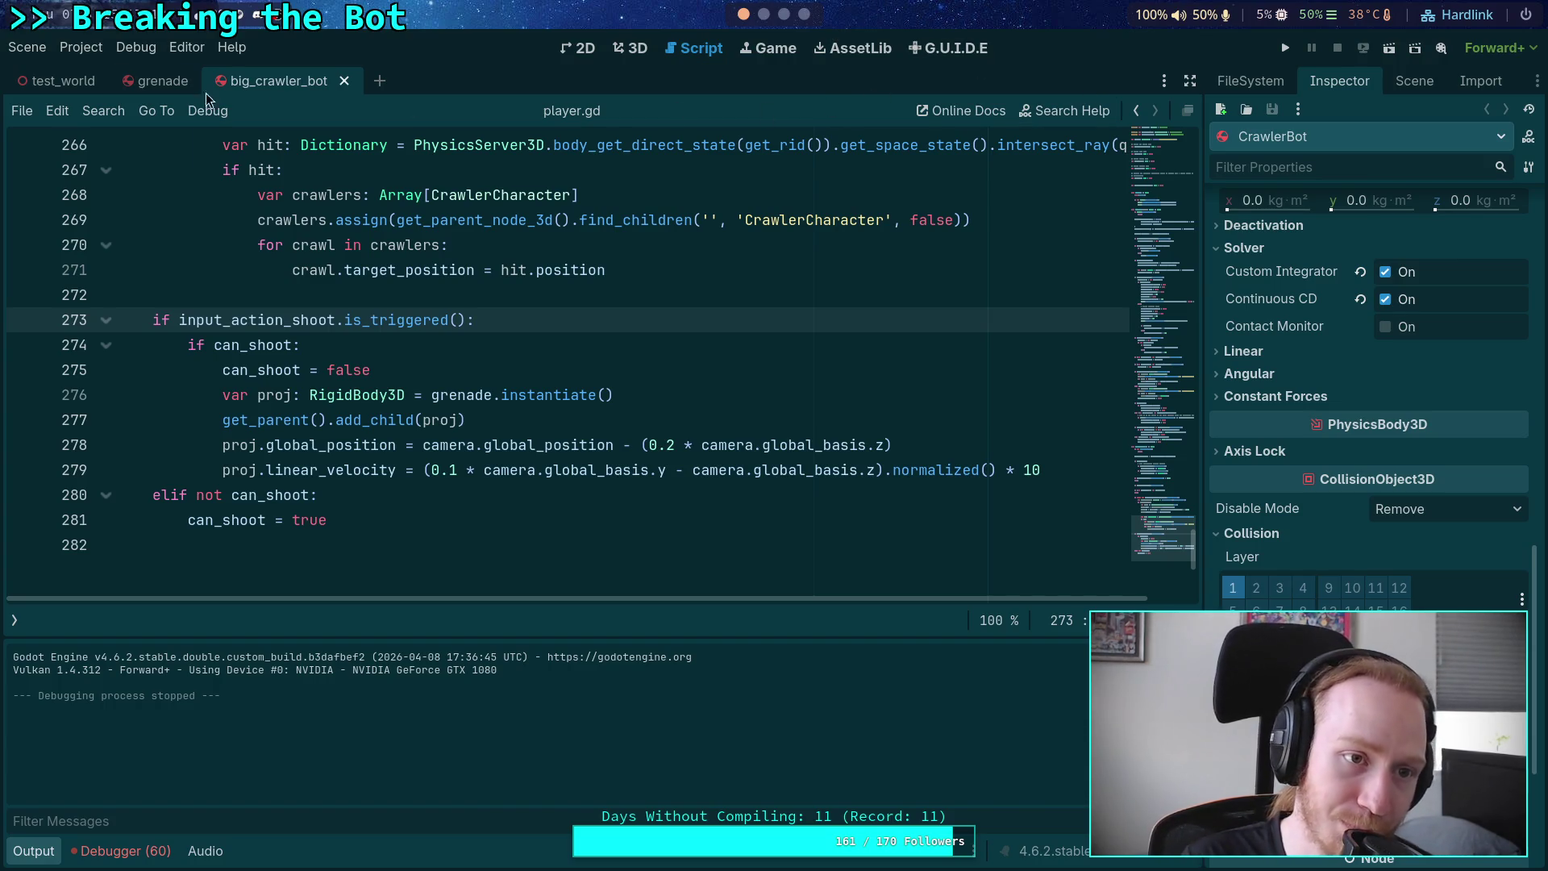
Step: Attach a new grenade.gd script to the Grenade node
{"action": "left_click", "coordinate": [158, 80]}
{"action": "left_click", "coordinate": [1414, 80]}
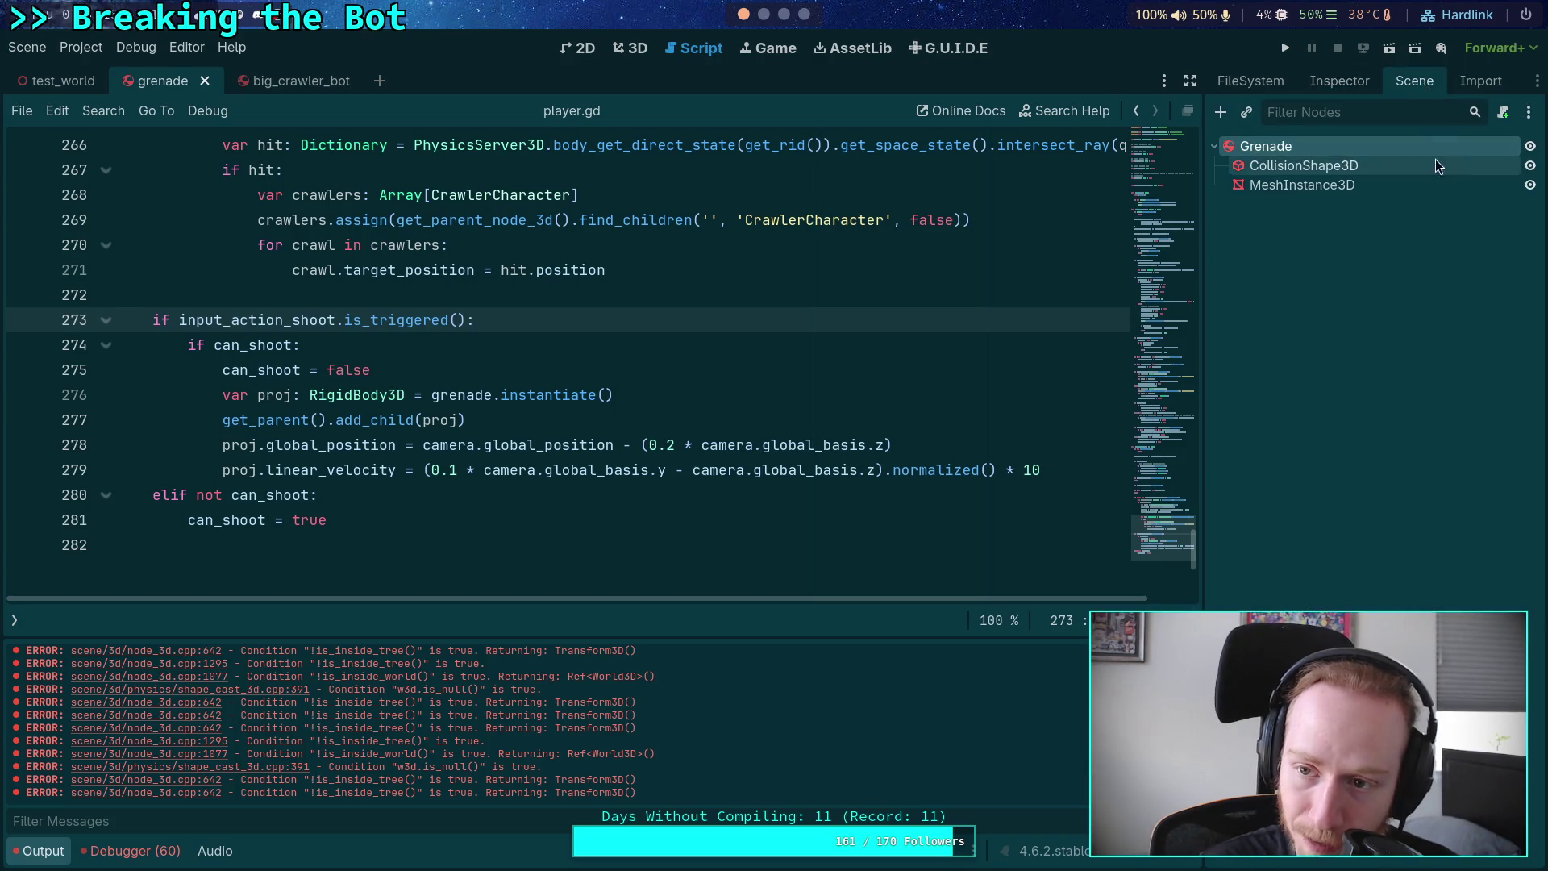
{"action": "left_click", "coordinate": [1503, 112]}
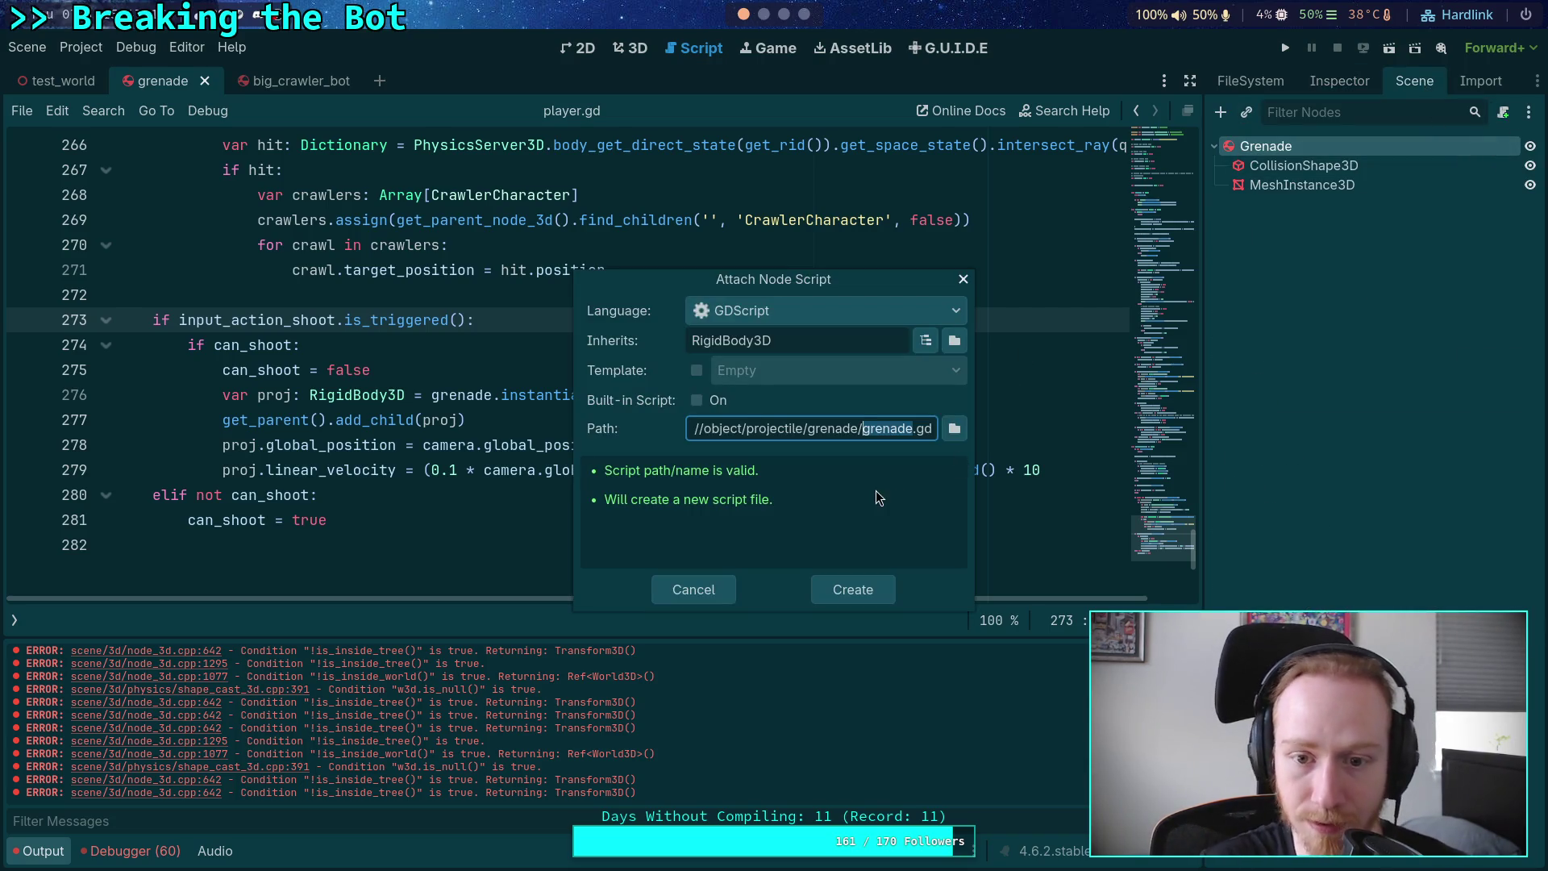
{"action": "left_click", "coordinate": [854, 587]}
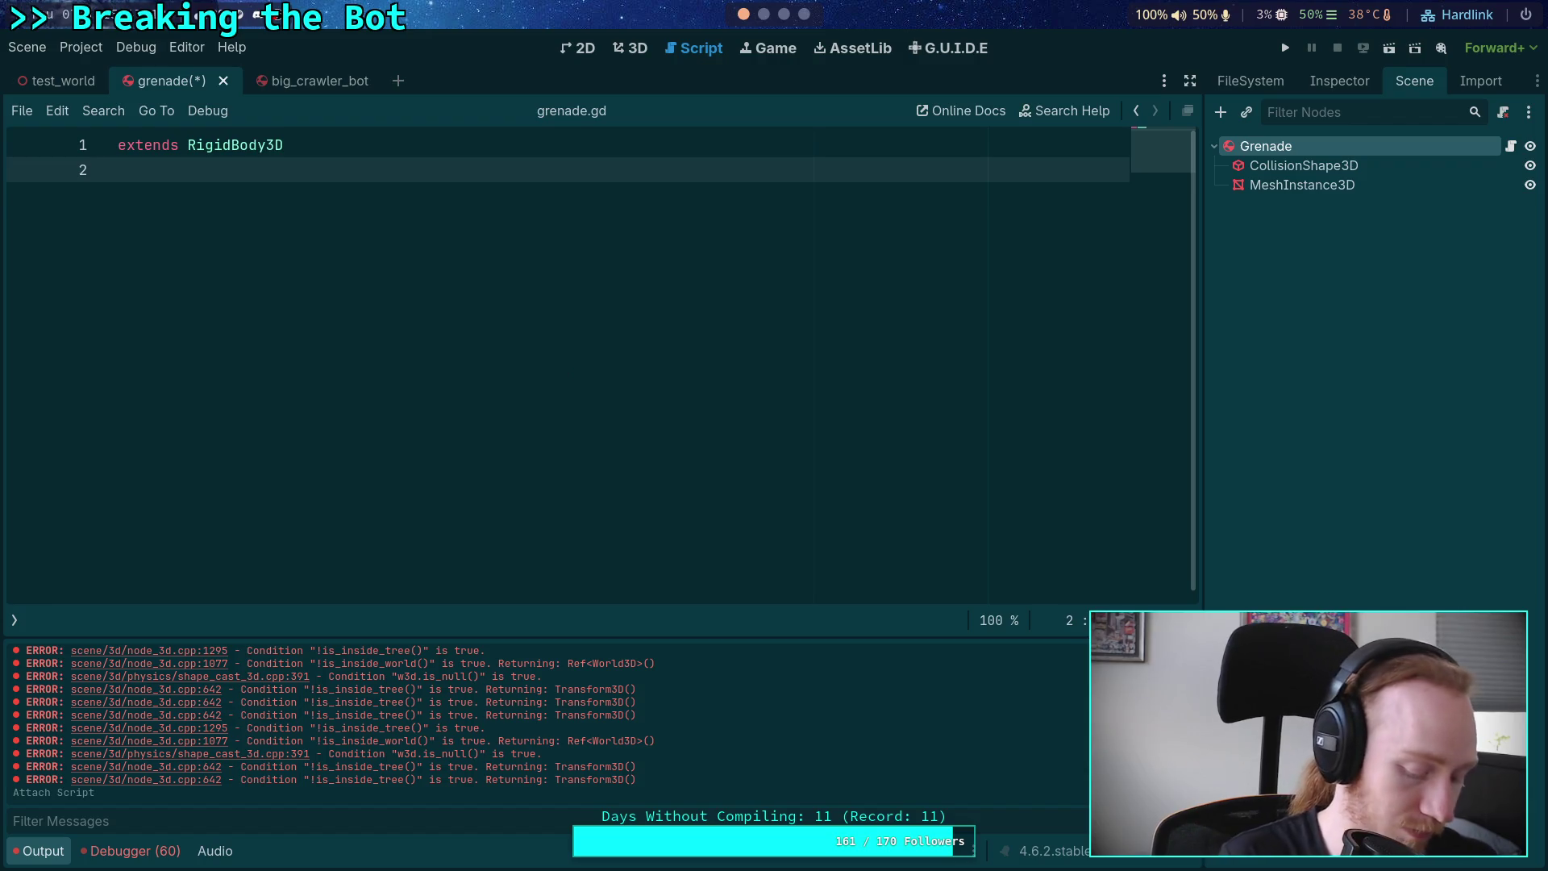
Step: Declare 'var timer = 20.0' and add a _physics_process function
{"action": "key", "text": "Return"}
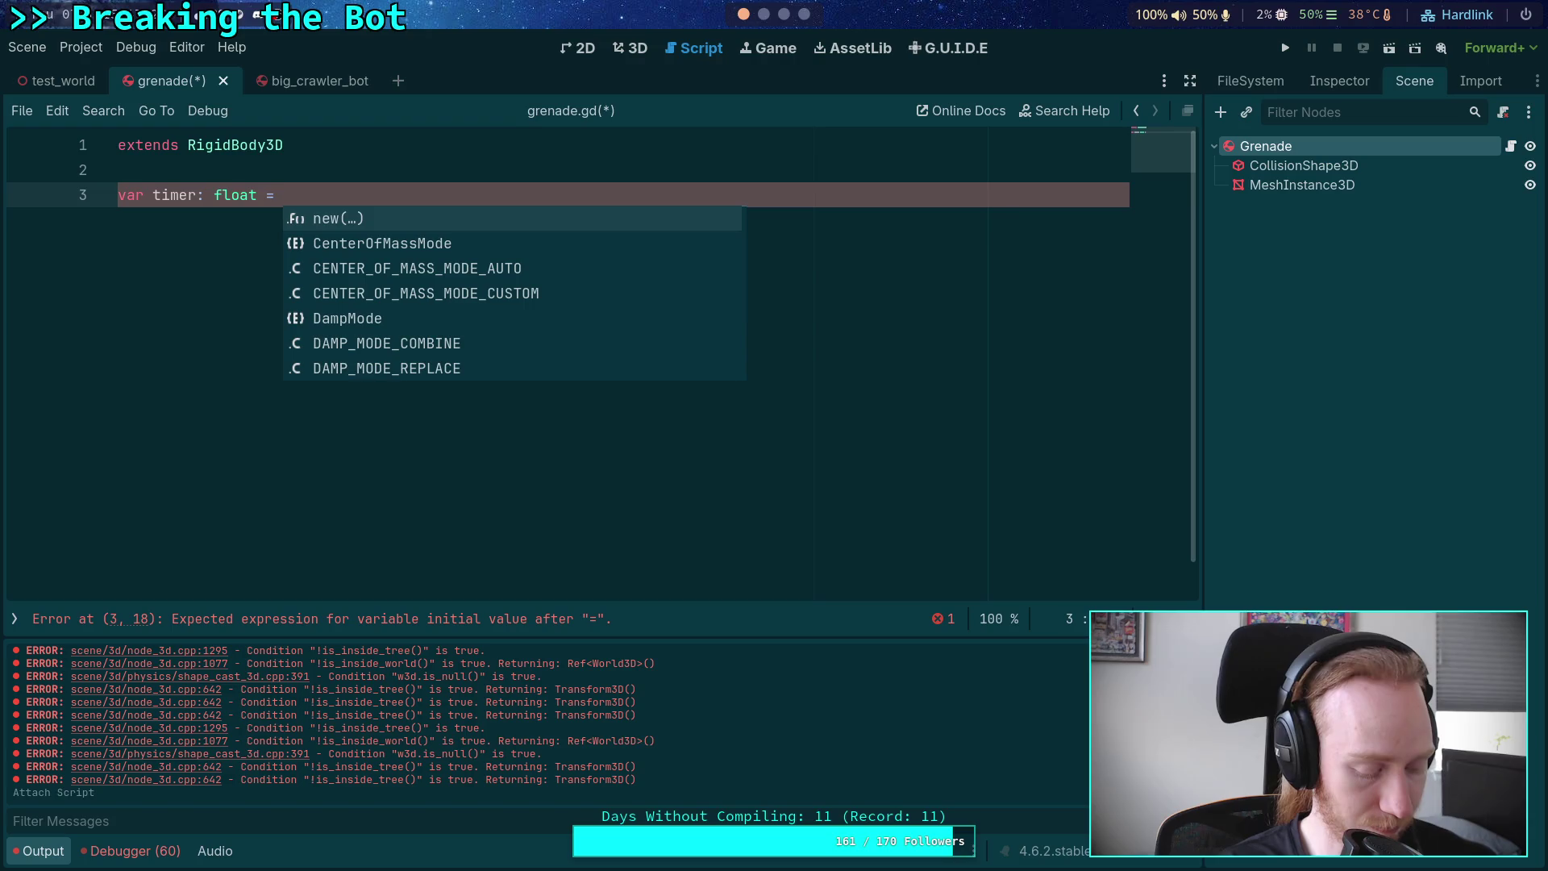
{"action": "type", "text": "2.0"}
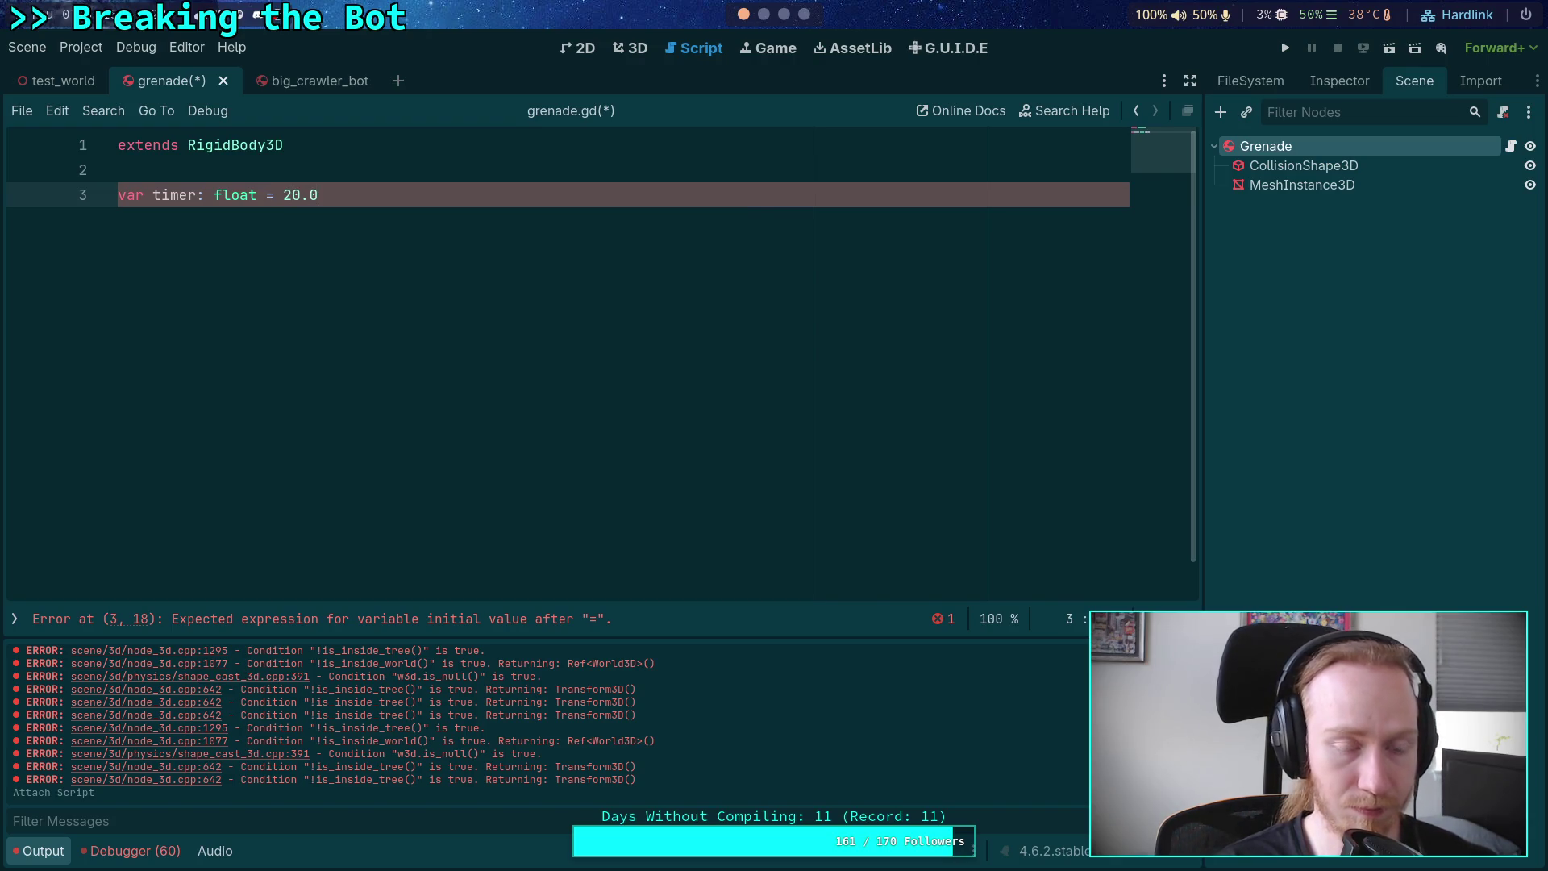
{"action": "key", "text": "Return"}
{"action": "key", "text": "Return"}
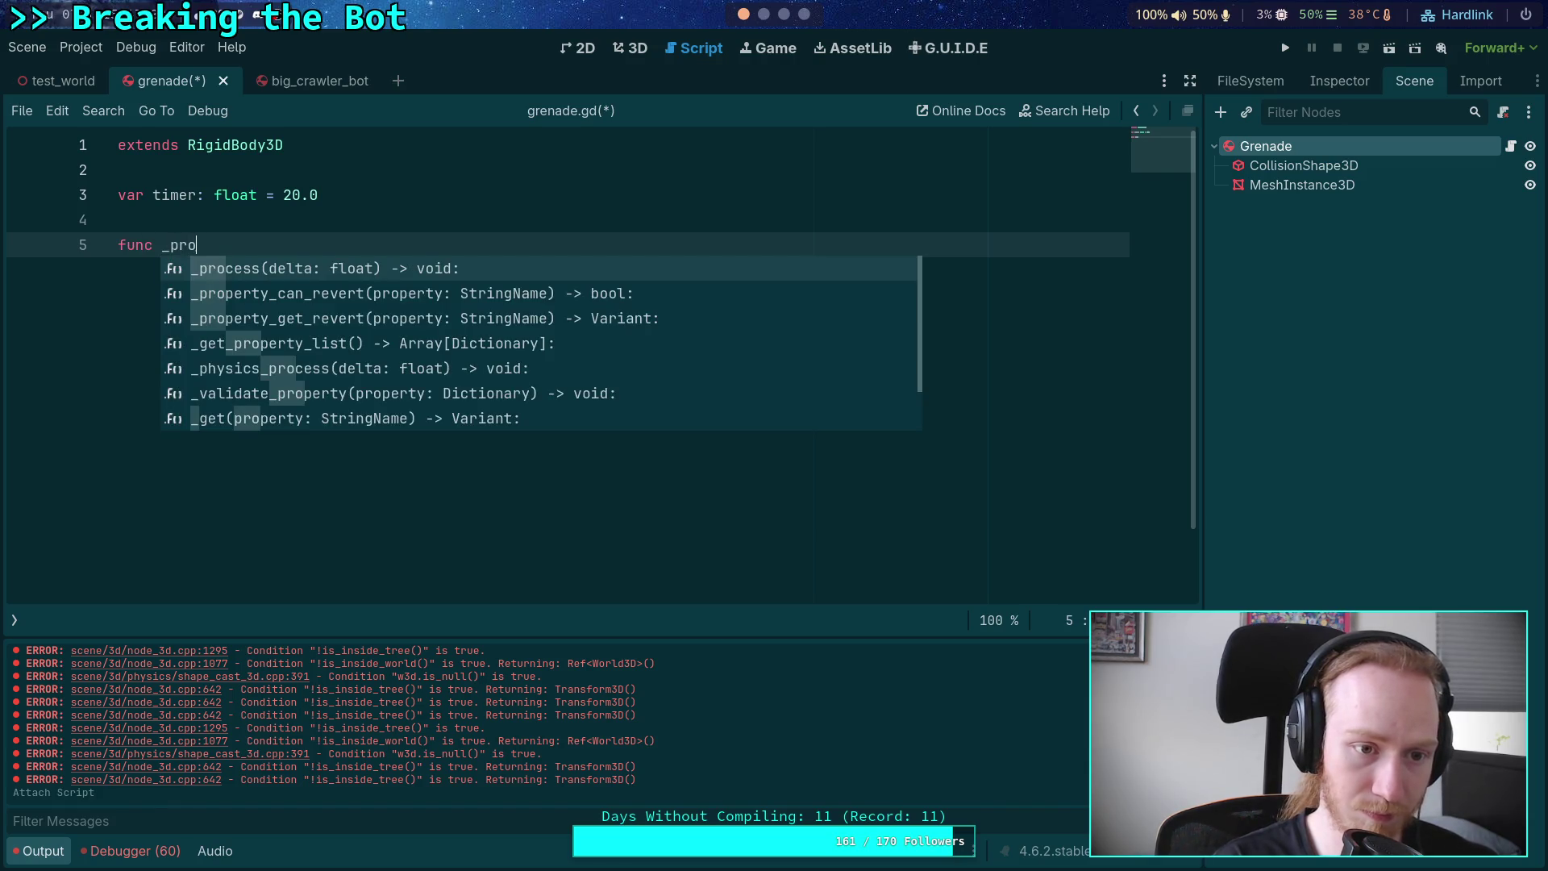
{"action": "key", "text": "BackSpace"}
{"action": "key", "text": "BackSpace"}
{"action": "key", "text": "BackSpace"}
{"action": "type", "text": "ph"}
{"action": "key", "text": "Return"}
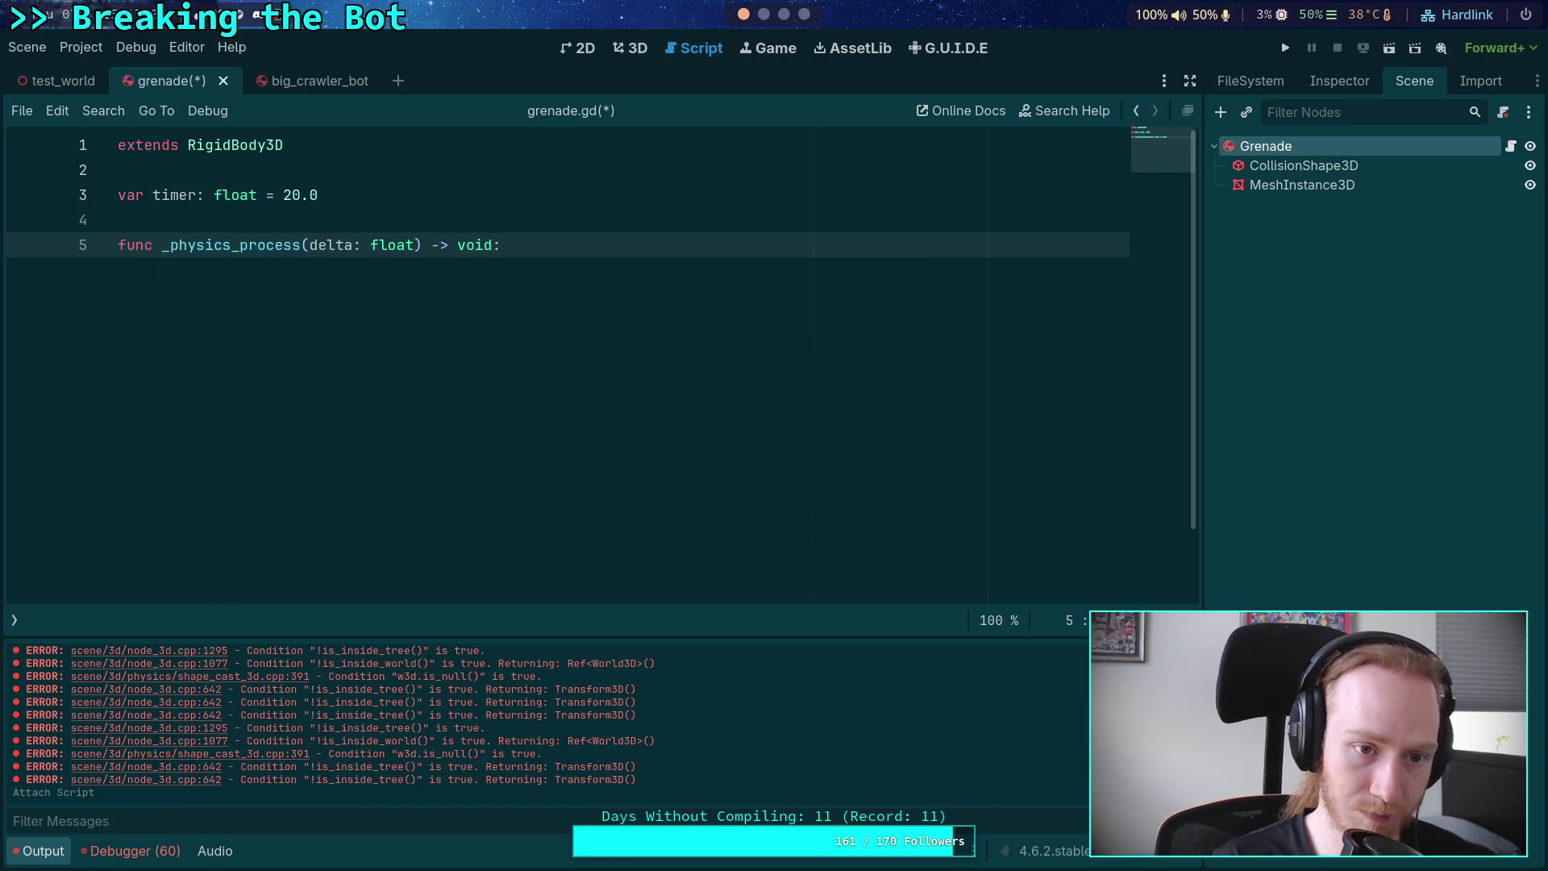
{"action": "key", "text": "Return"}
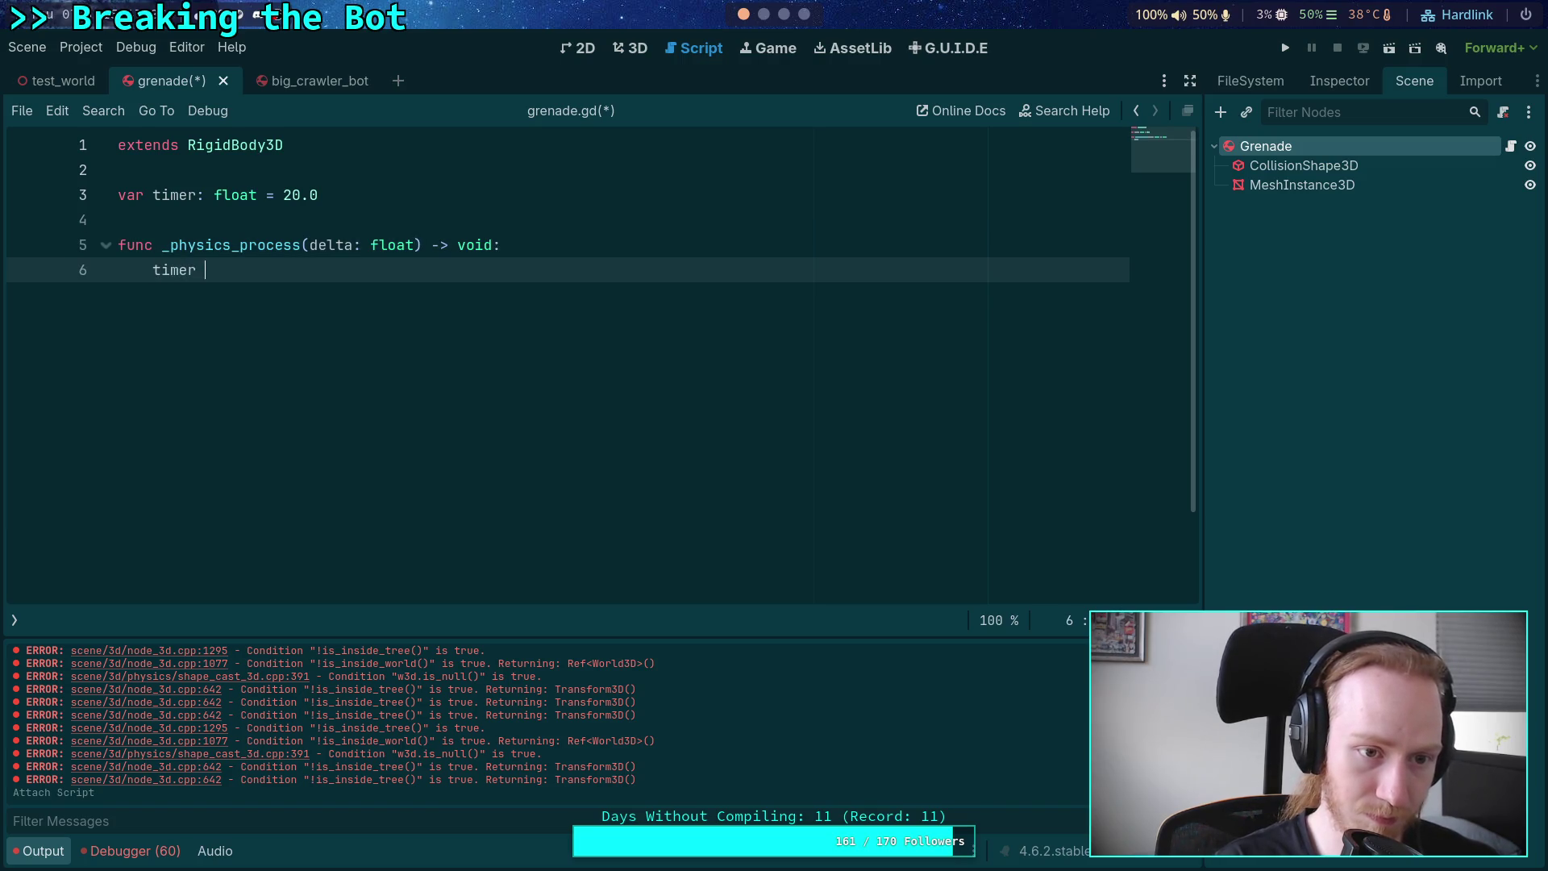
Step: Decrease timer by delta, call queue_free() once it reaches 0.0, save, and run the game
{"action": "key", "text": "BackSpace"}
{"action": "type", "text": "-= delta"}
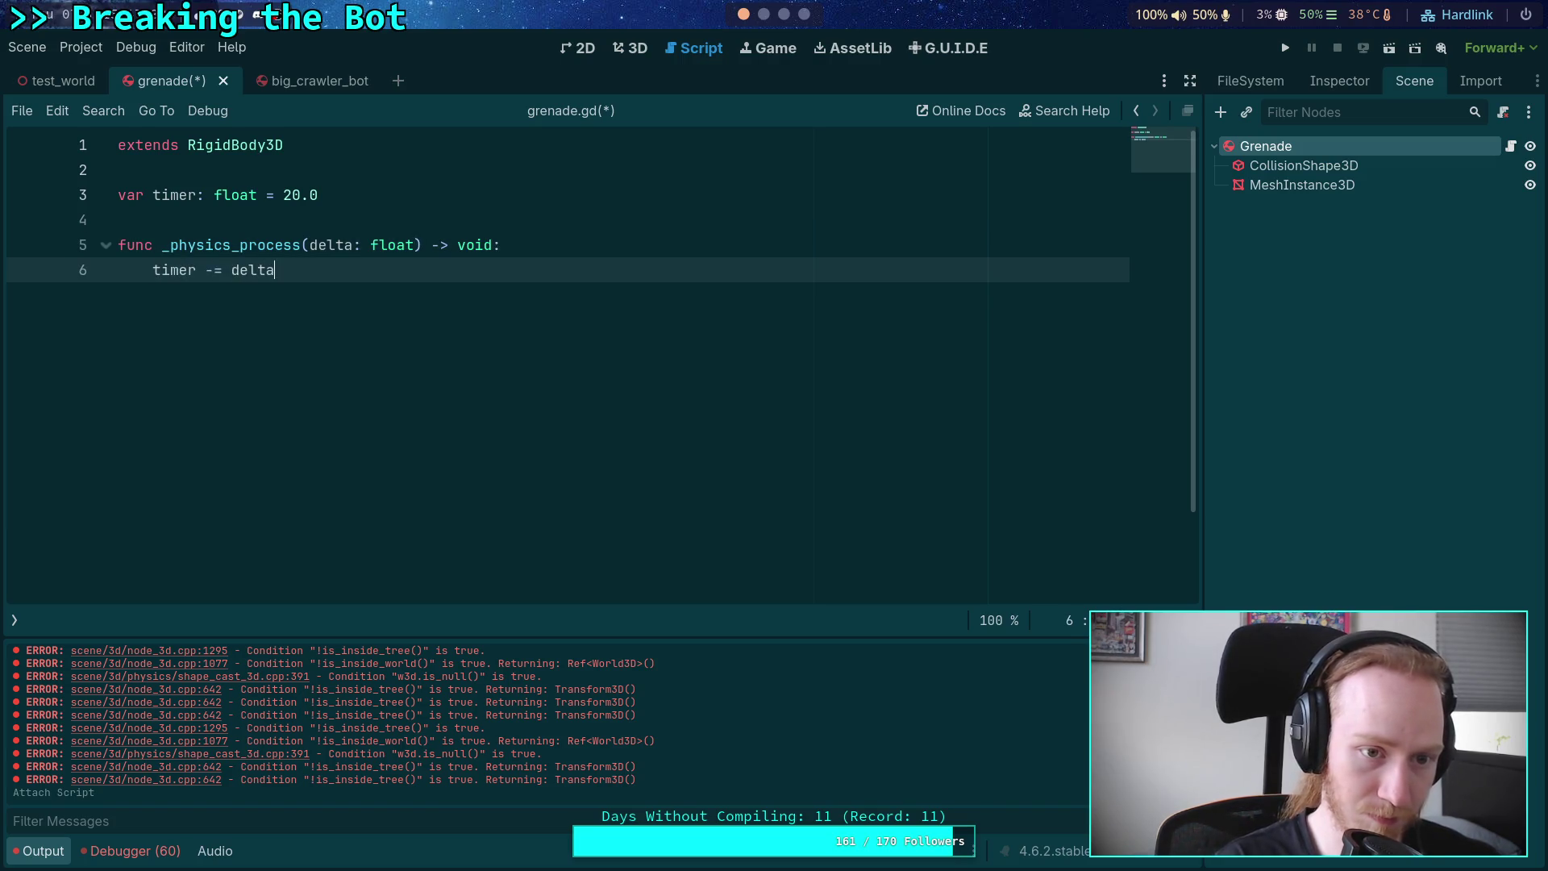
{"action": "key", "text": "Return"}
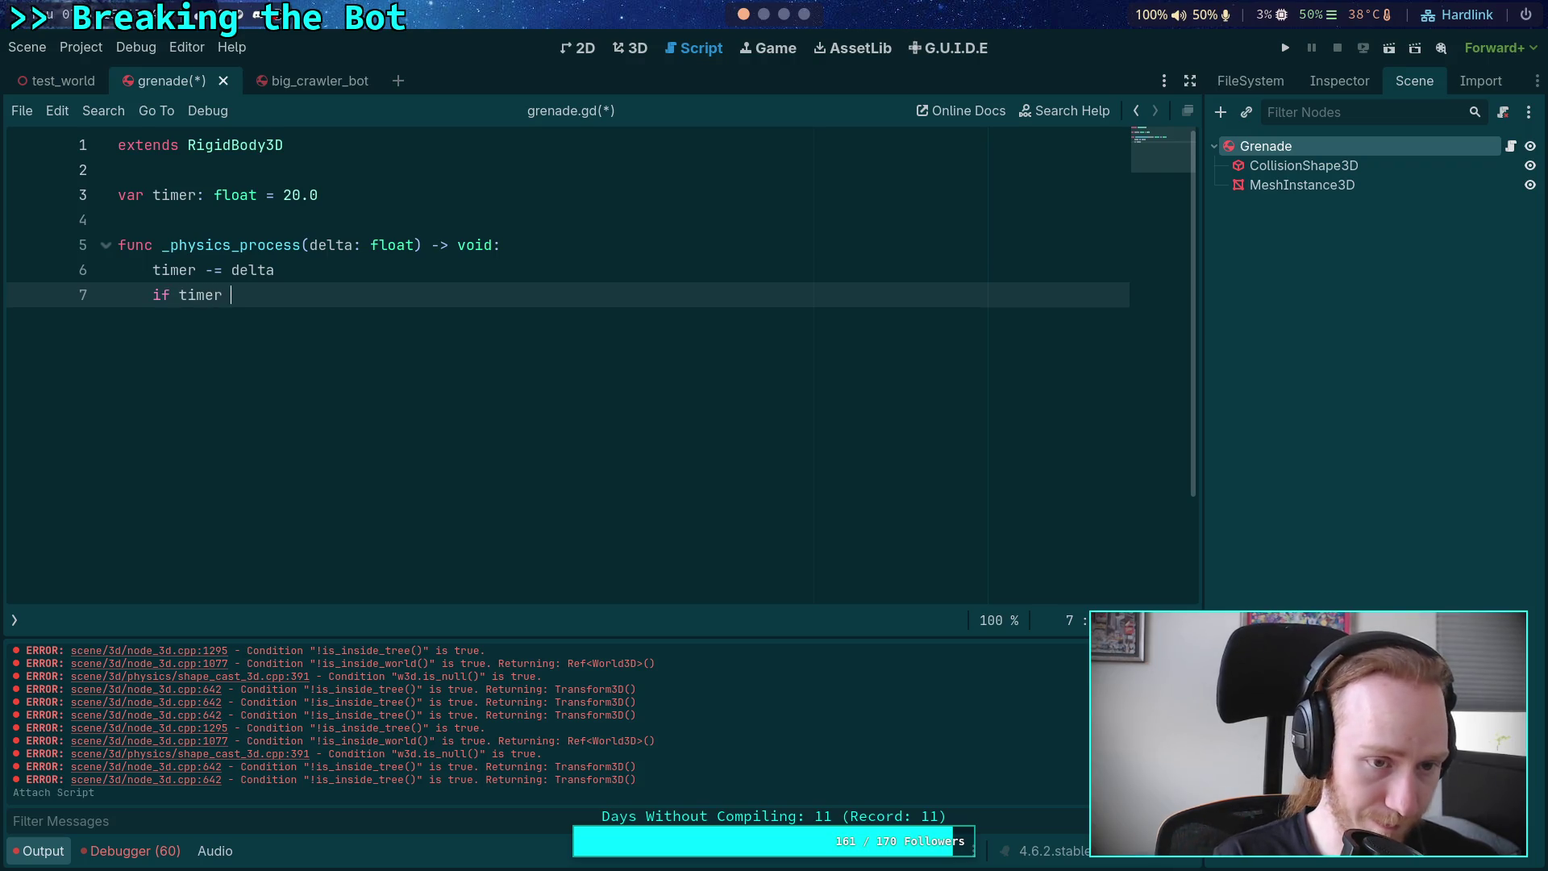
{"action": "type", "text": "0.0:"}
{"action": "key", "text": "Return"}
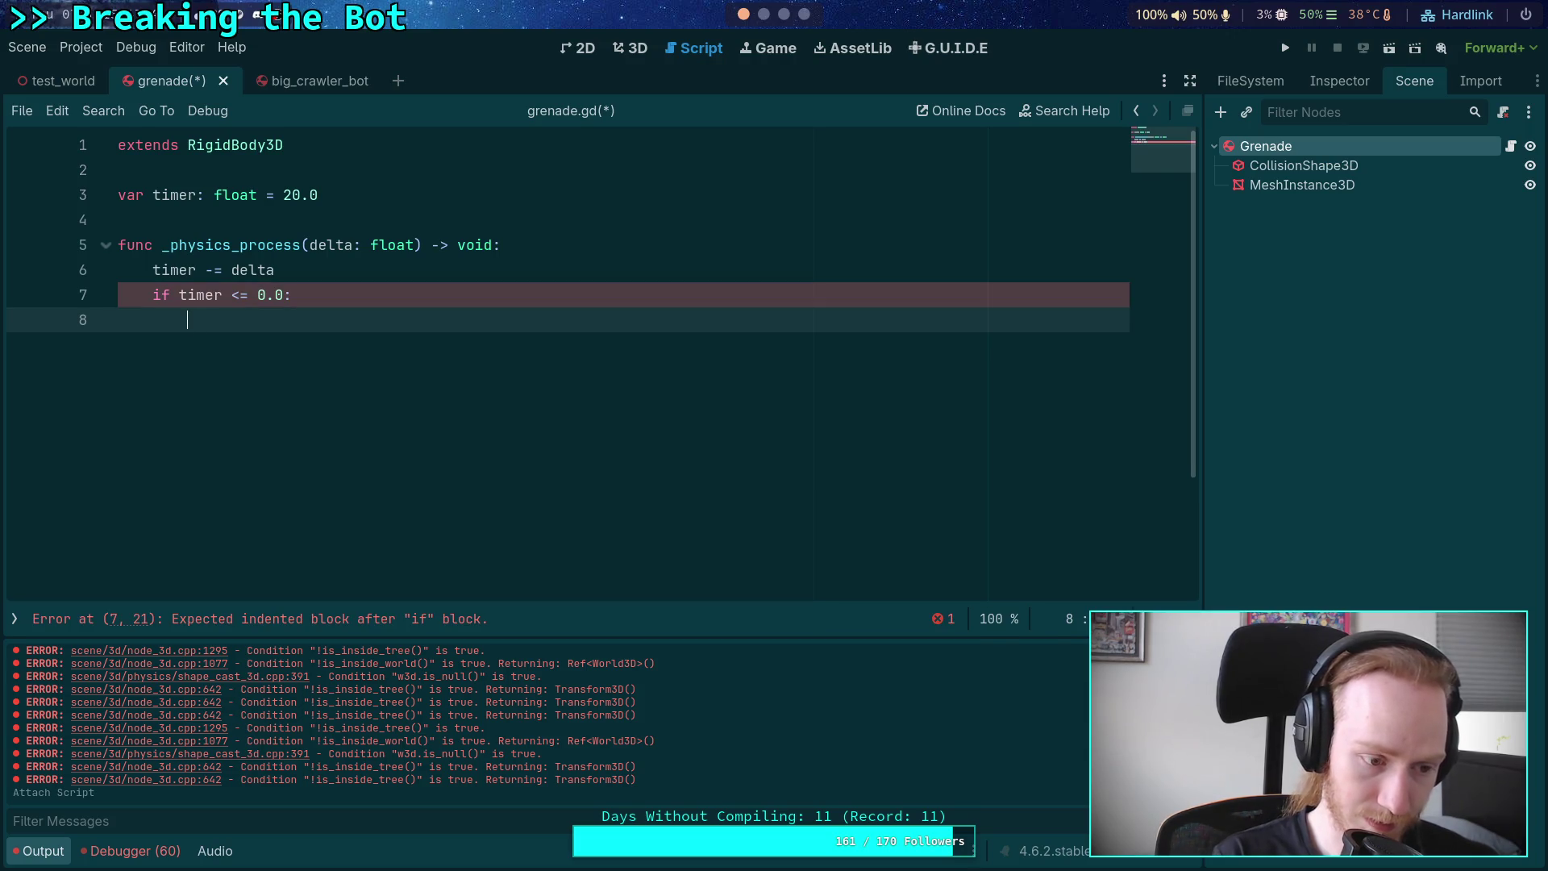
{"action": "type", "text": "_f"}
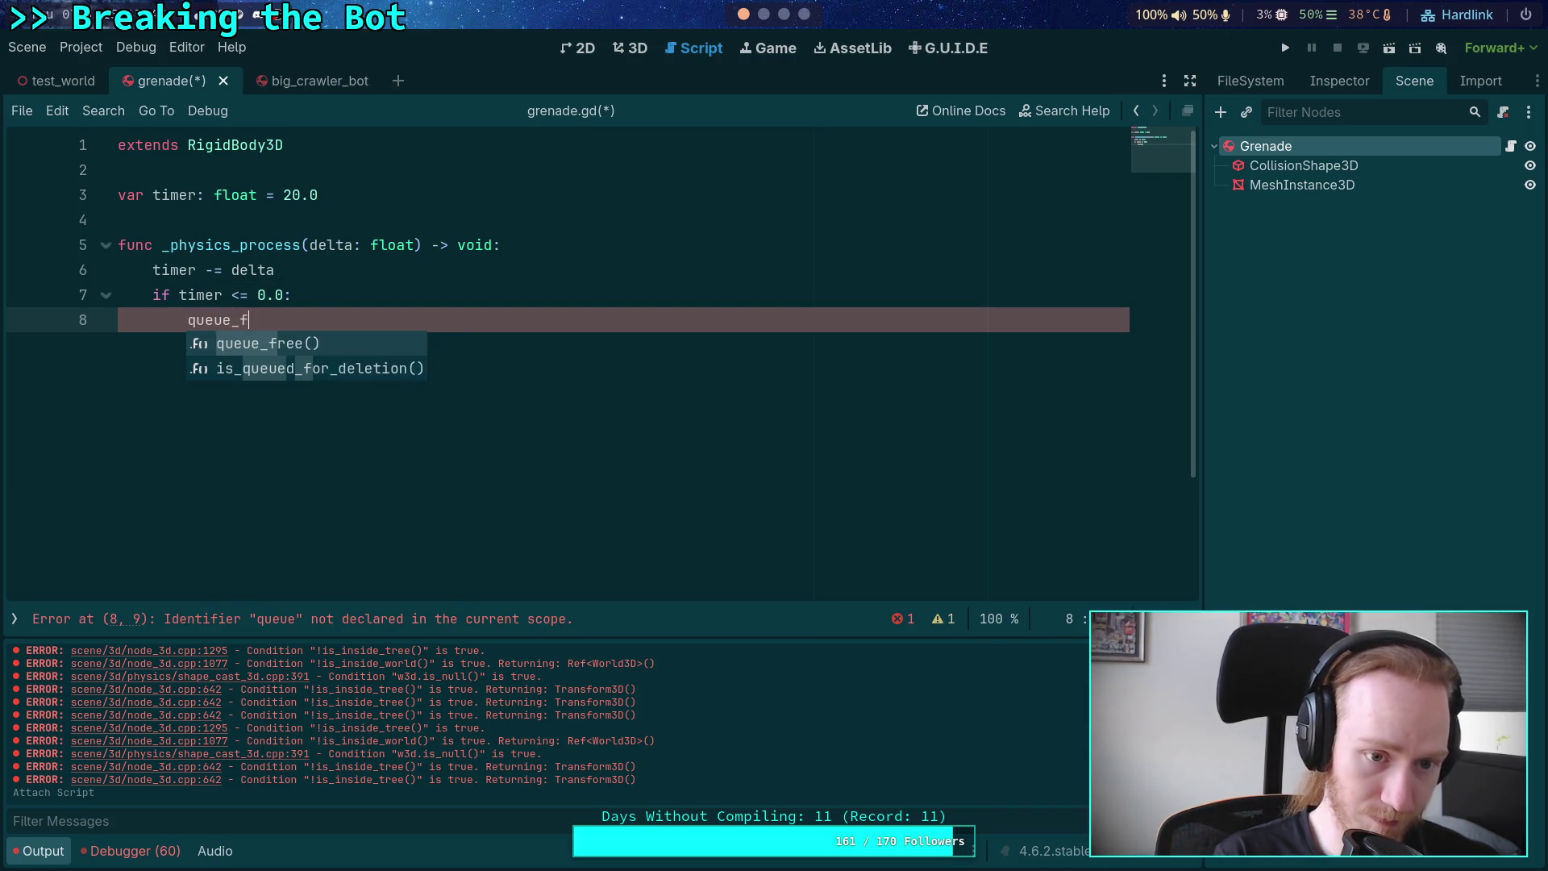
{"action": "key", "text": "Return"}
{"action": "key", "text": "ctrl+s"}
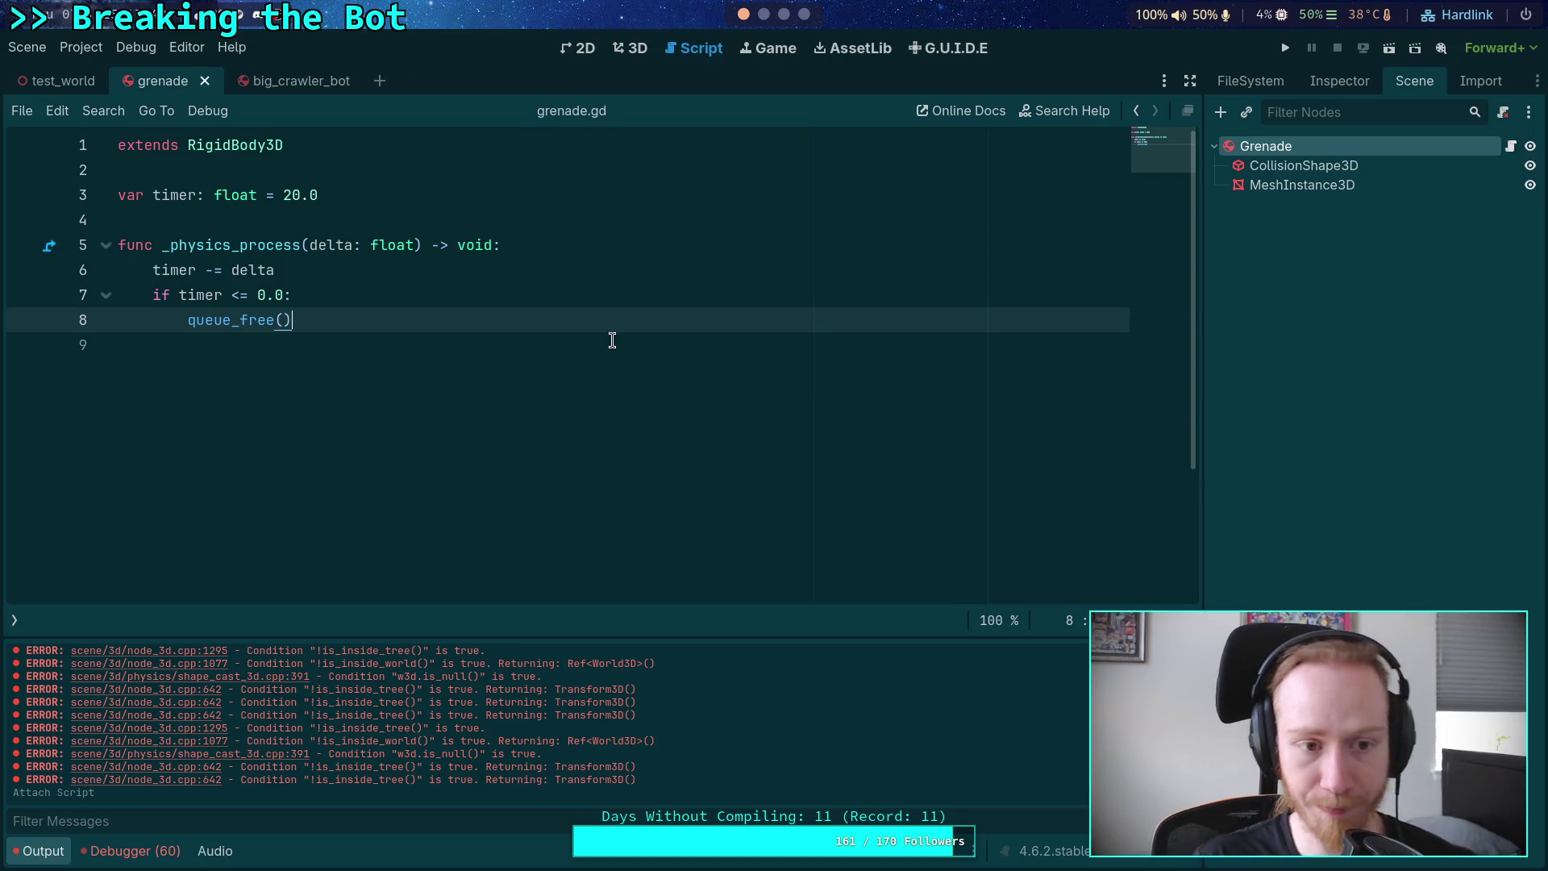
{"action": "left_click", "coordinate": [1288, 48]}
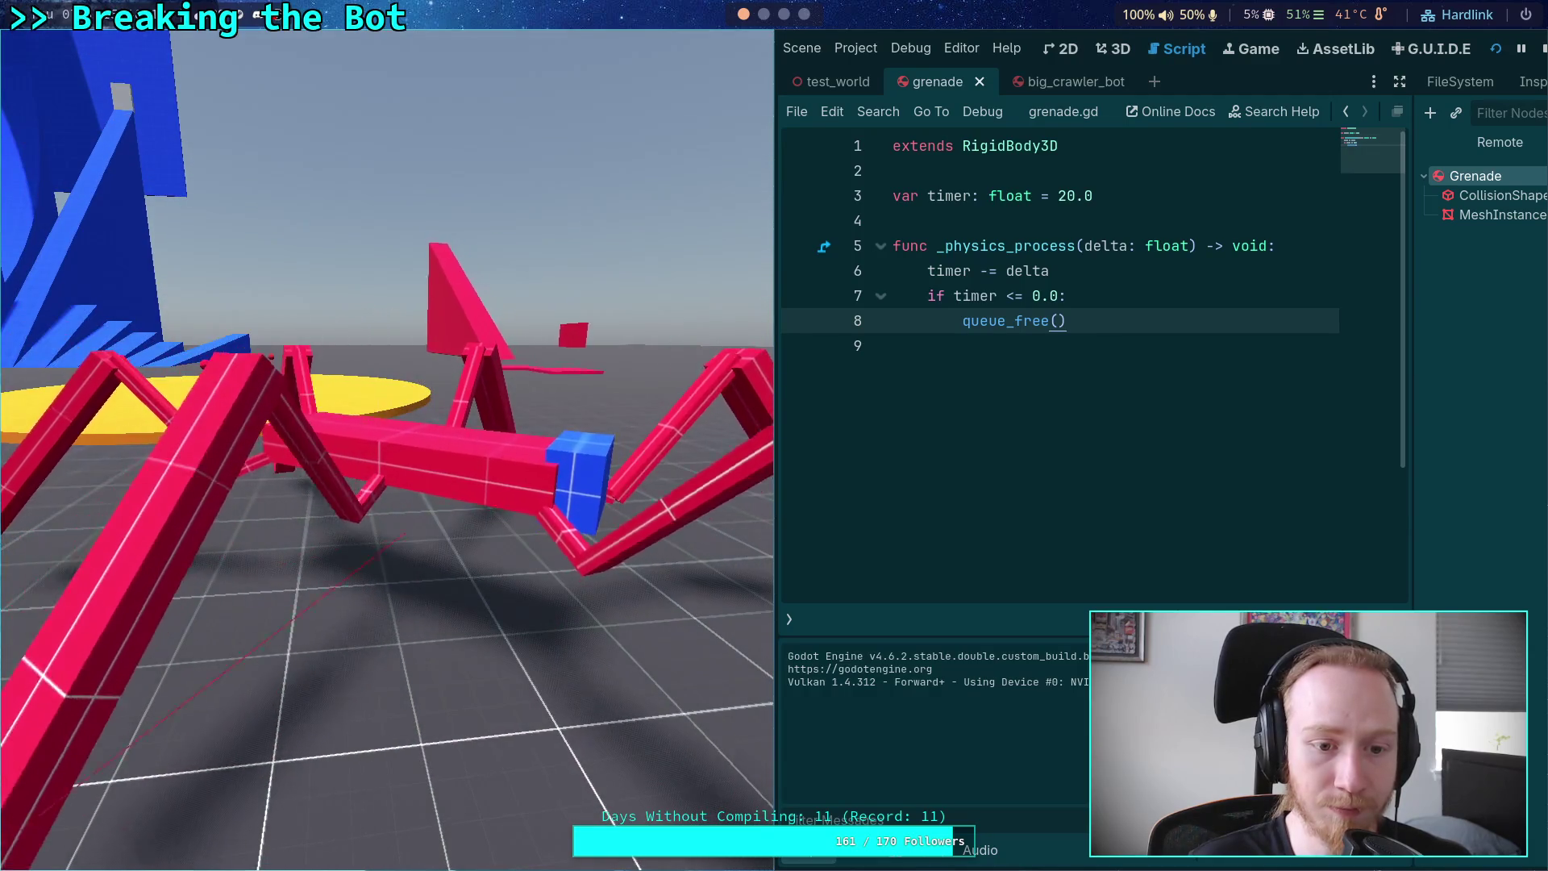
Step: Stop the test game and collapse the Output dock so grenade.gd fills the editor
{"action": "left_click", "coordinate": [1525, 50]}
{"action": "left_click", "coordinate": [44, 853]}
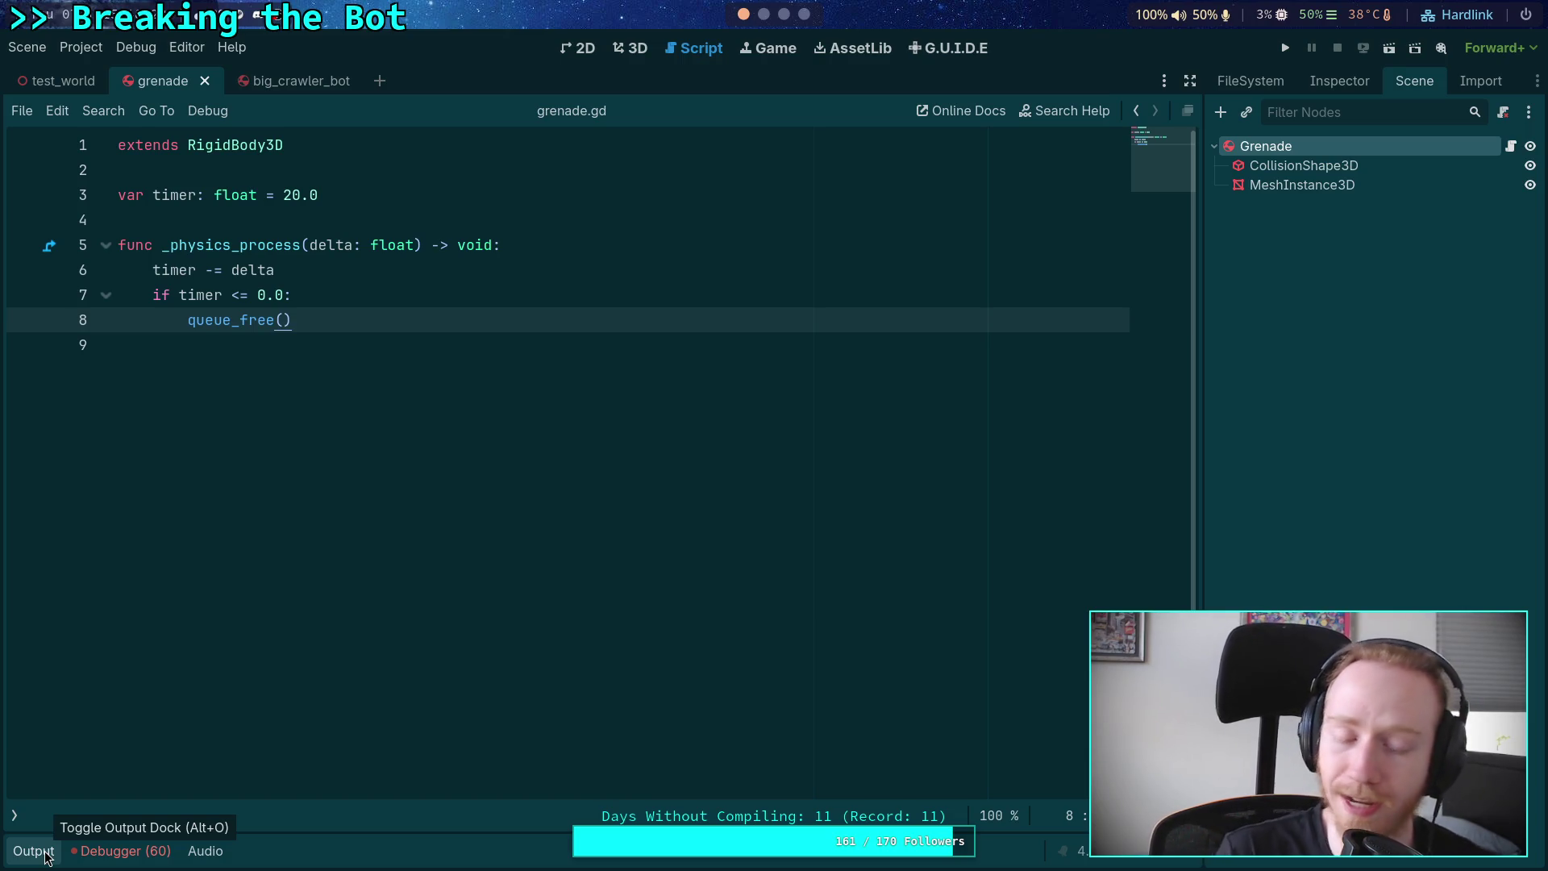
Step: Add an _integrate_forces(state: PhysicsDirectBodyState3D) override below _physics_process
{"action": "left_click", "coordinate": [750, 566]}
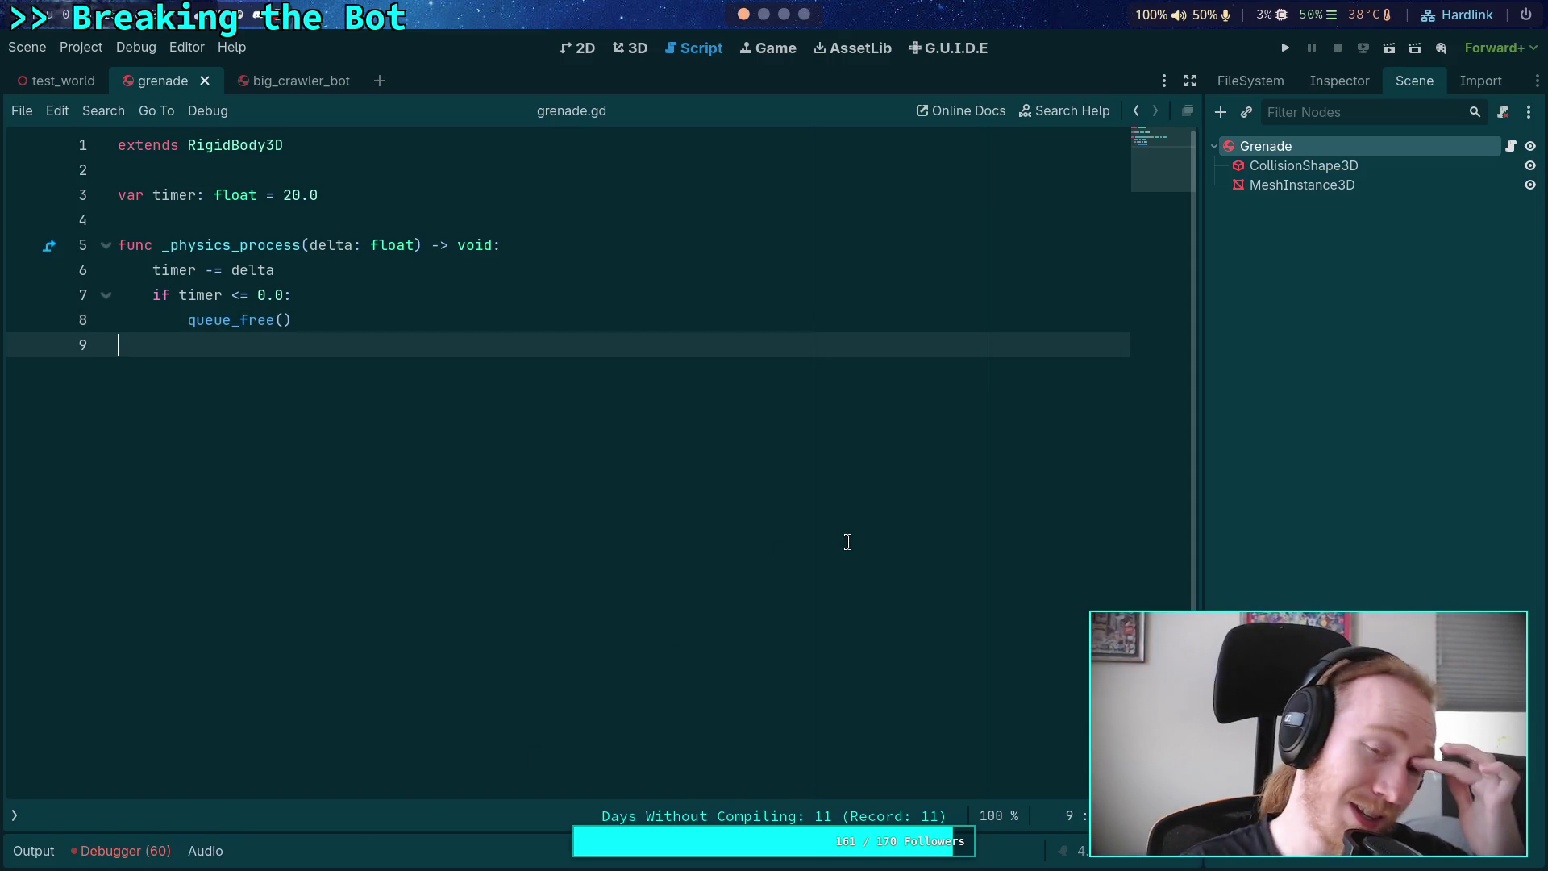
{"action": "key", "text": "Return"}
{"action": "key", "text": "Return"}
{"action": "key", "text": "Up"}
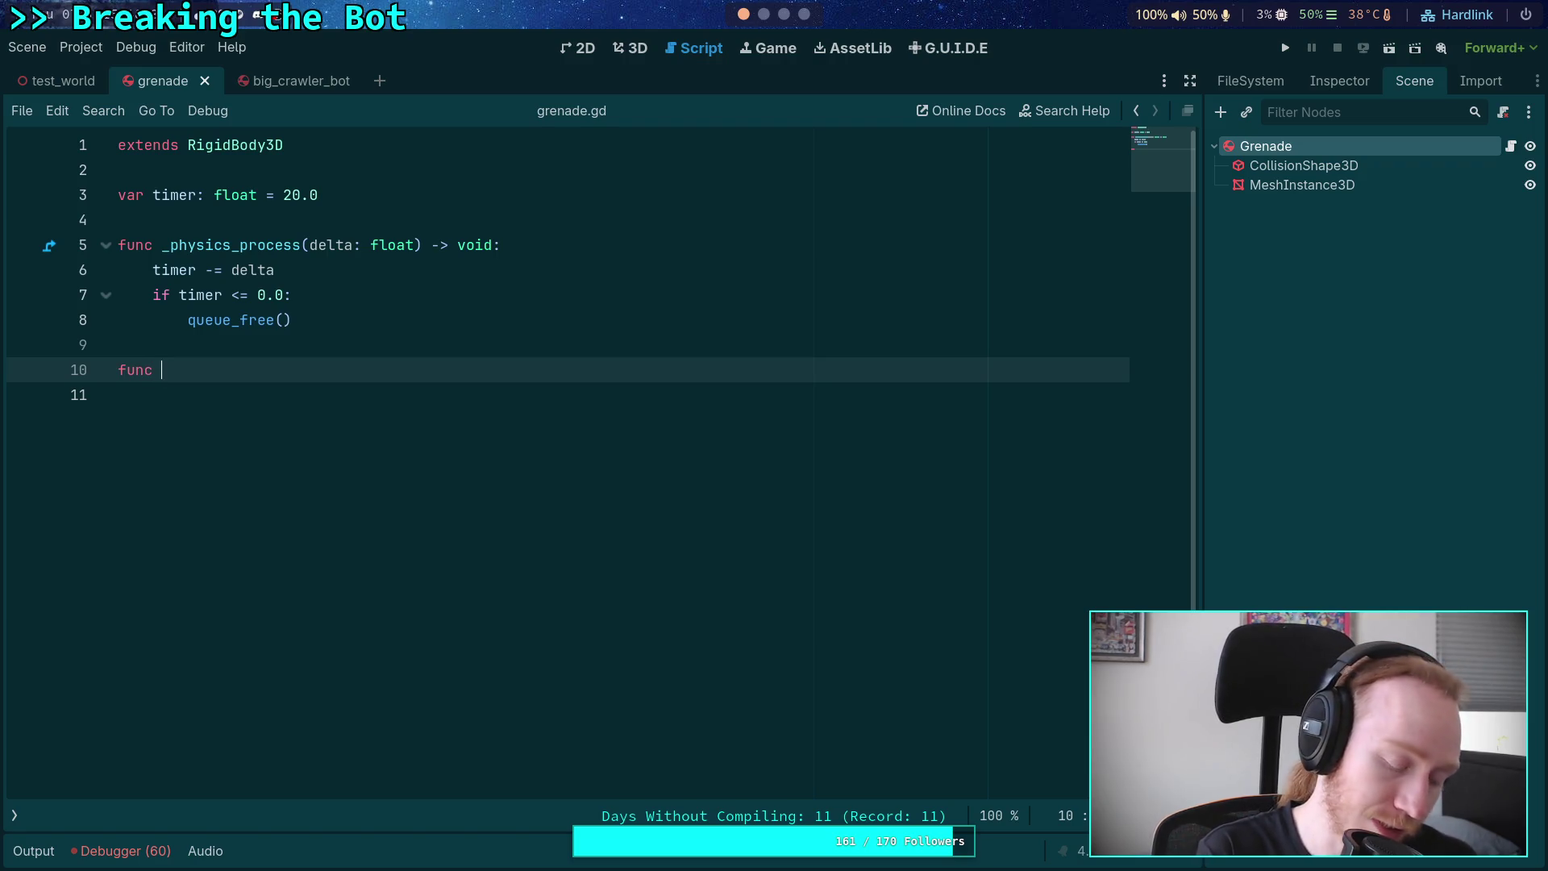
{"action": "type", "text": "_"}
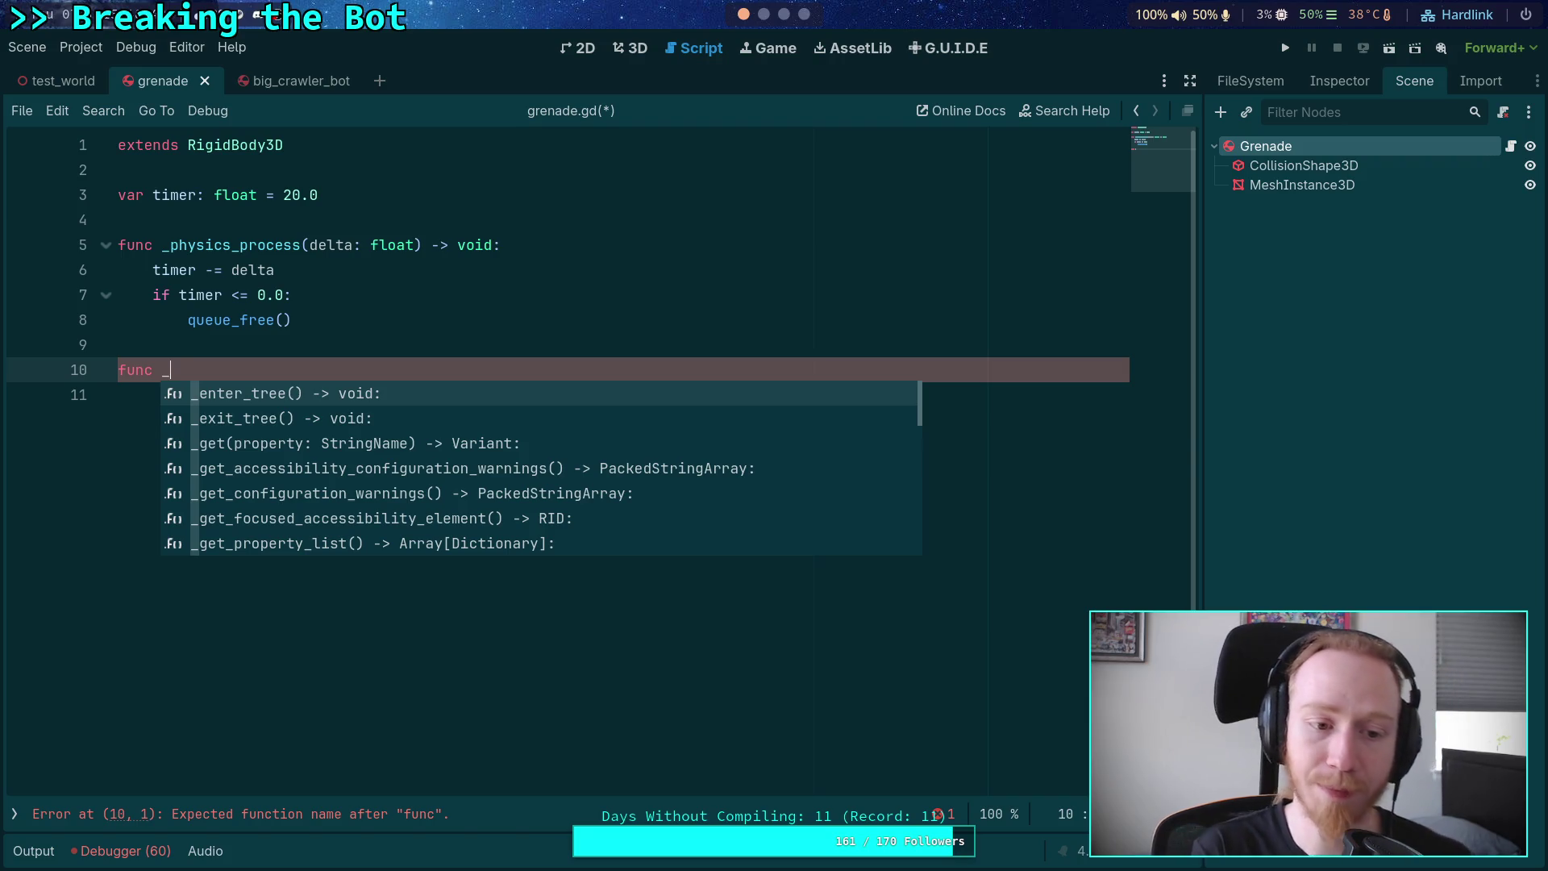
{"action": "type", "text": "int"}
{"action": "key", "text": "Return"}
{"action": "key", "text": "Return"}
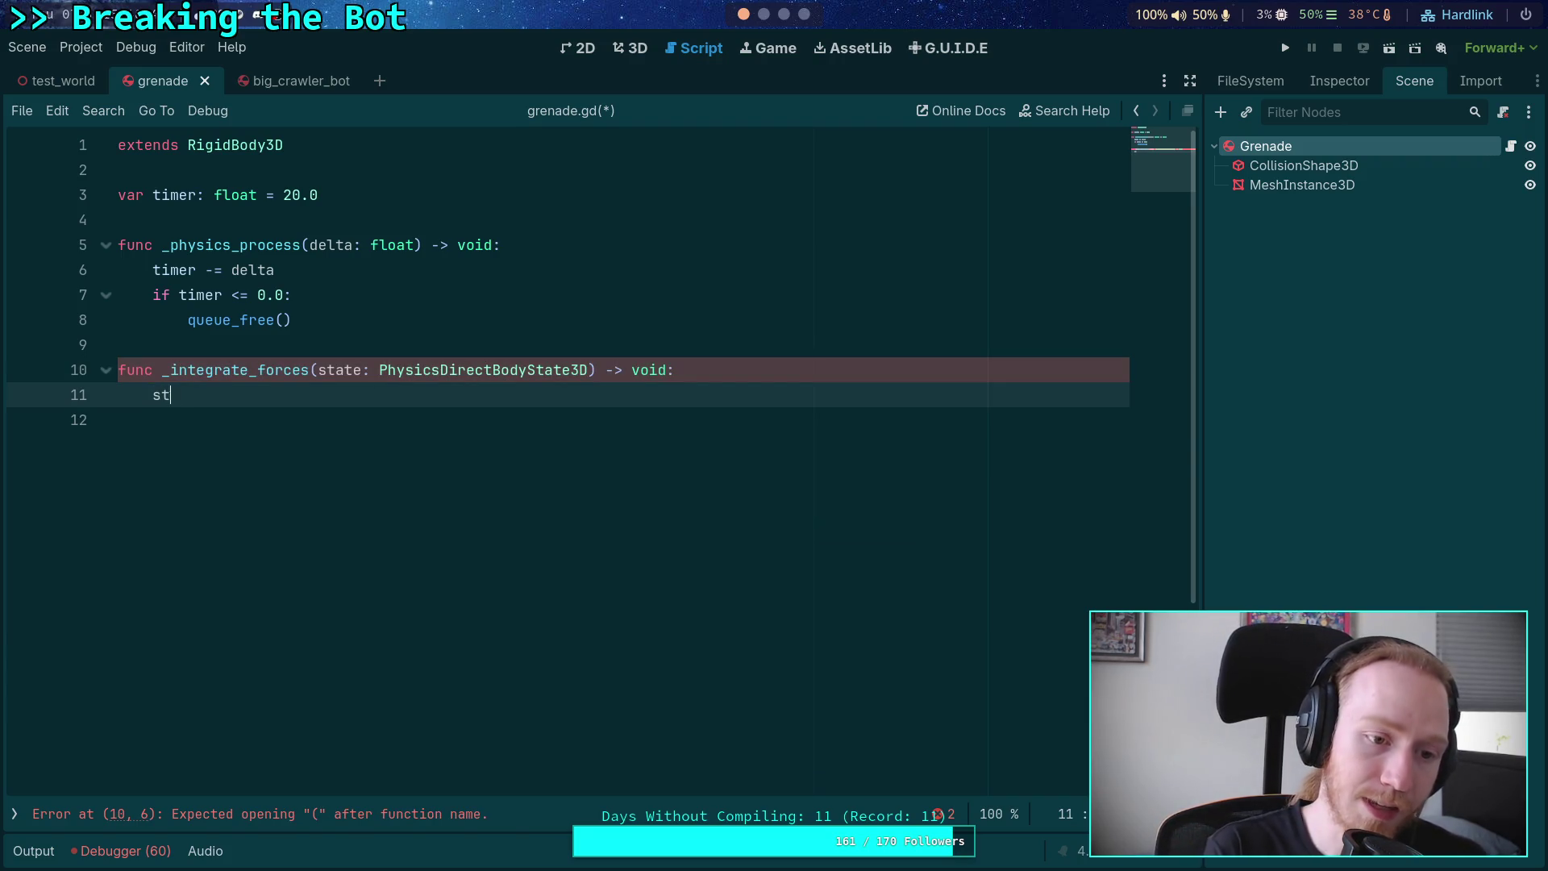
Step: Fill the new function's body with a state.get_contact_count() call
{"action": "type", "text": "."}
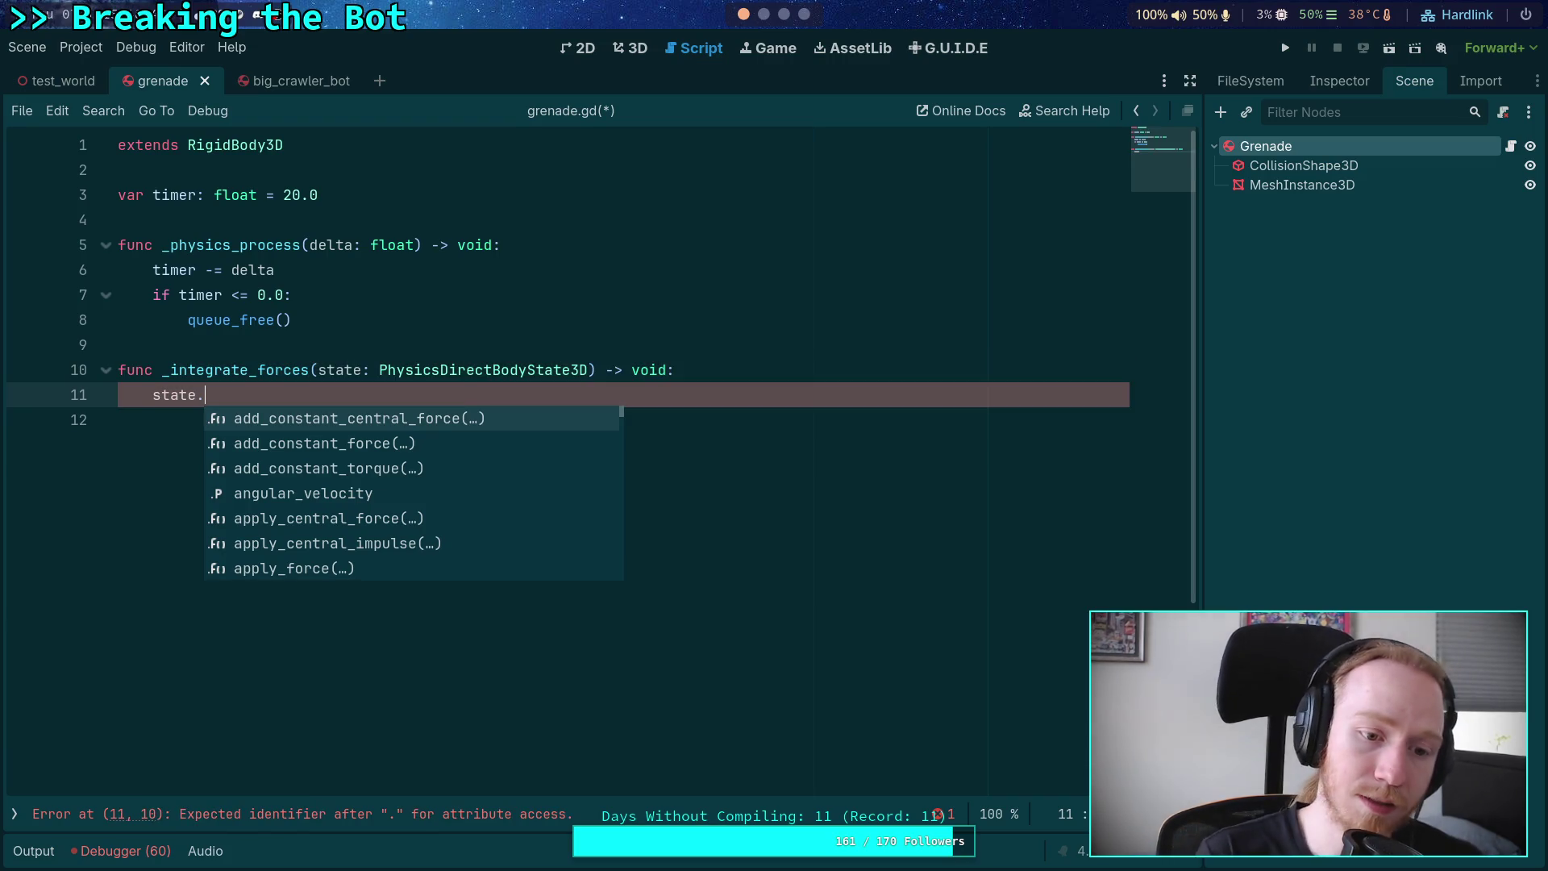
{"action": "key", "text": "Down"}
{"action": "key", "text": "Down"}
{"action": "key", "text": "Down"}
{"action": "key", "text": "Down"}
{"action": "key", "text": "Down"}
{"action": "key", "text": "Down"}
{"action": "key", "text": "Down"}
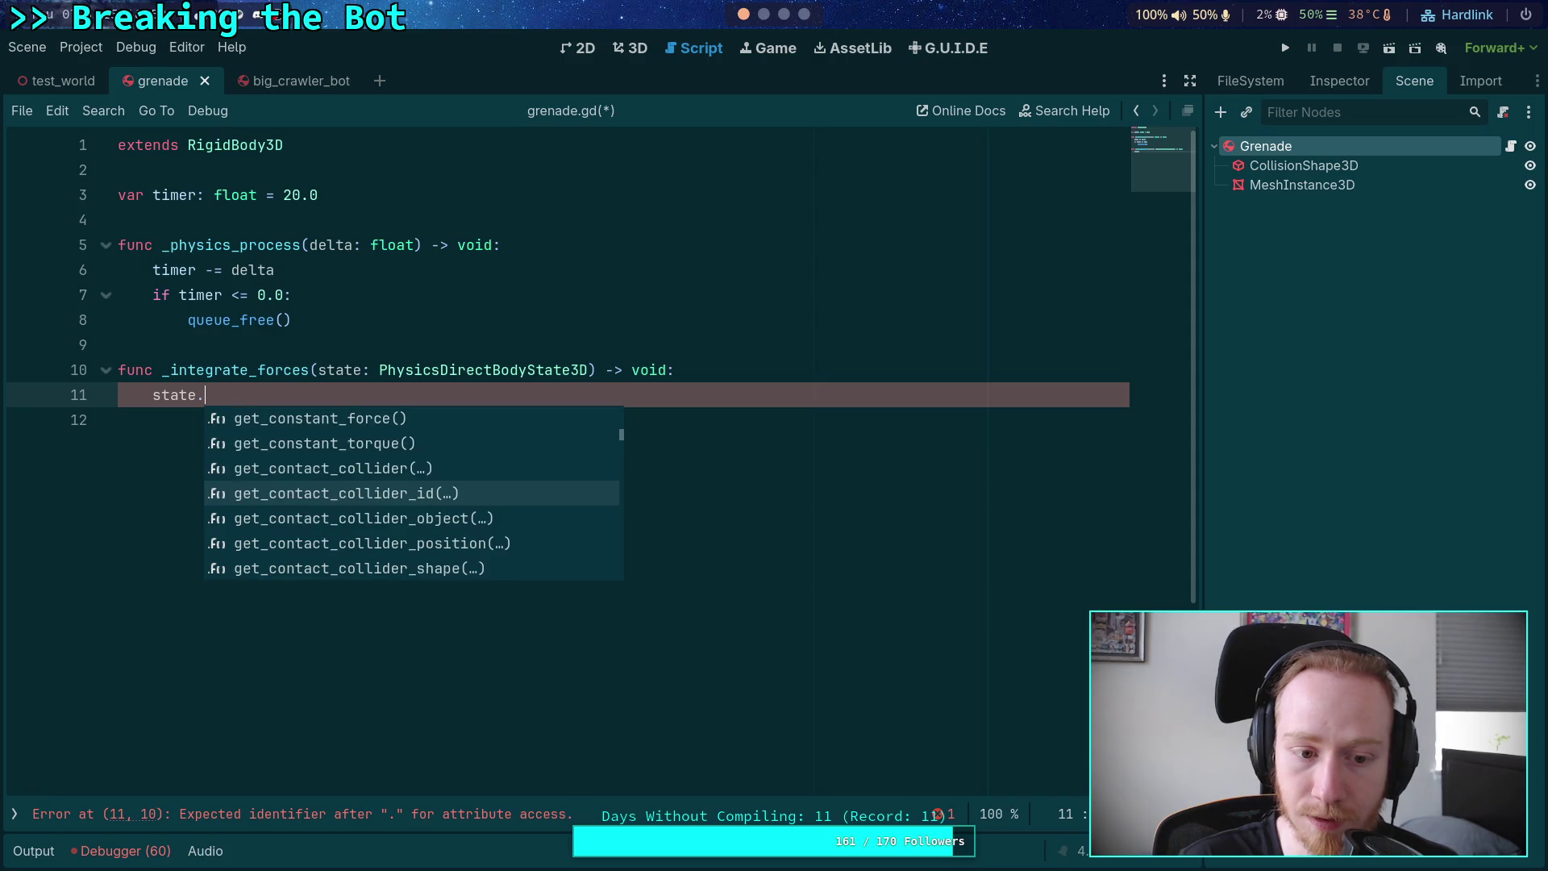
{"action": "key", "text": "Down"}
{"action": "key", "text": "Down"}
{"action": "key", "text": "Down"}
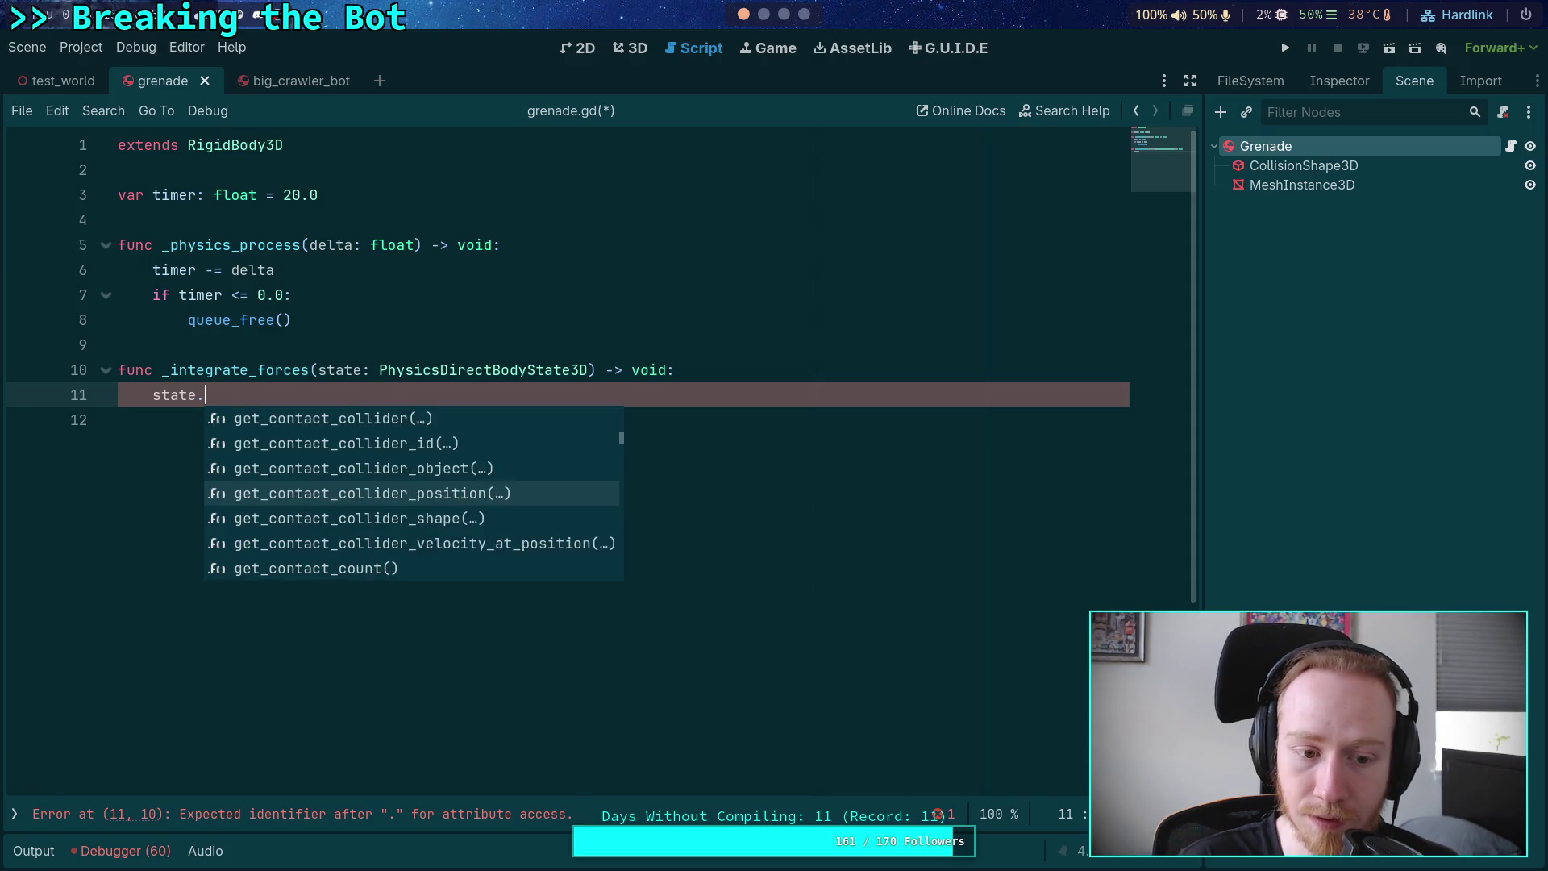
{"action": "key", "text": "Return"}
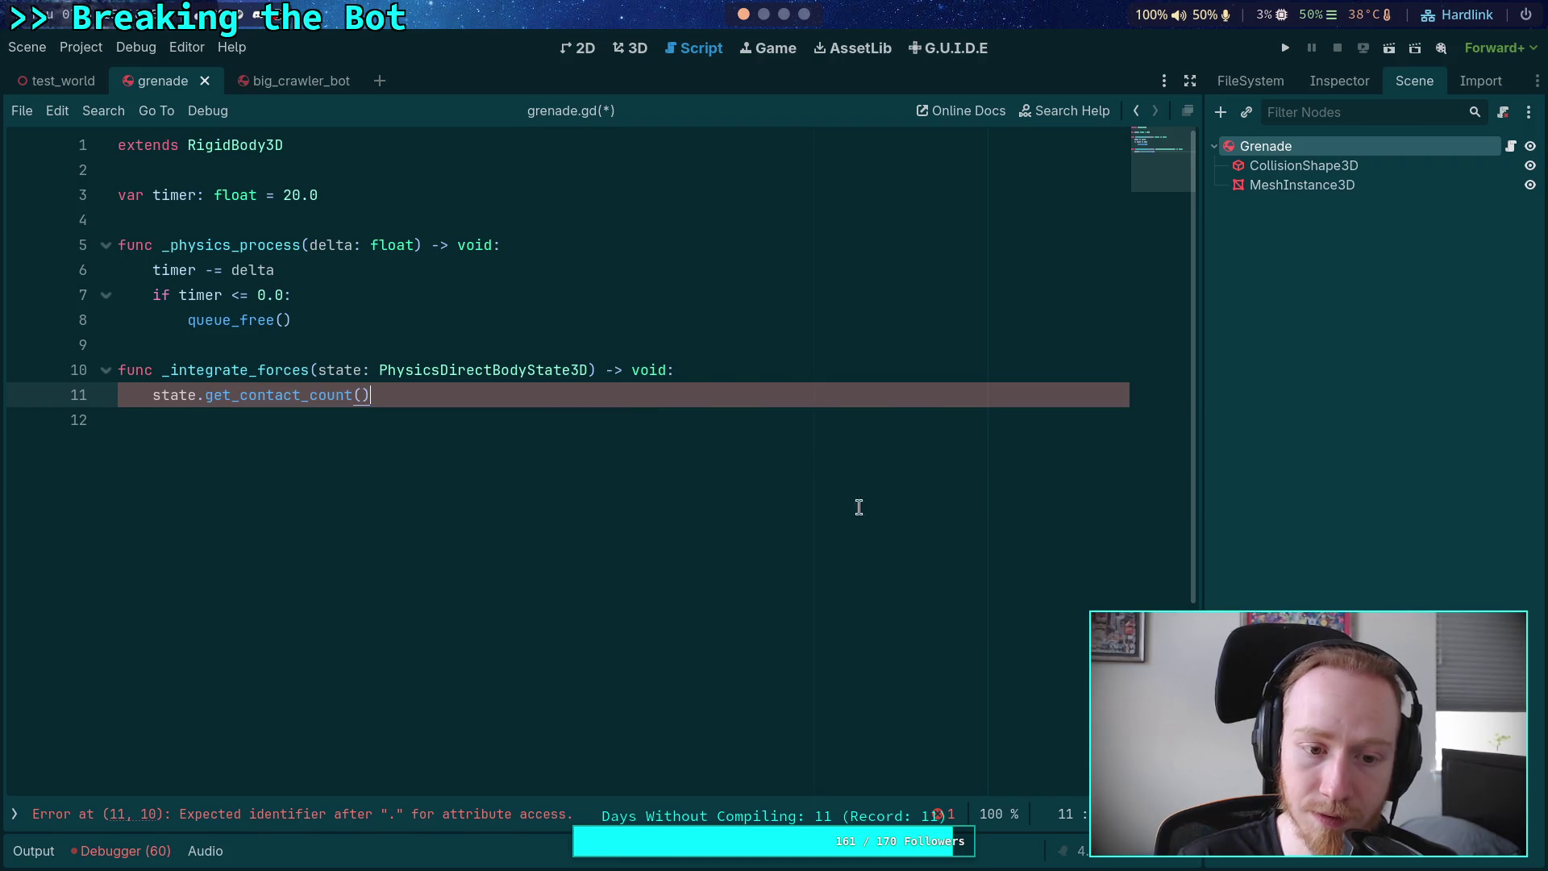
{"action": "mouse_move", "coordinate": [334, 389]}
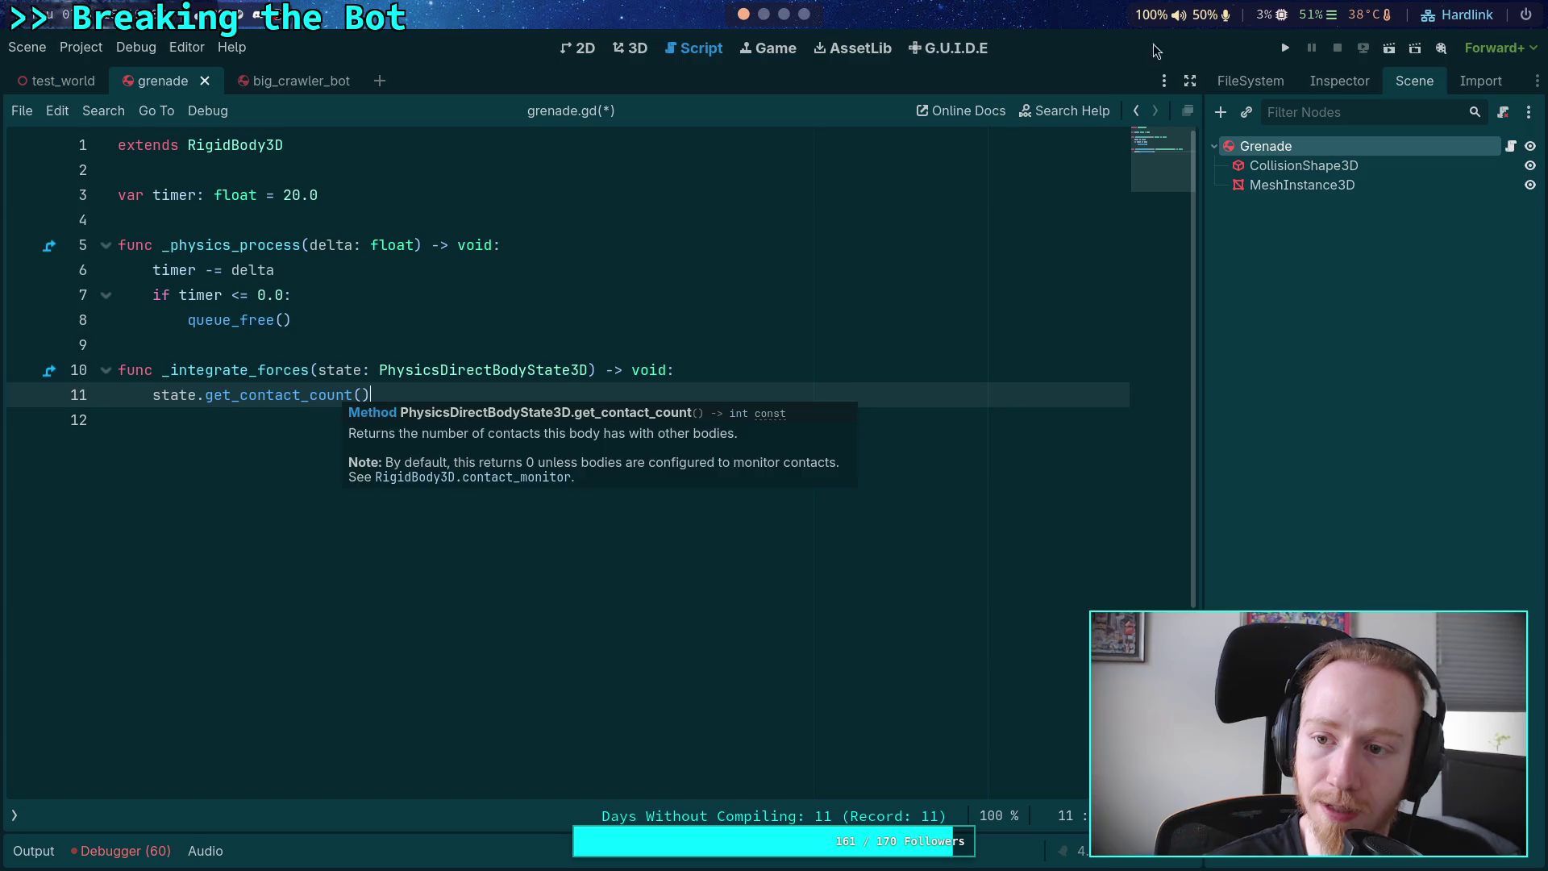
{"action": "left_click", "coordinate": [1340, 80]}
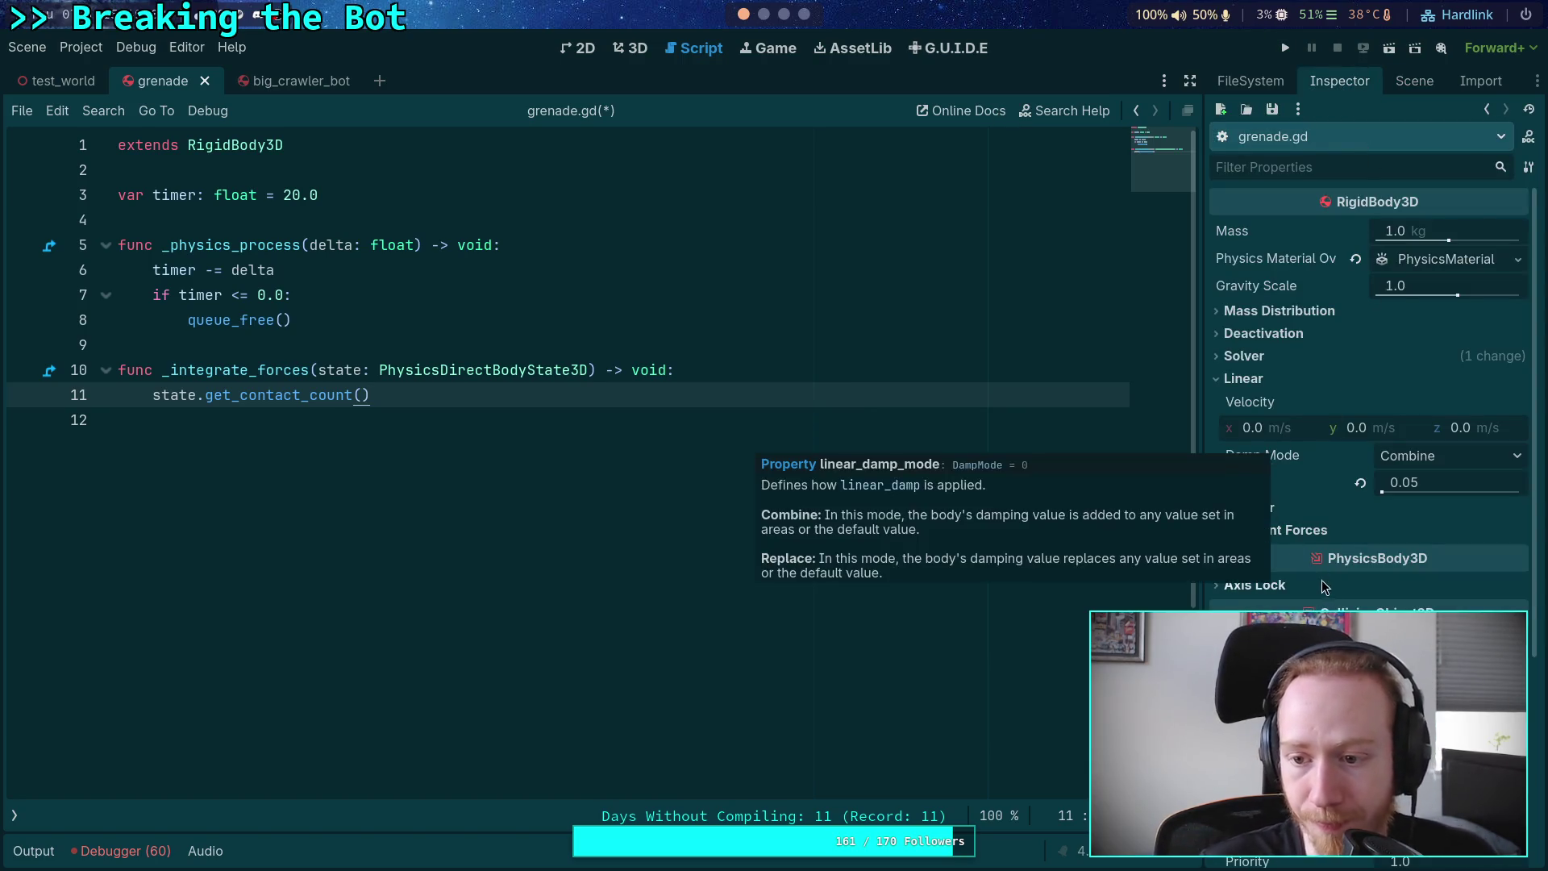
Step: Under Solver, turn on Contact Monitor and set Max Contacts Reported to 2
{"action": "left_click", "coordinate": [1303, 532]}
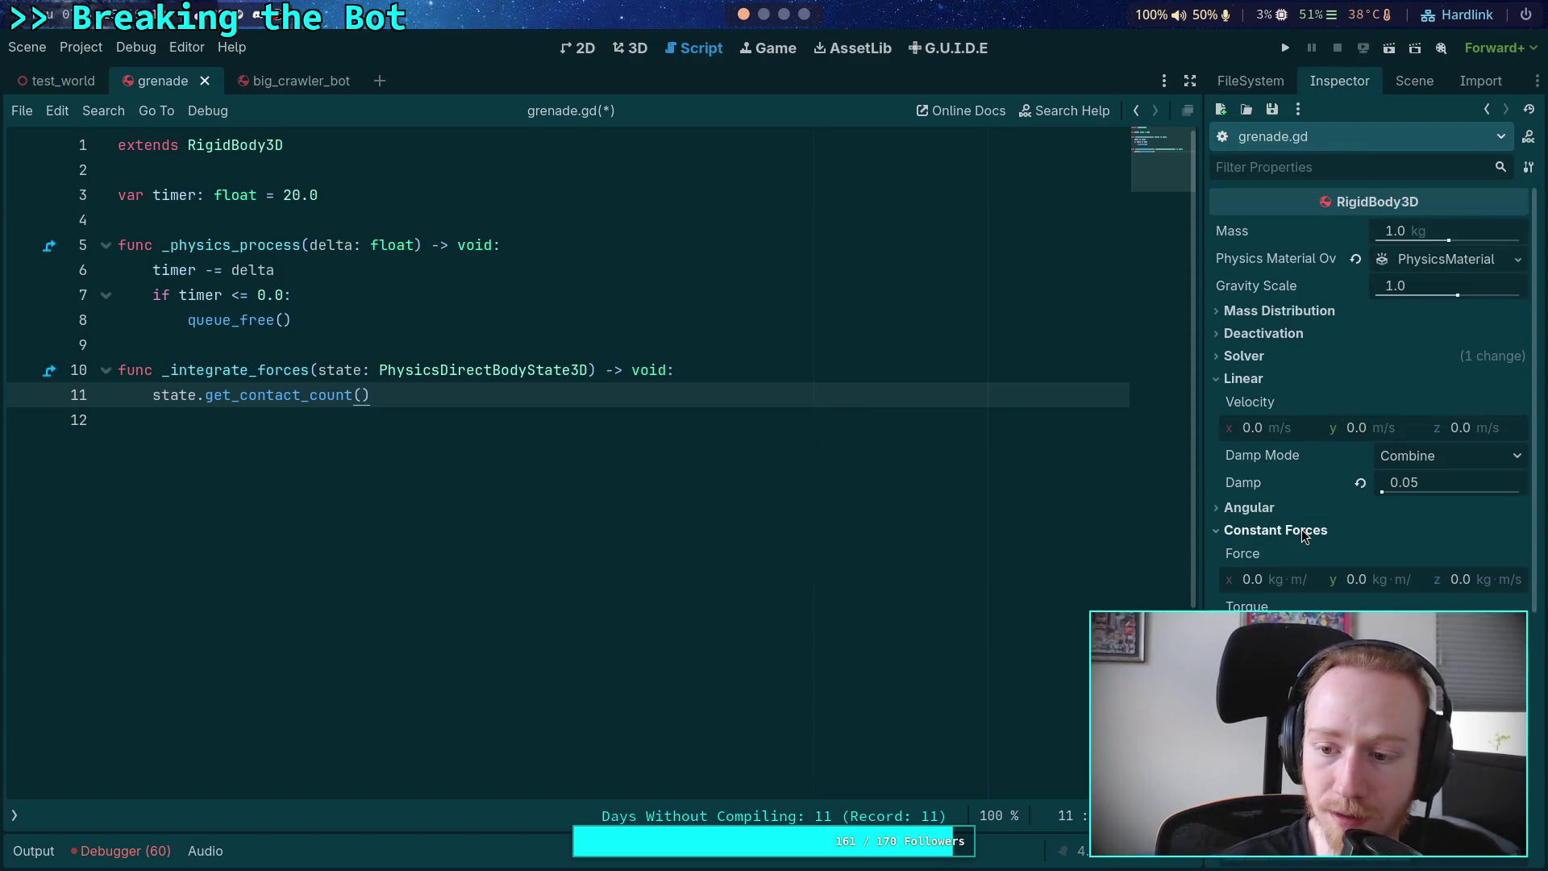
{"action": "left_click", "coordinate": [1302, 529]}
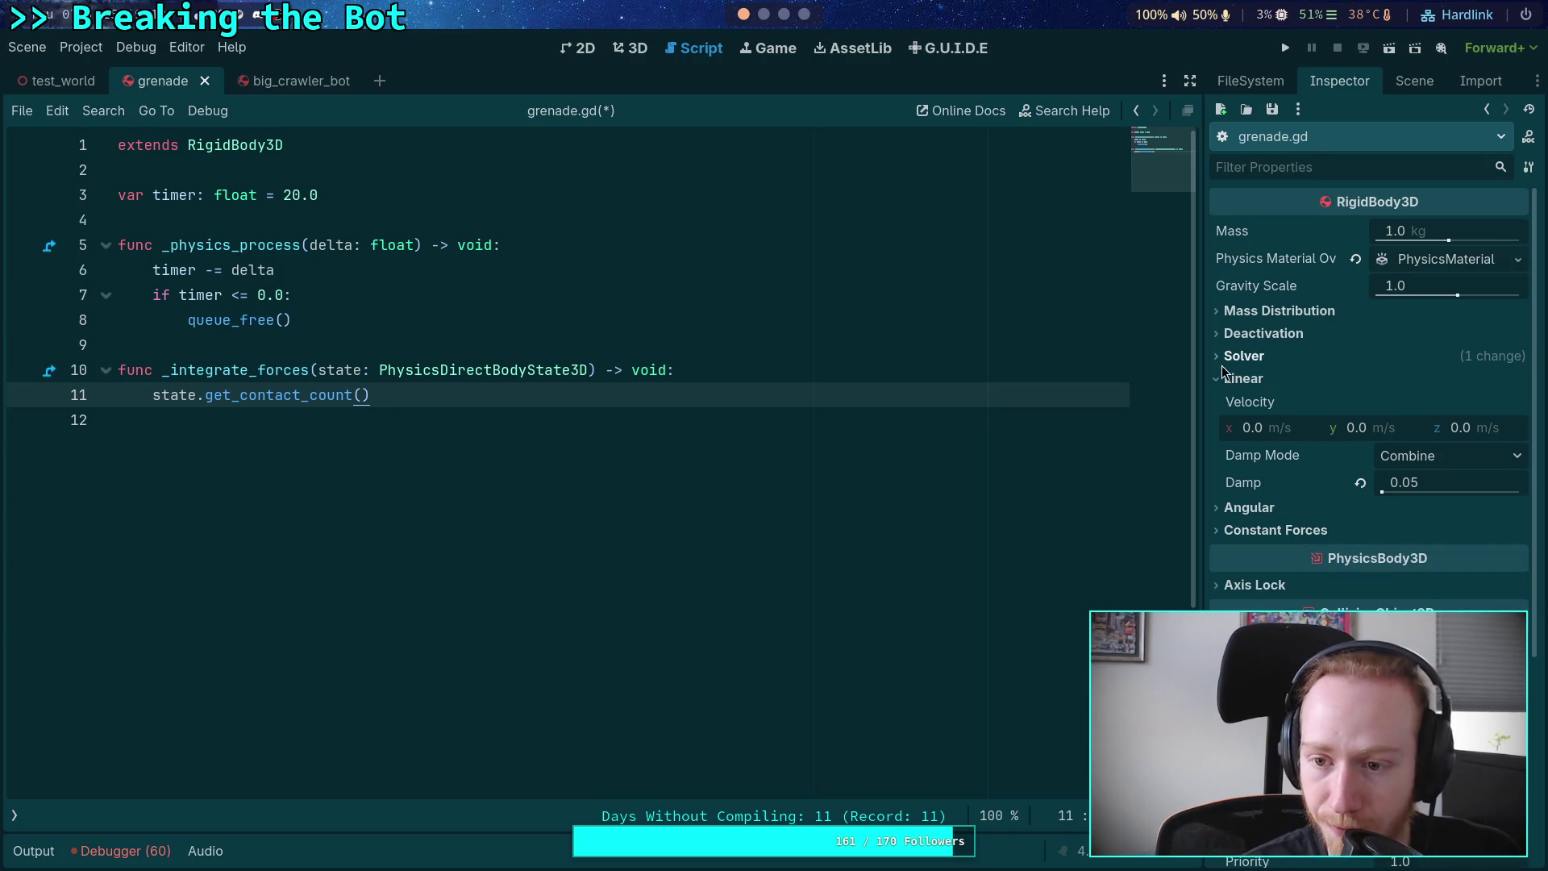
{"action": "left_click", "coordinate": [1245, 378]}
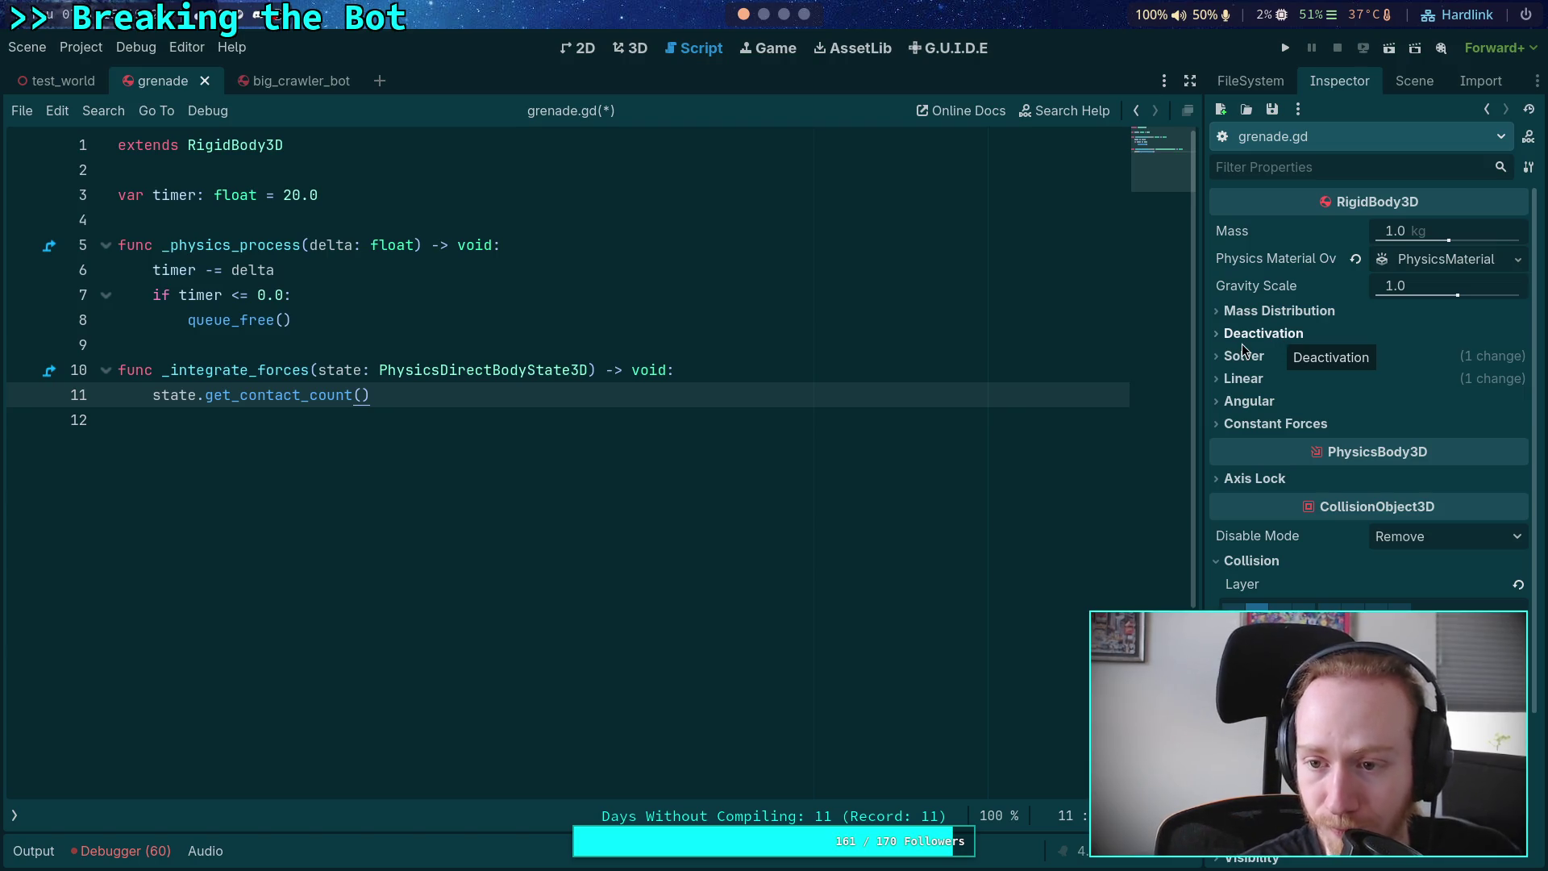
{"action": "left_click", "coordinate": [1259, 335]}
{"action": "left_click", "coordinate": [1284, 333]}
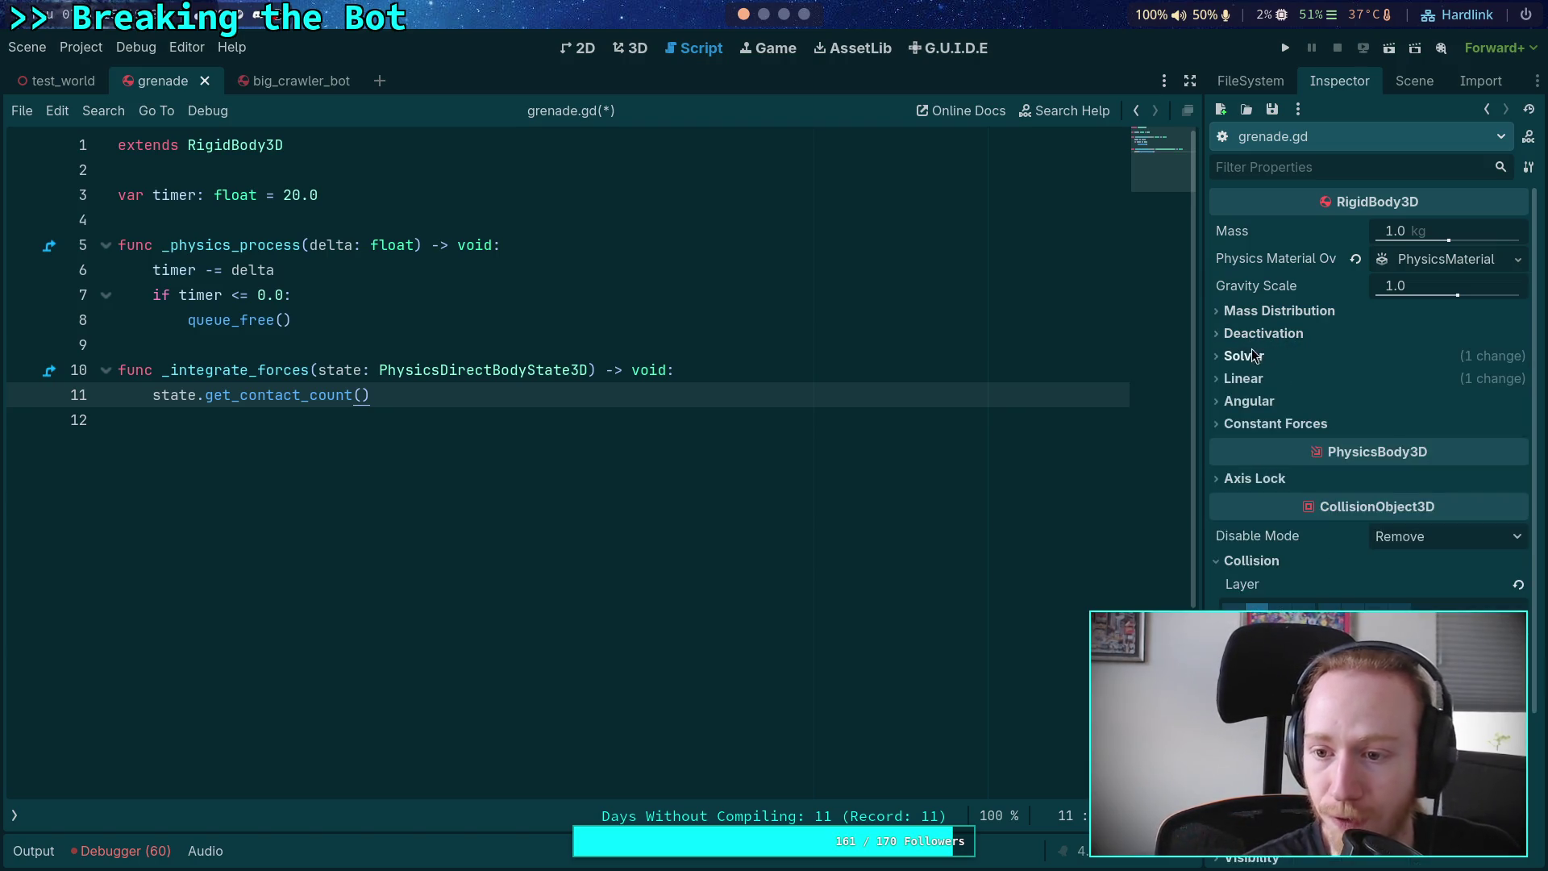
{"action": "left_click", "coordinate": [1255, 356]}
{"action": "left_click", "coordinate": [1385, 435]}
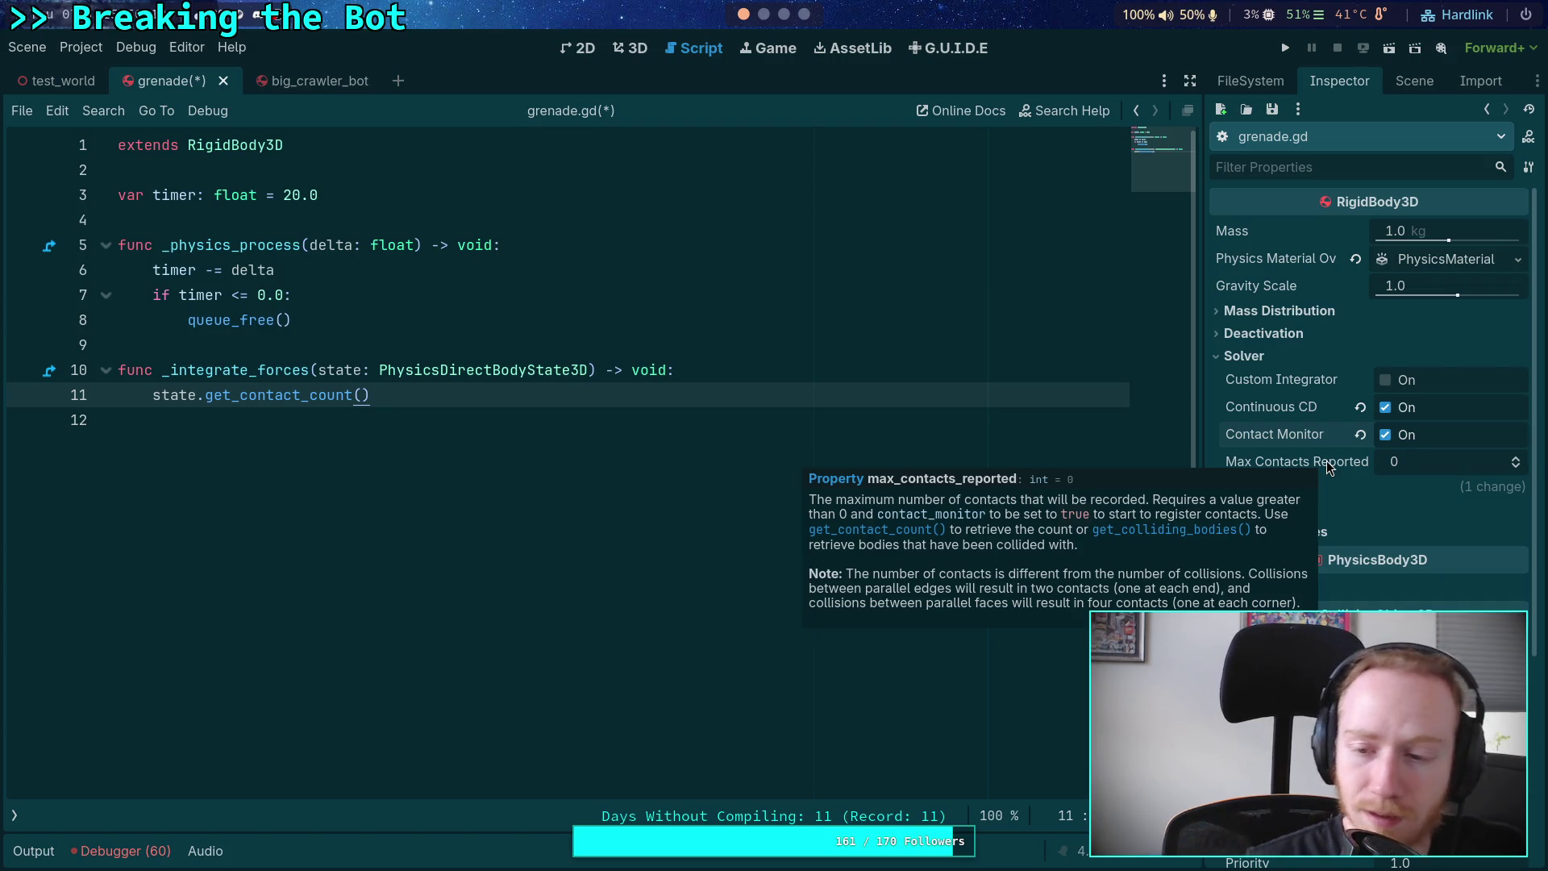
{"action": "left_click", "coordinate": [1516, 457]}
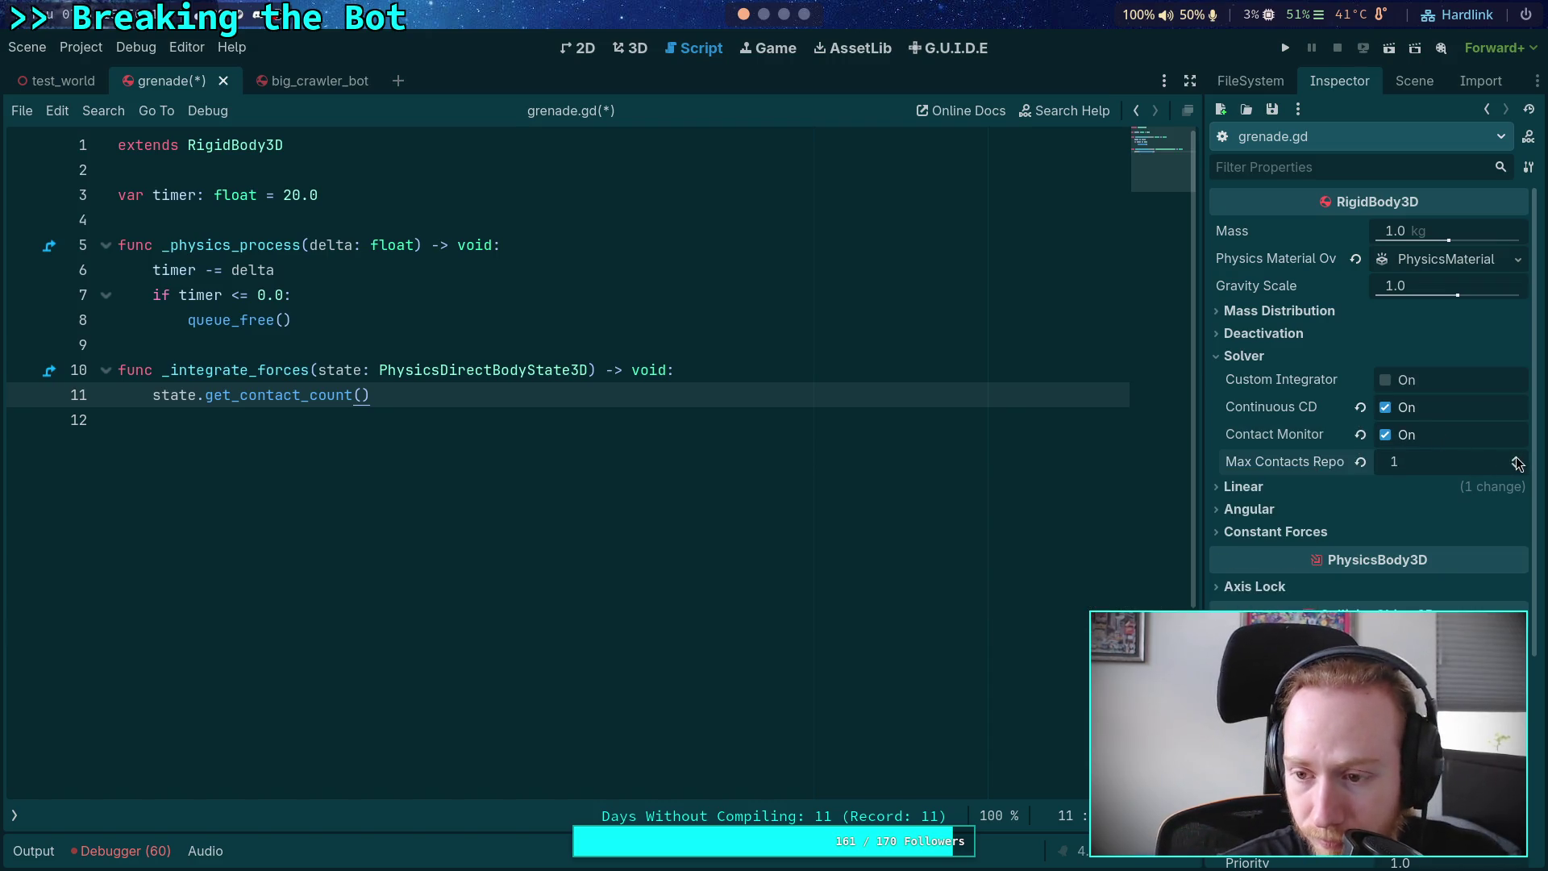
{"action": "left_click", "coordinate": [1516, 458]}
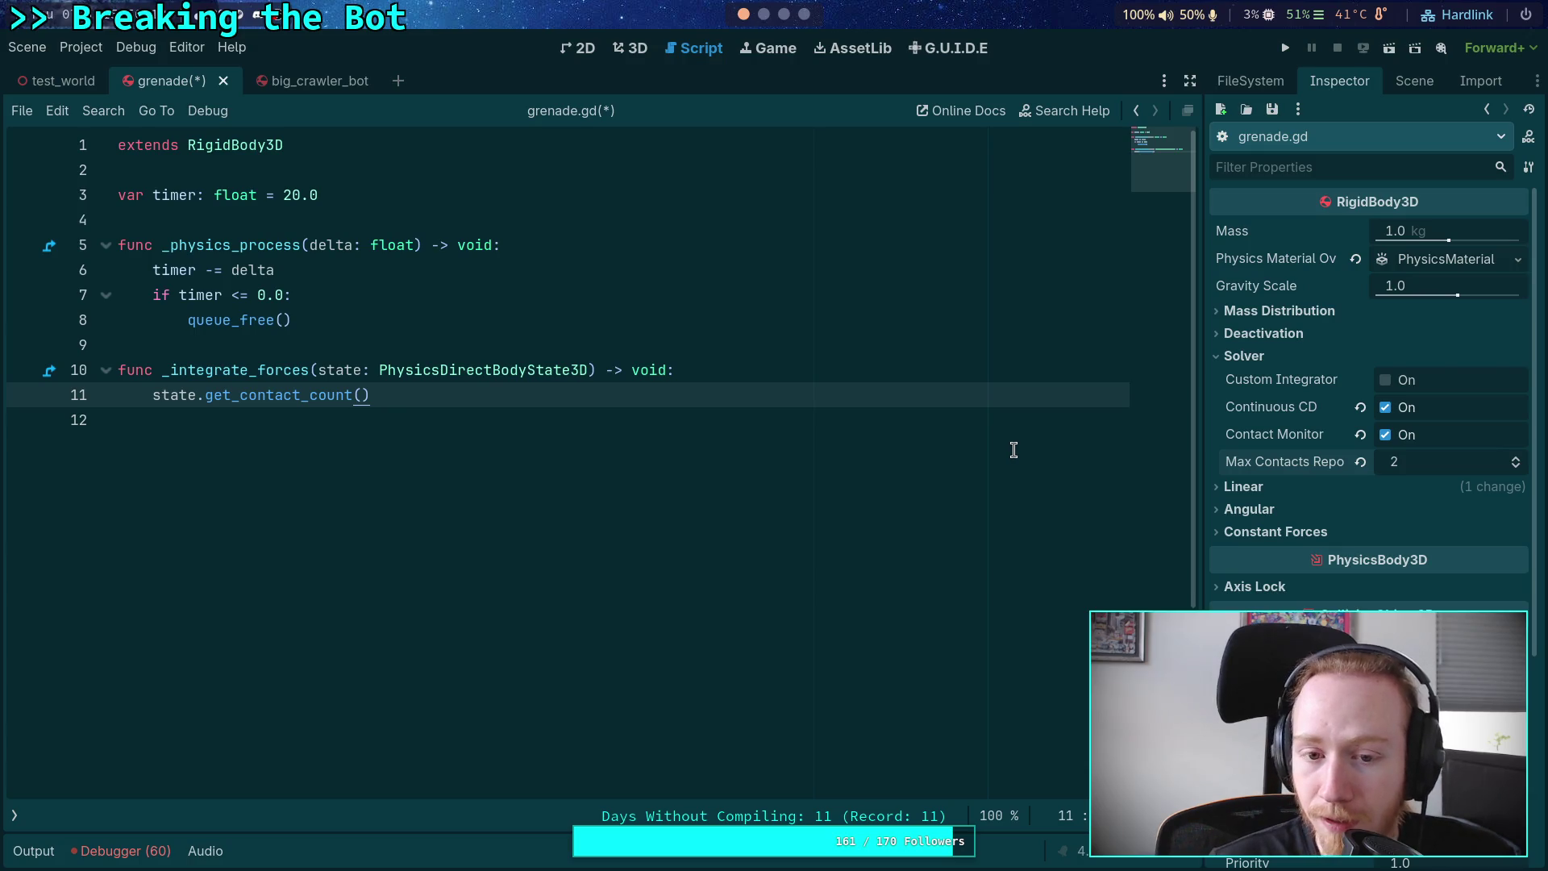
Step: Set the grenade body's Linear Damp to 0.08
{"action": "left_click", "coordinate": [1269, 534]}
{"action": "left_click", "coordinate": [1268, 533]}
{"action": "left_click", "coordinate": [1272, 509]}
{"action": "left_click", "coordinate": [1272, 508]}
{"action": "left_click", "coordinate": [1272, 487]}
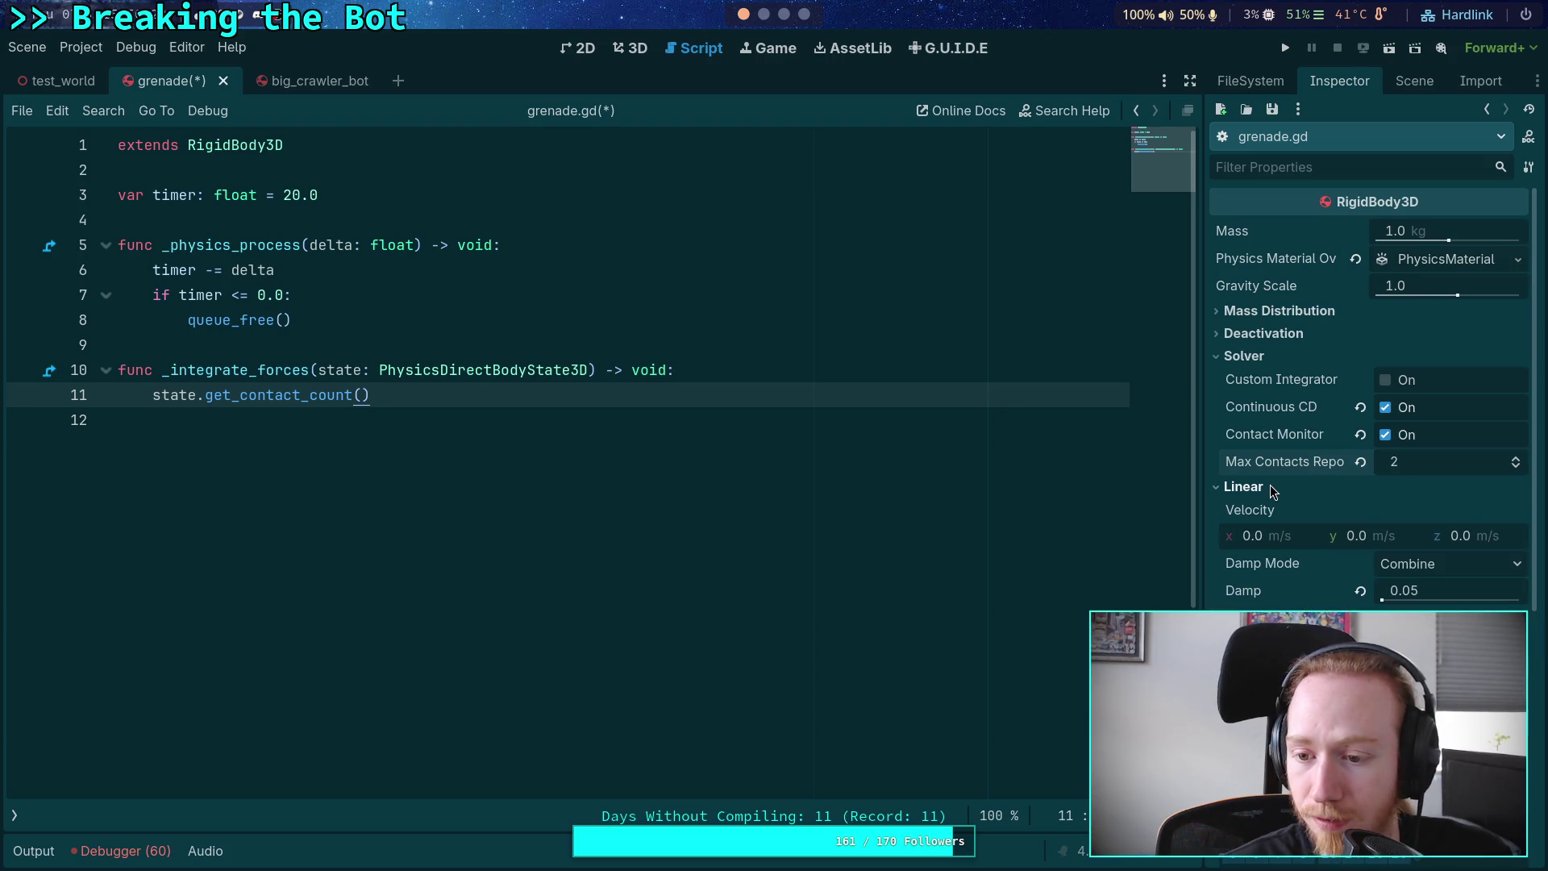
{"action": "left_click", "coordinate": [1272, 489]}
{"action": "left_click", "coordinate": [1273, 489]}
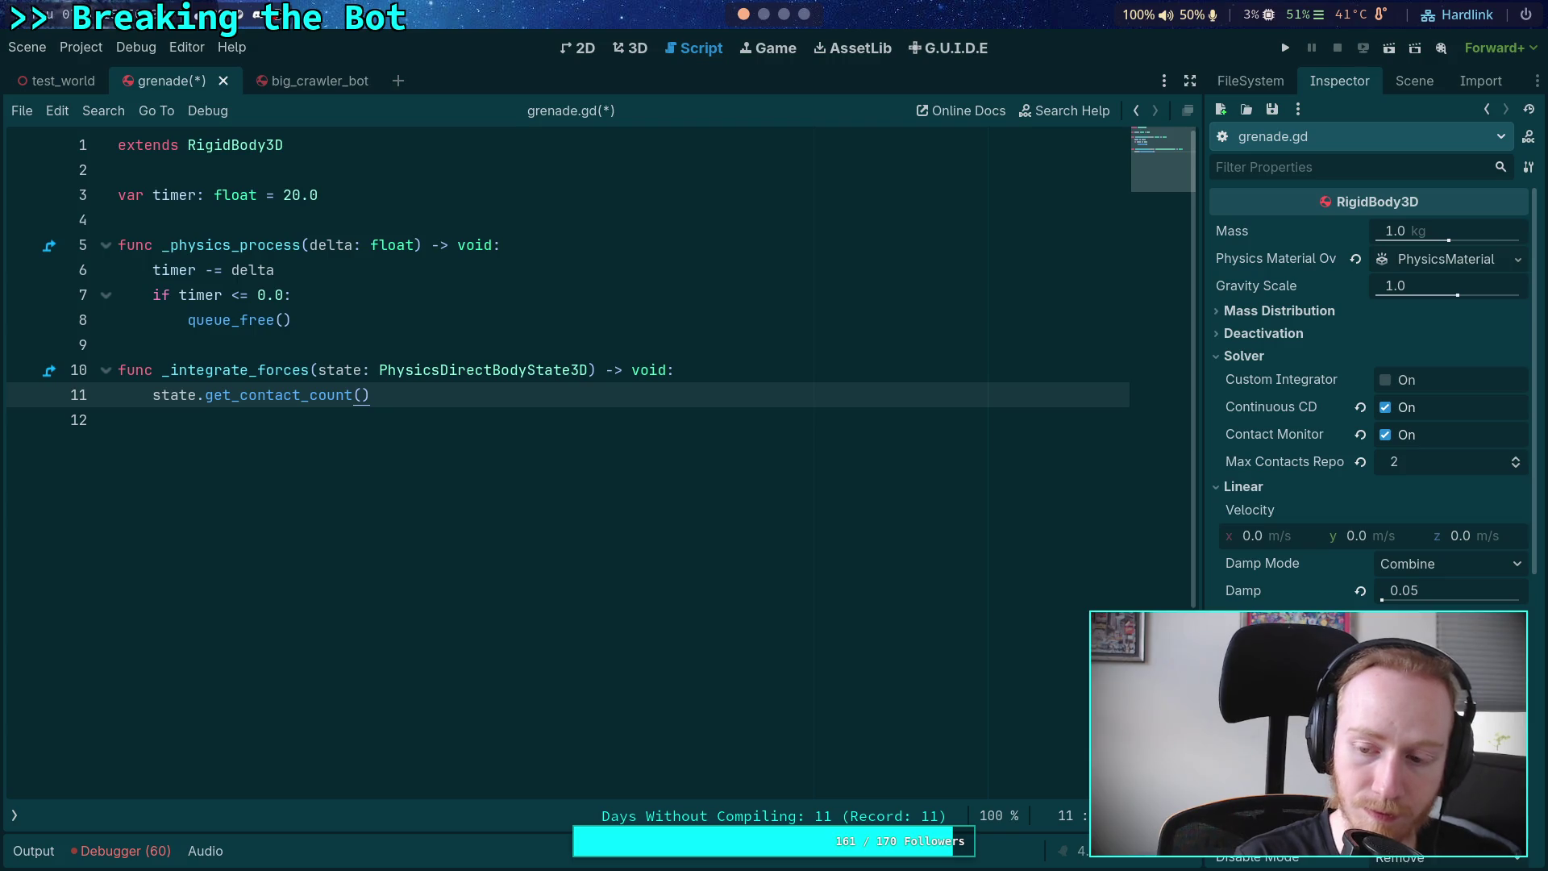
{"action": "left_click", "coordinate": [1475, 593]}
{"action": "key", "text": "BackSpace"}
{"action": "type", "text": "8"}
{"action": "key", "text": "Return"}
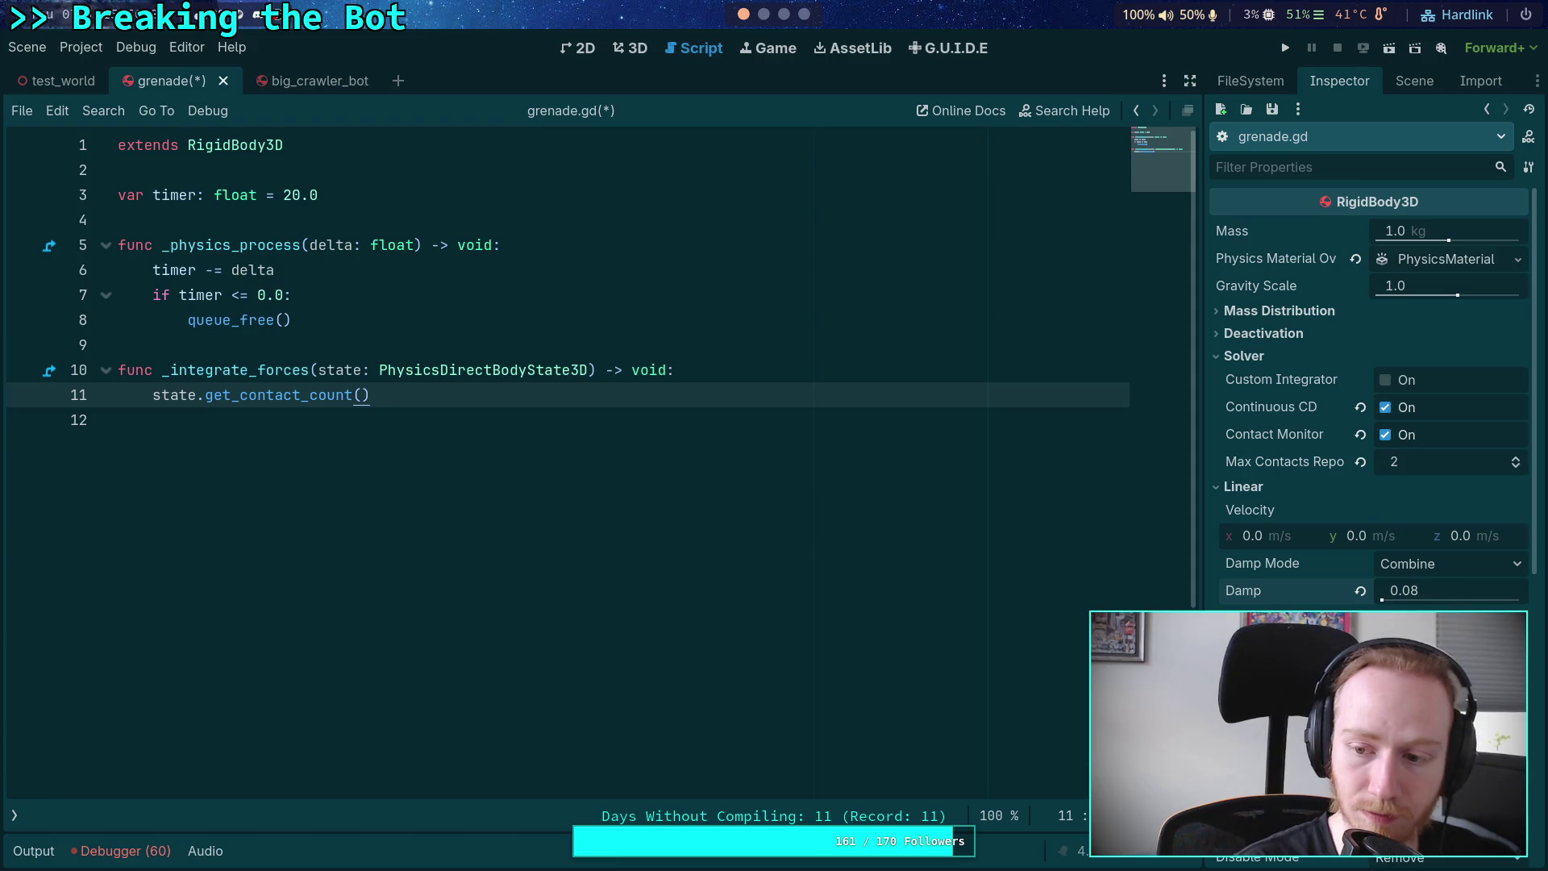
Step: Store state.get_contact_count() in a count variable and begin an 'if count < 1:' check
{"action": "left_click", "coordinate": [645, 446]}
{"action": "left_click", "coordinate": [514, 394]}
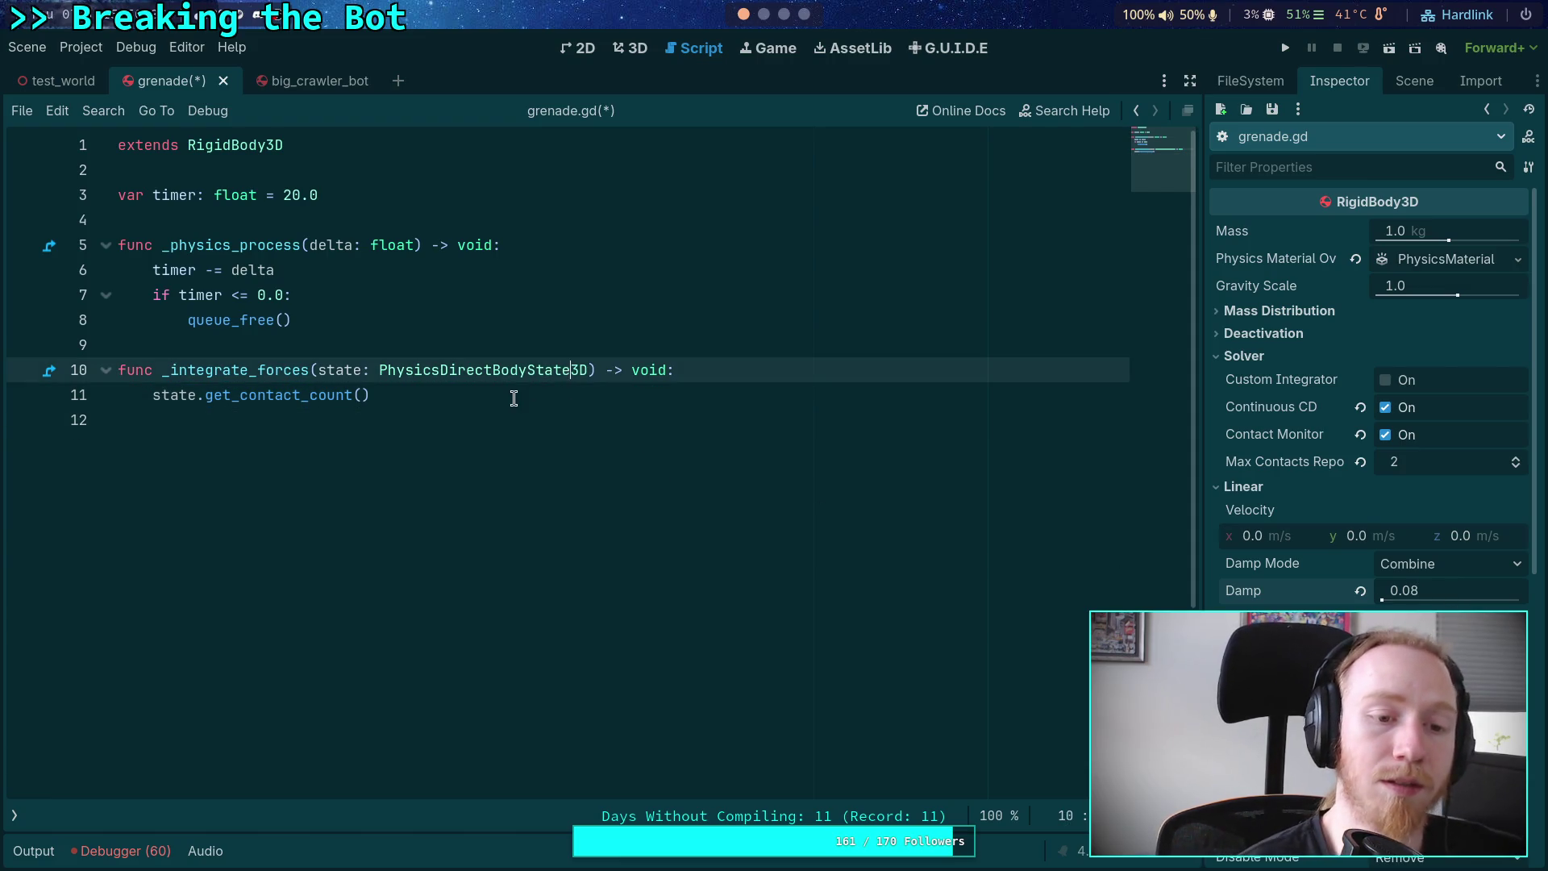
{"action": "left_click_drag", "start_coordinate": [418, 394], "coordinate": [156, 396]}
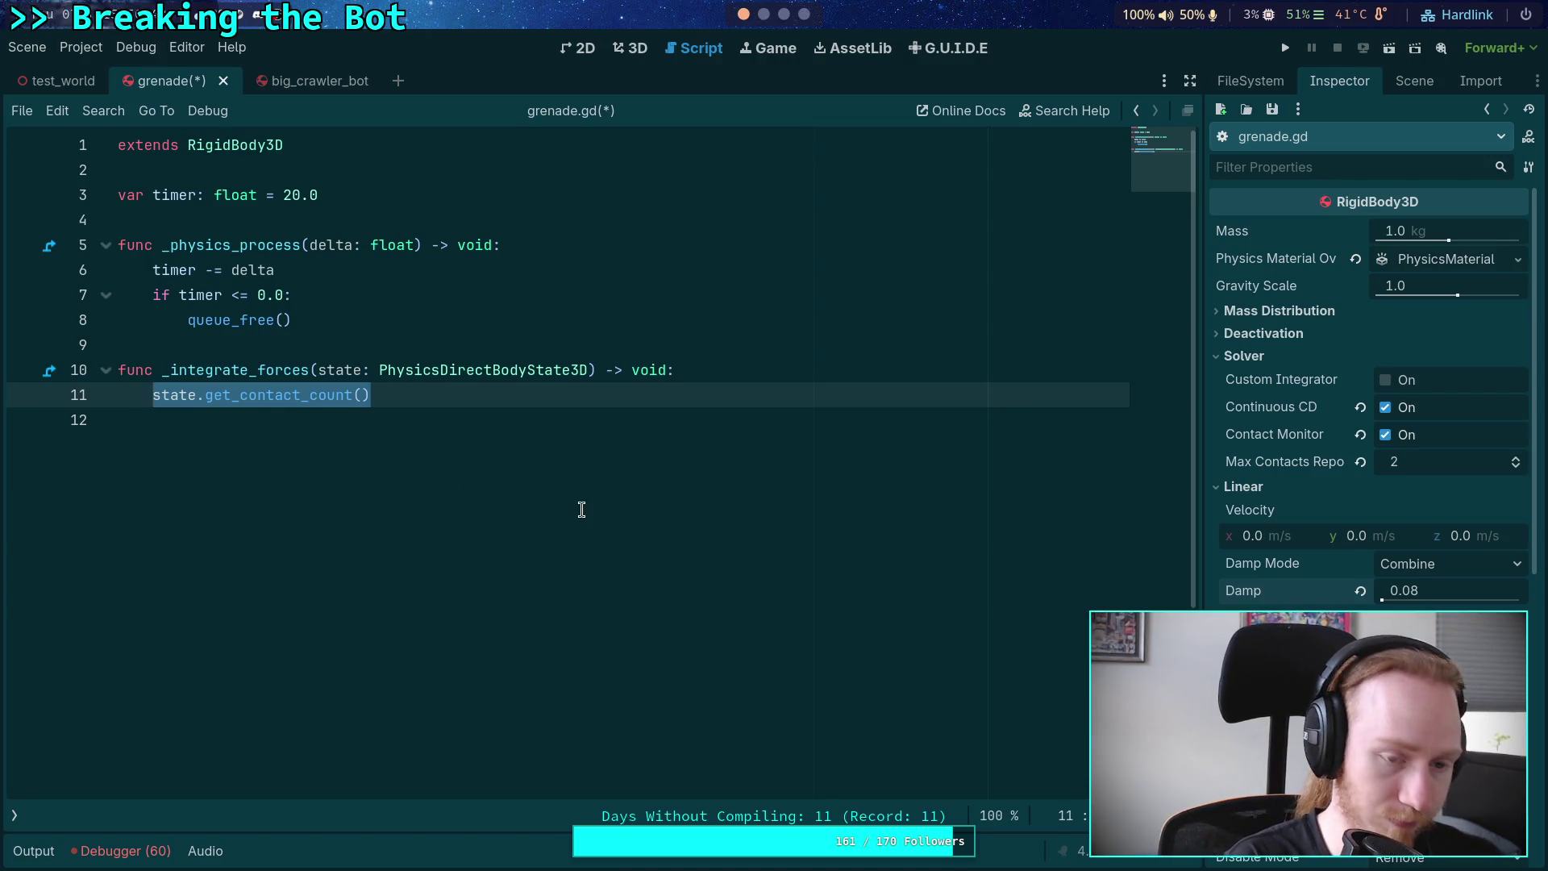
{"action": "key", "text": "BackSpace"}
{"action": "type", "text": "var count: int = "}
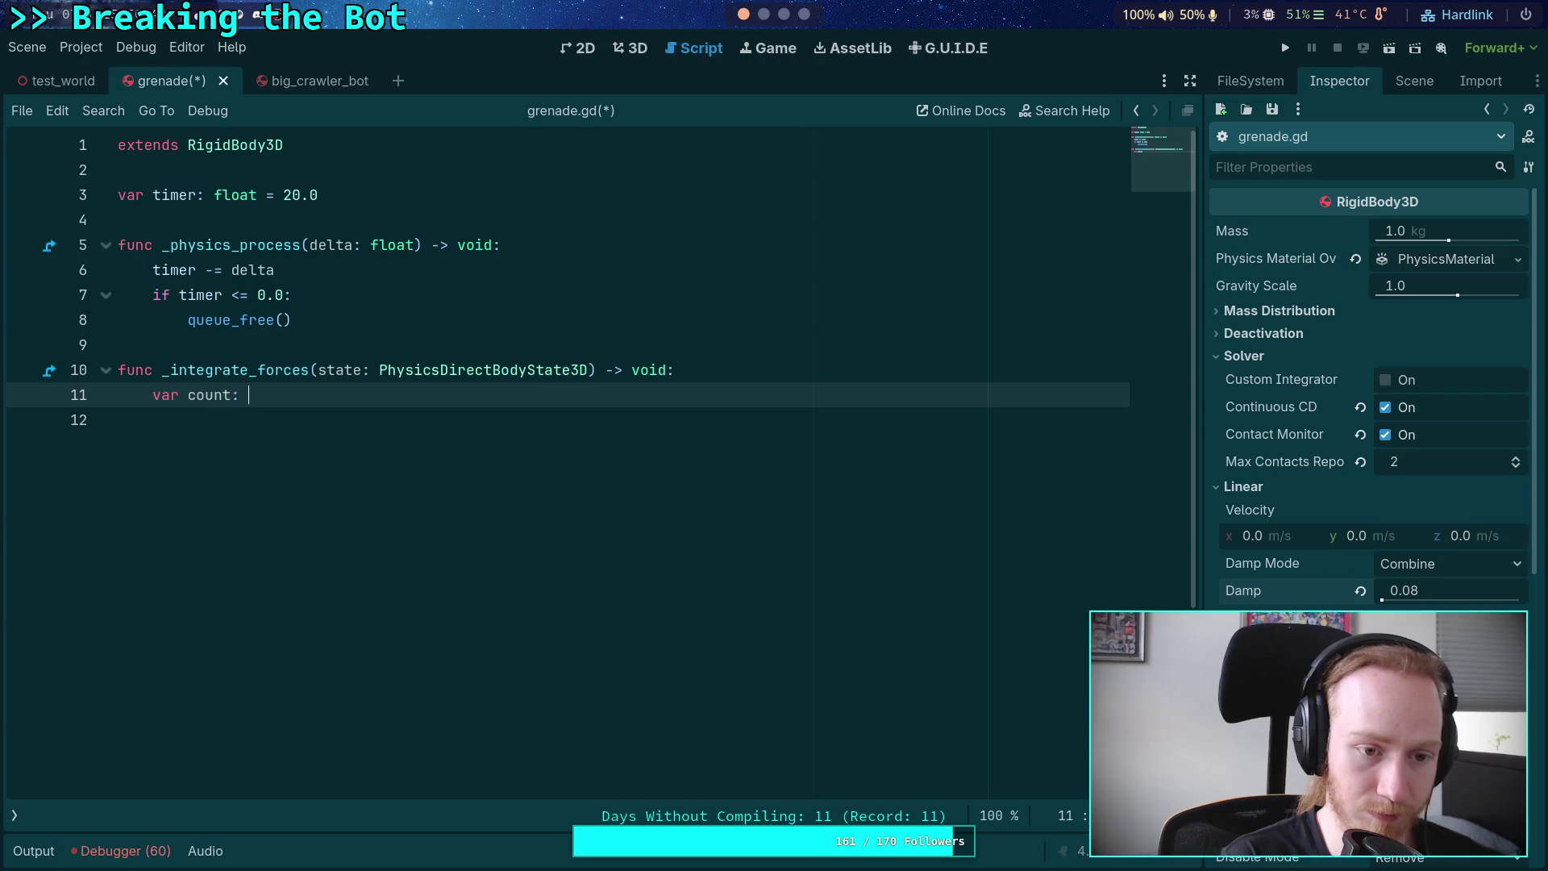
{"action": "type", "text": "state.conta"}
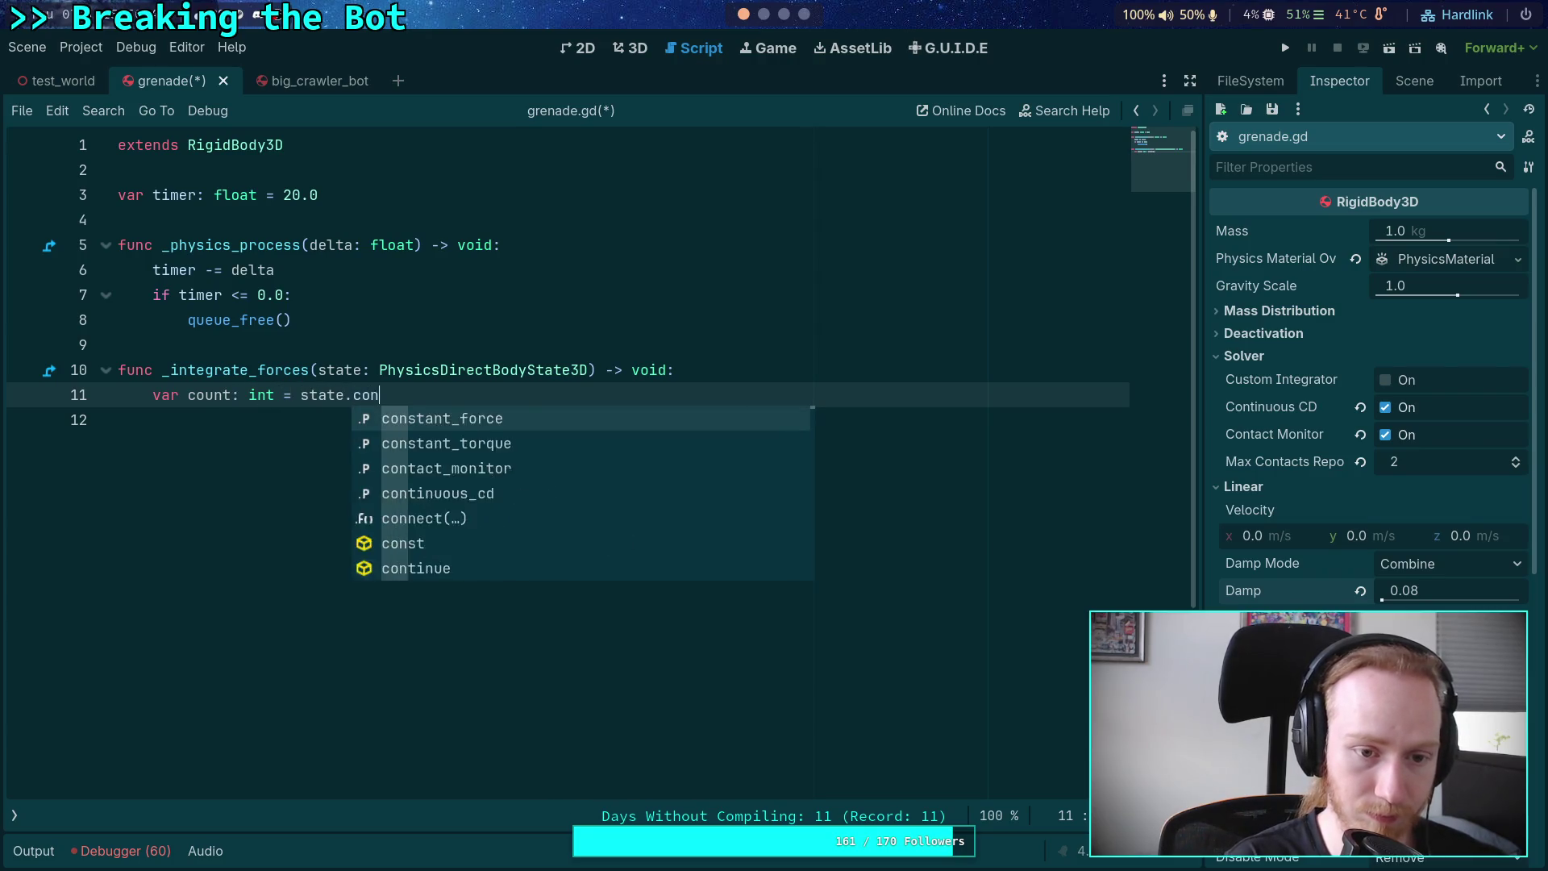
{"action": "key", "text": "Down"}
{"action": "key", "text": "Down"}
{"action": "key", "text": "Down"}
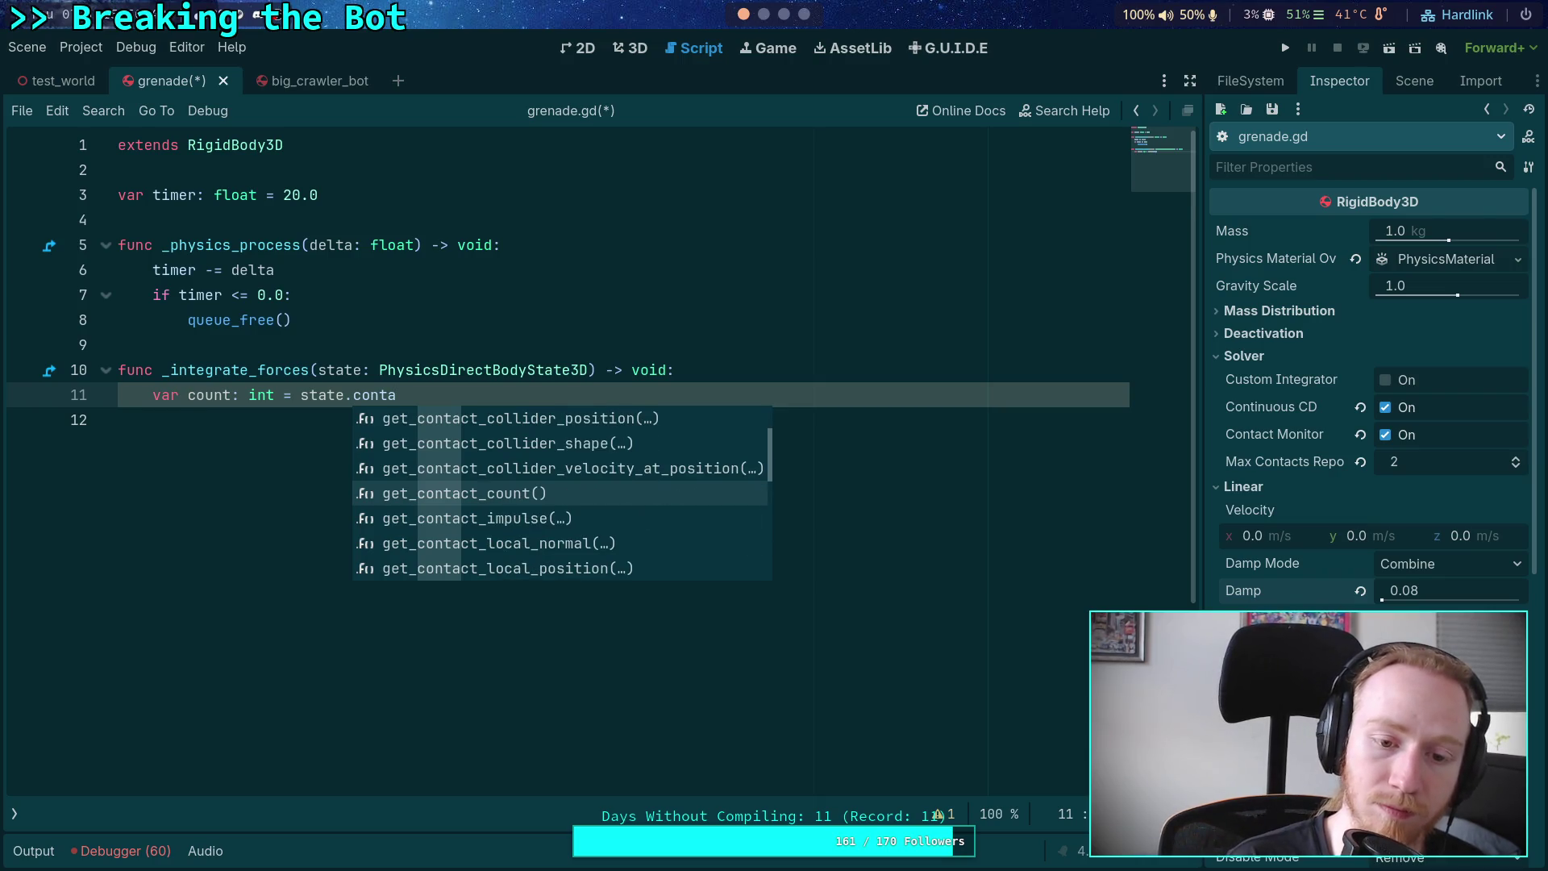
{"action": "key", "text": "Return"}
{"action": "key", "text": "Return"}
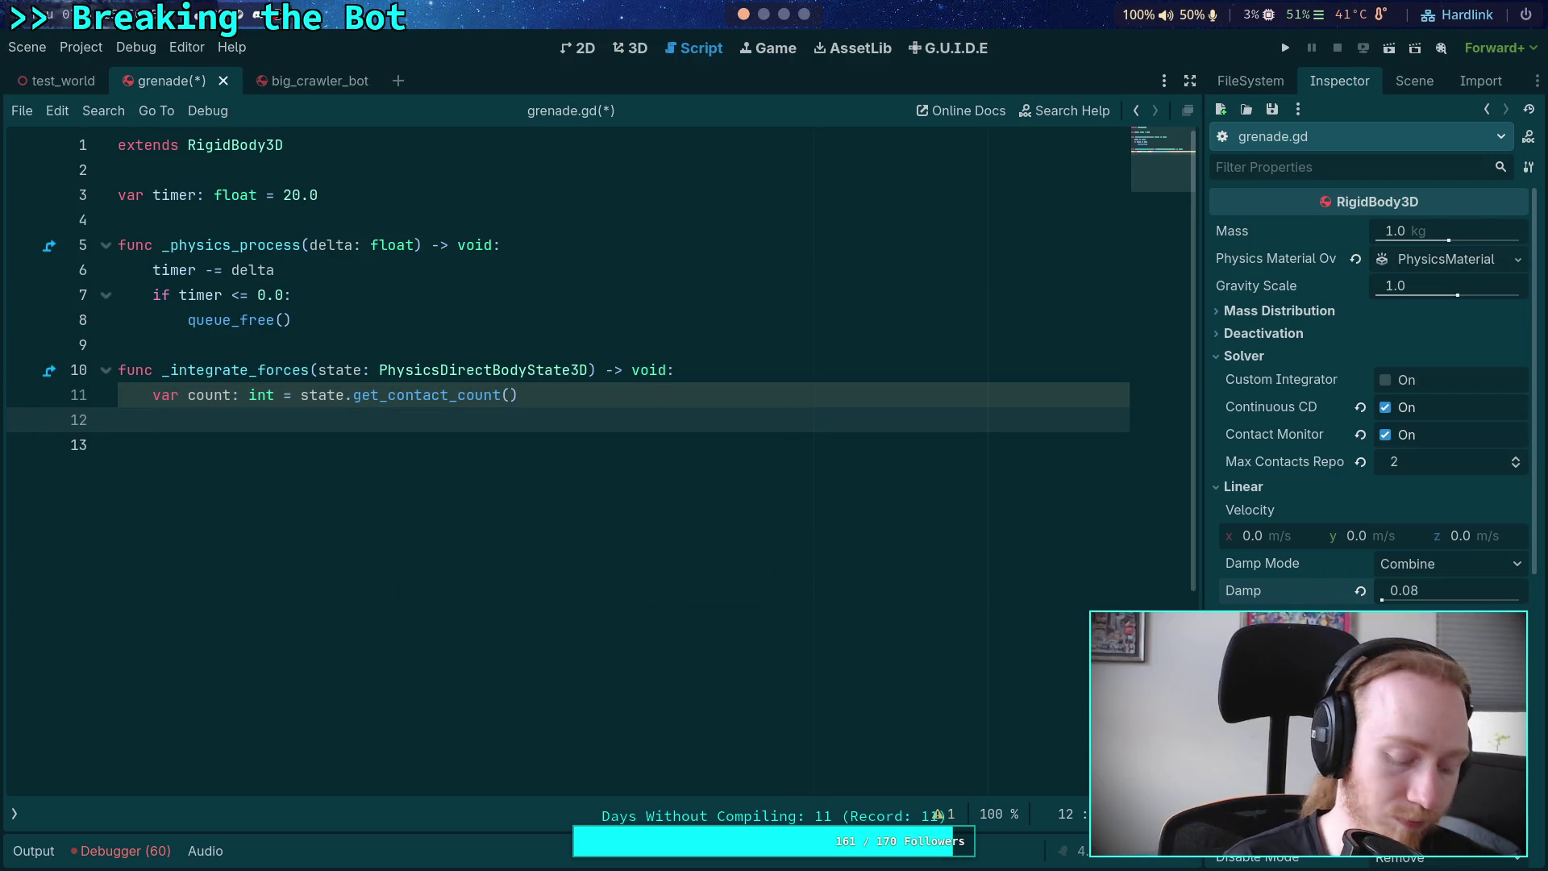
{"action": "type", "text": "i"}
{"action": "key", "text": "BackSpace"}
{"action": "type", "text": "for i in "}
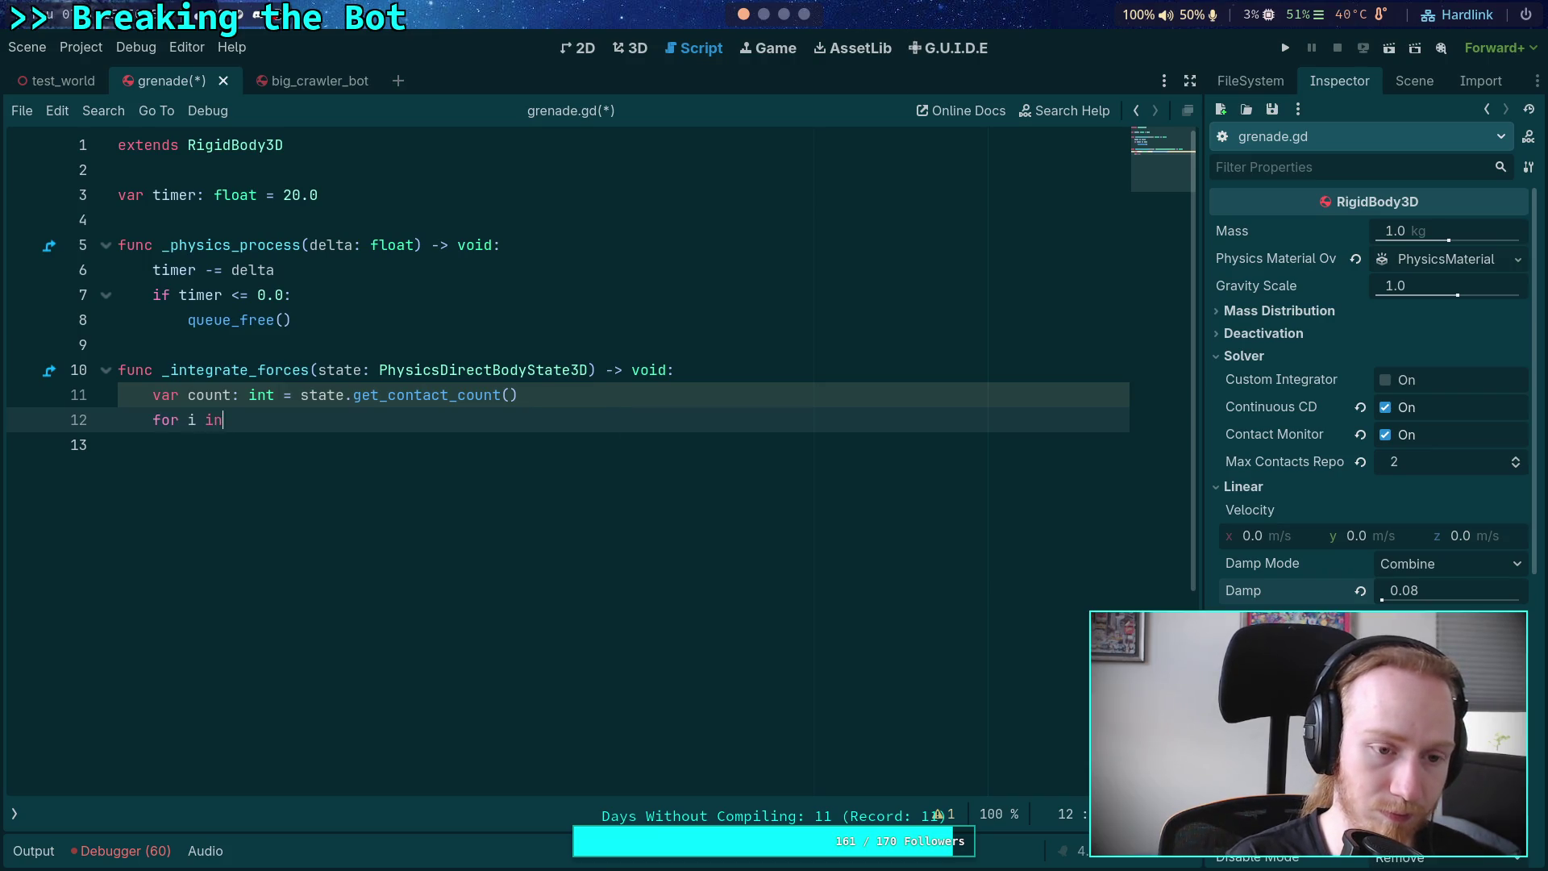
{"action": "type", "text": "count"}
{"action": "key", "text": "BackSpace"}
{"action": "key", "text": "BackSpace"}
{"action": "key", "text": "BackSpace"}
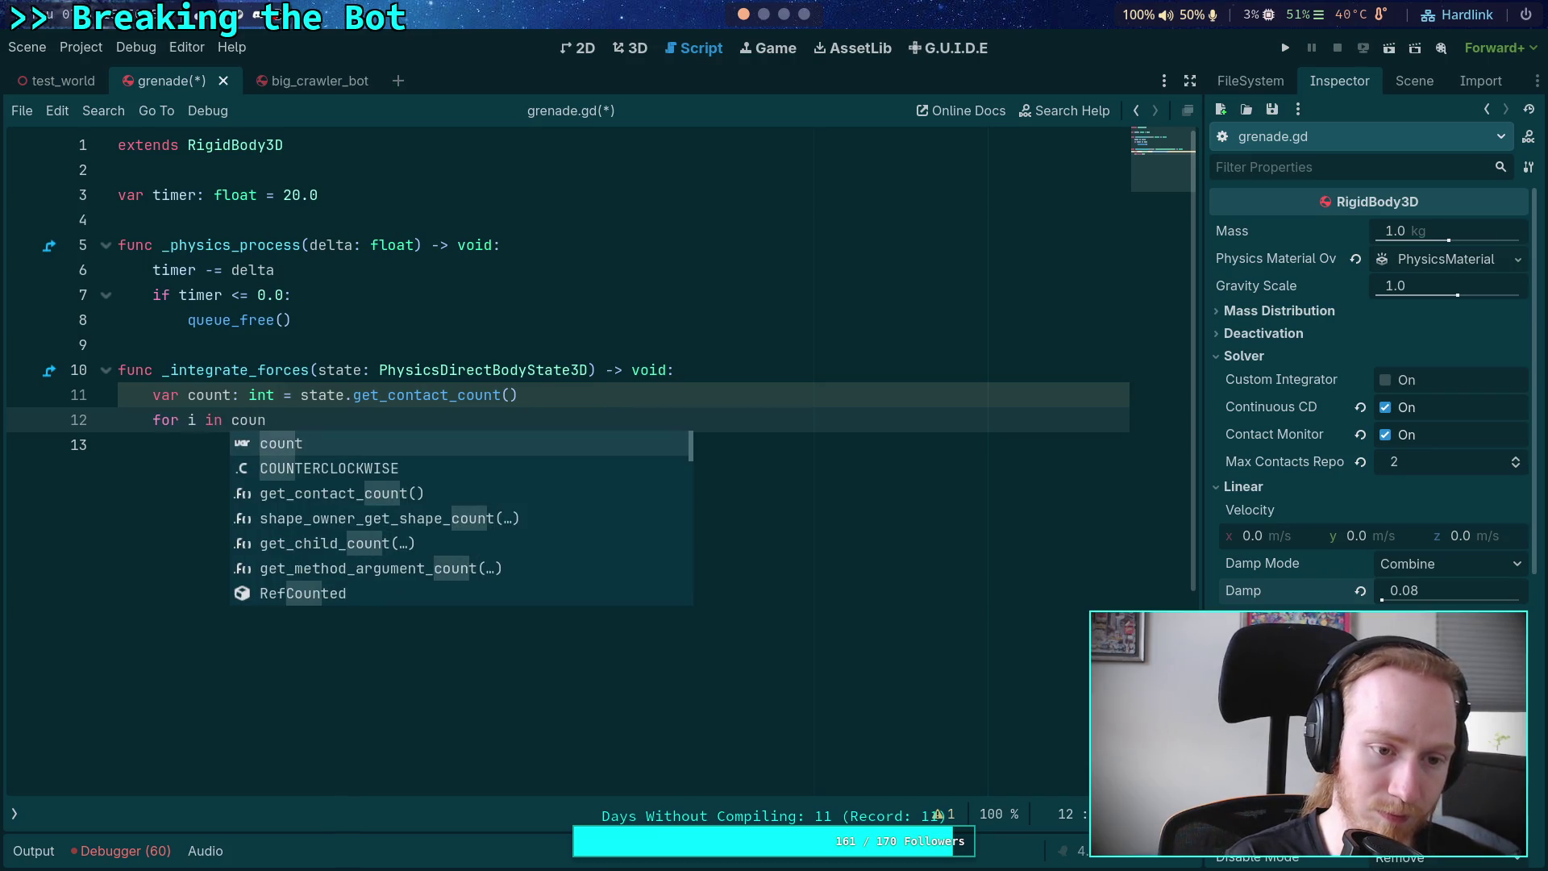
{"action": "key", "text": "BackSpace"}
{"action": "key", "text": "BackSpace"}
{"action": "key", "text": "BackSpace"}
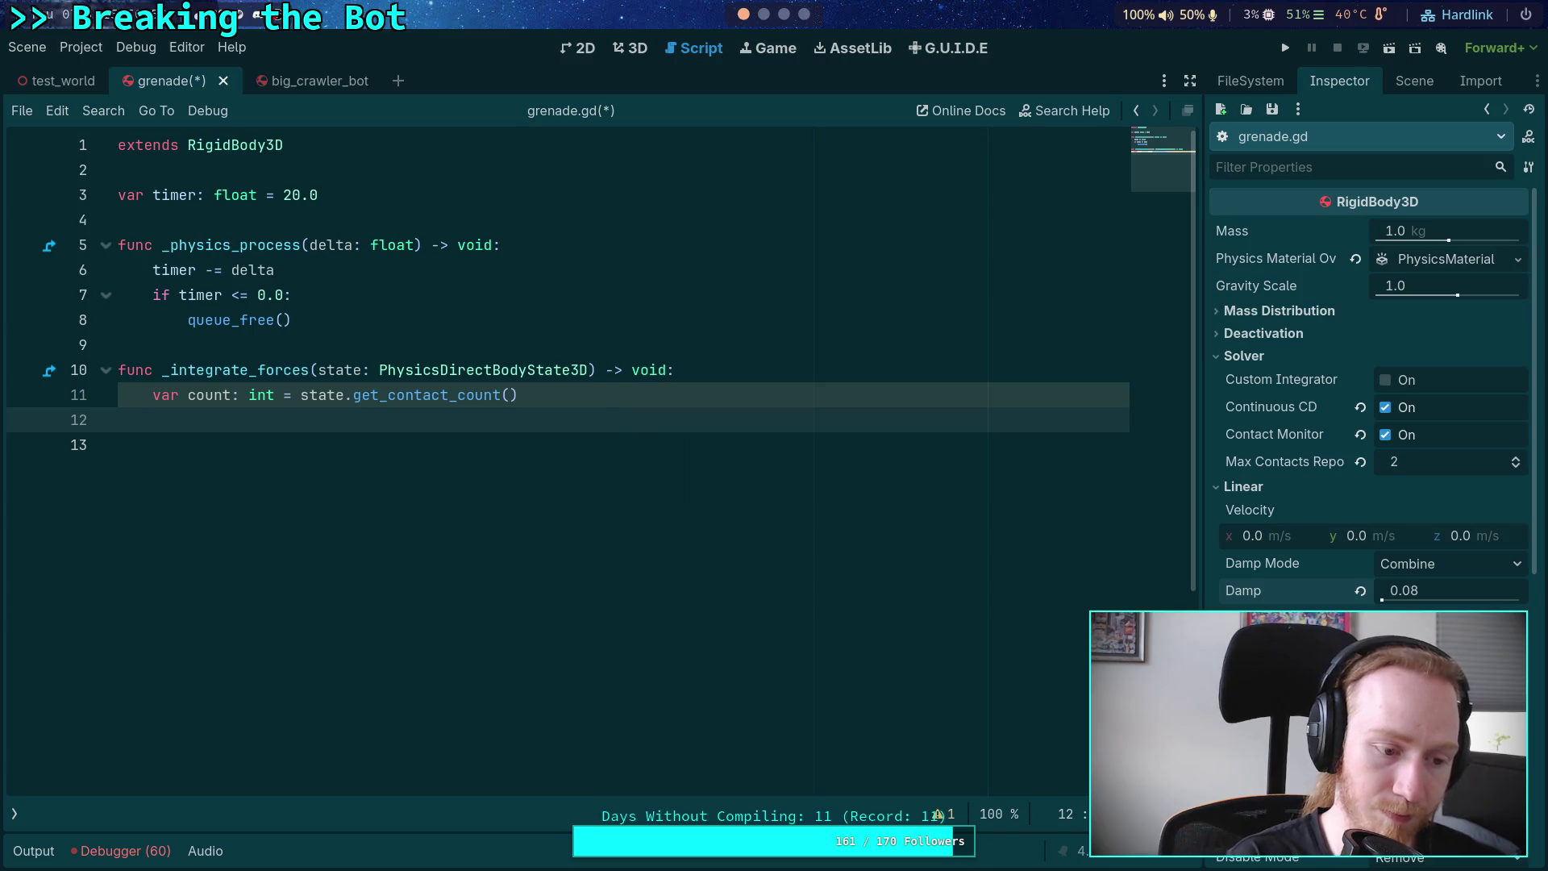
{"action": "type", "text": "if count"}
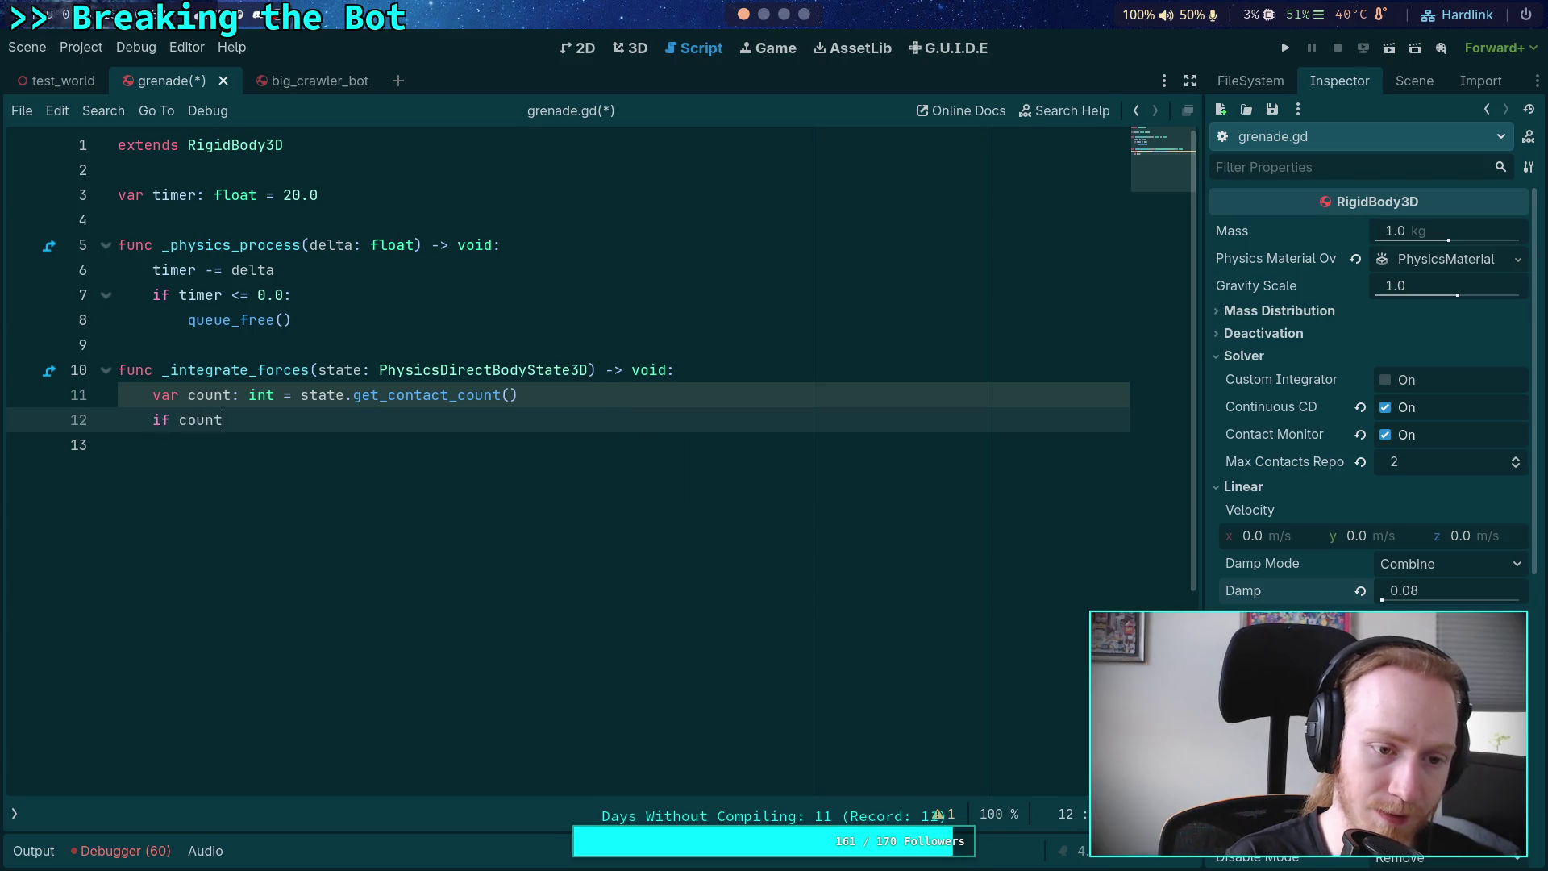
{"action": "type", "text": " < 0"}
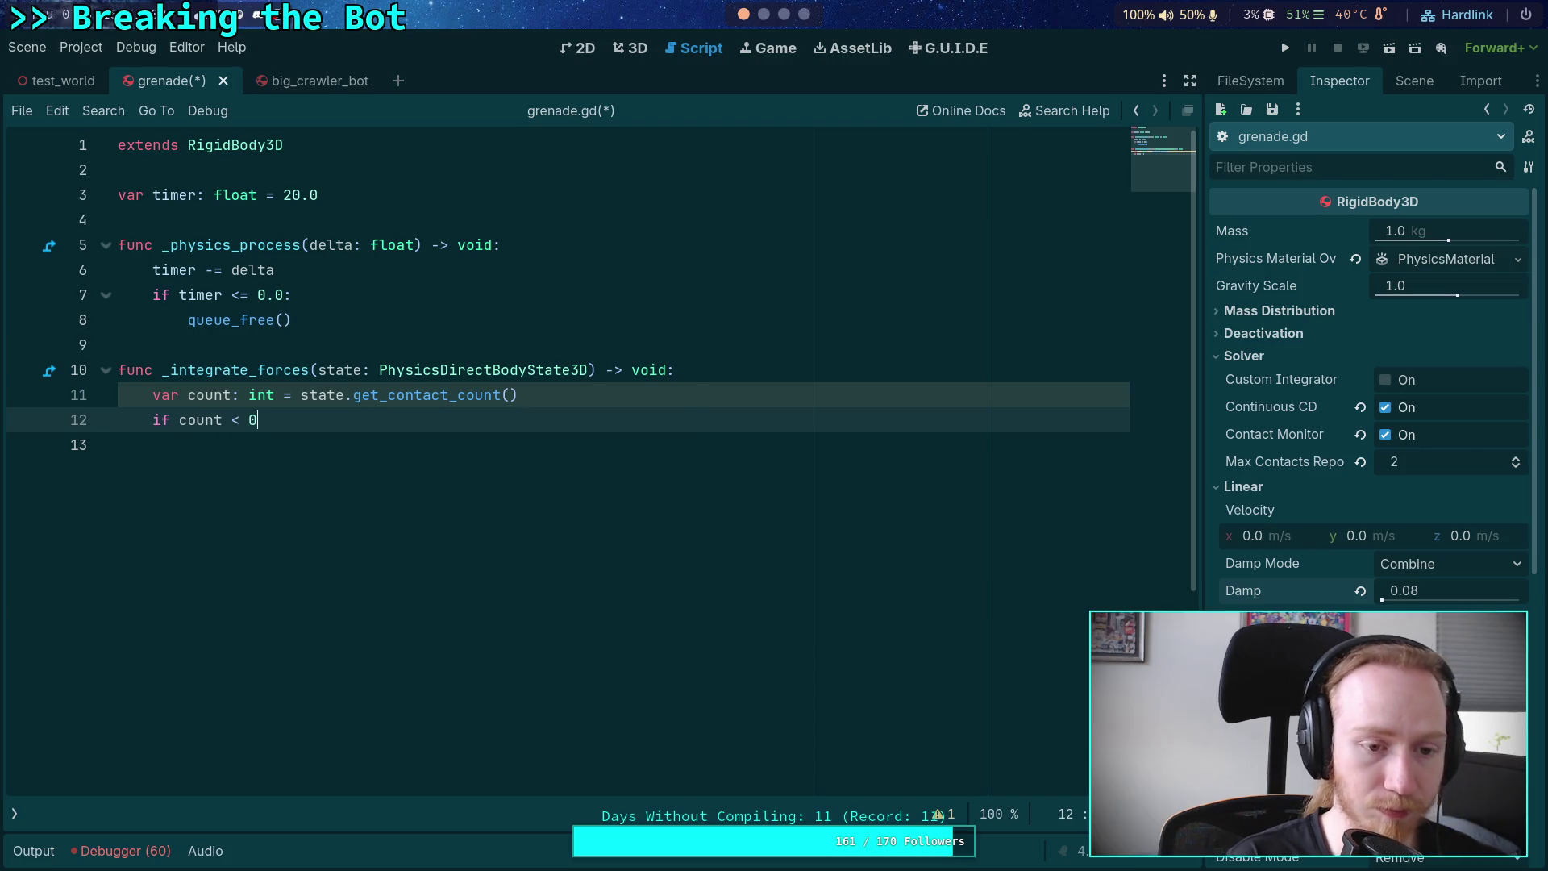
{"action": "key", "text": "BackSpace"}
{"action": "type", "text": "1:"}
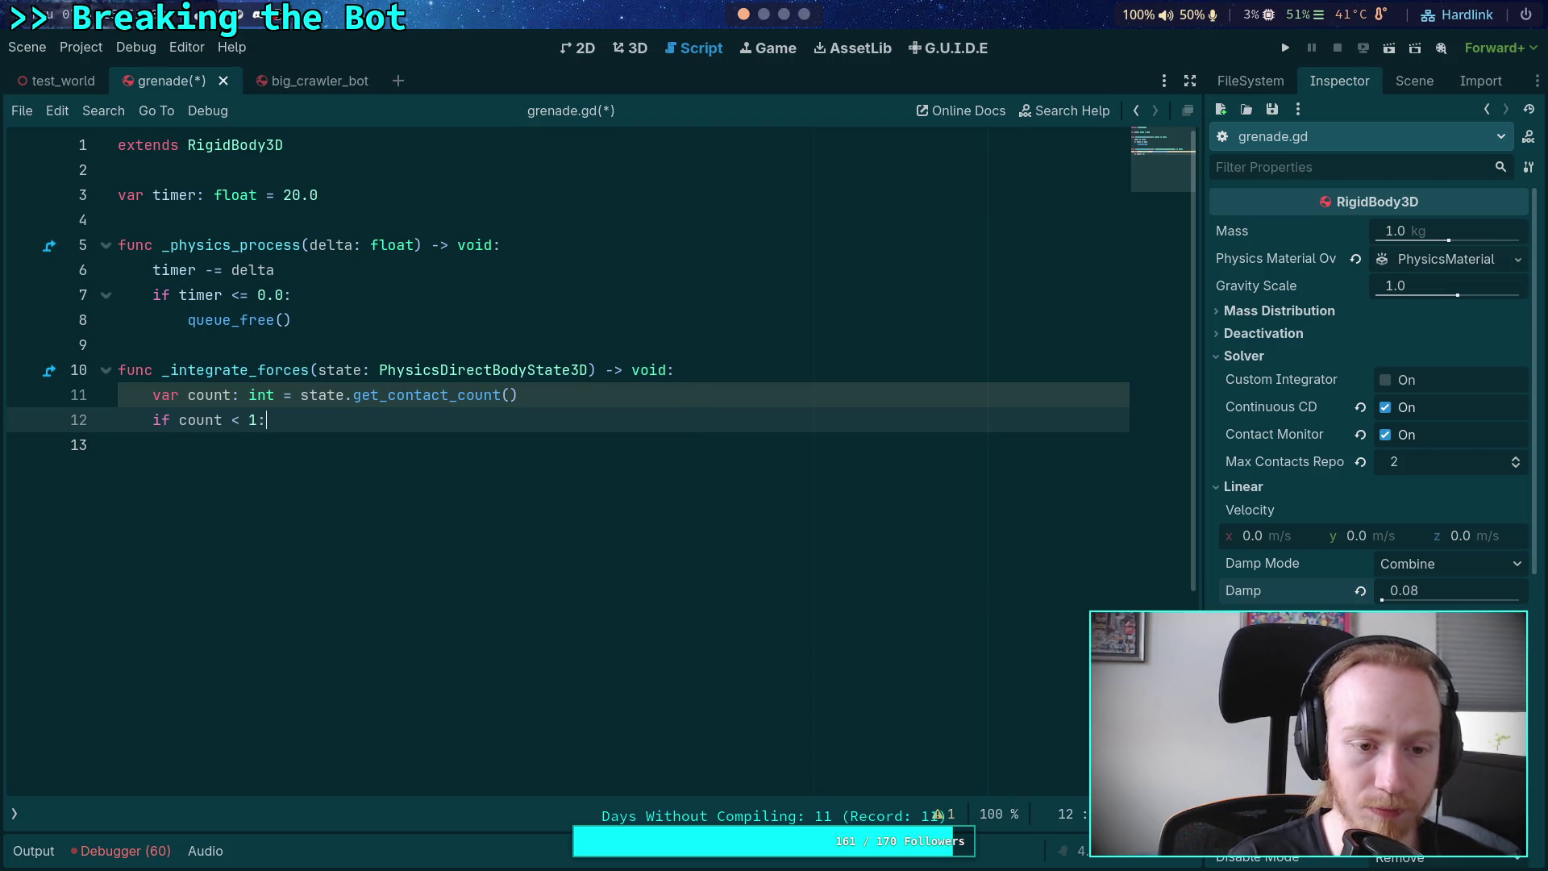
Step: Move the get_contact_count() call into the if, delete the count variable, and return early
{"action": "left_click_drag", "start_coordinate": [300, 395], "coordinate": [571, 397]}
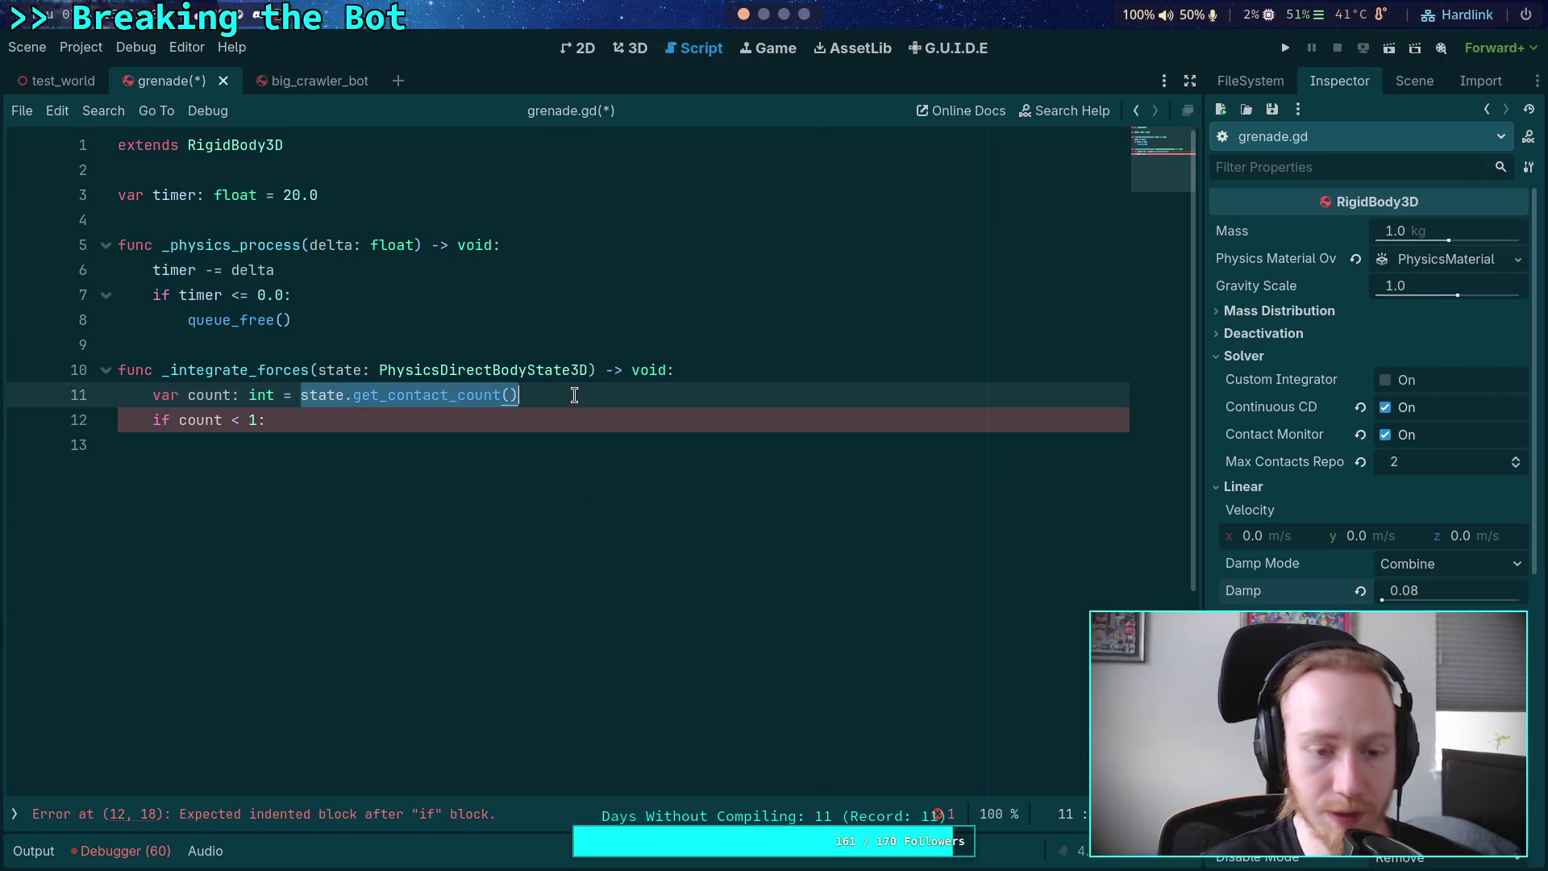
{"action": "key", "text": "ctrl+x"}
{"action": "left_click_drag", "start_coordinate": [257, 420], "coordinate": [182, 420]}
{"action": "key", "text": "ctrl+v"}
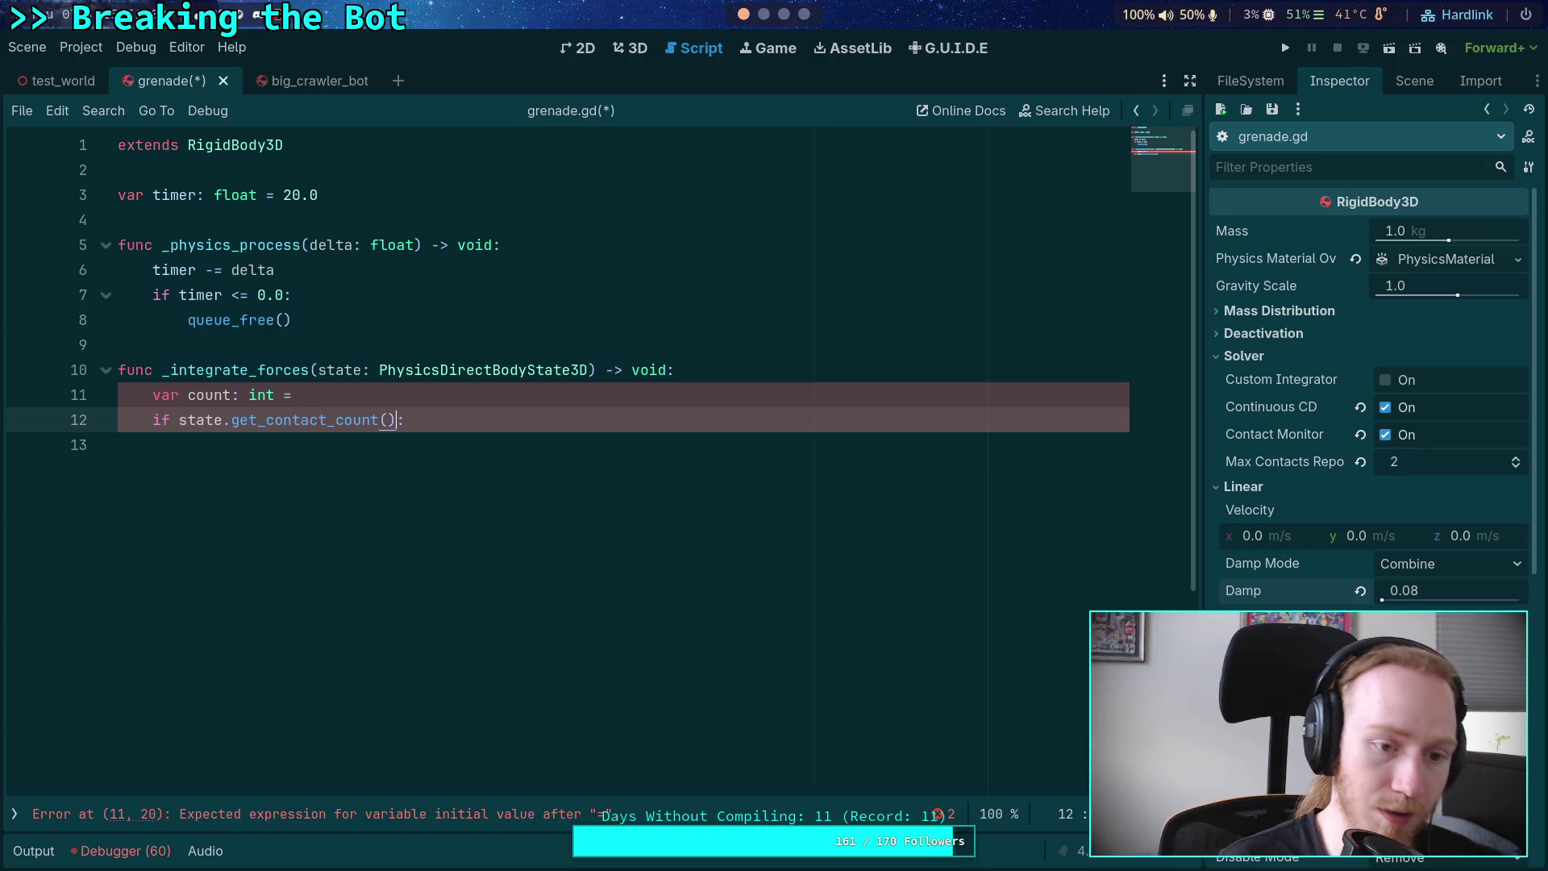
{"action": "left_click_drag", "start_coordinate": [314, 396], "coordinate": [67, 386]}
{"action": "key", "text": "BackSpace"}
{"action": "key", "text": "BackSpace"}
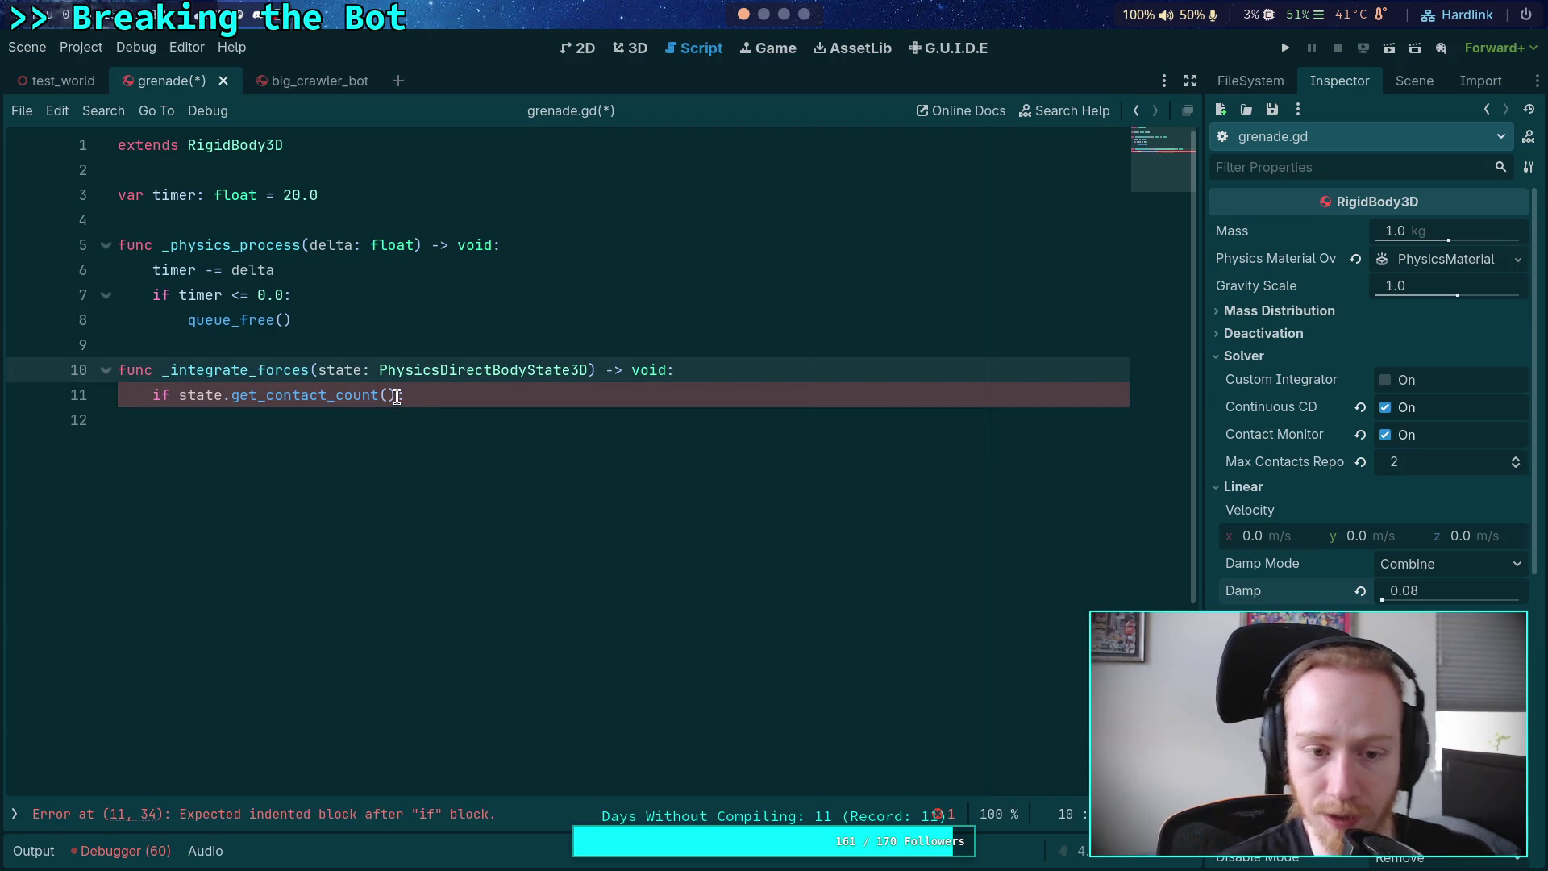
{"action": "type", "text": "< "}
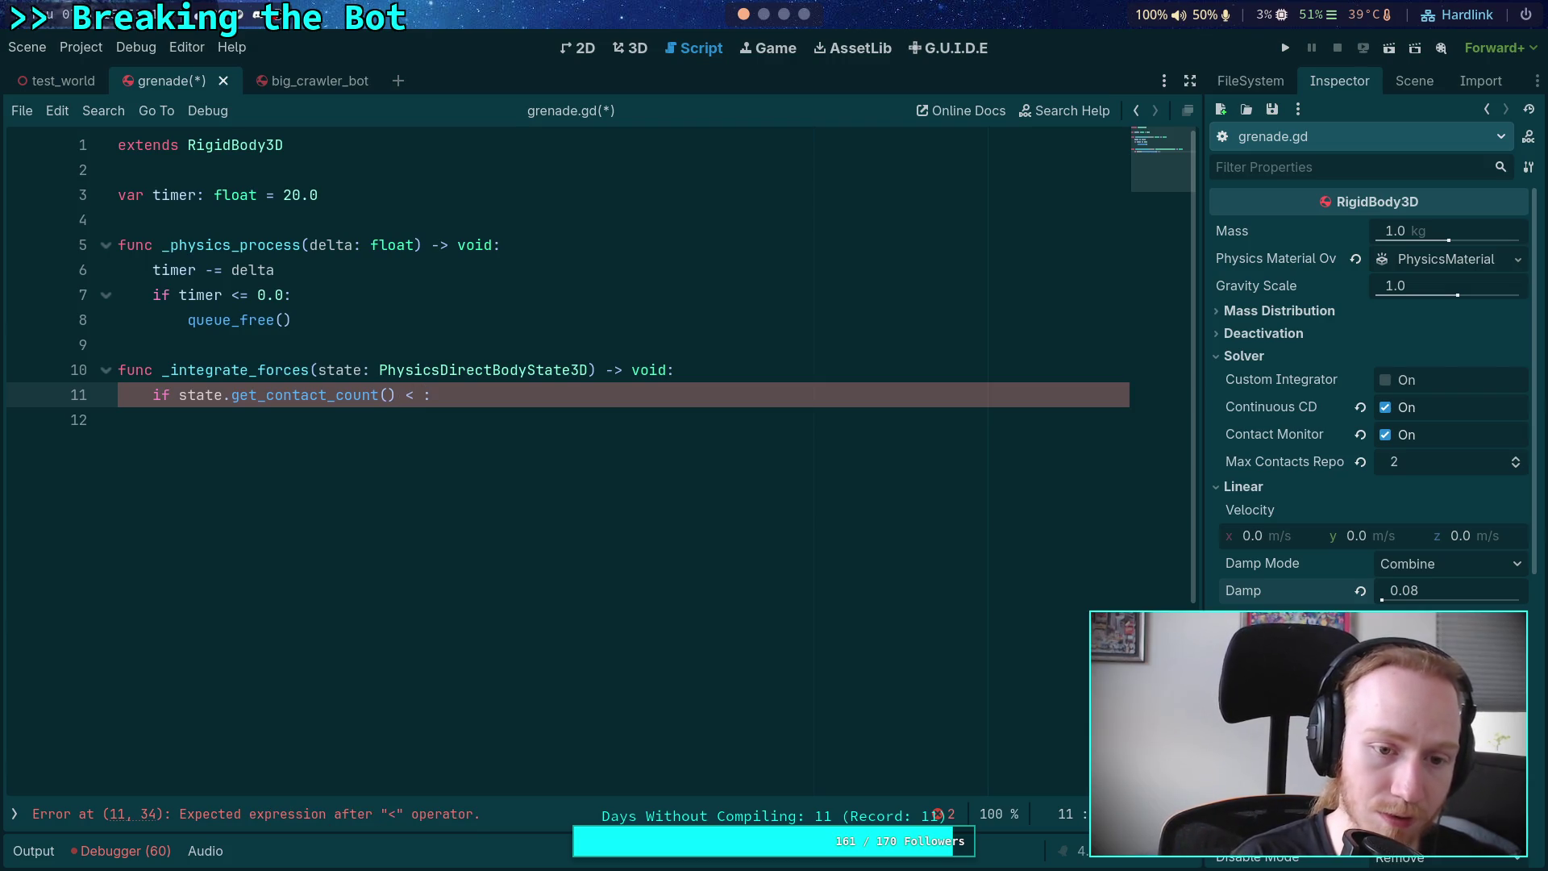
{"action": "type", "text": "1"}
{"action": "key", "text": "Return"}
{"action": "type", "text": "return"}
Step: Start declaring 'var other: Object = state.get_contact_collider' on the next line
{"action": "key", "text": "Return"}
{"action": "key", "text": "Return"}
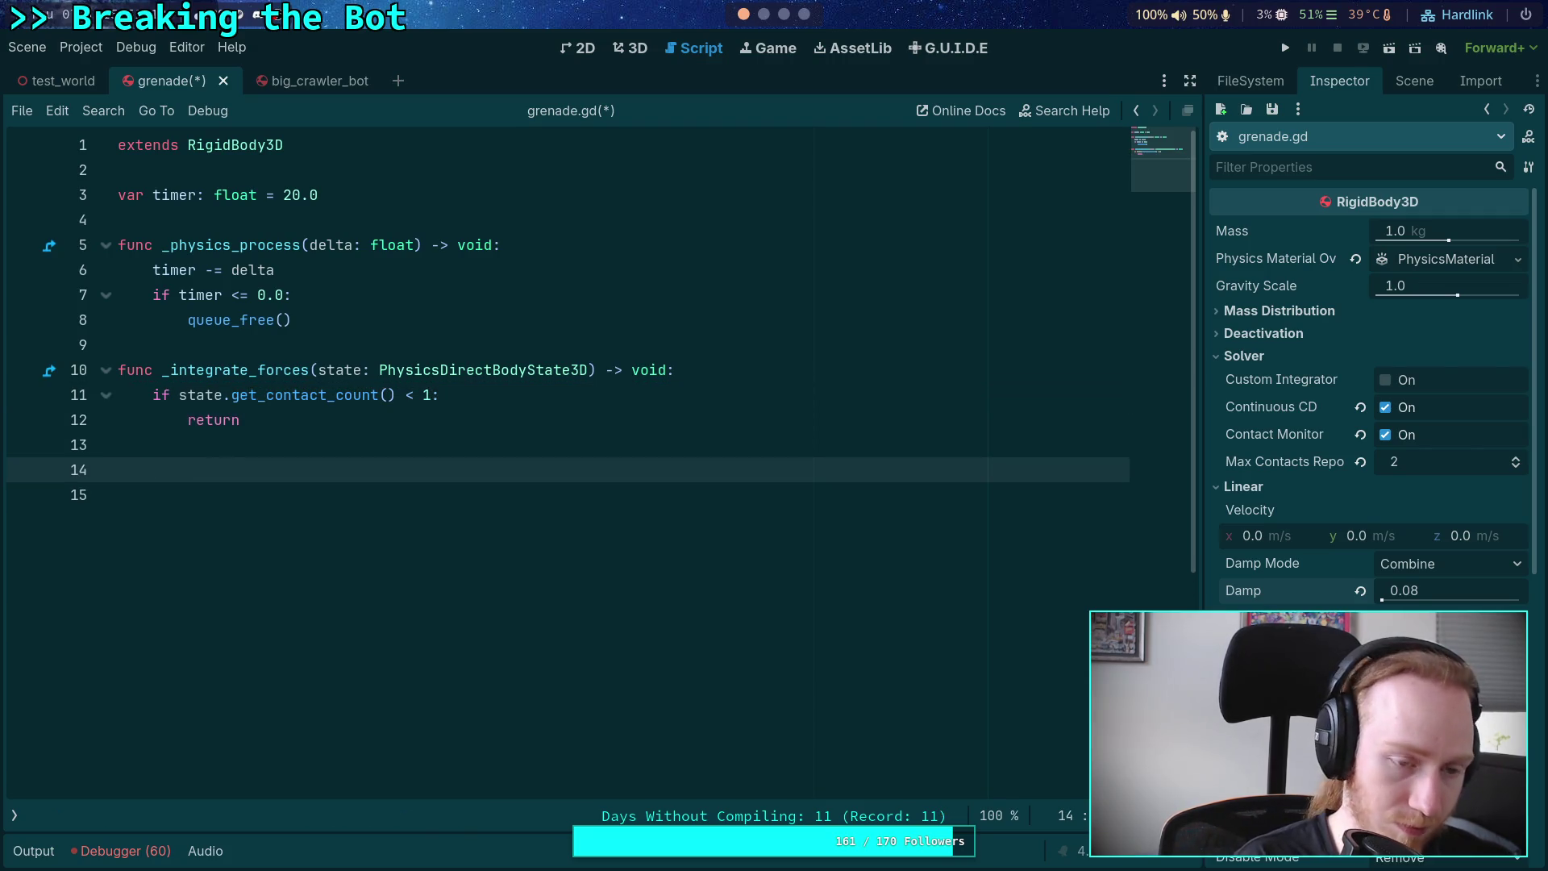
{"action": "type", "text": "var other: Obj"}
{"action": "key", "text": "Return"}
{"action": "type", "text": "= state.get_coll"}
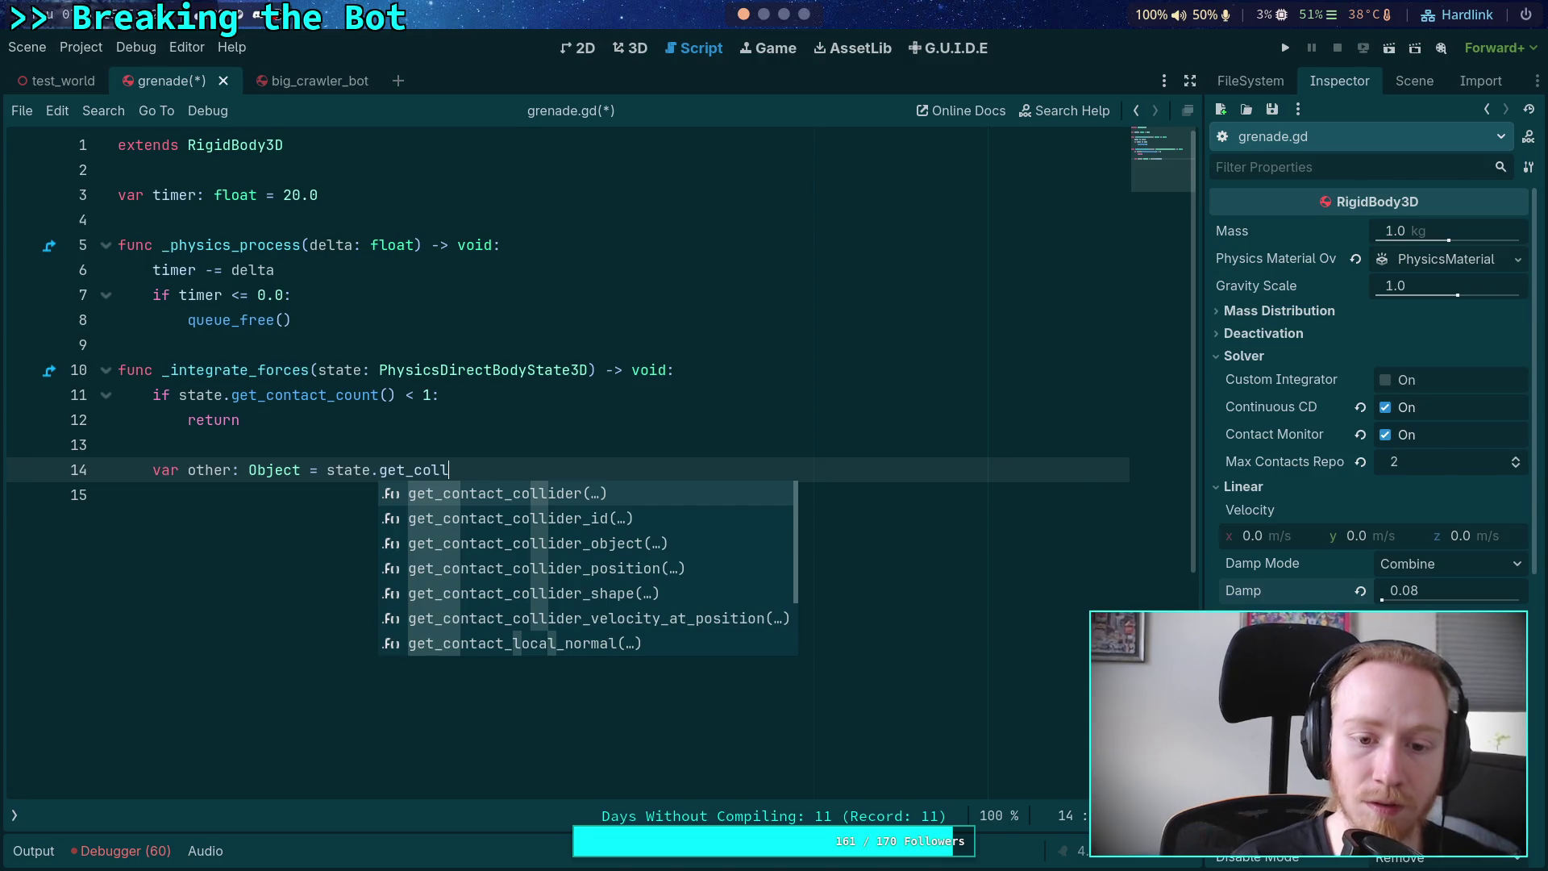
{"action": "key", "text": "Return"}
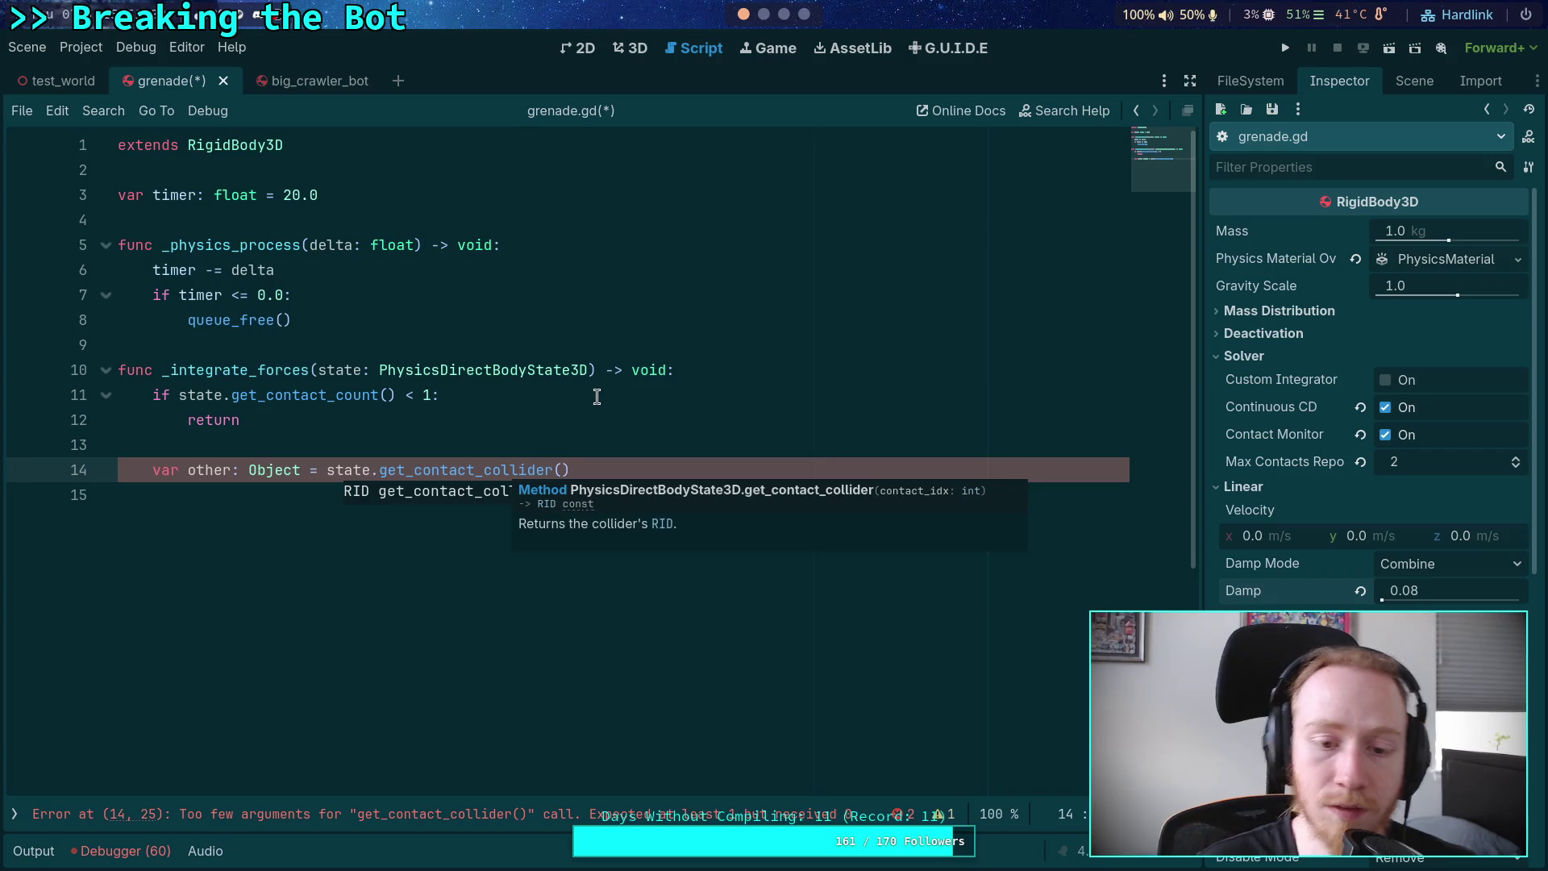
{"action": "key", "text": "BackSpace"}
{"action": "key", "text": "BackSpace"}
{"action": "key", "text": "BackSpace"}
{"action": "key", "text": "BackSpace"}
{"action": "key", "text": "BackSpace"}
{"action": "key", "text": "BackSpace"}
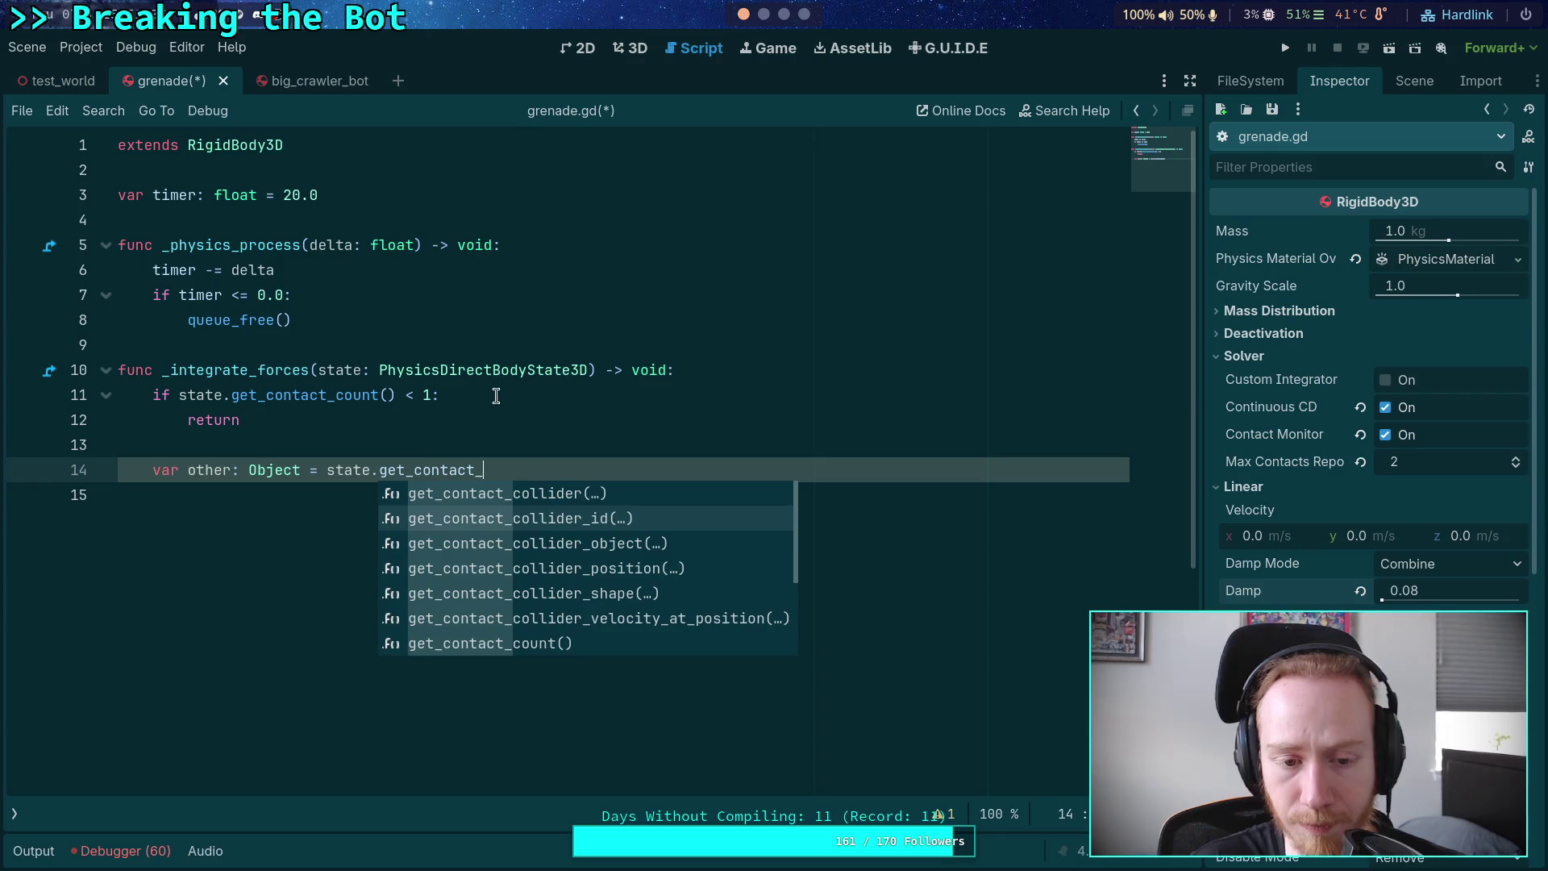
Step: Read the PhysicsDirectBodyState3D docs for get_contact_collider via Lookup Symbol, then return to grenade.gd
{"action": "right_click", "coordinate": [490, 459]}
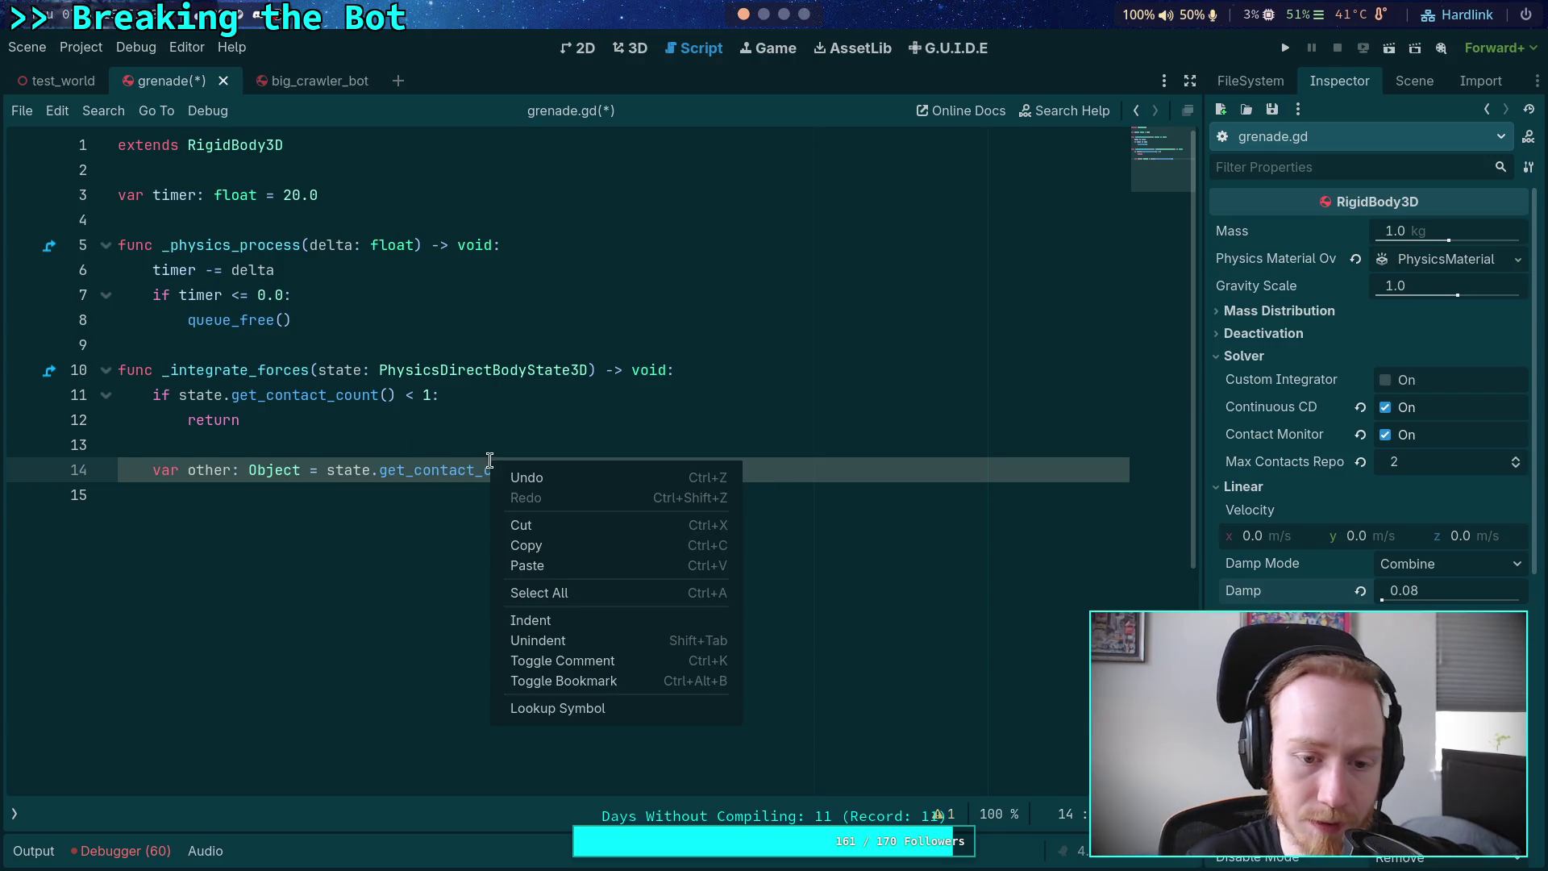
{"action": "left_click", "coordinate": [584, 709]}
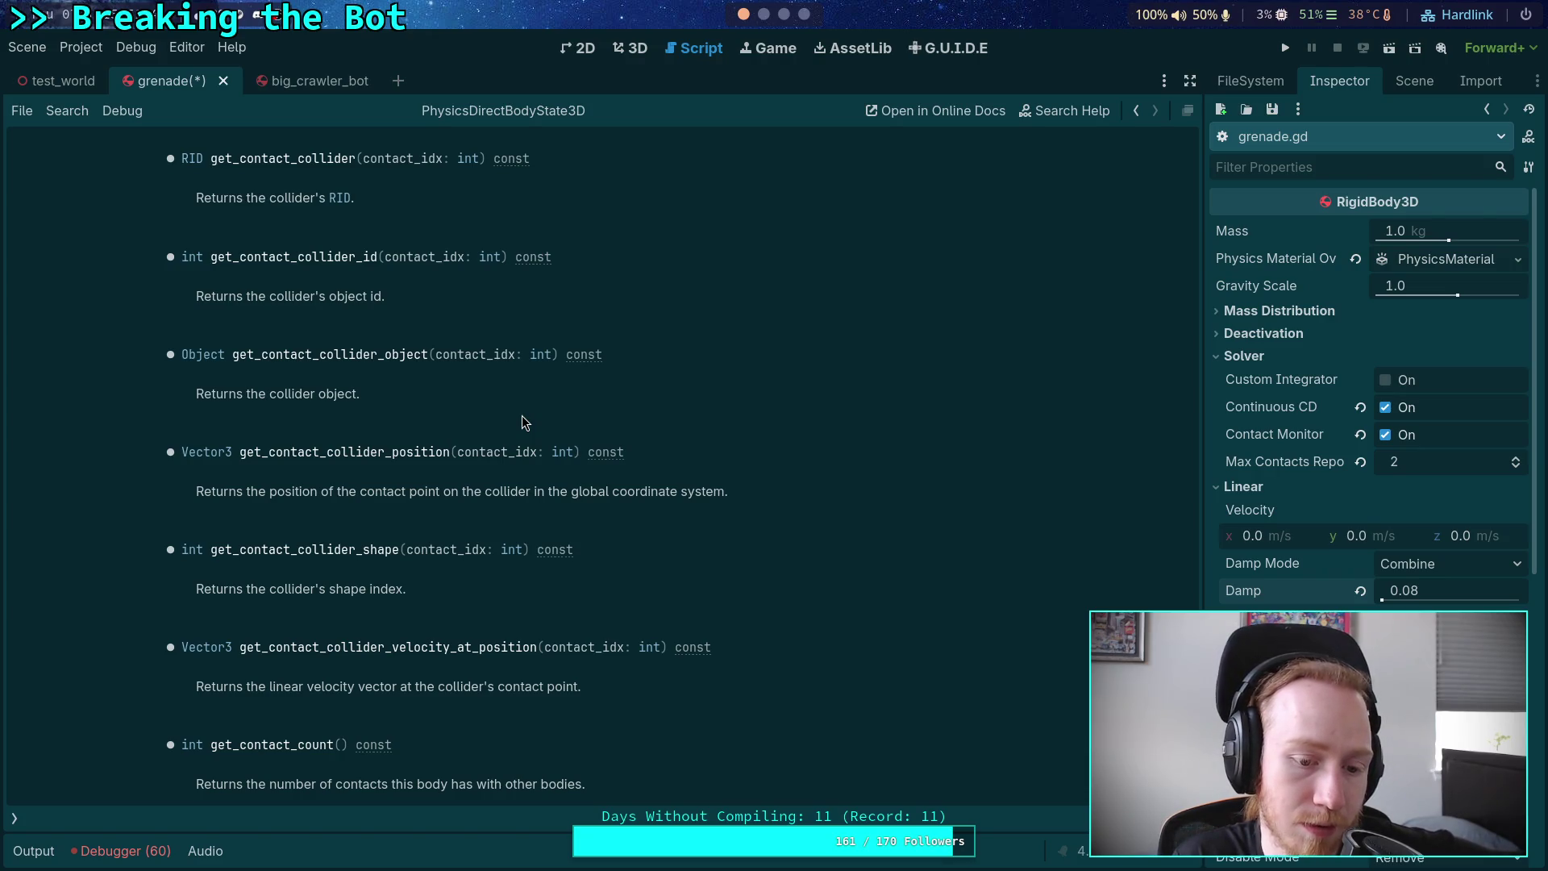
{"action": "left_click", "coordinate": [12, 818]}
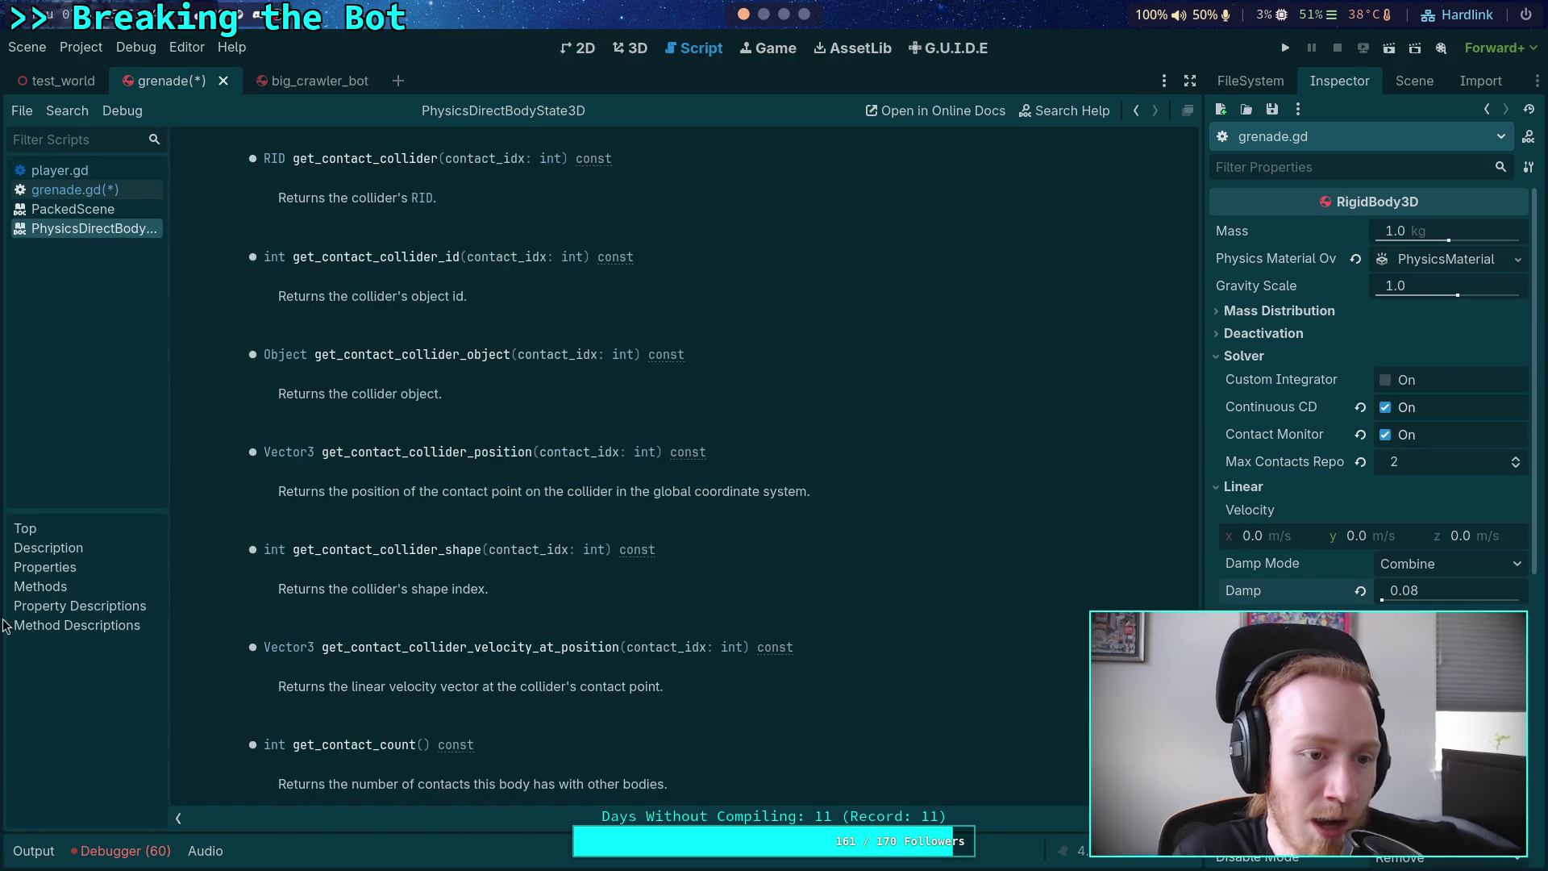
{"action": "left_click", "coordinate": [116, 189]}
{"action": "left_click", "coordinate": [178, 808]}
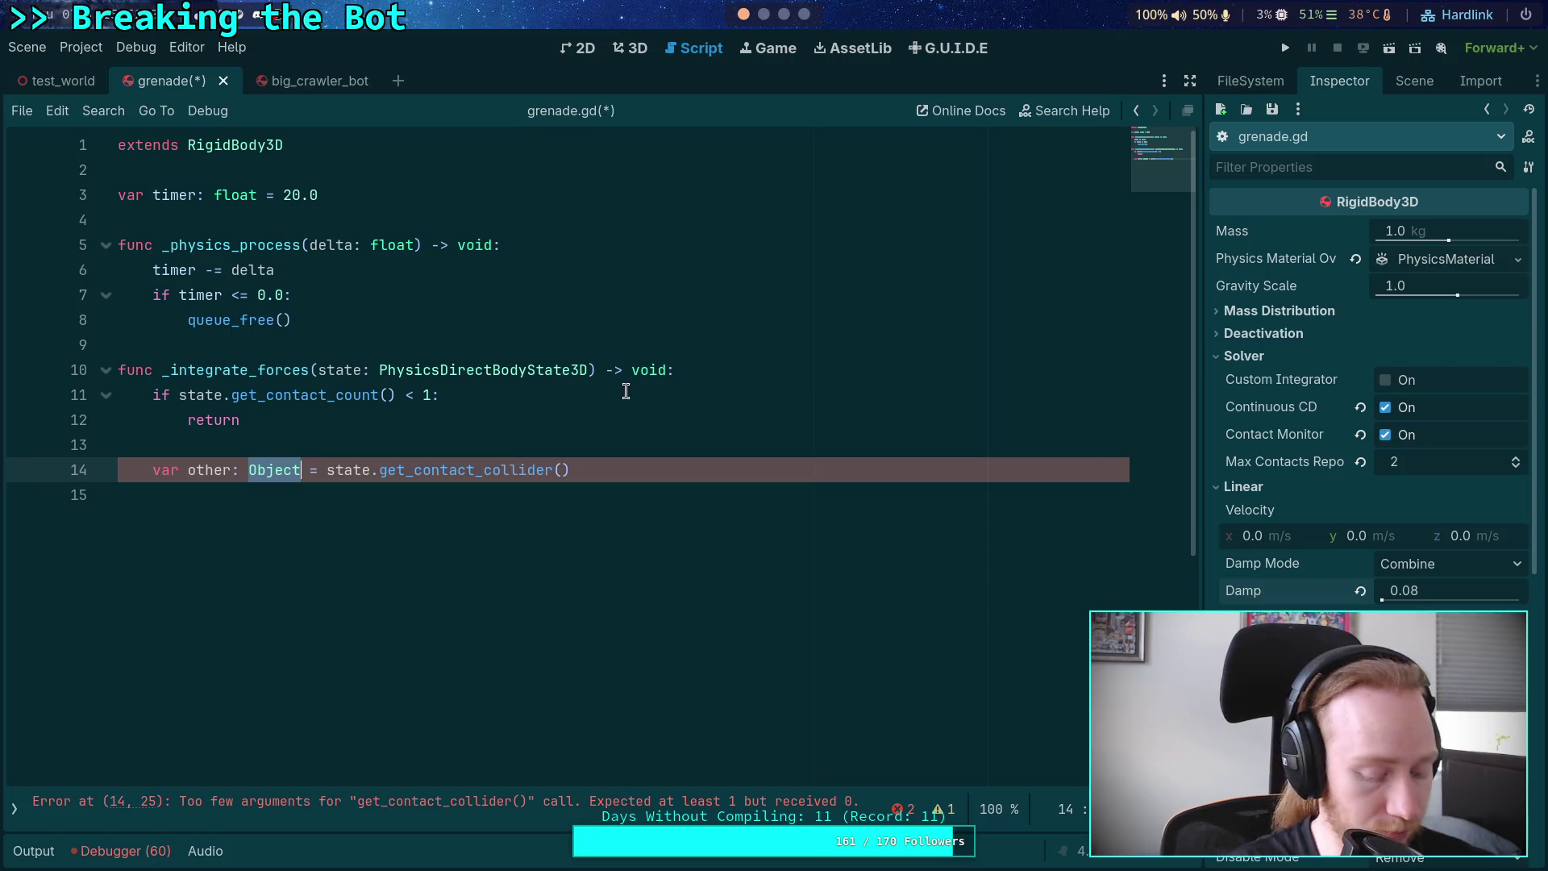
Step: Make other a RigidBody3D assigned from get_contact_collider_object(0) as RigidBody3D
{"action": "type", "text": "Rif"}
{"action": "key", "text": "BackSpace"}
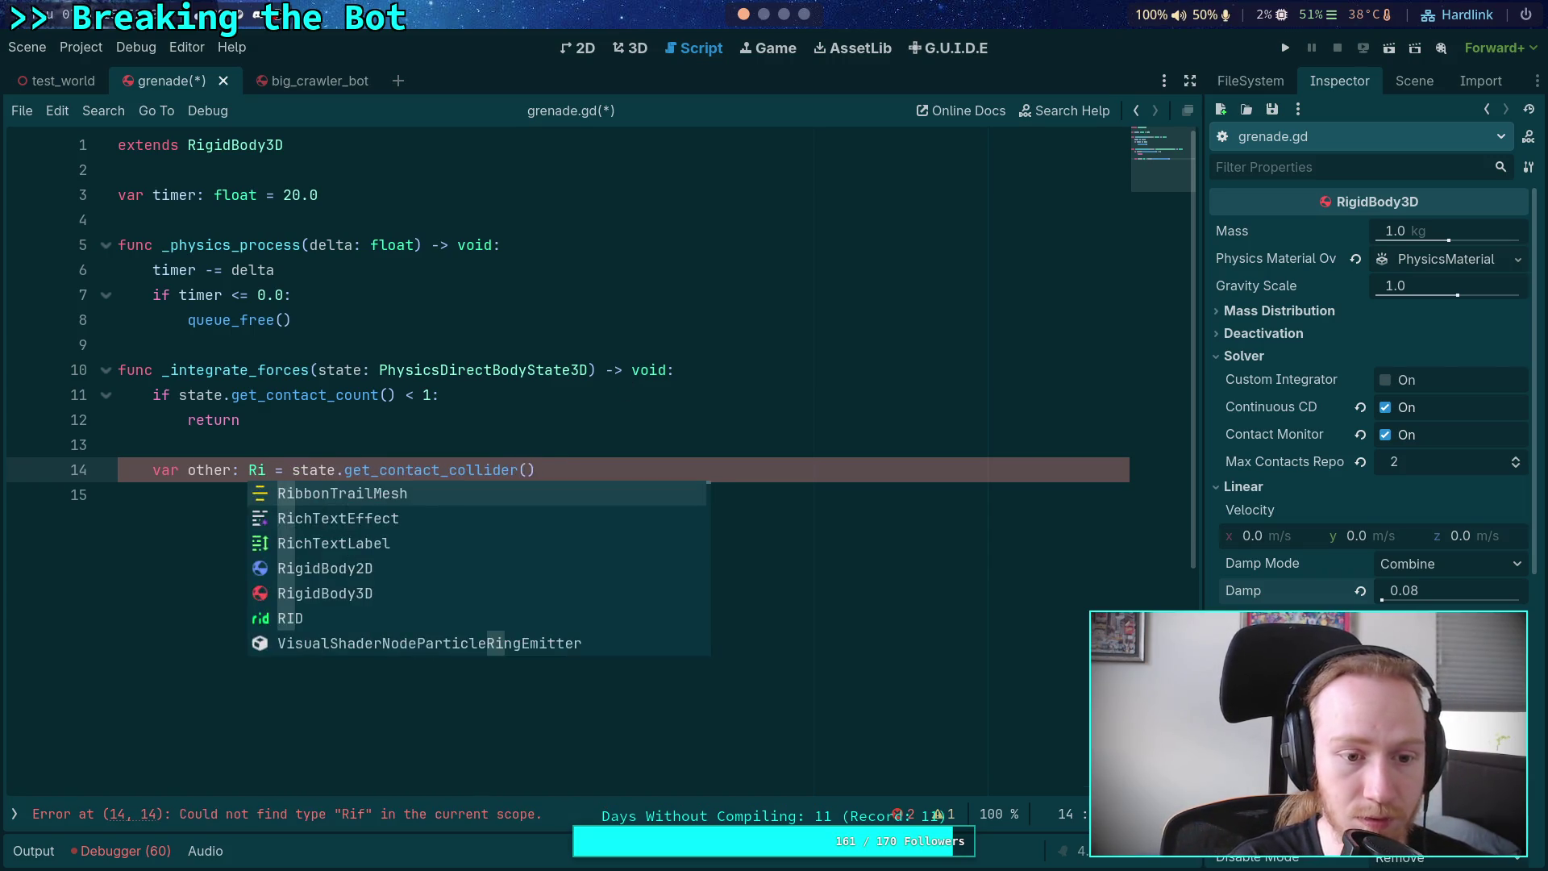
{"action": "type", "text": "g"}
{"action": "key", "text": "Down"}
{"action": "key", "text": "Return"}
{"action": "left_click", "coordinate": [742, 446]}
{"action": "left_click", "coordinate": [739, 463]}
{"action": "type", "text": "a"}
{"action": "key", "text": "BackSpace"}
{"action": "key", "text": "BackSpace"}
{"action": "key", "text": "BackSpace"}
{"action": "type", "text": "_eb"}
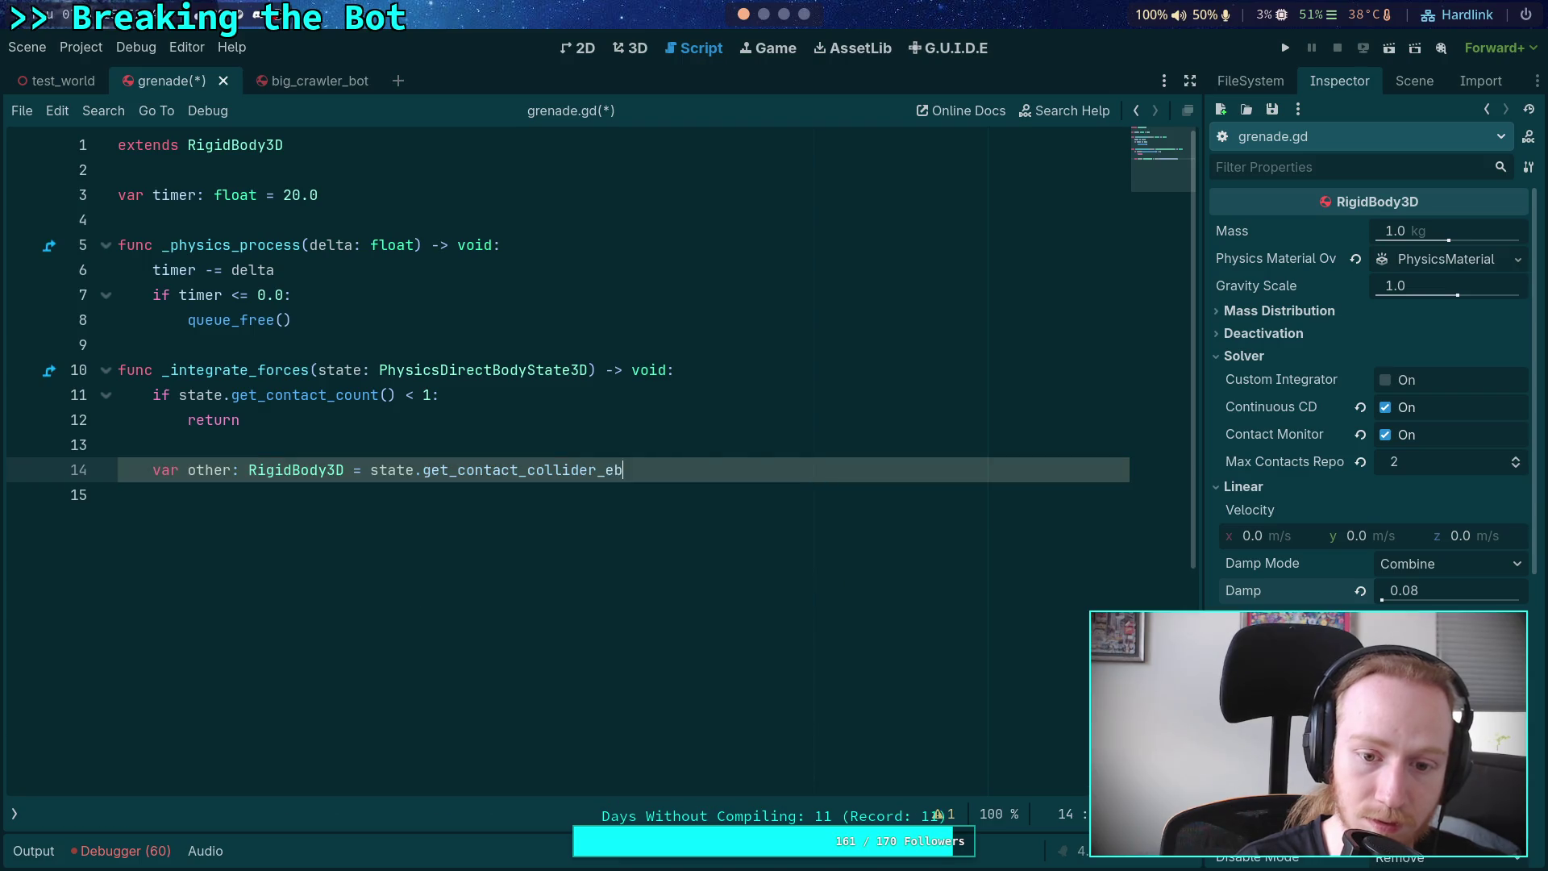
{"action": "key", "text": "Return"}
{"action": "type", "text": "0) "}
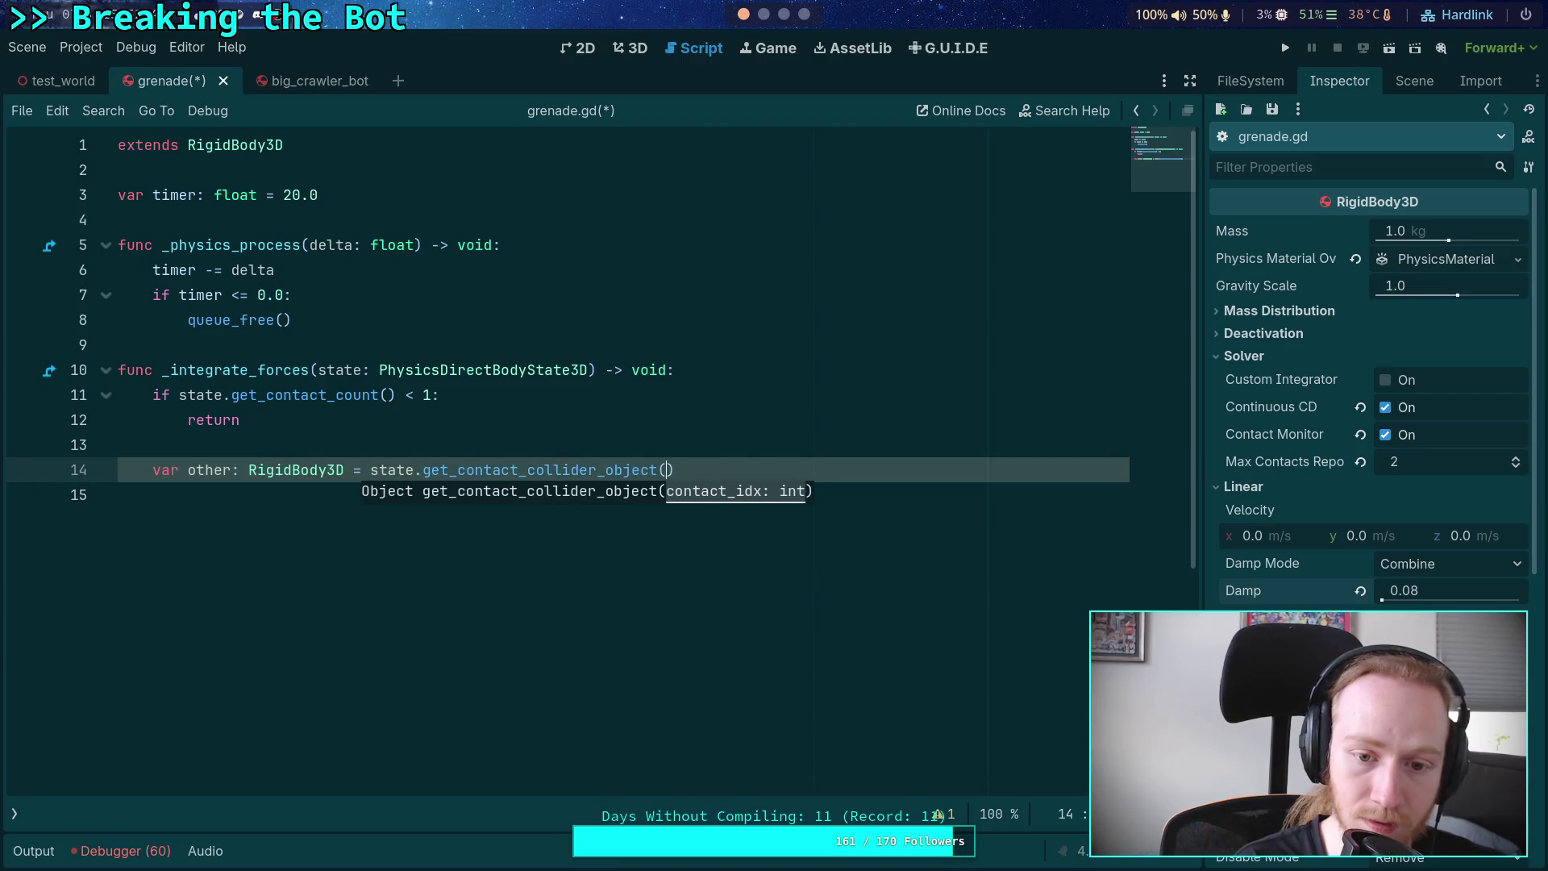
{"action": "type", "text": "as Rigid"}
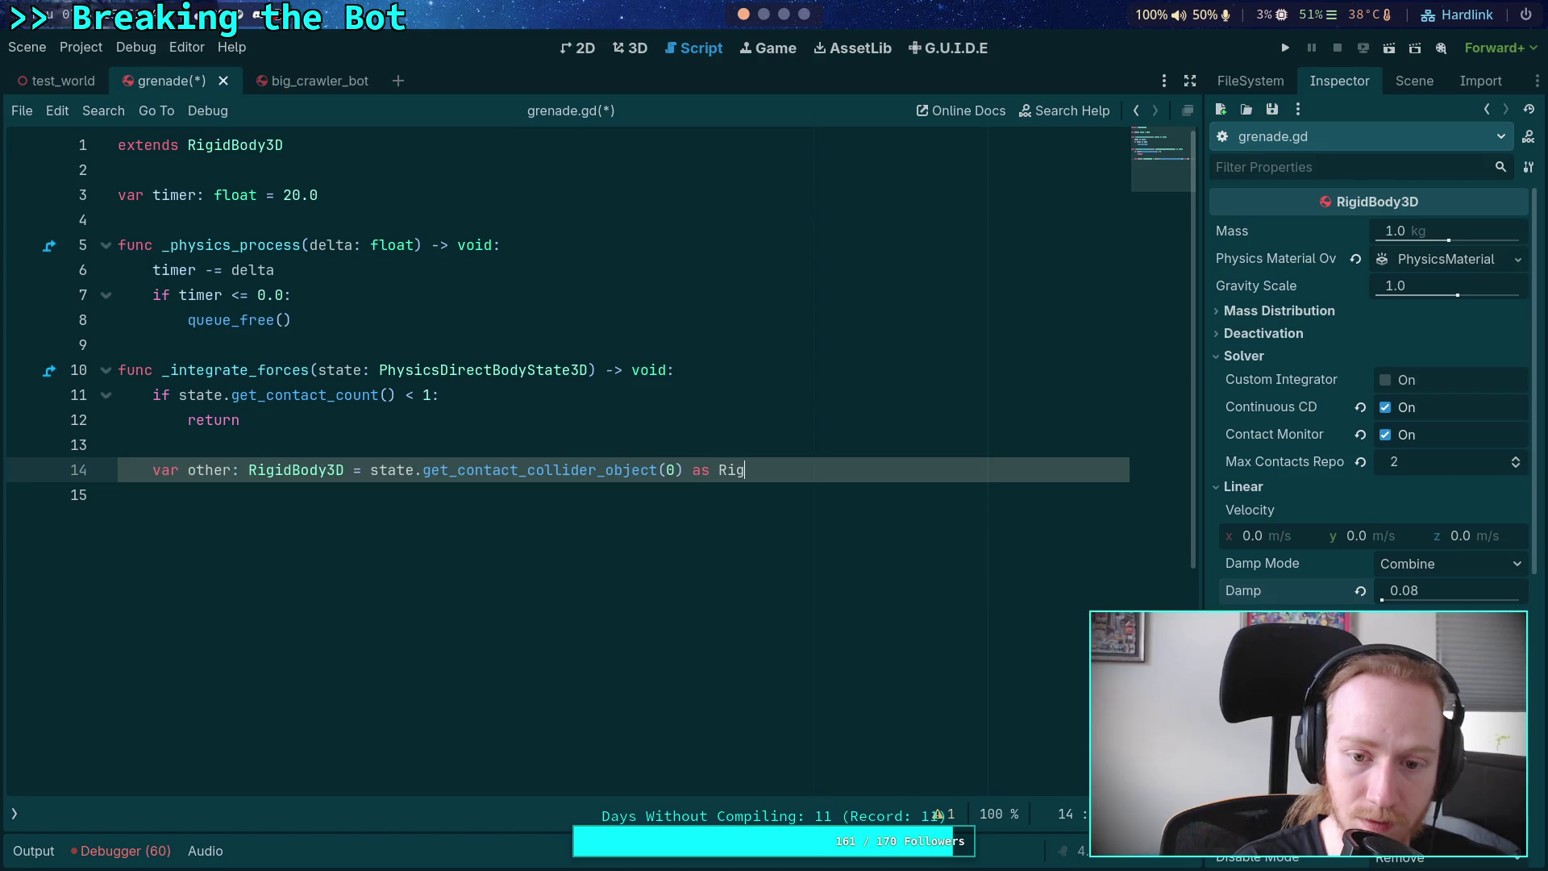
{"action": "key", "text": "Down"}
Step: Add an 'if not other: return' guard below the assignment
{"action": "key", "text": "Return"}
{"action": "key", "text": "Return"}
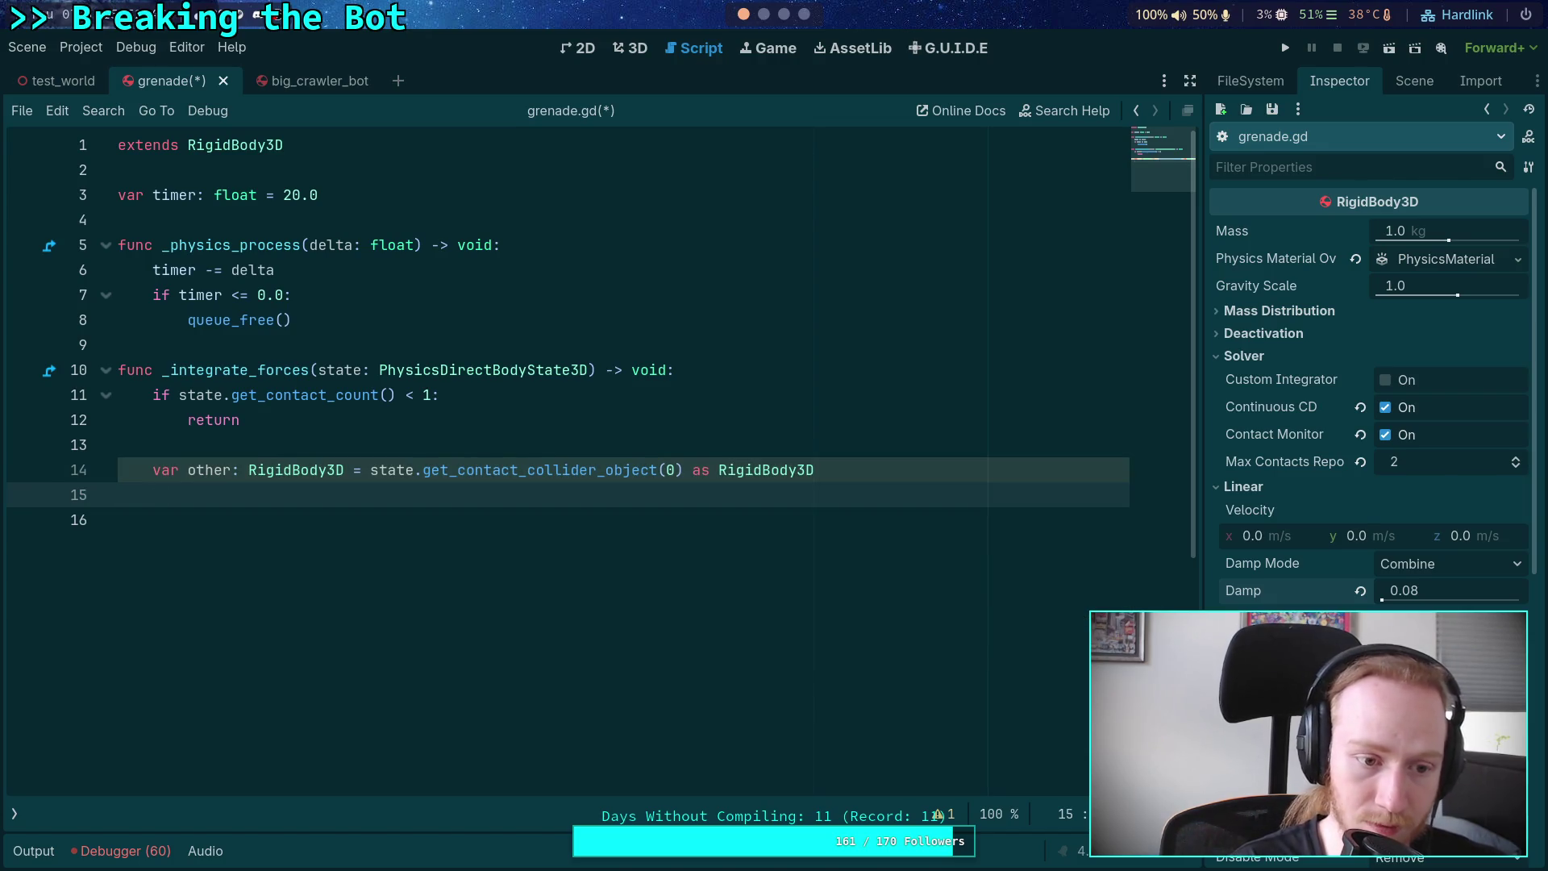
{"action": "type", "text": "ot other:"}
{"action": "key", "text": "Return"}
{"action": "type", "text": "ert"}
{"action": "key", "text": "BackSpace"}
{"action": "key", "text": "BackSpace"}
{"action": "key", "text": "BackSpace"}
{"action": "type", "text": "return"}
{"action": "key", "text": "Return"}
{"action": "key", "text": "Return"}
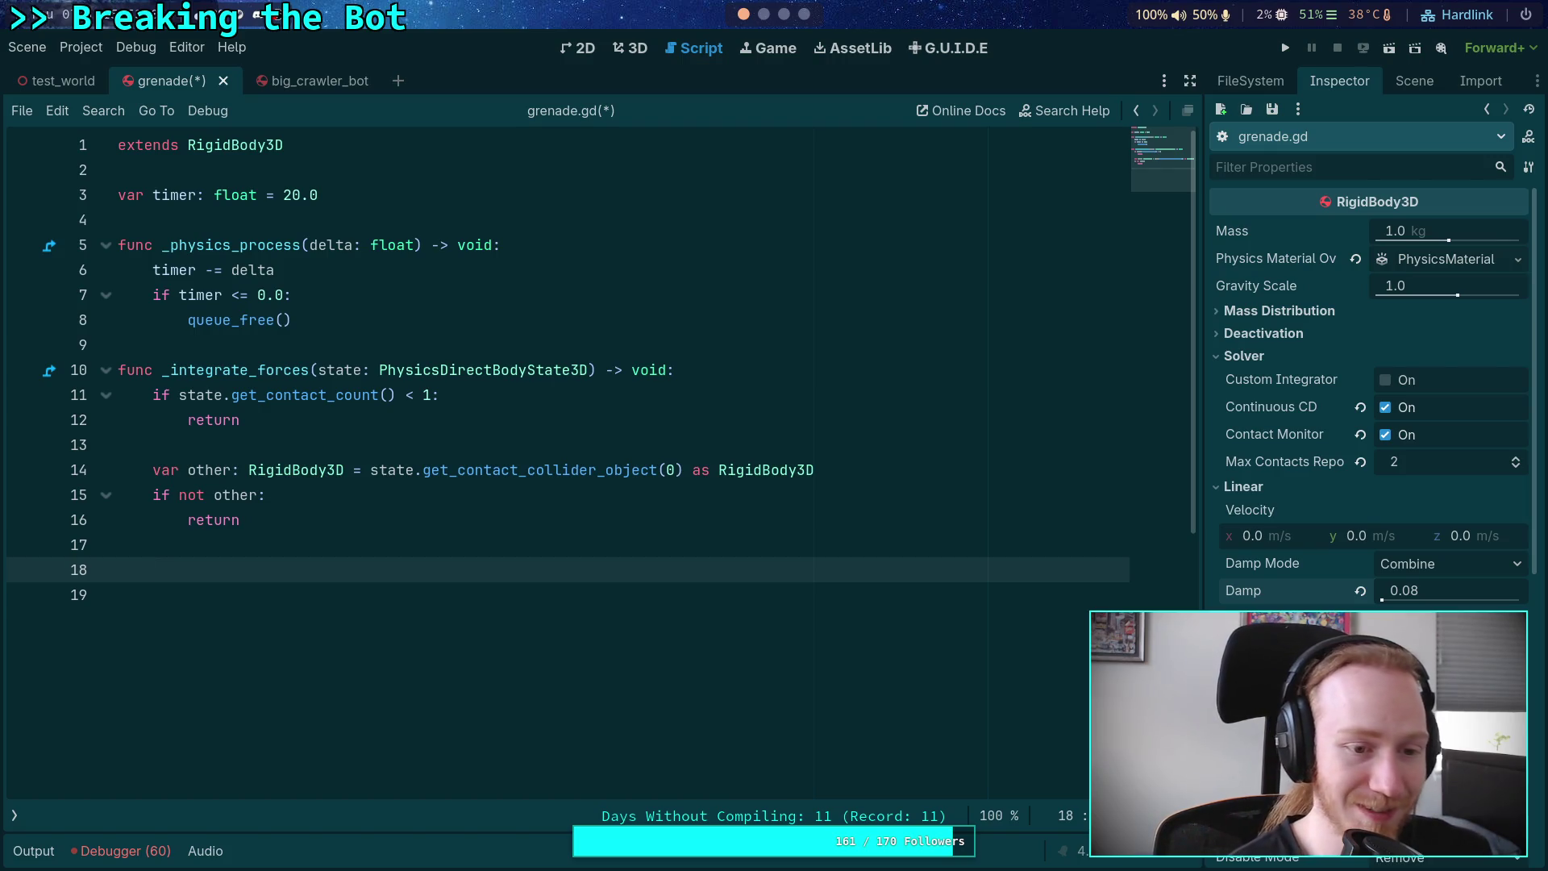
Step: Free the contacted body and the grenade with queue_free(), then save grenade.gd
{"action": "type", "text": "other.que"}
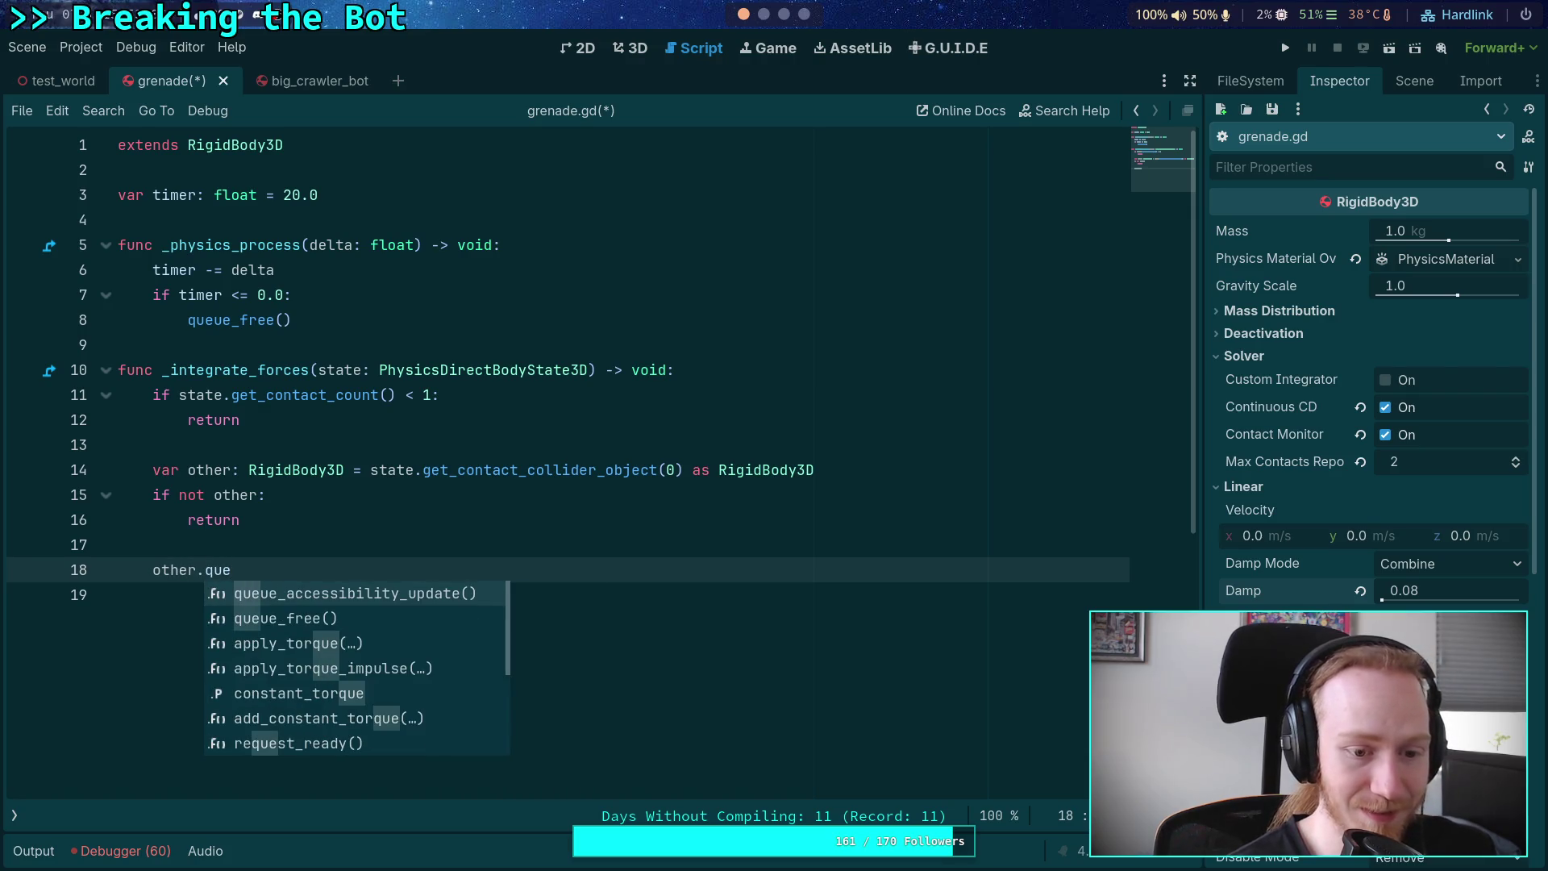
{"action": "key", "text": "Down"}
{"action": "key", "text": "Return"}
{"action": "key", "text": "Return"}
{"action": "type", "text": "que"}
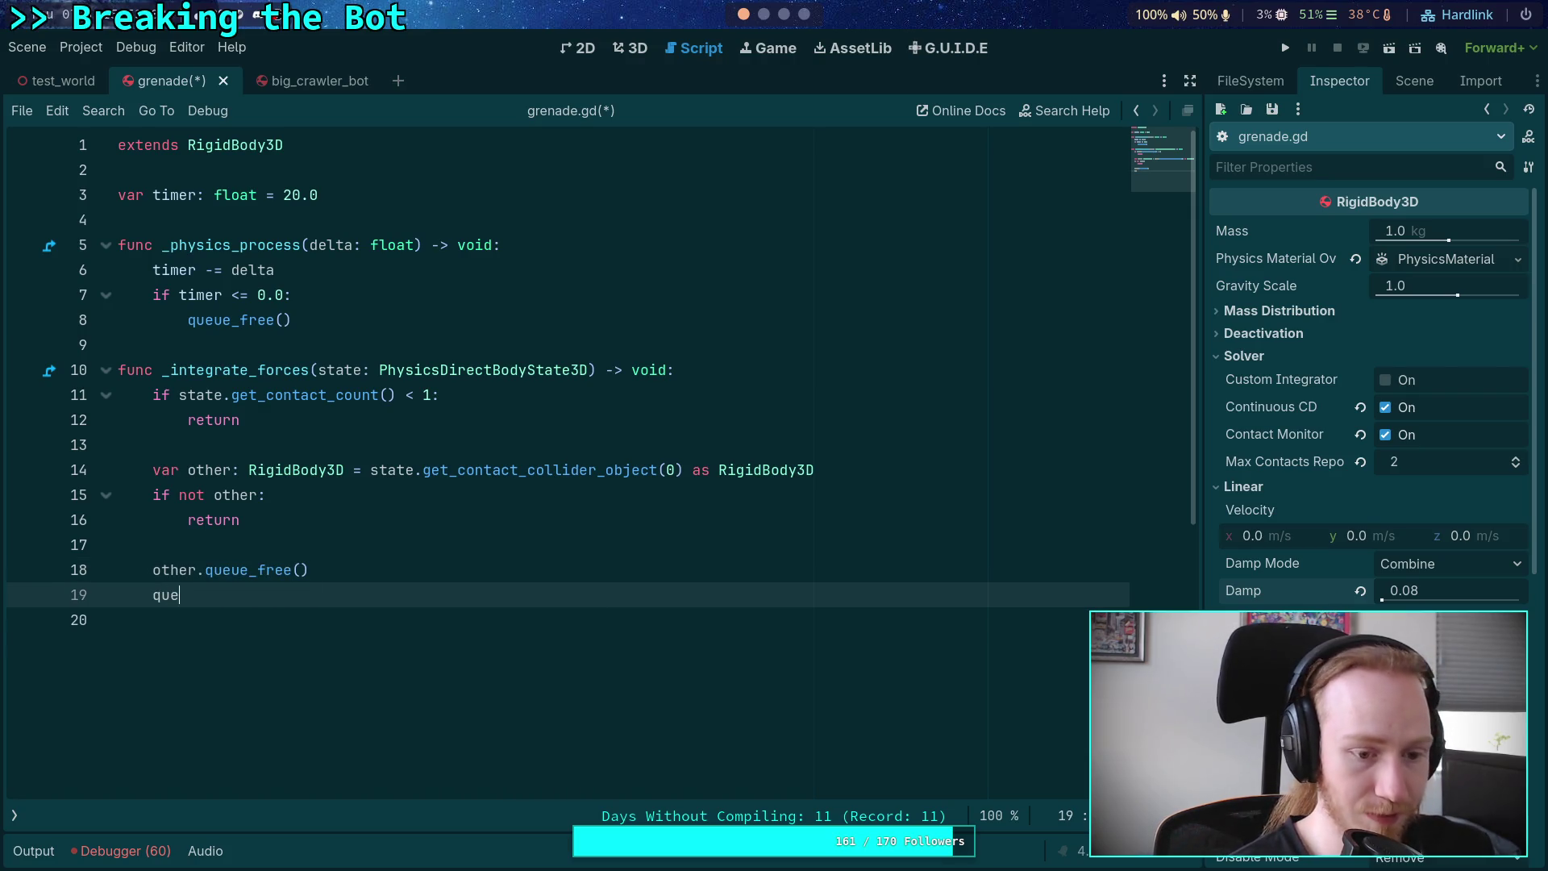
{"action": "key", "text": "Return"}
{"action": "key", "text": "ctrl+s"}
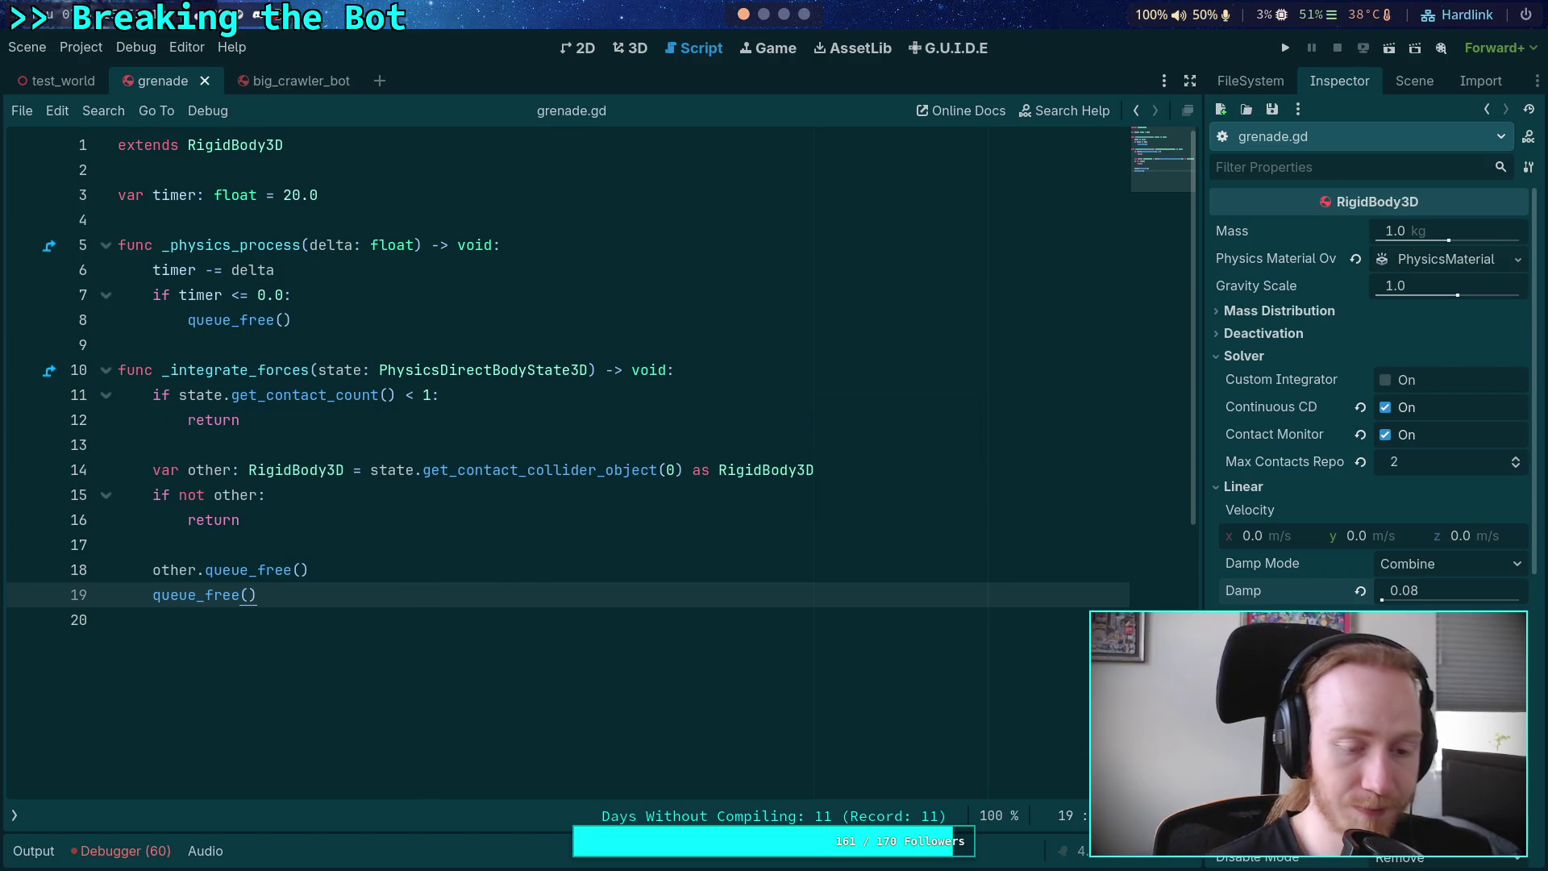
{"action": "left_click", "coordinate": [407, 570]}
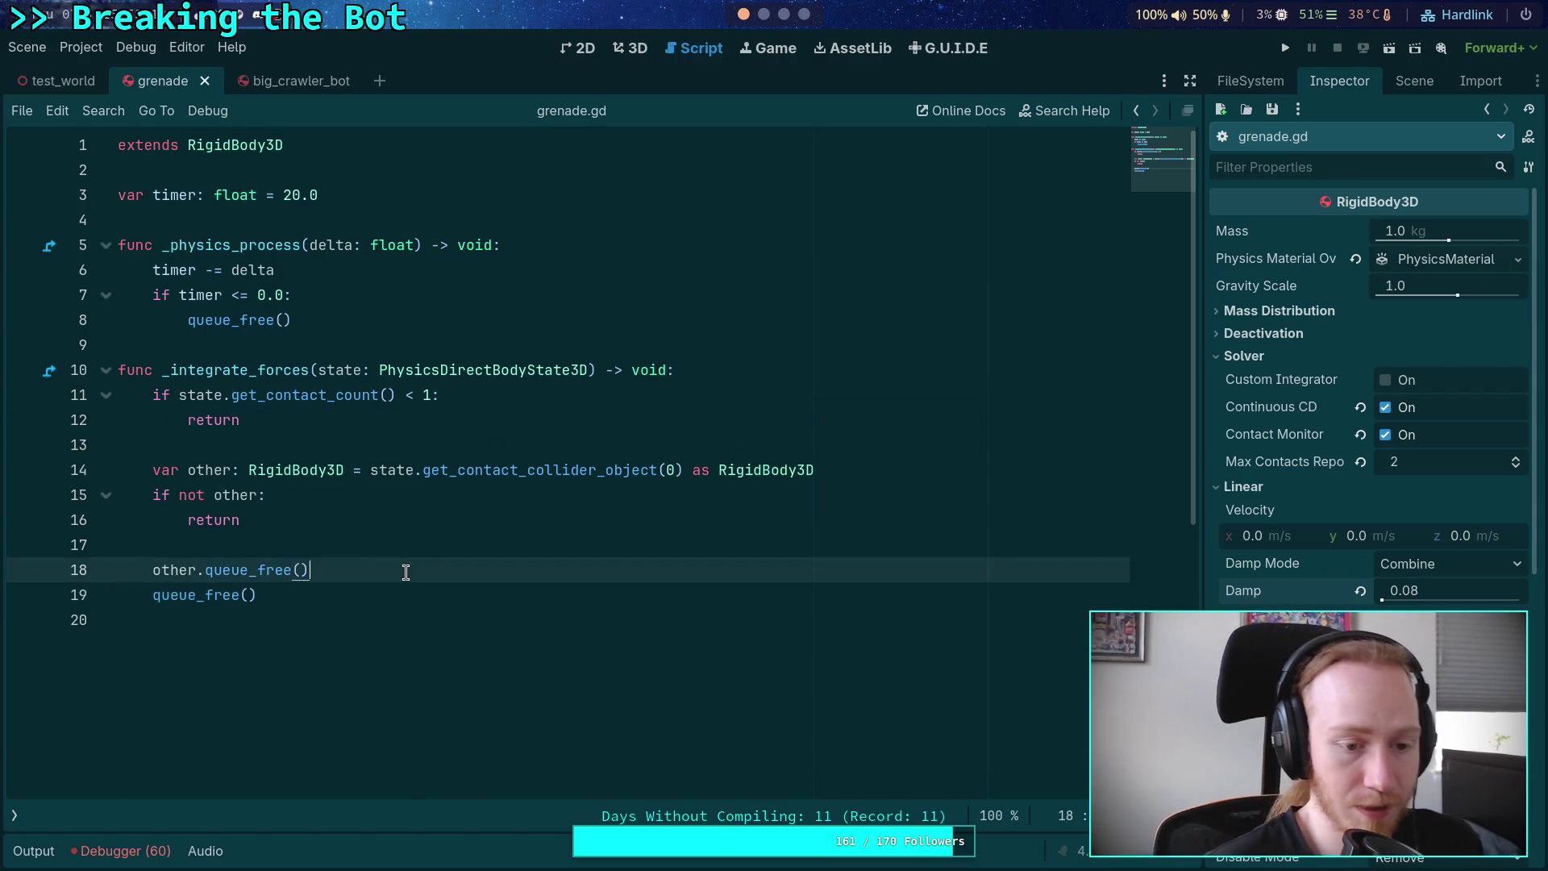
Step: Discard an abandoned state. line and open a blank line above other.queue_free()
{"action": "key", "text": "Return"}
{"action": "type", "text": "state."}
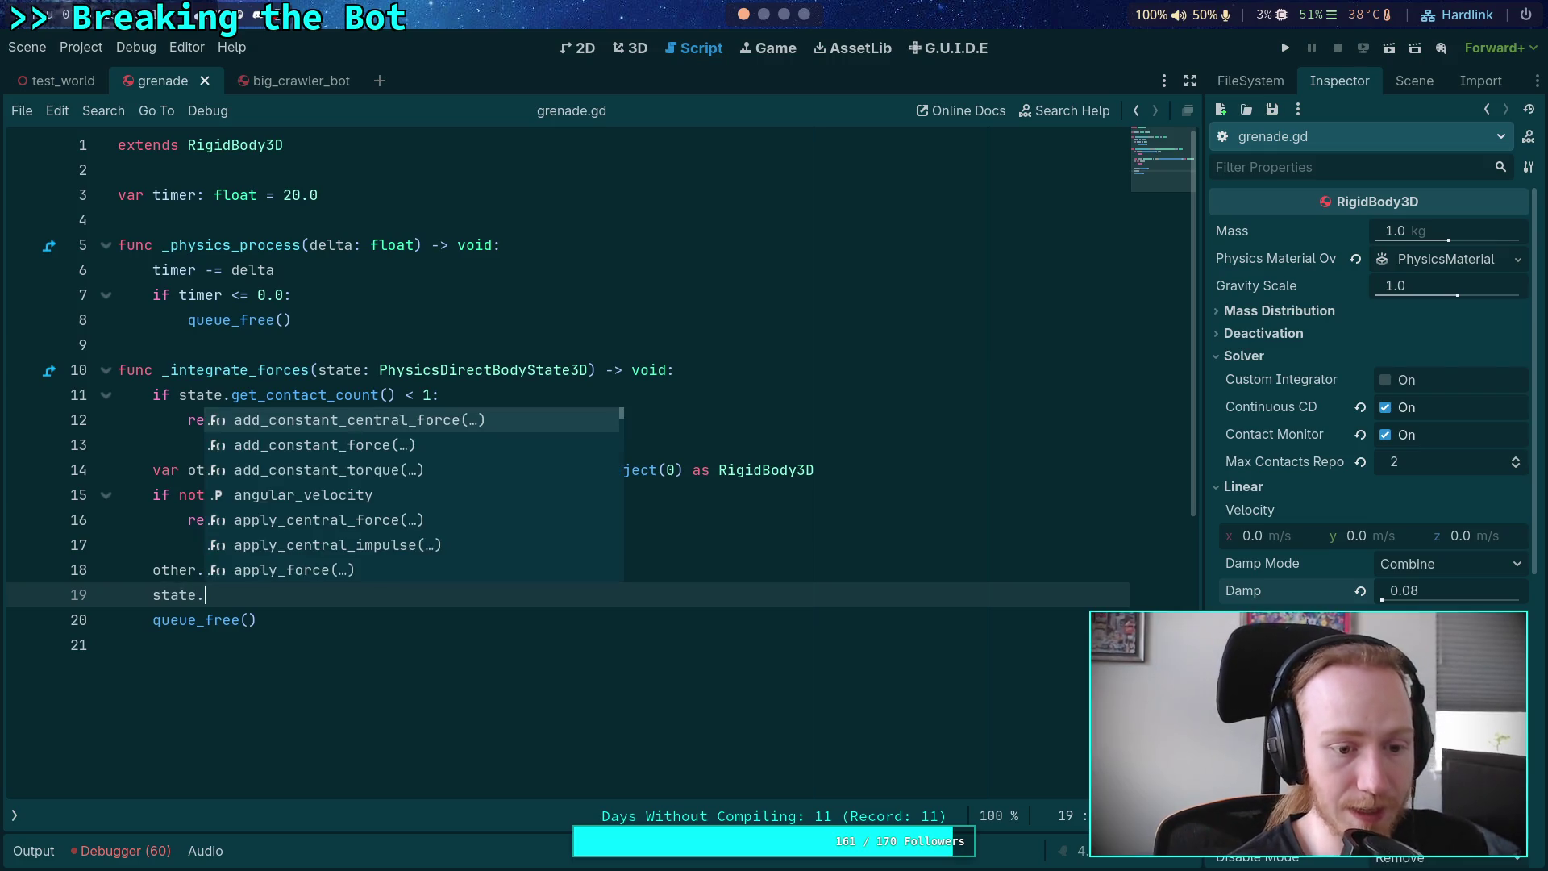
{"action": "type", "text": "ce"}
{"action": "key", "text": "BackSpace"}
{"action": "key", "text": "BackSpace"}
{"action": "type", "text": "dis"}
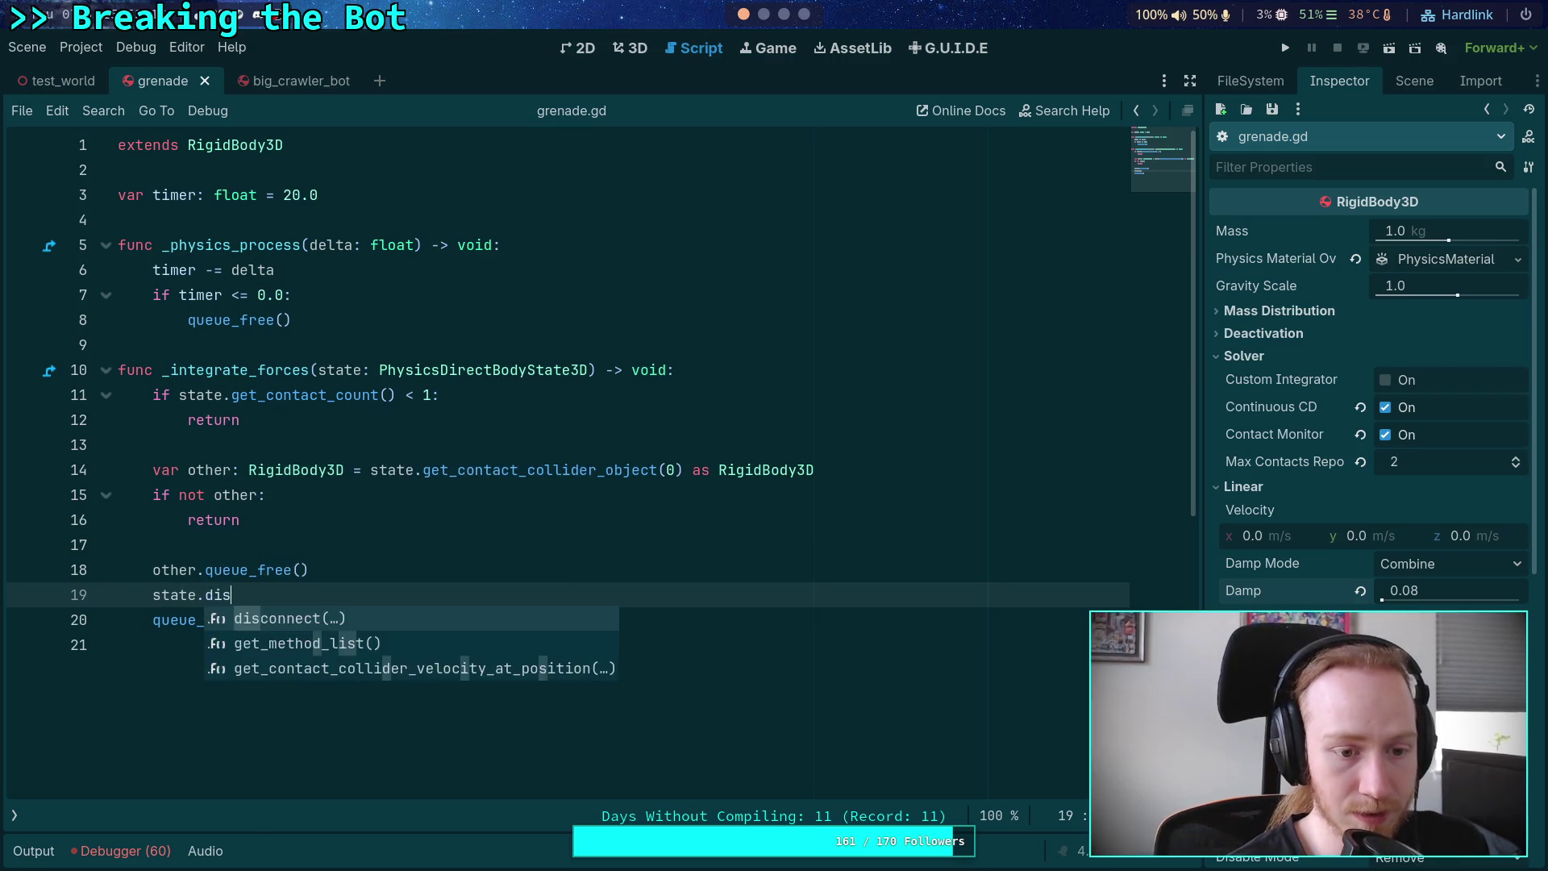
{"action": "key", "text": "BackSpace"}
{"action": "key", "text": "BackSpace"}
{"action": "key", "text": "BackSpace"}
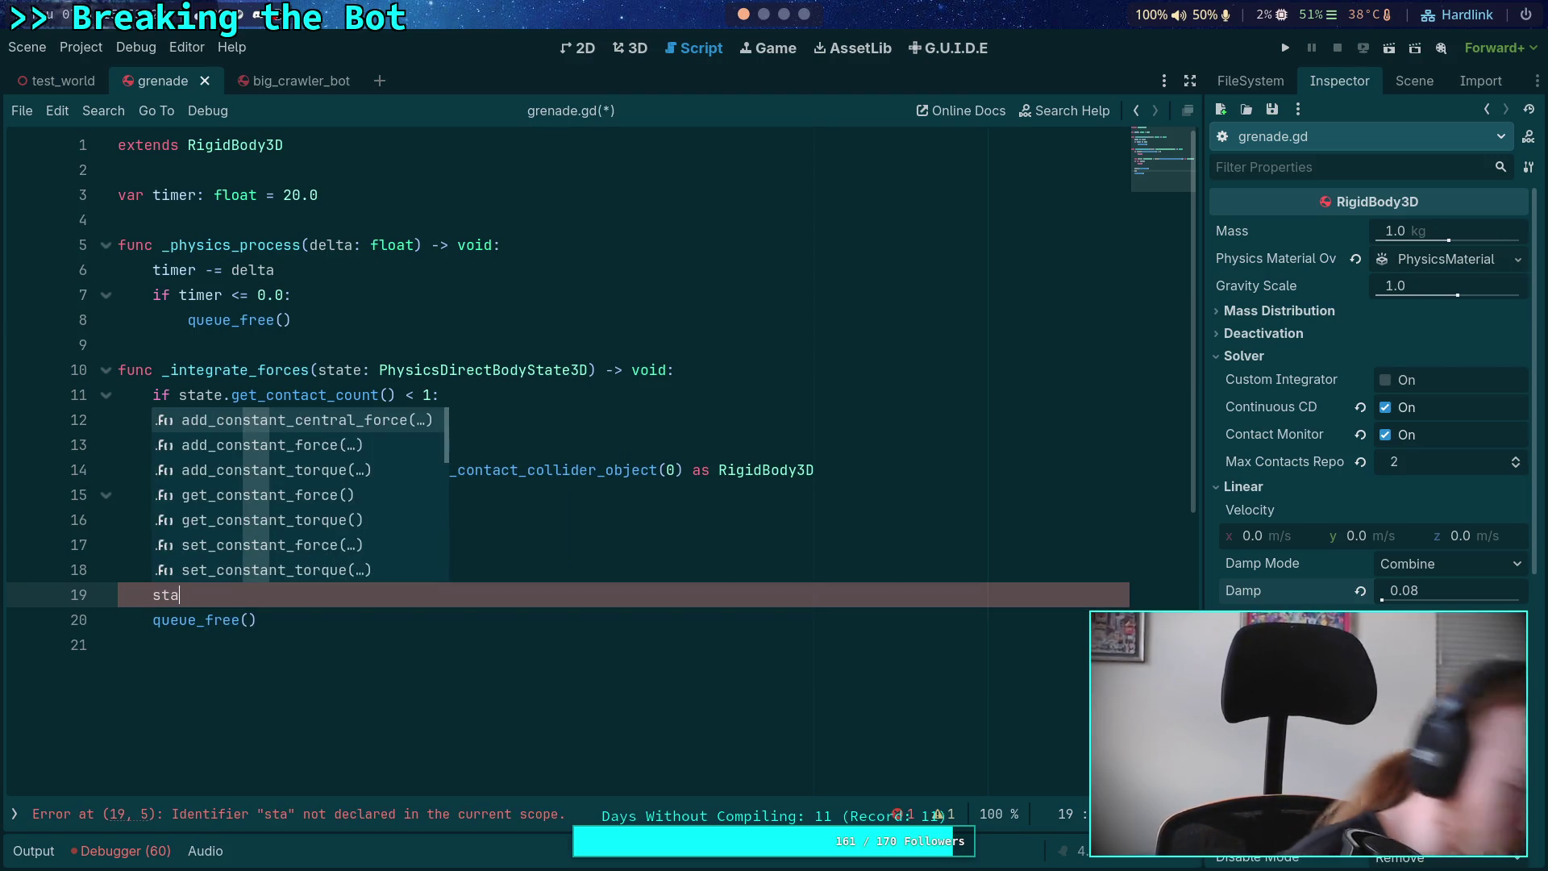
{"action": "key", "text": "BackSpace"}
{"action": "key", "text": "BackSpace"}
{"action": "key", "text": "BackSpace"}
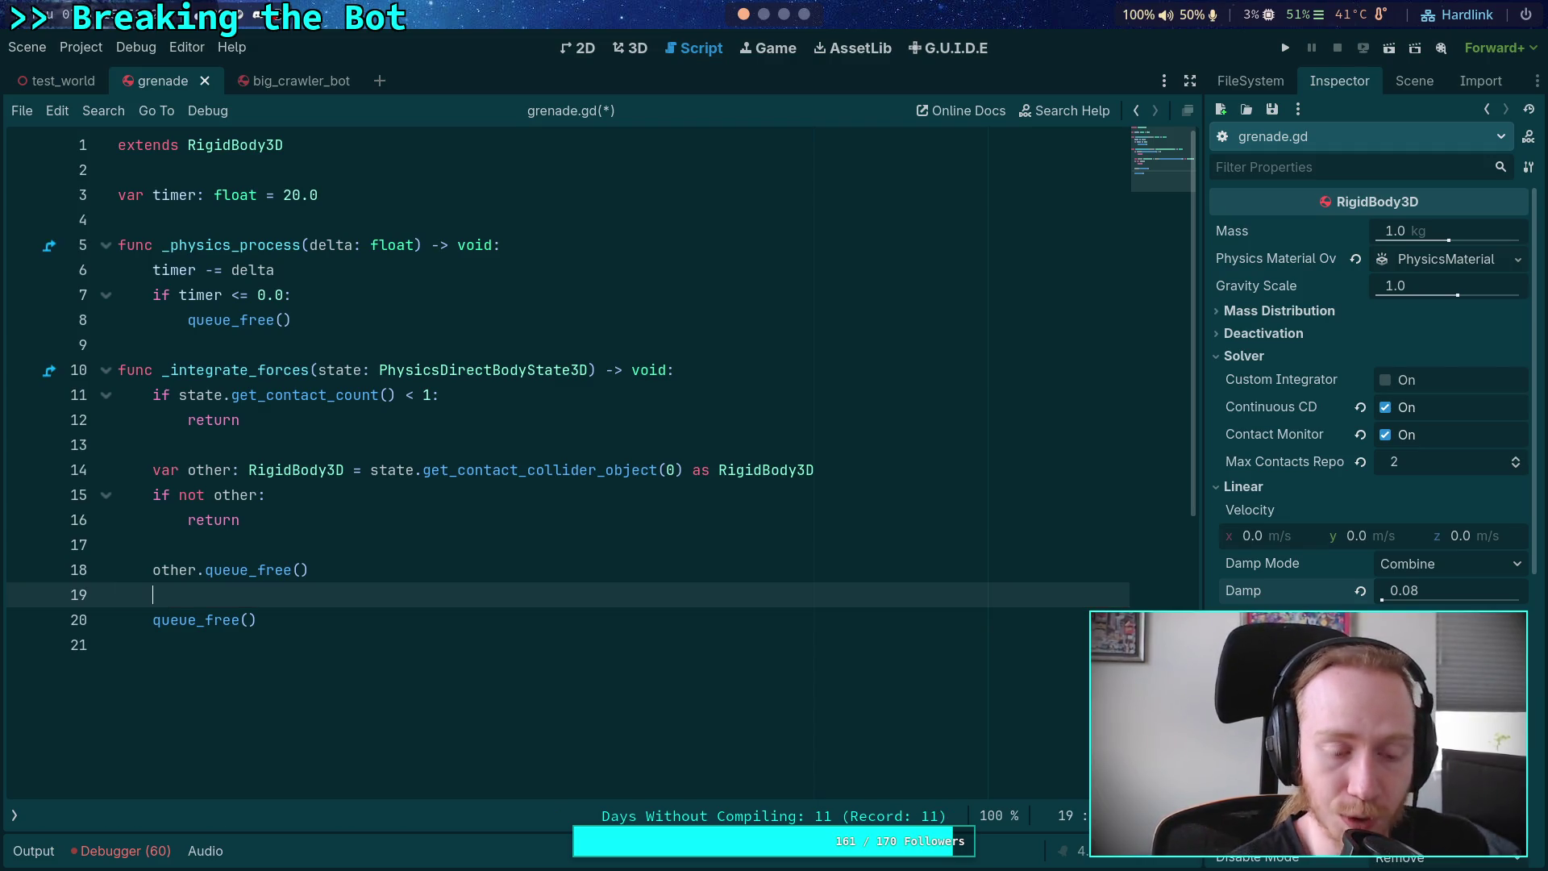
{"action": "key", "text": "BackSpace"}
{"action": "key", "text": "Up"}
{"action": "key", "text": "Return"}
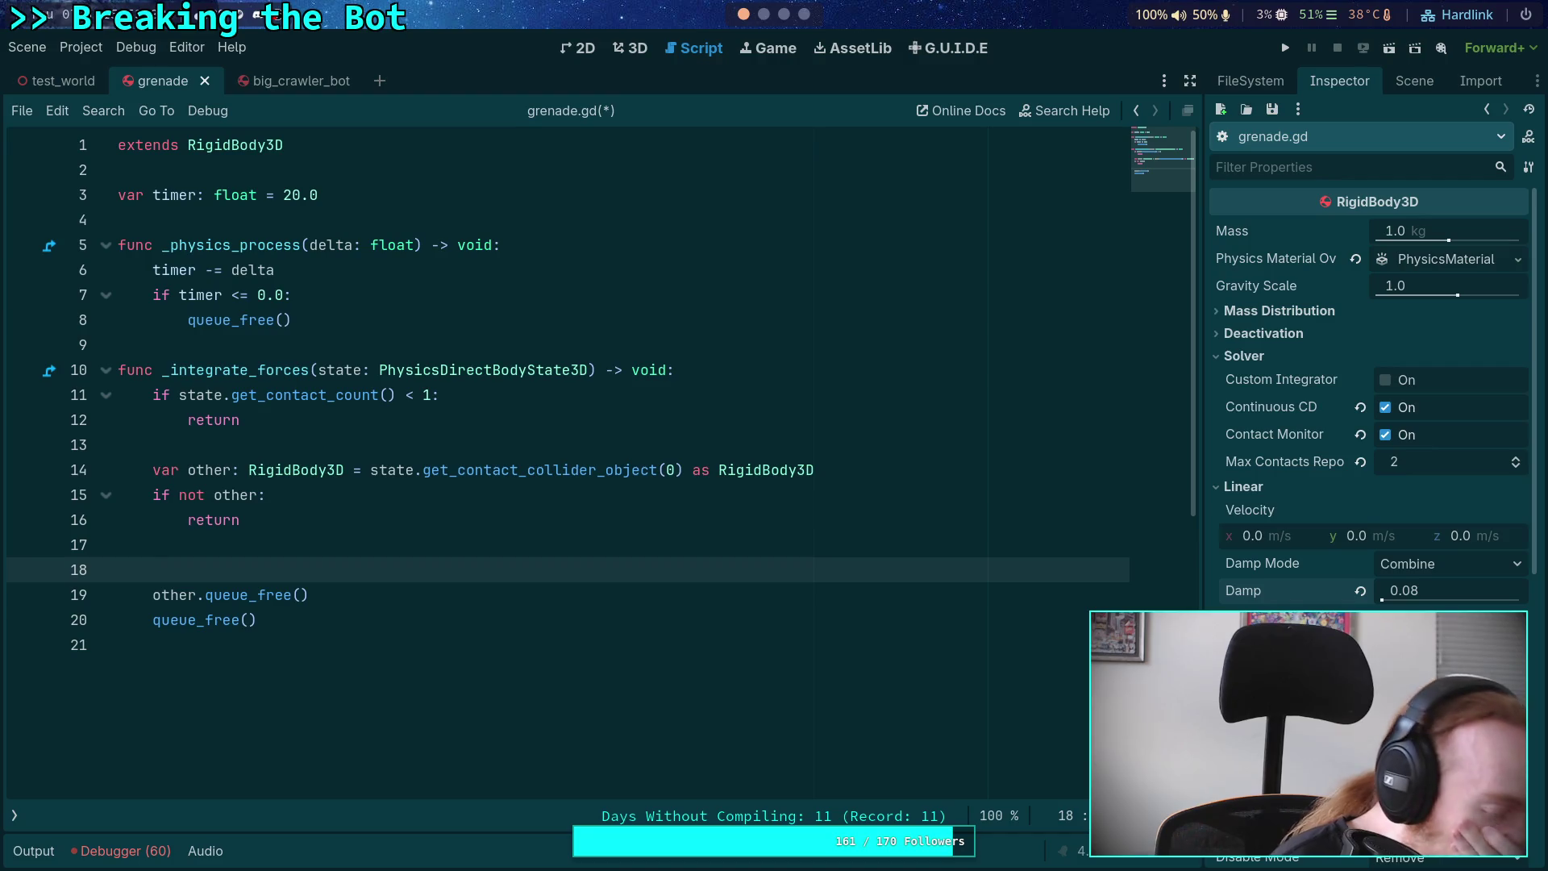
Step: Add 'process_mode = Node.PROCESS_MODE_DISABLED', save grenade.gd, and run the project
{"action": "type", "text": "process_m"}
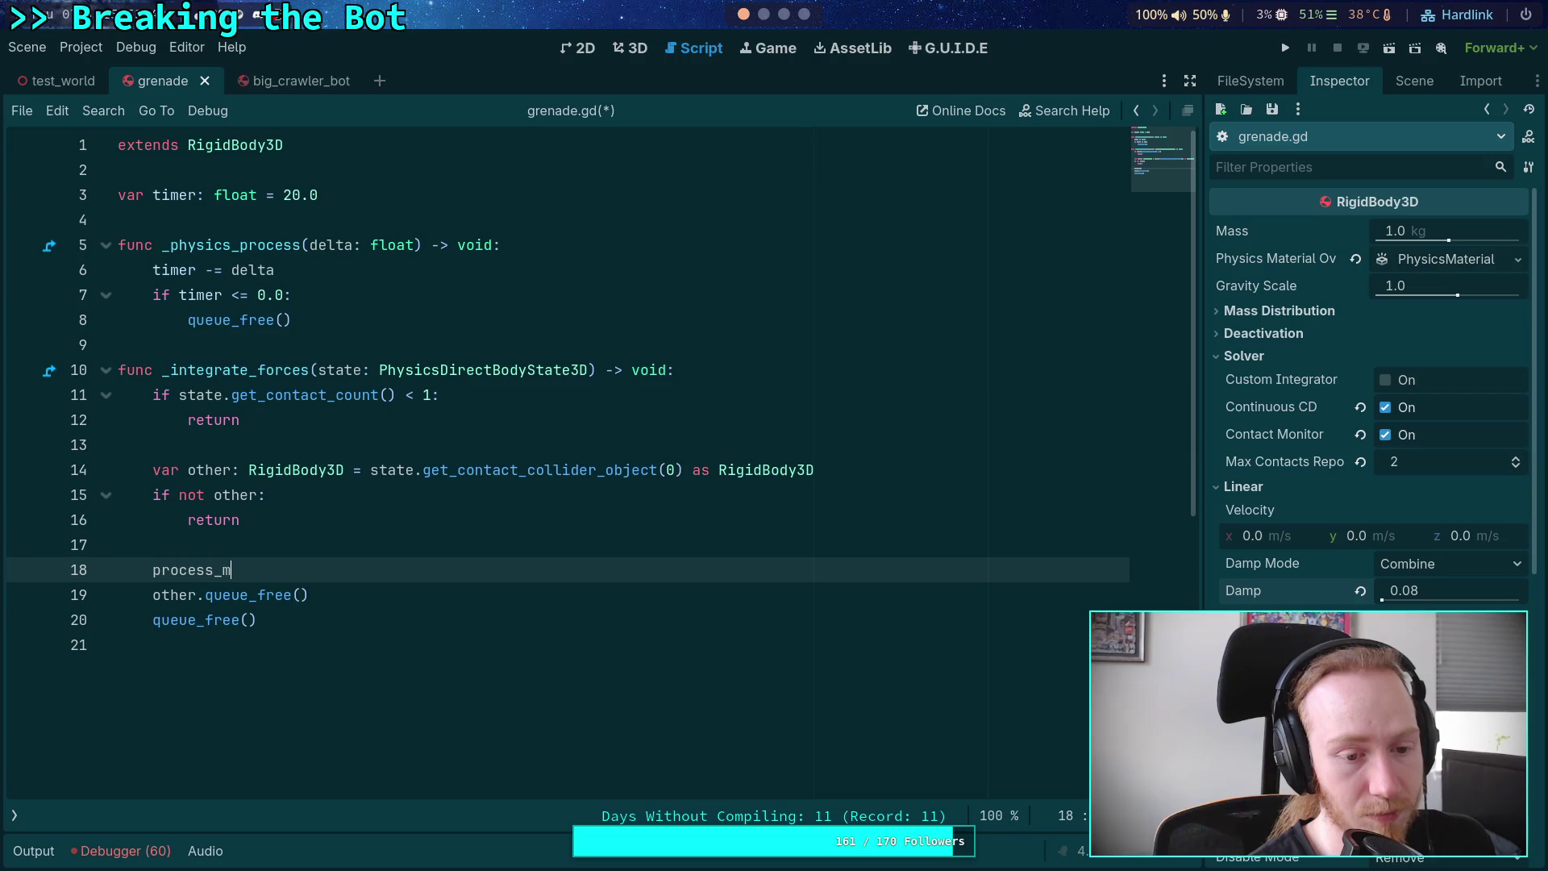
{"action": "key", "text": "Return"}
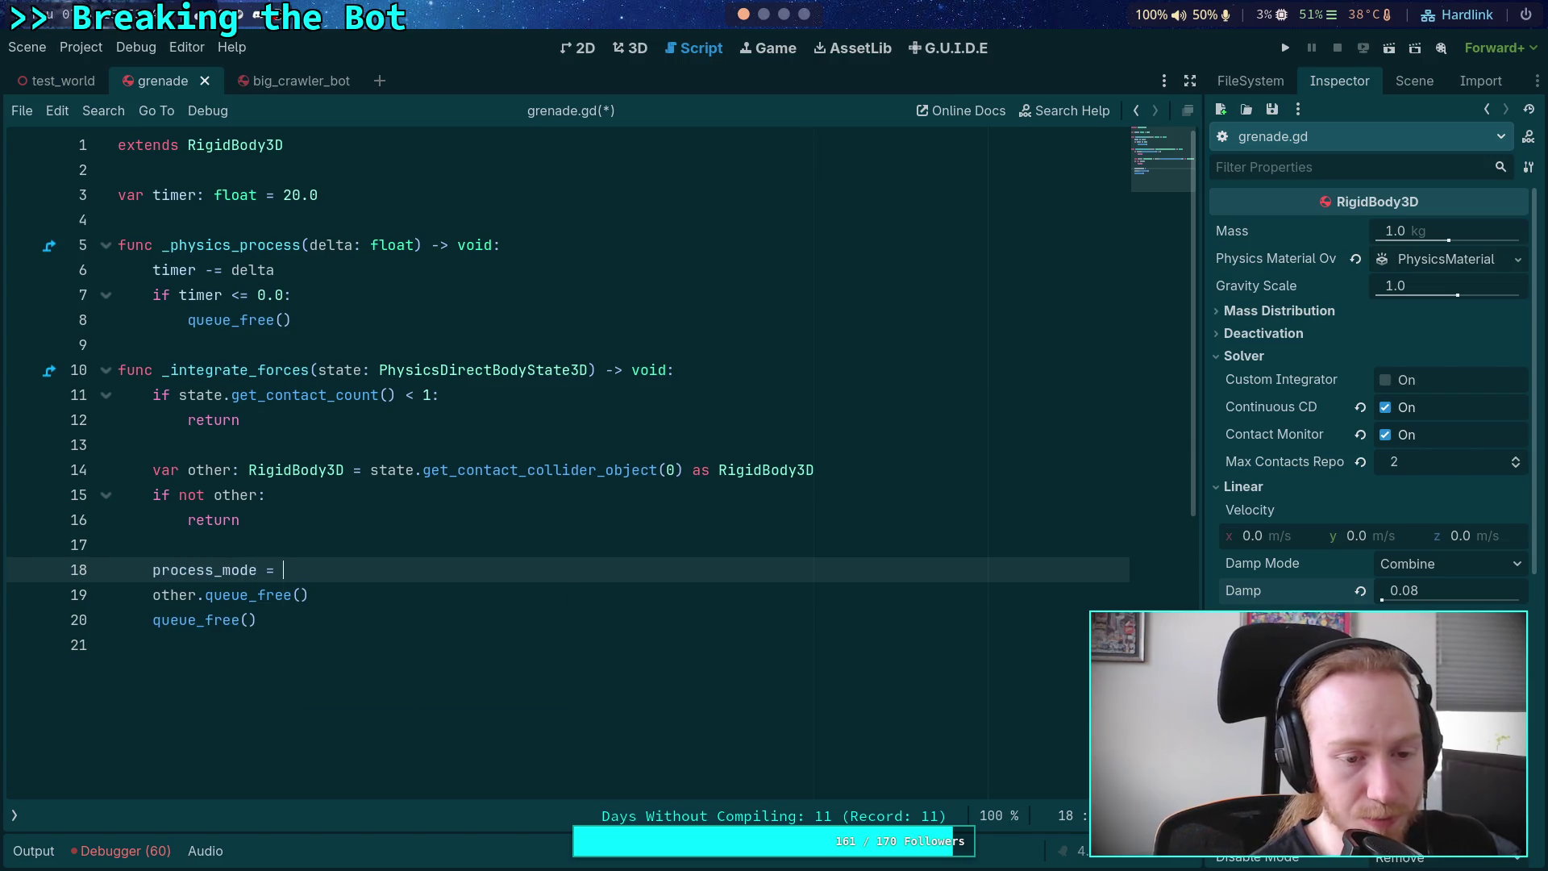
{"action": "key", "text": "Down"}
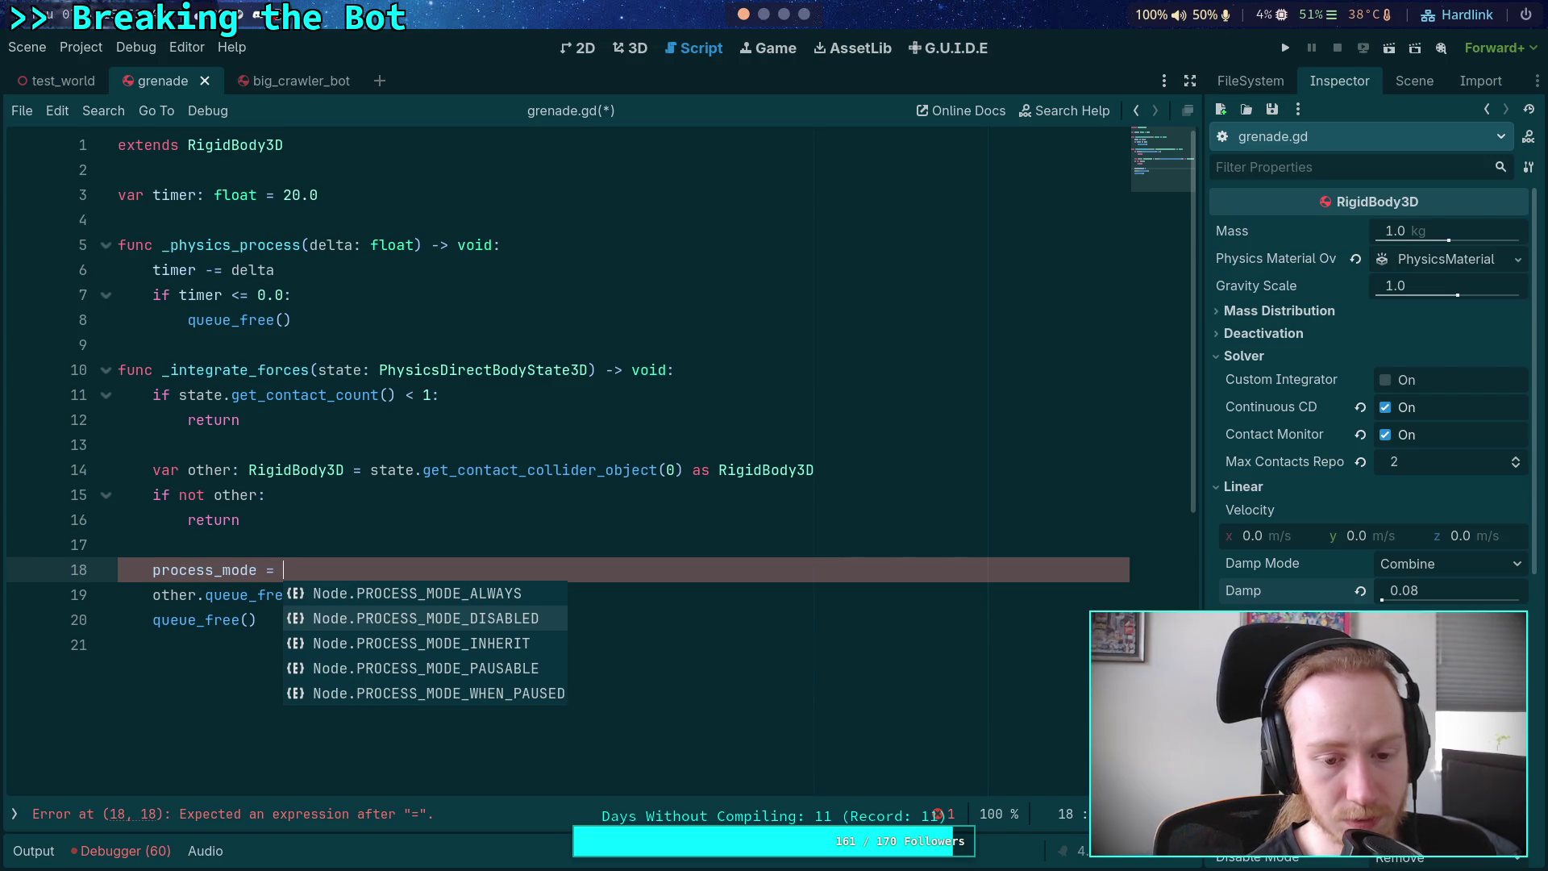
{"action": "key", "text": "Return"}
{"action": "key", "text": "ctrl+s"}
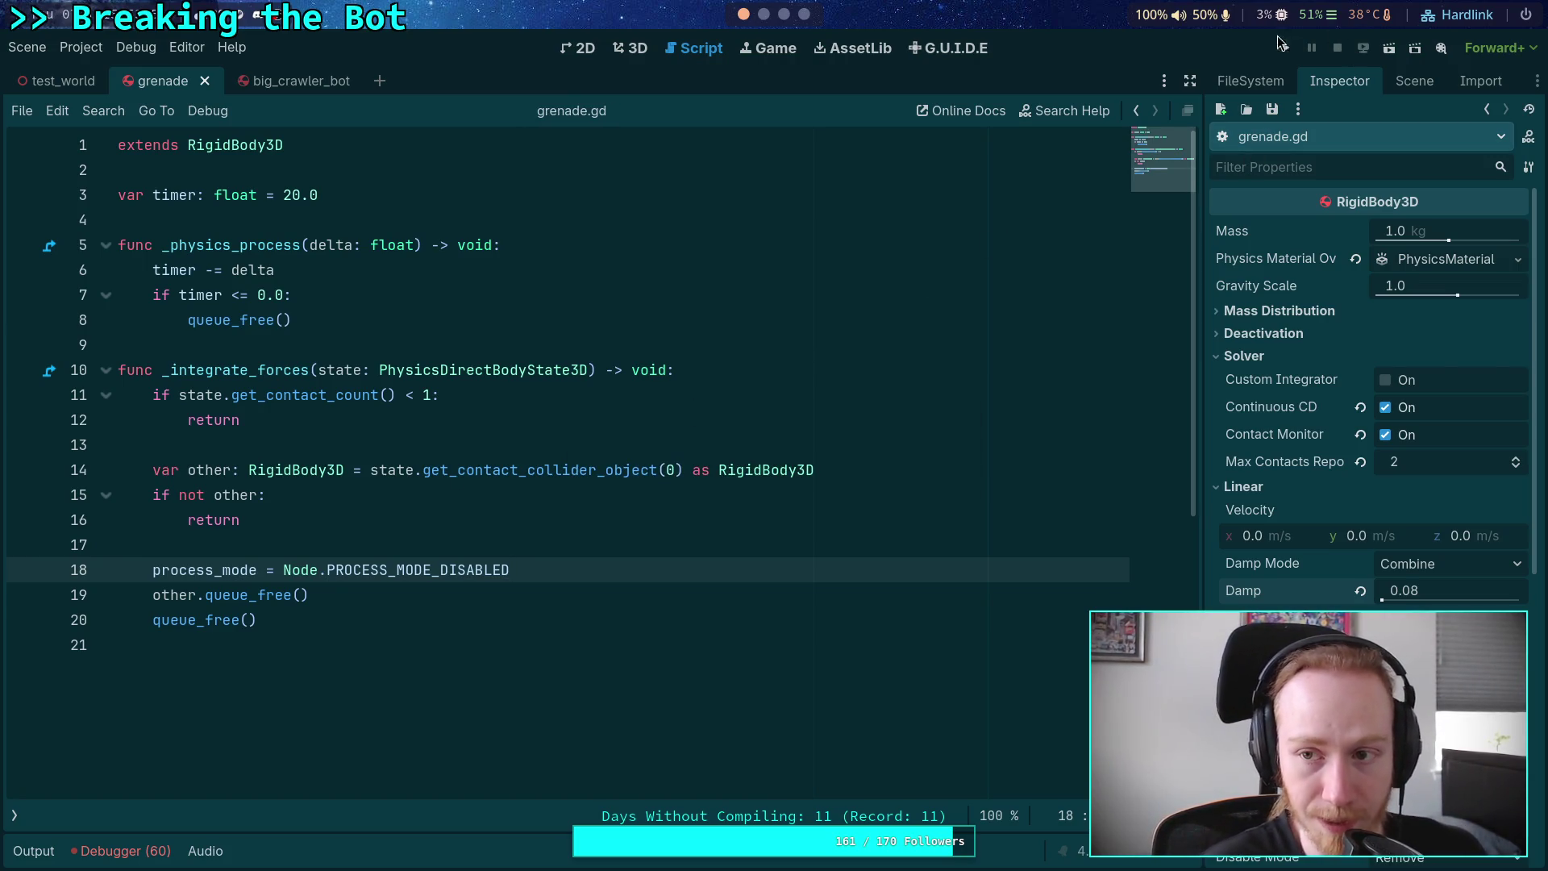
{"action": "left_click", "coordinate": [1286, 47]}
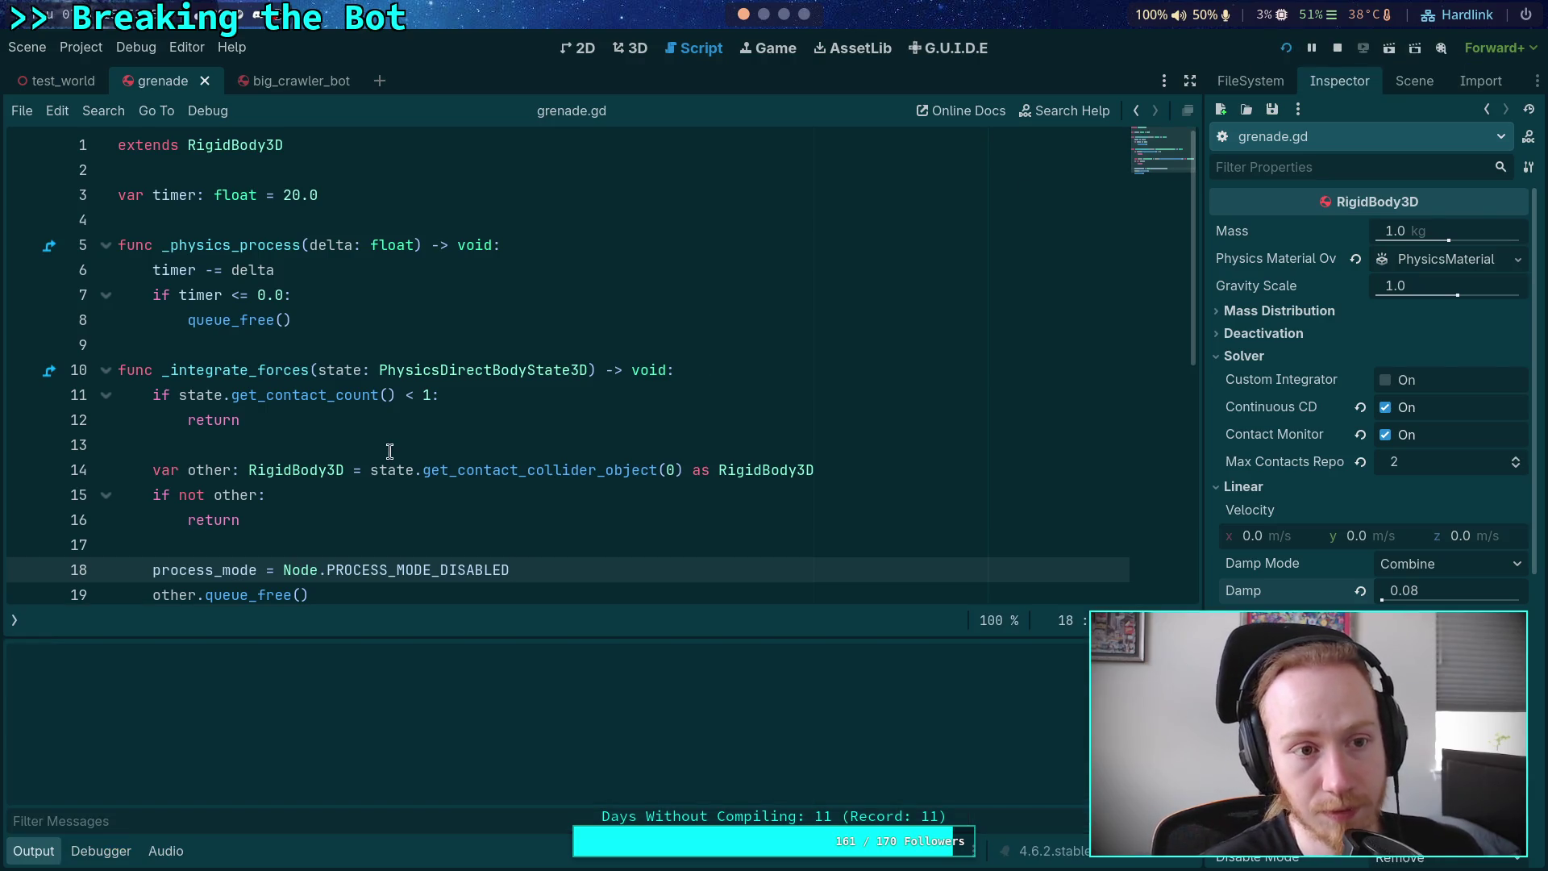
Step: Walk the level throwing grenades at the floor and pink platform, then stop the run
{"action": "key", "text": "w"}
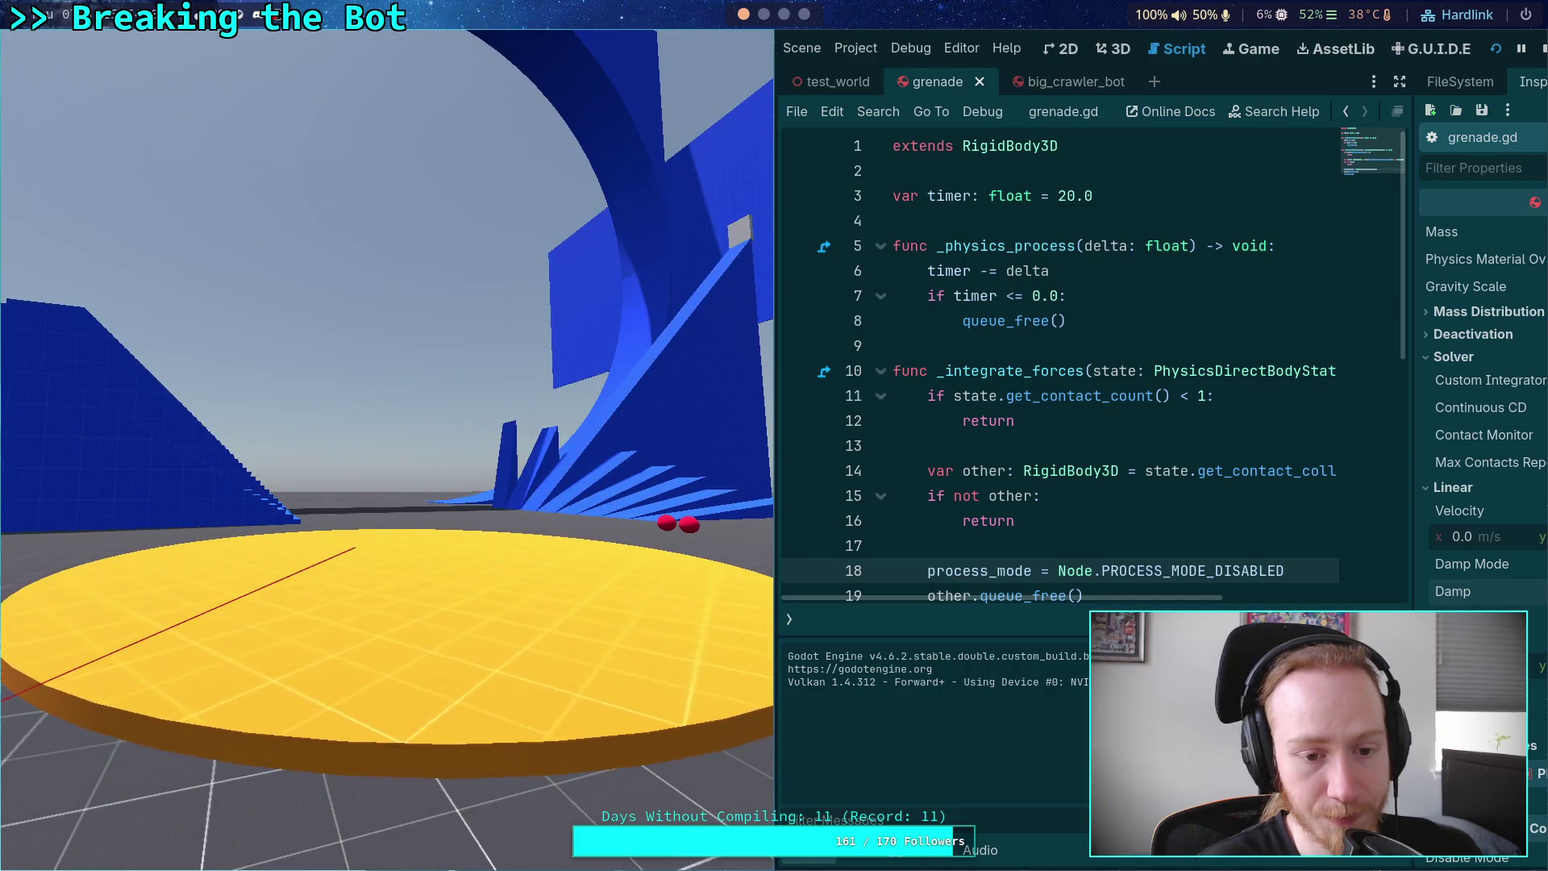
{"action": "key", "text": "w"}
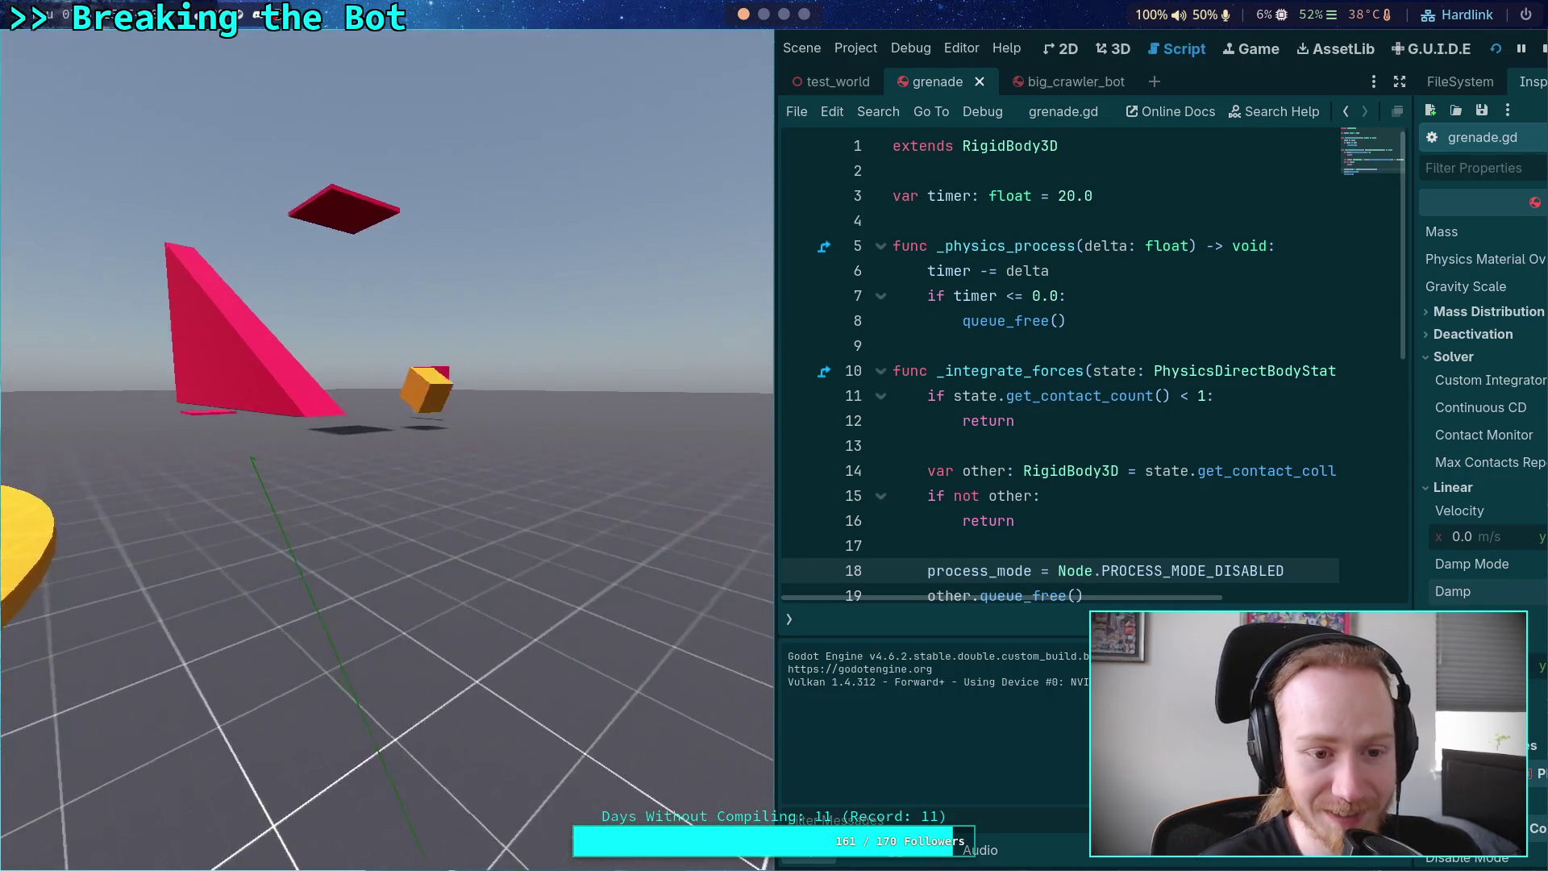
{"action": "key", "text": "g"}
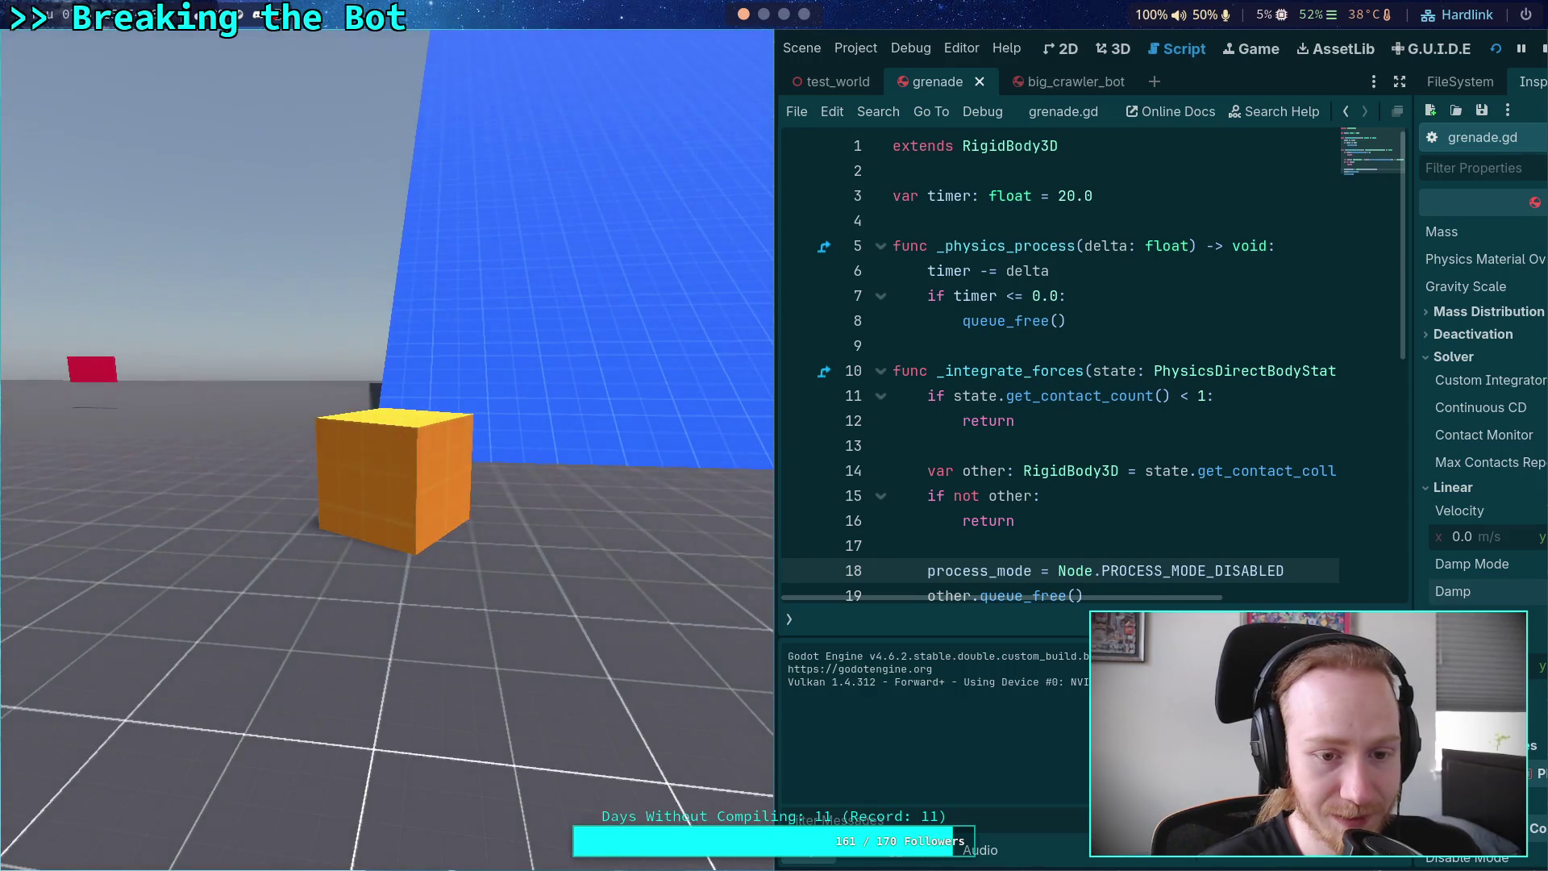
{"action": "key", "text": "w"}
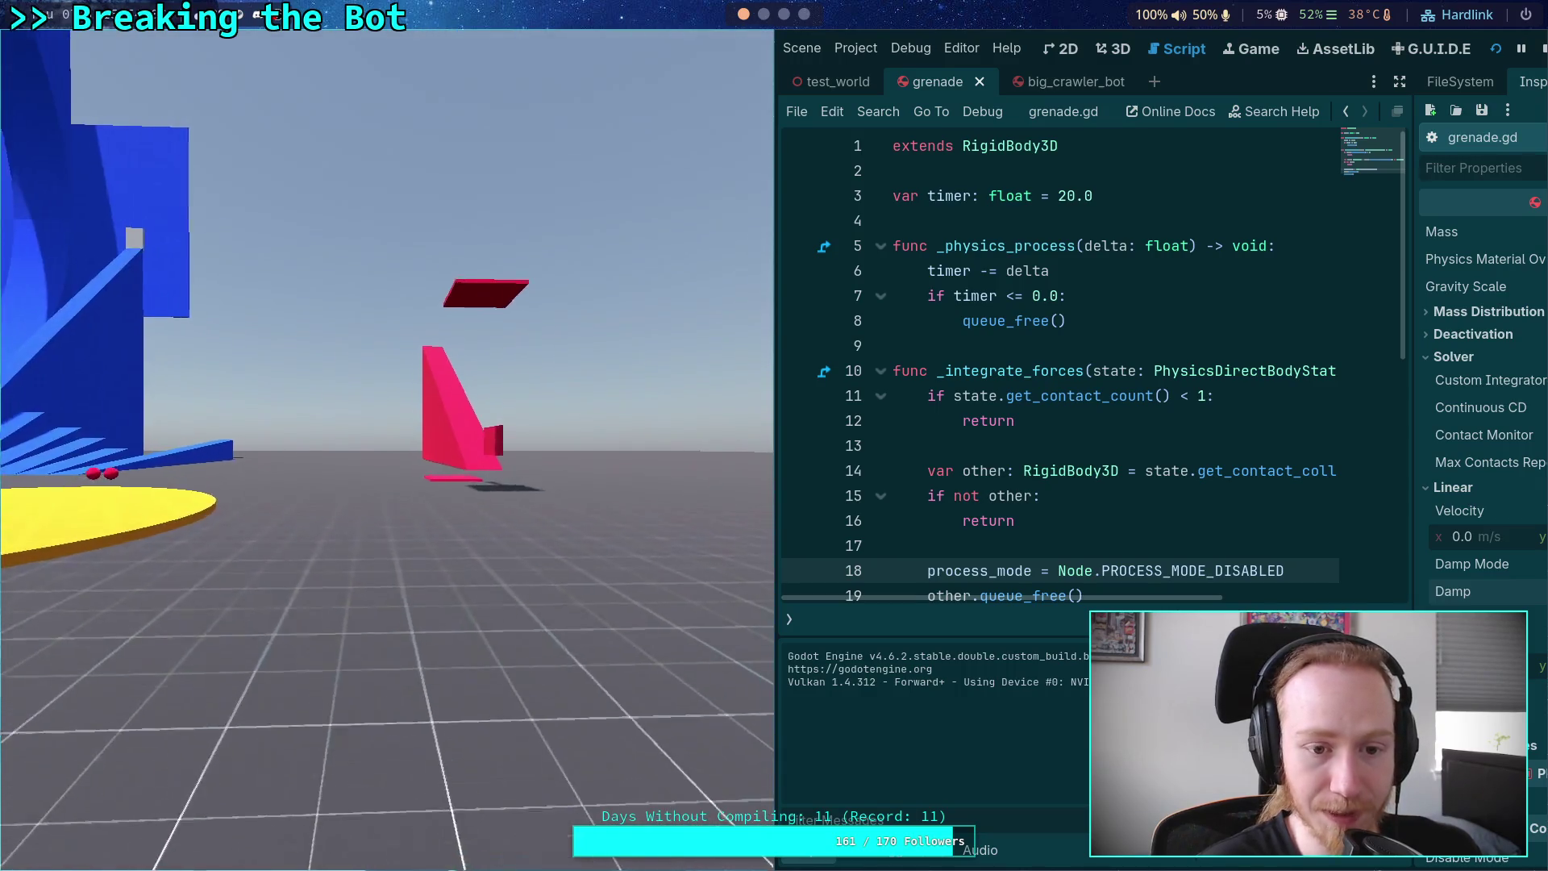
{"action": "key", "text": "w"}
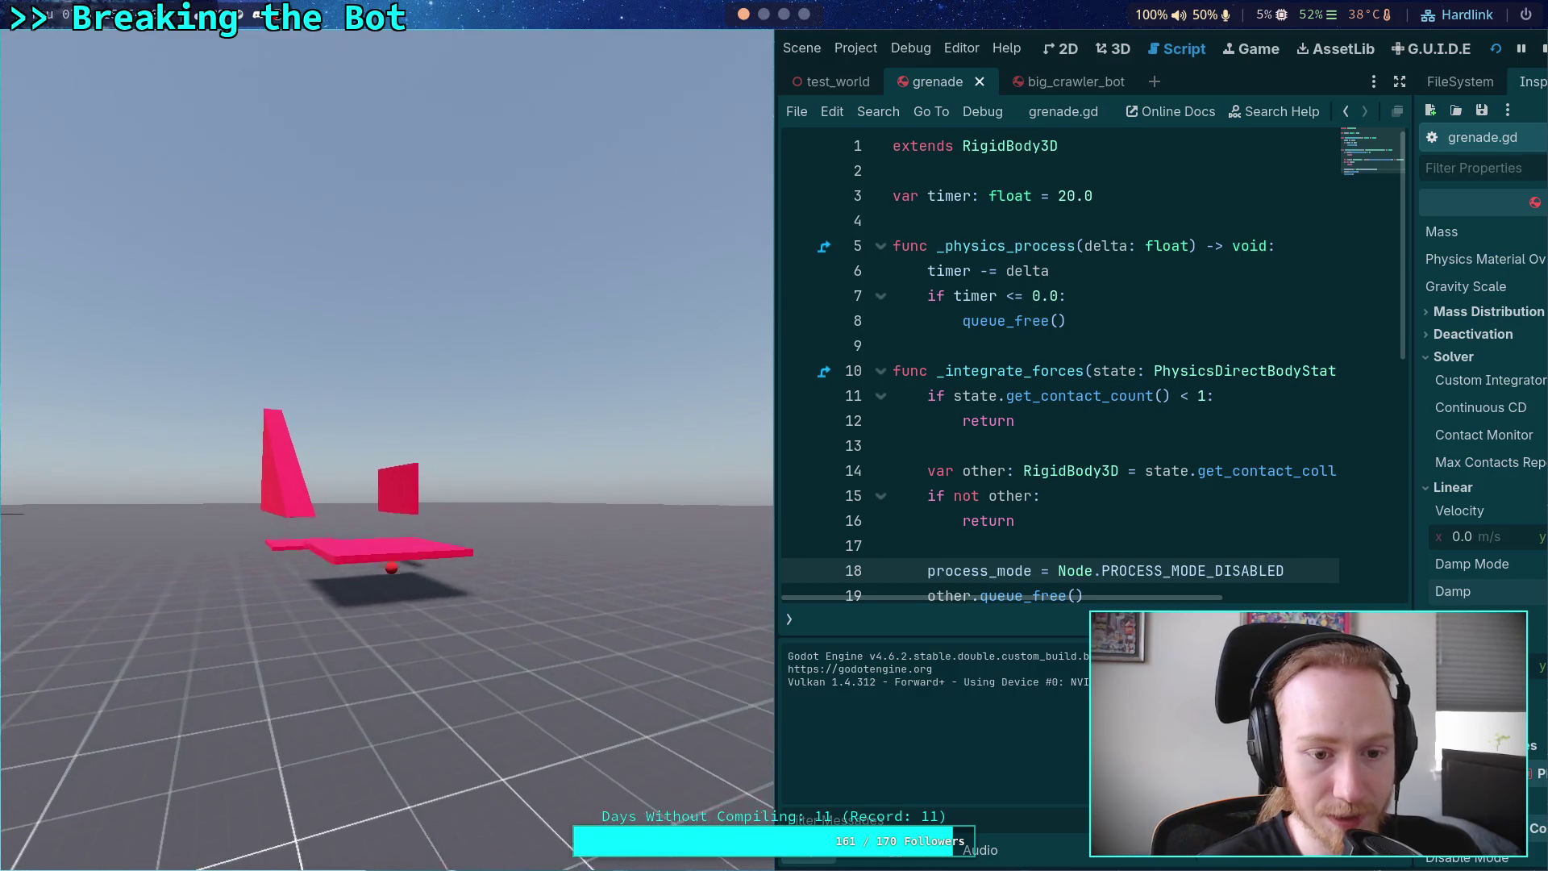
{"action": "key", "text": "w"}
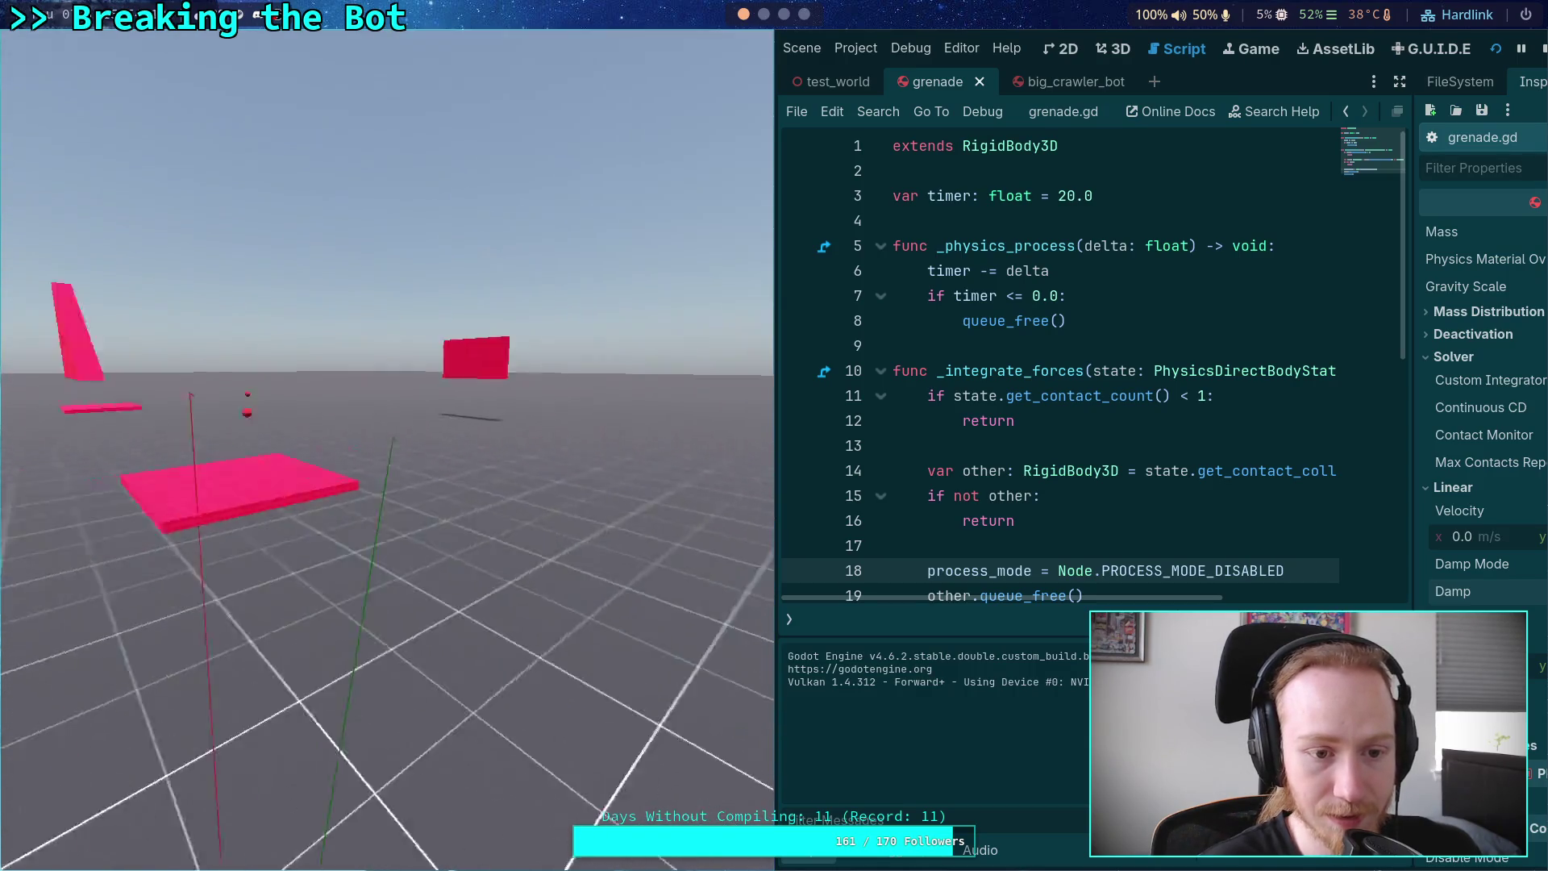
{"action": "key", "text": "w"}
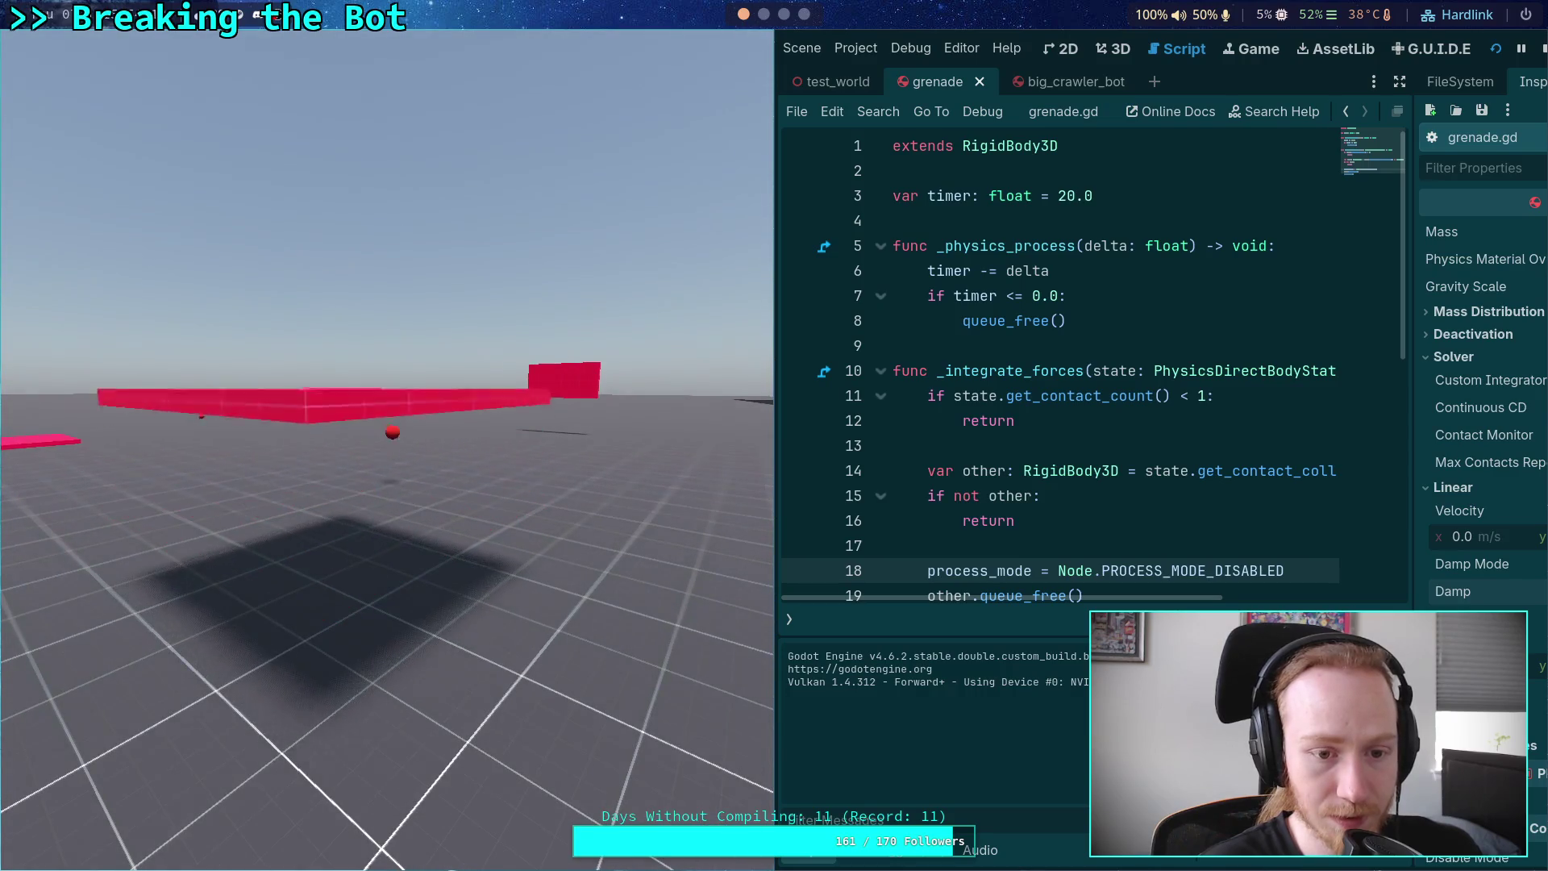
{"action": "key", "text": "w"}
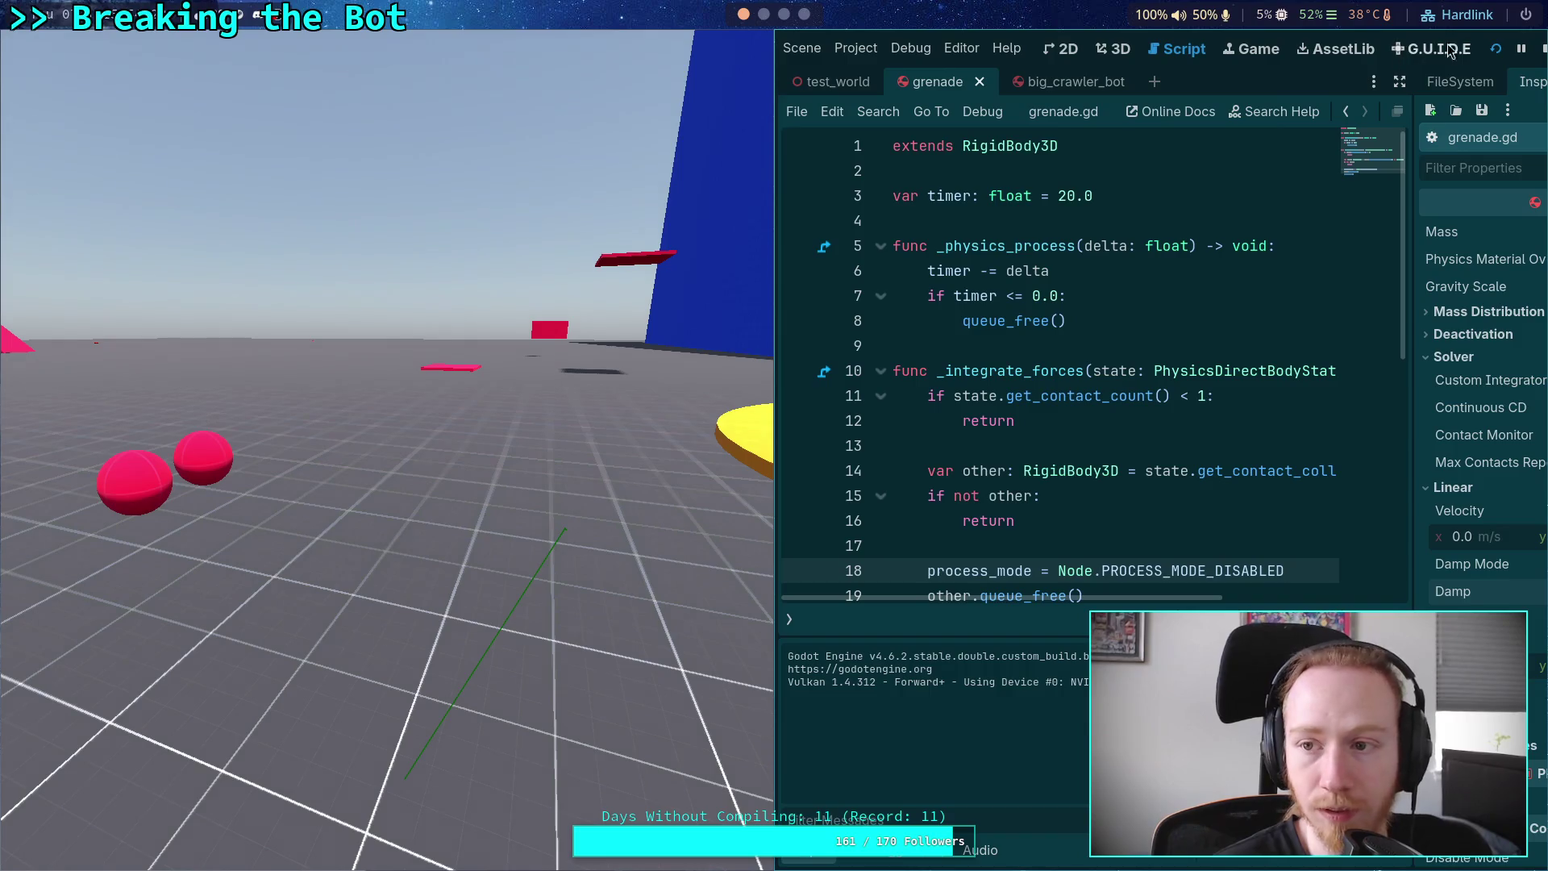
{"action": "left_click", "coordinate": [1541, 49]}
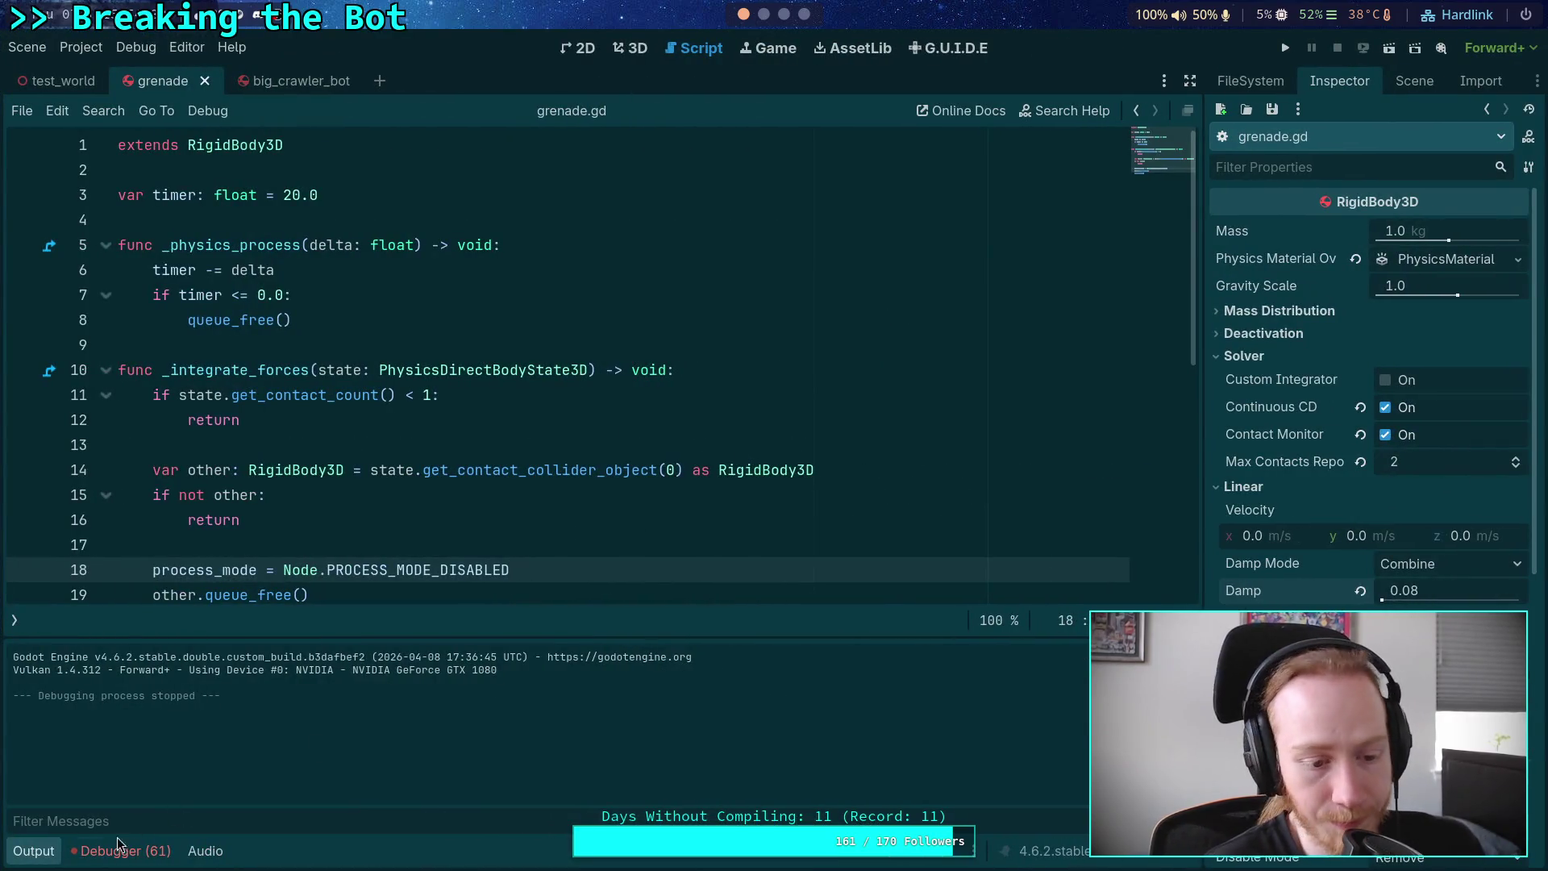
Step: Delete the line freeing the other body and add a blank line after queue_free()
{"action": "left_click", "coordinate": [33, 851]}
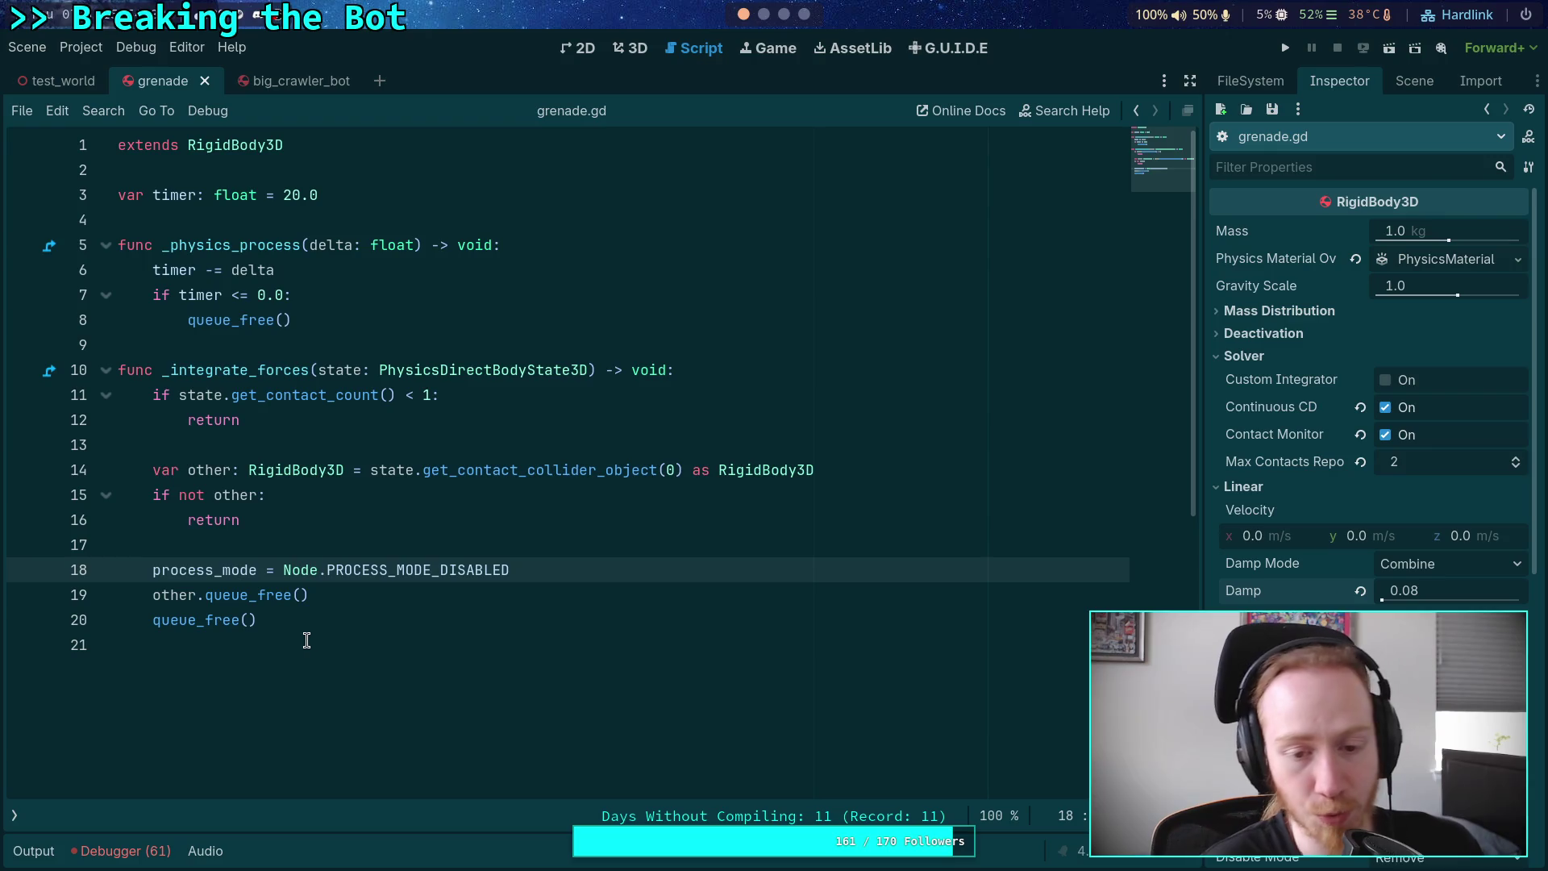
{"action": "left_click_drag", "start_coordinate": [310, 595], "coordinate": [58, 595]}
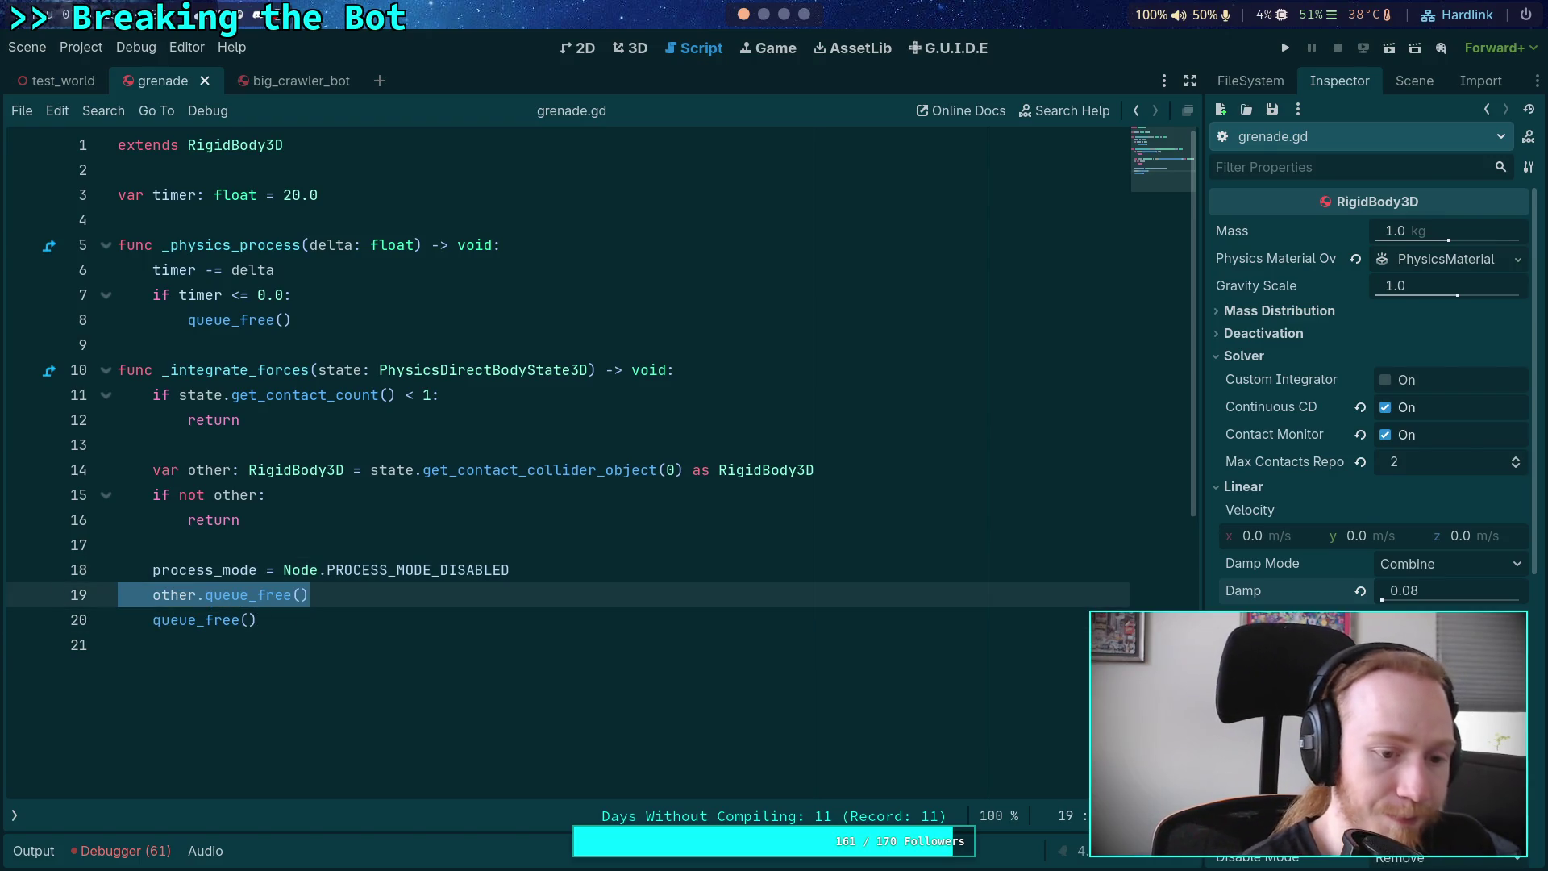
{"action": "key", "text": "ctrl+shift+k"}
{"action": "left_click", "coordinate": [484, 593]}
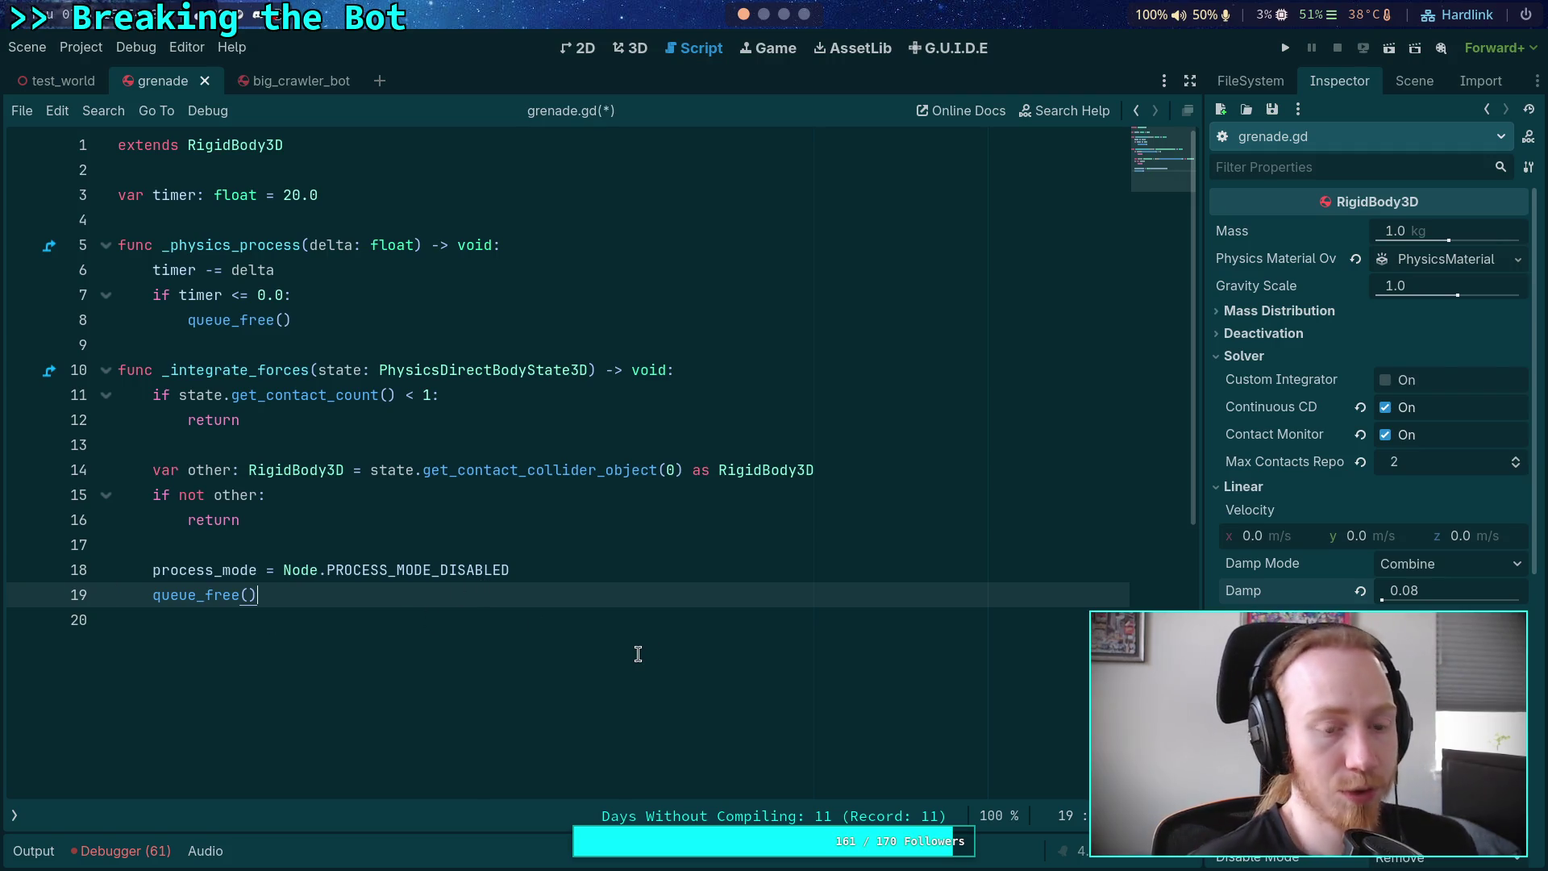
{"action": "key", "text": "Return"}
{"action": "key", "text": "Return"}
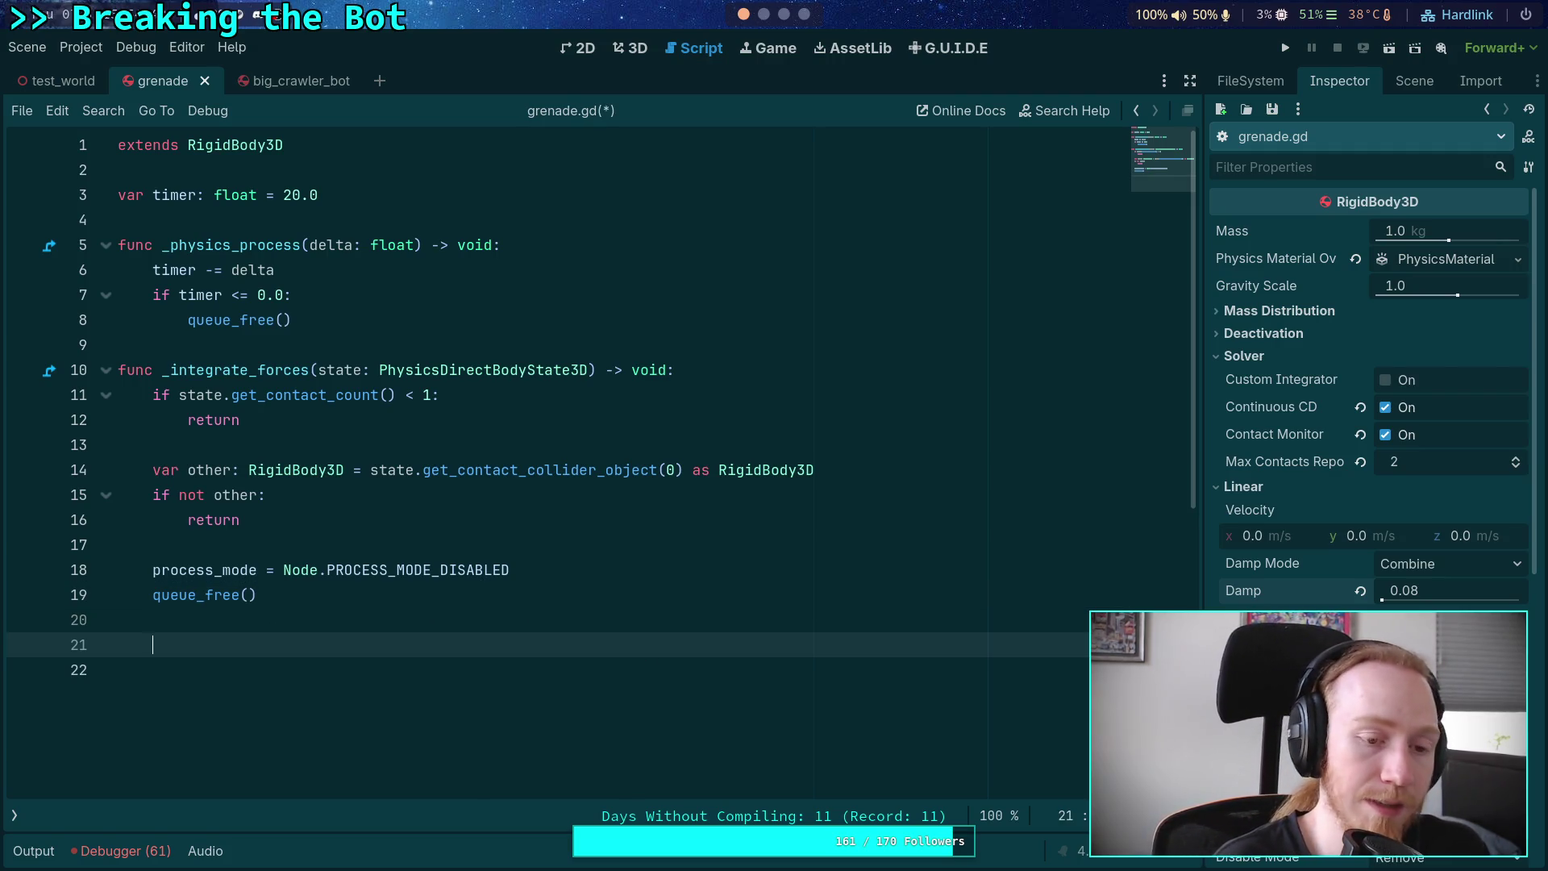
Step: Start an if check on other below queue_free(), trying has_signal and has_user_signal completions
{"action": "type", "text": "if other.has"}
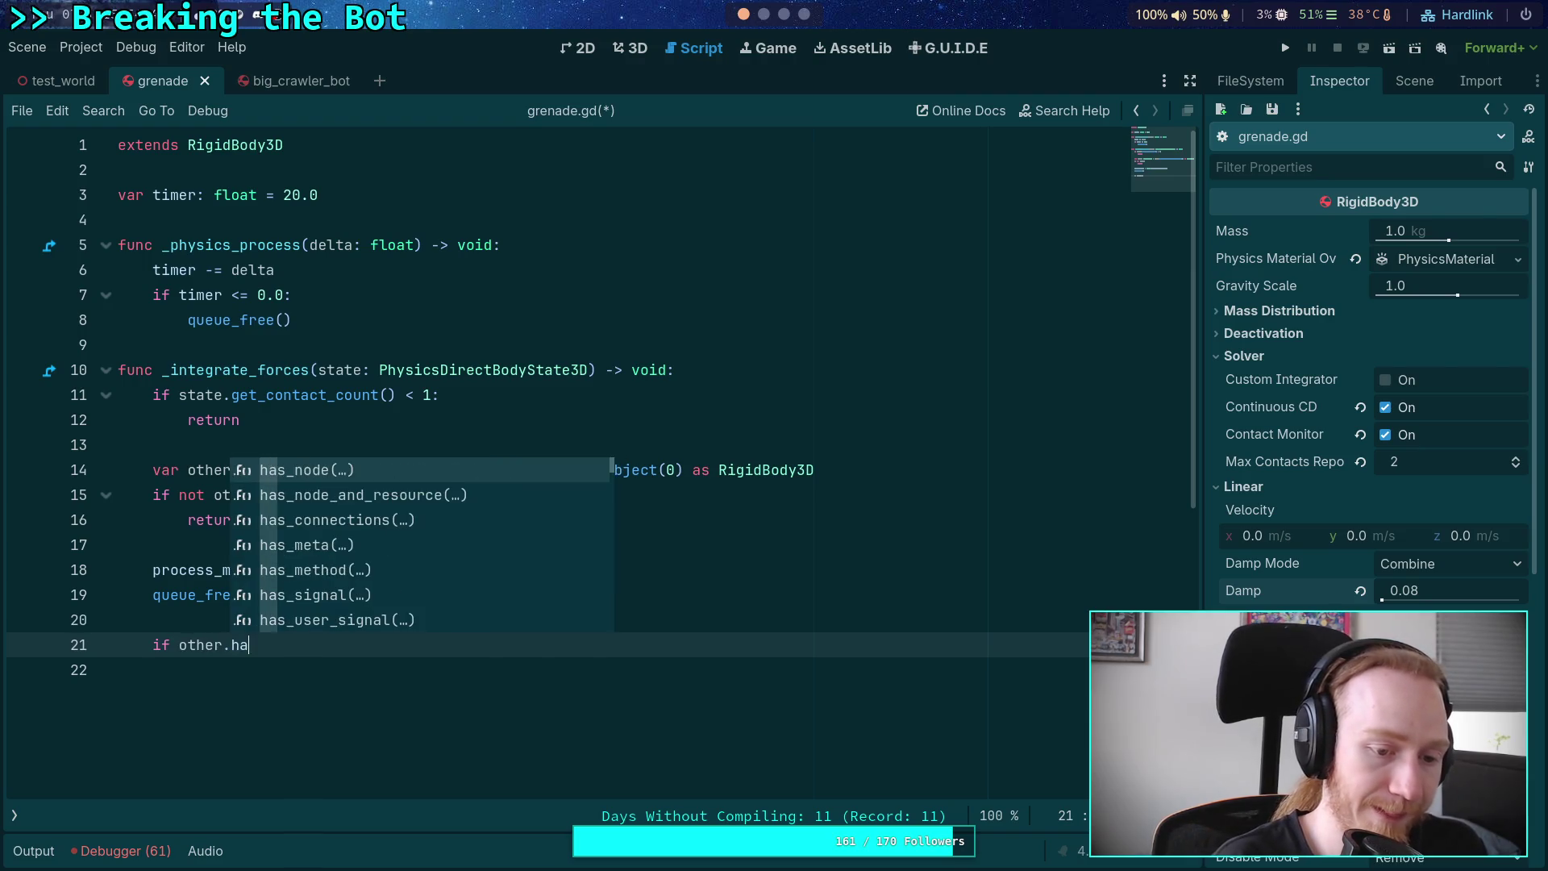
{"action": "type", "text": "_meth"}
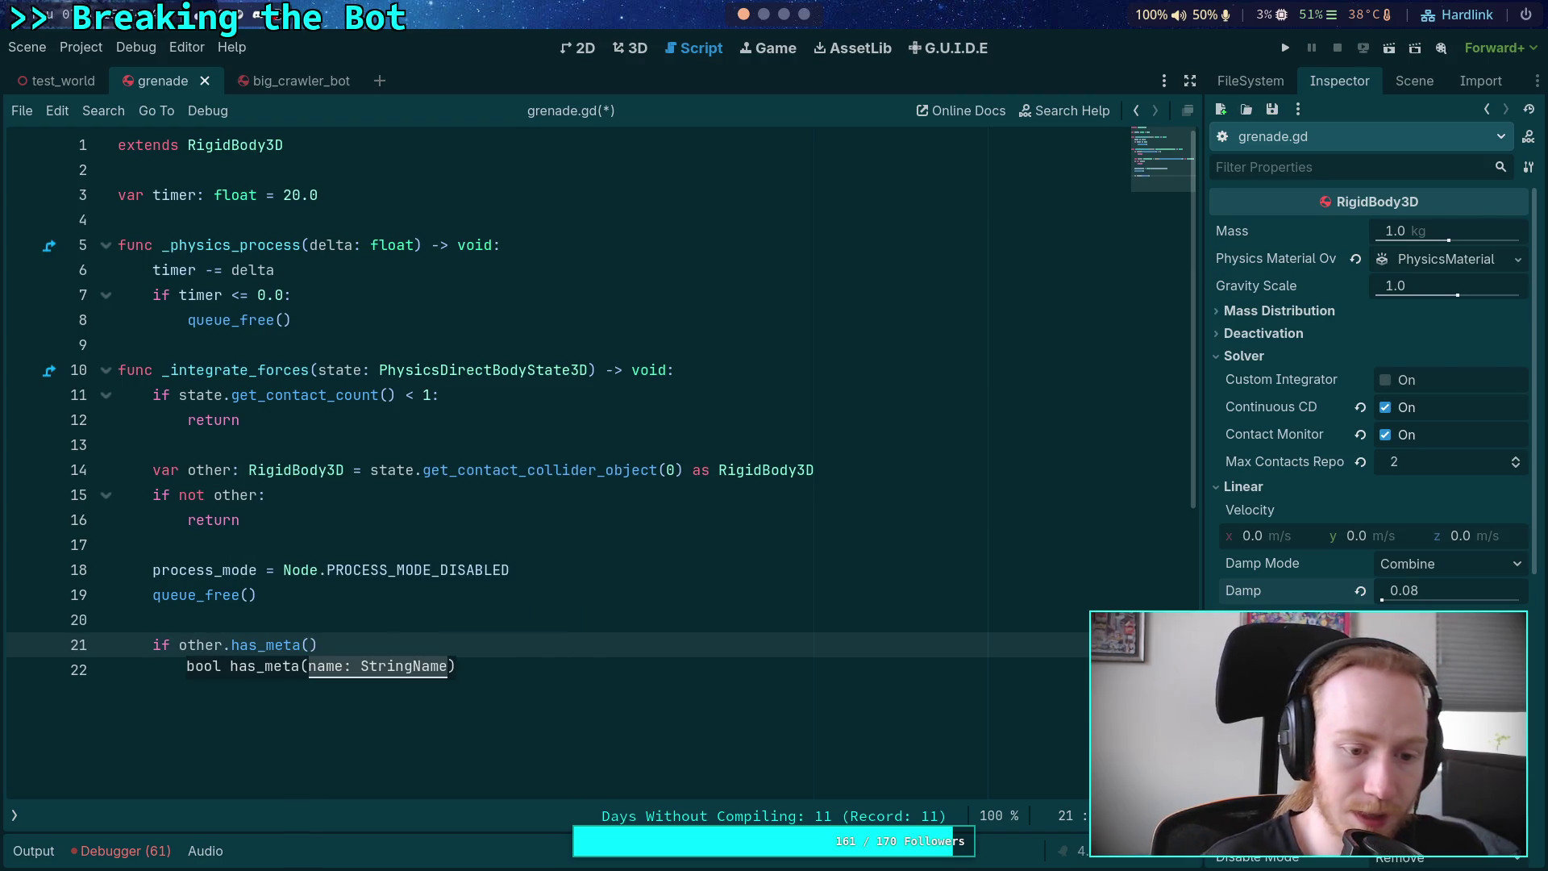
{"action": "type", "text": "od("}
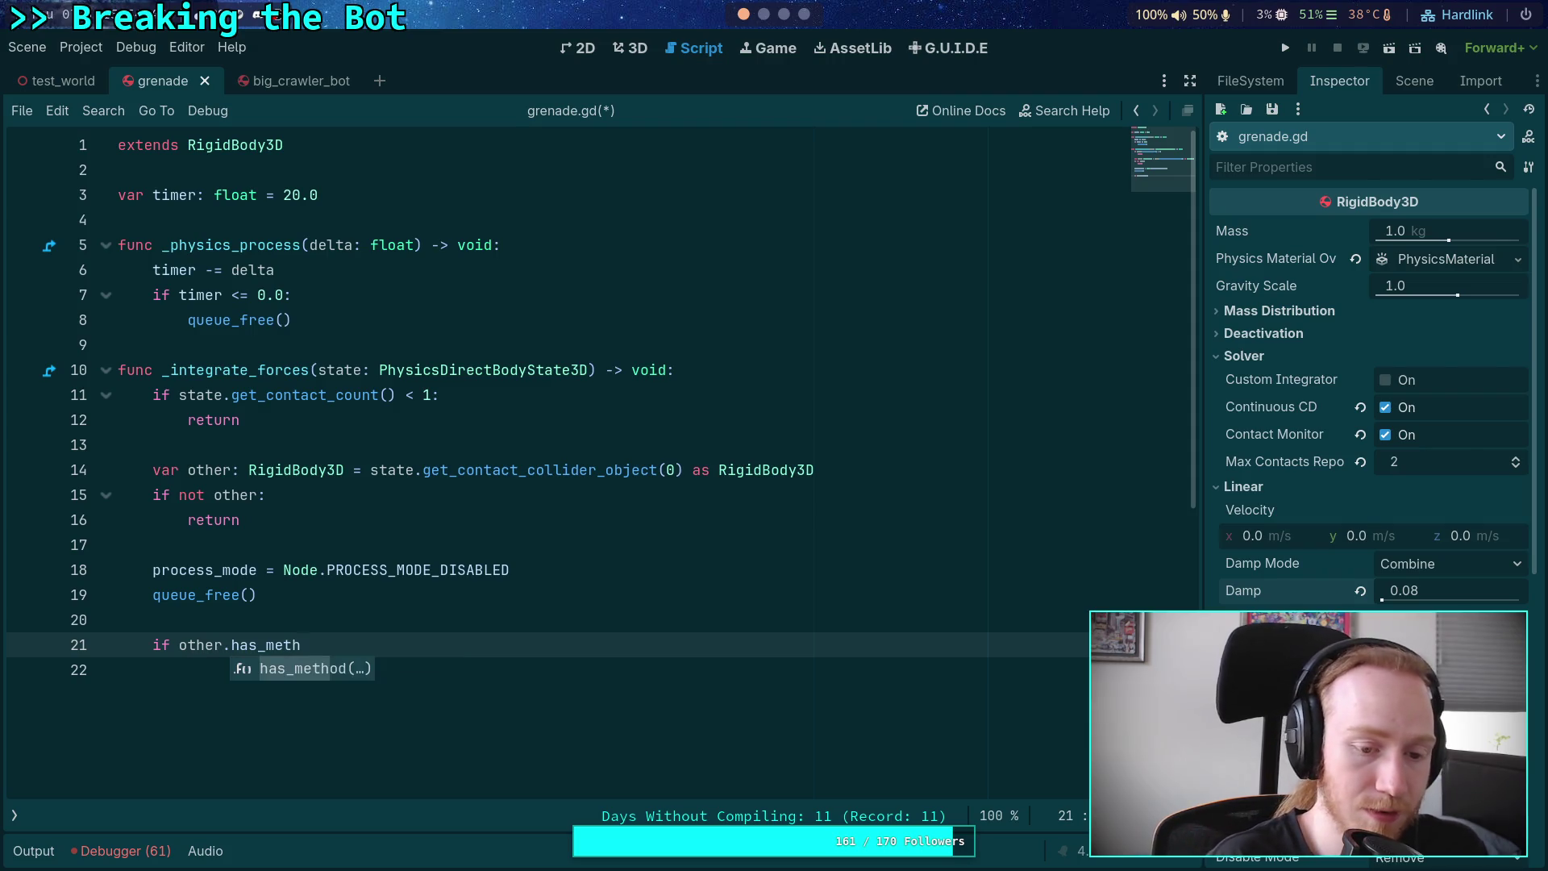
{"action": "type", "text": "&'"}
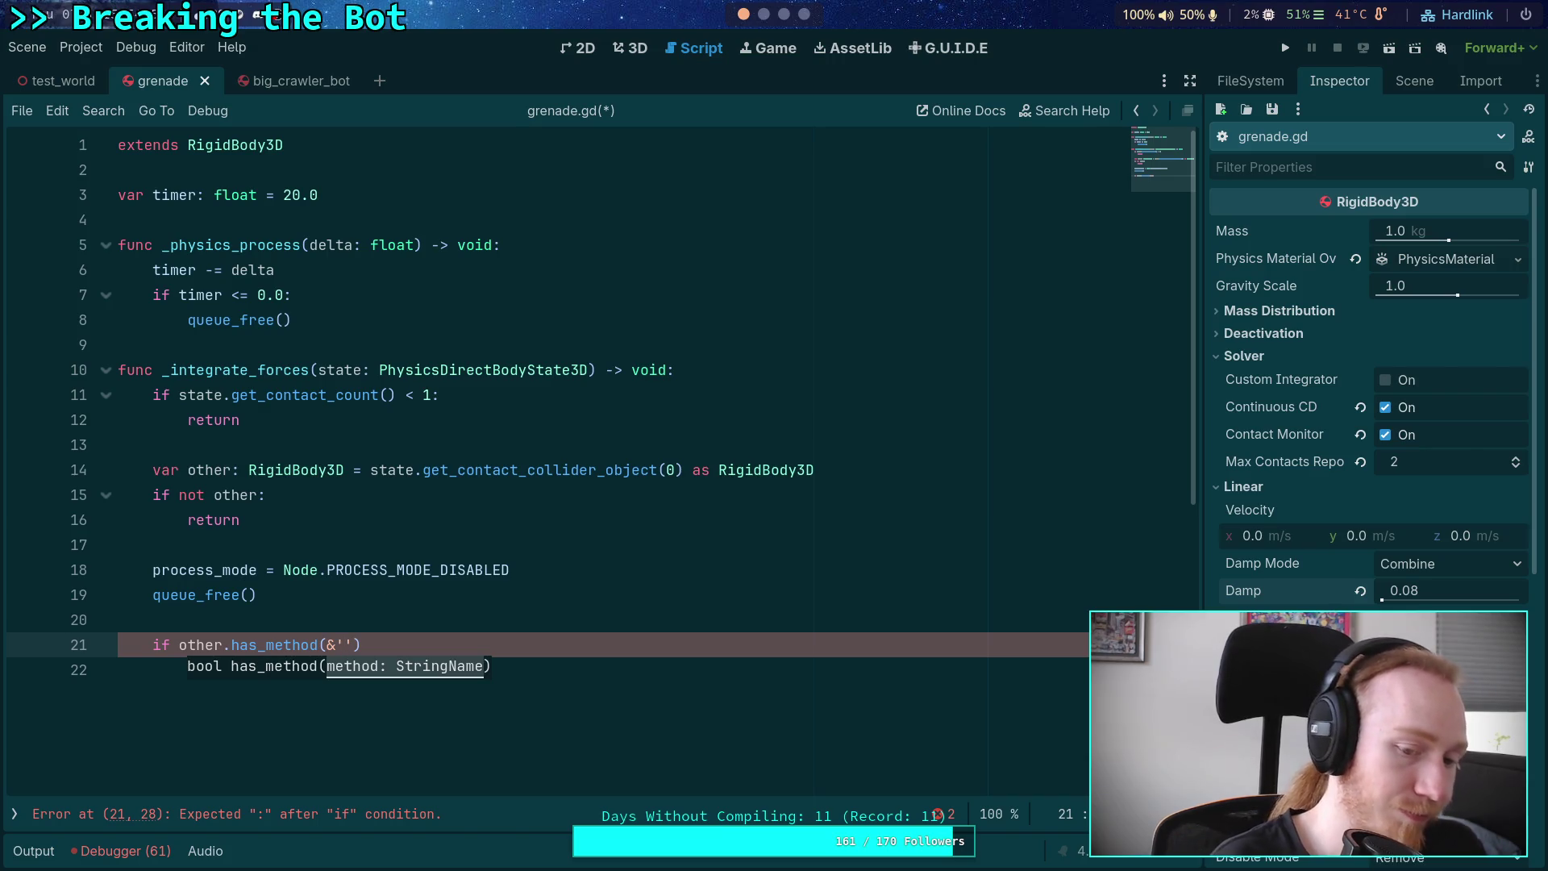
{"action": "key", "text": "BackSpace"}
{"action": "key", "text": "BackSpace"}
{"action": "key", "text": "BackSpace"}
{"action": "type", "text": "si"}
{"action": "key", "text": "Return"}
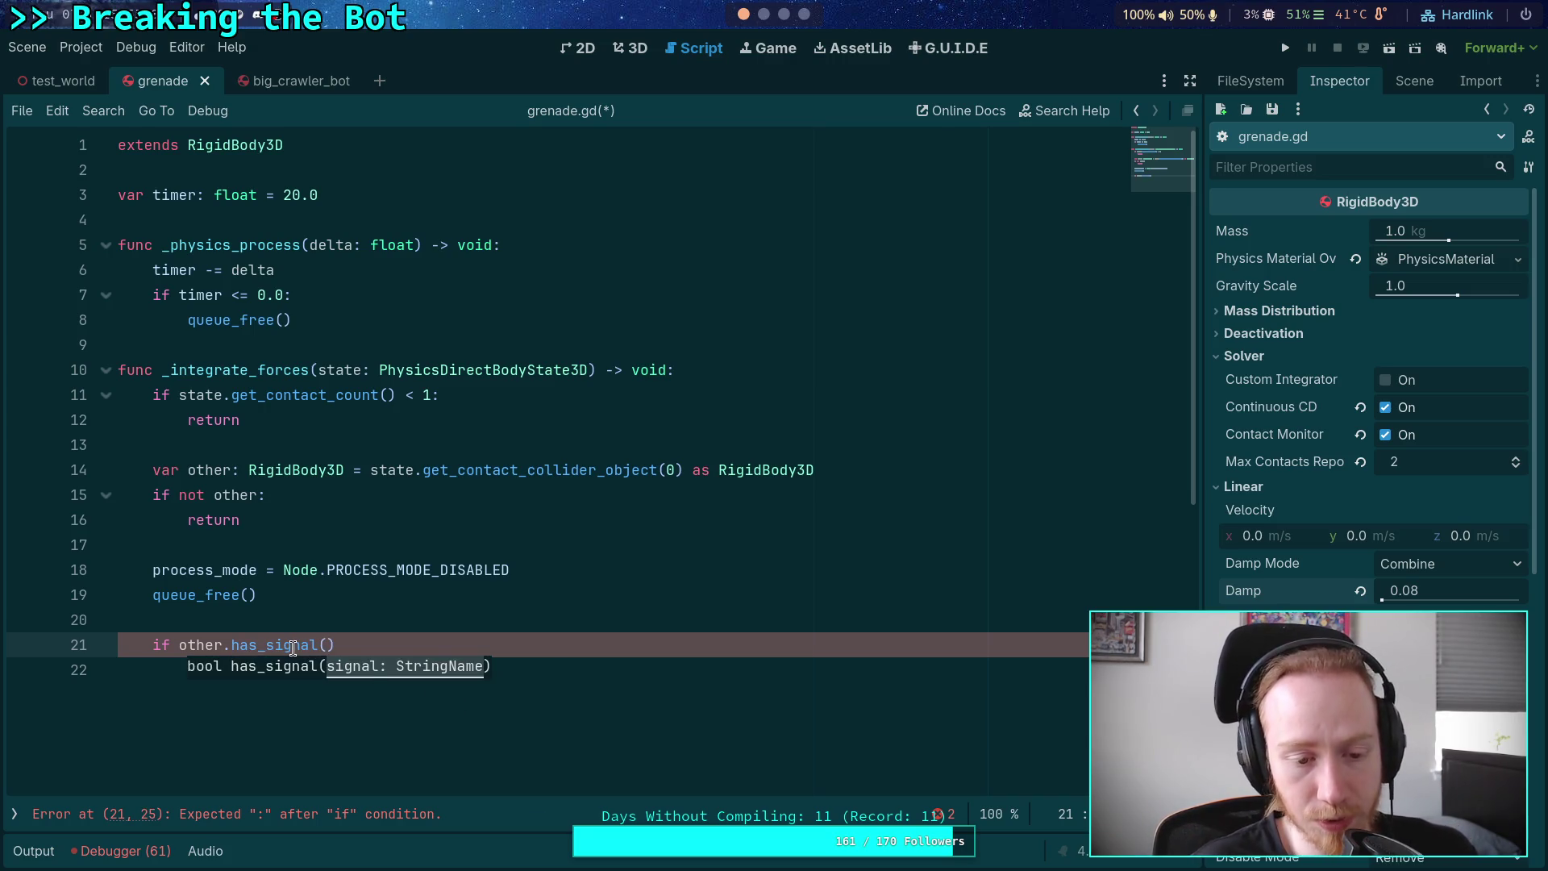
{"action": "mouse_move", "coordinate": [293, 648]}
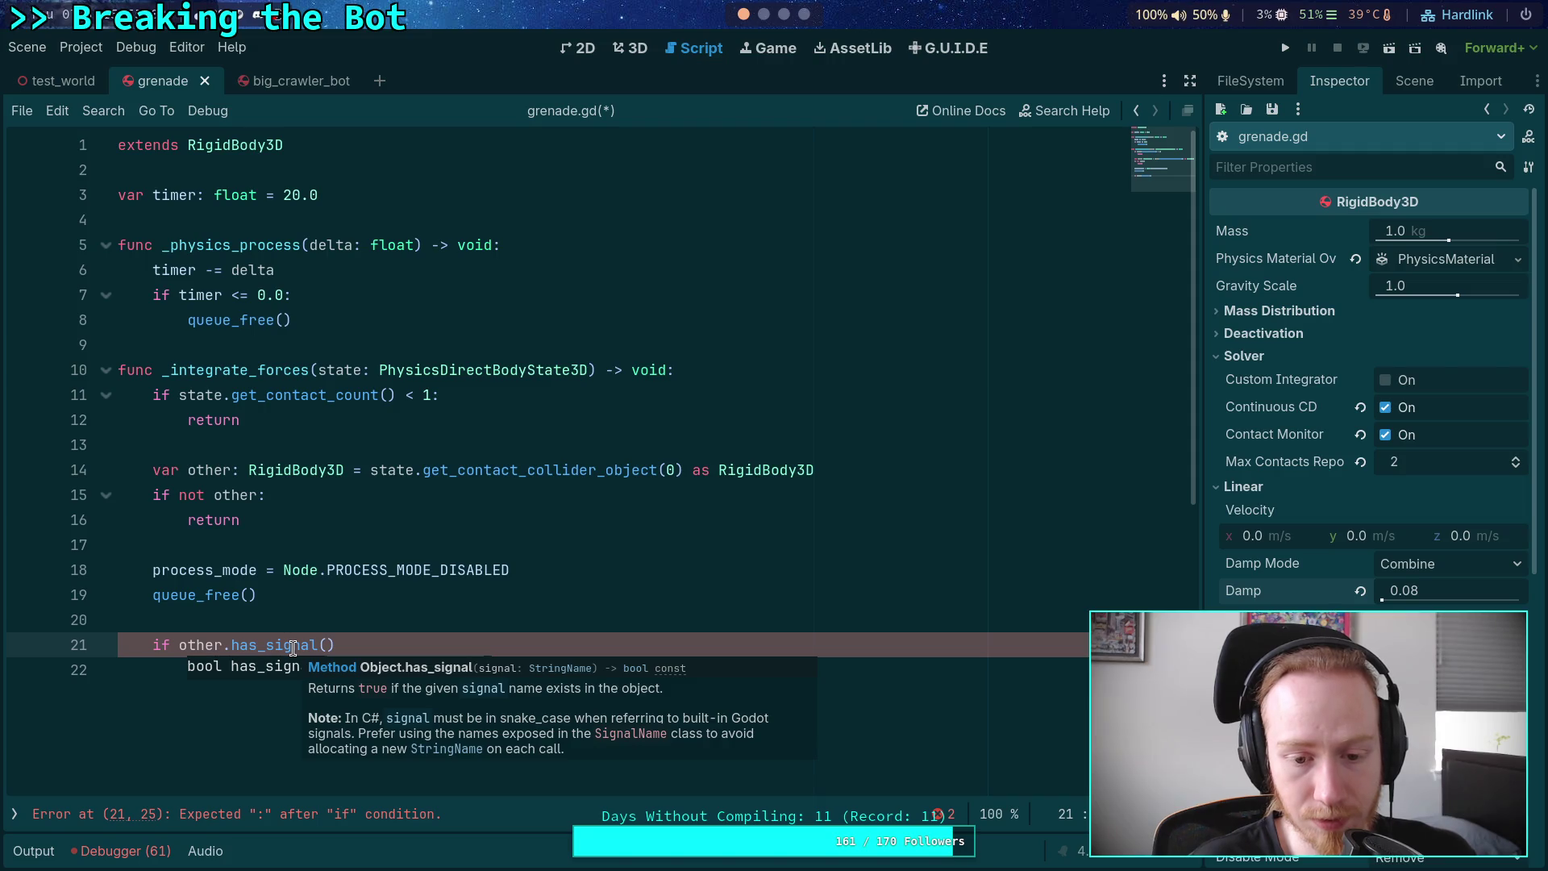
{"action": "left_click", "coordinate": [266, 645]}
{"action": "key", "text": "Delete"}
{"action": "key", "text": "Delete"}
{"action": "key", "text": "Delete"}
{"action": "type", "text": "user_si"}
{"action": "key", "text": "Return"}
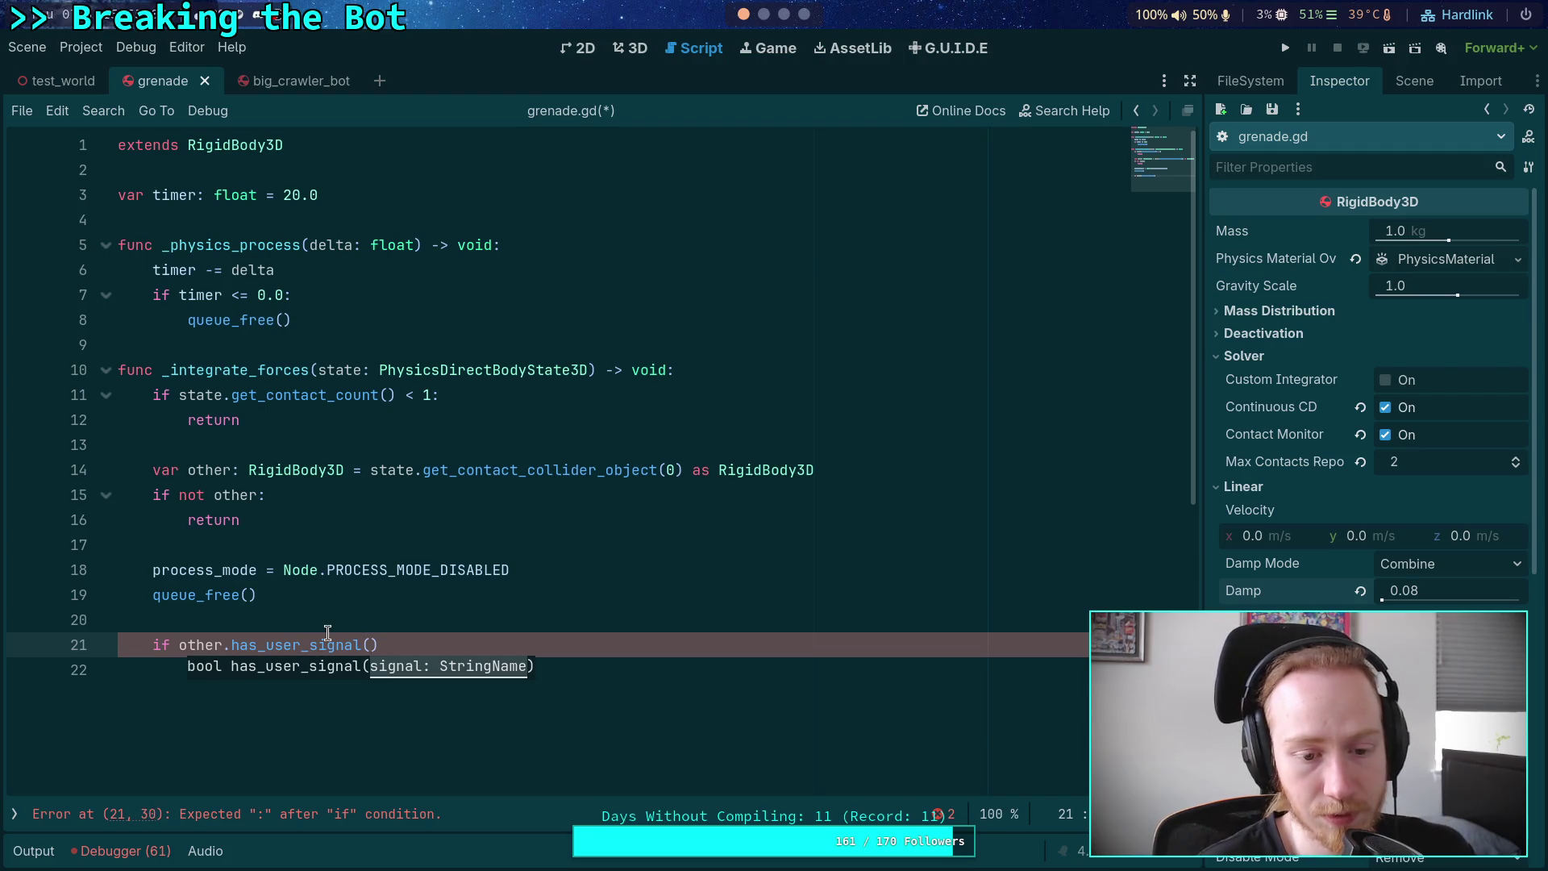
Step: Fix the check to has_signal(&'damage'), emit other.damage with self and 1.0, and save
{"action": "mouse_move", "coordinate": [328, 631]}
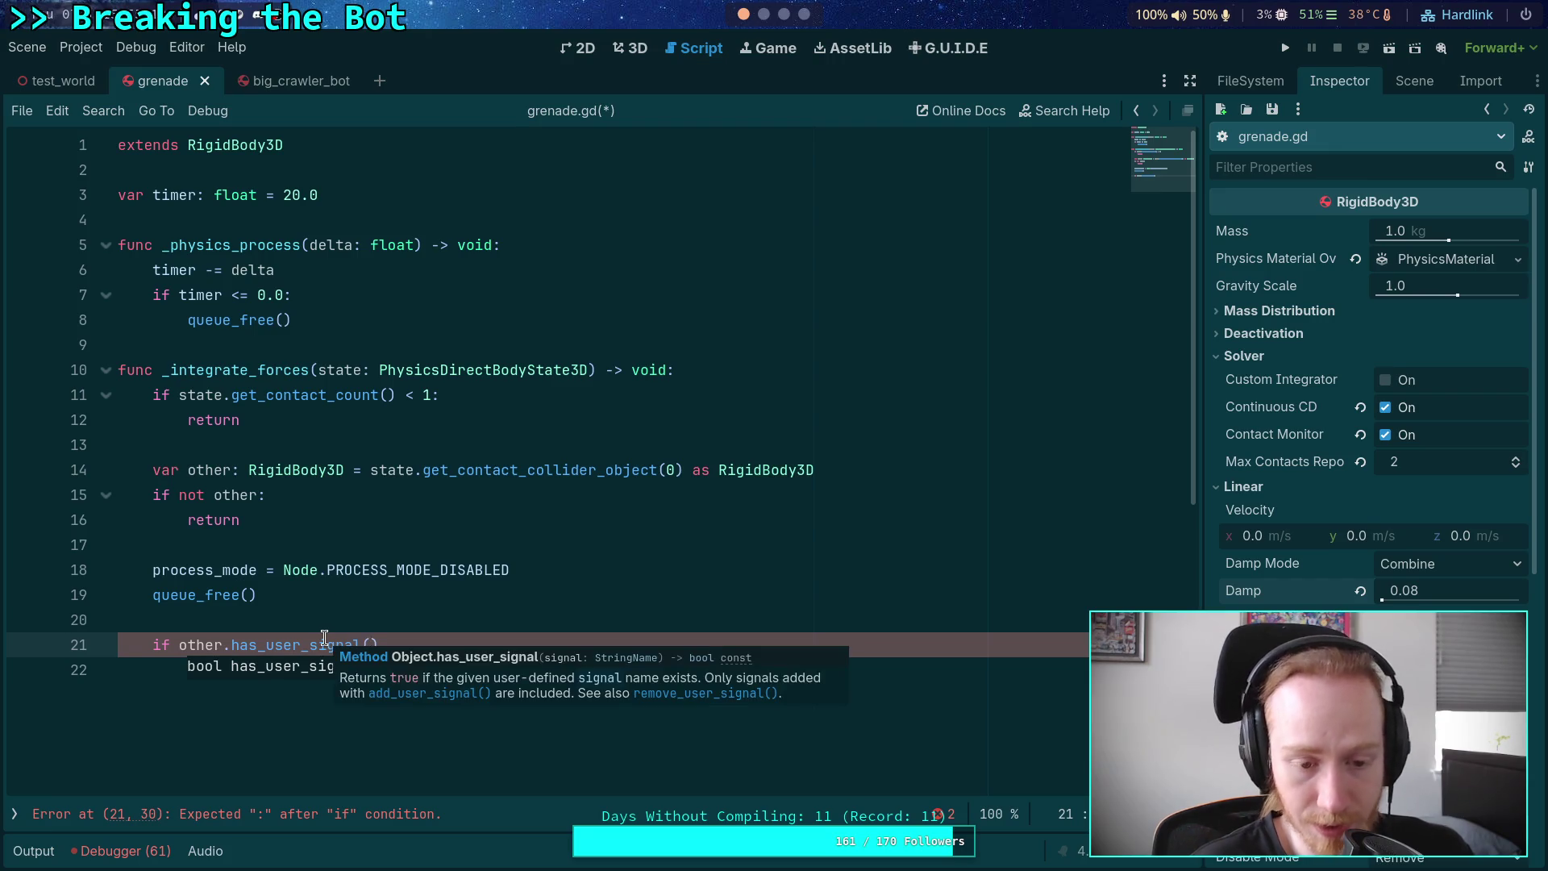
{"action": "left_click_drag", "start_coordinate": [266, 645], "coordinate": [310, 645]}
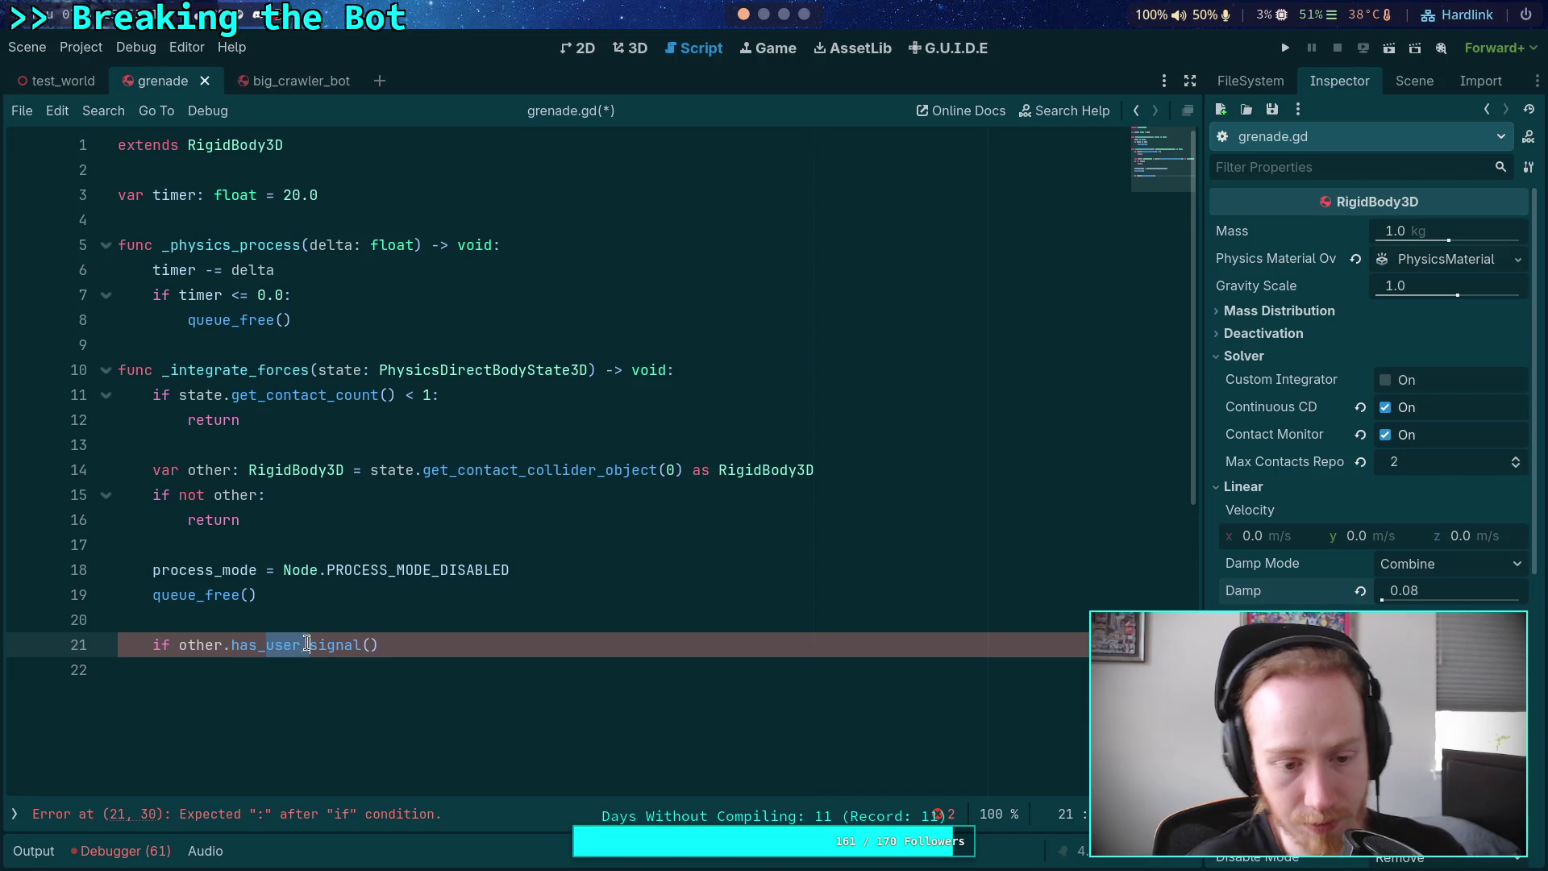
{"action": "key", "text": "BackSpace"}
{"action": "key", "text": "End"}
{"action": "key", "text": "Left"}
{"action": "type", "text": "'"}
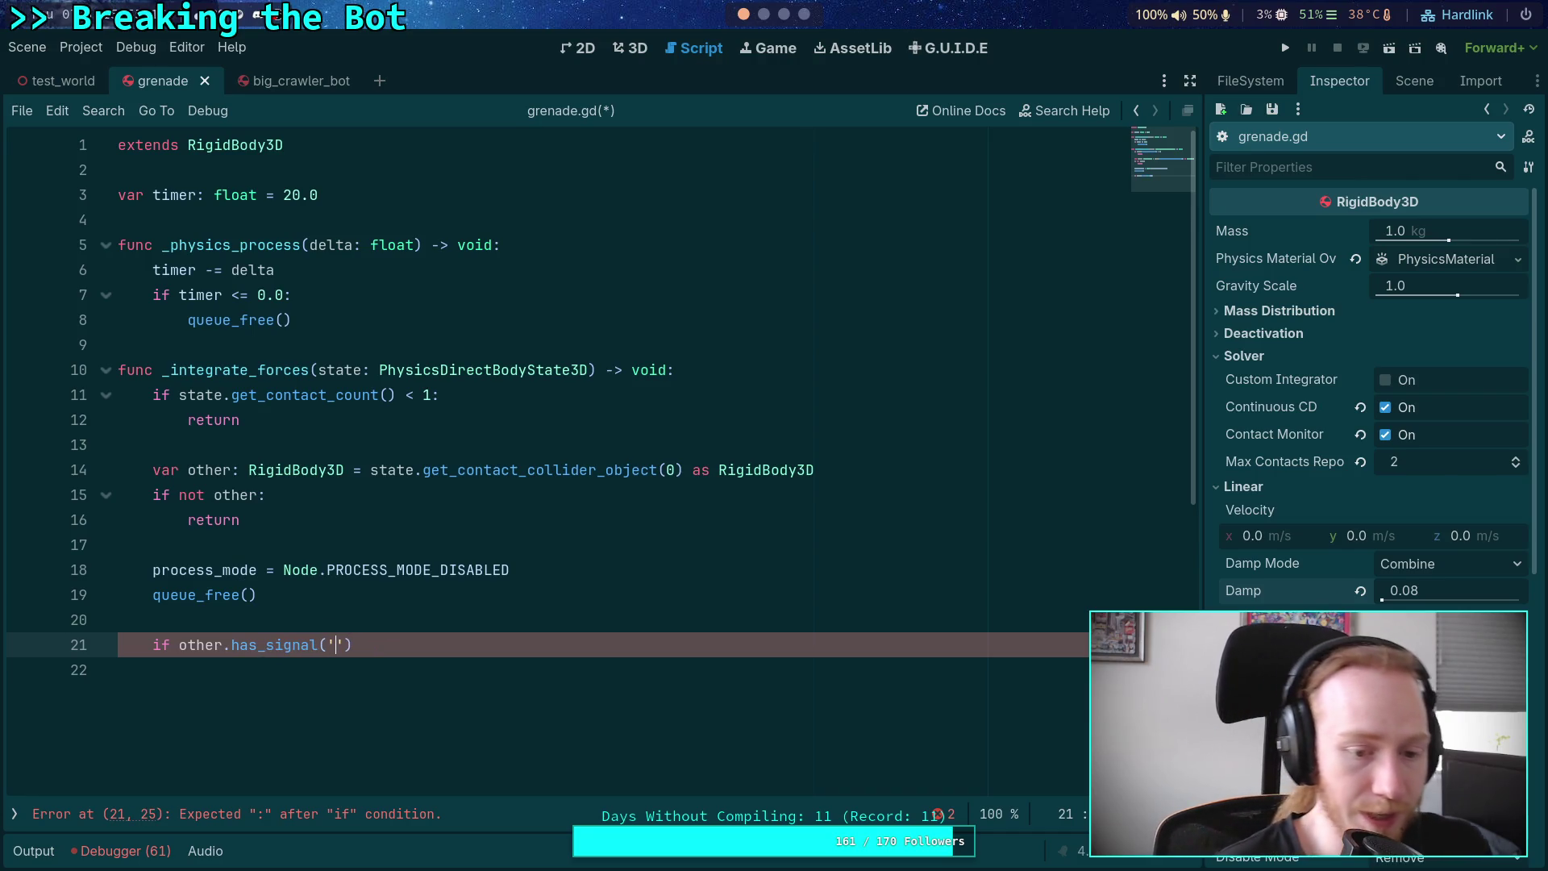
{"action": "key", "text": "BackSpace"}
{"action": "type", "text": "&'damage"}
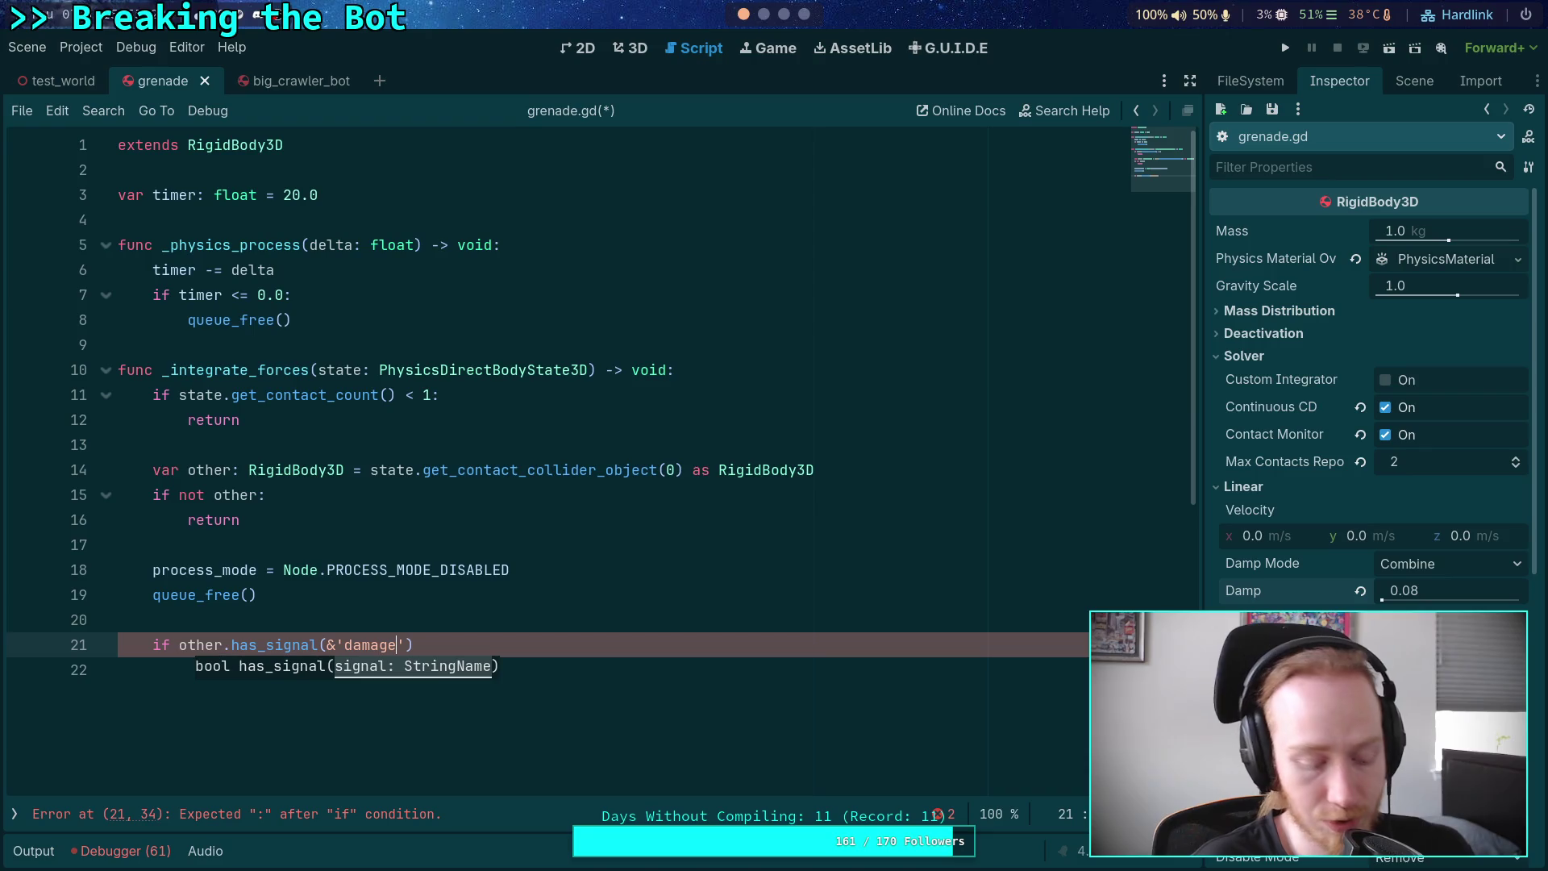
{"action": "type", "text": ":"}
{"action": "key", "text": "Return"}
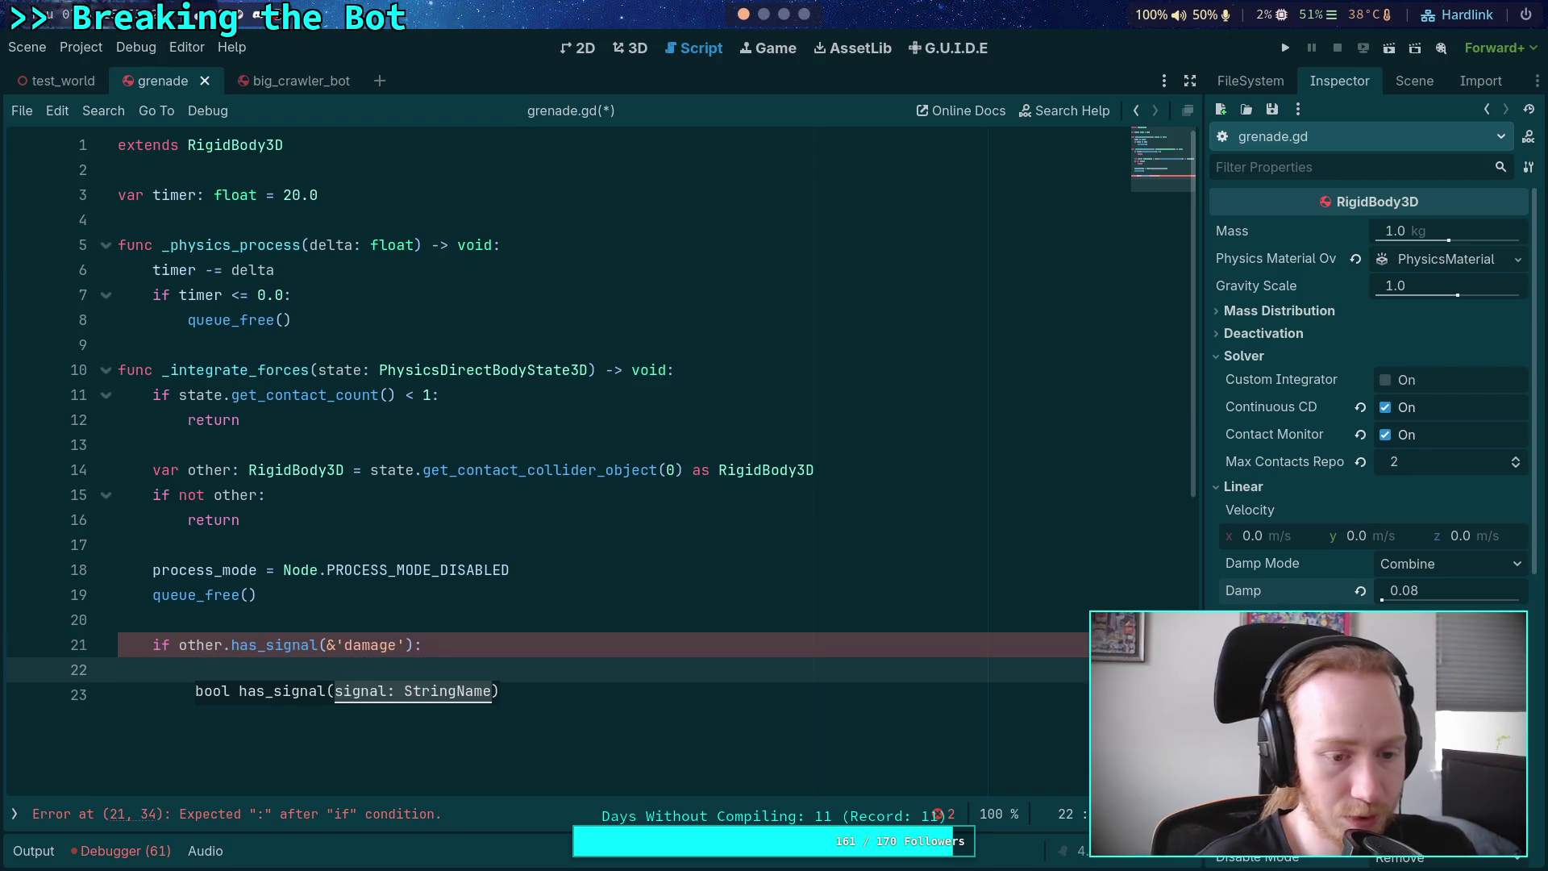
{"action": "type", "text": "other.dama"}
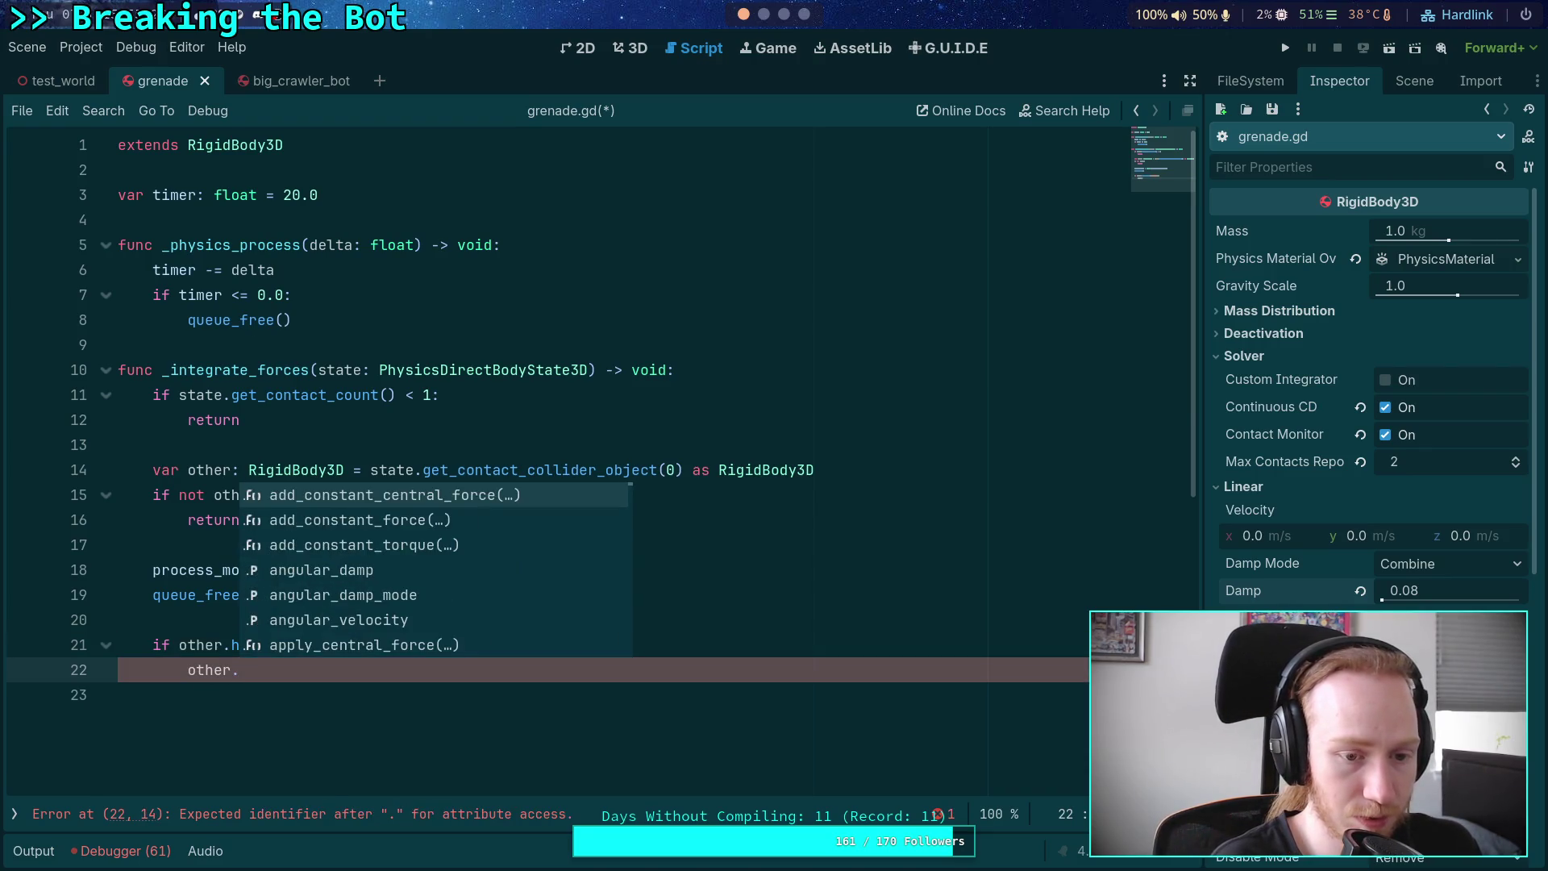
{"action": "type", "text": "ge."}
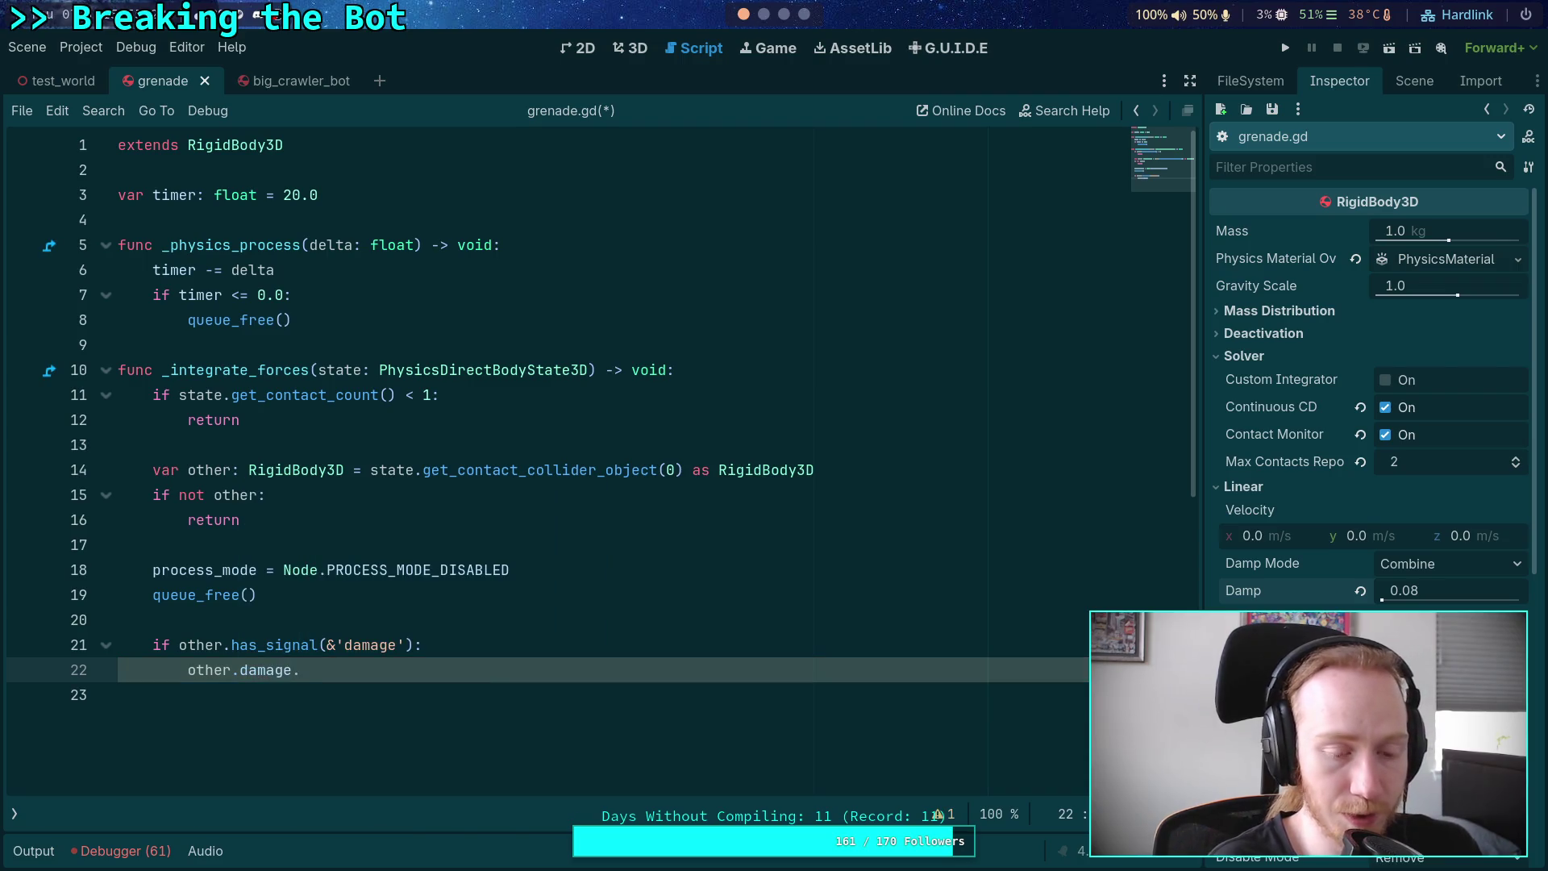
{"action": "type", "text": "emit()"}
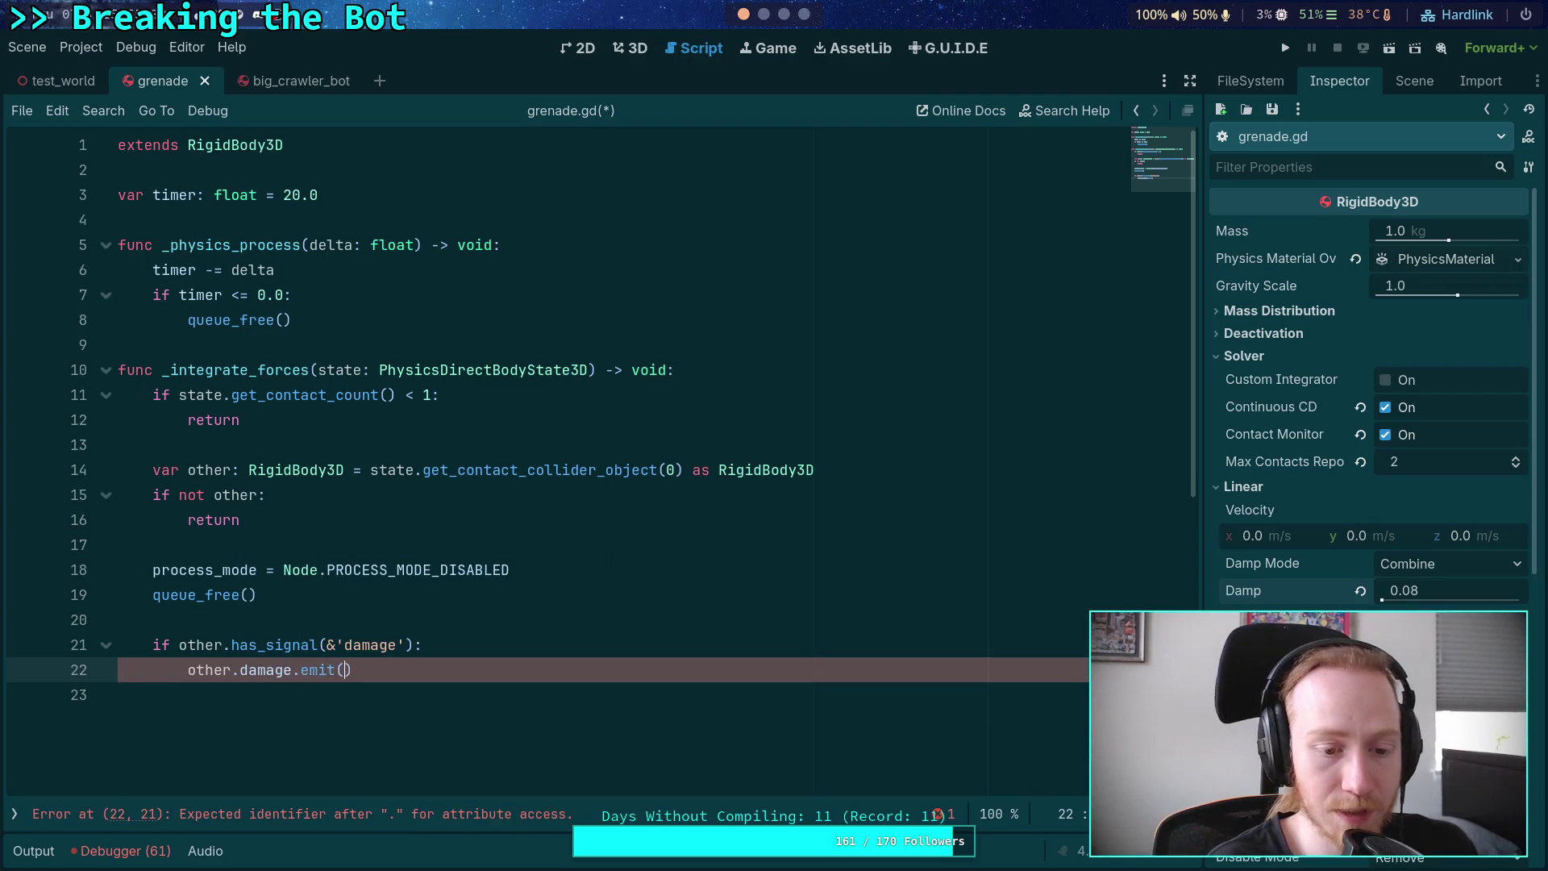
{"action": "type", "text": "self, "}
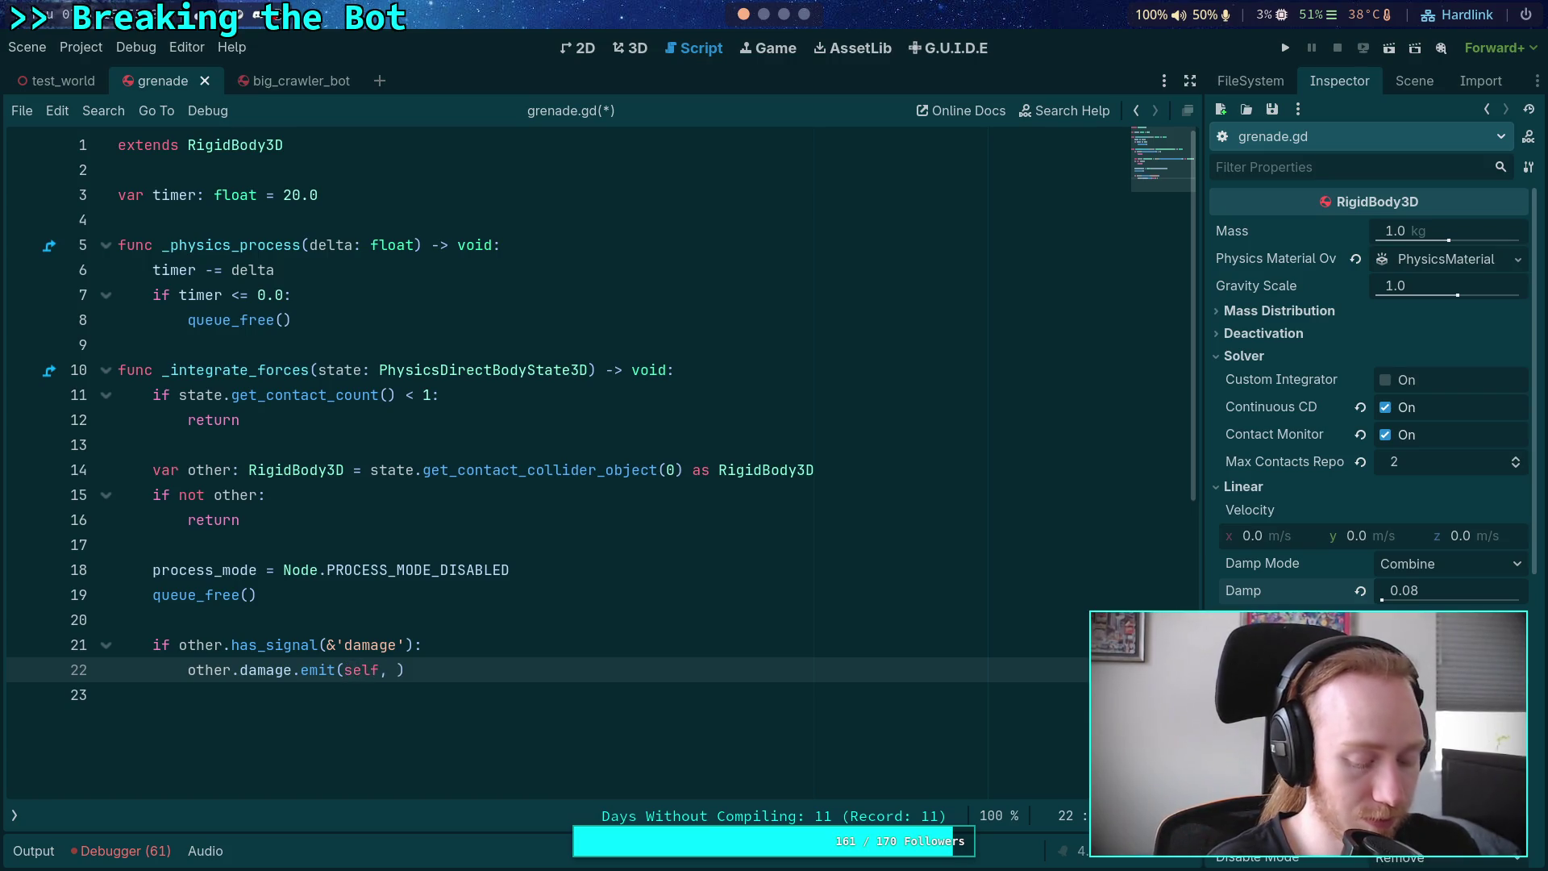
{"action": "type", "text": "1.0"}
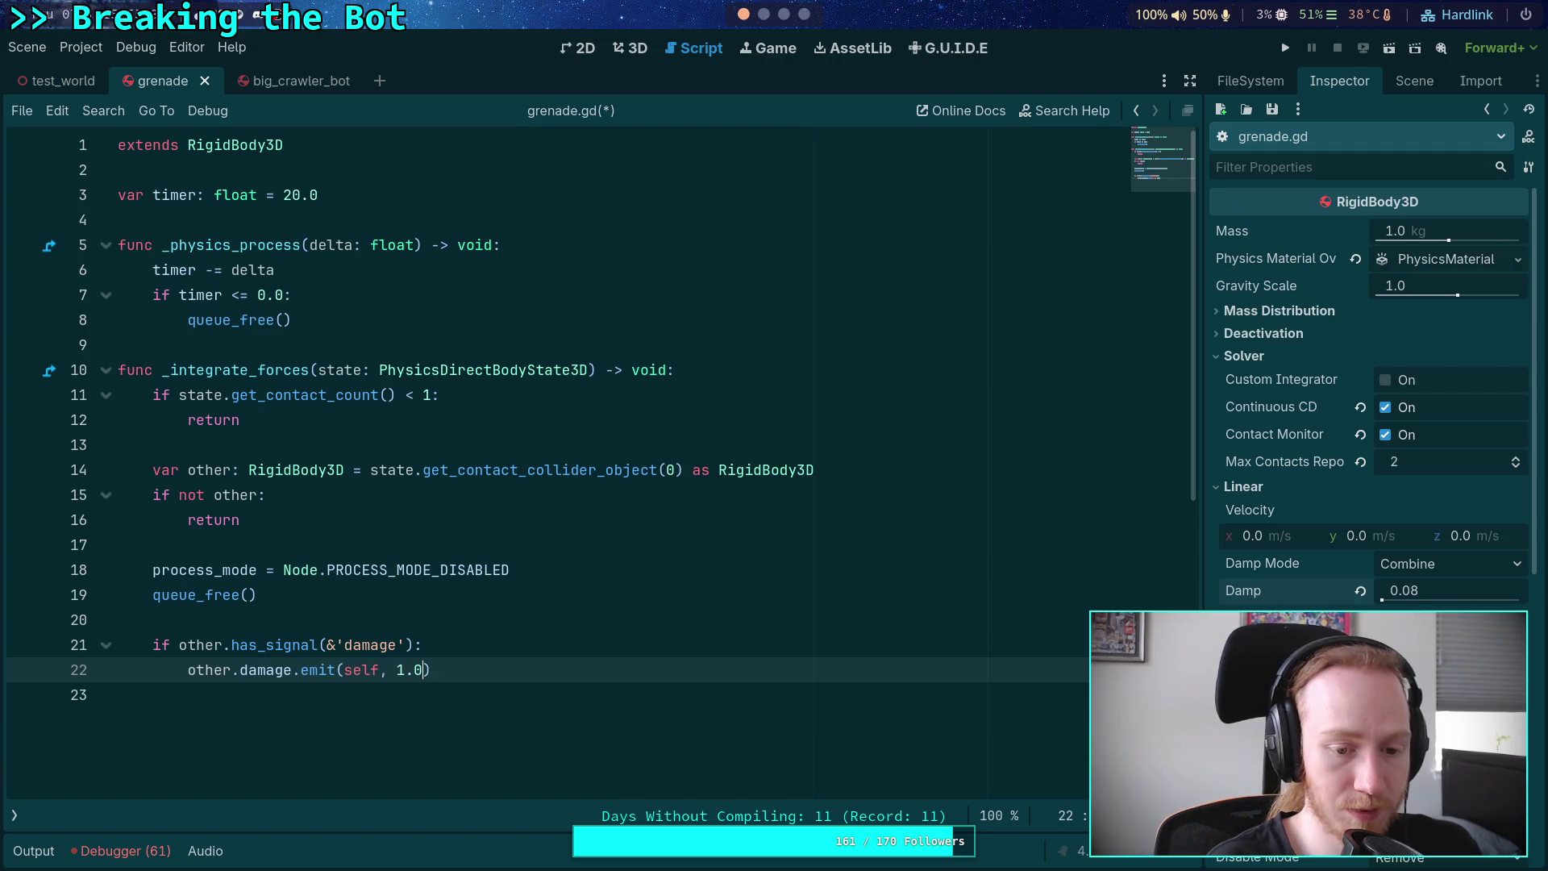
{"action": "key", "text": "ctrl+s"}
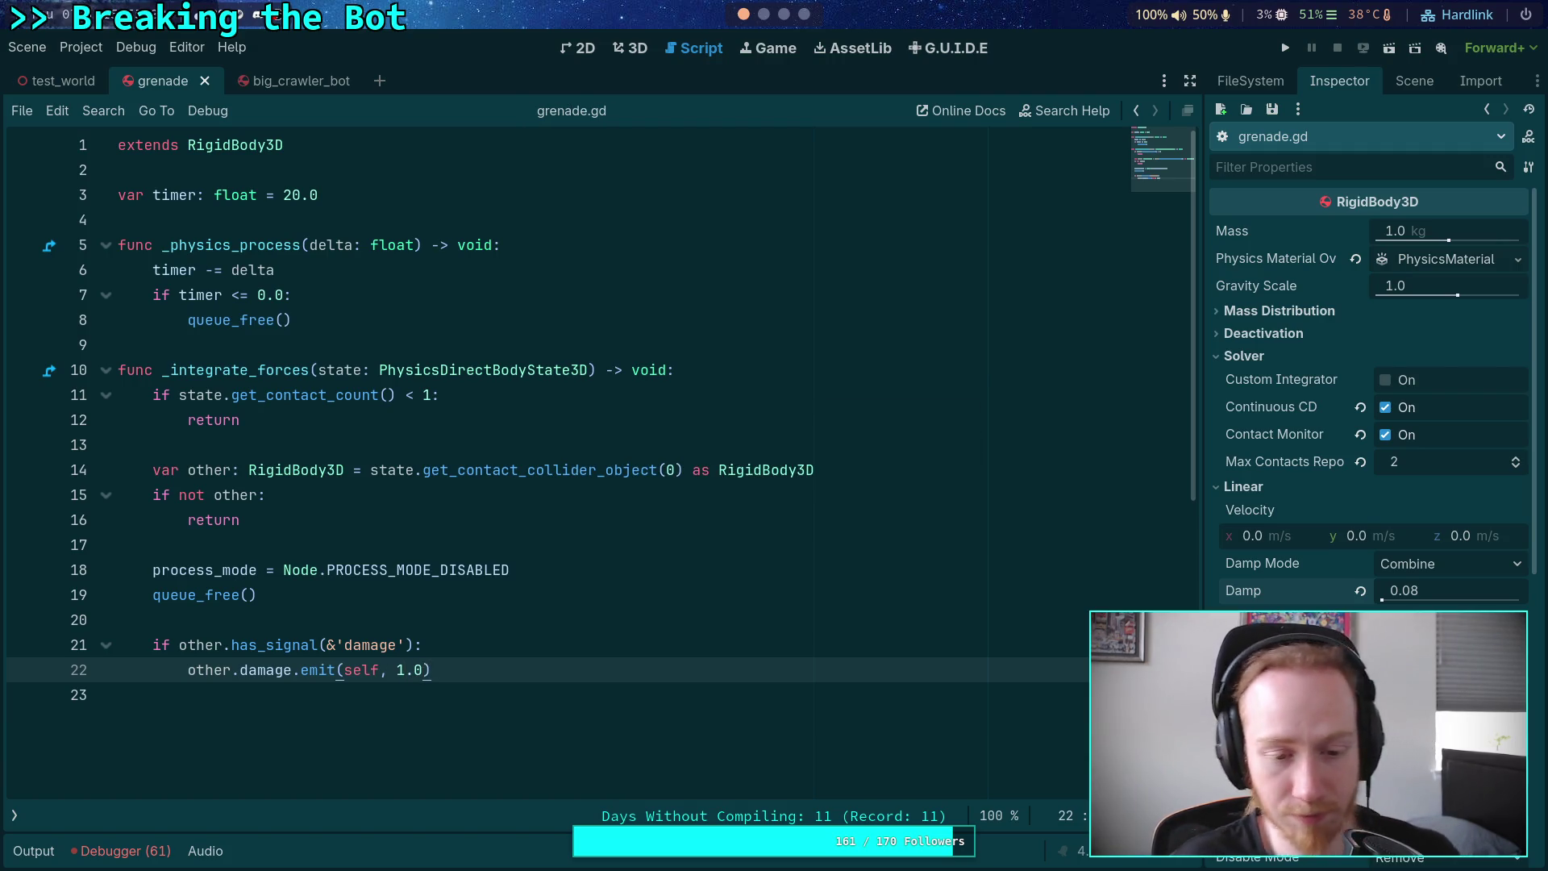
Step: Close the grenade scene and open the CrawlerBot node's script in the big_crawler_bot scene
{"action": "left_click", "coordinate": [22, 823]}
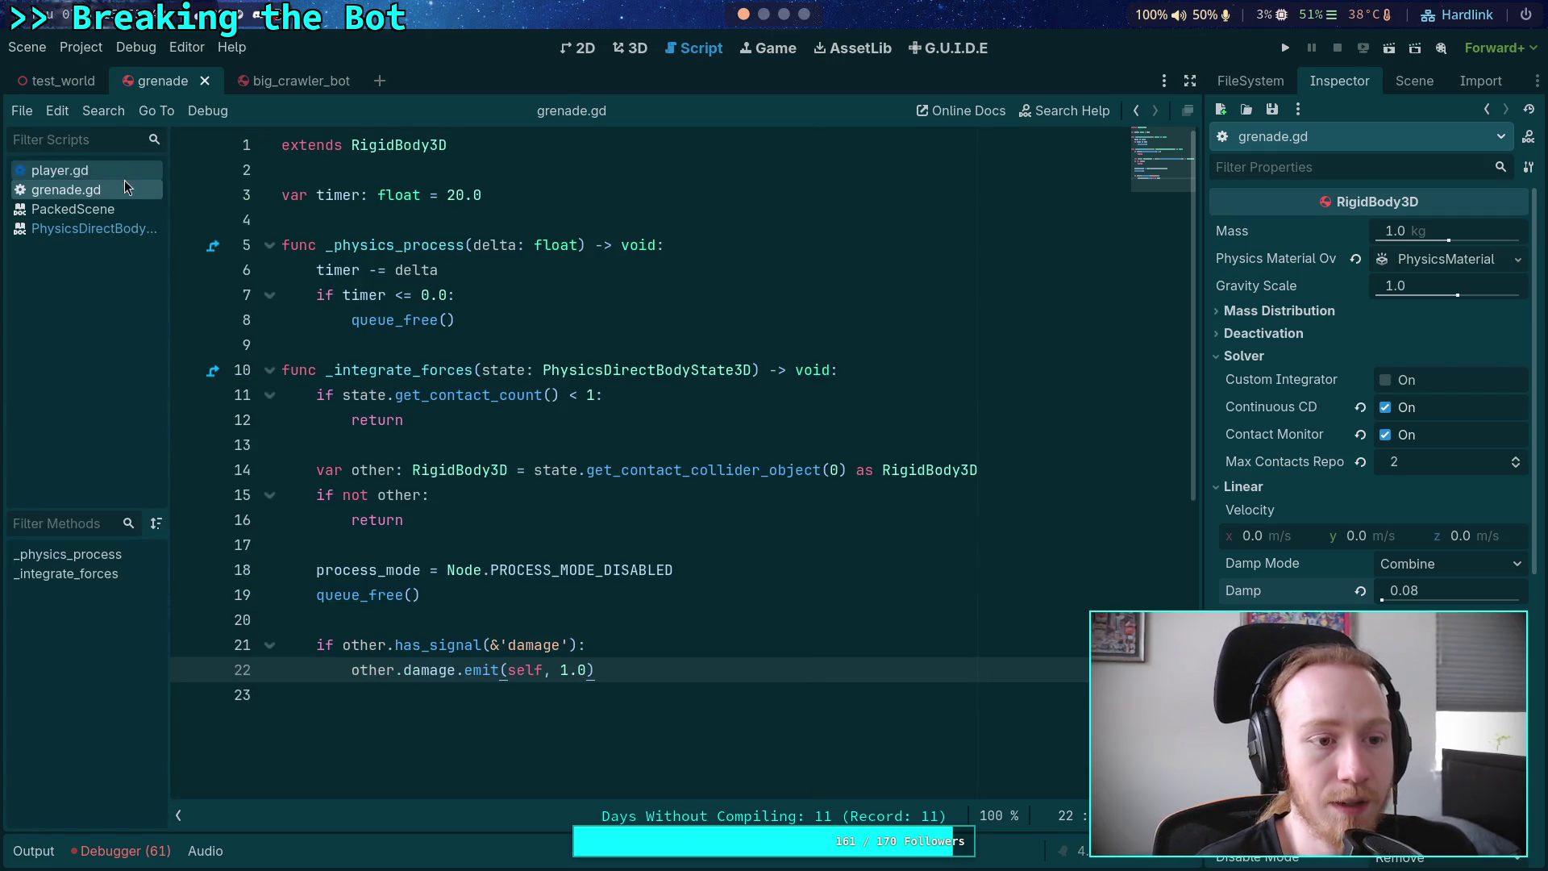
{"action": "left_click", "coordinate": [1419, 85]}
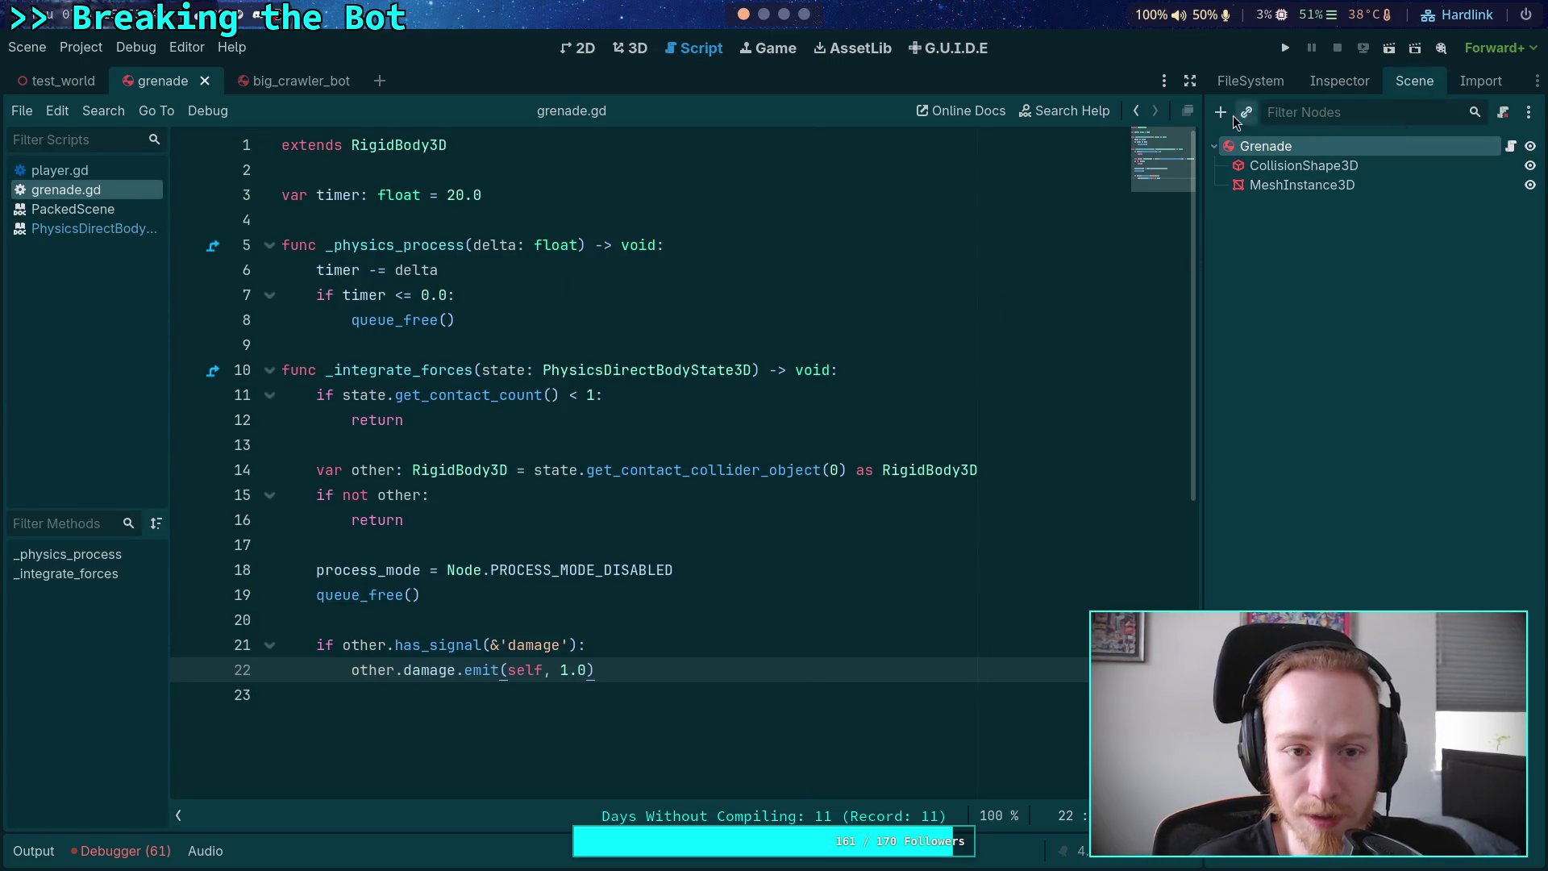
{"action": "left_click", "coordinate": [204, 81]}
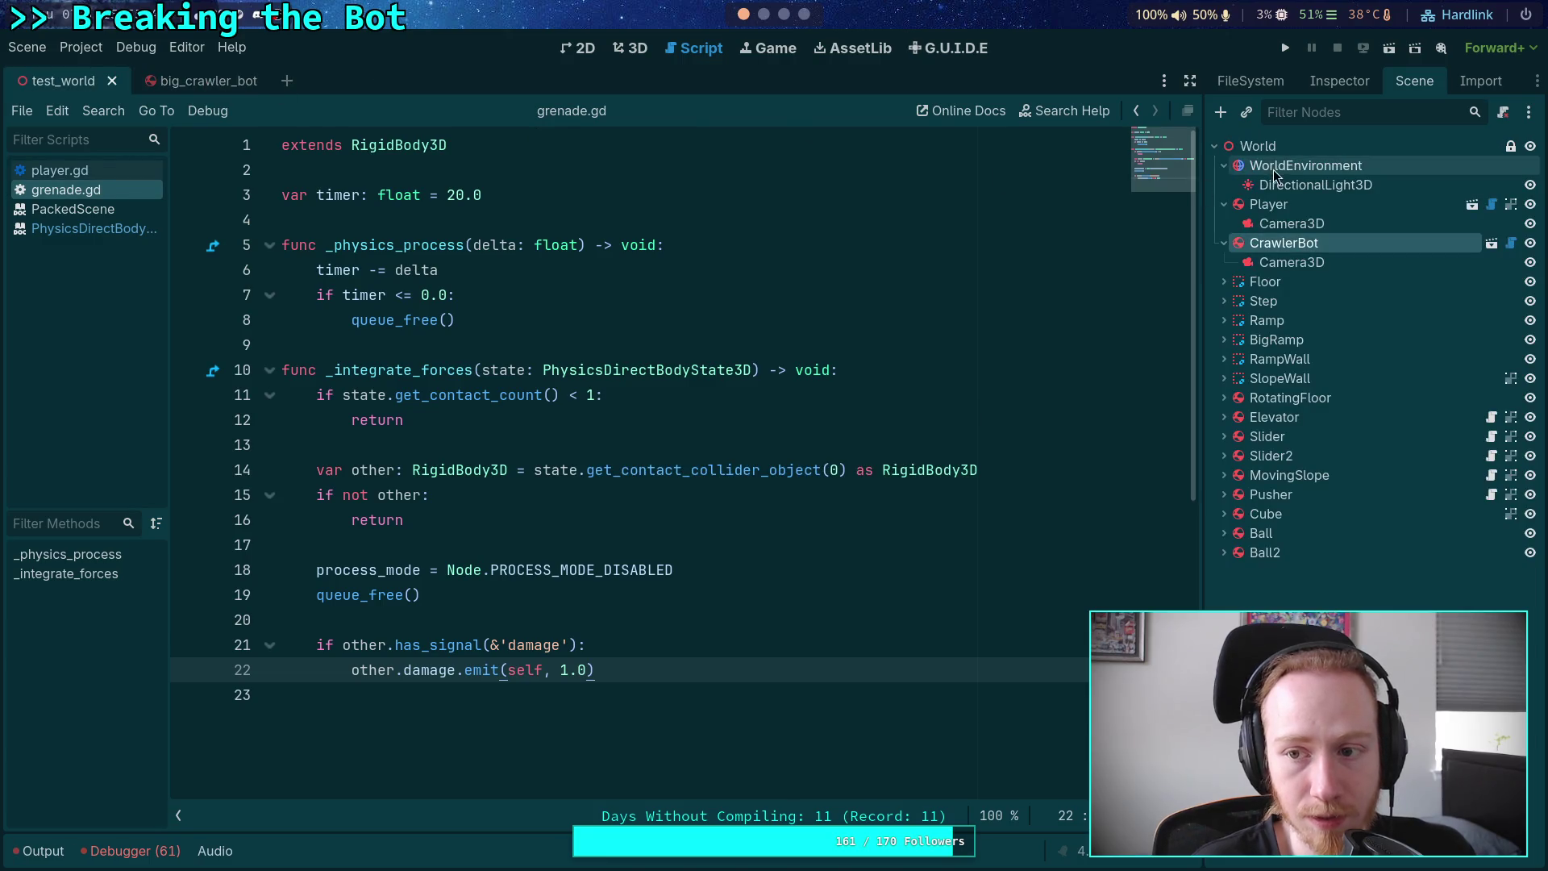
{"action": "left_click", "coordinate": [235, 79]}
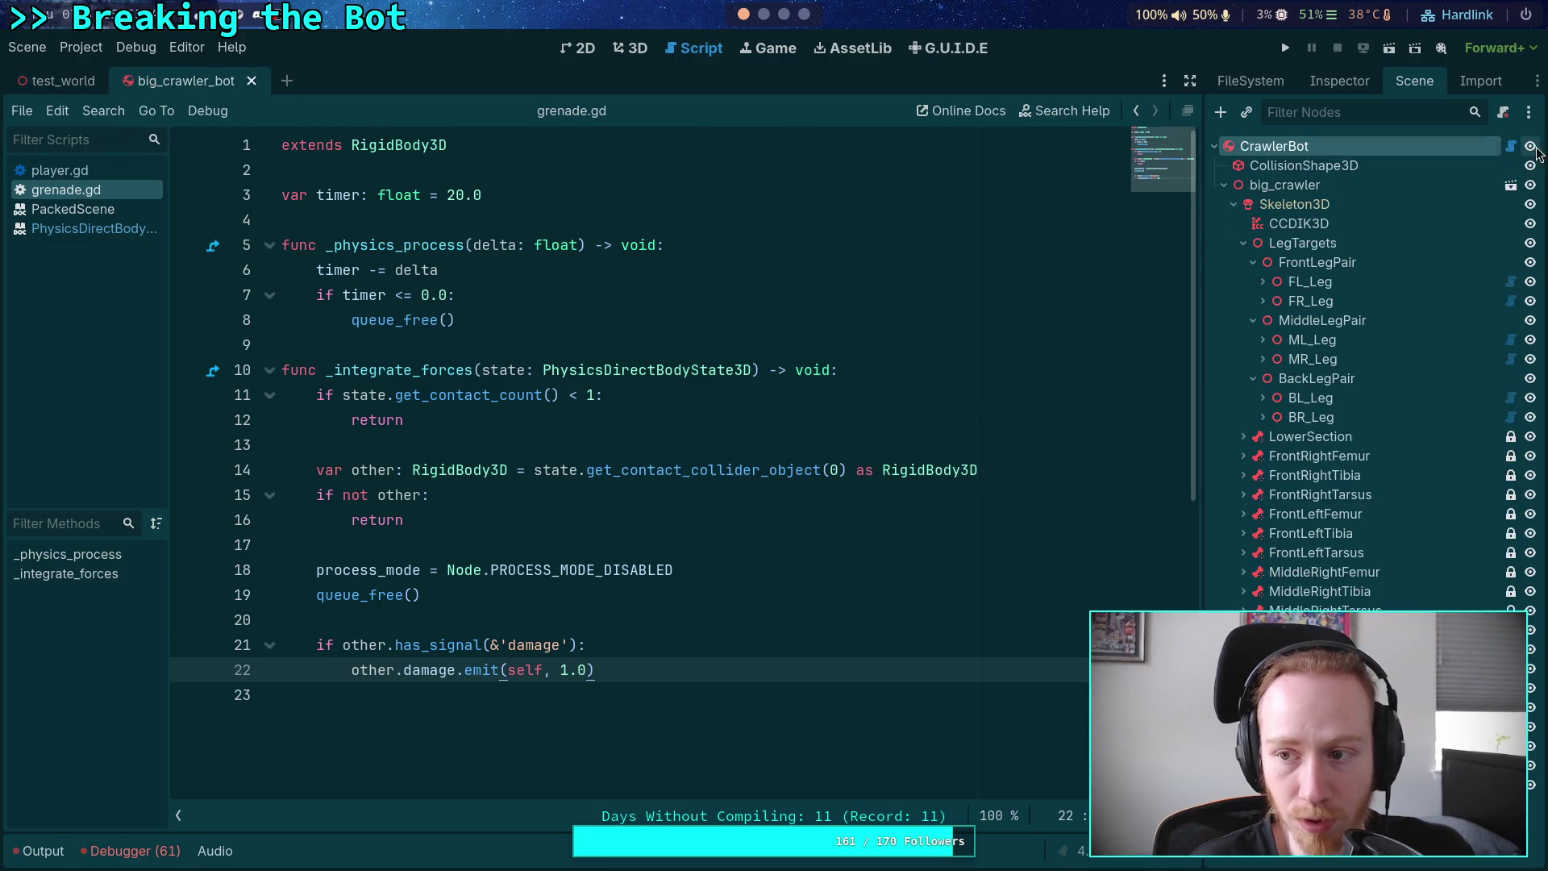
{"action": "left_click", "coordinate": [1510, 146]}
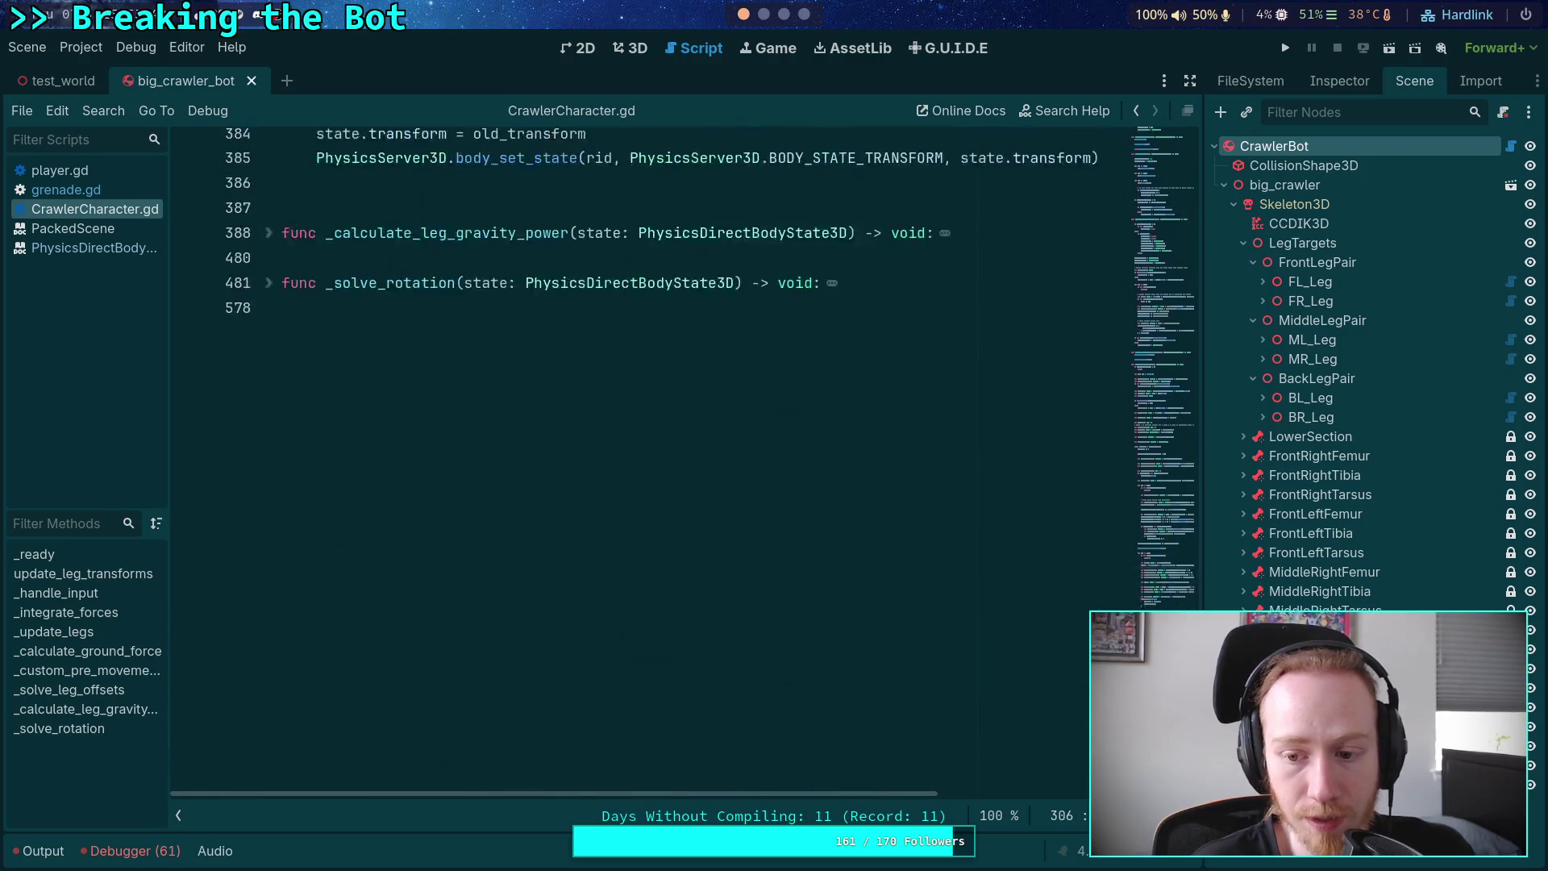
{"action": "scroll", "coordinate": [645, 403], "scroll_direction": "up", "scroll_amount": 3}
{"action": "mouse_move", "coordinate": [1173, 284]}
{"action": "left_mouse_down"}
{"action": "mouse_move", "coordinate": [1174, 122]}
{"action": "mouse_move", "coordinate": [1174, 726]}
{"action": "left_mouse_up"}
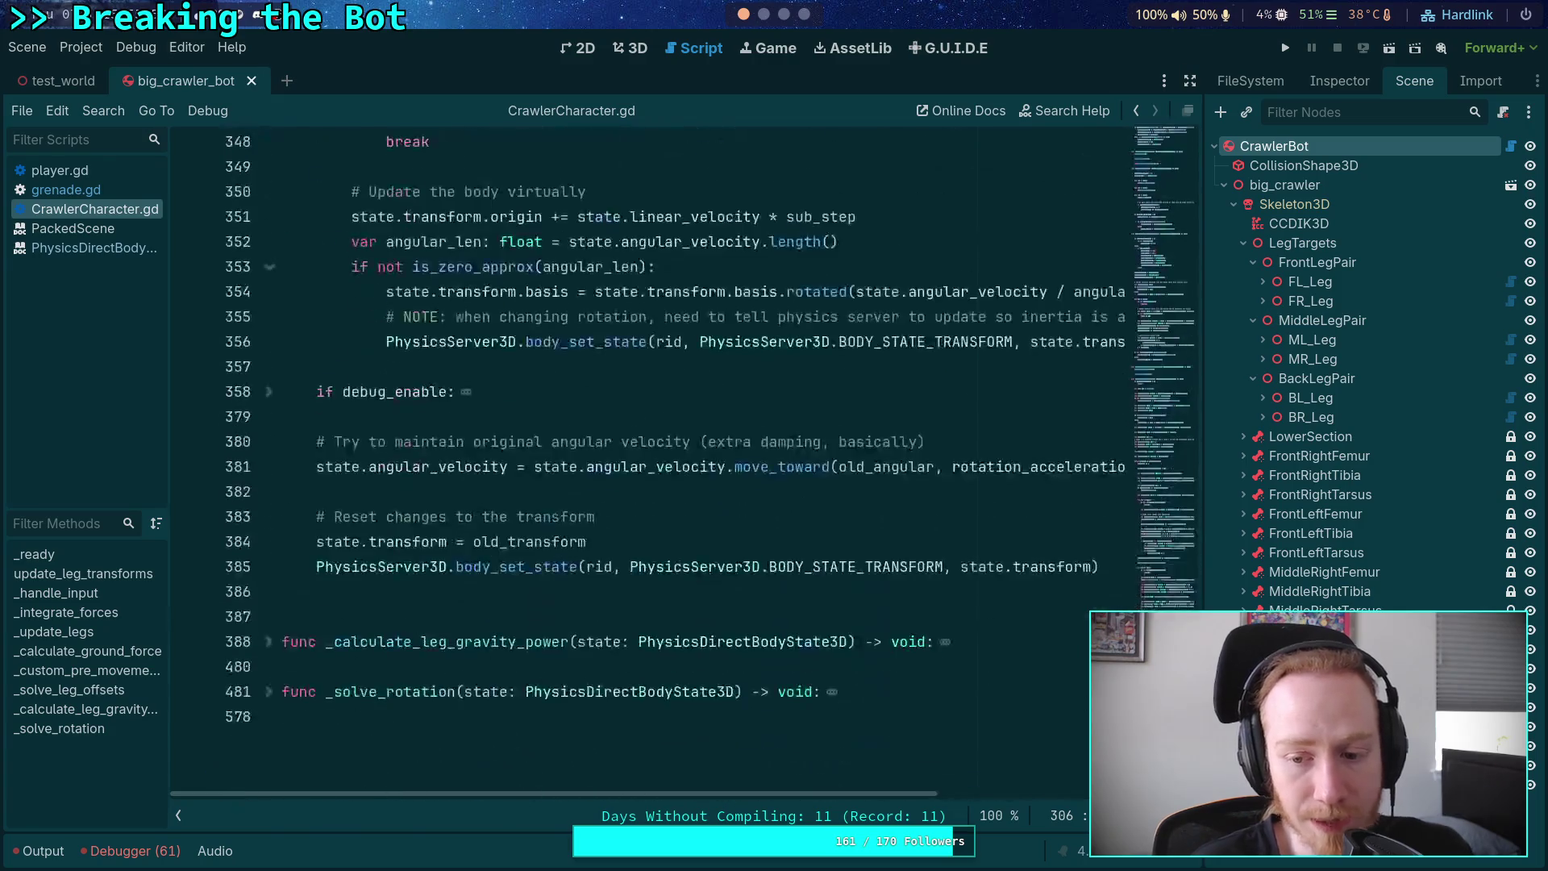
Step: In grenade.gd, check has_method(&'damage') and call other.damage(self, 1.0) directly, then save
{"action": "left_click", "coordinate": [128, 192]}
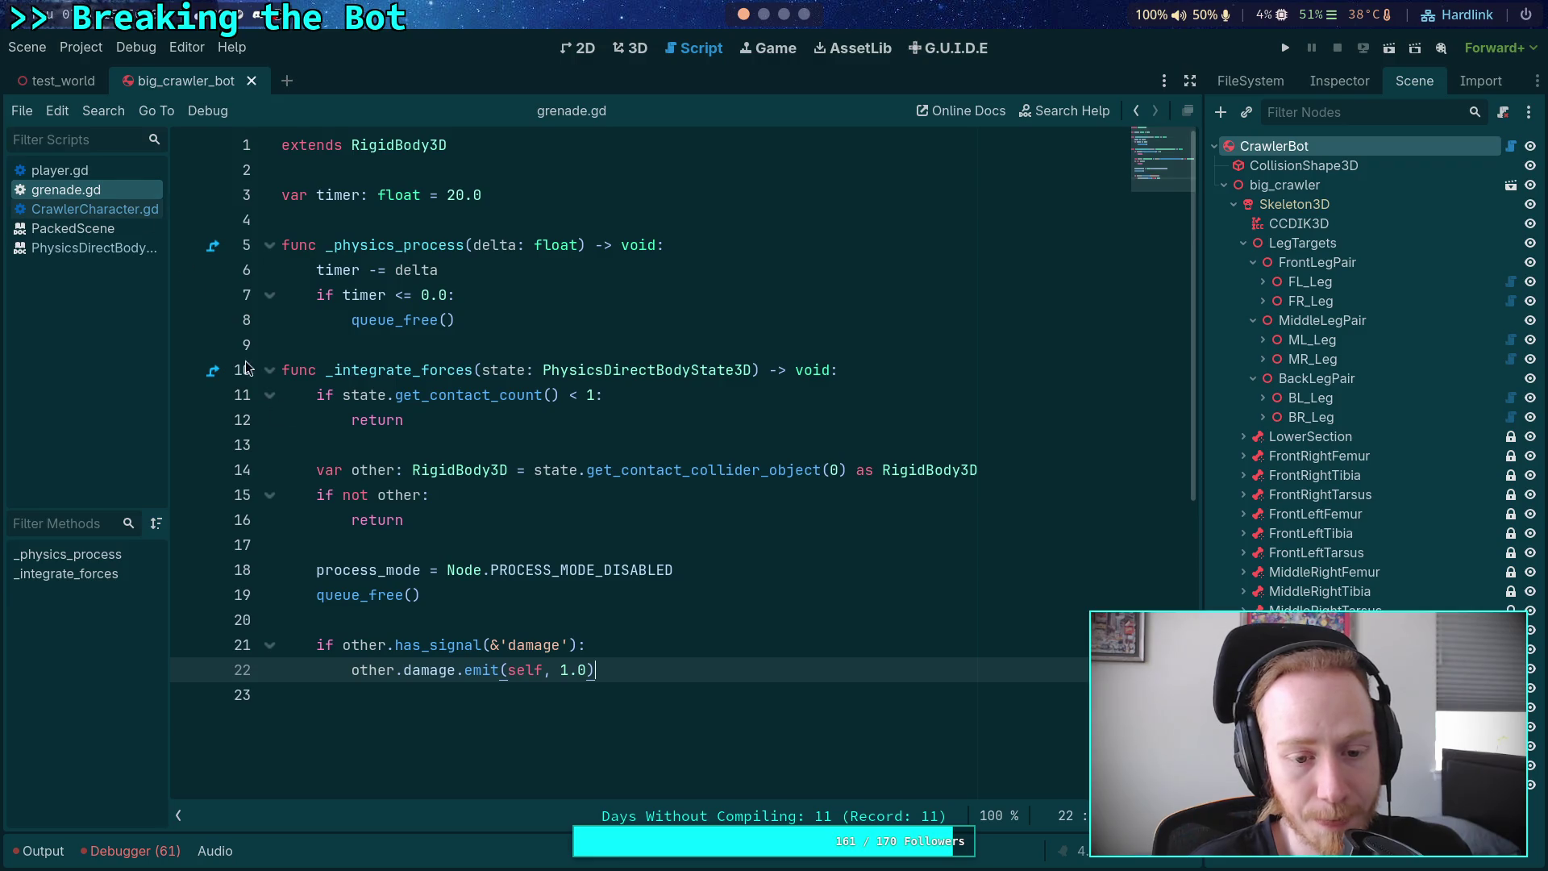
{"action": "left_click_drag", "start_coordinate": [483, 645], "coordinate": [438, 645]}
{"action": "key", "text": "BackSpace"}
{"action": "key", "text": "BackSpace"}
{"action": "type", "text": "method"}
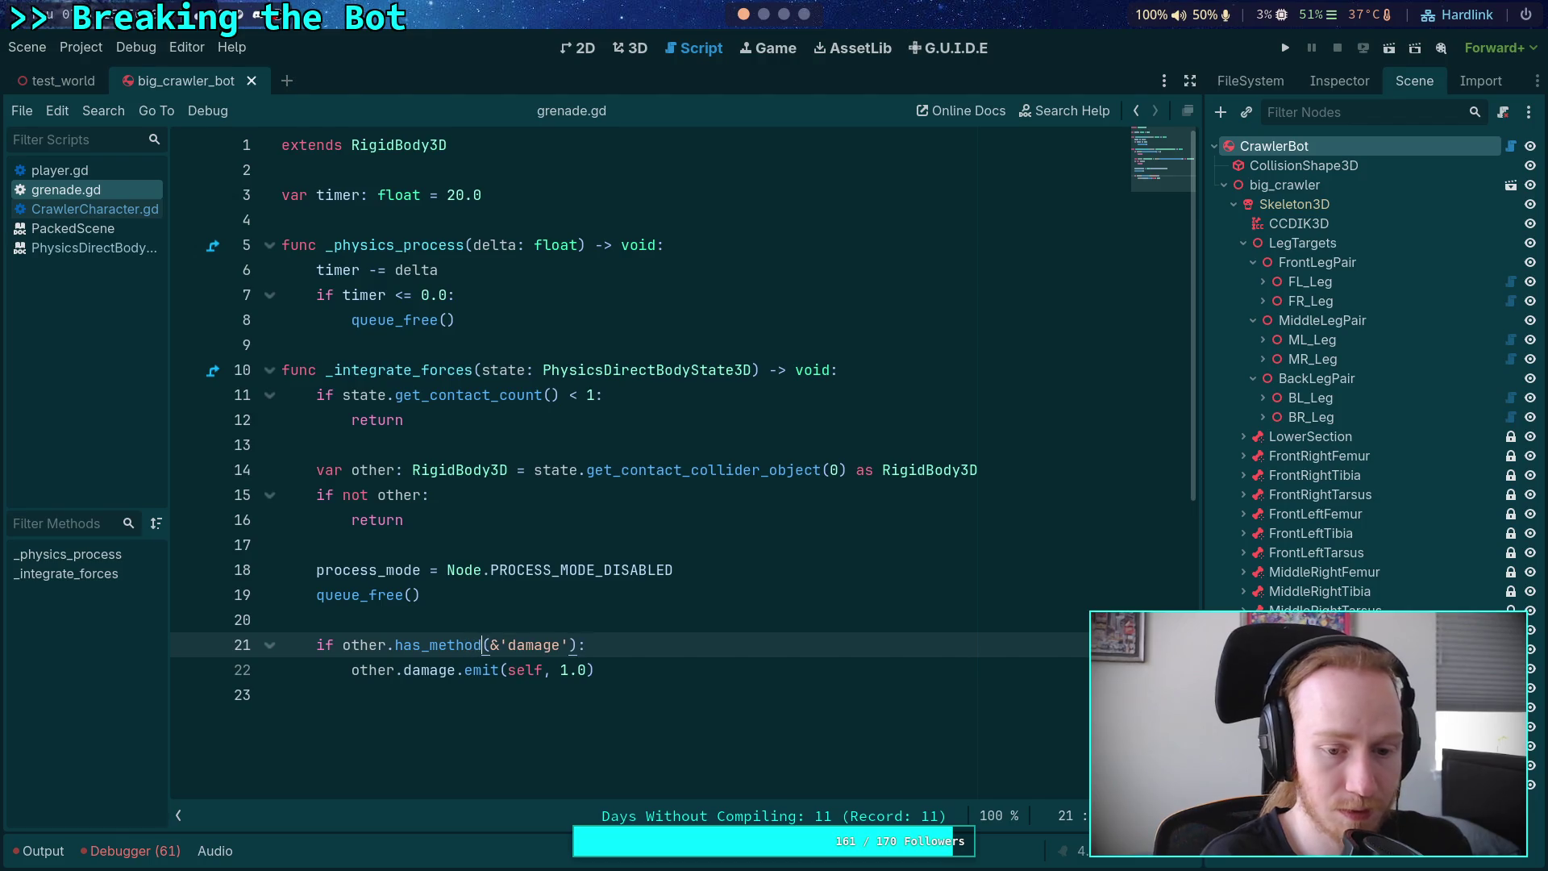
{"action": "left_click", "coordinate": [456, 670]}
{"action": "type", "text": ".c"}
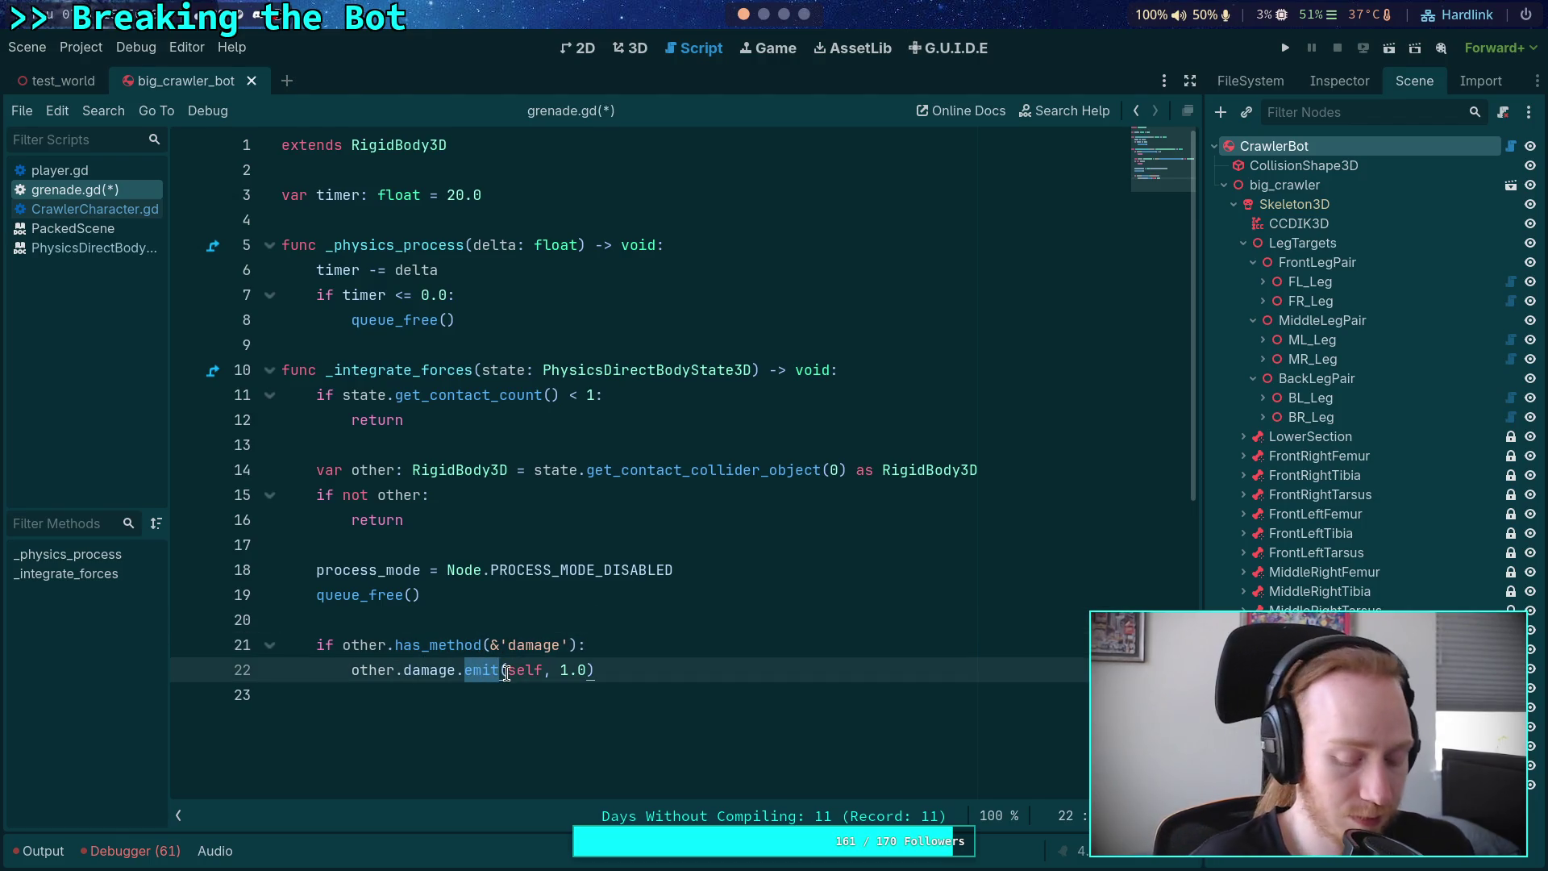
{"action": "type", "text": "all"}
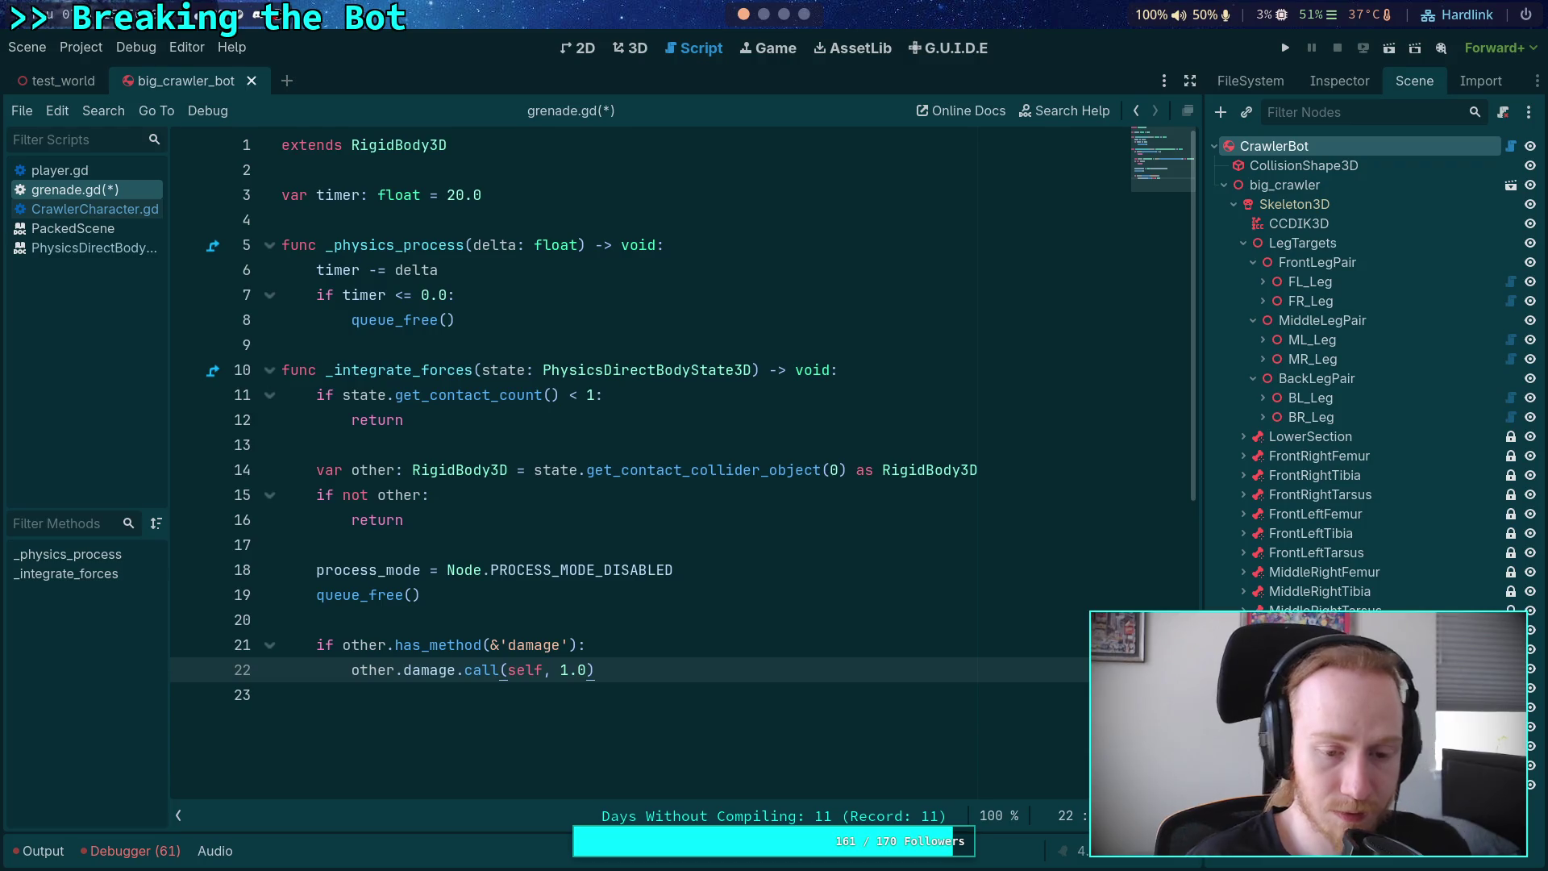
{"action": "mouse_move", "coordinate": [457, 677]}
{"action": "left_mouse_down"}
{"action": "mouse_move", "coordinate": [512, 676]}
{"action": "mouse_move", "coordinate": [498, 676]}
{"action": "left_mouse_up"}
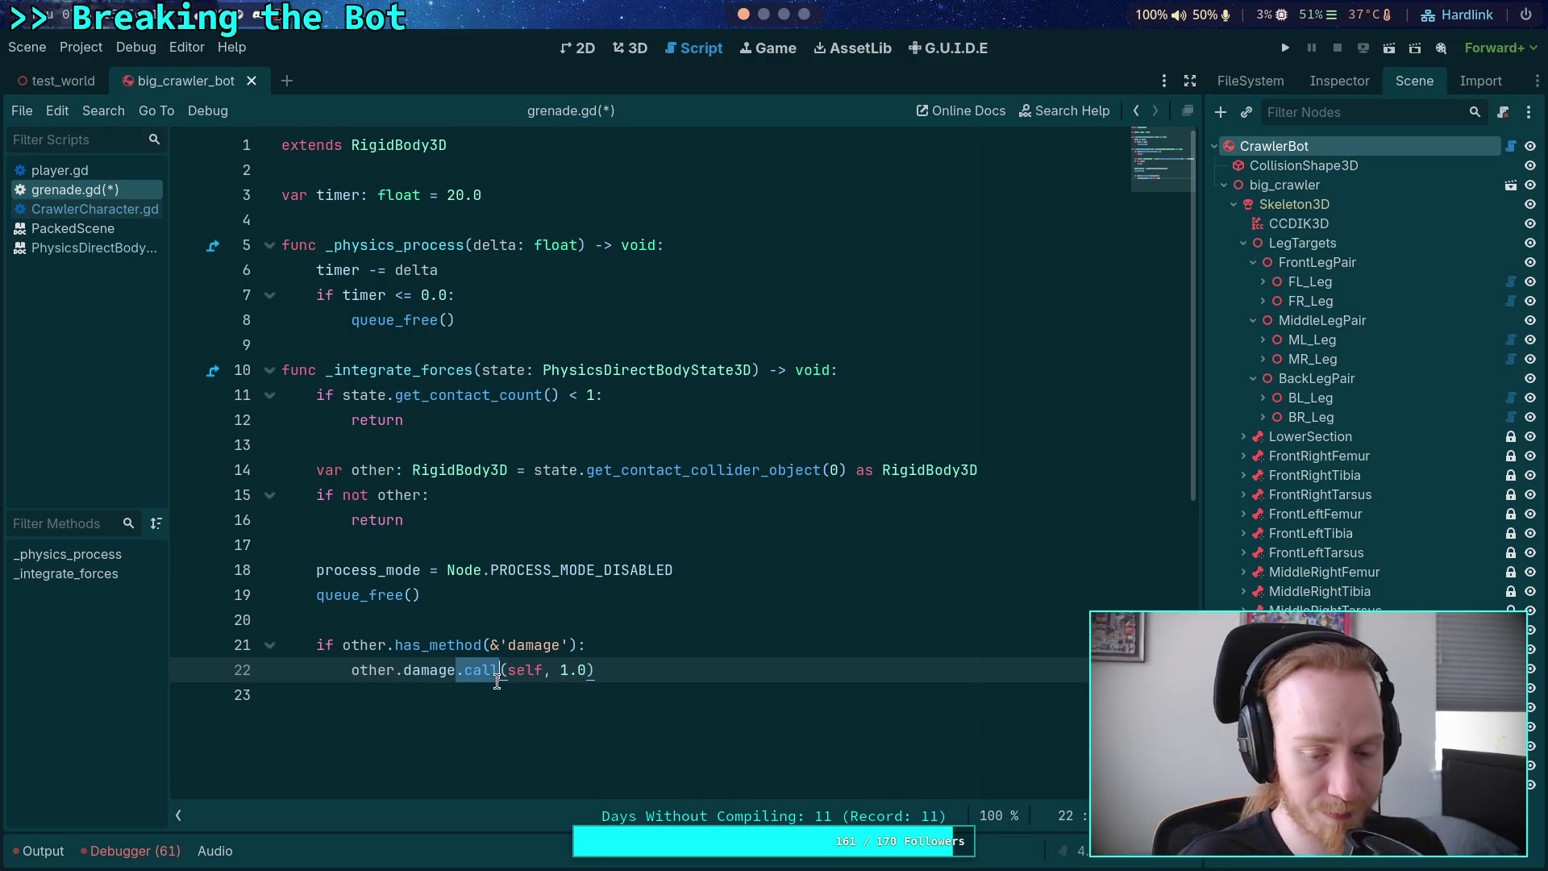
{"action": "key", "text": "BackSpace"}
{"action": "key", "text": "ctrl+s"}
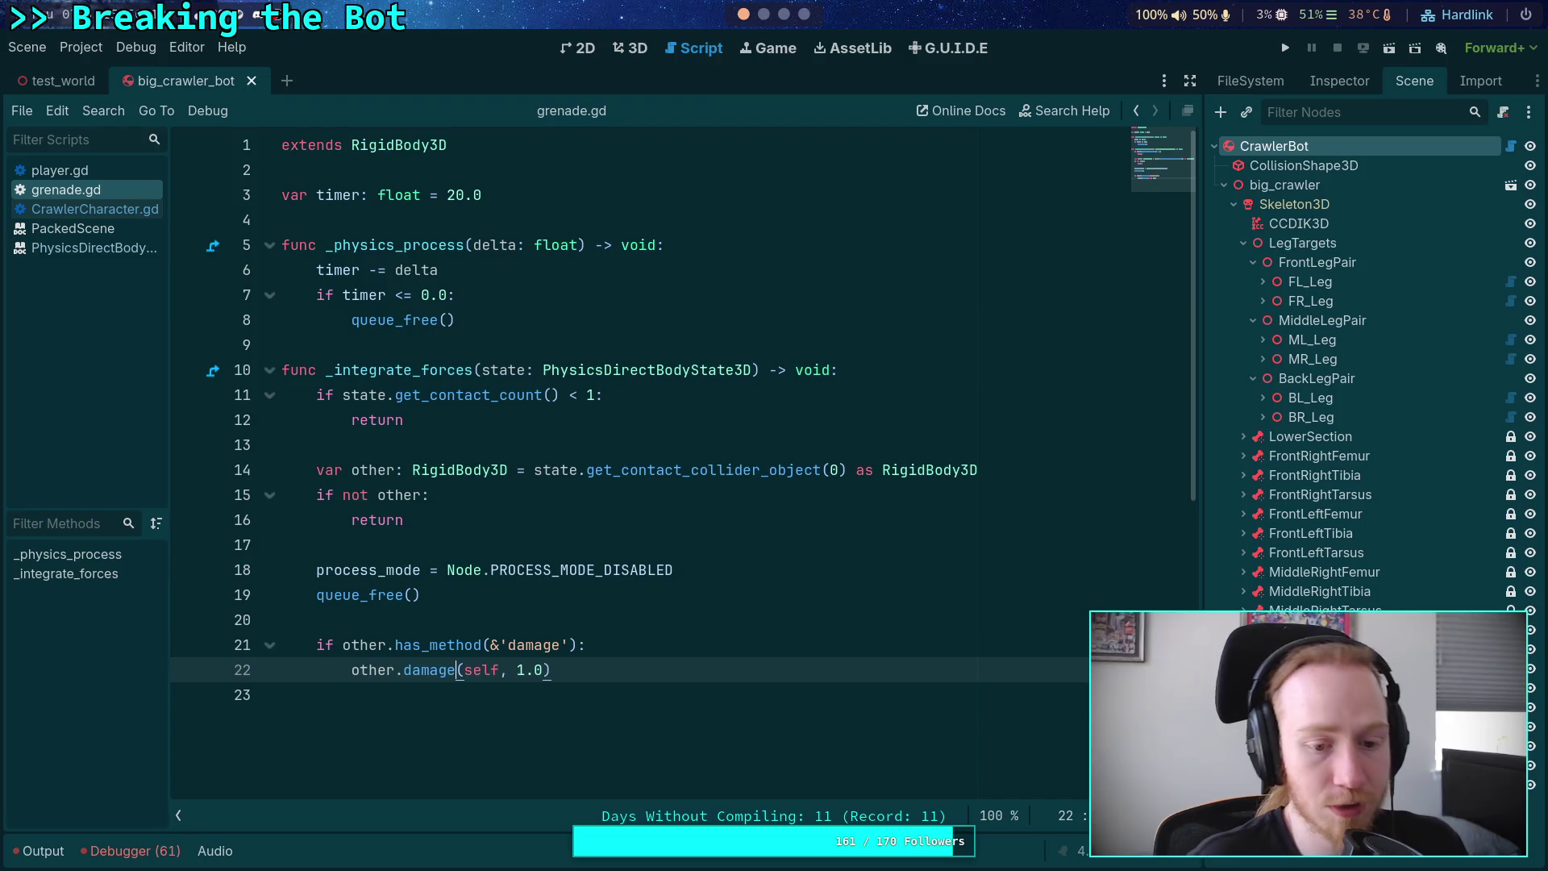
{"action": "left_click", "coordinate": [593, 691]}
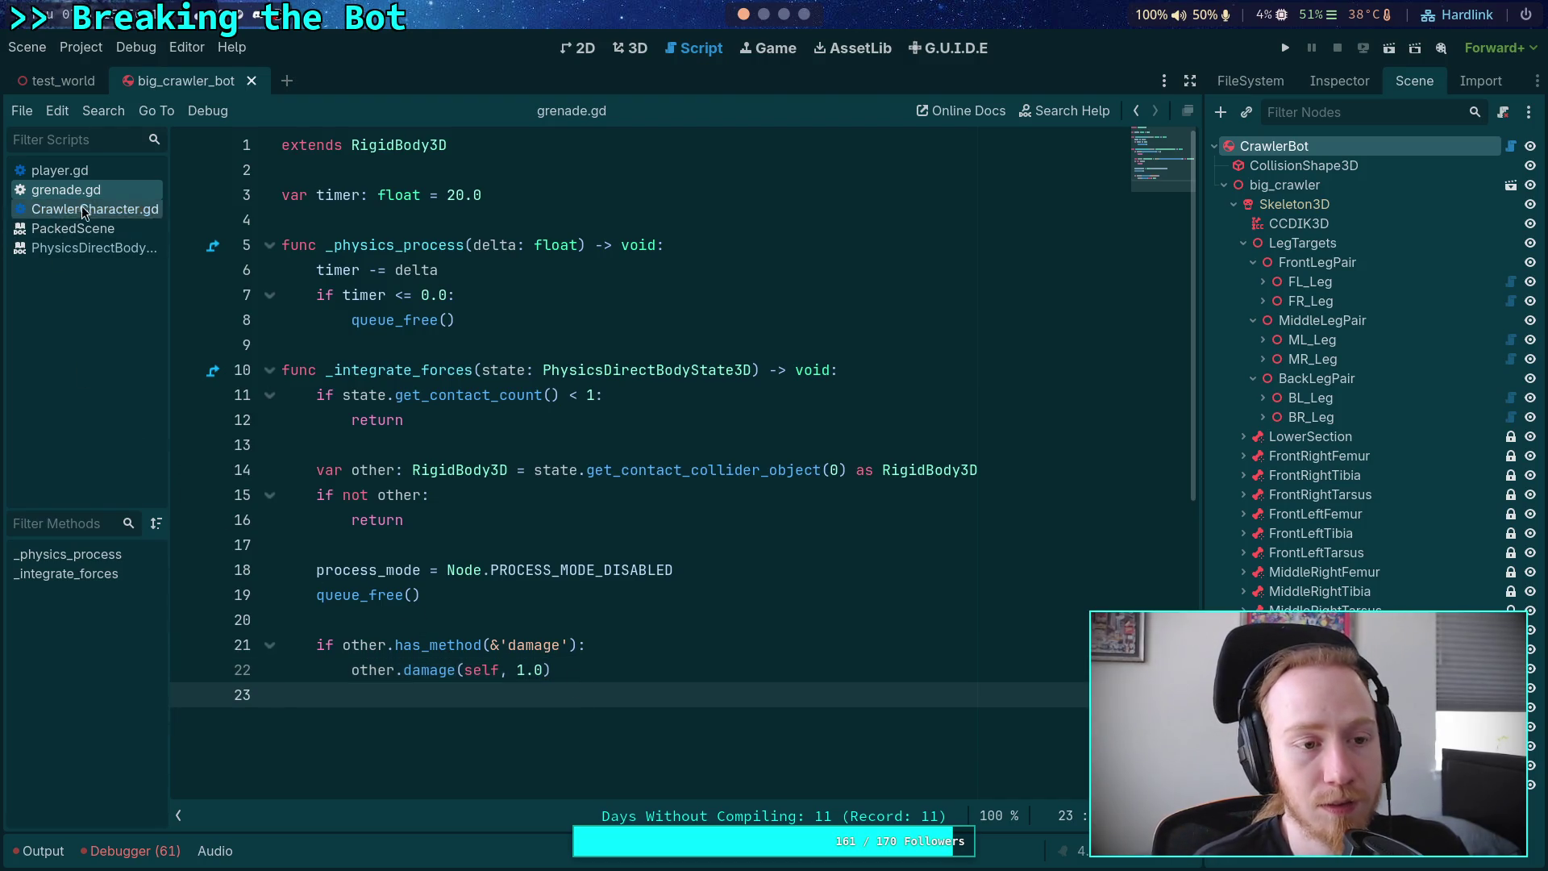
Step: Open CrawlerCharacter.gd and fold _solve_leg_offsets, _update_legs, _integrate_forces and _ready
{"action": "left_click", "coordinate": [95, 209]}
{"action": "scroll", "coordinate": [500, 597], "scroll_direction": "up", "scroll_amount": 20}
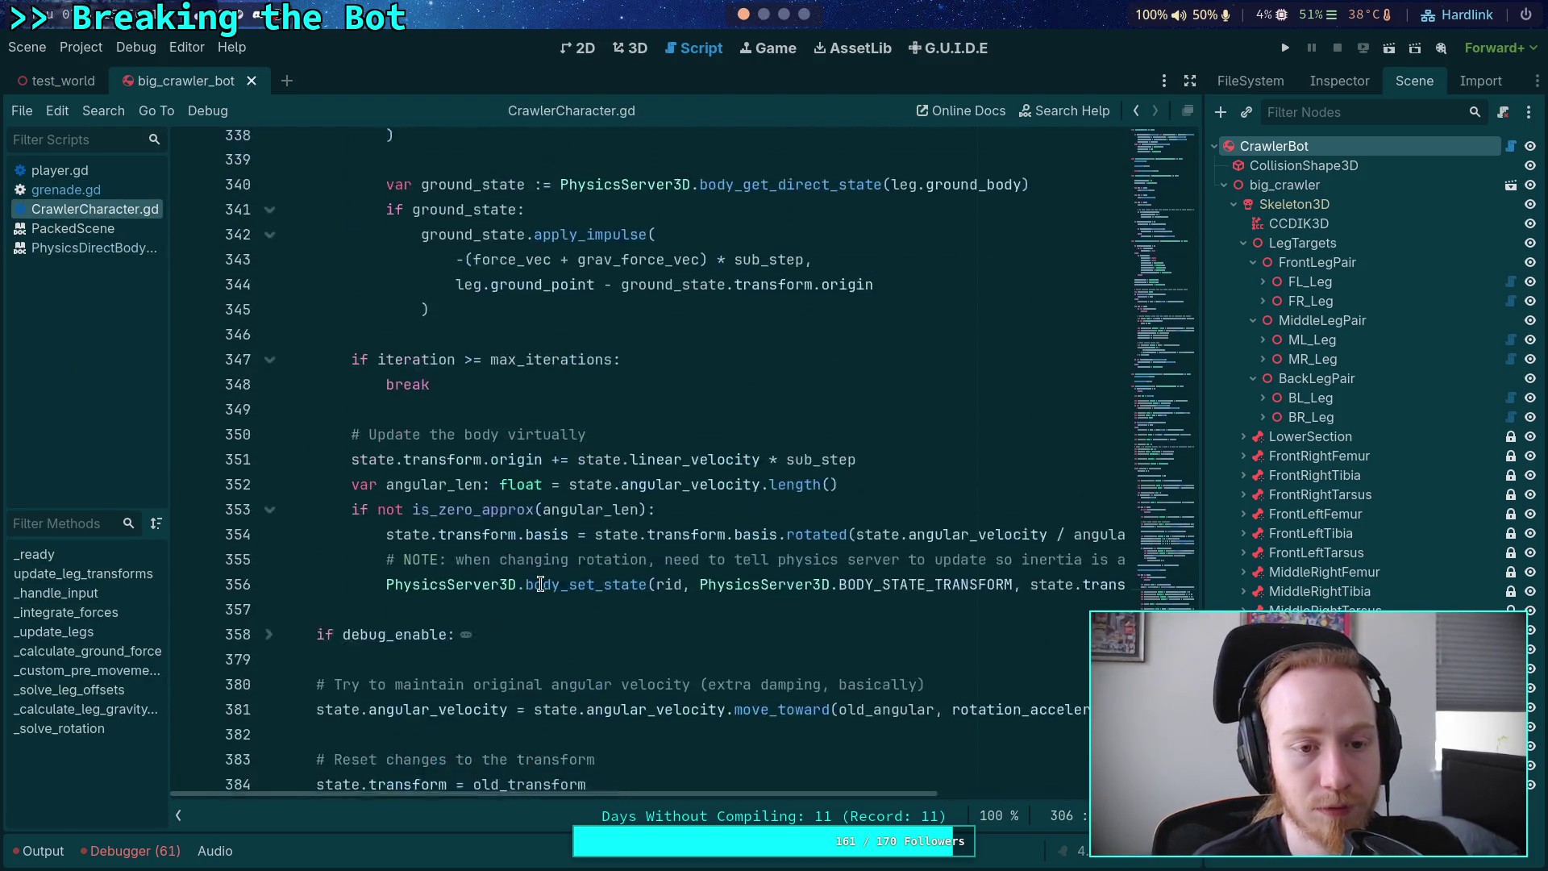
{"action": "scroll", "coordinate": [341, 508], "scroll_direction": "up", "scroll_amount": 17}
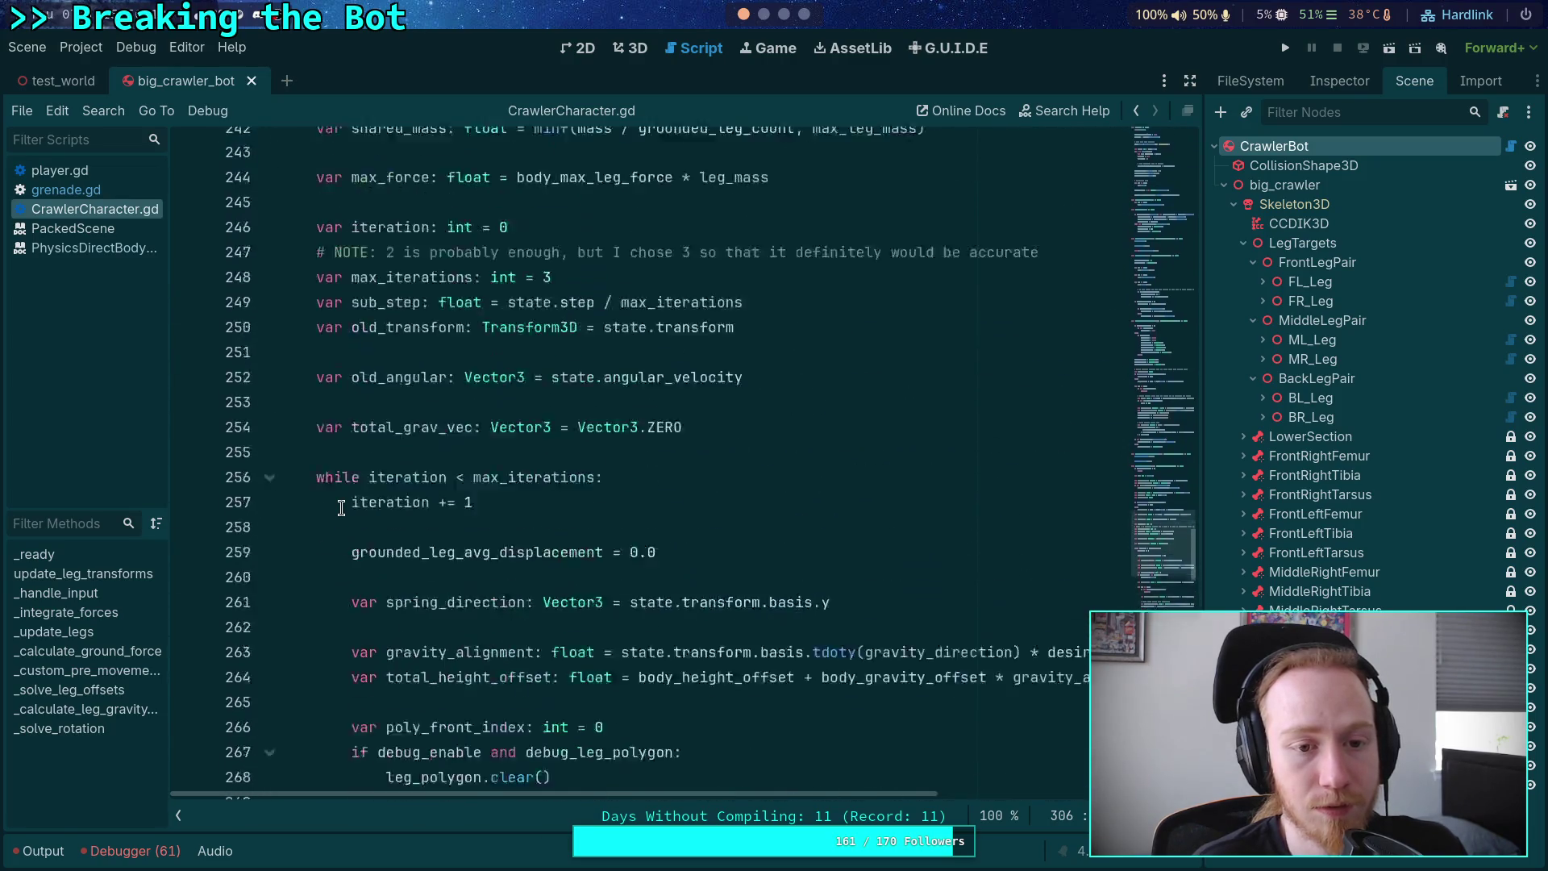
{"action": "left_click", "coordinate": [279, 370]}
{"action": "scroll", "coordinate": [290, 403], "scroll_direction": "up", "scroll_amount": 14}
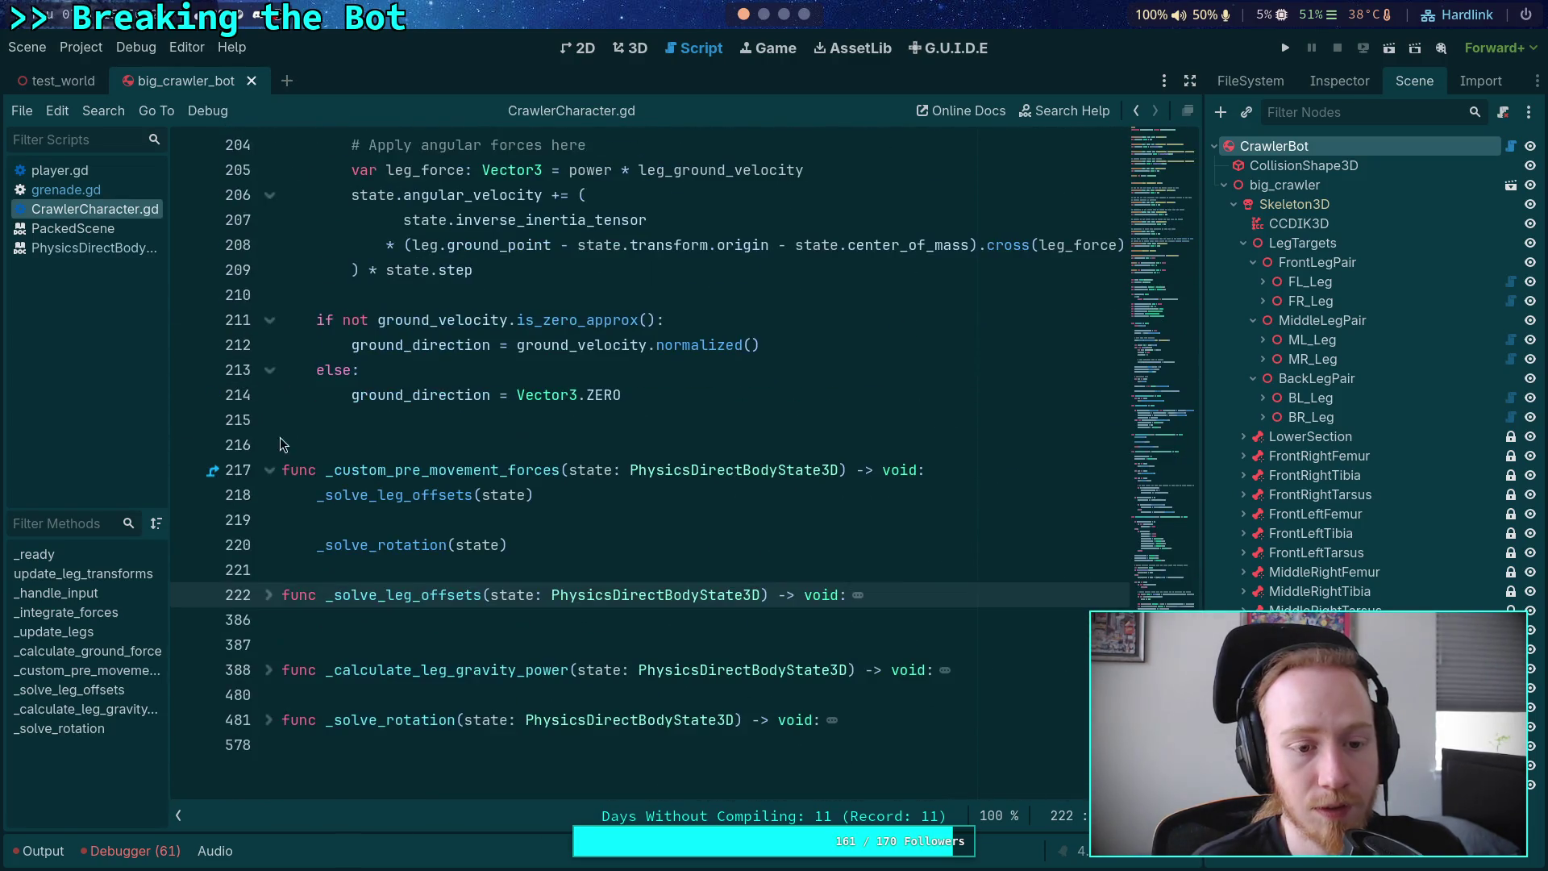
{"action": "scroll", "coordinate": [302, 445], "scroll_direction": "up", "scroll_amount": 17}
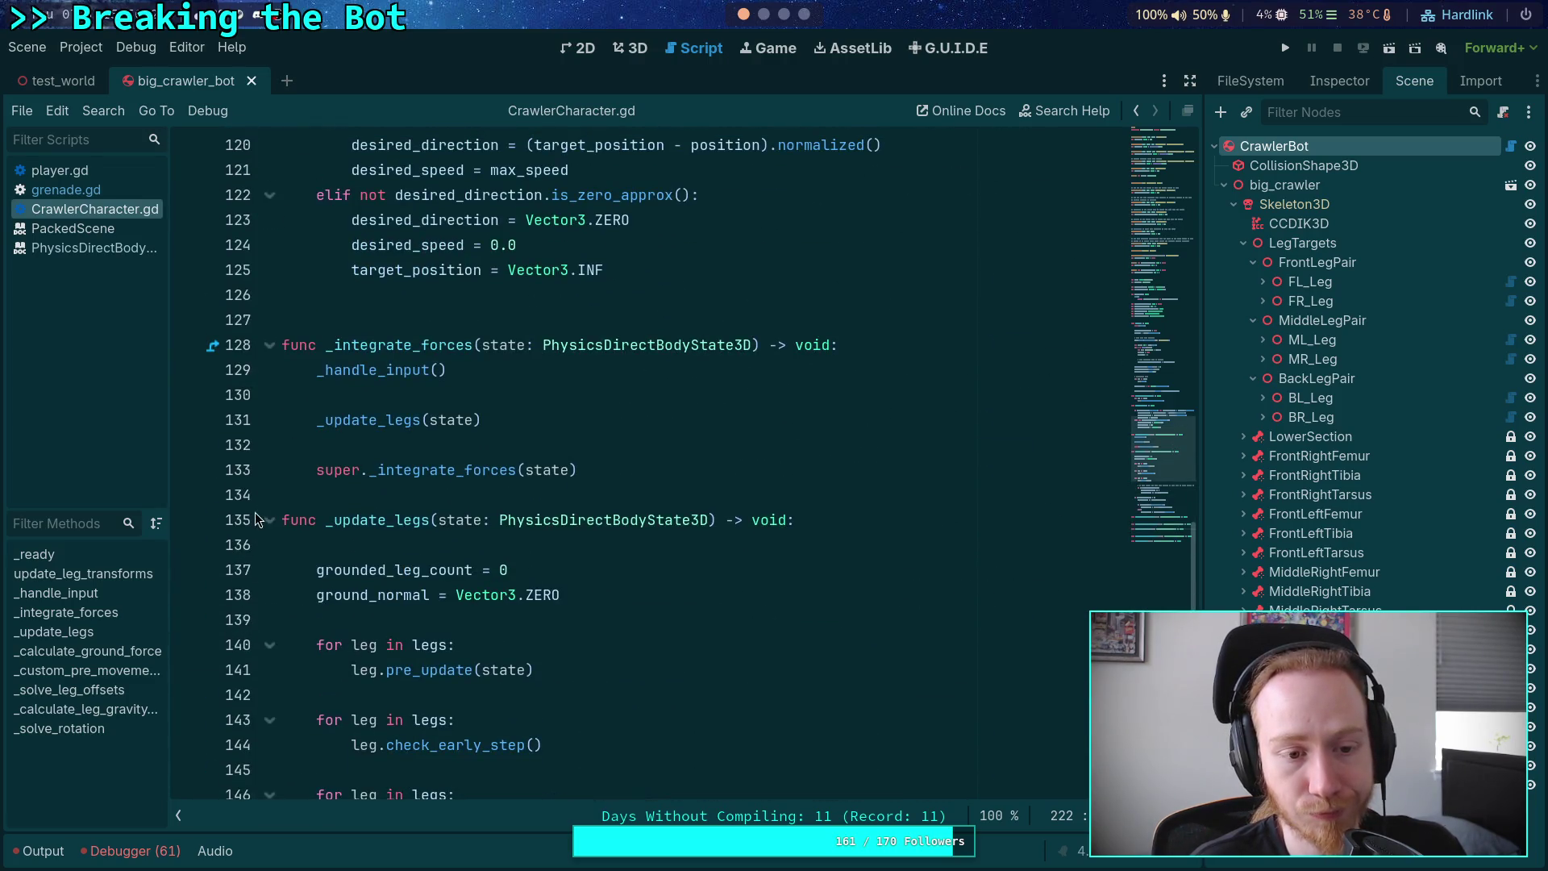
{"action": "left_click", "coordinate": [269, 520]}
{"action": "left_click", "coordinate": [269, 345]}
{"action": "scroll", "coordinate": [298, 403], "scroll_direction": "up", "scroll_amount": 5}
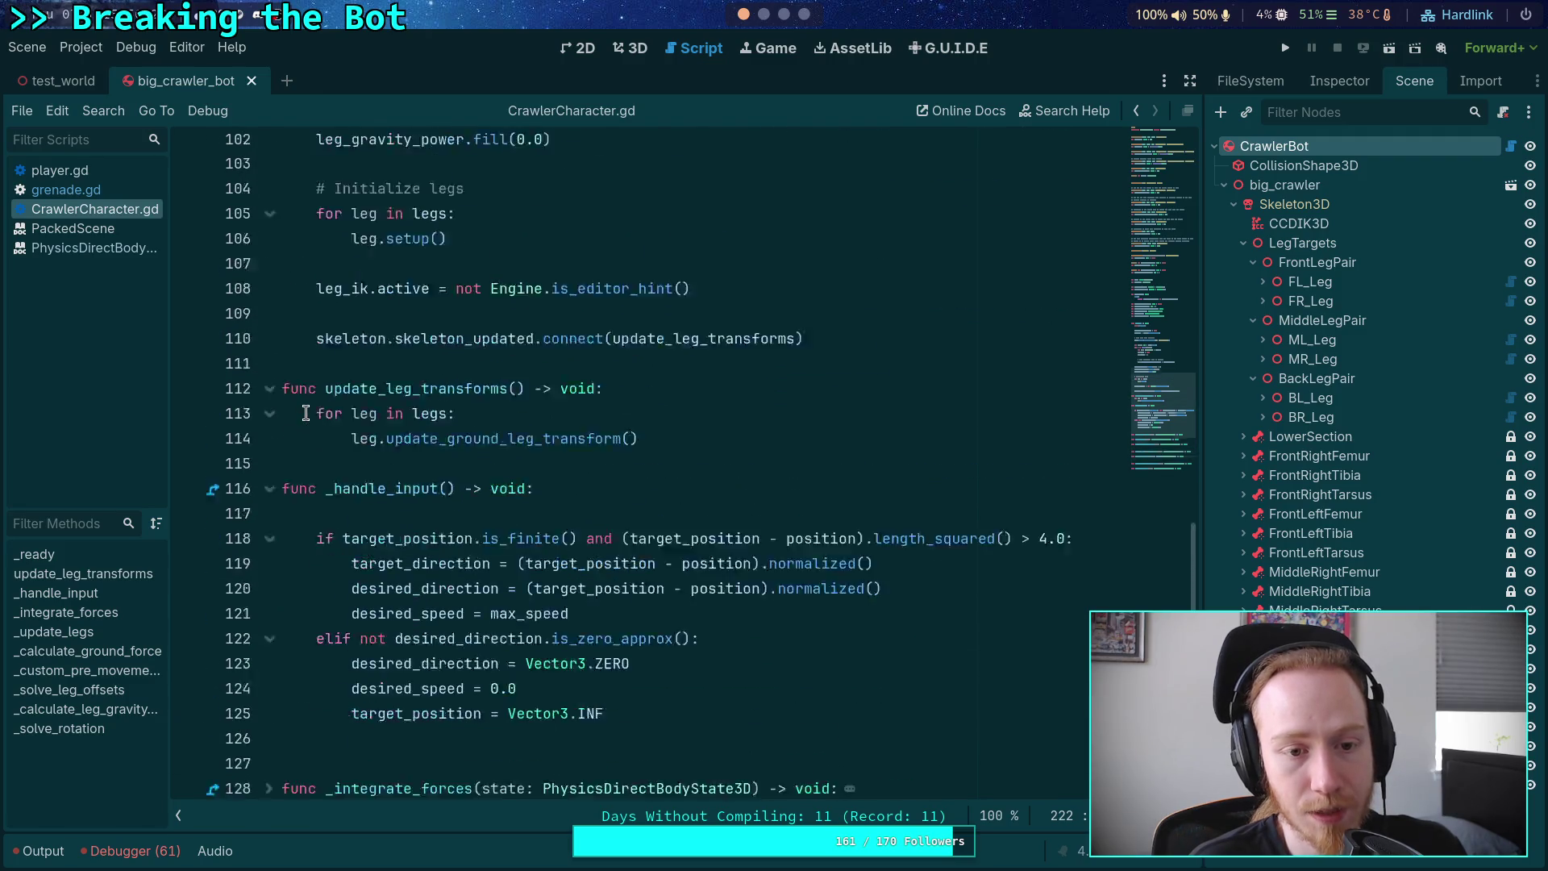
{"action": "scroll", "coordinate": [305, 413], "scroll_direction": "up", "scroll_amount": 12}
{"action": "left_click", "coordinate": [270, 470]}
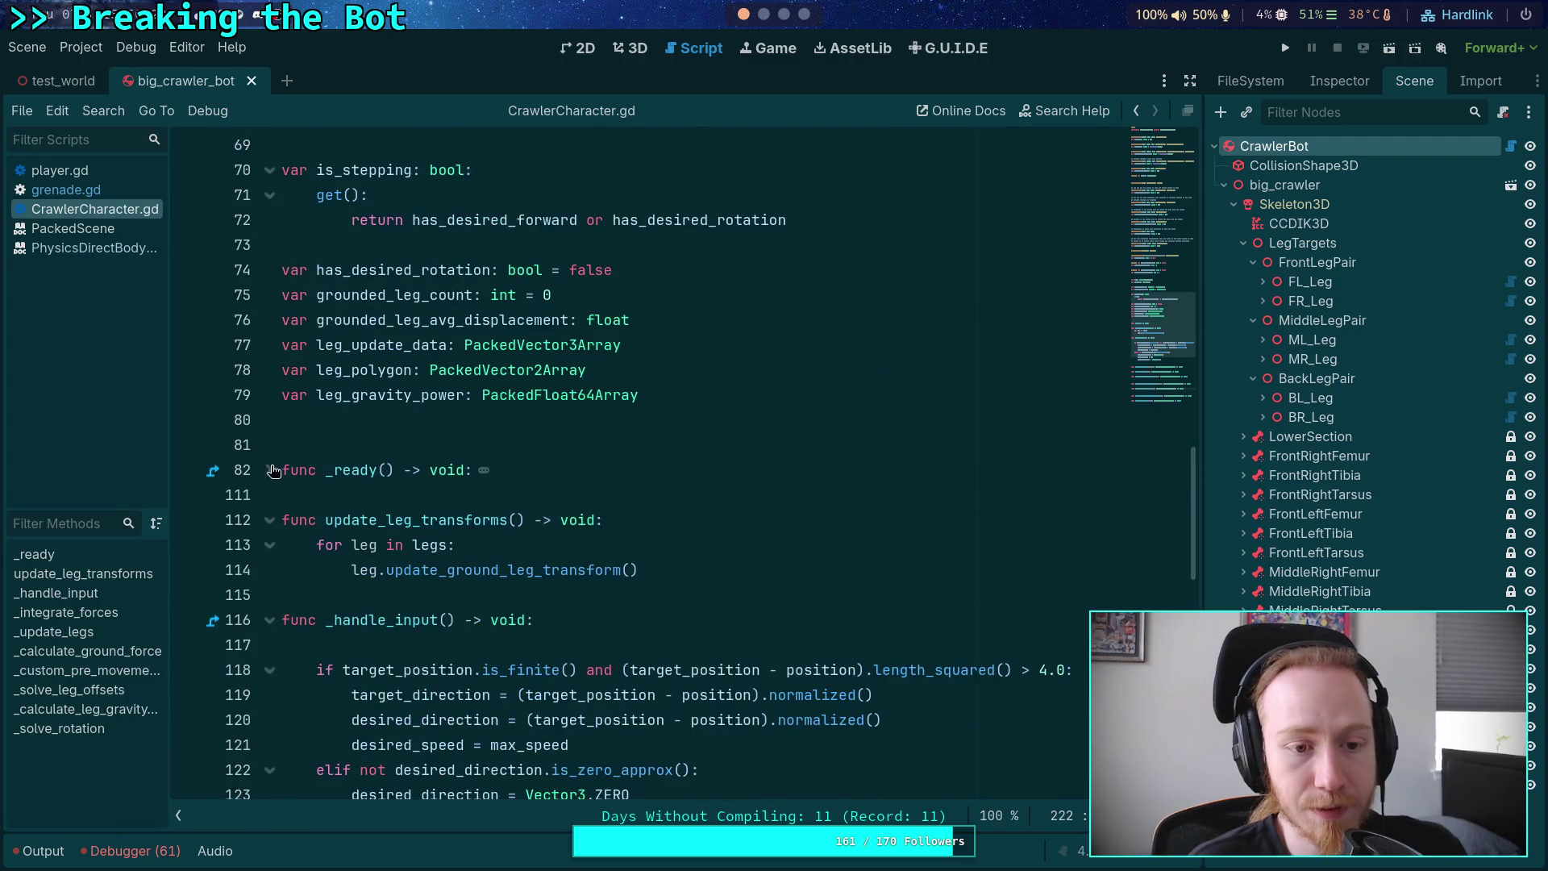
{"action": "scroll", "coordinate": [436, 451], "scroll_direction": "down", "scroll_amount": 6}
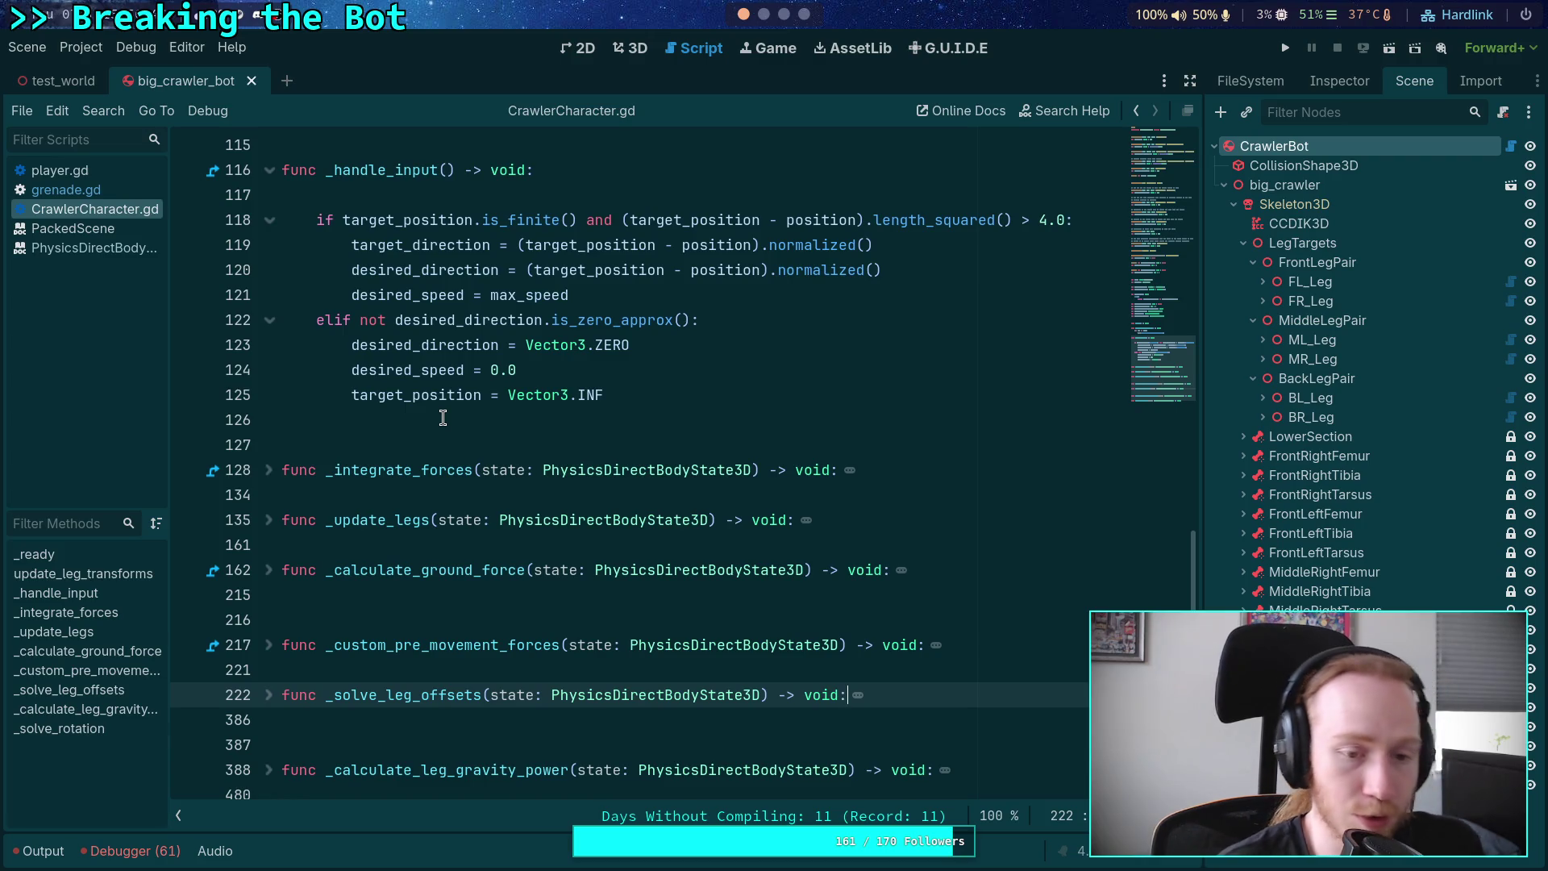
Step: Insert a blank line above func _handle_input for the new function
{"action": "left_click", "coordinate": [443, 416]}
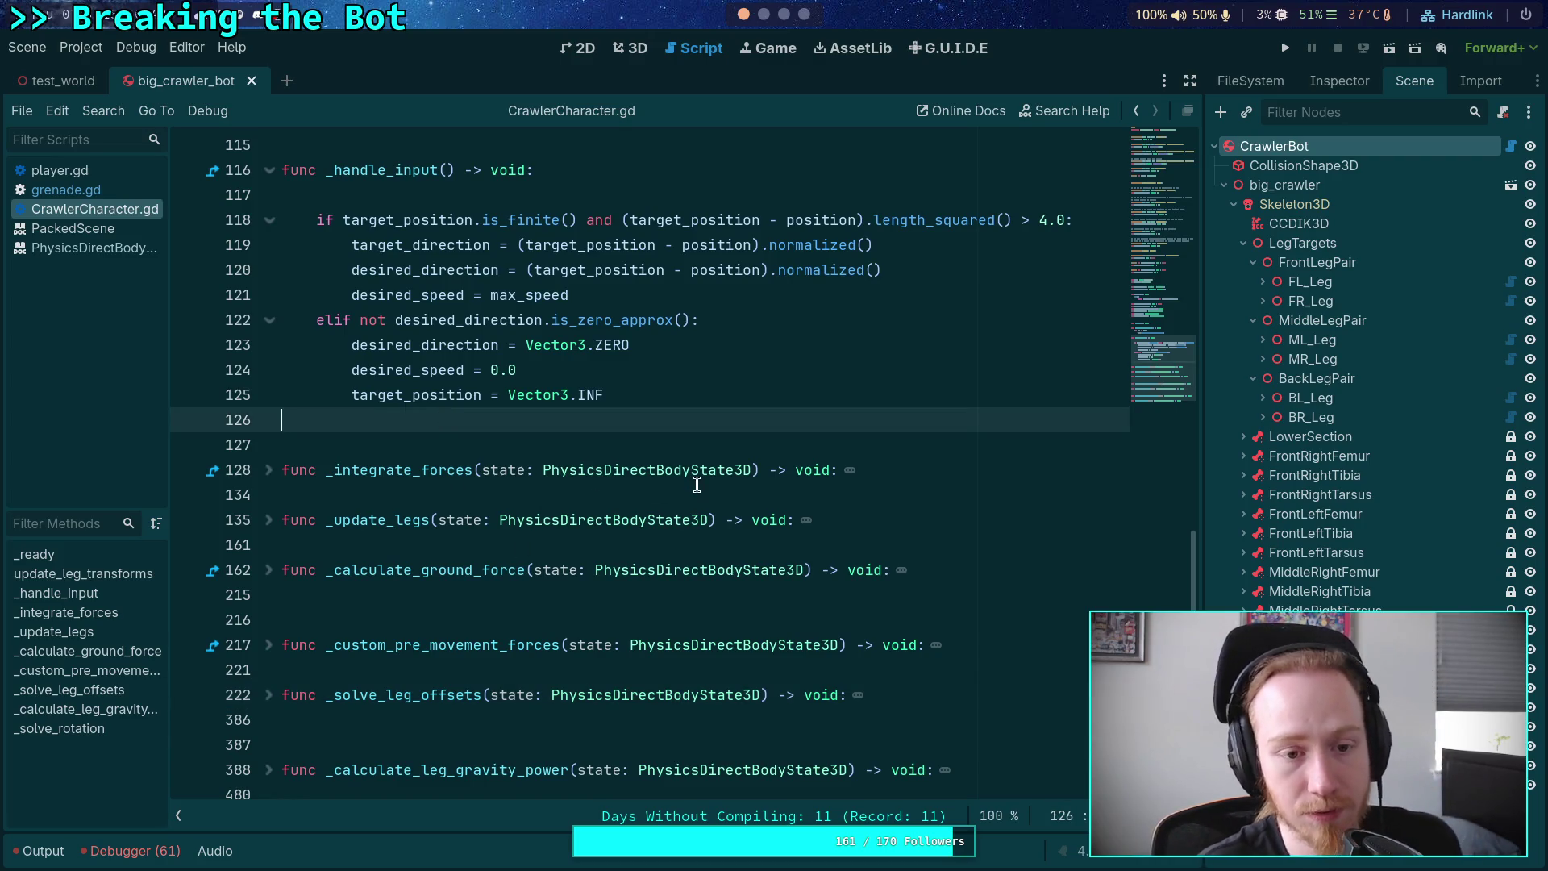
{"action": "scroll", "coordinate": [696, 483], "scroll_direction": "up", "scroll_amount": 2}
{"action": "scroll", "coordinate": [697, 484], "scroll_direction": "up", "scroll_amount": 3}
{"action": "left_click", "coordinate": [616, 443]}
{"action": "key", "text": "Return"}
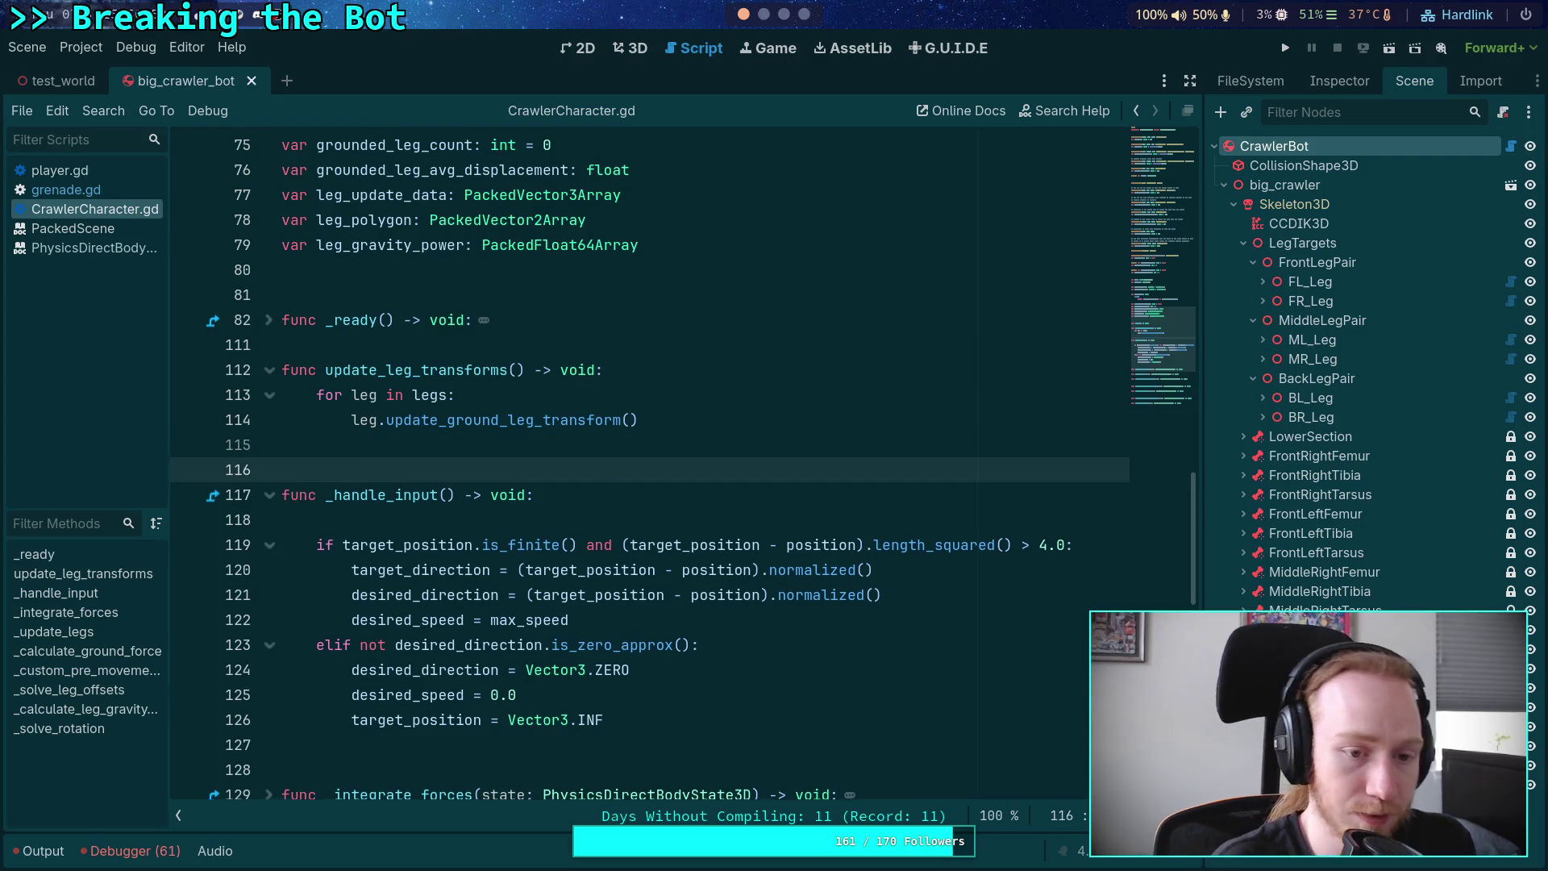
Step: Write damage(source: Object, amount: float) -> void printing 'Took %f damage from %s', and save
{"action": "key", "text": "Return"}
{"action": "left_click", "coordinate": [282, 469]}
{"action": "type", "text": "func dam"}
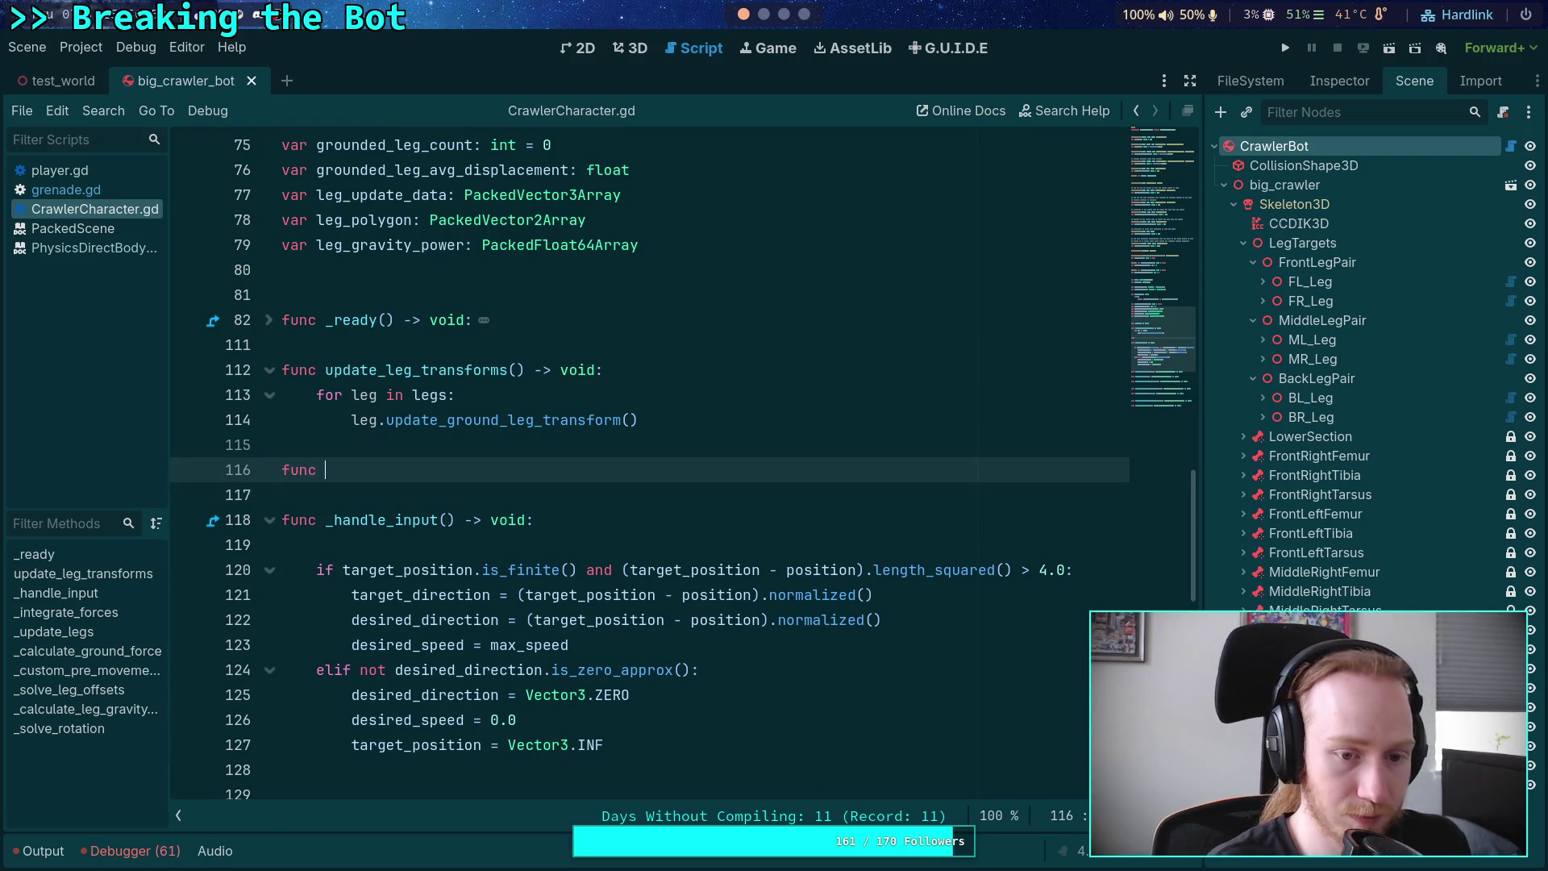
{"action": "type", "text": "age()"}
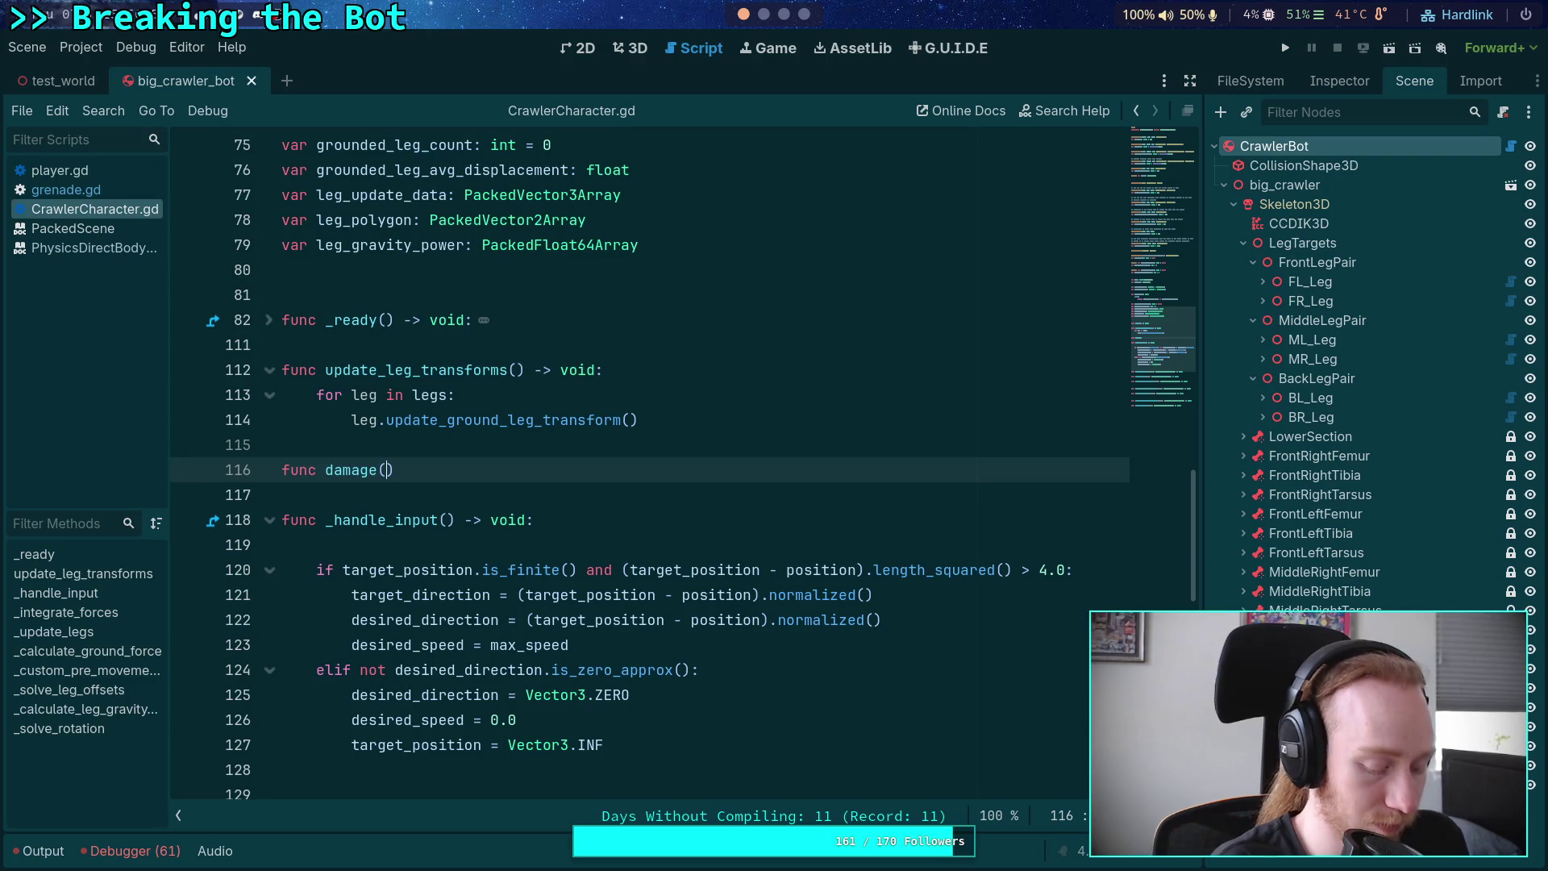
{"action": "type", "text": "source: "}
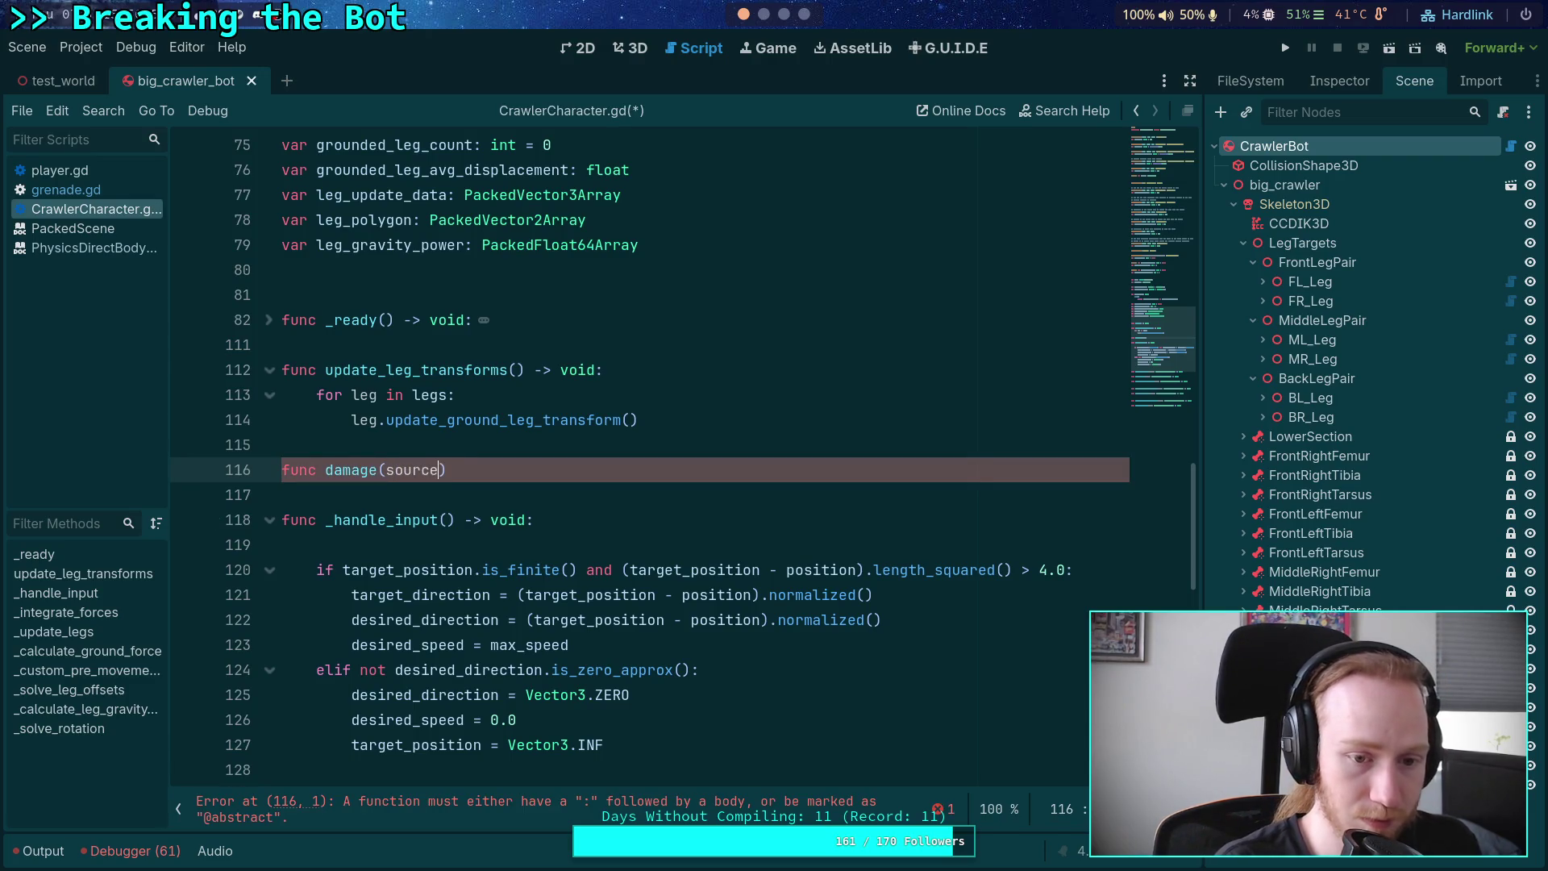
{"action": "type", "text": "Object,"}
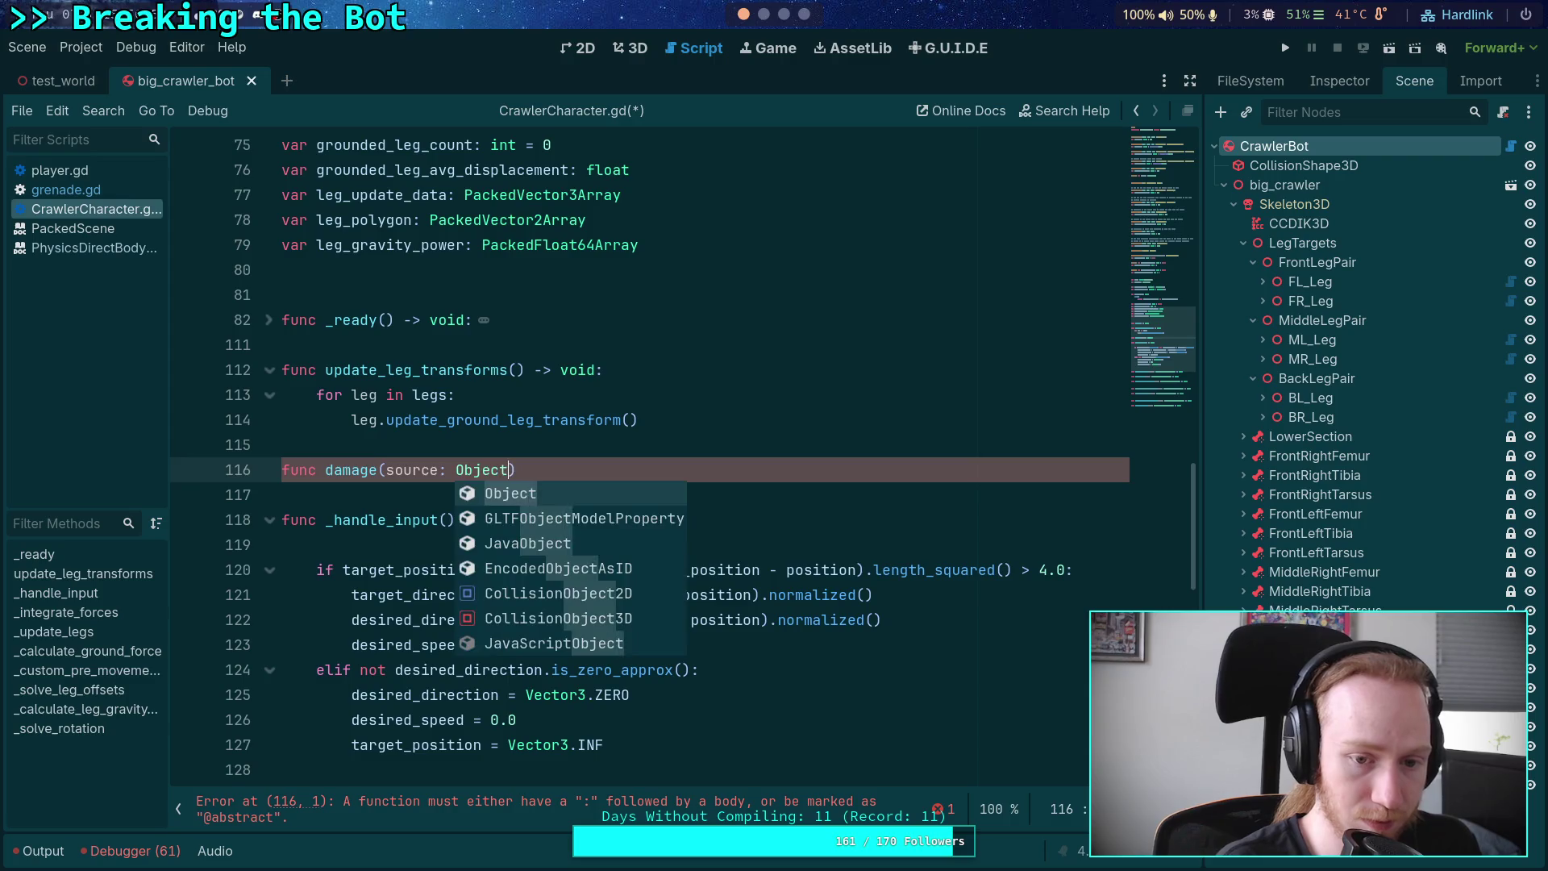
{"action": "key", "text": "Escape"}
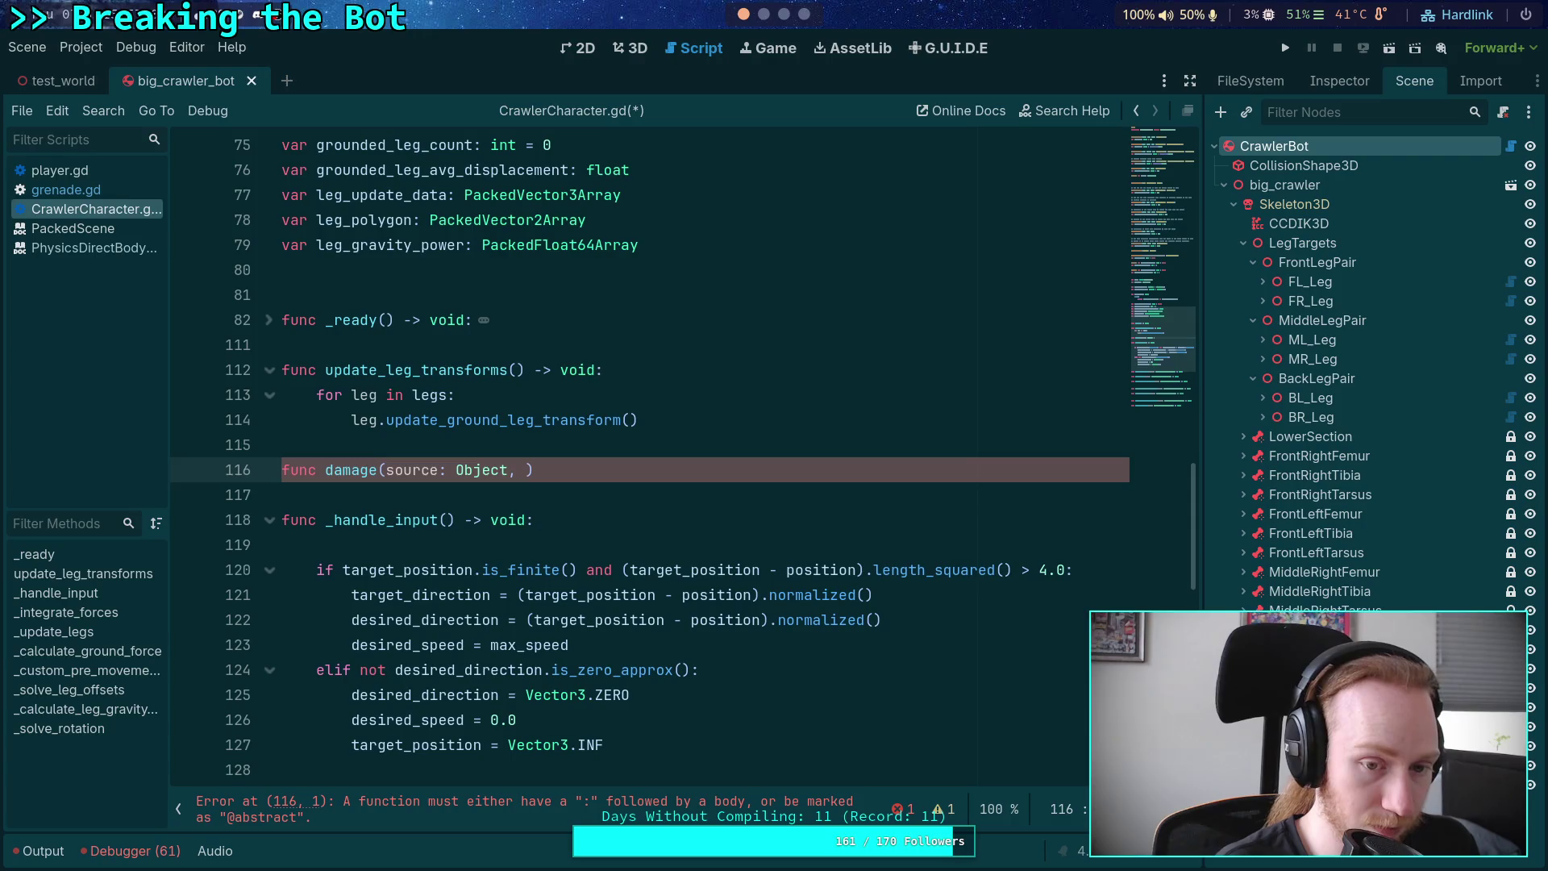
{"action": "type", "text": "amount"}
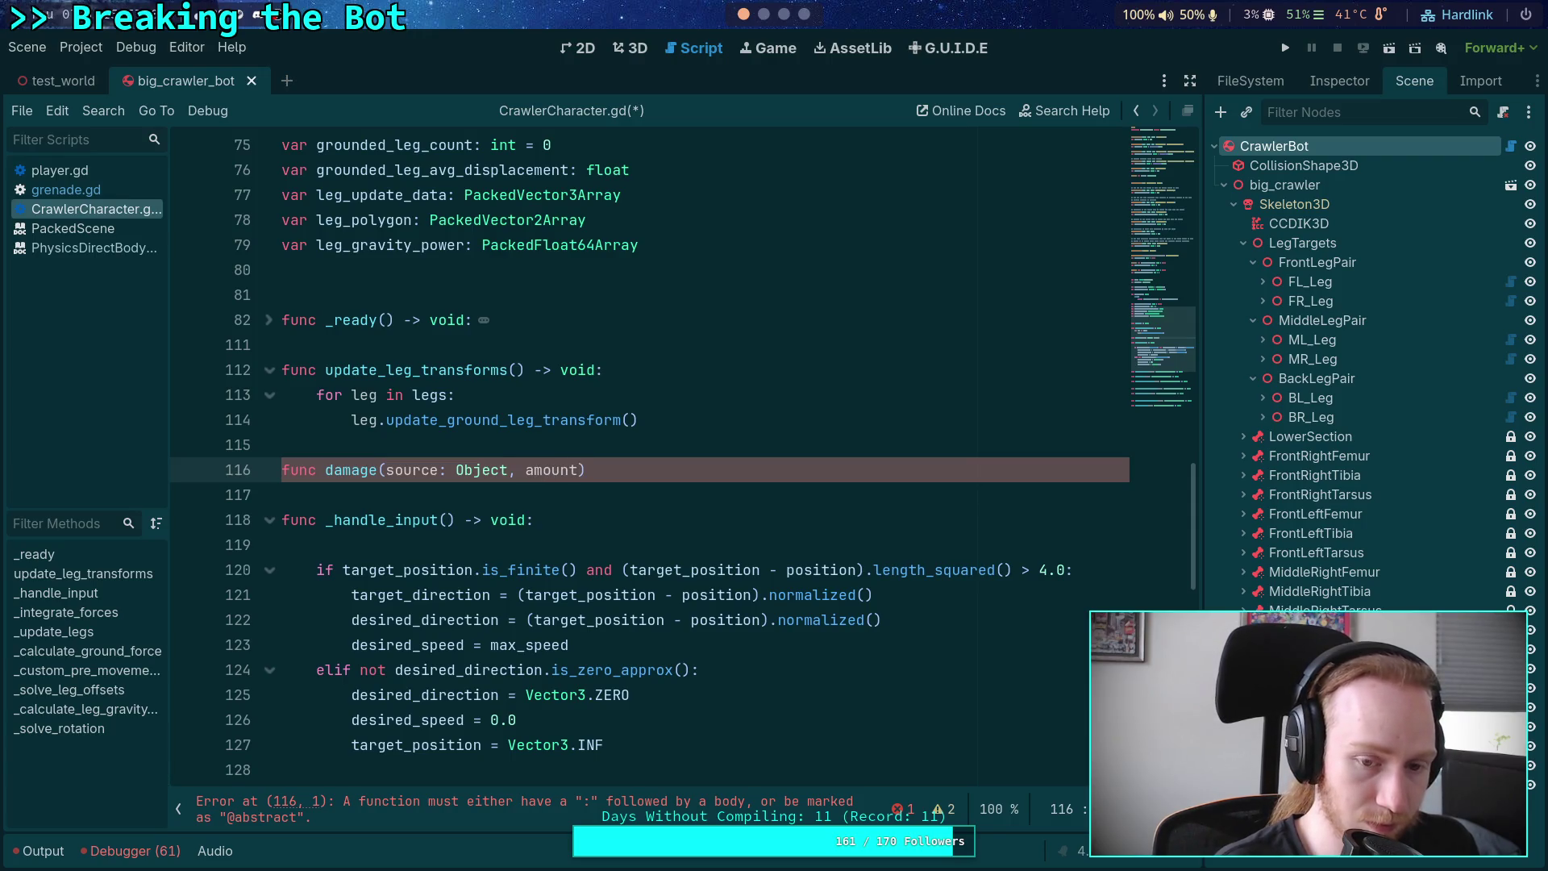
{"action": "type", "text": ": float)"}
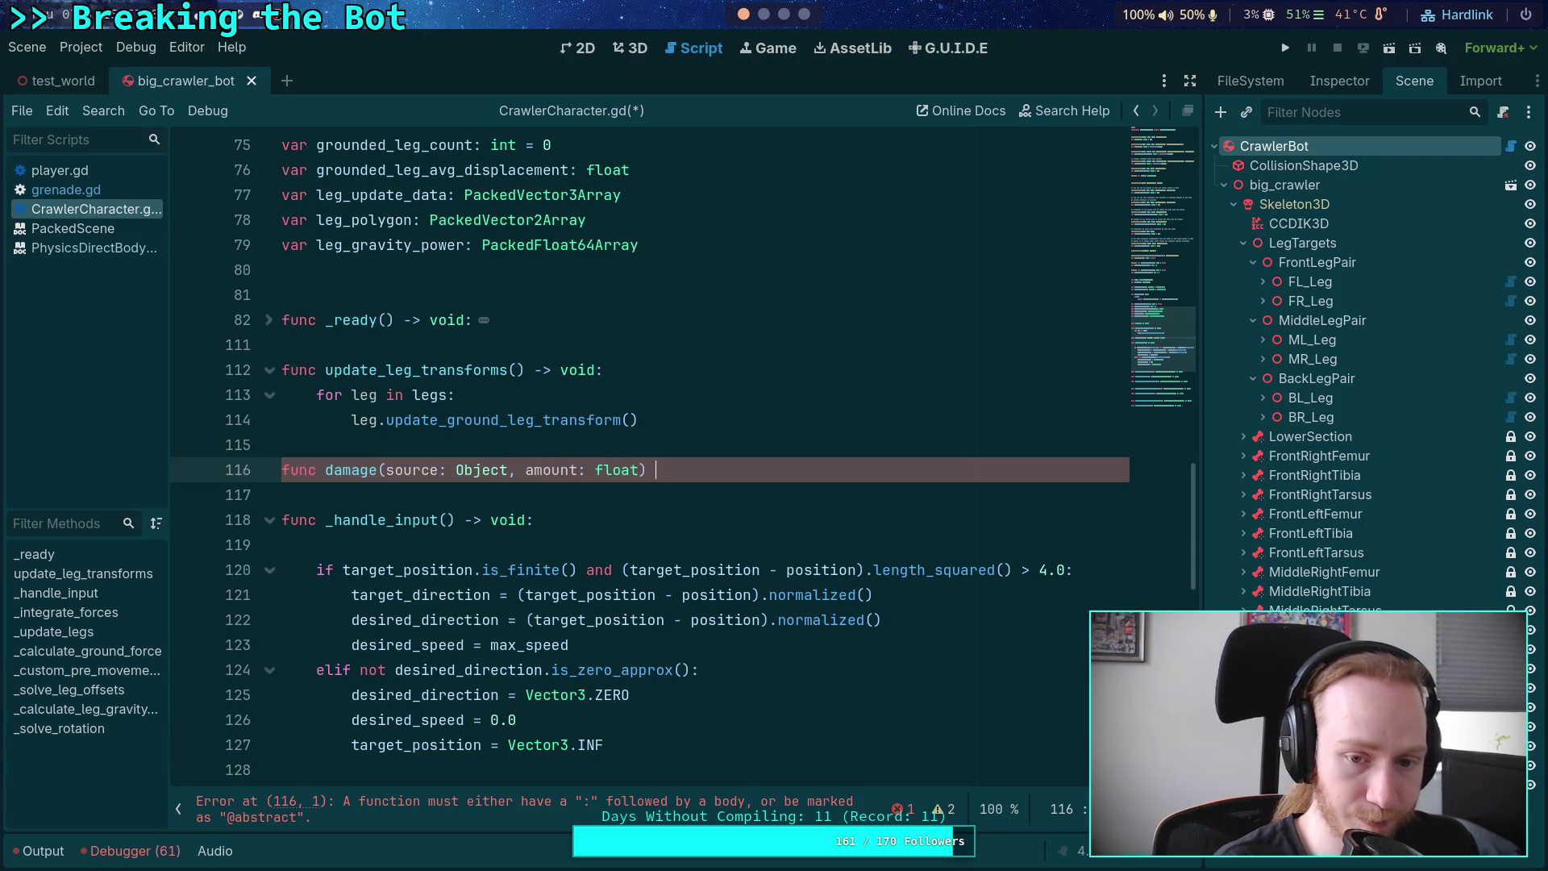
{"action": "type", "text": " -> void:"}
{"action": "key", "text": "Return"}
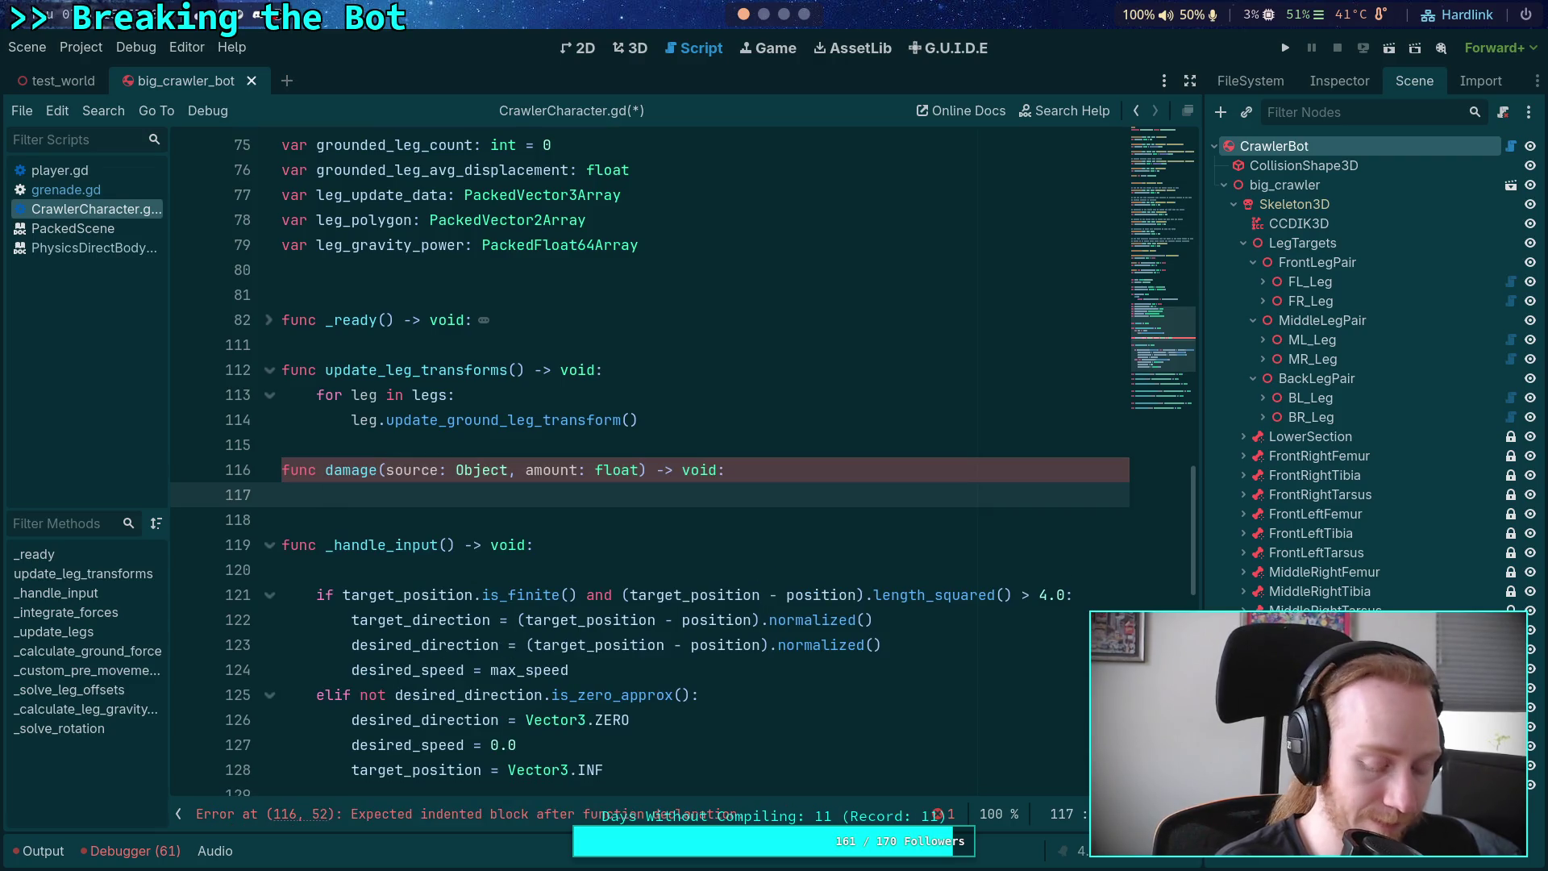
{"action": "type", "text": "int('Took"}
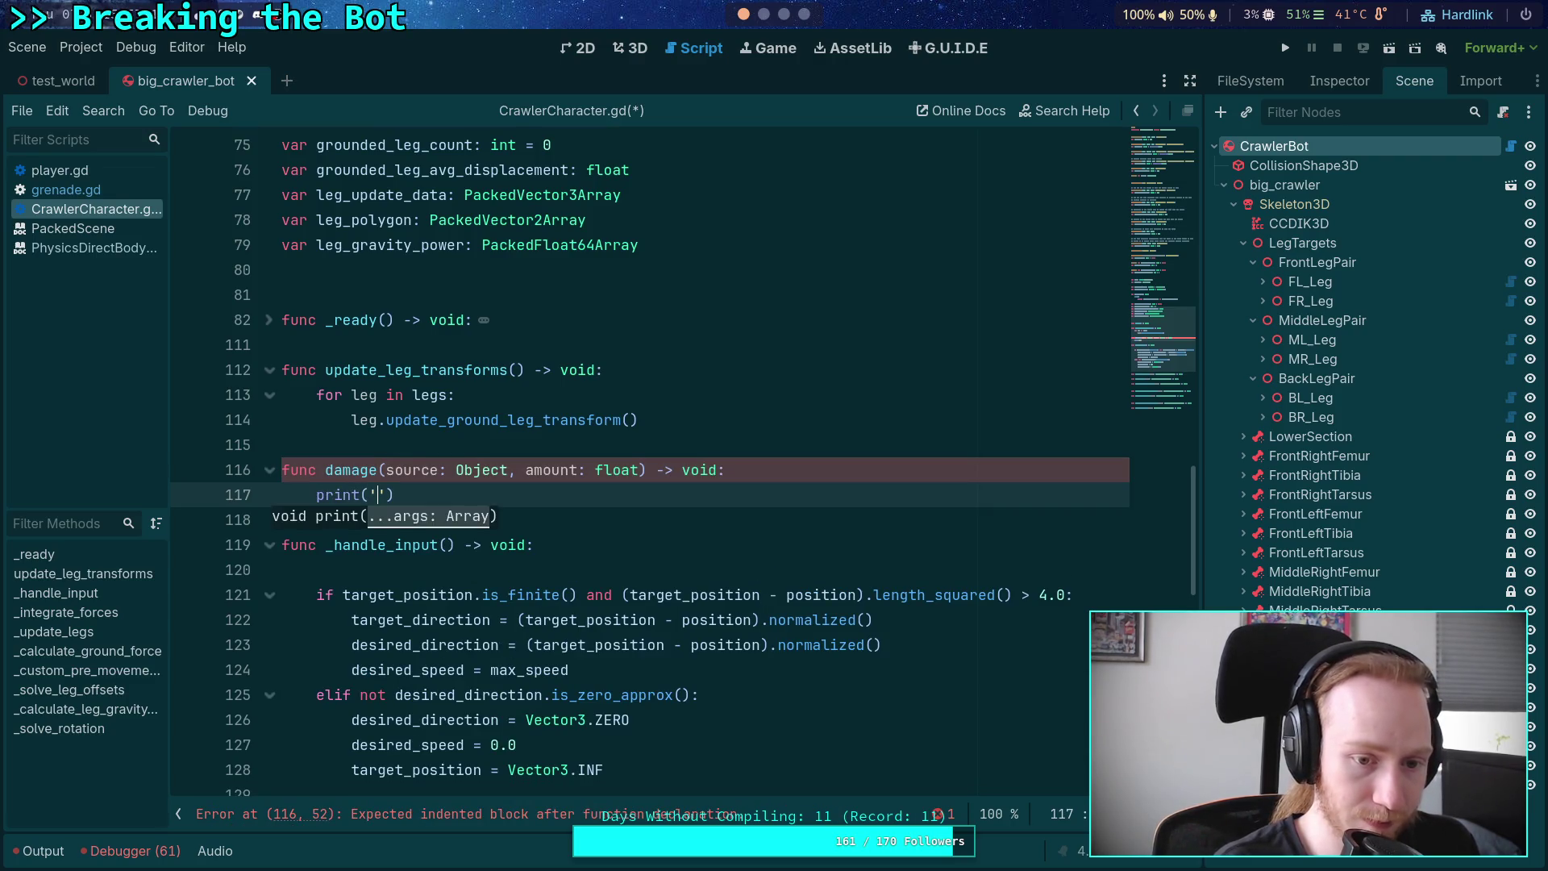
{"action": "type", "text": " %"}
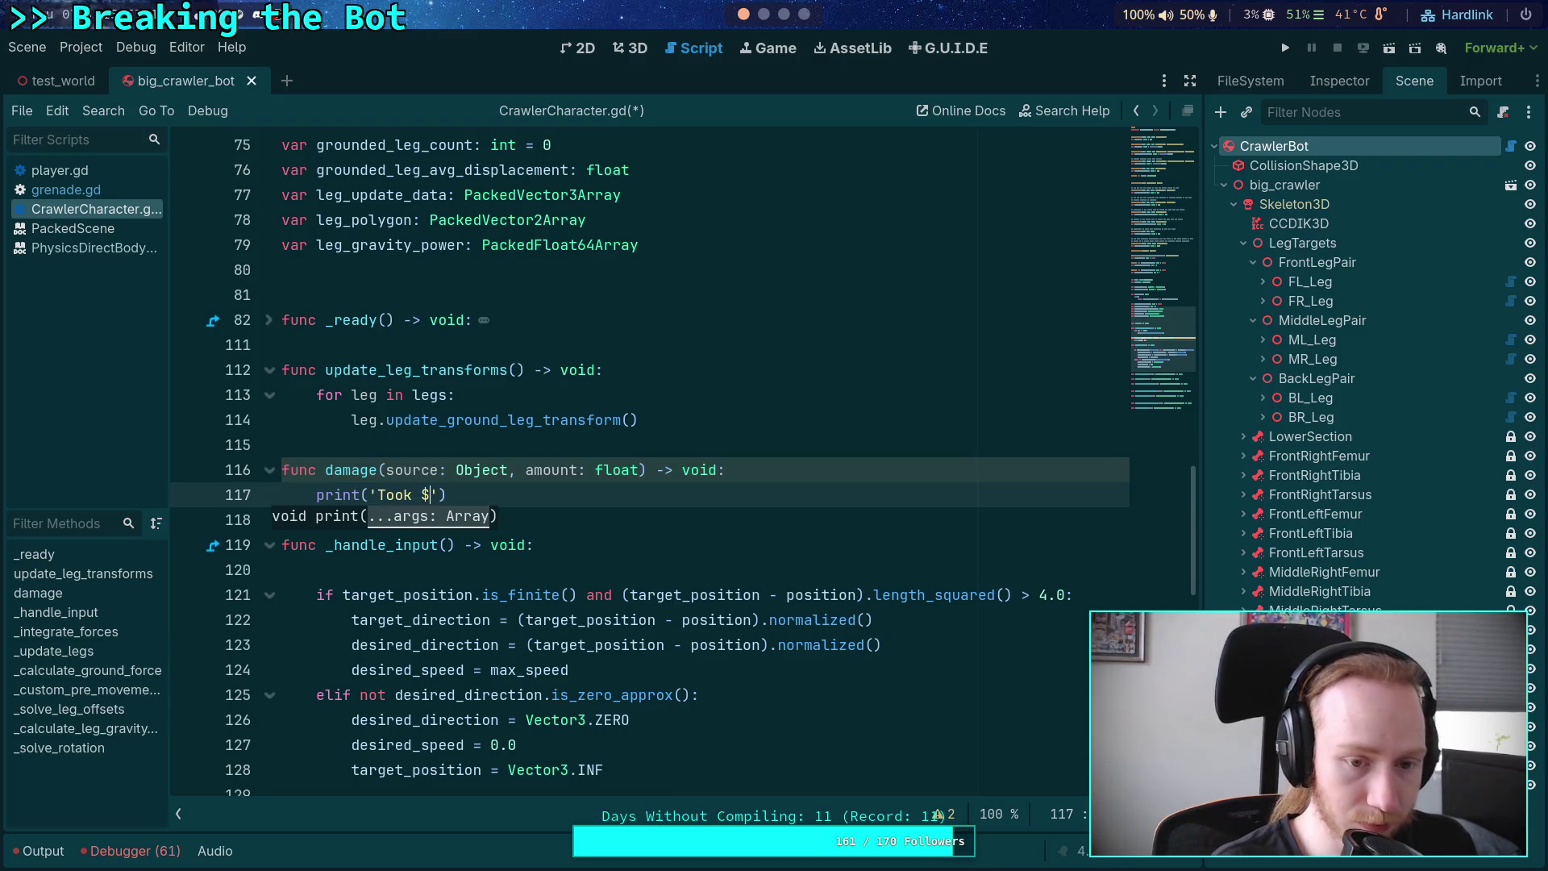
{"action": "type", "text": "f "}
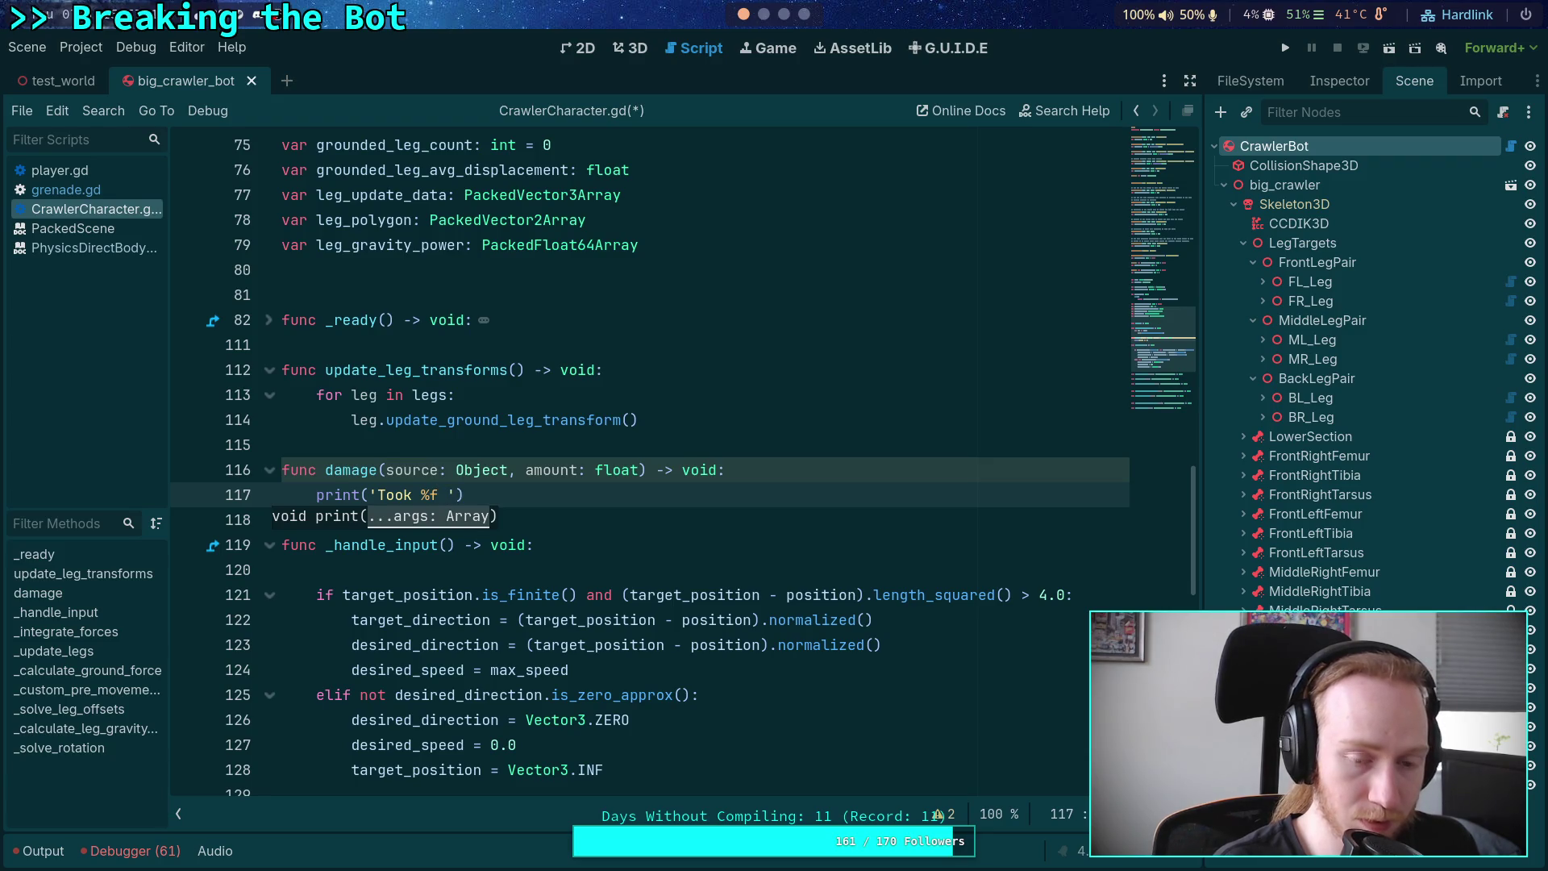
{"action": "type", "text": "damage fr"}
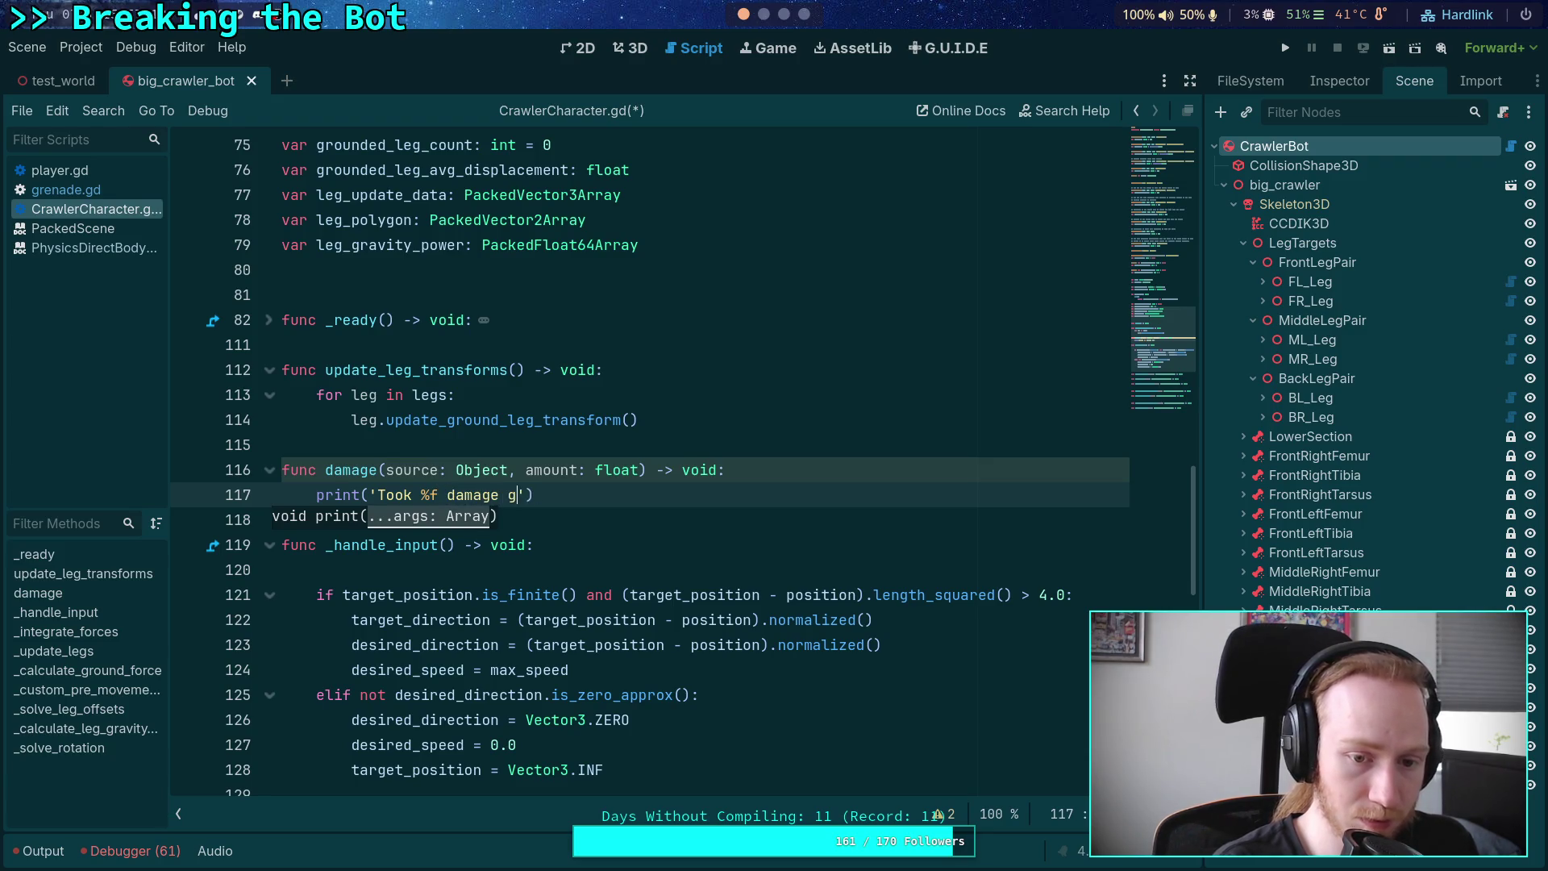
{"action": "type", "text": "om "}
{"action": "type", "text": "%s'"}
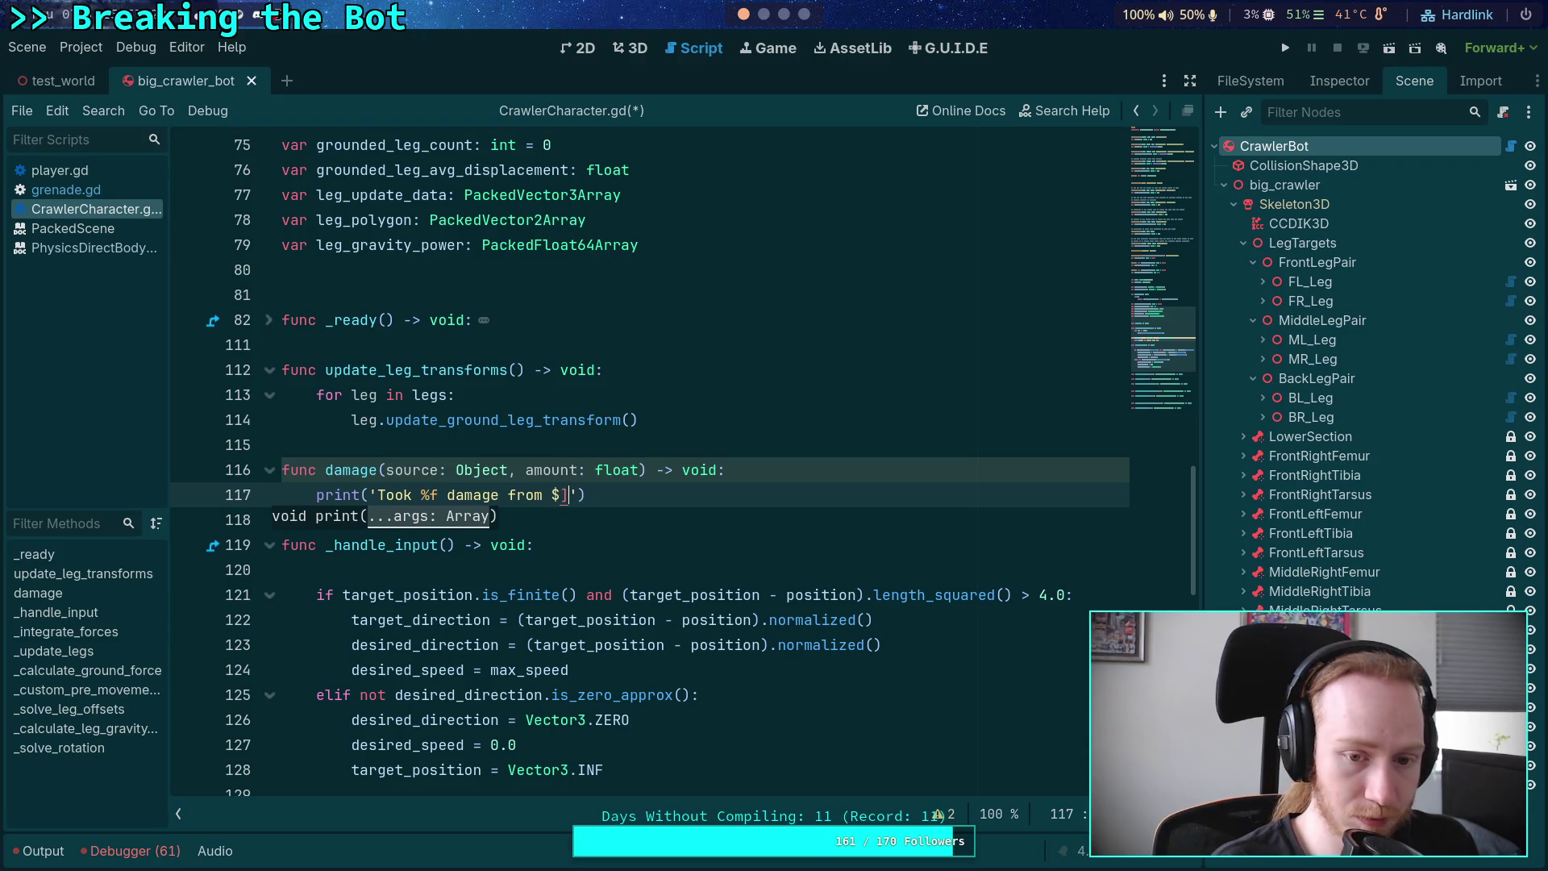
{"action": "type", "text": " % ["}
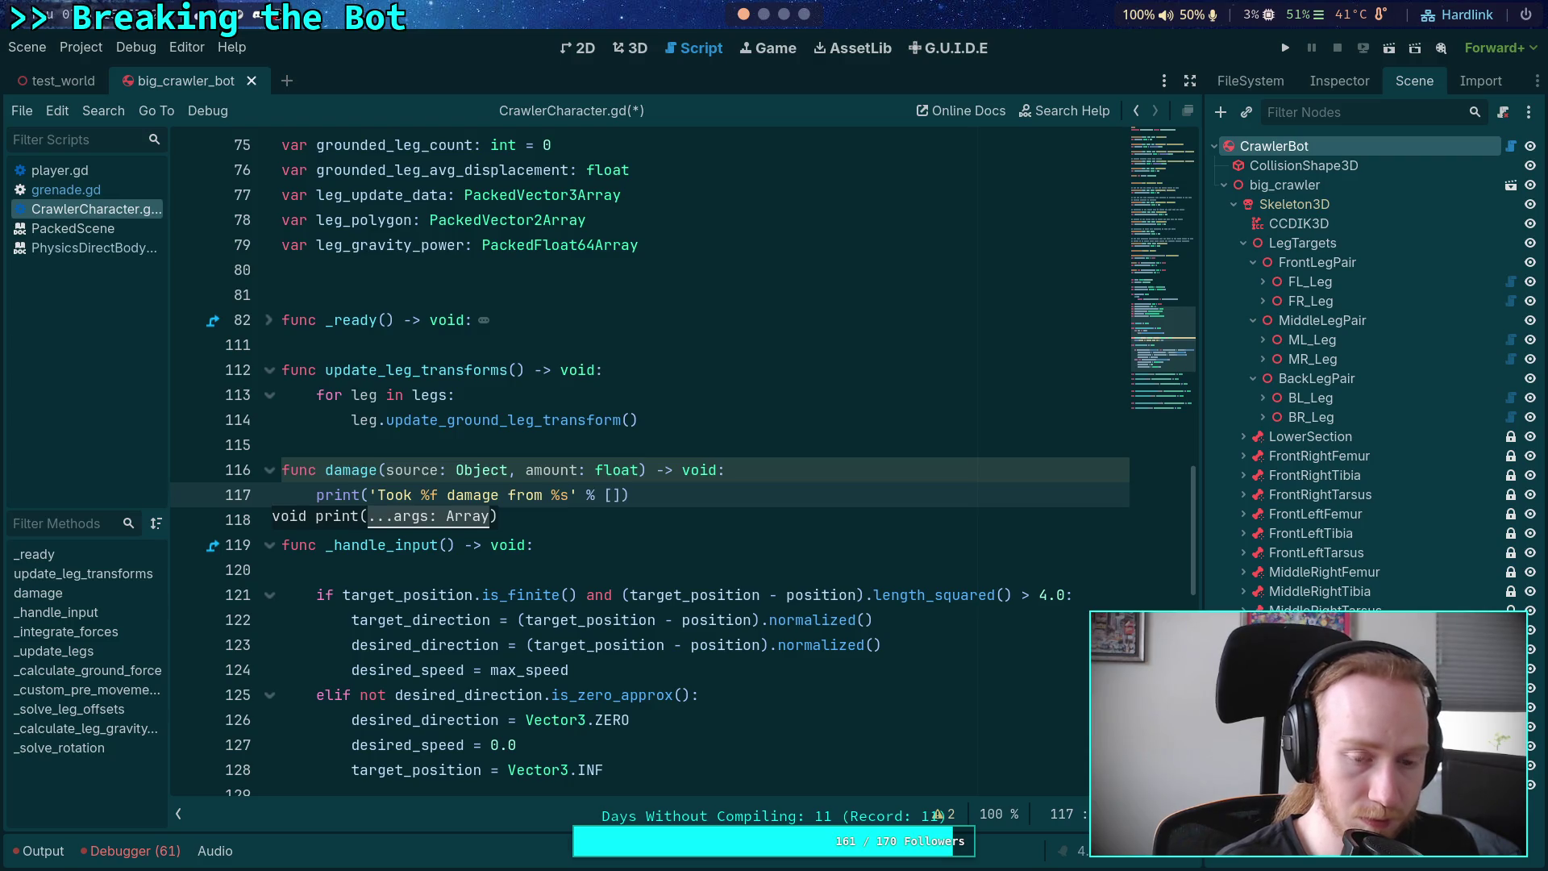
{"action": "type", "text": "amount, source"}
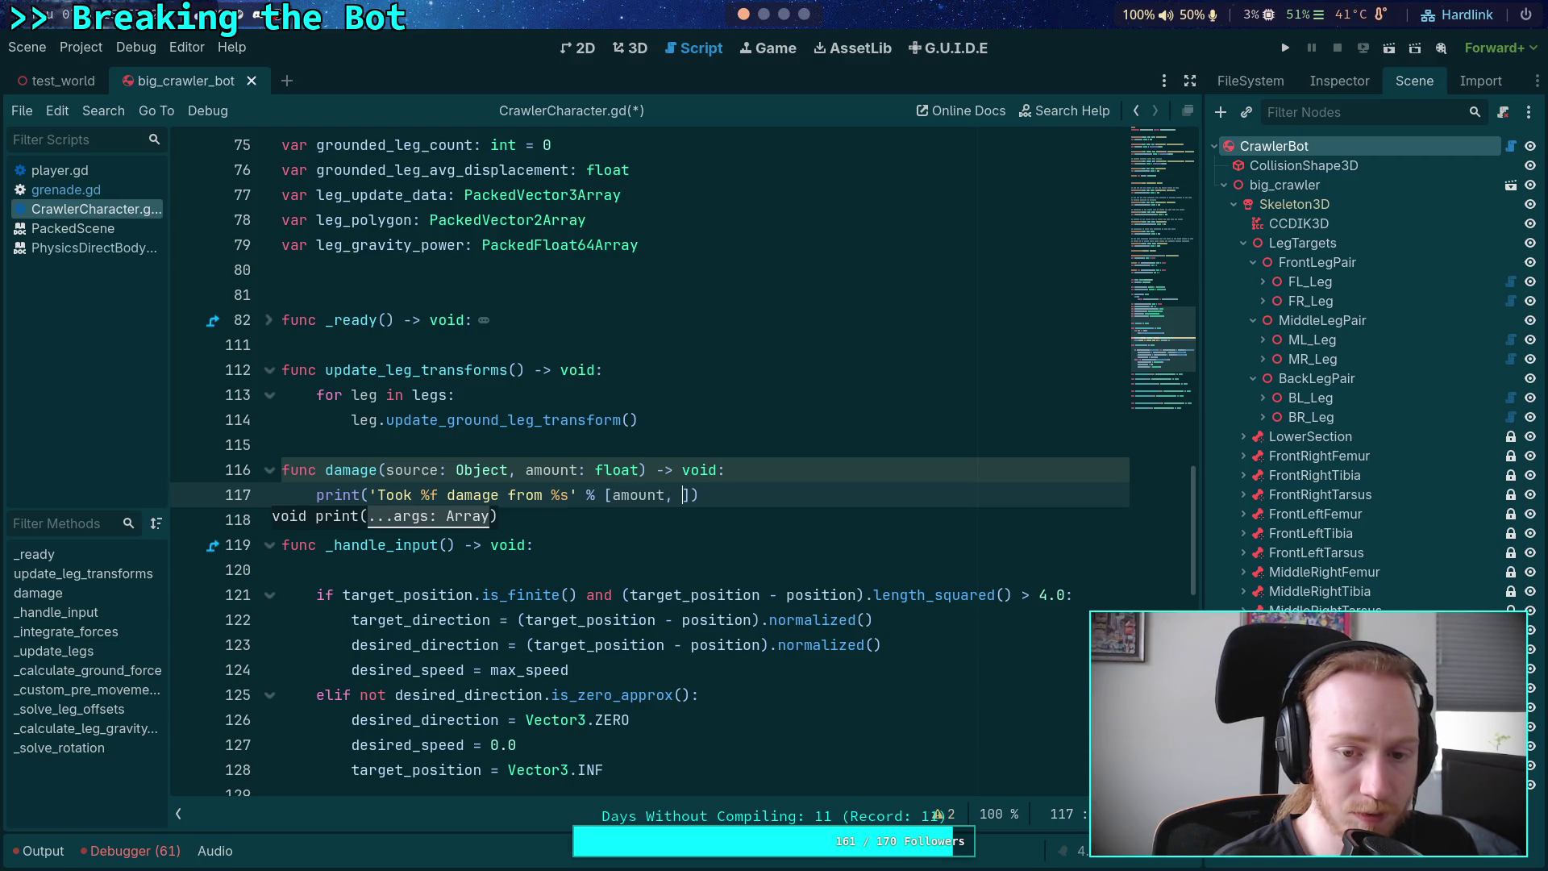
{"action": "type", "text": ".name"}
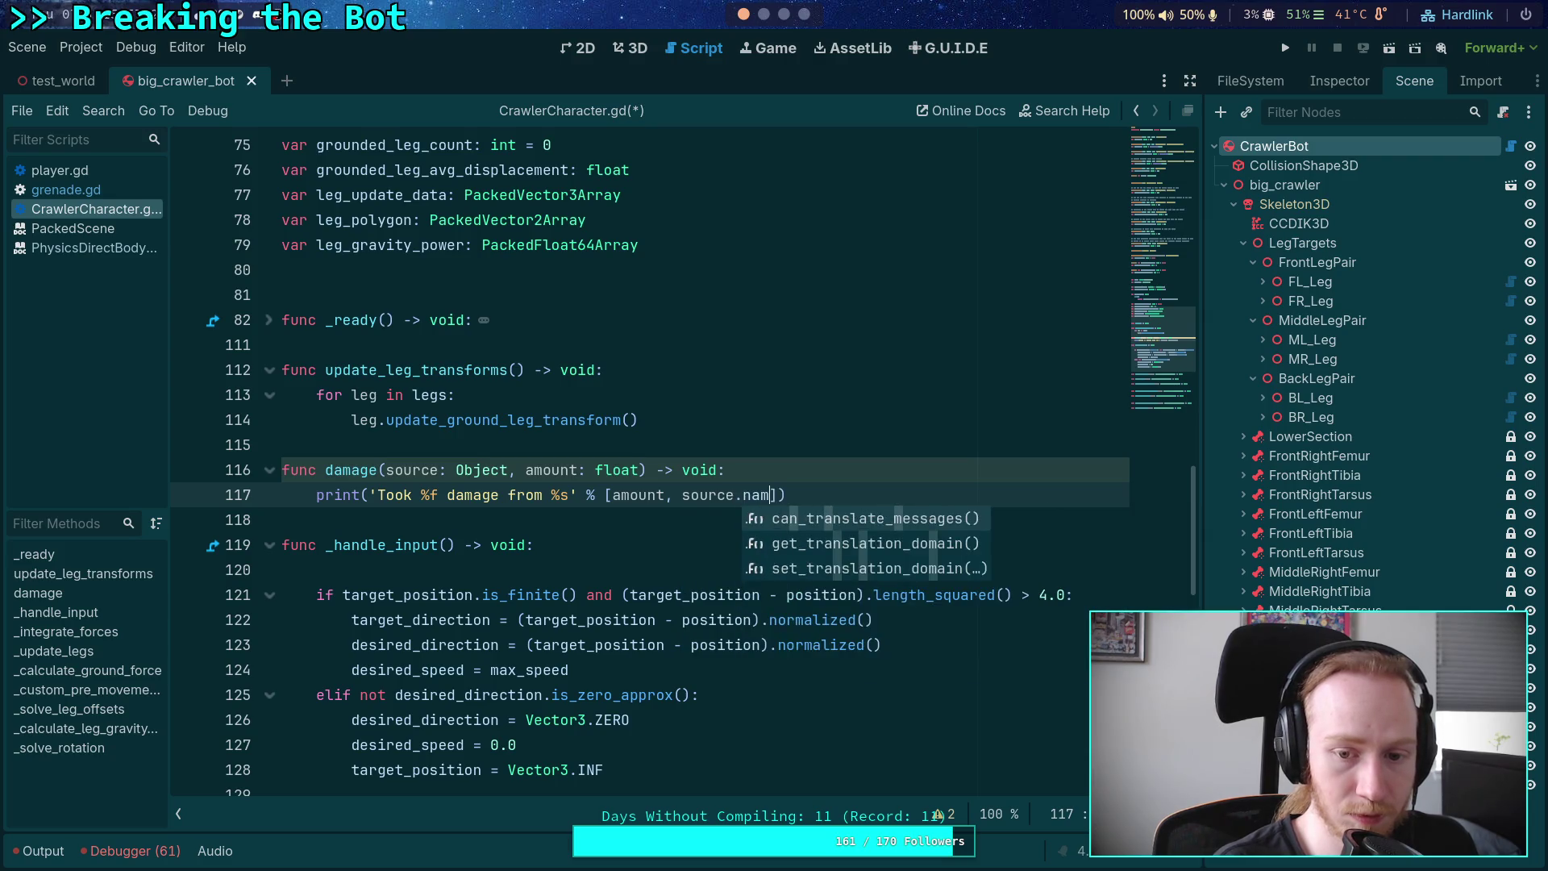
{"action": "key", "text": "ctrl+s"}
{"action": "left_click", "coordinate": [761, 371]}
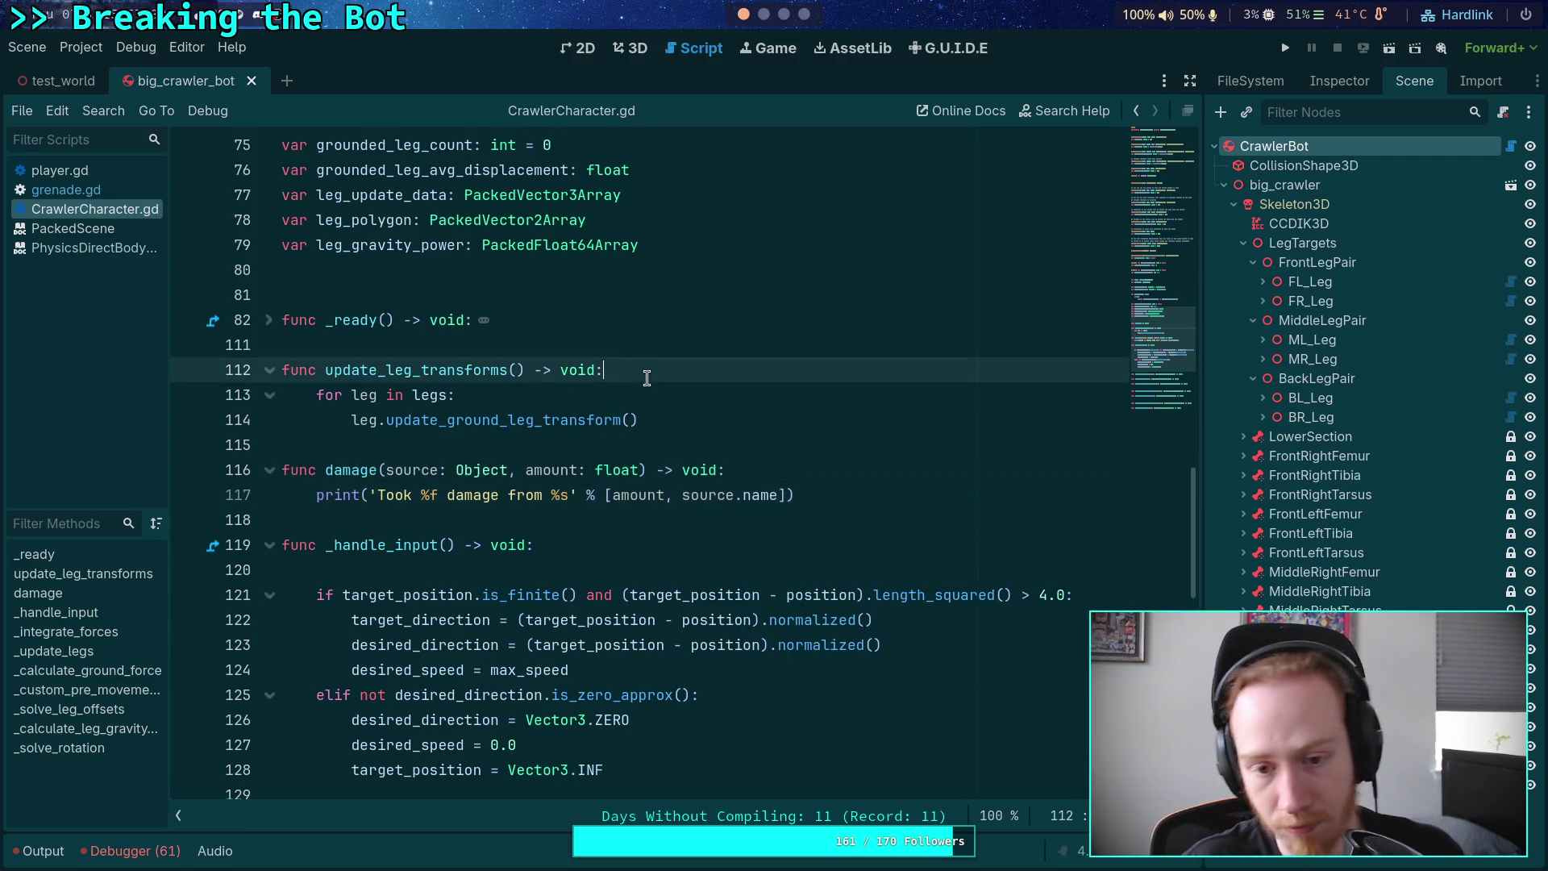
Step: Run the game, throw three grenades at the crawler bot to check damage prints, then stop
{"action": "left_click", "coordinate": [1285, 47]}
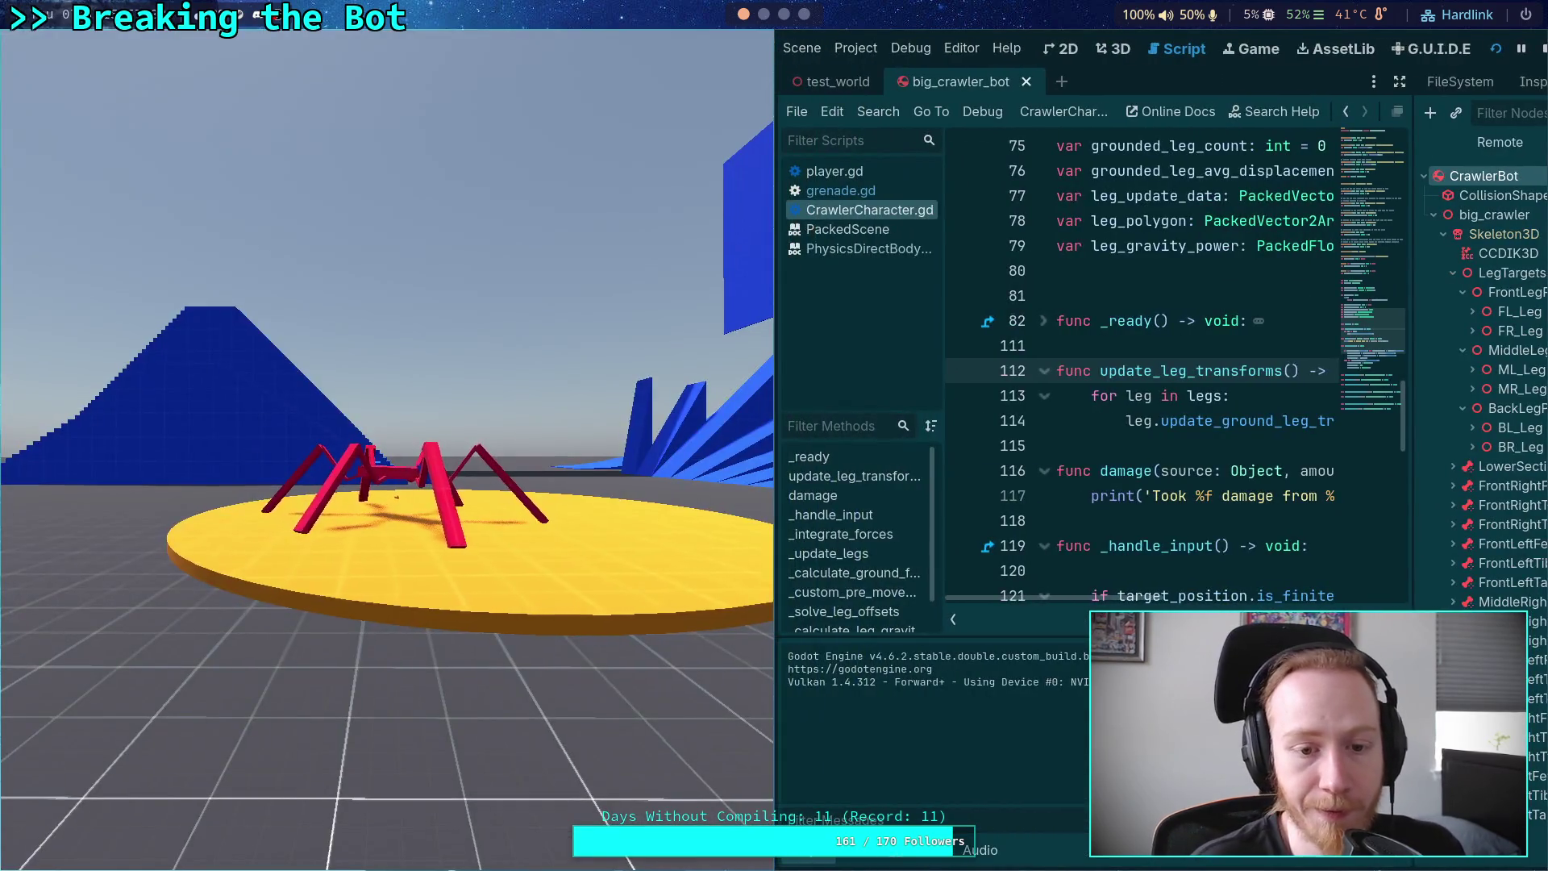
{"action": "key", "text": "w"}
{"action": "left_click", "coordinate": [387, 435]}
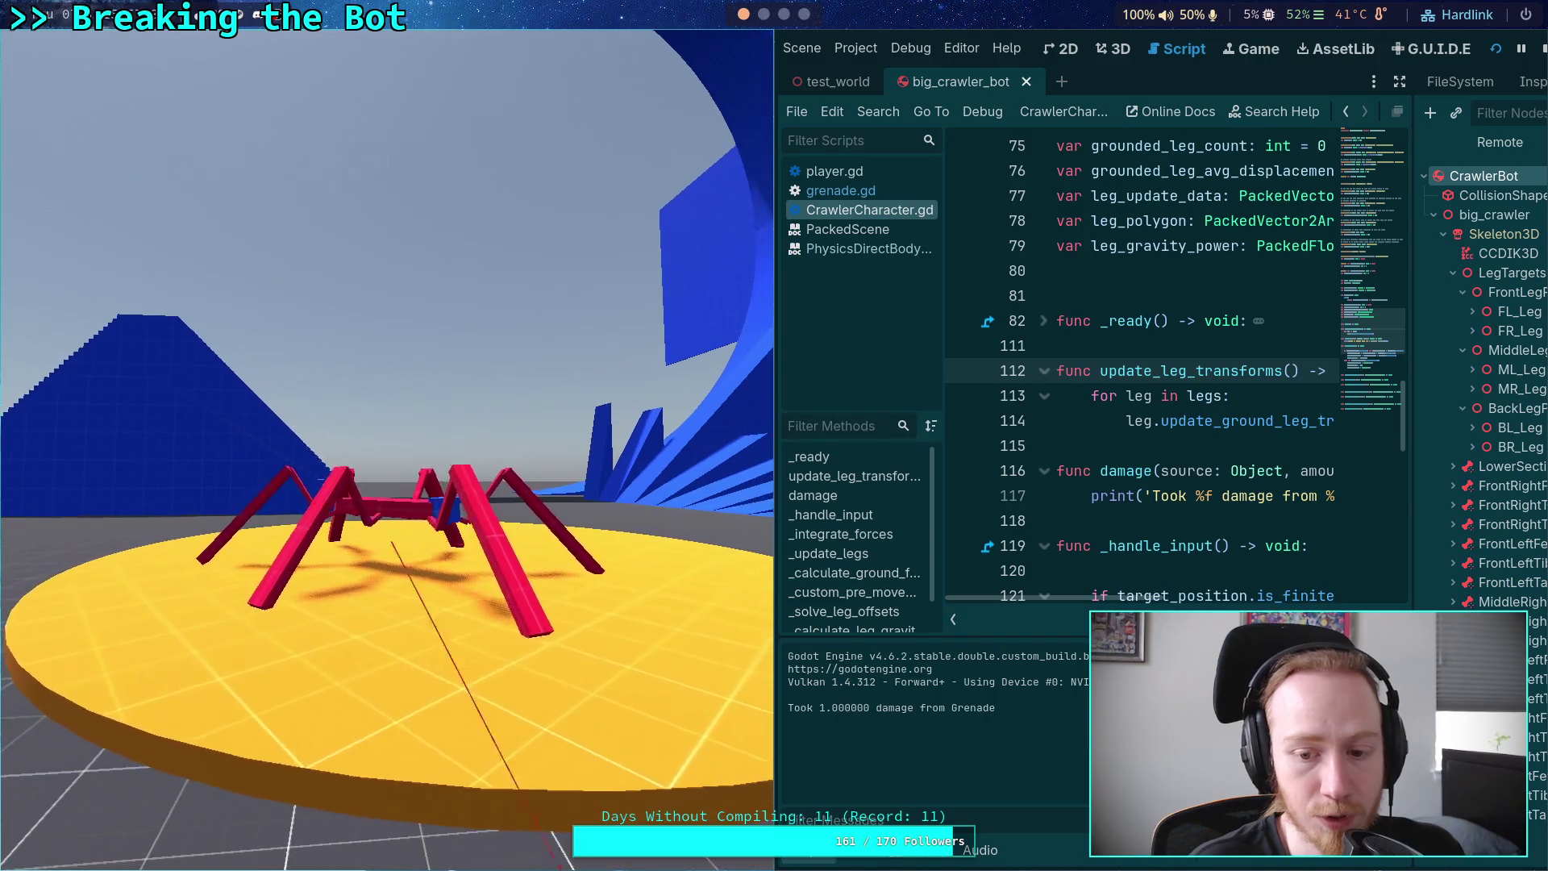
{"action": "key", "text": "w"}
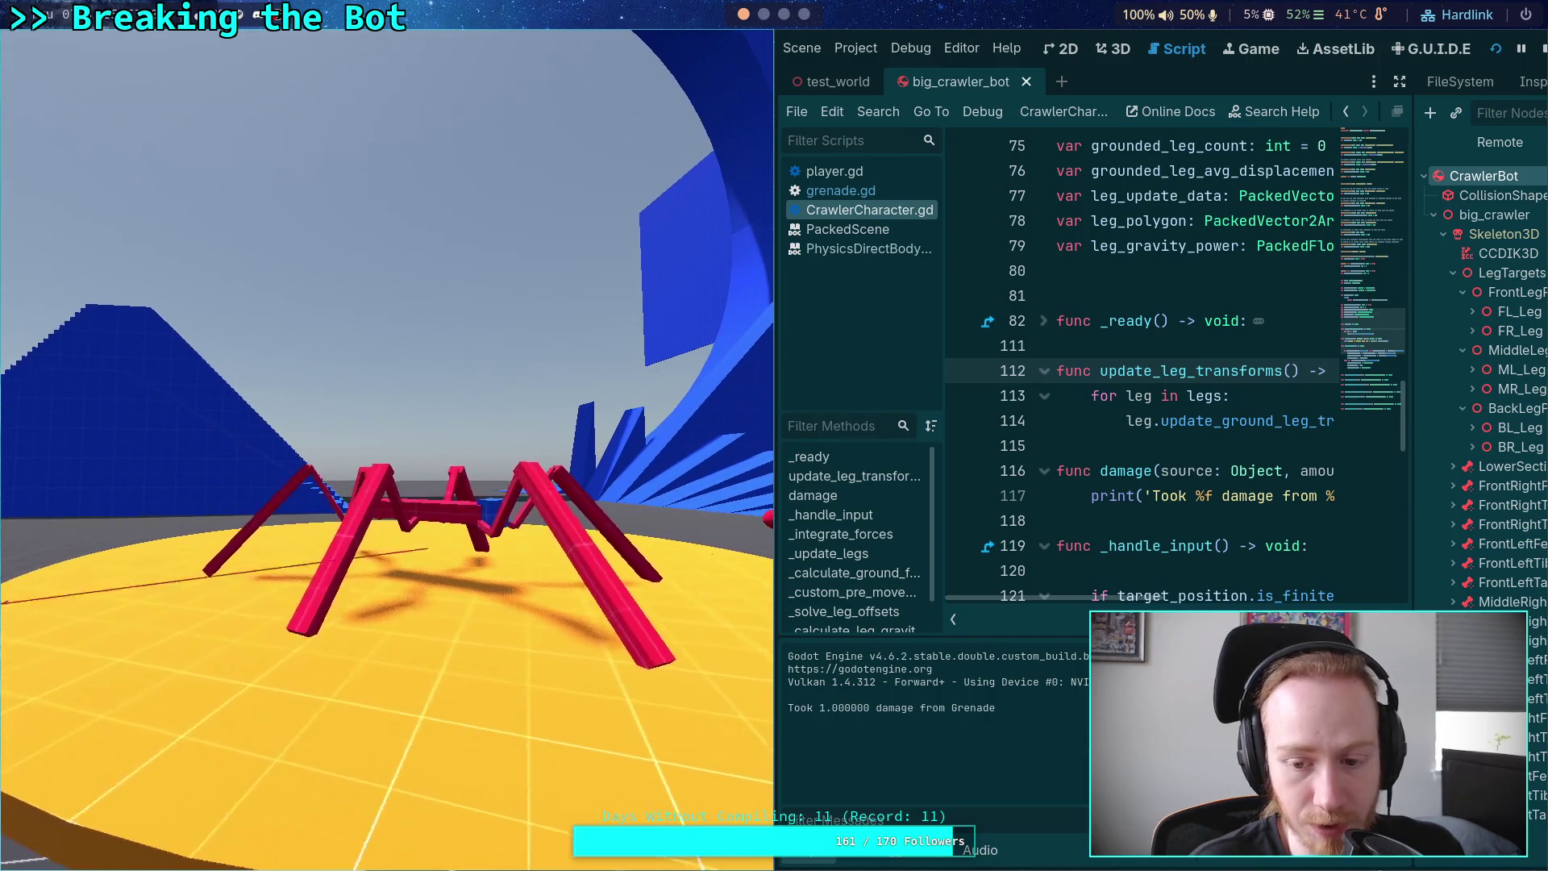
{"action": "left_click", "coordinate": [387, 435]}
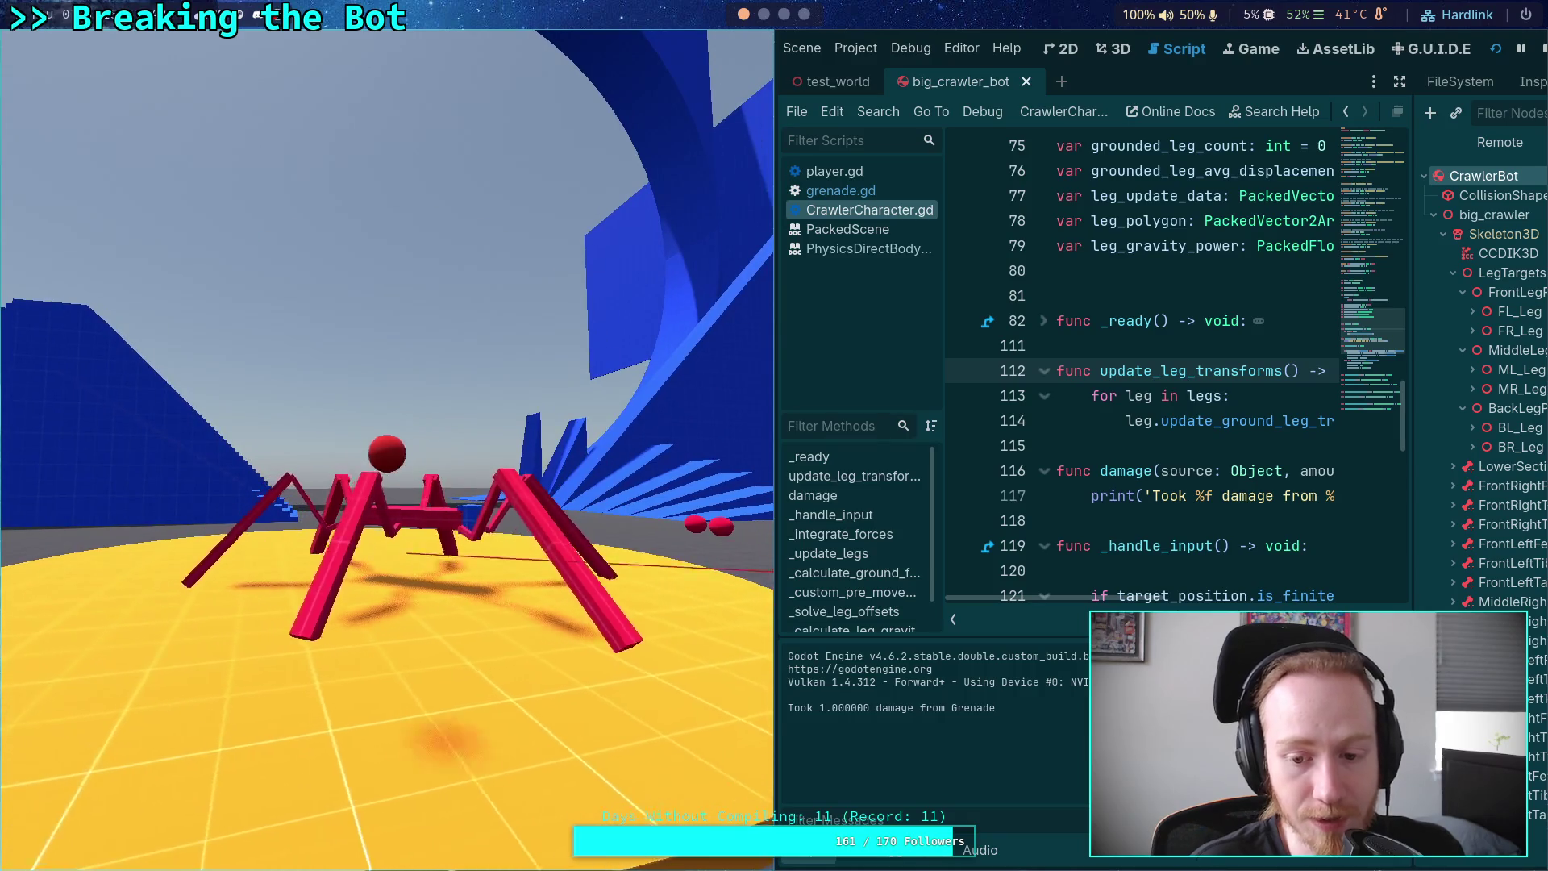
{"action": "left_click", "coordinate": [387, 436]}
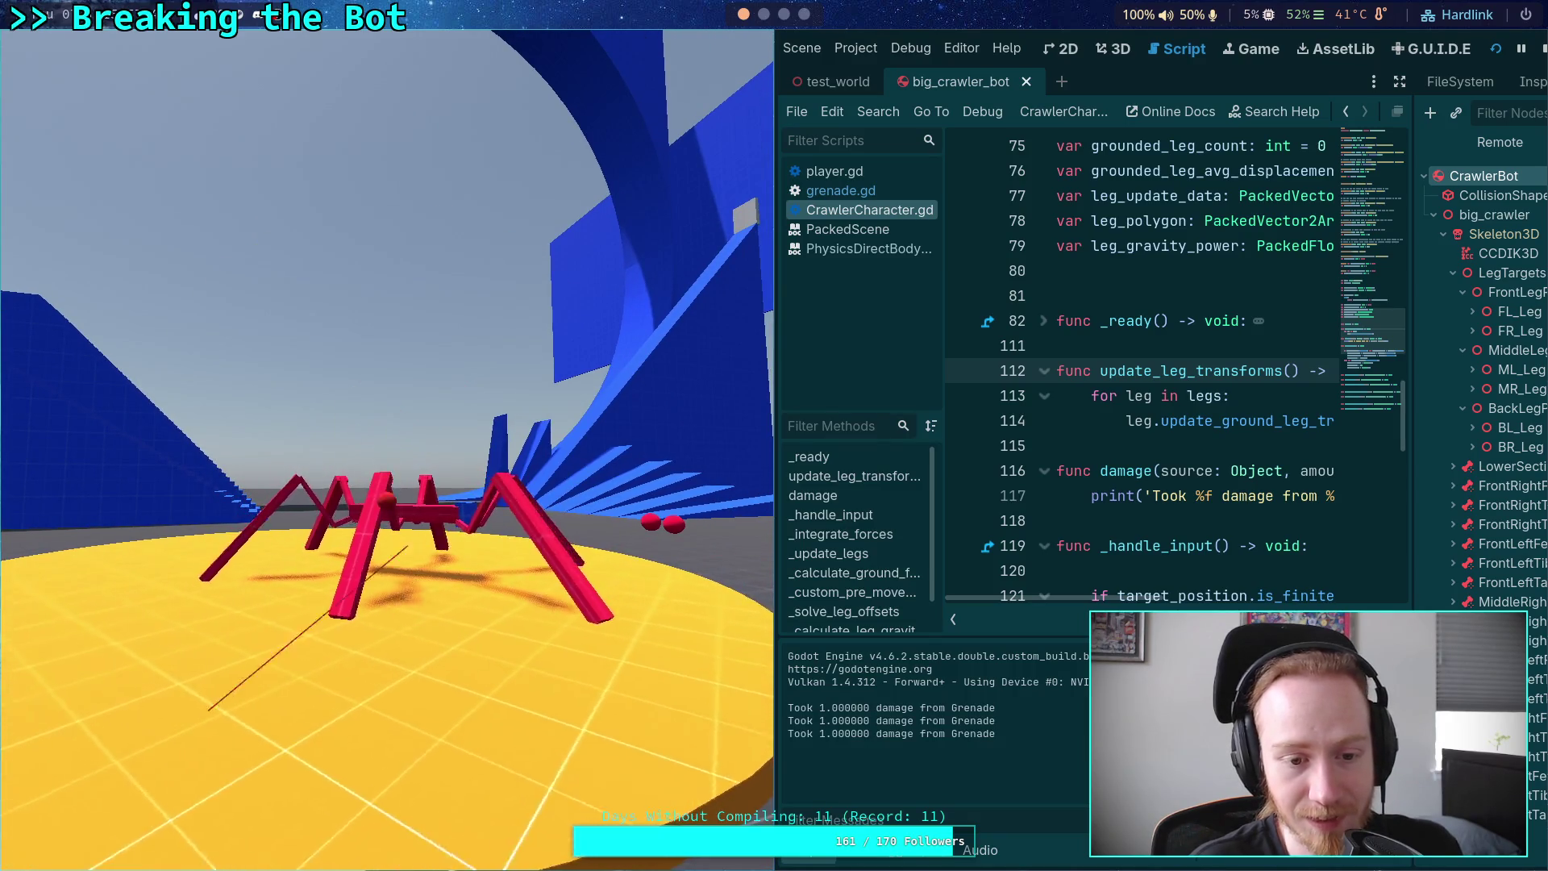
{"action": "key", "text": "Escape"}
{"action": "left_click", "coordinate": [1542, 49]}
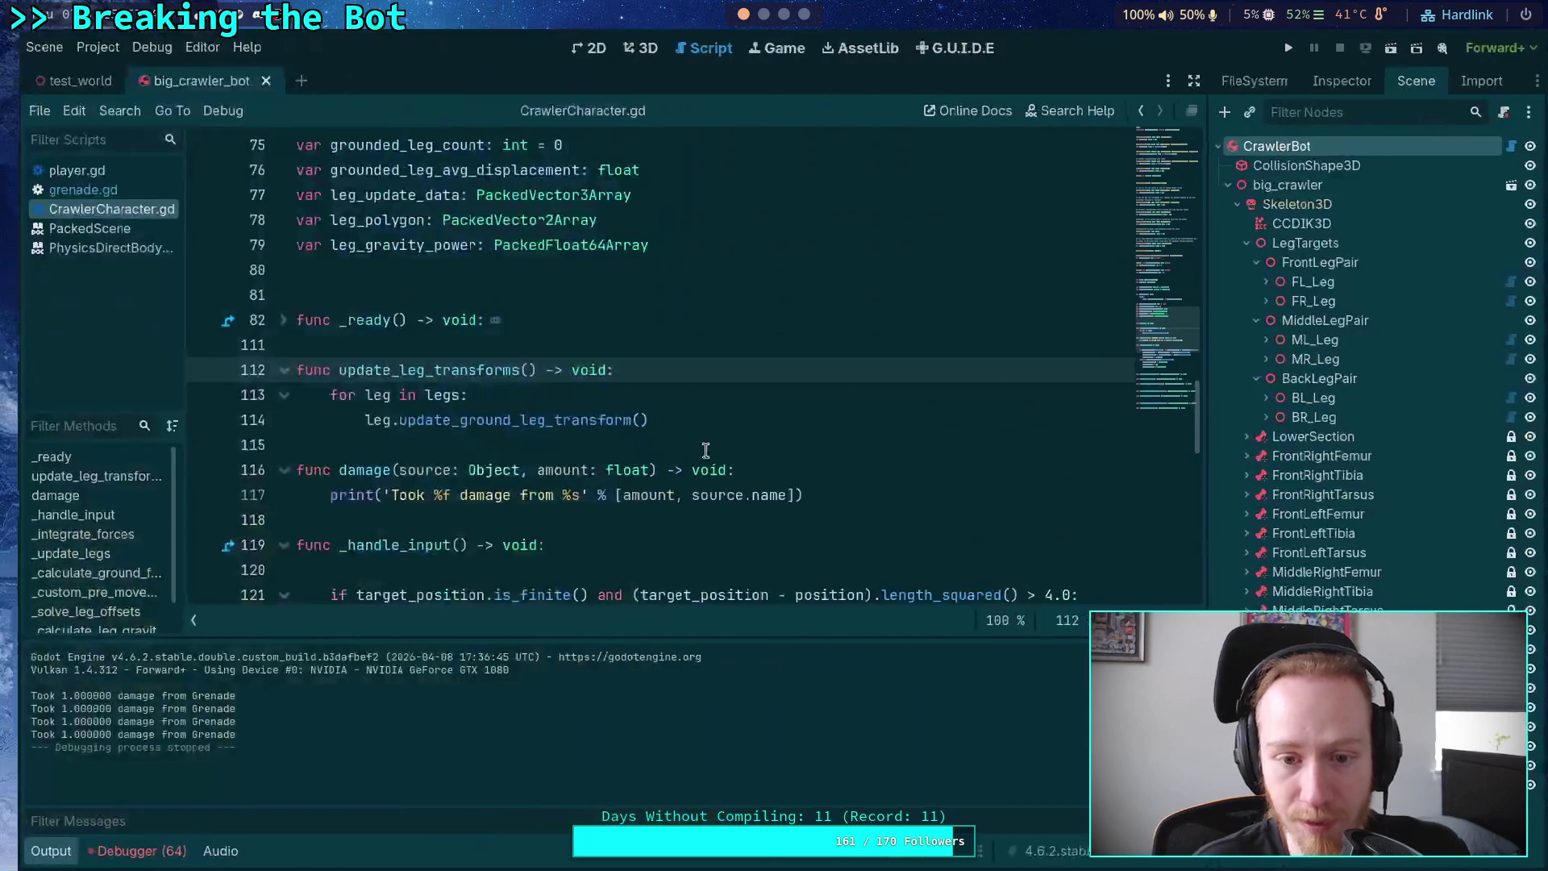
{"action": "left_click", "coordinate": [33, 850]}
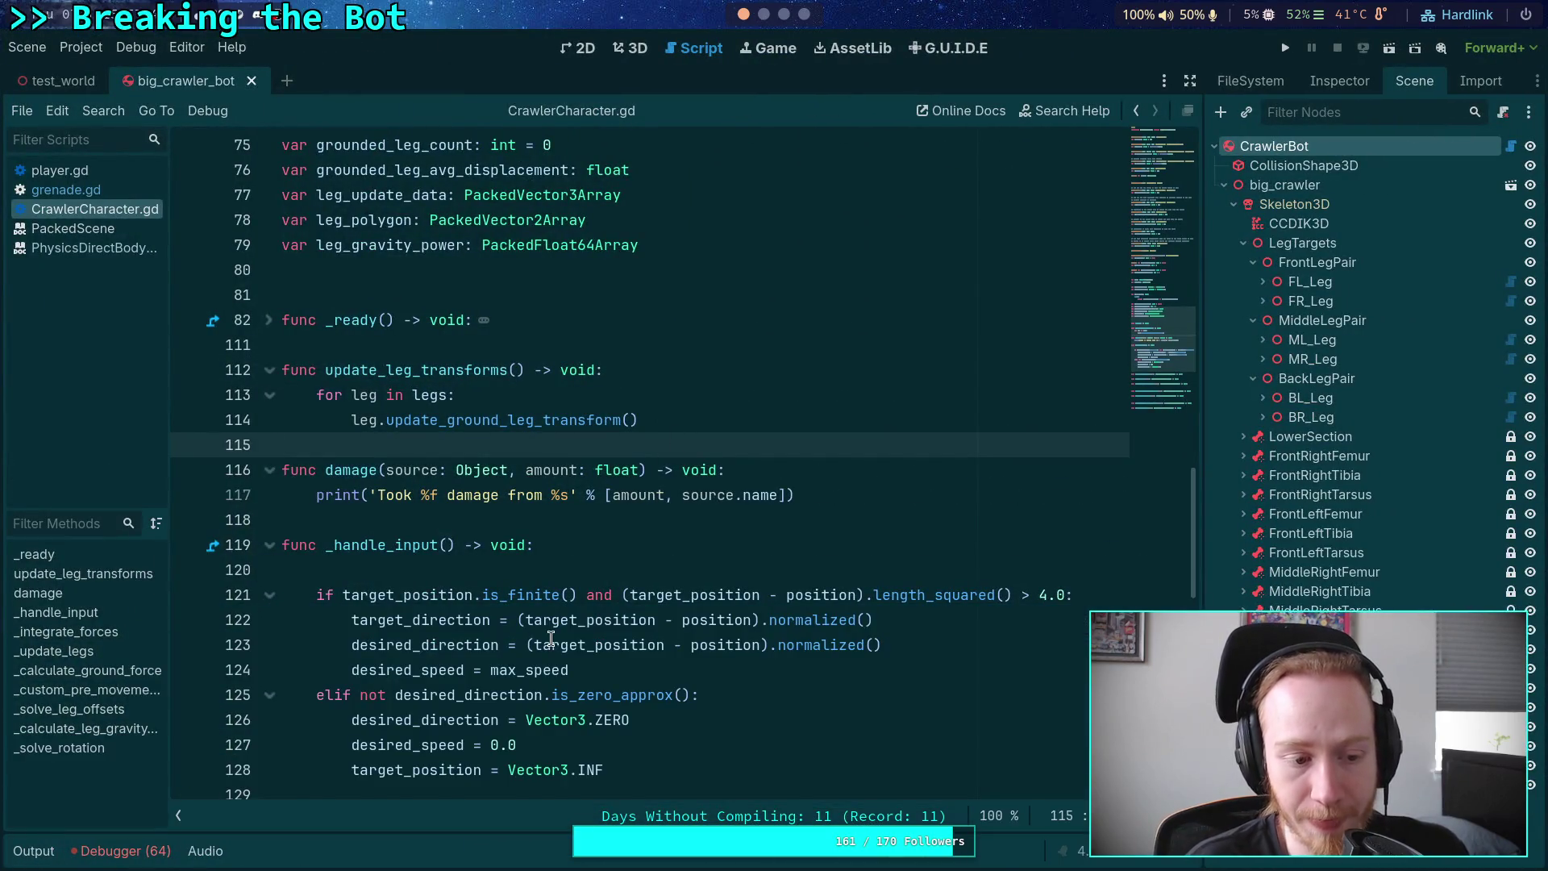
Step: Add two blank lines below the print statement in damage(), ready for the next statement
{"action": "scroll", "coordinate": [820, 403], "scroll_direction": "down", "scroll_amount": 1}
{"action": "left_click", "coordinate": [821, 411]}
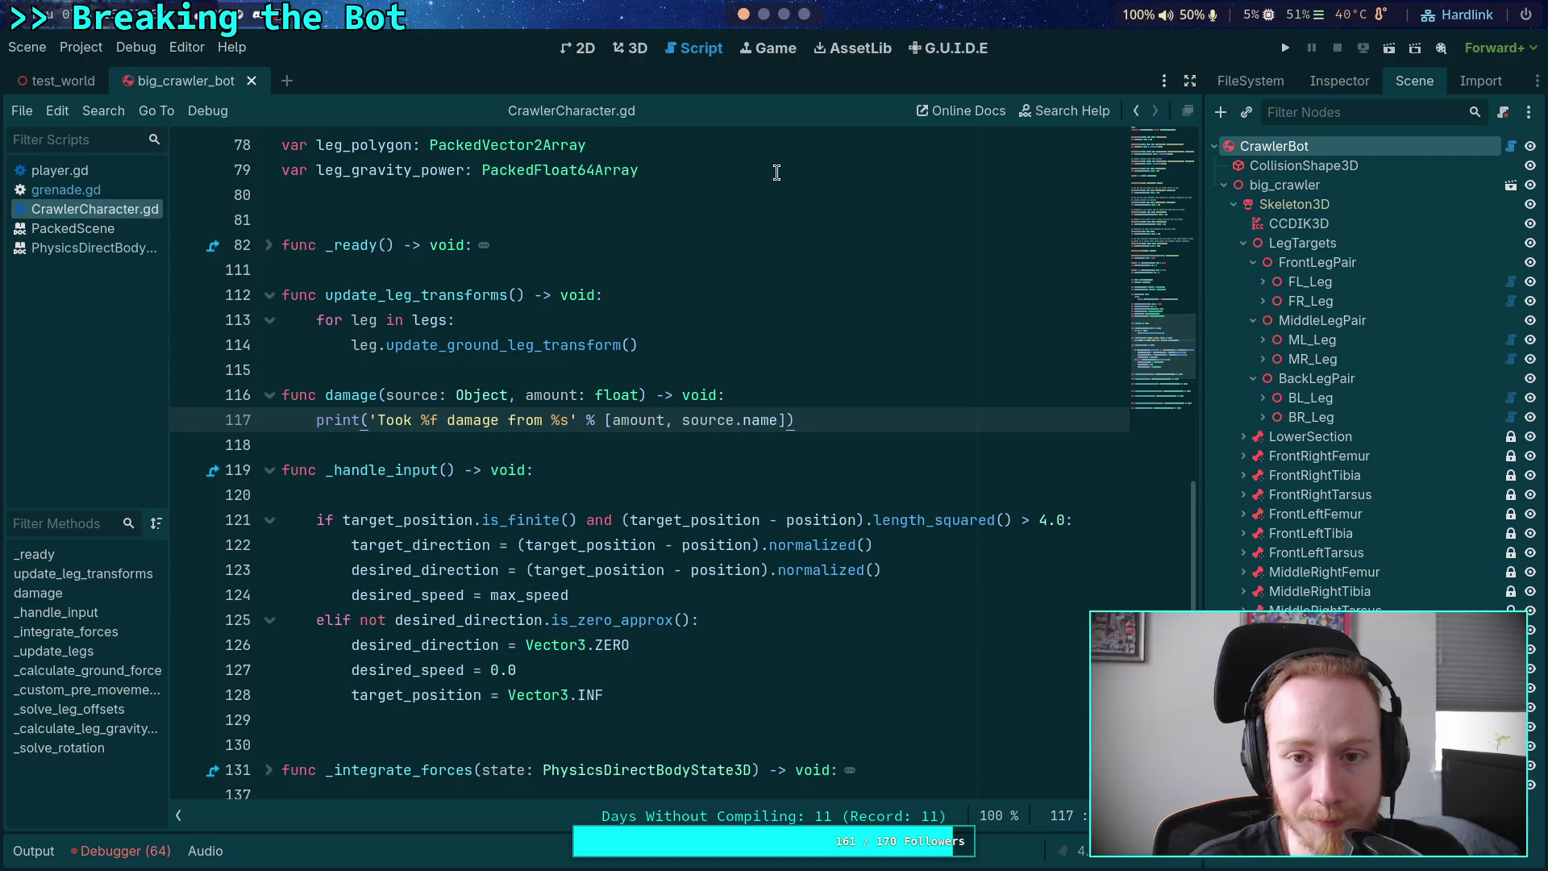
{"action": "left_click", "coordinate": [883, 392]}
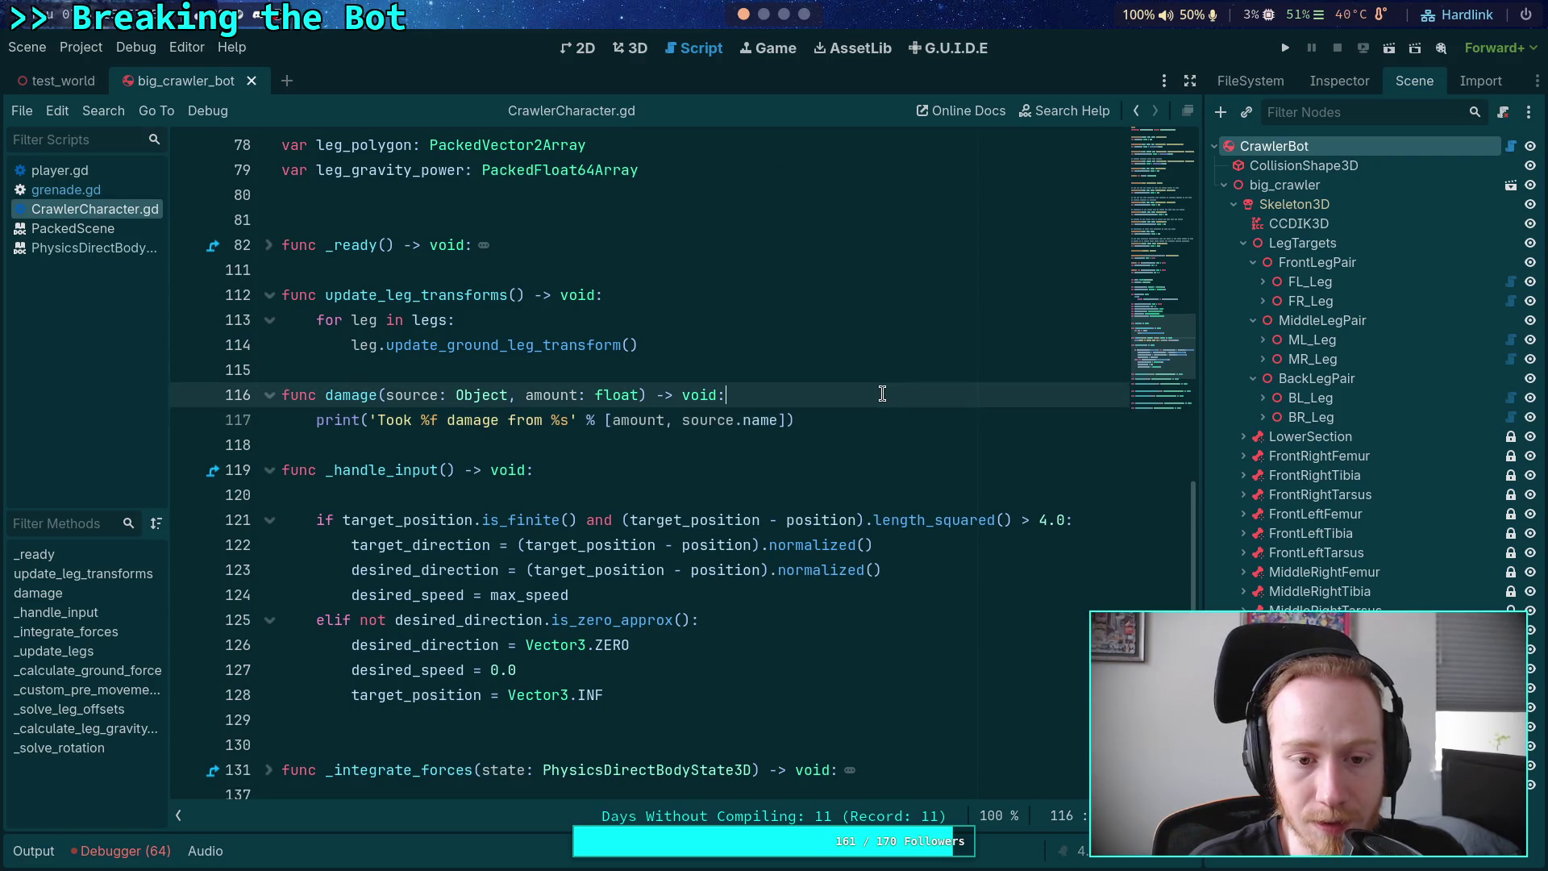
{"action": "left_click", "coordinate": [861, 409]}
{"action": "left_click", "coordinate": [871, 395]}
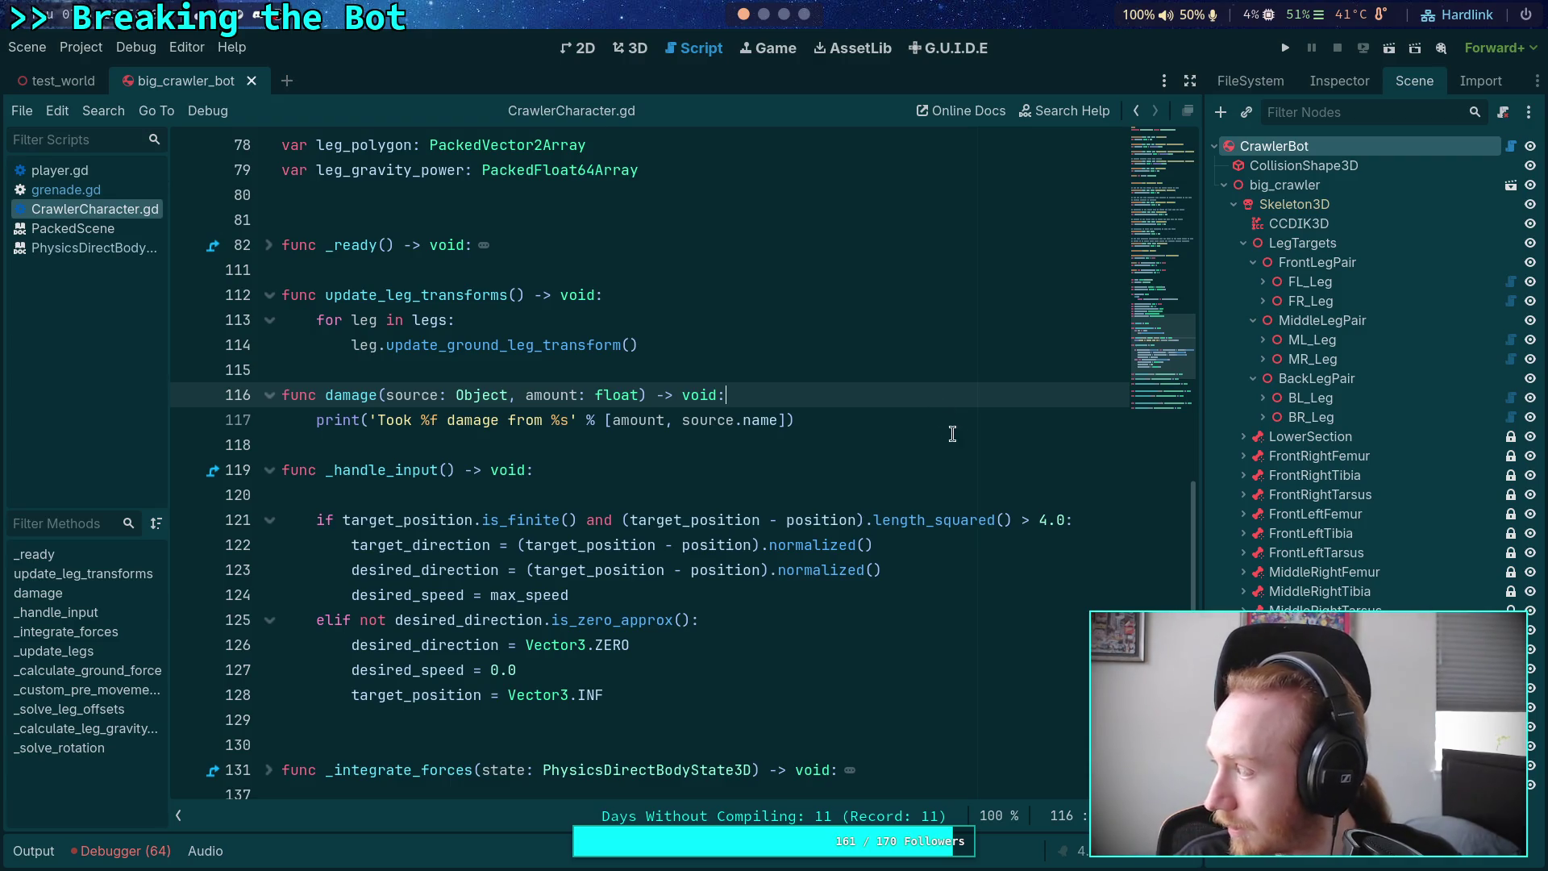
{"action": "key", "text": "Return"}
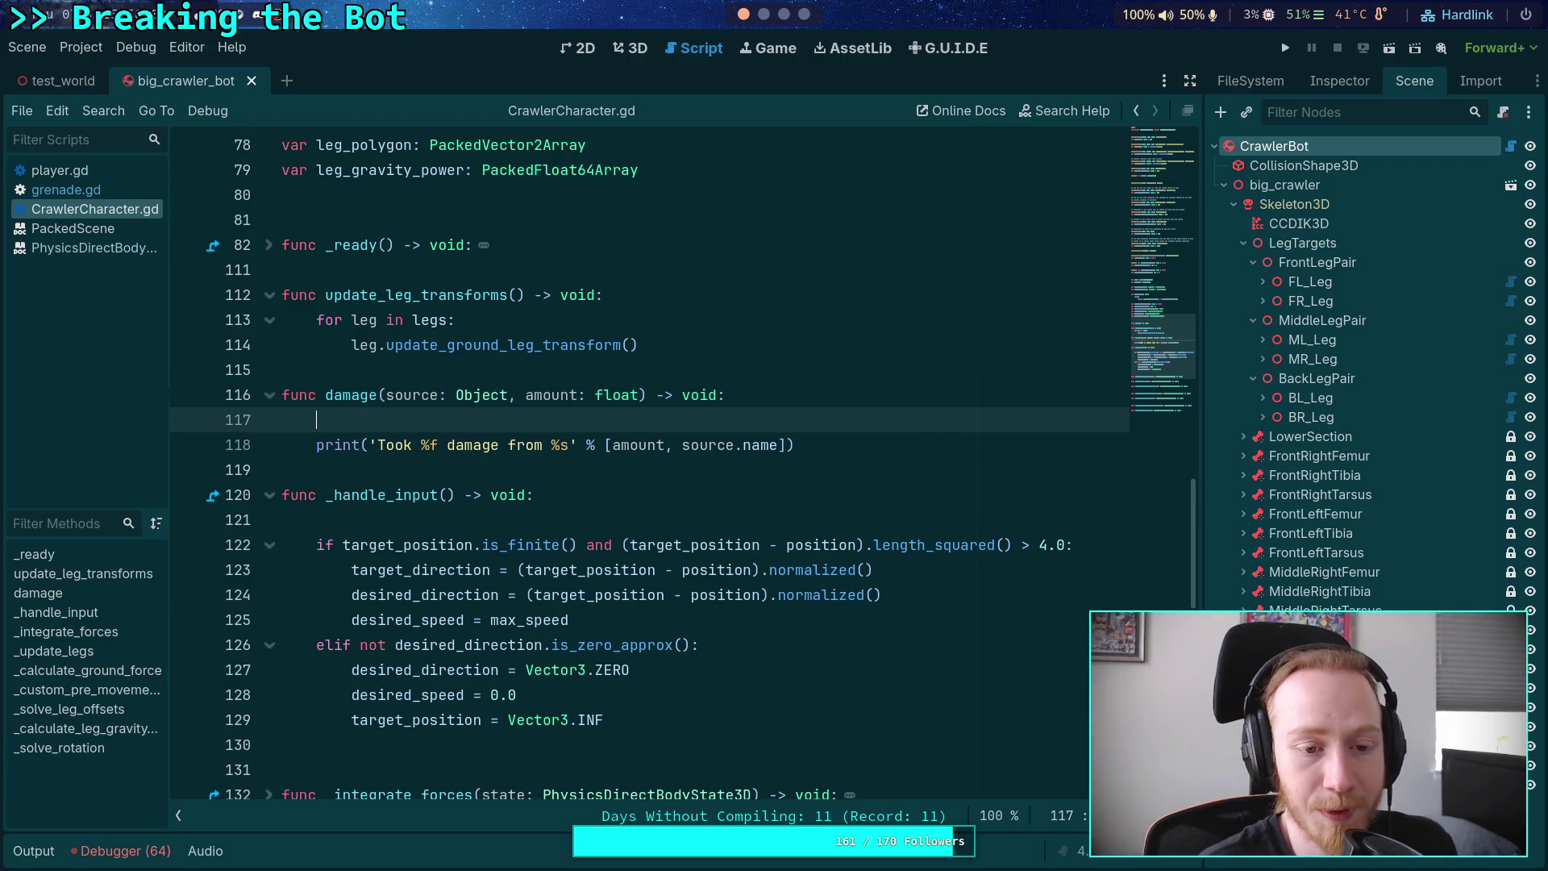
{"action": "key", "text": "BackSpace"}
{"action": "key", "text": "BackSpace"}
{"action": "key", "text": "Down"}
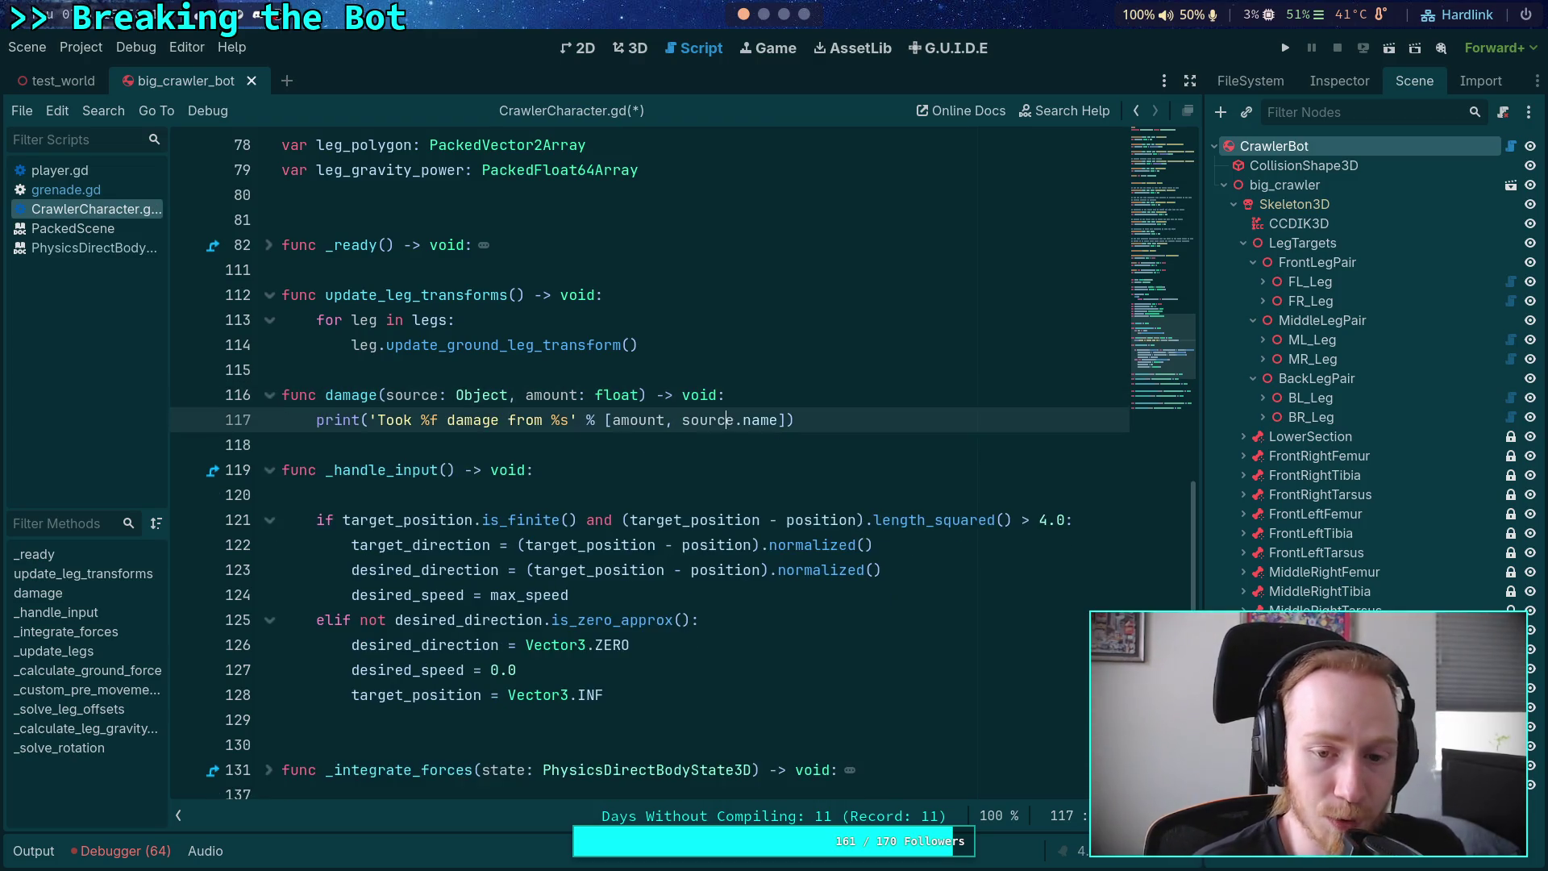
{"action": "key", "text": "Down"}
{"action": "key", "text": "Return"}
{"action": "key", "text": "Return"}
{"action": "key", "text": "Up"}
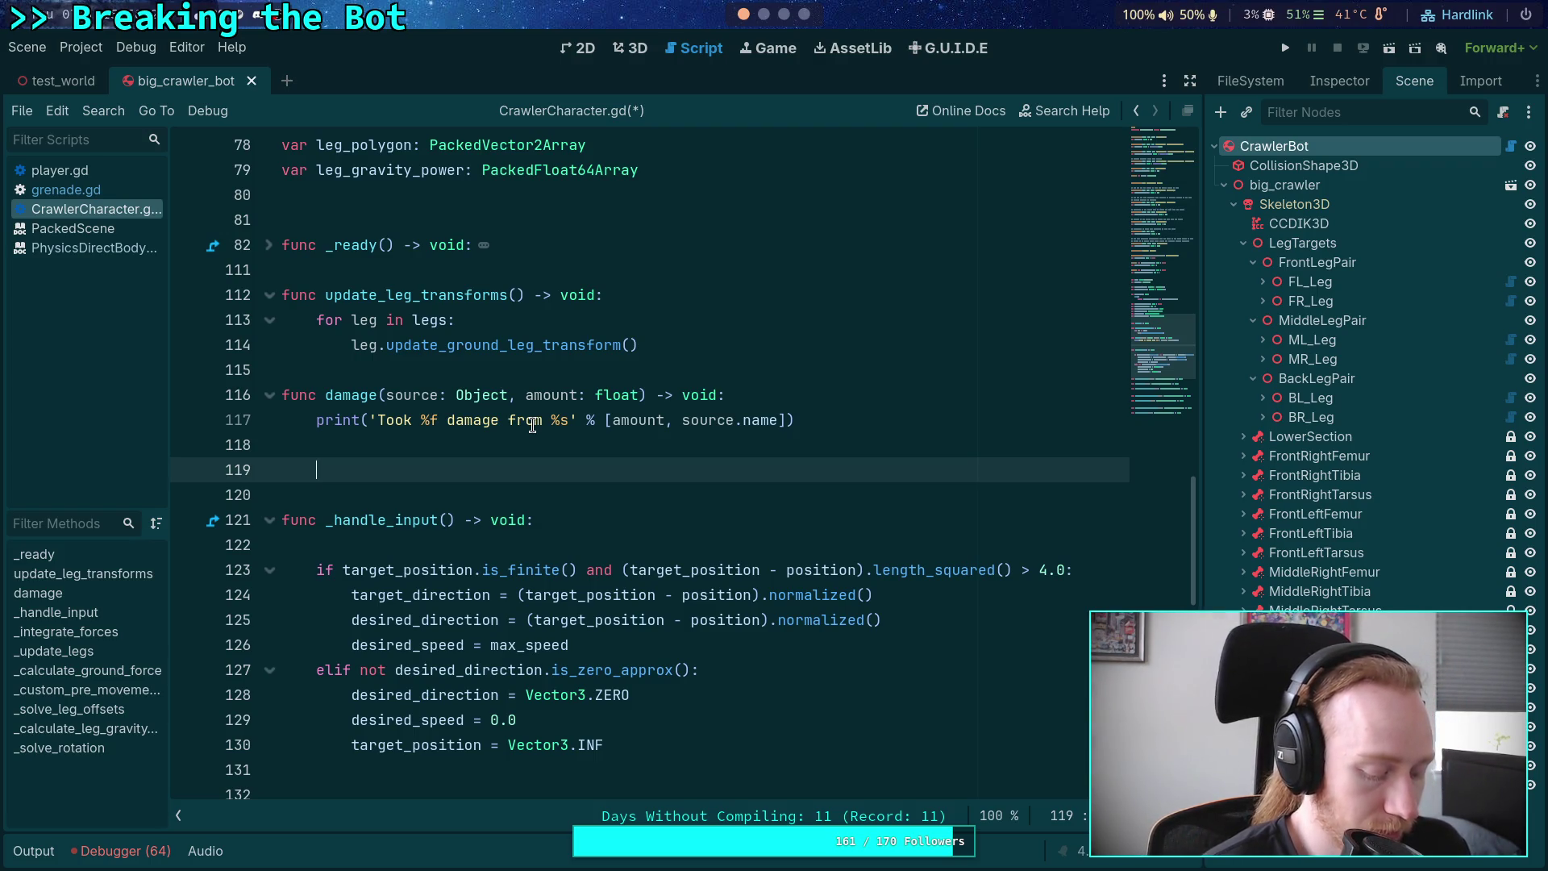
Step: Start an apply_impulse call in damage() with a source argument
{"action": "type", "text": "impul"}
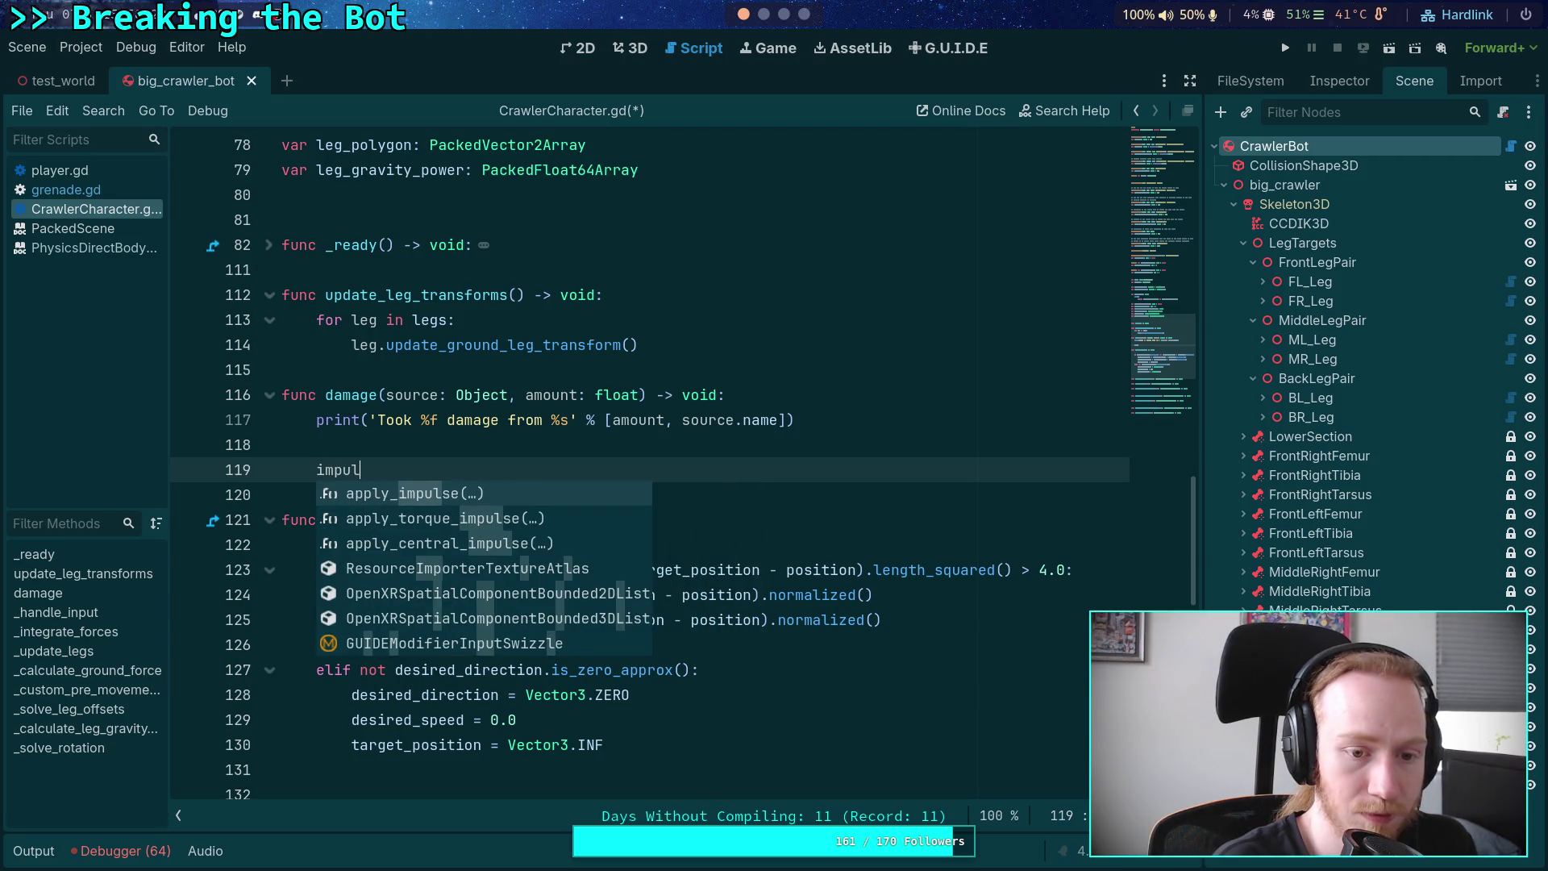
{"action": "key", "text": "Return"}
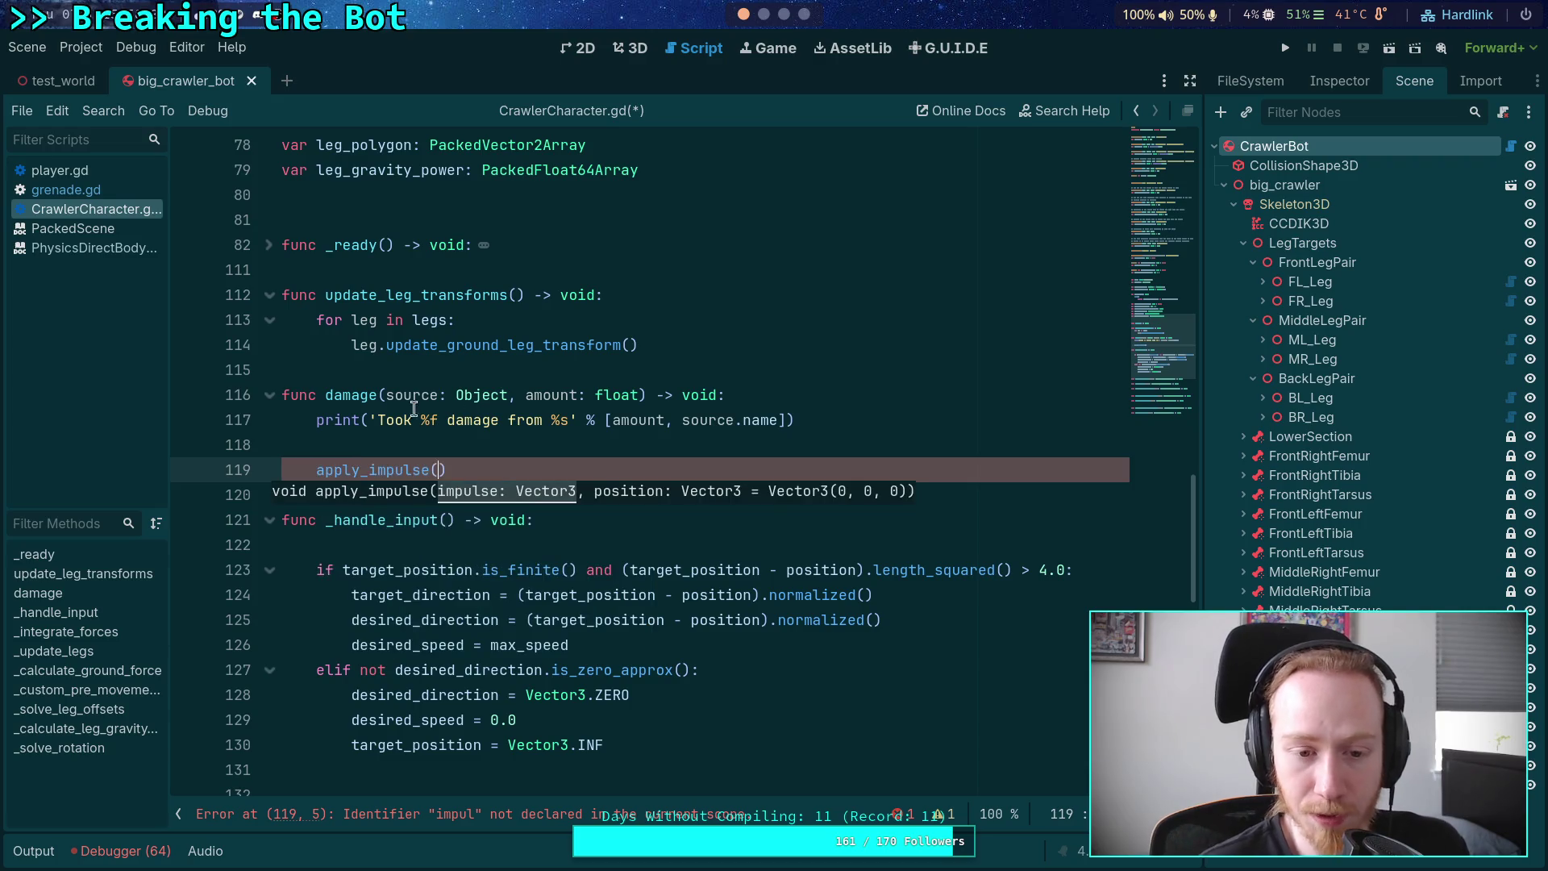
{"action": "mouse_move", "coordinate": [349, 472]}
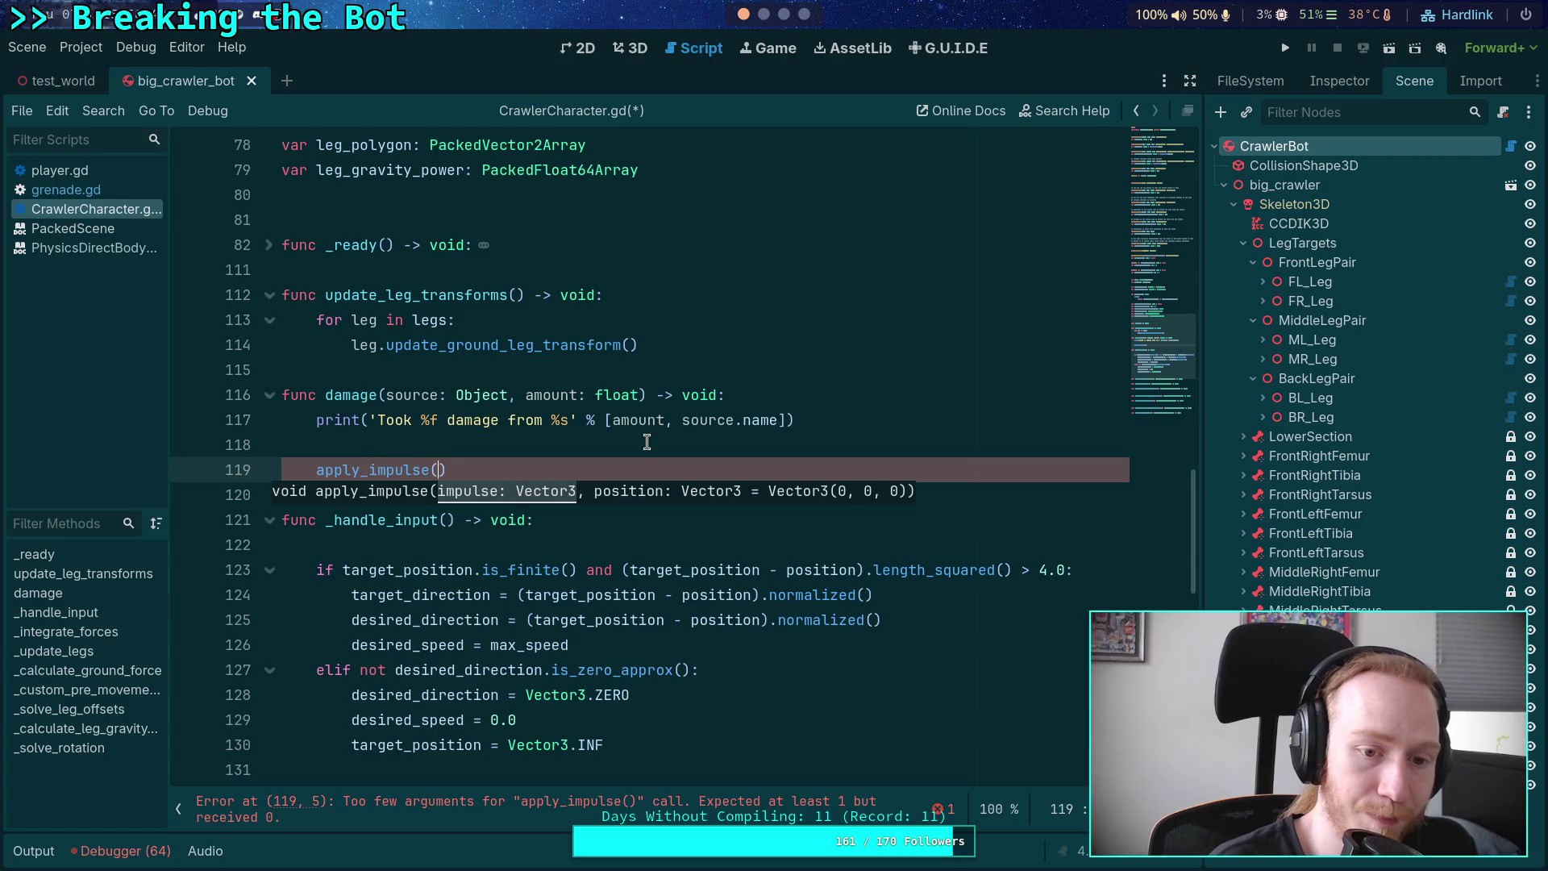
{"action": "type", "text": "source."}
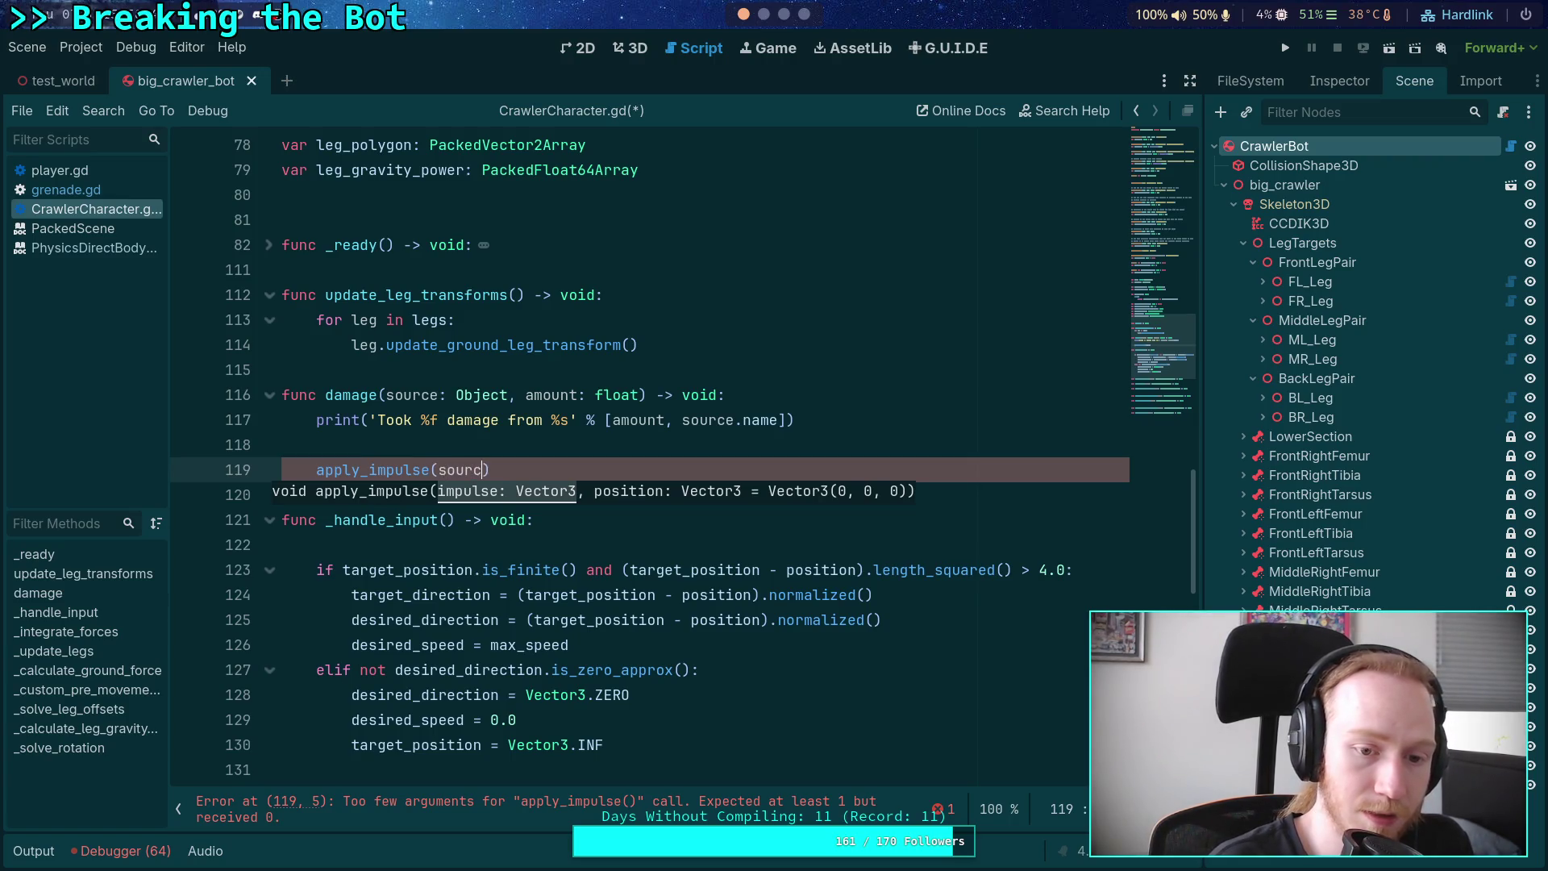
{"action": "type", "text": "lin"}
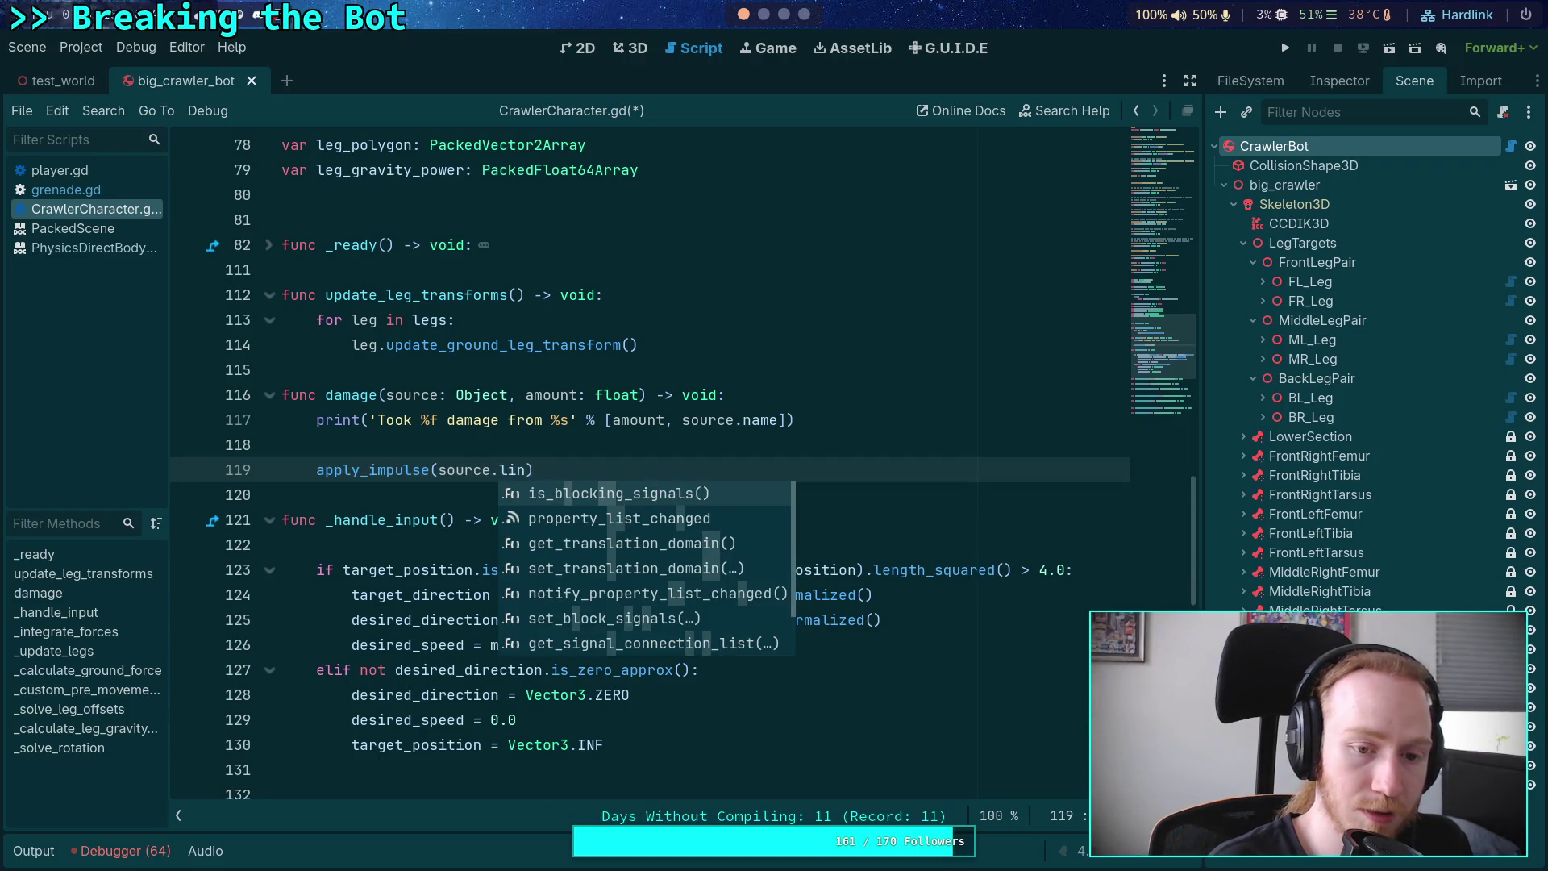
{"action": "key", "text": "BackSpace"}
{"action": "key", "text": "BackSpace"}
{"action": "key", "text": "BackSpace"}
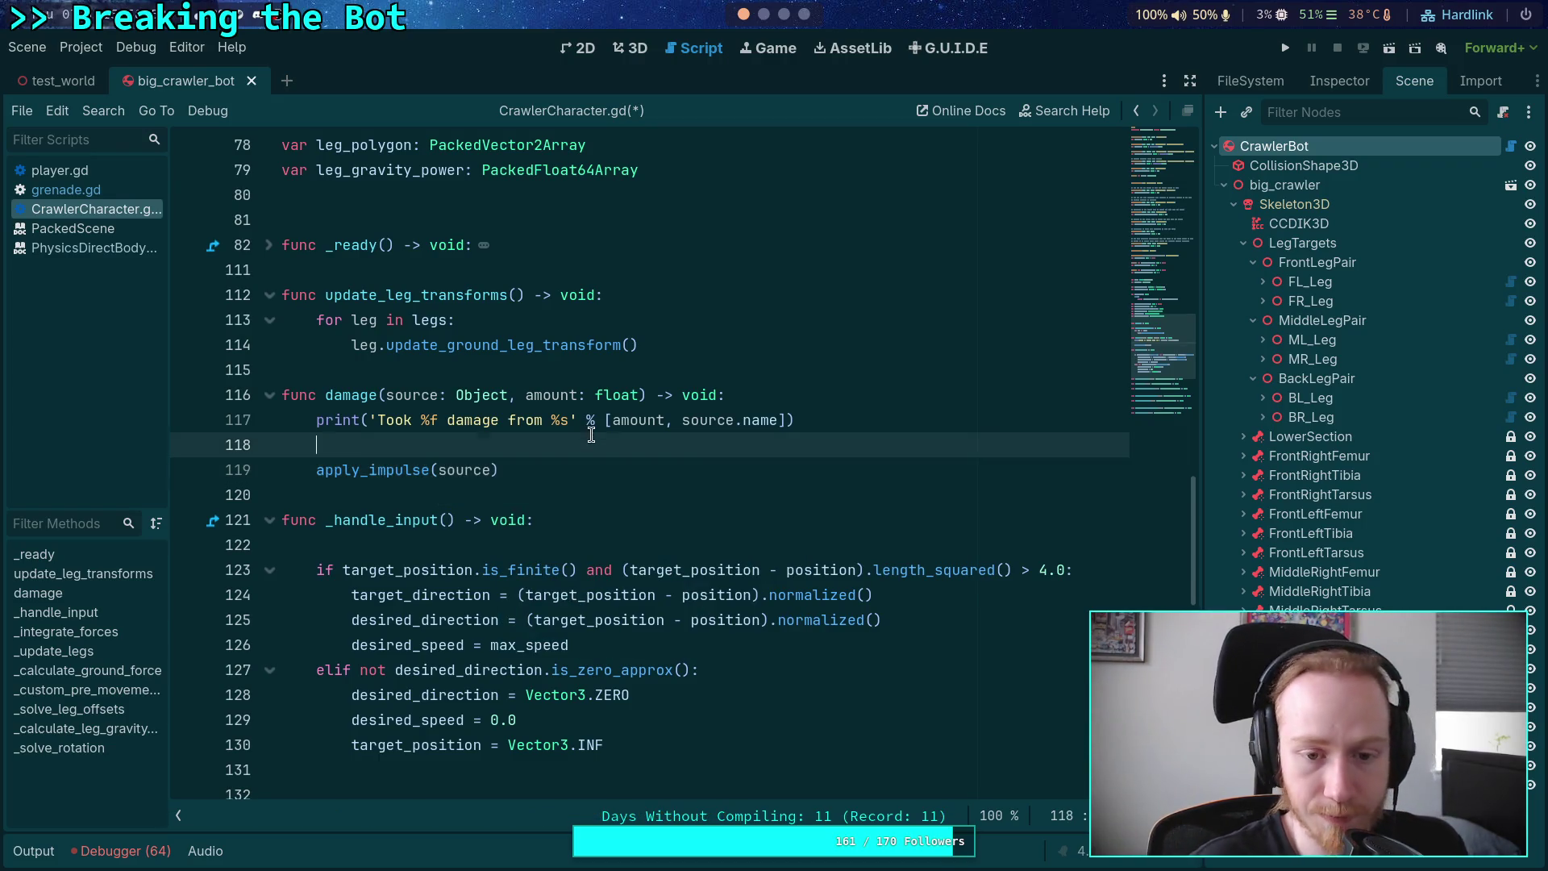
Step: Wrap the impulse call in an 'if source is RigidBody3D:' check and indent it
{"action": "key", "text": "ctrl+shift+Return"}
{"action": "type", "text": "if source is "}
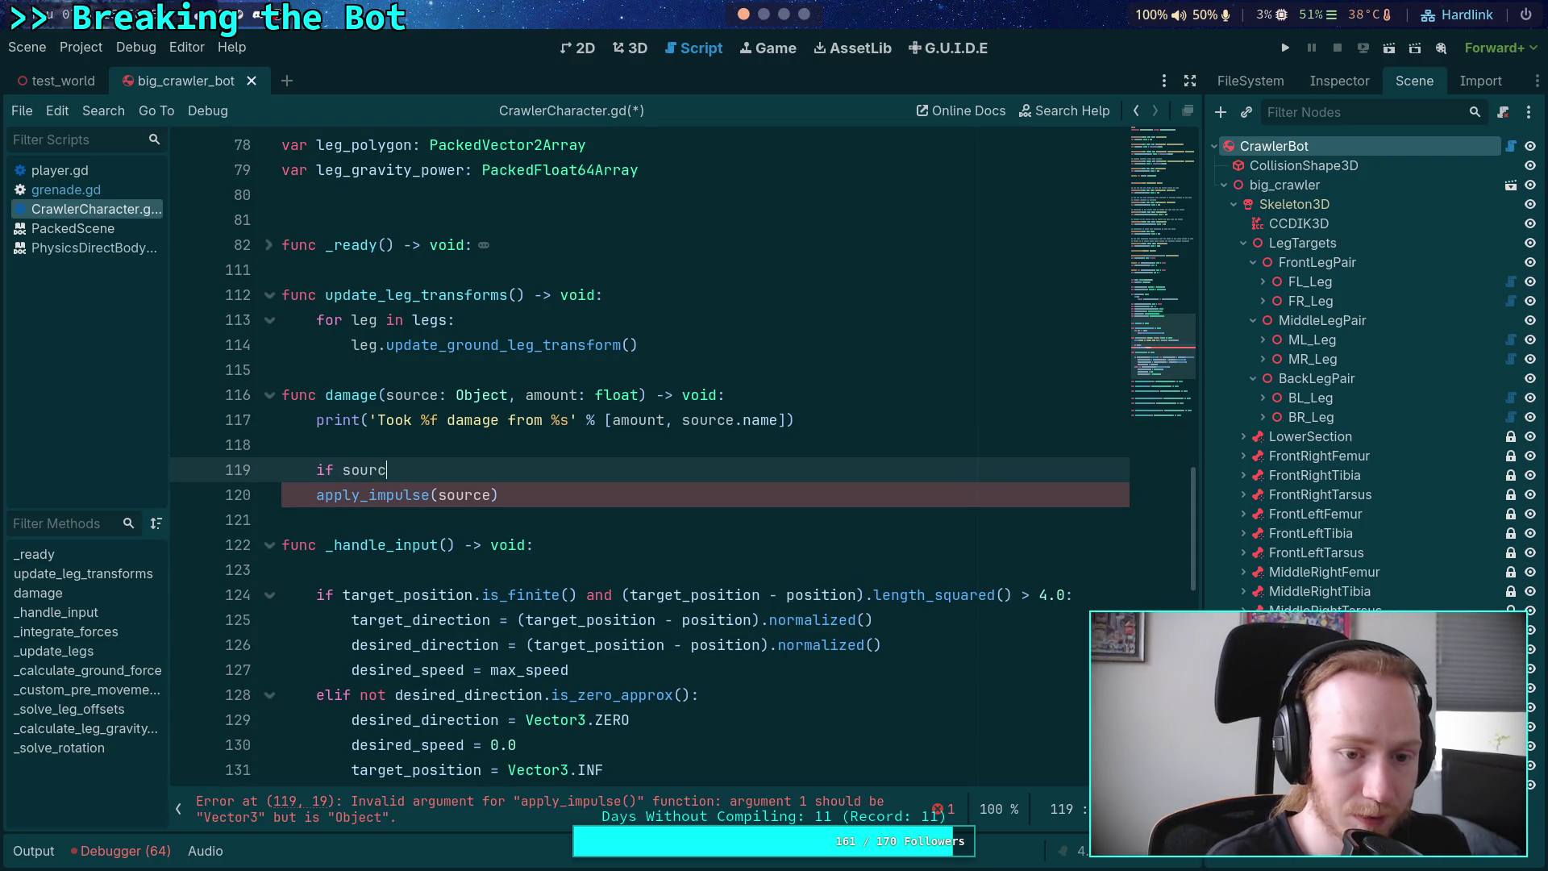
{"action": "type", "text": "Rigid"}
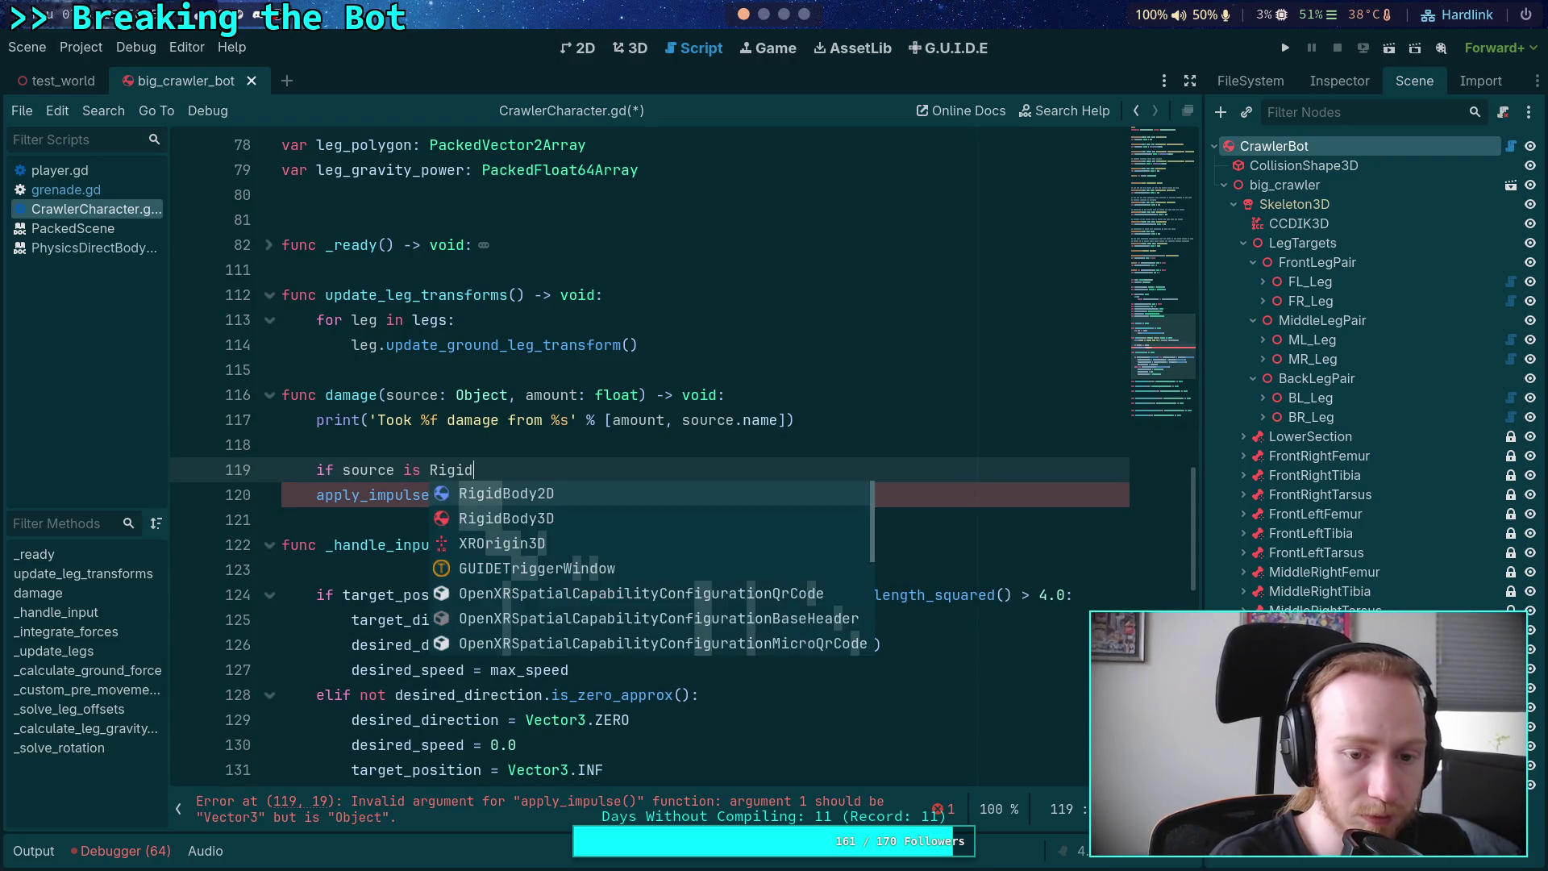
{"action": "key", "text": "Down"}
{"action": "key", "text": "Return"}
{"action": "type", "text": ":"}
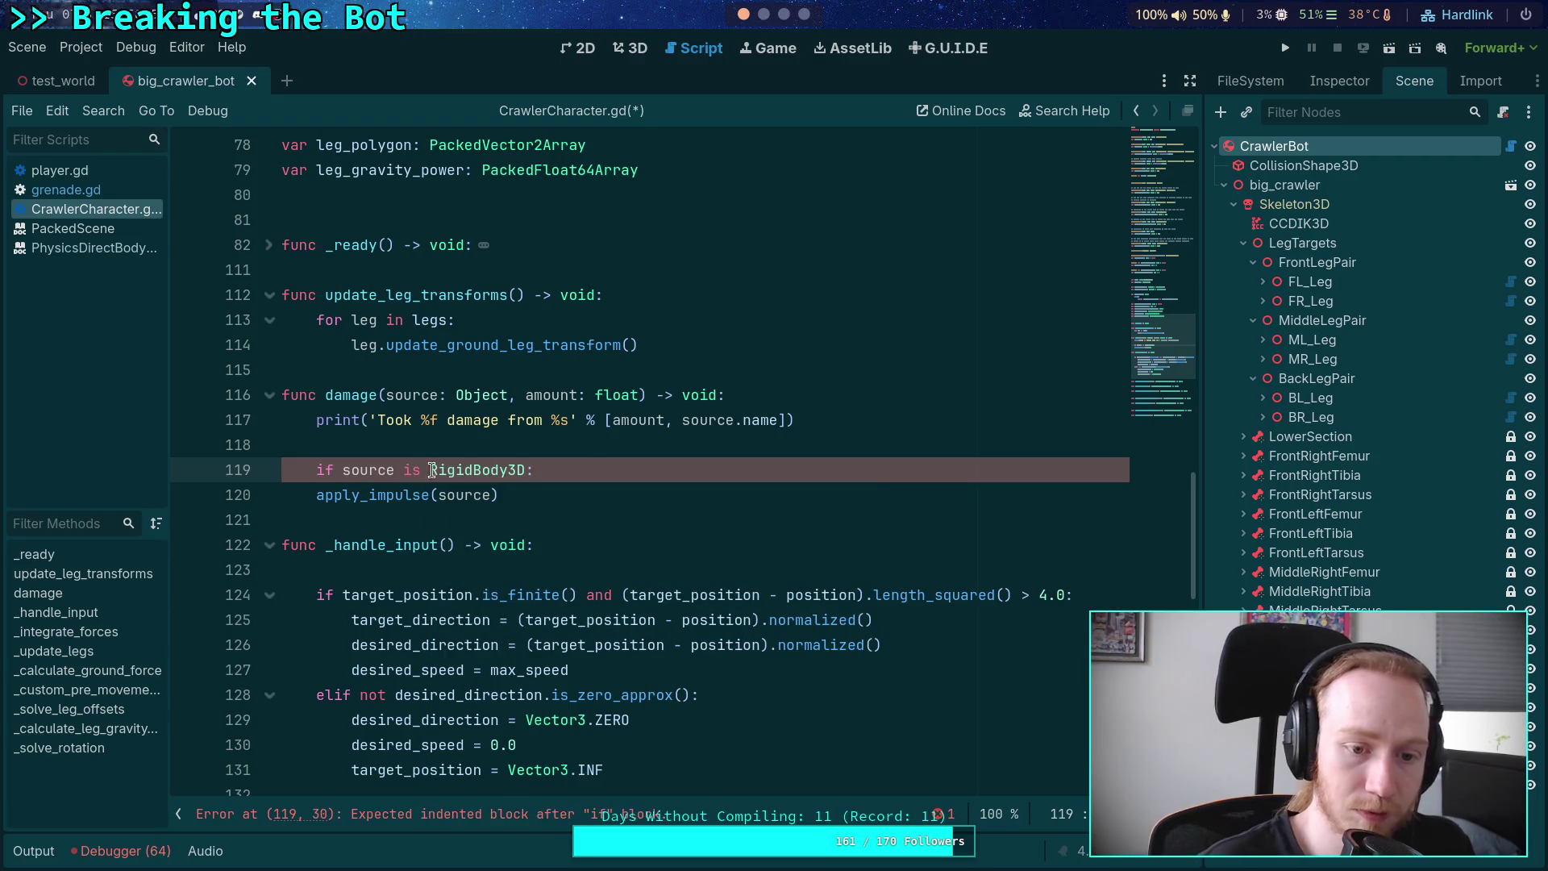
{"action": "left_click", "coordinate": [321, 499]}
{"action": "key", "text": "Tab"}
Step: Set the impulse direction to source.linear_velocity.normalized()
{"action": "key", "text": "End"}
{"action": "key", "text": "Left"}
{"action": "key", "text": "BackSpace"}
{"action": "type", "text": "."}
{"action": "key", "text": "BackSpace"}
{"action": "type", "text": "e.lin"}
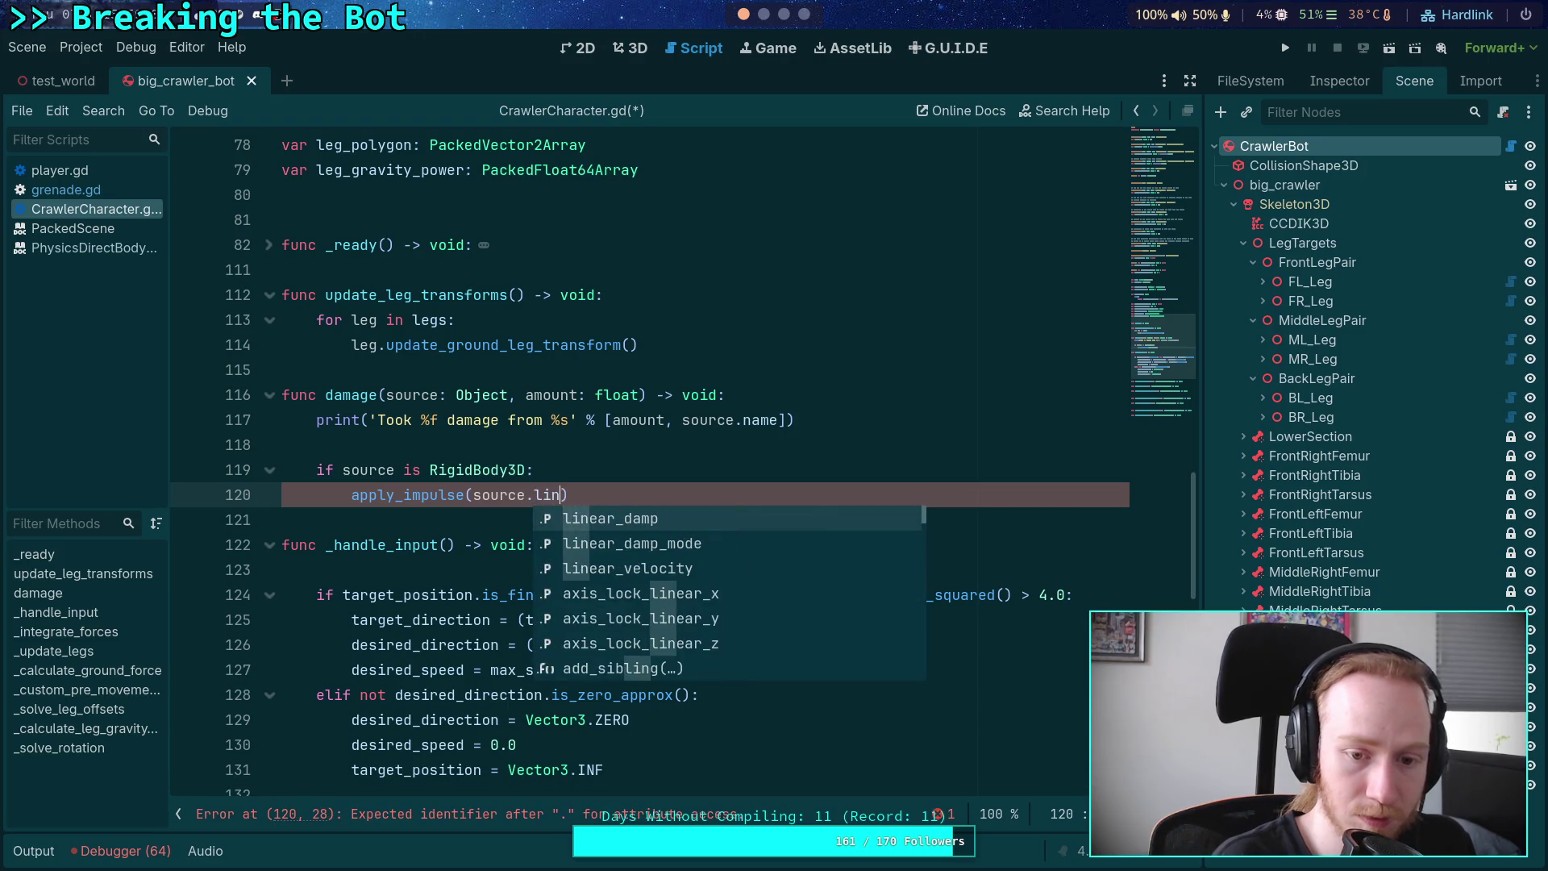
{"action": "key", "text": "Down"}
{"action": "key", "text": "Down"}
{"action": "key", "text": "Return"}
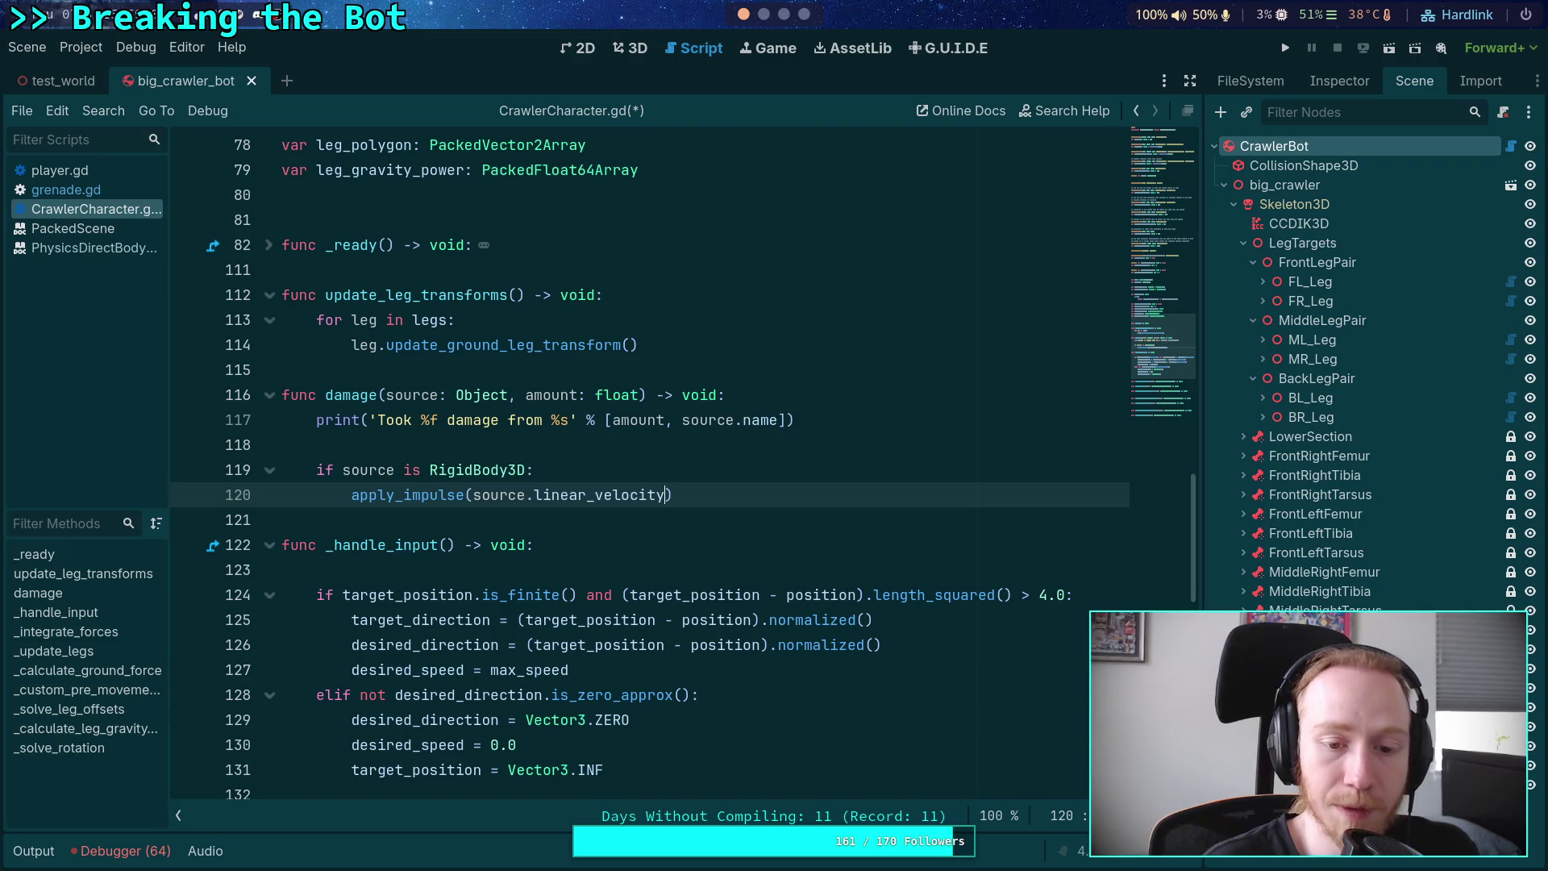
{"action": "type", "text": "."}
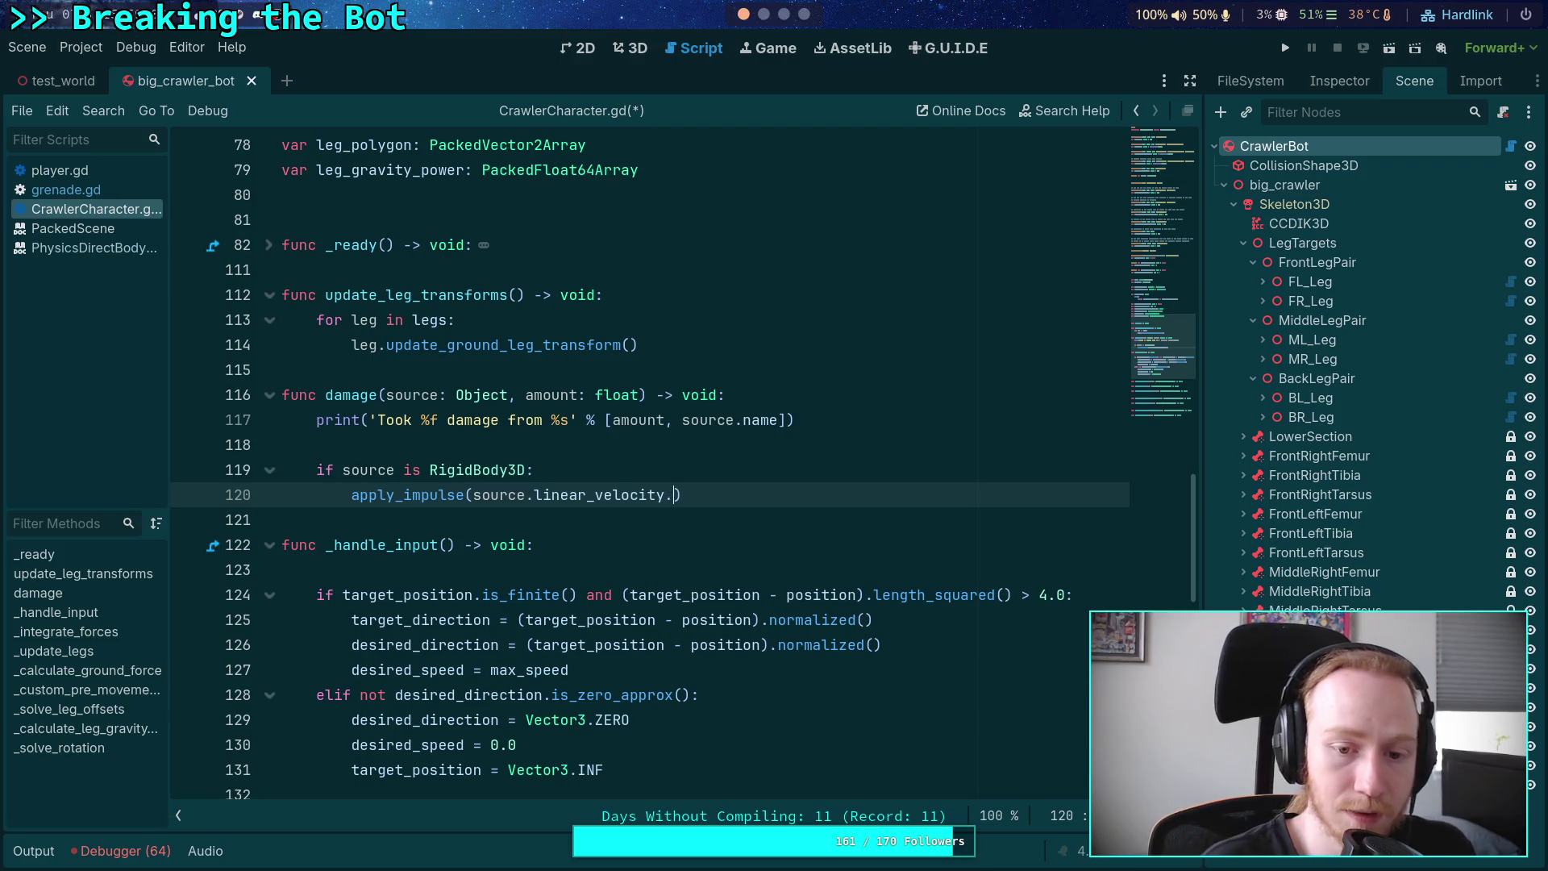
{"action": "type", "text": "no"}
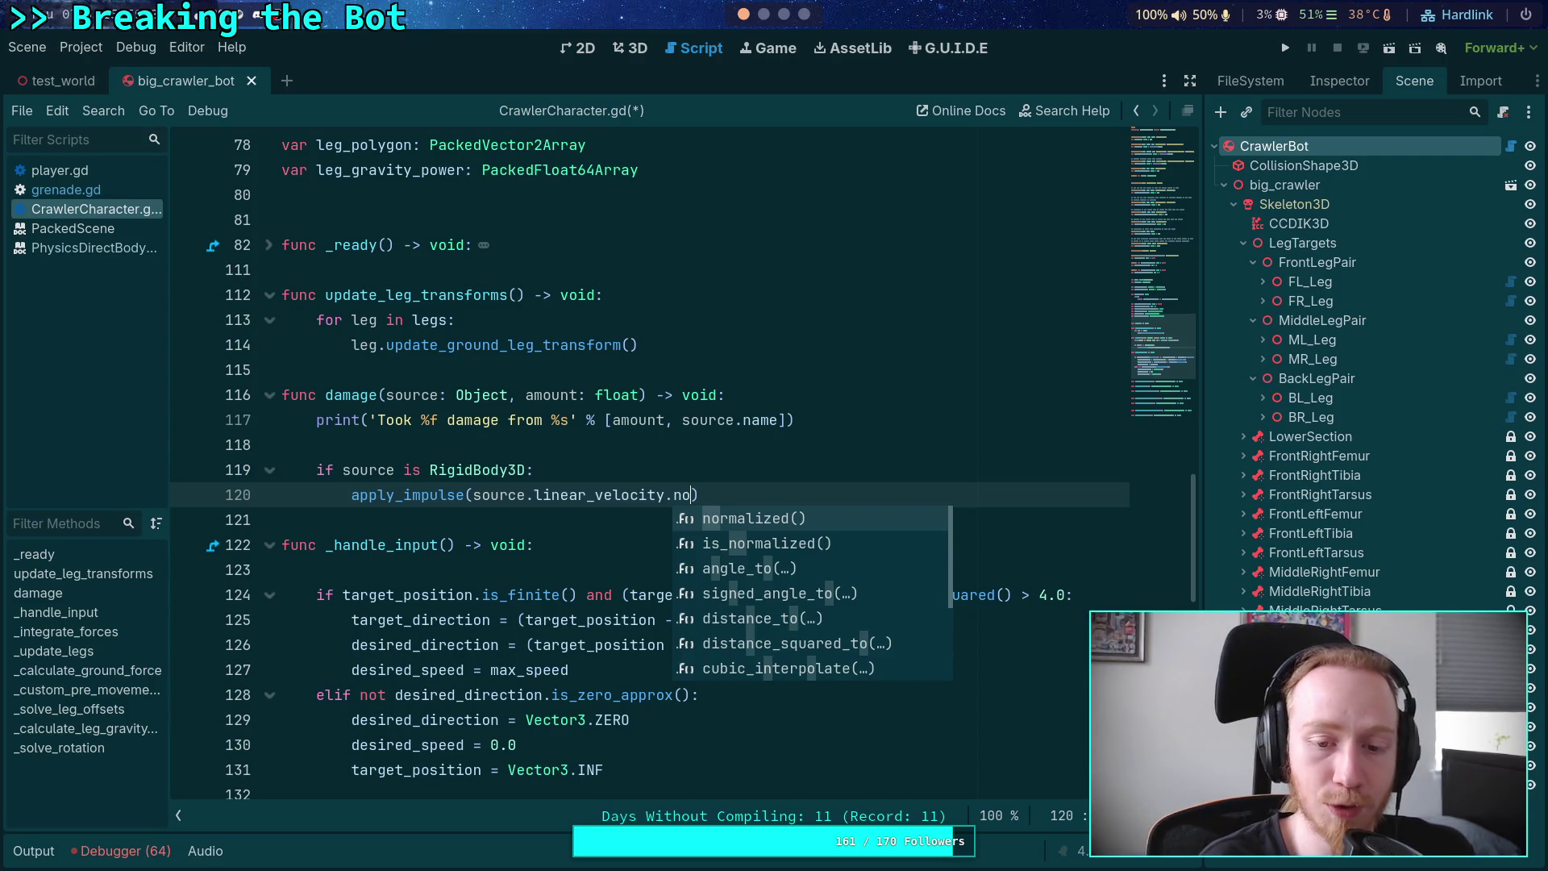
{"action": "key", "text": "Return"}
Step: Scale it by 20.0 at offset source.global_position - global_position, save, and launch a test run
{"action": "type", "text": "* "}
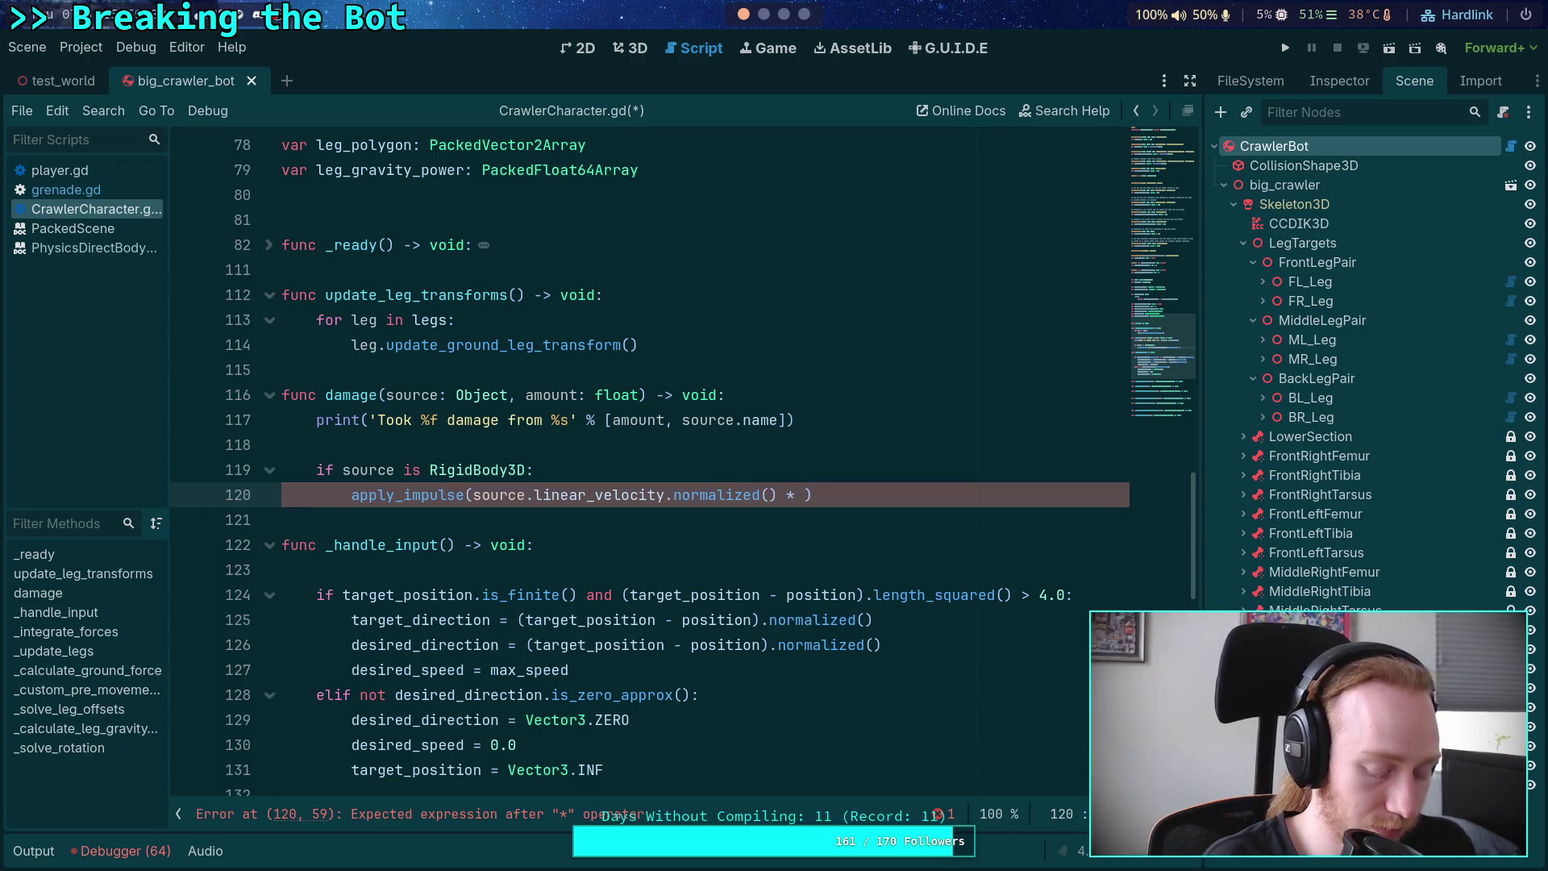
{"action": "type", "text": "20.0,"}
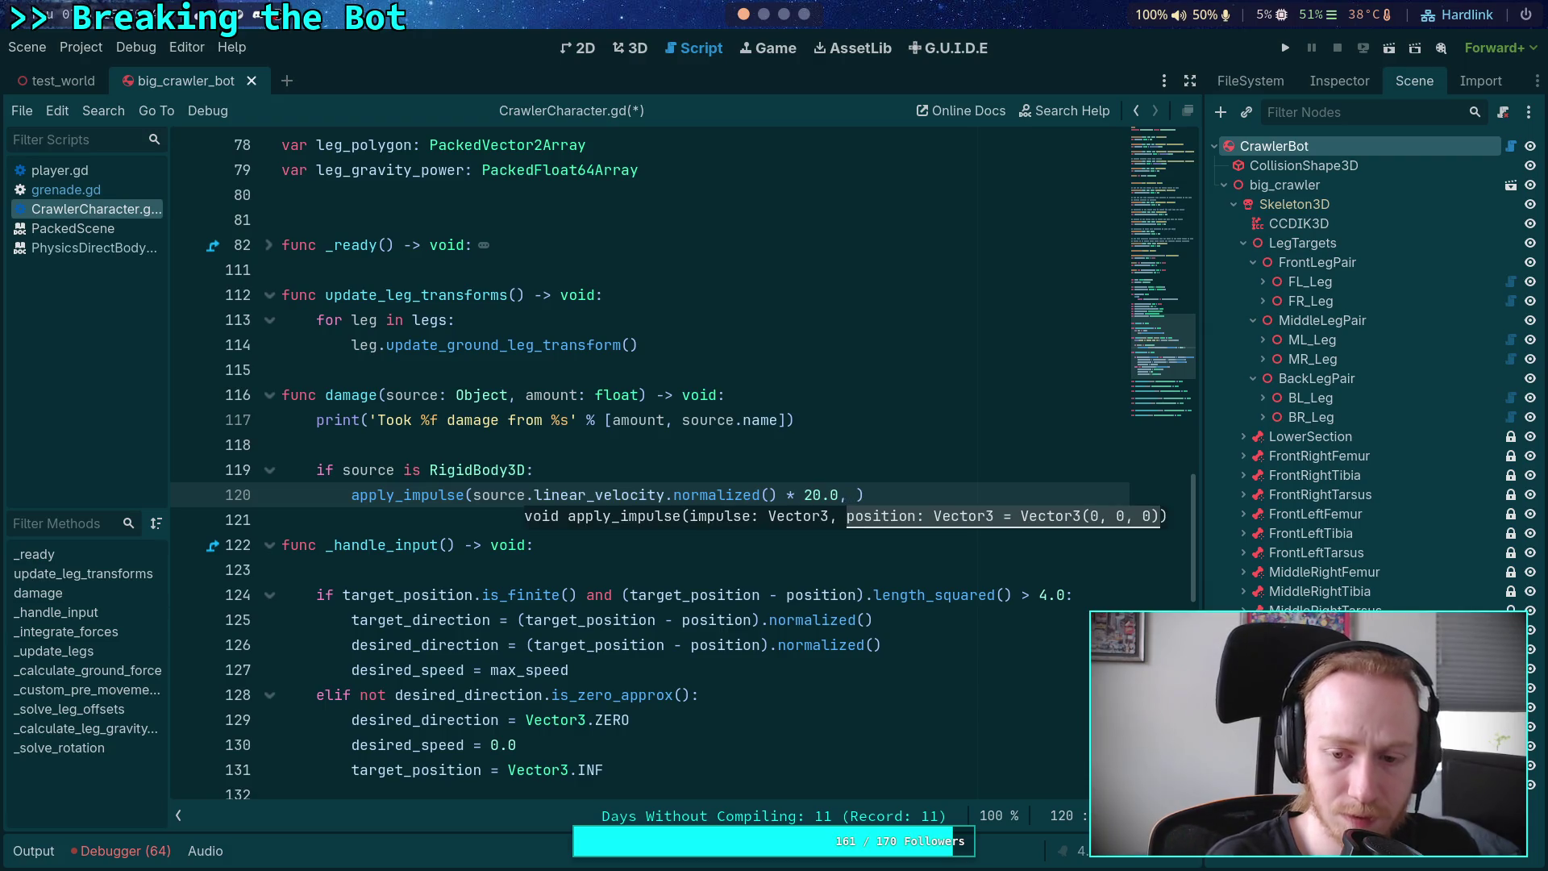
{"action": "type", "text": " source."}
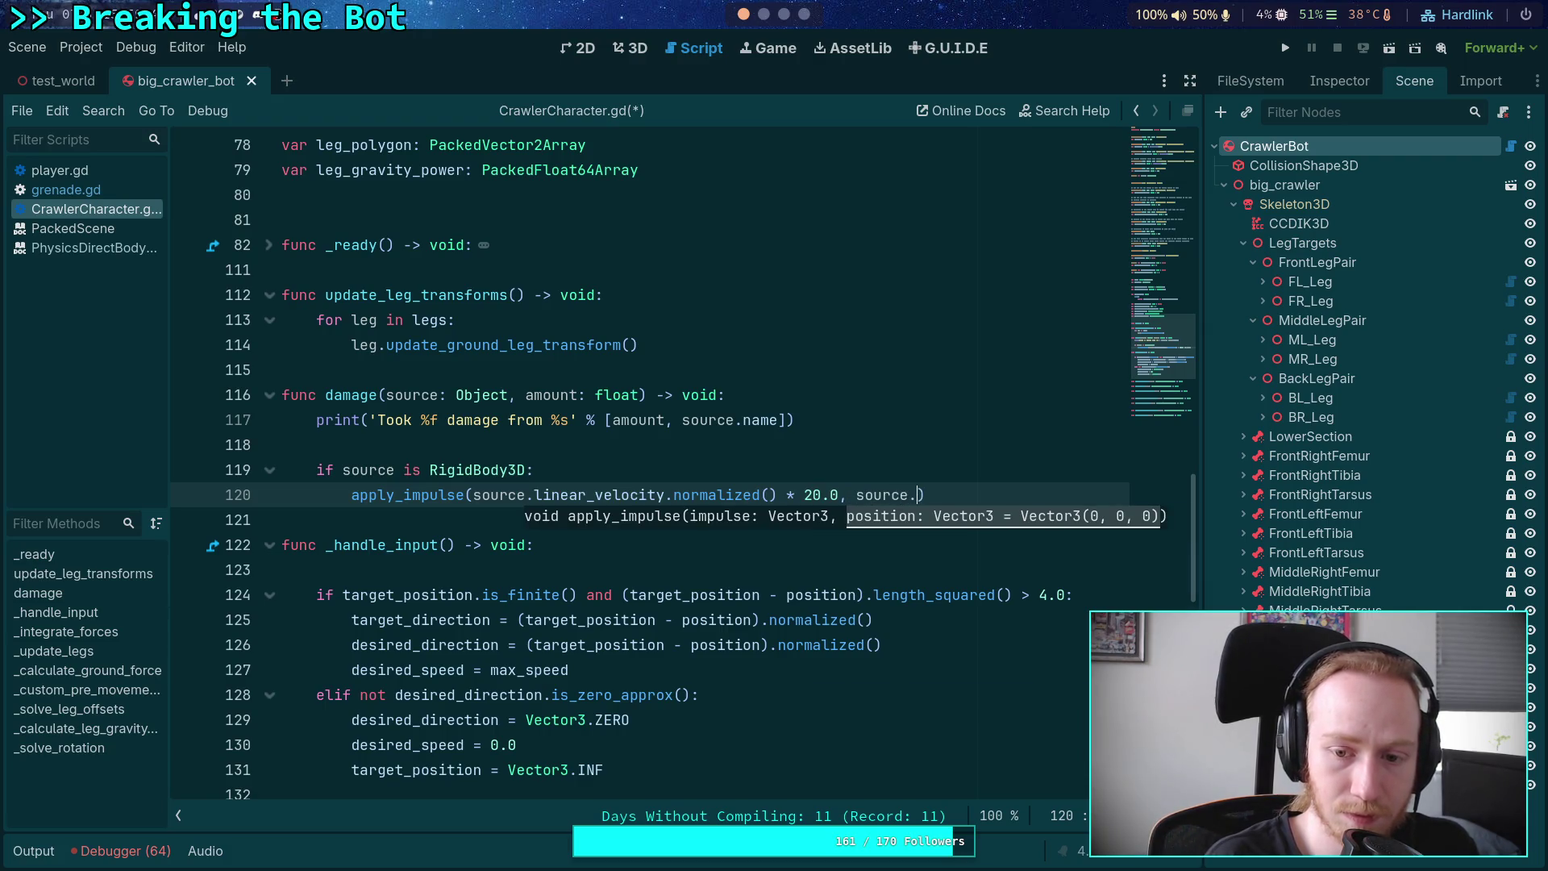
{"action": "type", "text": "glob"}
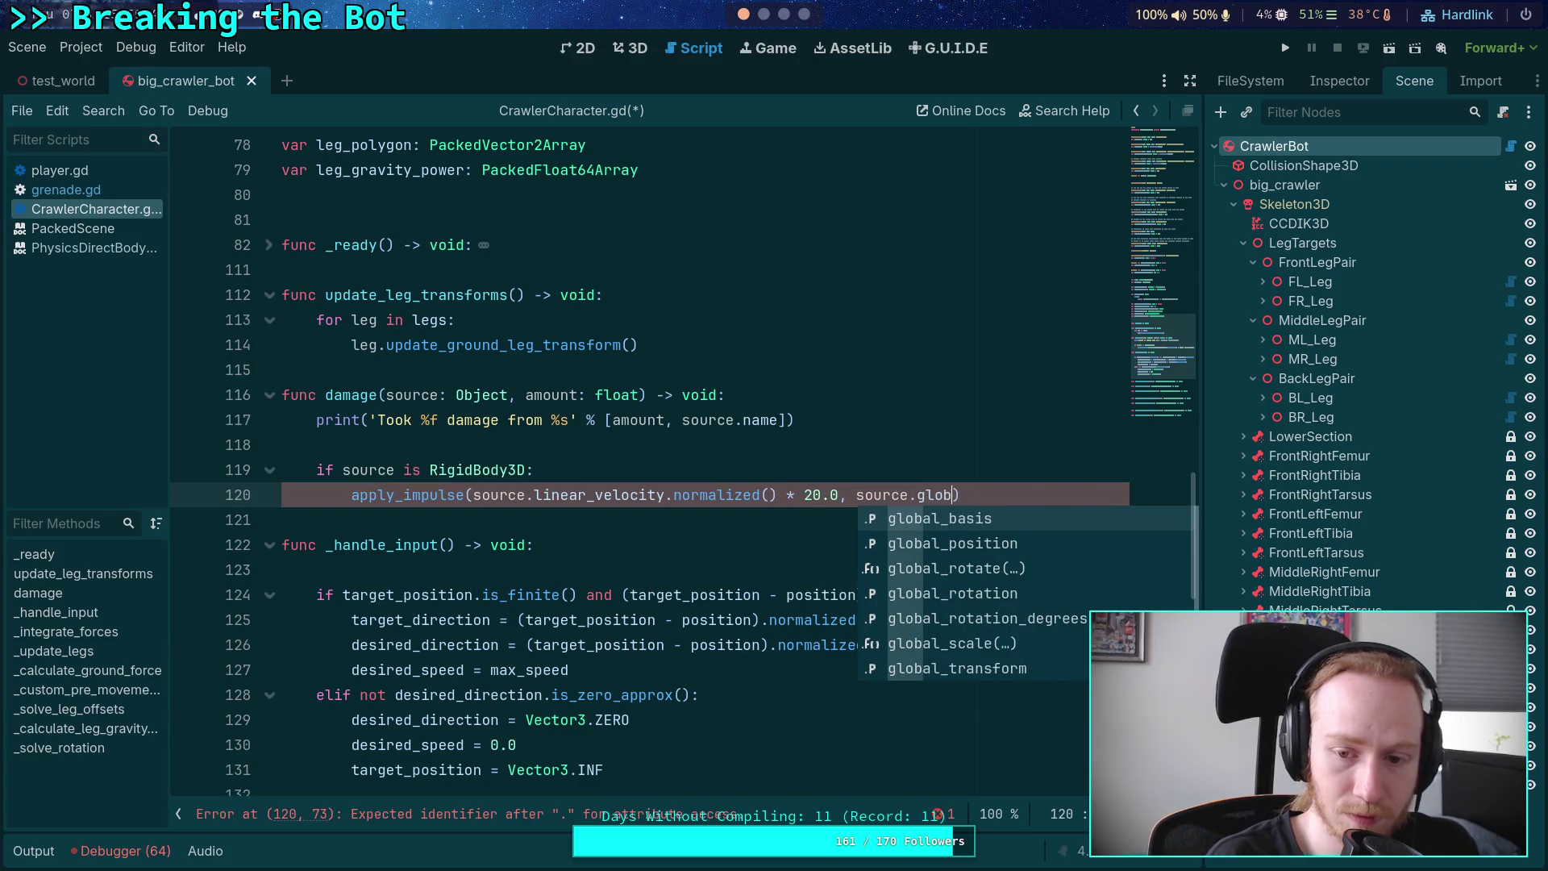
{"action": "key", "text": "Down"}
{"action": "key", "text": "Return"}
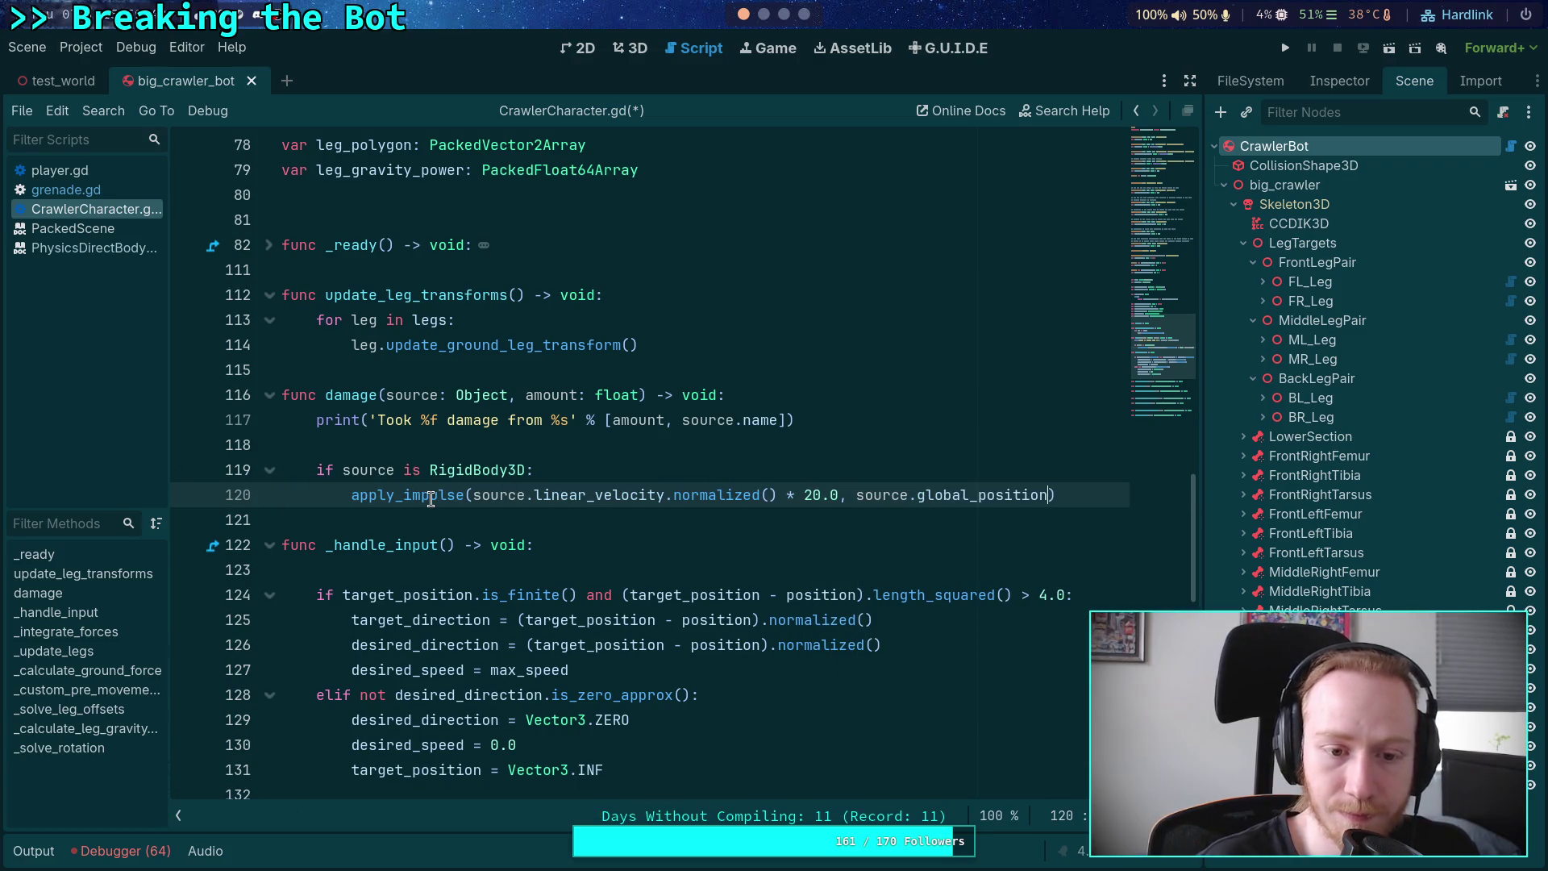
{"action": "mouse_move", "coordinate": [431, 499]}
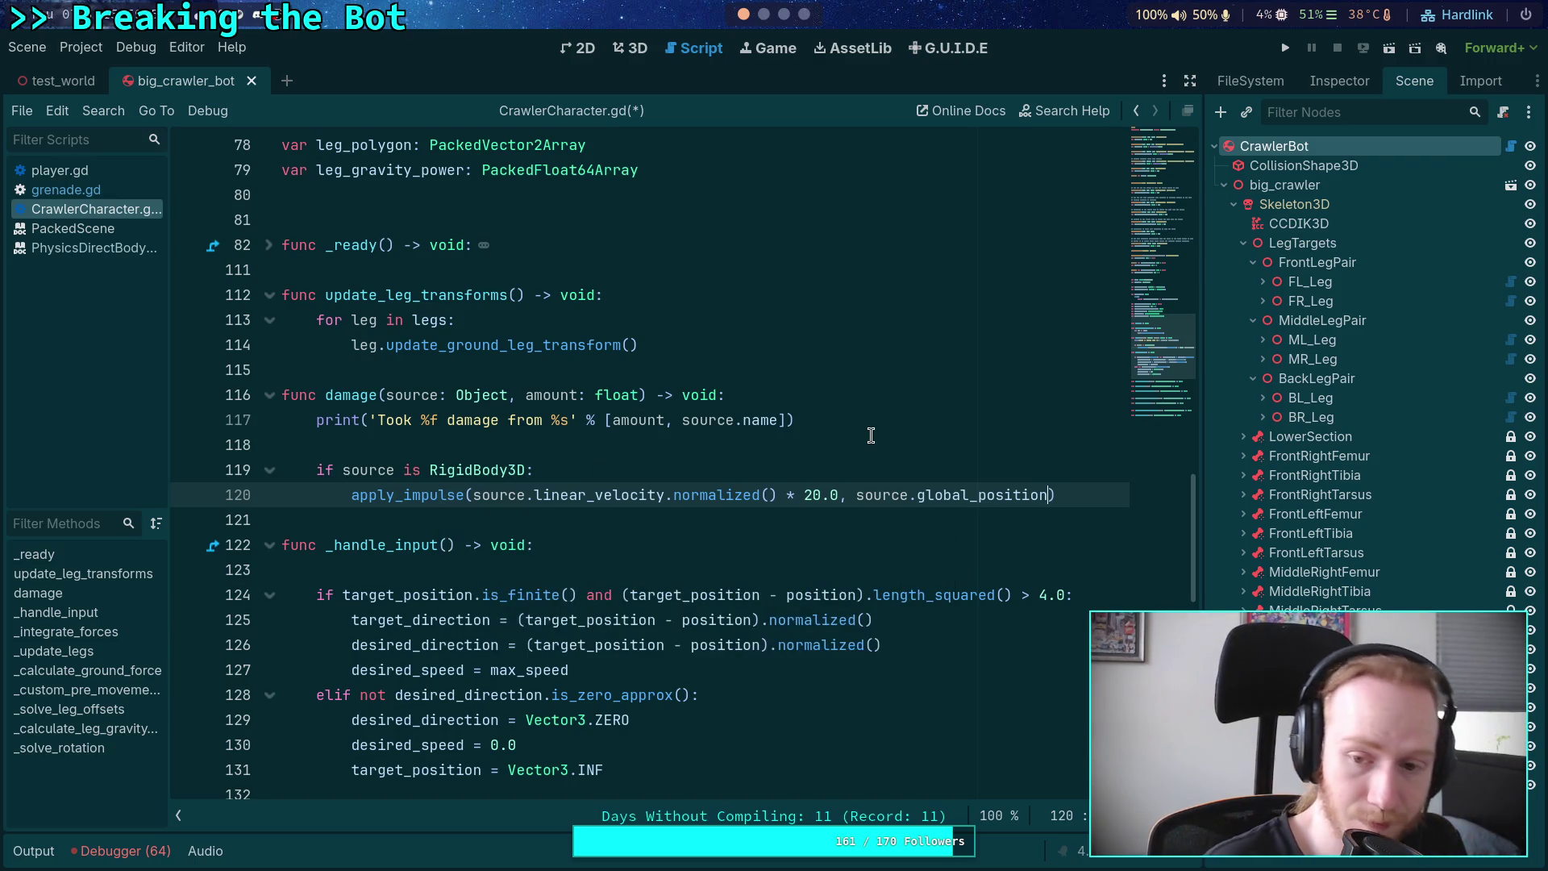
{"action": "type", "text": "- "}
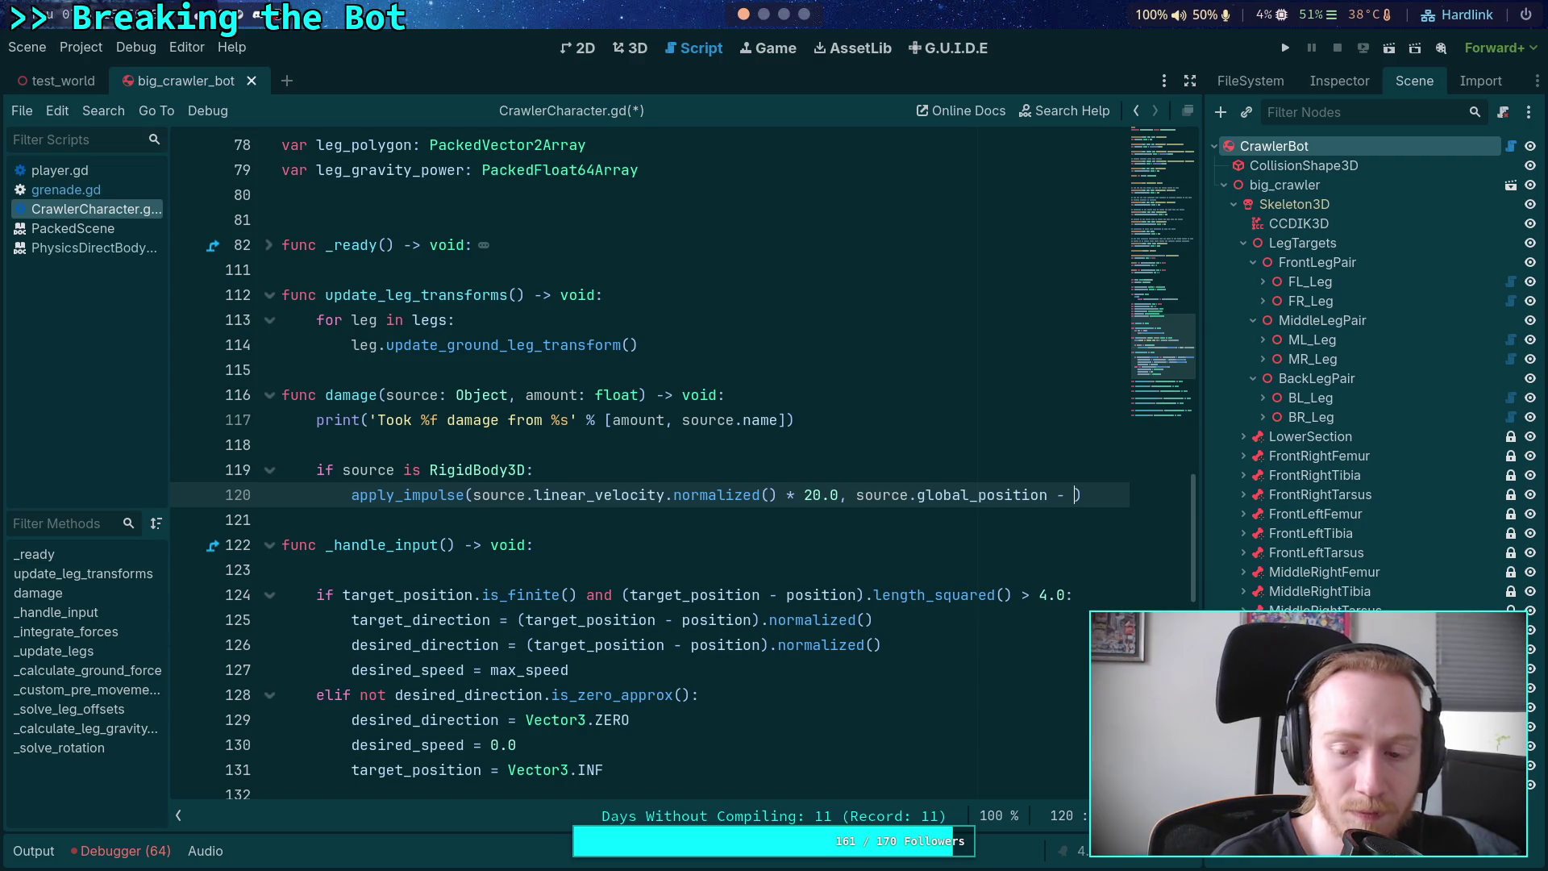
{"action": "type", "text": "global"}
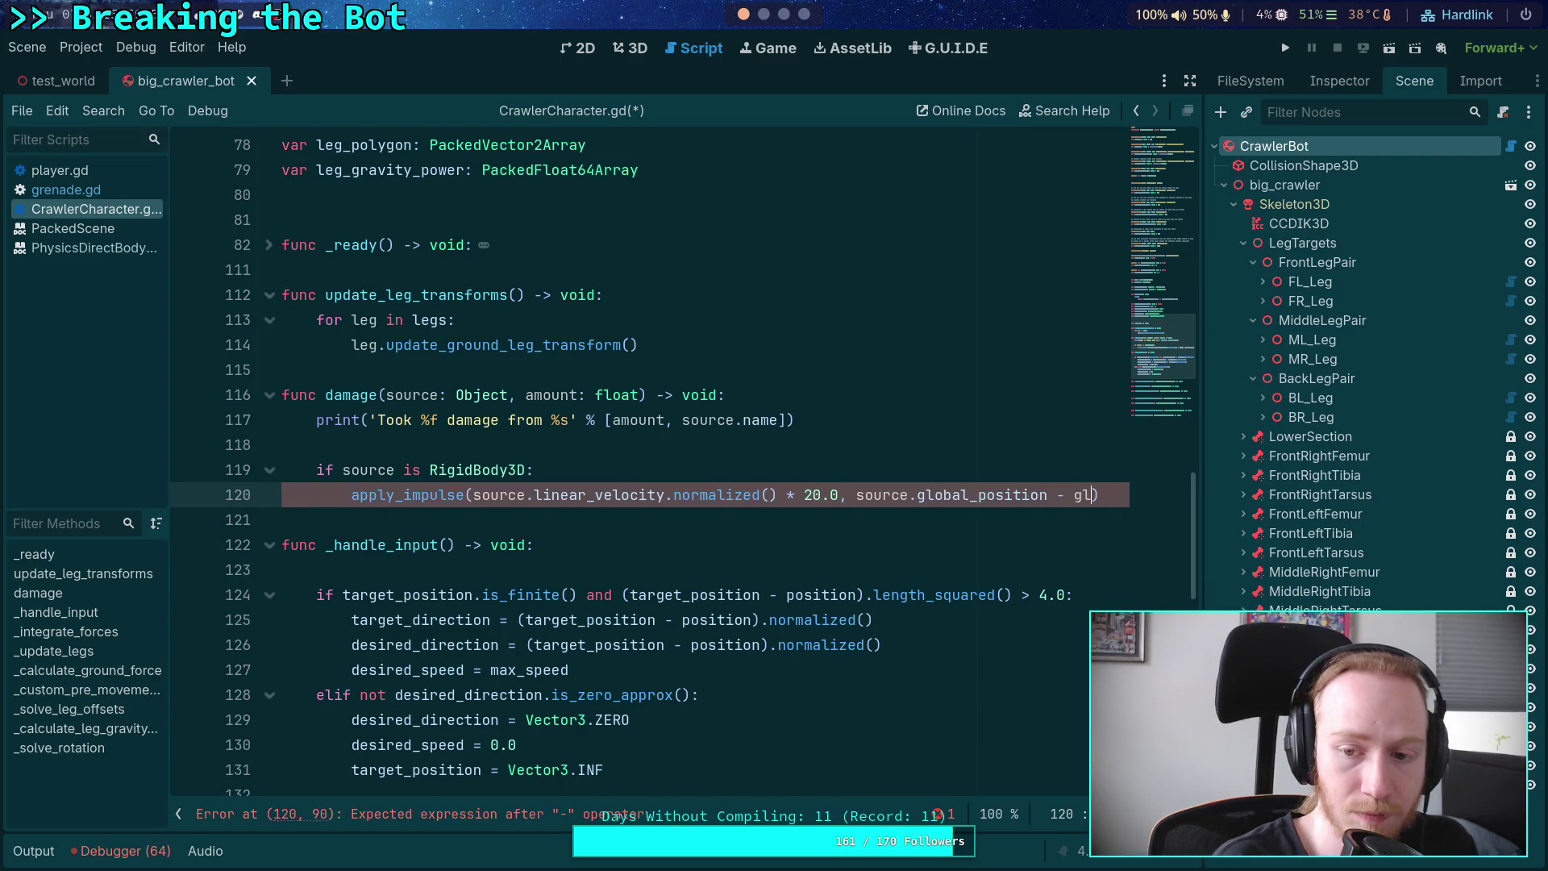
{"action": "key", "text": "Return"}
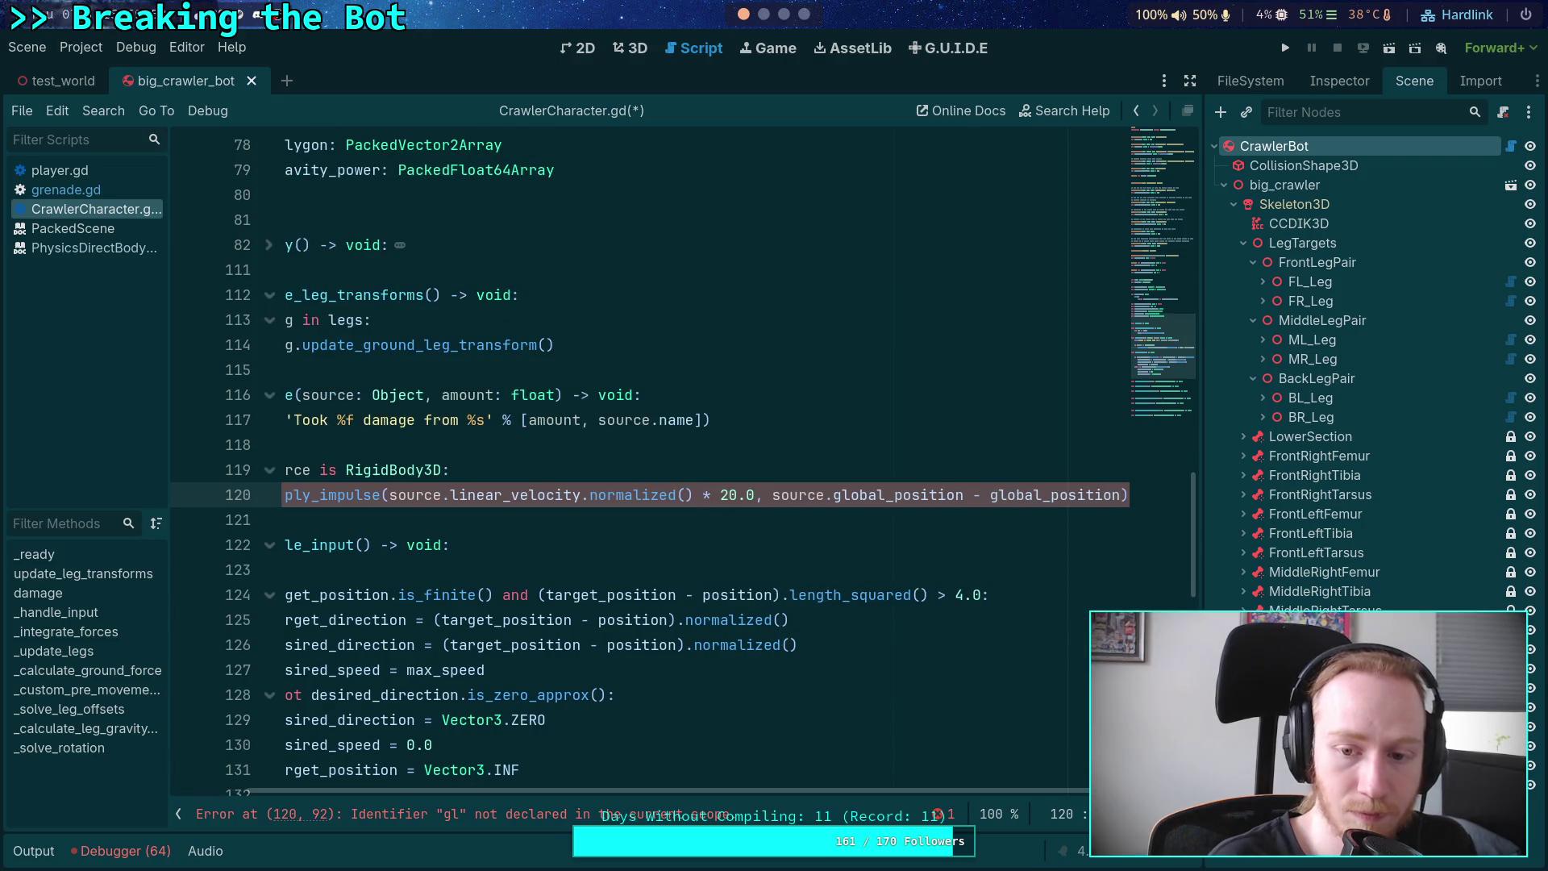
{"action": "key", "text": "ctrl+s"}
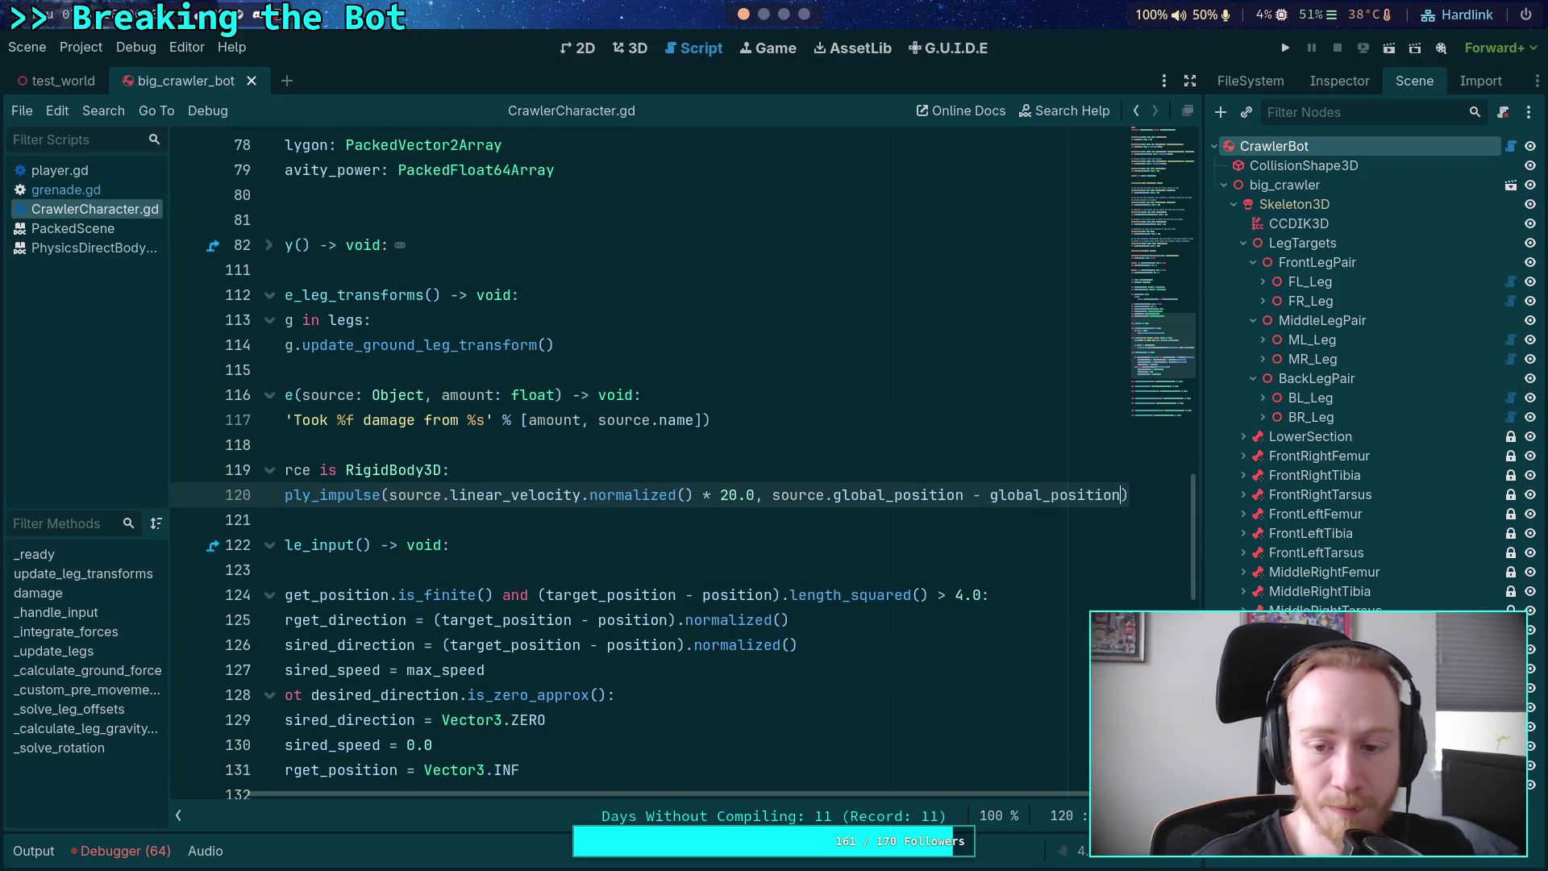
{"action": "scroll", "coordinate": [786, 791], "scroll_direction": "left", "scroll_amount": 2}
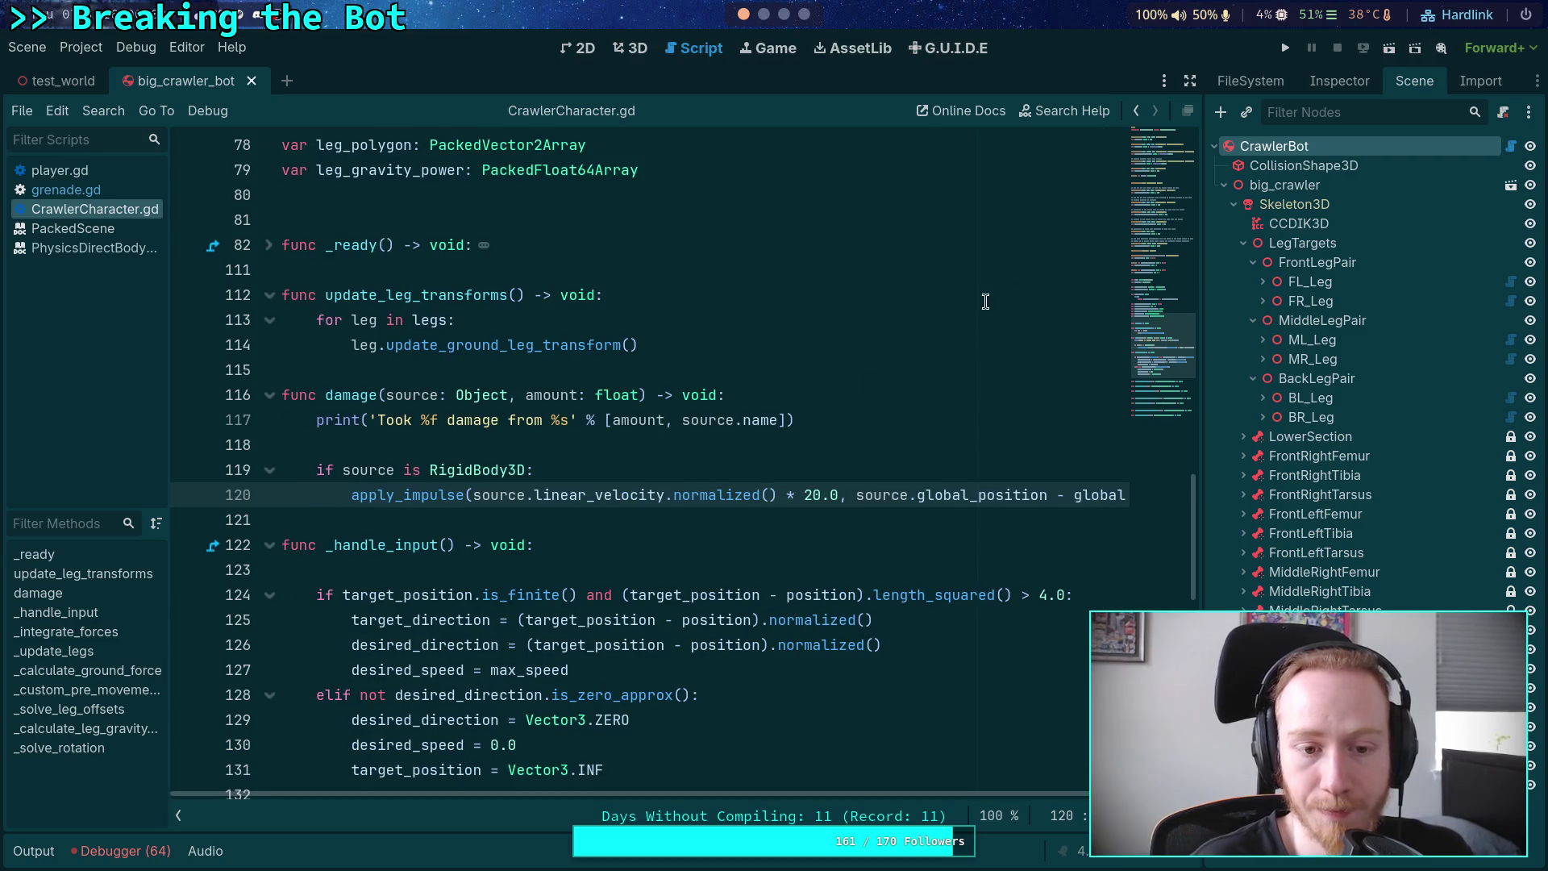
{"action": "key", "text": "F5"}
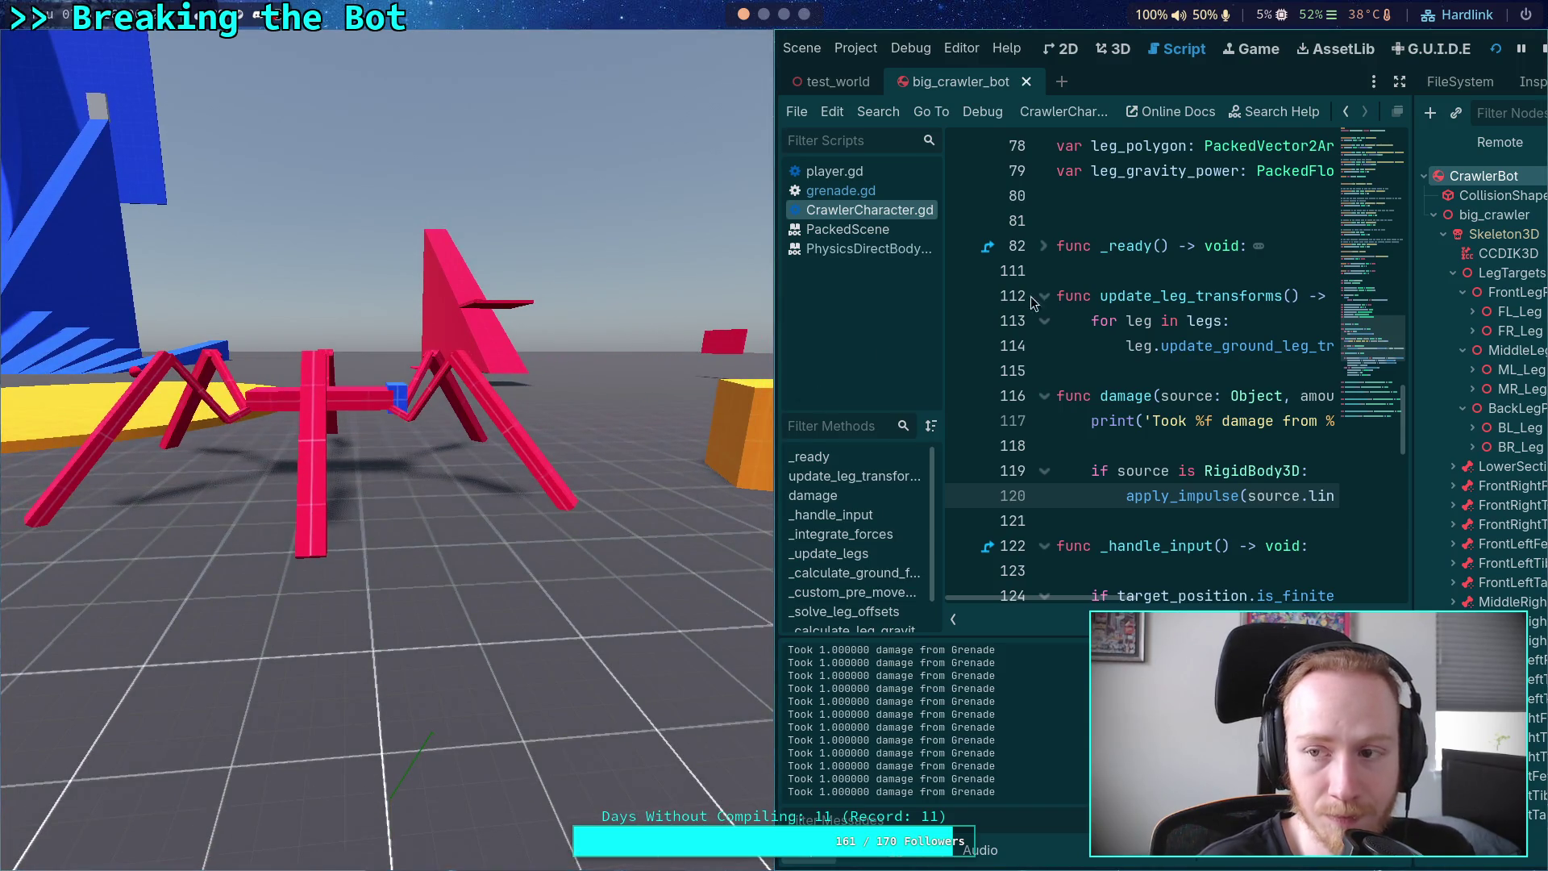
Step: Stop the grenade test run and return to the impulse line in CrawlerCharacter.gd
{"action": "key", "text": "F8"}
{"action": "left_click", "coordinate": [820, 493]}
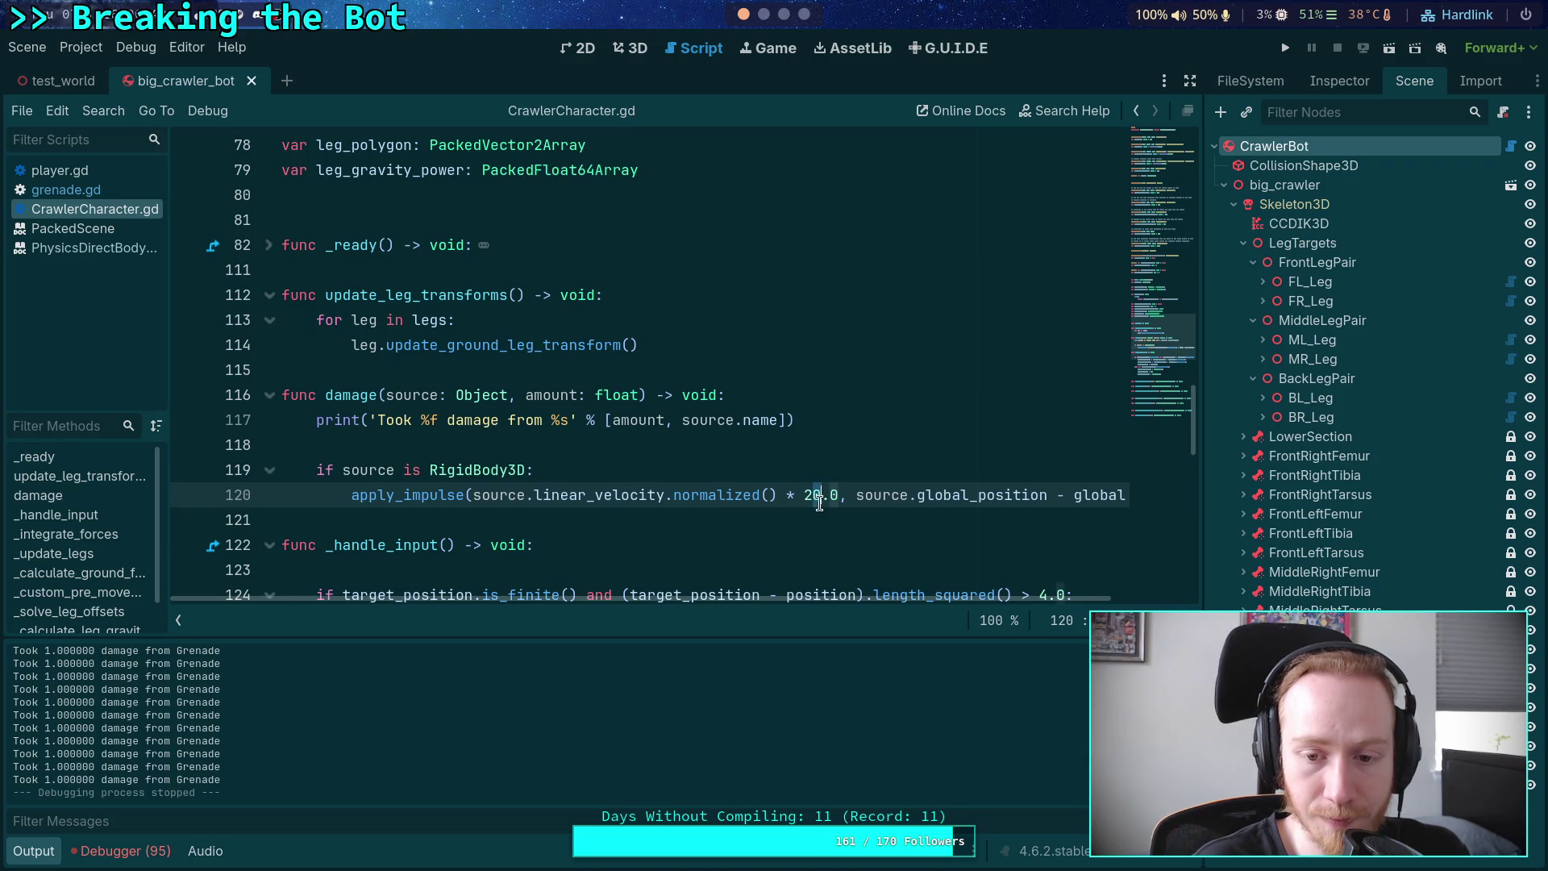
Step: Remove .normalized() so the impulse uses full grenade velocity, and test it in a run
{"action": "left_click_drag", "start_coordinate": [665, 495], "coordinate": [779, 496]}
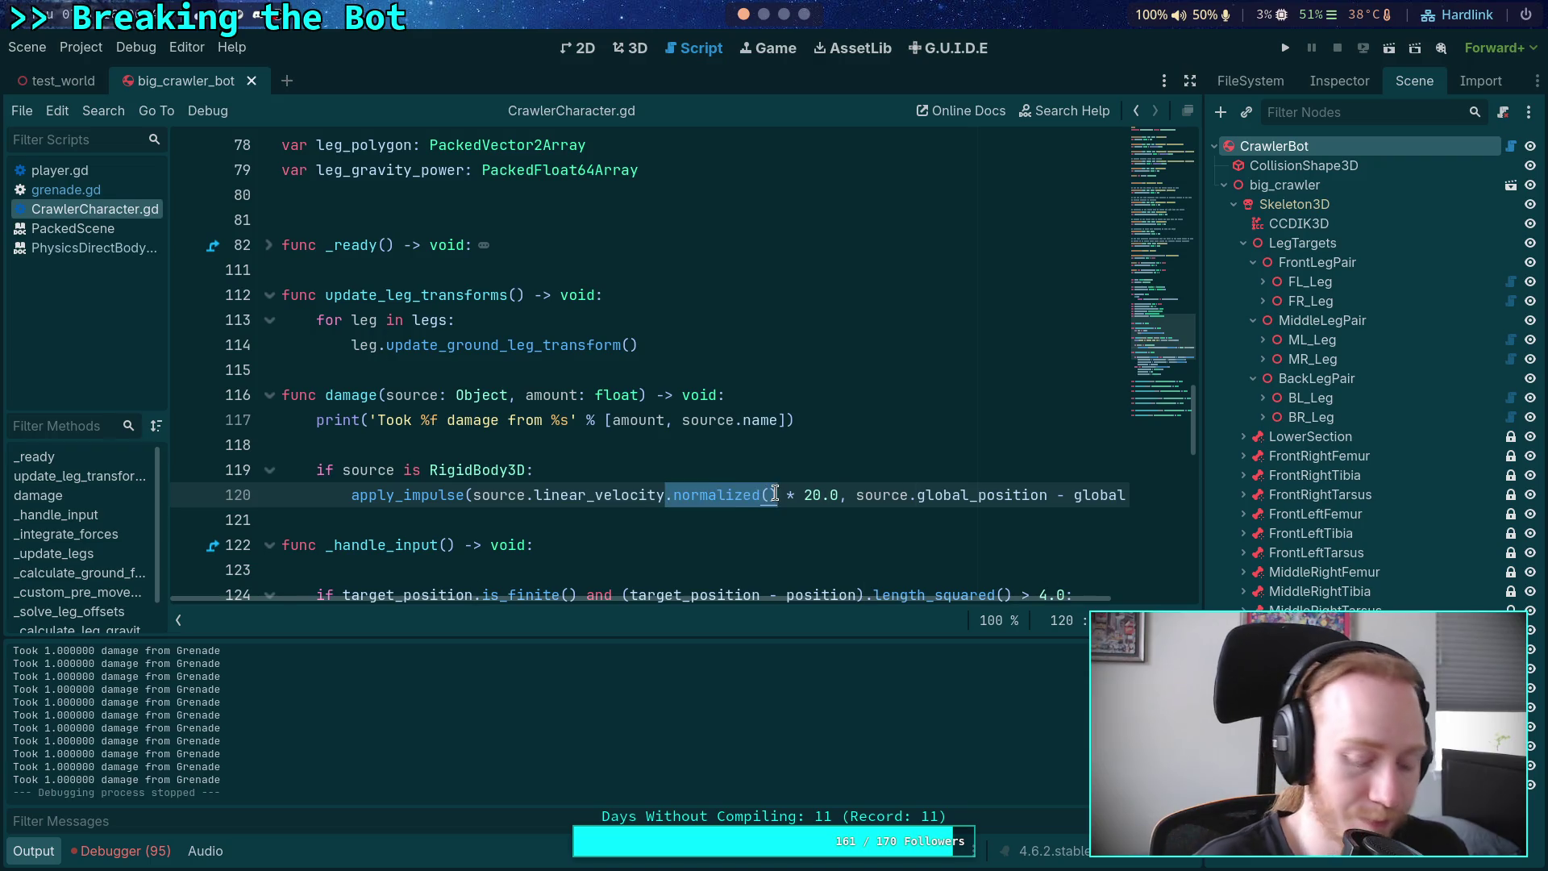
{"action": "key", "text": "BackSpace"}
{"action": "key", "text": "F5"}
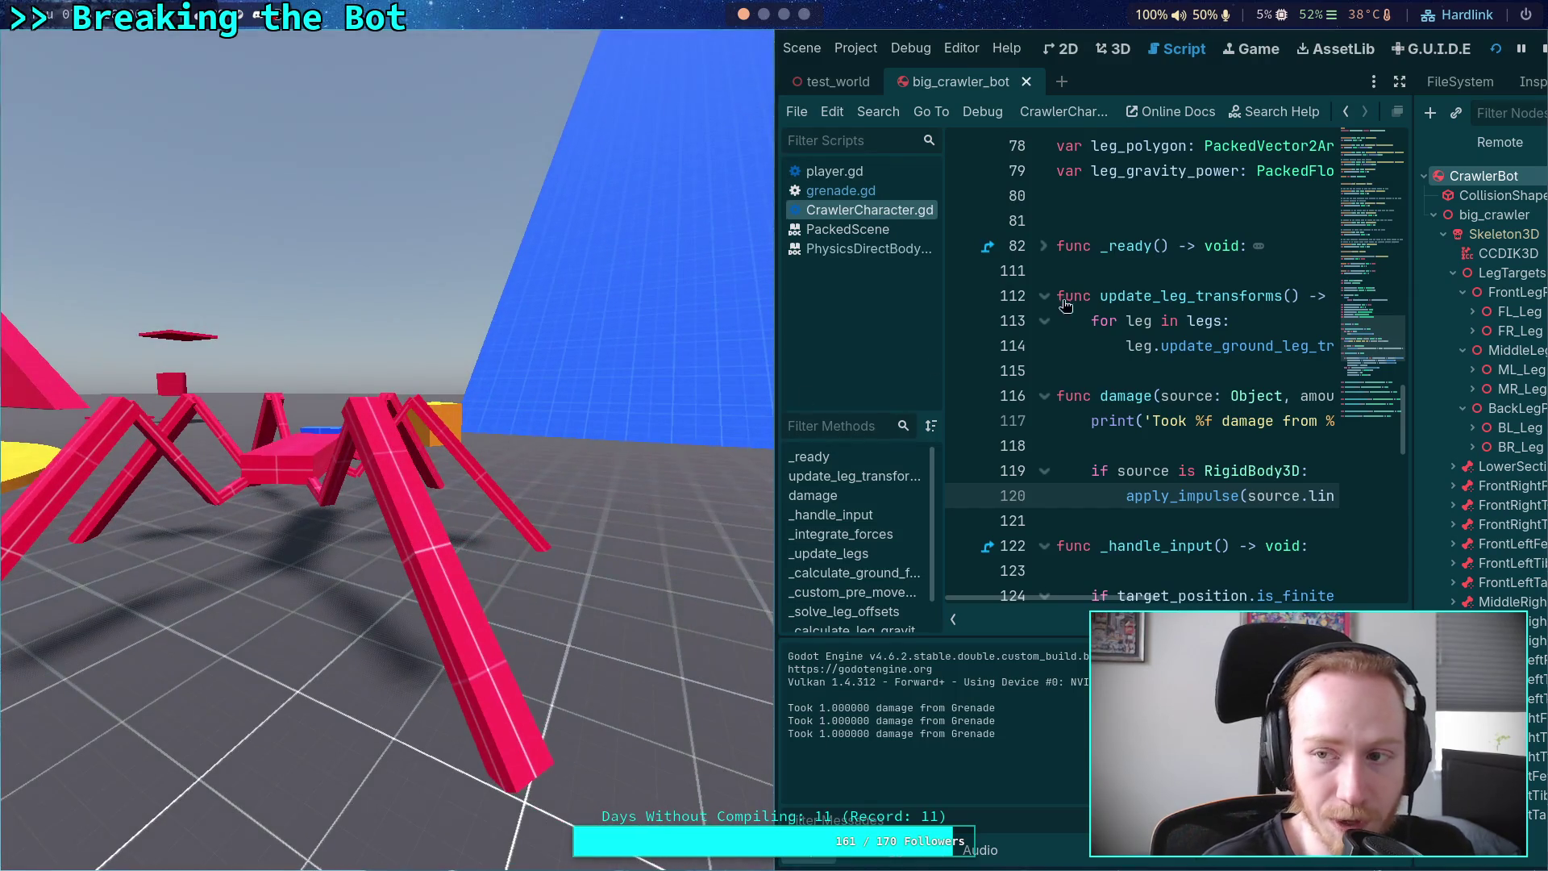
{"action": "left_click", "coordinate": [1540, 50]}
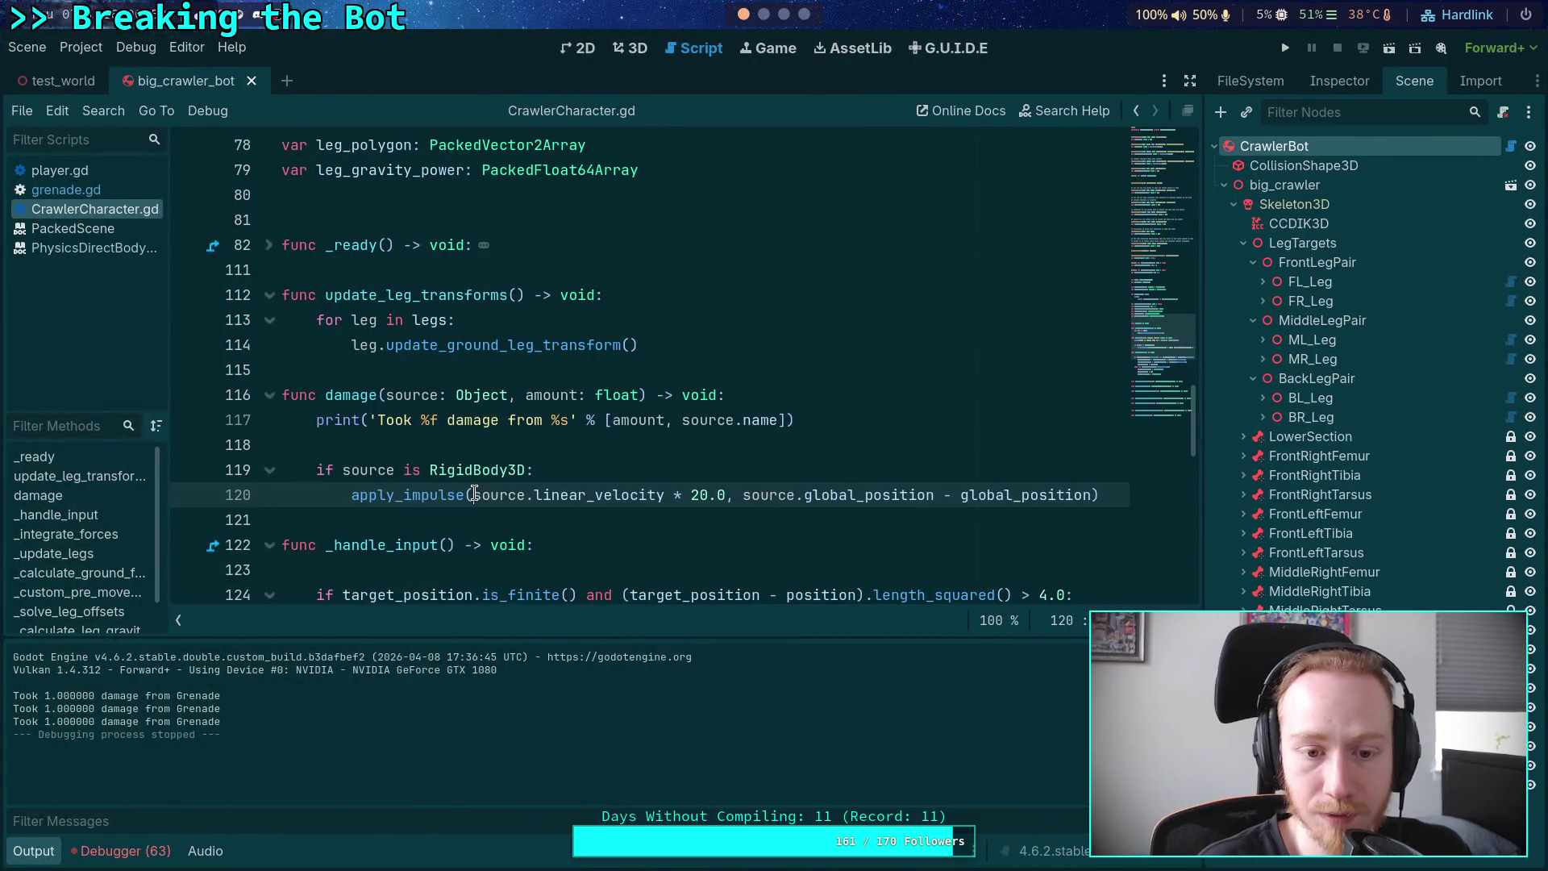
Step: Reverse the velocity with -source and test the reversed impulse in another run
{"action": "left_click", "coordinate": [474, 495]}
{"action": "type", "text": "-"}
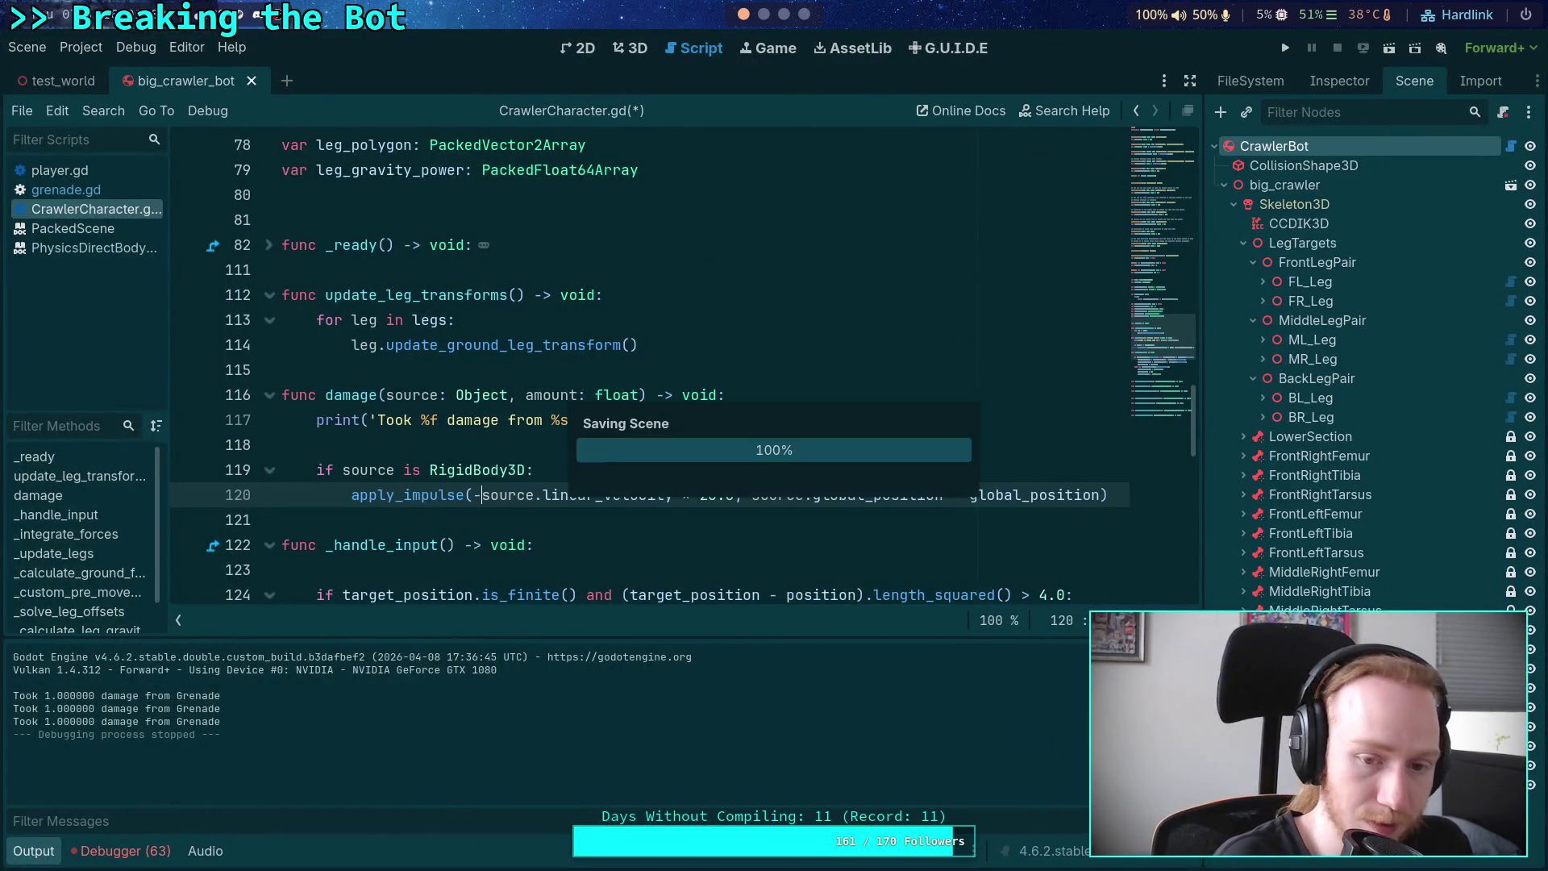
{"action": "left_click", "coordinate": [1285, 48]}
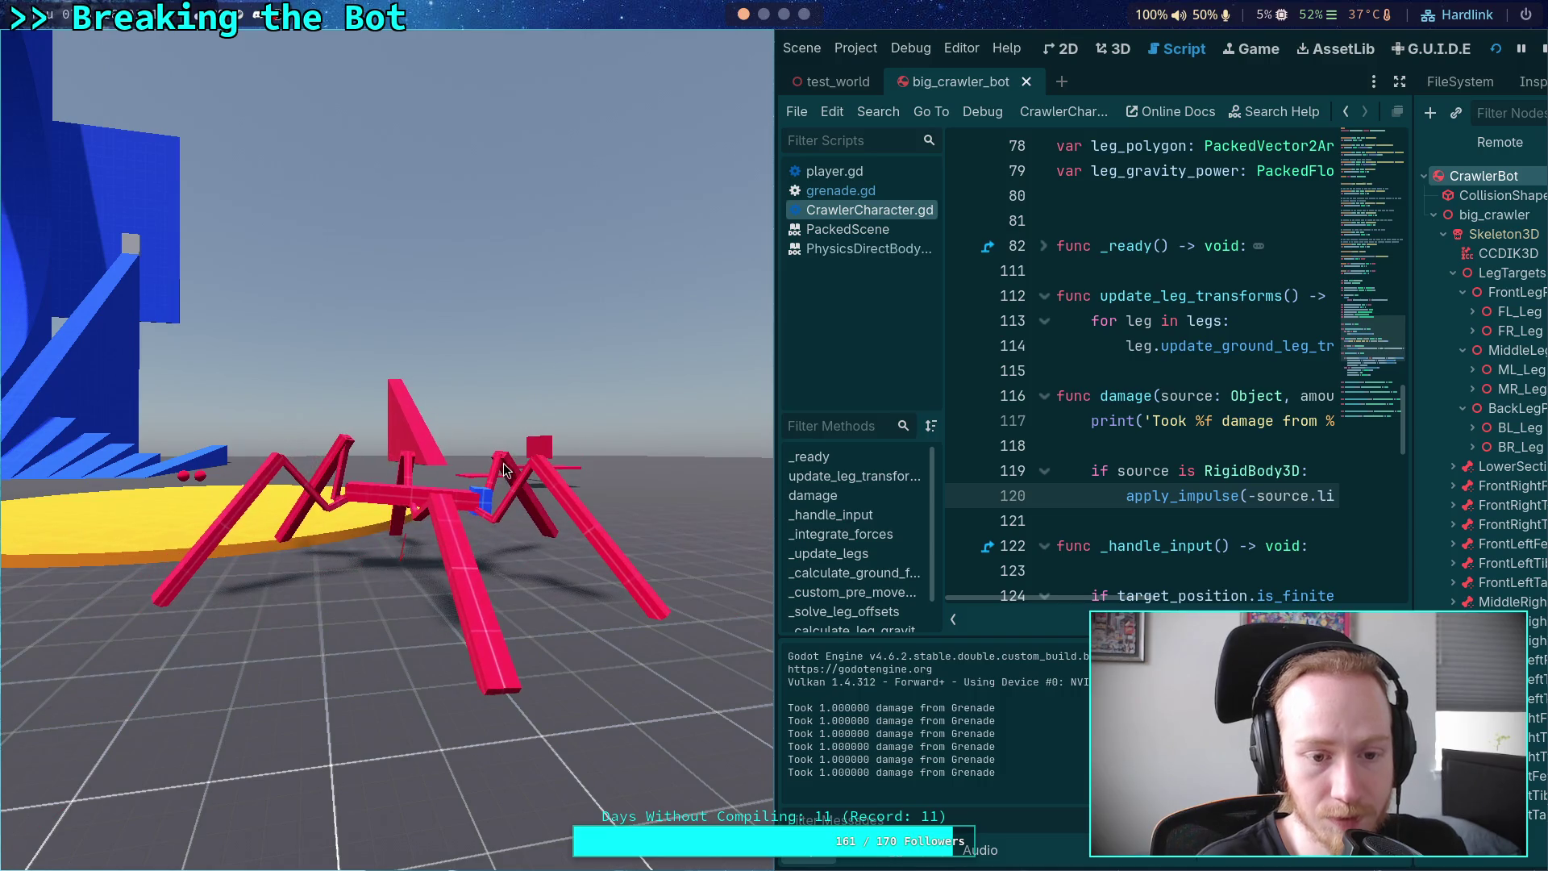
{"action": "key", "text": "F8"}
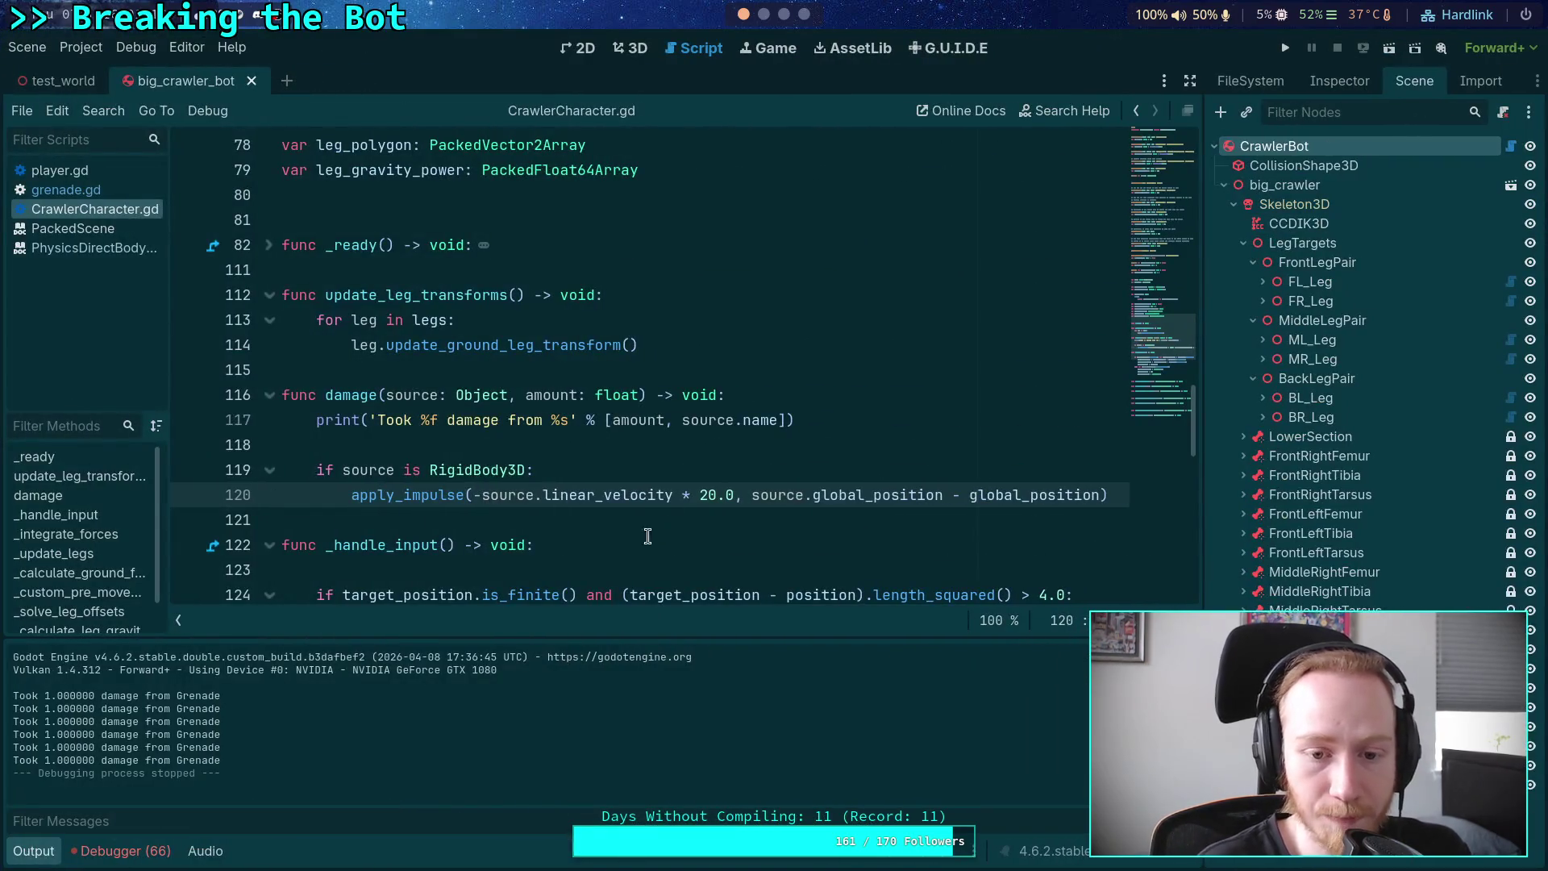
Step: Hide the output log and change the impulse to -source.linear_velocity.length() * 20.0
{"action": "left_click", "coordinate": [54, 853]}
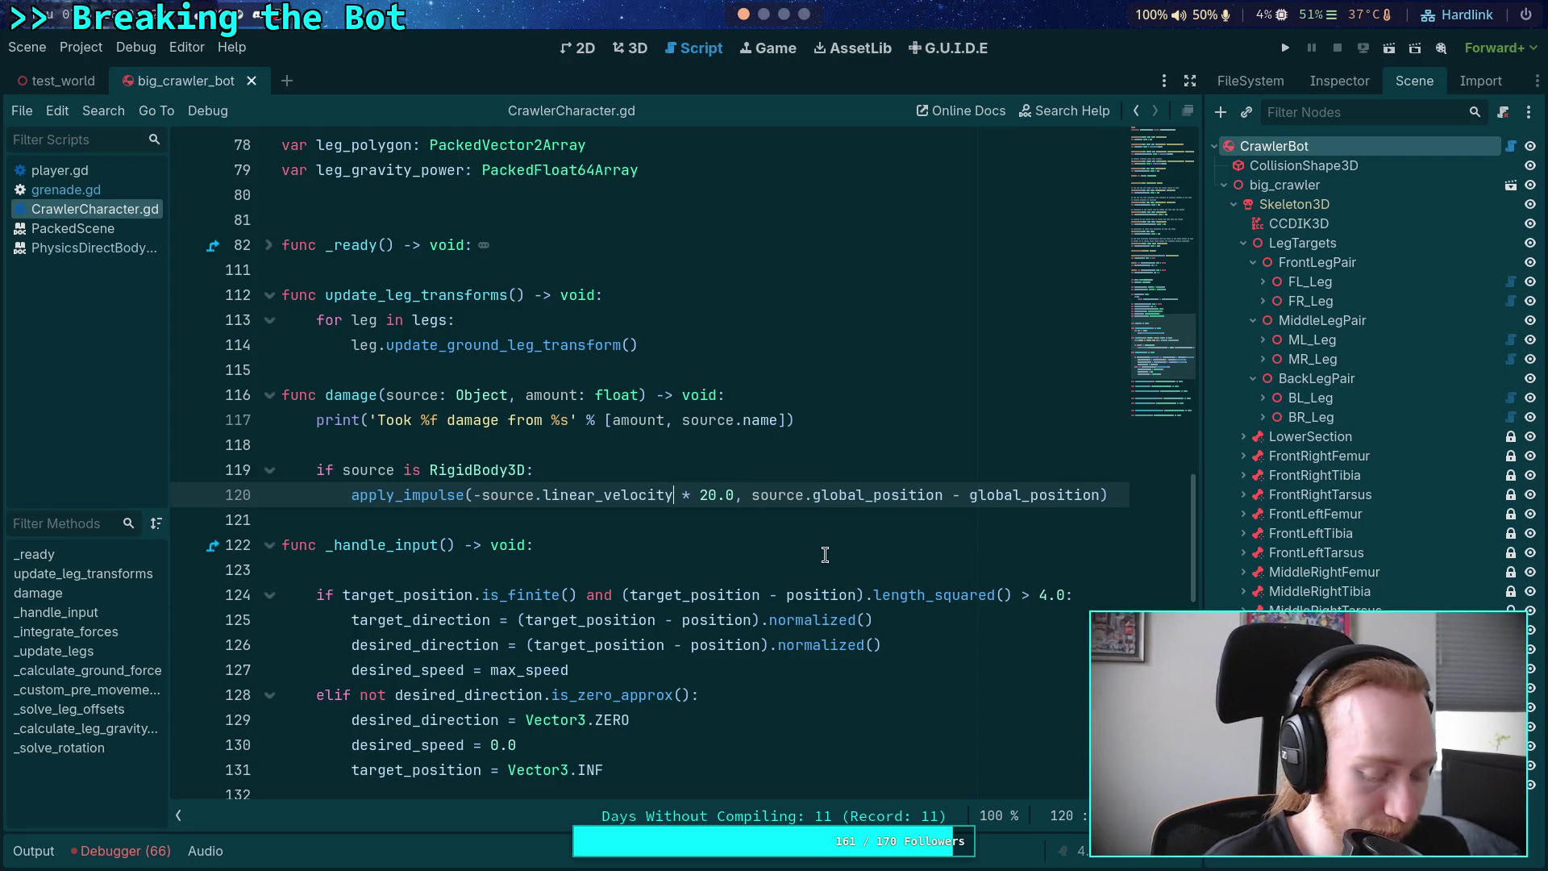
{"action": "type", "text": "."}
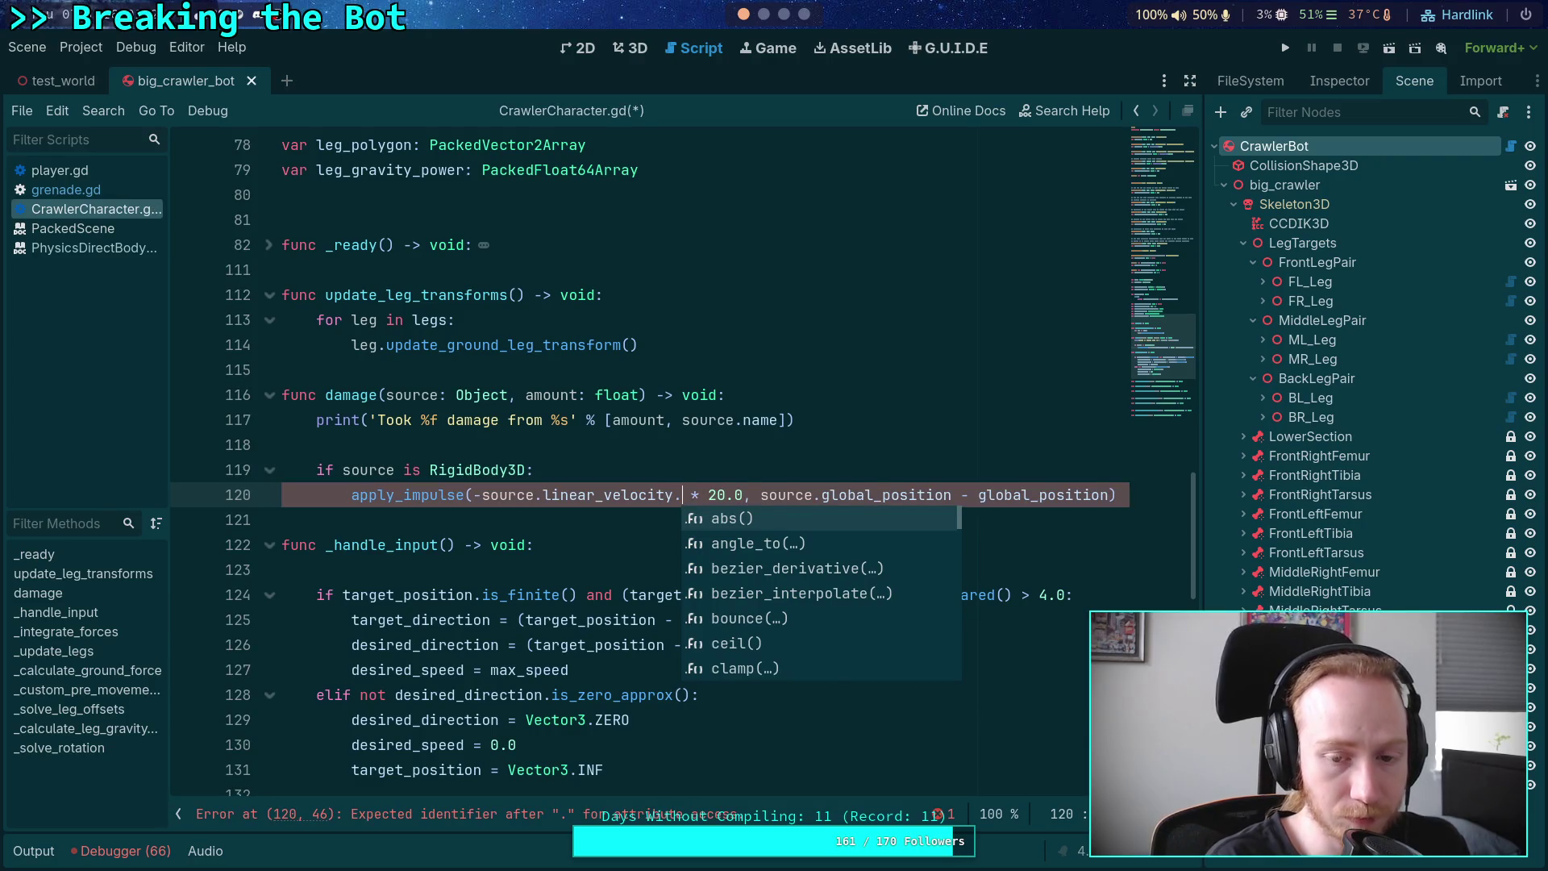
{"action": "type", "text": "len"}
{"action": "key", "text": "Return"}
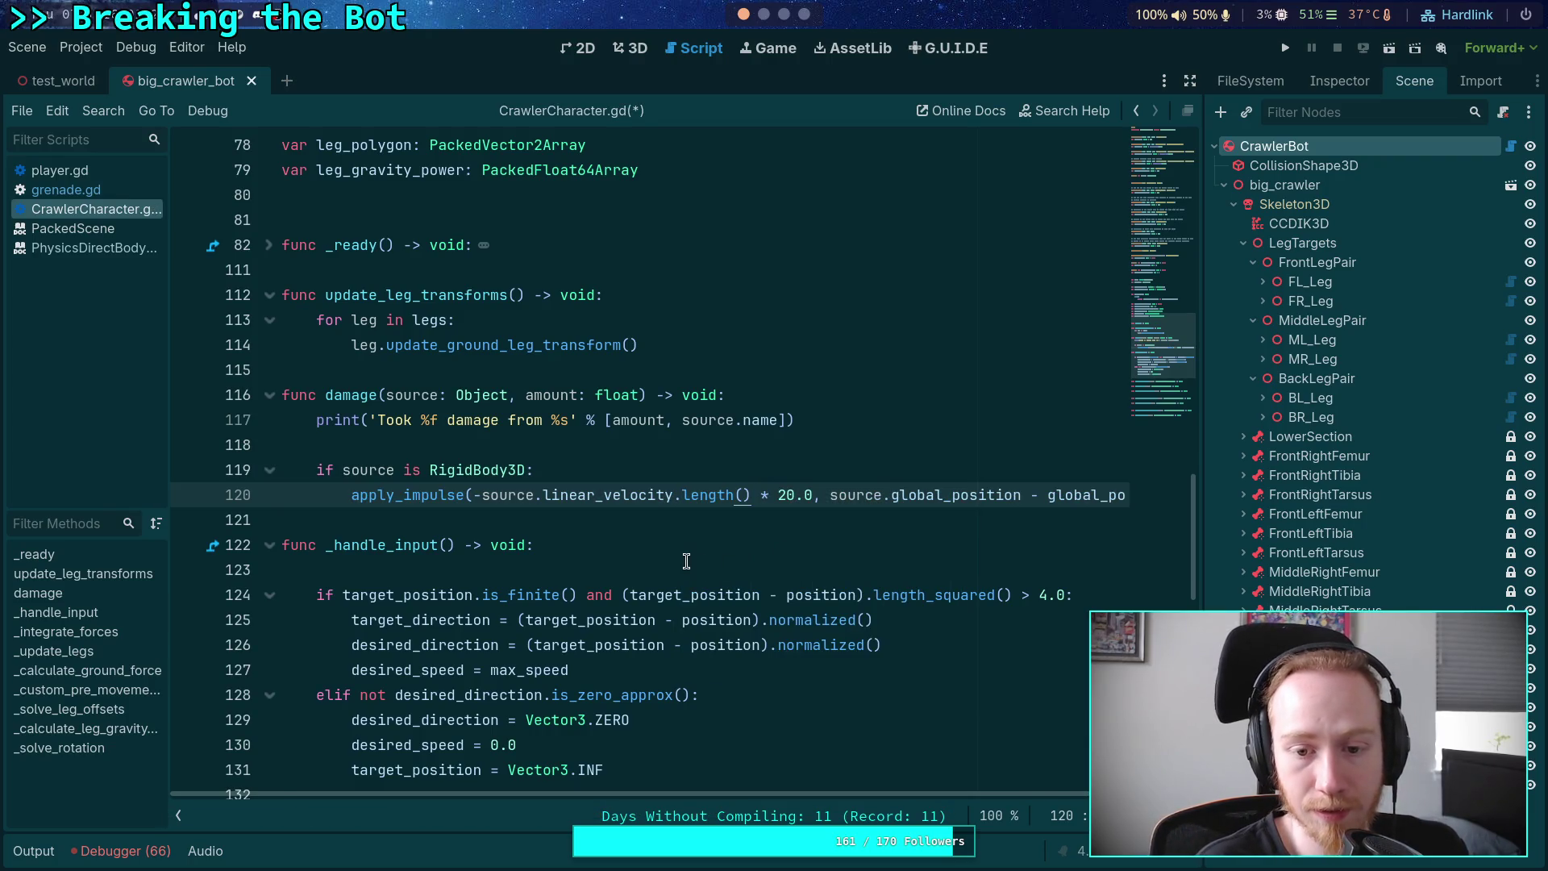
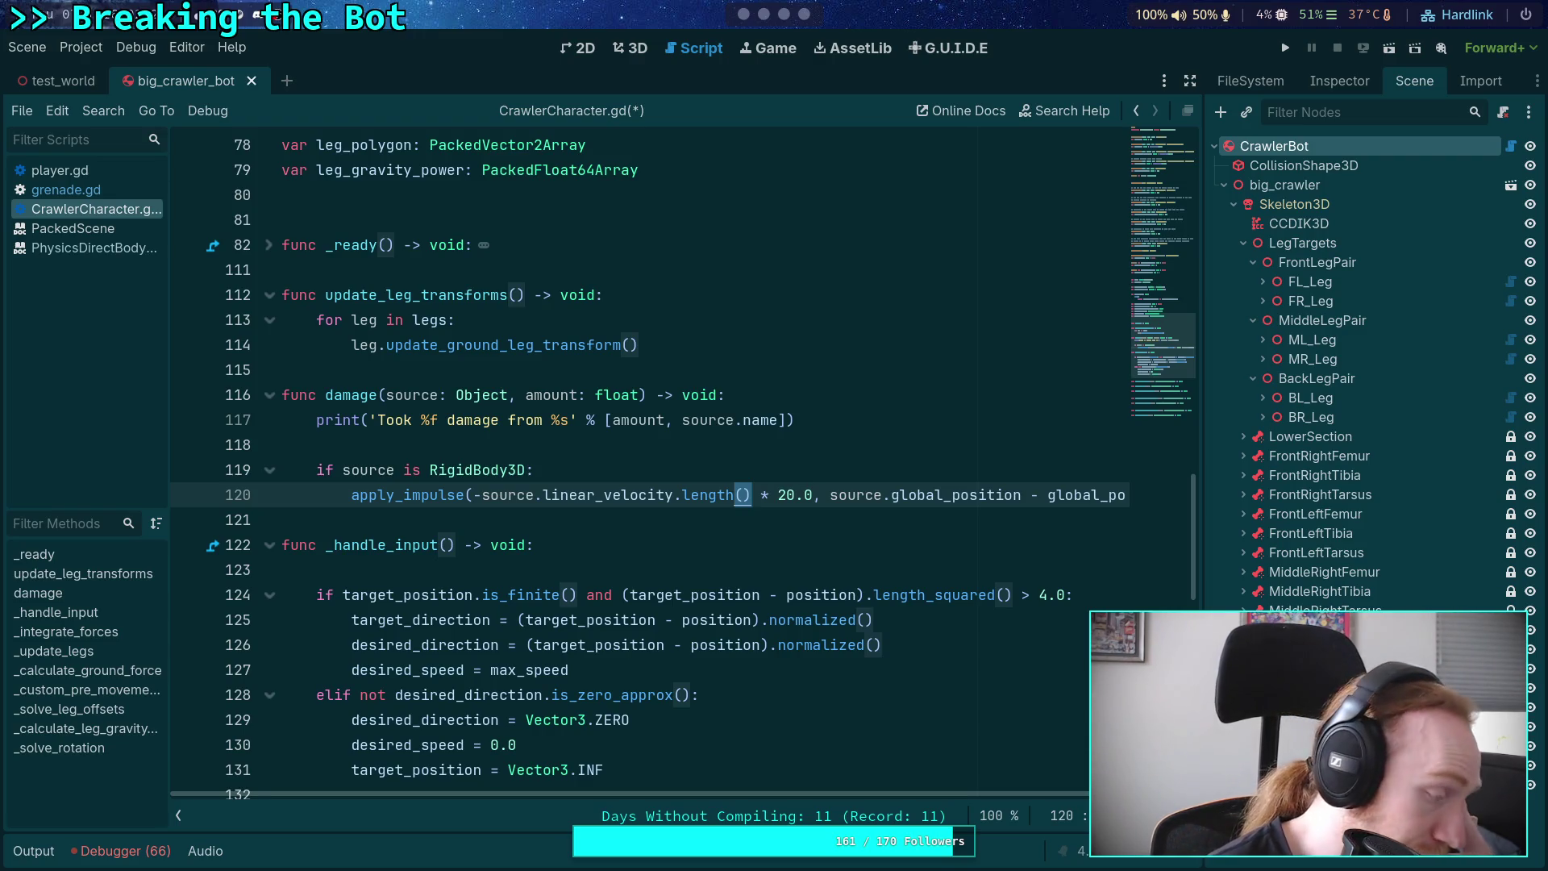
Step: Inside the RigidBody3D check, add a Vector3 variable set to source.linear_velocity.length_squared() * source.mass * 0.5
{"action": "left_click", "coordinate": [799, 536]}
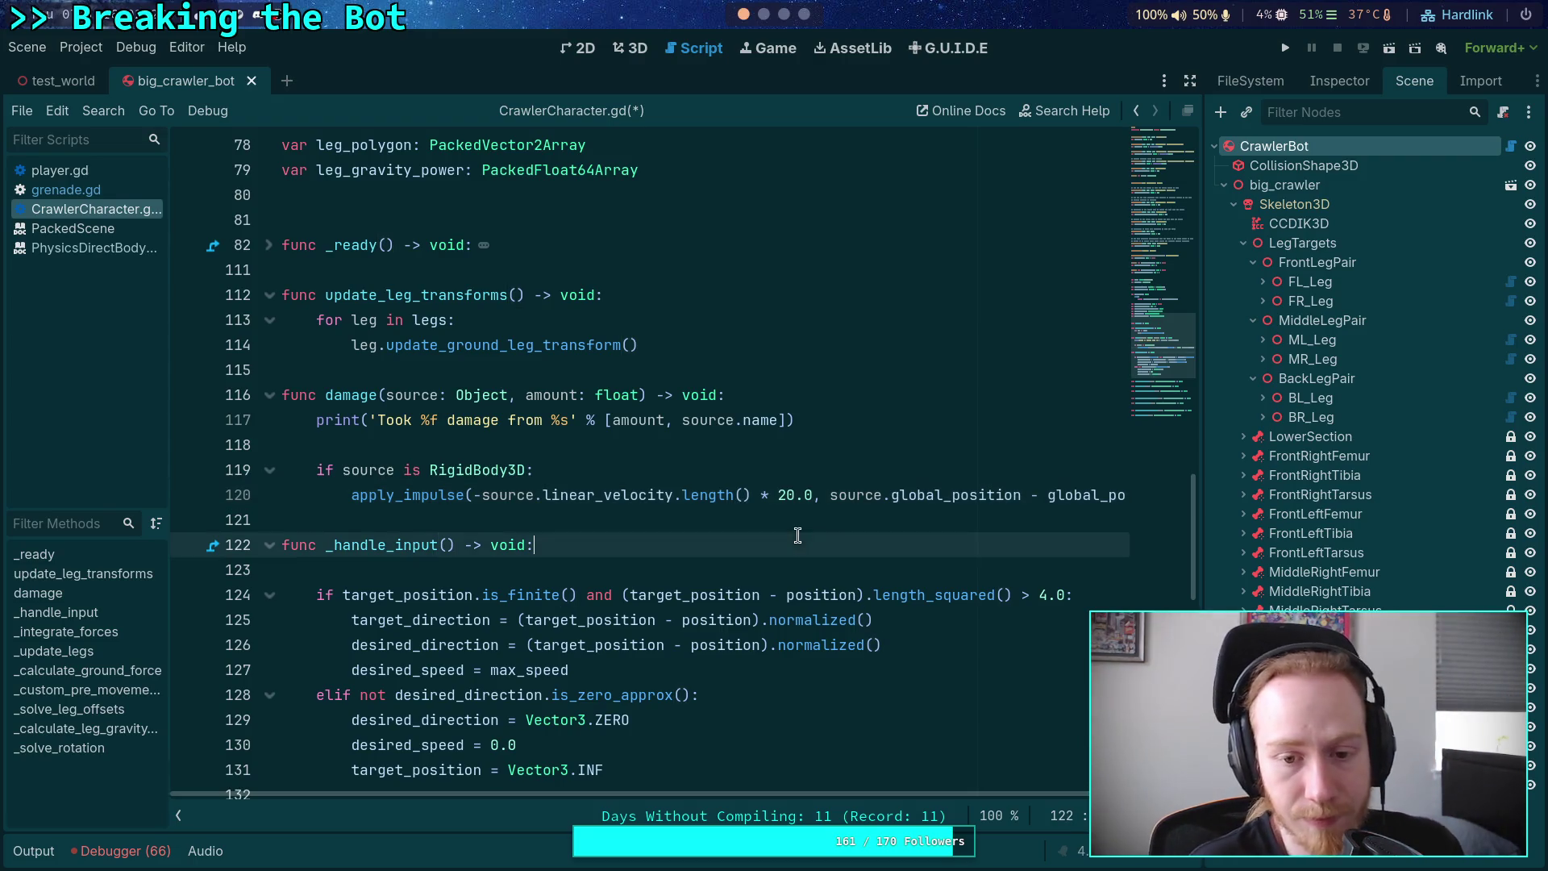
{"action": "left_click", "coordinate": [701, 466]}
{"action": "key", "text": "Return"}
{"action": "type", "text": "var im"}
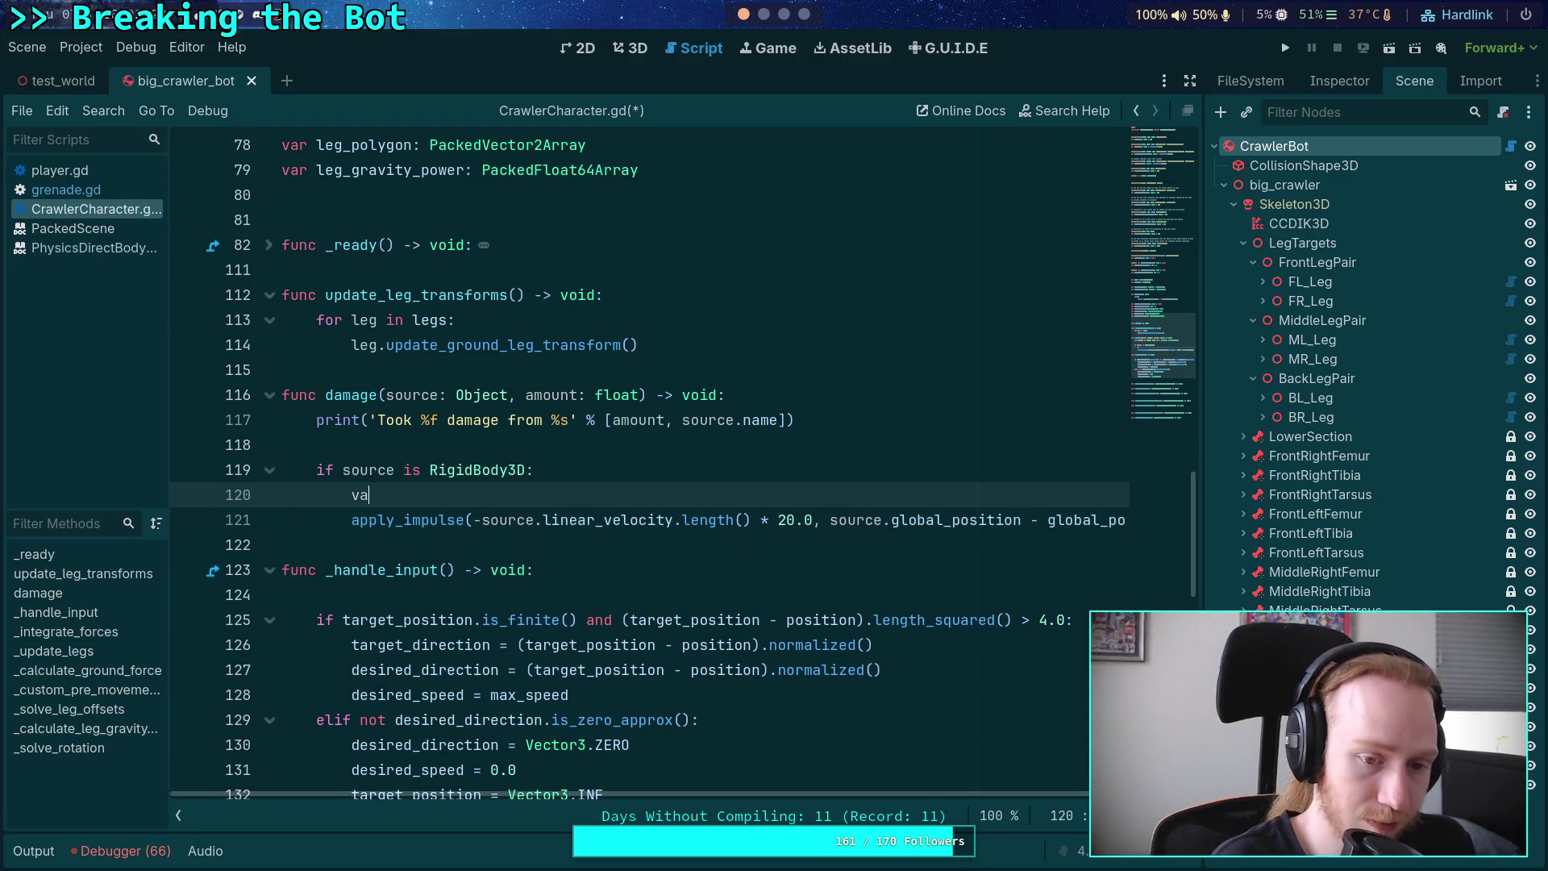
{"action": "type", "text": "ulse: Vector3 = "}
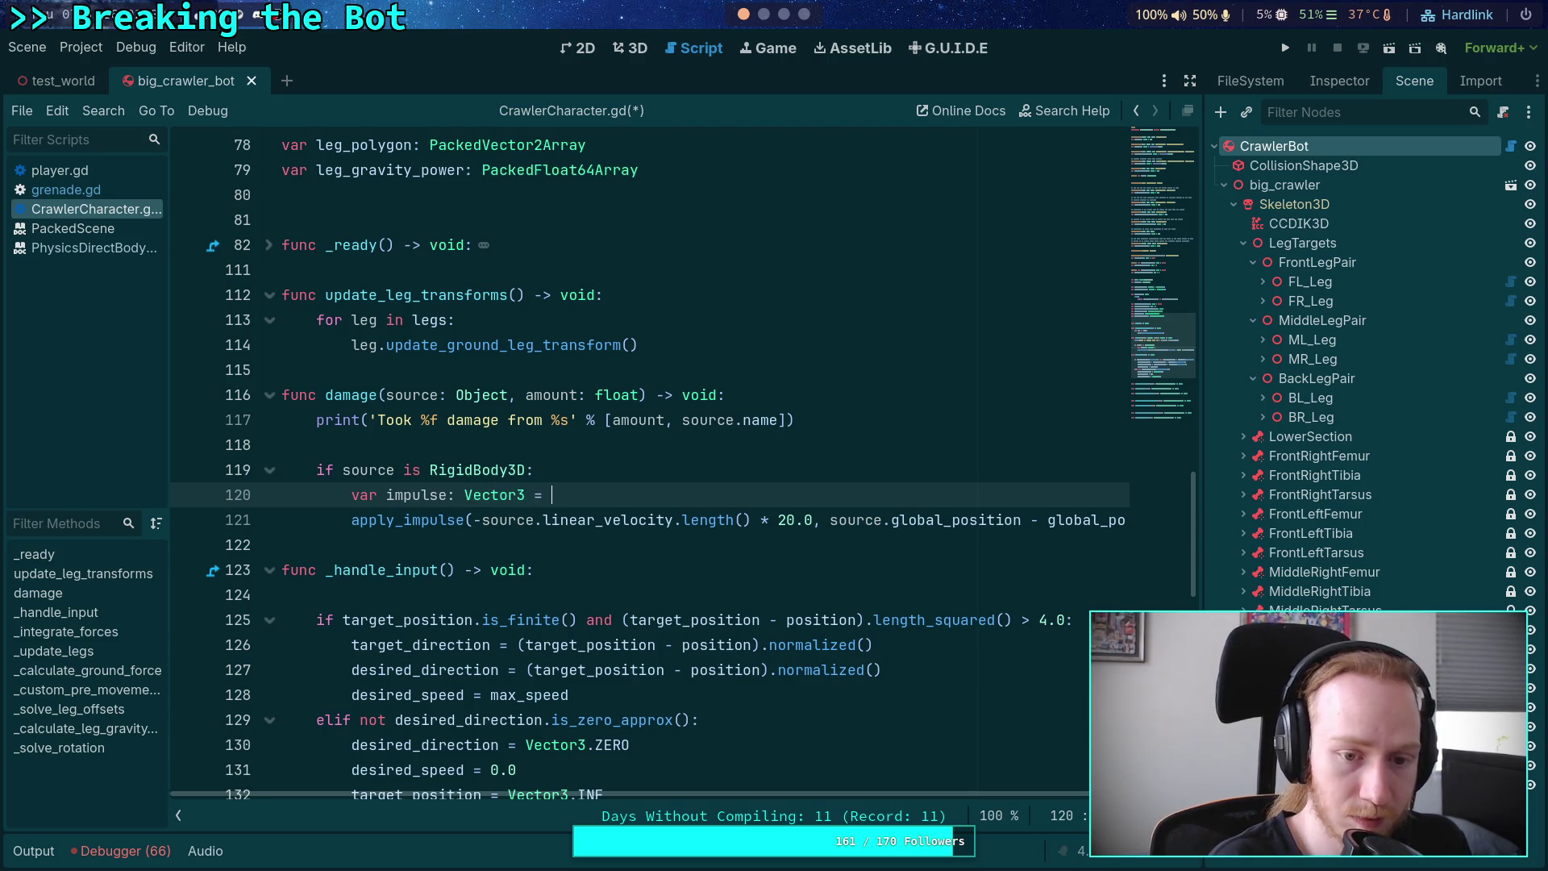
{"action": "type", "text": "source."}
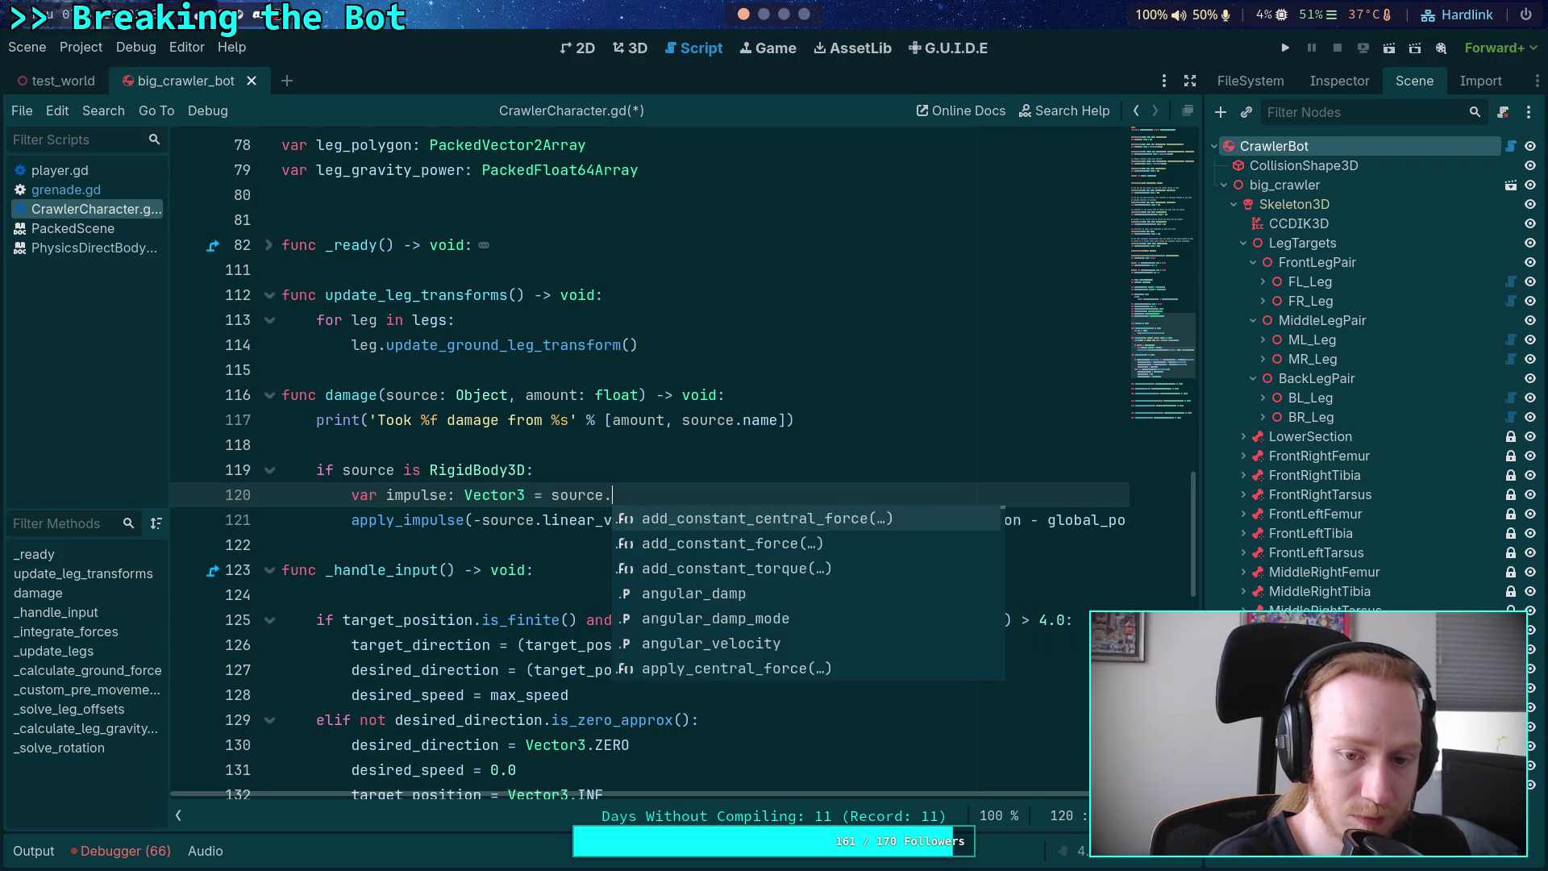
{"action": "type", "text": "lin"}
{"action": "key", "text": "Down"}
{"action": "key", "text": "Down"}
{"action": "key", "text": "Return"}
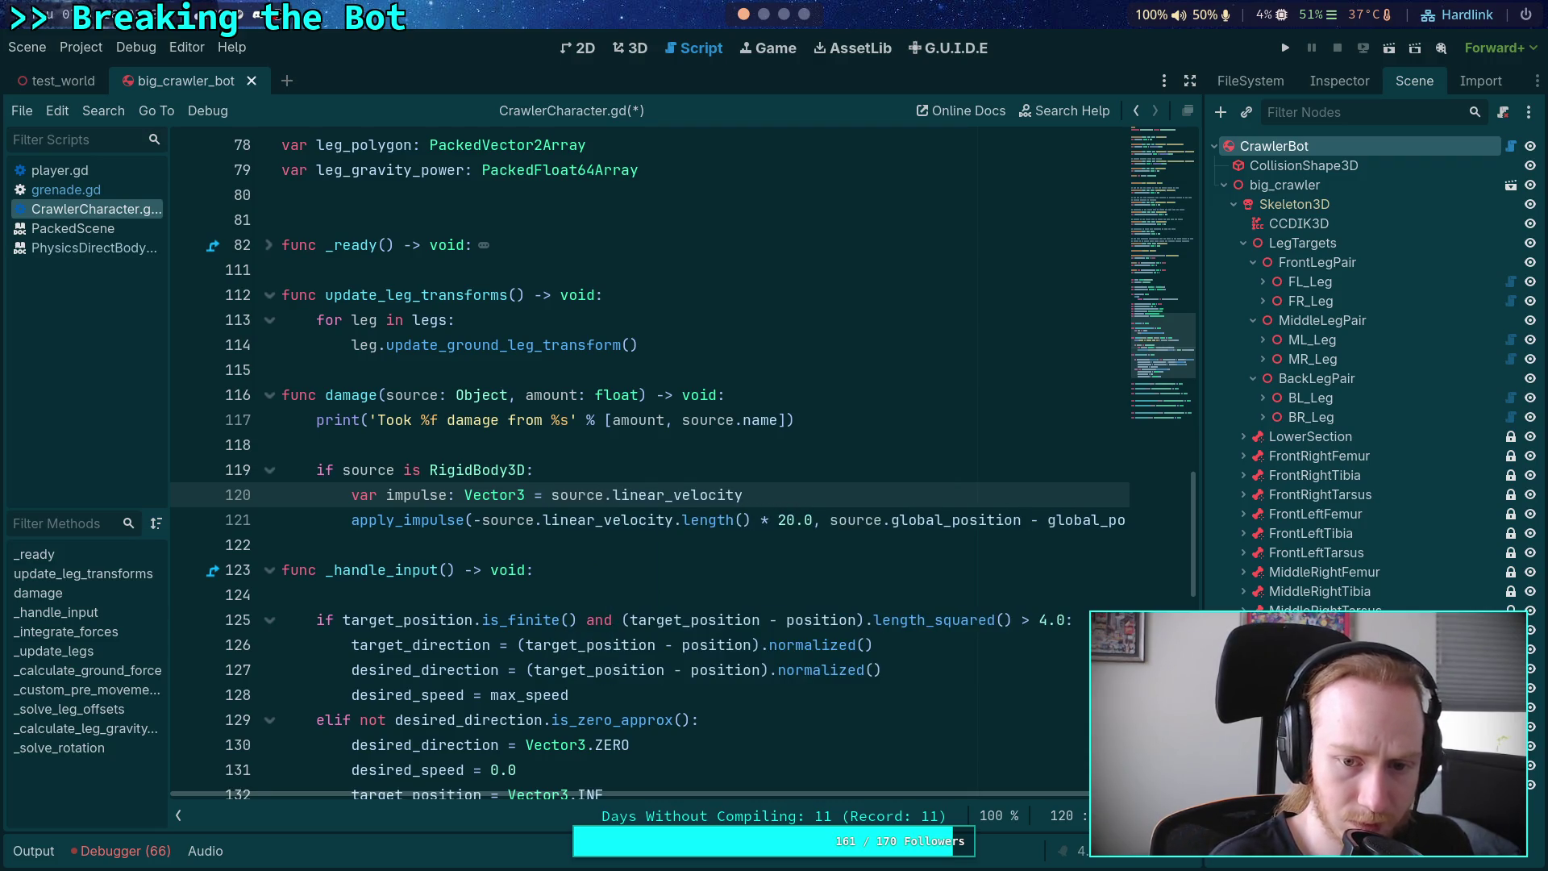
{"action": "type", "text": ".len"}
{"action": "key", "text": "Down"}
{"action": "key", "text": "Return"}
{"action": "type", "text": "* soure"}
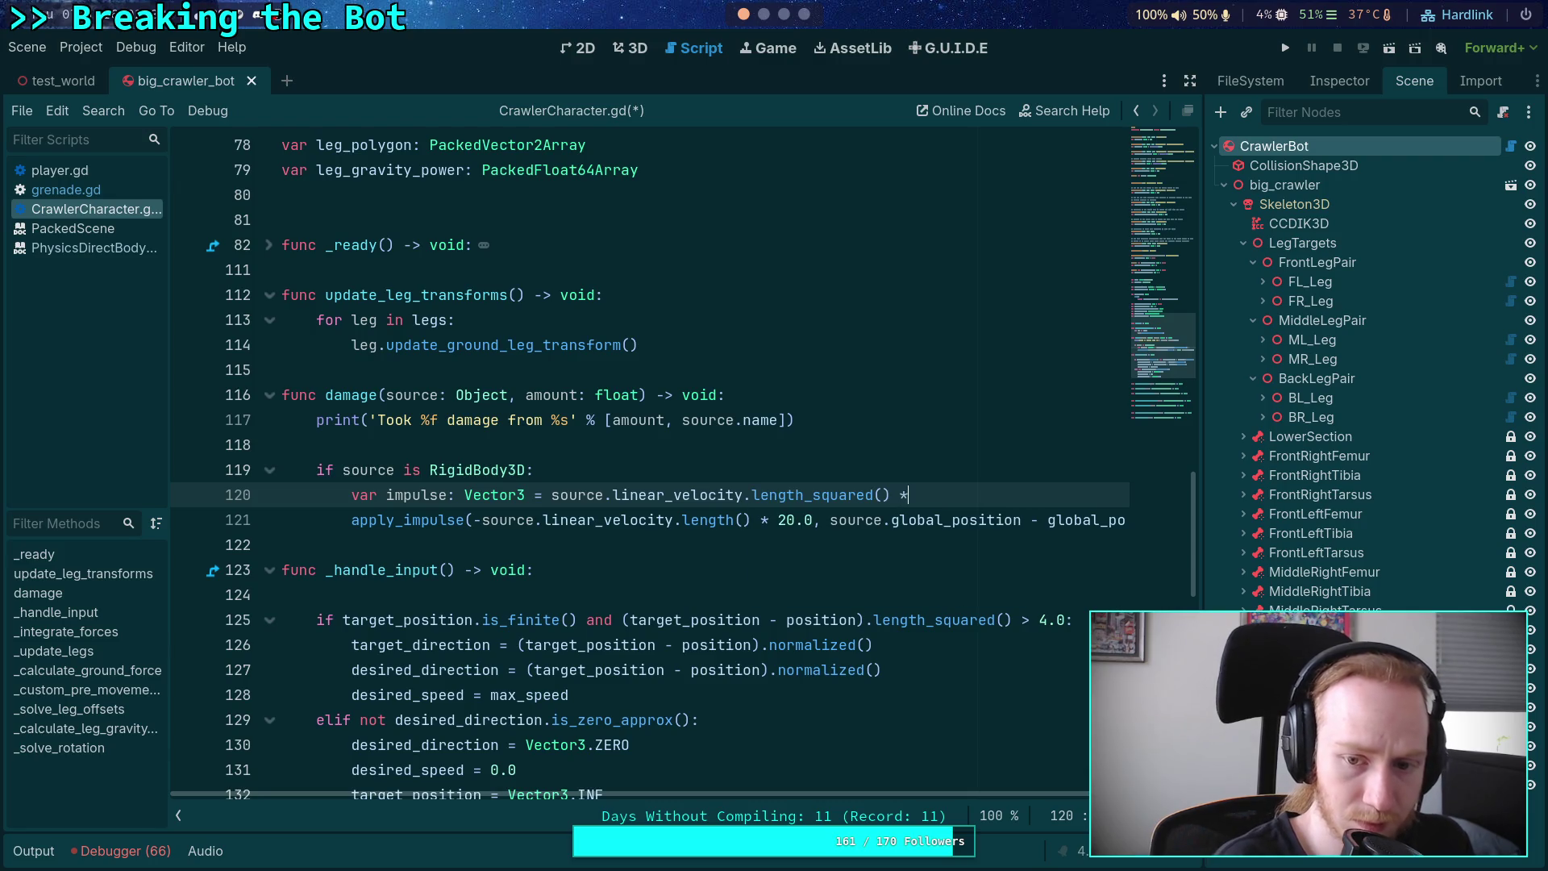
{"action": "key", "text": "Return"}
{"action": "type", "text": ".mass * "}
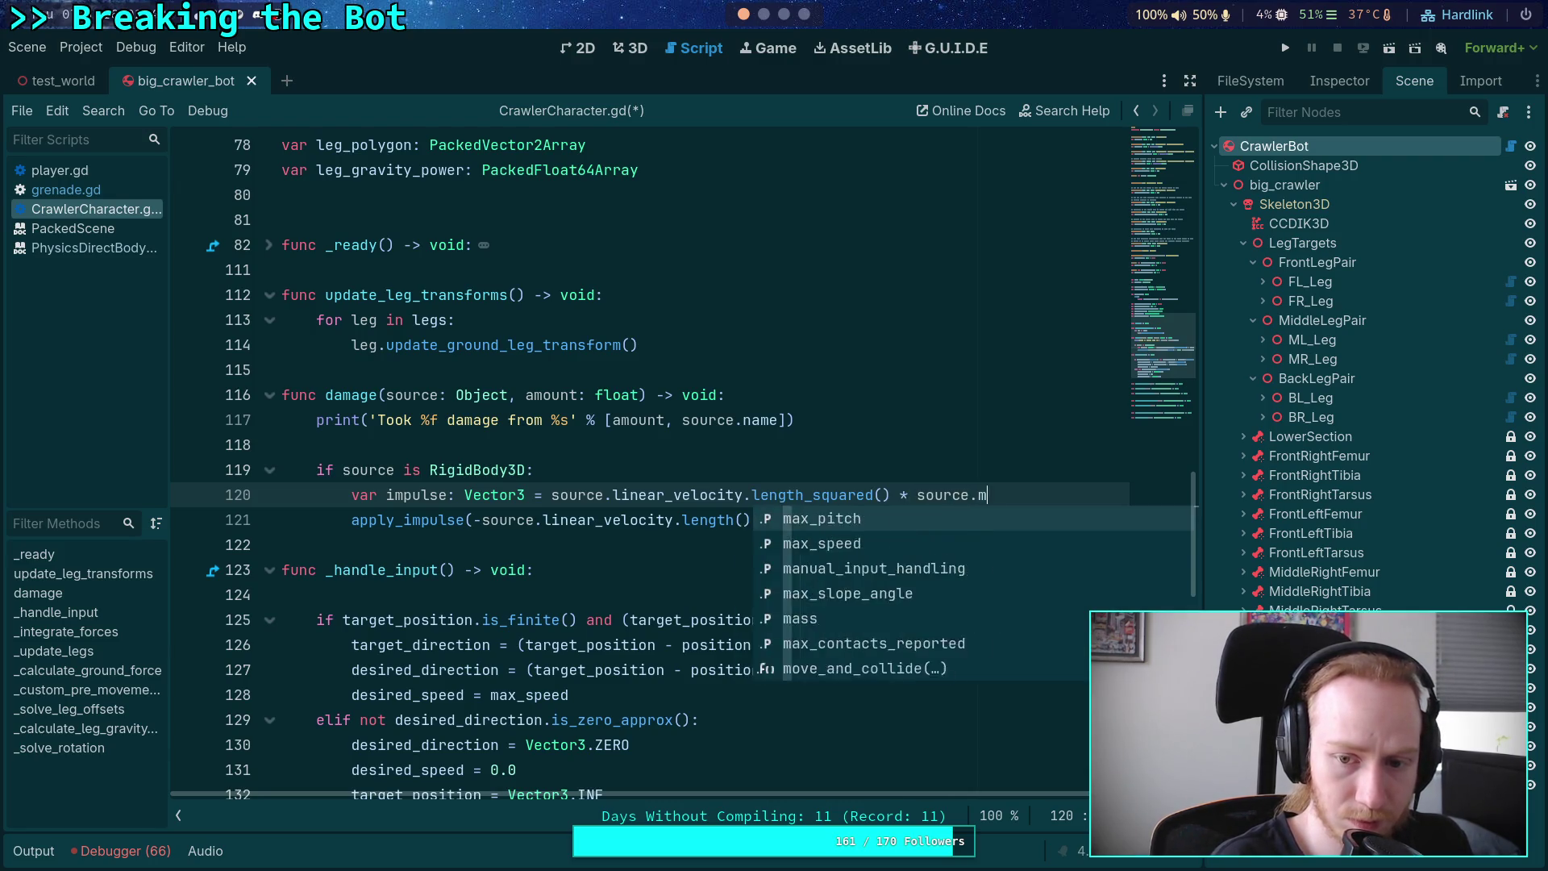
{"action": "type", "text": "0.5"}
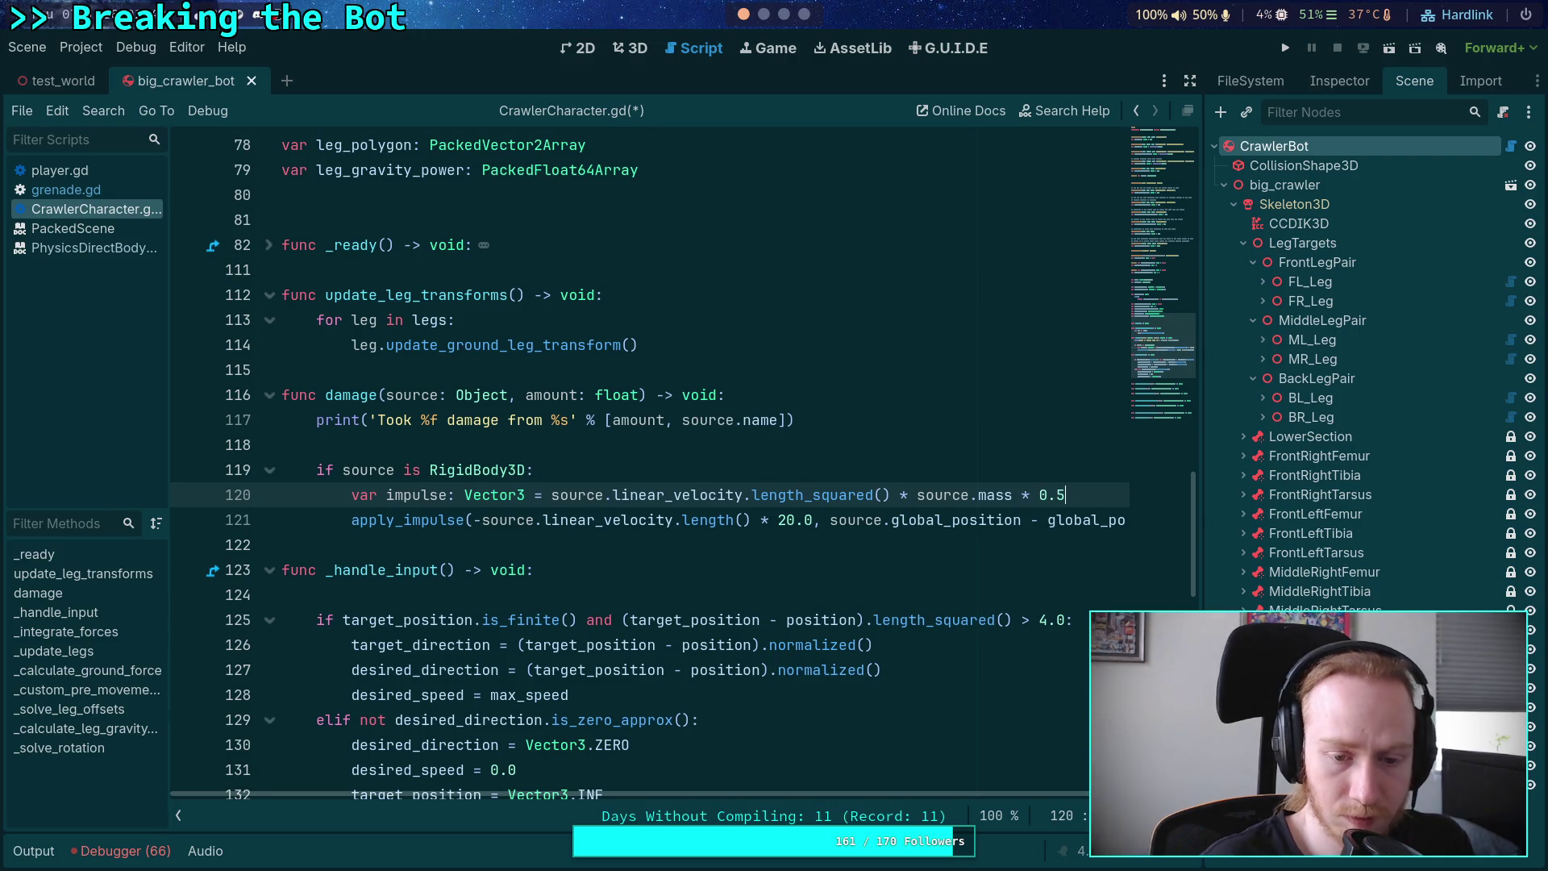
Step: Try negating the value on line 120 with a minus before source, then remove it again
{"action": "left_click", "coordinate": [552, 494]}
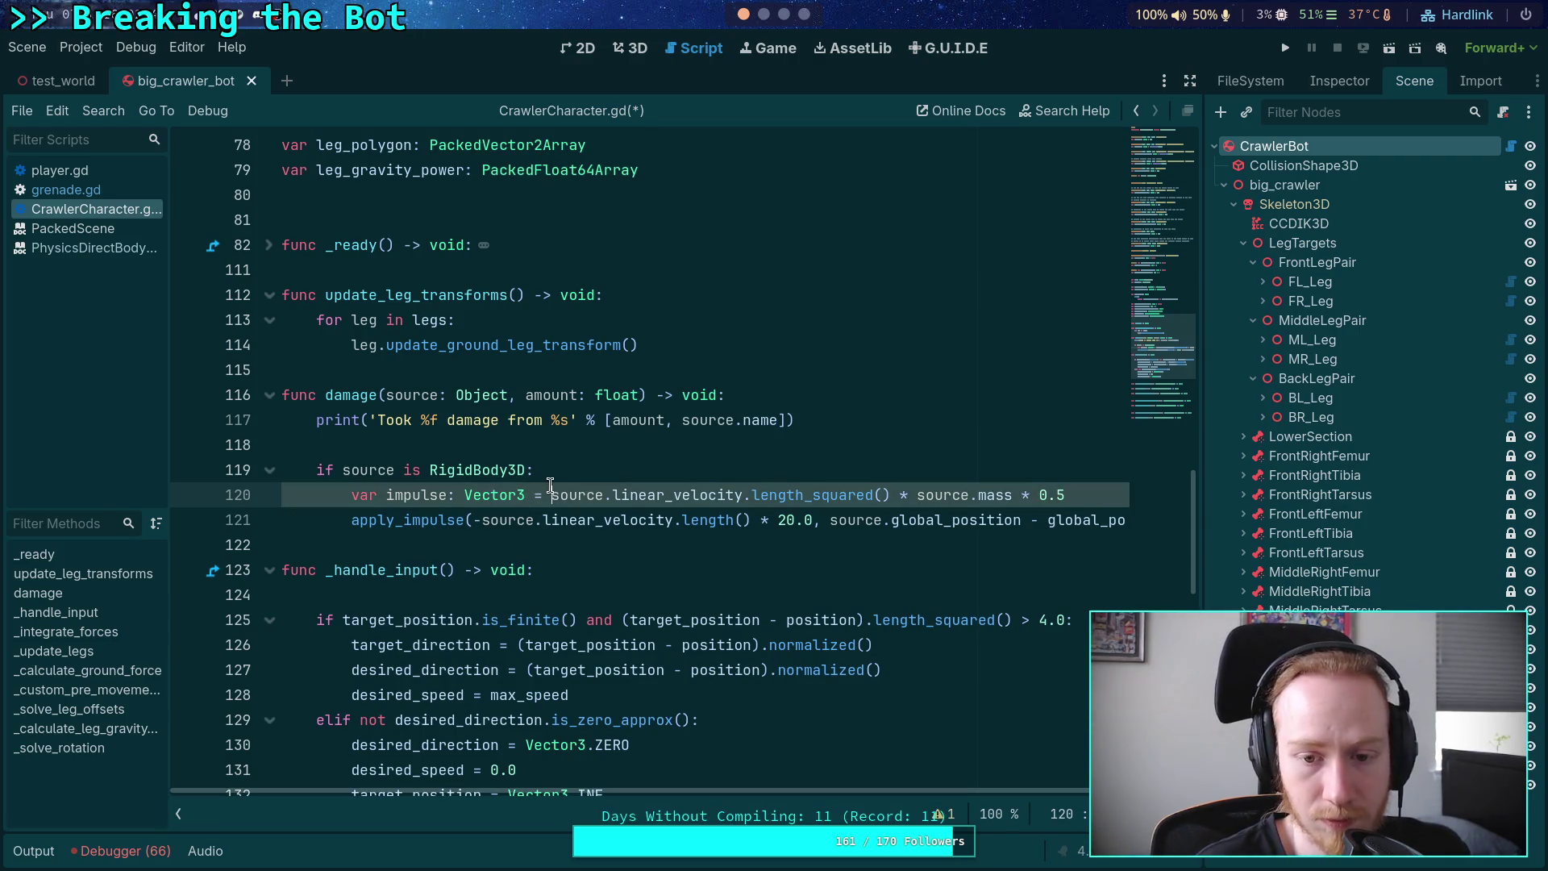
{"action": "left_click", "coordinate": [1101, 493]}
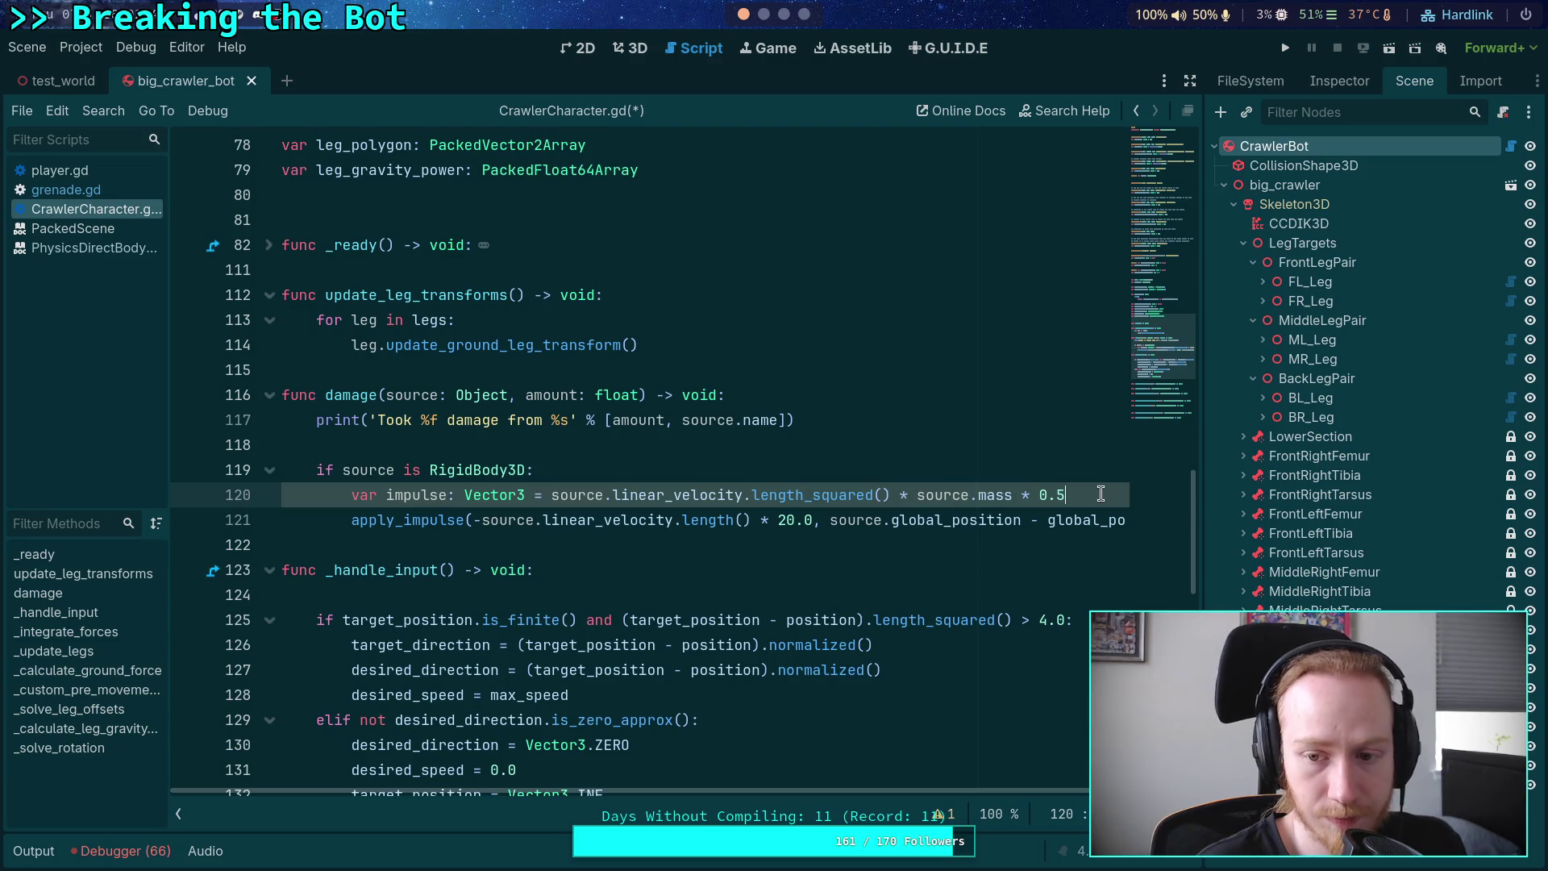
{"action": "left_click", "coordinate": [553, 494]}
{"action": "type", "text": "-"}
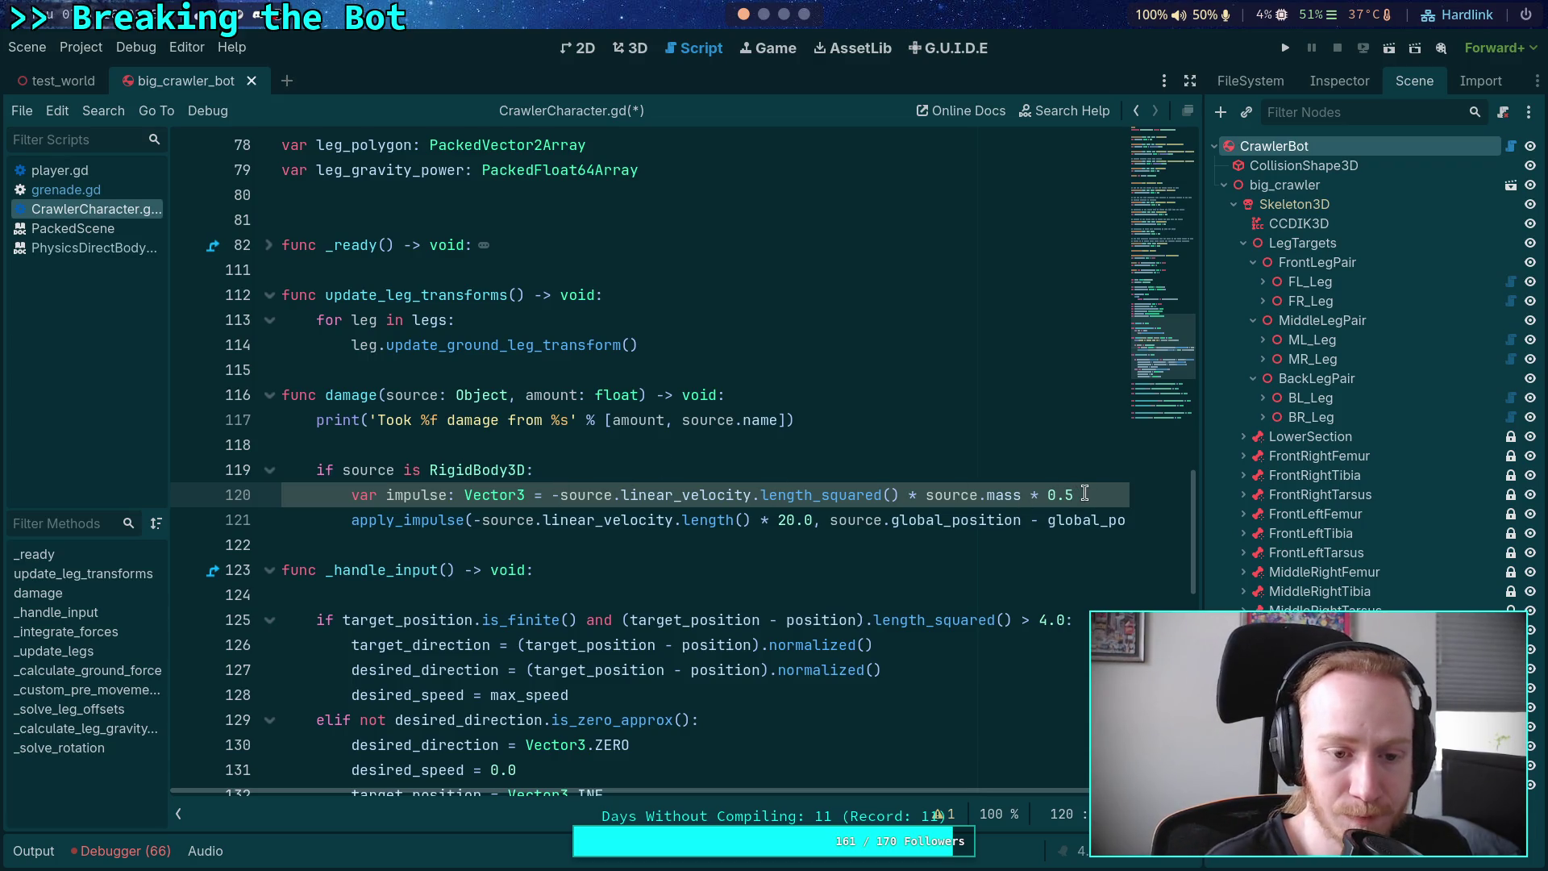
{"action": "left_click", "coordinate": [555, 495]}
{"action": "key", "text": "BackSpace"}
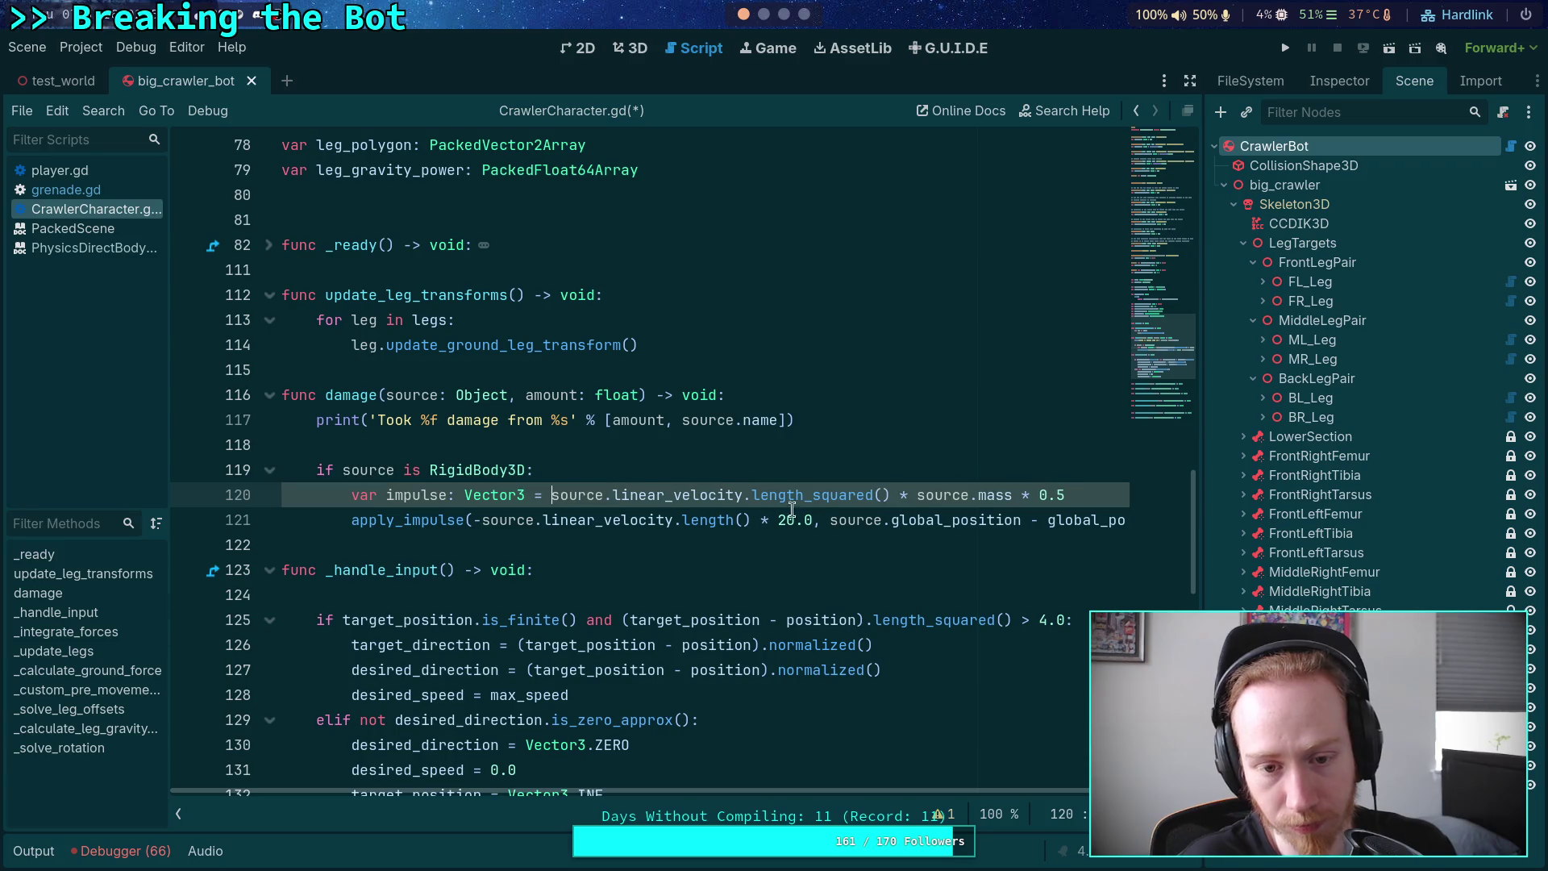
{"action": "double_click", "coordinate": [490, 497]}
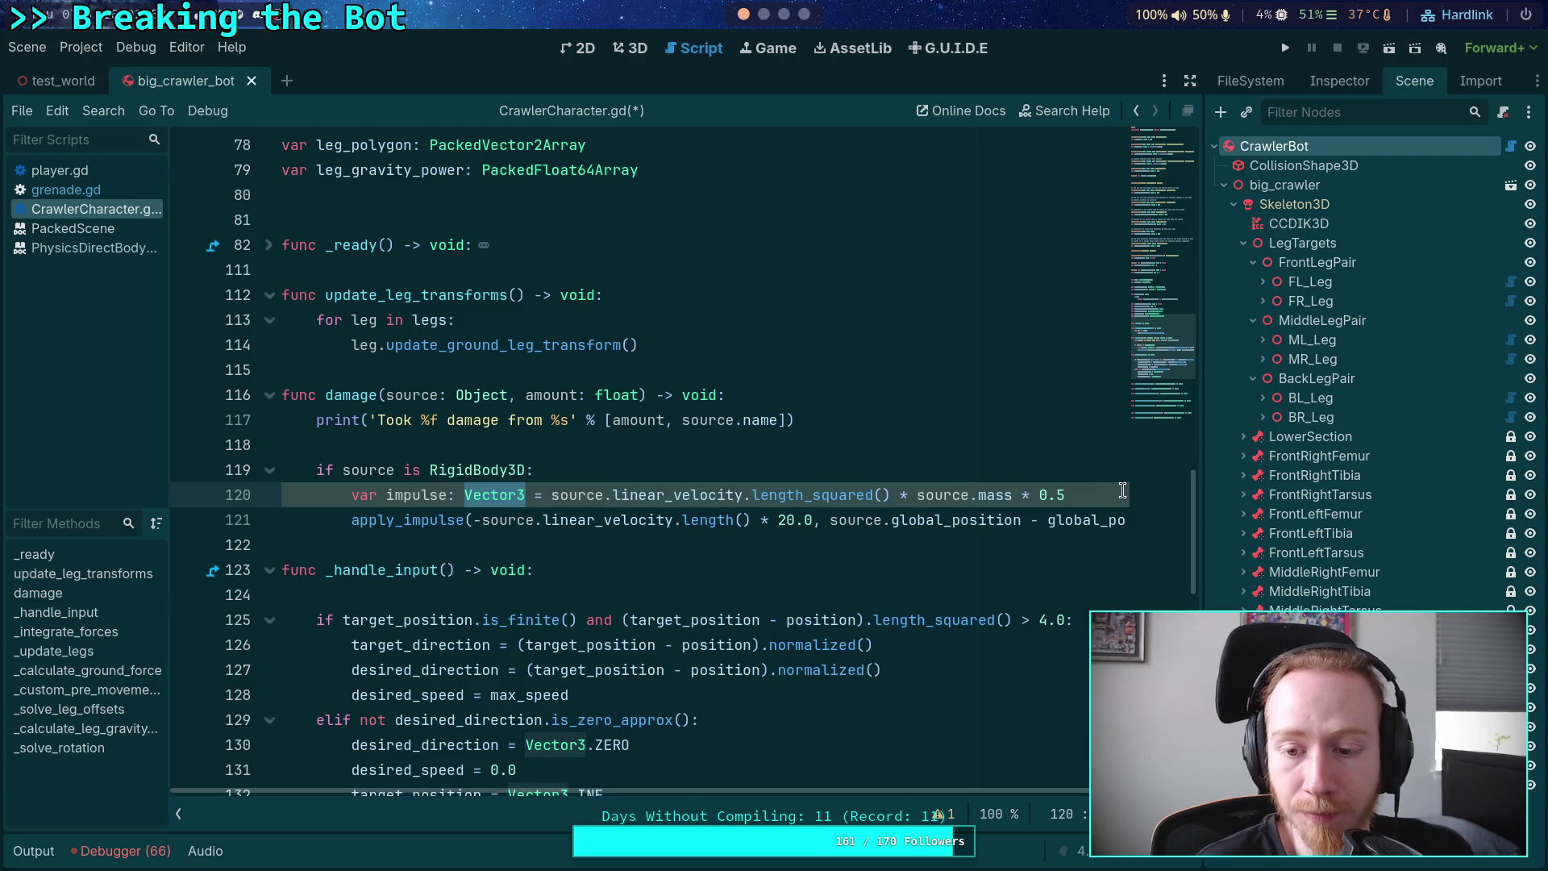
{"action": "left_click", "coordinate": [1108, 494]}
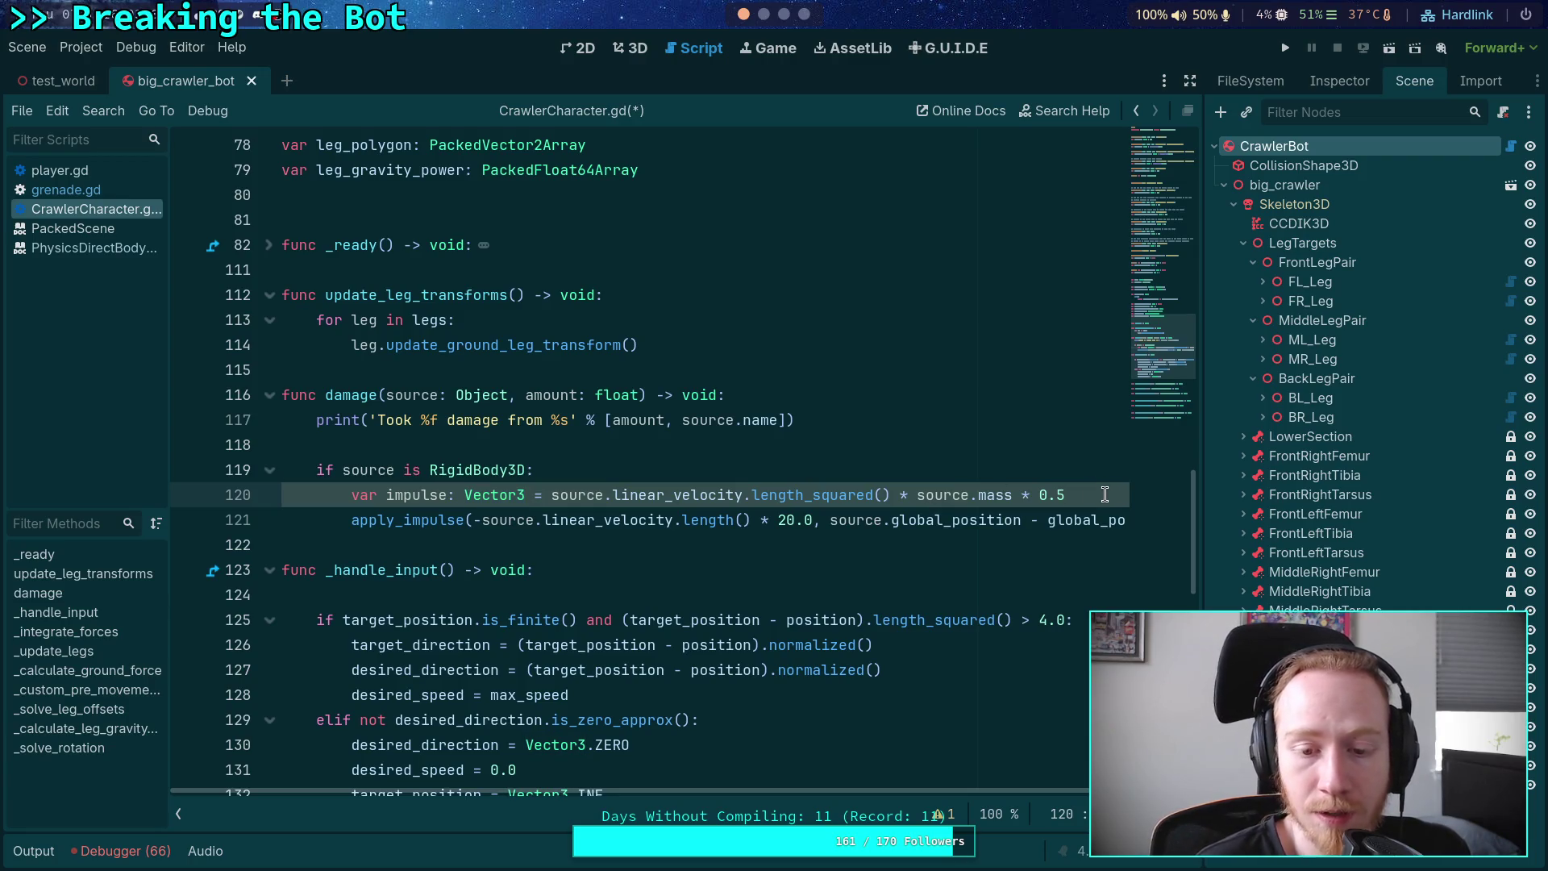
Step: Cut the old impulse amount from apply_impulse and rename the variable to force
{"action": "left_click_drag", "start_coordinate": [474, 520], "coordinate": [809, 513]}
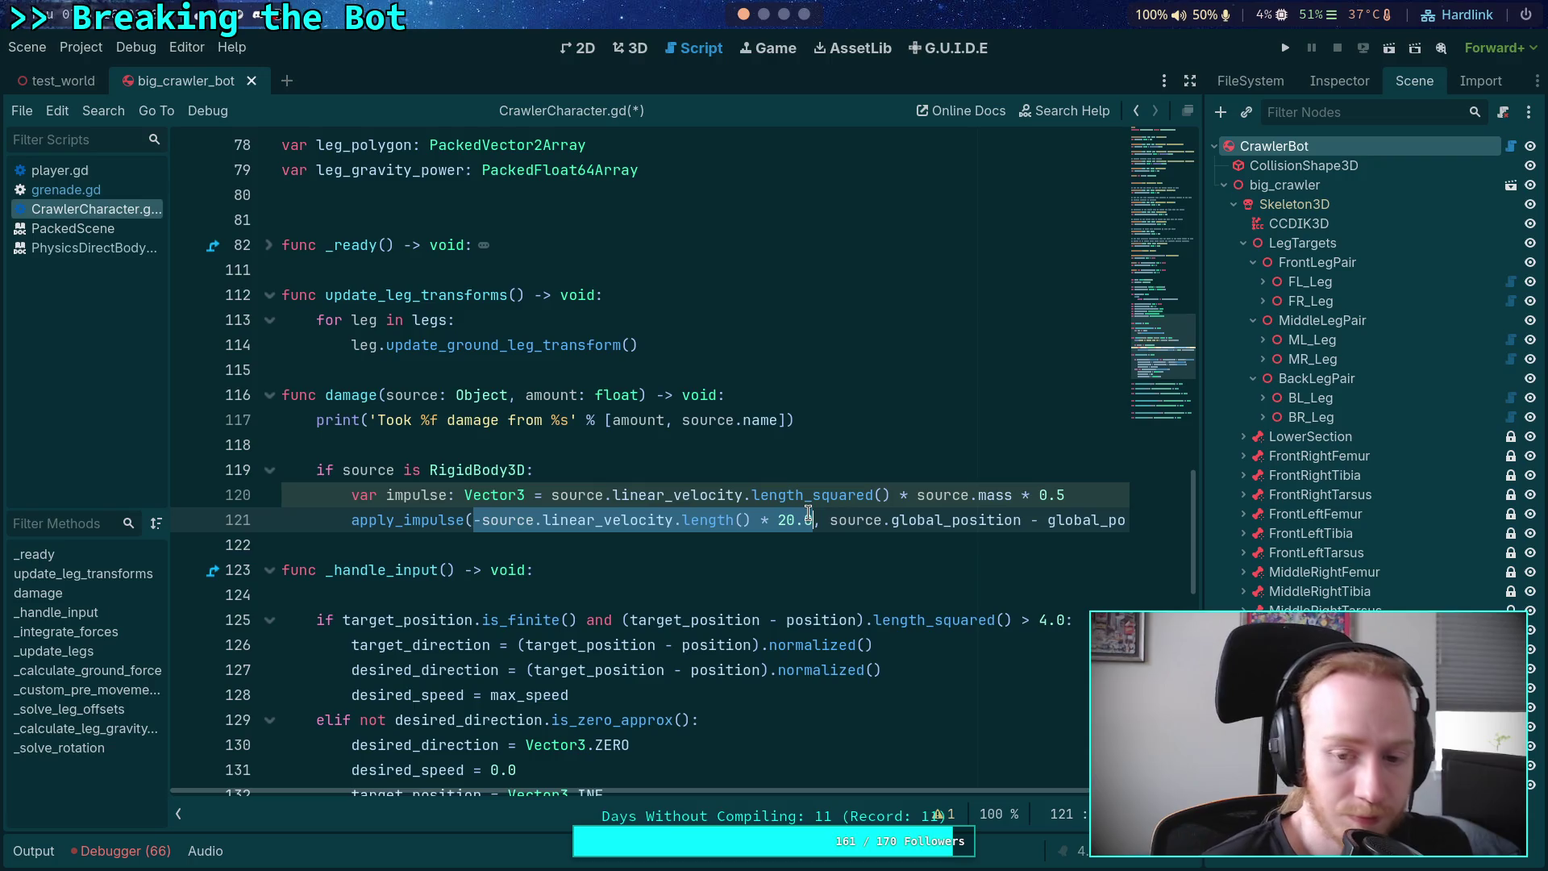
{"action": "key", "text": "ctrl+x"}
{"action": "key", "text": "Escape"}
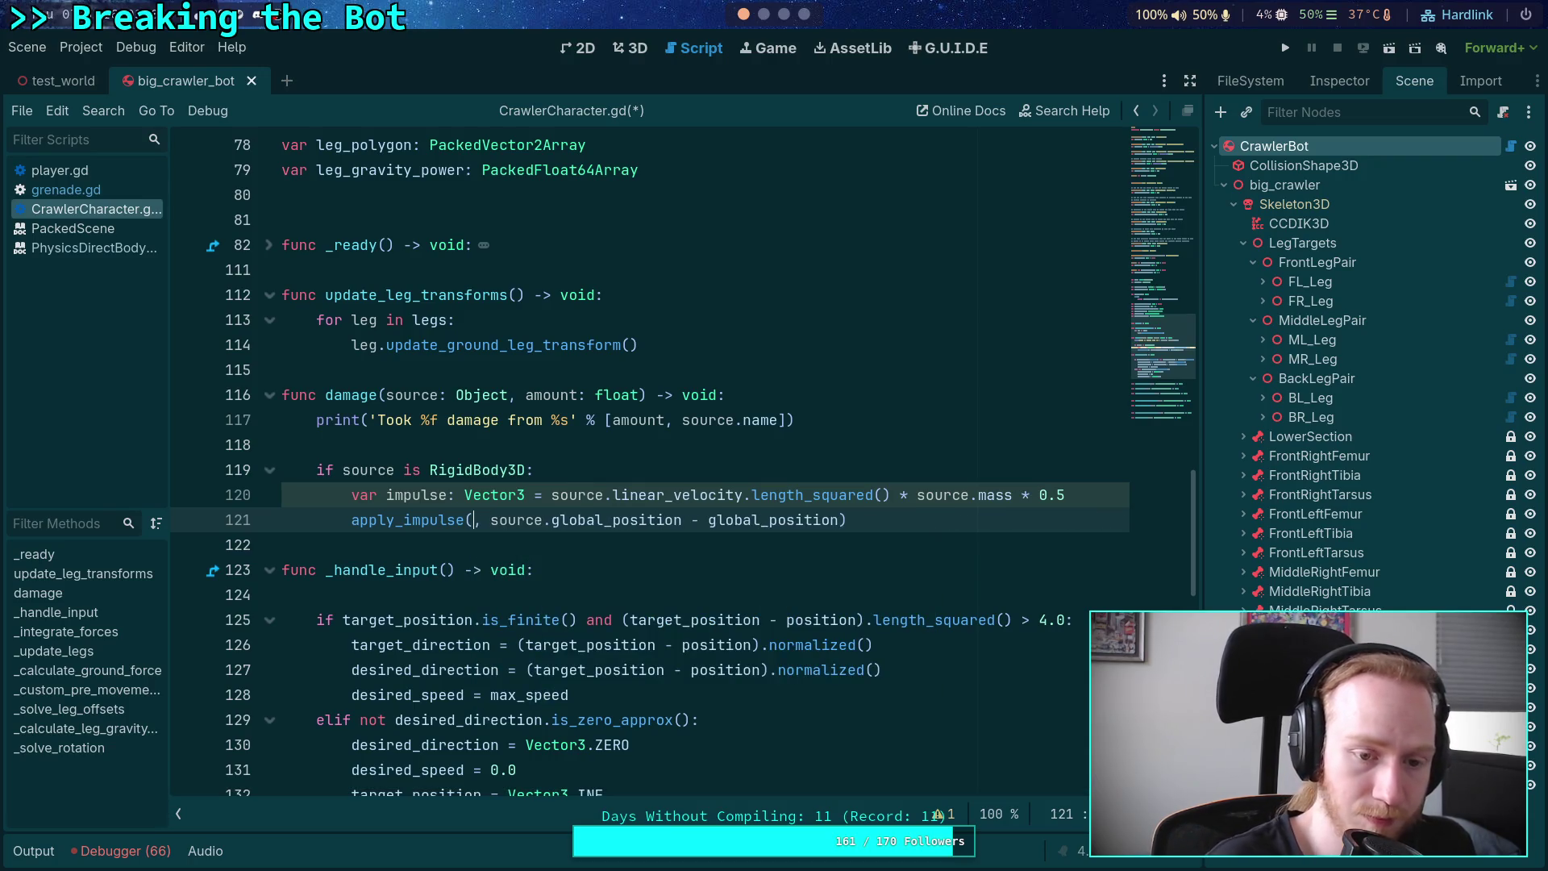
{"action": "double_click", "coordinate": [407, 495]}
{"action": "type", "text": "force"}
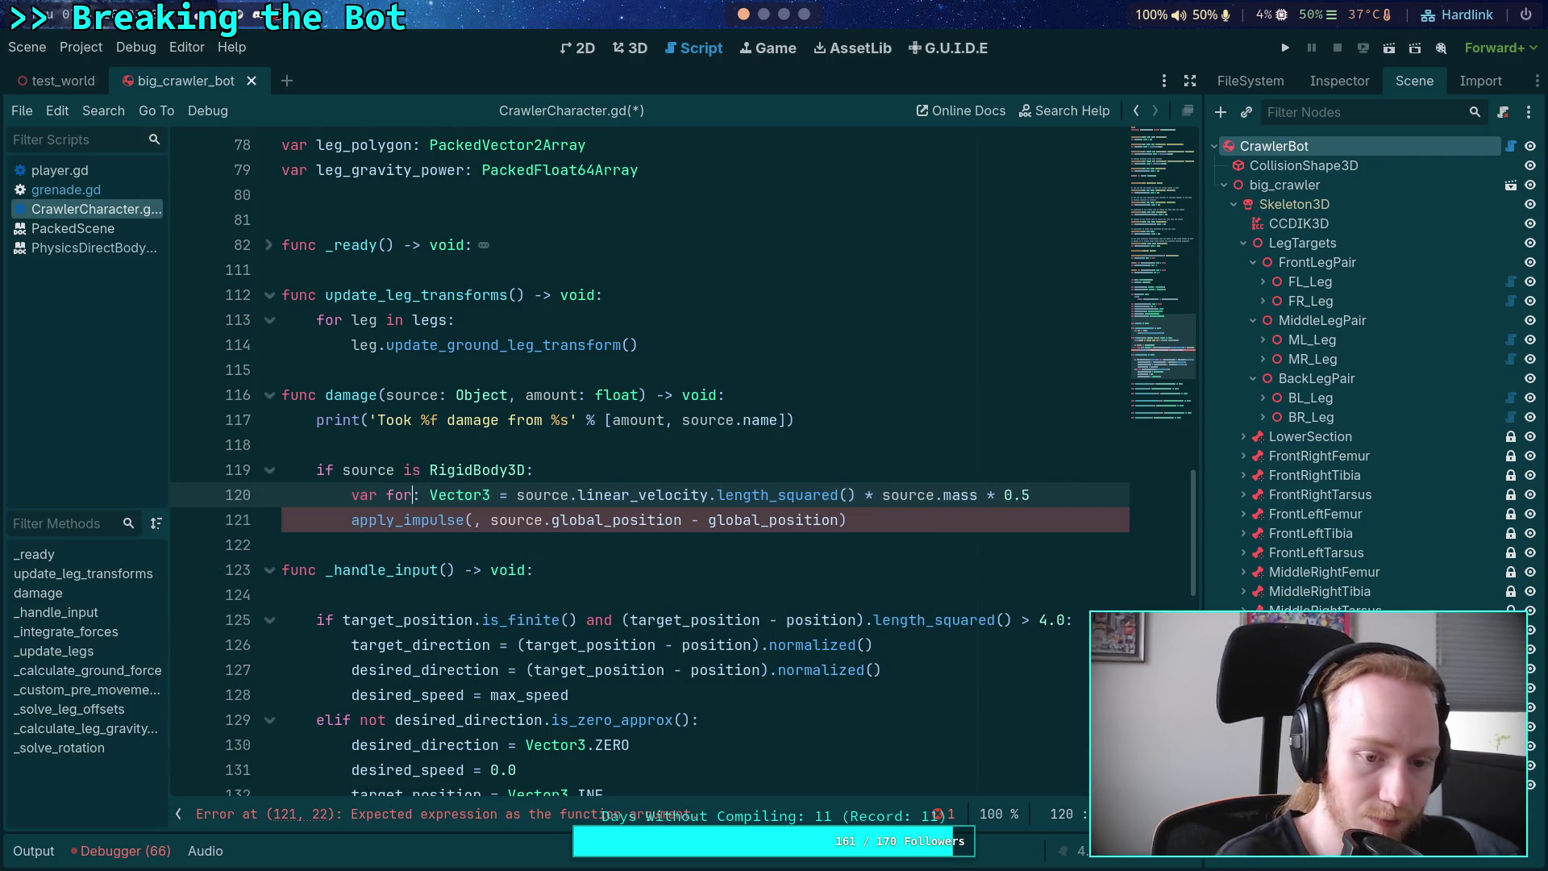
{"action": "left_click", "coordinate": [476, 523]}
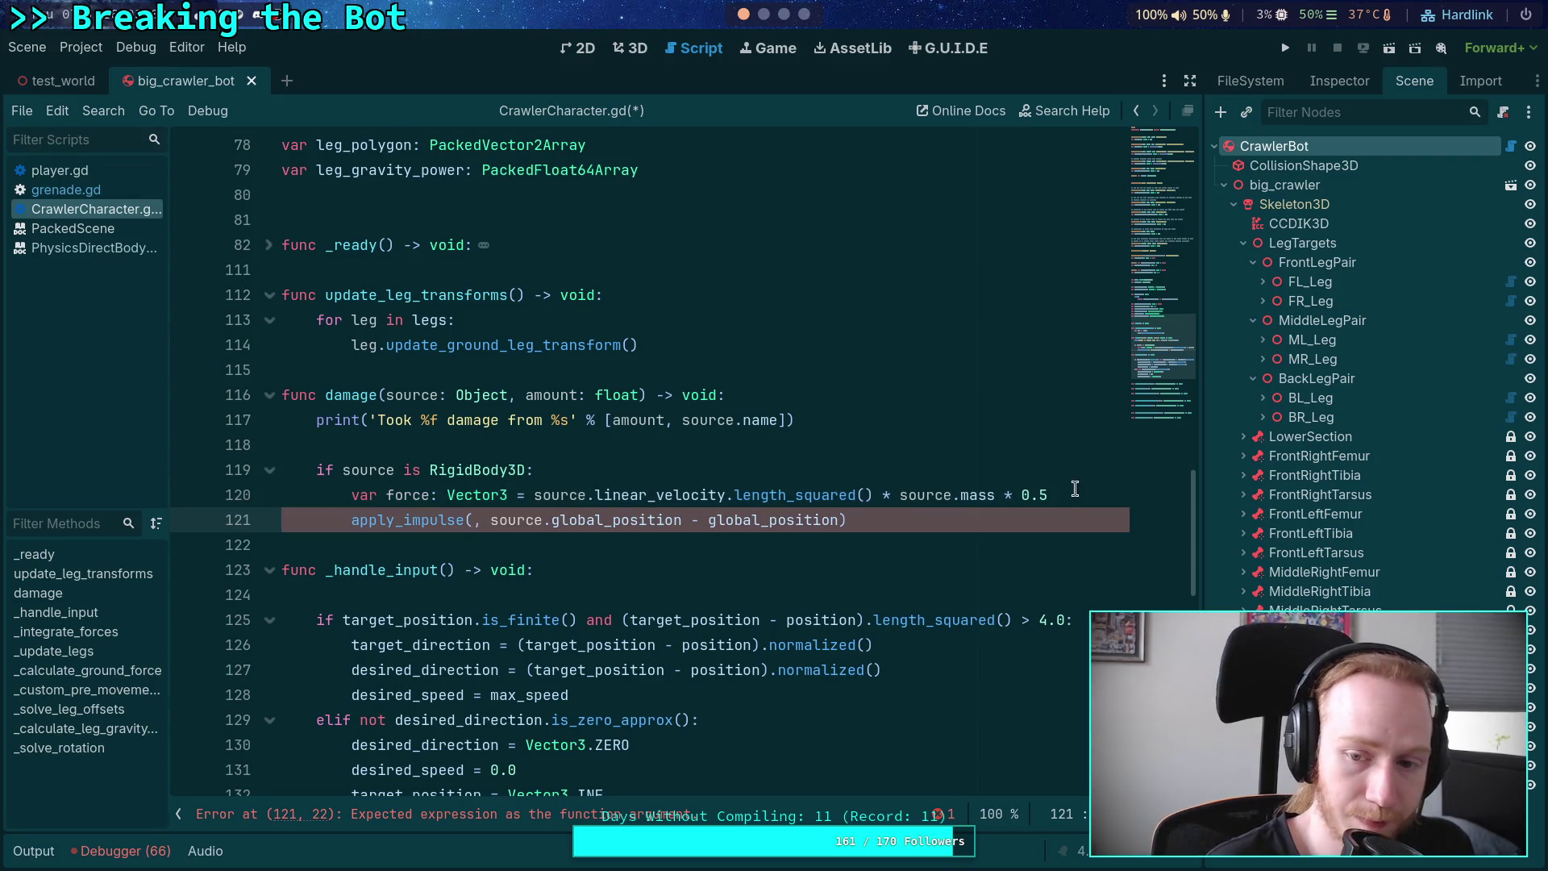
{"action": "left_click", "coordinate": [1072, 491]}
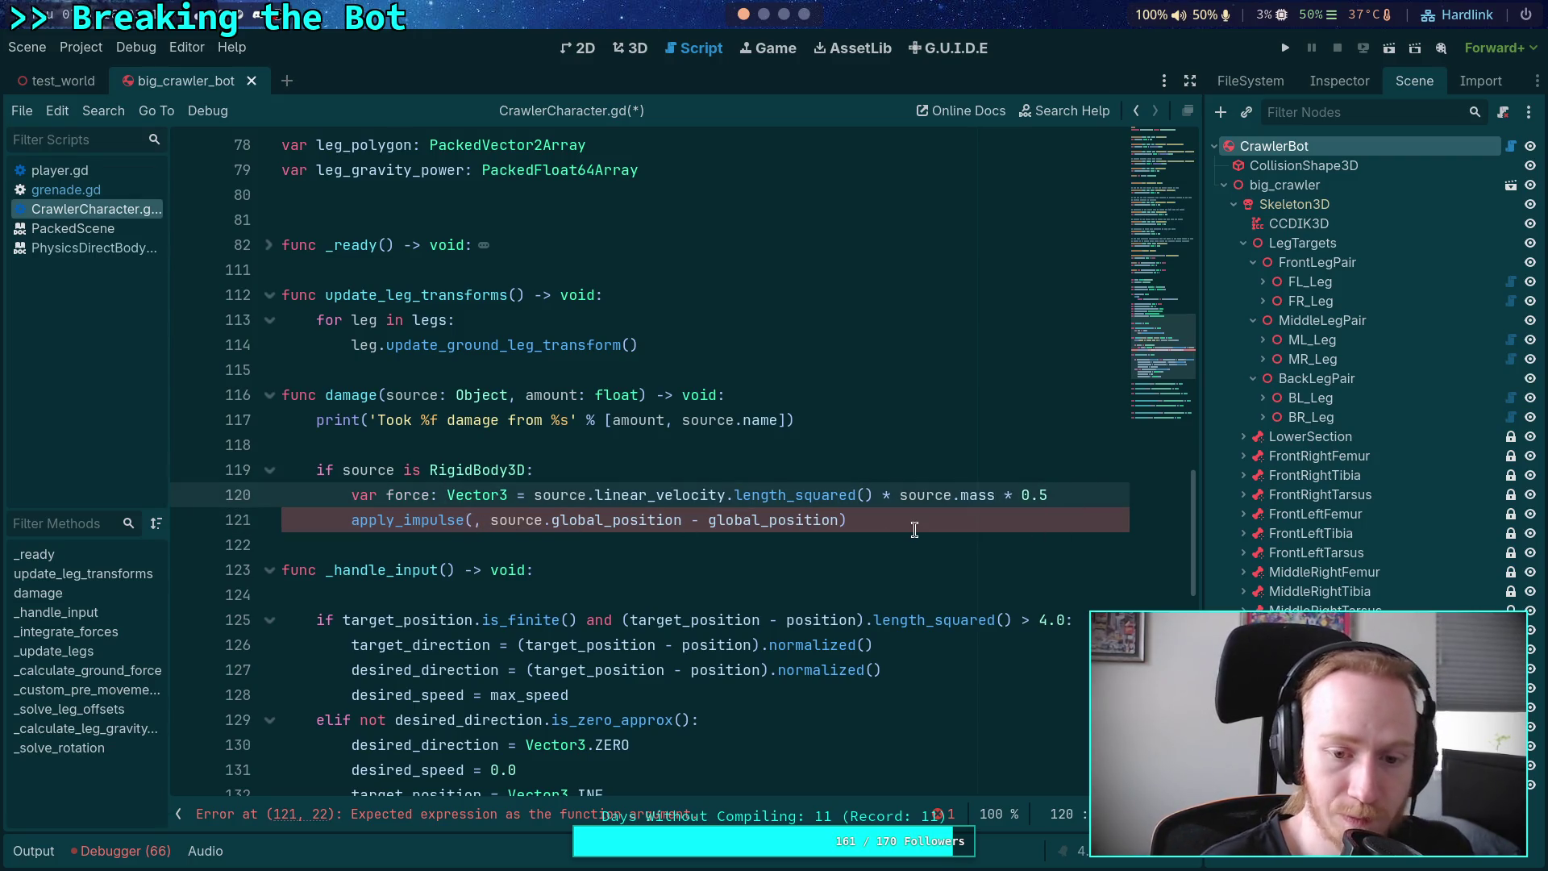
{"action": "key", "text": "Return"}
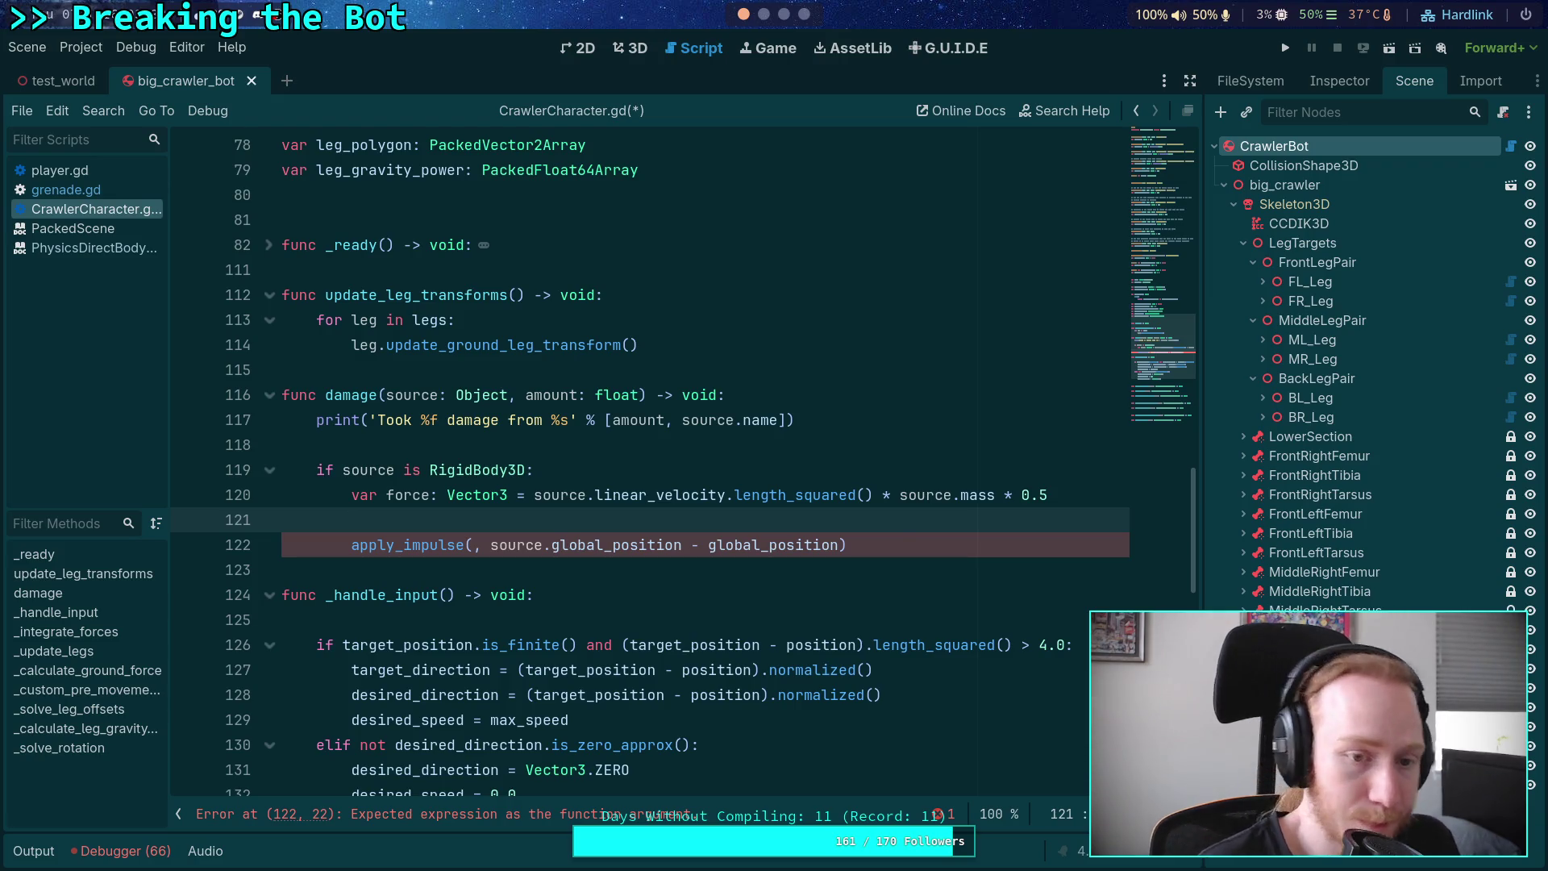
Step: Keep a blank line between the force declaration and the apply_impulse call
{"action": "mouse_move", "coordinate": [590, 397]}
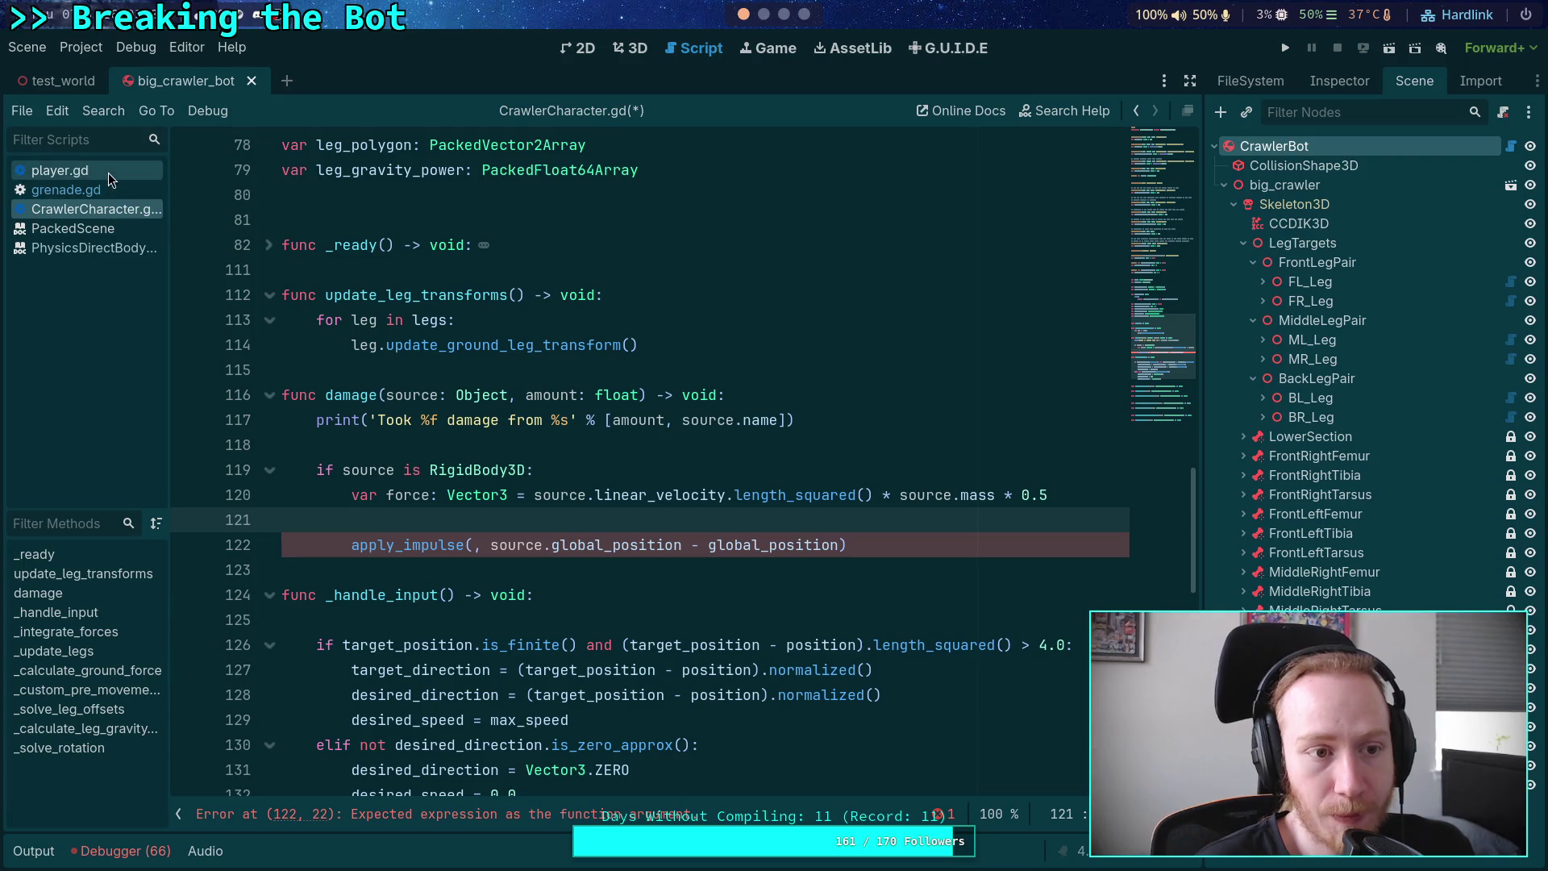
Step: From grenade.gd, read the PhysicsDirectBodyState3D docs on contact positions, then return to the damage call
{"action": "left_click", "coordinate": [66, 190]}
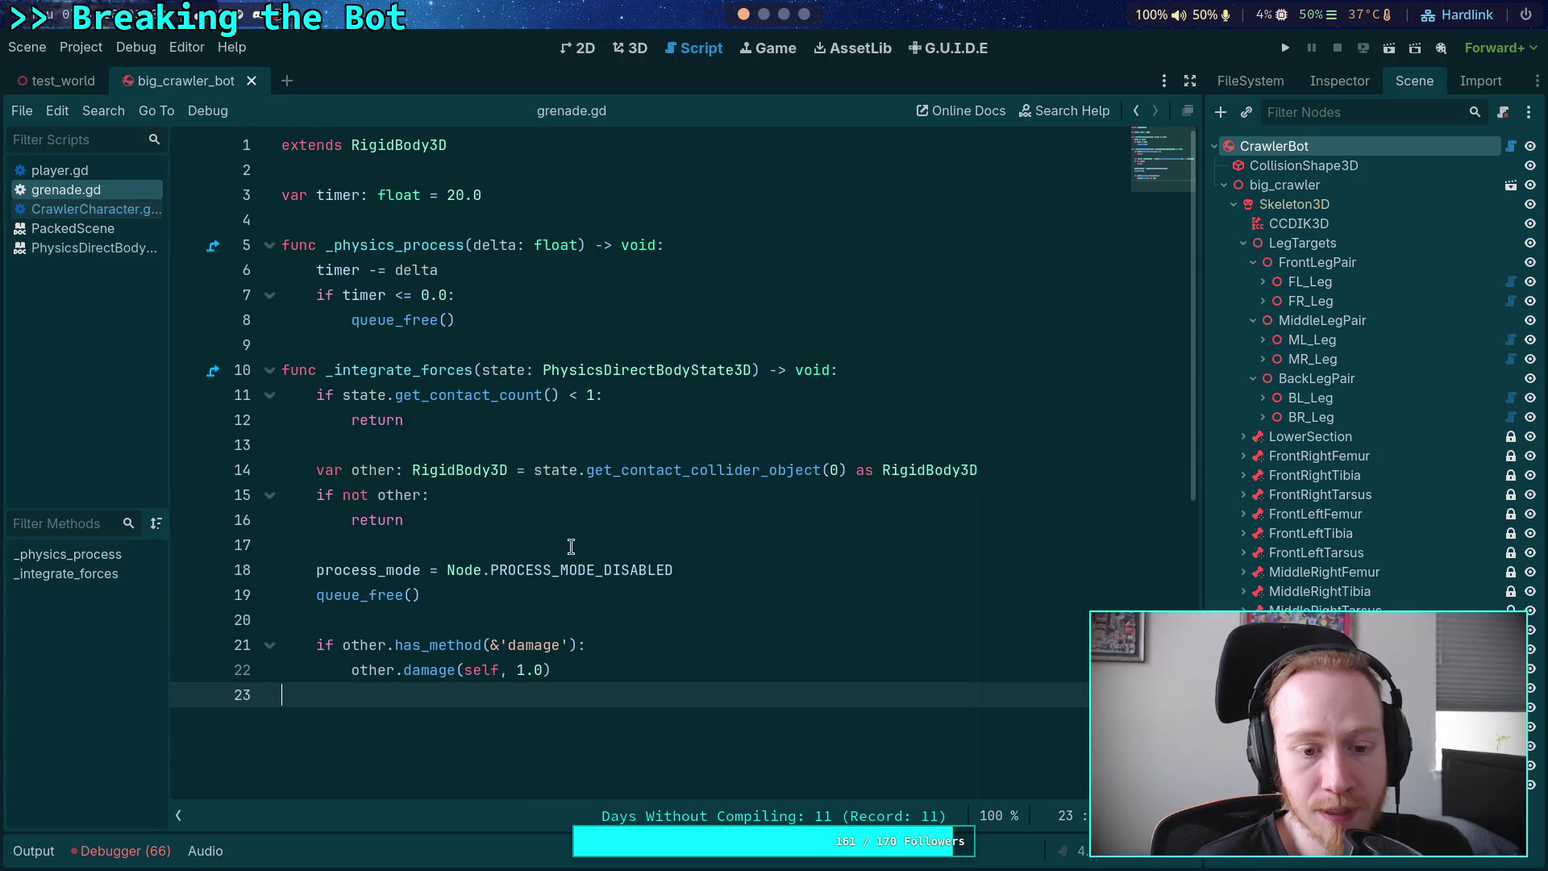
{"action": "left_click", "coordinate": [716, 473]}
{"action": "right_click", "coordinate": [716, 473]}
{"action": "left_click", "coordinate": [800, 734]}
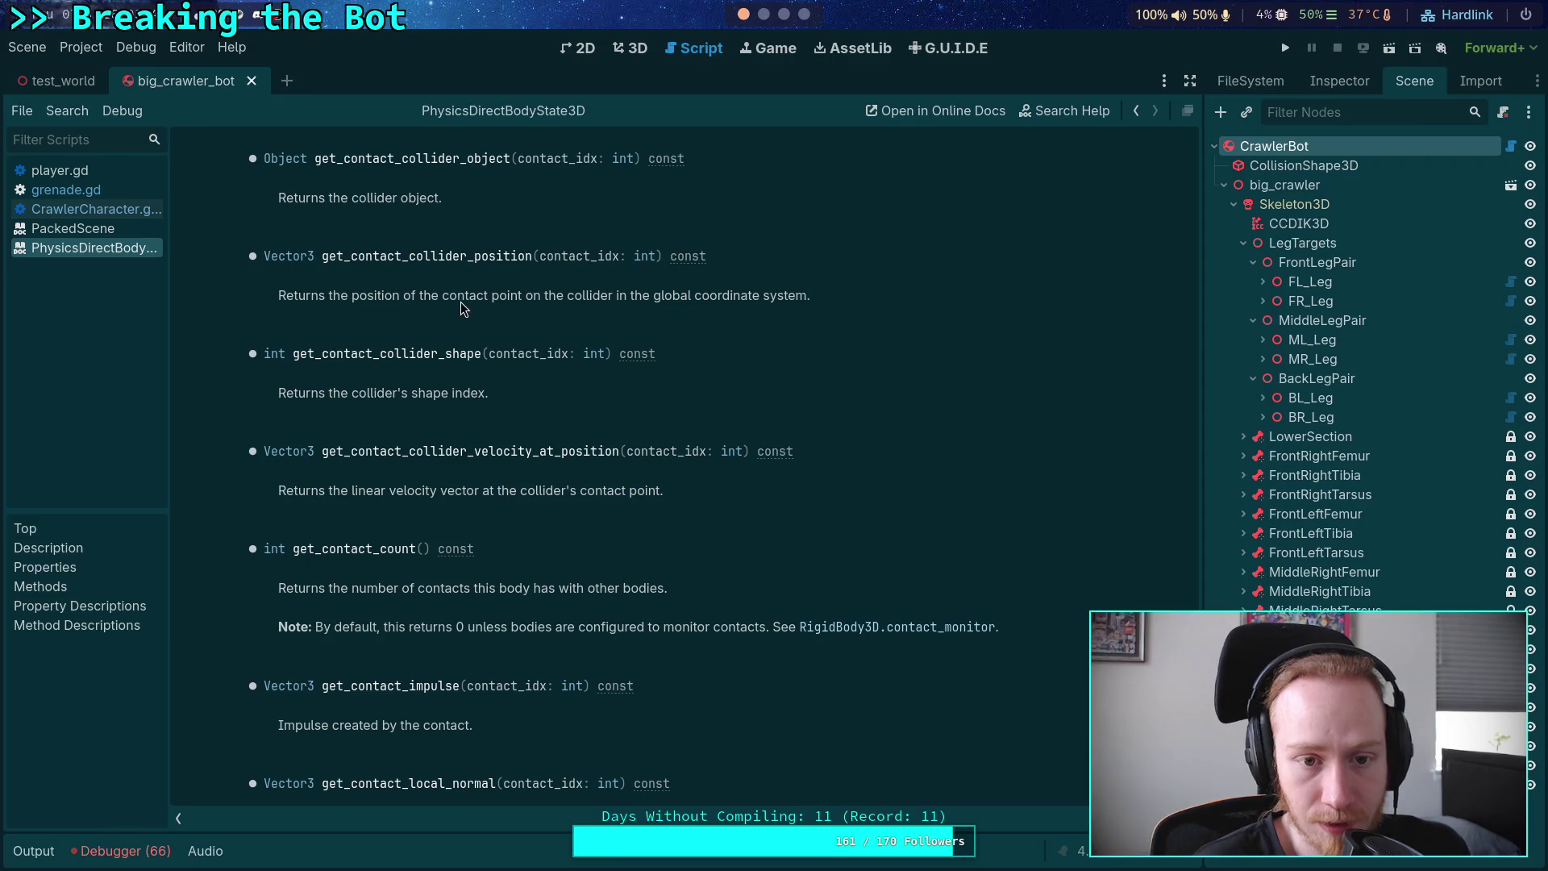
{"action": "left_click_drag", "start_coordinate": [441, 297], "coordinate": [828, 297]}
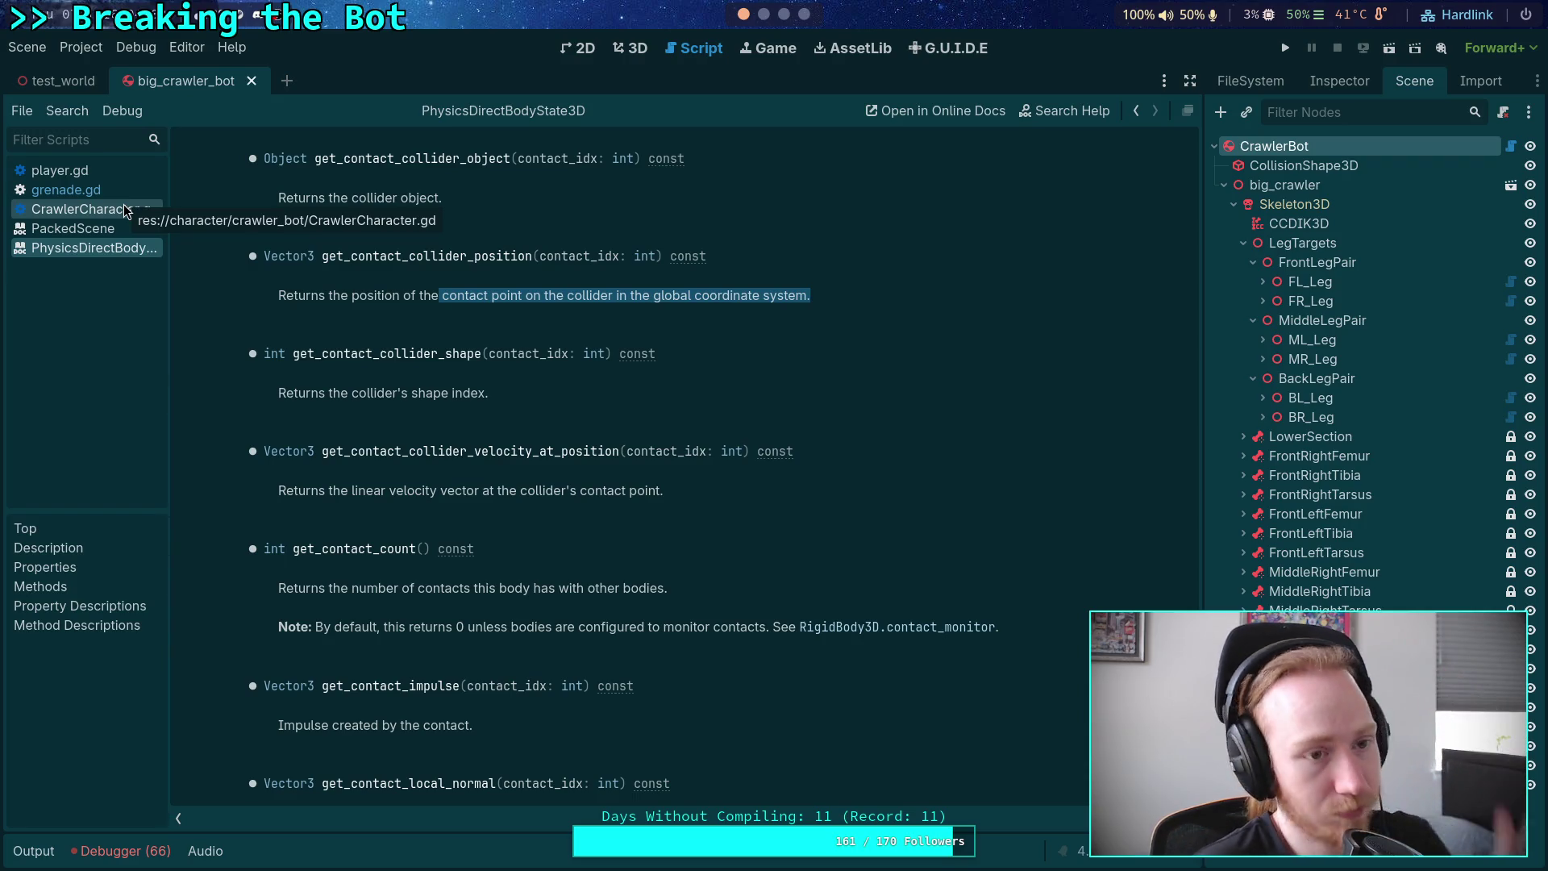
{"action": "scroll", "coordinate": [417, 390], "scroll_direction": "down", "scroll_amount": 2}
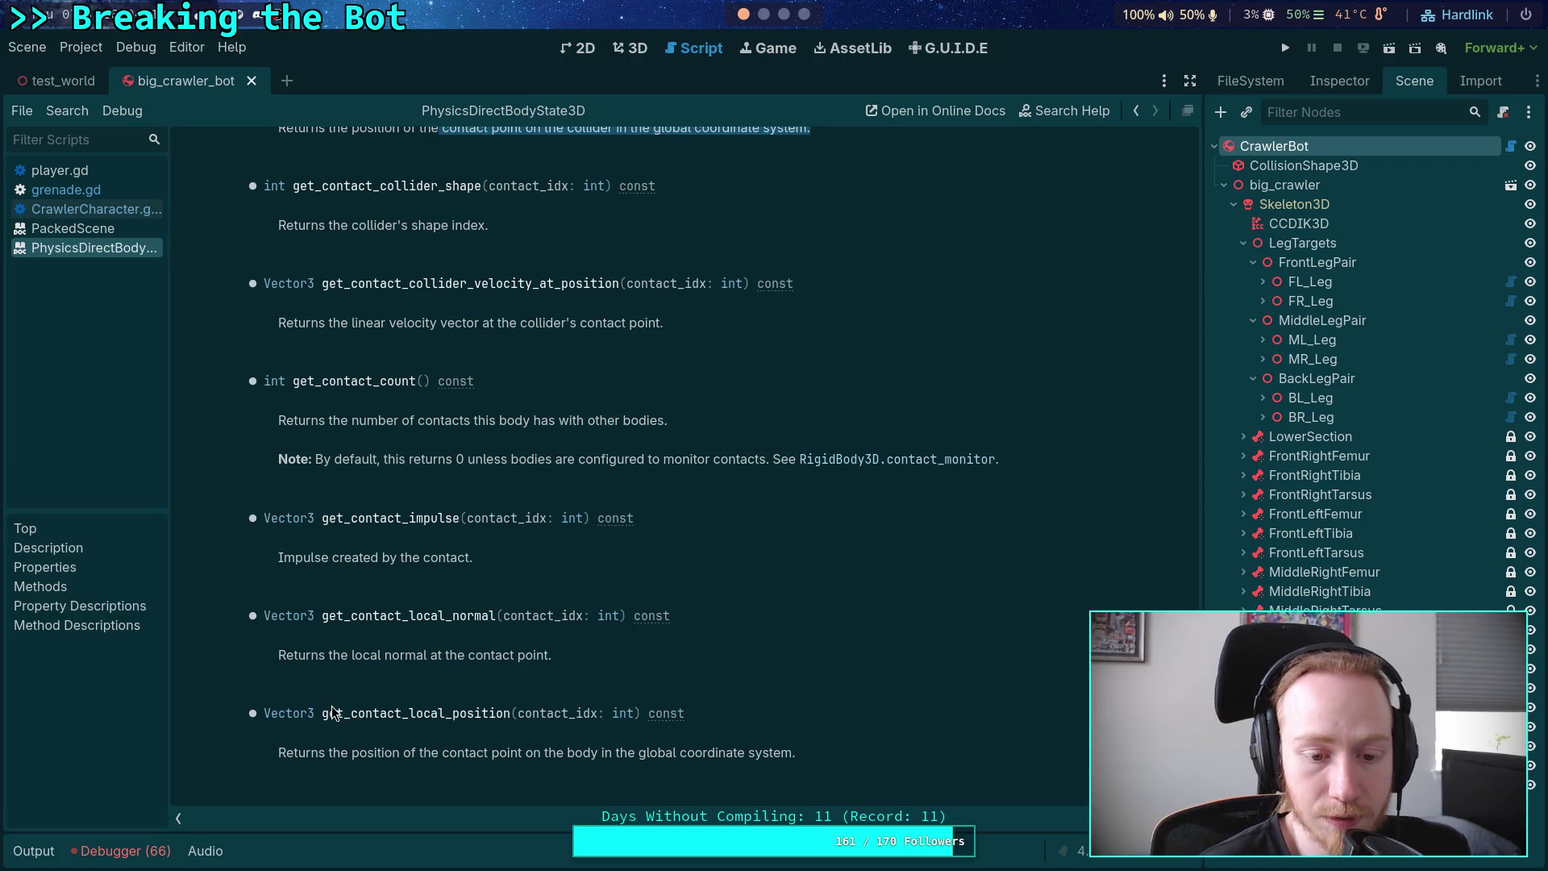
{"action": "scroll", "coordinate": [361, 698], "scroll_direction": "down", "scroll_amount": 2}
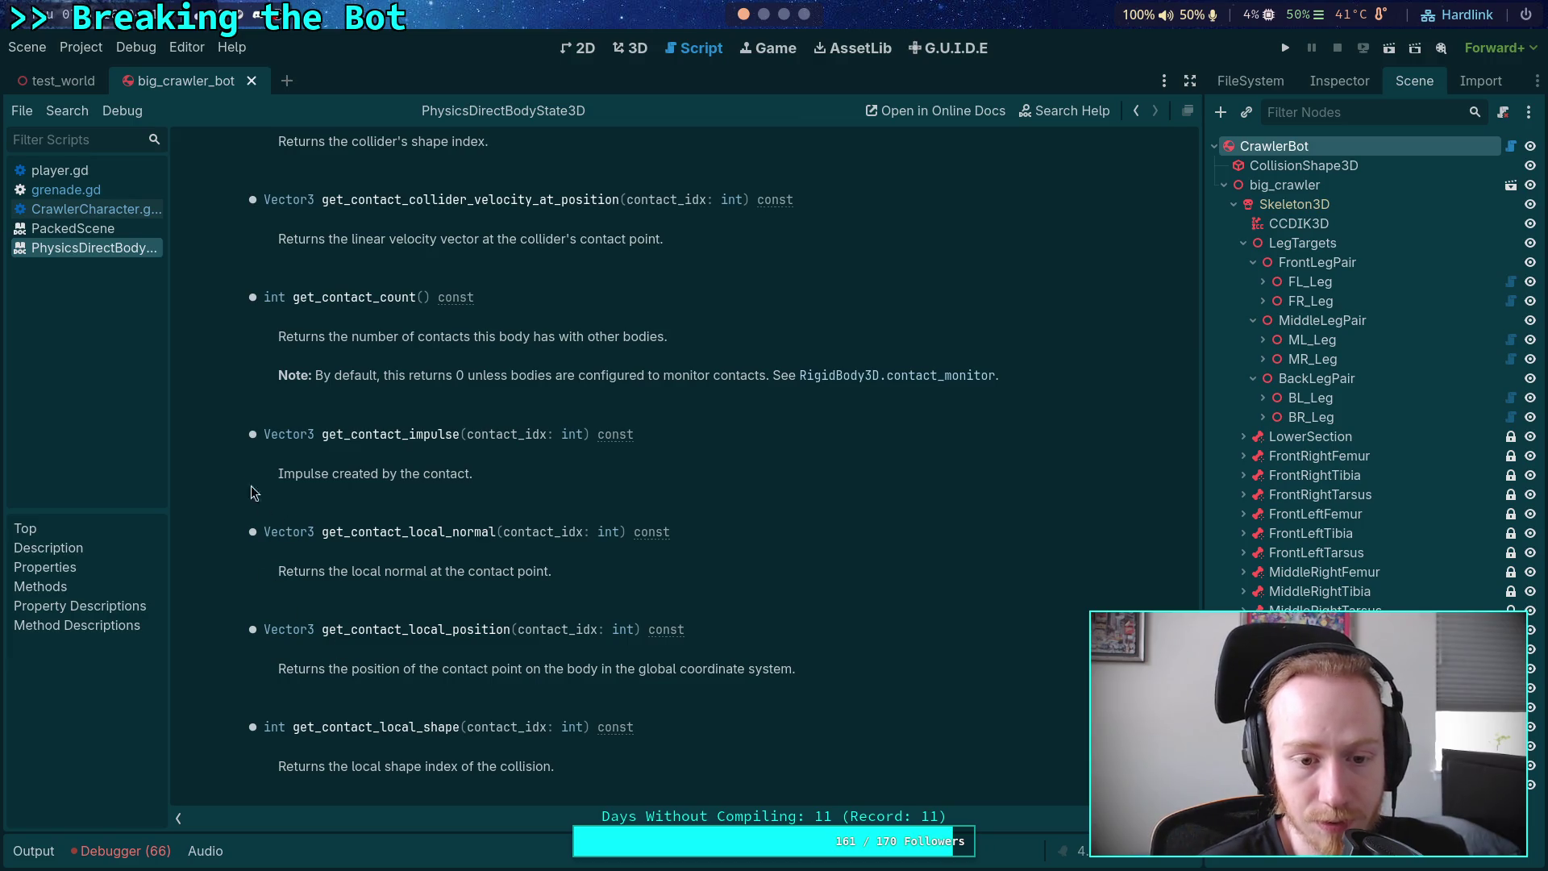
{"action": "left_click", "coordinate": [67, 190]}
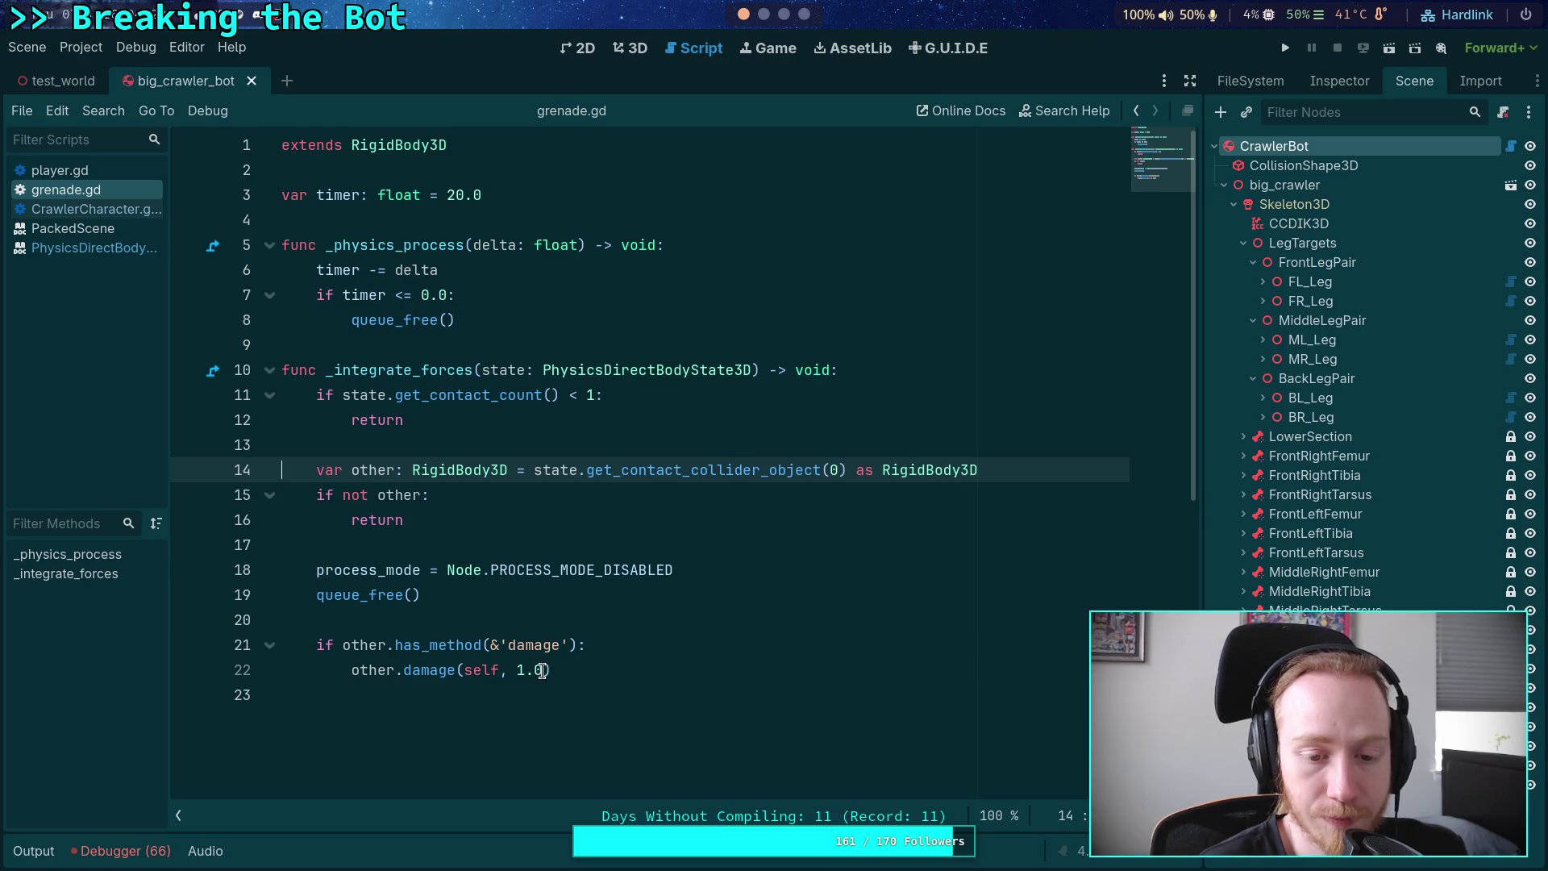
{"action": "left_click", "coordinate": [508, 670]}
Step: Add state.get_contact_local_position(0) as the damage call's third argument, then switch to CrawlerCharacter.gd
{"action": "key", "text": "End"}
{"action": "key", "text": "Left"}
{"action": "type", "text": ","}
{"action": "key", "text": "BackSpace"}
{"action": "type", "text": "state.get_cont"}
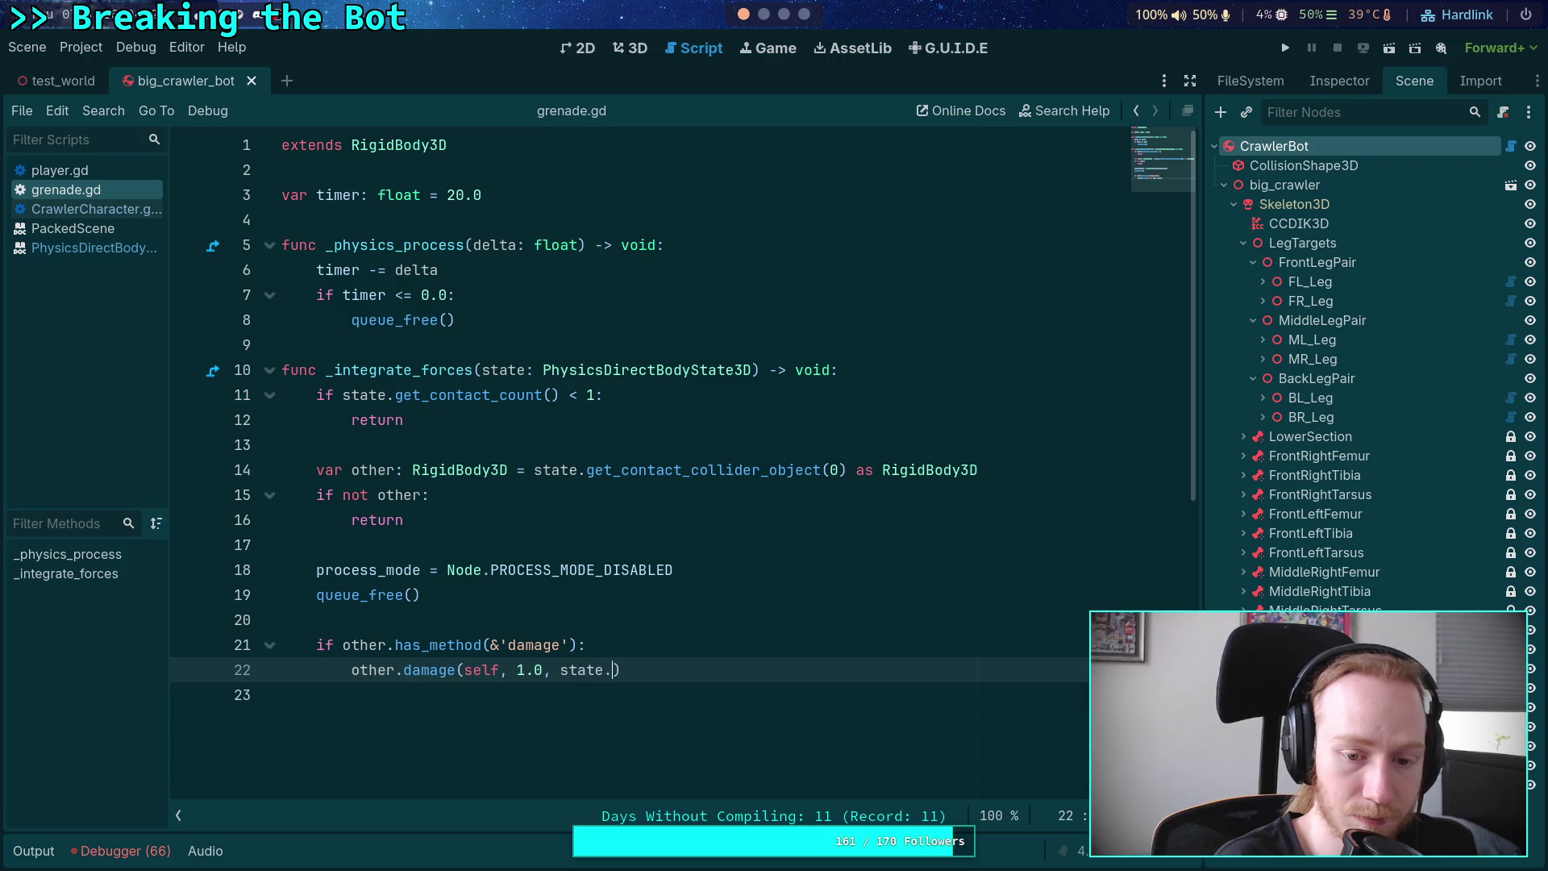
{"action": "type", "text": "ac"}
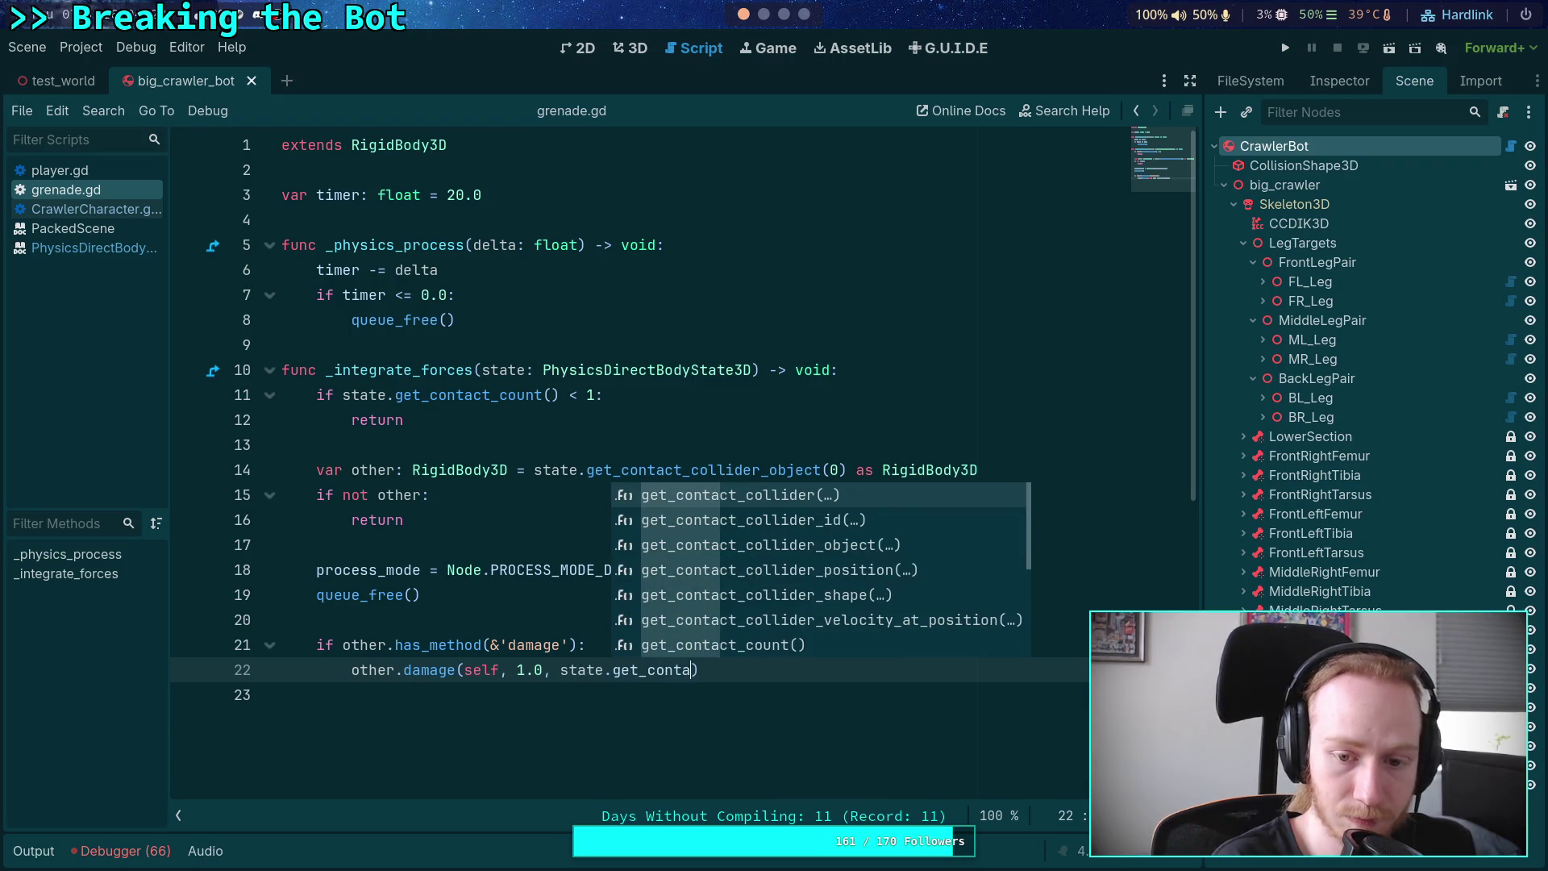
{"action": "type", "text": "t_loc"}
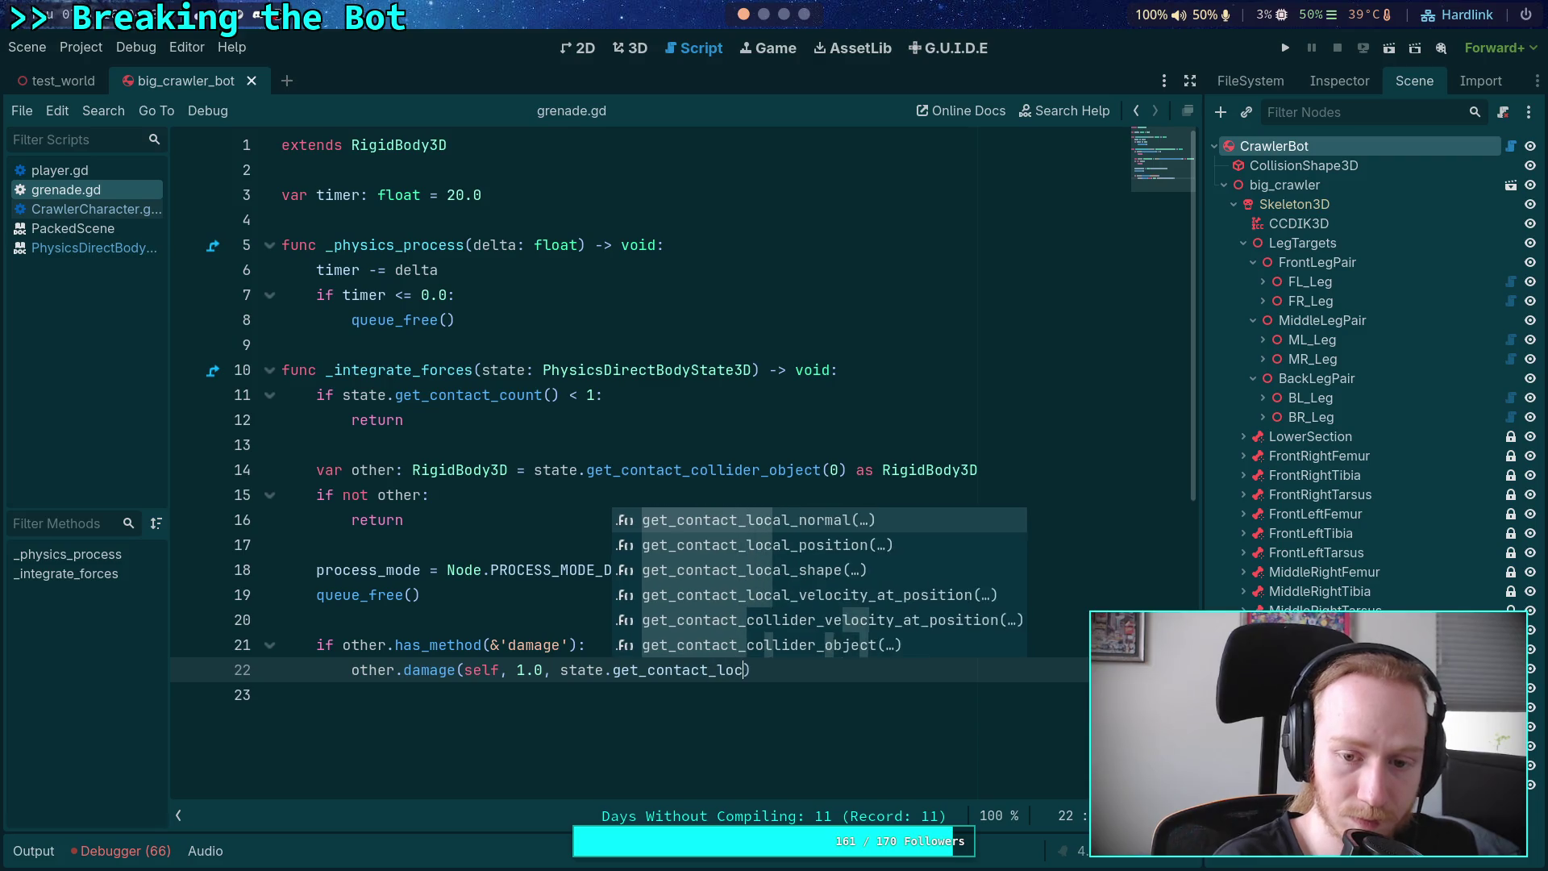
{"action": "key", "text": "Down"}
{"action": "key", "text": "Return"}
{"action": "type", "text": "0"}
{"action": "key", "text": "End"}
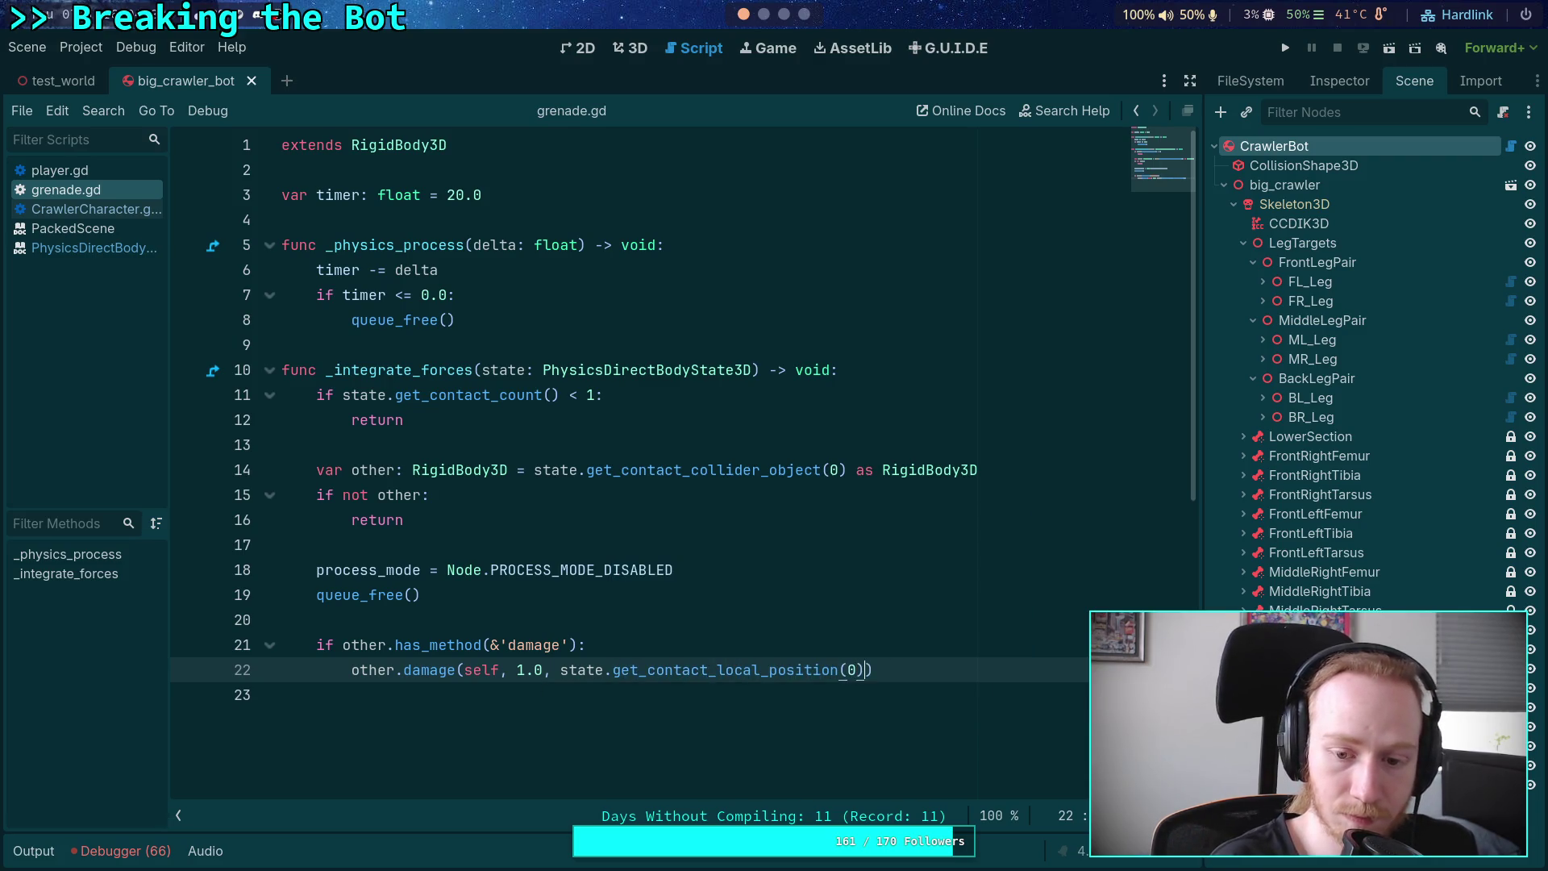
{"action": "left_click", "coordinate": [112, 212]}
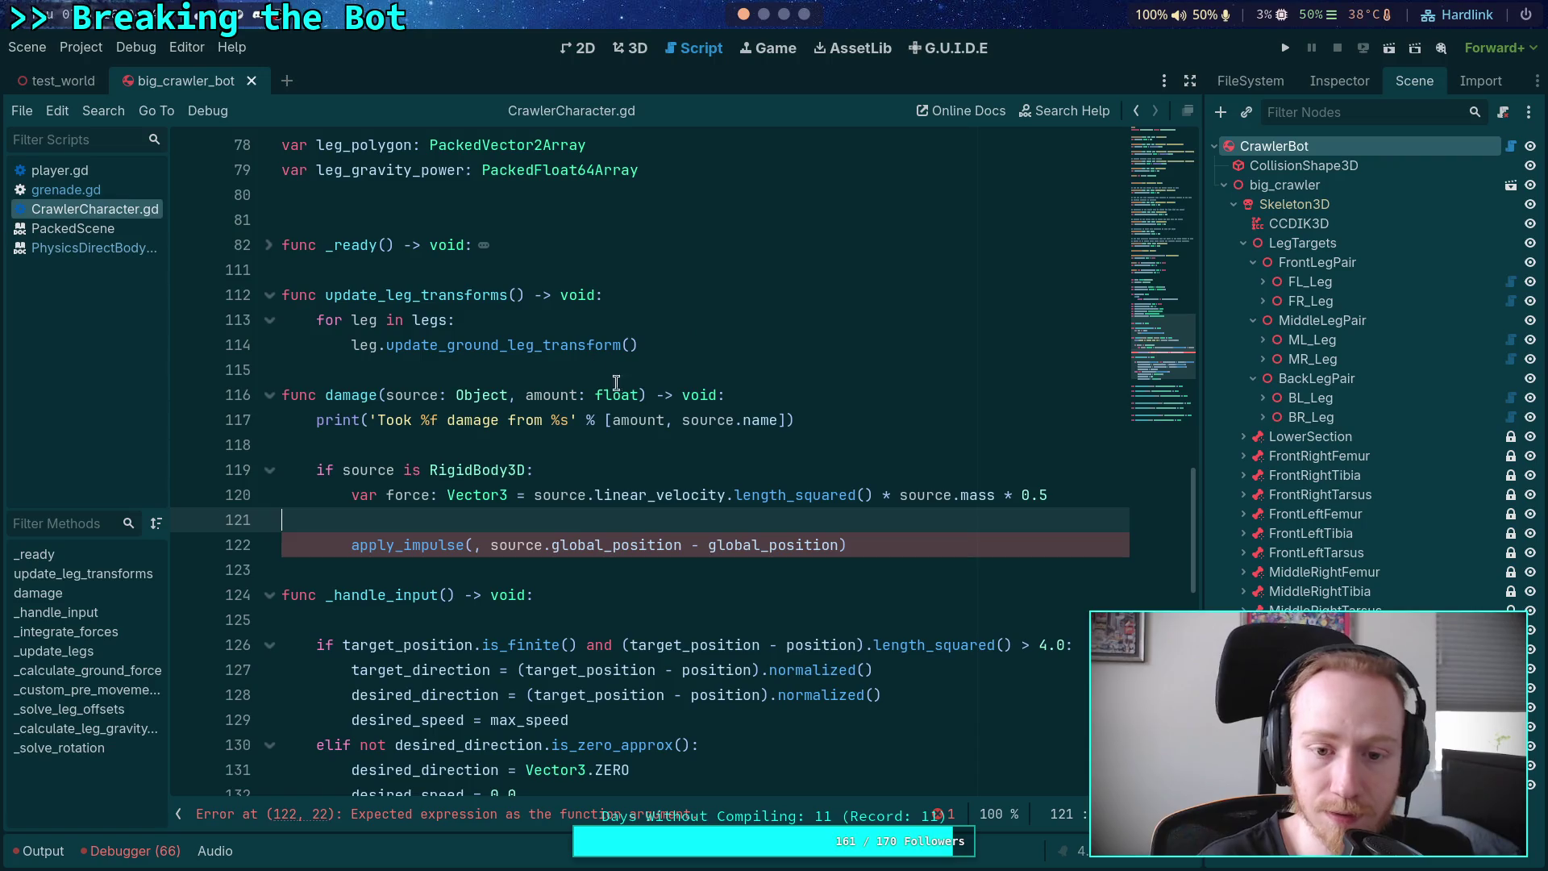
Step: Add a local_point: Vector3 parameter to damage()'s signature
{"action": "left_click", "coordinate": [647, 395]}
{"action": "type", "text": ", "}
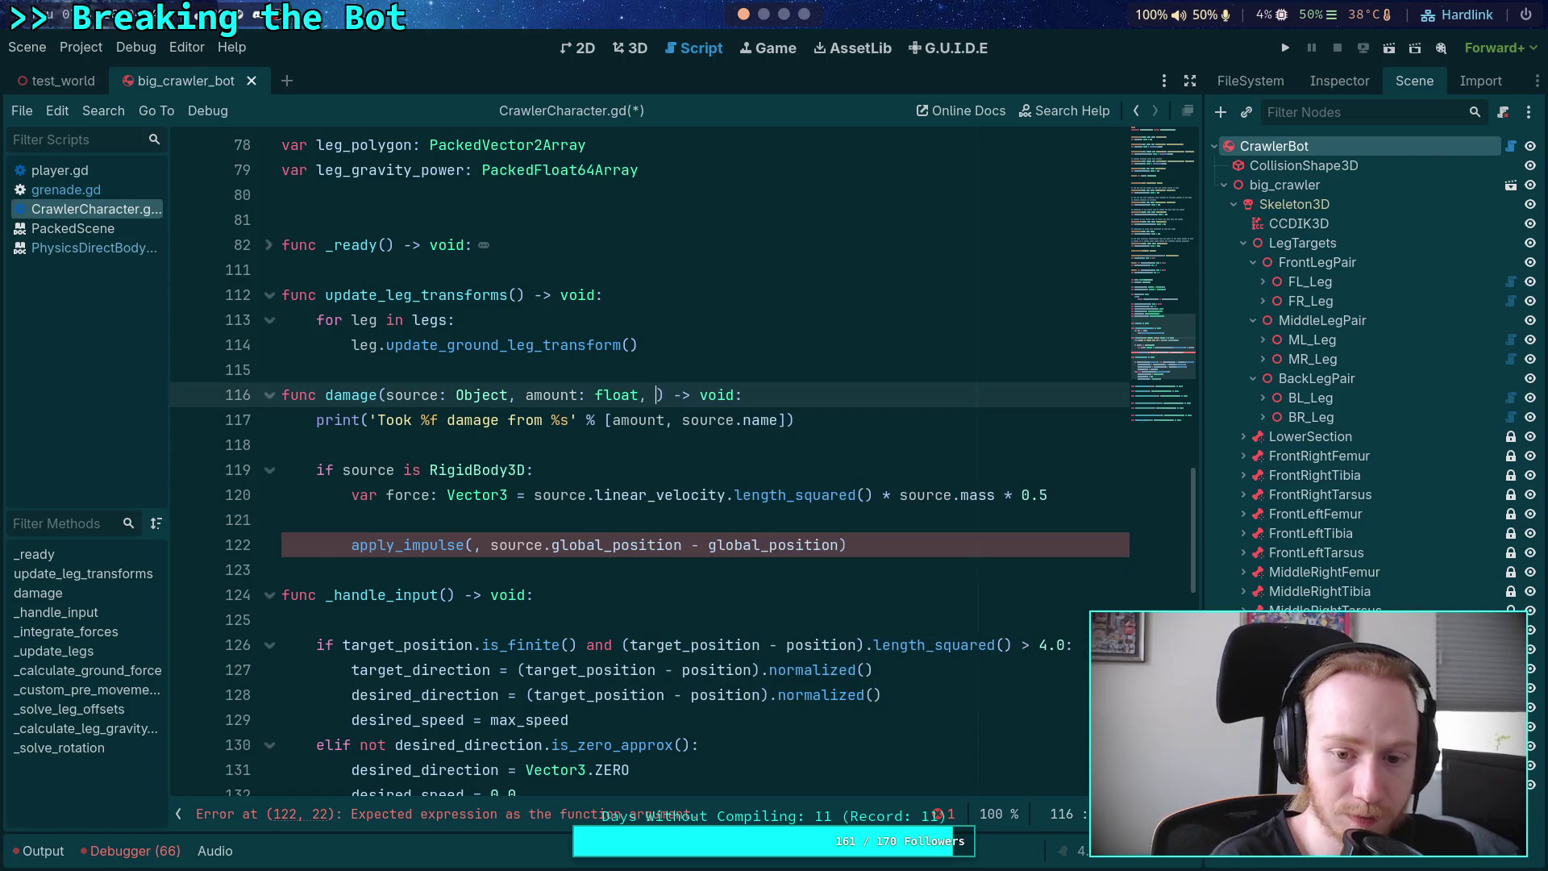
{"action": "type", "text": "positio"}
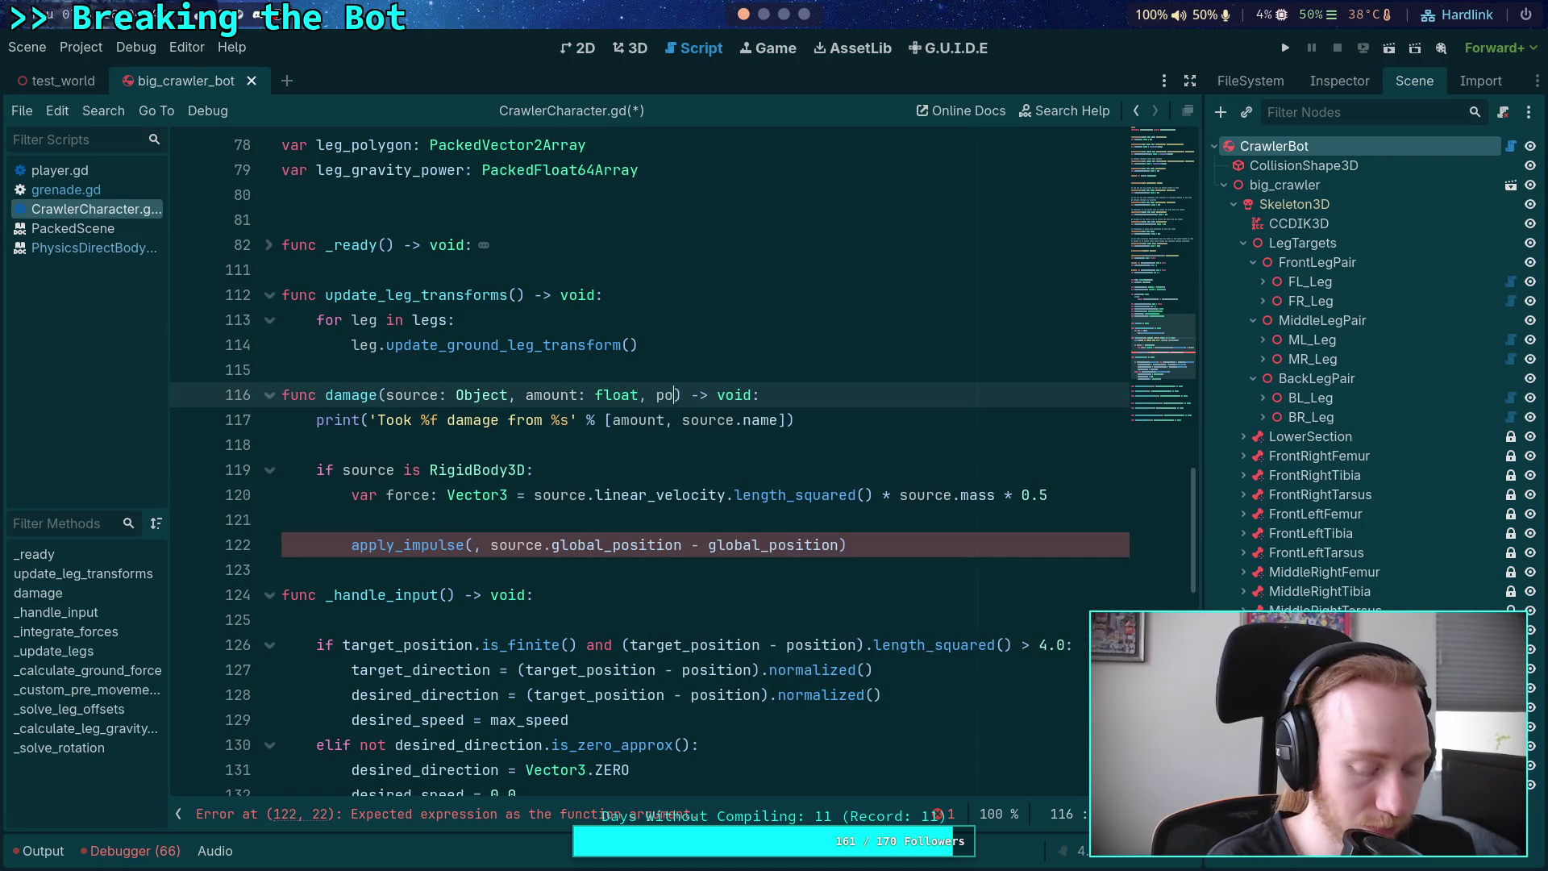
{"action": "key", "text": "BackSpace"}
{"action": "key", "text": "BackSpace"}
{"action": "key", "text": "BackSpace"}
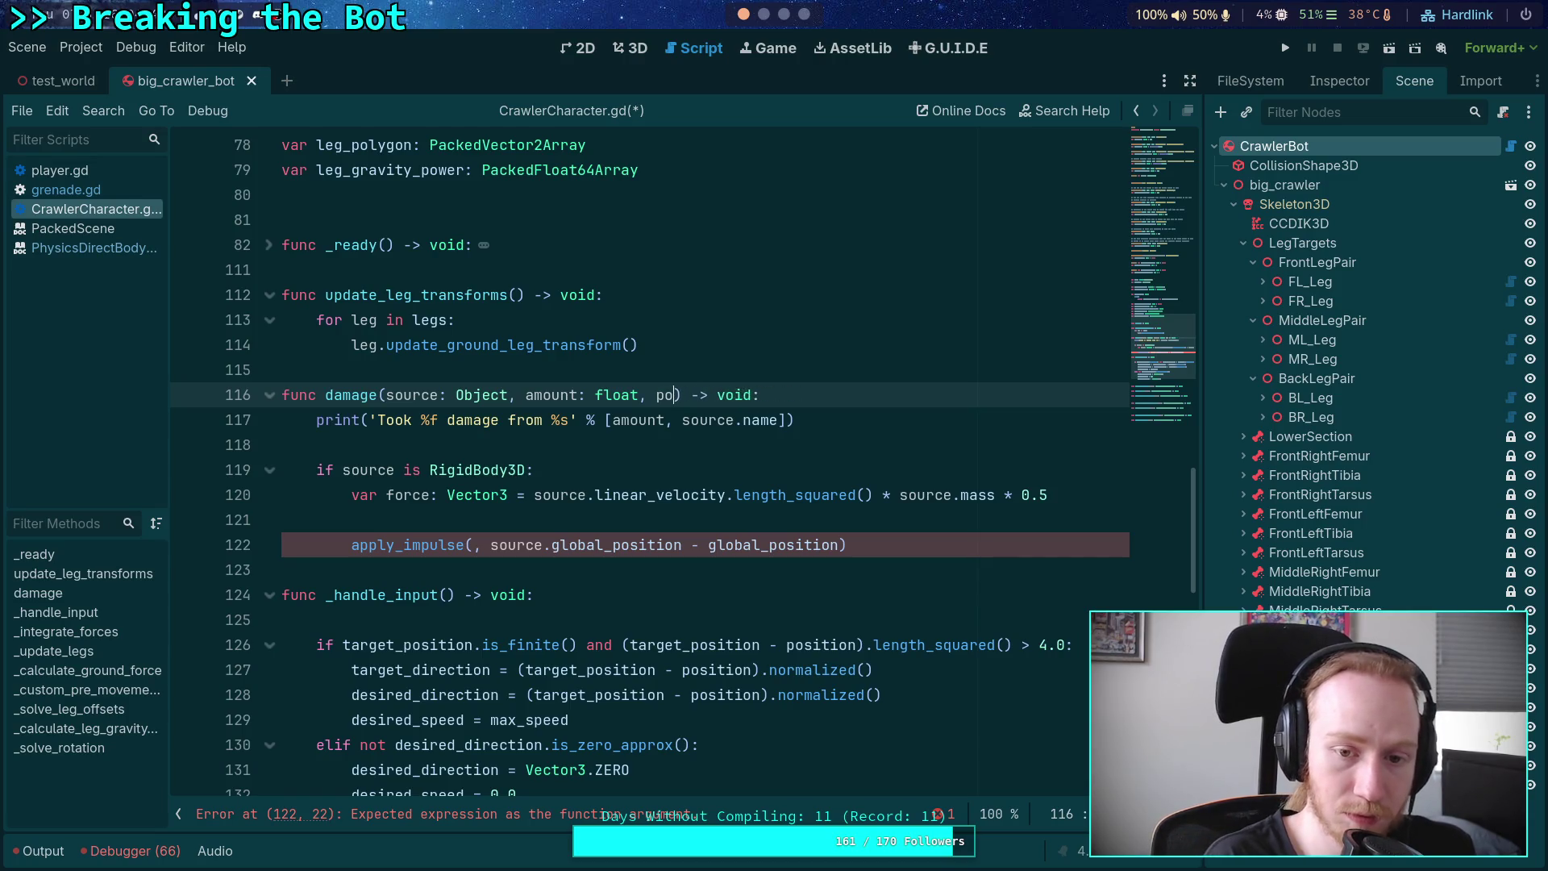
{"action": "type", "text": "oint"}
{"action": "key", "text": "BackSpace"}
{"action": "key", "text": "BackSpace"}
{"action": "key", "text": "BackSpace"}
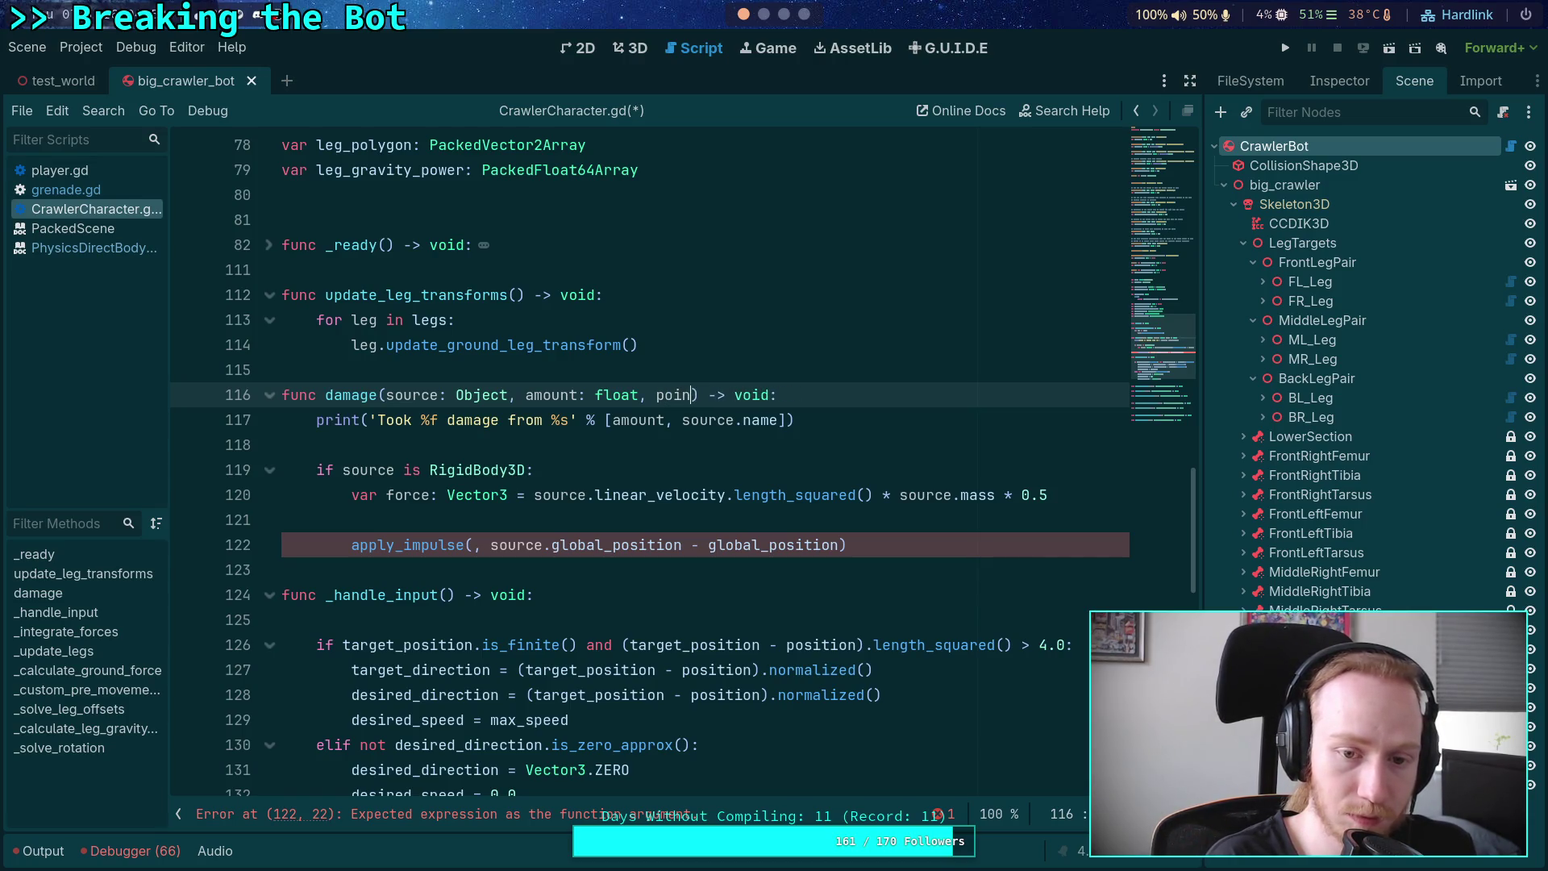
{"action": "type", "text": "location: Vector3"}
{"action": "left_click", "coordinate": [656, 394]}
{"action": "type", "text": "/o"}
{"action": "key", "text": "BackSpace"}
{"action": "key", "text": "BackSpace"}
{"action": "type", "text": "lac"}
{"action": "key", "text": "BackSpace"}
{"action": "key", "text": "BackSpace"}
{"action": "type", "text": "ocal_point"}
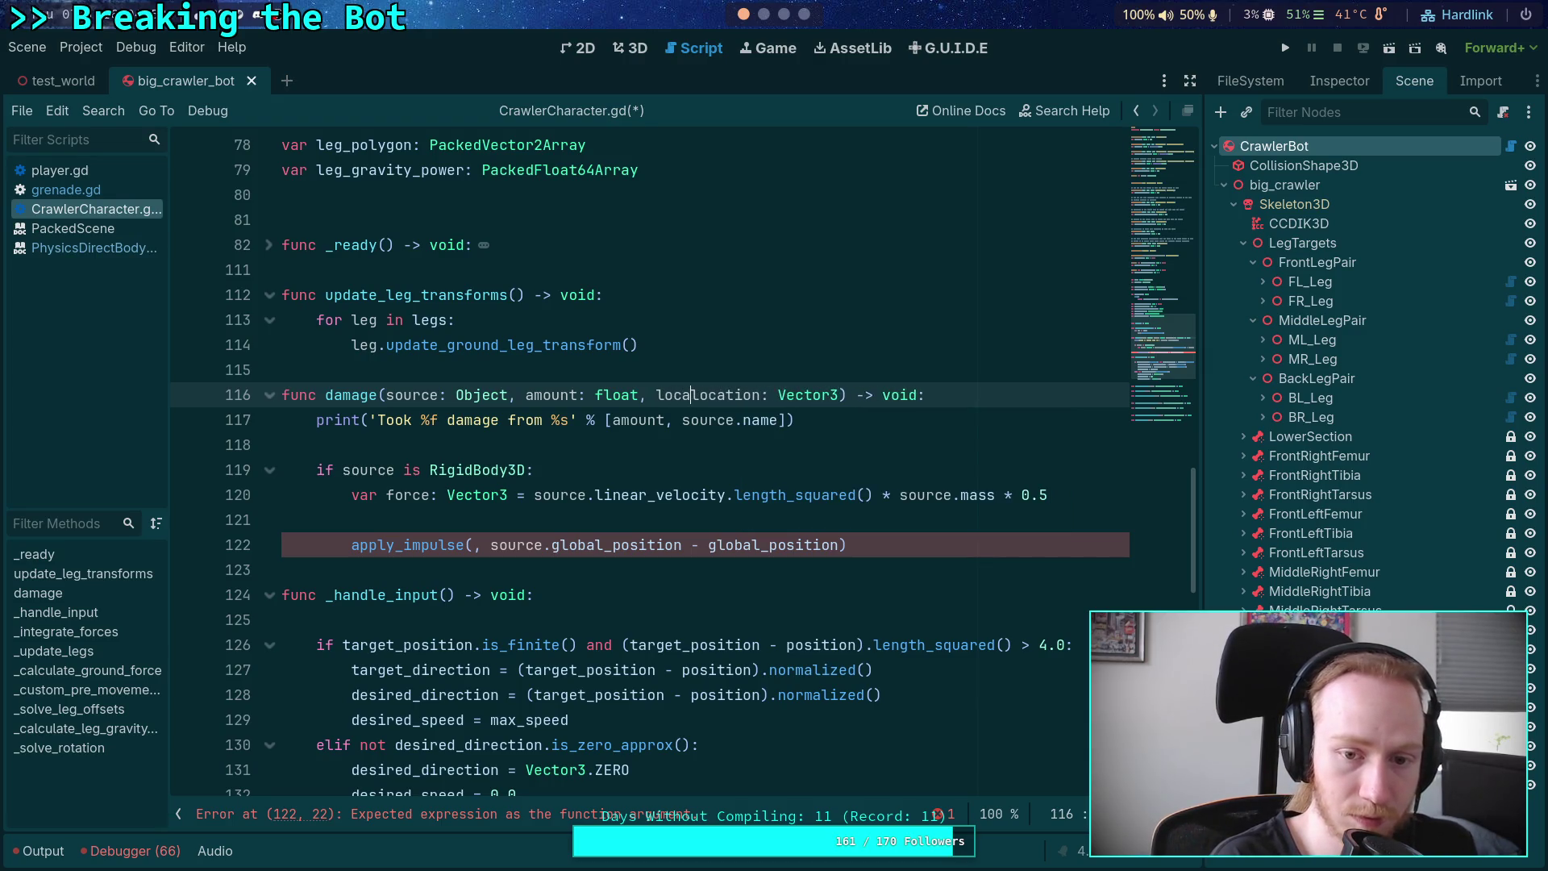
{"action": "key", "text": "Delete"}
{"action": "key", "text": "Delete"}
{"action": "key", "text": "Delete"}
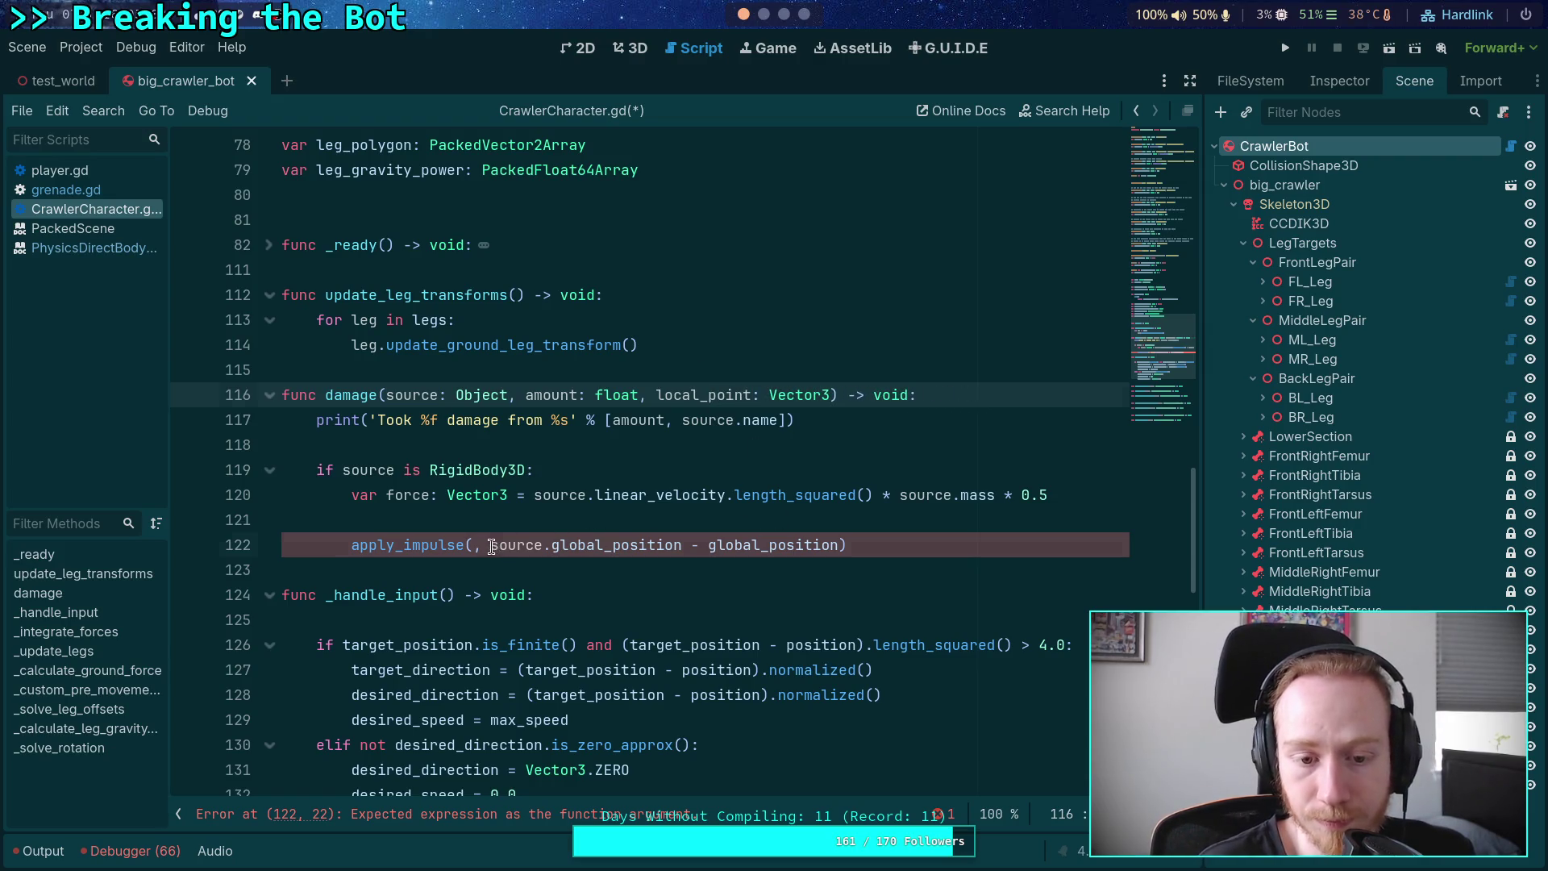
Step: Replace apply_impulse's old position argument with local_point
{"action": "left_click_drag", "start_coordinate": [491, 545], "coordinate": [838, 545]}
{"action": "type", "text": "local_po"}
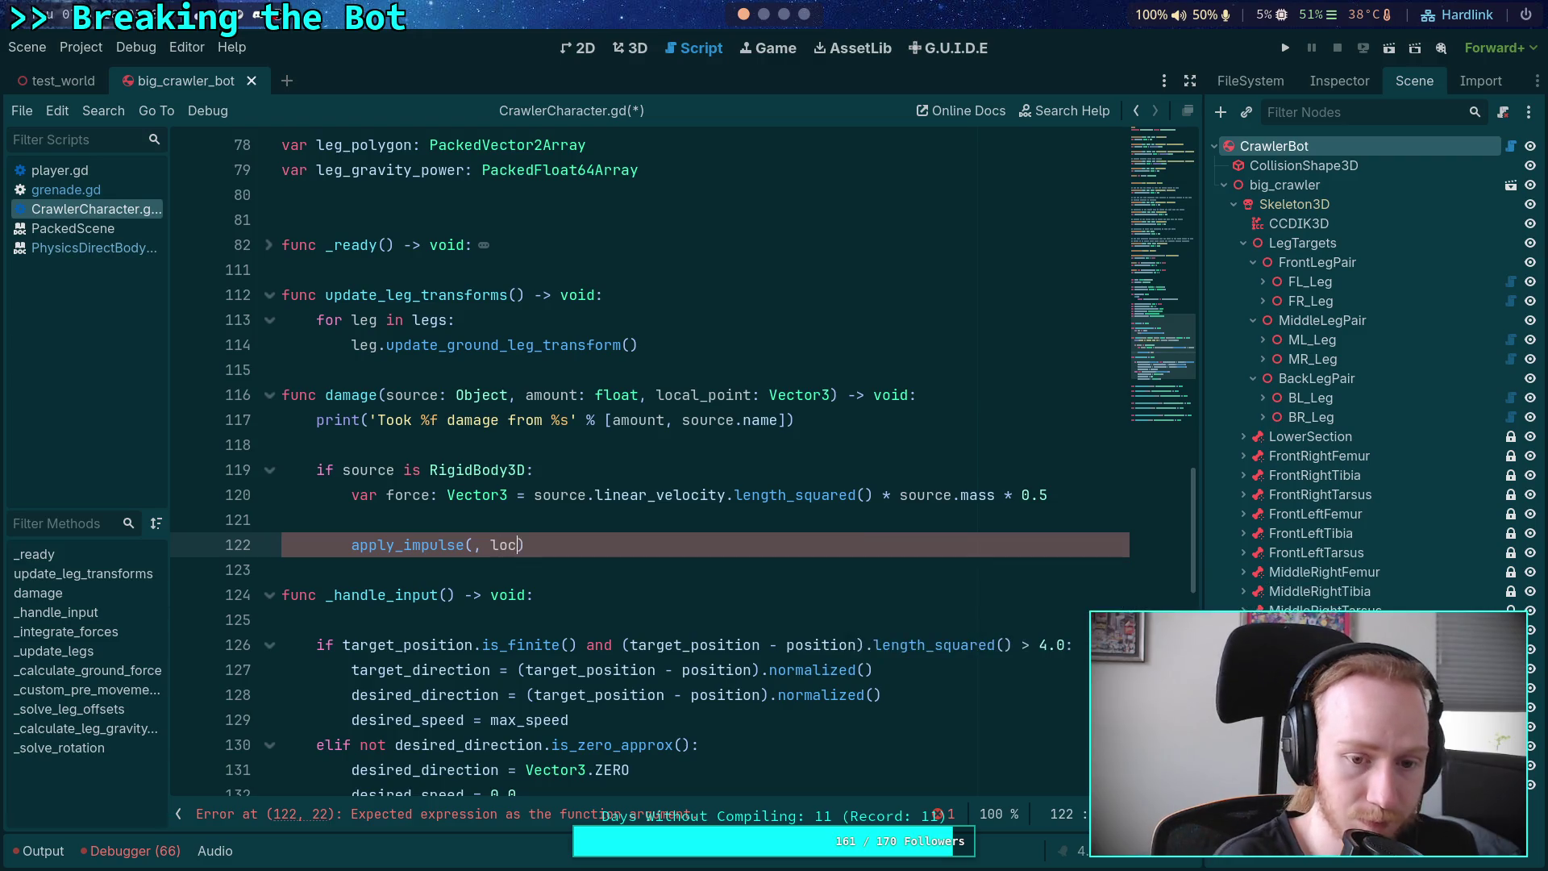
{"action": "type", "text": "int"}
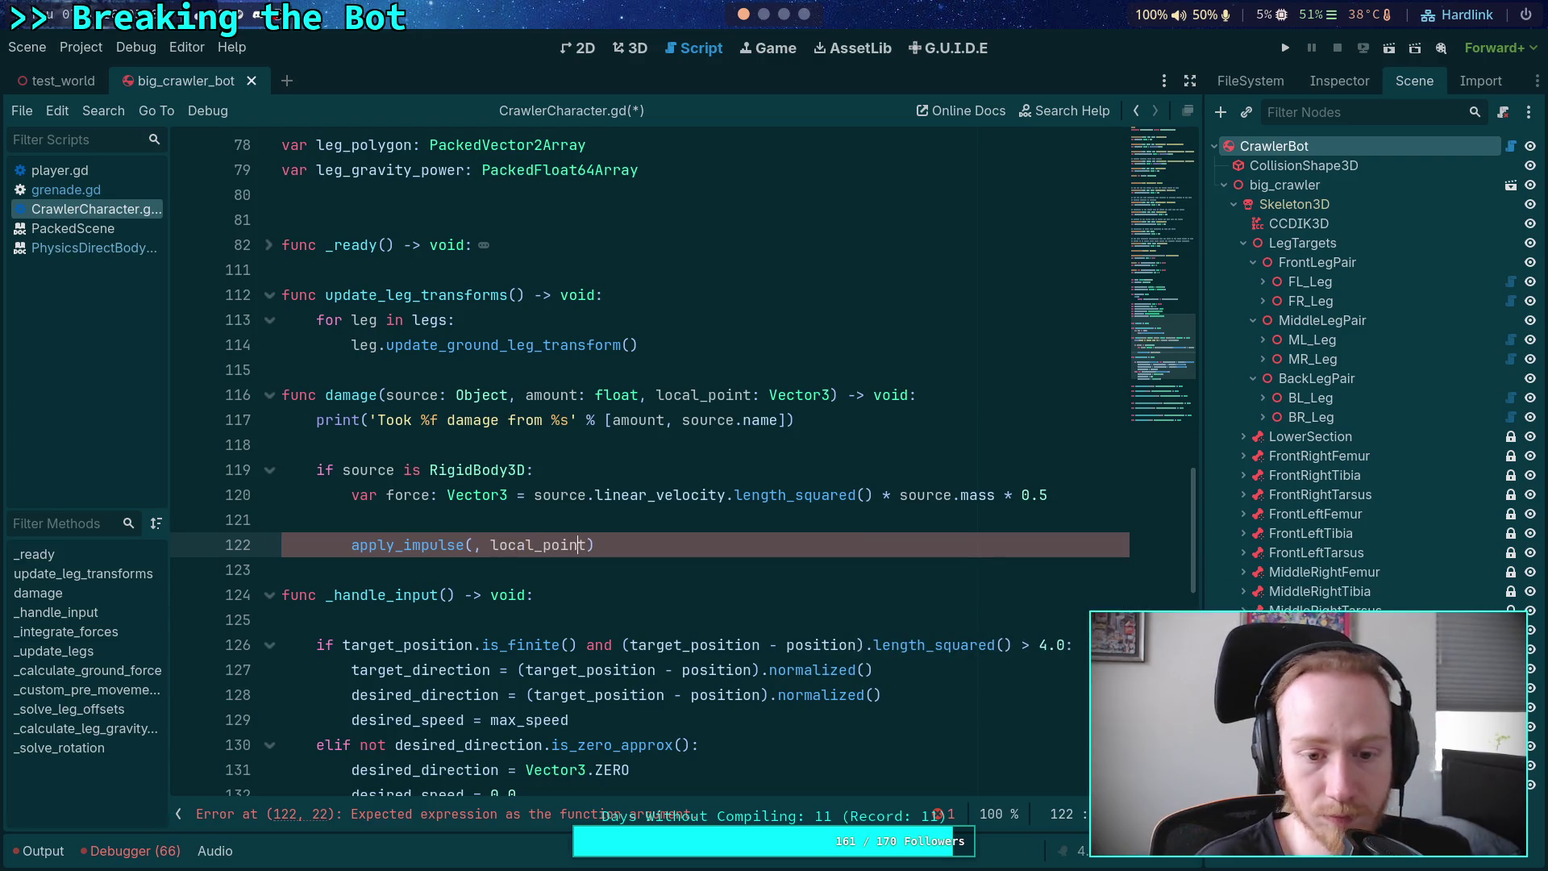
{"action": "left_click", "coordinate": [282, 520]}
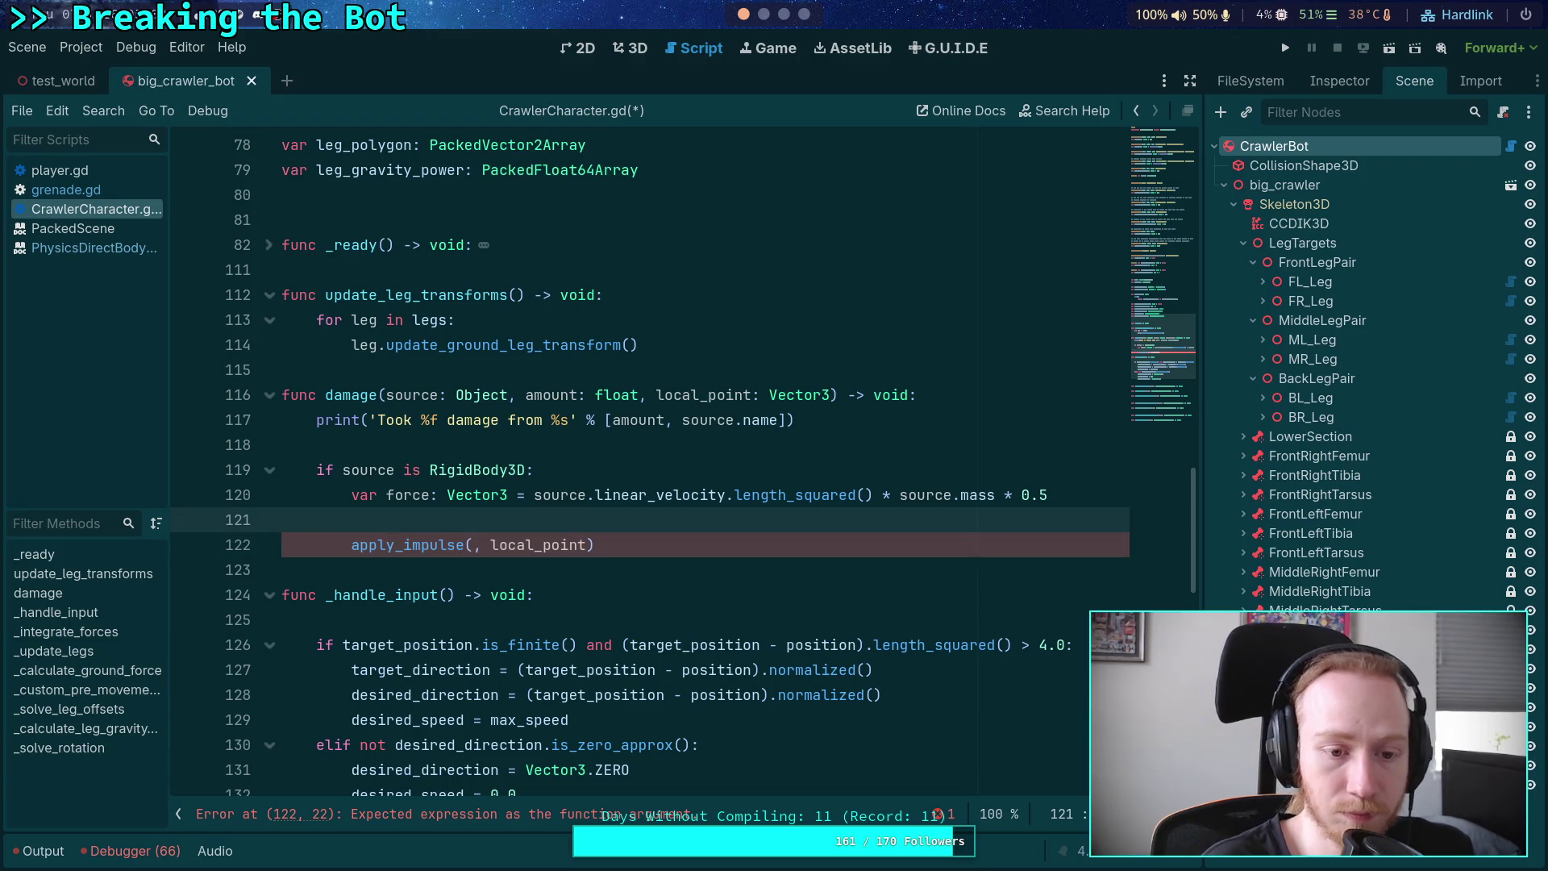
Step: Set apply_impulse's impulse to force * (local_point - source.global_position)
{"action": "left_click", "coordinate": [352, 546]}
{"action": "type", "text": "force"}
{"action": "key", "text": "BackSpace"}
{"action": "key", "text": "BackSpace"}
{"action": "type", "text": "ce * "}
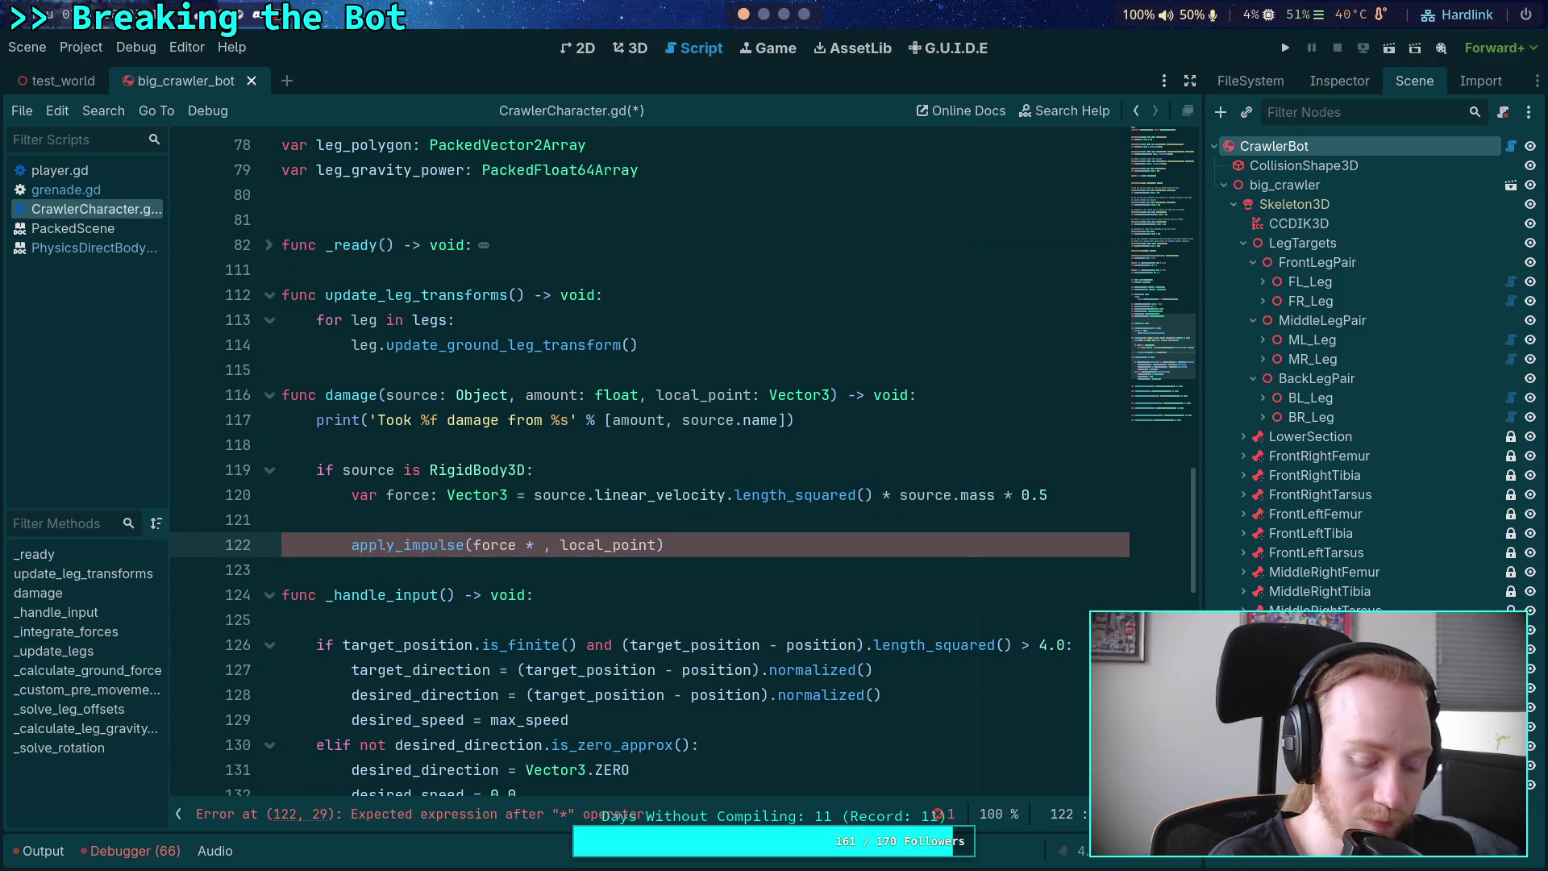
{"action": "type", "text": "("}
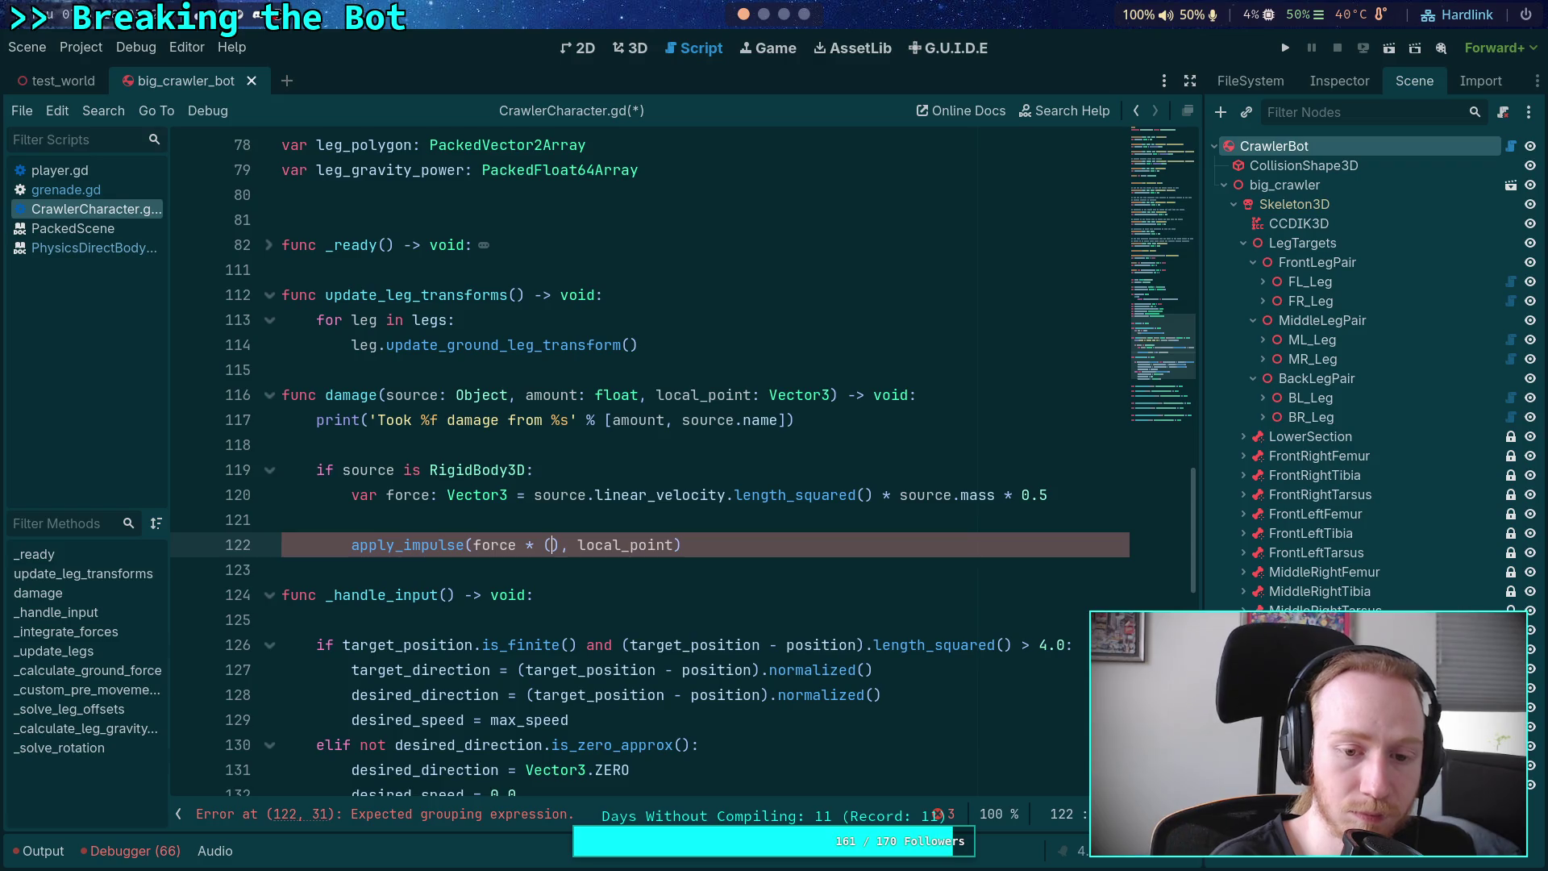
{"action": "type", "text": "local_point"}
{"action": "type", "text": " -"}
{"action": "key", "text": "BackSpace"}
{"action": "key", "text": "BackSpace"}
{"action": "key", "text": "BackSpace"}
{"action": "key", "text": "BackSpace"}
{"action": "key", "text": "BackSpace"}
{"action": "key", "text": "BackSpace"}
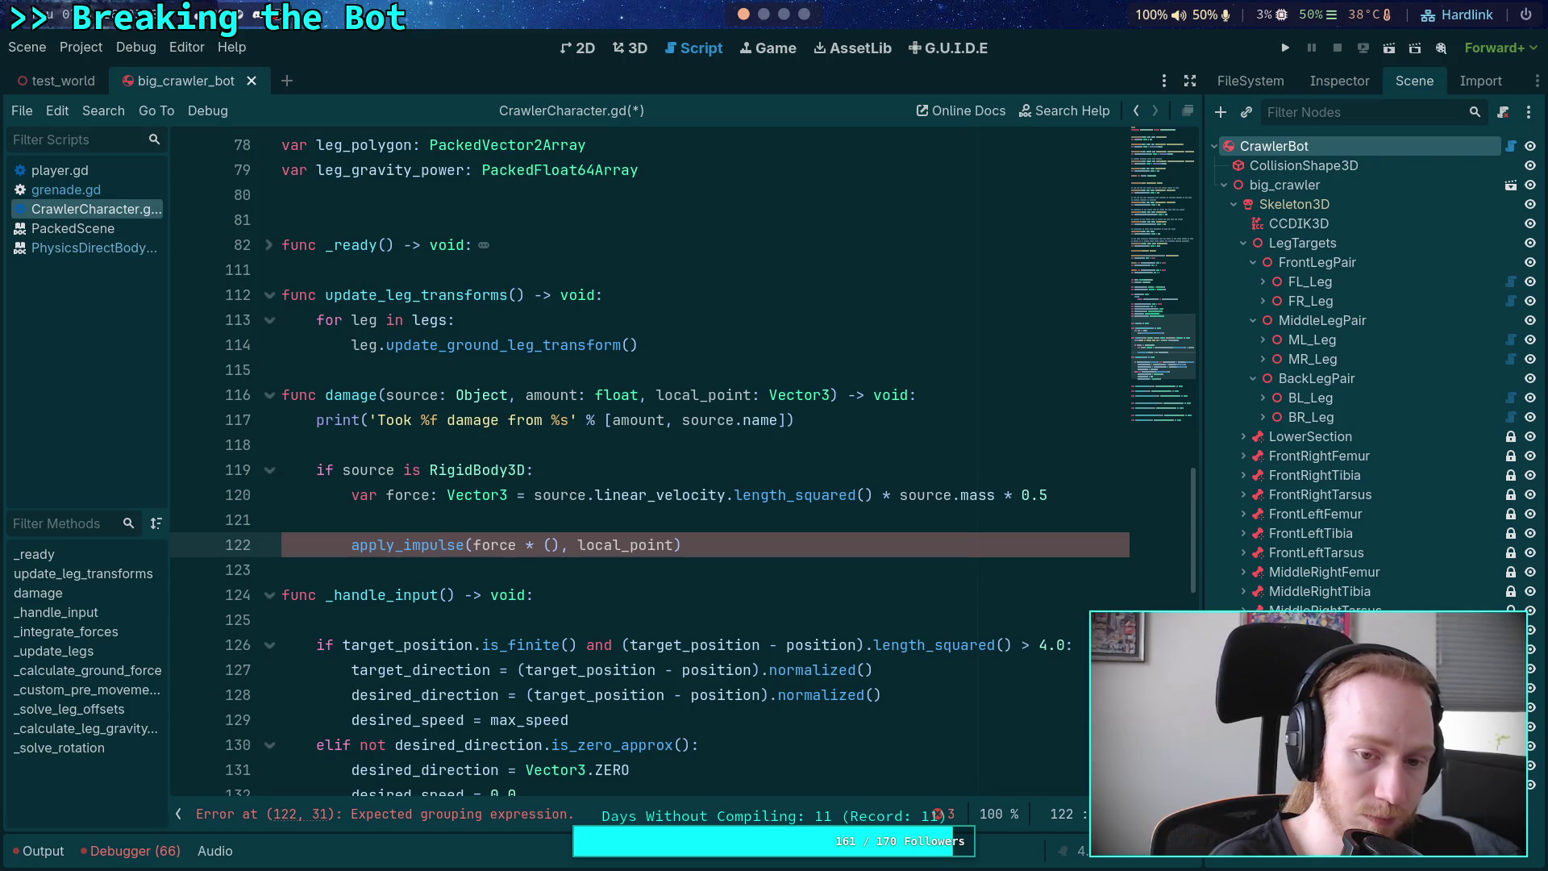
{"action": "type", "text": "local_poin"}
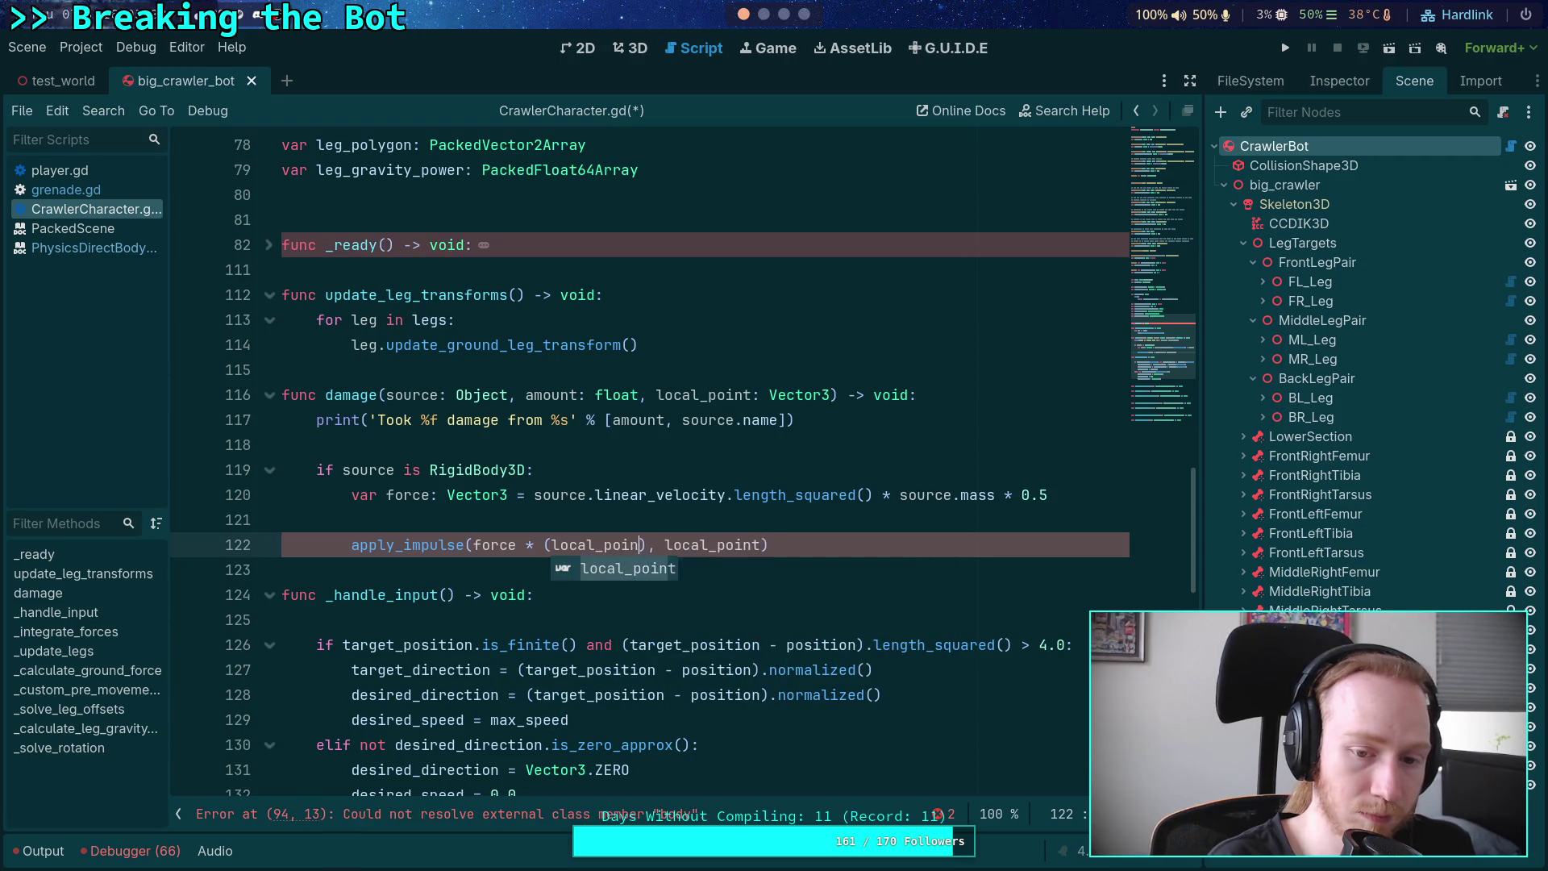
{"action": "key", "text": "Return"}
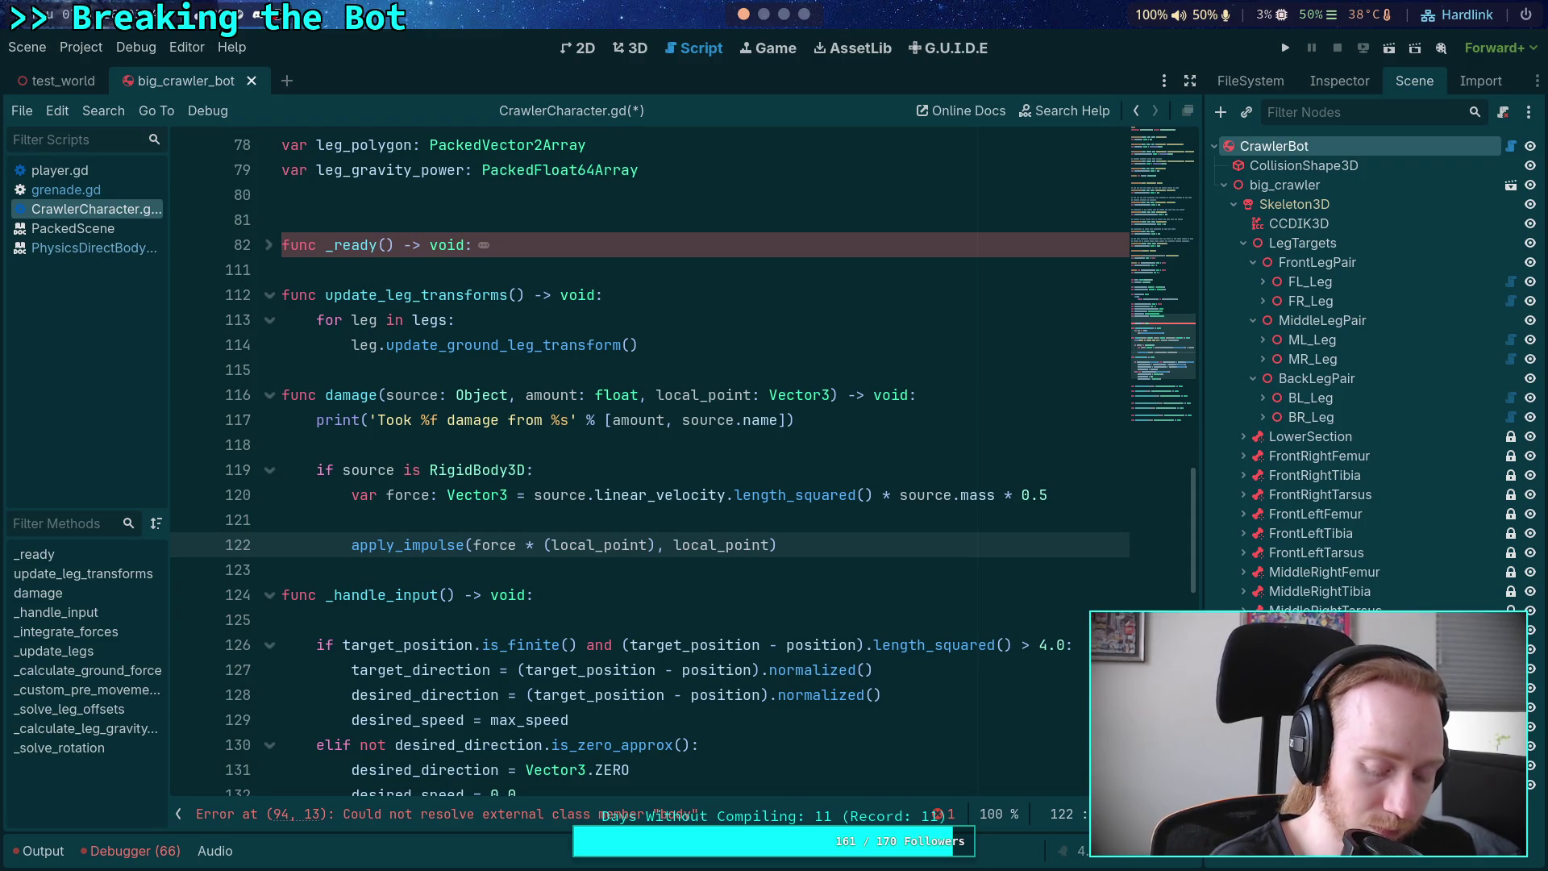
{"action": "type", "text": "+ g"}
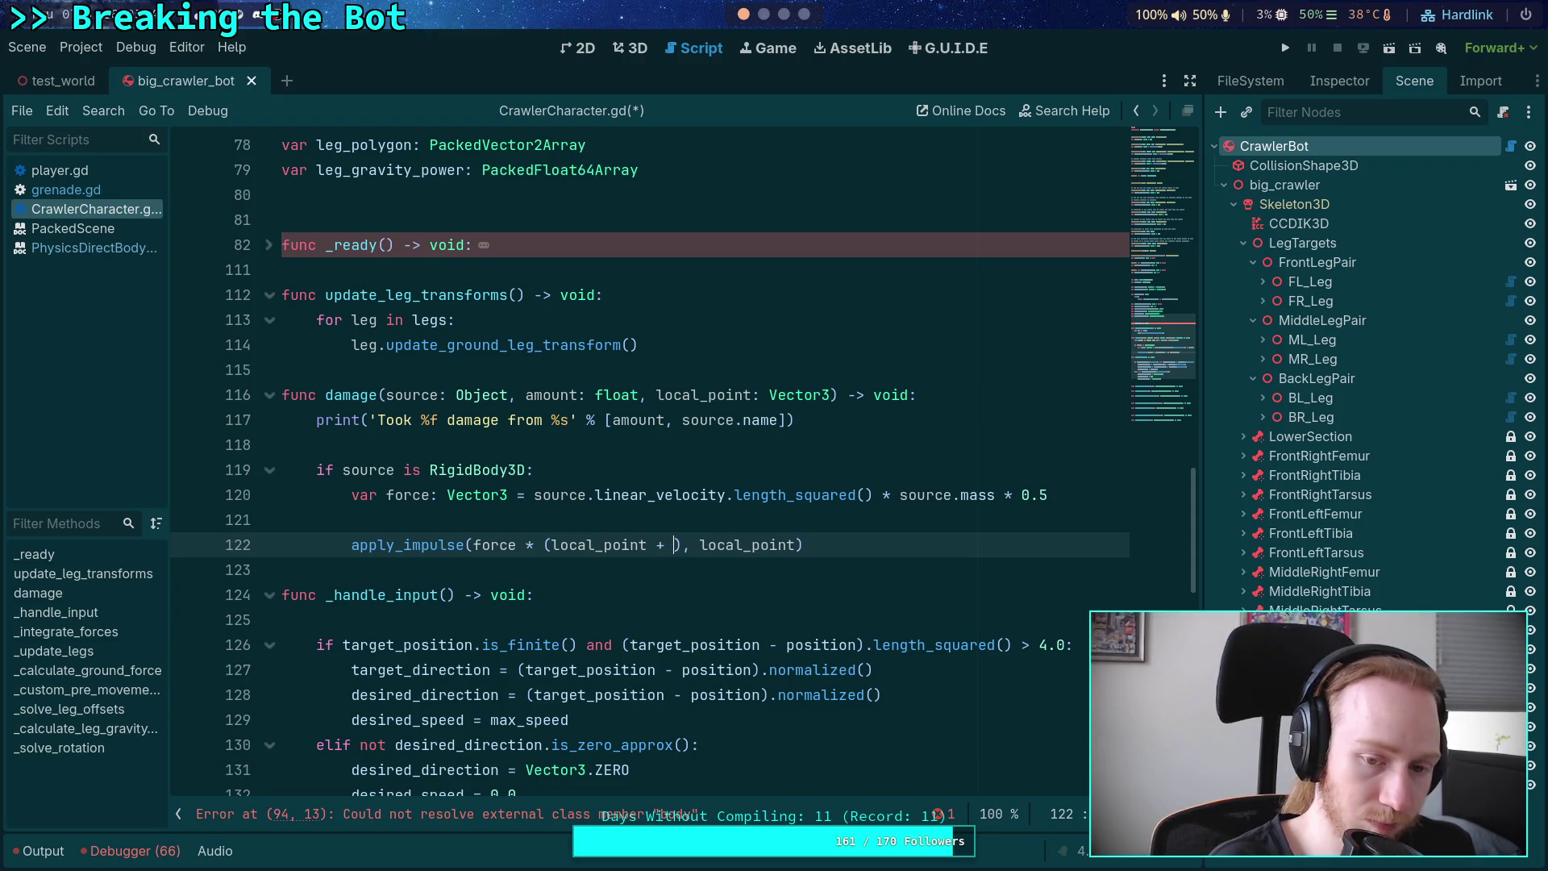
{"action": "type", "text": "lobal_poisitio"}
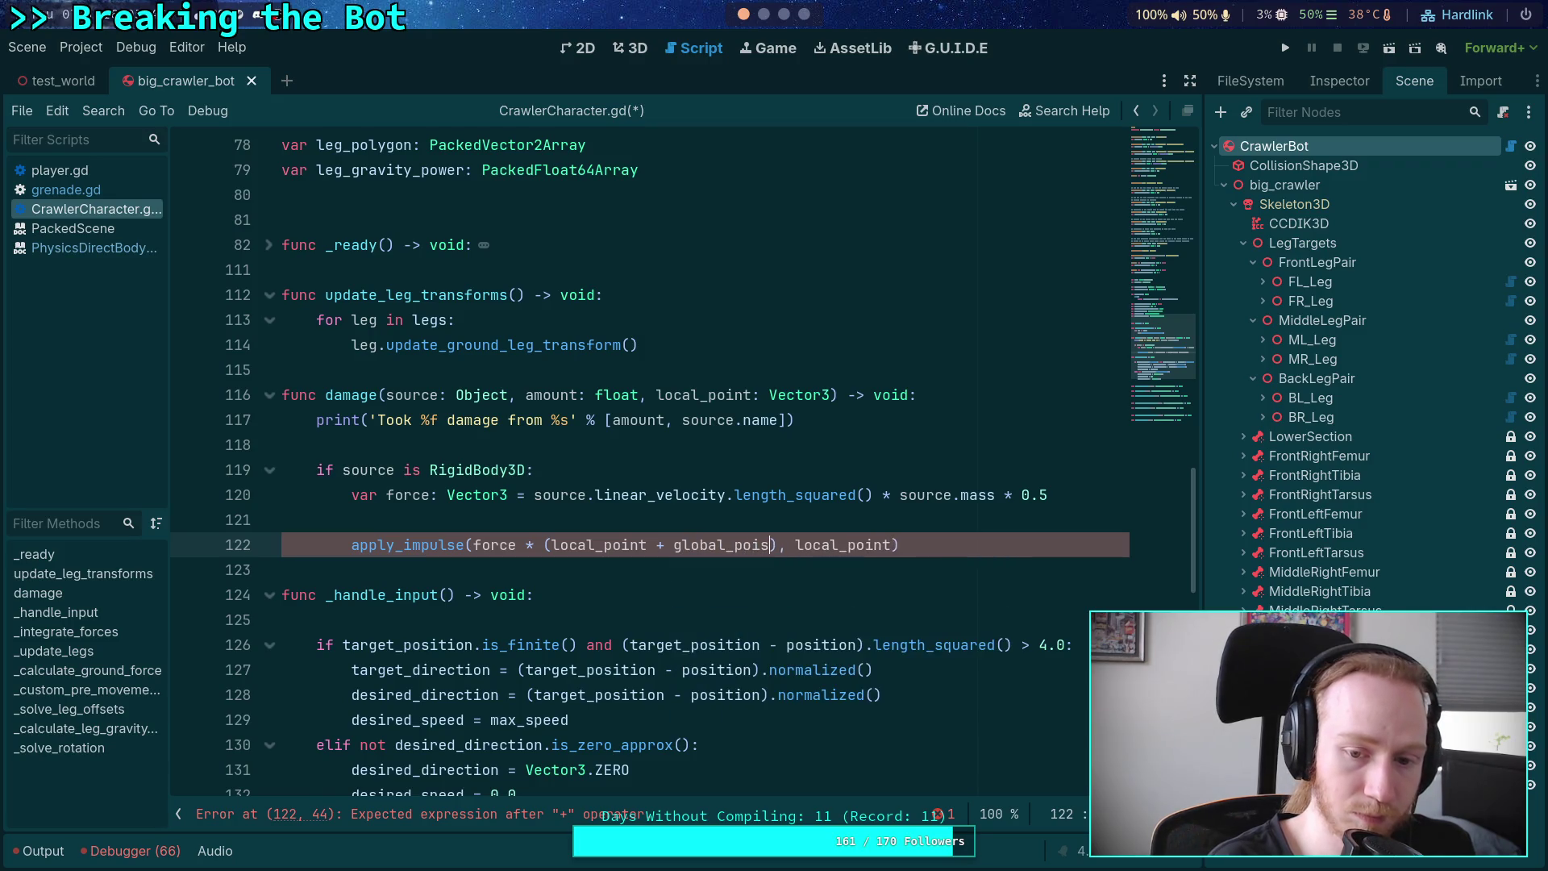
{"action": "key", "text": "BackSpace"}
{"action": "key", "text": "BackSpace"}
{"action": "key", "text": "BackSpace"}
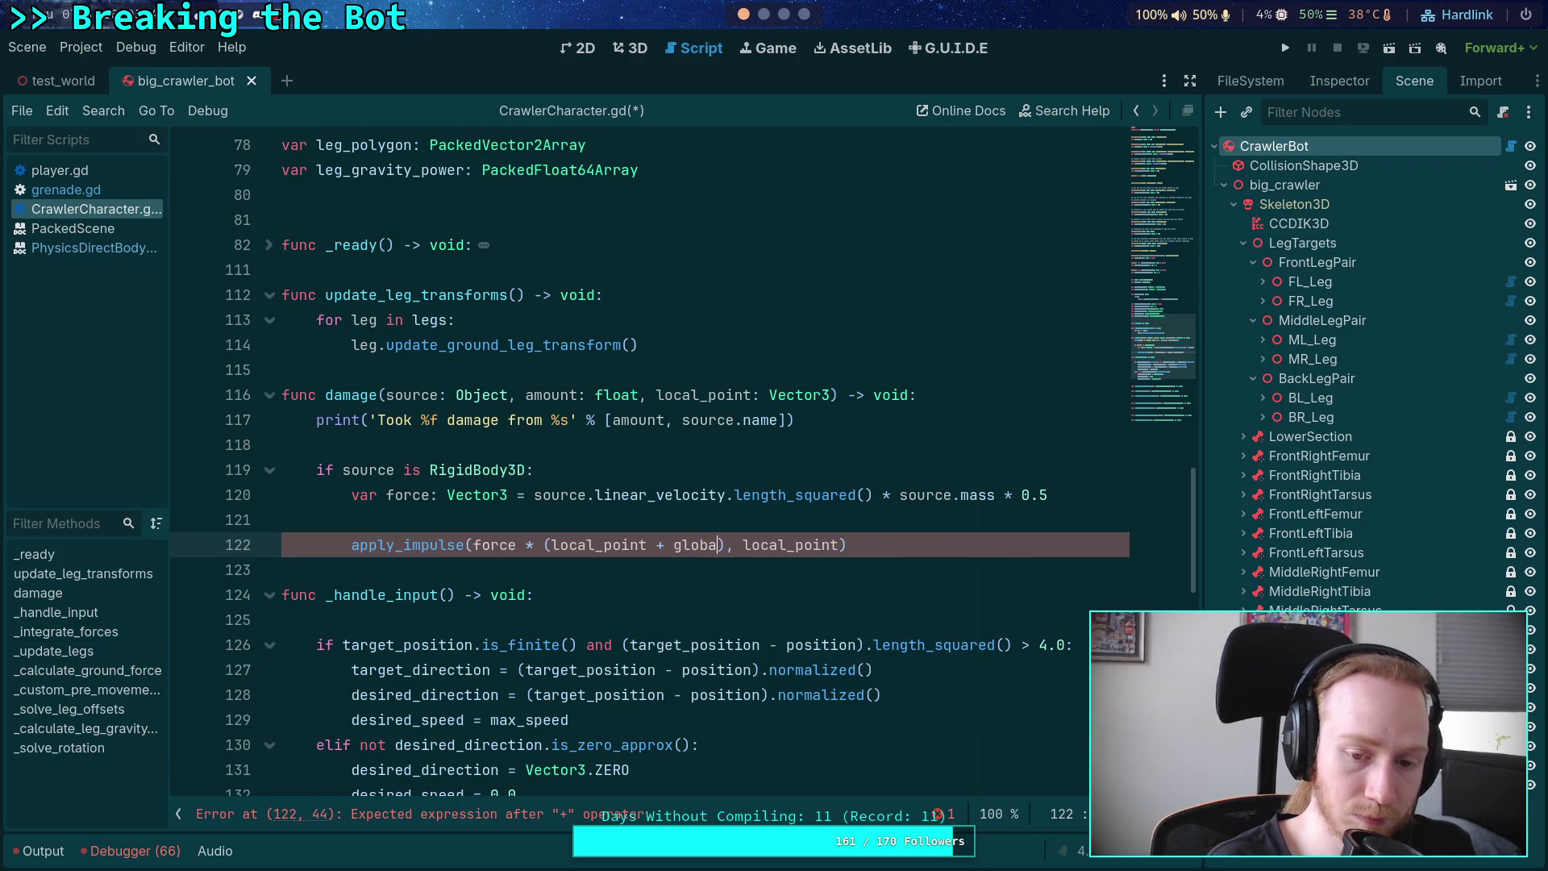
{"action": "key", "text": "BackSpace"}
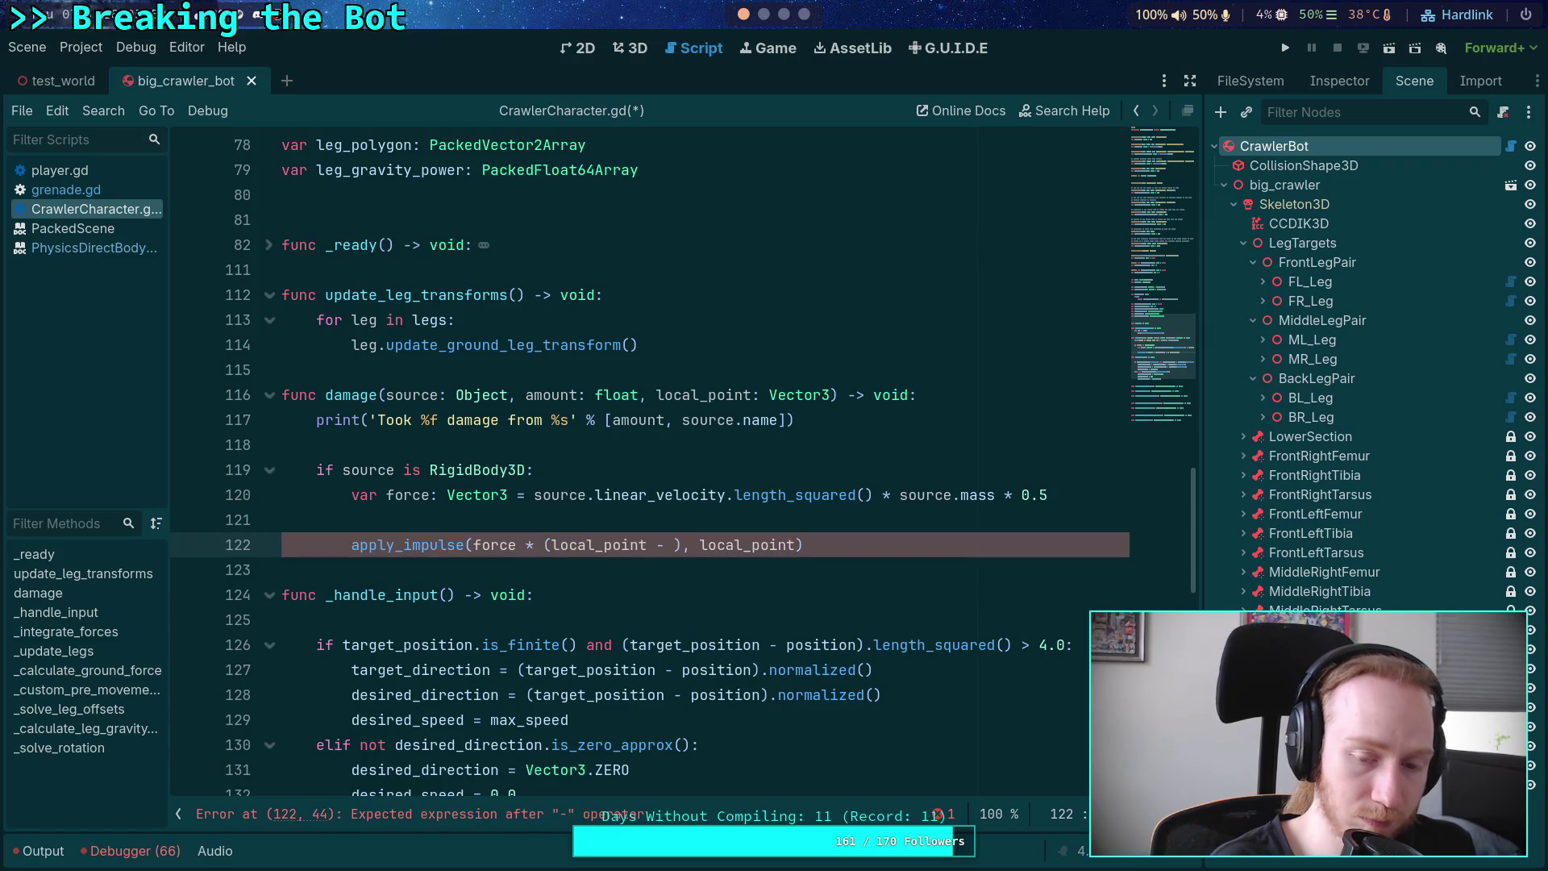
{"action": "type", "text": "source."}
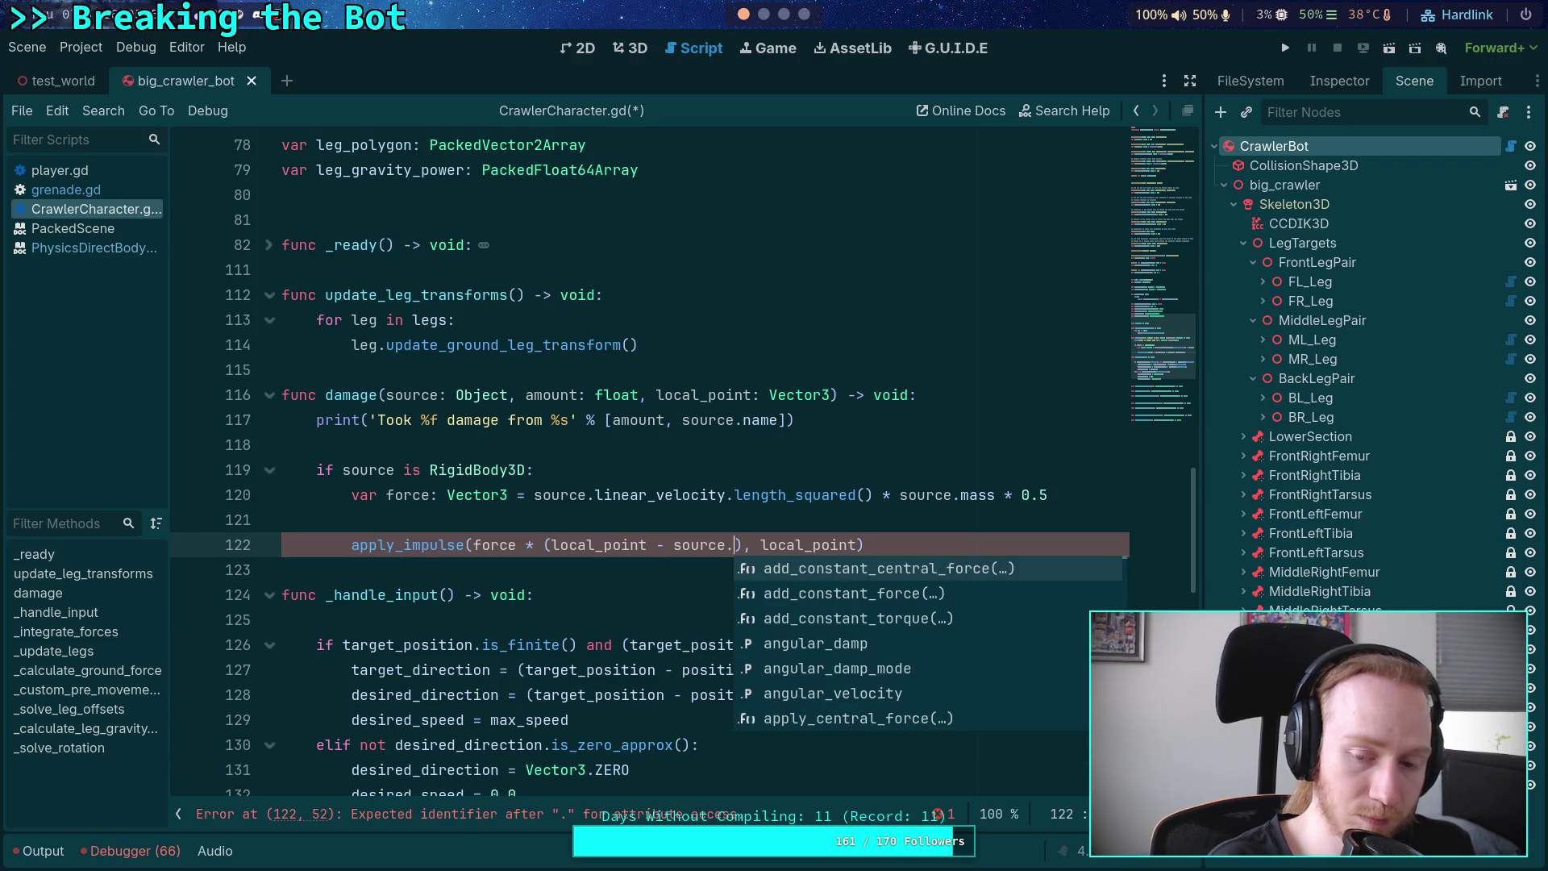
{"action": "type", "text": "global_position"}
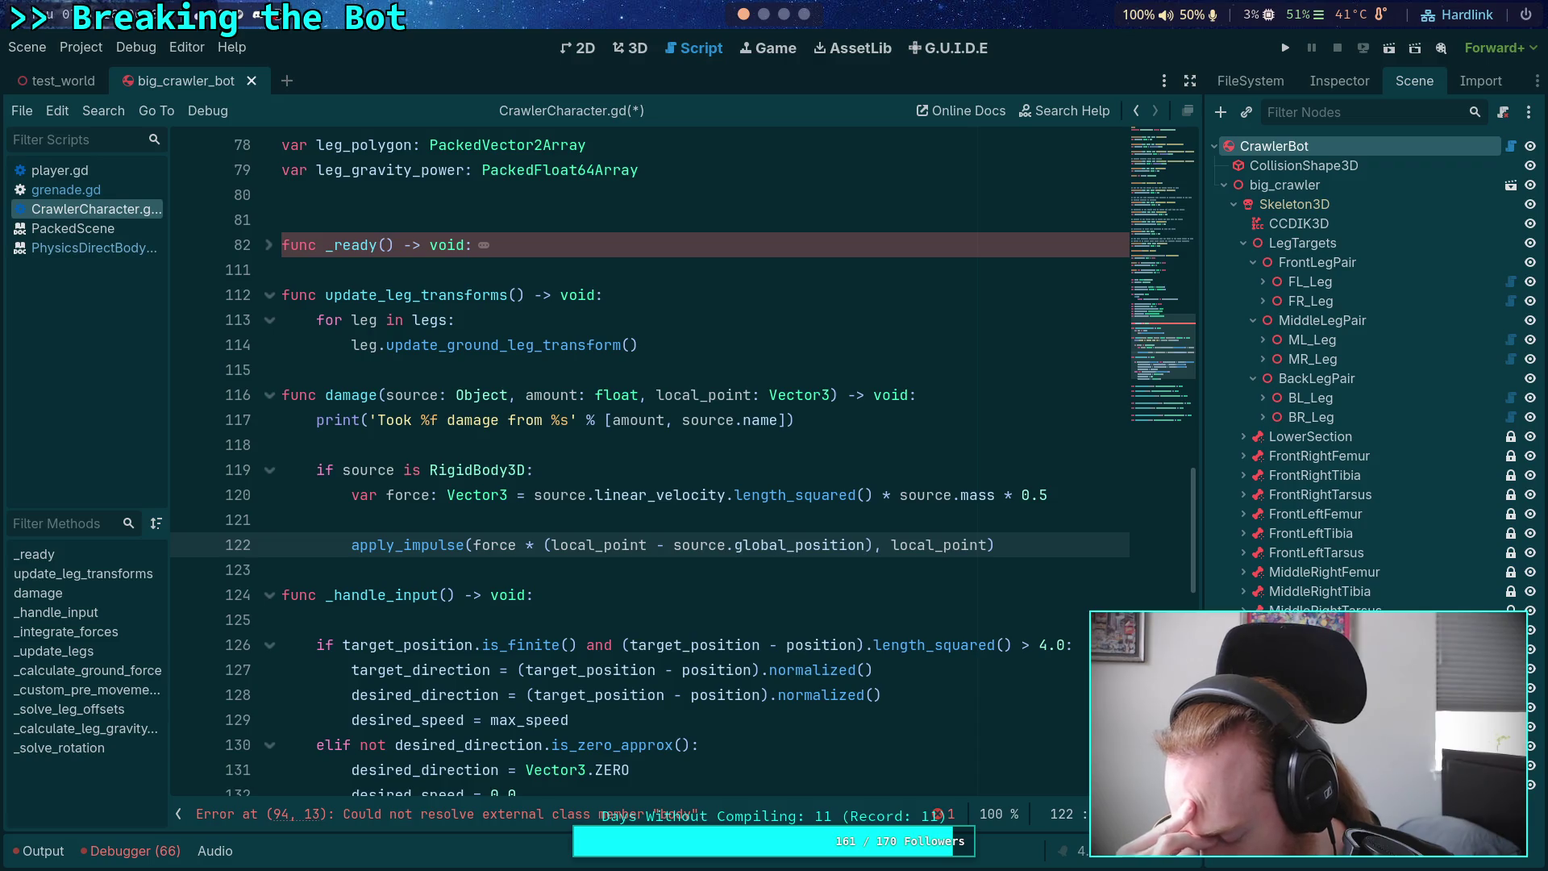
Step: Make the impulse direction (local_point - (source.global_position - global_position)).normalized()
{"action": "type", "text": "-g"}
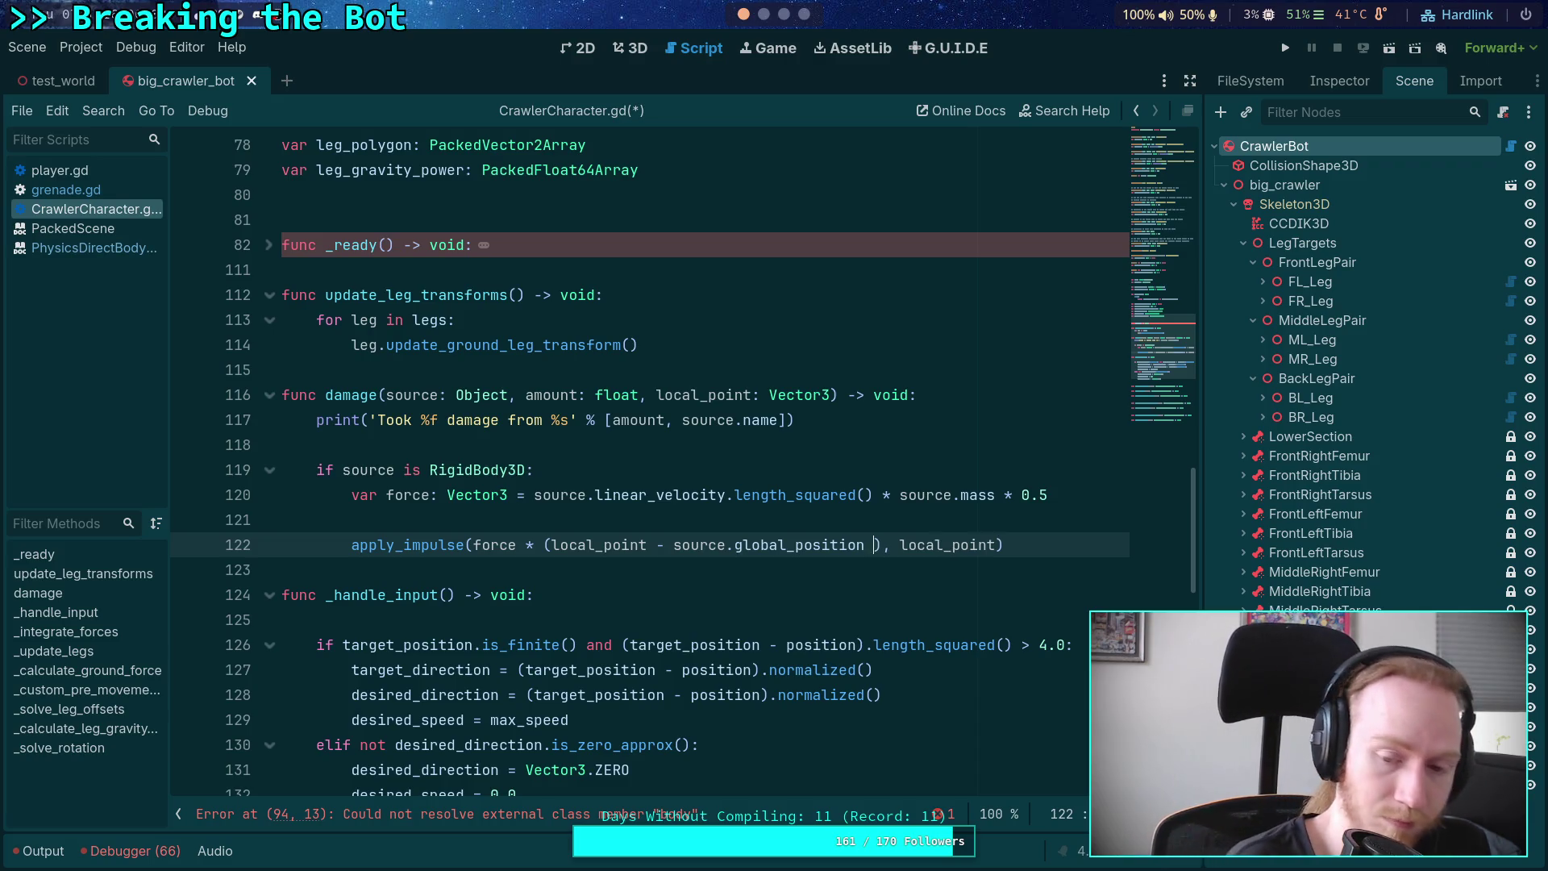
{"action": "key", "text": "BackSpace"}
{"action": "type", "text": "global-pos"}
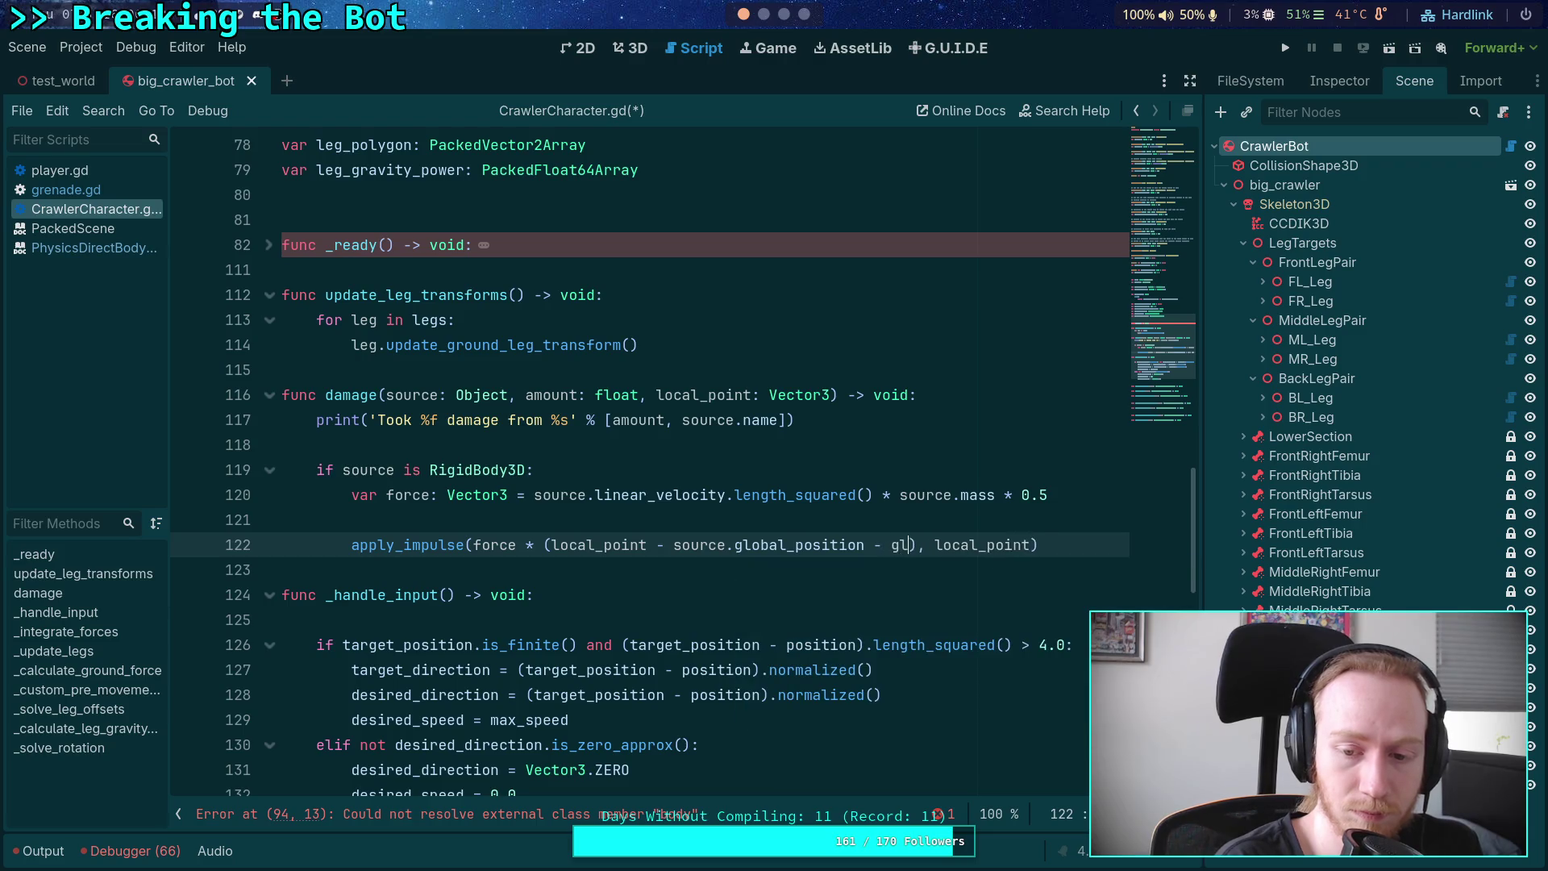
{"action": "key", "text": "BackSpace"}
{"action": "key", "text": "BackSpace"}
{"action": "key", "text": "BackSpace"}
{"action": "type", "text": "_position"}
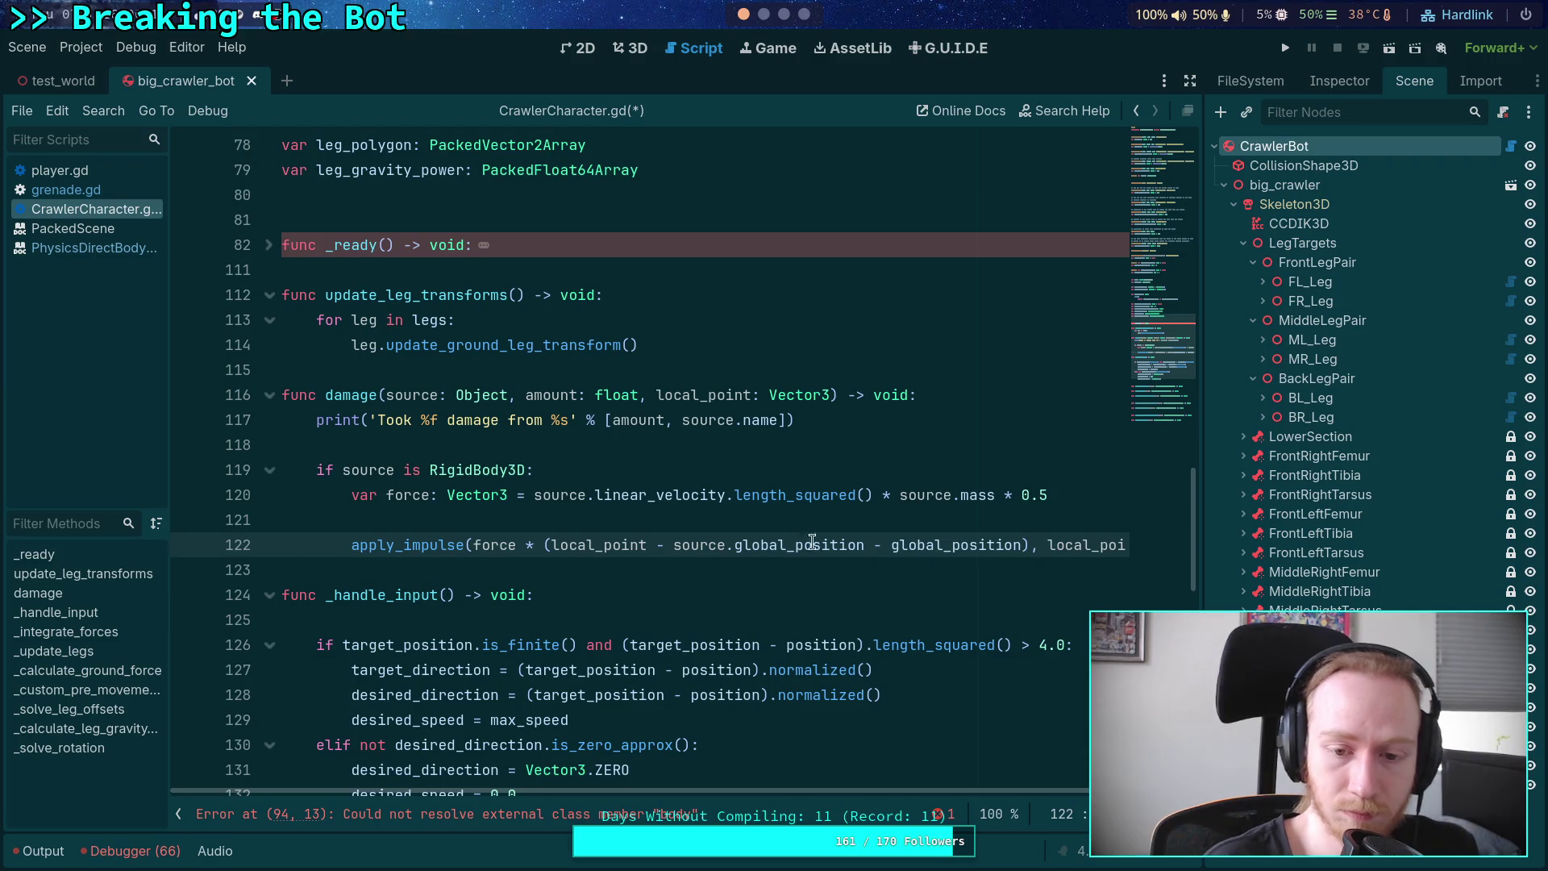
{"action": "mouse_move", "coordinate": [673, 544]}
{"action": "left_mouse_down"}
{"action": "mouse_move", "coordinate": [1116, 545]}
{"action": "mouse_move", "coordinate": [1023, 543]}
{"action": "left_mouse_up"}
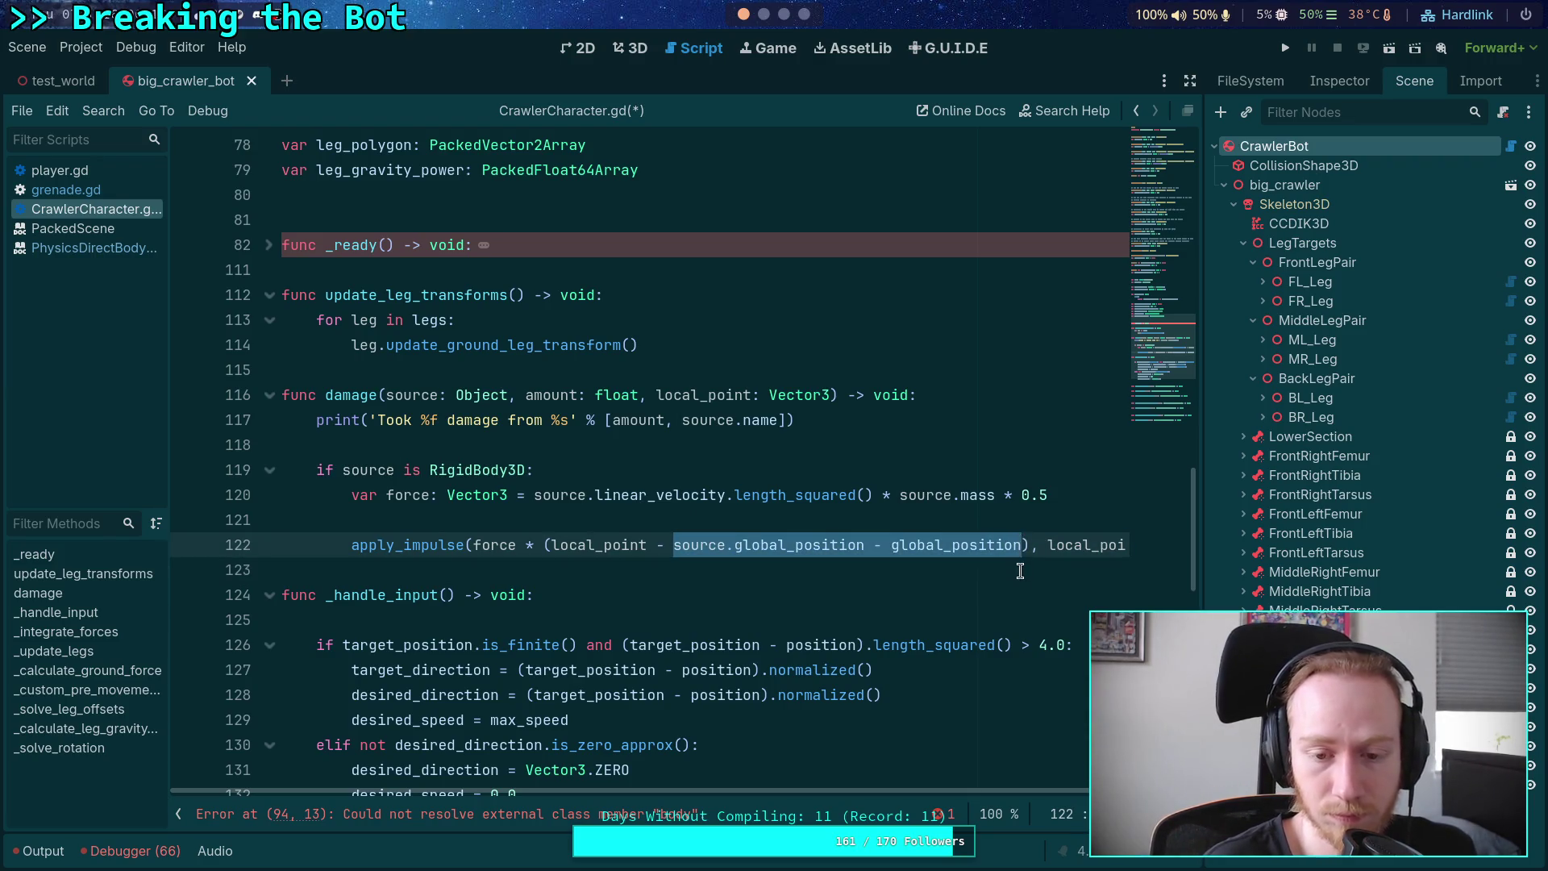
{"action": "type", "text": "("}
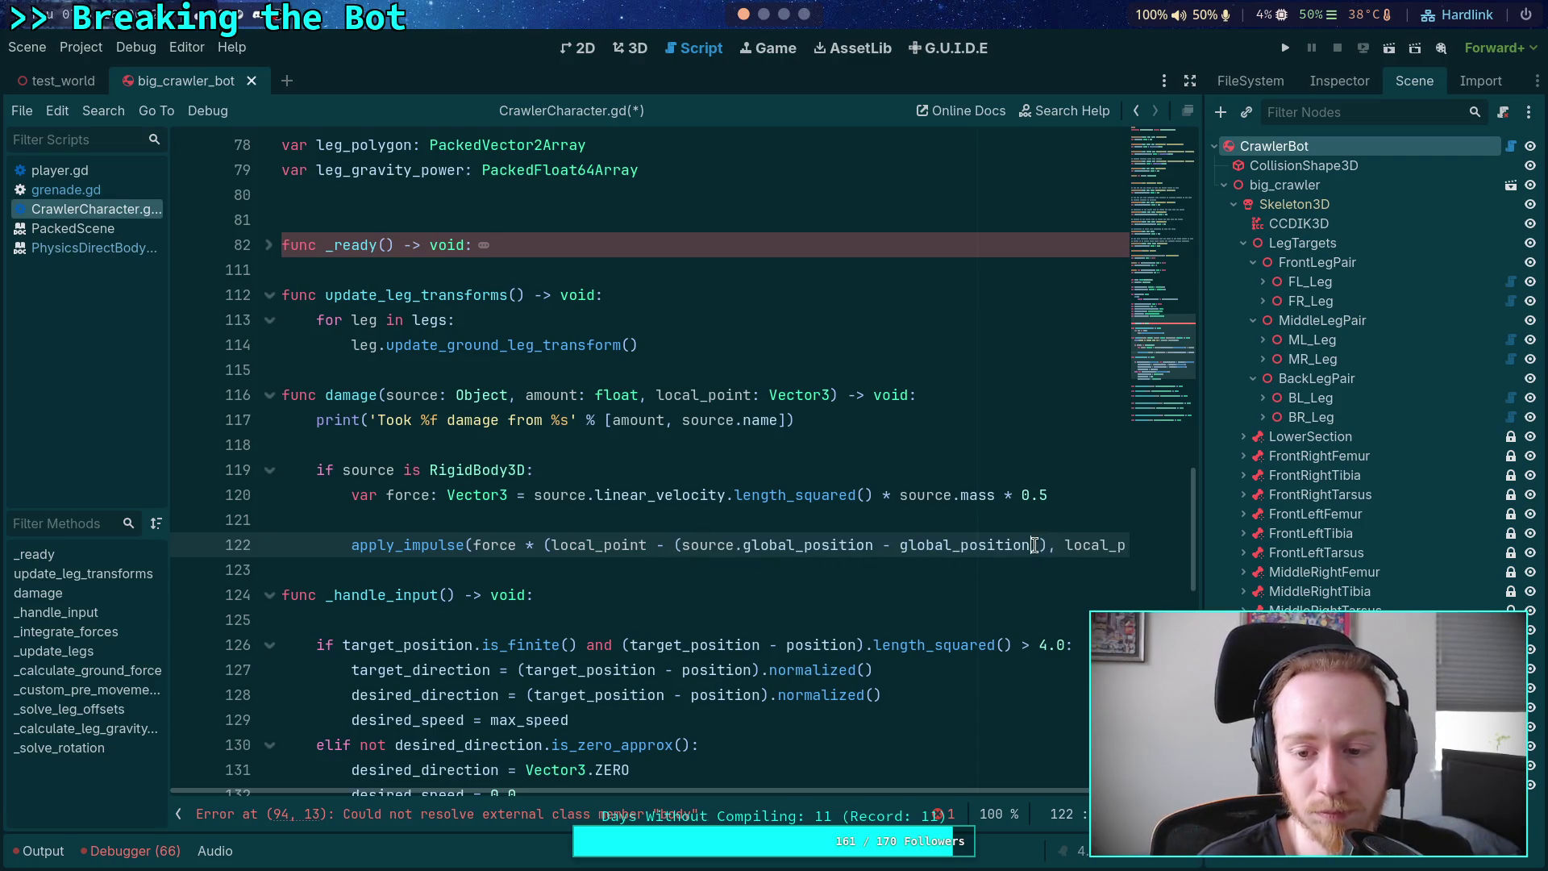
{"action": "key", "text": "Right"}
{"action": "type", "text": ".norm"}
{"action": "key", "text": "Return"}
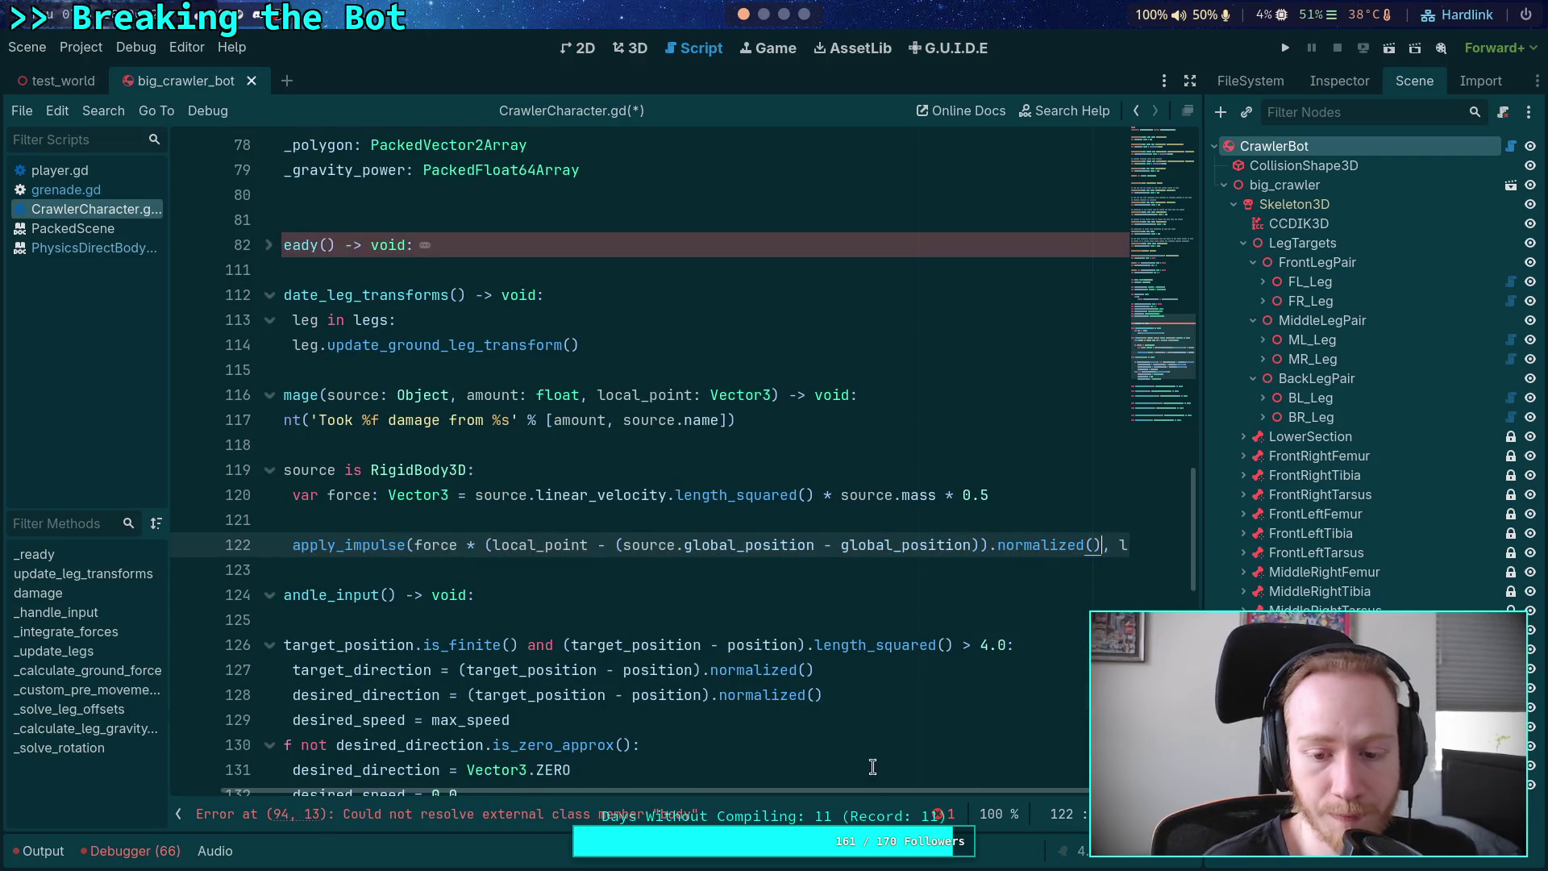
Step: Remove the empty line 121 and save CrawlerCharacter.gd
{"action": "left_click", "coordinate": [552, 520]}
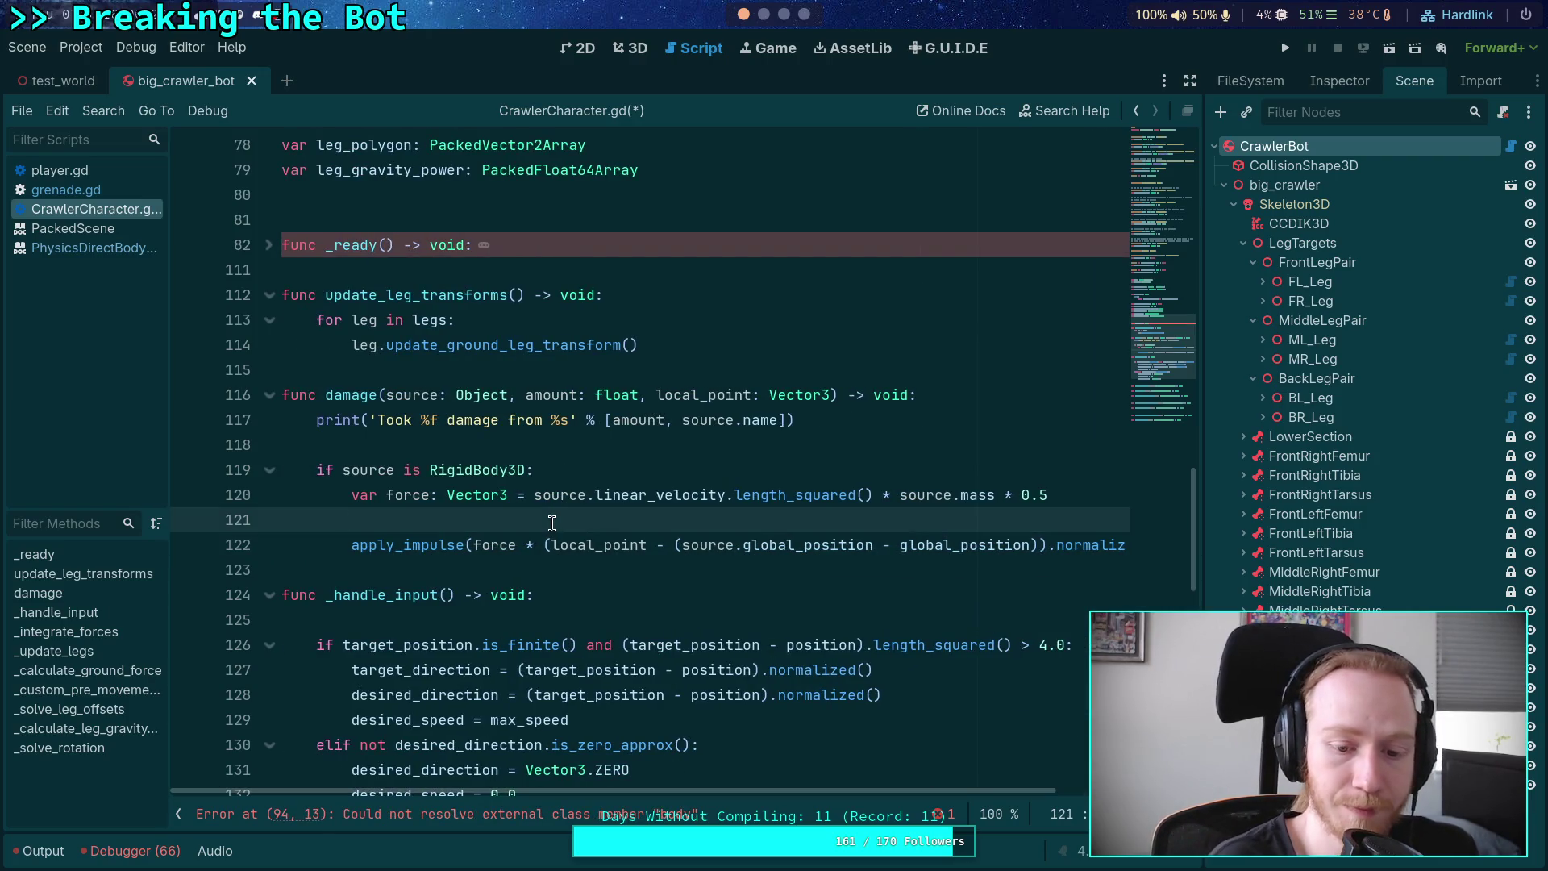
{"action": "key", "text": "BackSpace"}
{"action": "key", "text": "ctrl+s"}
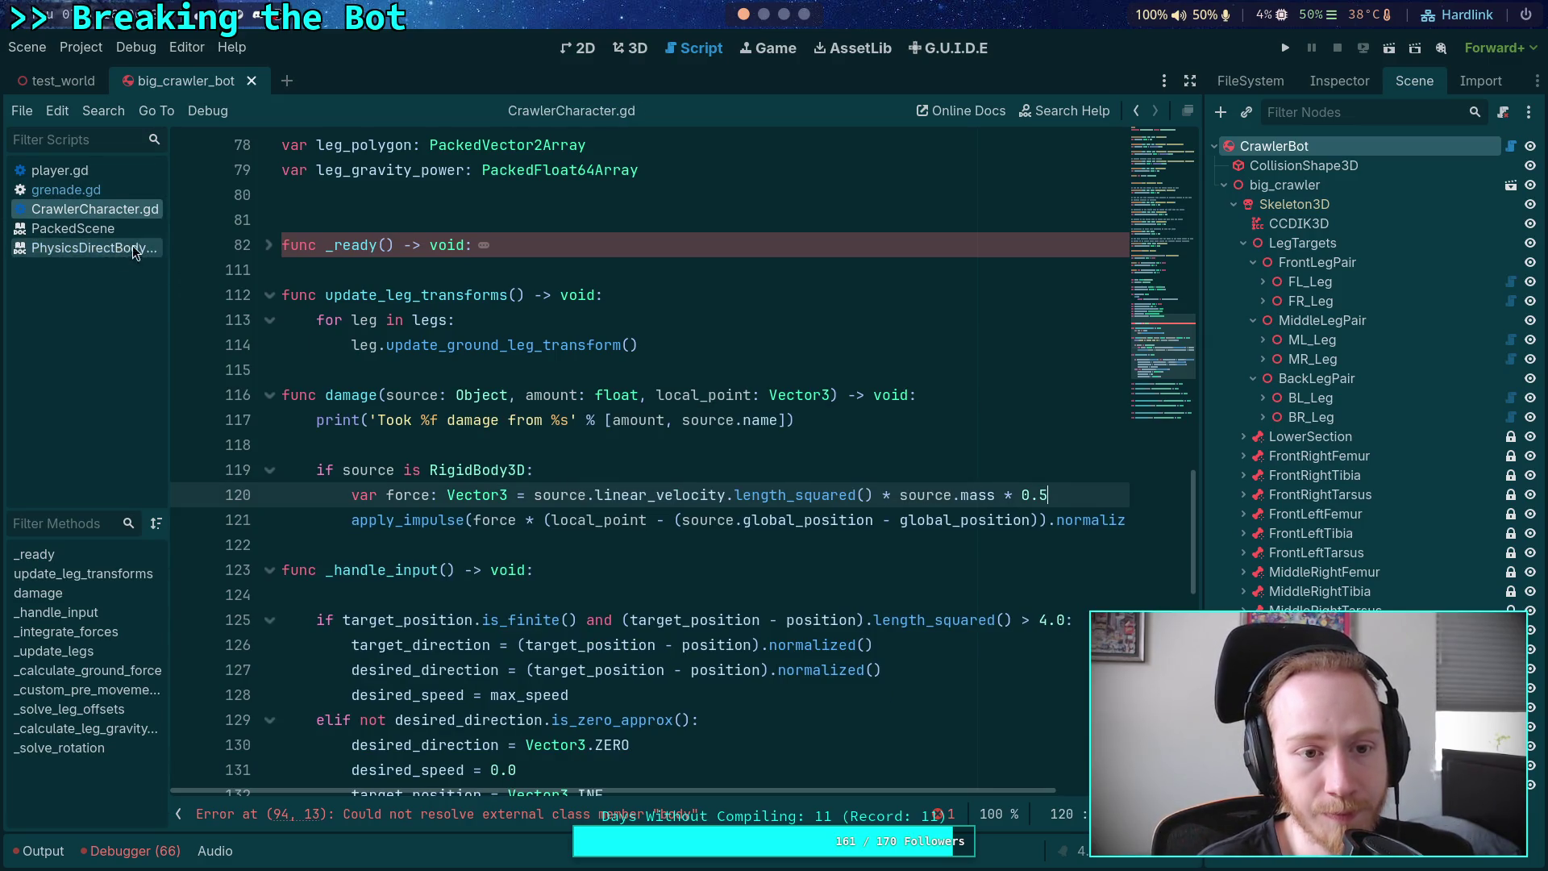
Step: Expand _ready, run the game, throw a grenade at the crawler bot, and stop after the line 120 error
{"action": "left_click", "coordinate": [326, 253]}
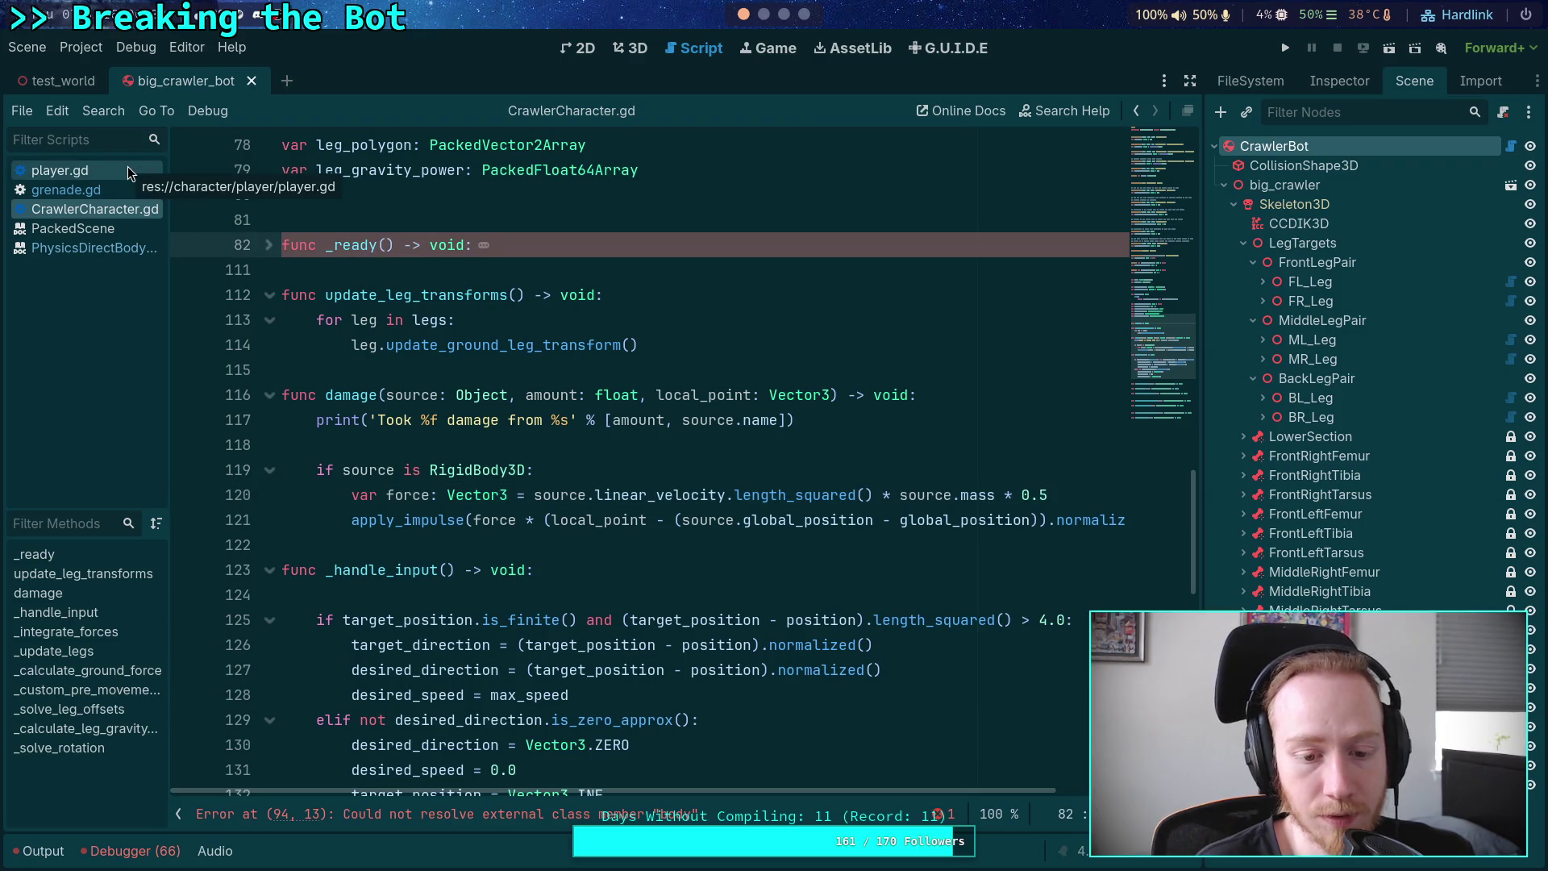
{"action": "left_click", "coordinate": [269, 244]}
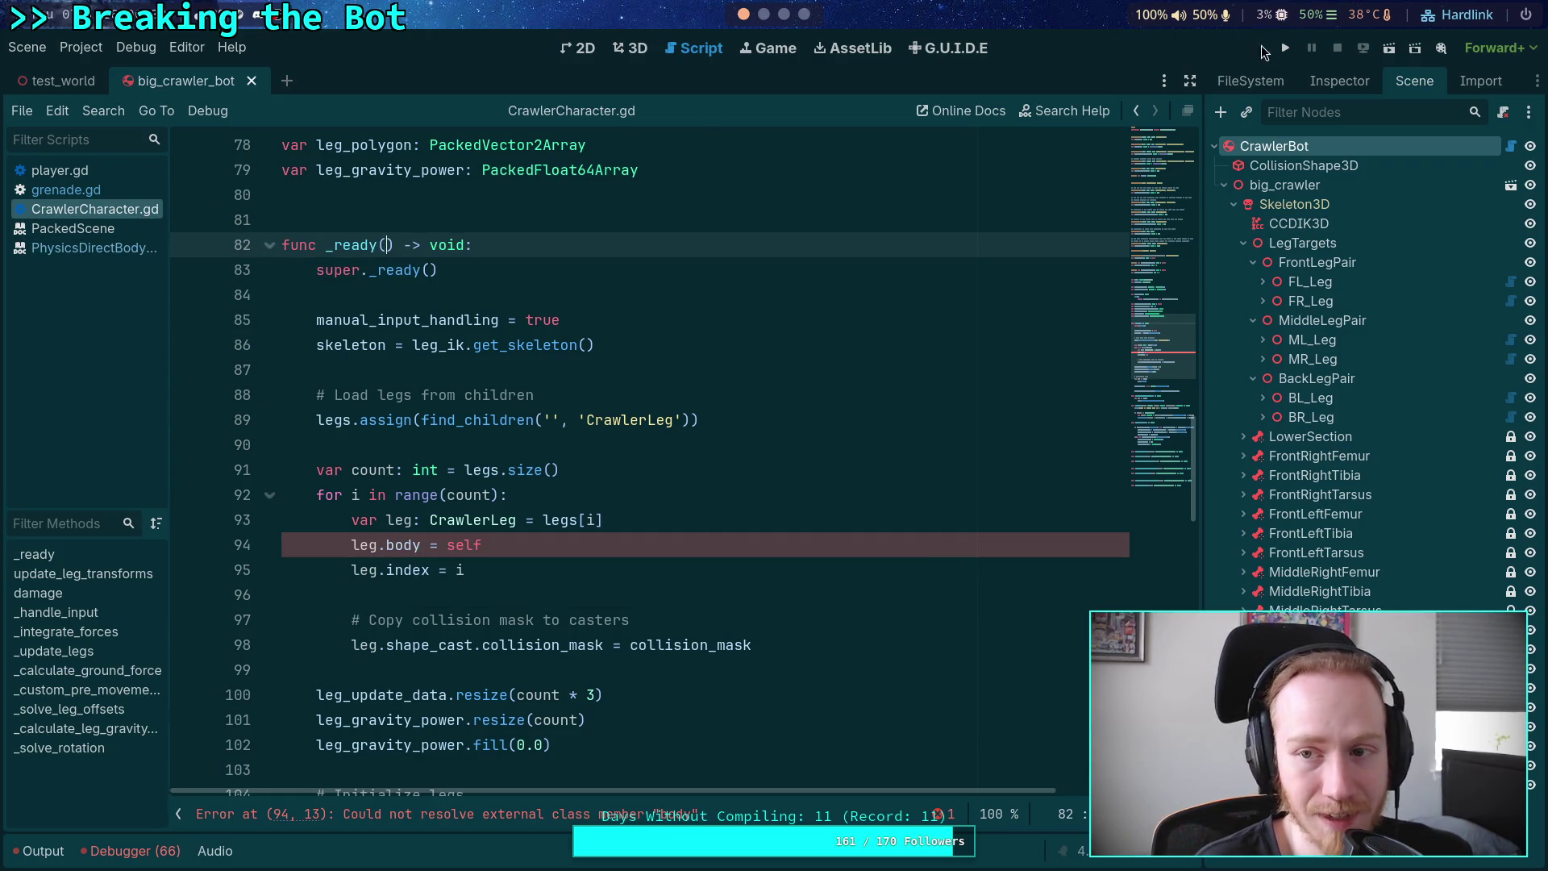
{"action": "left_click", "coordinate": [1286, 47]}
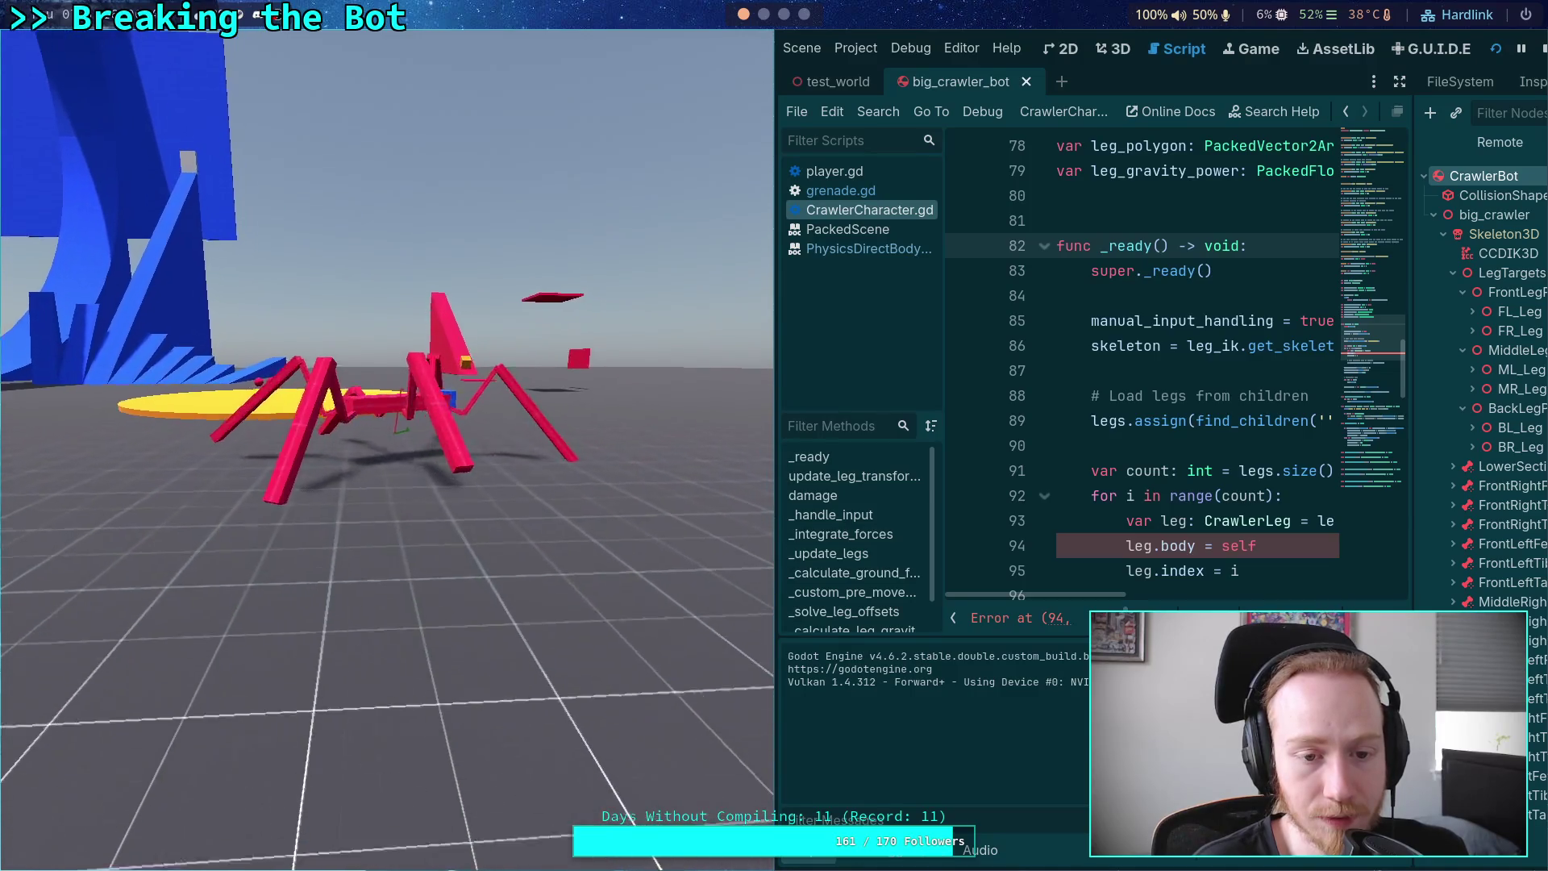
{"action": "left_click", "coordinate": [387, 451]}
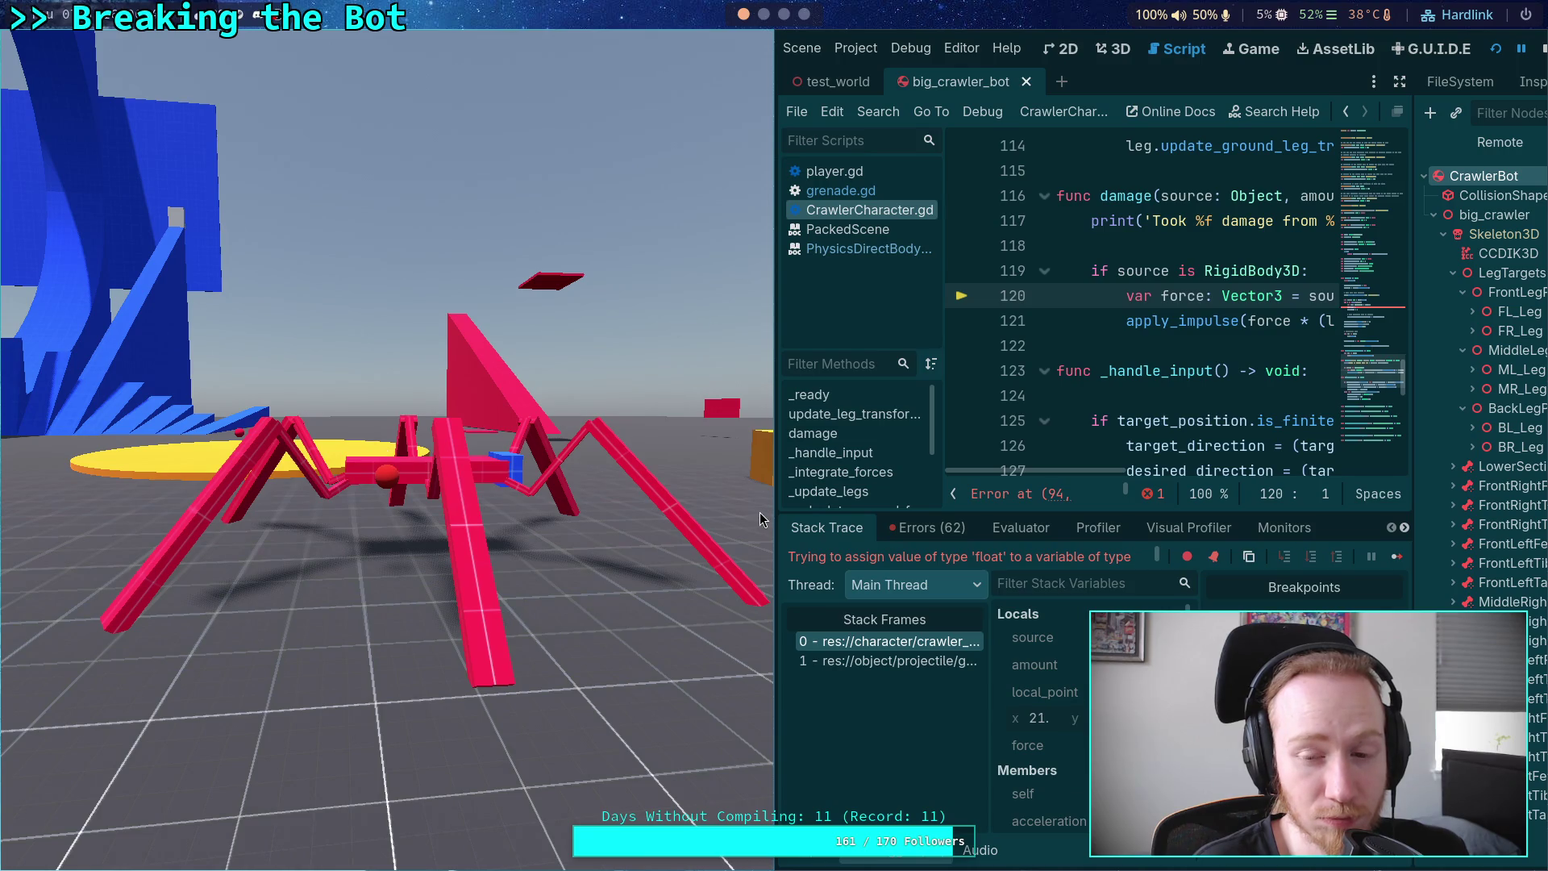
{"action": "left_click", "coordinate": [1542, 50]}
{"action": "left_click", "coordinate": [121, 851]}
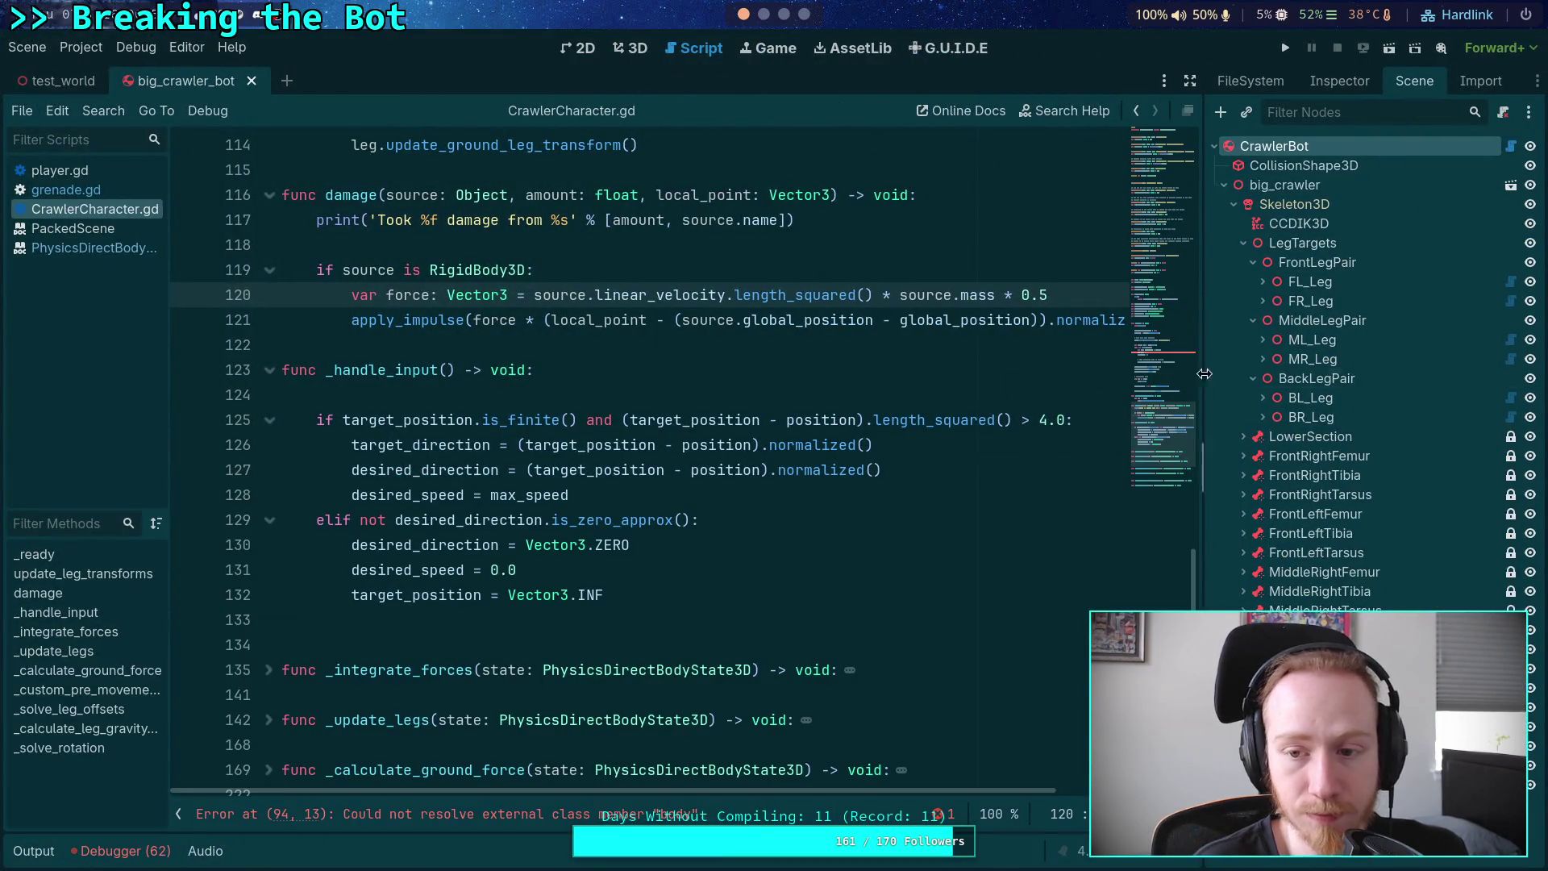
Step: Close CrawlerCharacter.gd from the script list and reopen it from the CrawlerBot script icon
{"action": "left_click", "coordinate": [176, 813]}
{"action": "scroll", "coordinate": [500, 496], "scroll_direction": "up", "scroll_amount": 3}
{"action": "scroll", "coordinate": [486, 498], "scroll_direction": "up", "scroll_amount": 6}
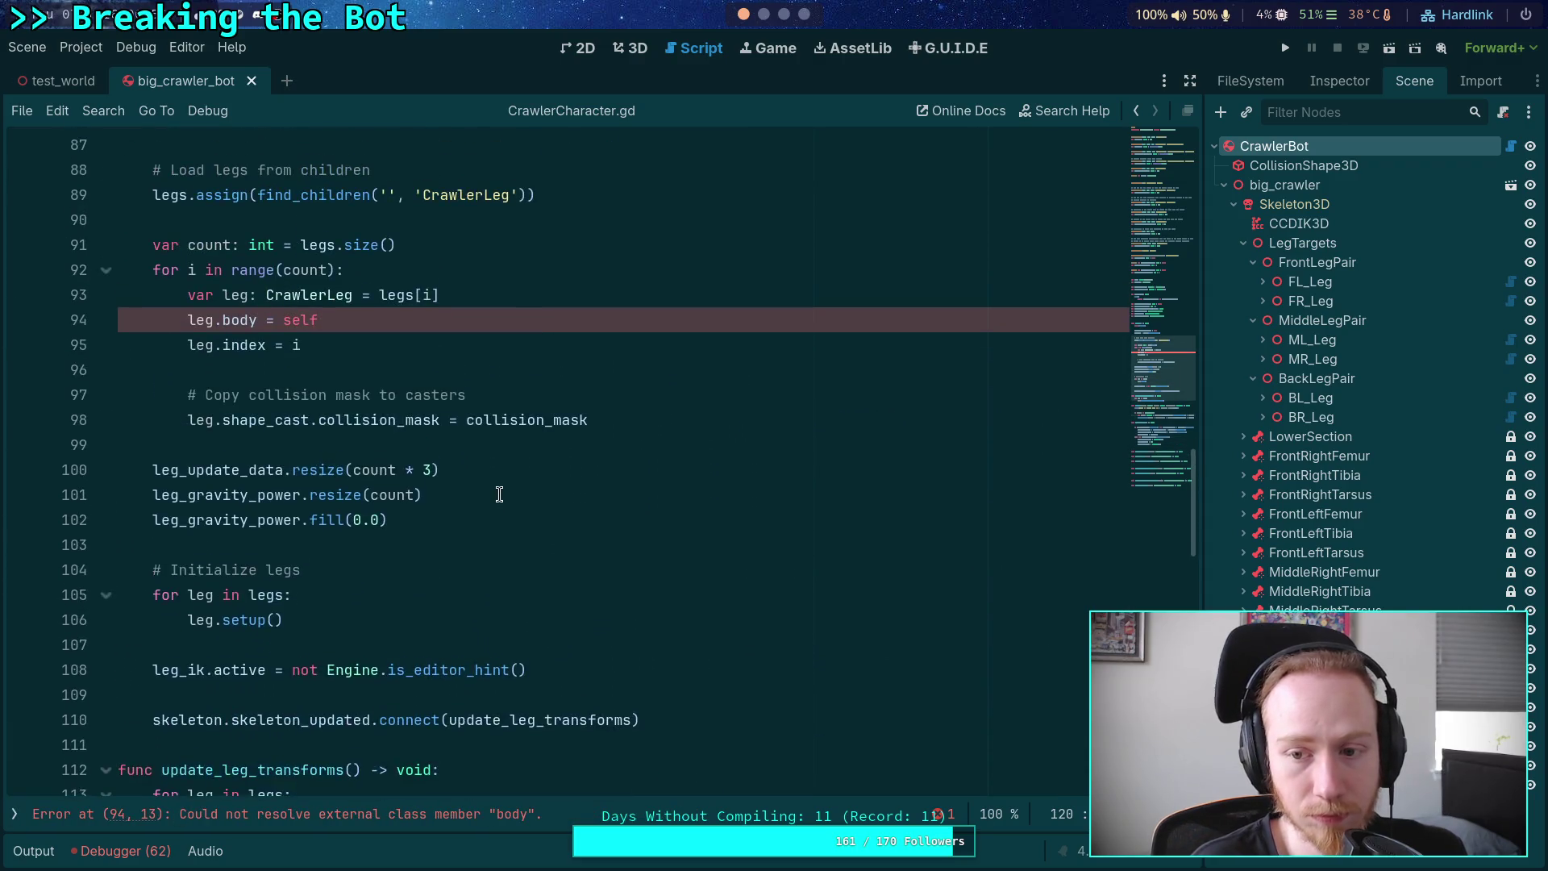
{"action": "left_click", "coordinate": [479, 423]}
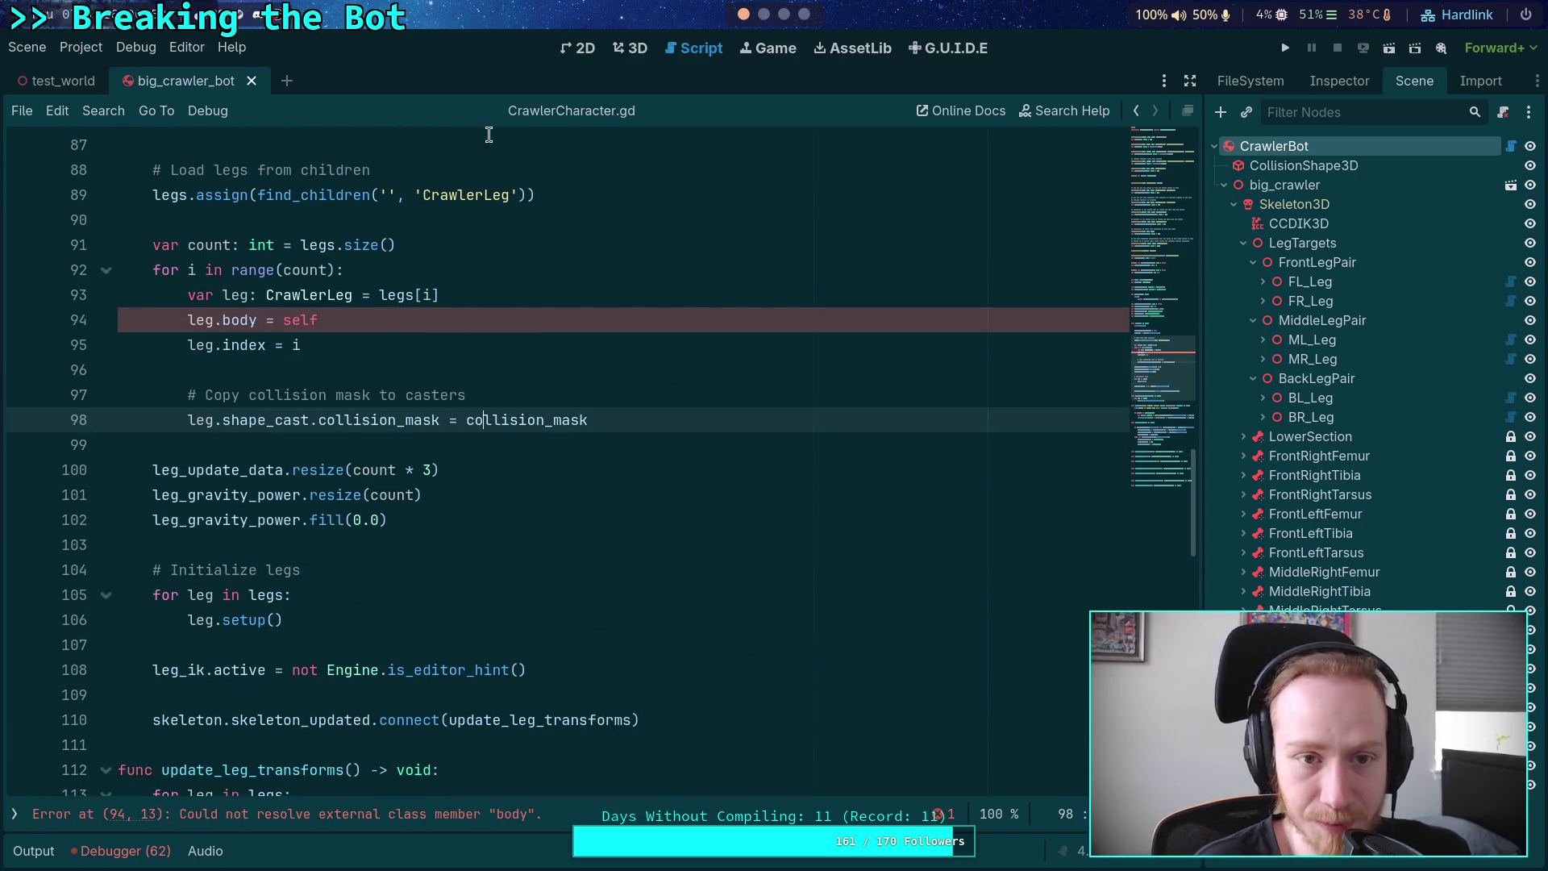
{"action": "left_click", "coordinate": [14, 813]}
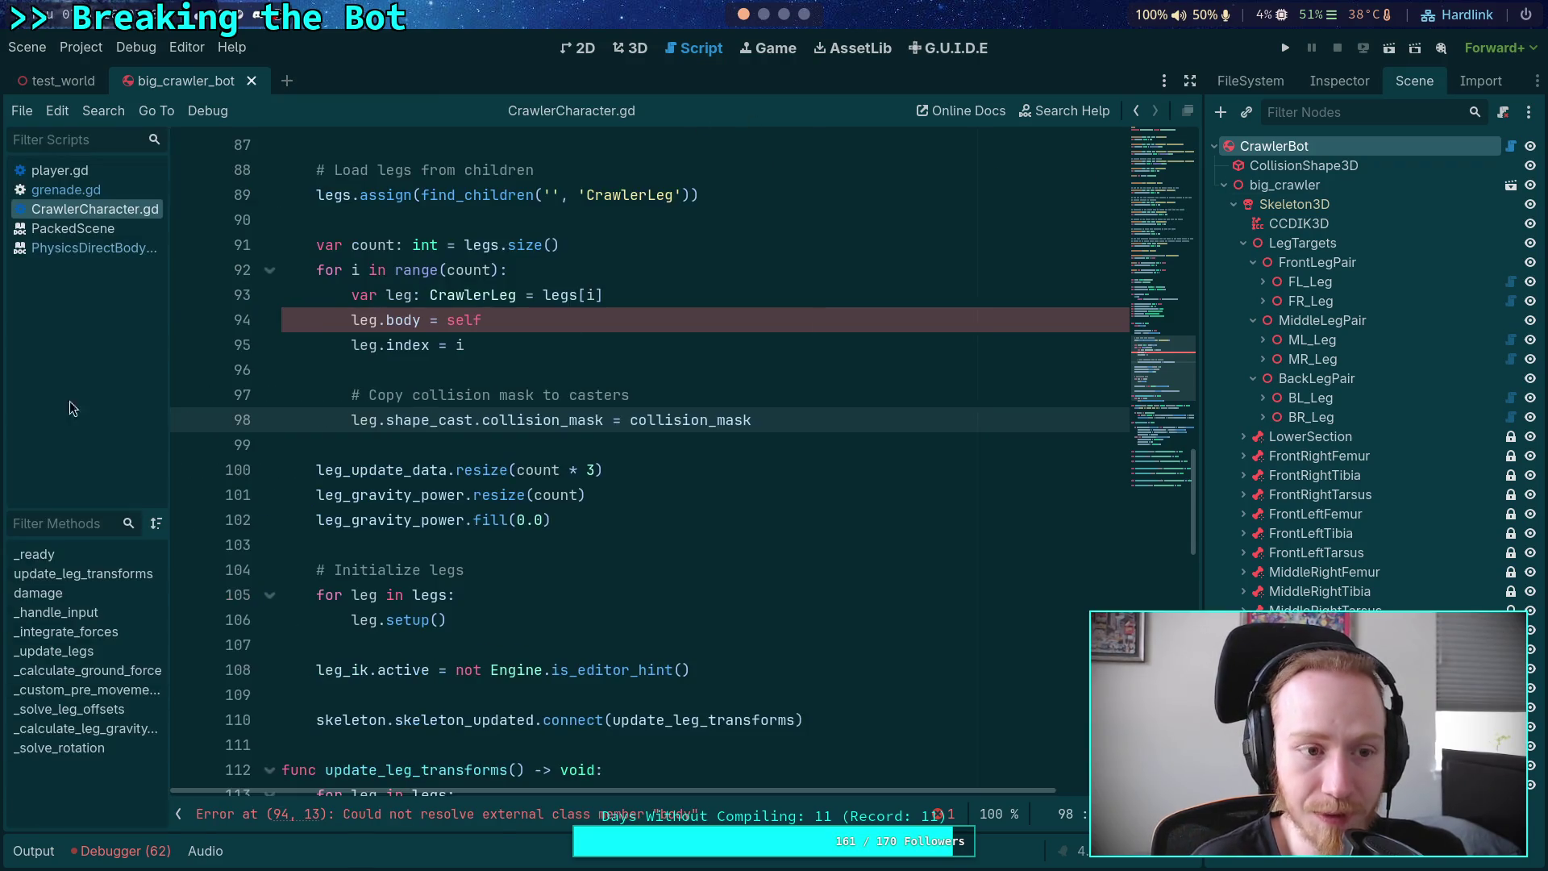
{"action": "right_click", "coordinate": [118, 212]}
{"action": "left_click", "coordinate": [155, 267]}
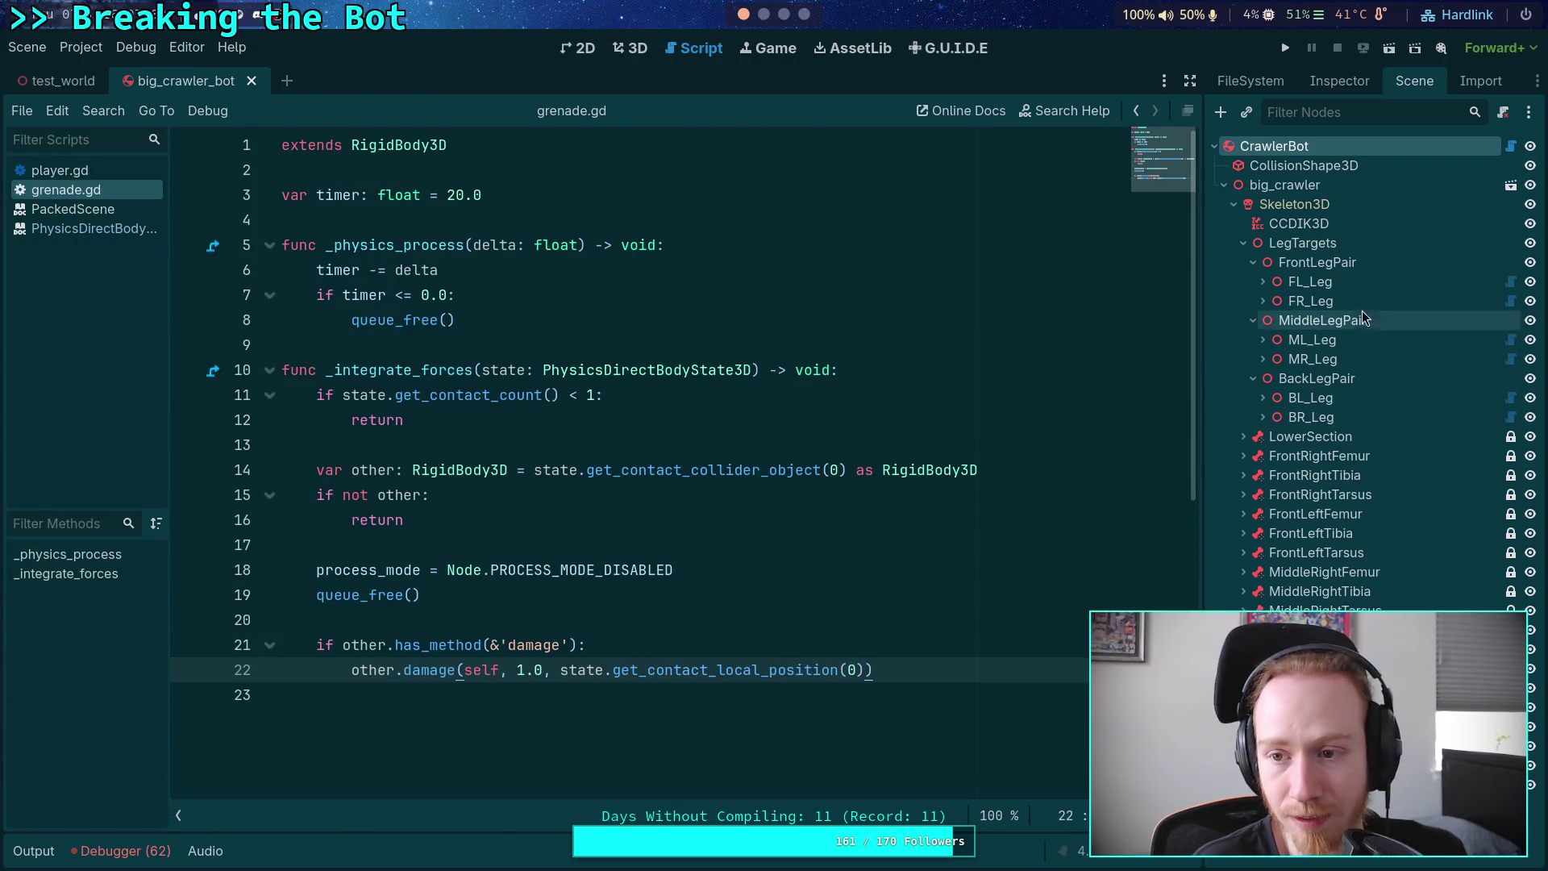
{"action": "left_click", "coordinate": [1510, 146]}
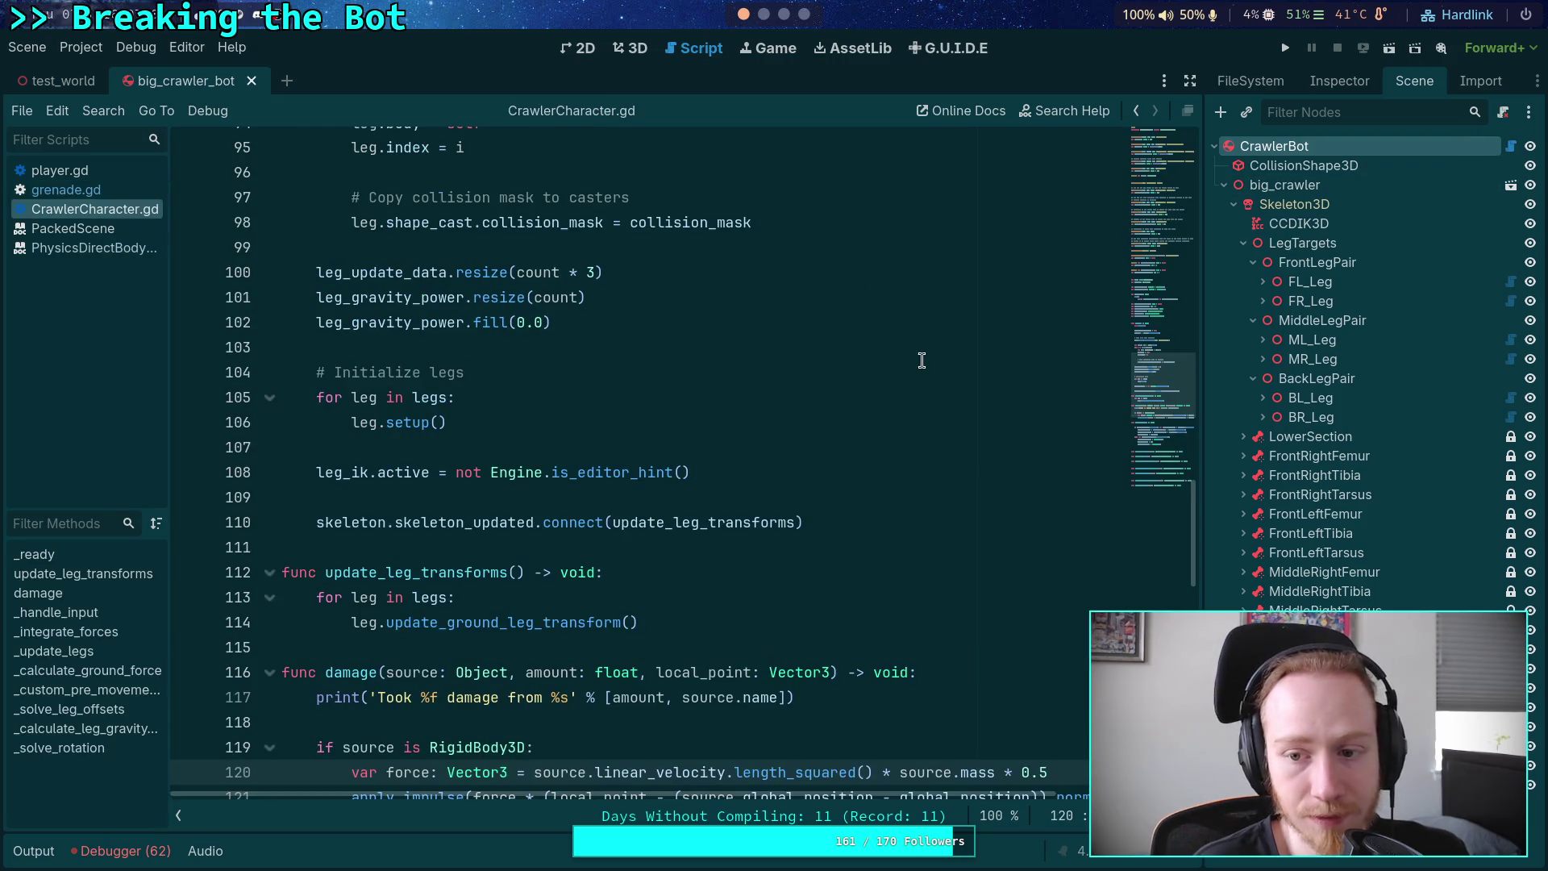
Step: Scroll to line 120 and select the Vector3 type of the force variable
{"action": "scroll", "coordinate": [870, 372], "scroll_direction": "down", "scroll_amount": 2}
{"action": "left_click", "coordinate": [846, 377]}
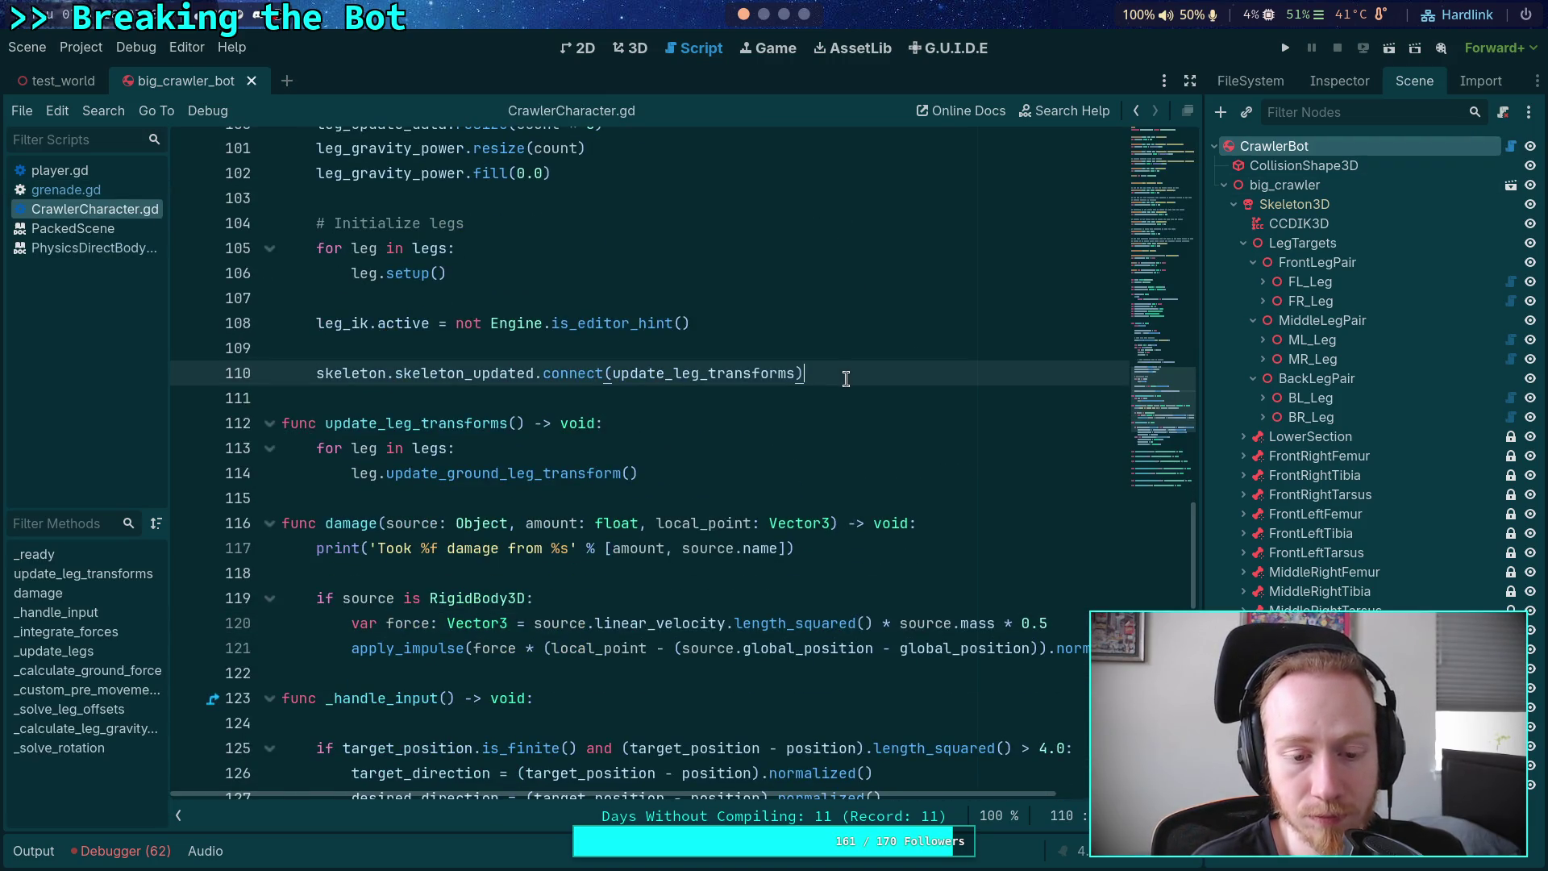
{"action": "scroll", "coordinate": [810, 466], "scroll_direction": "down", "scroll_amount": 1}
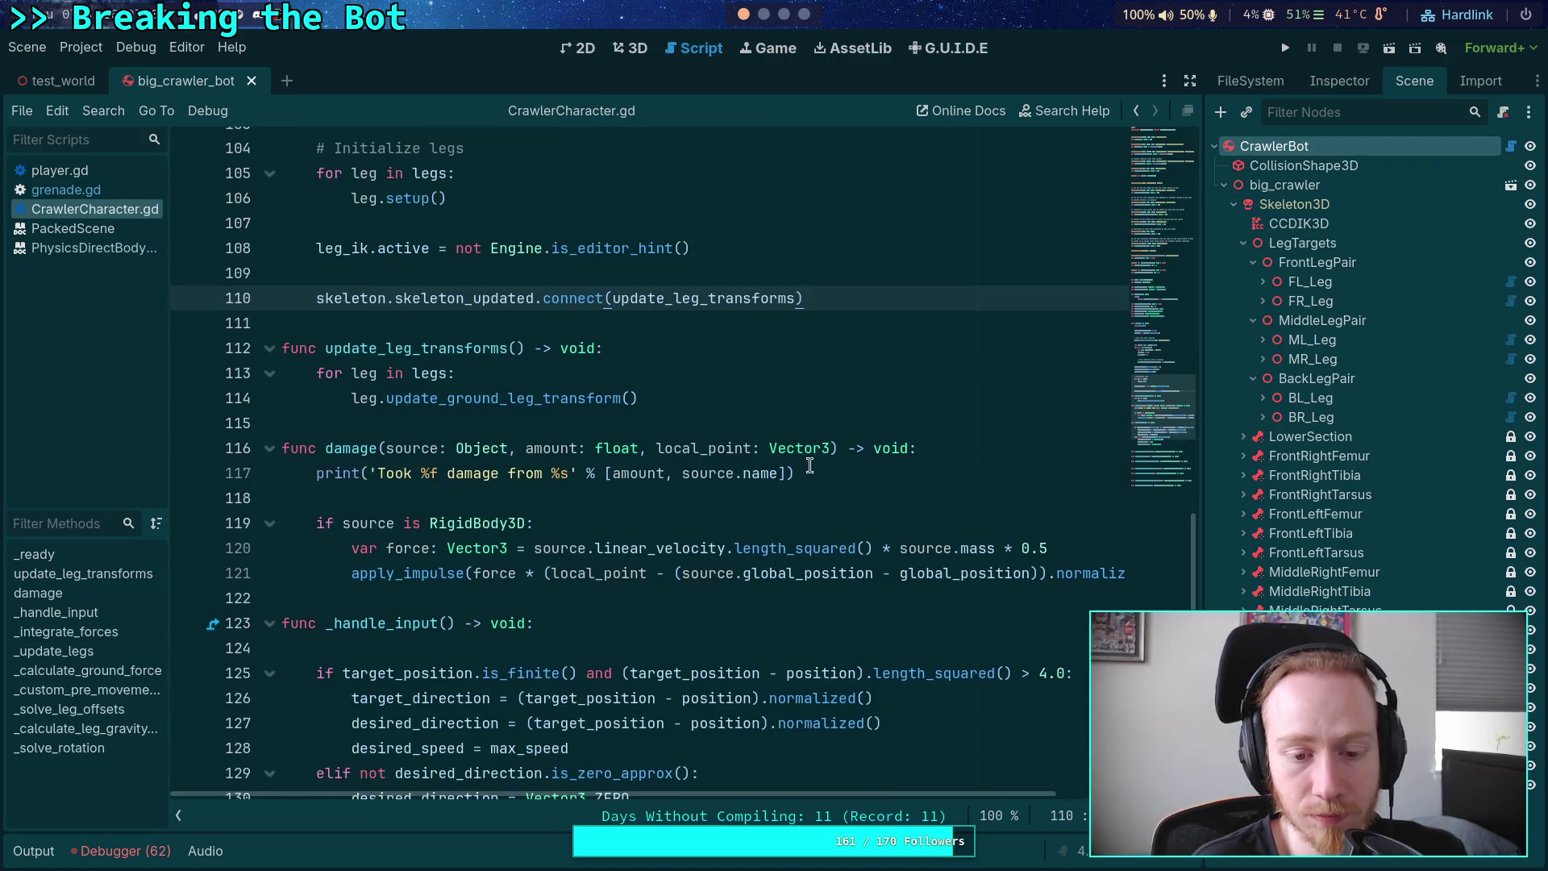
{"action": "left_click", "coordinate": [178, 815]}
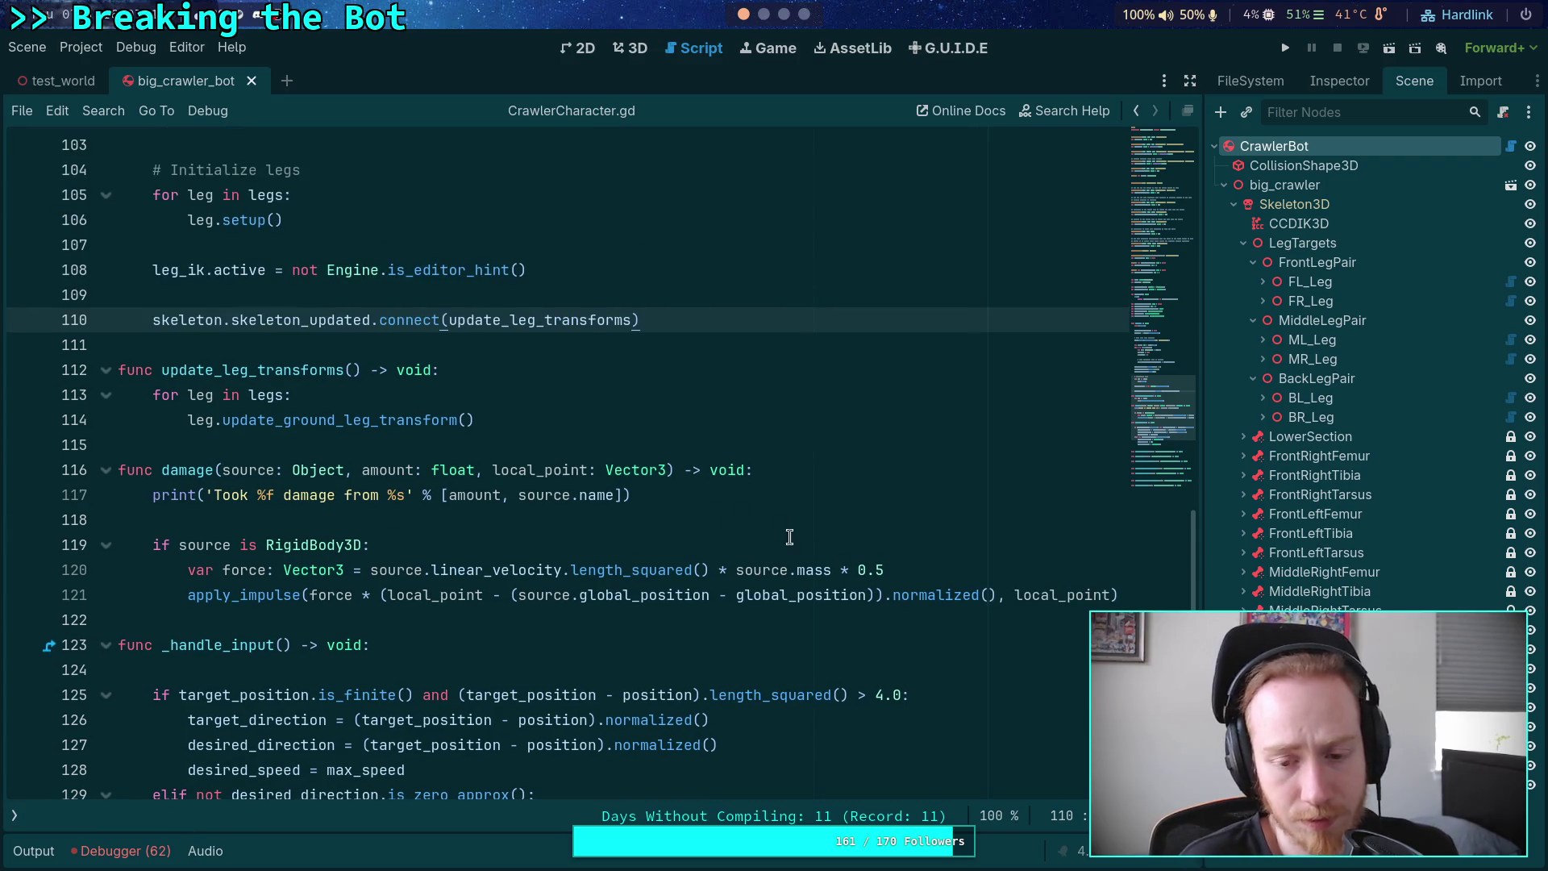
{"action": "left_click", "coordinate": [914, 551]}
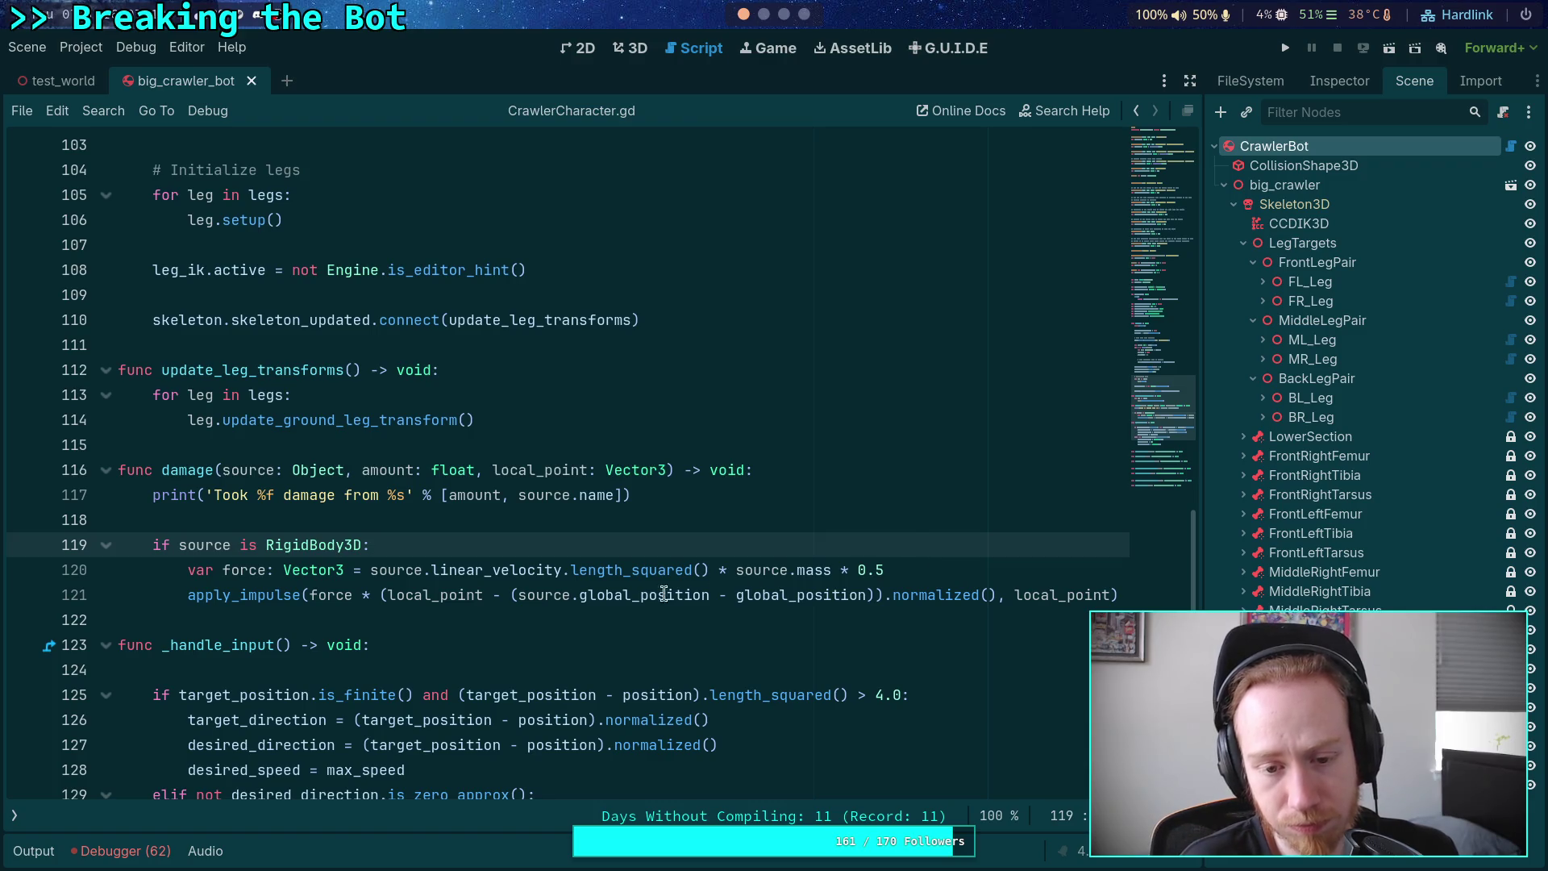
{"action": "left_click", "coordinate": [999, 573]}
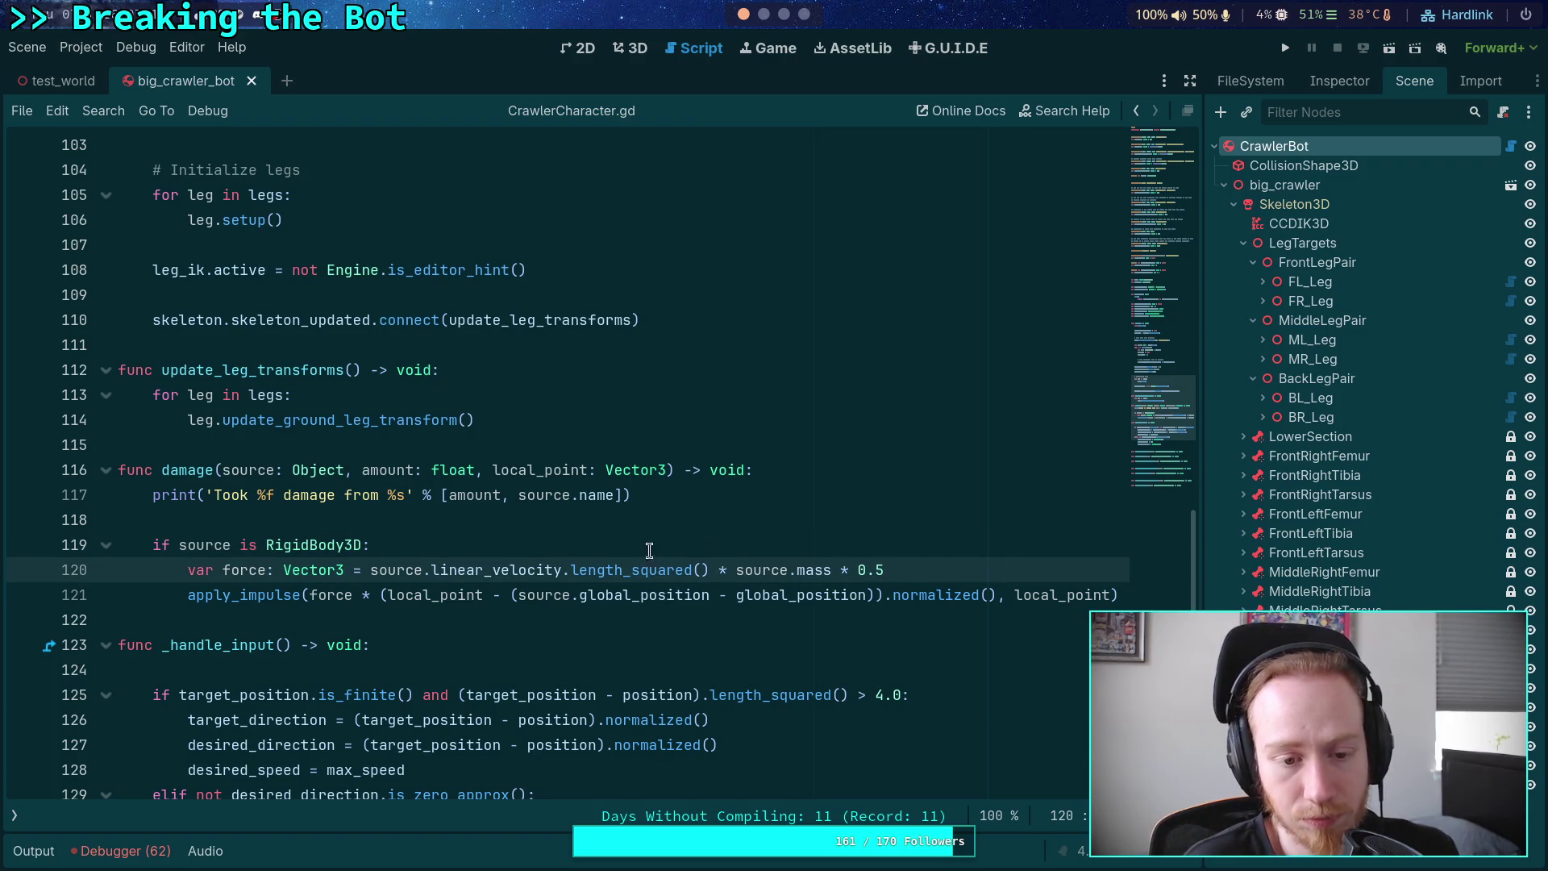
{"action": "left_click_drag", "start_coordinate": [345, 570], "coordinate": [285, 570]}
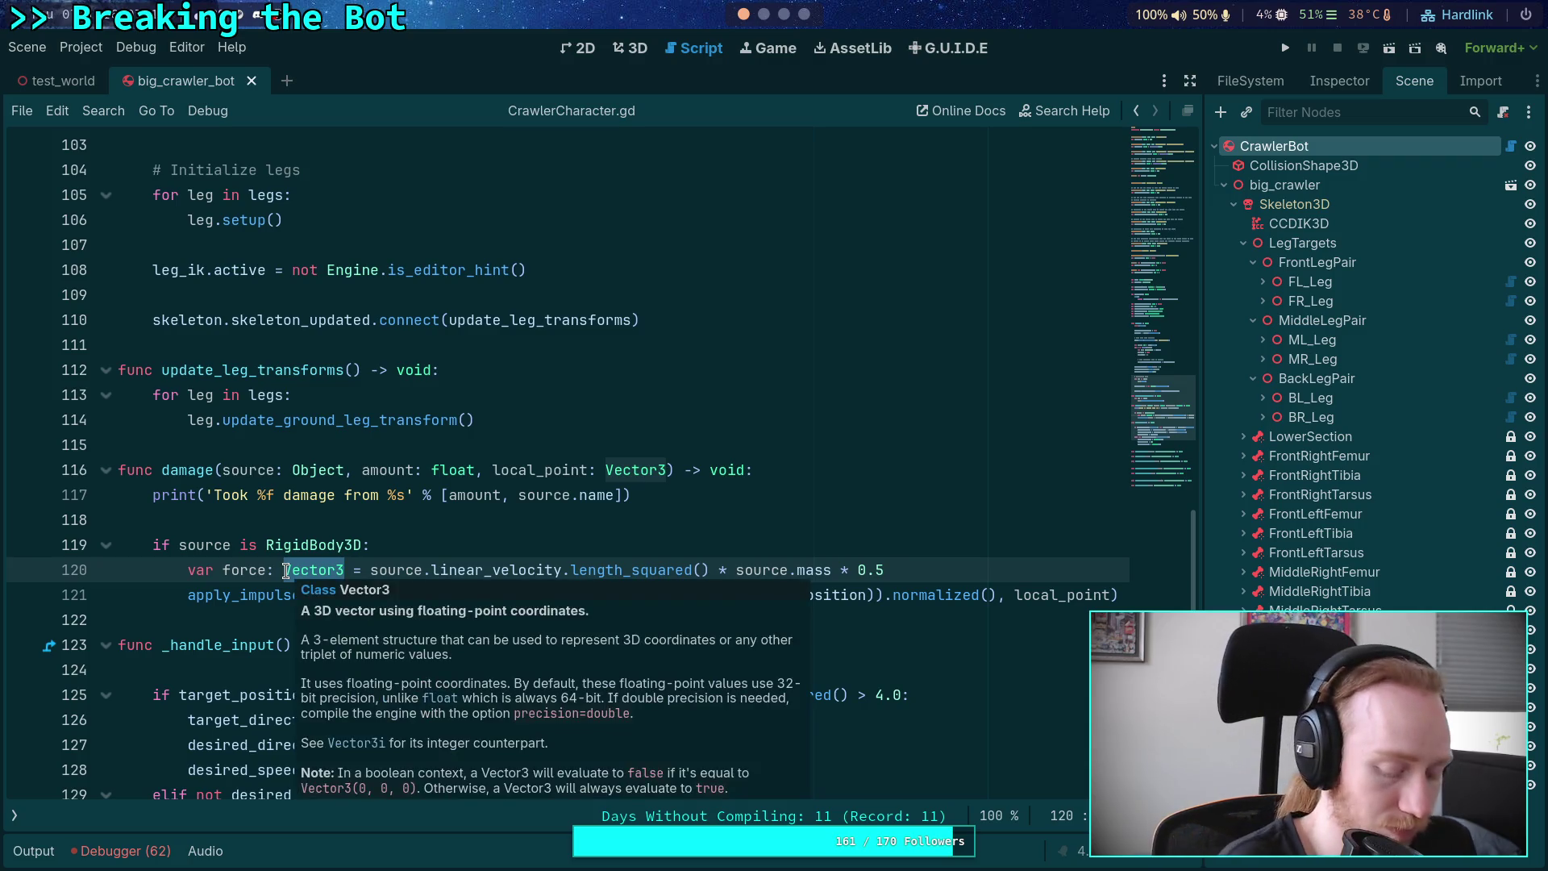
Step: Change force's type to float and start 'var force_direction: Vector3 =' on the next line
{"action": "type", "text": "float"}
{"action": "key", "text": "ctrl+Return"}
{"action": "key", "text": "Escape"}
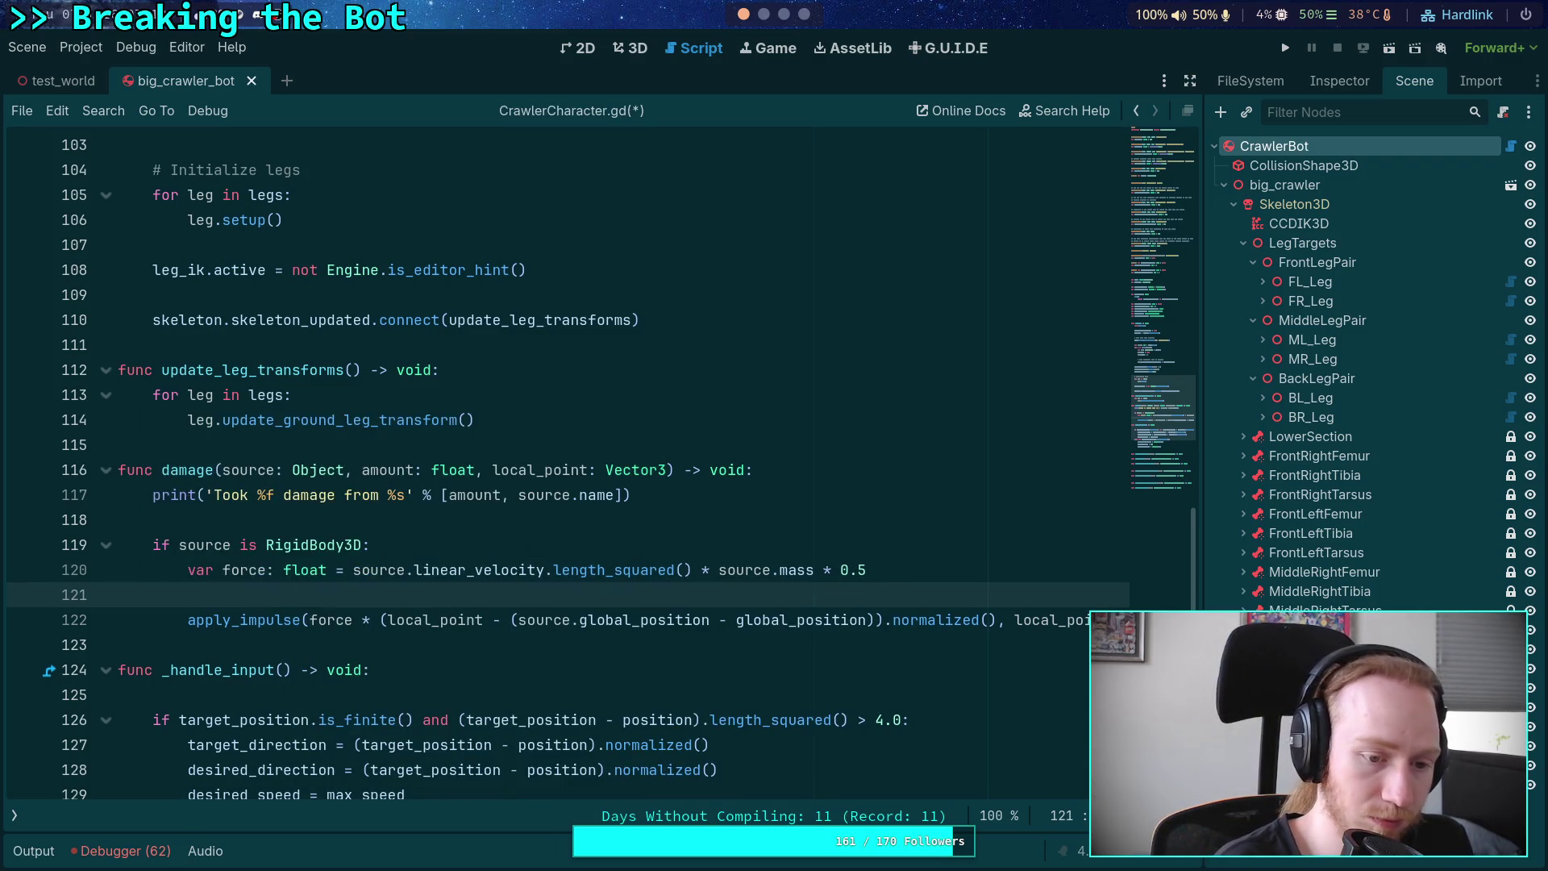
{"action": "type", "text": "or"}
{"action": "key", "text": "Escape"}
{"action": "type", "text": "direction: Vector3 "}
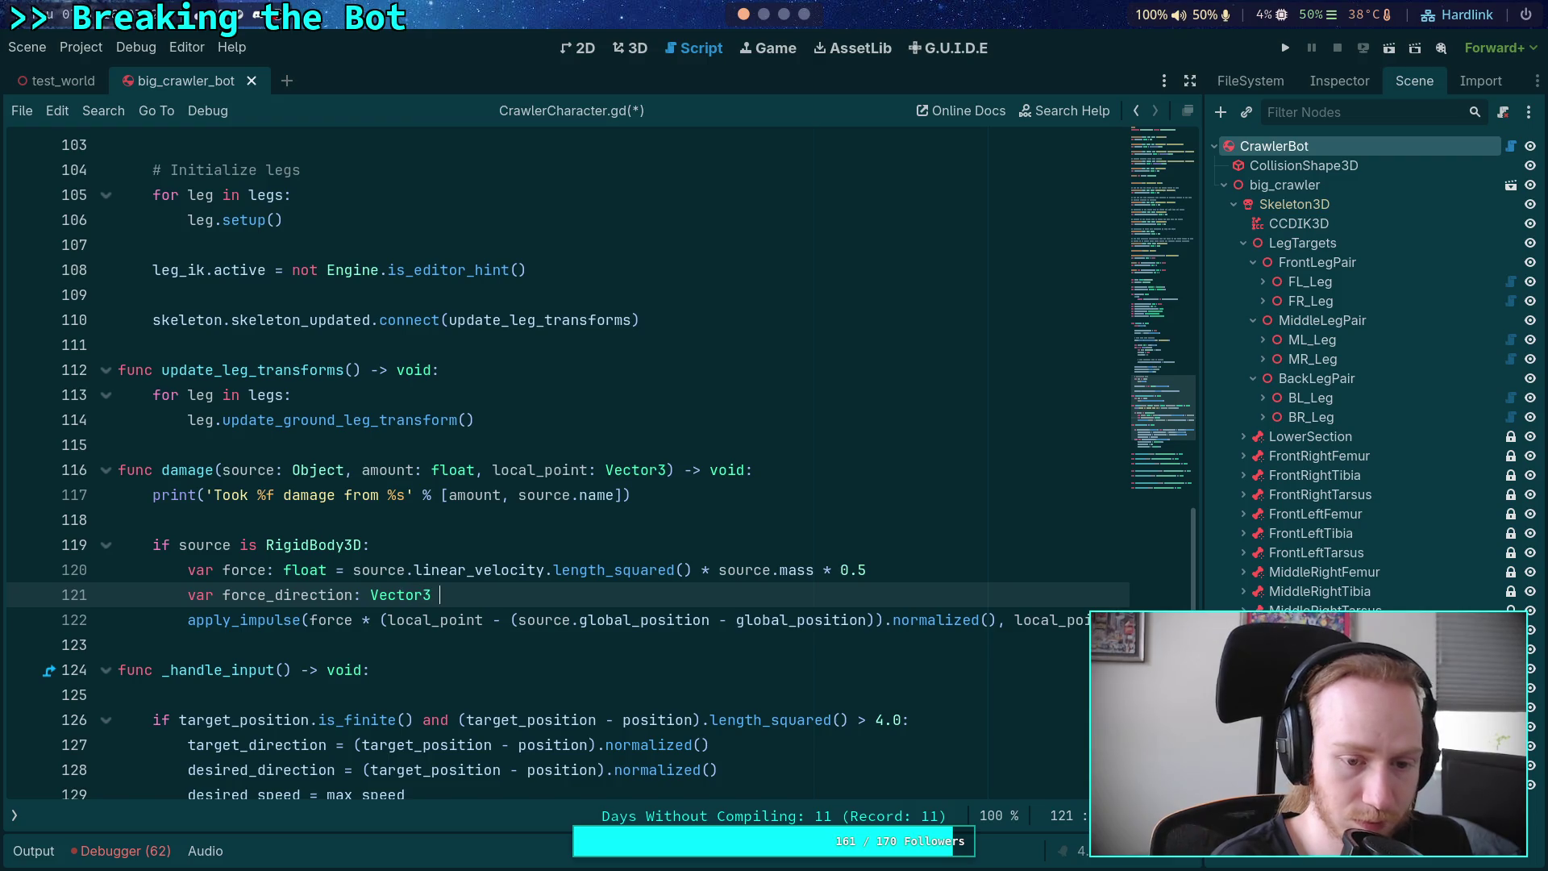
{"action": "type", "text": "="}
{"action": "left_click_drag", "start_coordinate": [388, 621], "coordinate": [875, 627]}
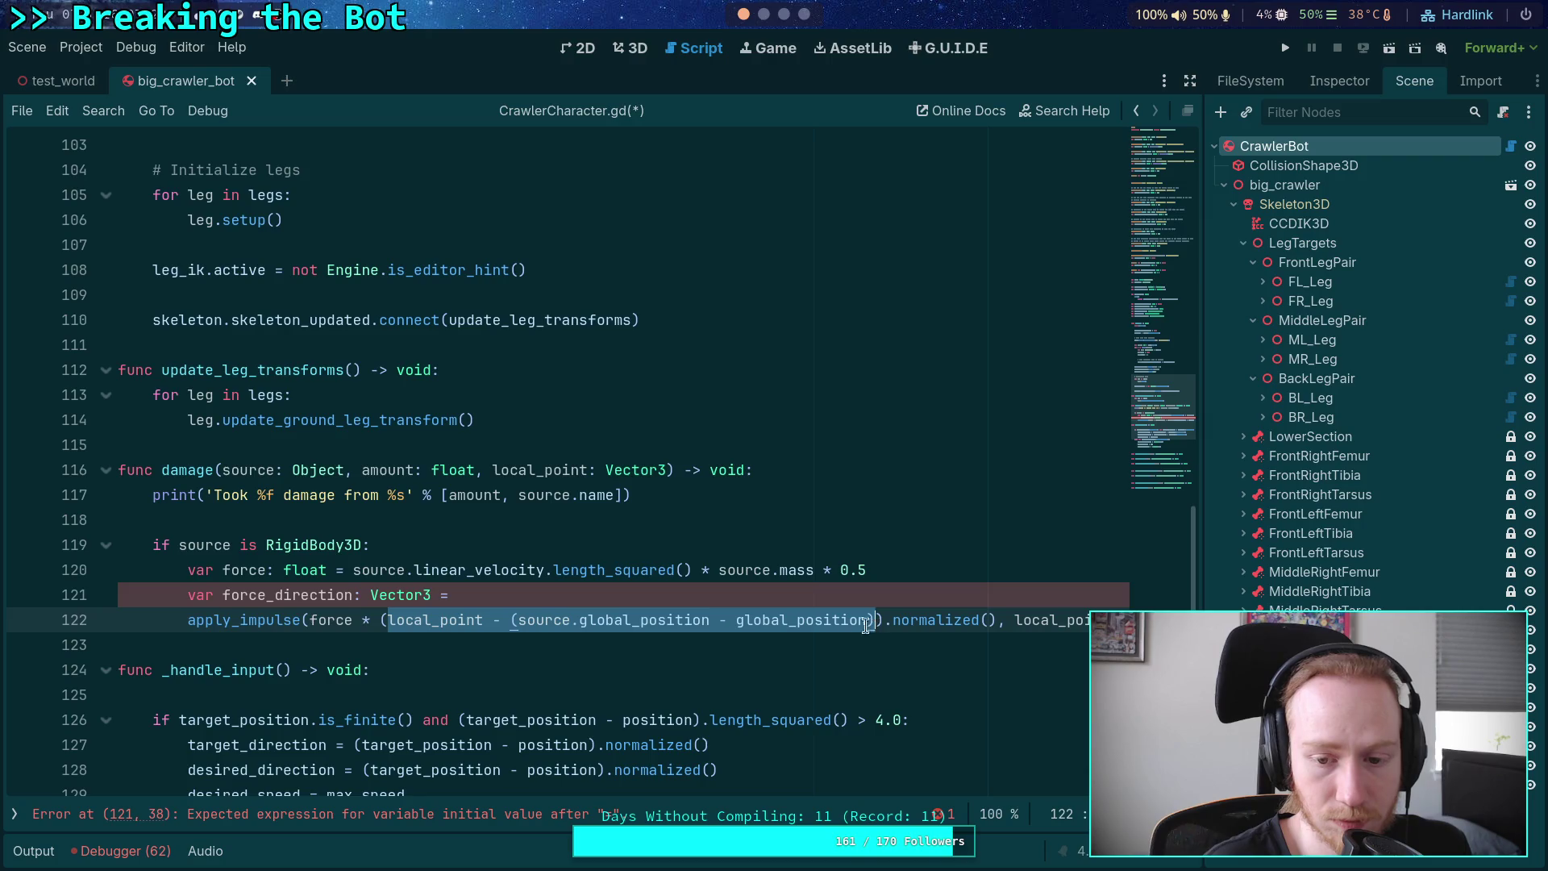